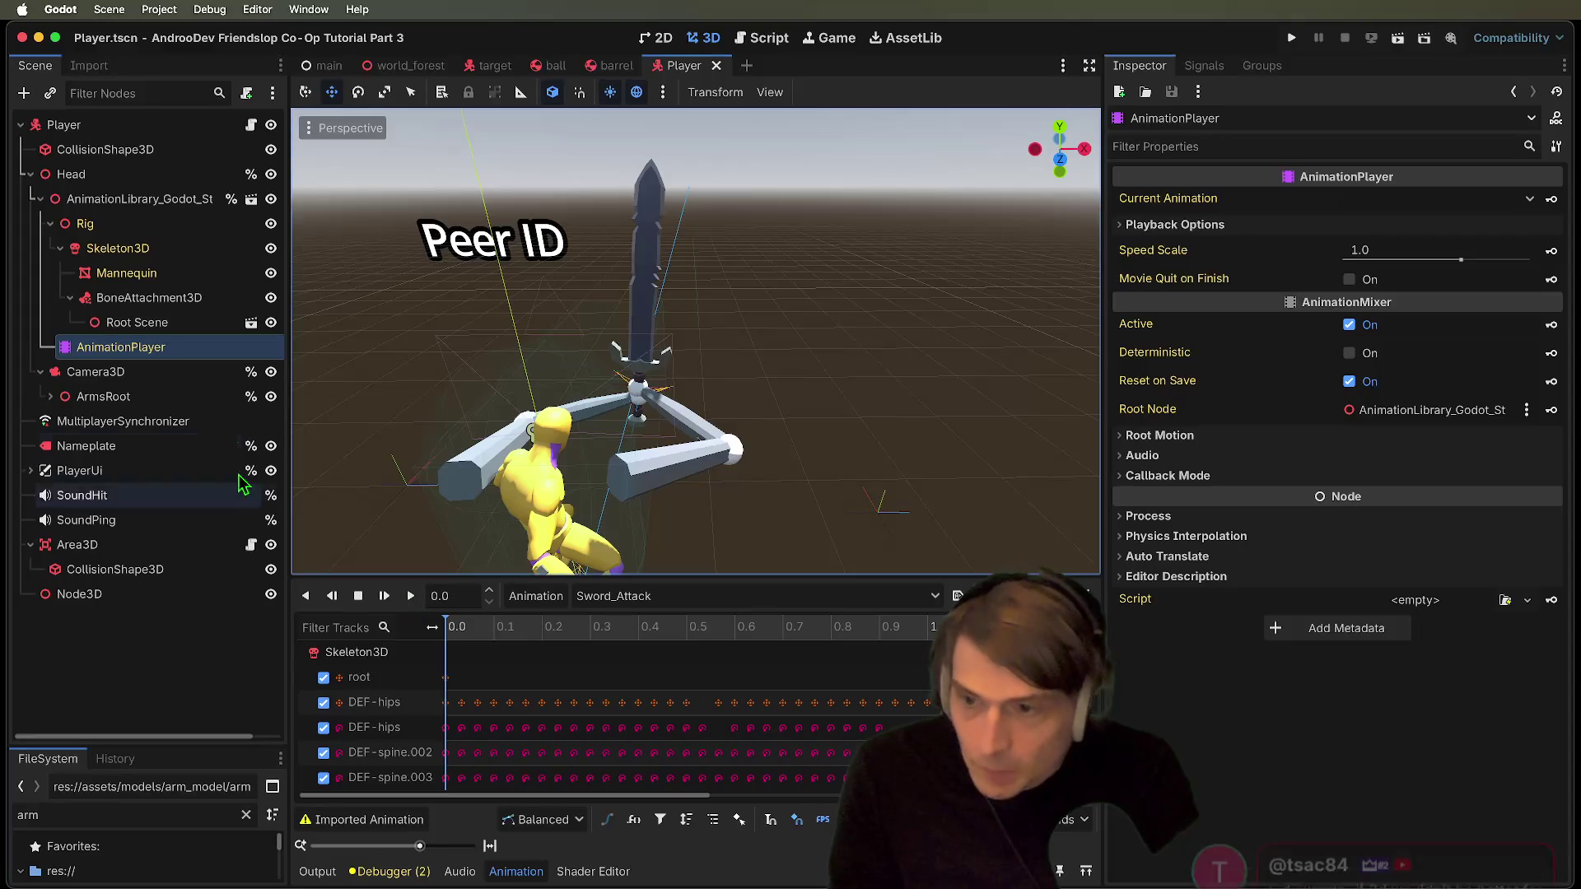
Hide the first-person arms, preview Sword_Attack, and scale the sword to 0.6
left_click(270, 396)
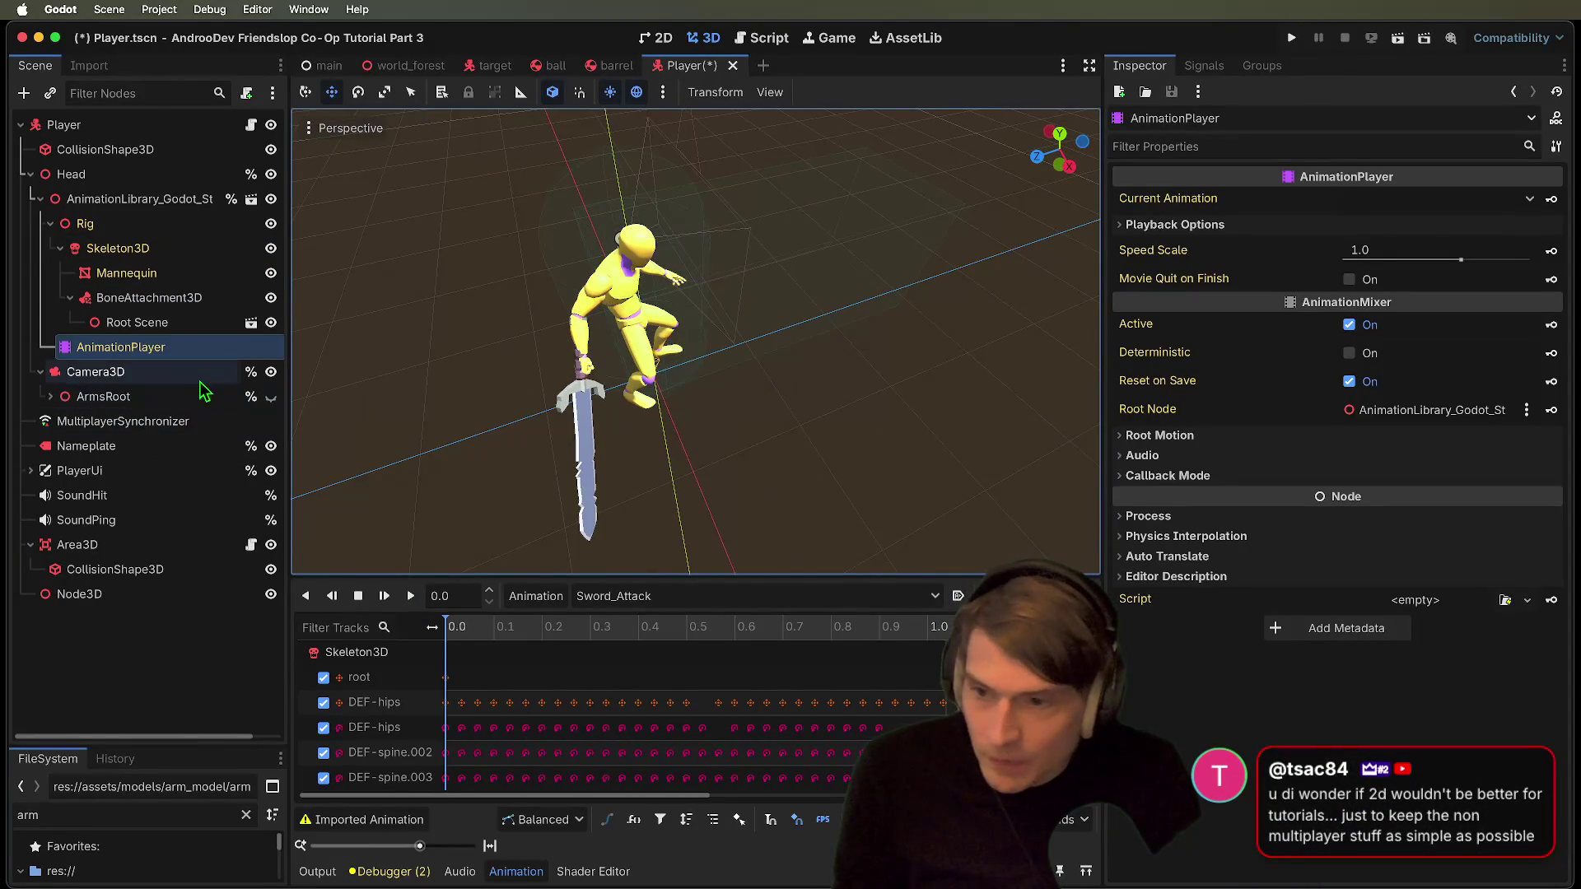
left_click(410, 595)
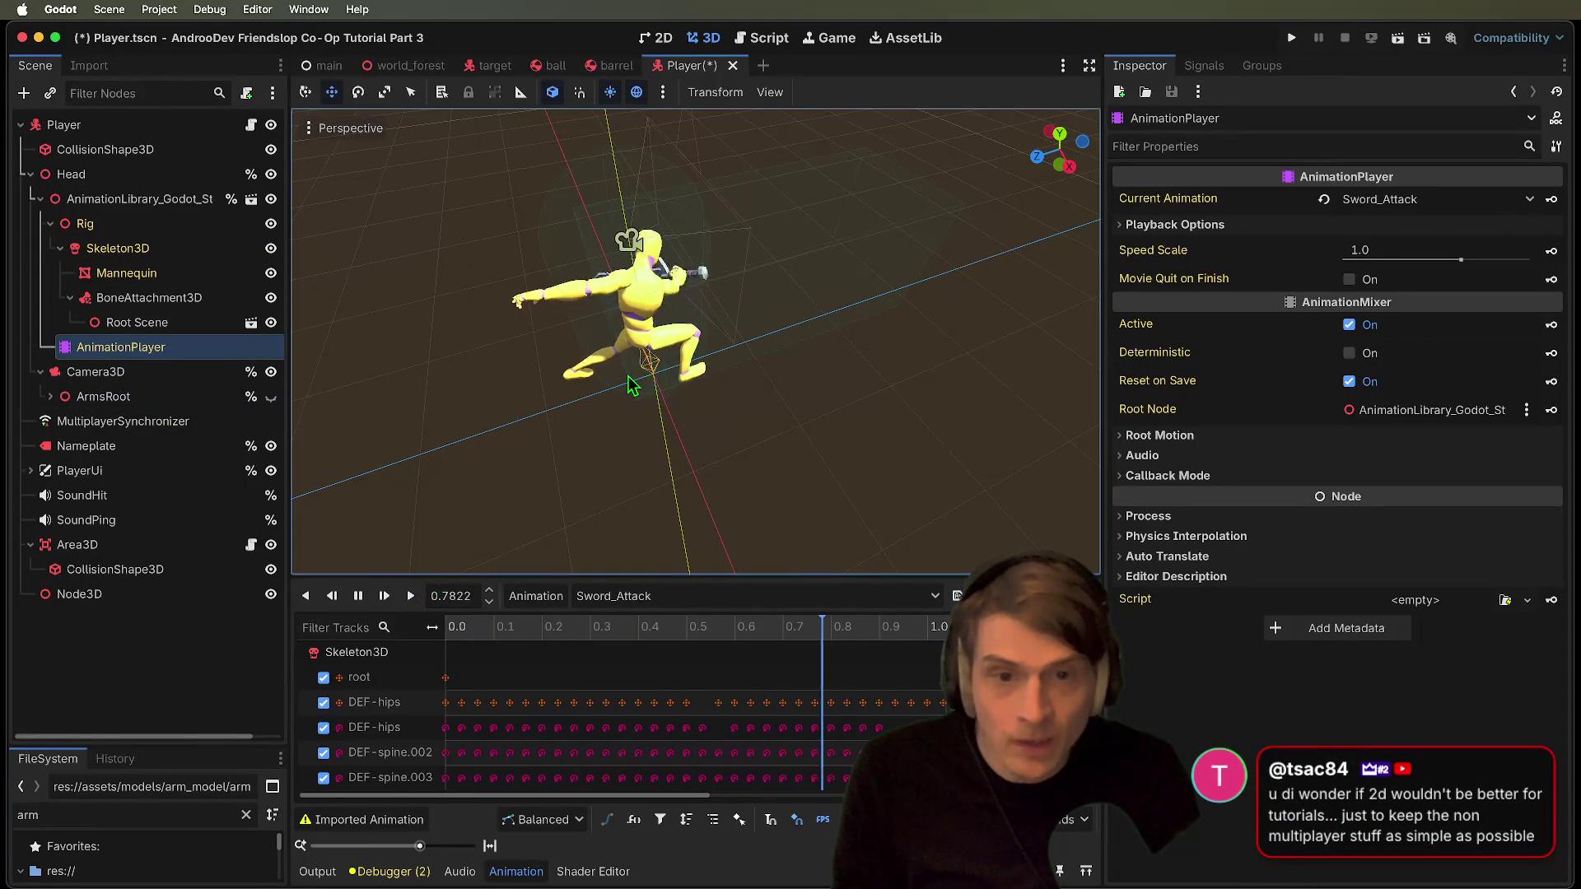
left_click(157, 322)
left_click(156, 298)
left_click(156, 322)
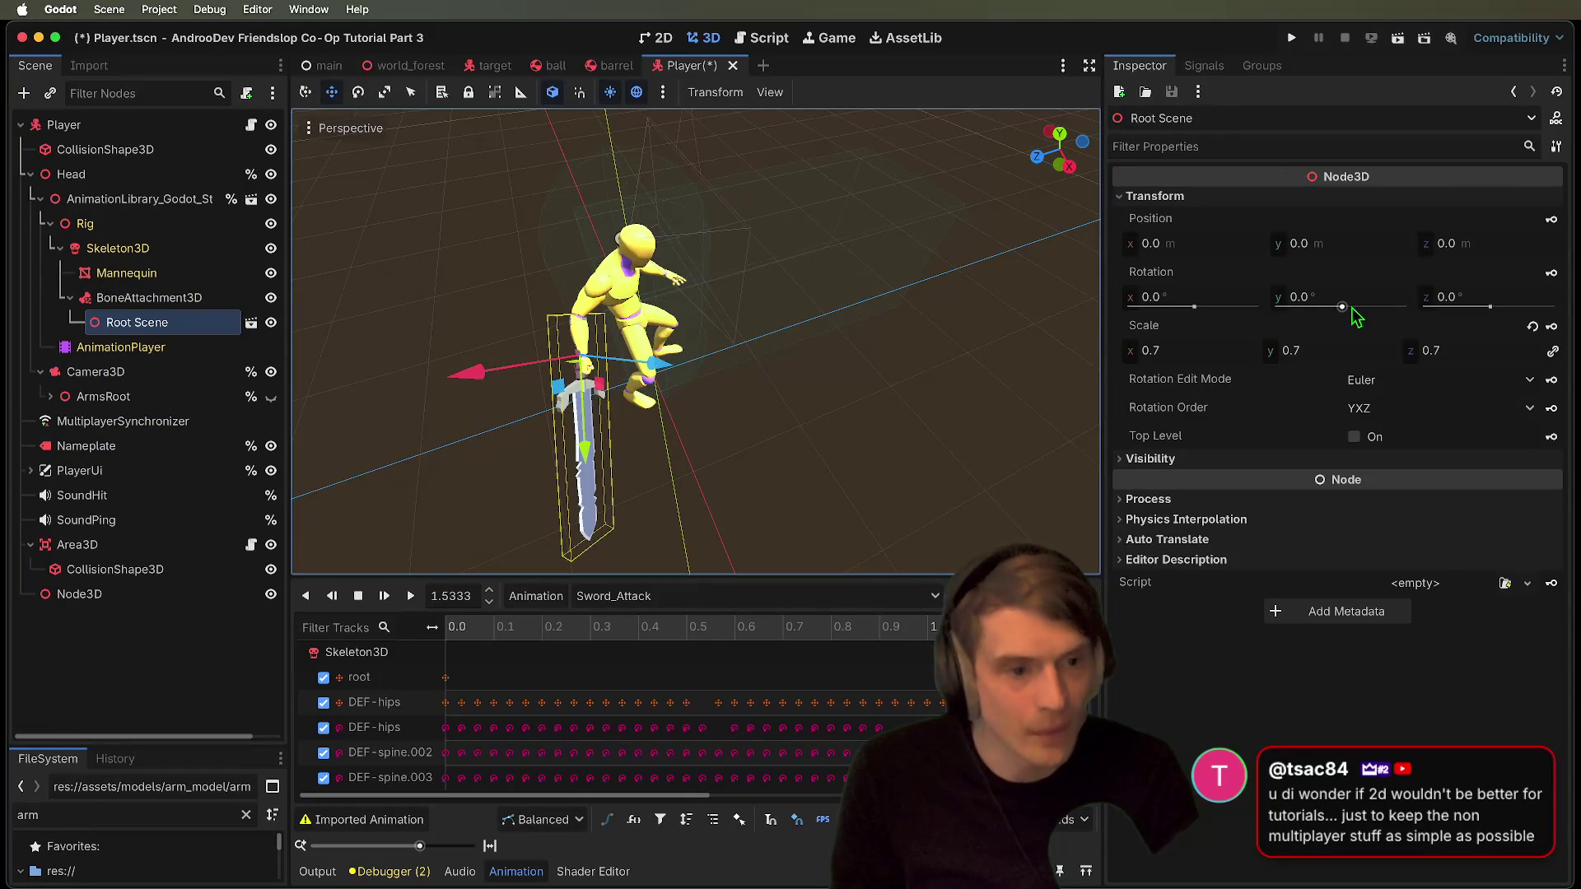
left_click(1344, 300)
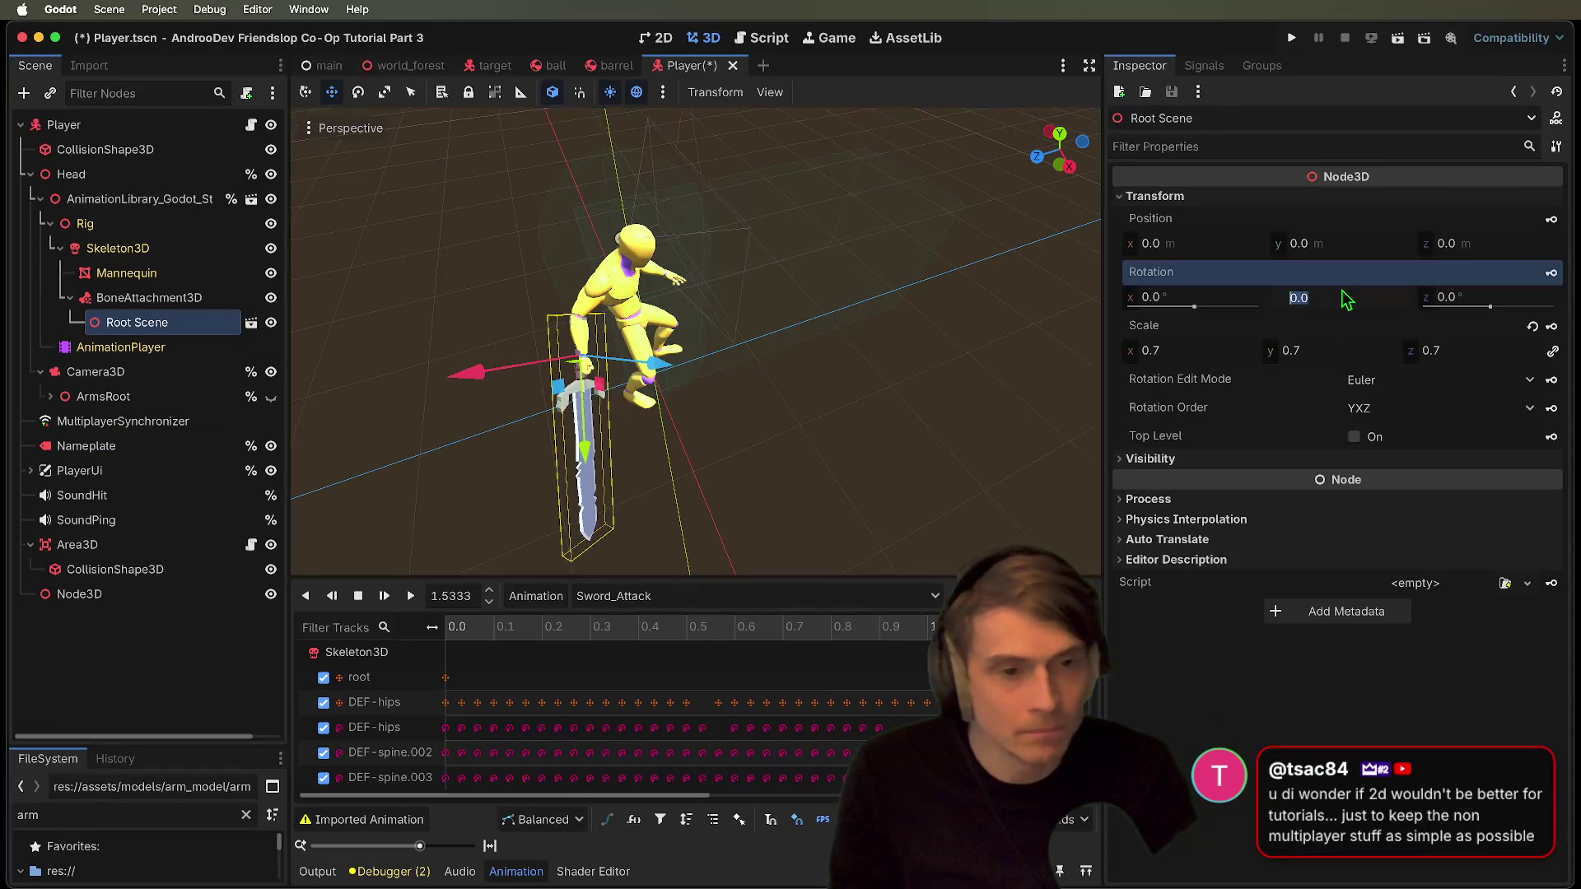
left_click(1330, 353)
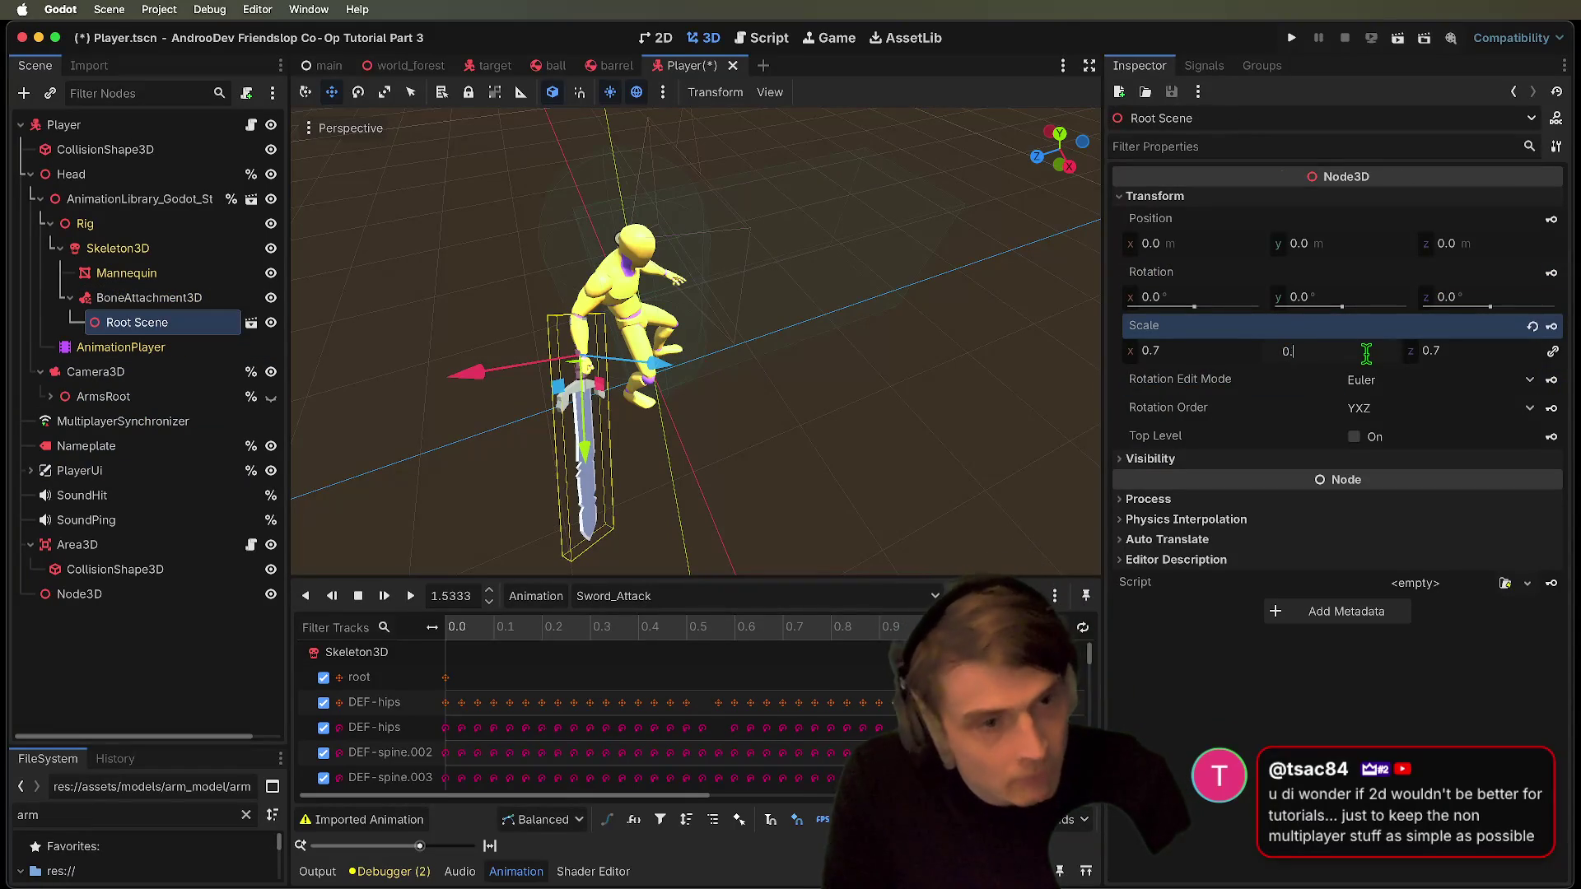
type("6")
key("Return")
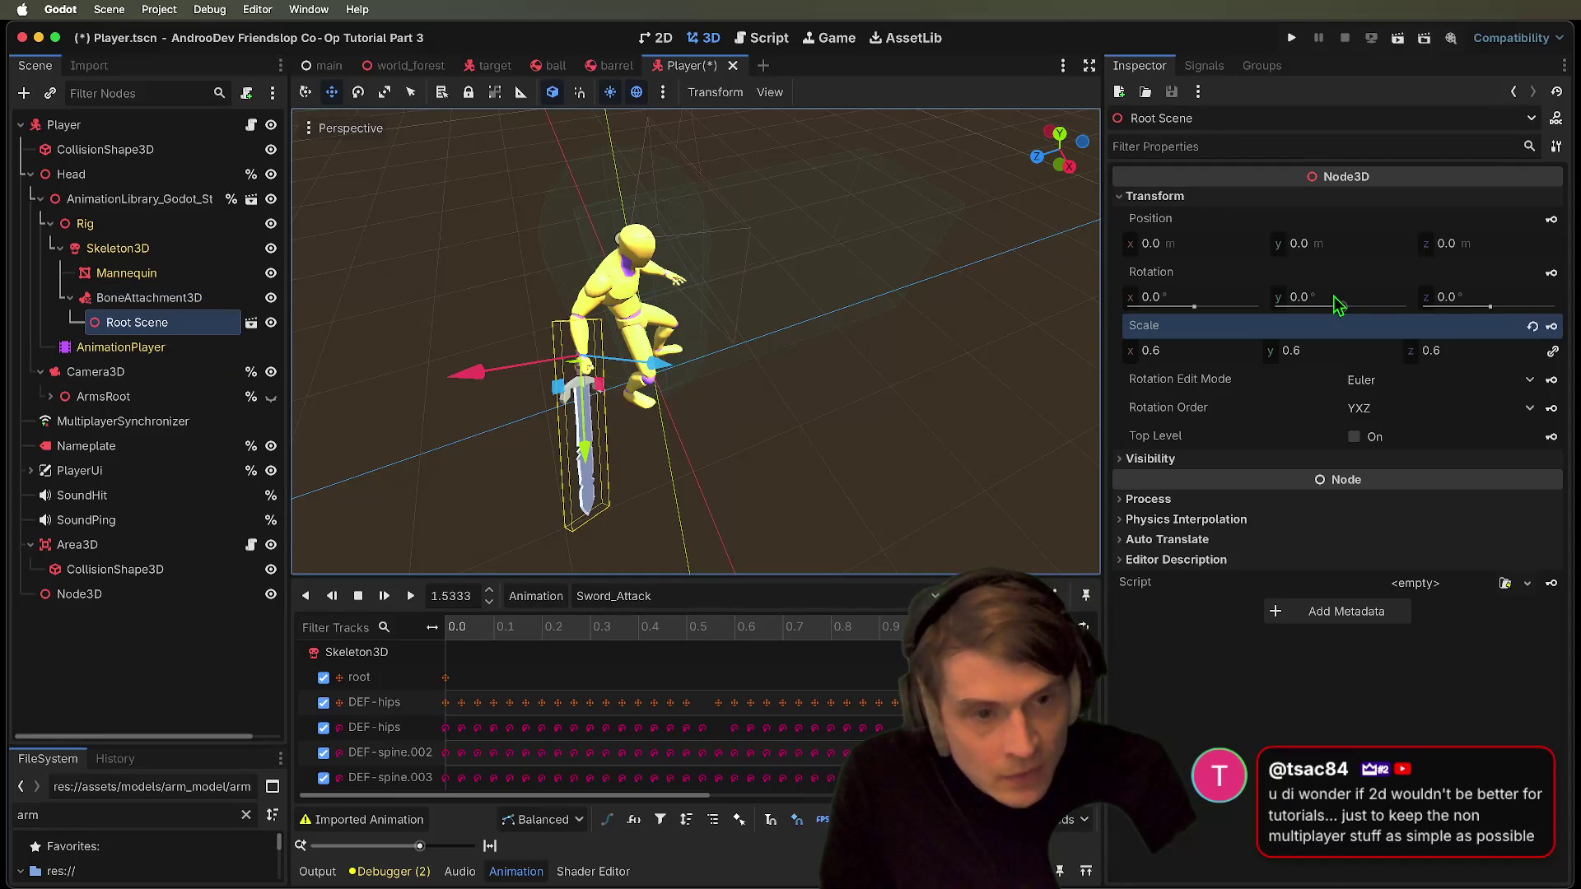
Frame the sword and rotate it about 84° on x to lie along the grip
key("f")
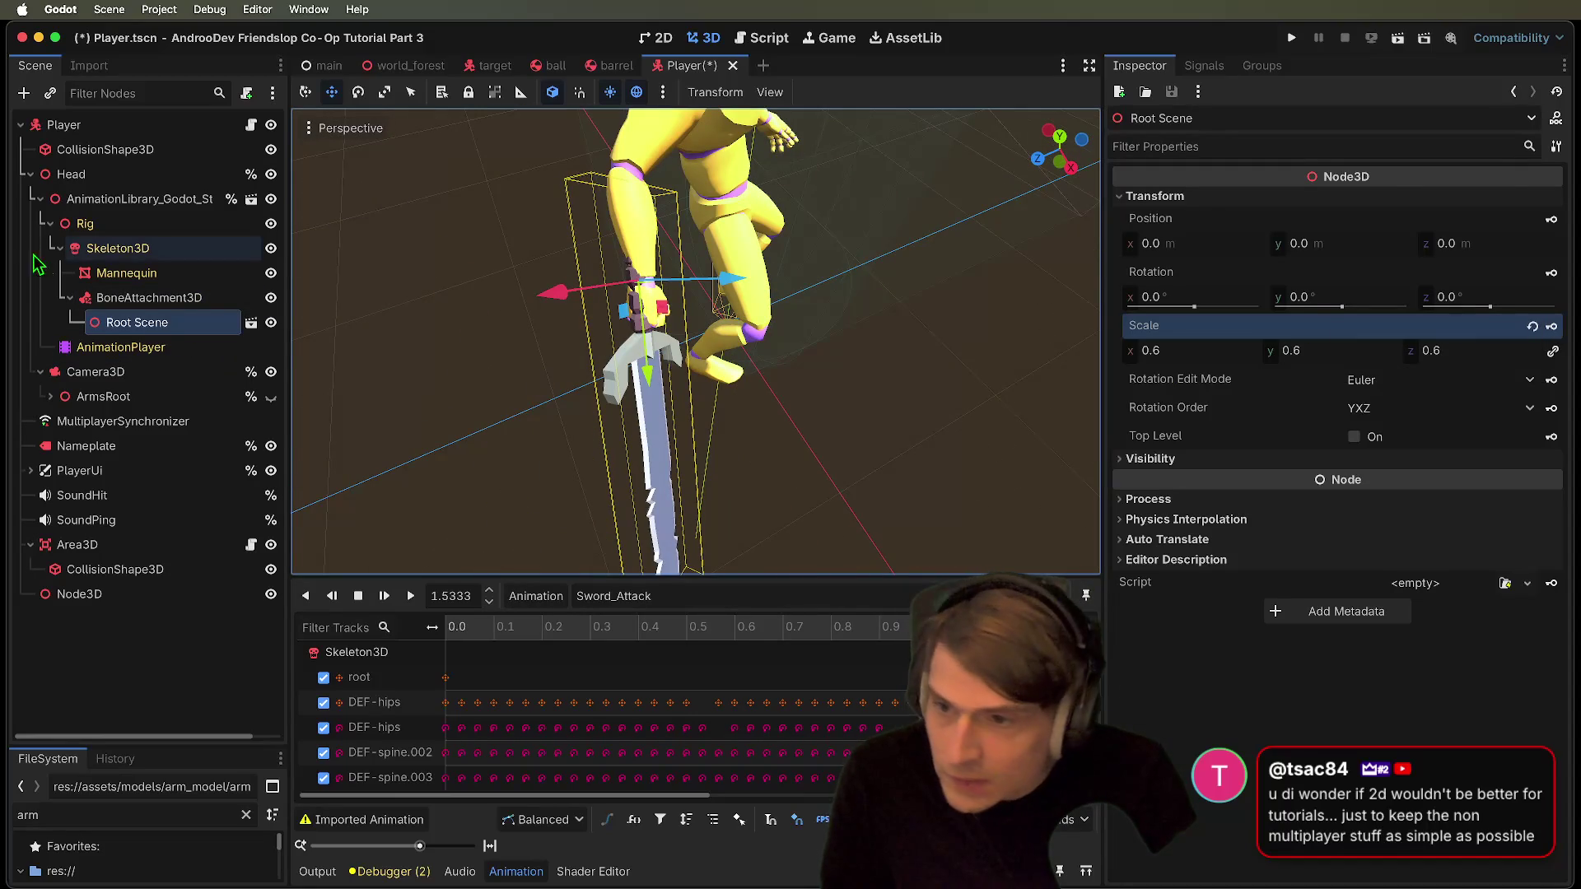
left_click(144, 298)
left_click(140, 323)
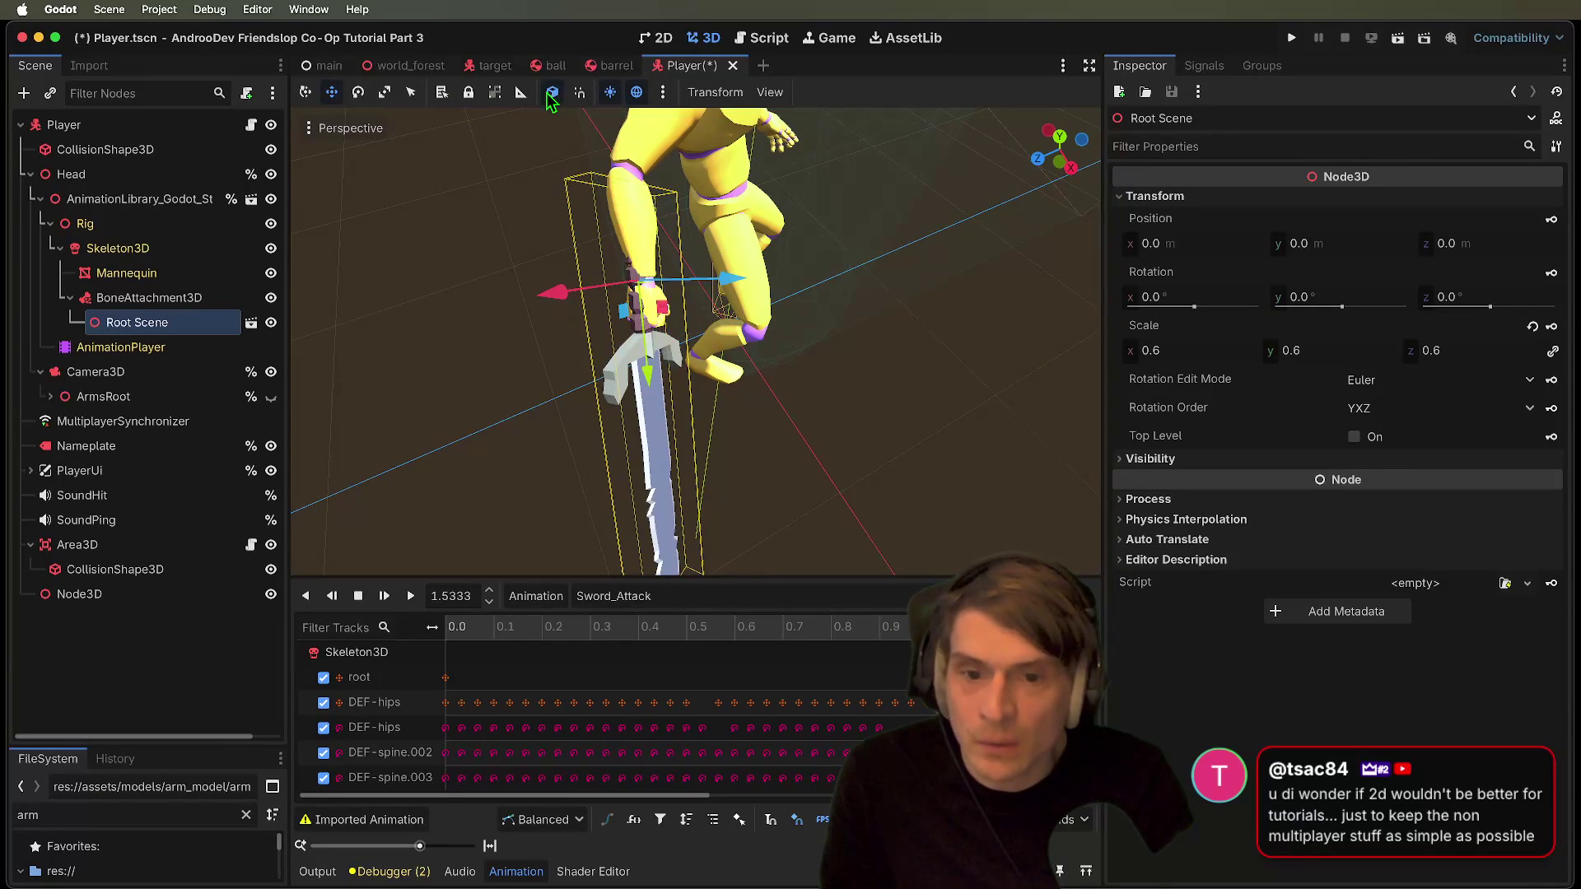
key("e")
scroll(593, 308, "up", 5)
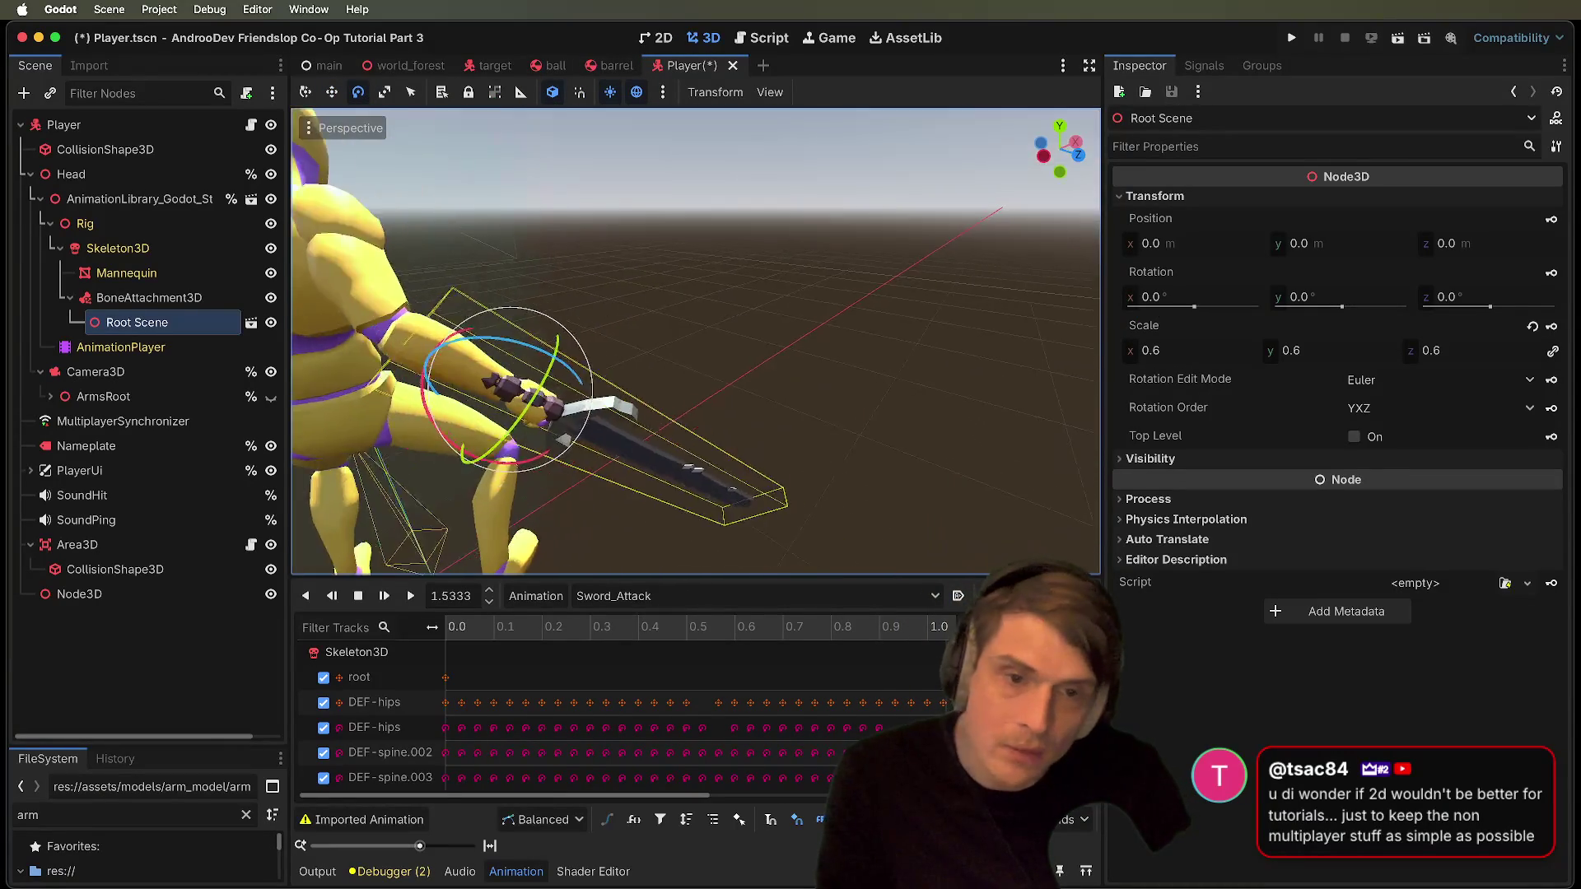
mouse_move(512, 305)
left_mouse_down()
mouse_move(515, 374)
mouse_move(549, 408)
left_mouse_up()
scroll(549, 407, "left", 10)
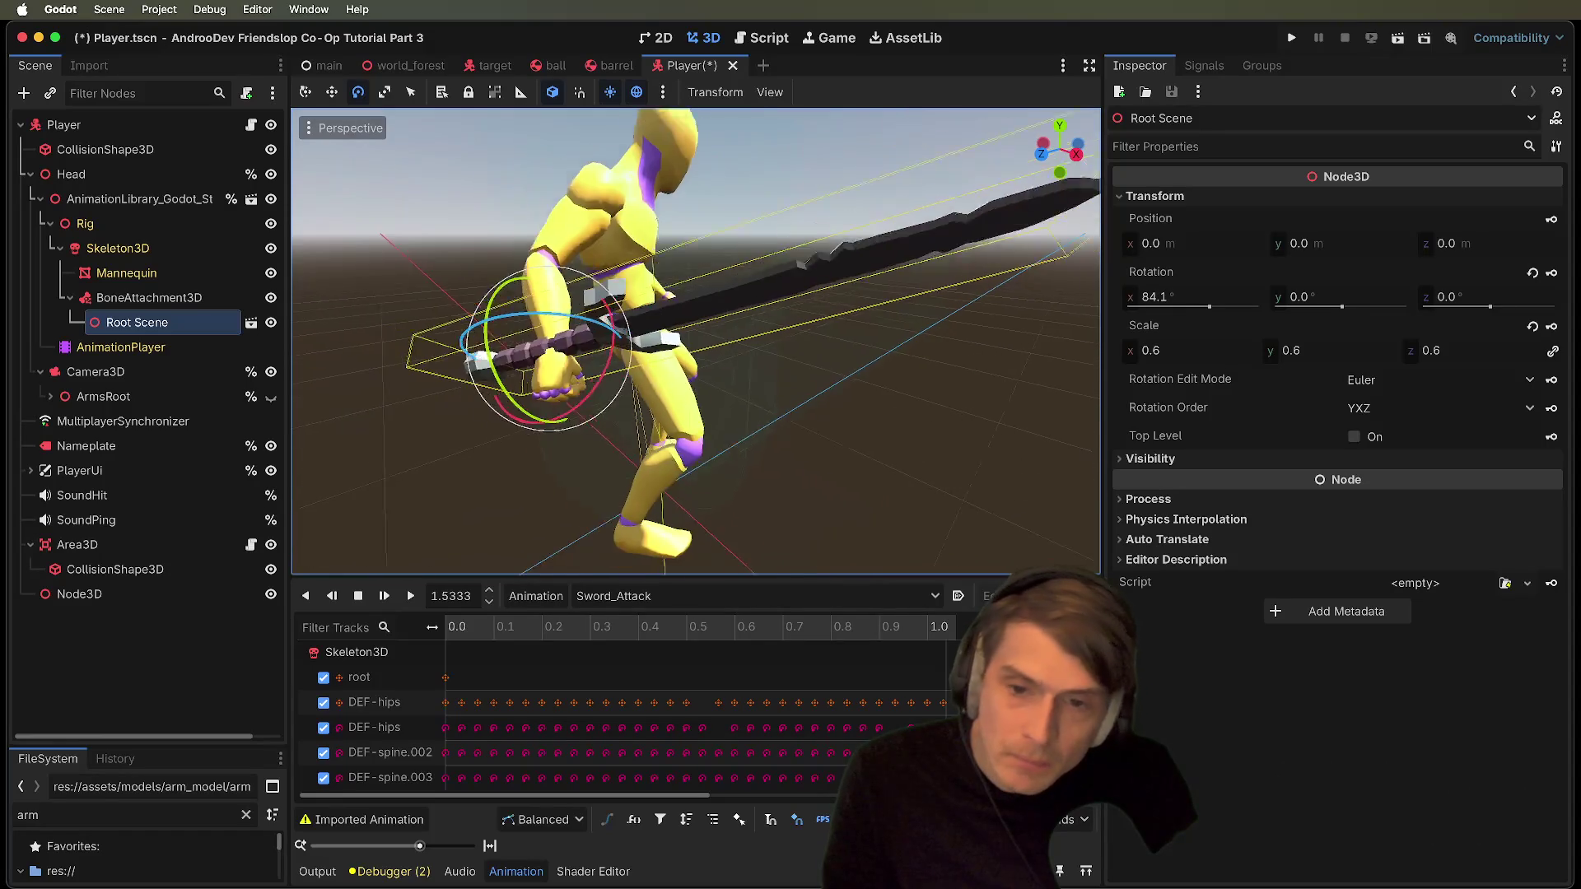
mouse_move(579, 311)
left_mouse_down()
mouse_move(605, 412)
mouse_move(595, 382)
left_mouse_up()
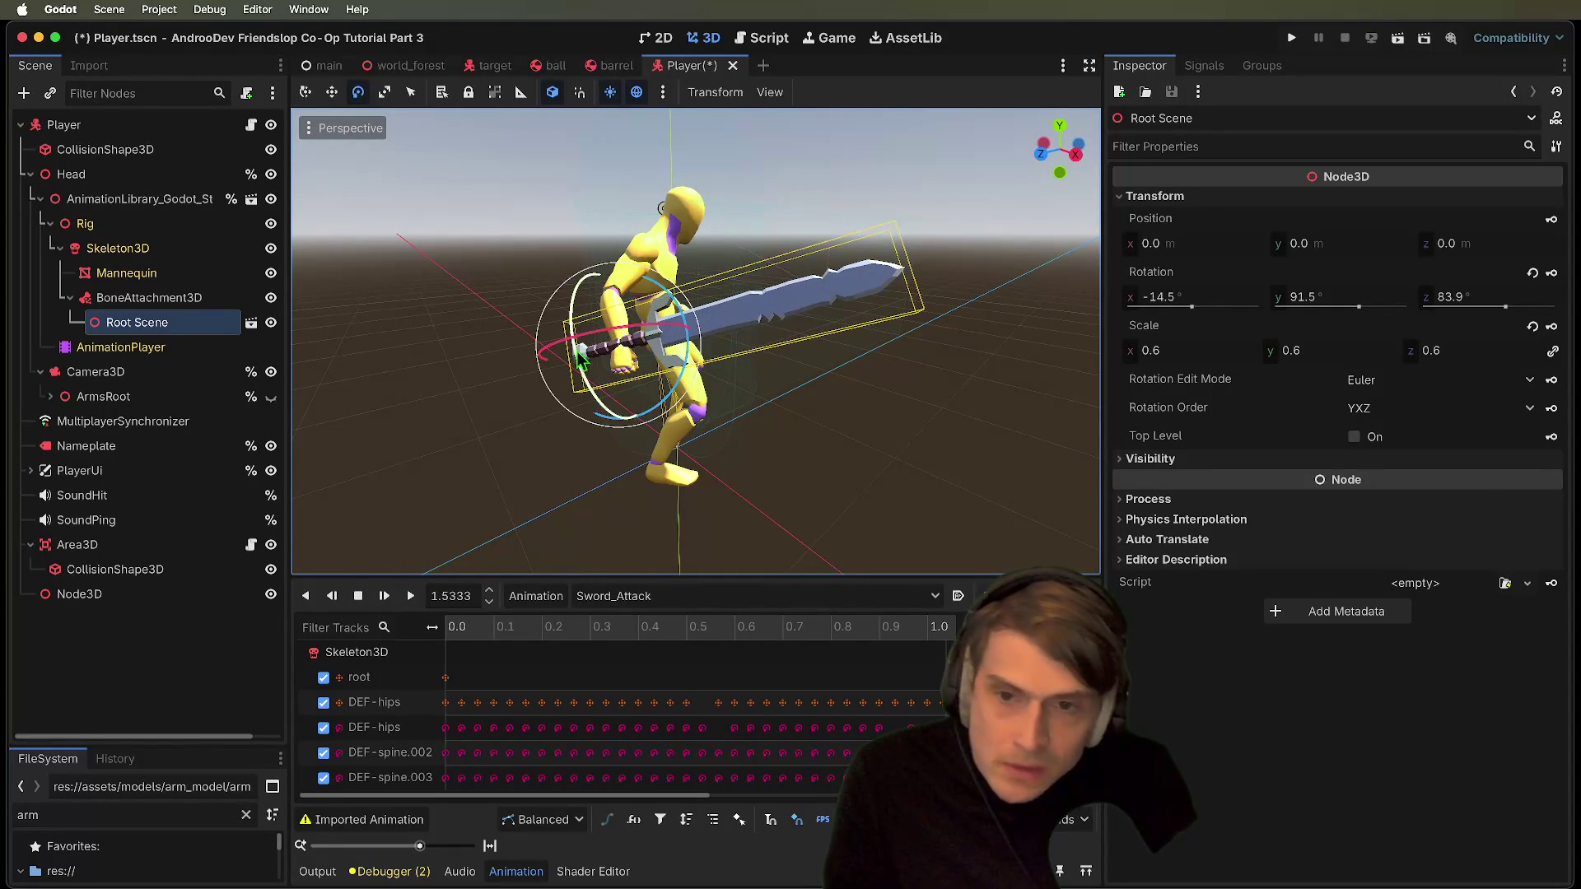
Move the sword into the mannequin's hand and save the Player scene
left_click(309, 95)
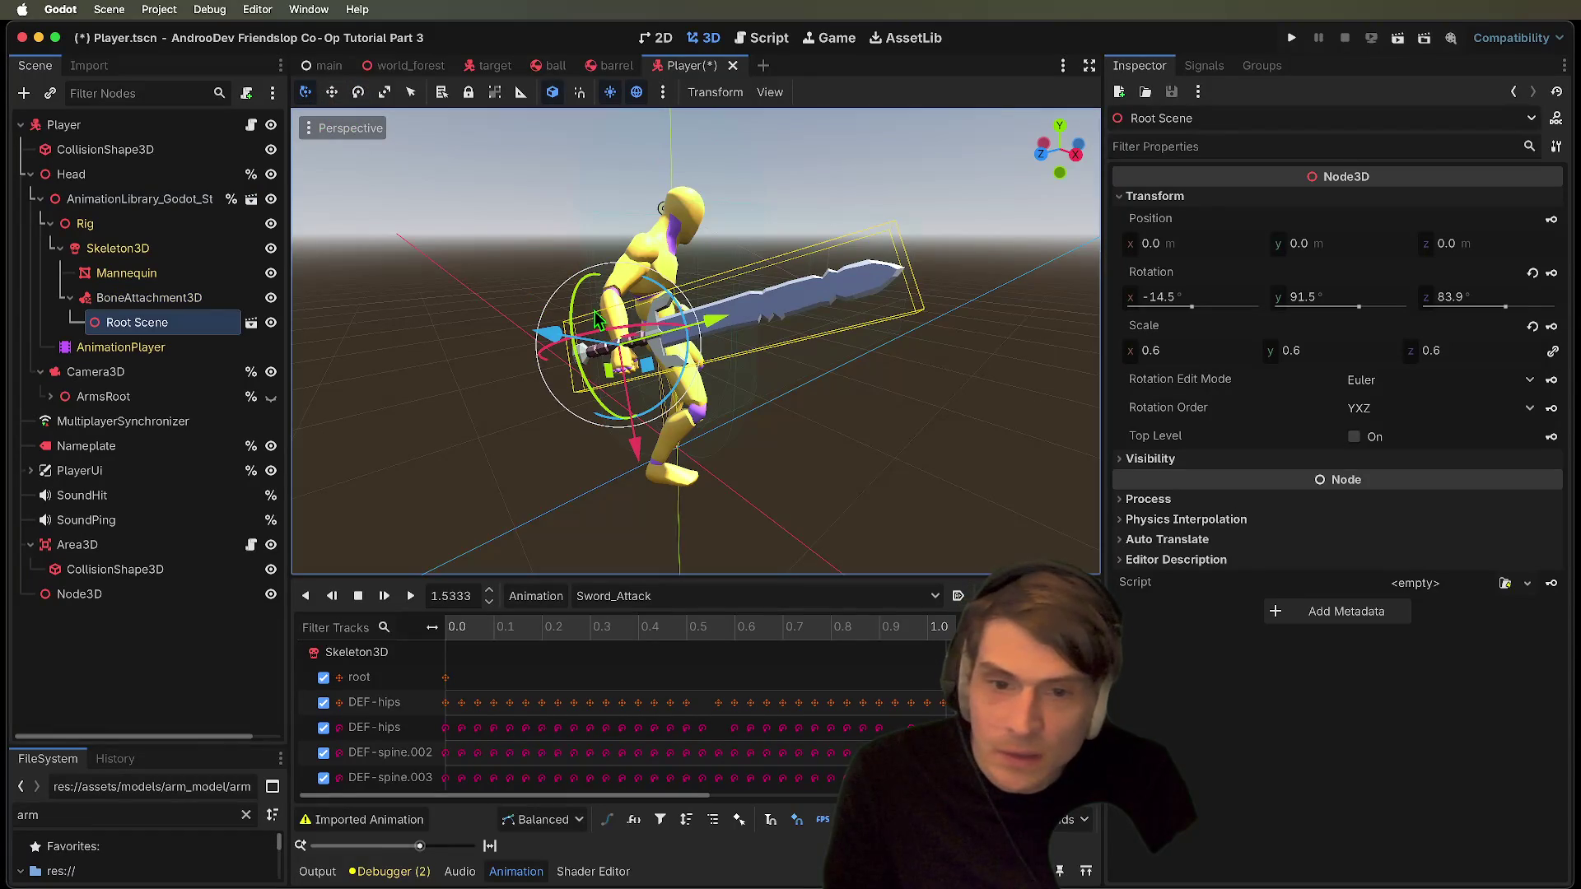
left_click_drag(630, 461, 628, 476)
left_click(776, 477)
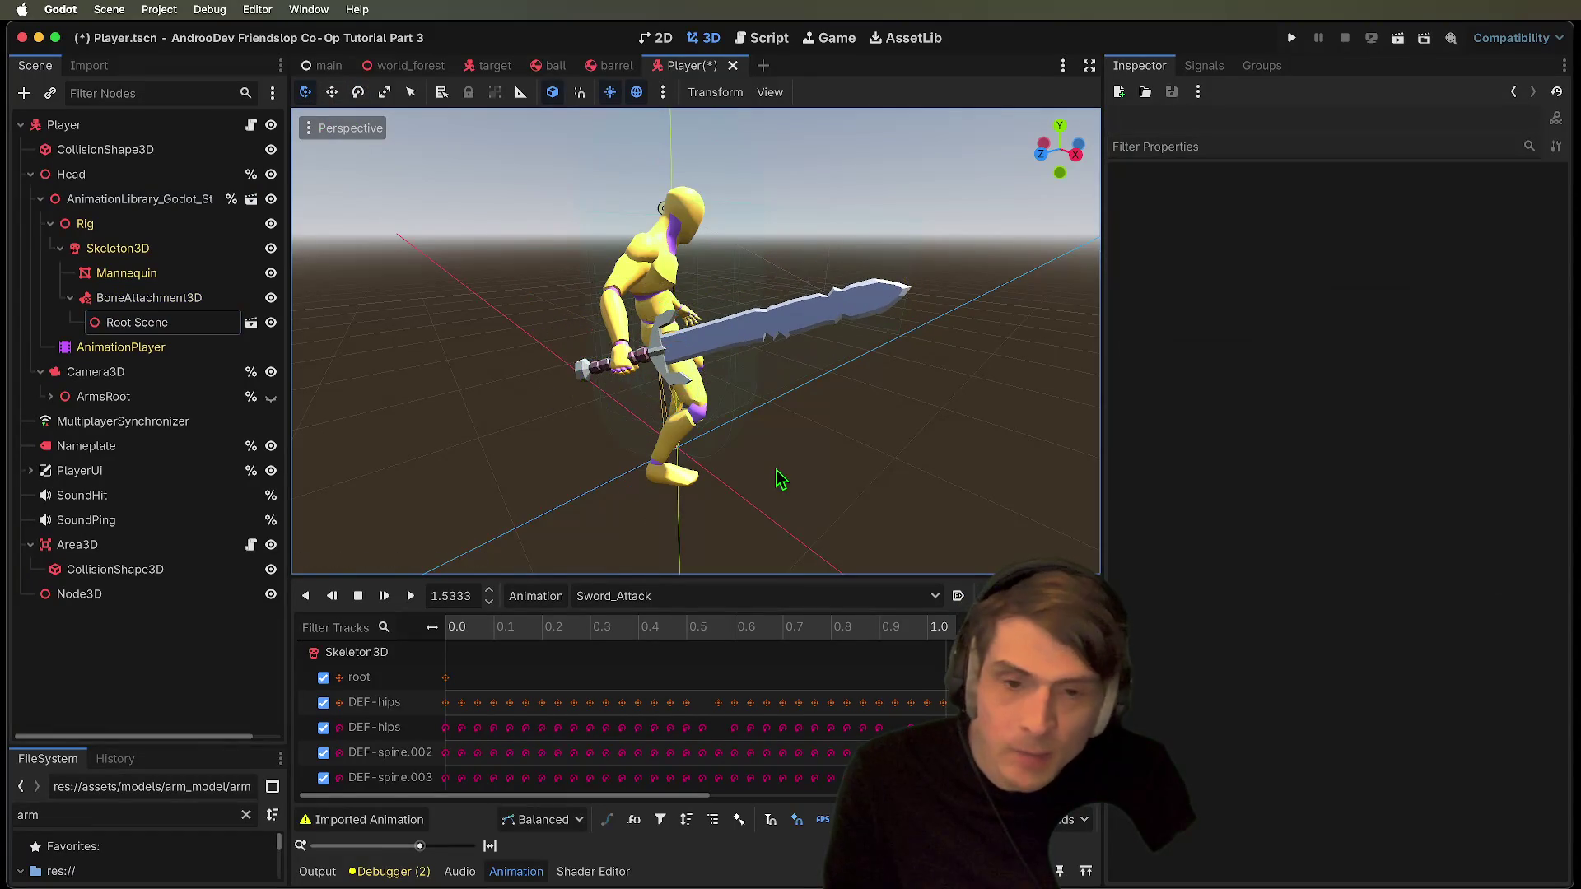
scroll(782, 477, "left", 3)
scroll(780, 476, "left", 5)
key("cmd+s")
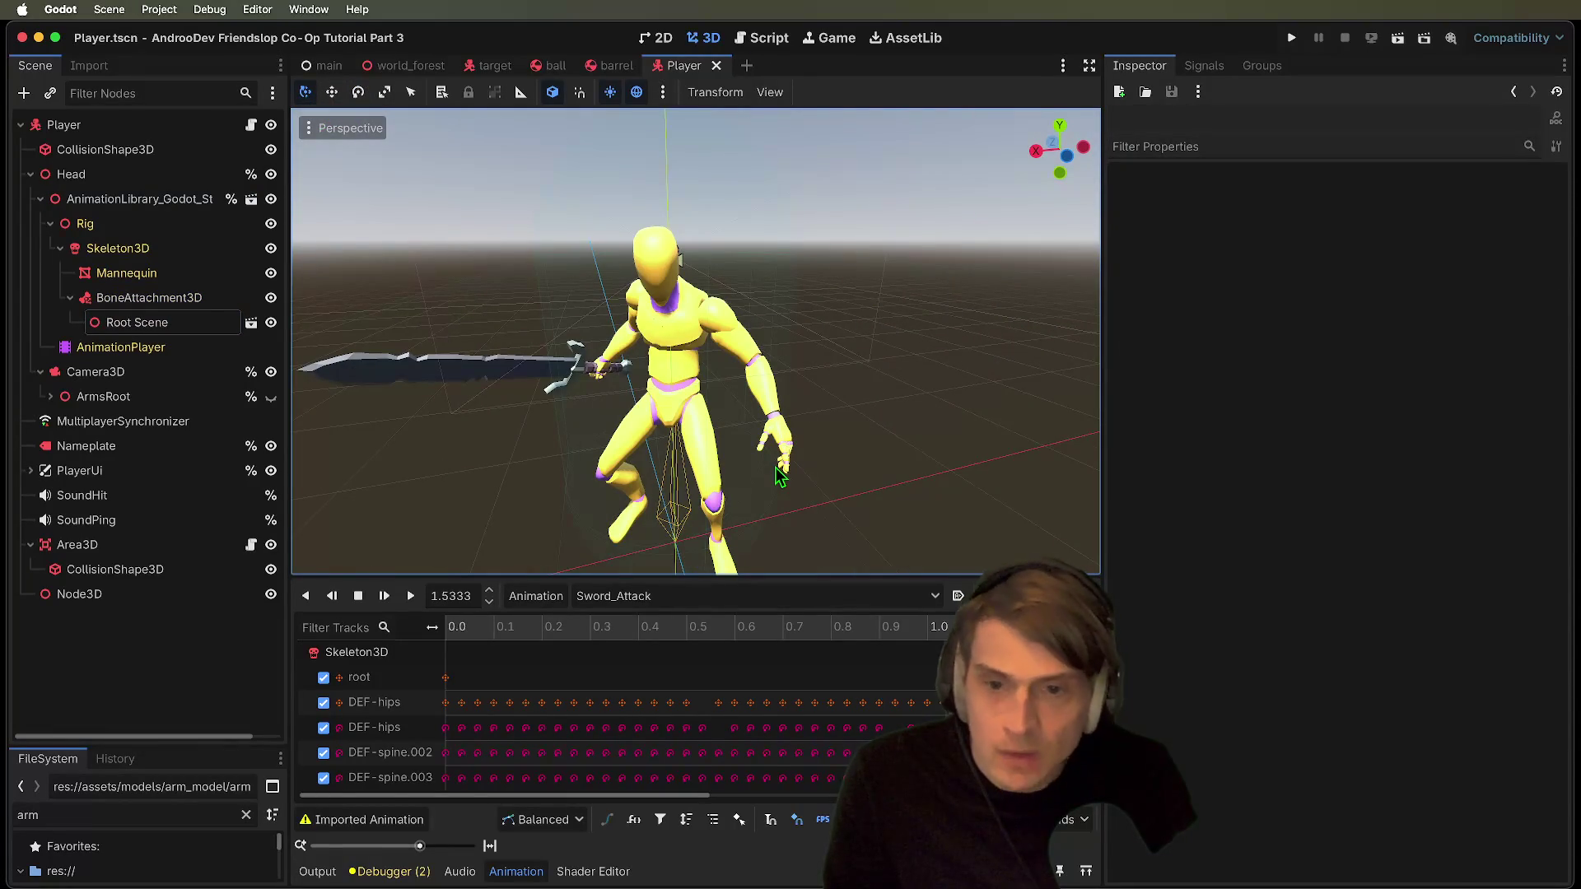
Replay Sword_Attack to check the grip, then run the project and start the left game
scroll(543, 503, "down", 5)
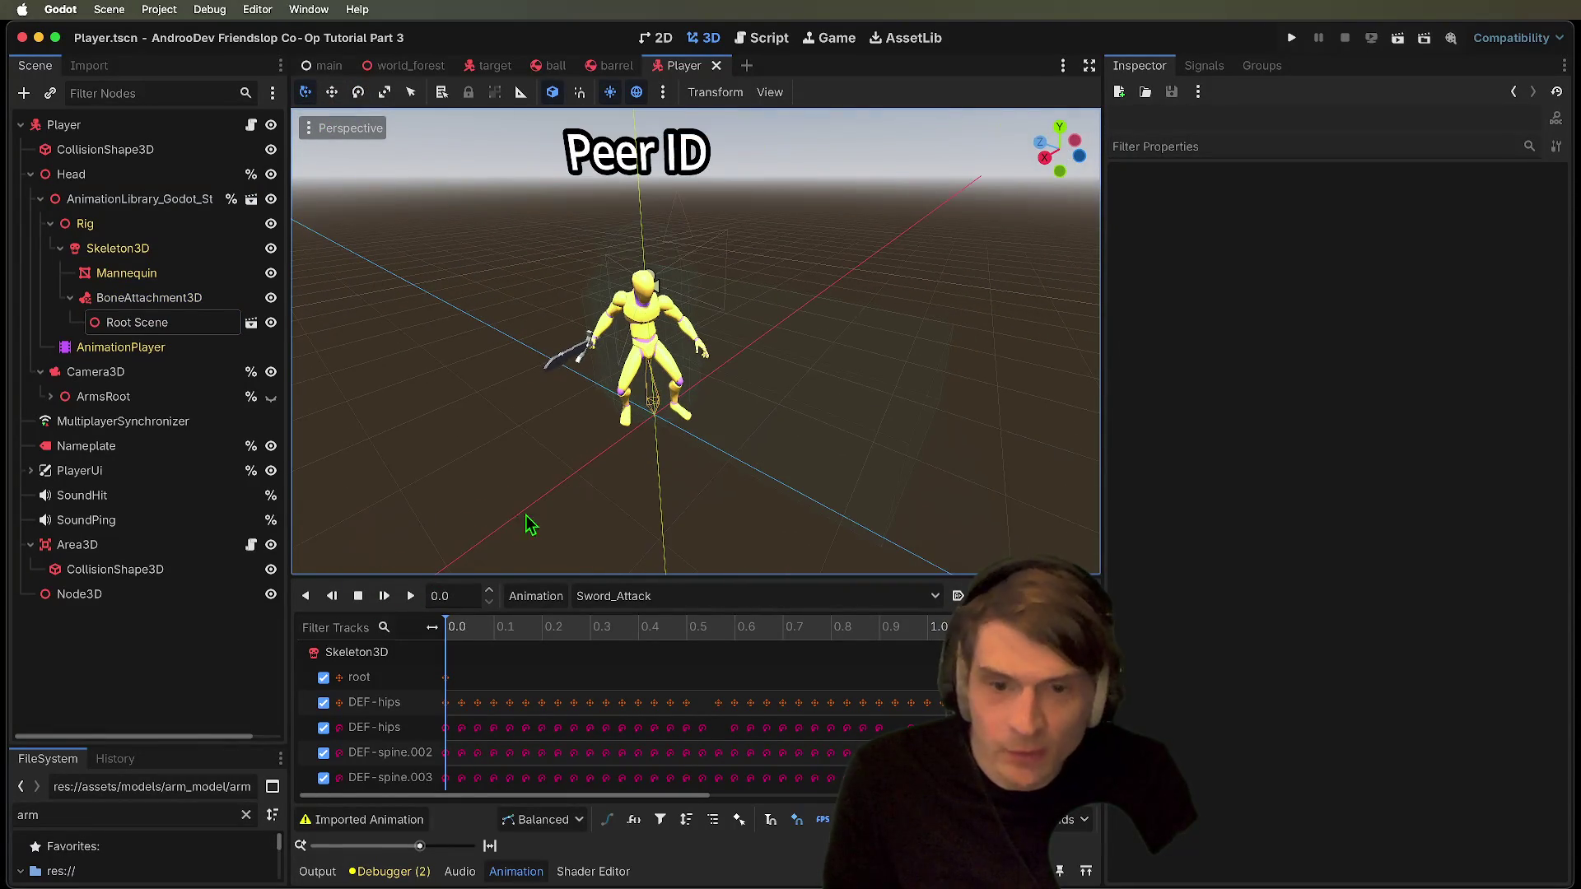
left_click(413, 598)
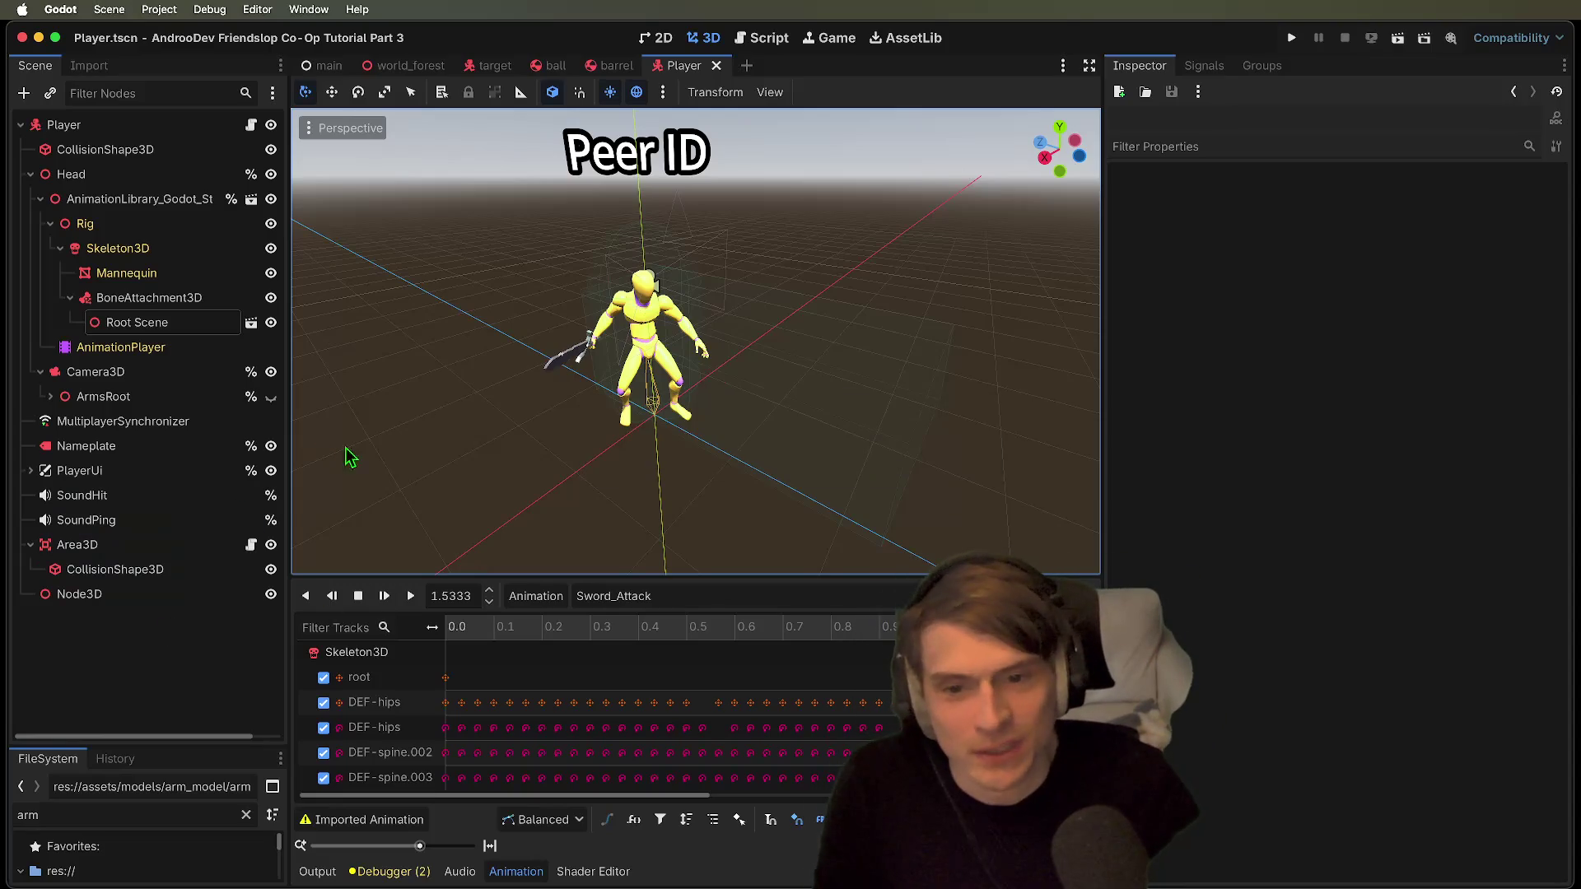
key("super+b")
left_click(553, 504)
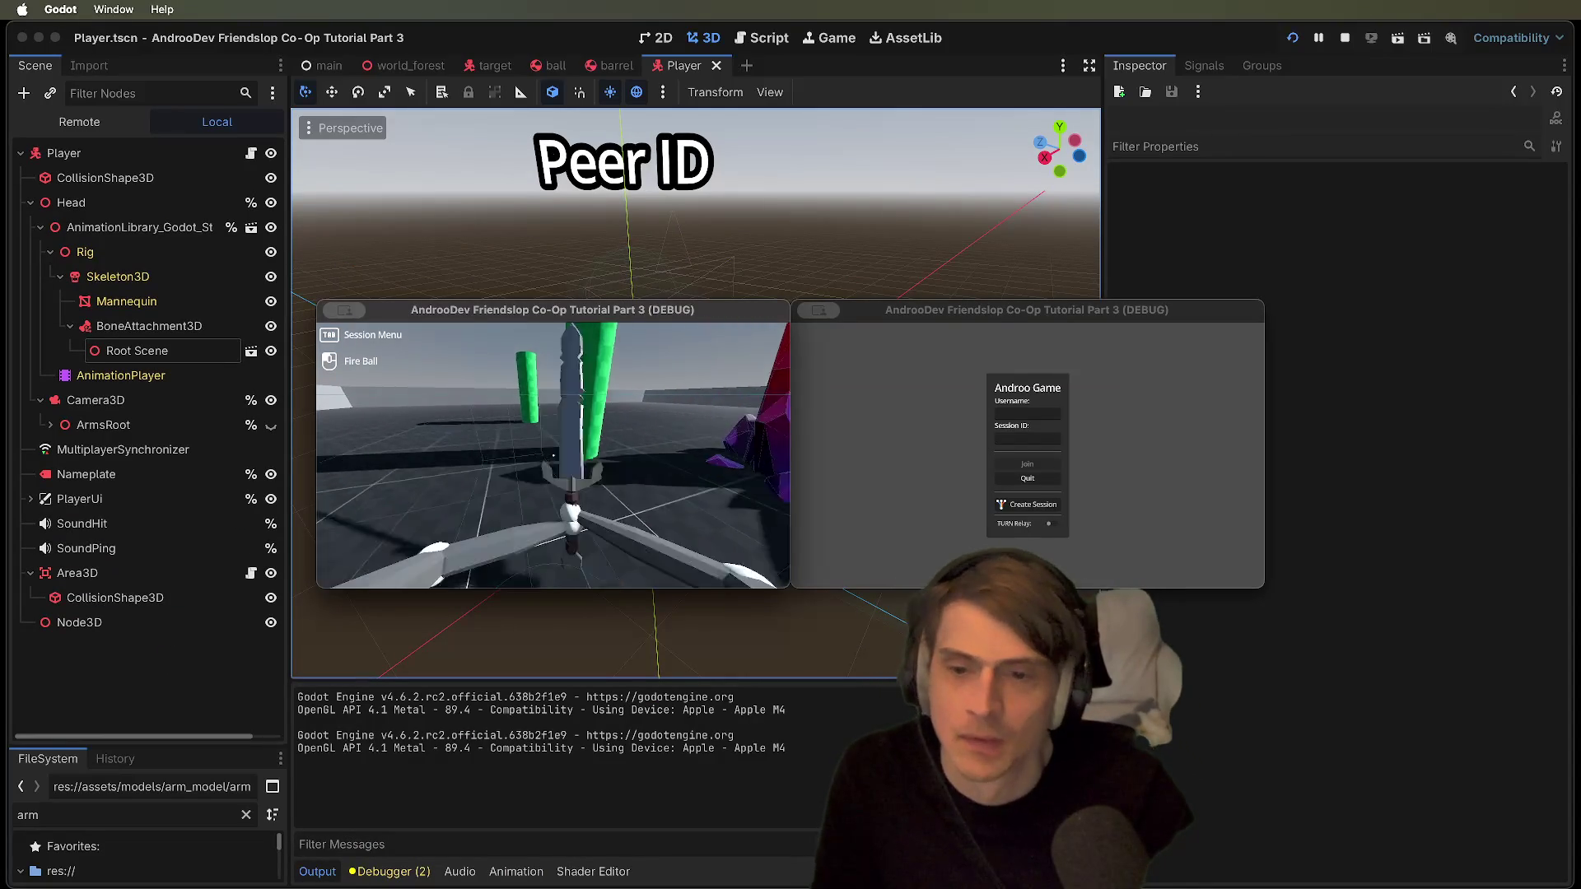
Start playing in the right game window and walk that player around the green pillar
left_click(923, 342)
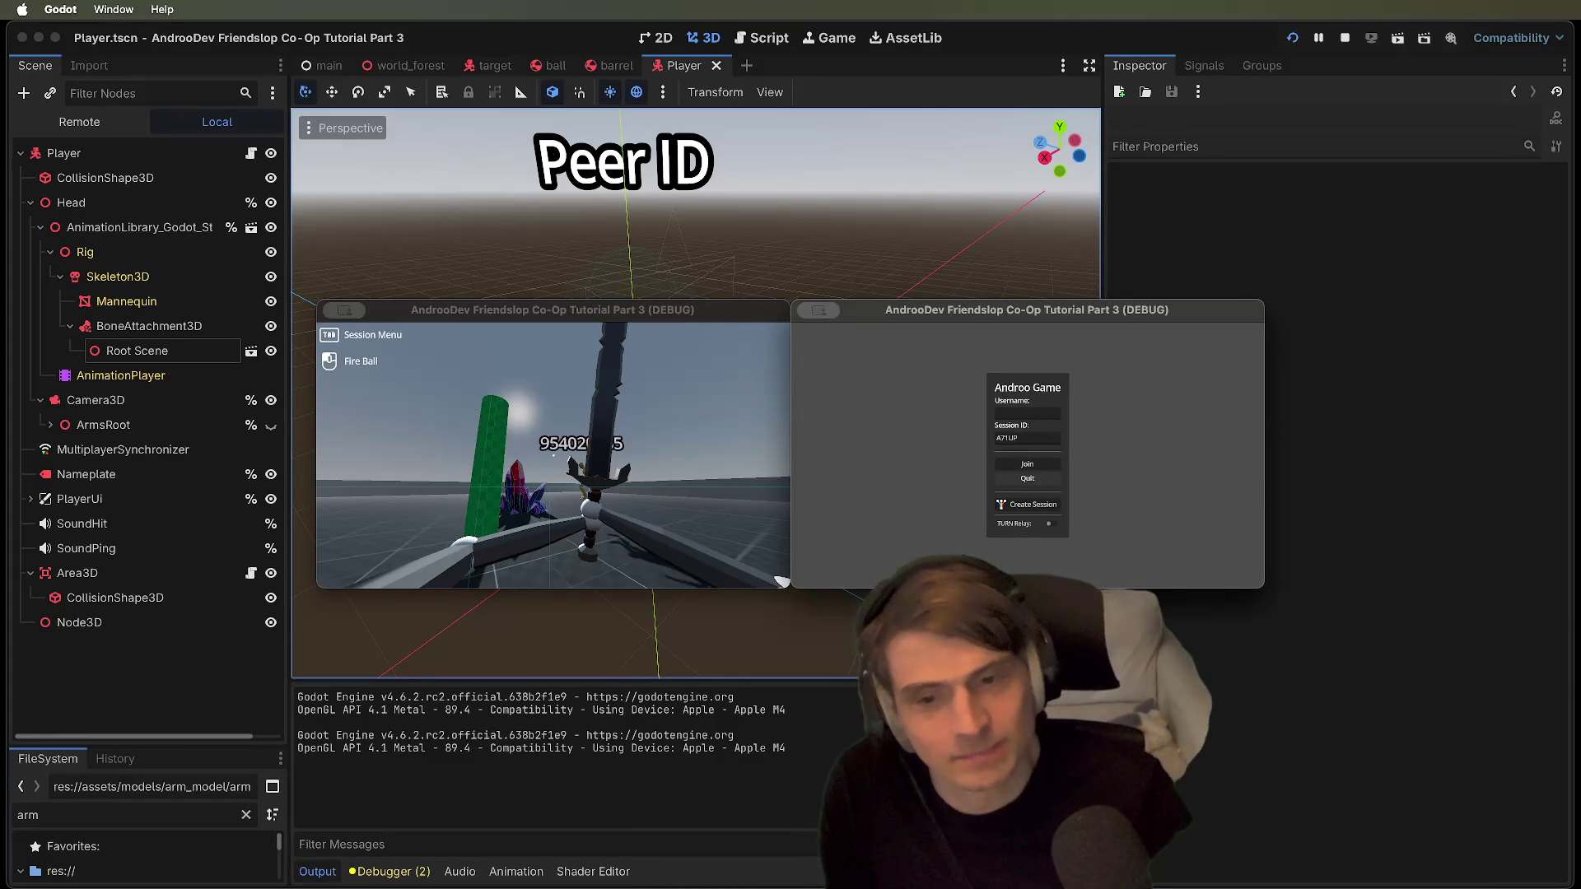
left_click(1026, 464)
key("w")
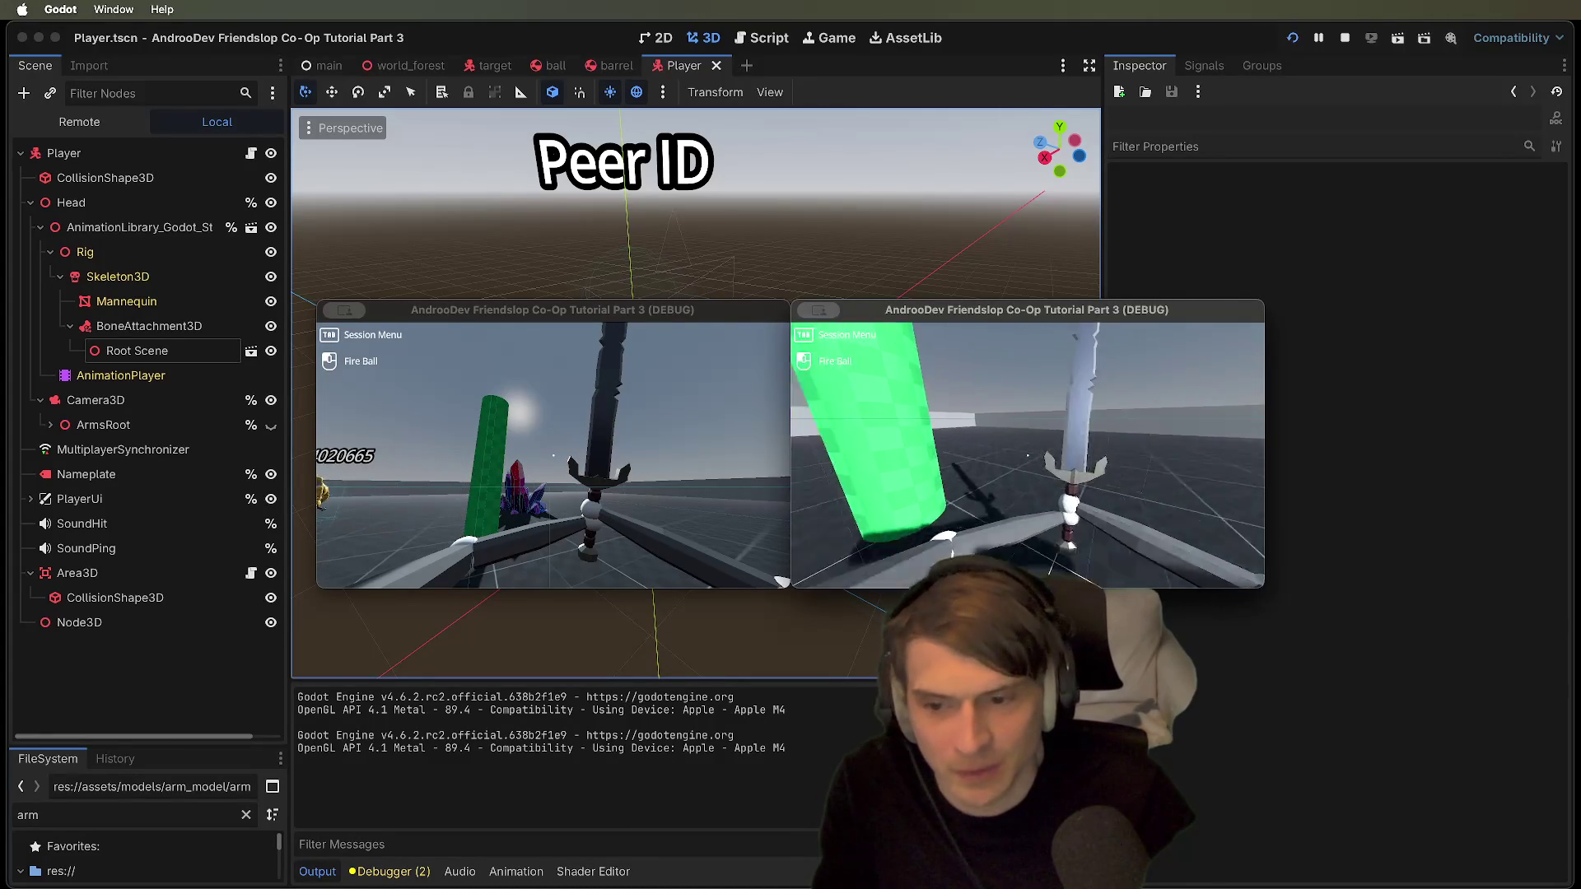
key("s")
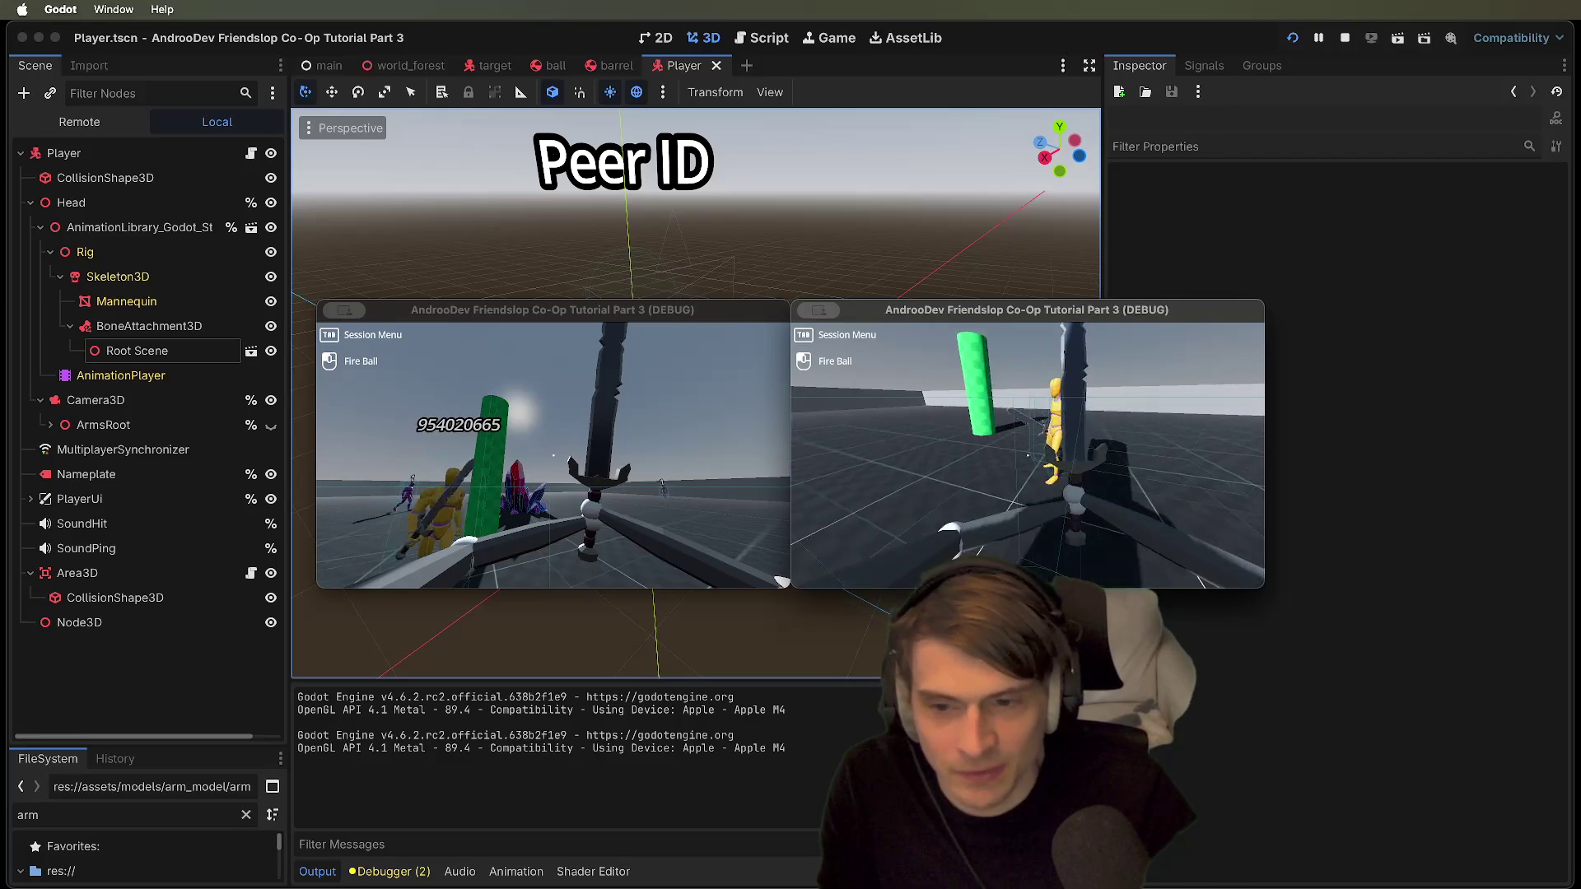
key("d")
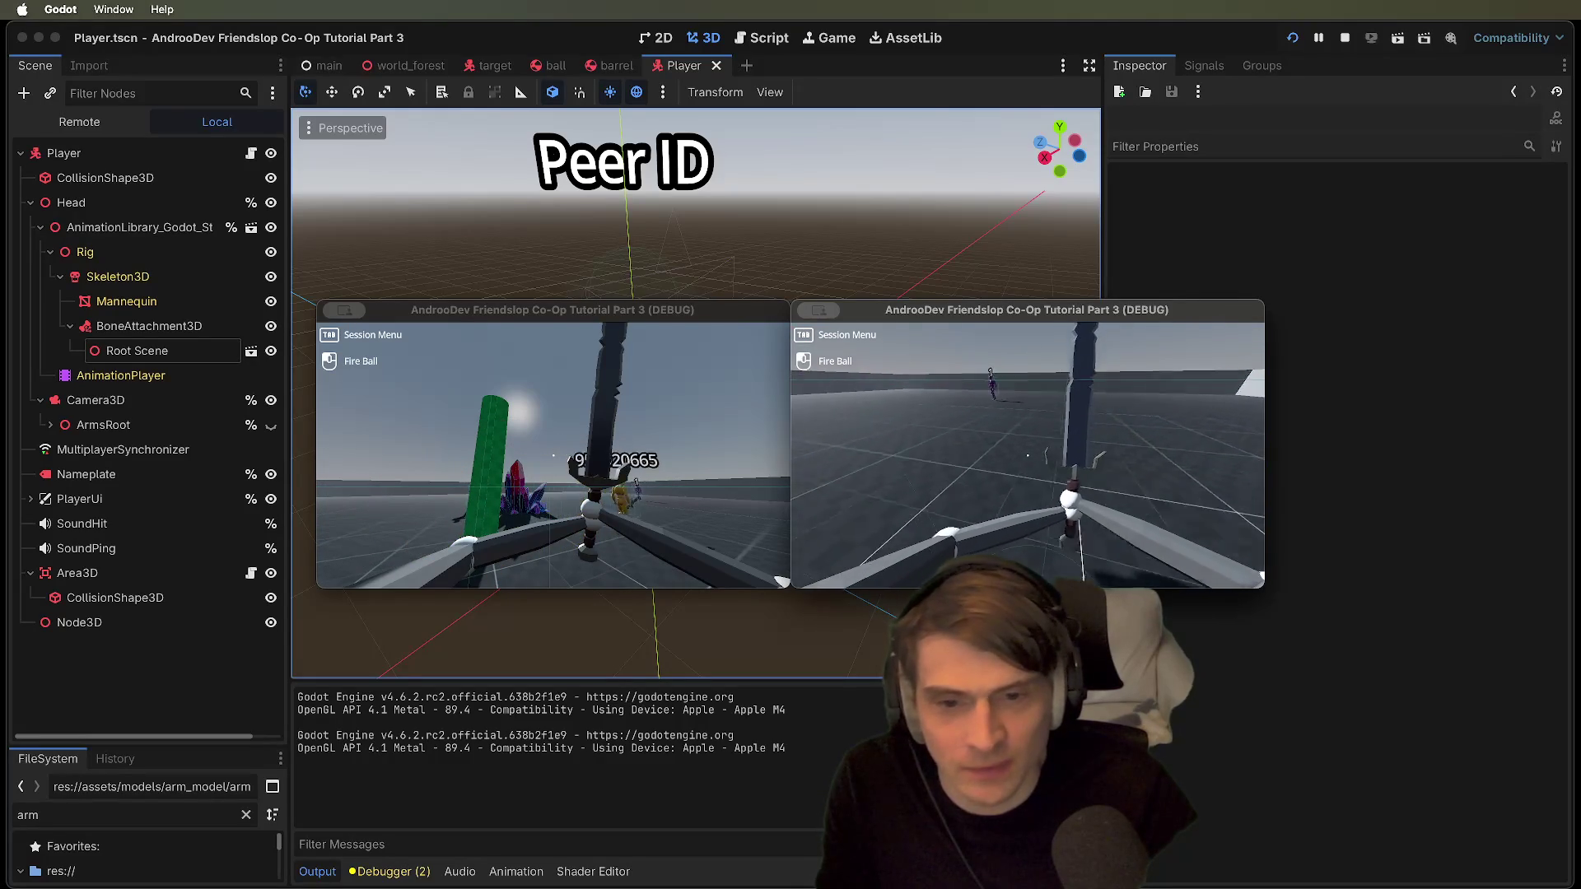
Walk the left player toward the pillar, swing the sword, then stop the running game
left_click(553, 454)
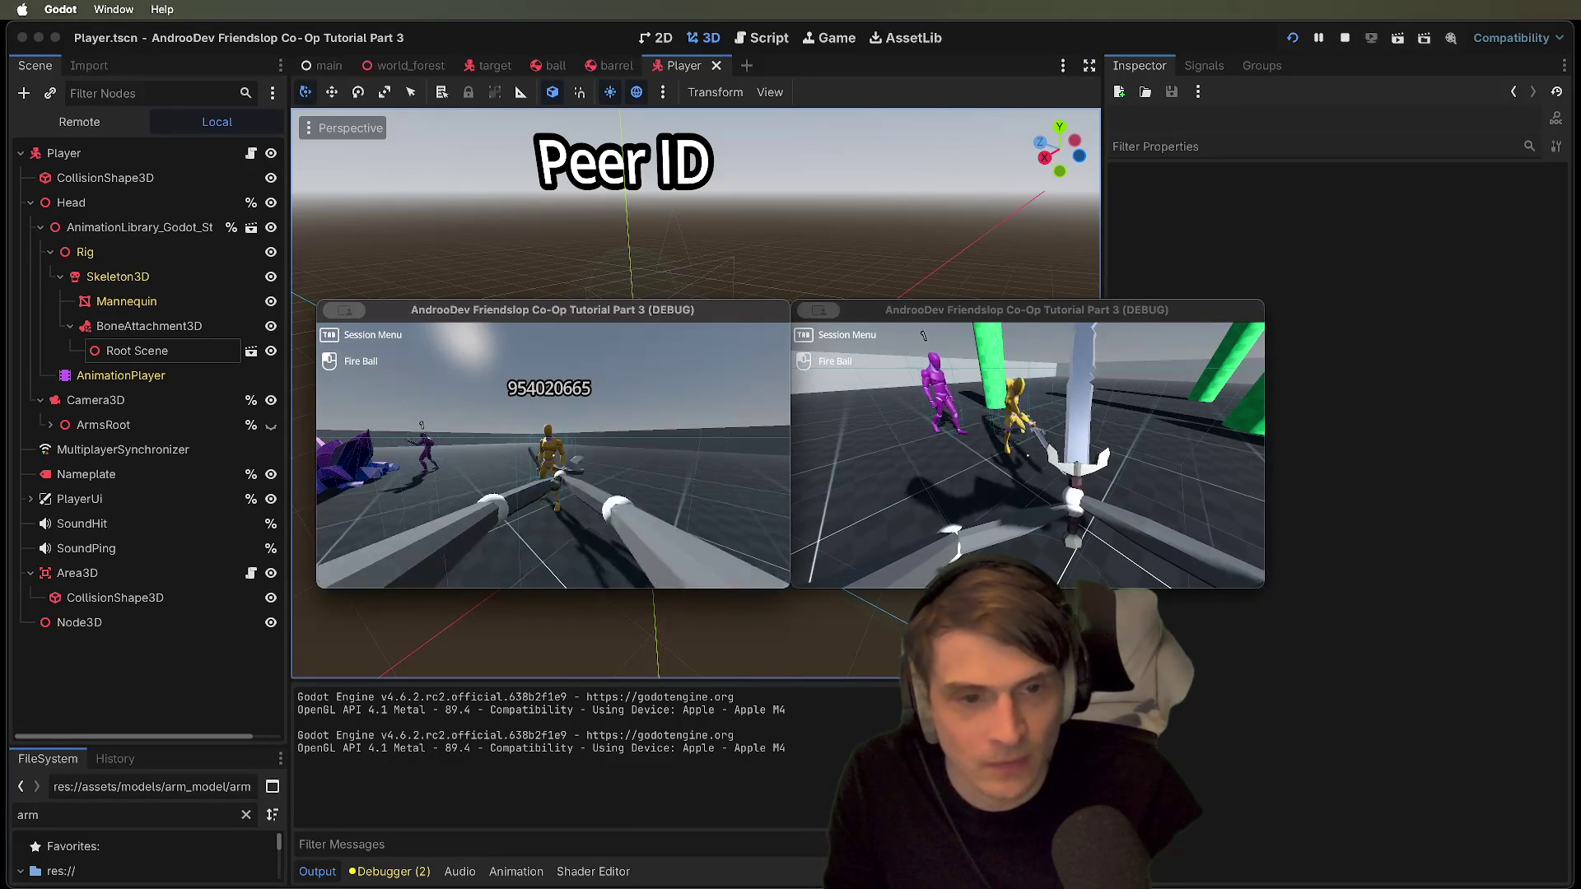
key("w")
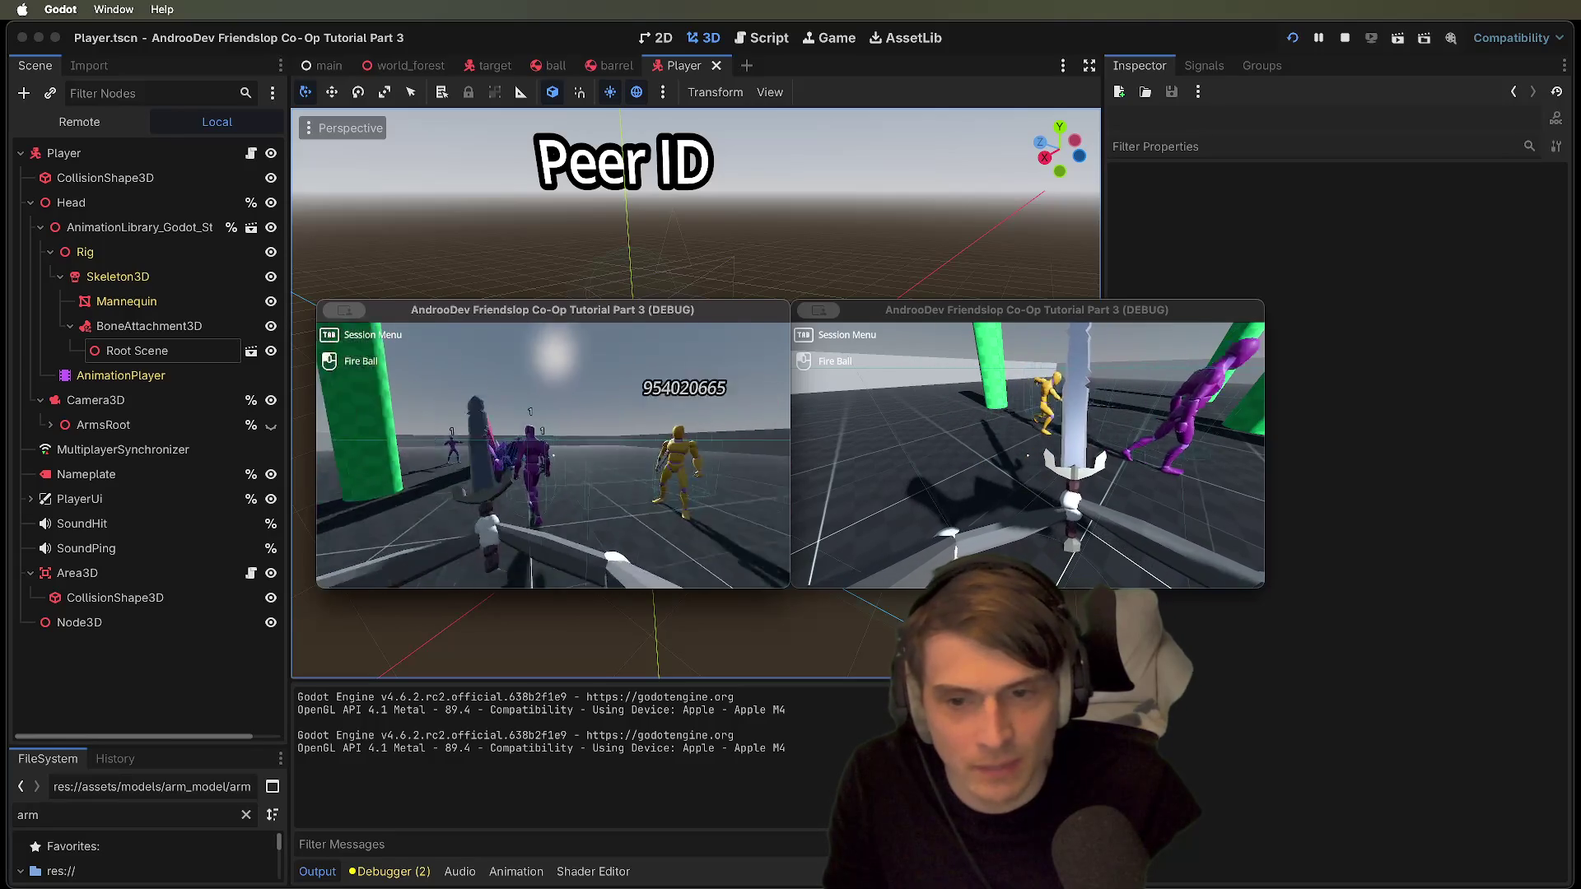
key("w")
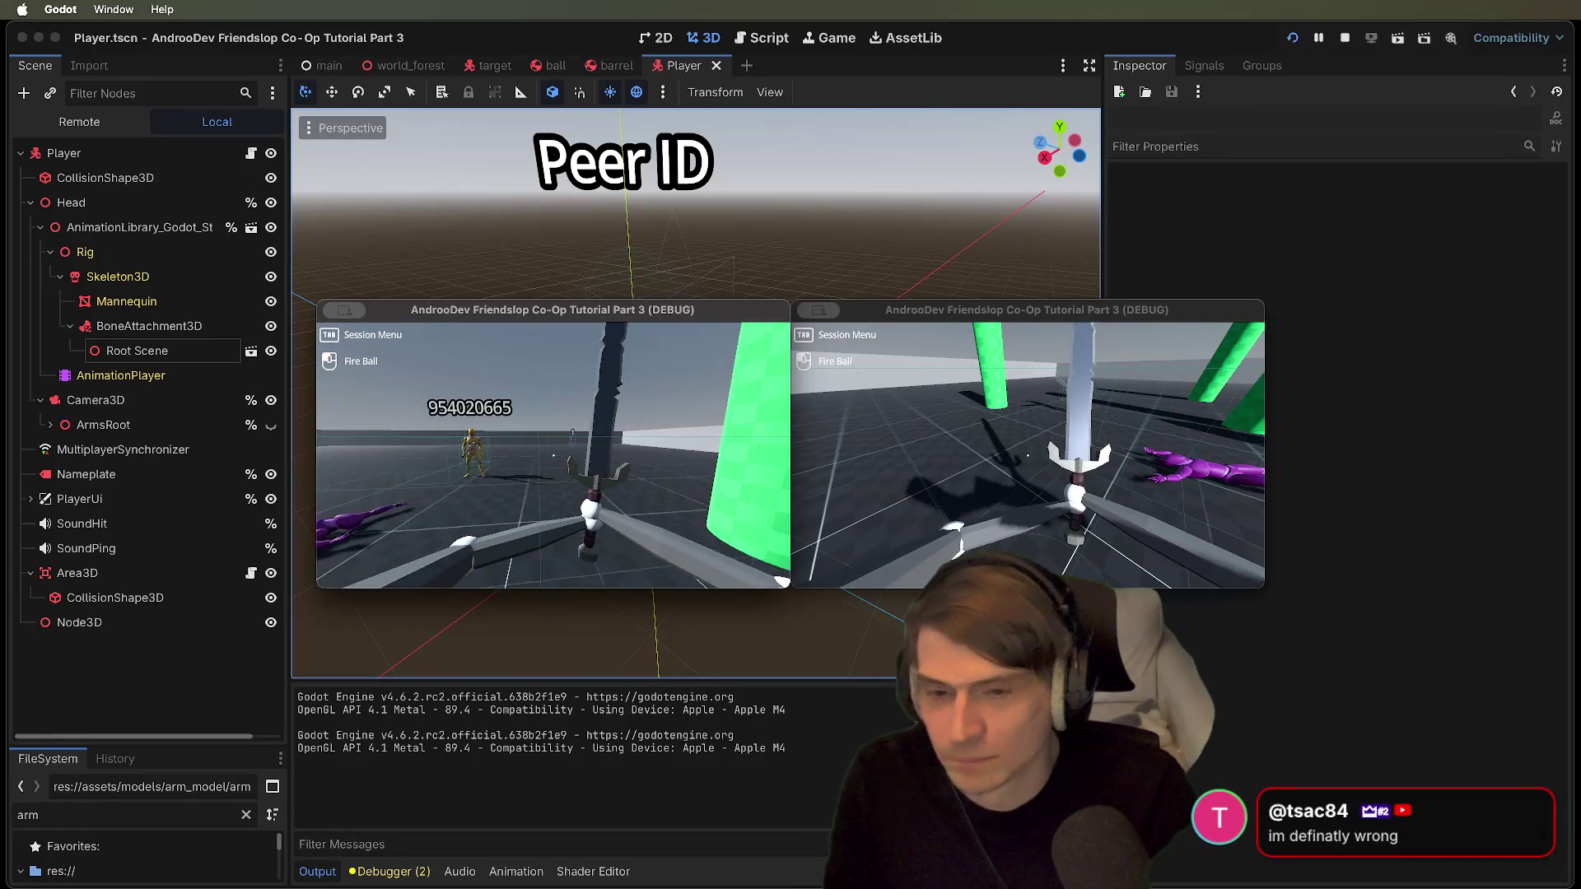
left_click(553, 455)
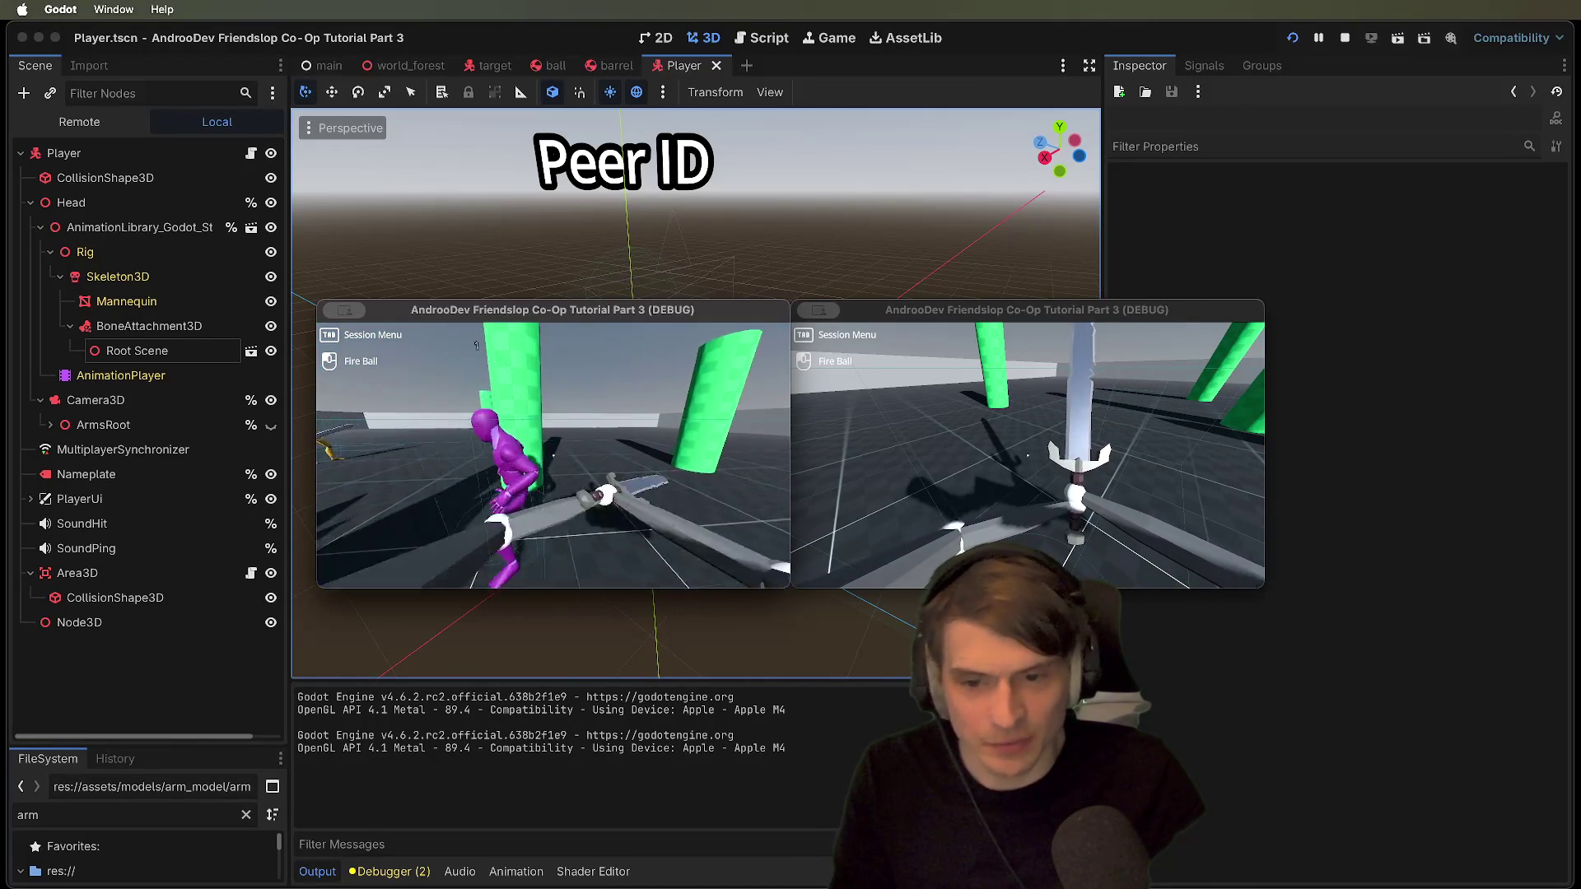
key("super+q")
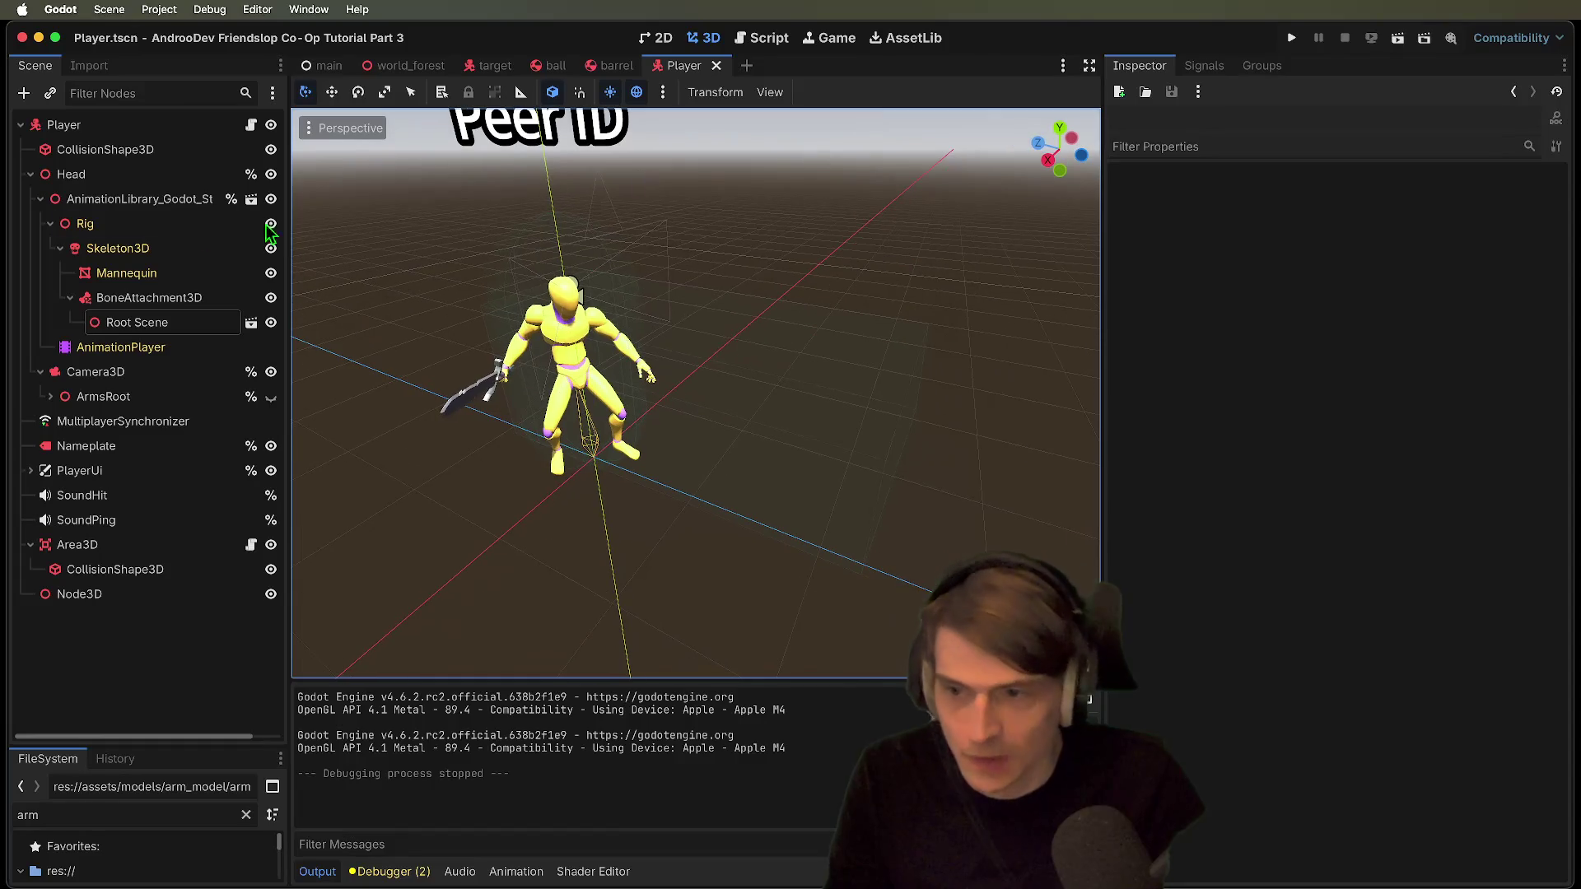
Select the player camera, frame it, and pull the view back to see the character
left_click(103, 396)
left_click(96, 371)
key("f")
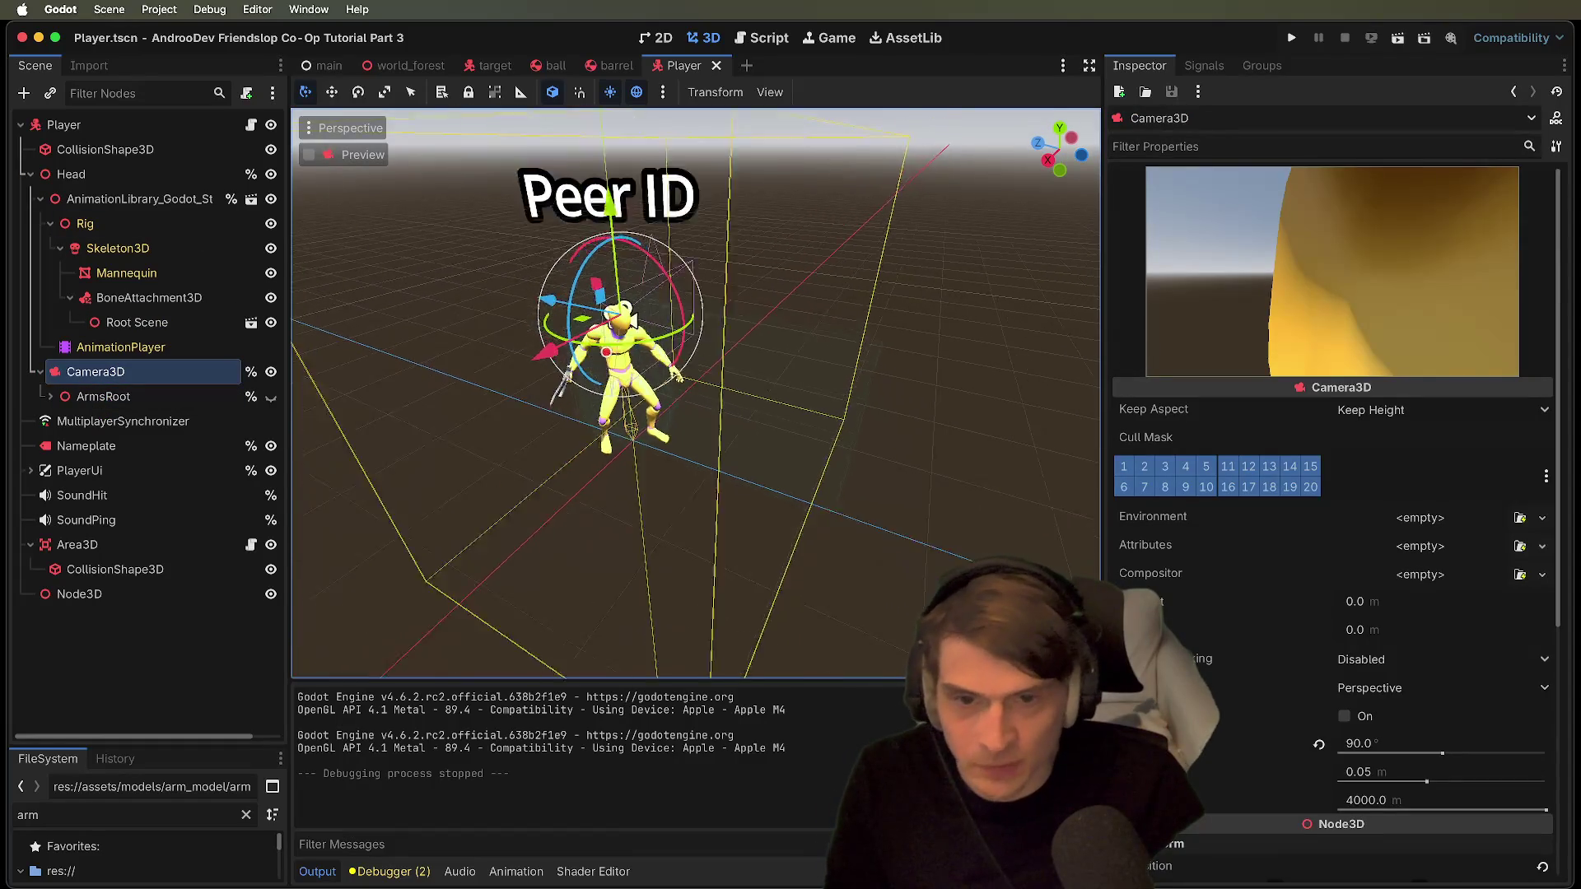
mouse_move(671, 317)
left_mouse_down()
mouse_move(568, 329)
mouse_move(585, 337)
left_mouse_up()
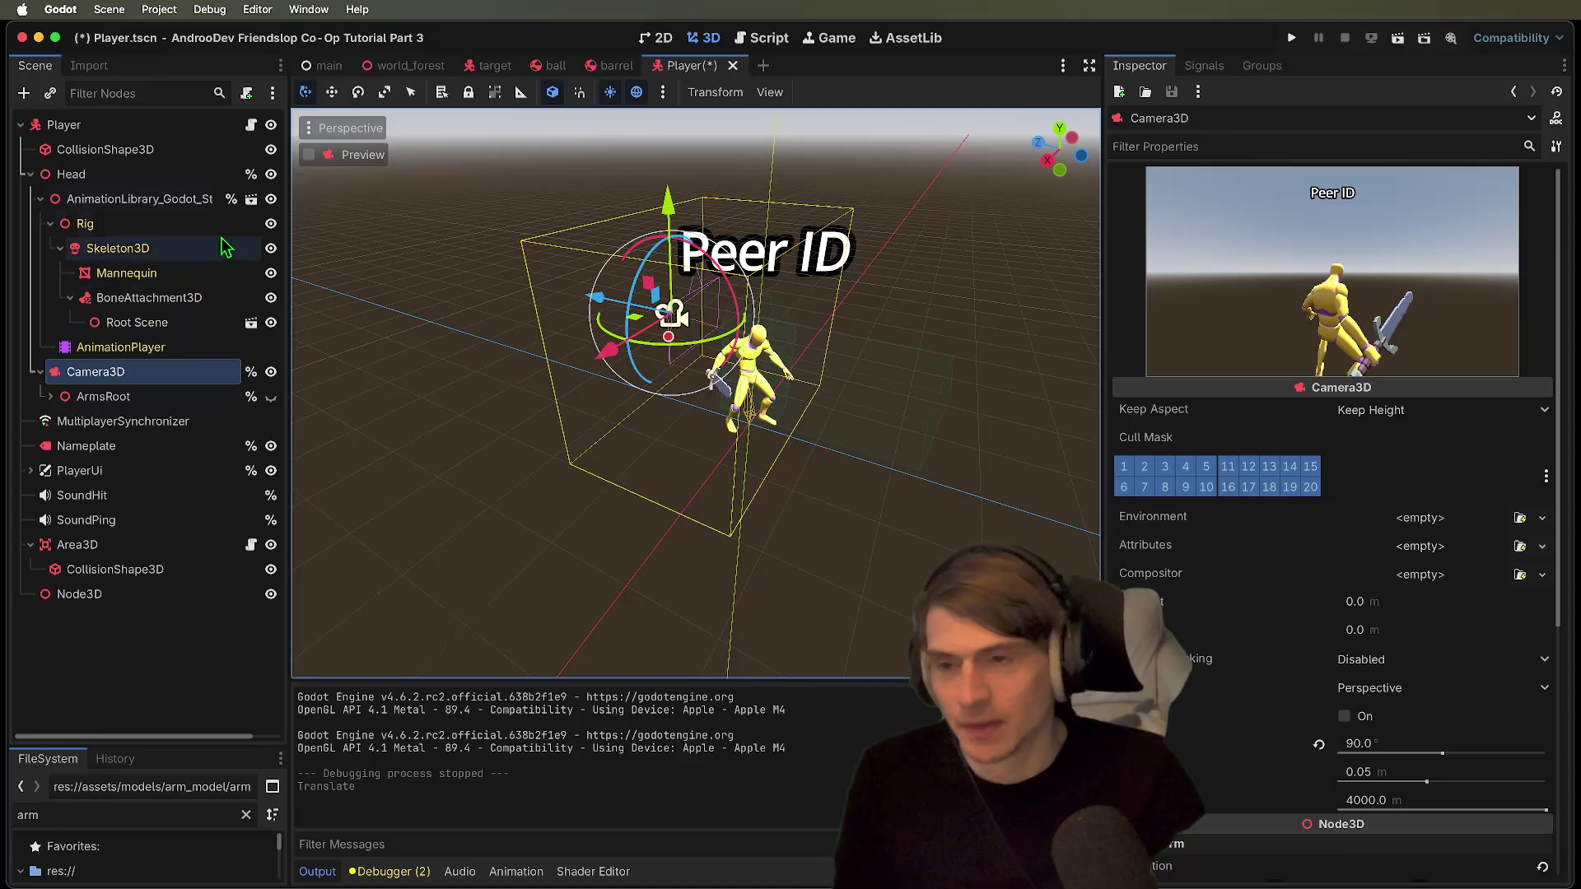
In player.gd, comment out the arms_root.show() and animation-library hide() lines, and save
left_click(251, 124)
scroll(774, 298, "up", 20)
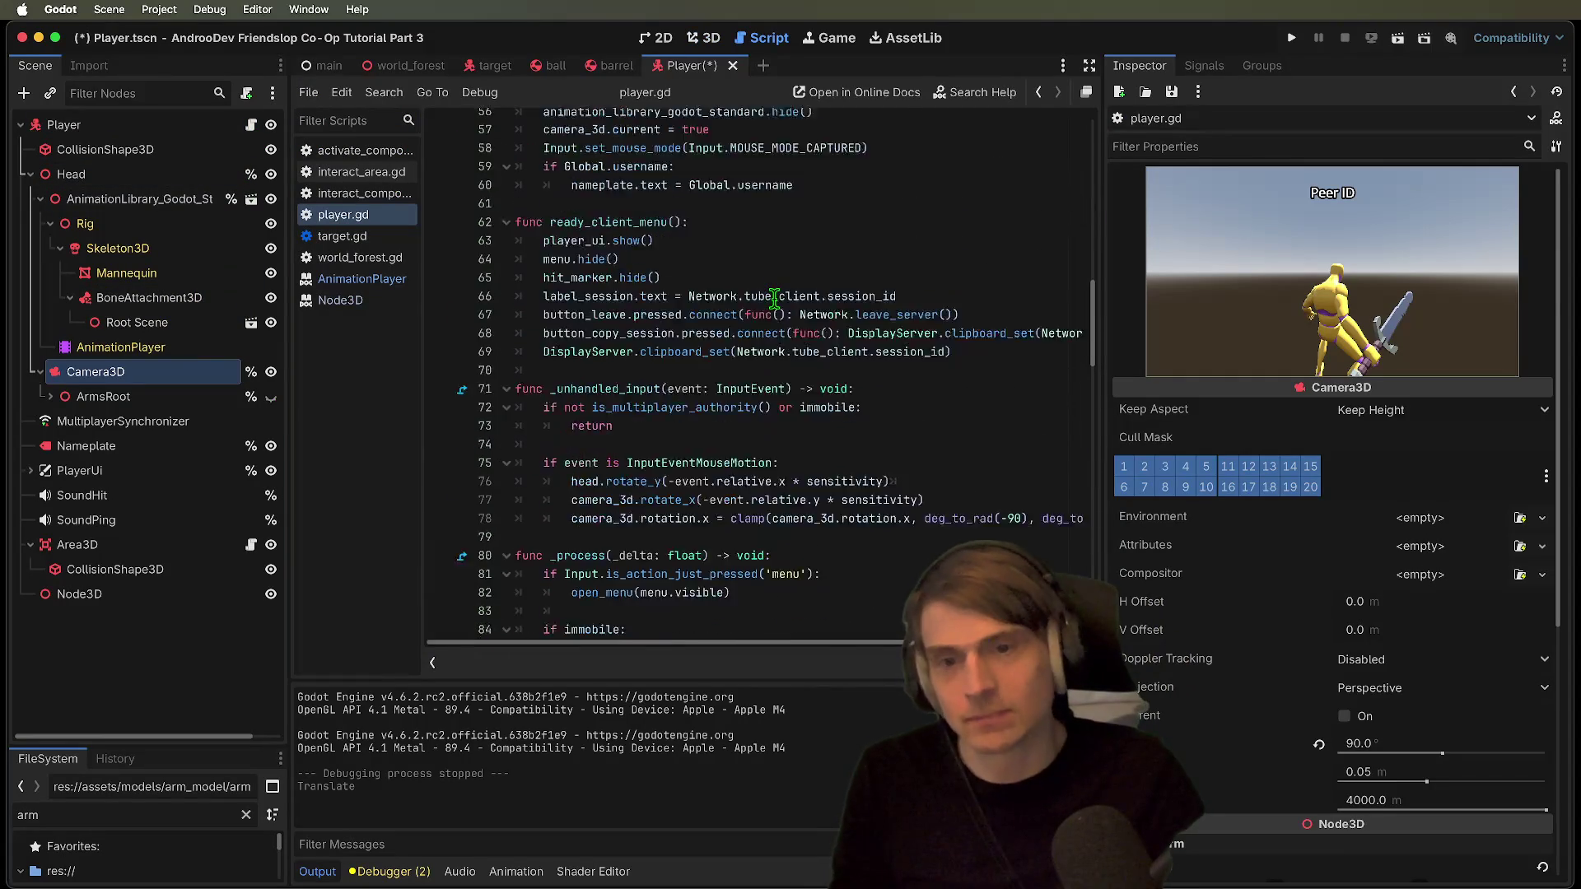
scroll(774, 302, "up", 4)
scroll(776, 304, "down", 5)
scroll(779, 309, "down", 2)
left_click(771, 434)
left_click(818, 416)
key("Down")
key("super+k")
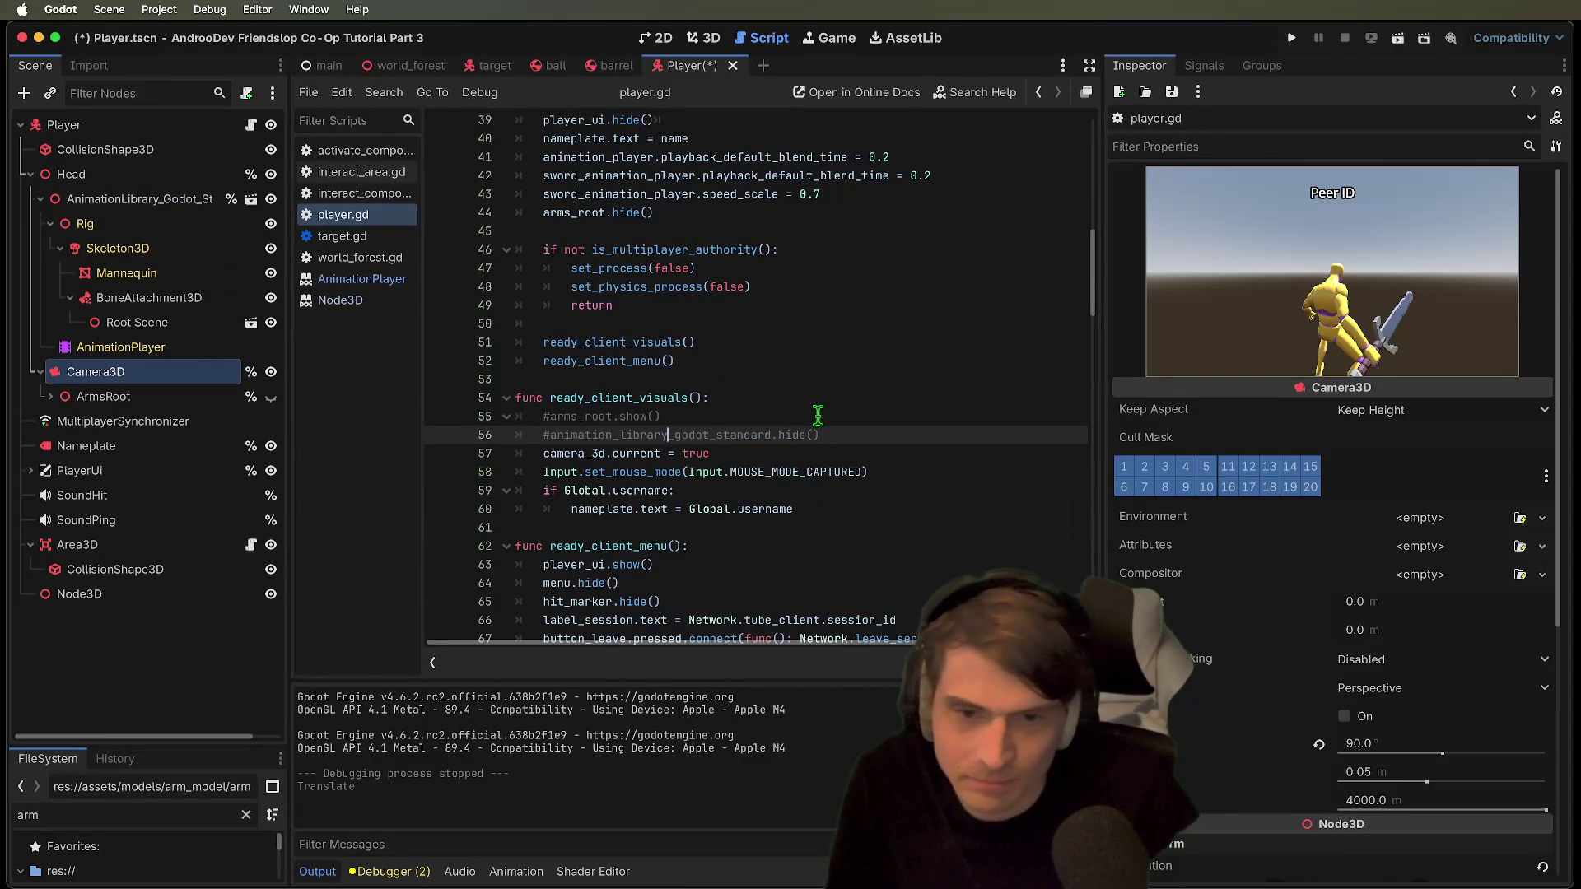
key("super+s")
Run the project and host a new session in the left game window
scroll(853, 415, "up", 2)
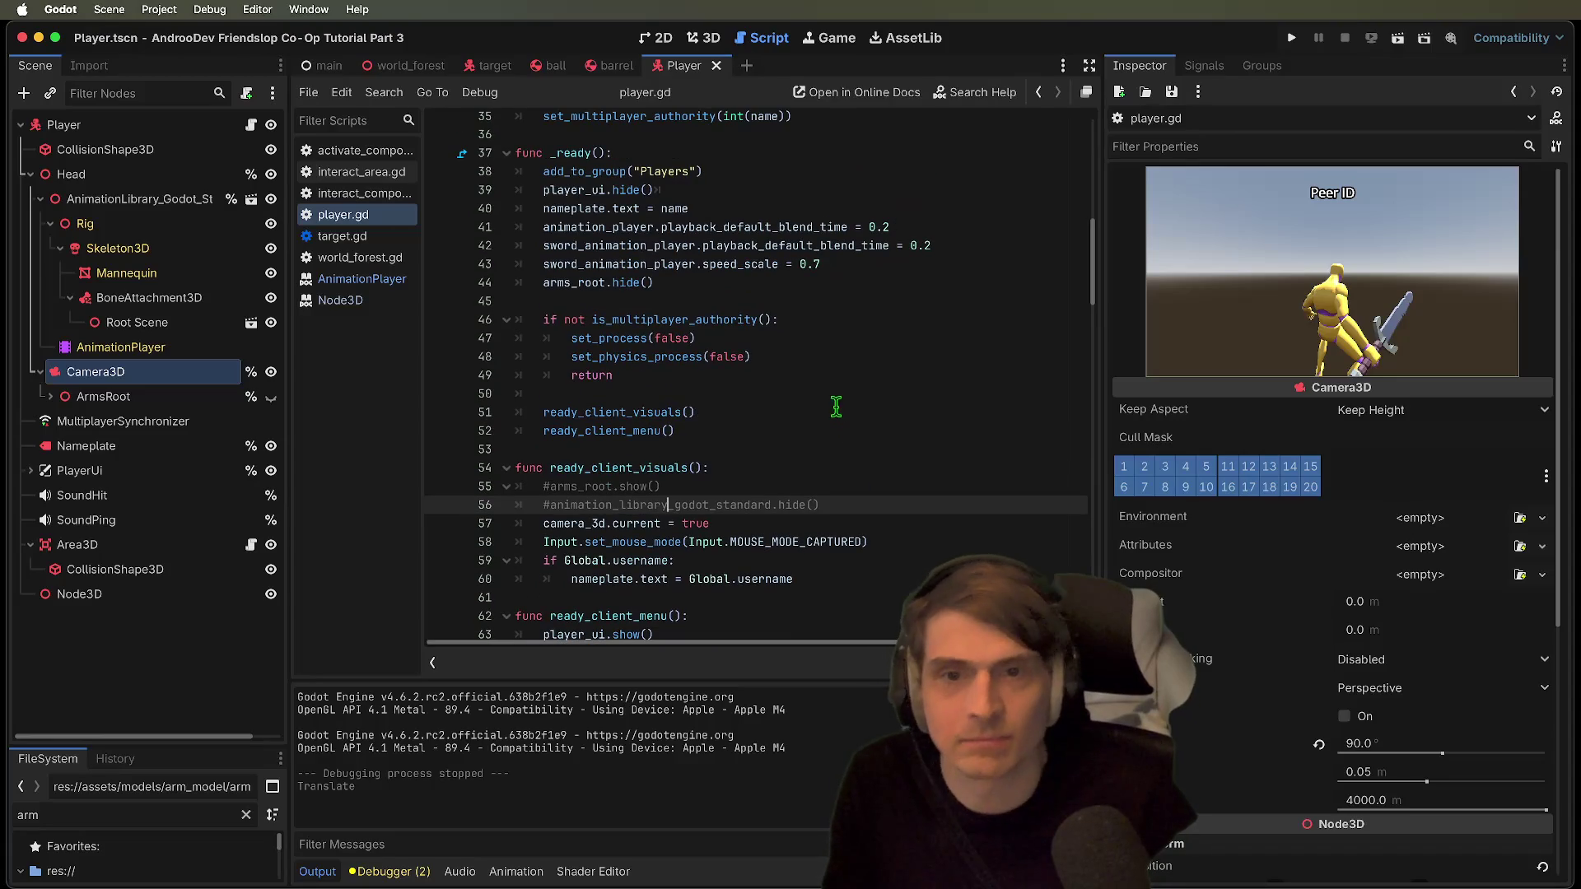
double_click(674, 208)
left_click(600, 189)
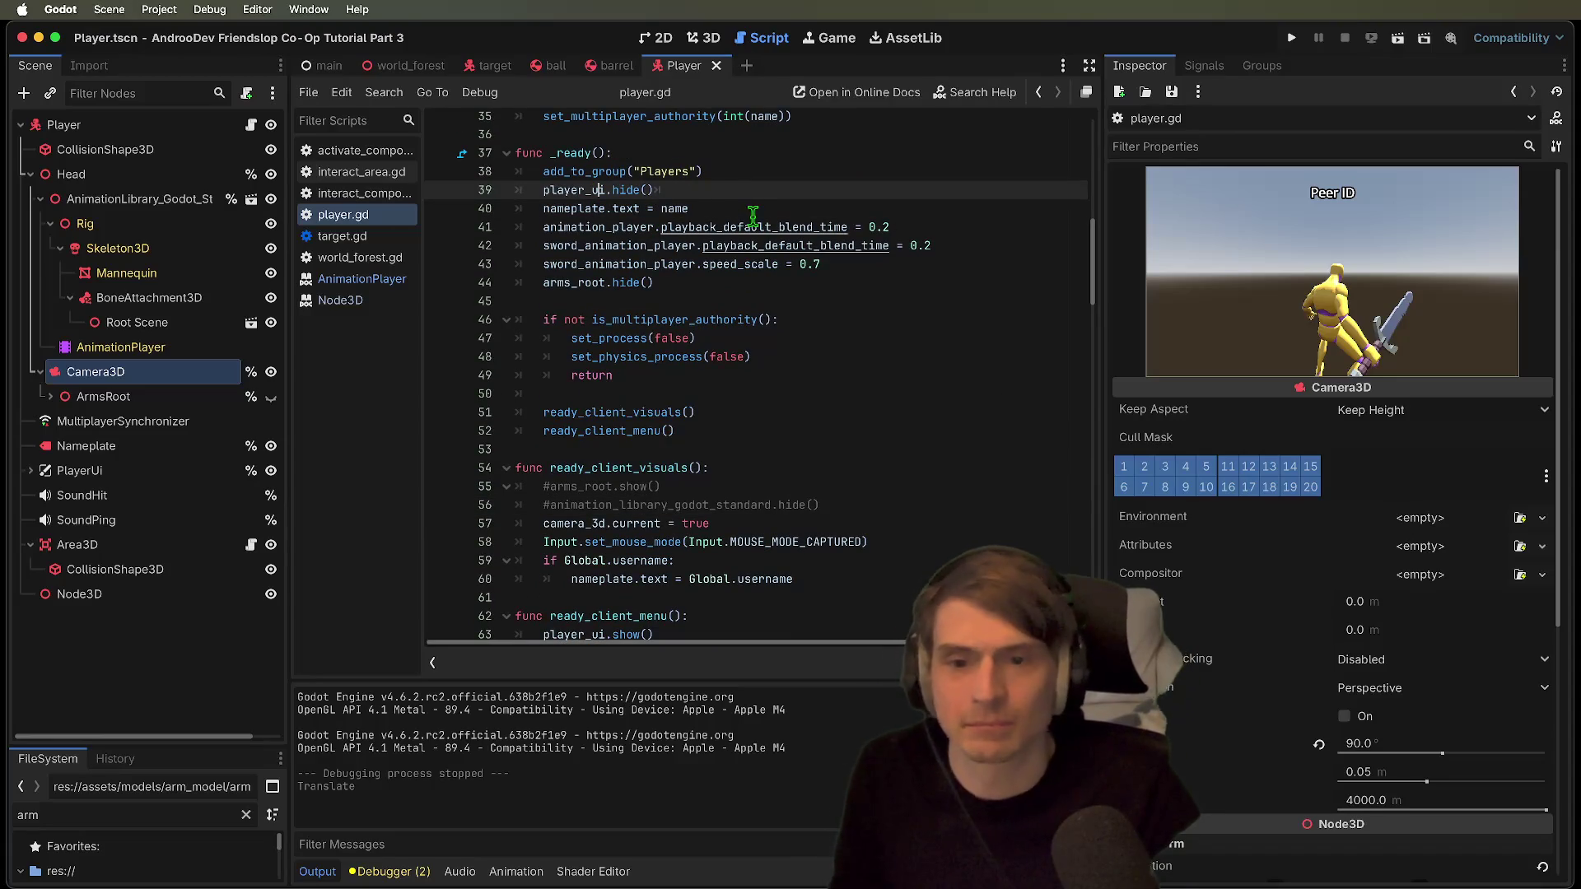
key("super+b")
left_click(581, 504)
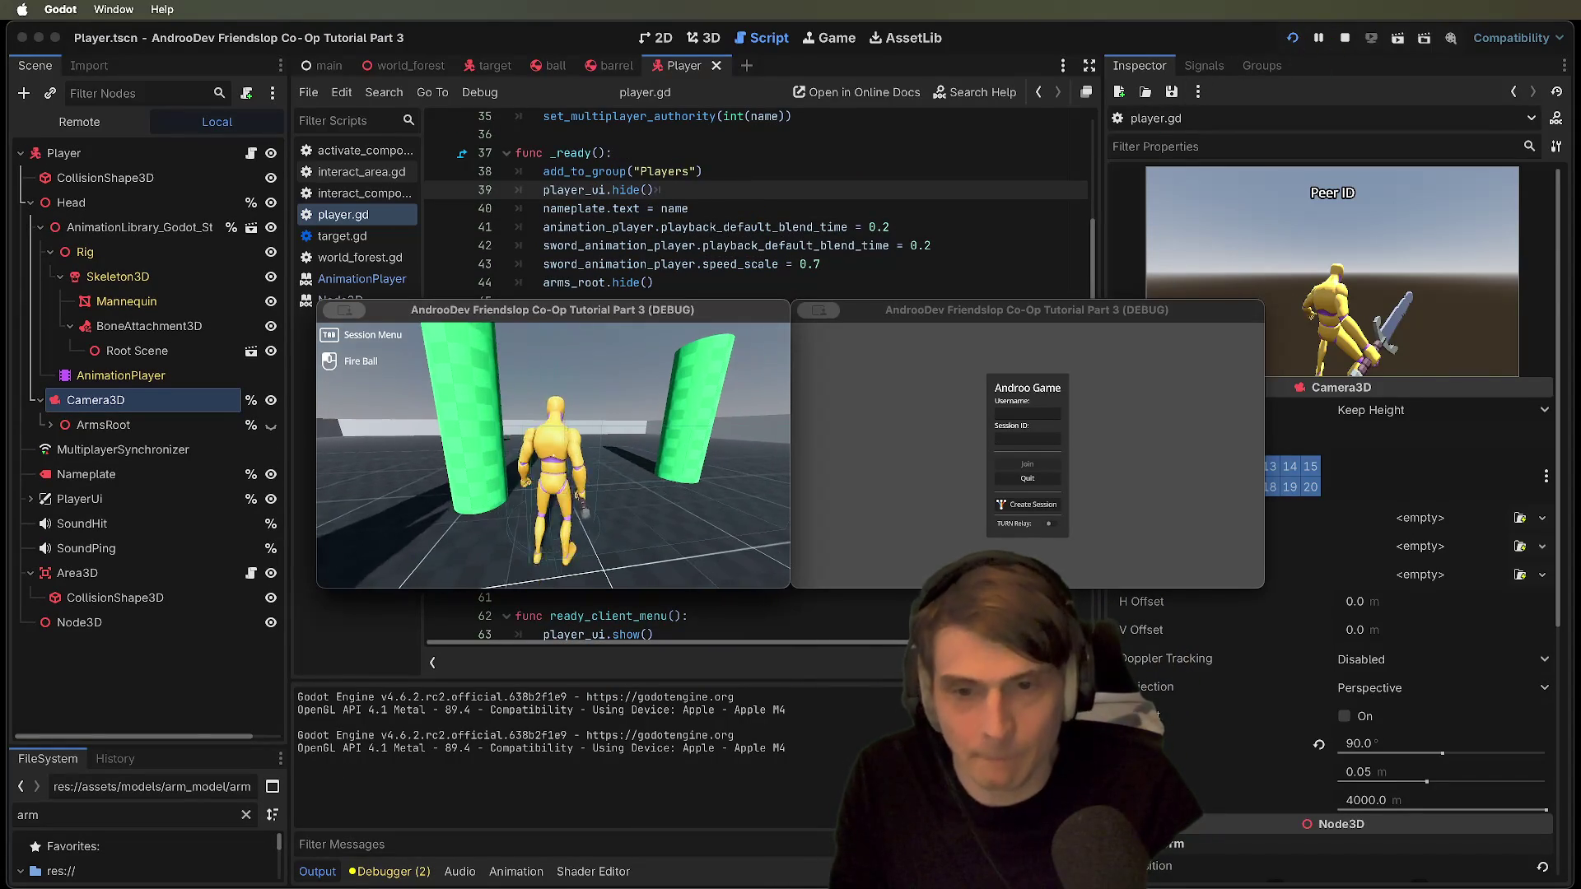
Walk the host player past the purple crystals and around the level
key("w")
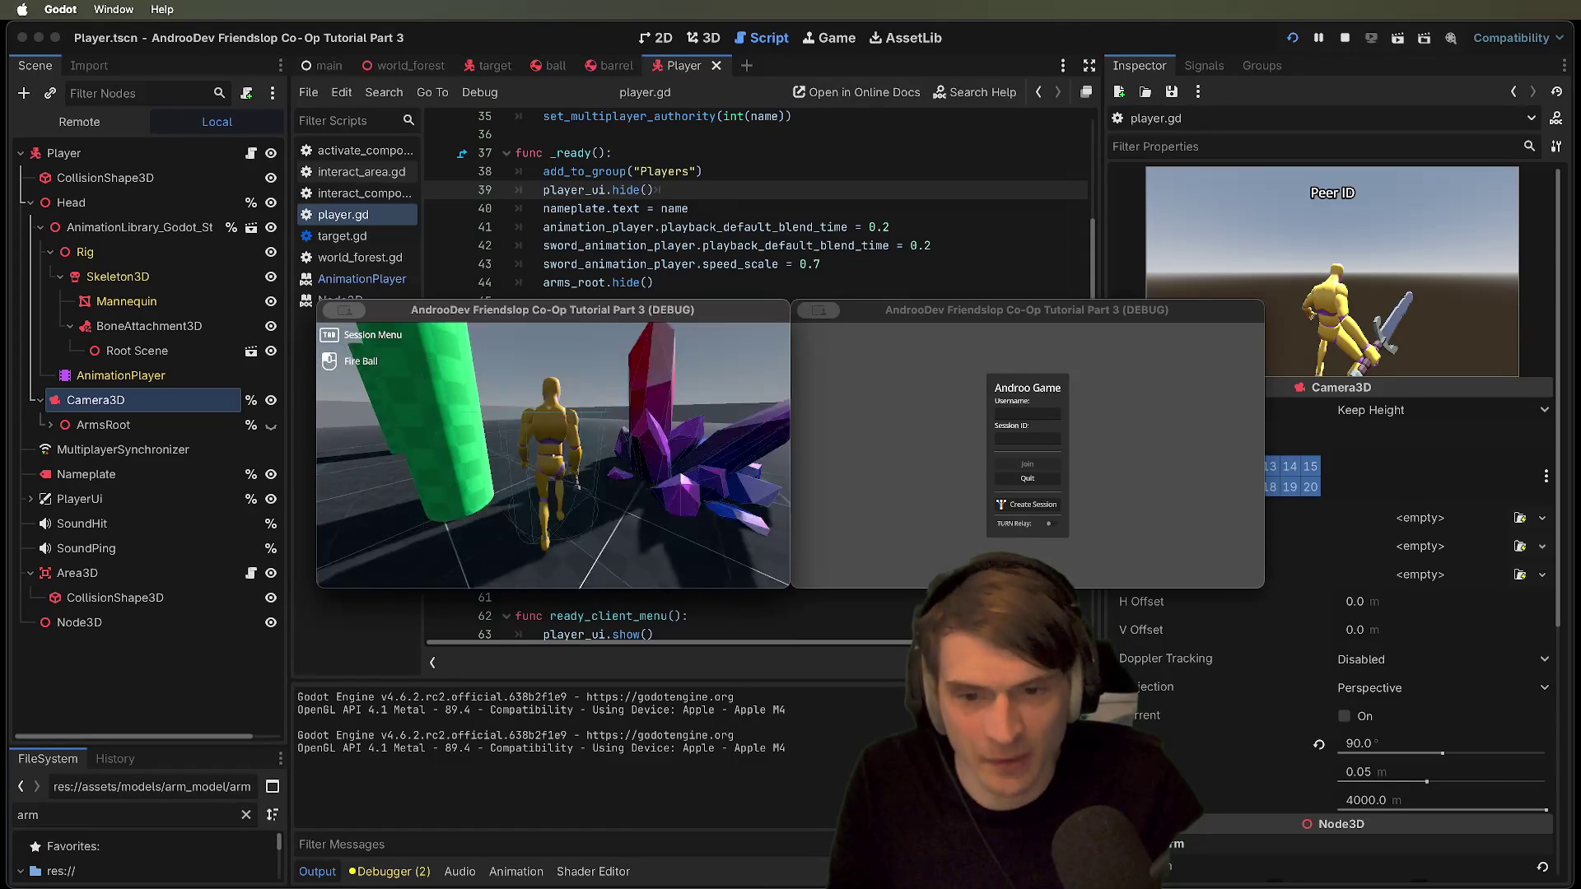
key("w")
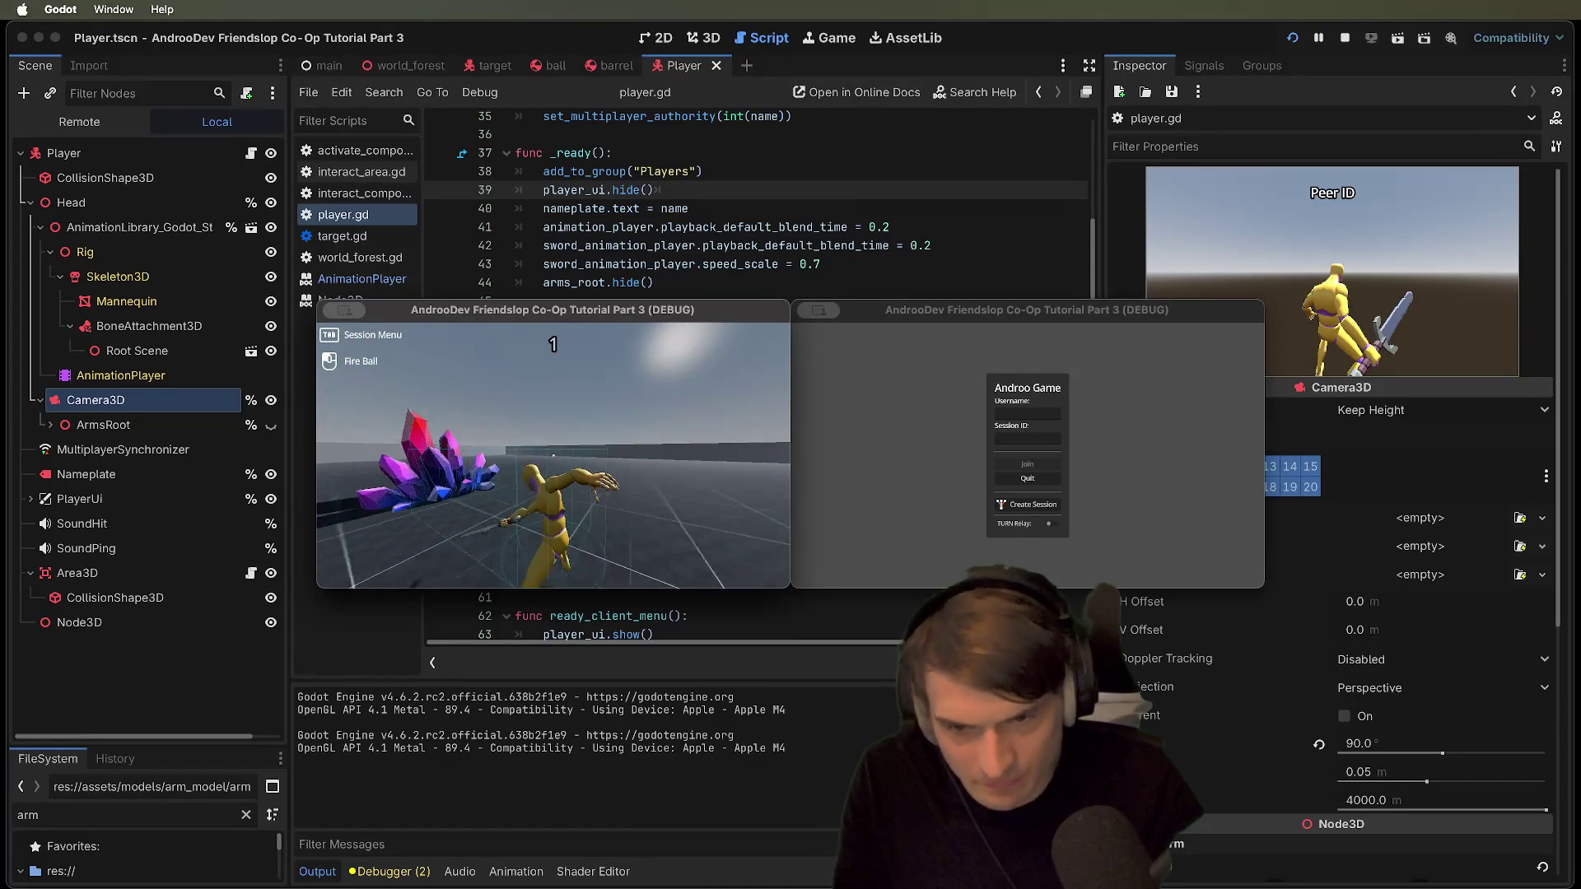
key("w")
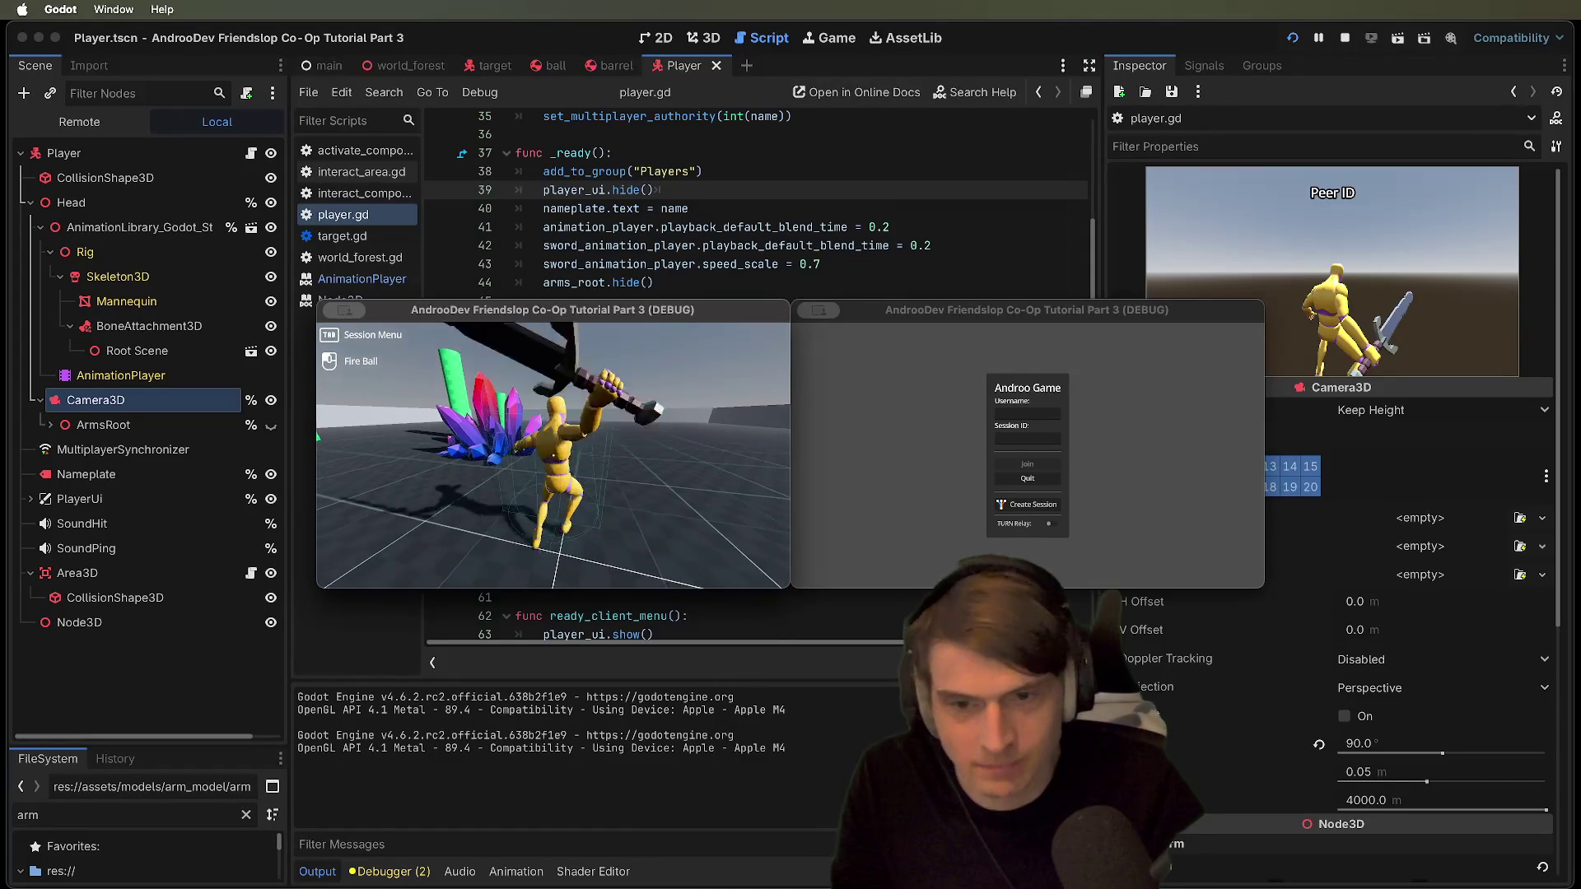
key("w")
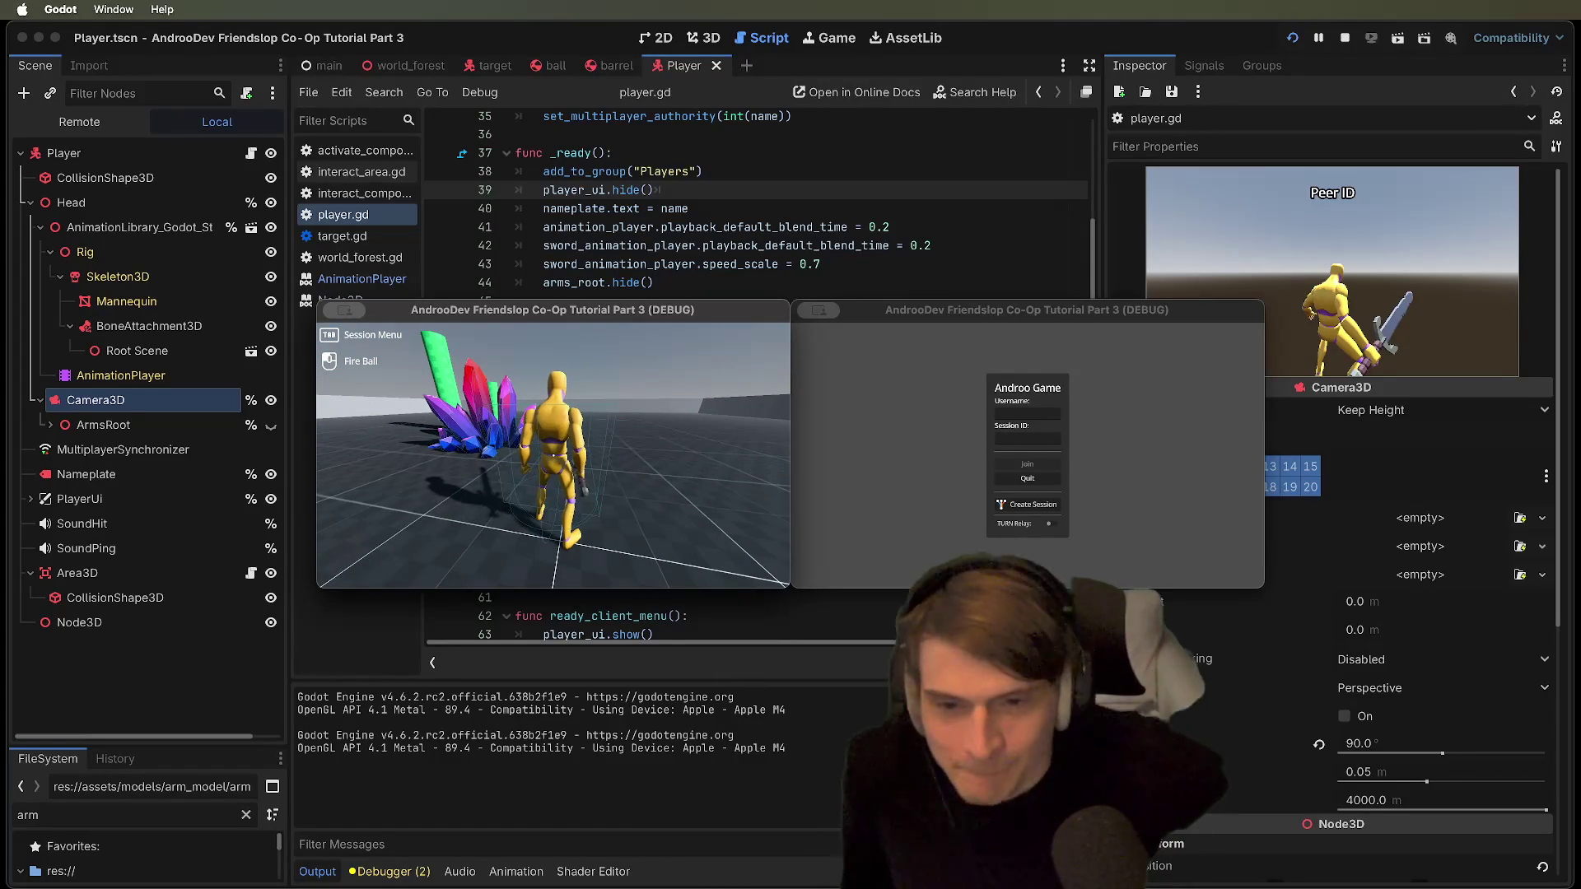
Join the session from the second window with its session ID, walk over, then close it
key("super+grave")
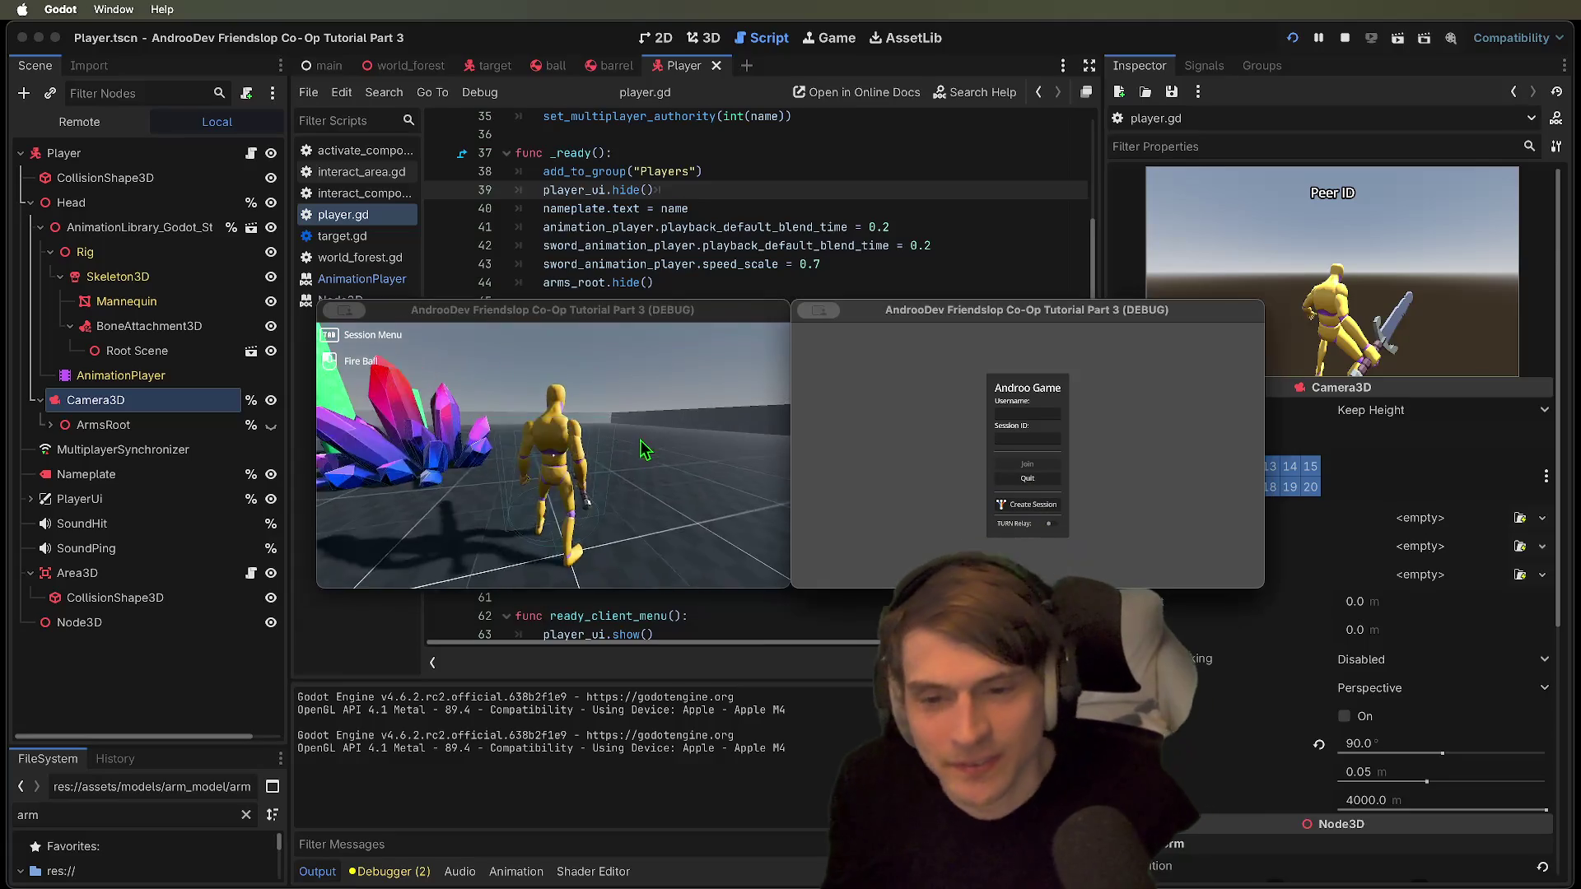
type("6V6MV")
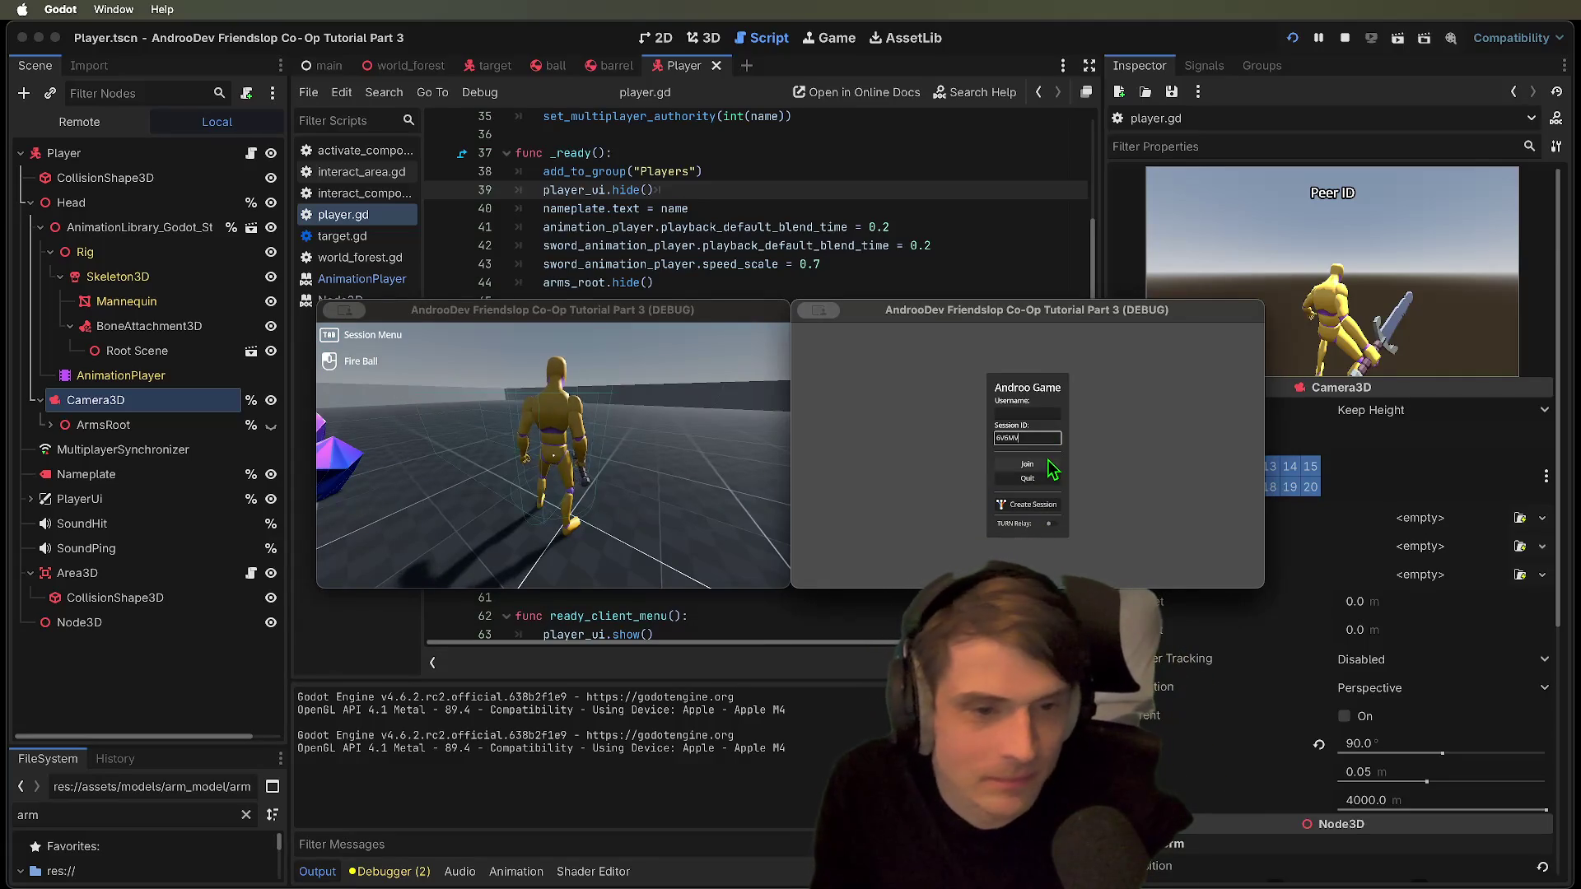
left_click(1049, 459)
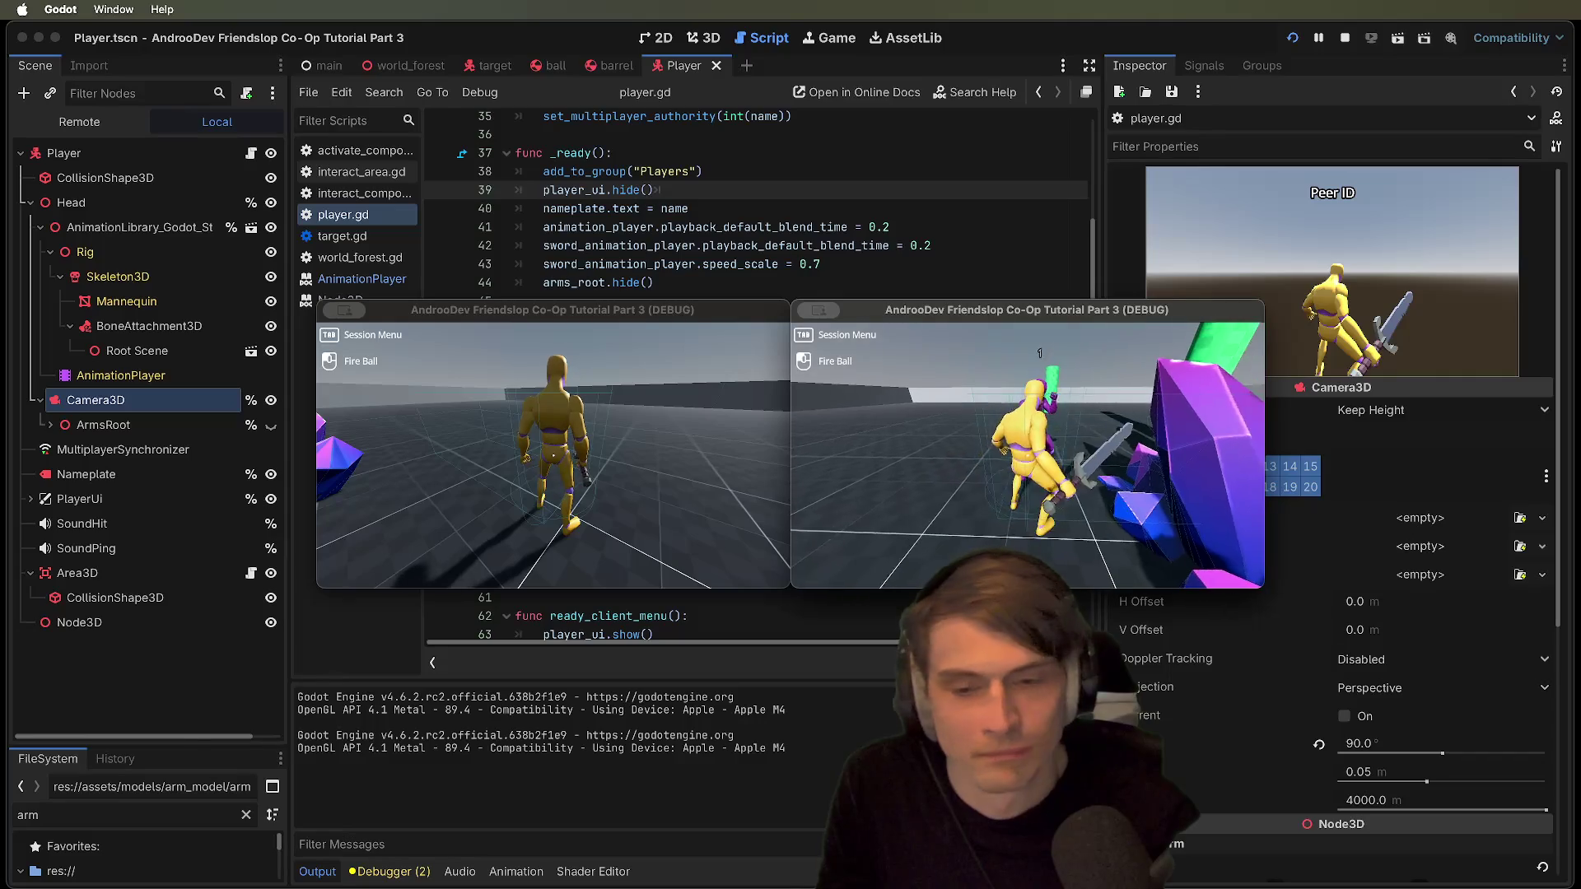
left_click(1050, 325)
key("w")
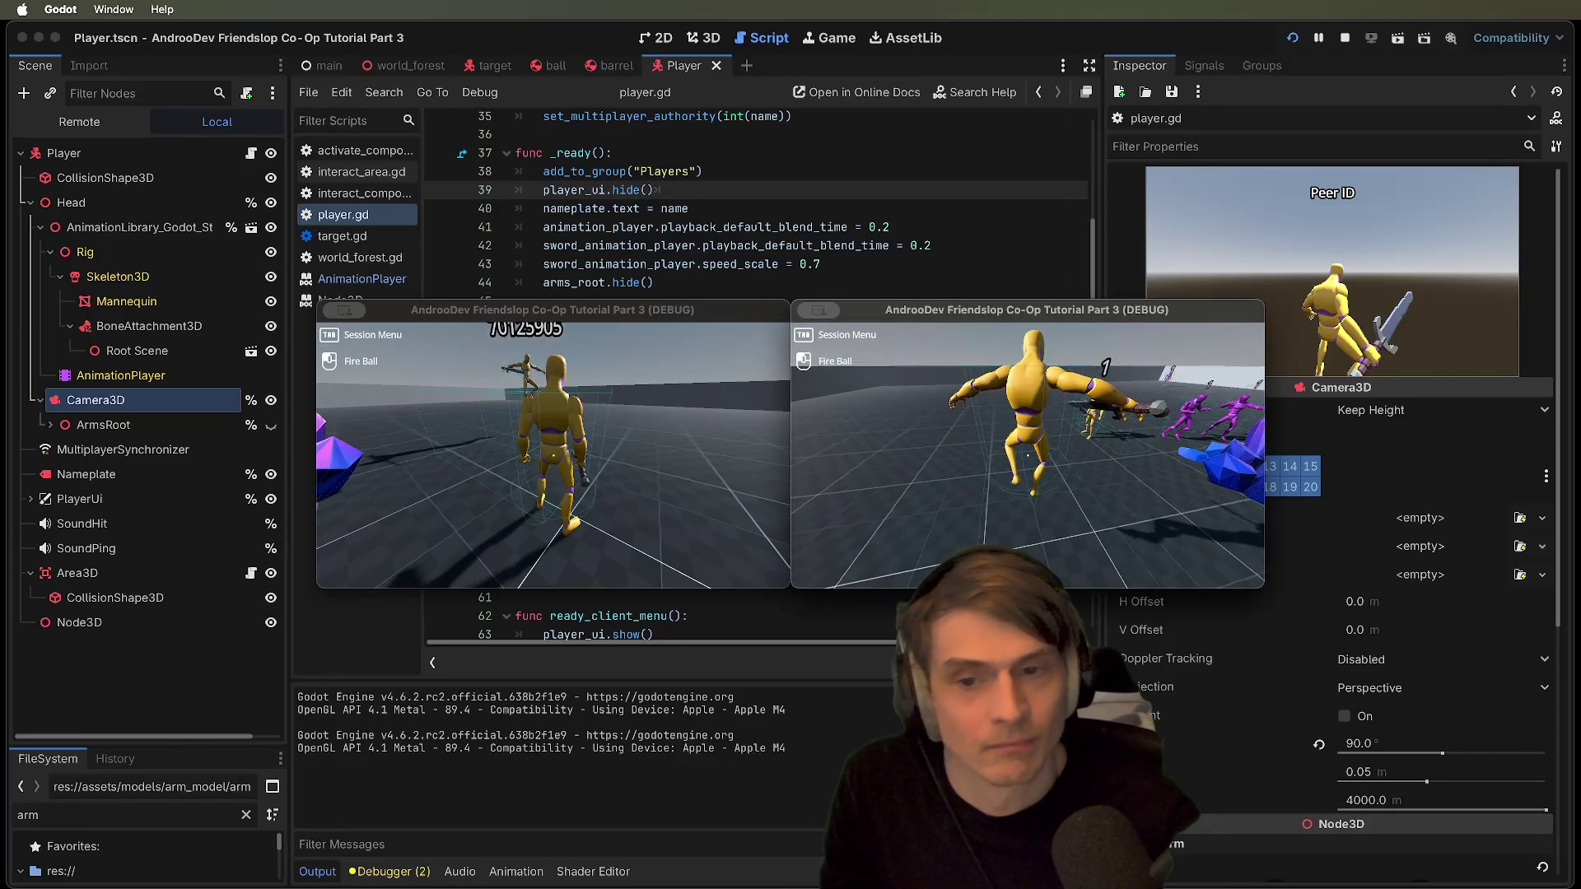
key("super+q")
key("super+q")
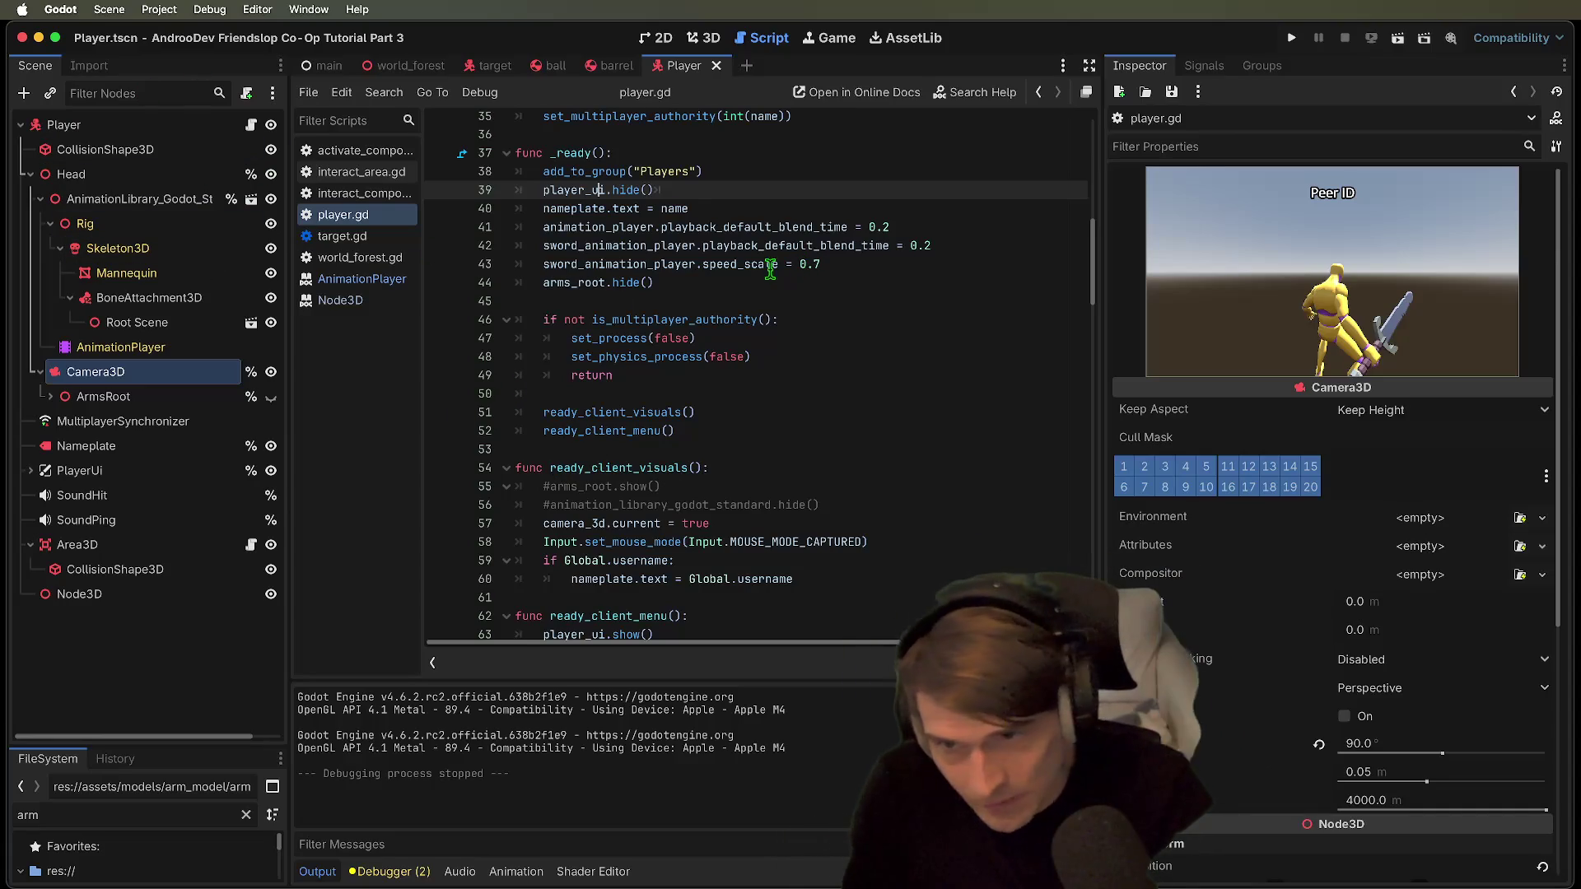
Deselect Camera3D and undo/redo the stray scene-node transforms
left_click(202, 637)
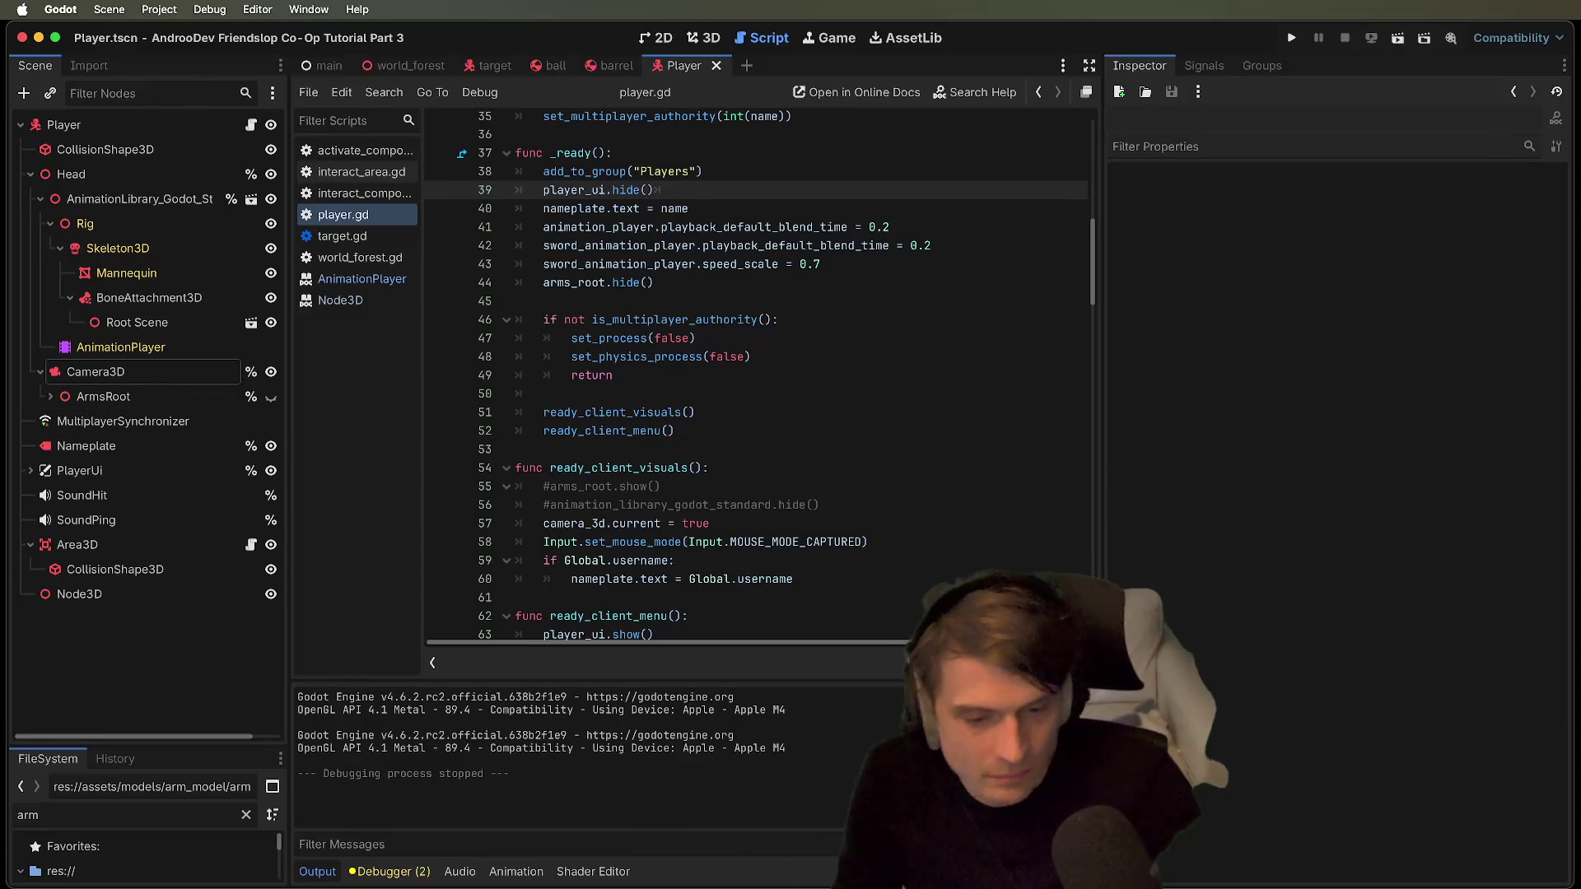
key("super+b")
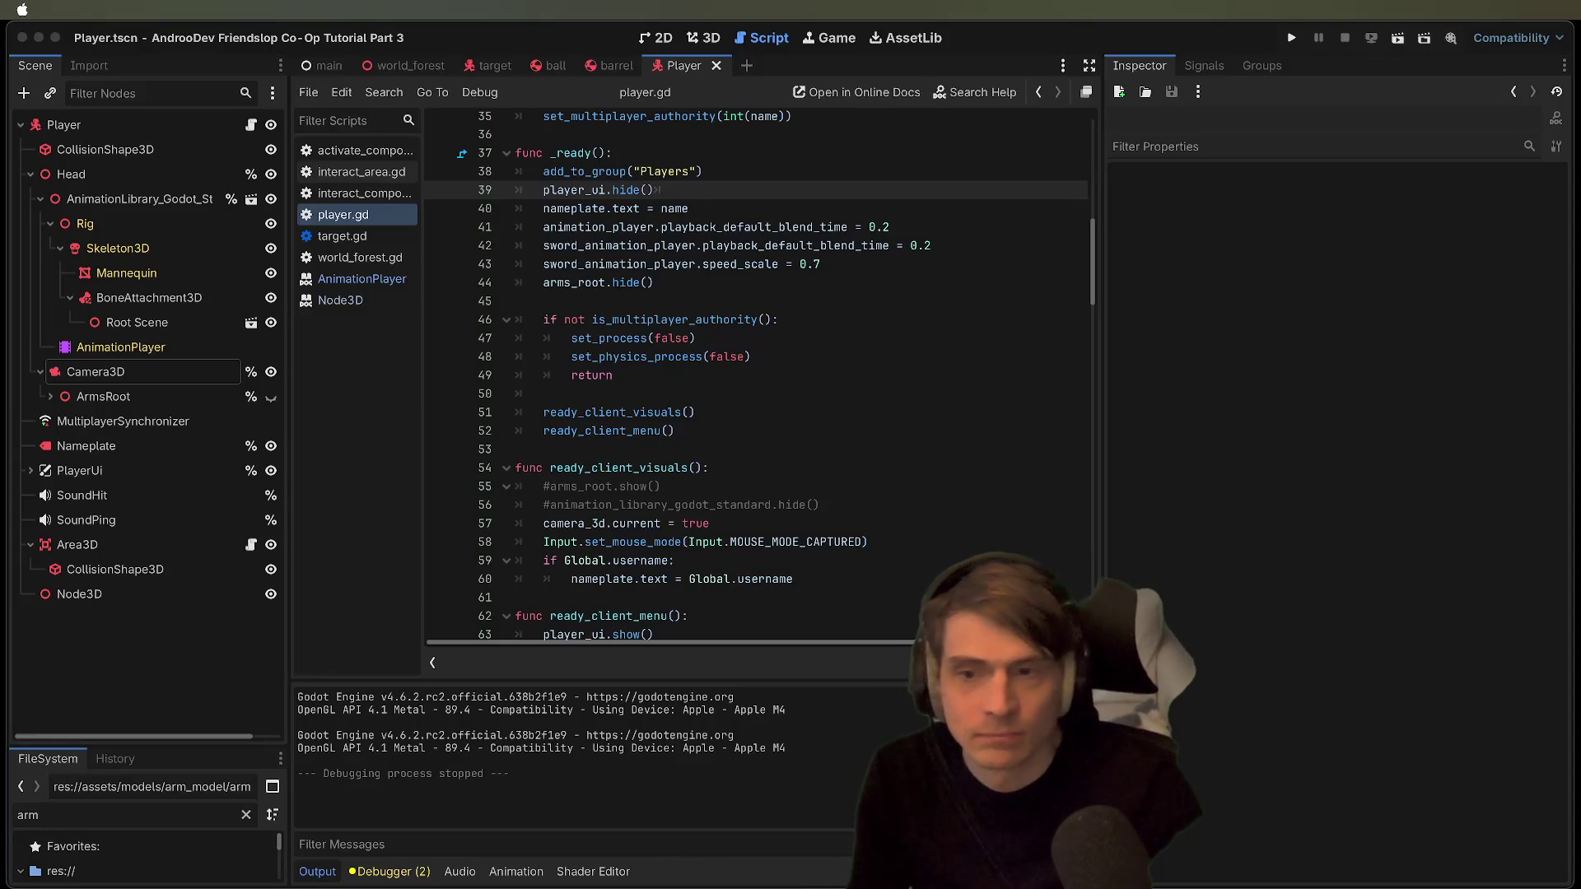
left_click(955, 504)
key("super+z")
key("super+z")
key("super+z")
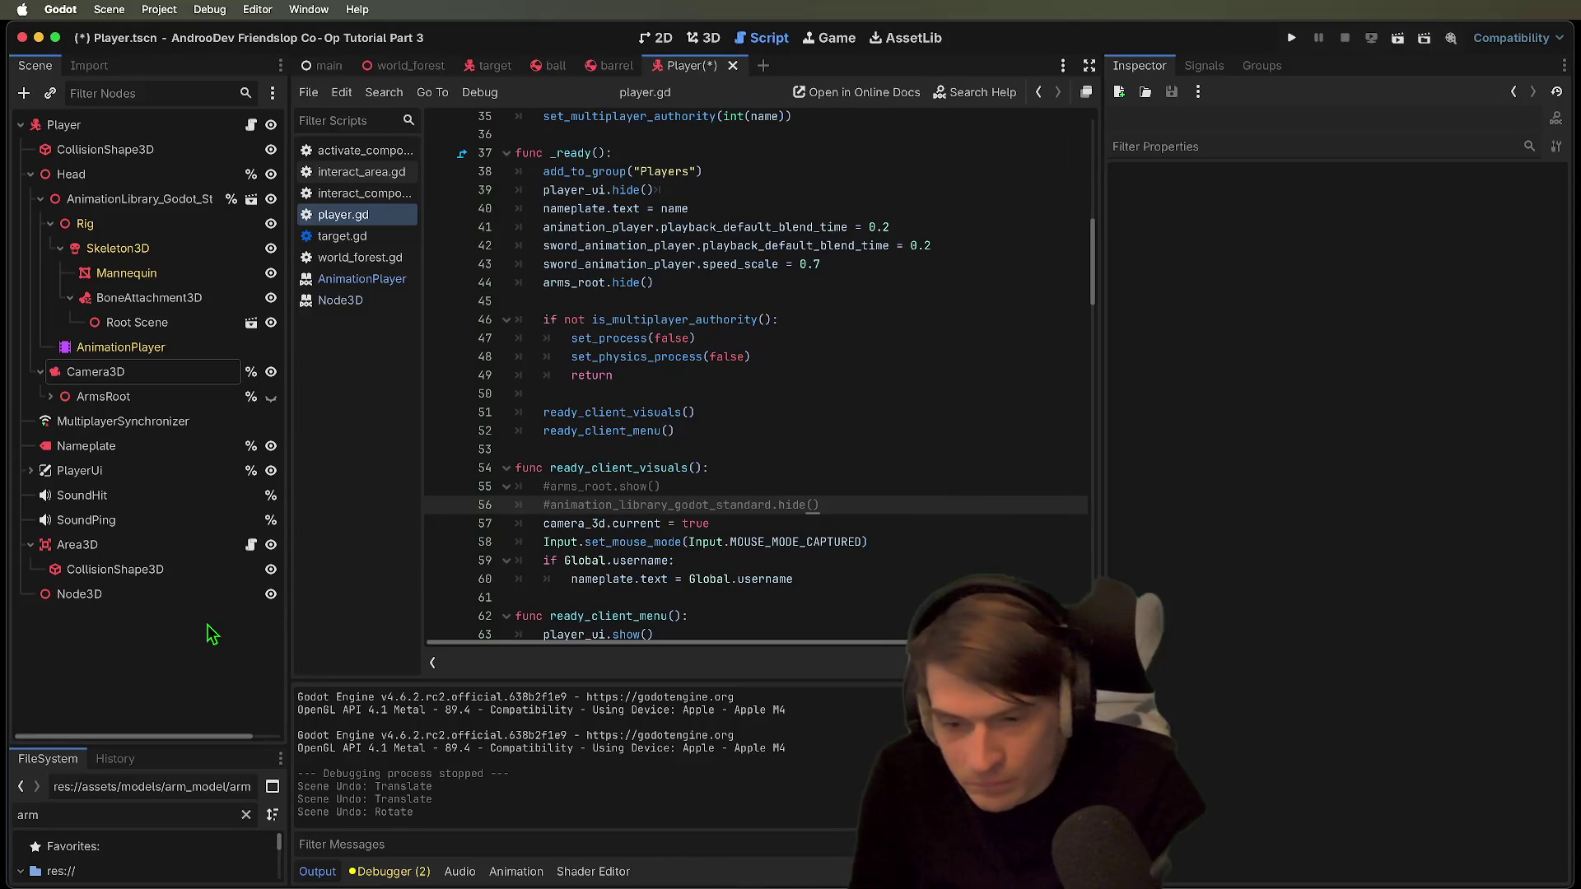
key("super+shift+z")
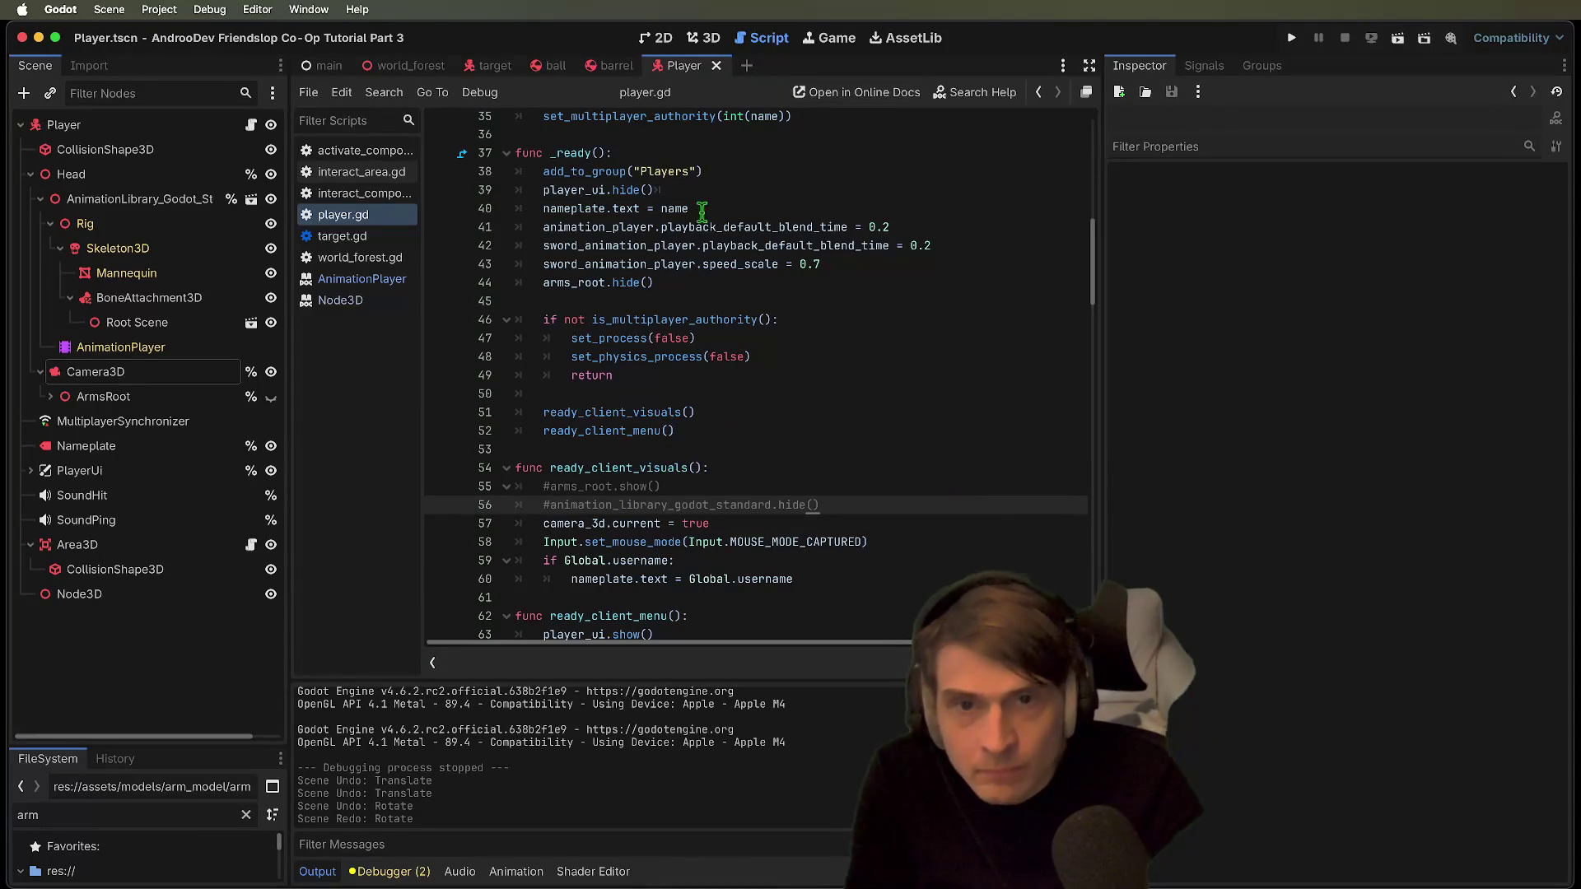
Uncomment the animation-library hide() and arms_root.show() lines, then run, host a session, and stop
key("super+k")
key("Up")
key("super+k")
key("super+b")
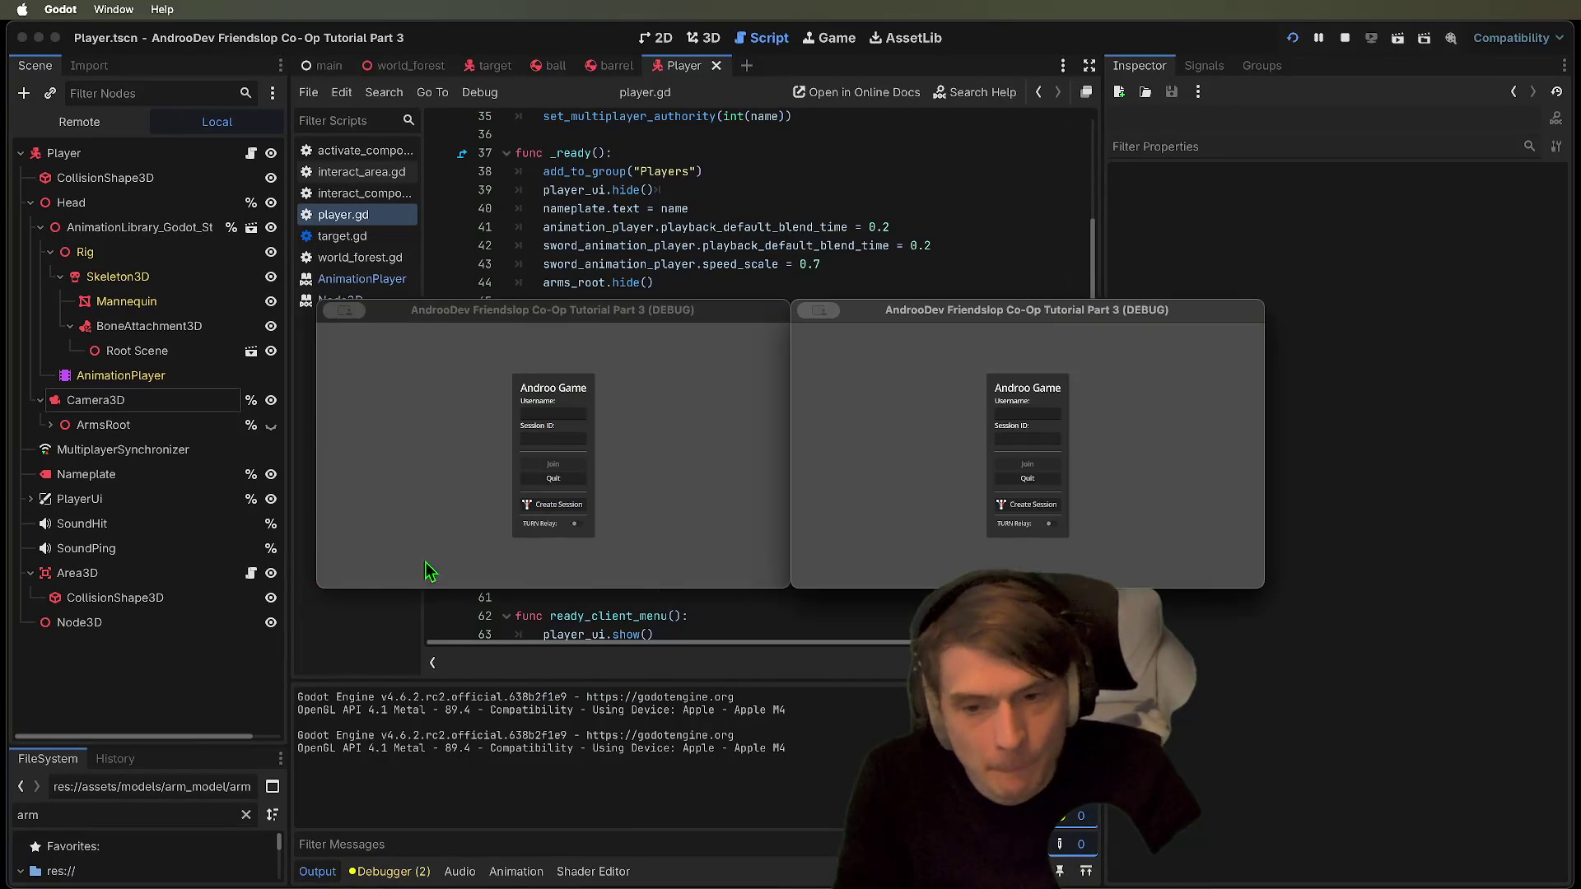
left_click(550, 505)
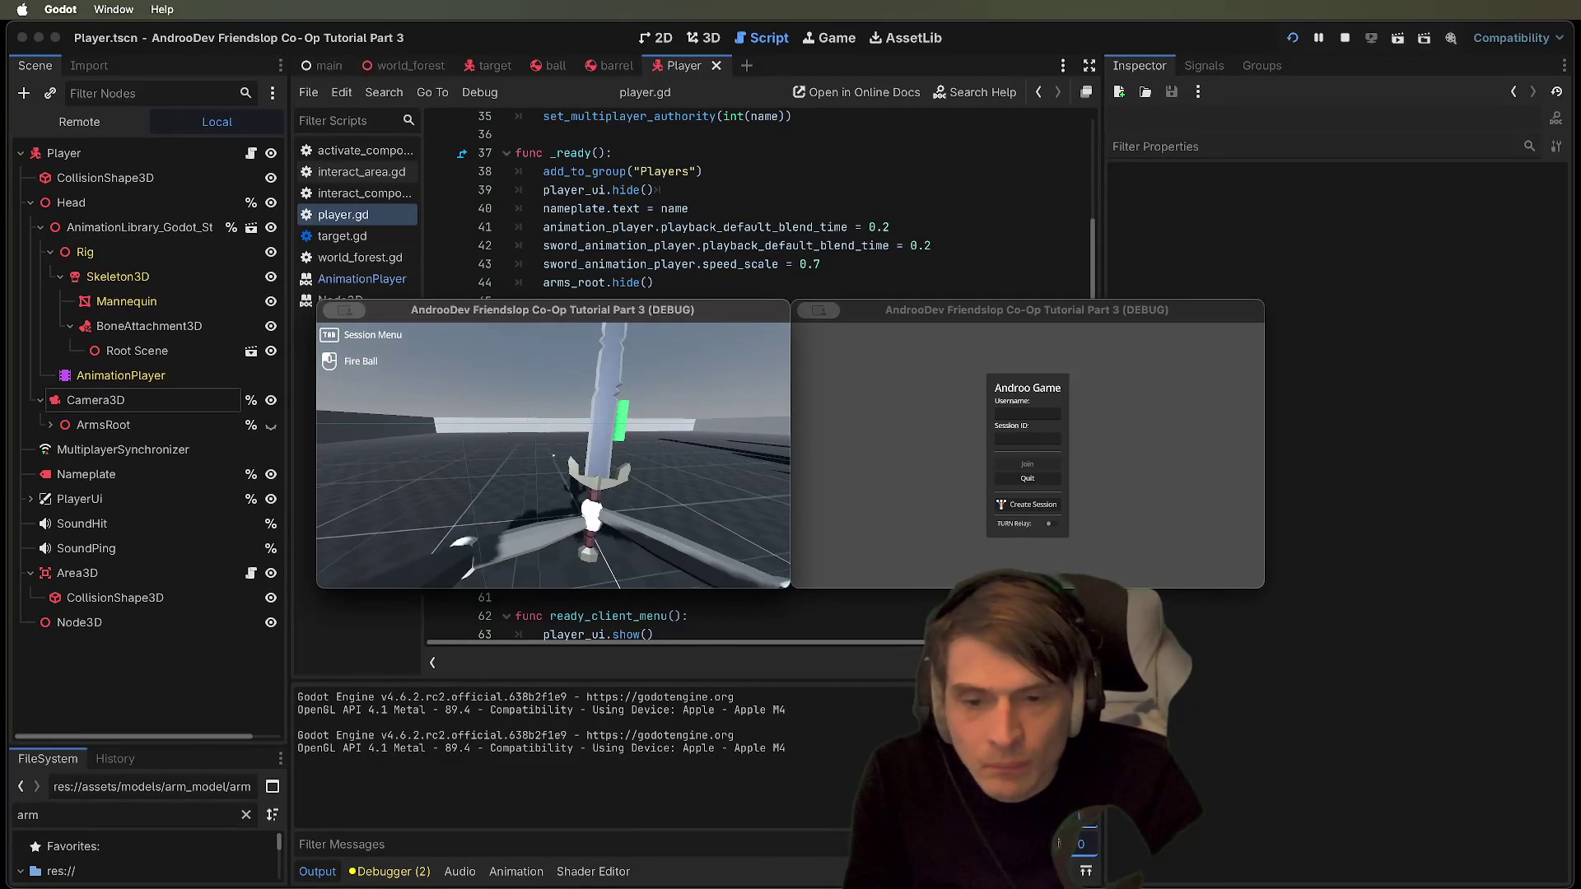
key("super+q")
key("super+q")
scroll(993, 320, "up", 10)
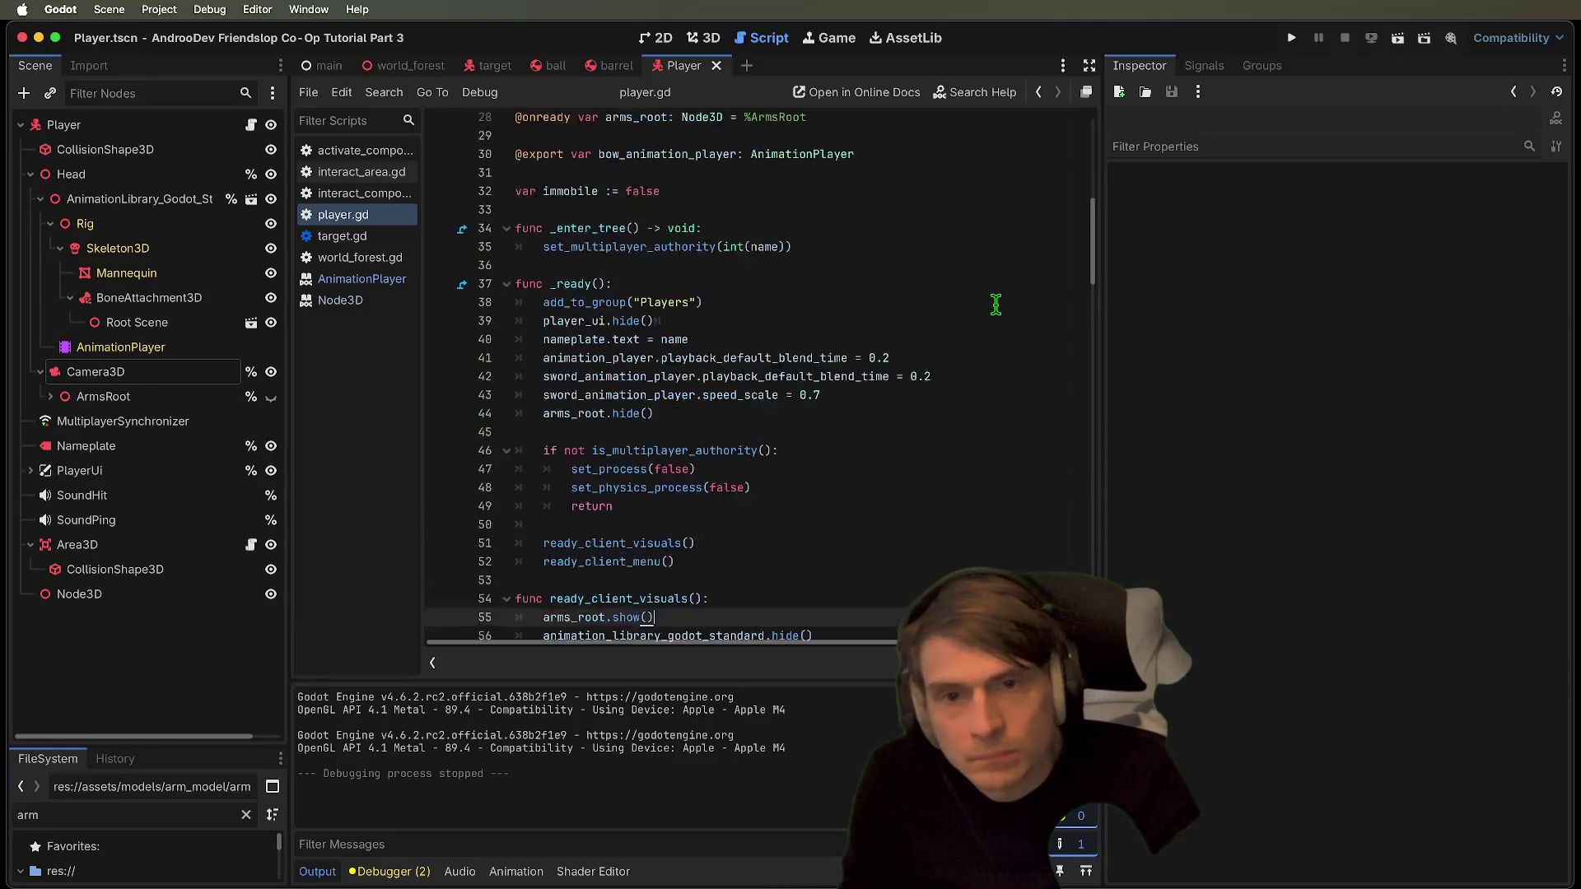
Search player.gd for "shoot" to locate the can_shoot variable and shoot() function
scroll(998, 315, "down", 20)
scroll(1001, 310, "down", 10)
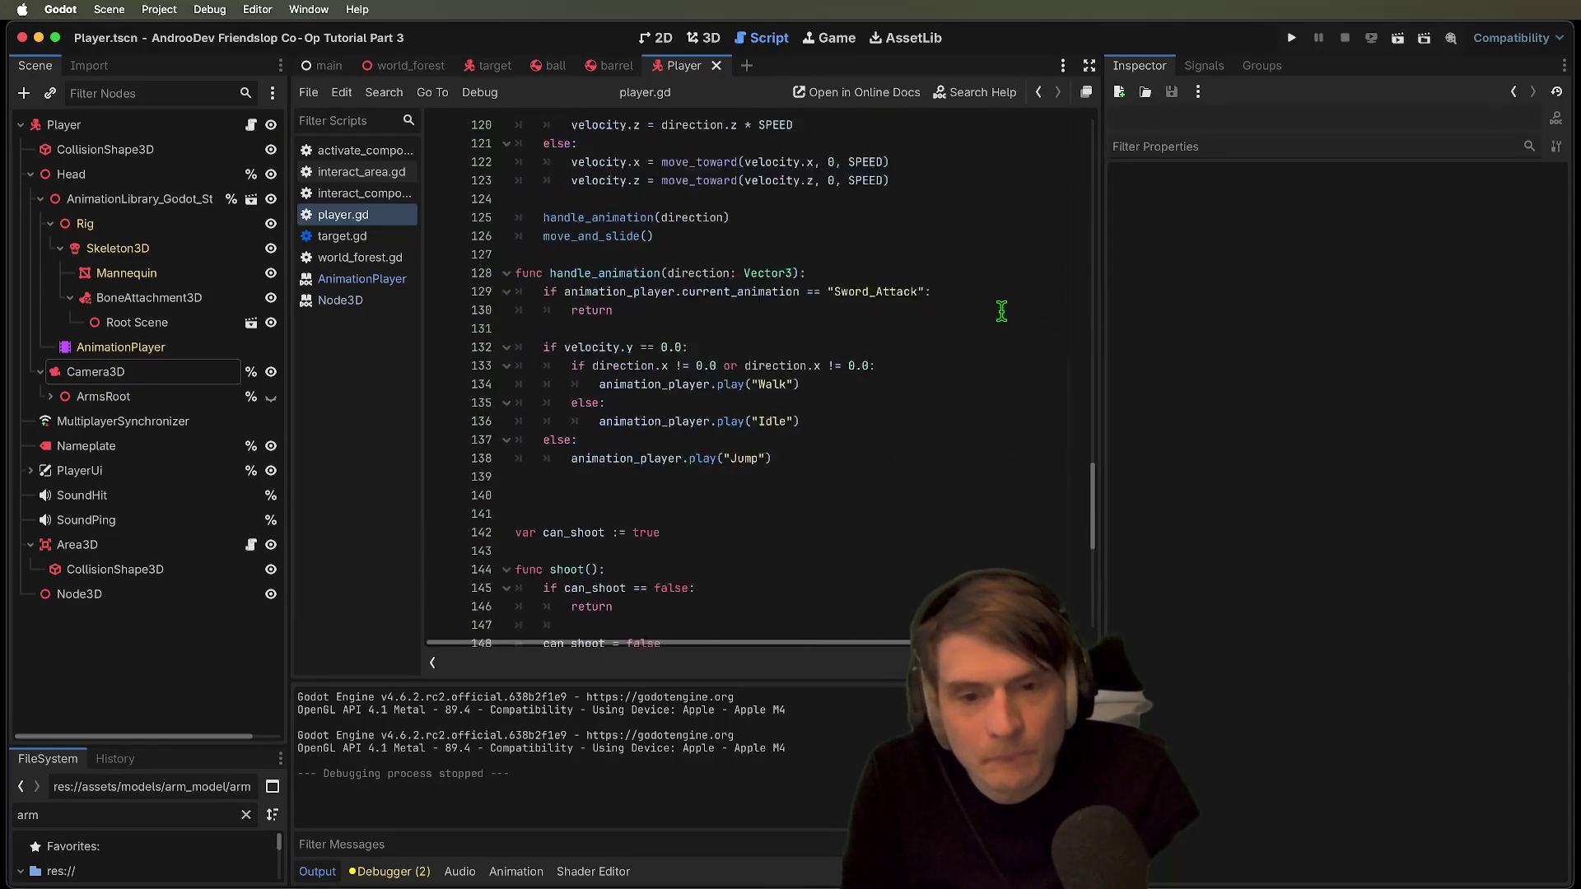
key("super+f")
type("shoot")
key("Return")
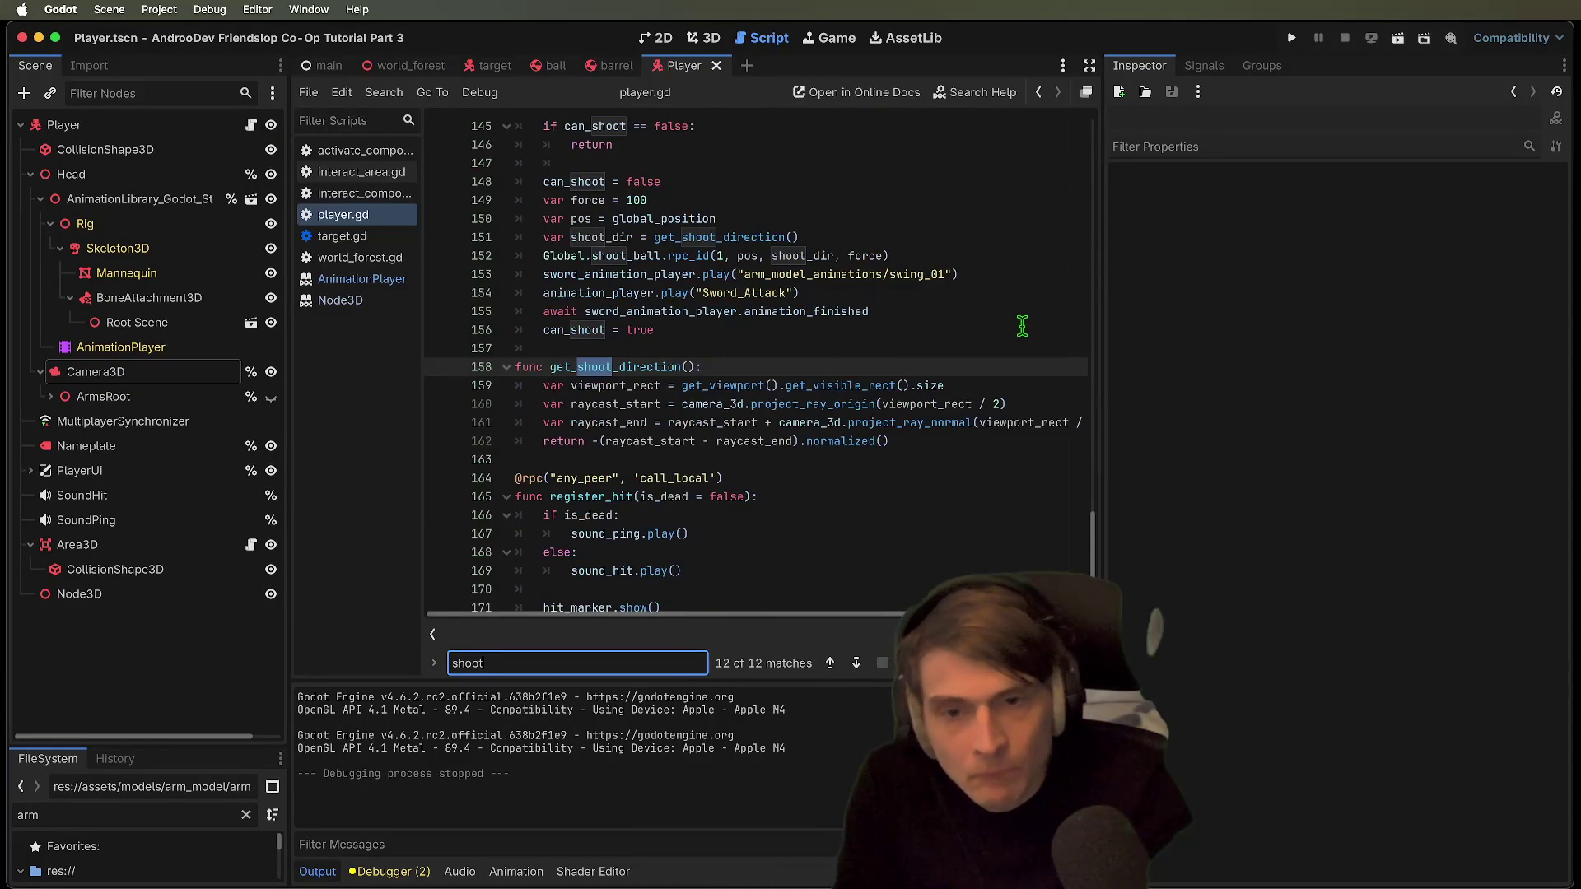
key("shift+Return")
key("Escape")
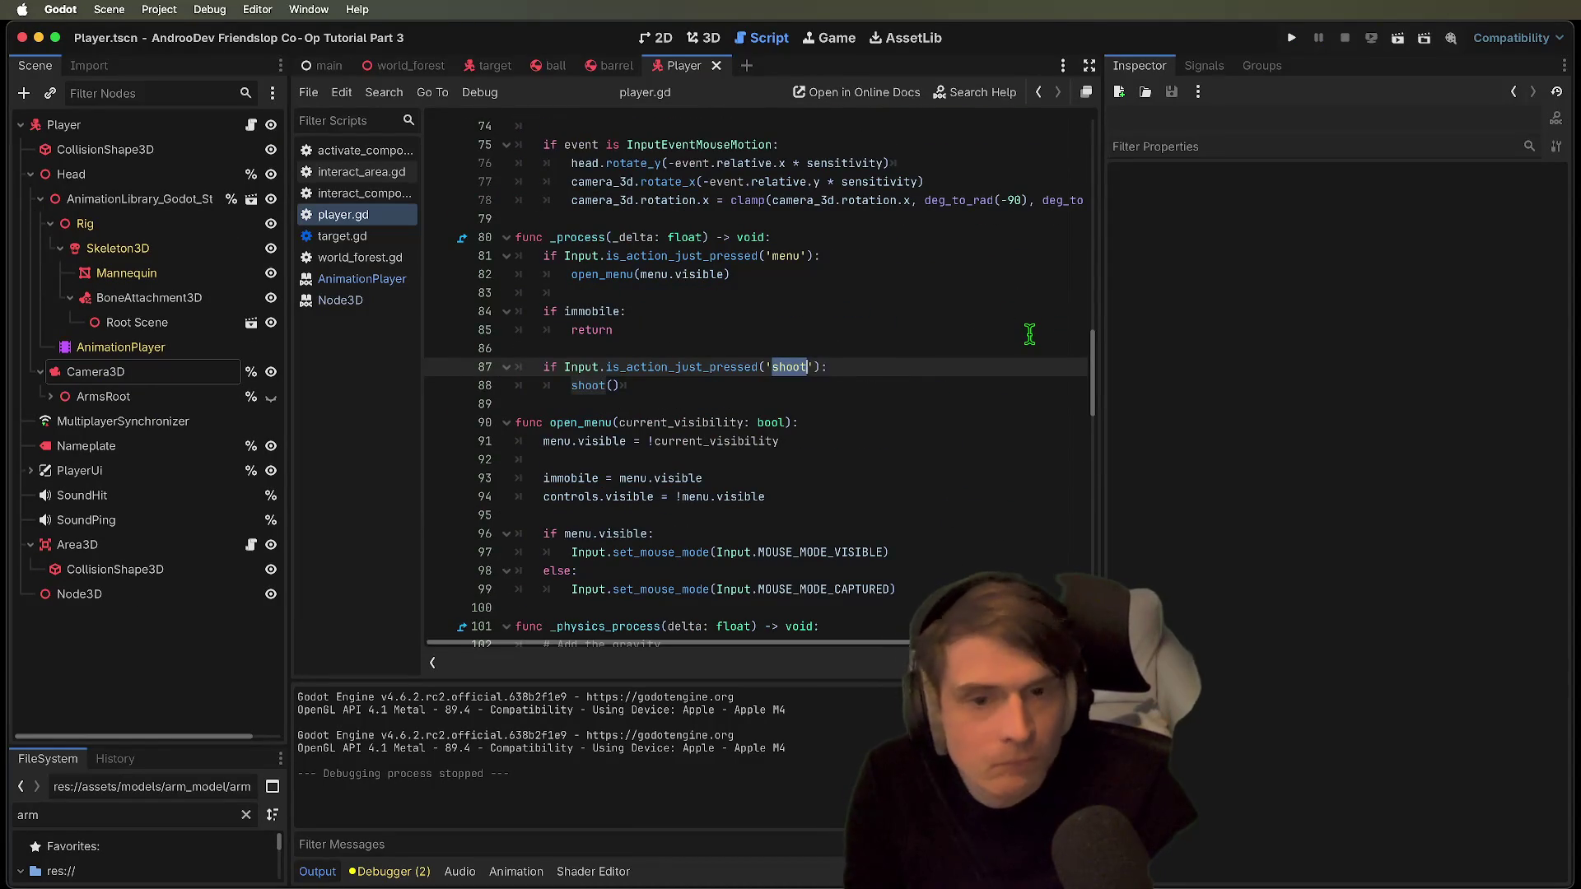
key("super+f")
key("Return")
key("Escape")
Change swing_01 to swing_02 on line 153 and run the project
scroll(1013, 323, "down", 1)
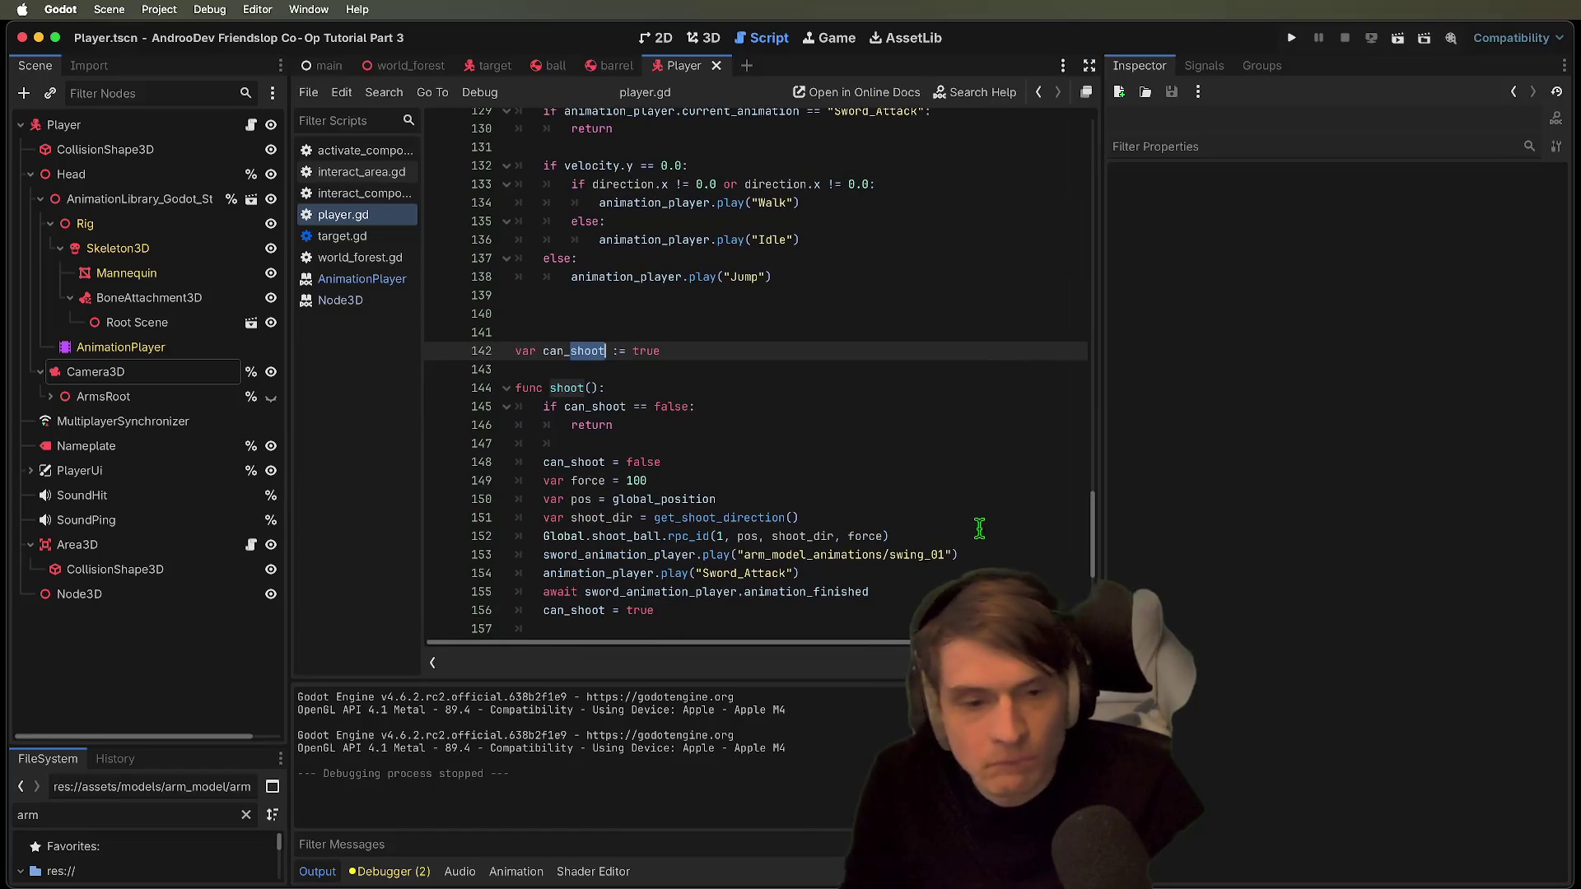
double_click(939, 554)
type("swing_02")
key("super+b")
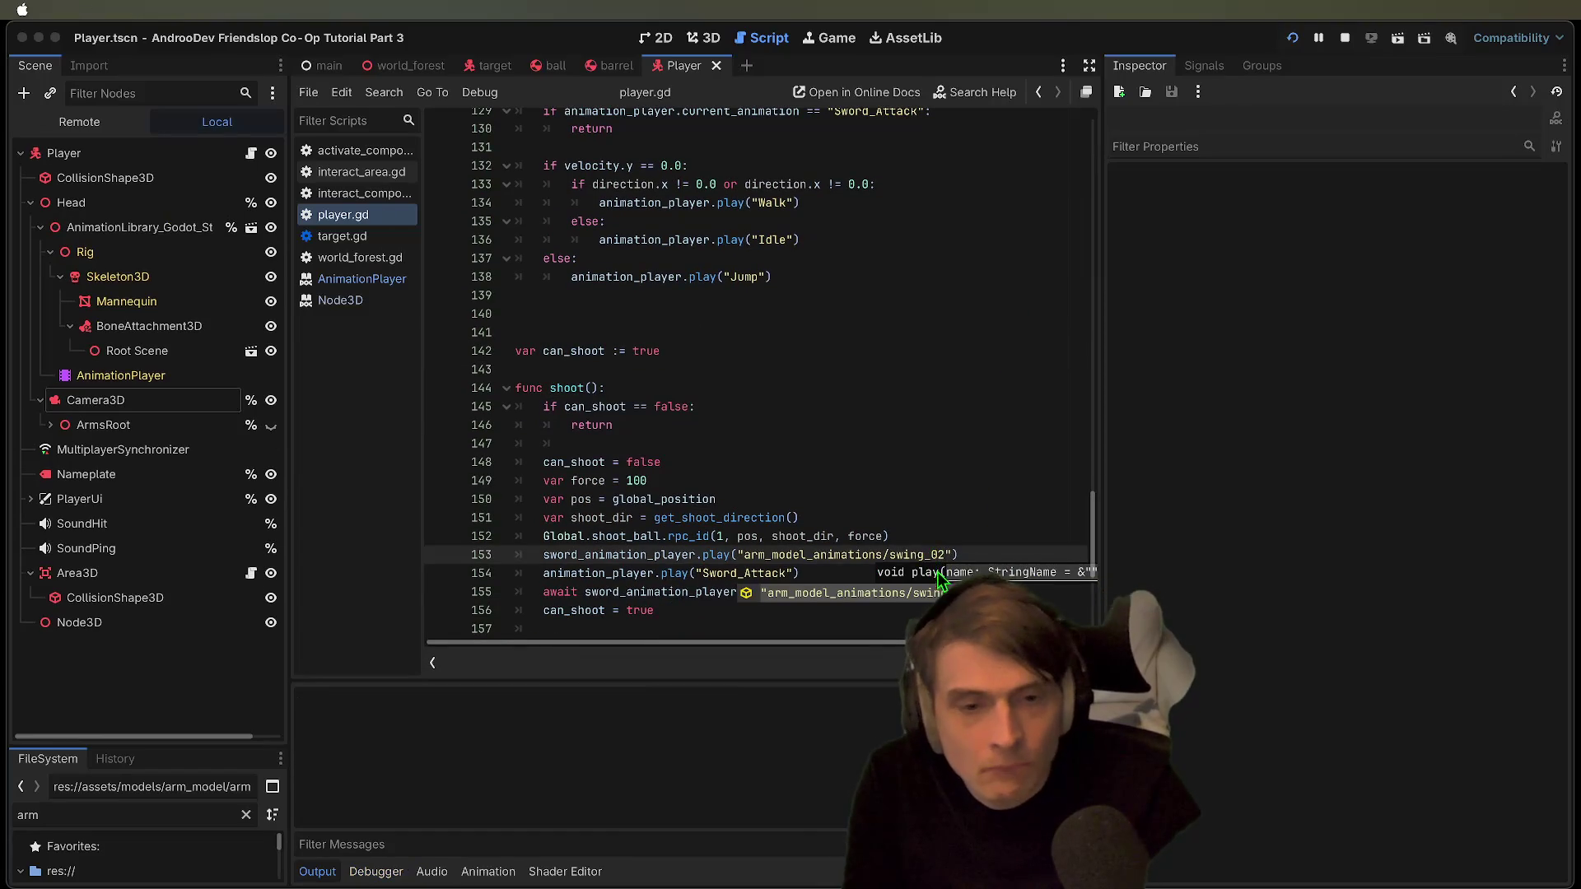
Host a session, swing the sword at the other player, cast a fireball, then stop the game
left_click(553, 503)
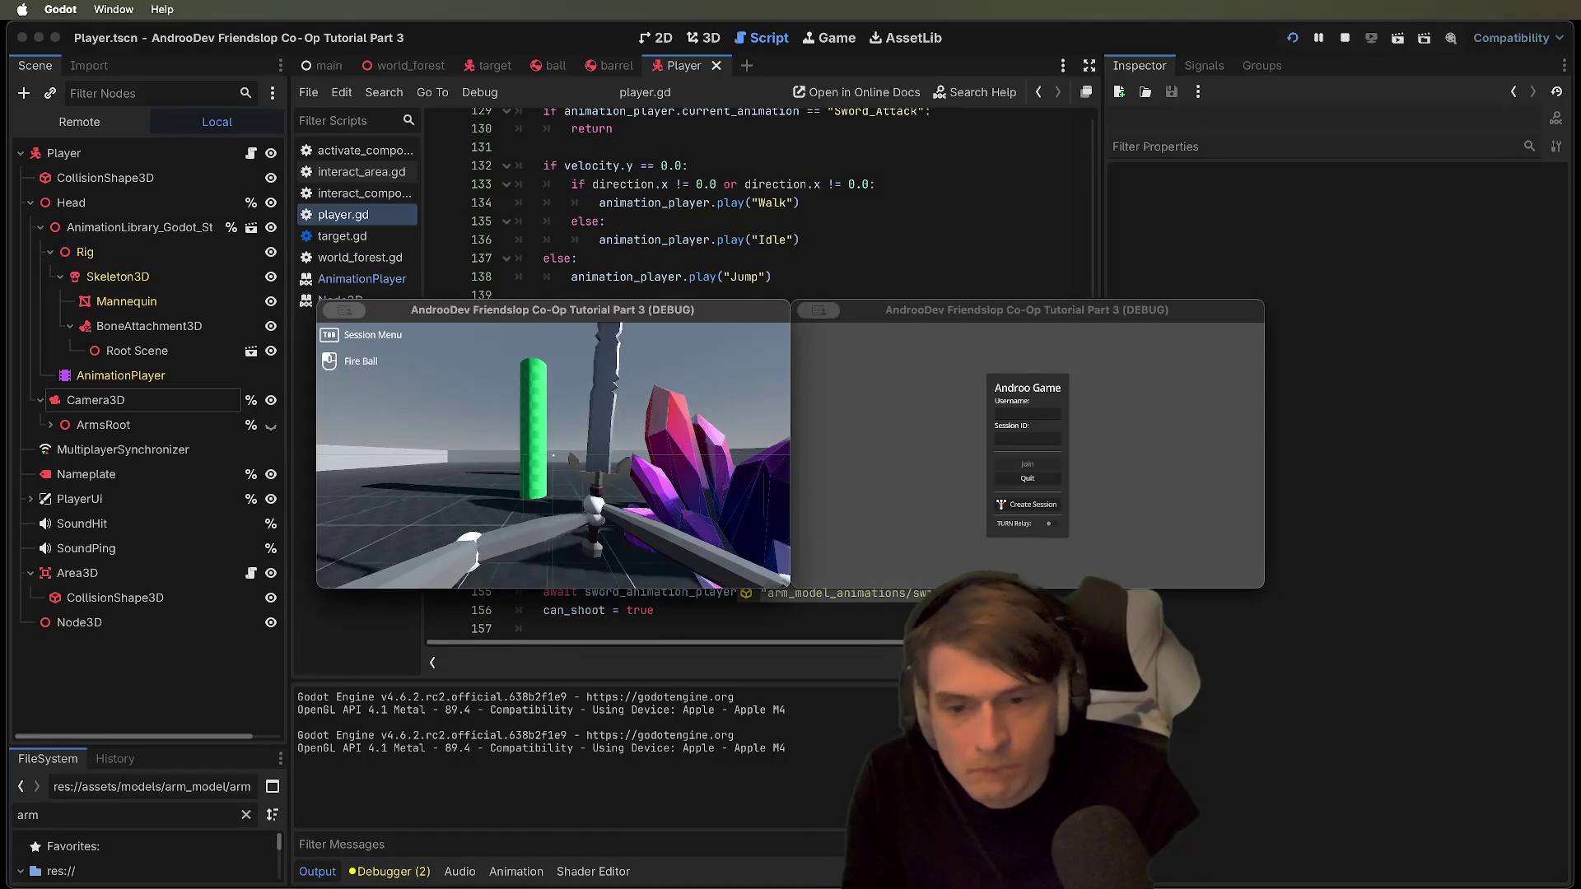
mouse_move(553, 455)
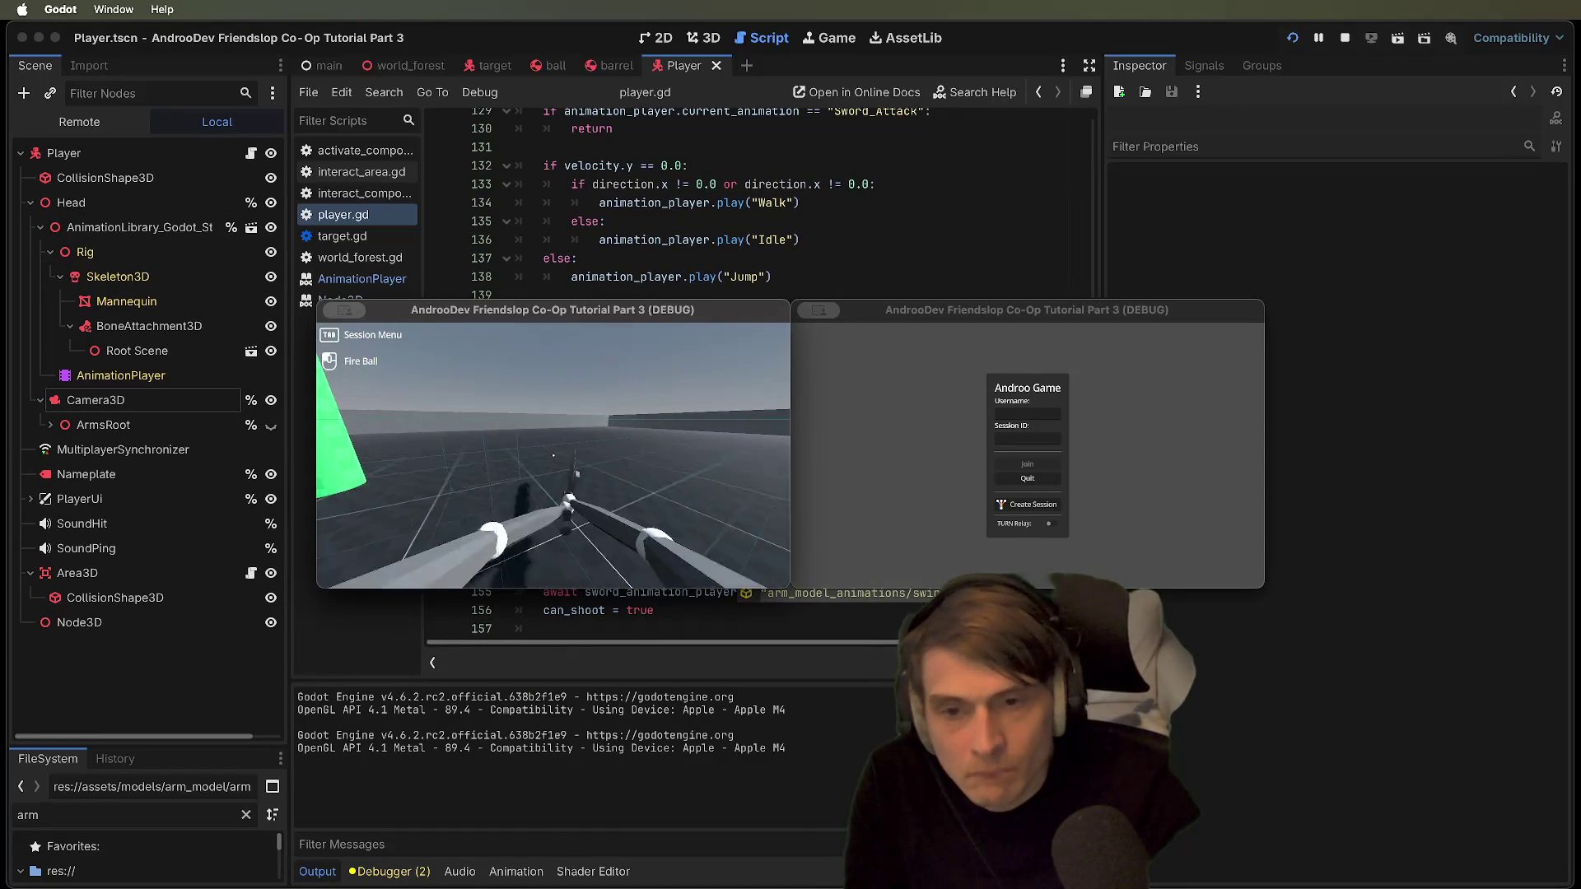
left_click(553, 455)
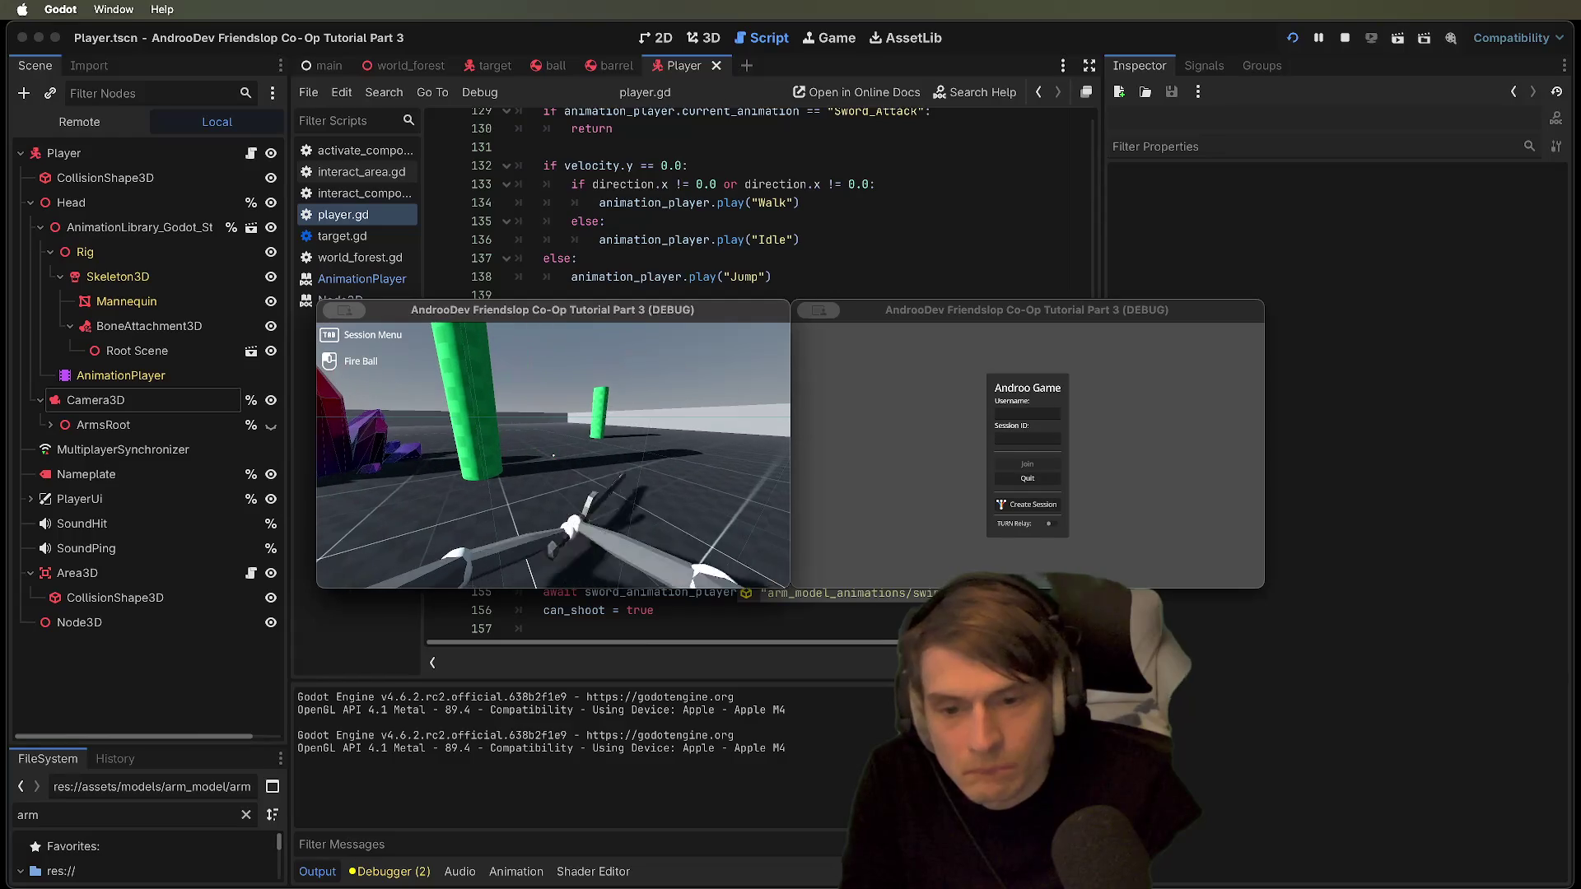
key("w")
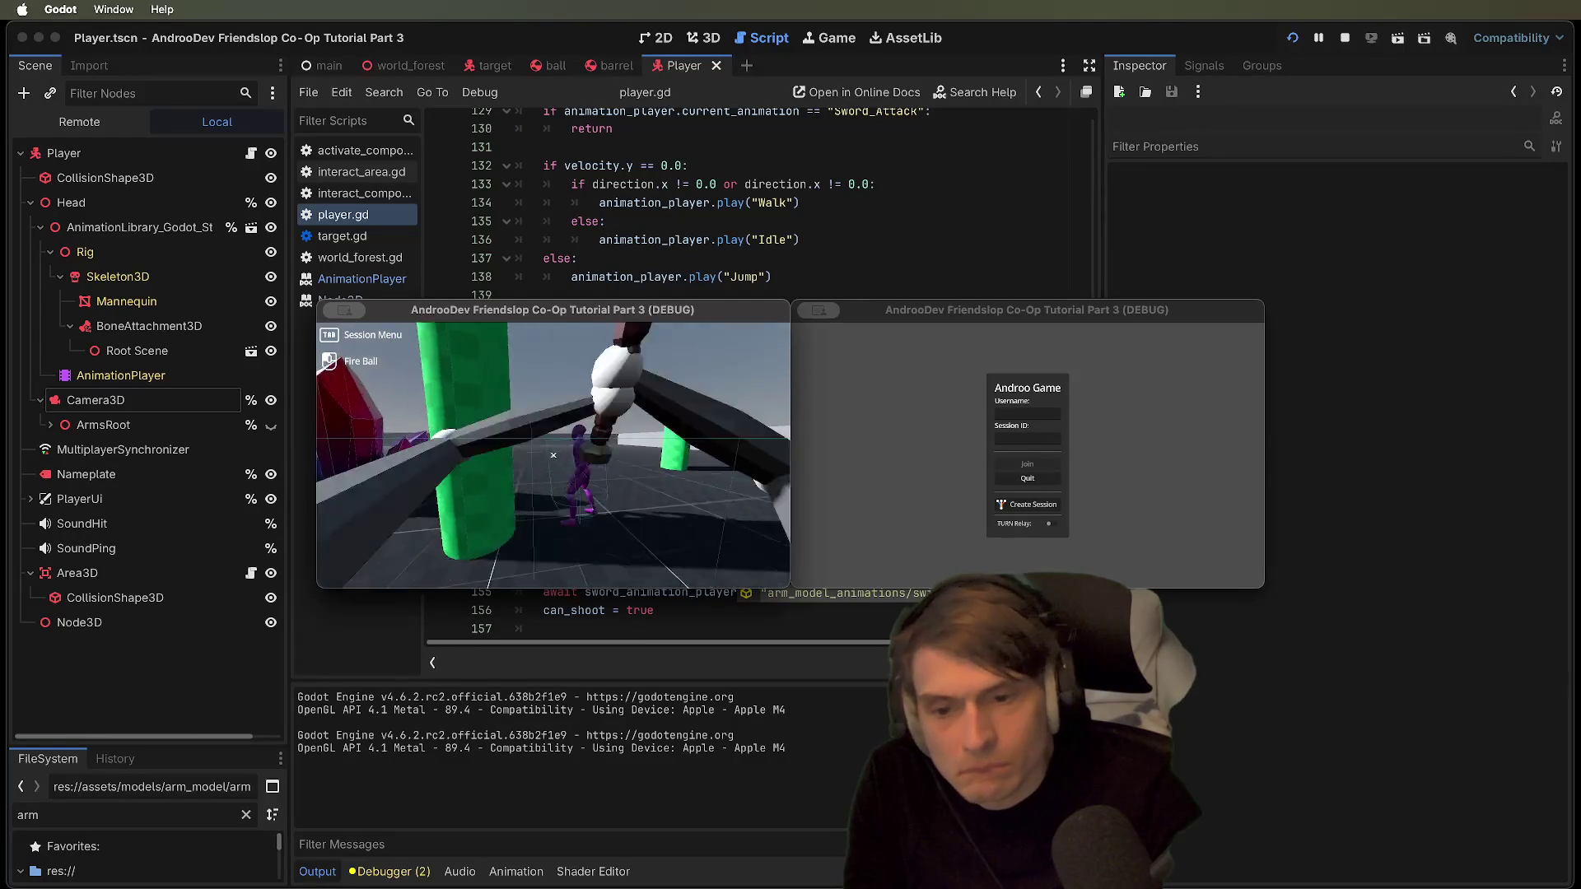
mouse_move(553, 455)
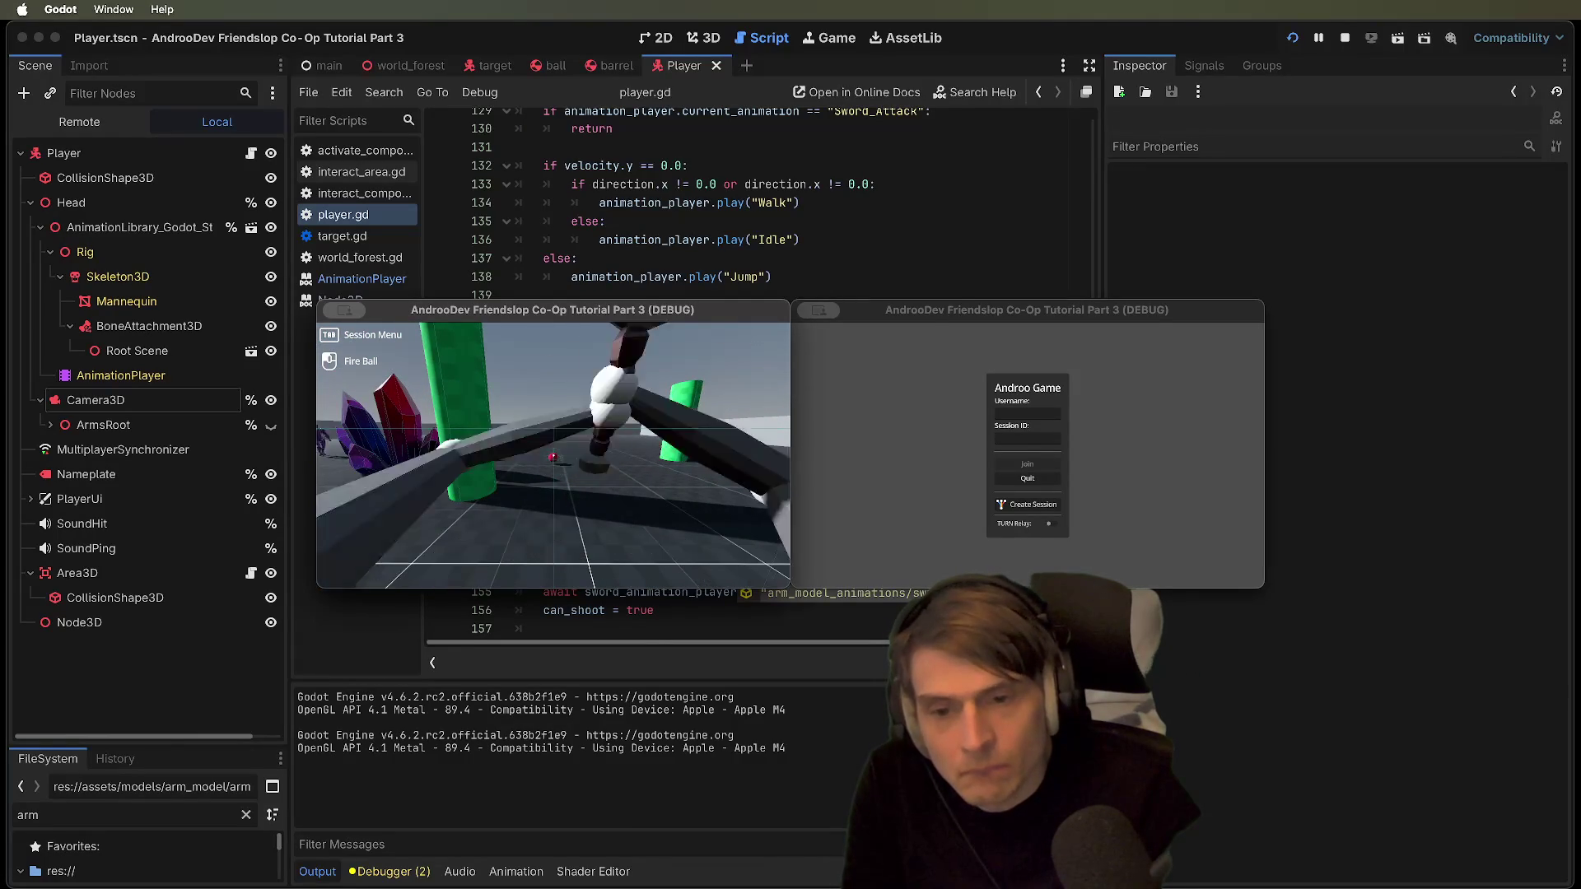
key("w")
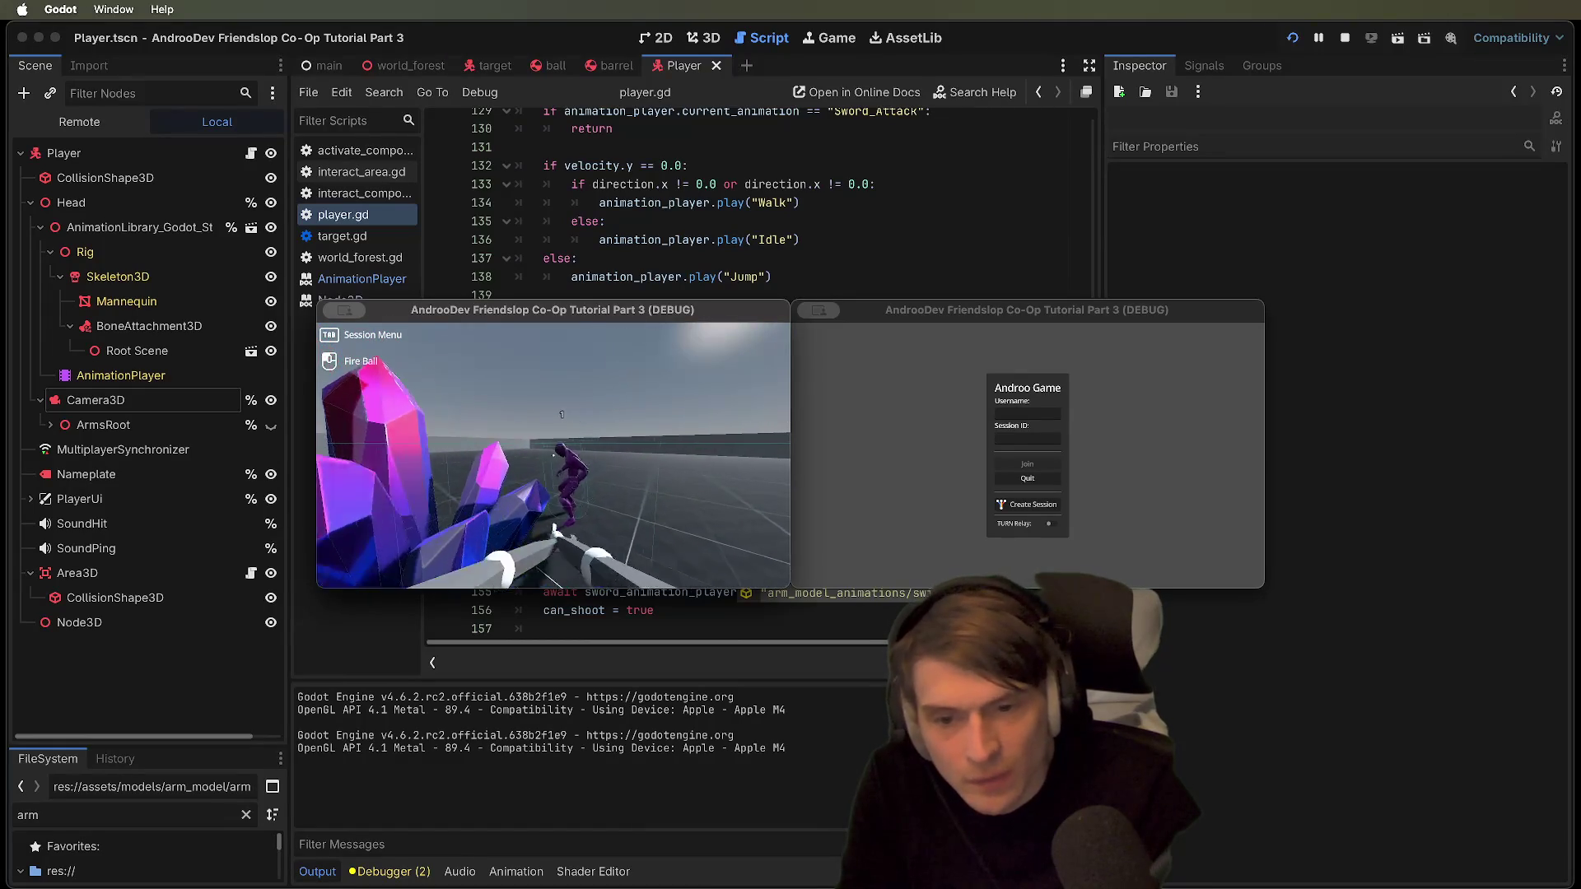
left_click(553, 455)
mouse_move(553, 455)
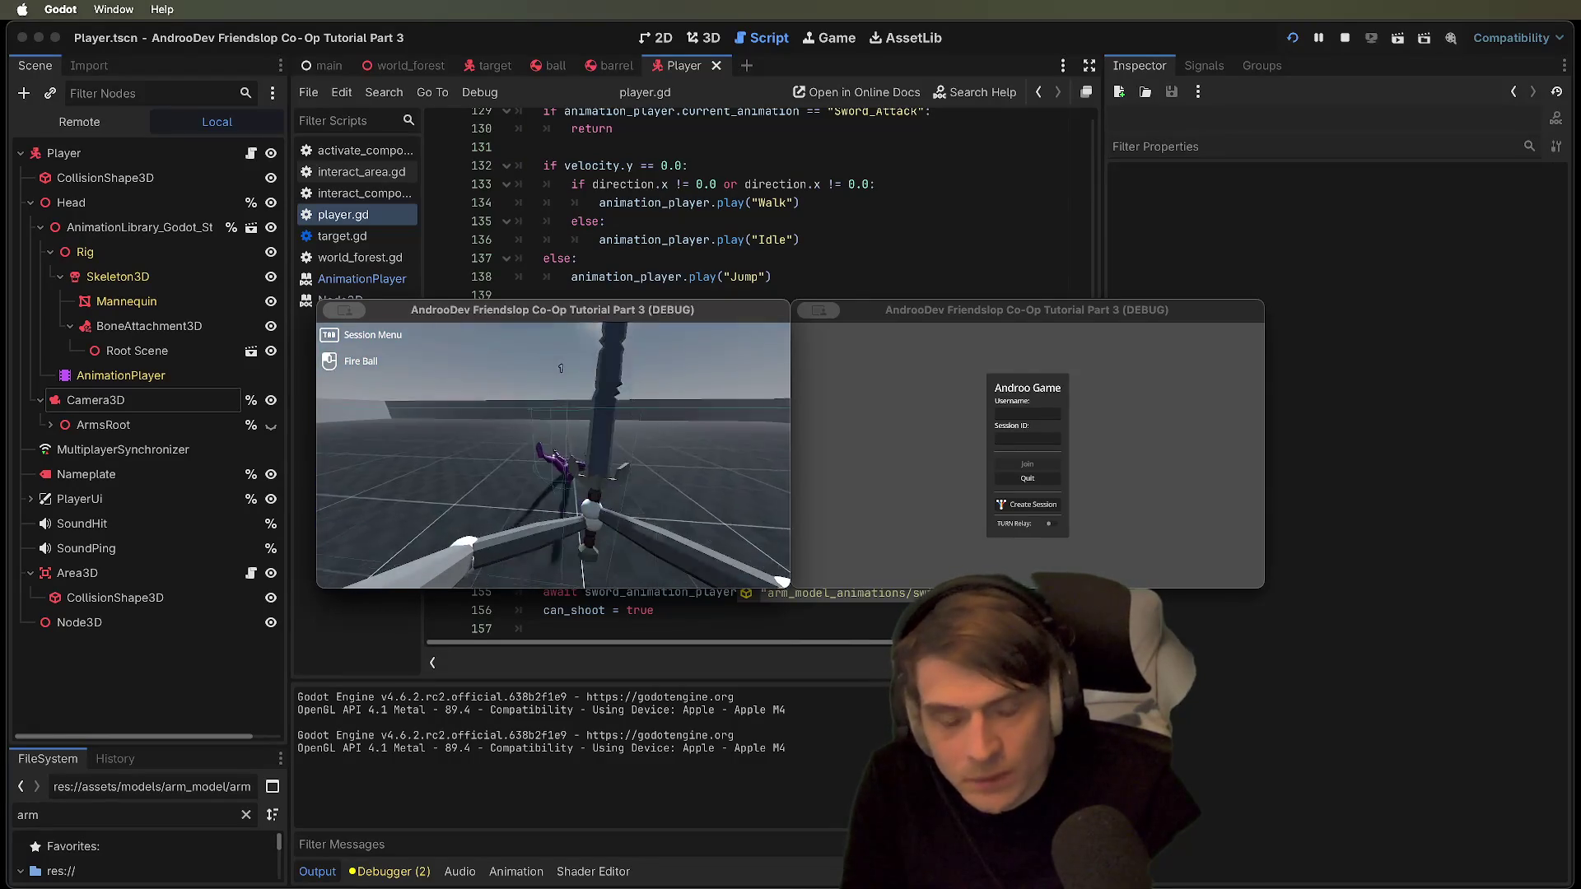
key("super+period")
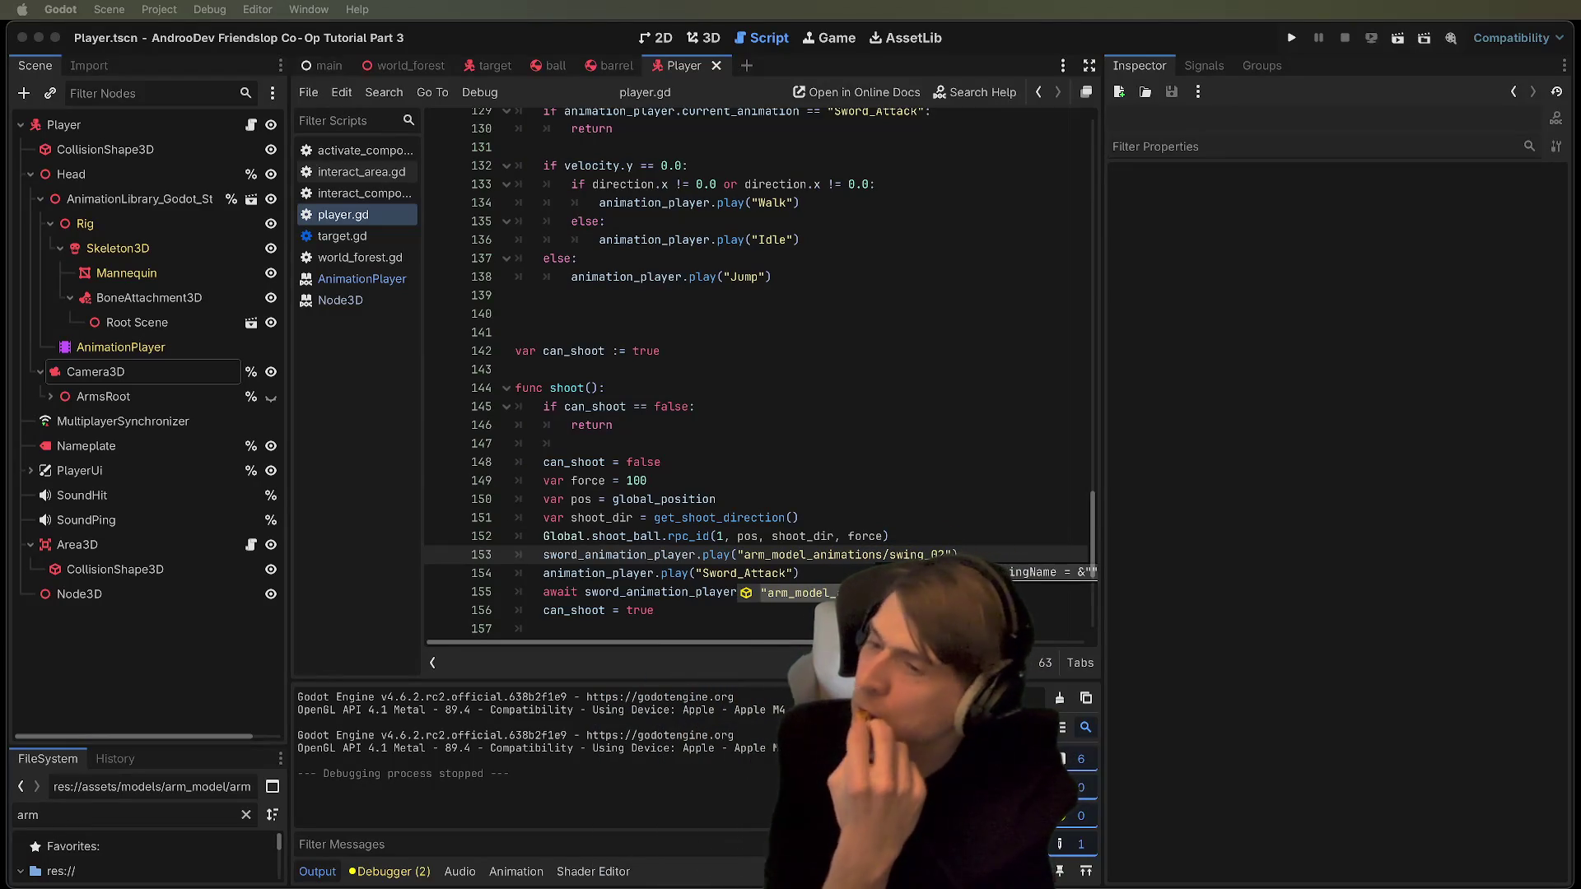
left_click(836, 481)
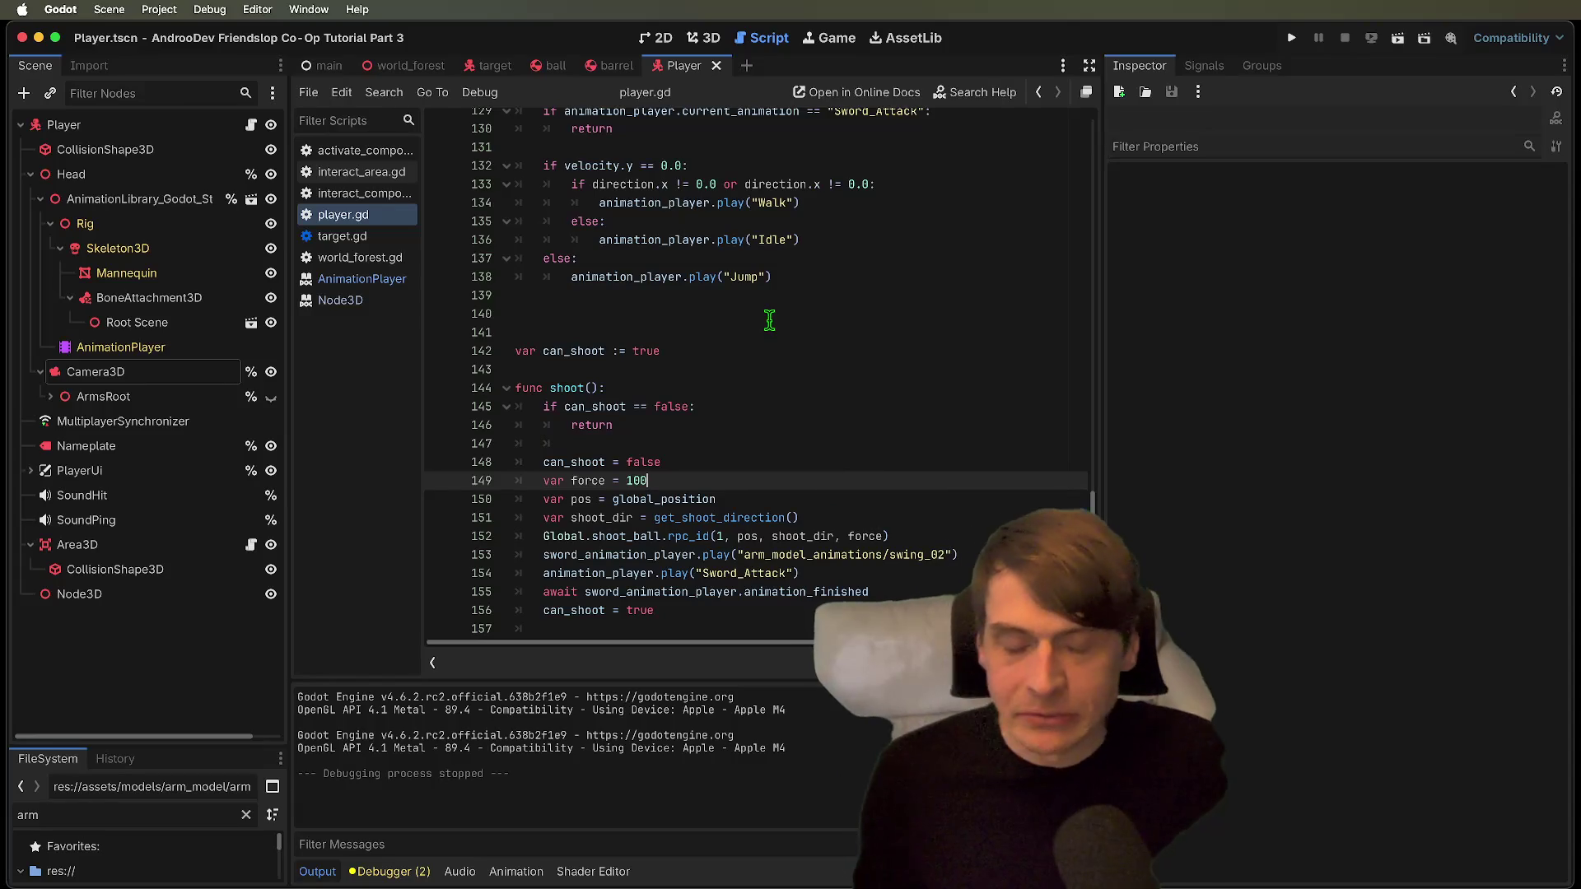
key("super+b")
left_click(522, 505)
mouse_move(553, 455)
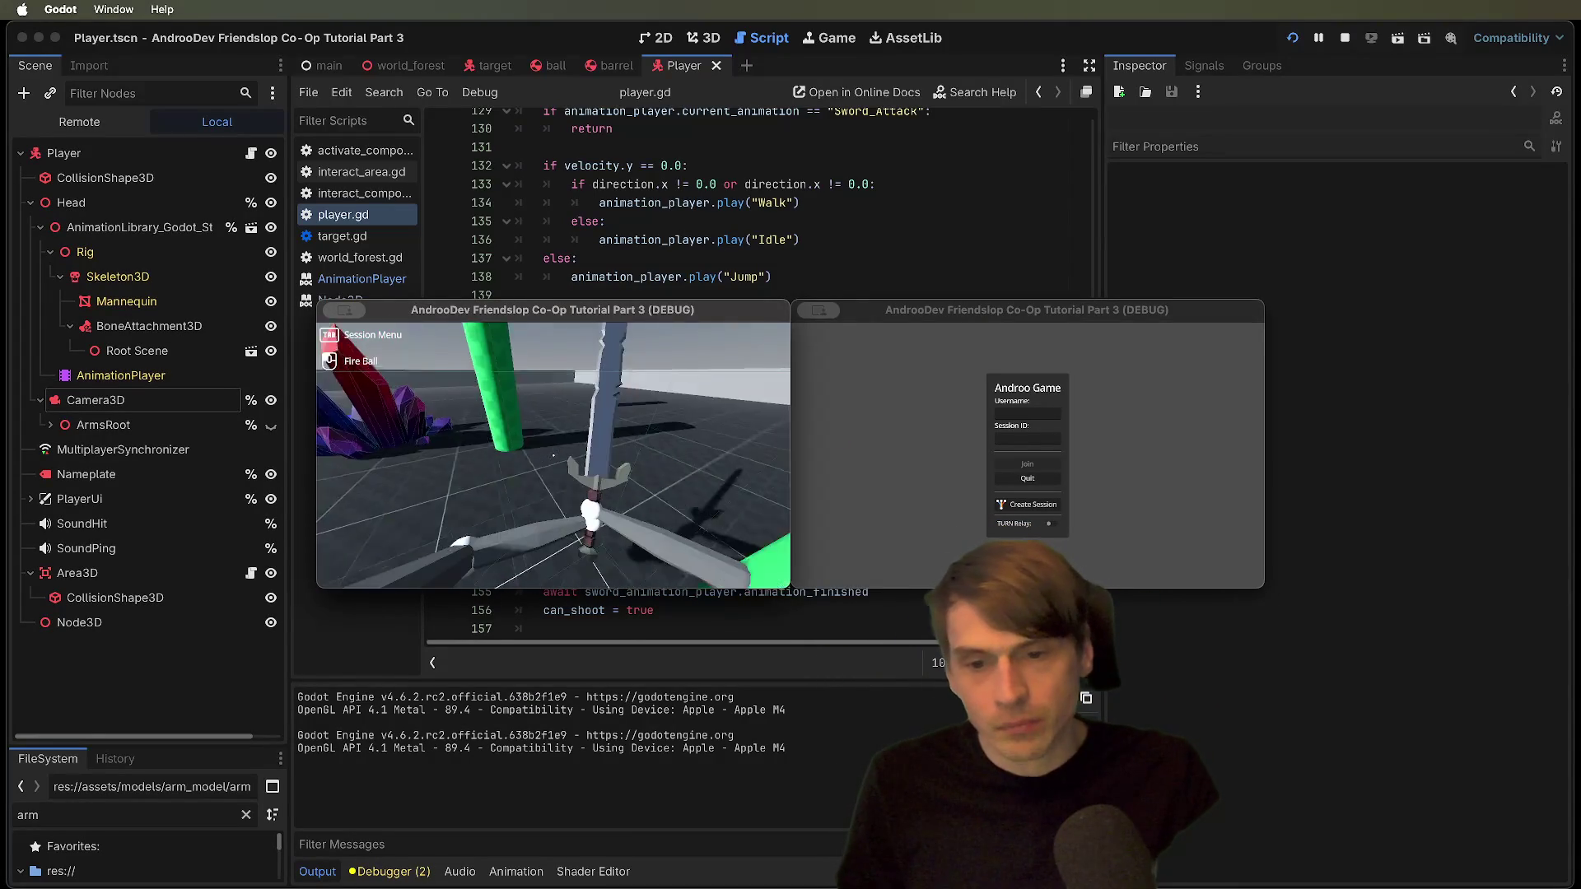
key("super+period")
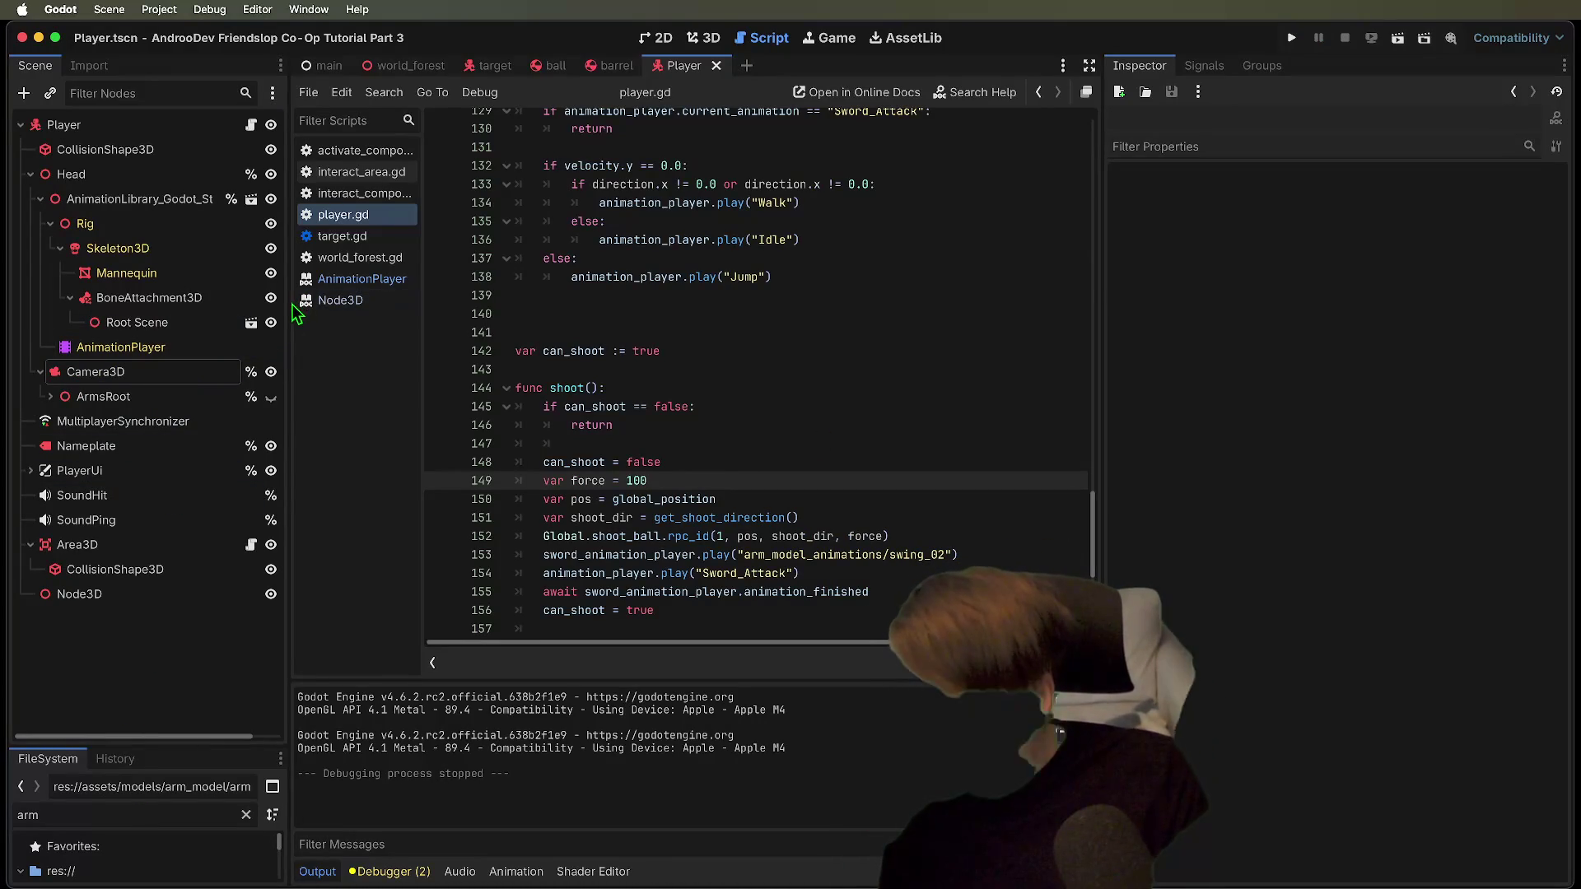
Widen the Scene dock, switch to the 3D view, and inspect the Rig and AnimationLibrary_Godot_Standard nodes
mouse_move(288, 313)
left_mouse_down()
mouse_move(659, 345)
mouse_move(282, 363)
left_mouse_up()
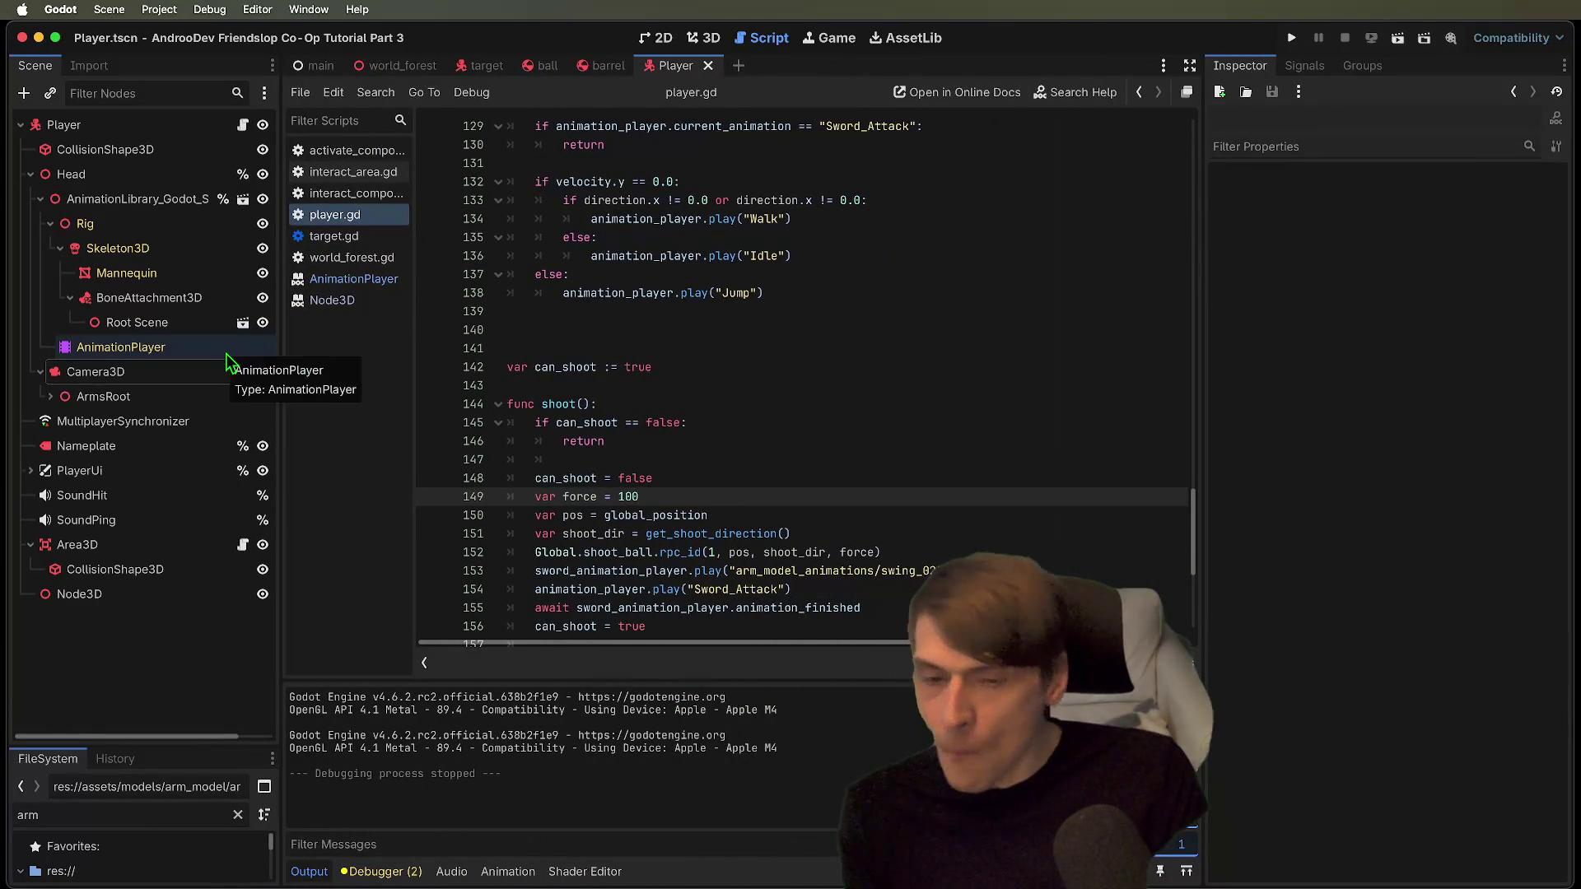
left_click(703, 38)
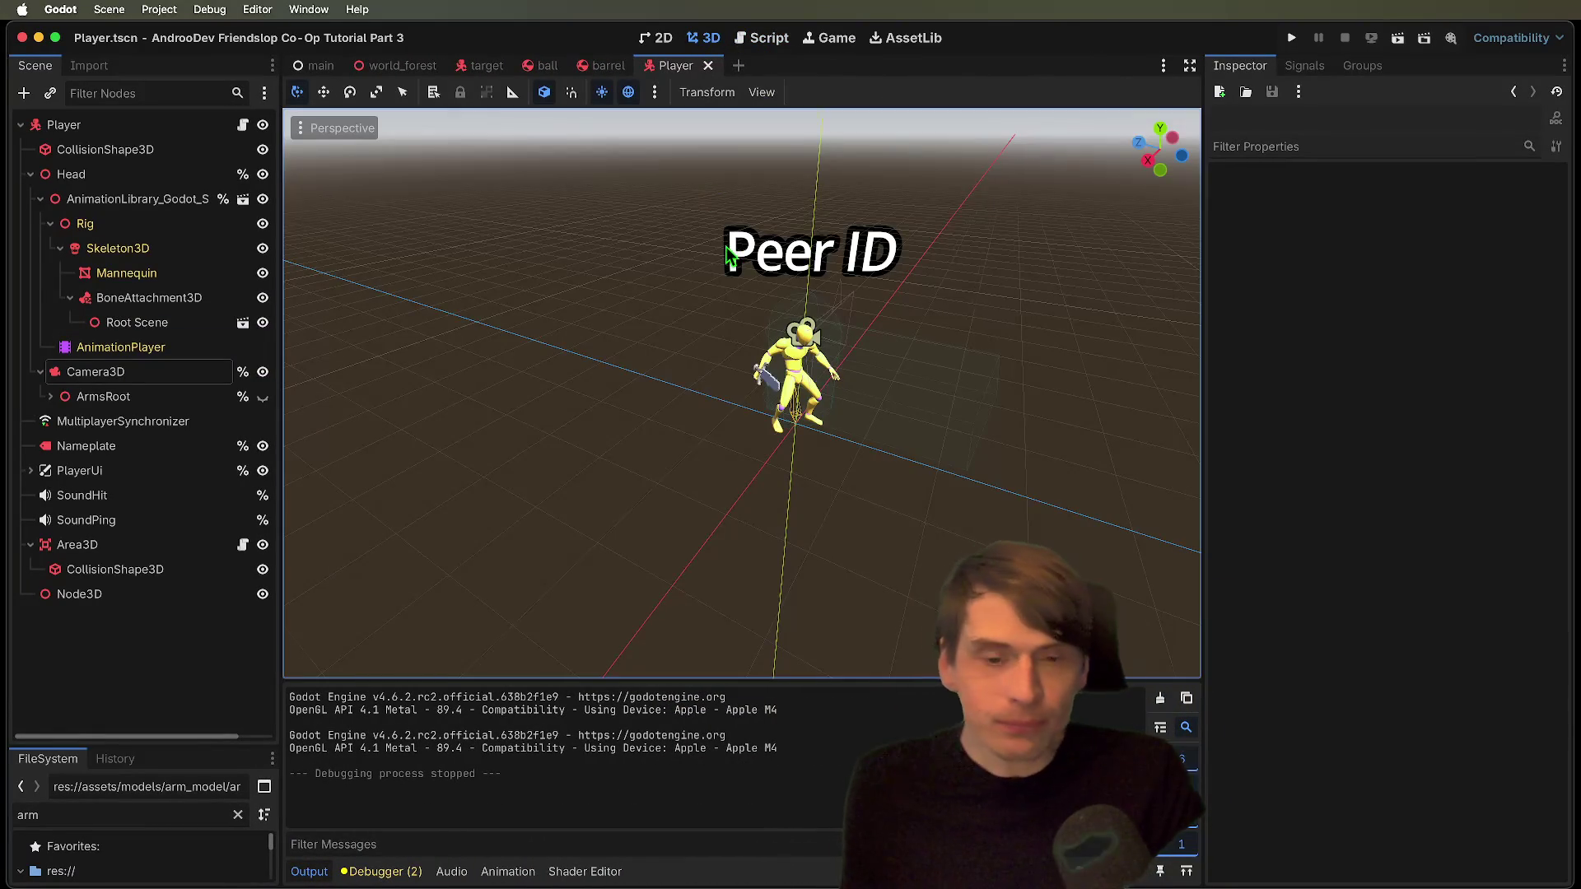
scroll(729, 256, "right", 10)
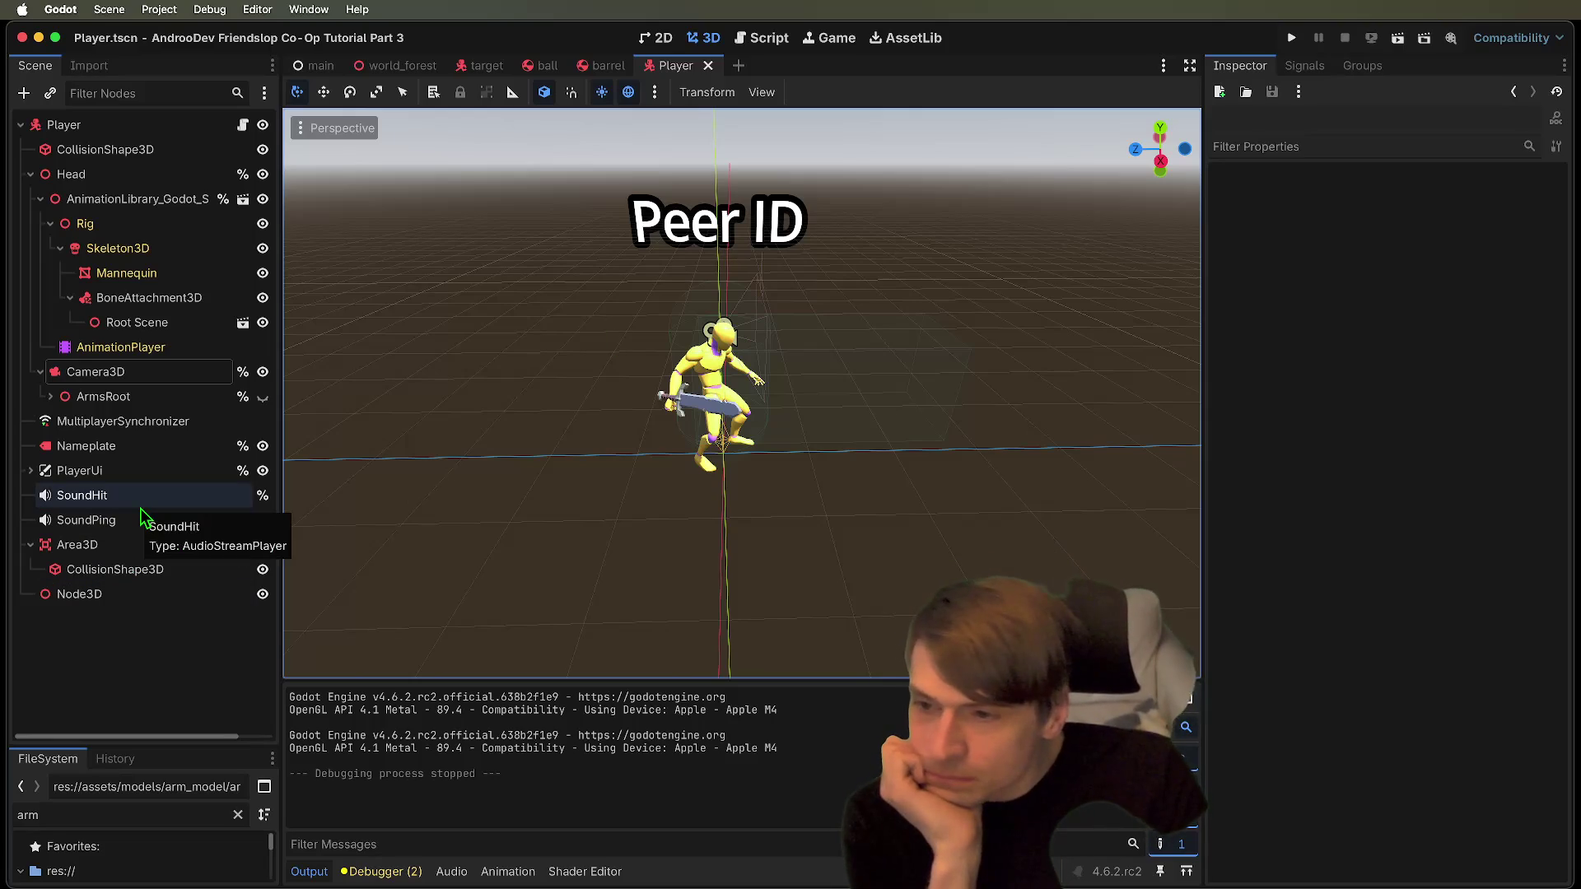
left_click_drag(213, 746, 214, 729)
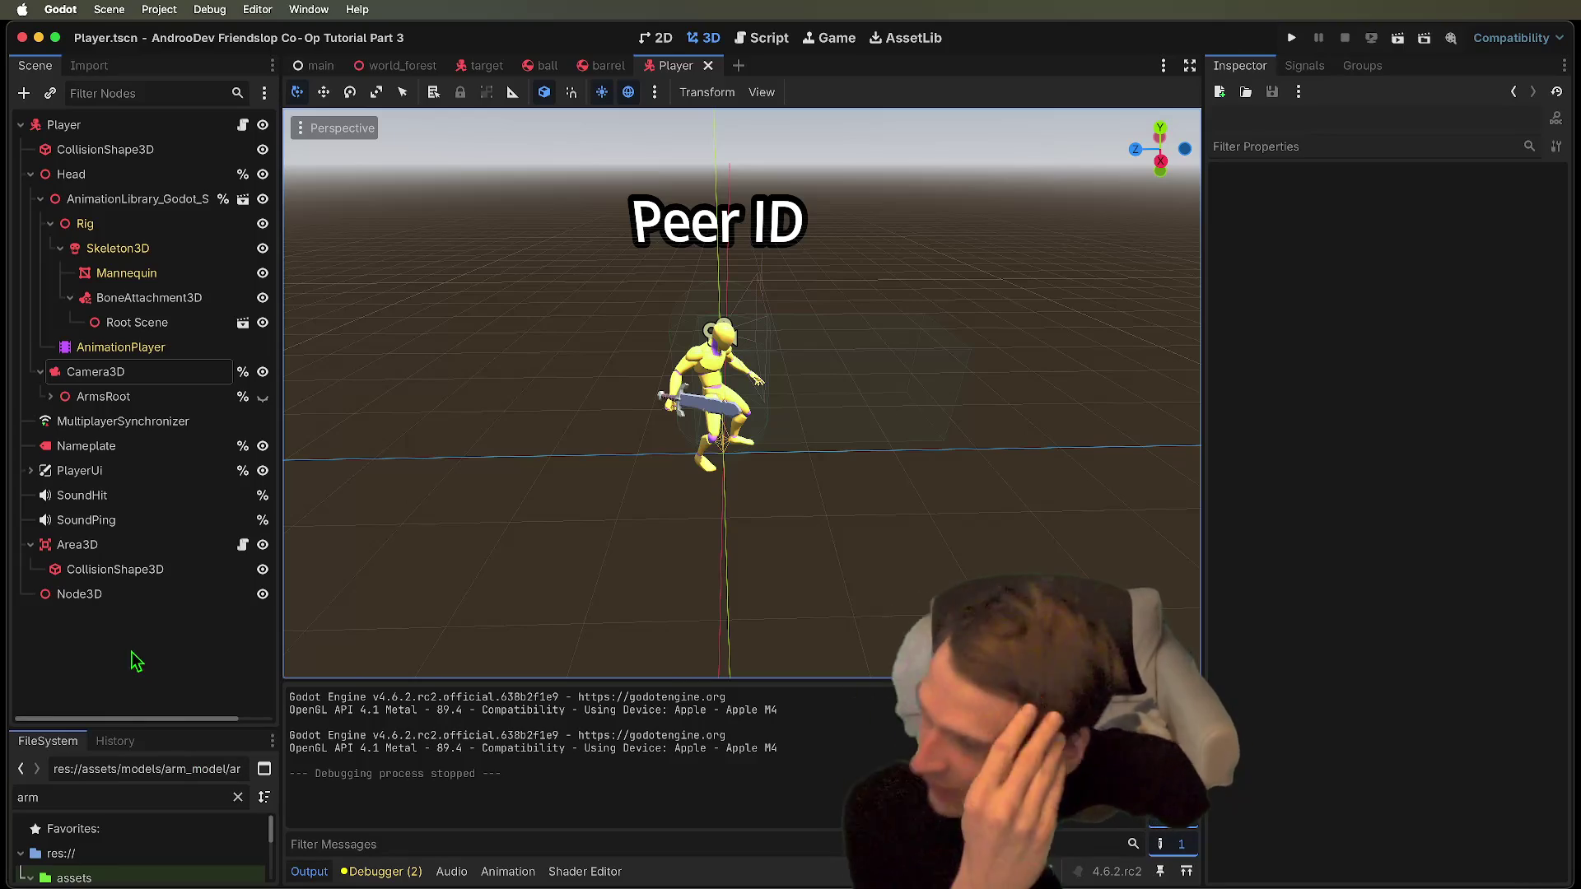
left_click(130, 223)
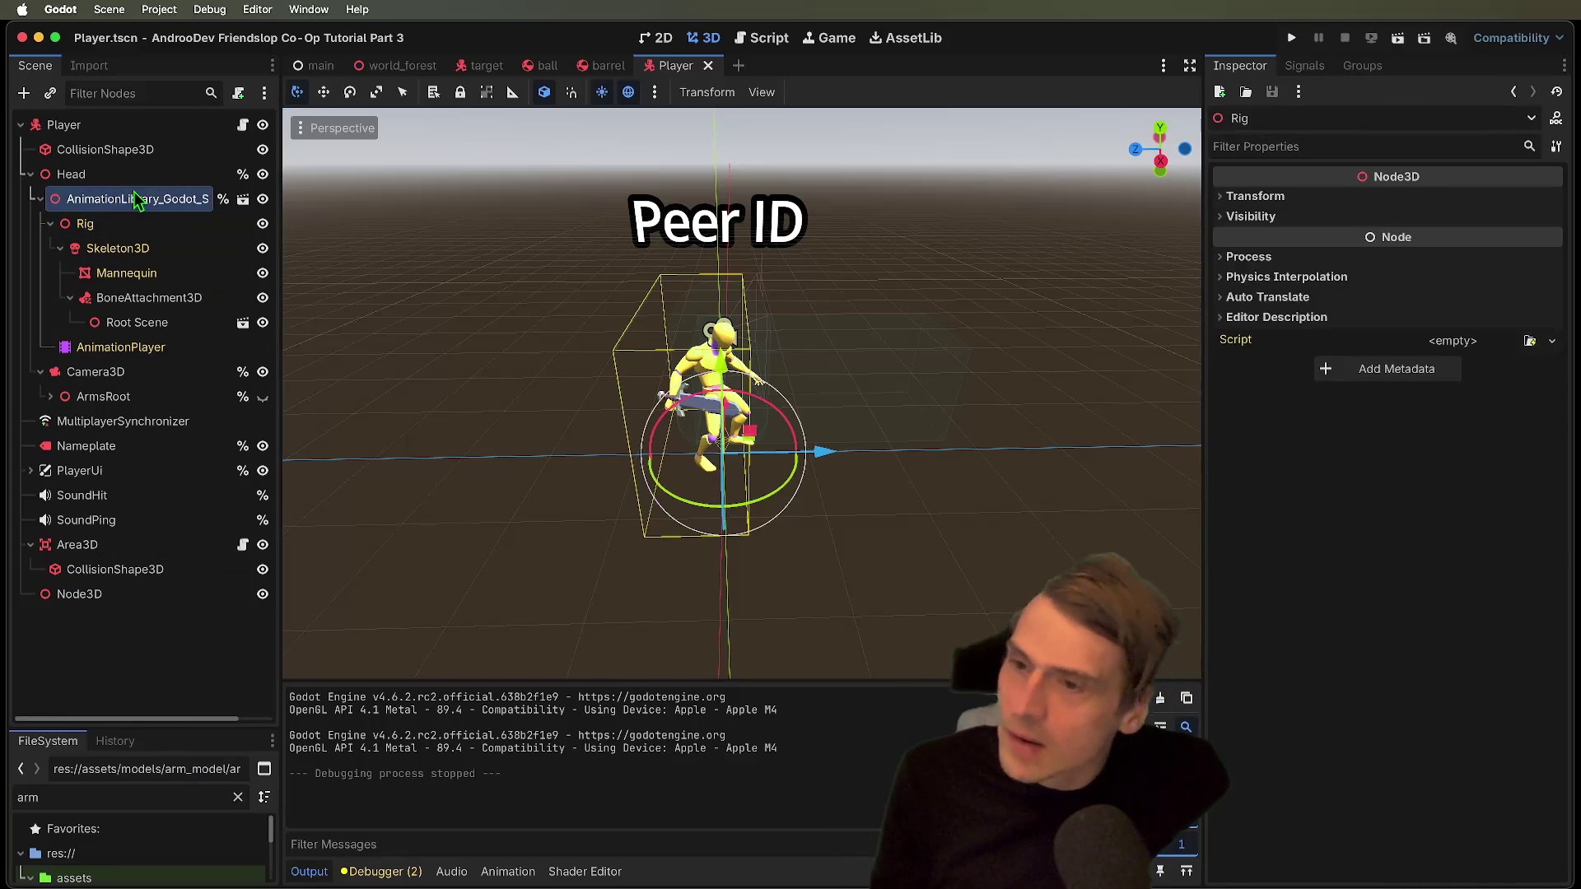
left_click(136, 199)
left_click(131, 223)
Select ArmsRoot and toggle its visibility on and off to compare arms and mannequin
left_click(173, 397)
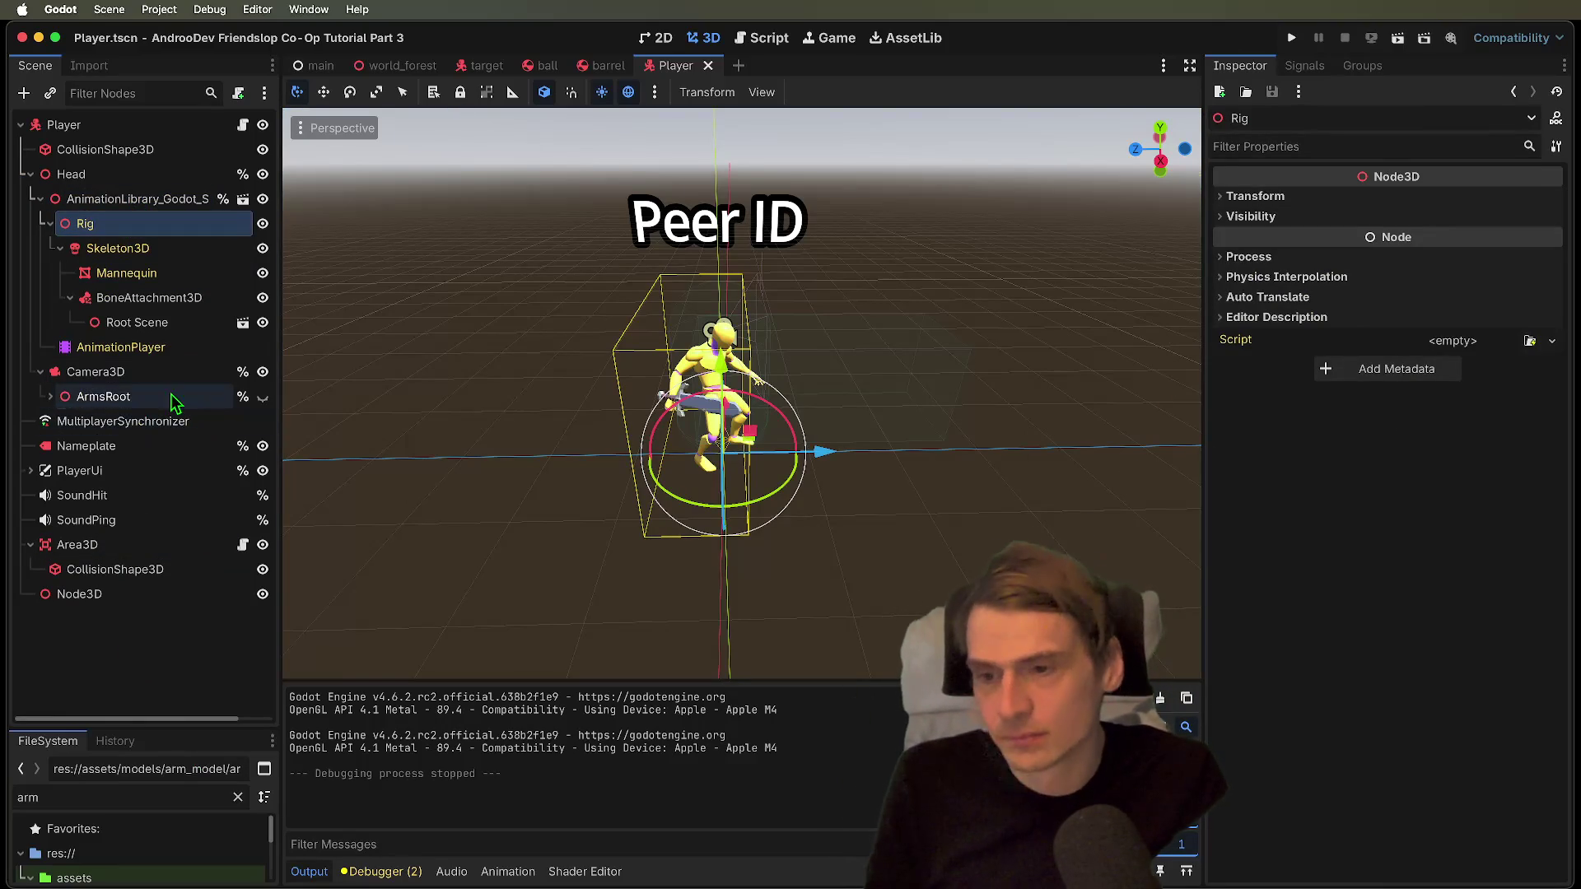
left_click(270, 399)
left_click(271, 400)
left_click(271, 400)
left_click(271, 399)
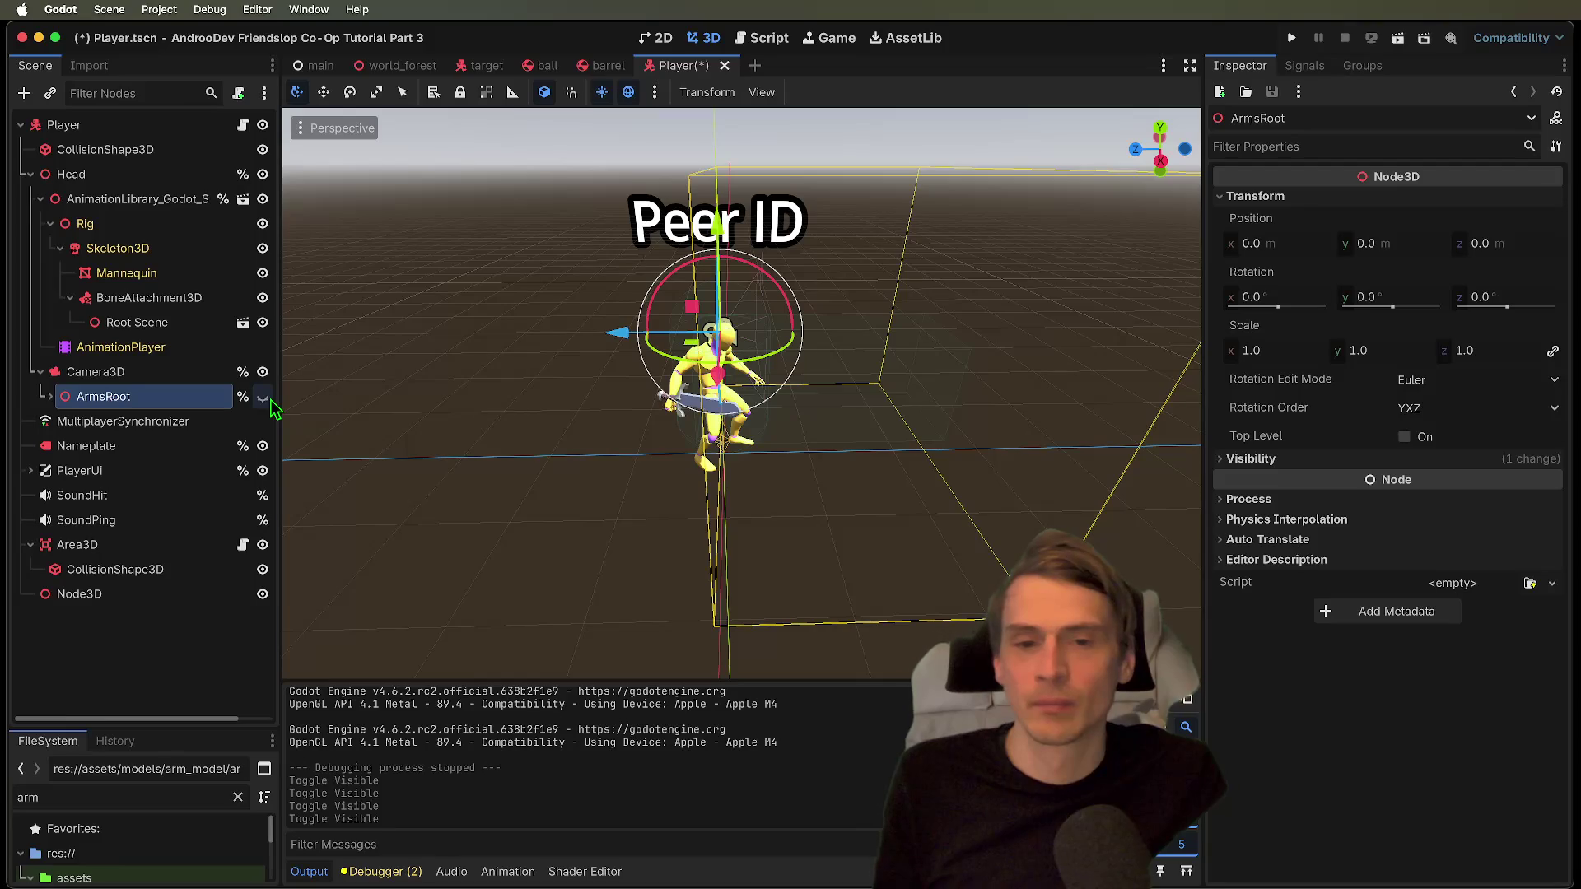
left_click(270, 399)
left_click(271, 400)
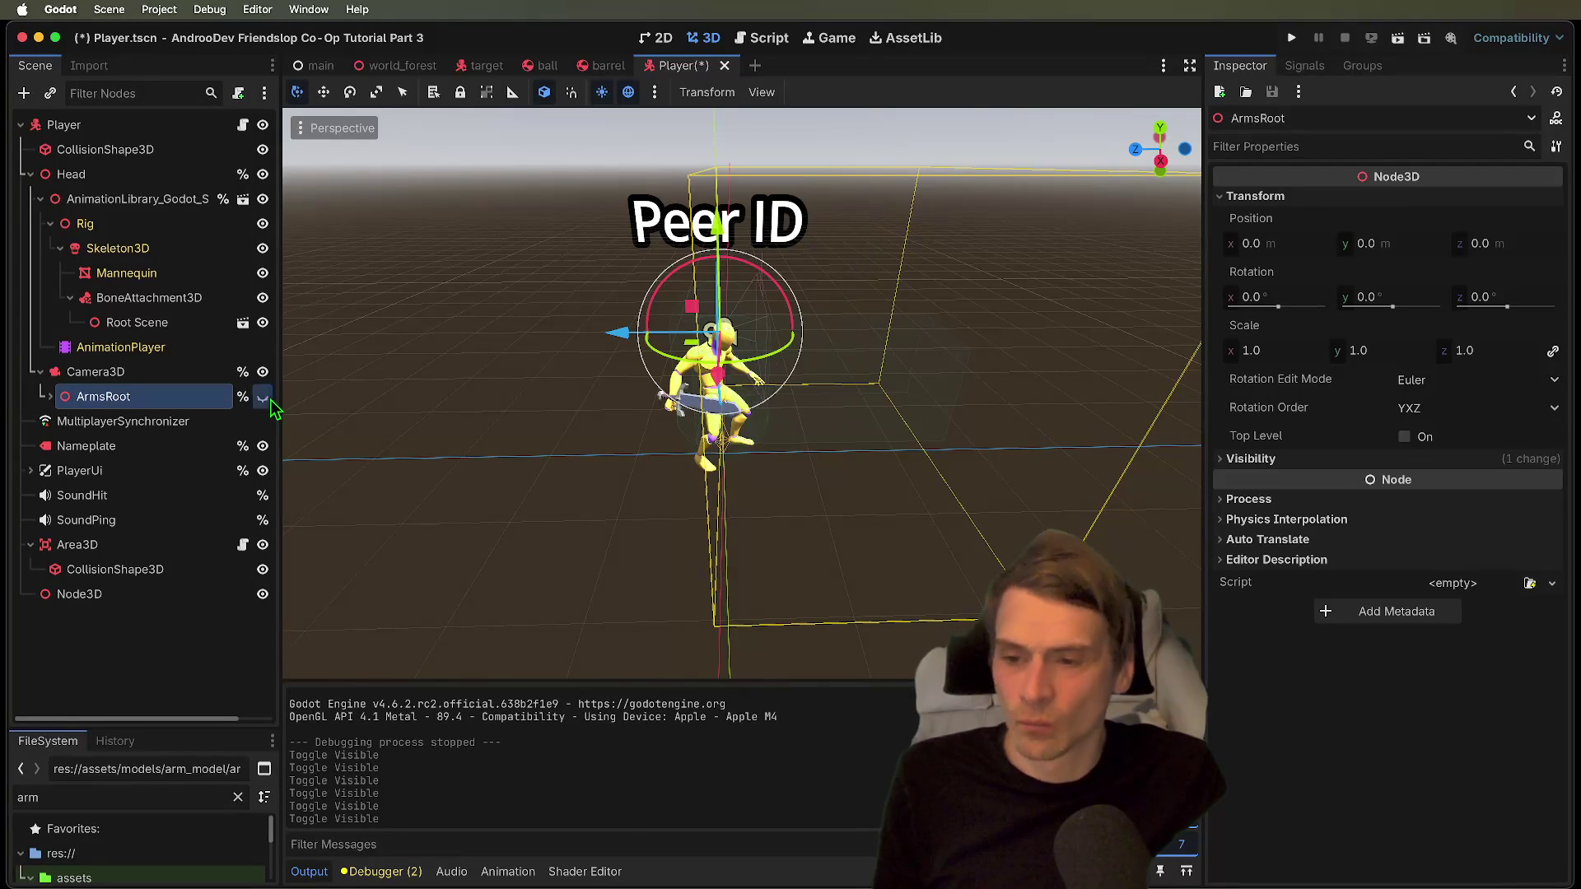
left_click(271, 399)
Show ArmsRoot, expand it, and inspect SwordAnimationPlayer and the Weapon node
left_click(50, 397)
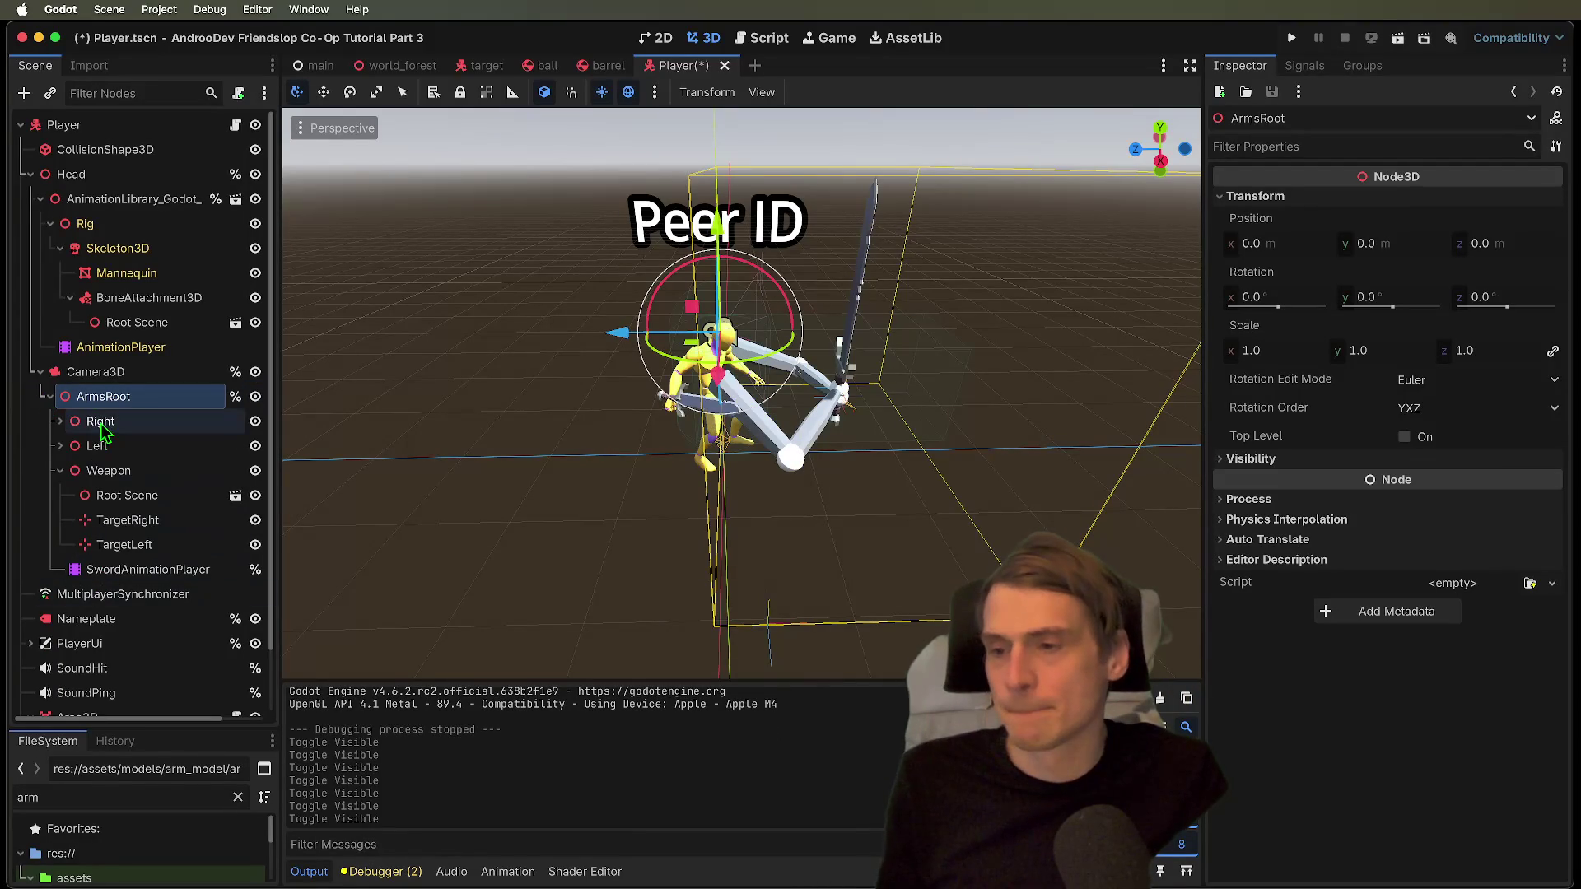
left_click(60, 470)
left_click(123, 496)
left_click(115, 470)
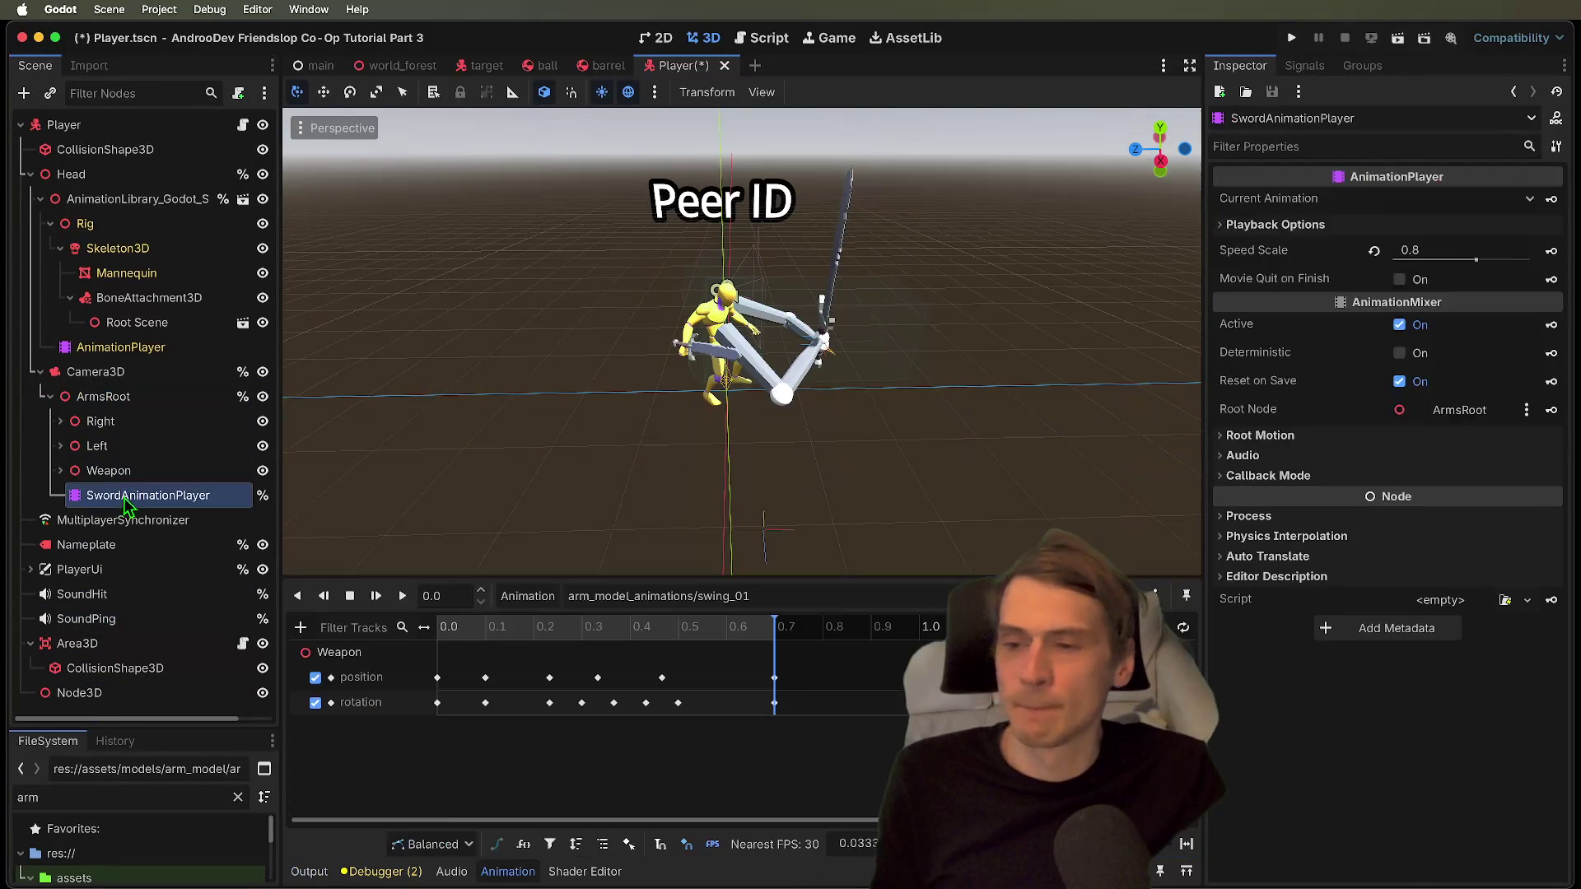
left_click(164, 396)
Save the ArmsRoot branch as arms_root.tscn in res://assets/models/arm_model
right_click(189, 396)
left_click(297, 774)
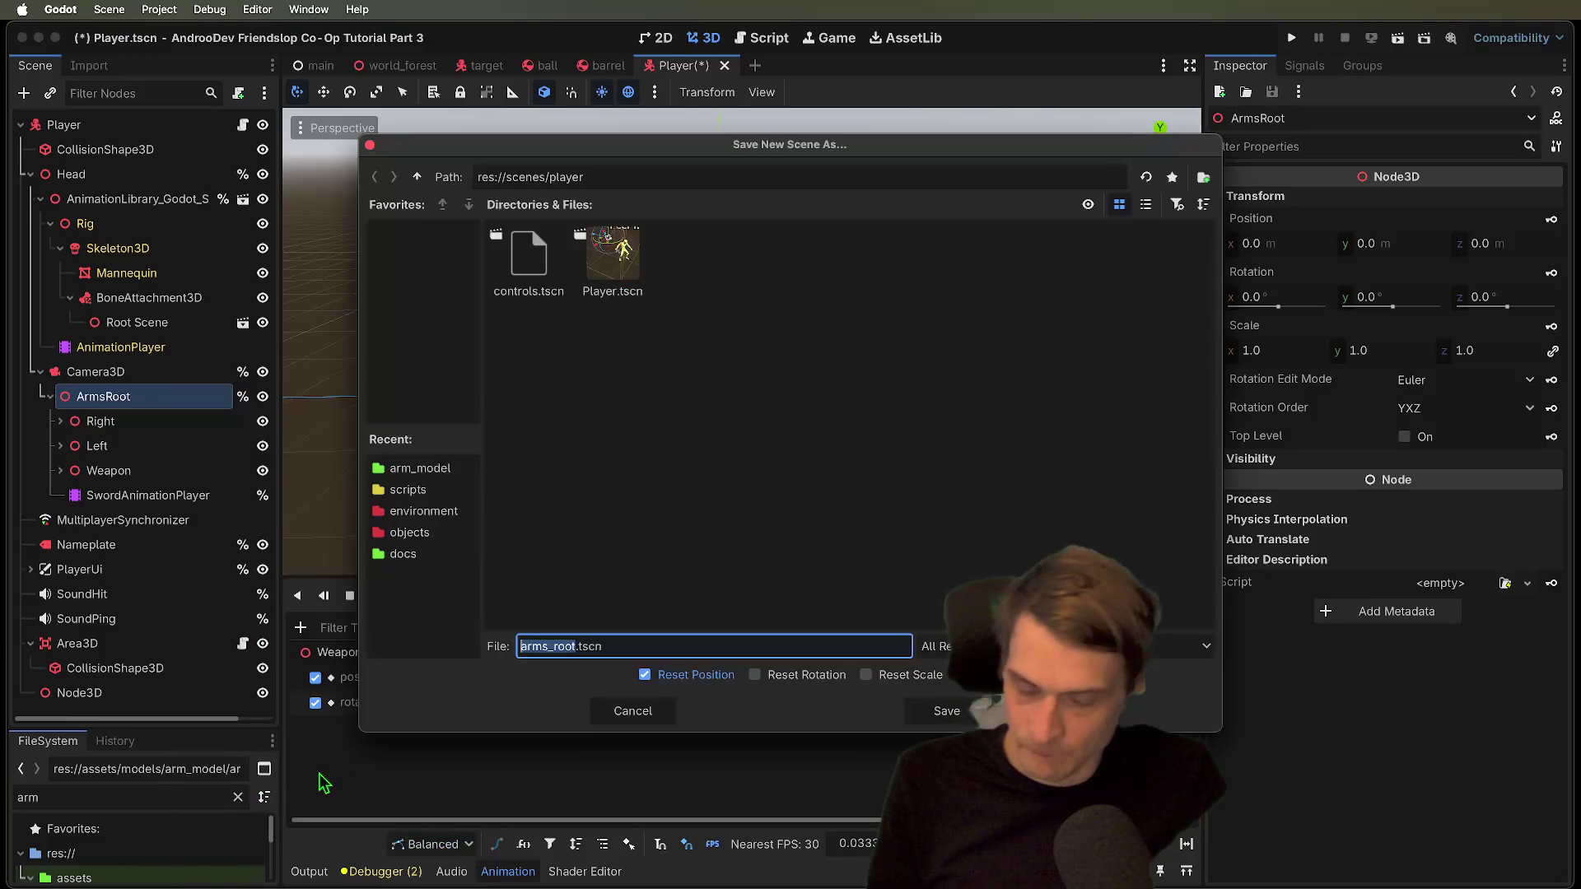
left_click(416, 178)
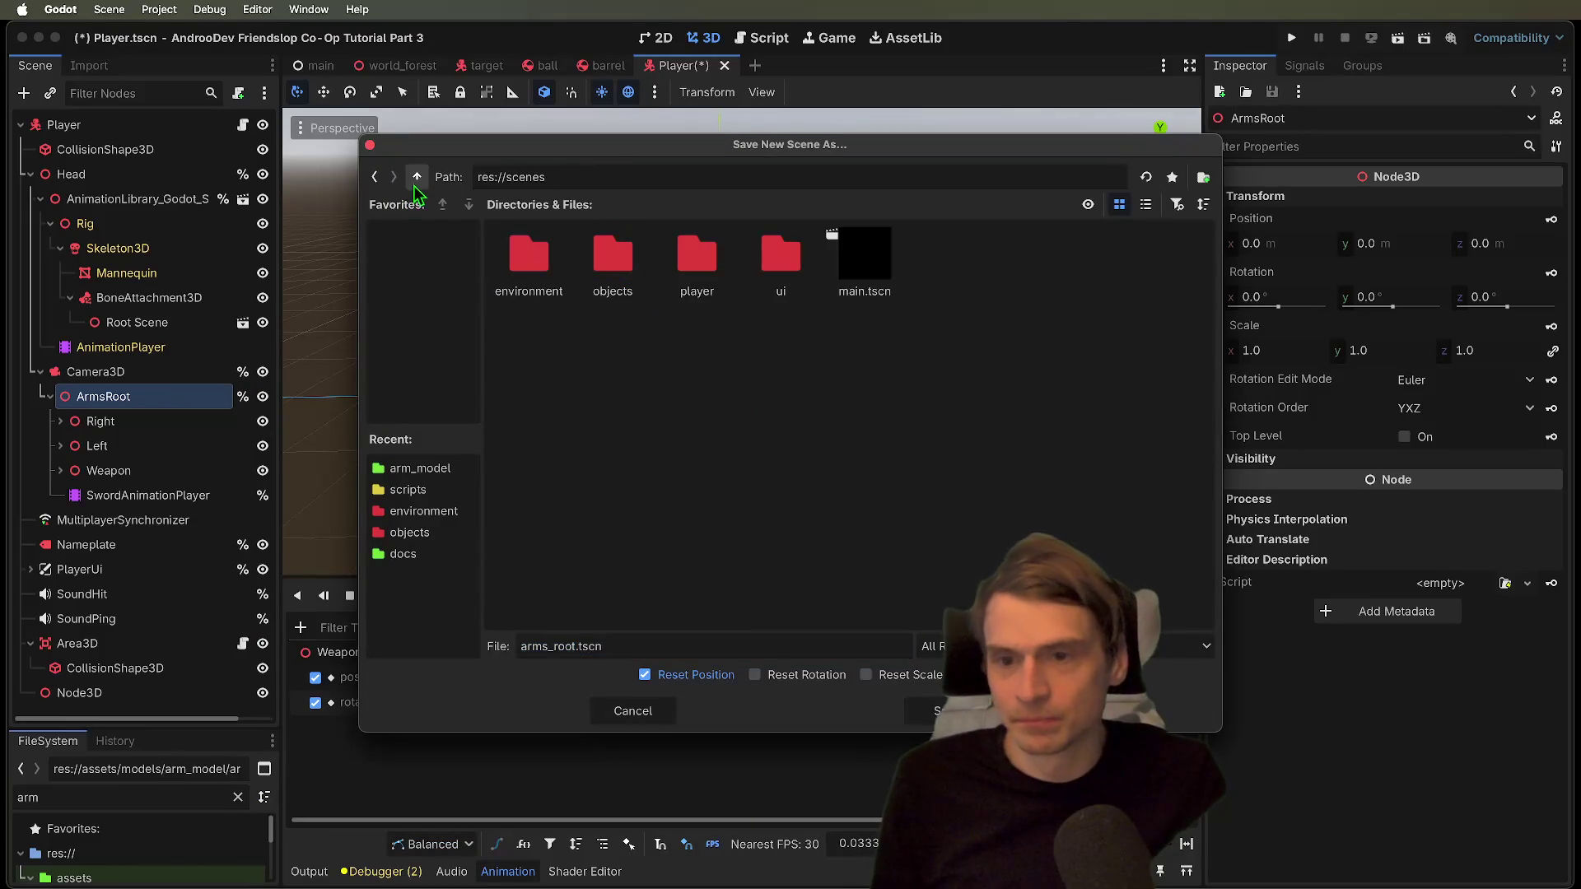
left_click(417, 178)
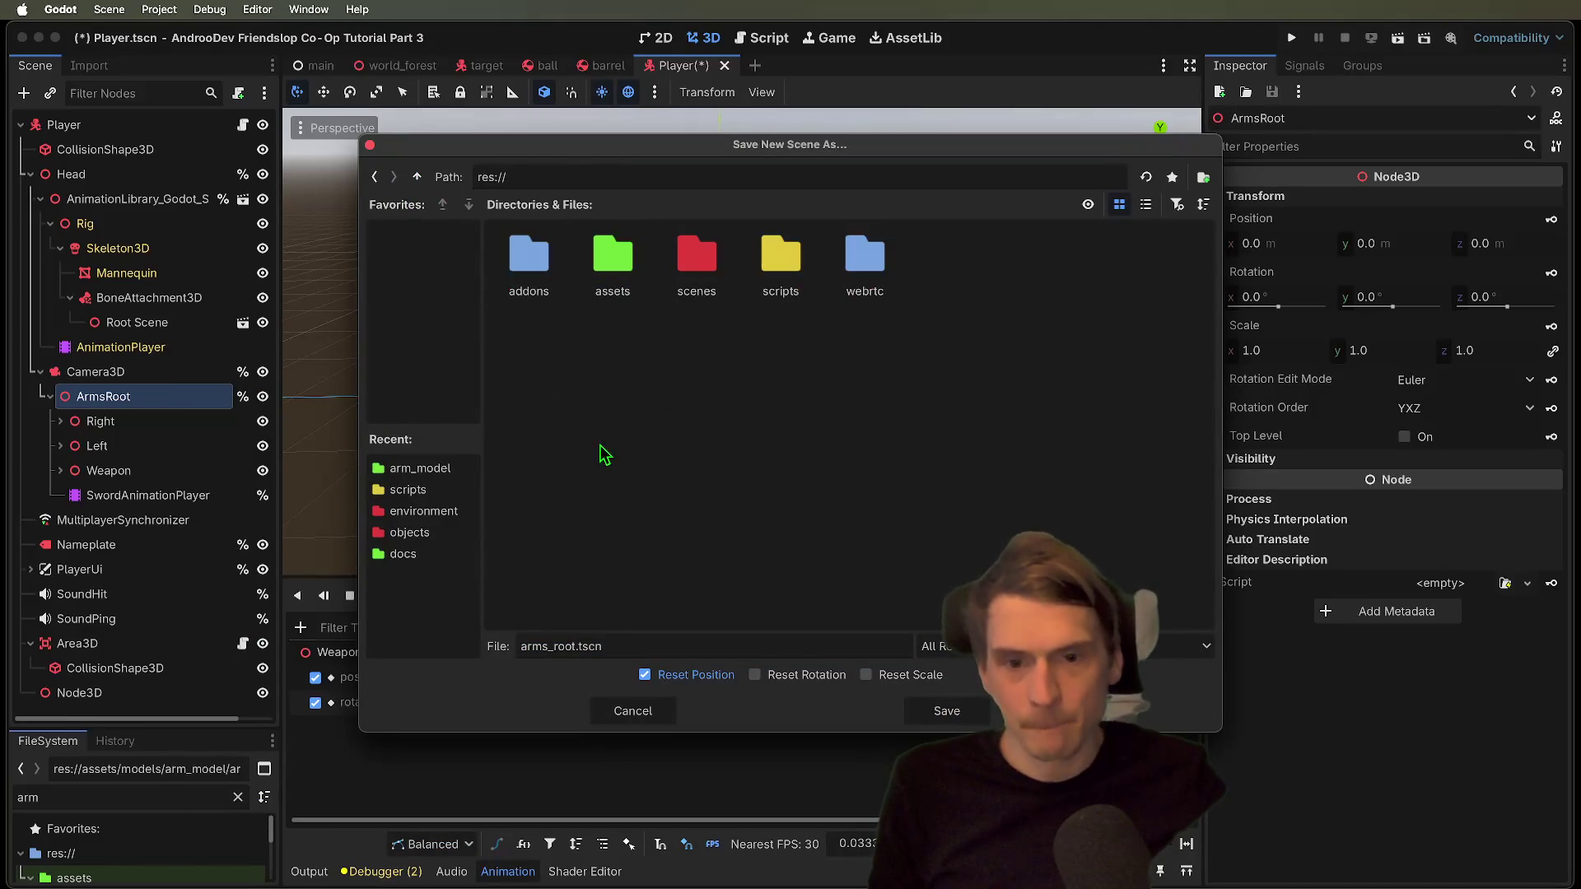
double_click(612, 260)
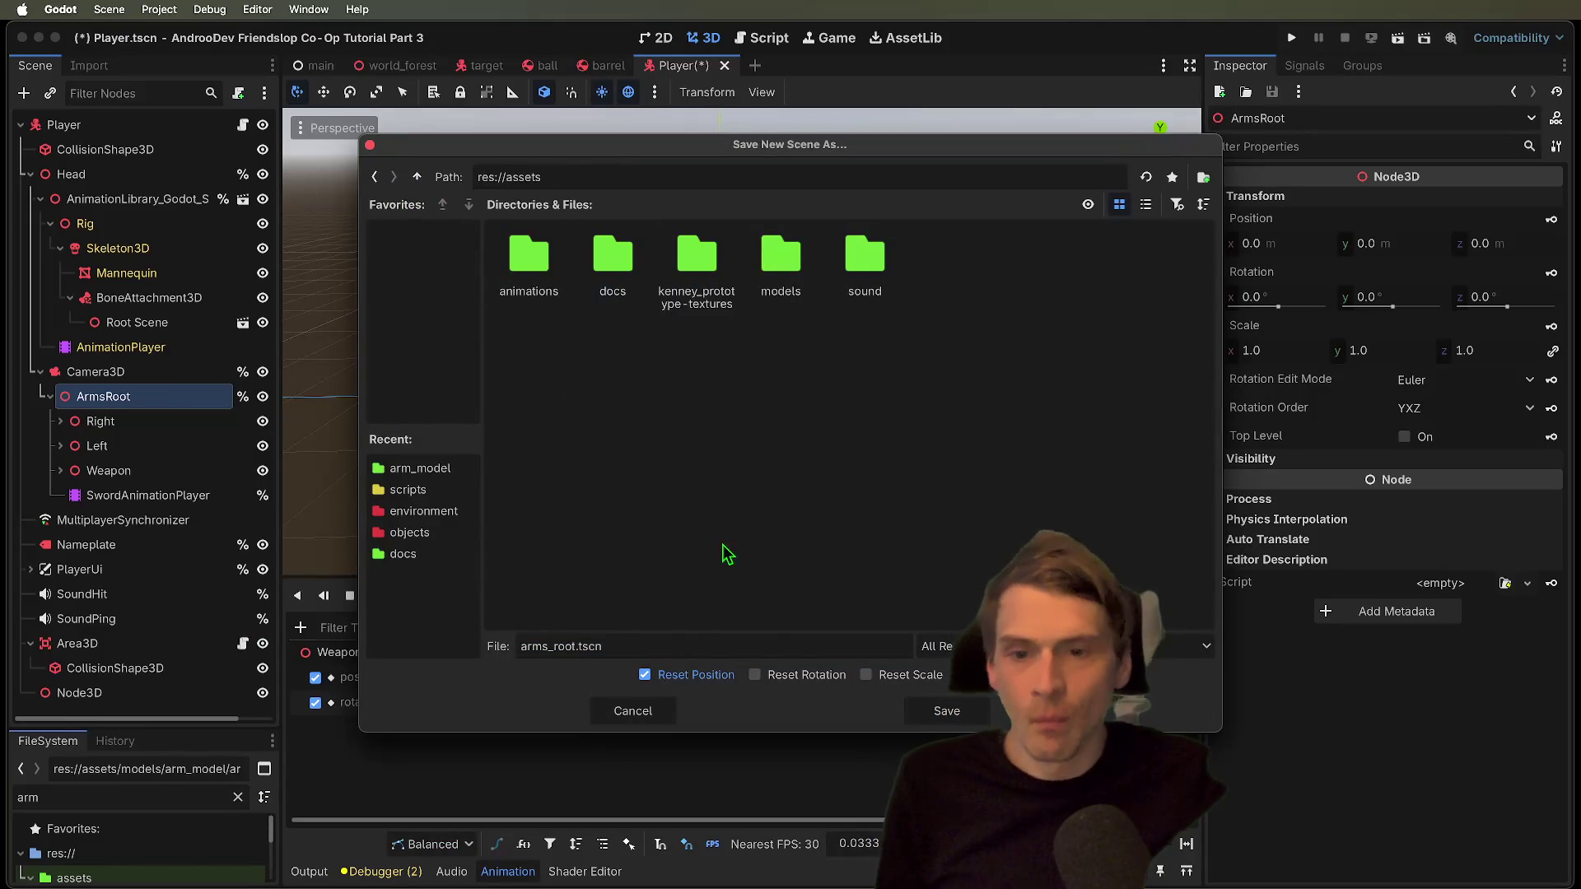
double_click(780, 260)
double_click(529, 259)
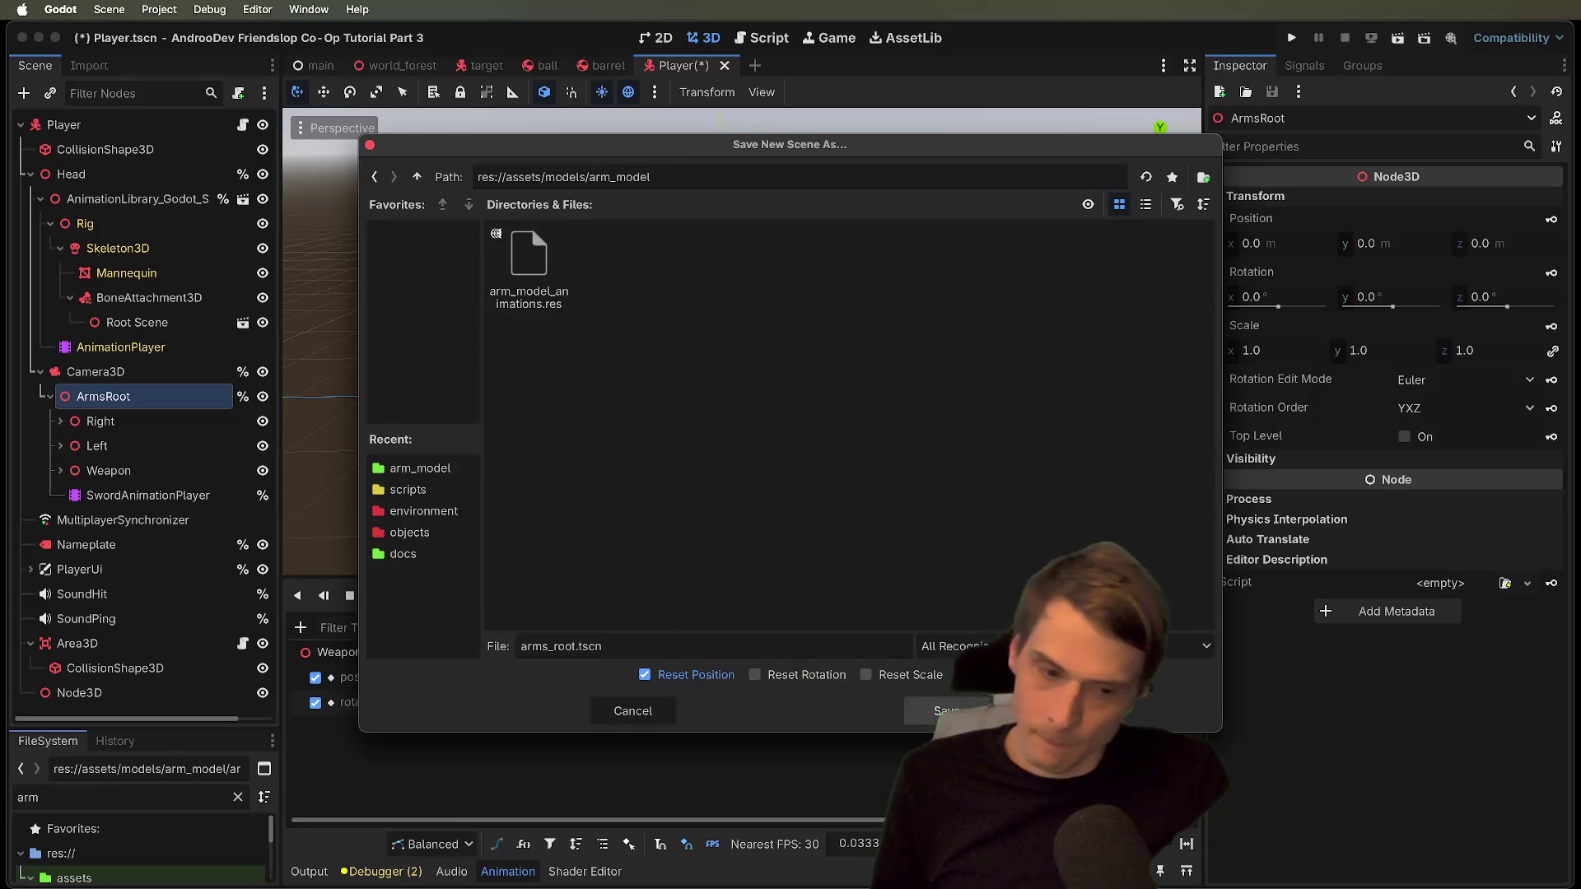
left_click(941, 713)
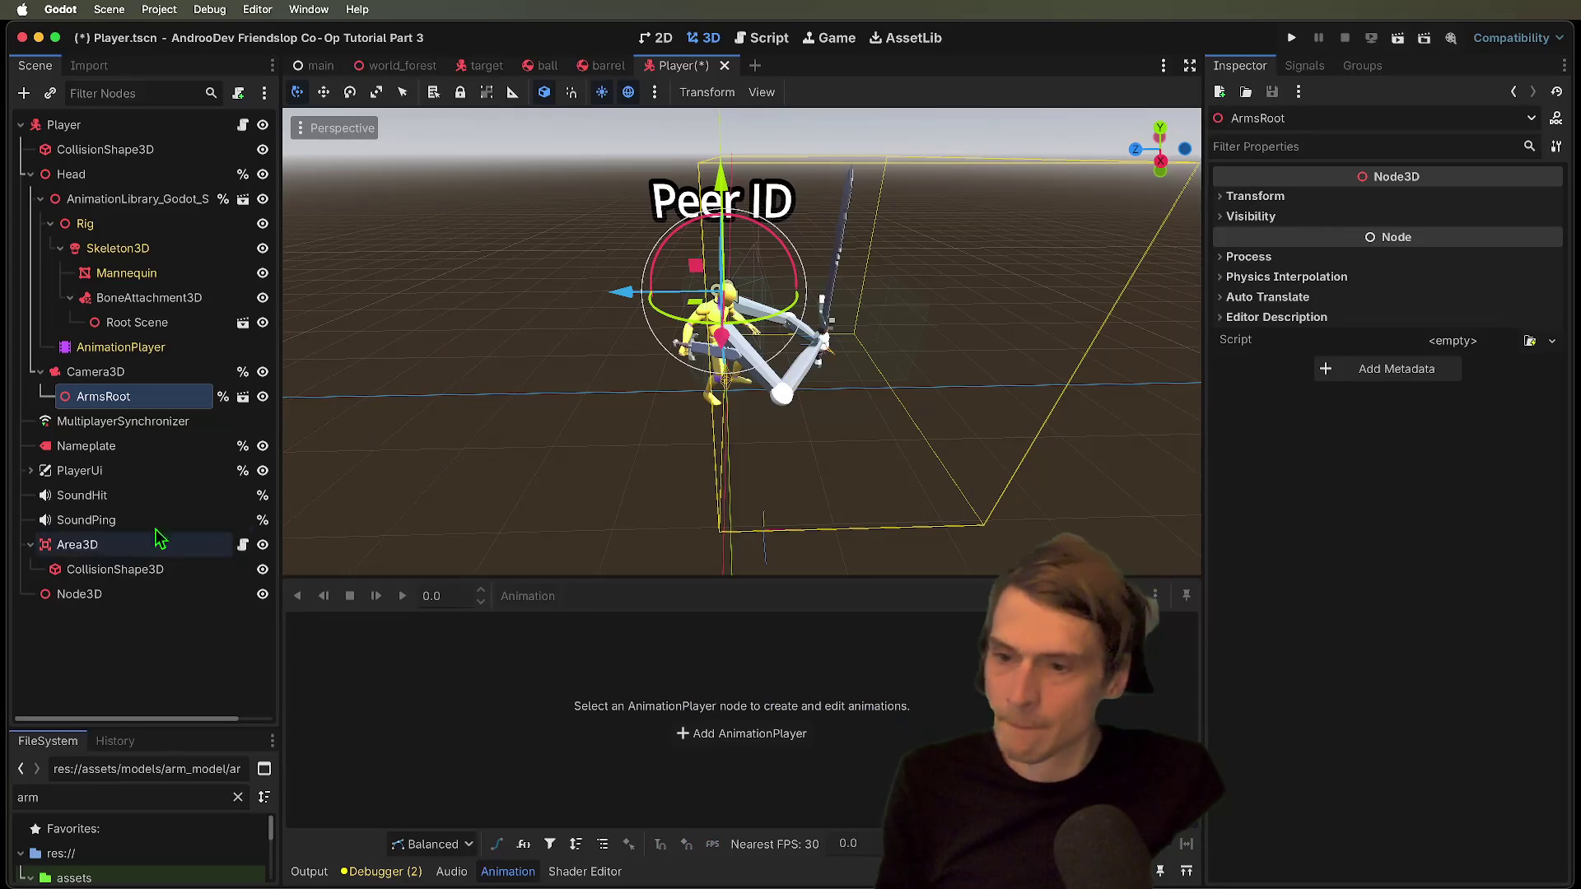
Delete ArmsRoot from the Player scene and save the scene
right_click(183, 396)
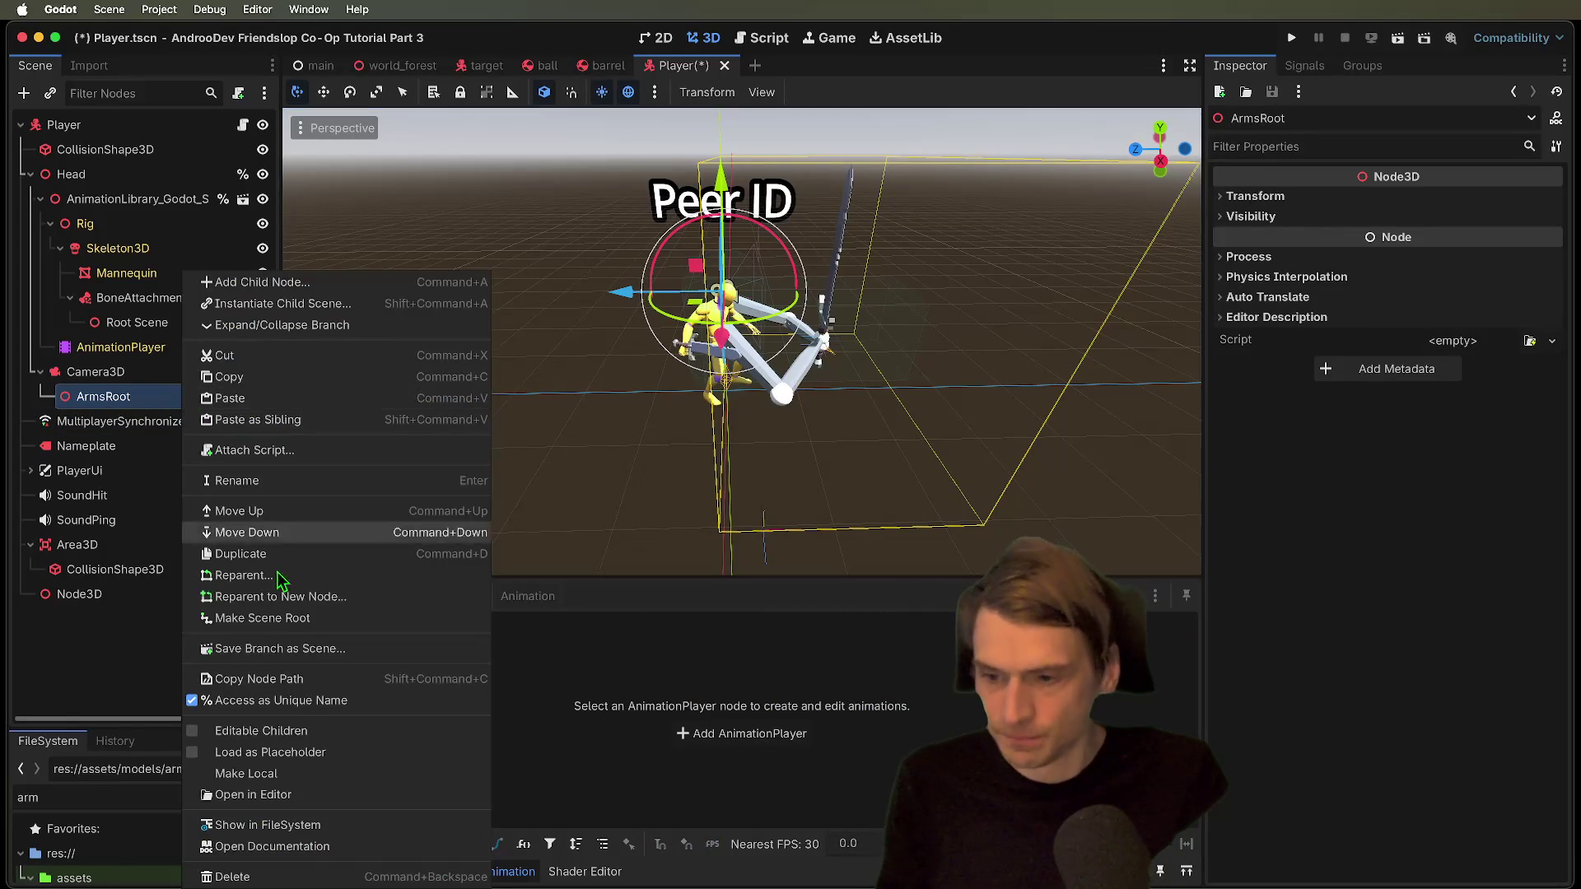
left_click(247, 875)
left_click(815, 466)
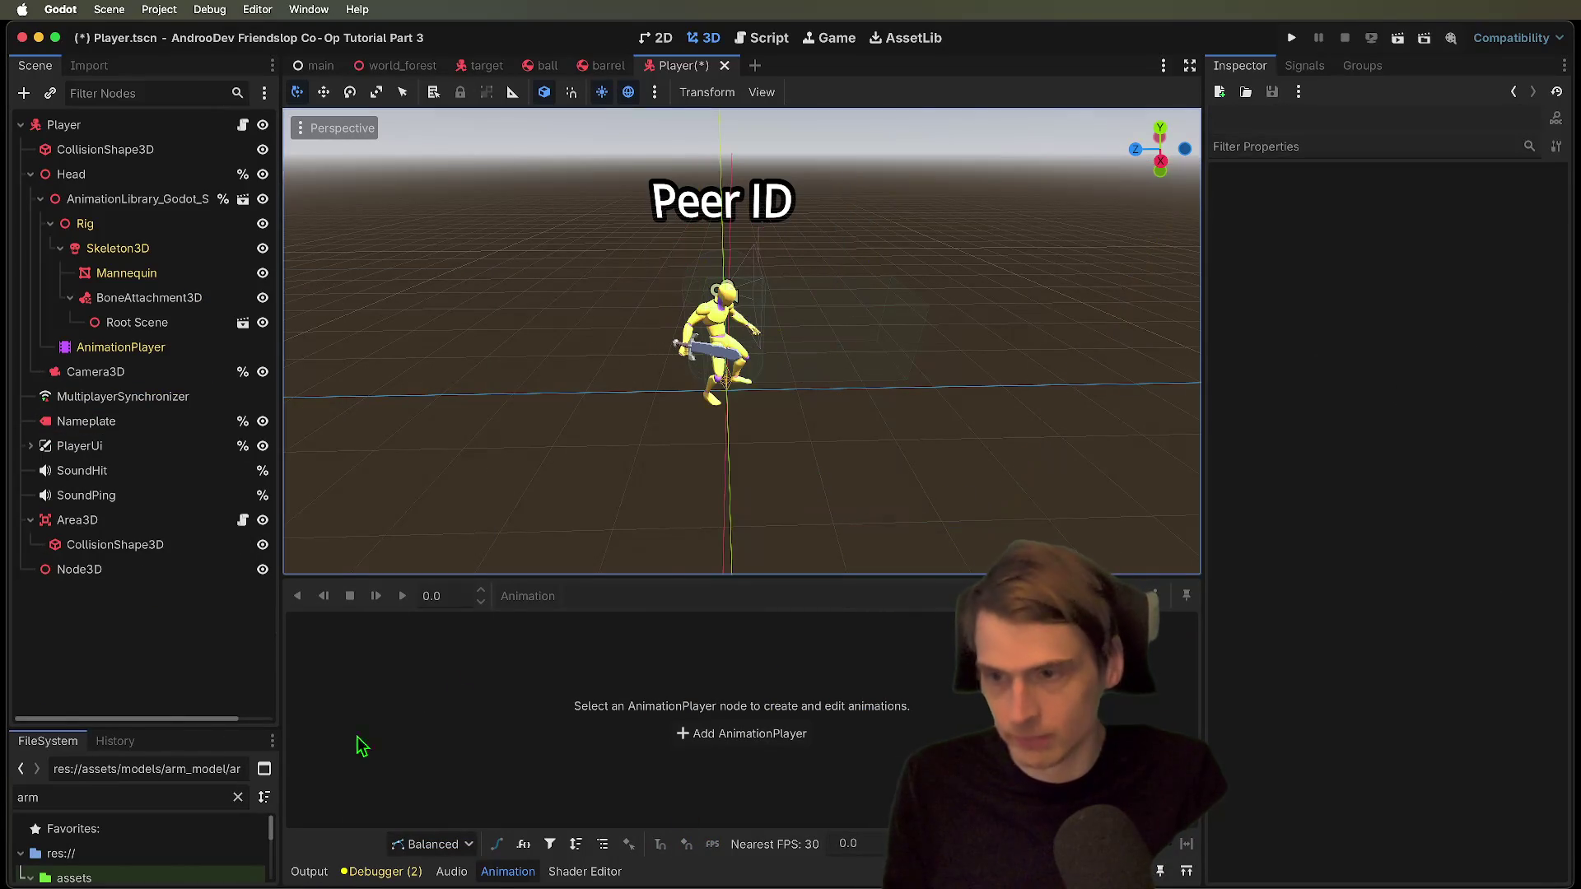
key("super+s")
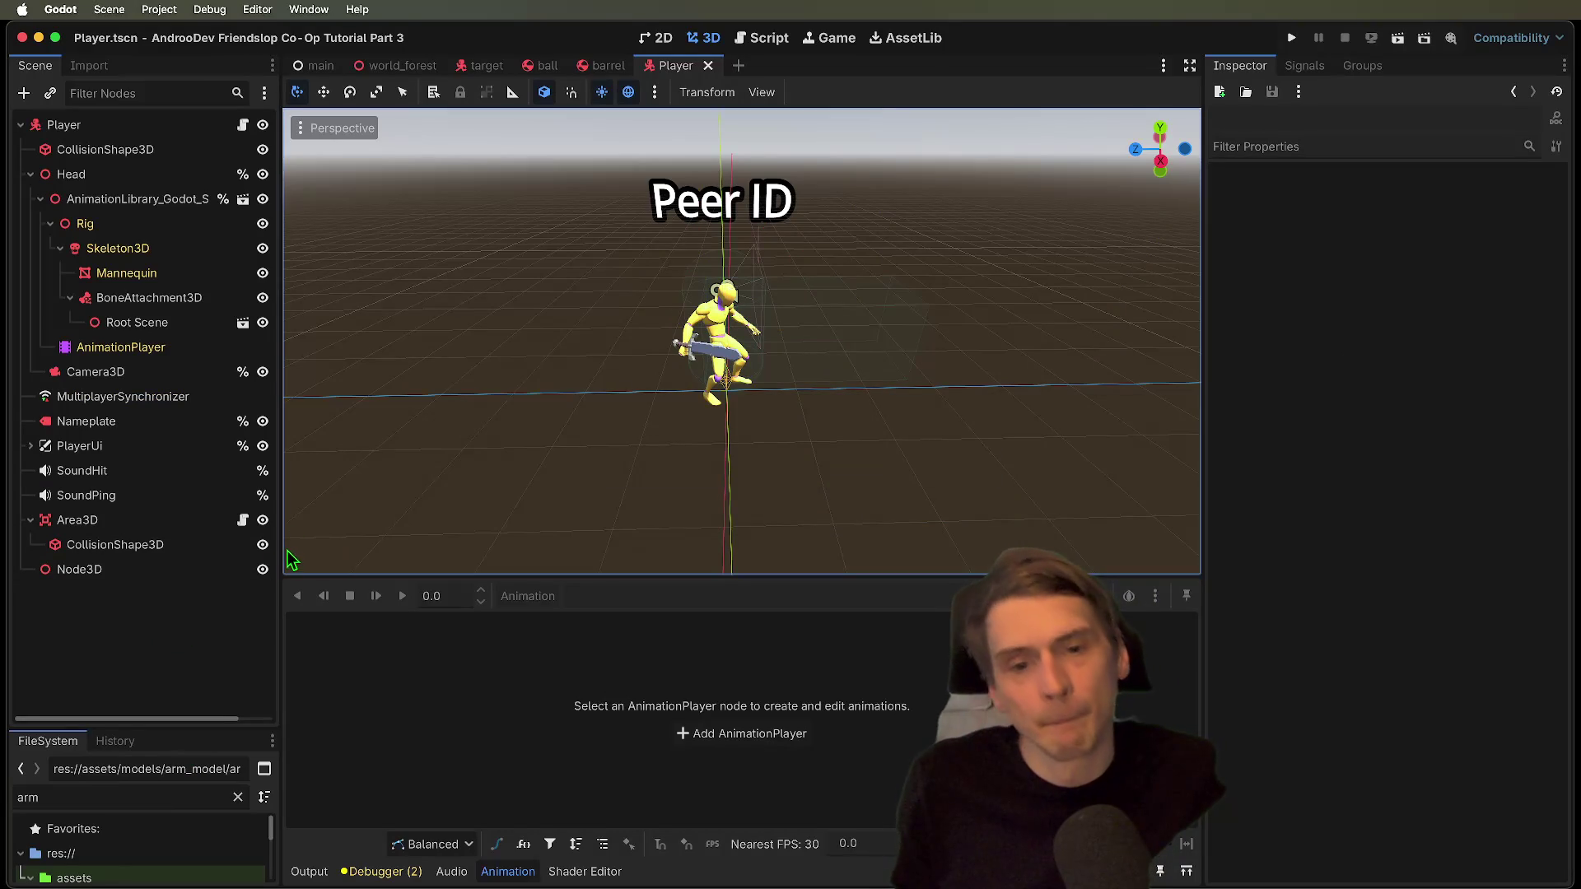
Run the project again, start a game session, then stop the game
key("super+b")
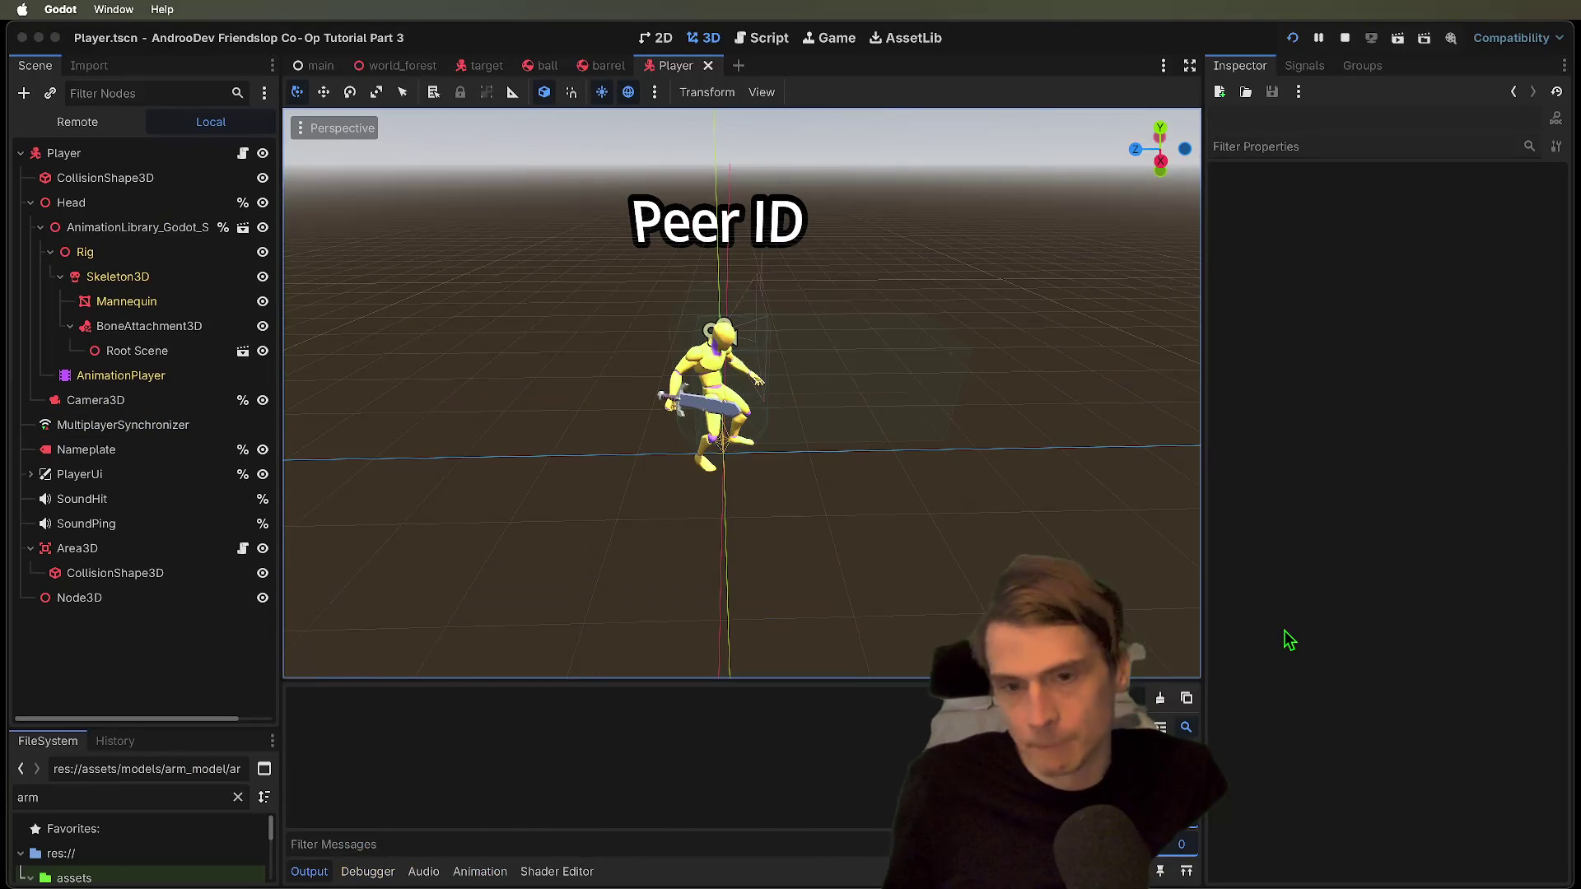
left_click(558, 506)
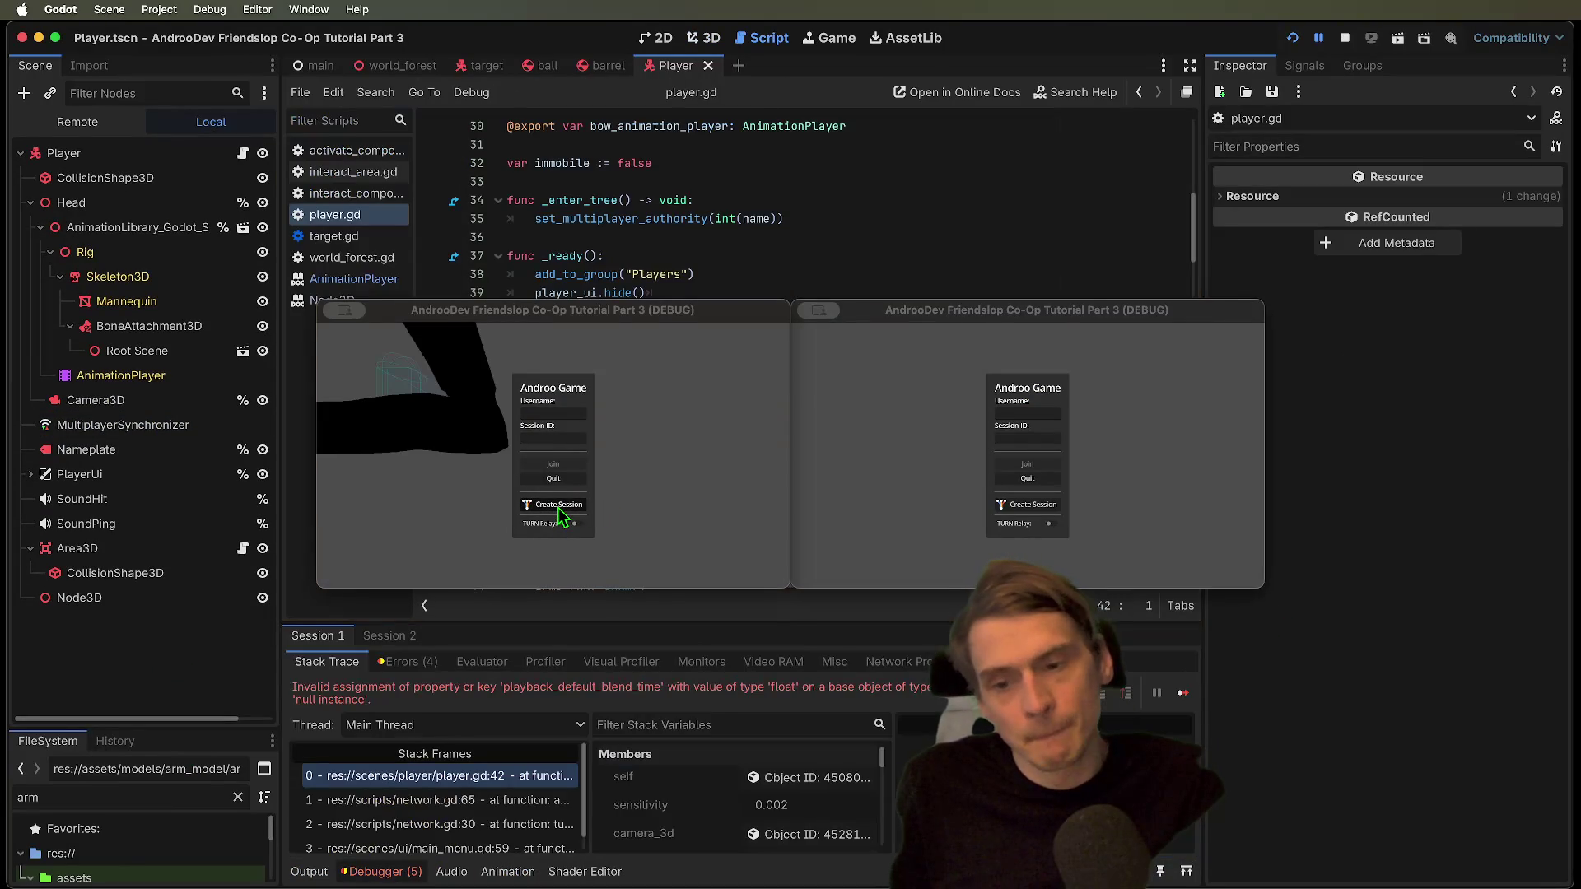
left_click(1344, 39)
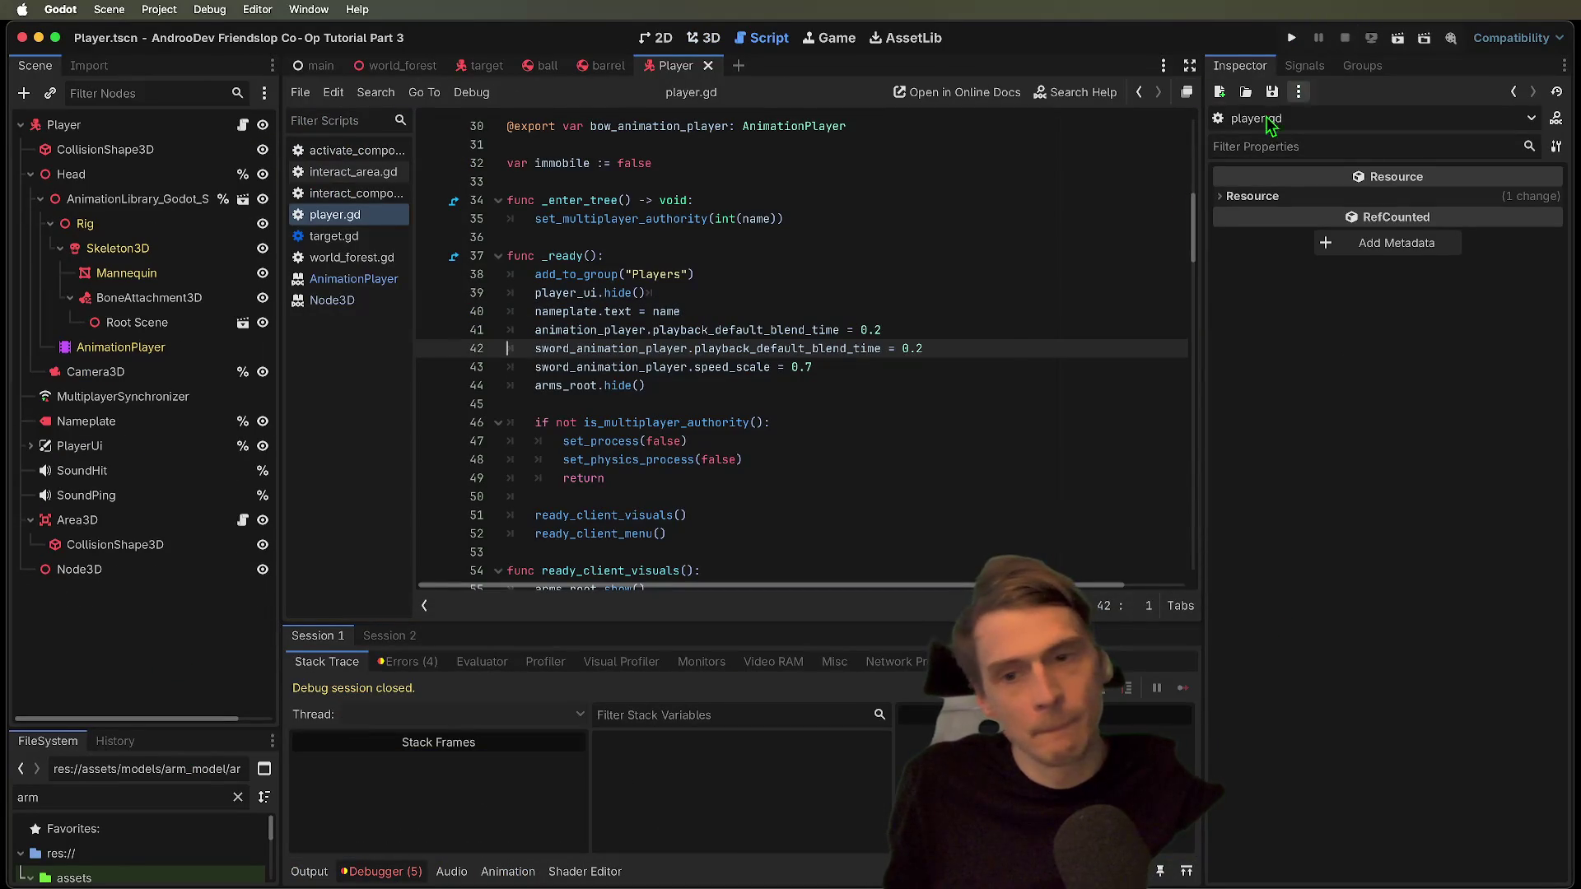
Delete the sword blend time, sword speed scale, sword player and arms_root declaration lines
key("super+shift+k")
scroll(935, 332, "up", 3)
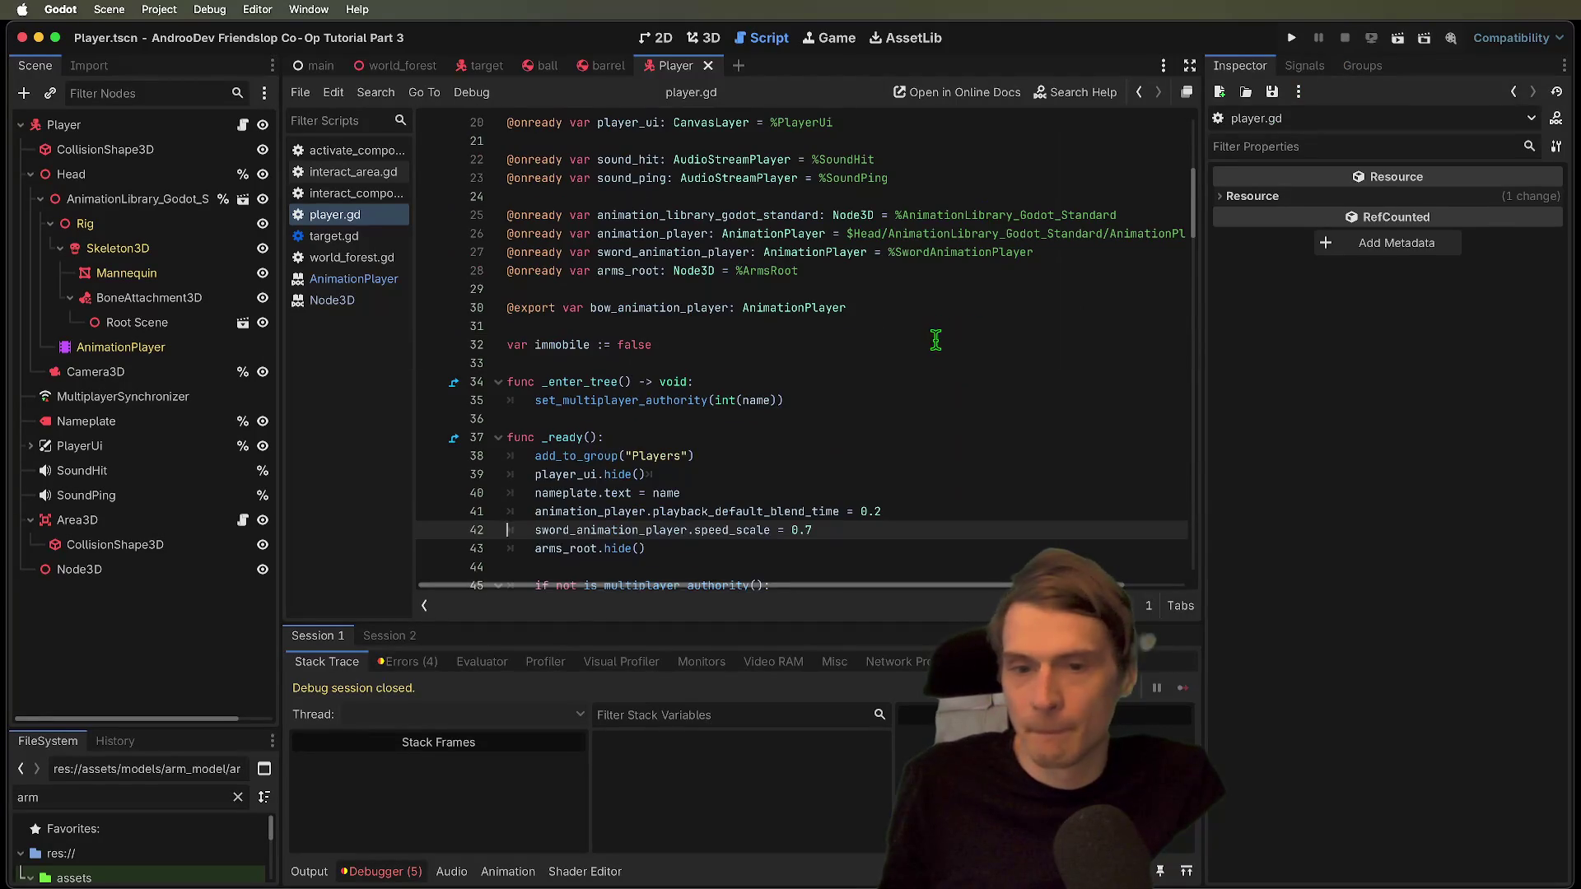
key("super+shift+k")
left_click(1000, 251)
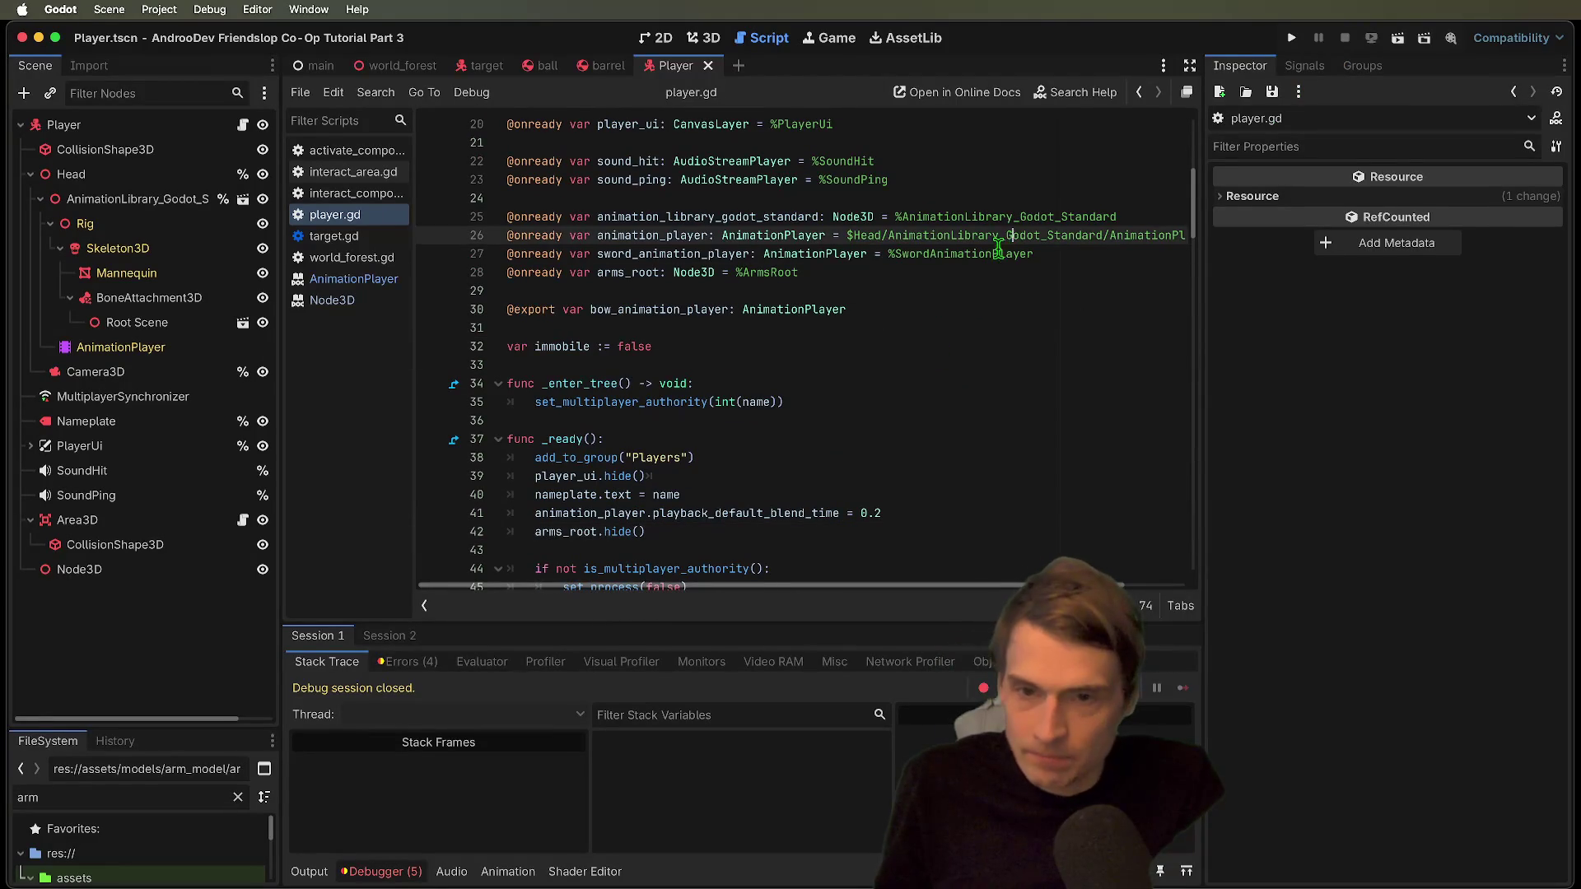
key("super+shift+k")
key("super+shift+k")
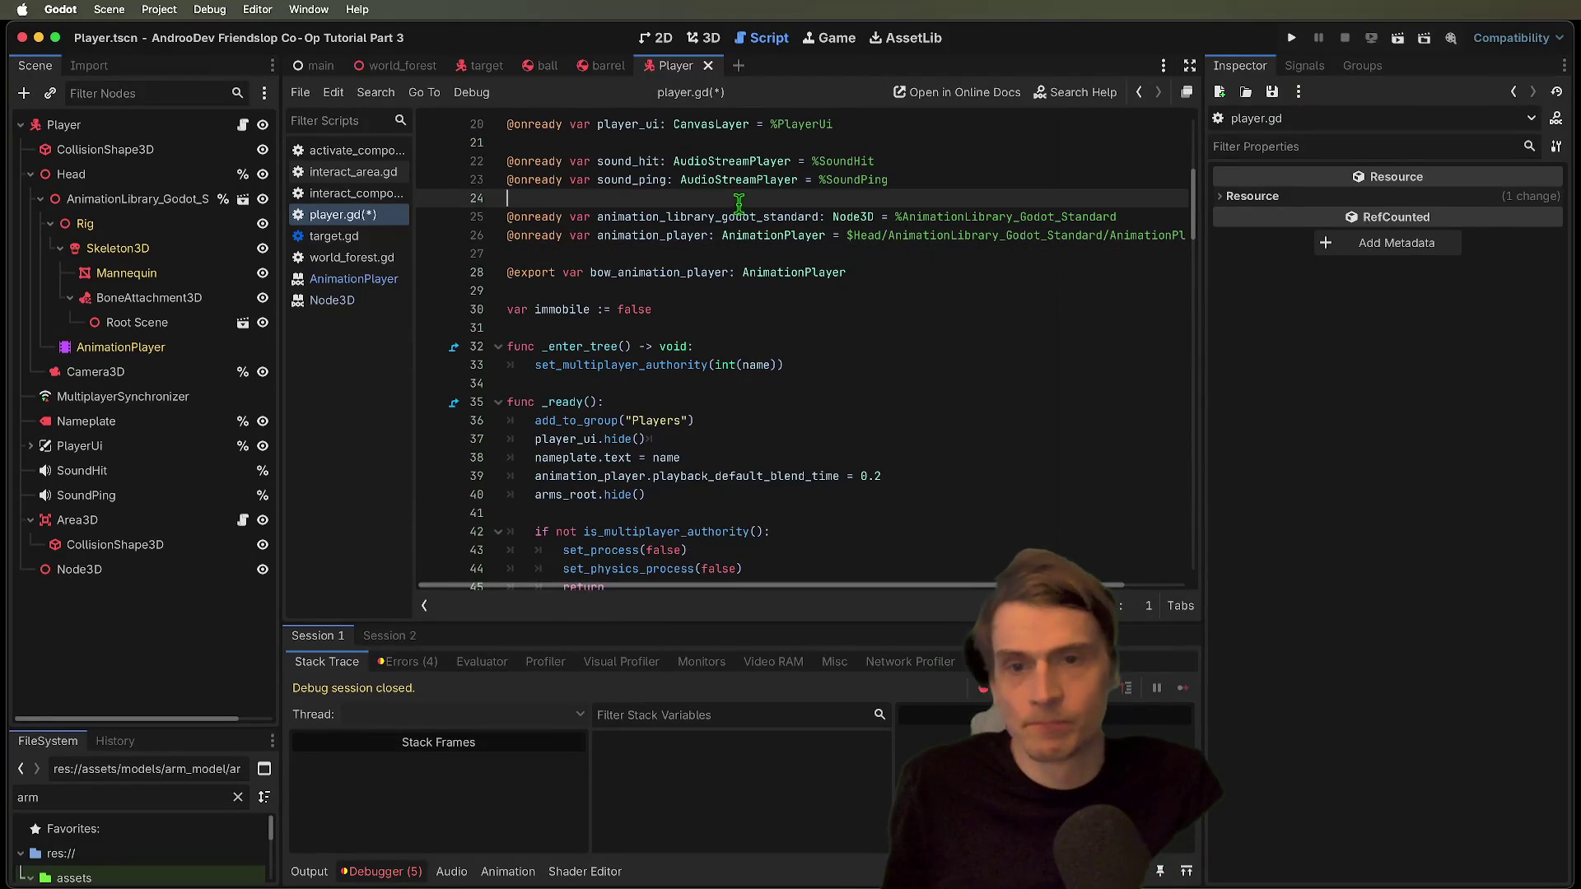
Delete the arms_root.hide() and arms_root.show() lines from the script
scroll(736, 353, "down", 1)
left_click(749, 461)
key("Down")
key("super+shift+k")
scroll(766, 469, "down", 5)
left_click(840, 372)
key("super+shift+k")
scroll(881, 412, "down", 4)
Remove the swing_02 sword animation call in shoot() so it awaits animation_player.animation_finished, and save player.gd
left_click(757, 593)
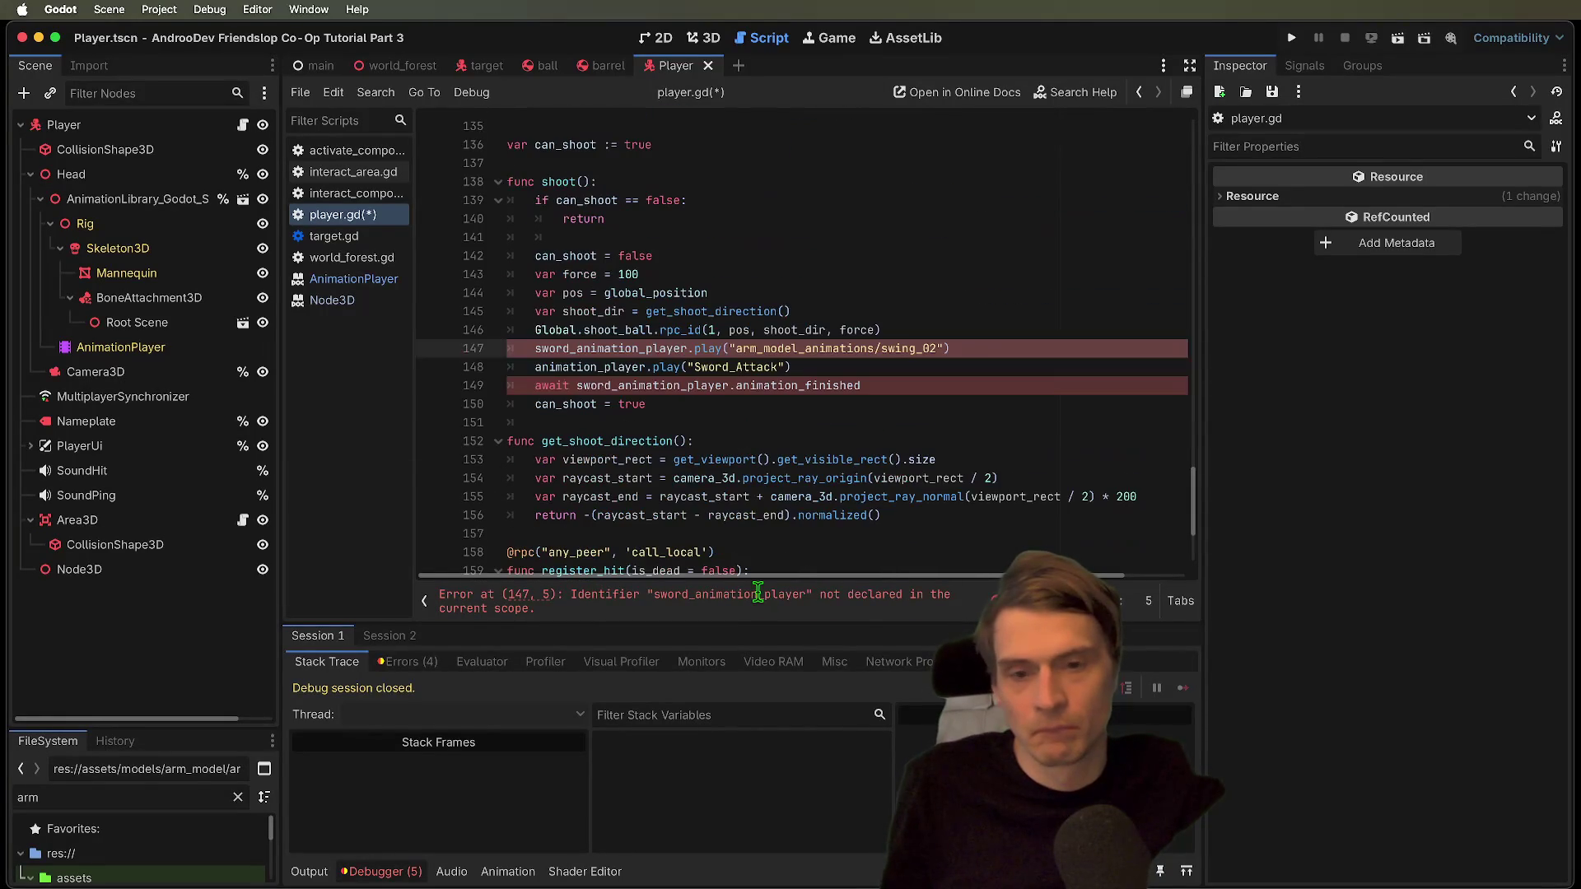
triple_click(971, 389)
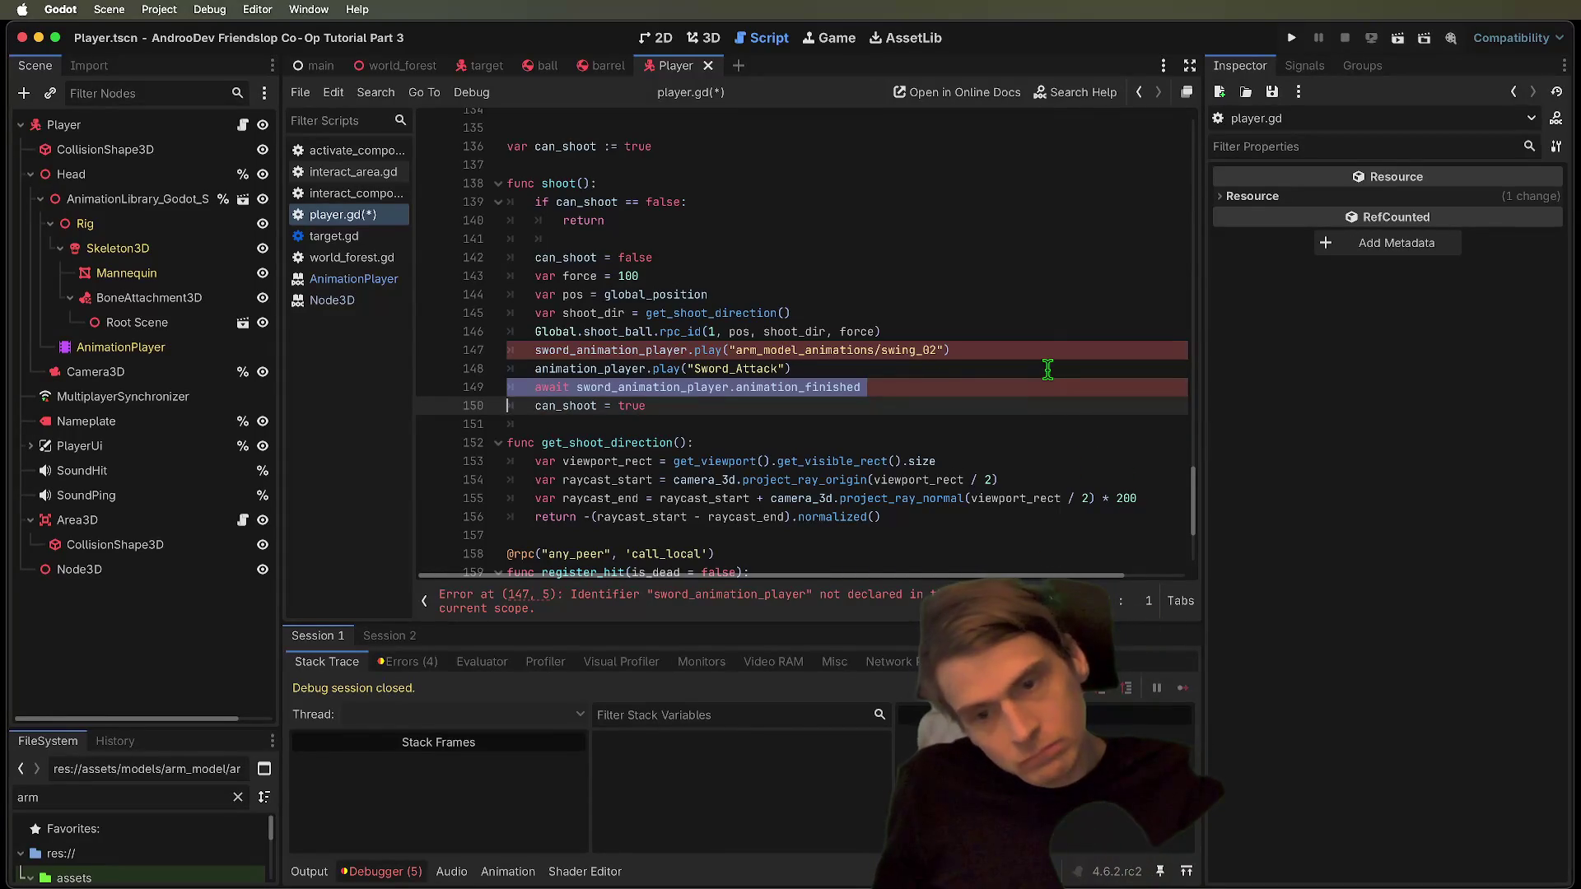
key("super+z")
key("super+z")
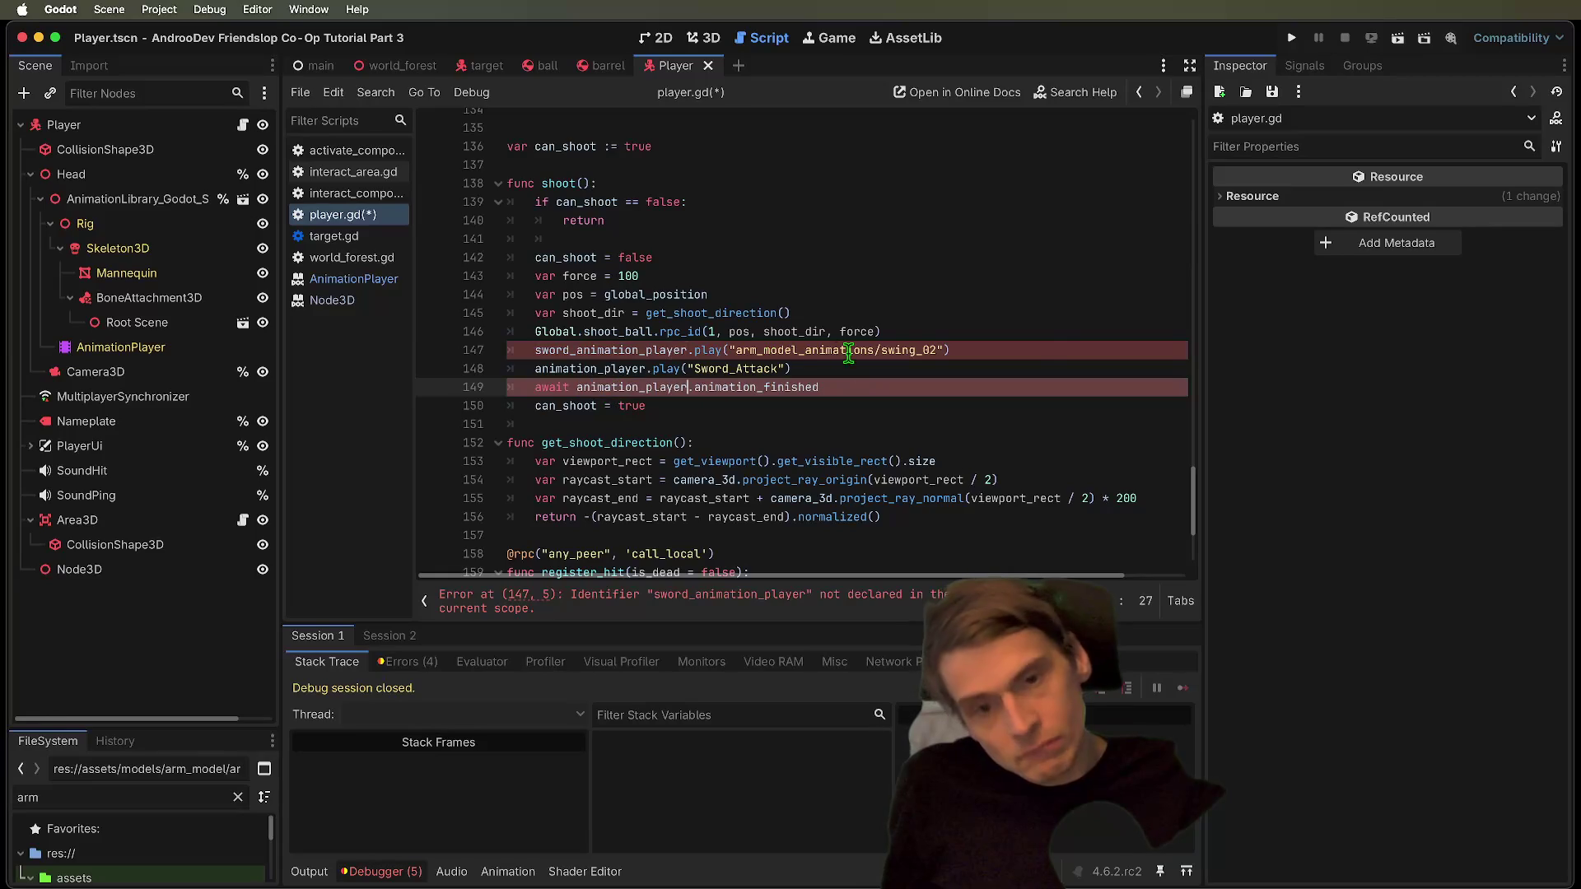
triple_click(1048, 354)
key("BackSpace")
left_click(848, 423)
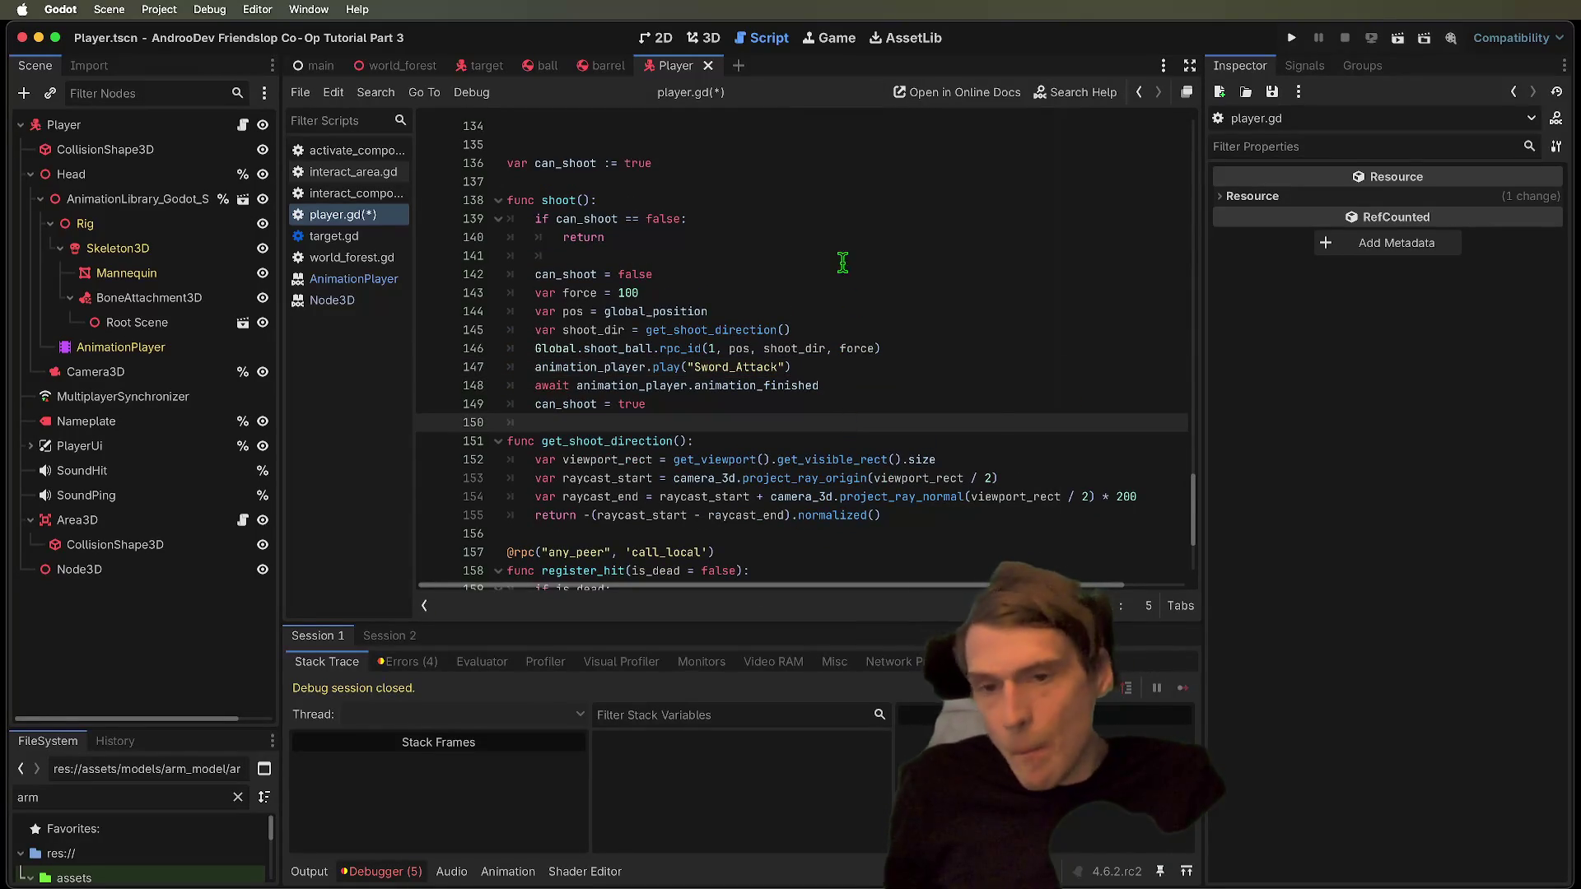
key("super+s")
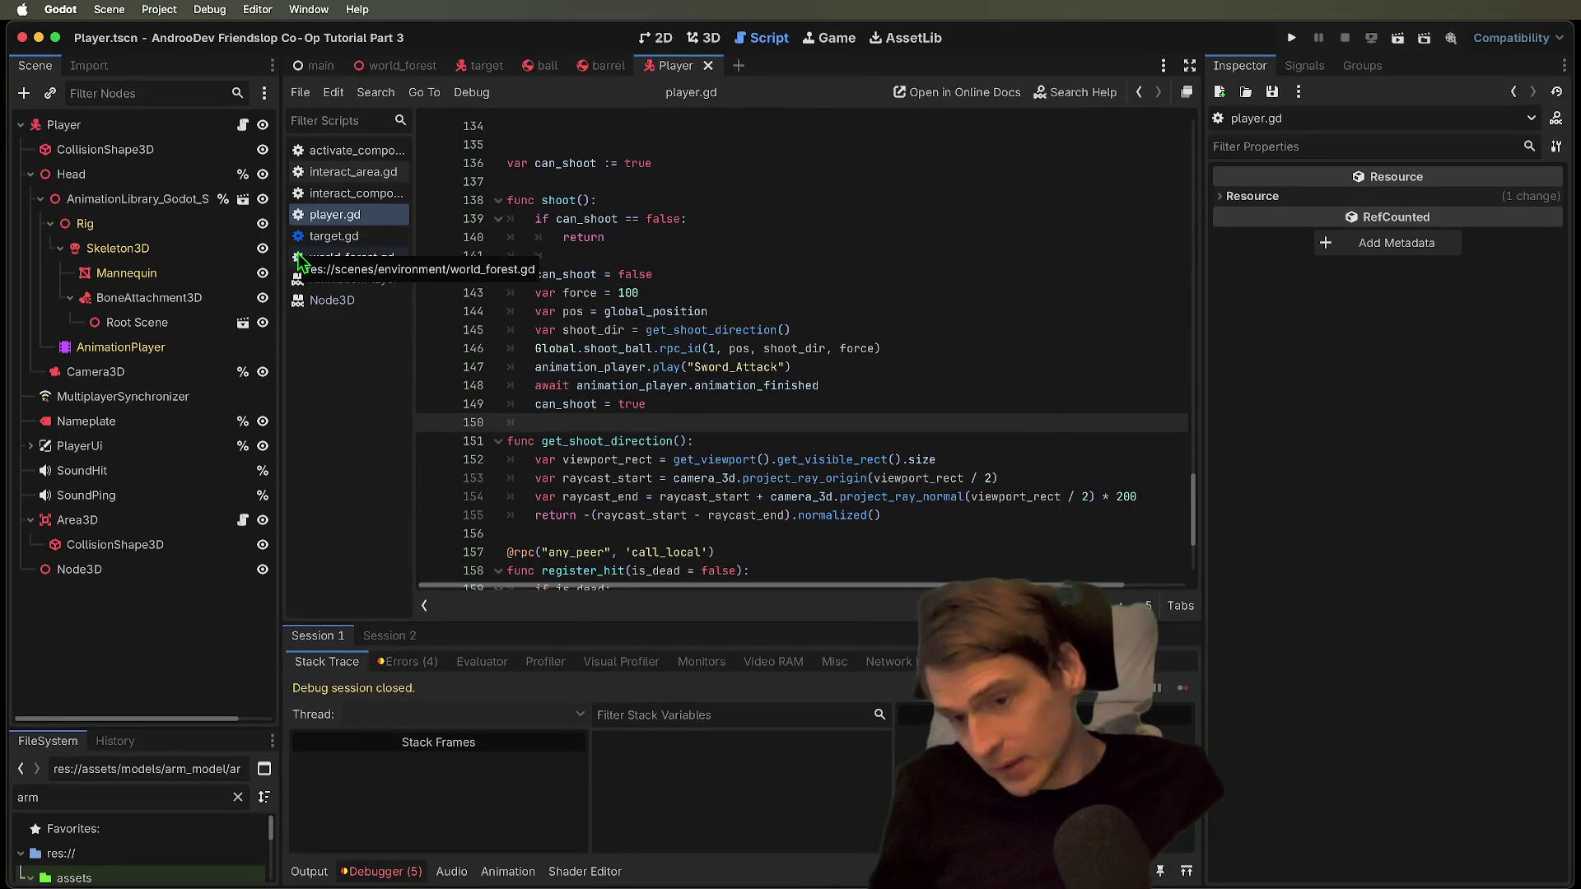
Move the Camera3D back along its Z axis in the 3D Player scene
left_click(178, 372)
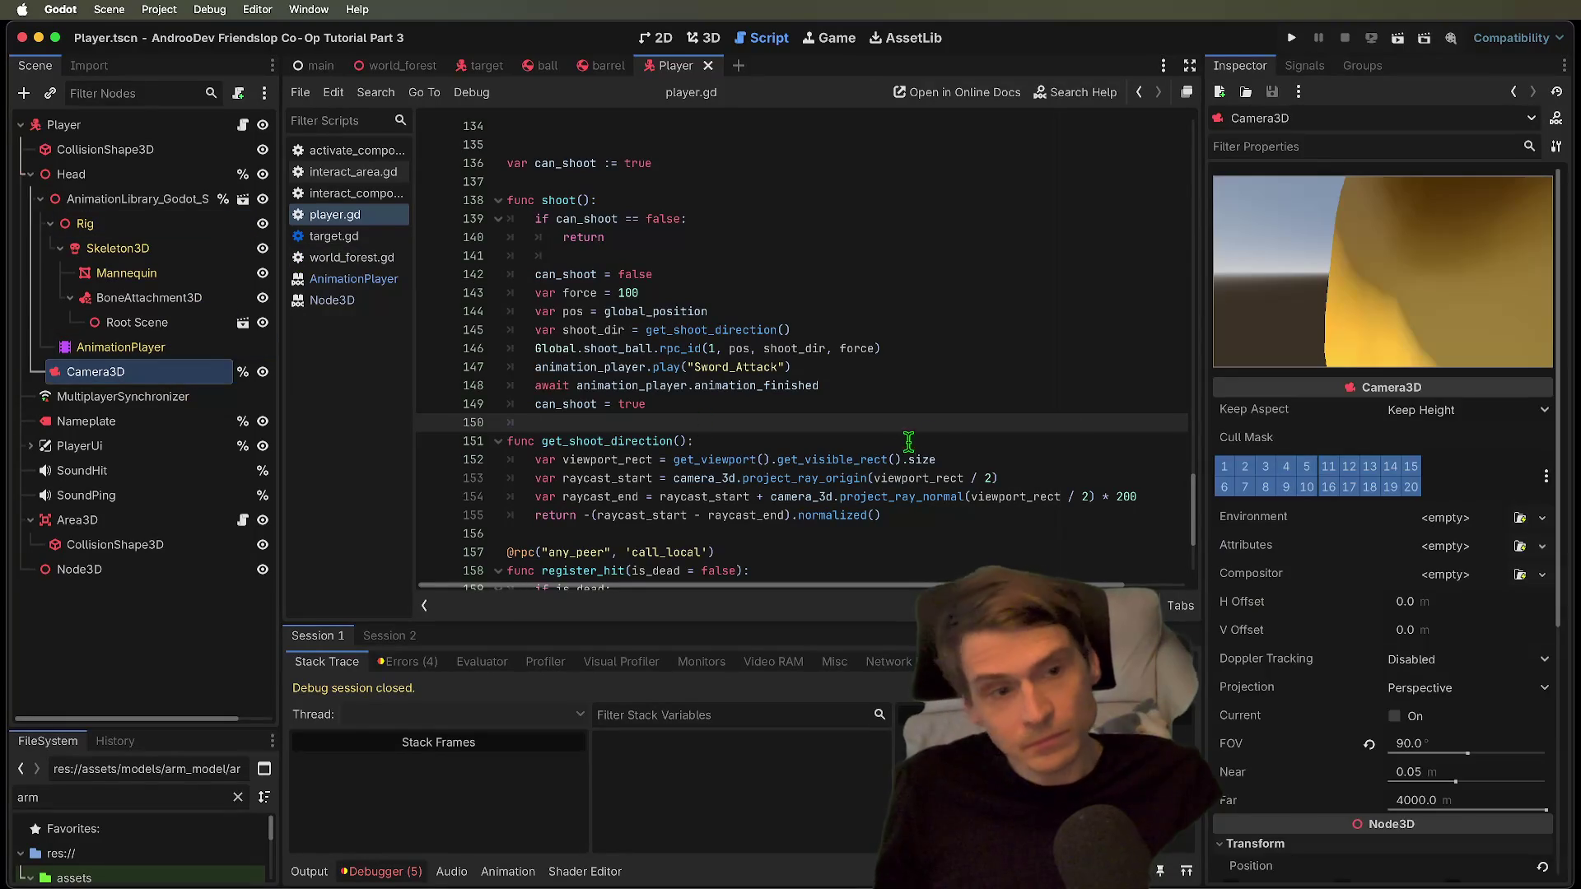
left_click(704, 38)
mouse_move(619, 310)
left_mouse_down()
mouse_move(502, 317)
mouse_move(530, 316)
left_mouse_up()
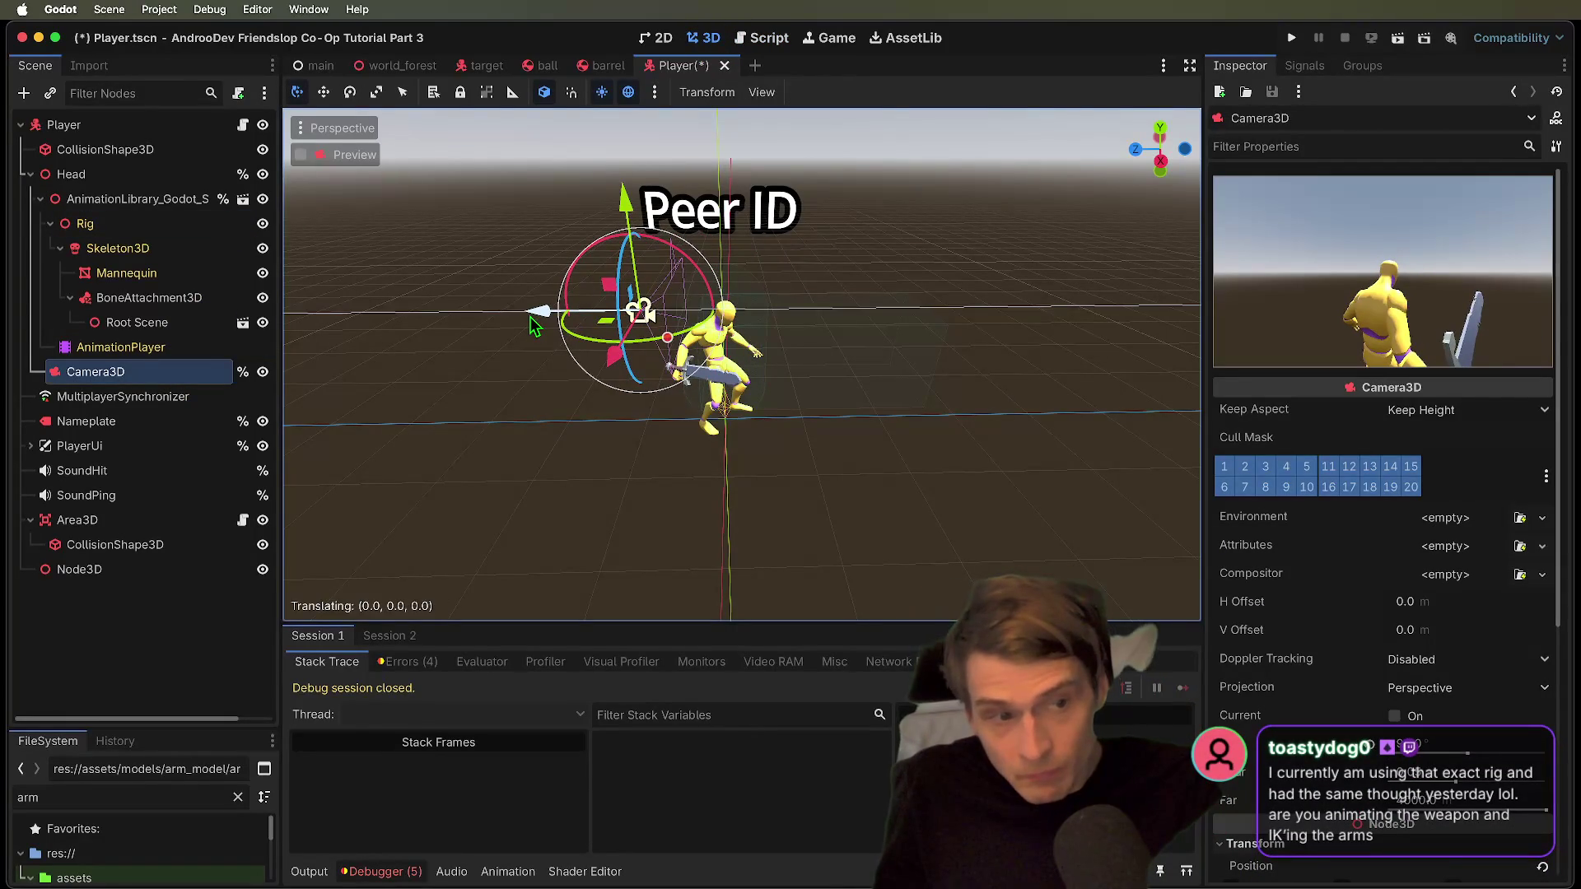
Test-run two instances, creating a session in one and joining from the other, then stop debugging
key("super+b")
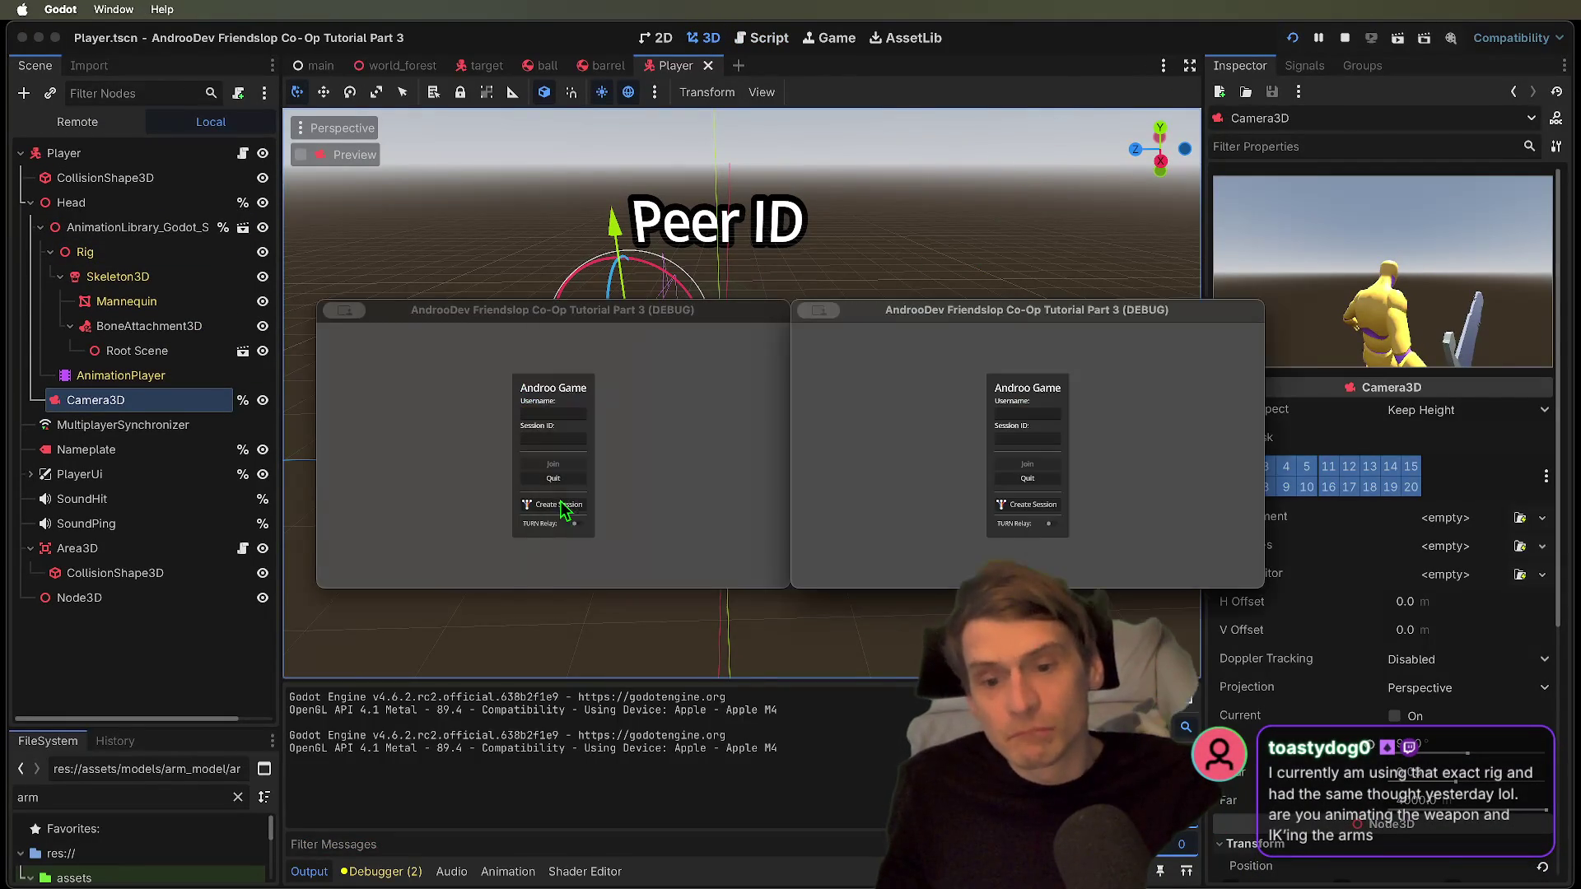
left_click(554, 505)
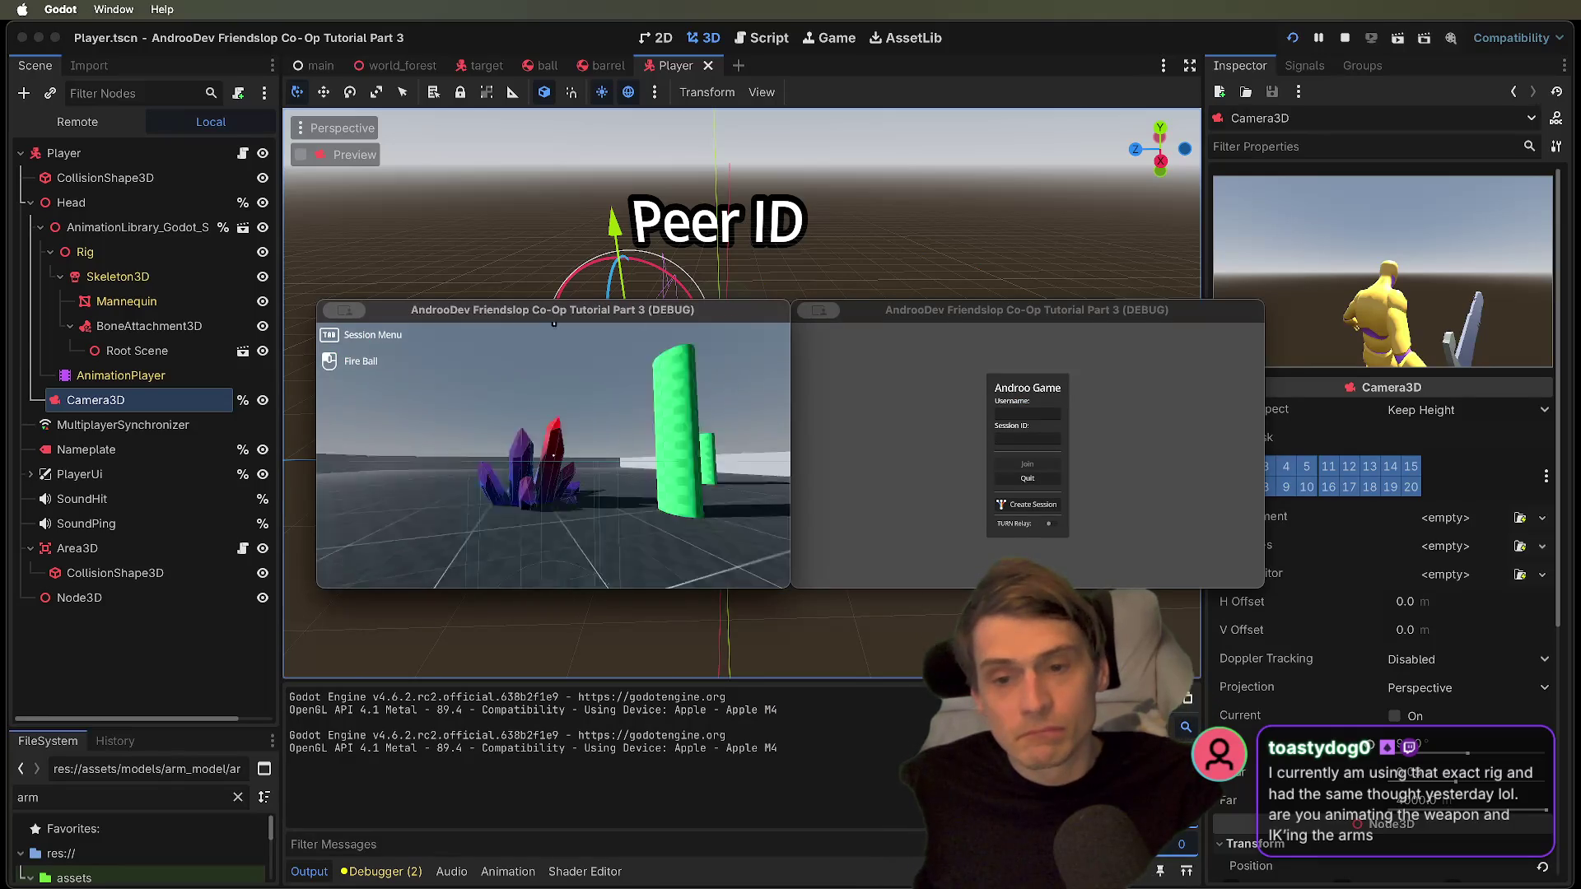
left_click(1051, 438)
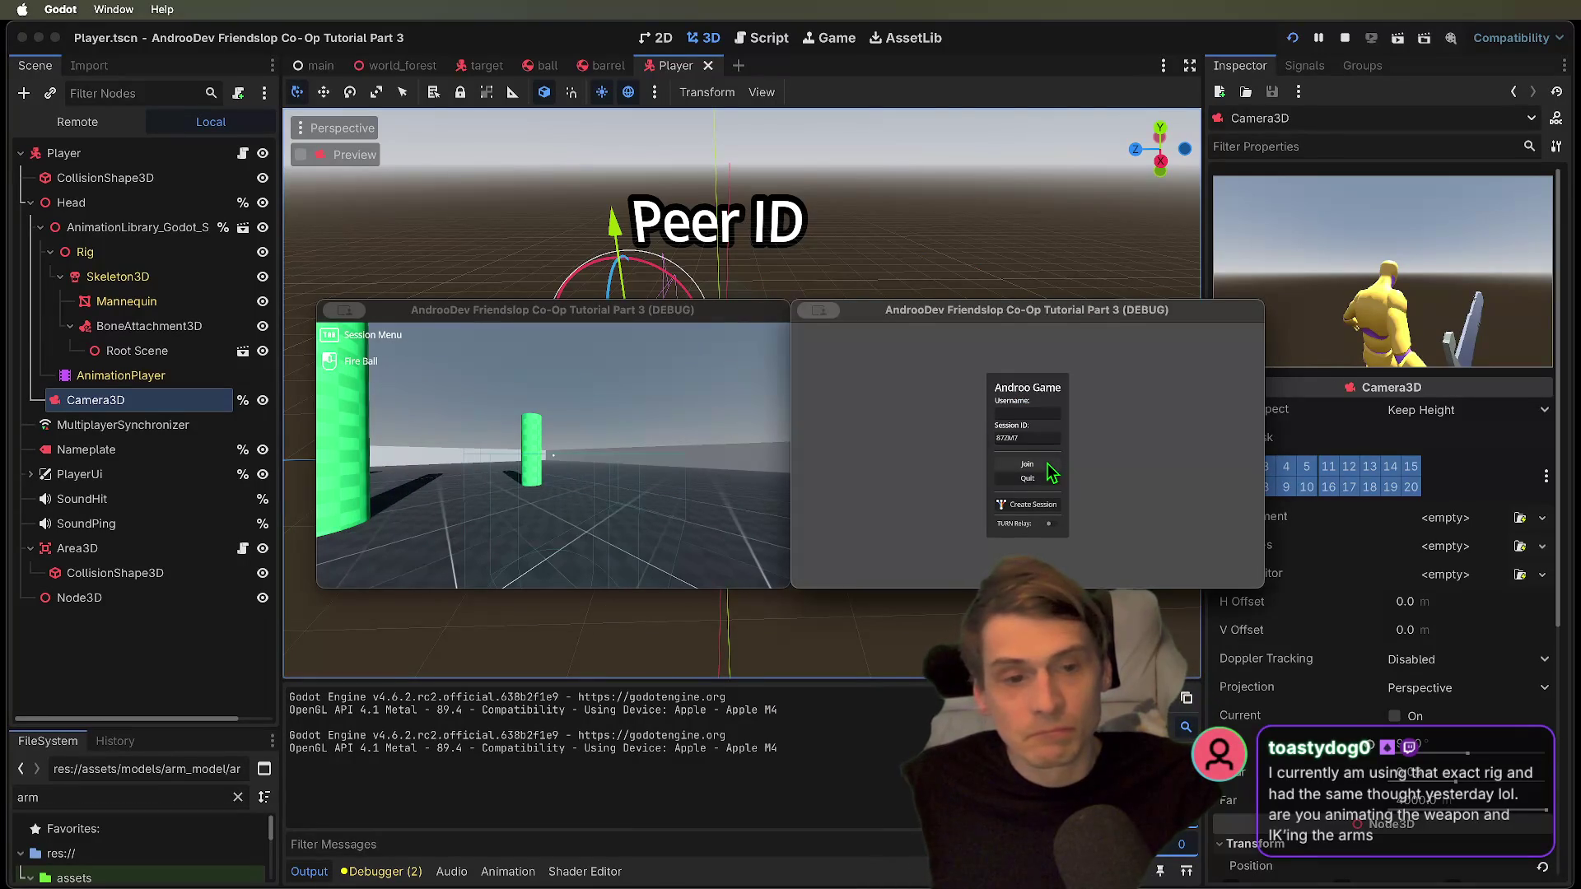
left_click(1045, 463)
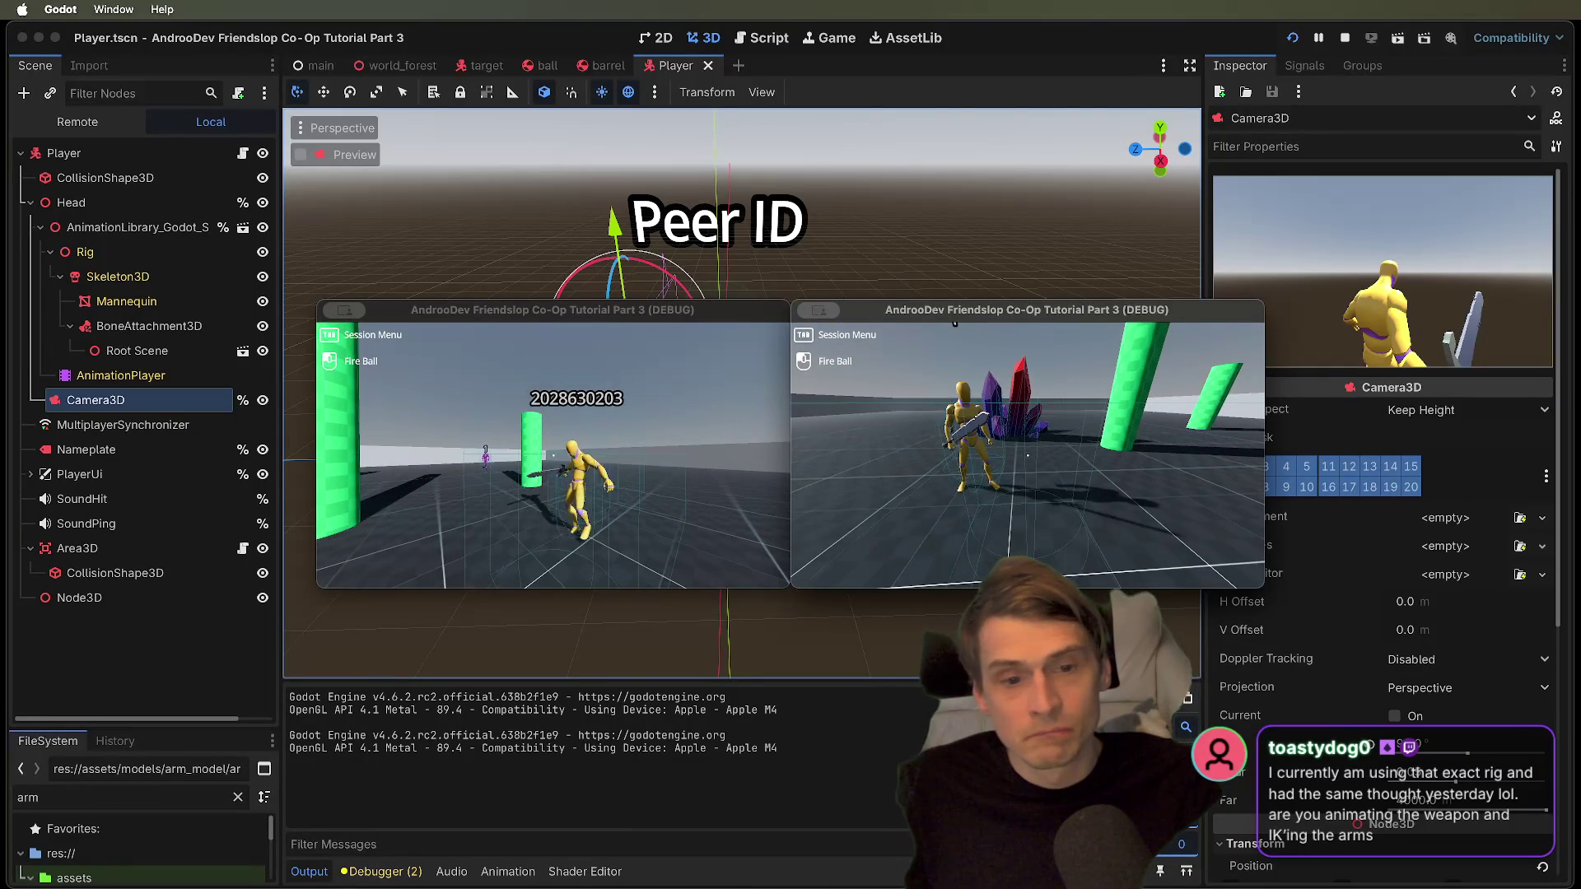
key("a")
key("a")
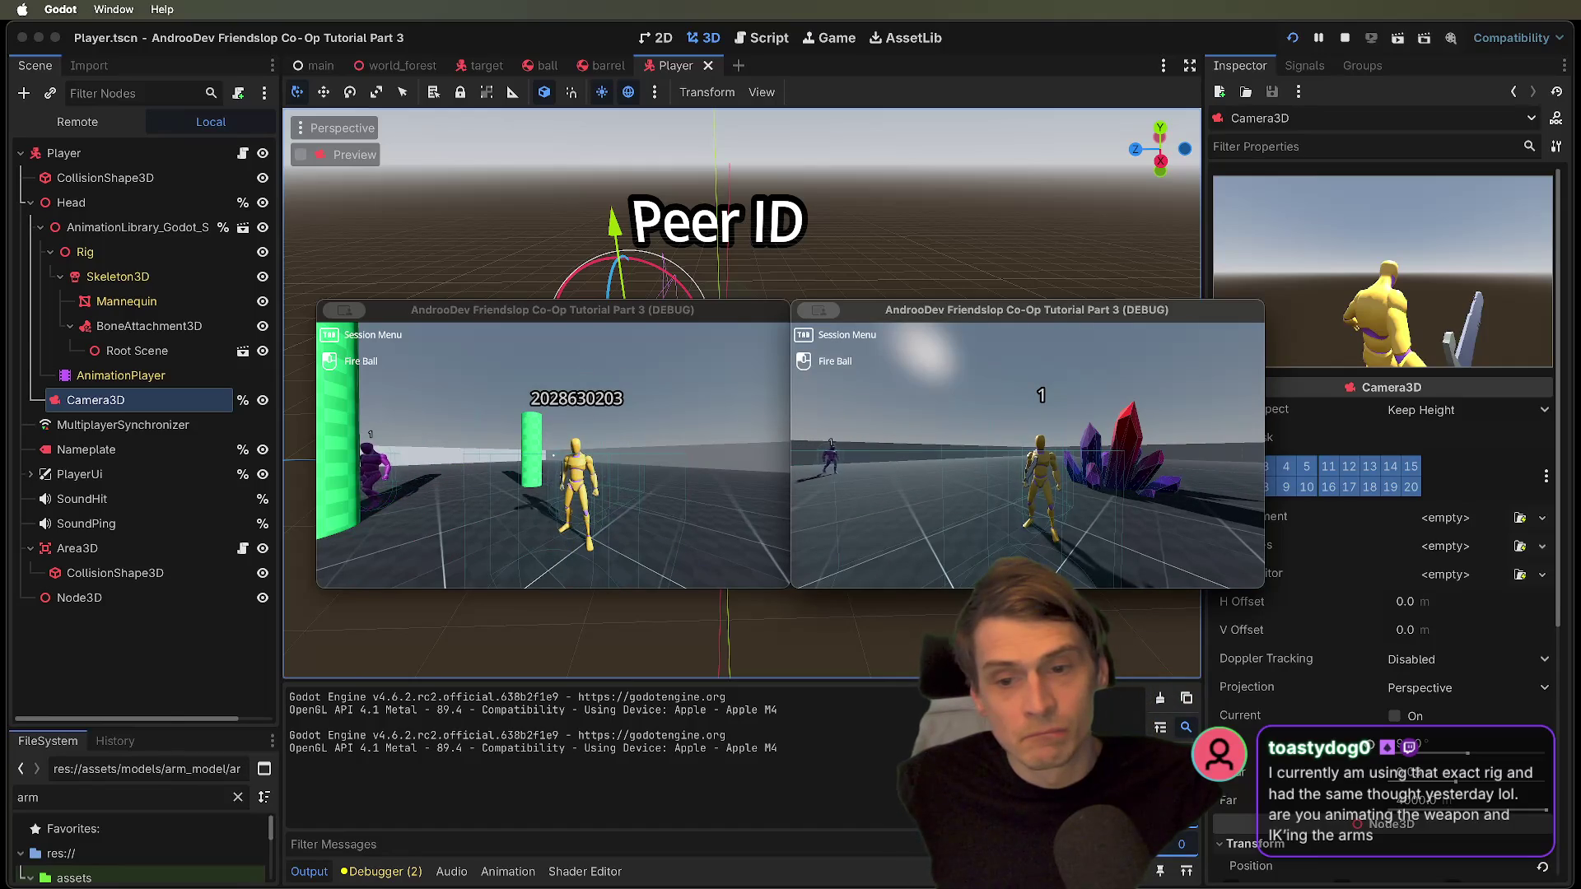
key("Escape")
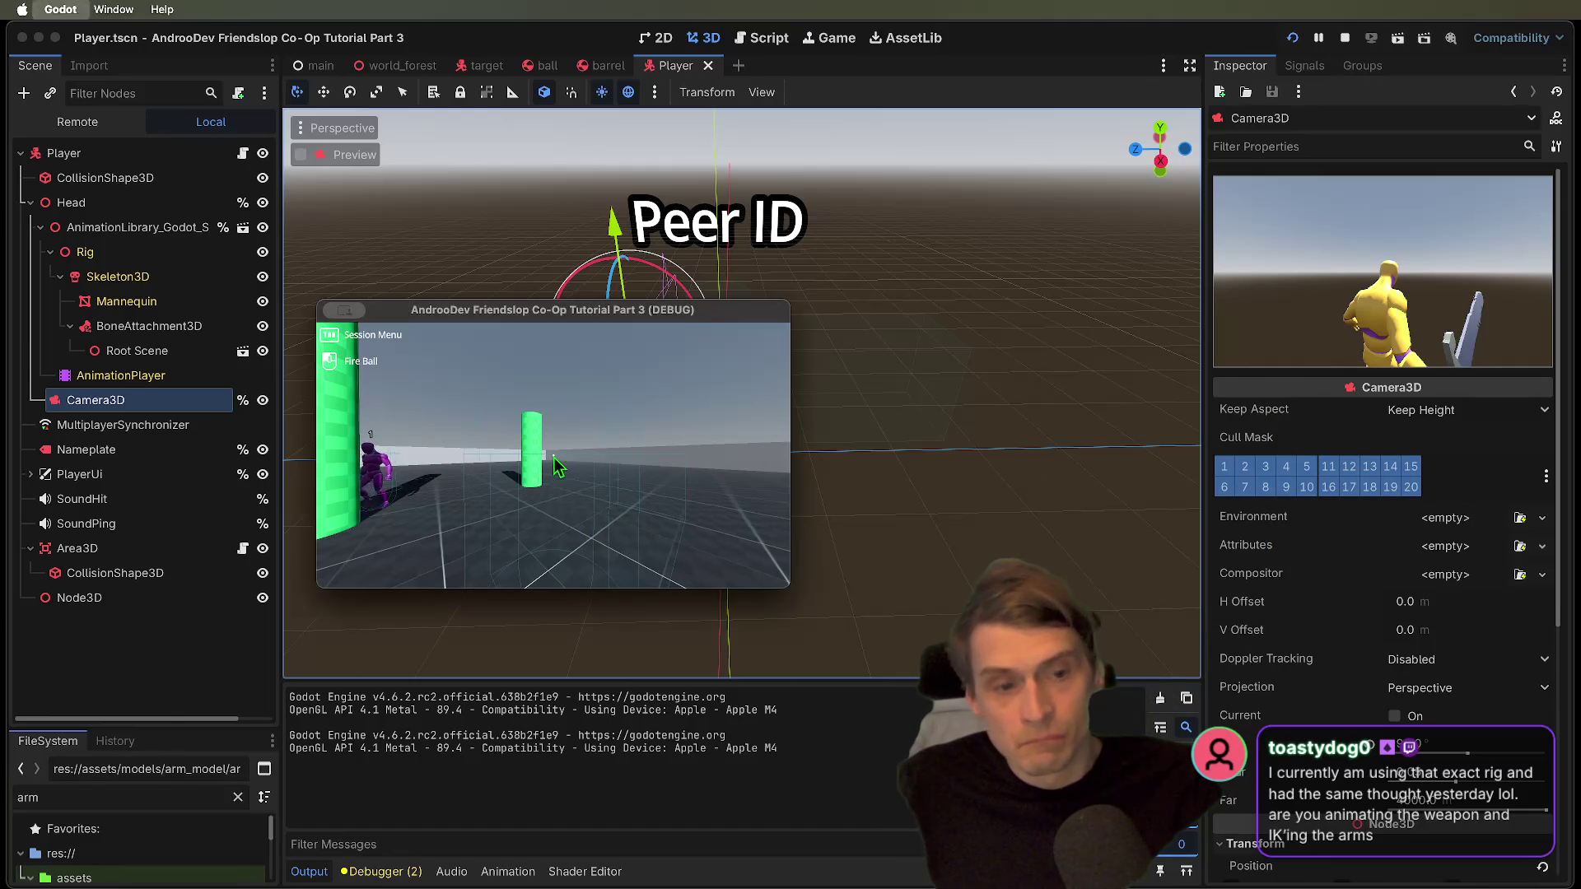
key("Escape")
key("alt+3")
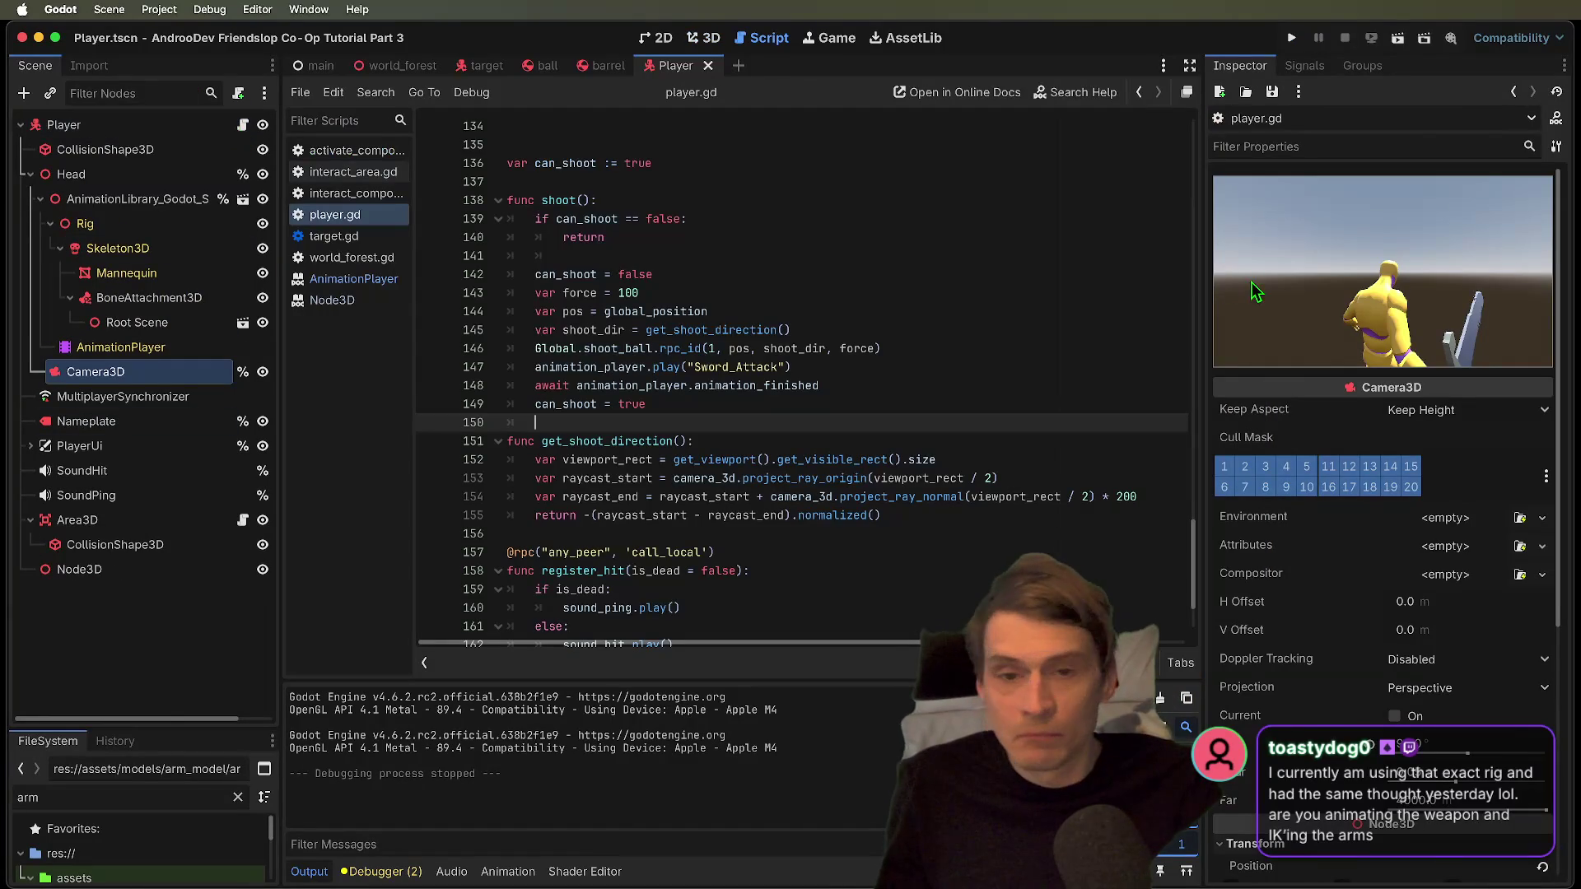
Set playback_default_blend_time to 0.4, then test-run the game by creating a session and closing both windows
left_click(550, 370, "super")
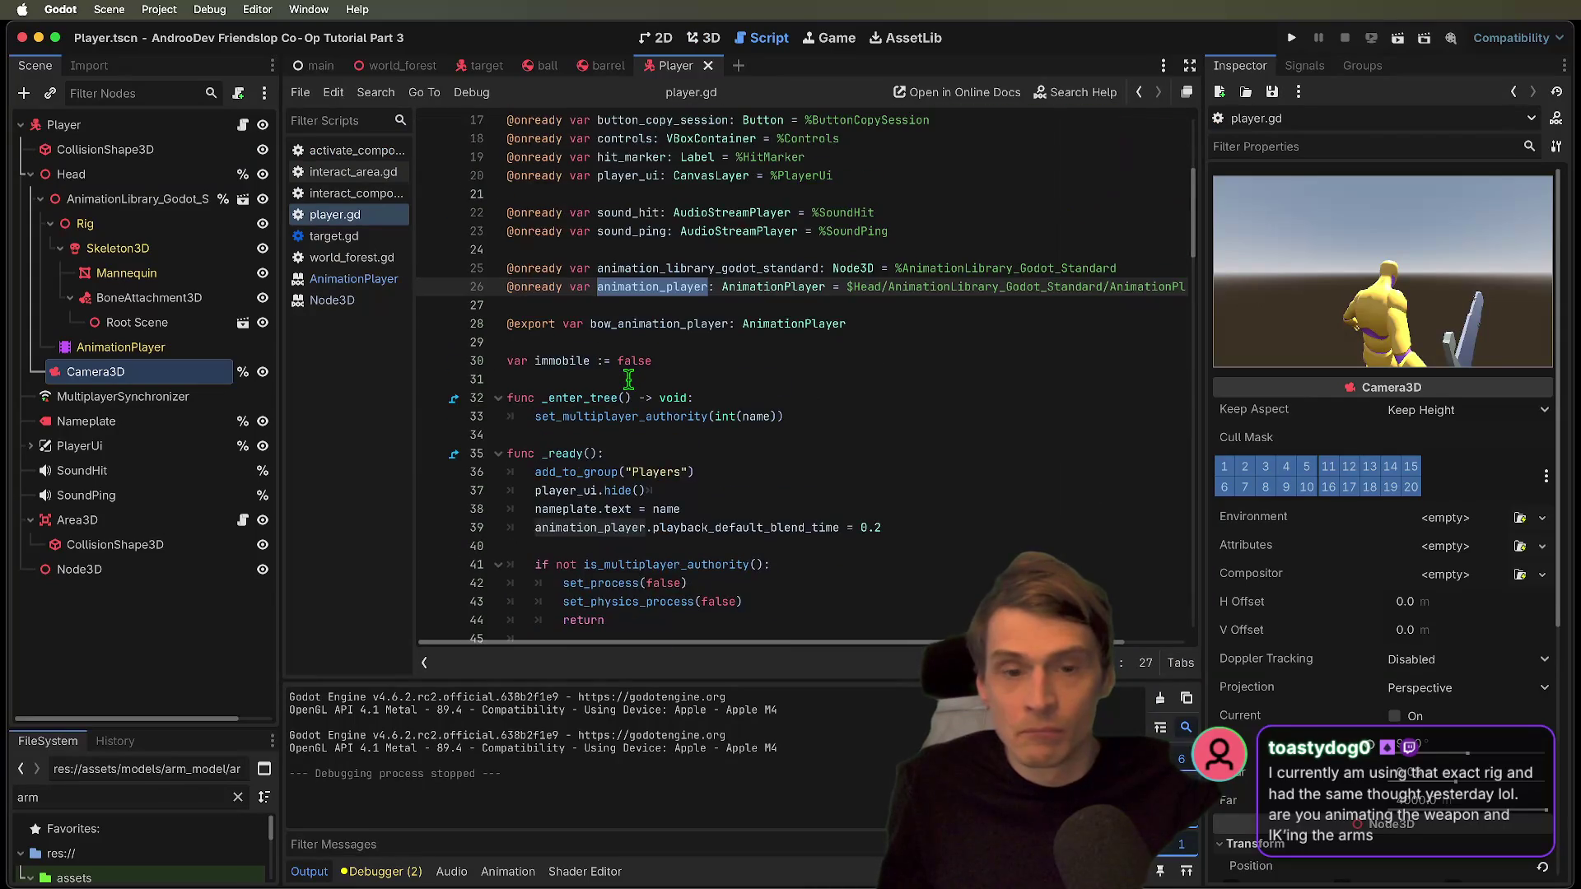
scroll(629, 379, "down", 2)
left_click(618, 465)
left_click(915, 465)
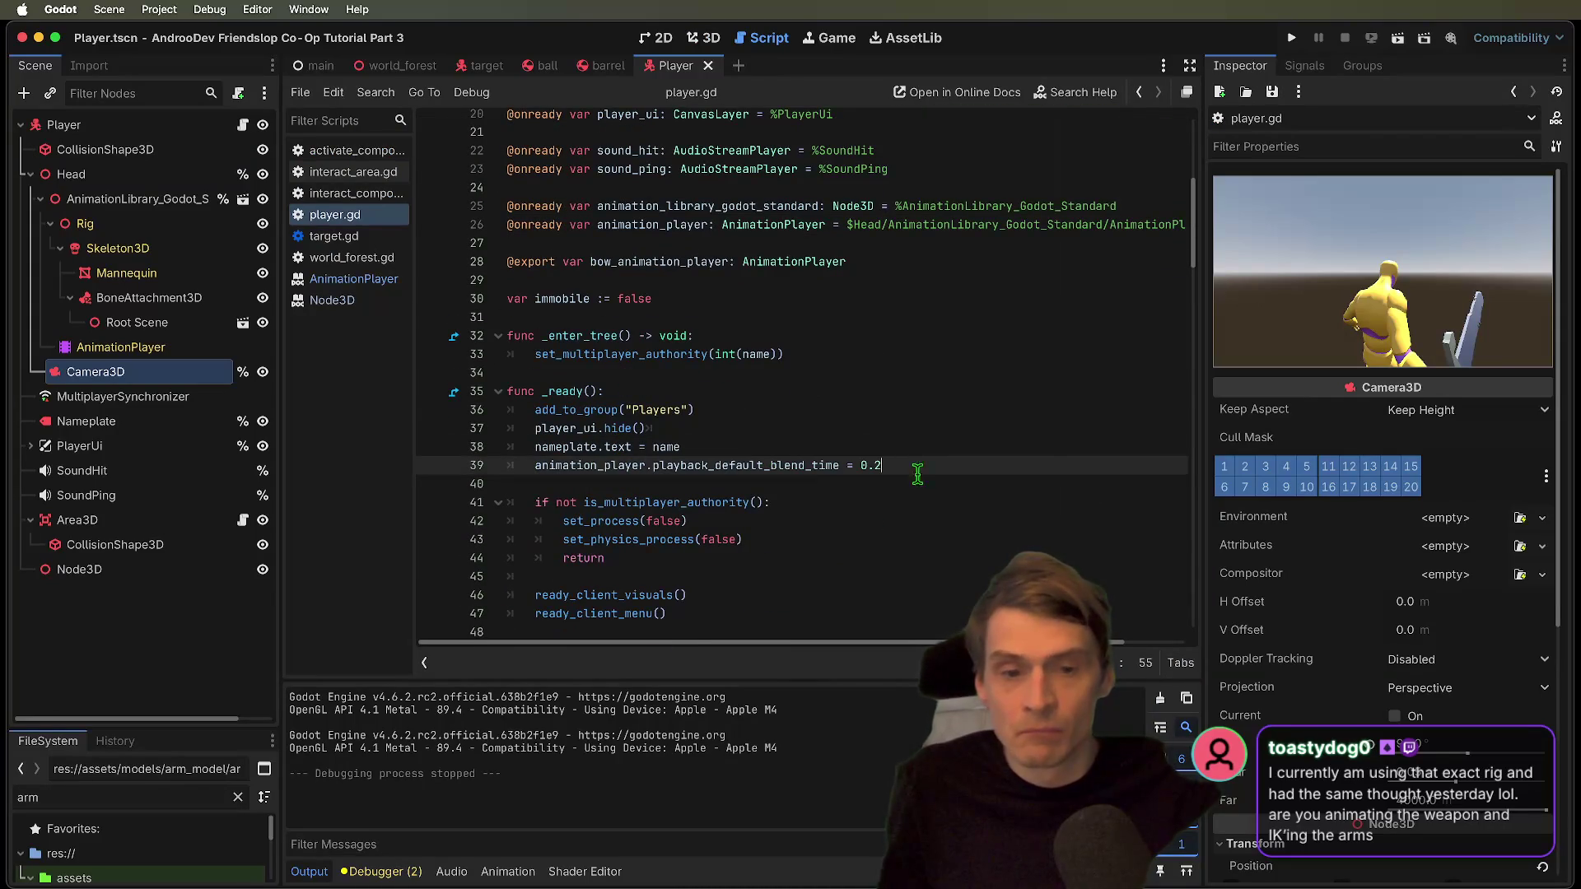
key("super+b")
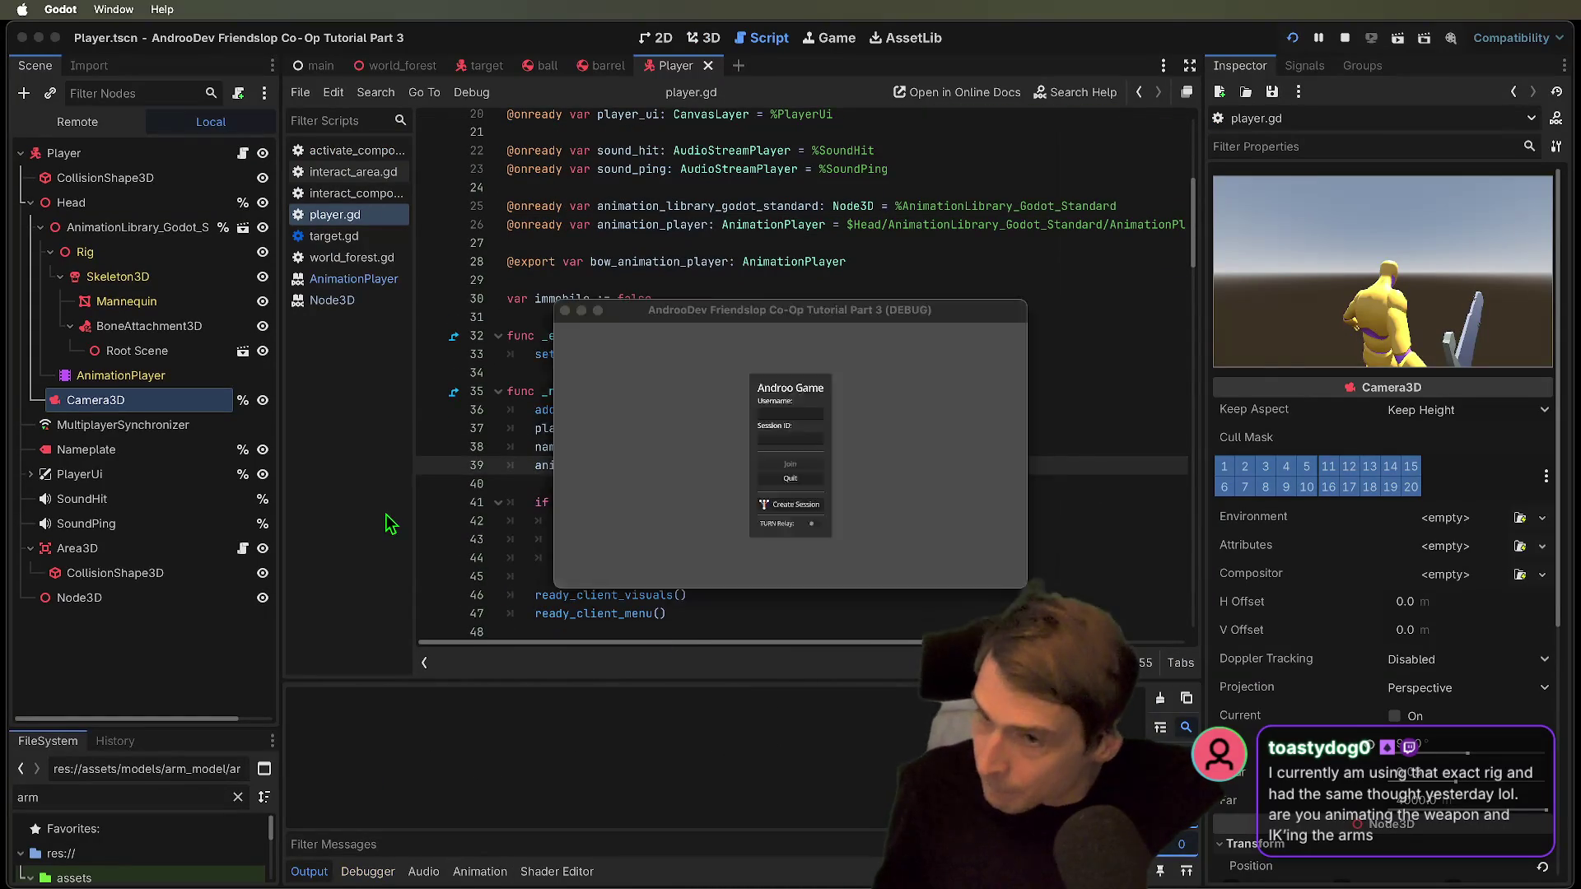
left_click(1032, 504)
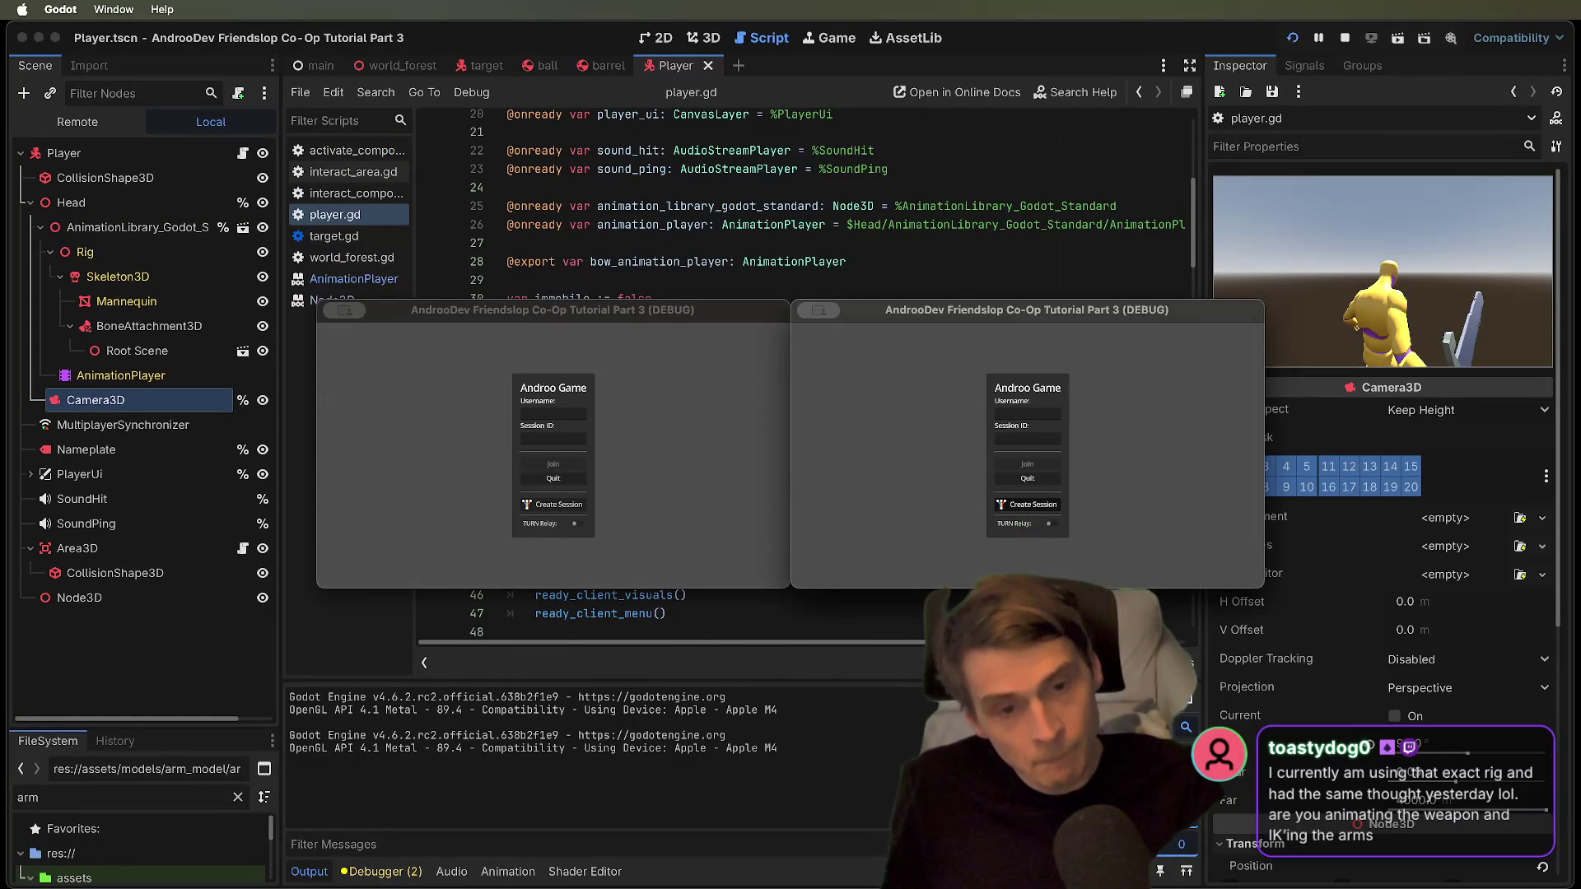
key("super+q")
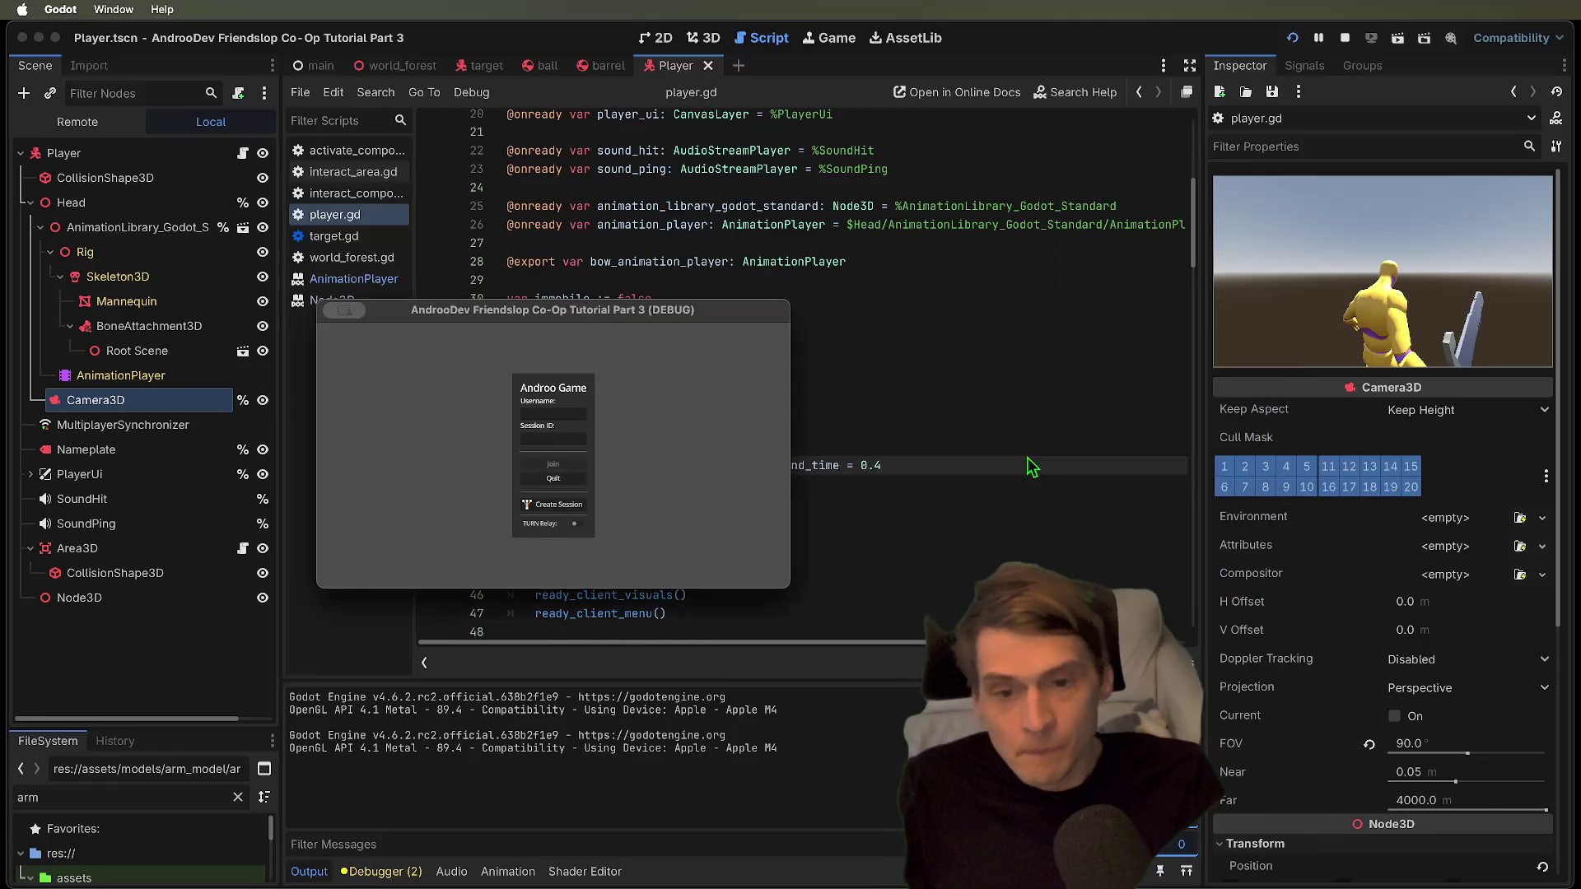
key("super+q")
Delete the animation_library_godot_standard.hide() line and relaunch the game to see the mannequin
left_click(1053, 410)
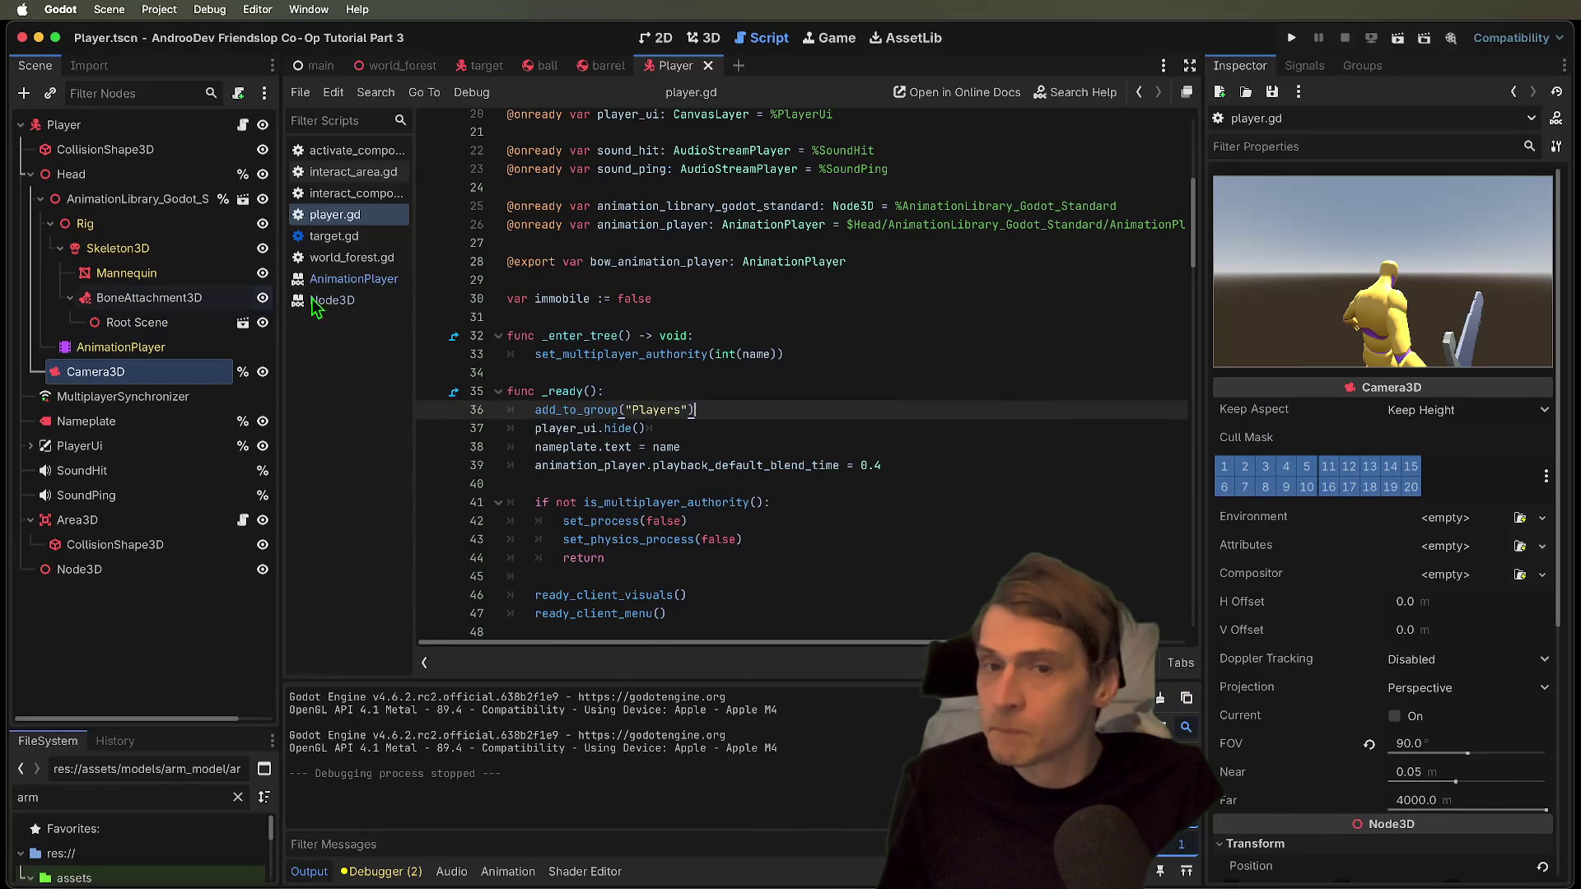
scroll(751, 414, "down", 6)
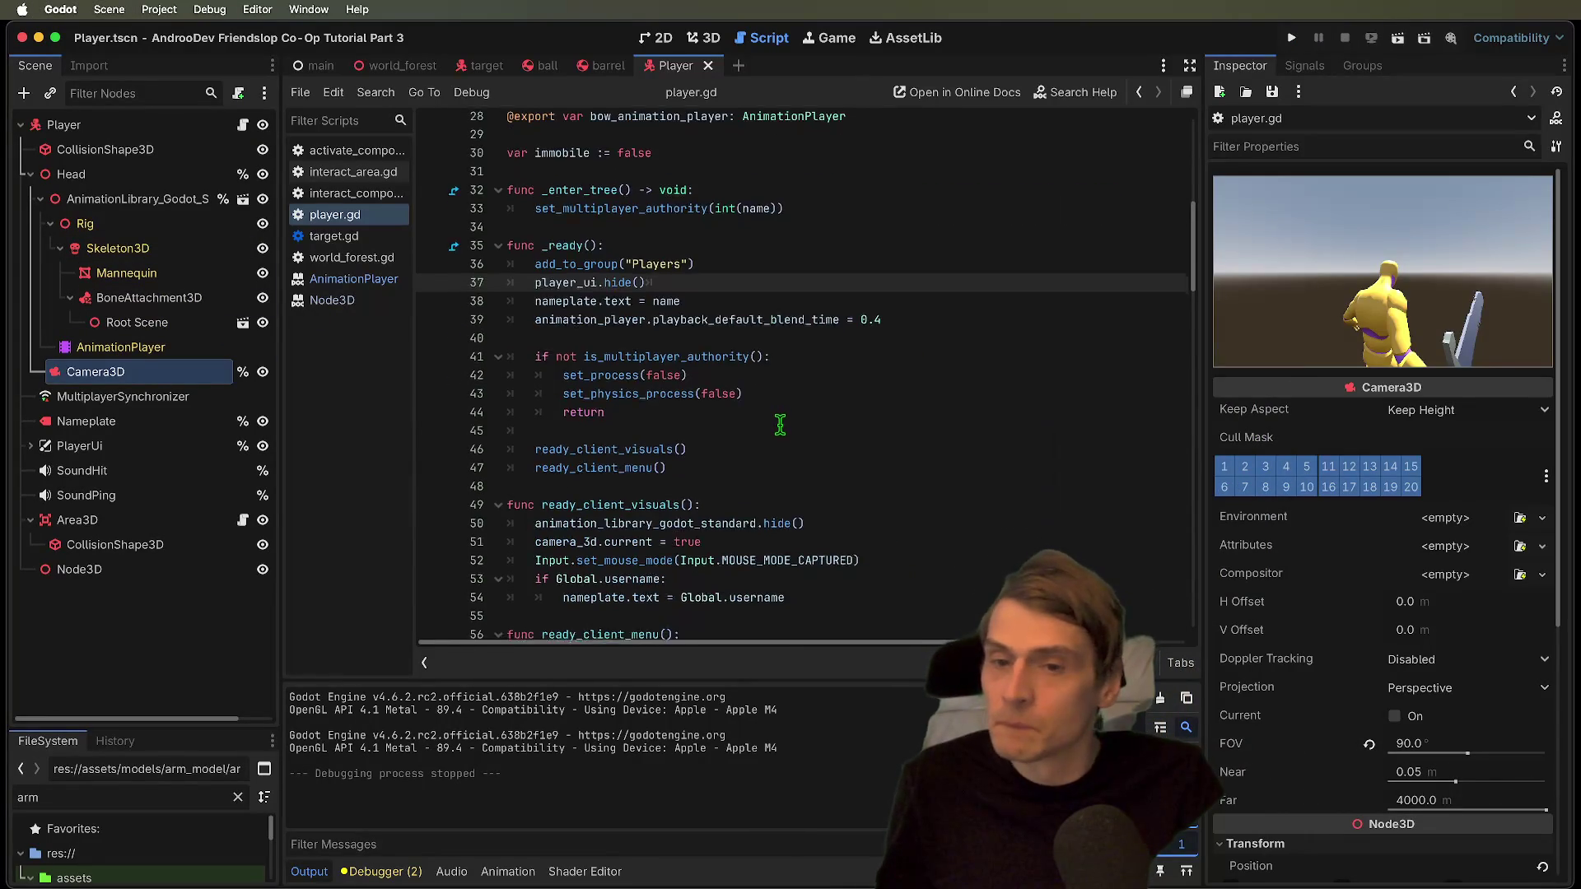
right_click(786, 427)
key("Escape")
triple_click(907, 360)
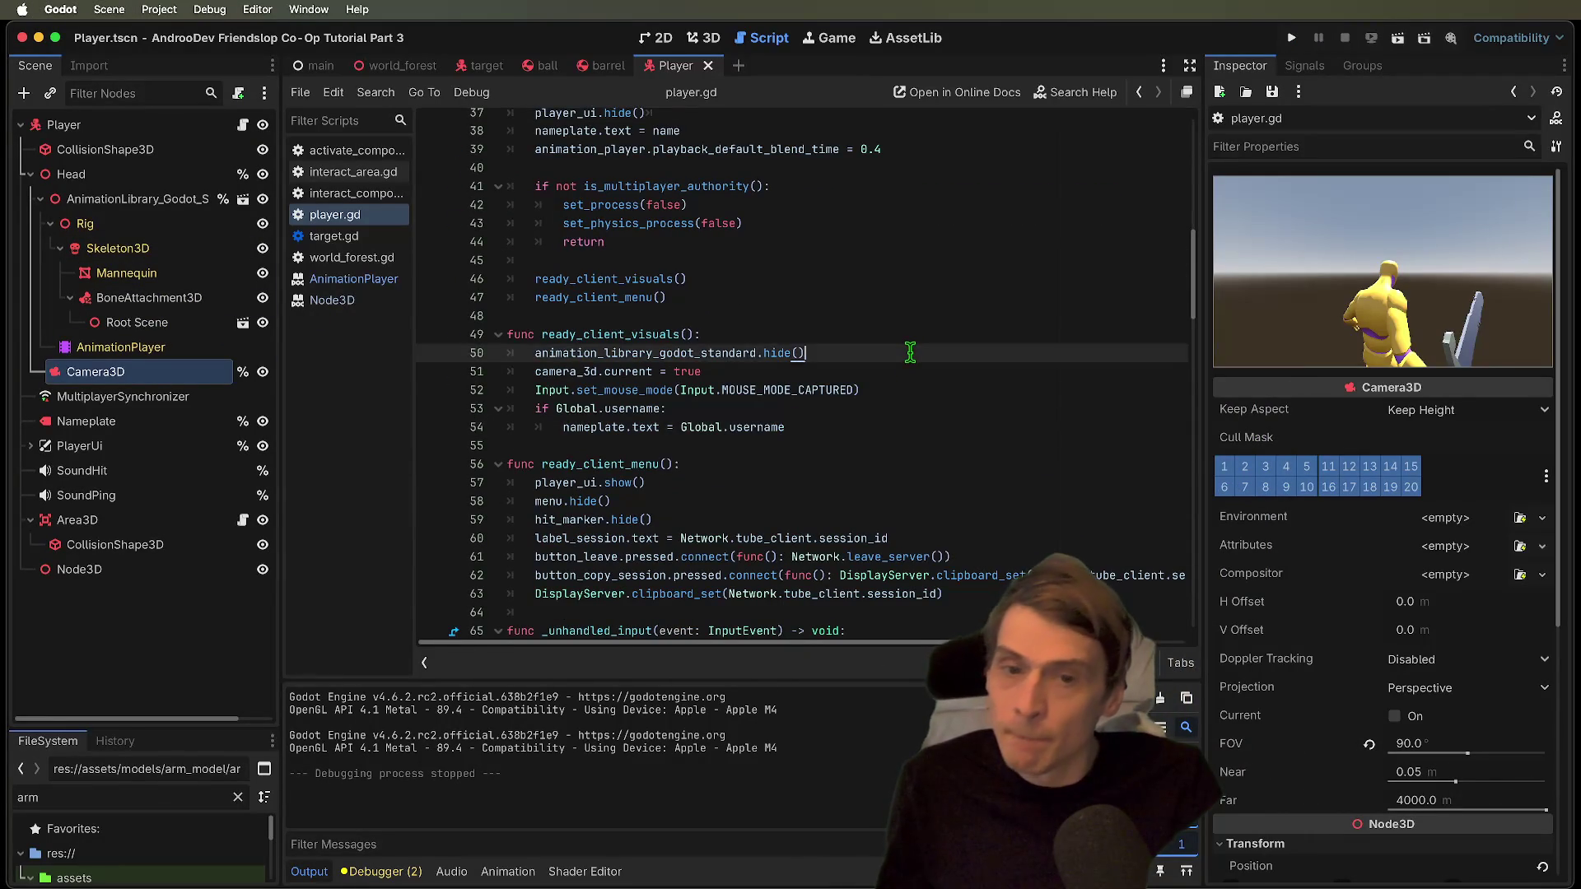
key("BackSpace")
left_click(1006, 412)
key("super+b")
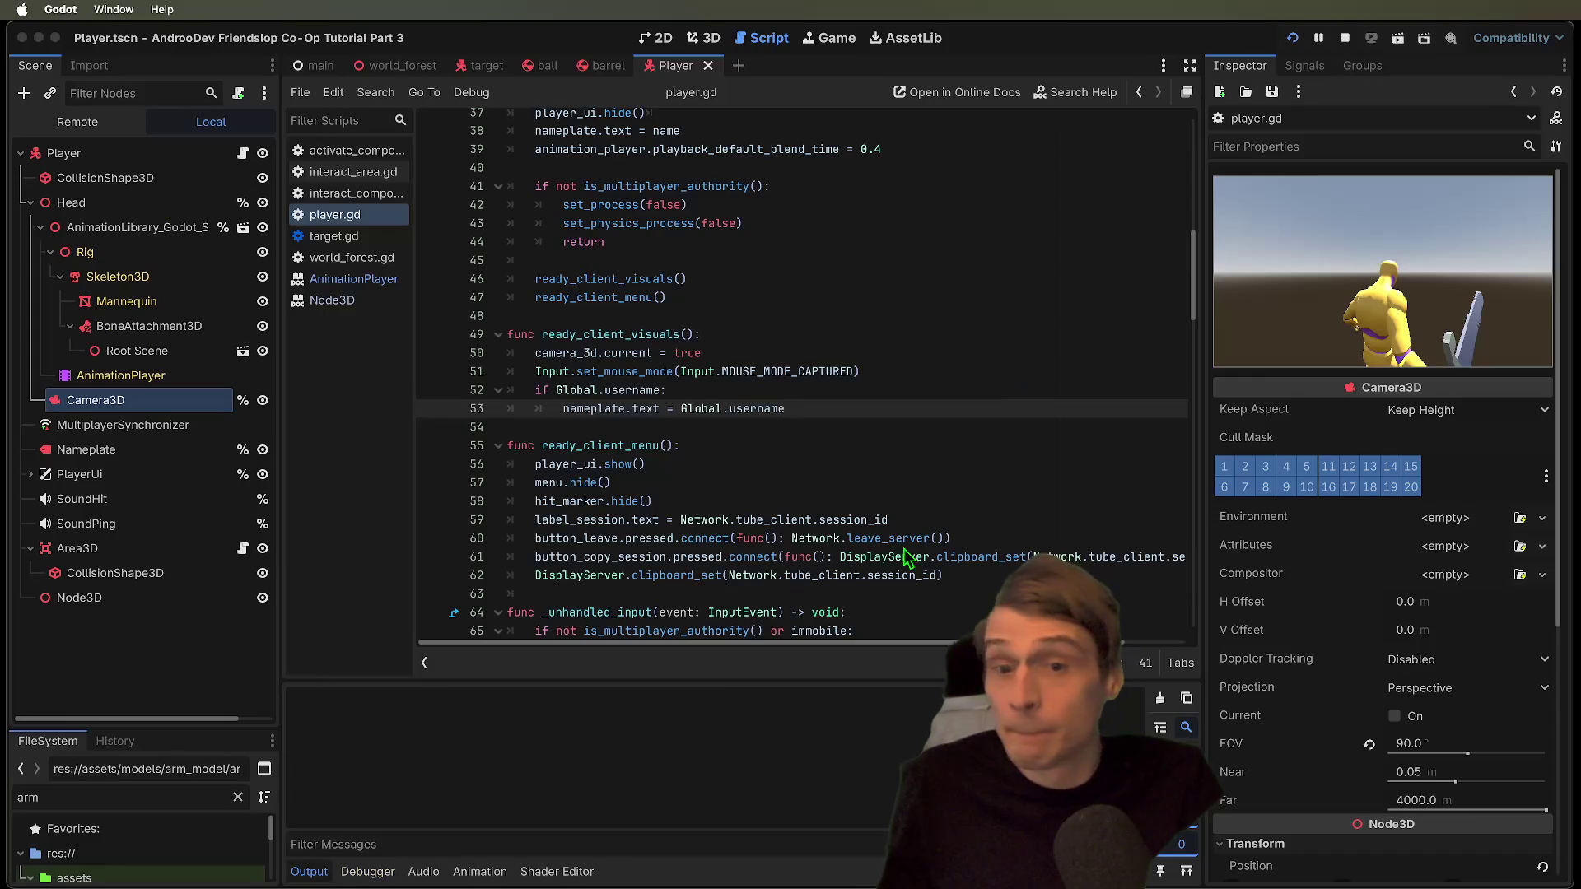
Create a session in the left window, attack twice and walk toward the purple player
left_click(553, 504)
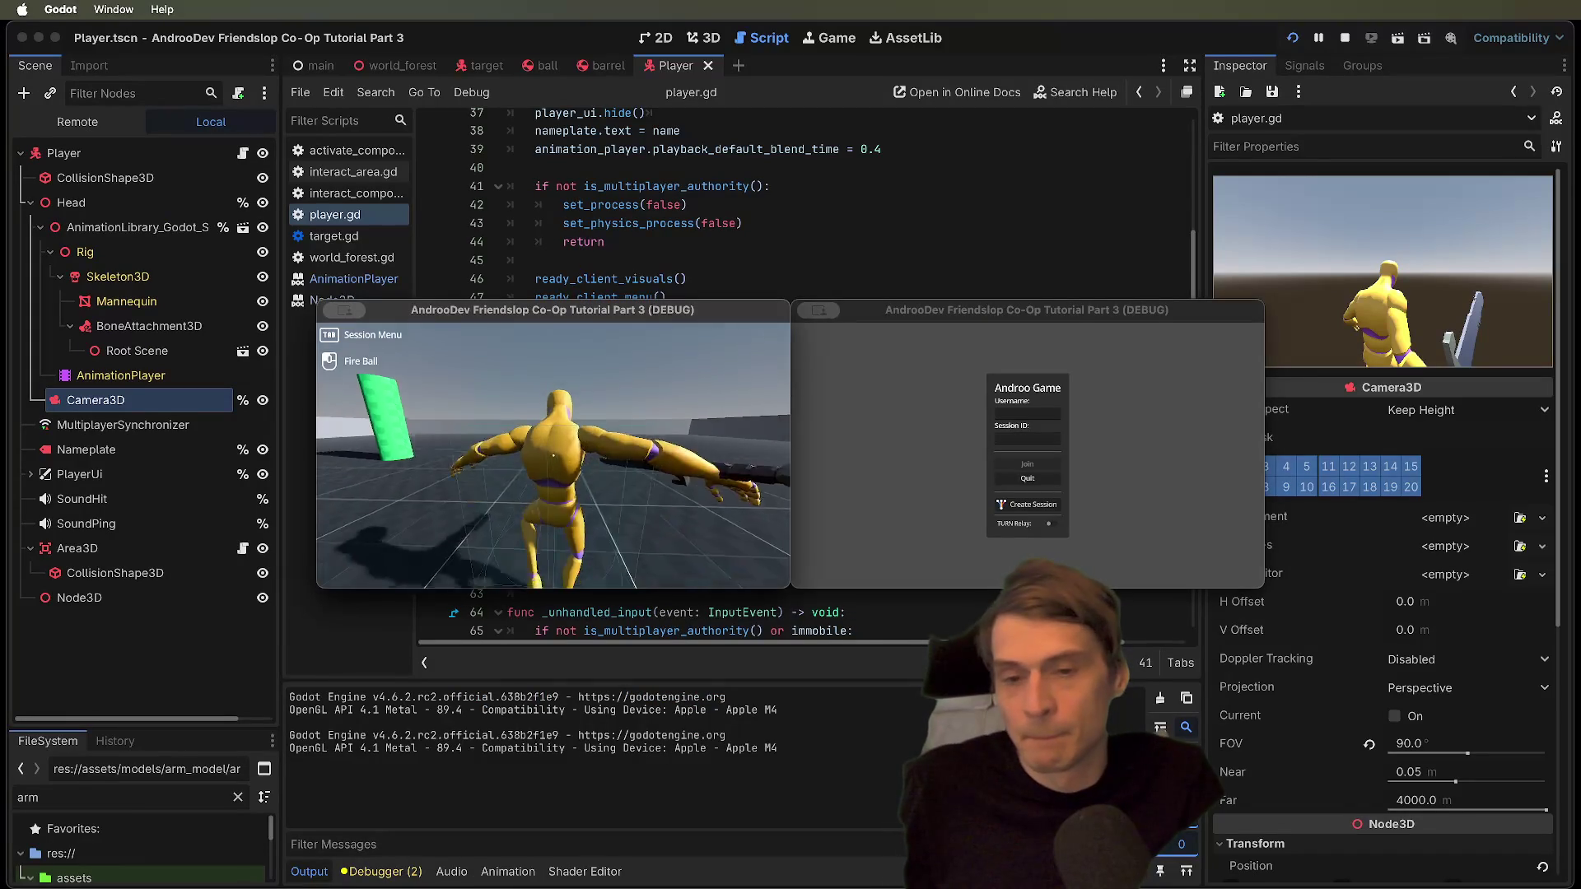
left_click(554, 455)
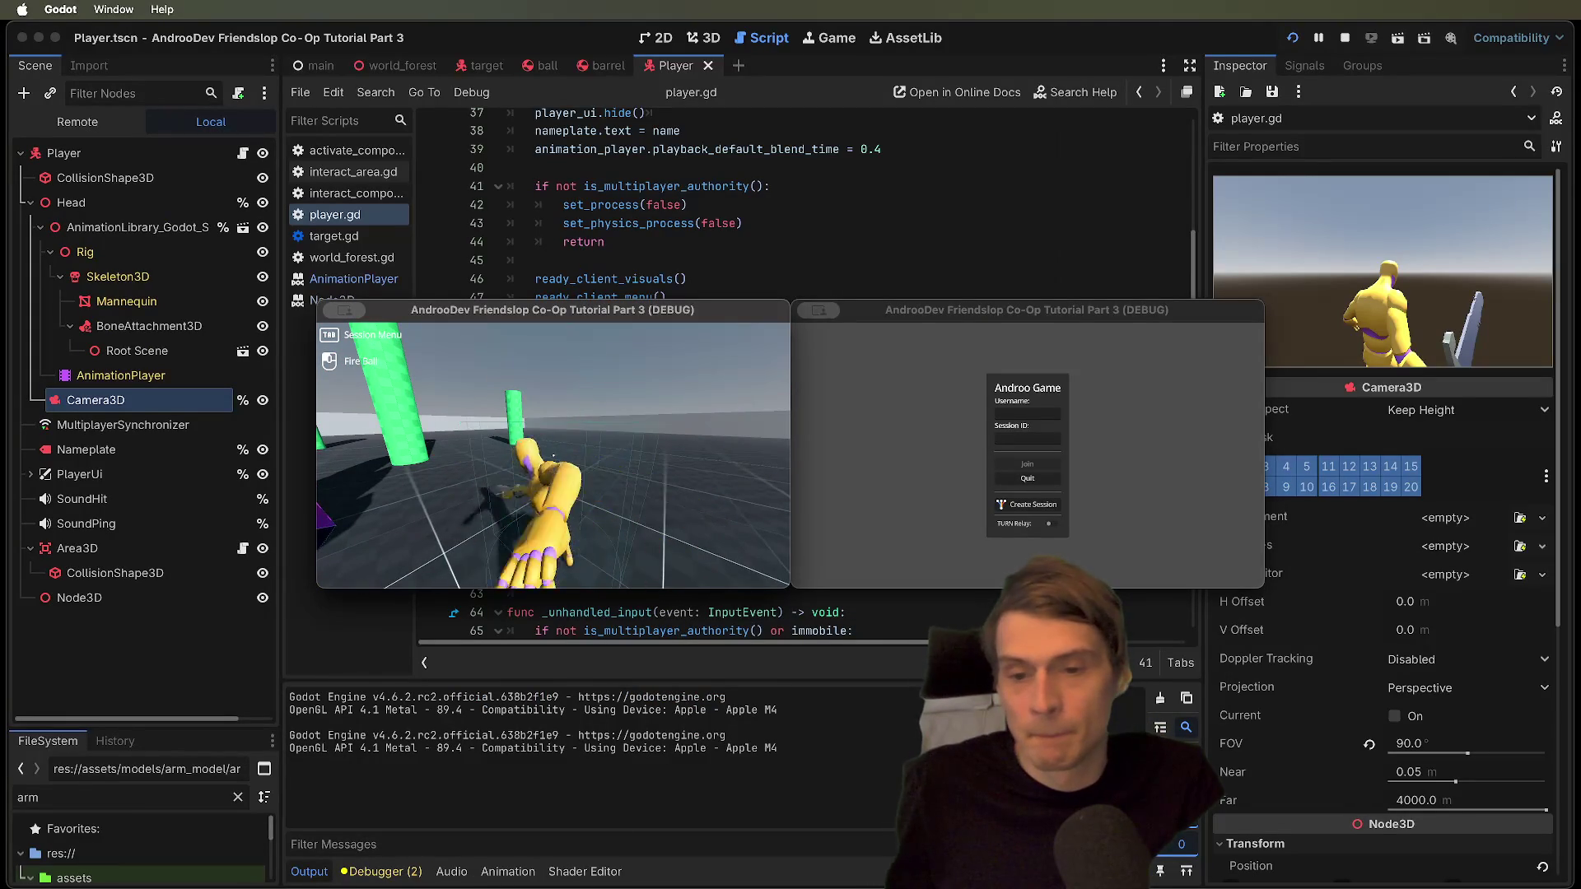
left_click(554, 455)
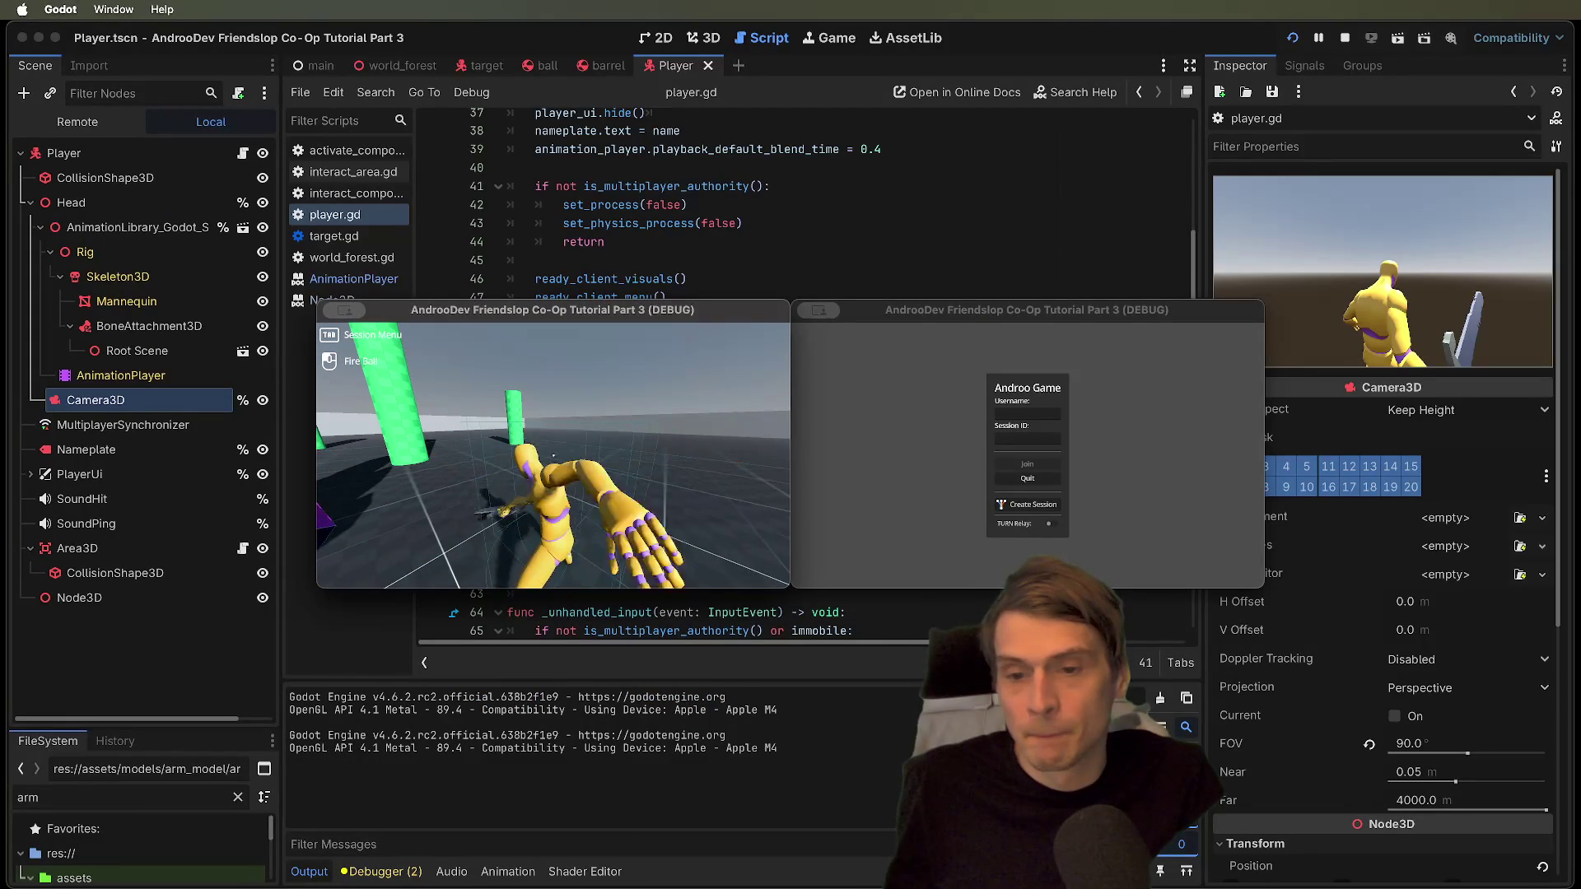
key("w")
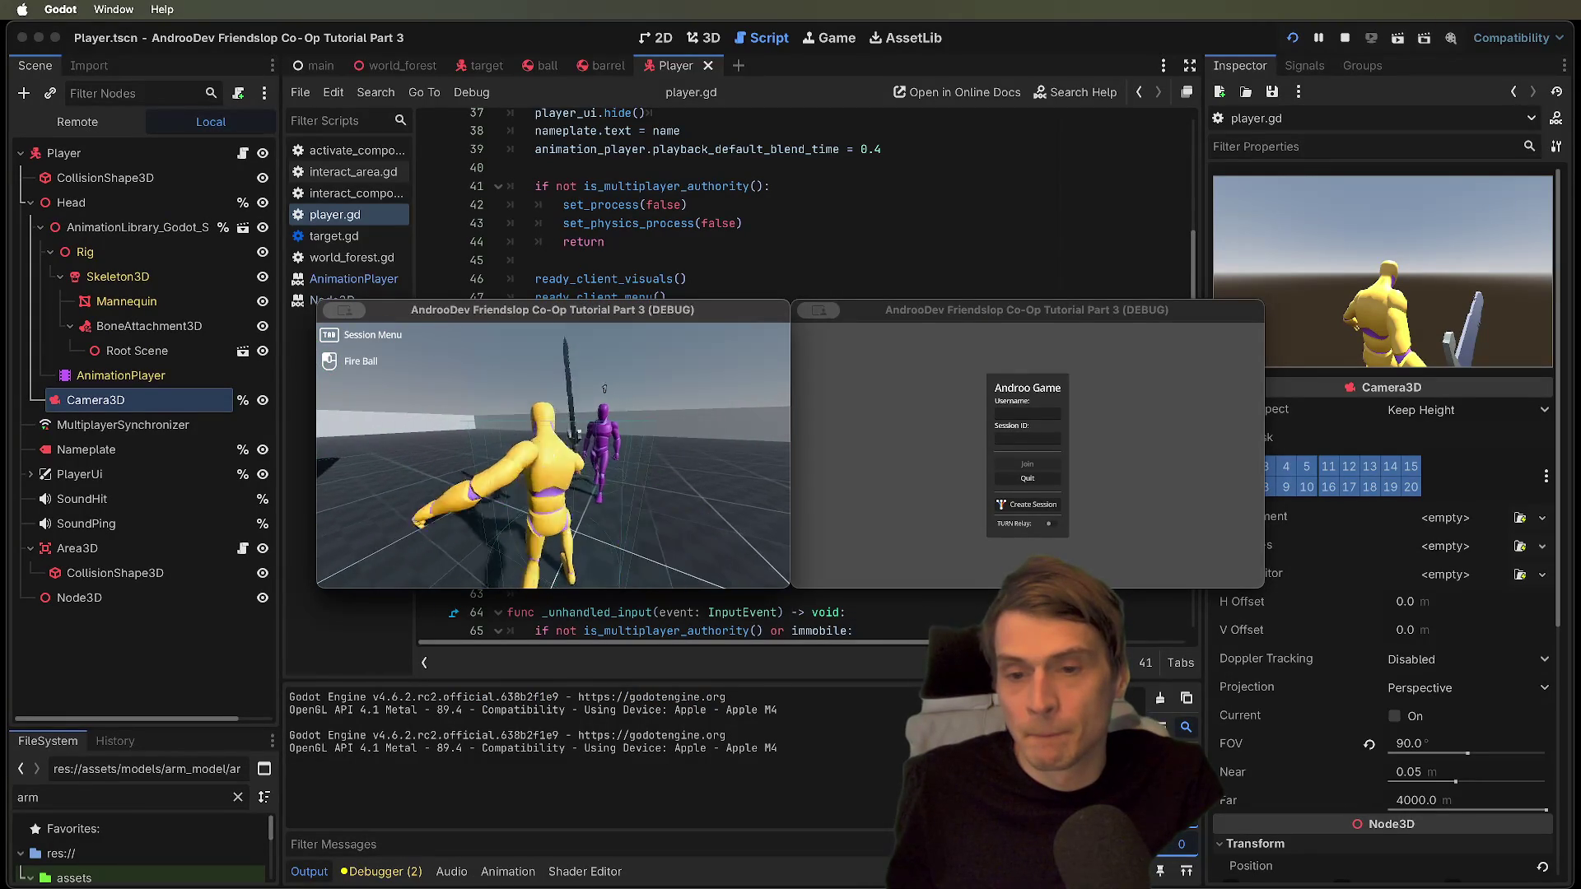
Join from the right window, walk the second player and swing the sword, then stop the game and select the hide line
left_click(856, 466)
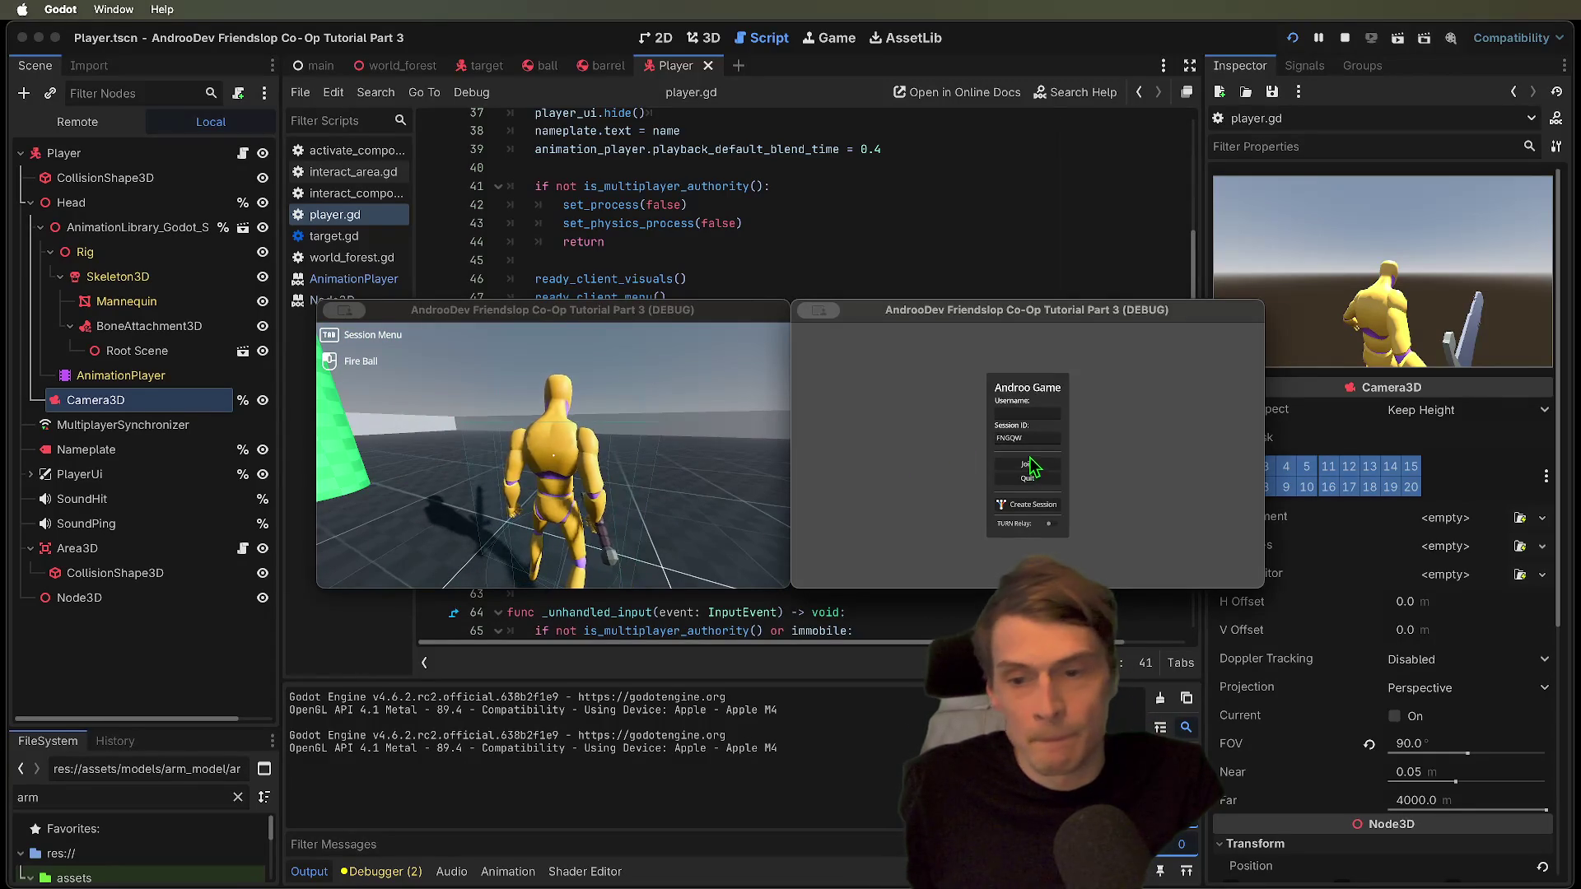
left_click(1030, 464)
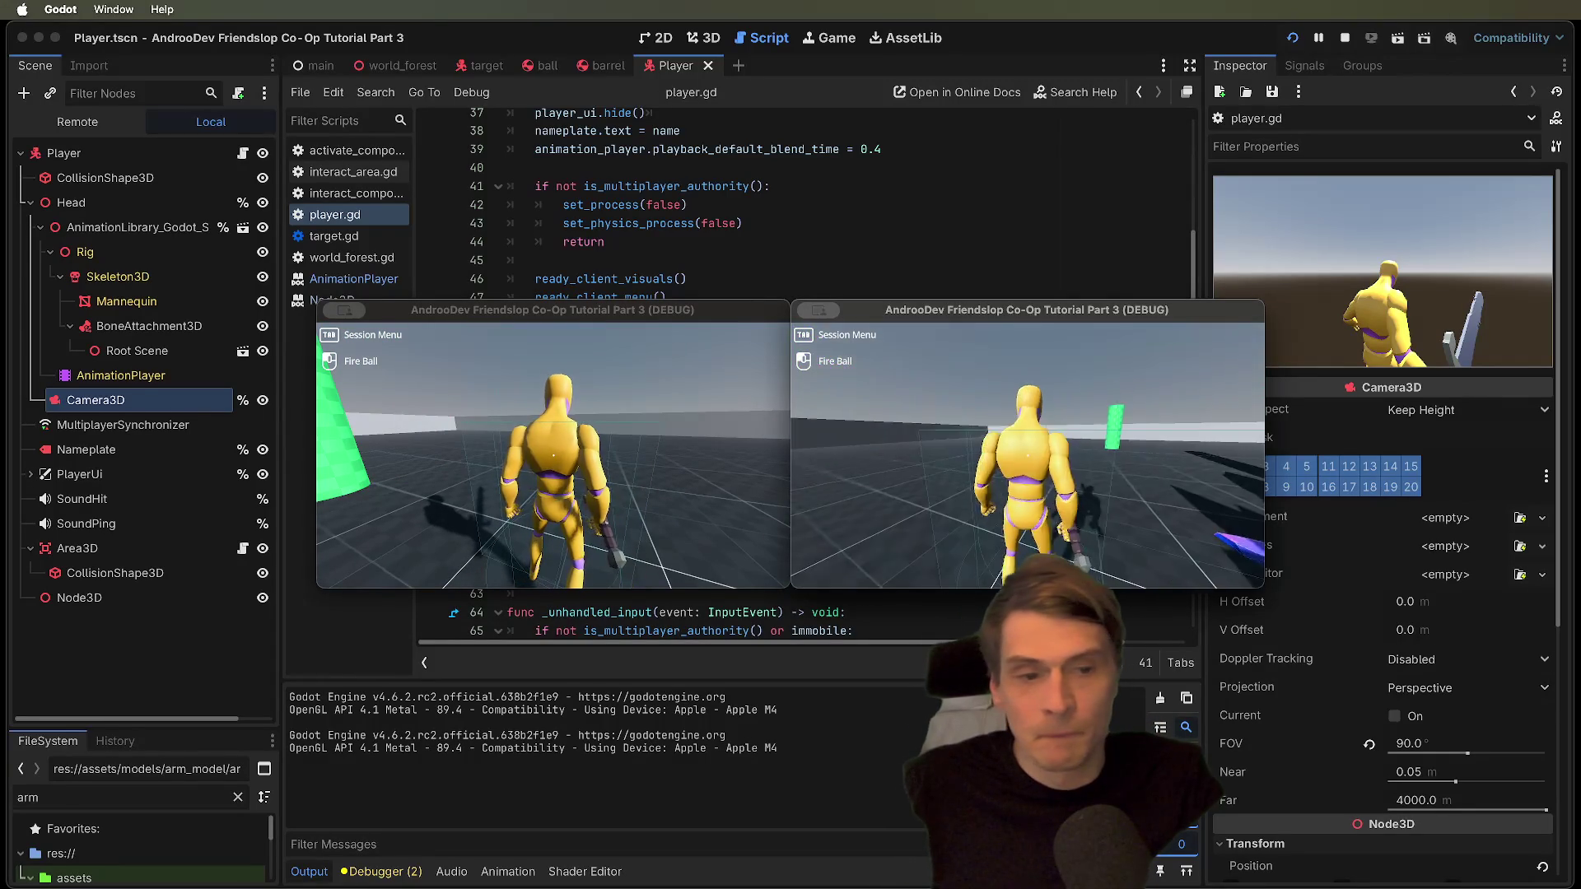
key("w")
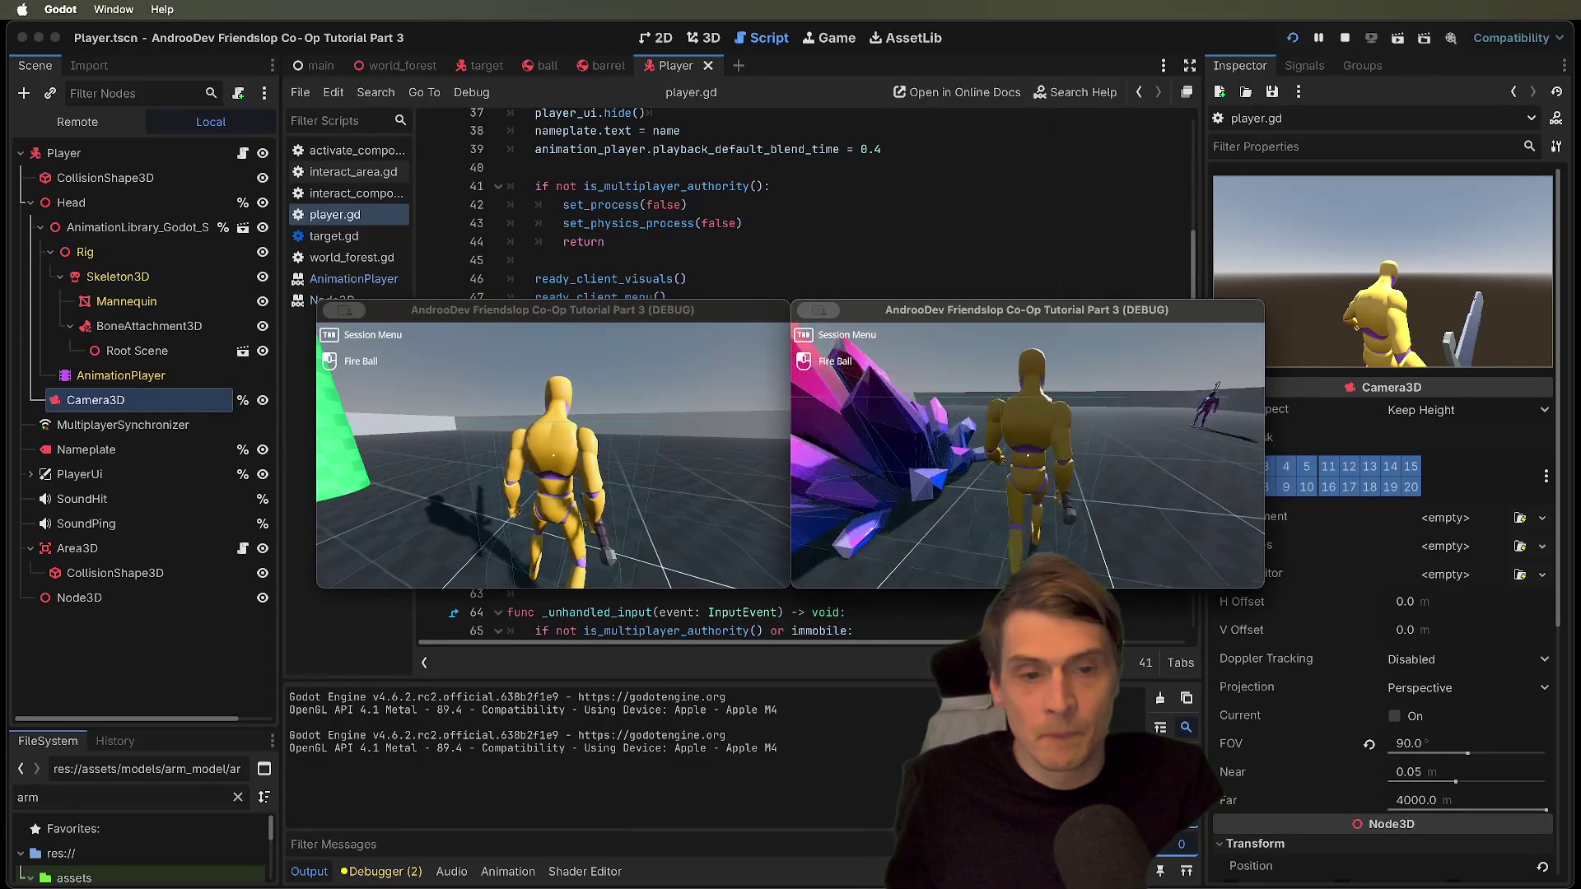
key("w")
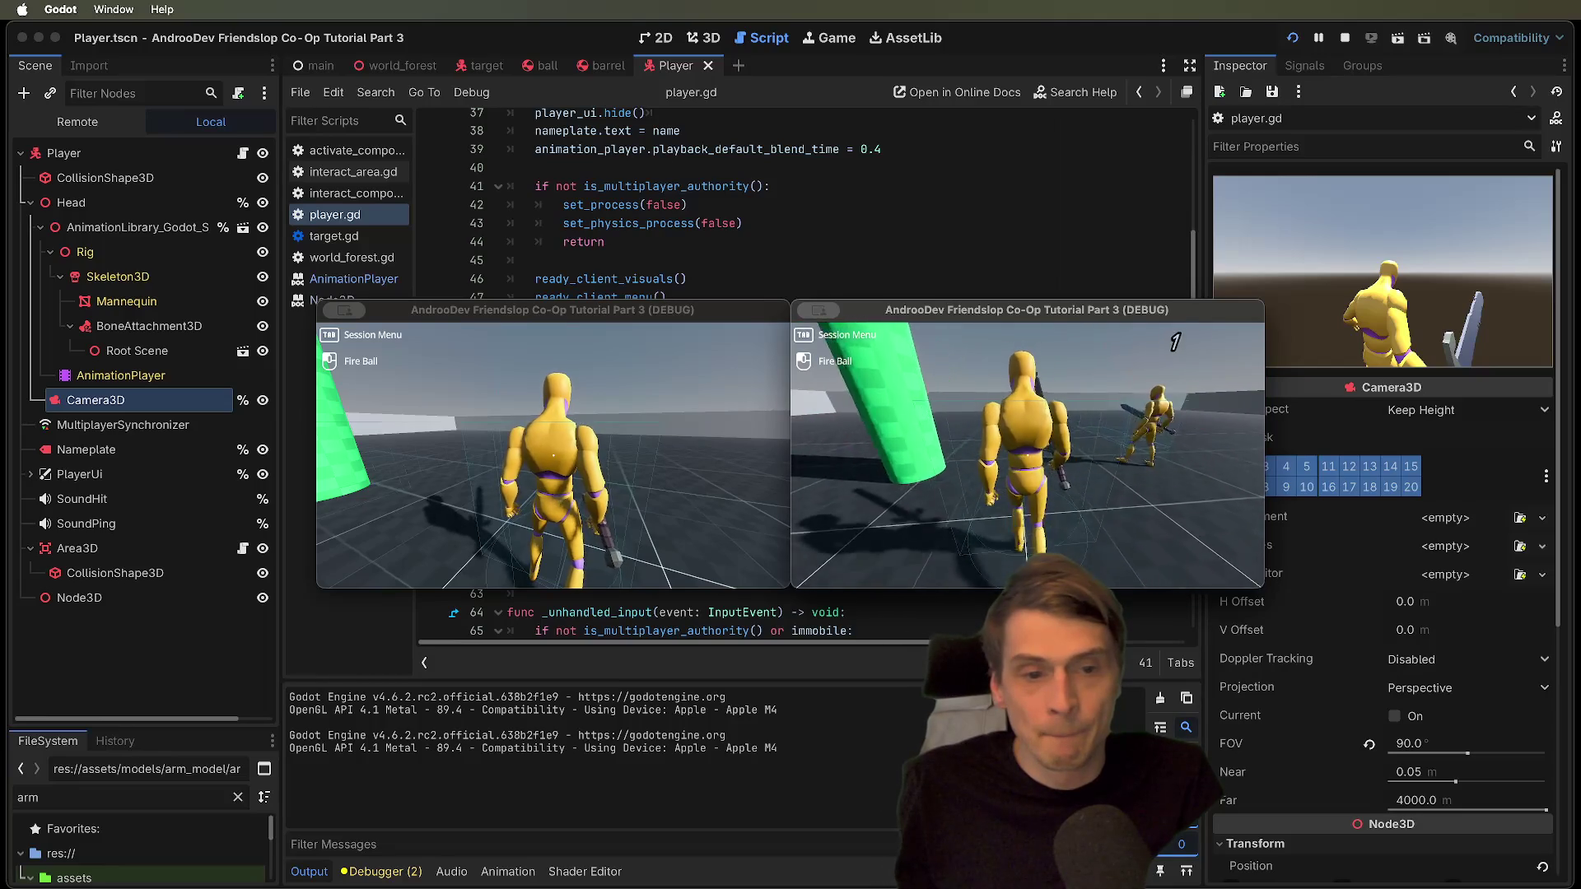
key("w")
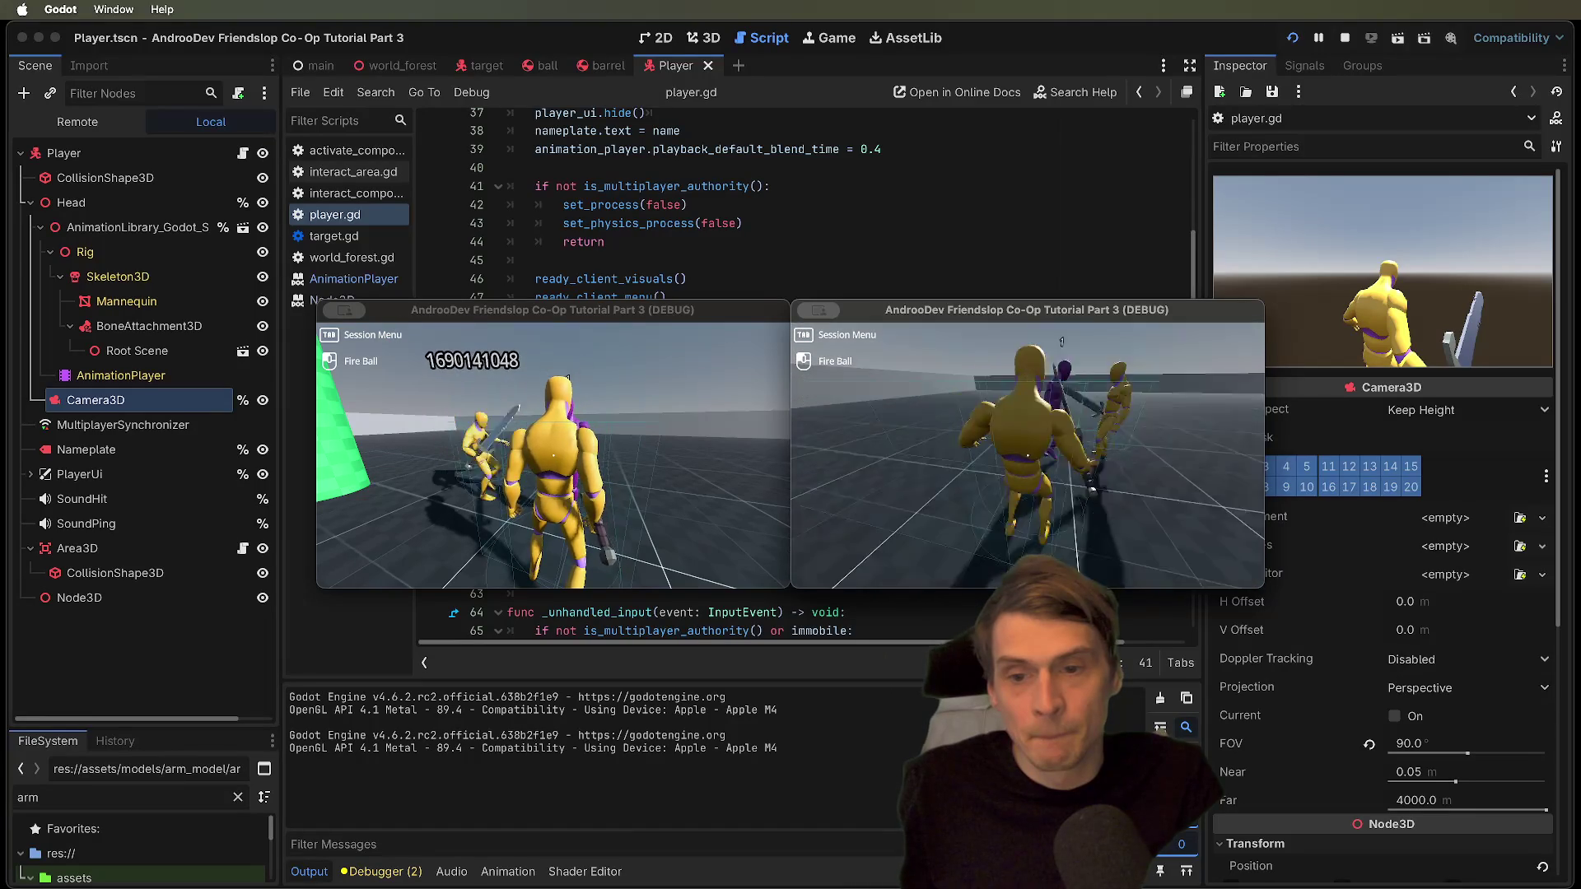
key("super+period")
triple_click(799, 353)
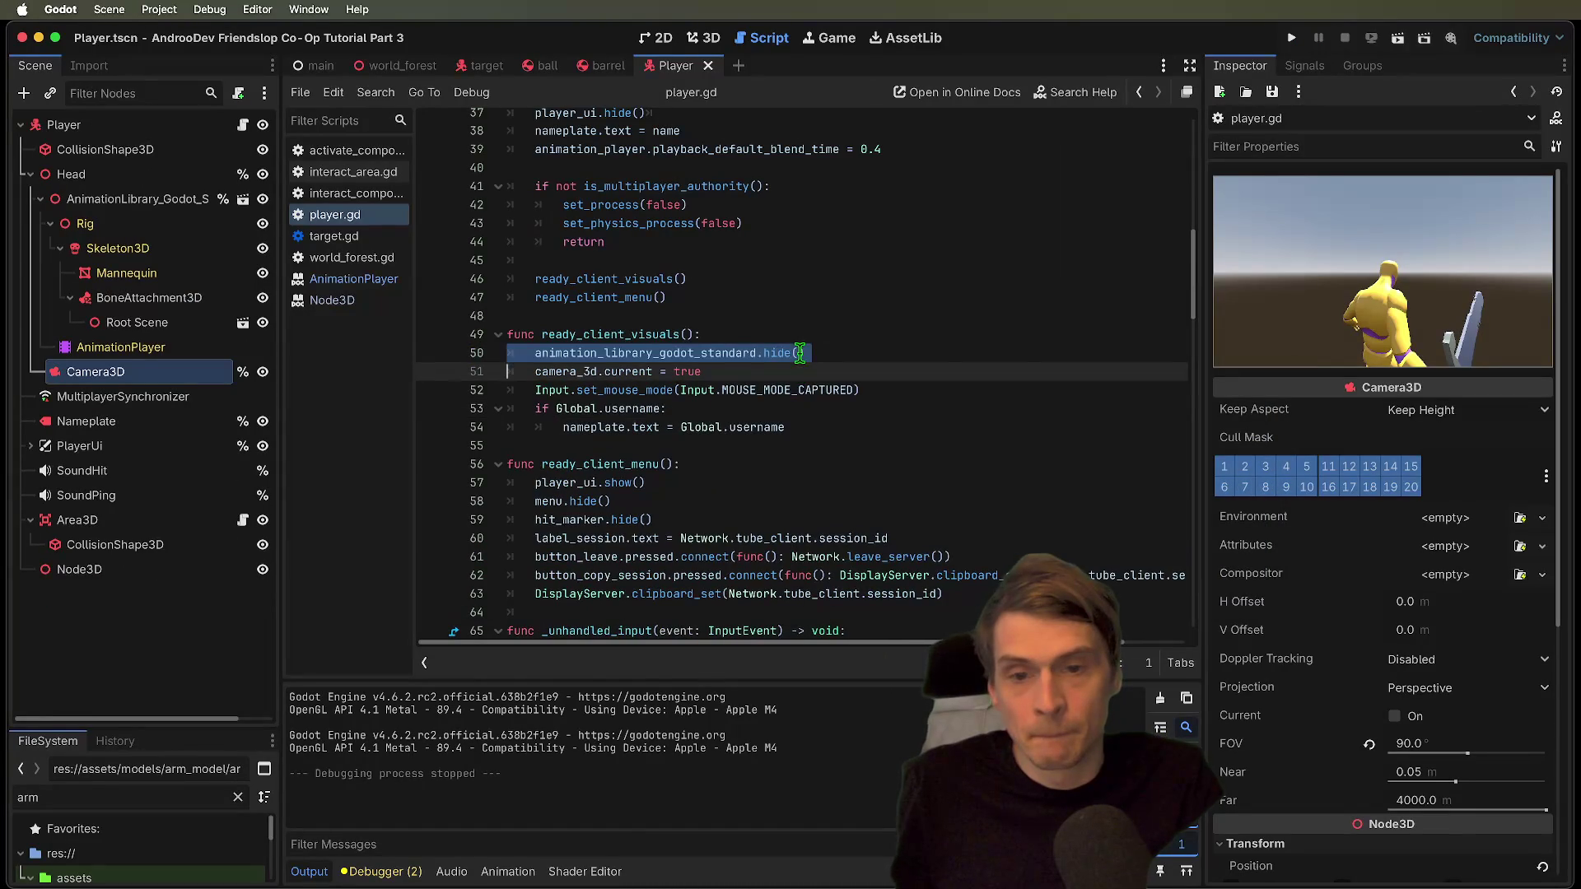
Delete the animation_library_godot_standard.hide() line and set playback_default_blend_time to 0.25
key("BackSpace")
scroll(1081, 360, "up", 5)
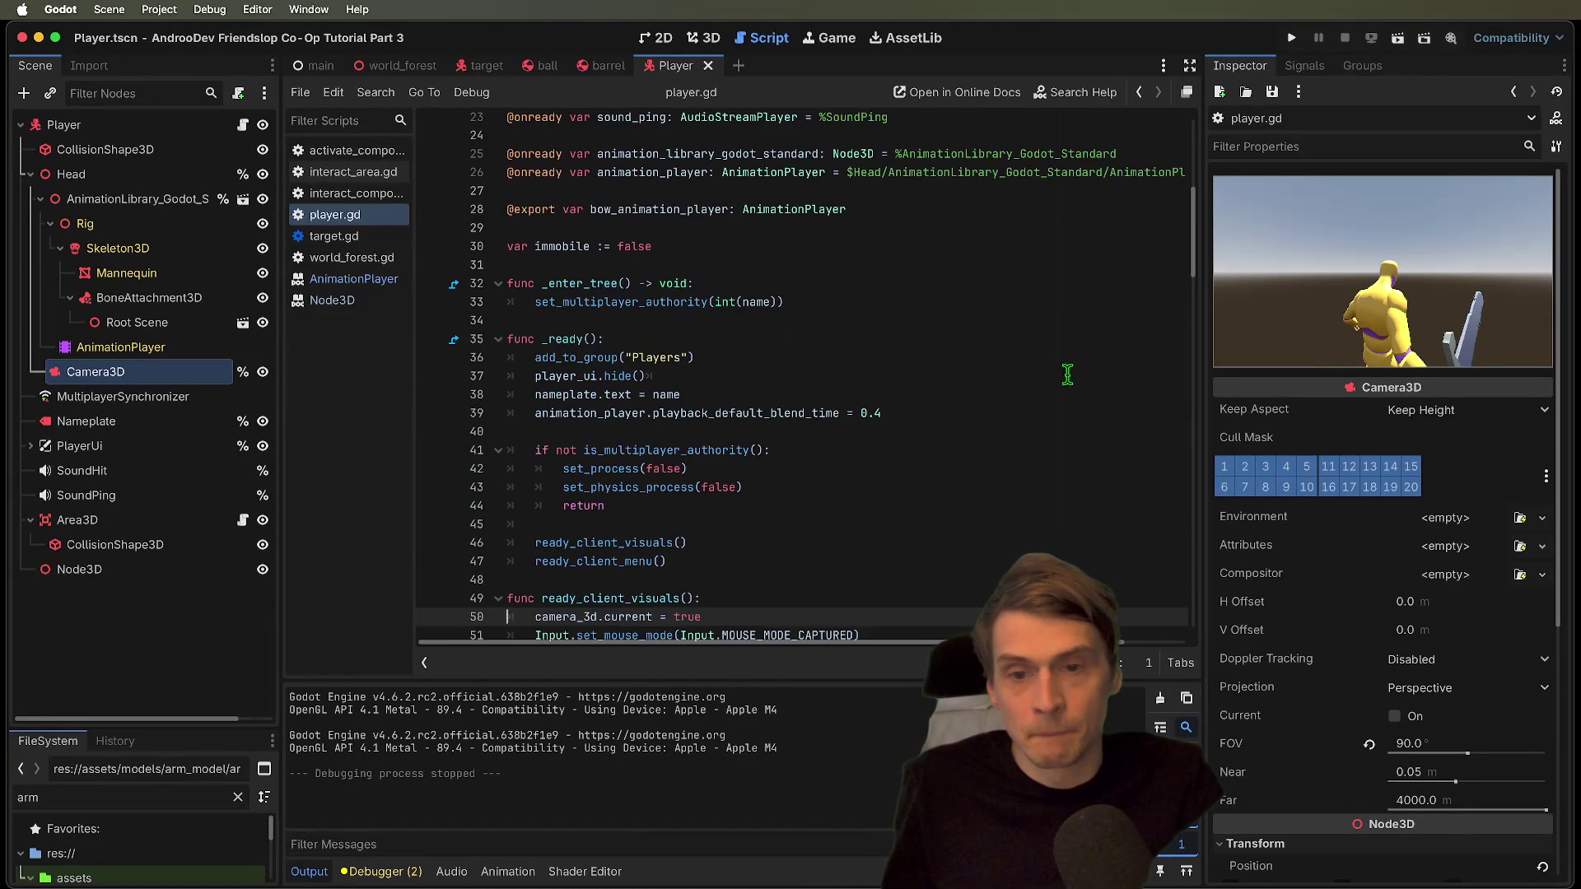
left_click(895, 412)
type("25")
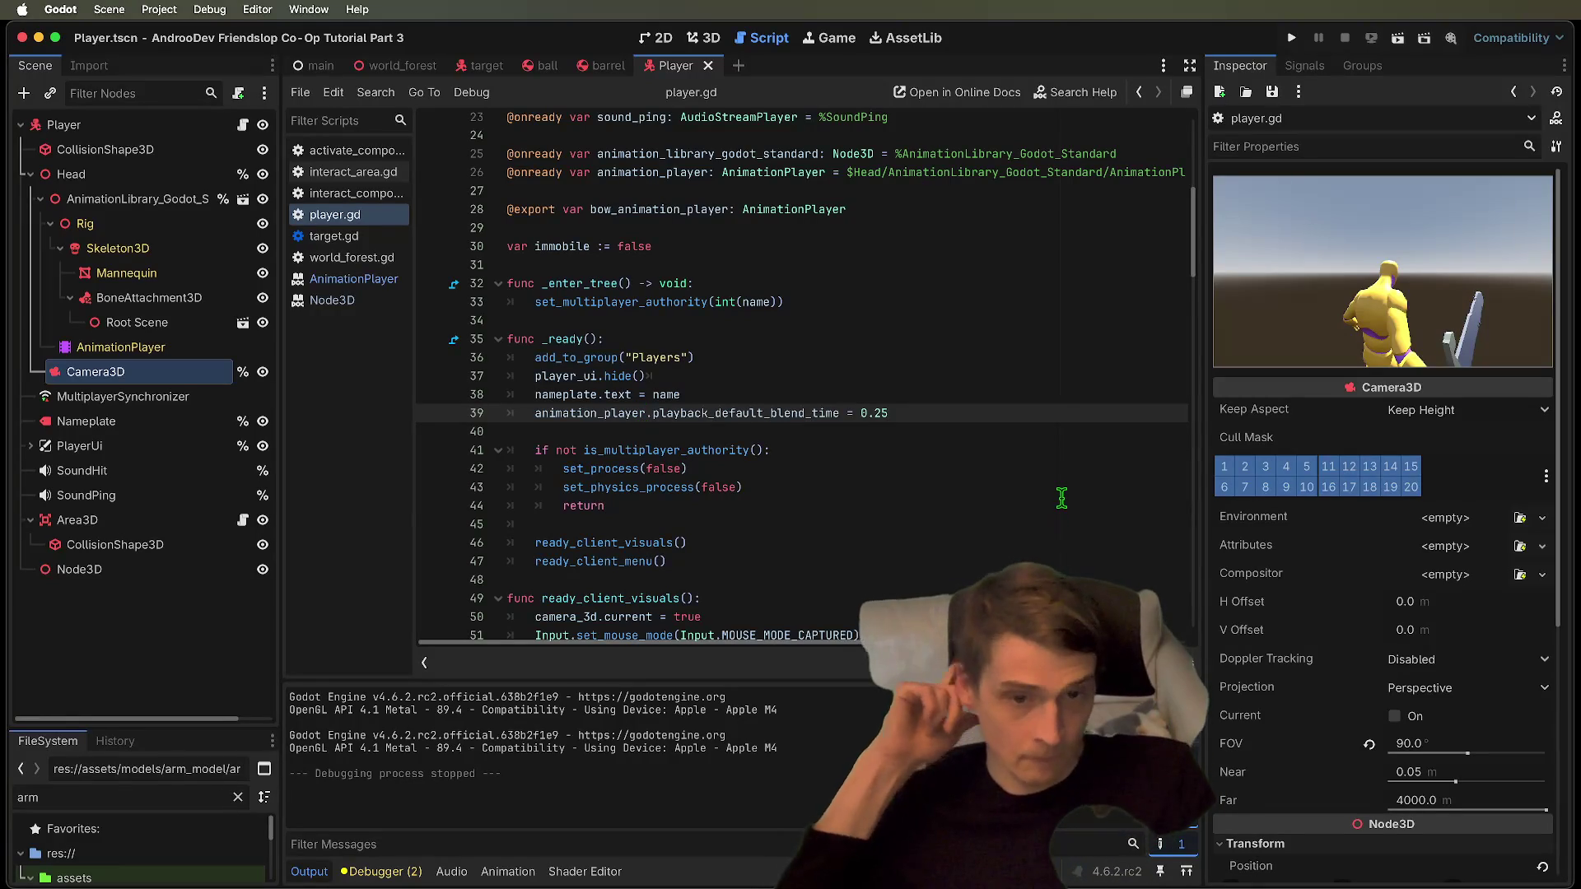
left_click(1061, 498)
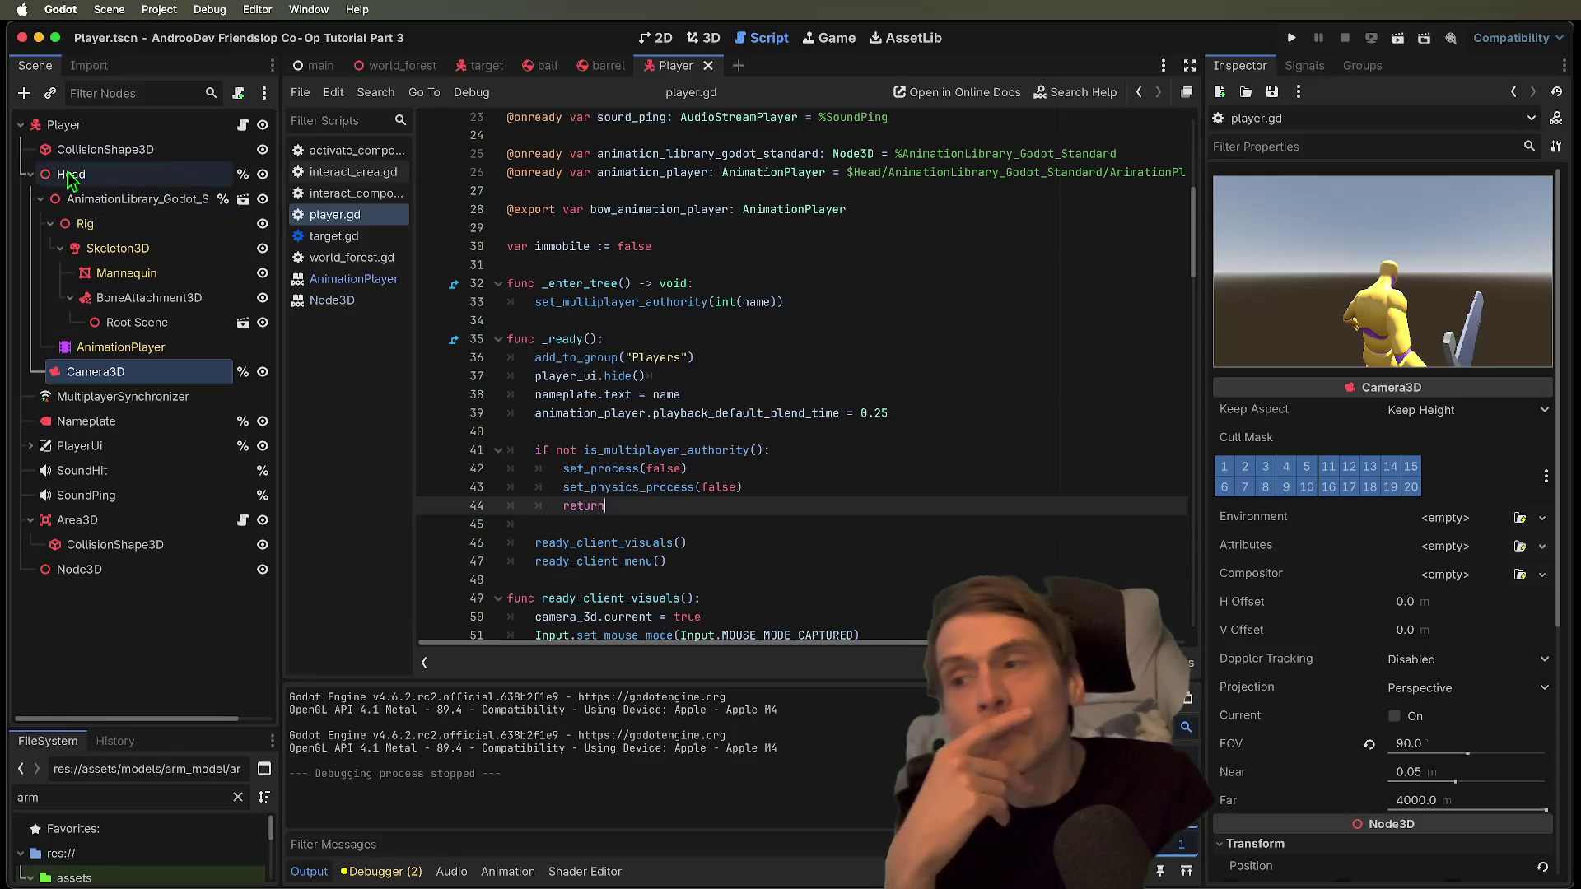
Collapse the Head node in the Scene dock
left_click(30, 174)
left_click(71, 173)
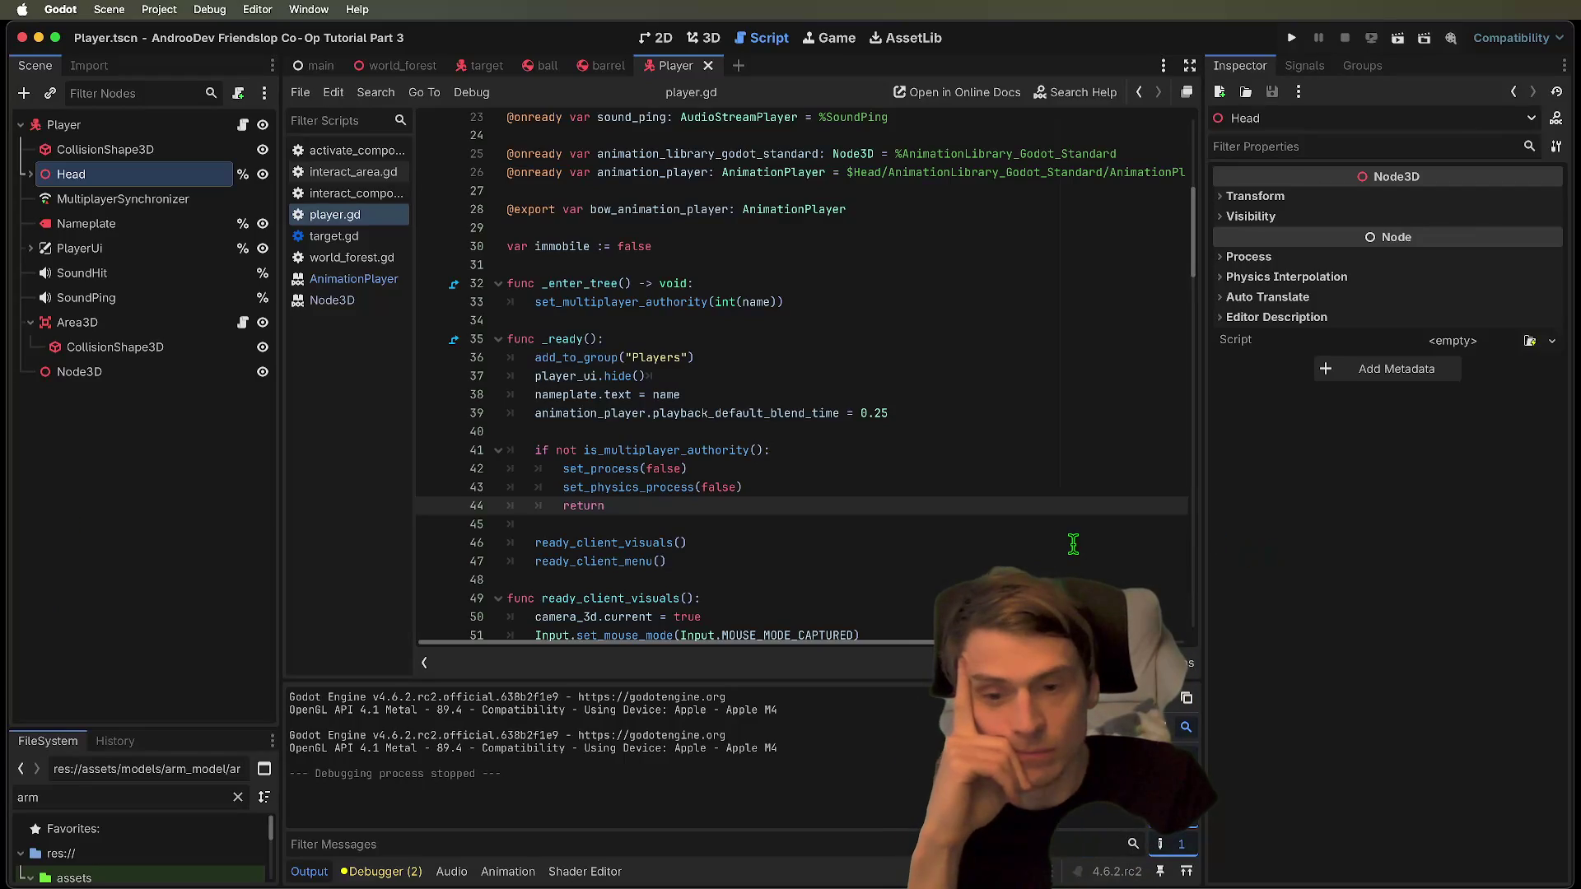
scroll(1073, 543, "down", 15)
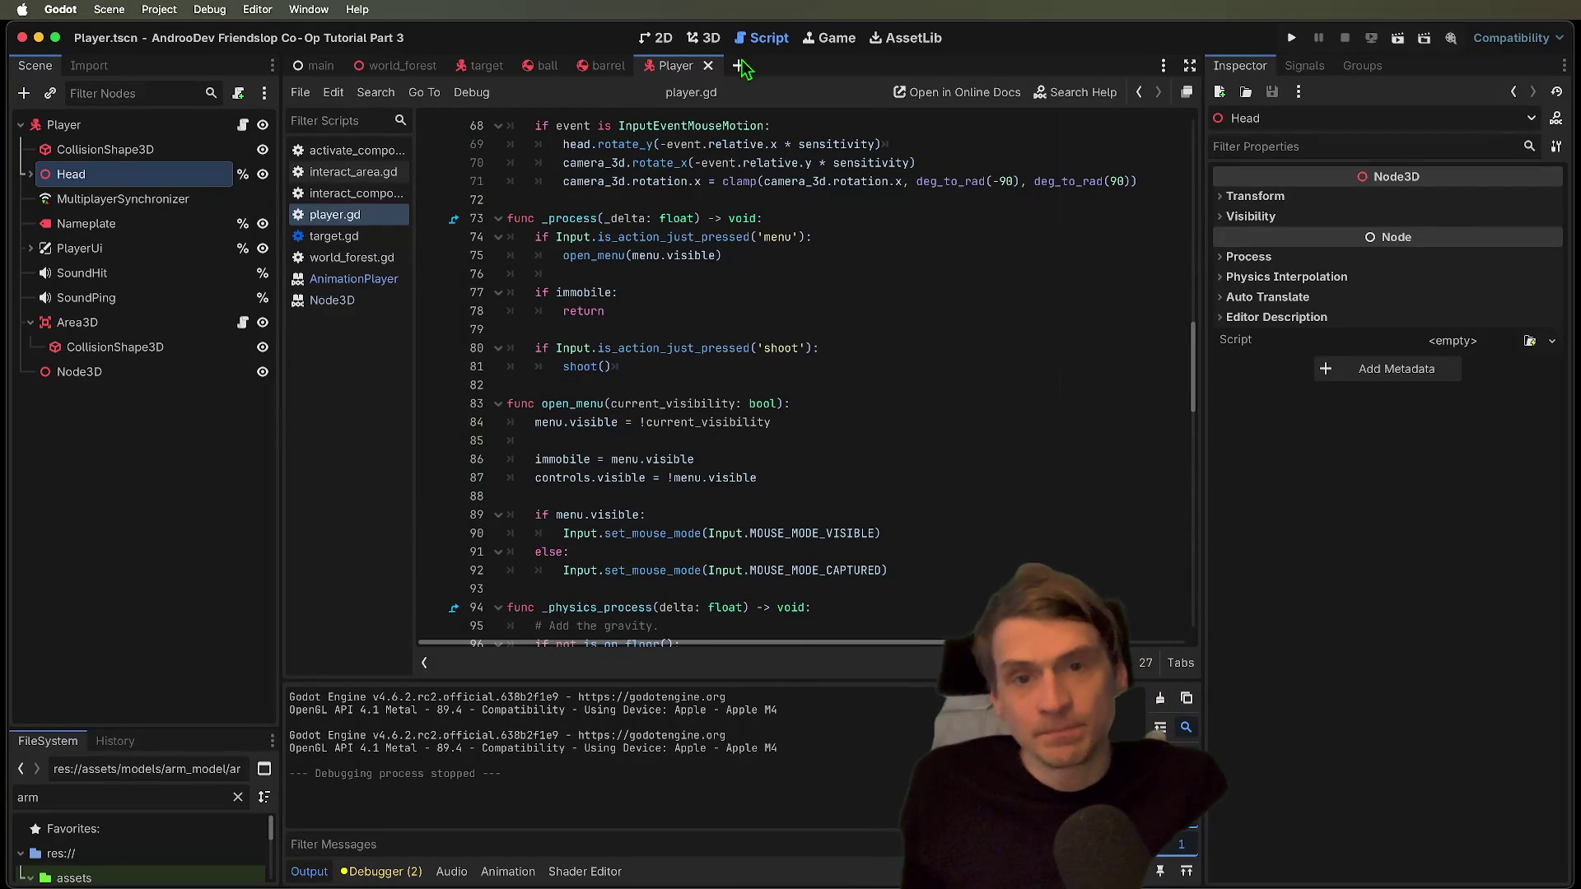
Show the Player scene in 3D and tidy the tree, collapsing Area3D and expanding Head
left_click(704, 38)
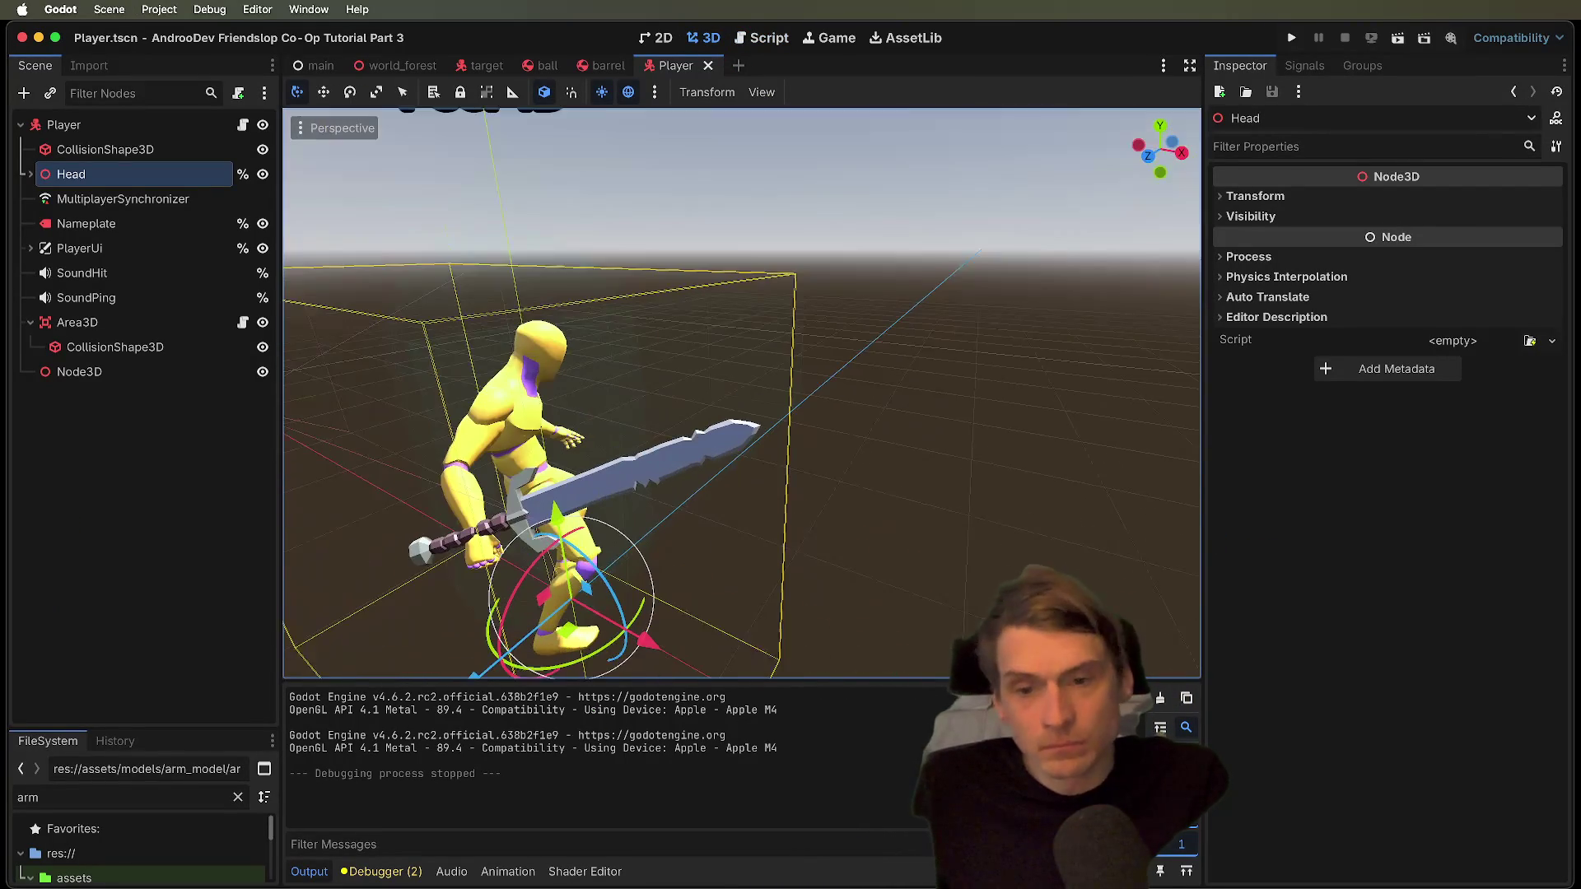
left_click(107, 347)
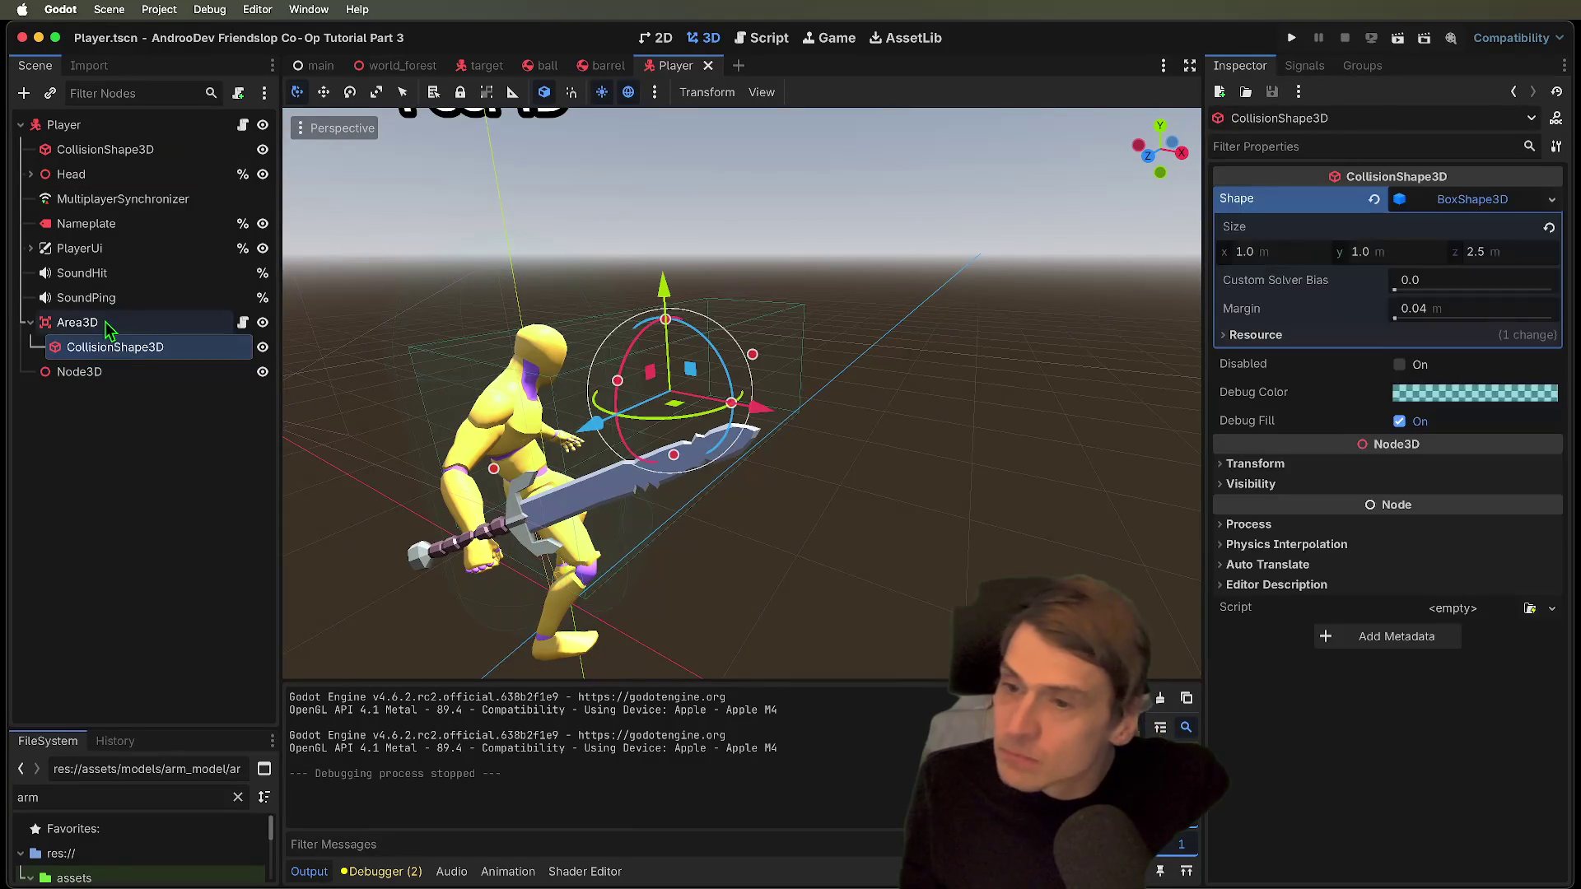
left_click(98, 323)
left_click(120, 198)
left_click(119, 174)
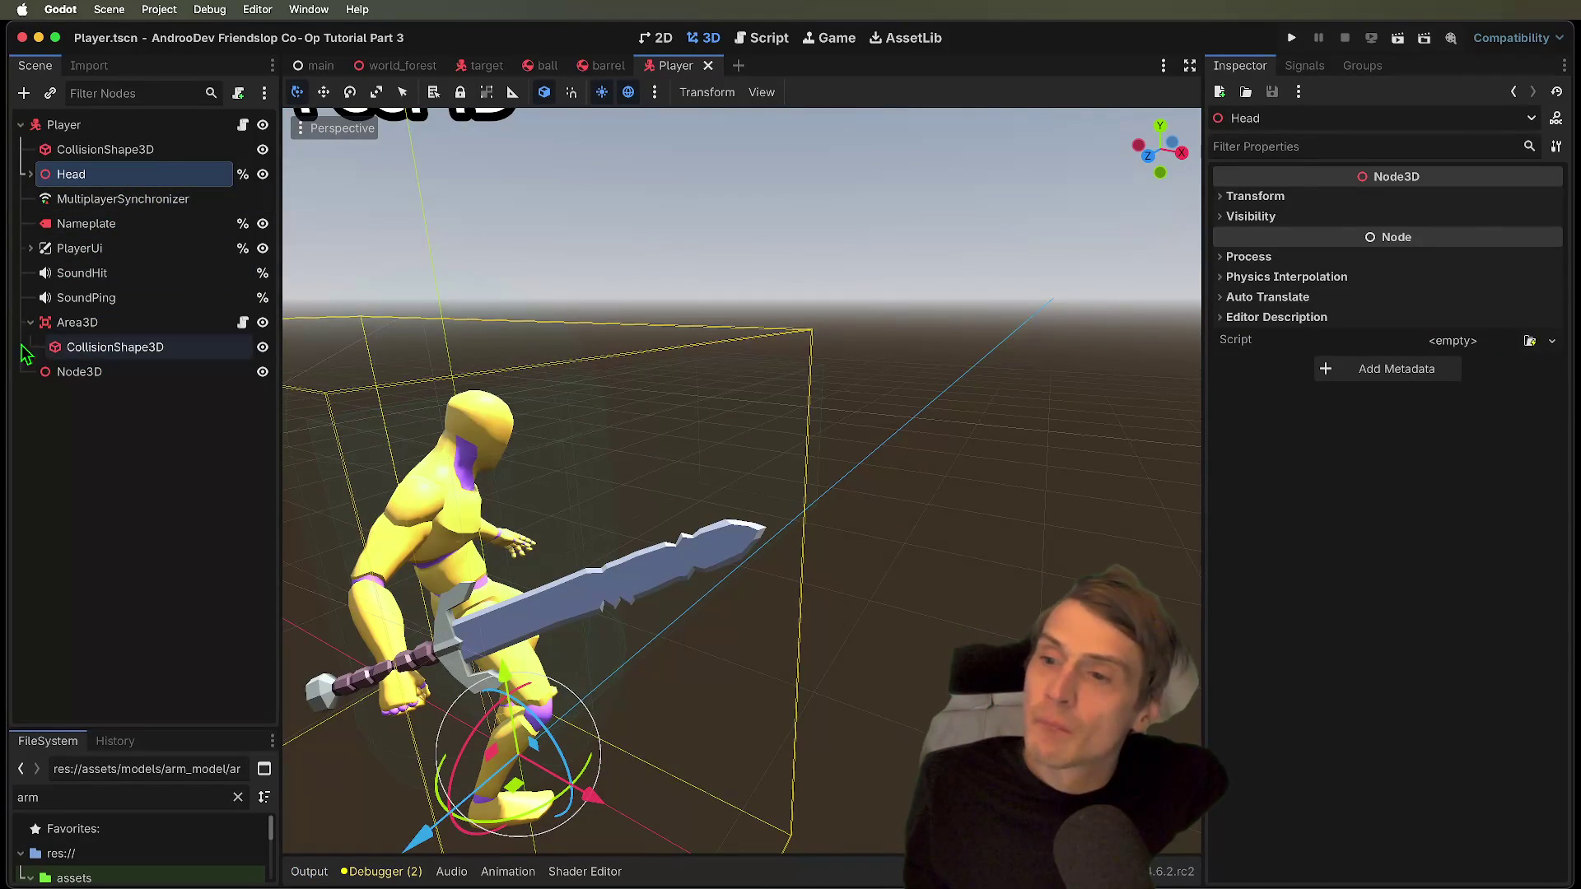
left_click(30, 322)
left_click(30, 174)
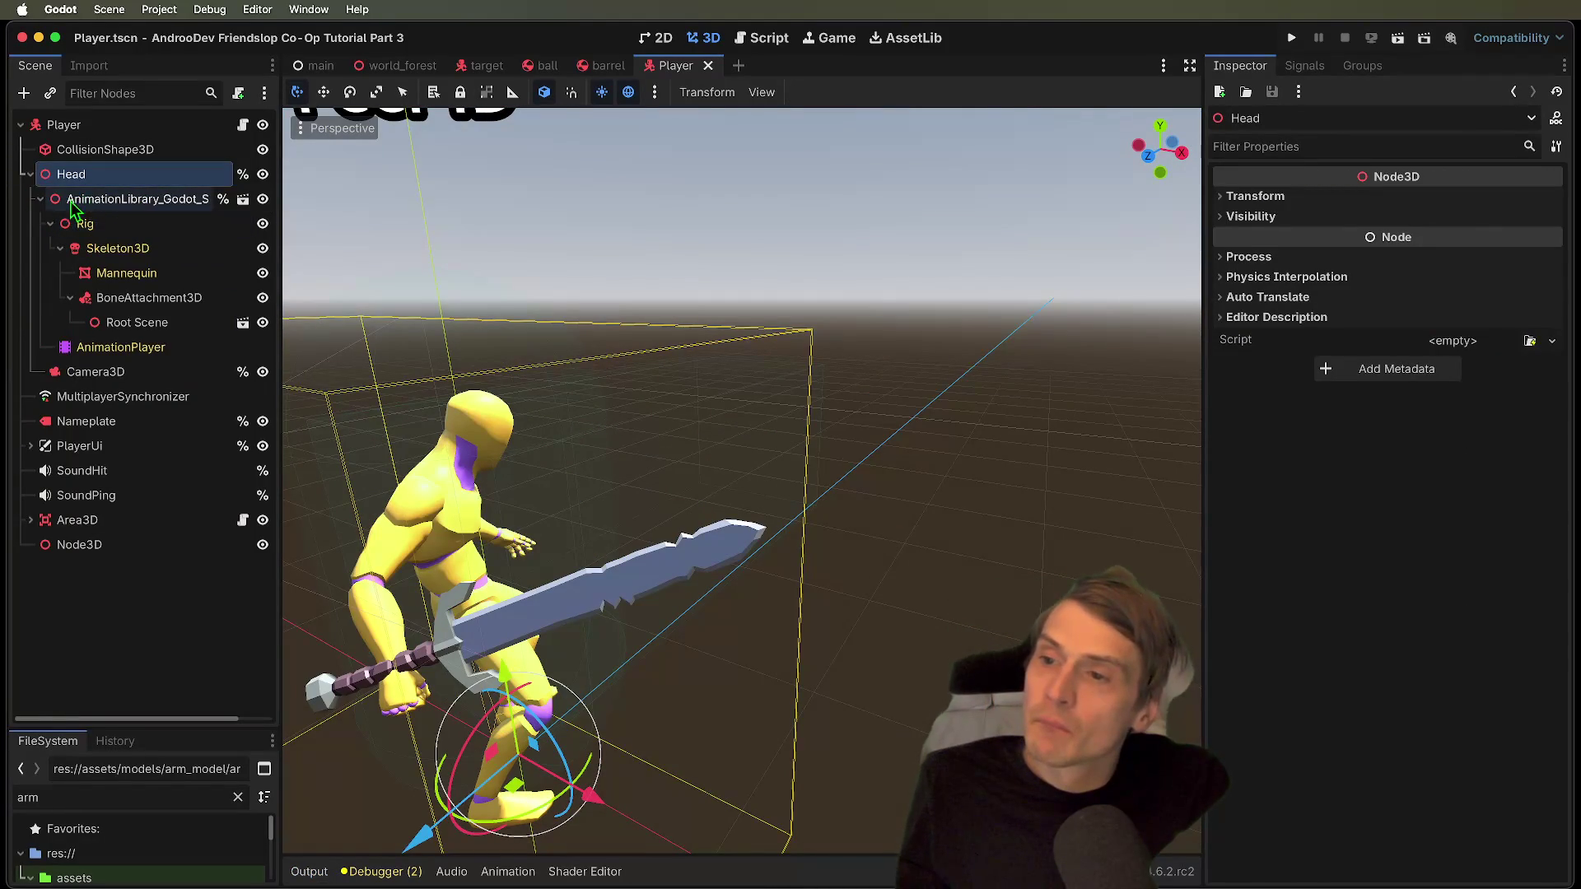
left_click(40, 199)
Toggle the mannequin model's visibility off and on, then center the view on it
left_click(123, 198)
left_click(263, 198)
left_click(263, 199)
left_click(124, 173)
left_click(124, 198)
key("f")
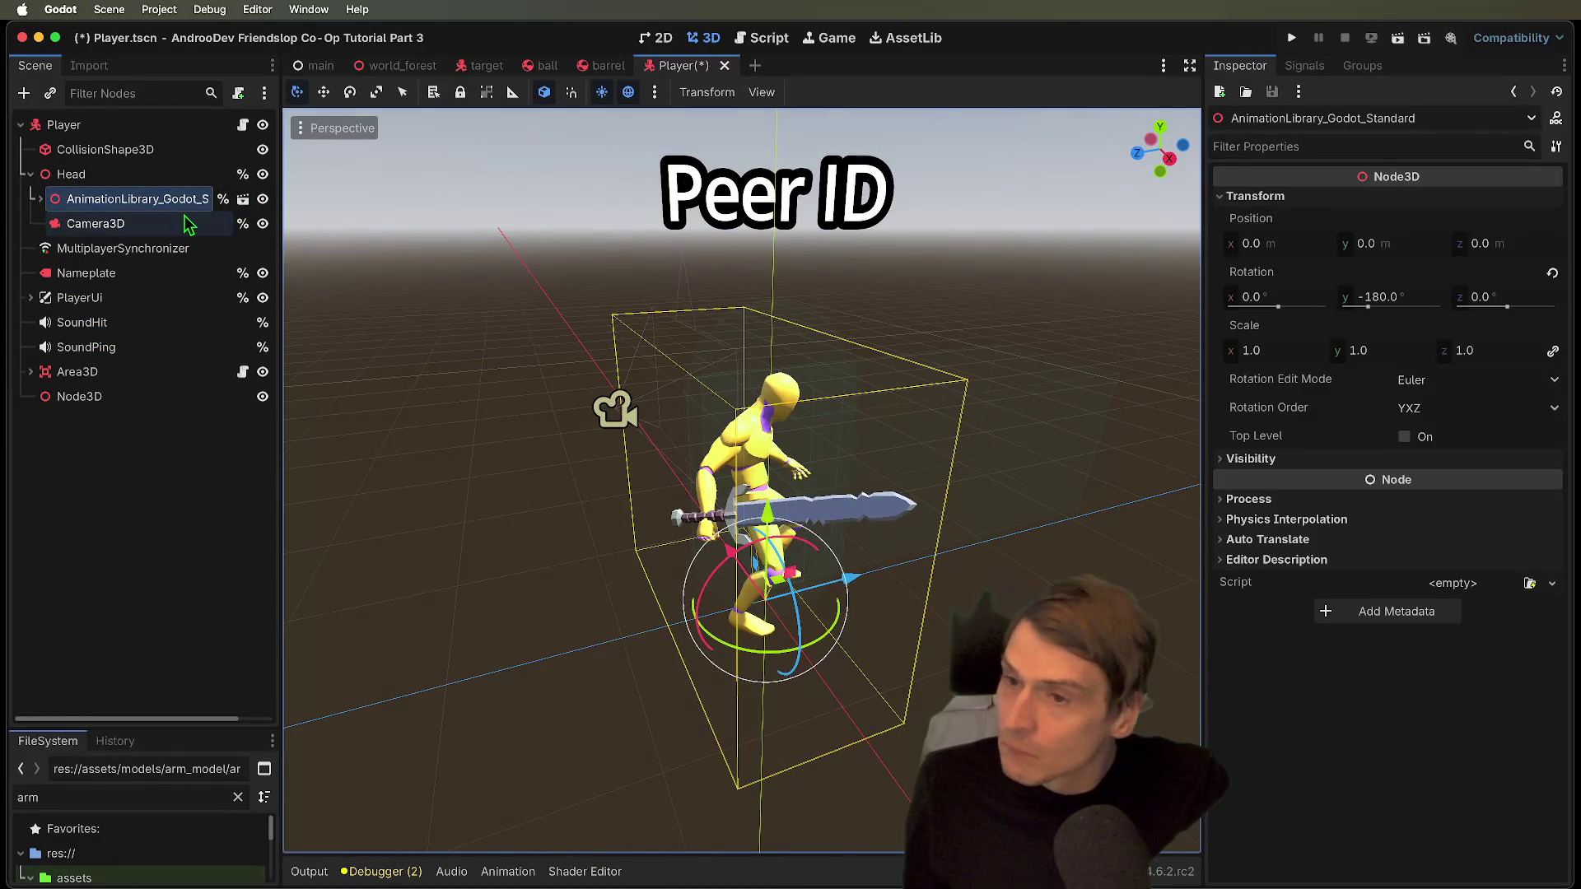
Frame the mannequin model in the viewport and expand its child nodes
left_click(107, 173)
left_click(107, 198)
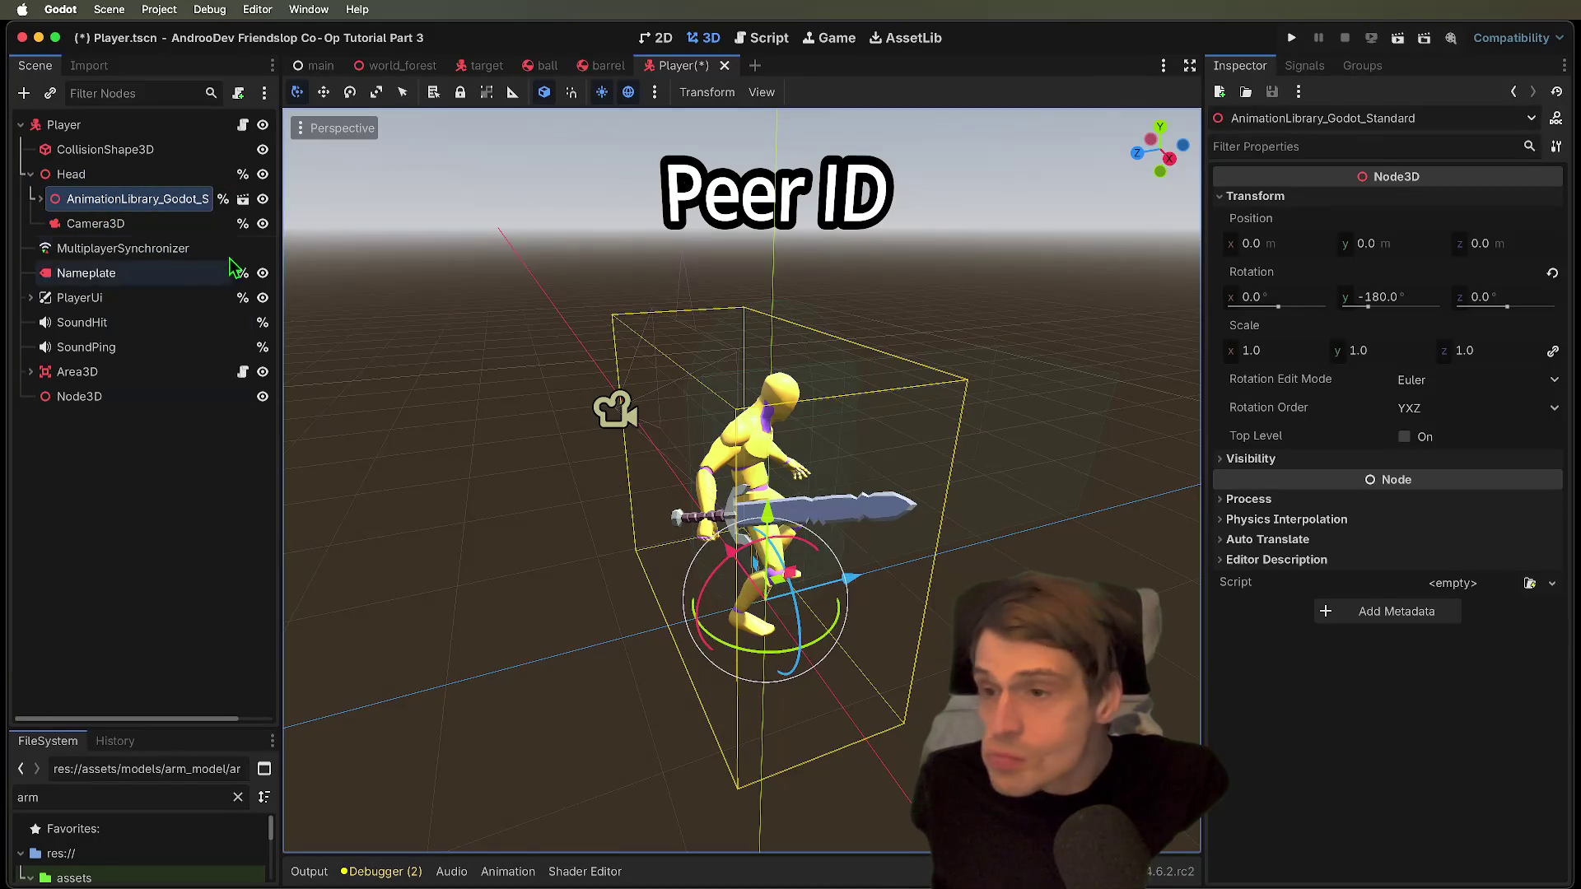
left_click(123, 223)
left_click(122, 199)
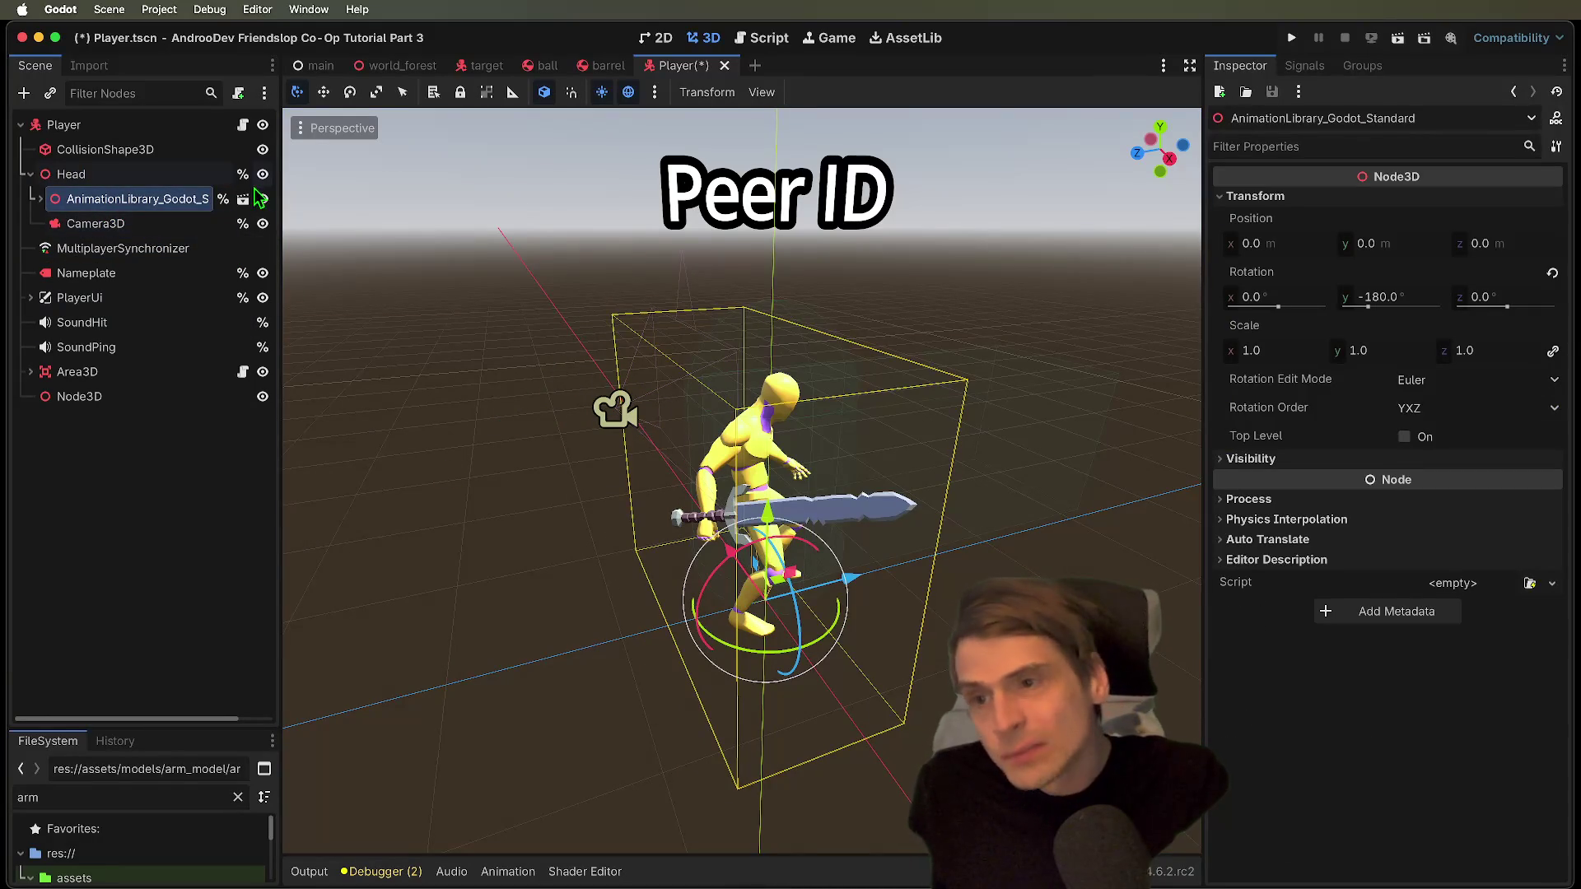
left_click(142, 227)
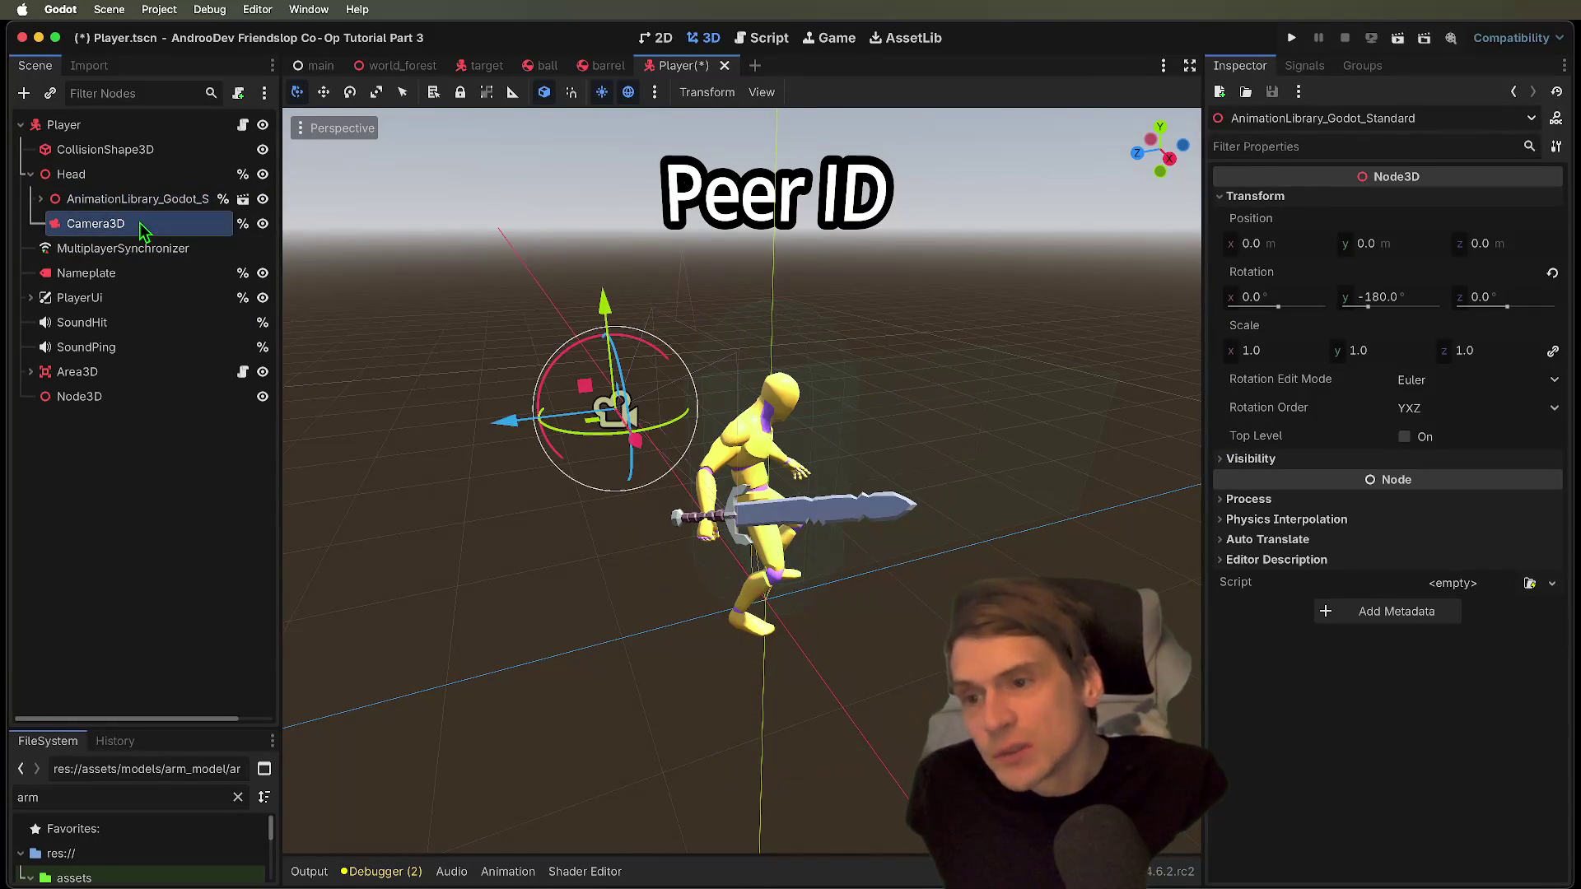
double_click(142, 203)
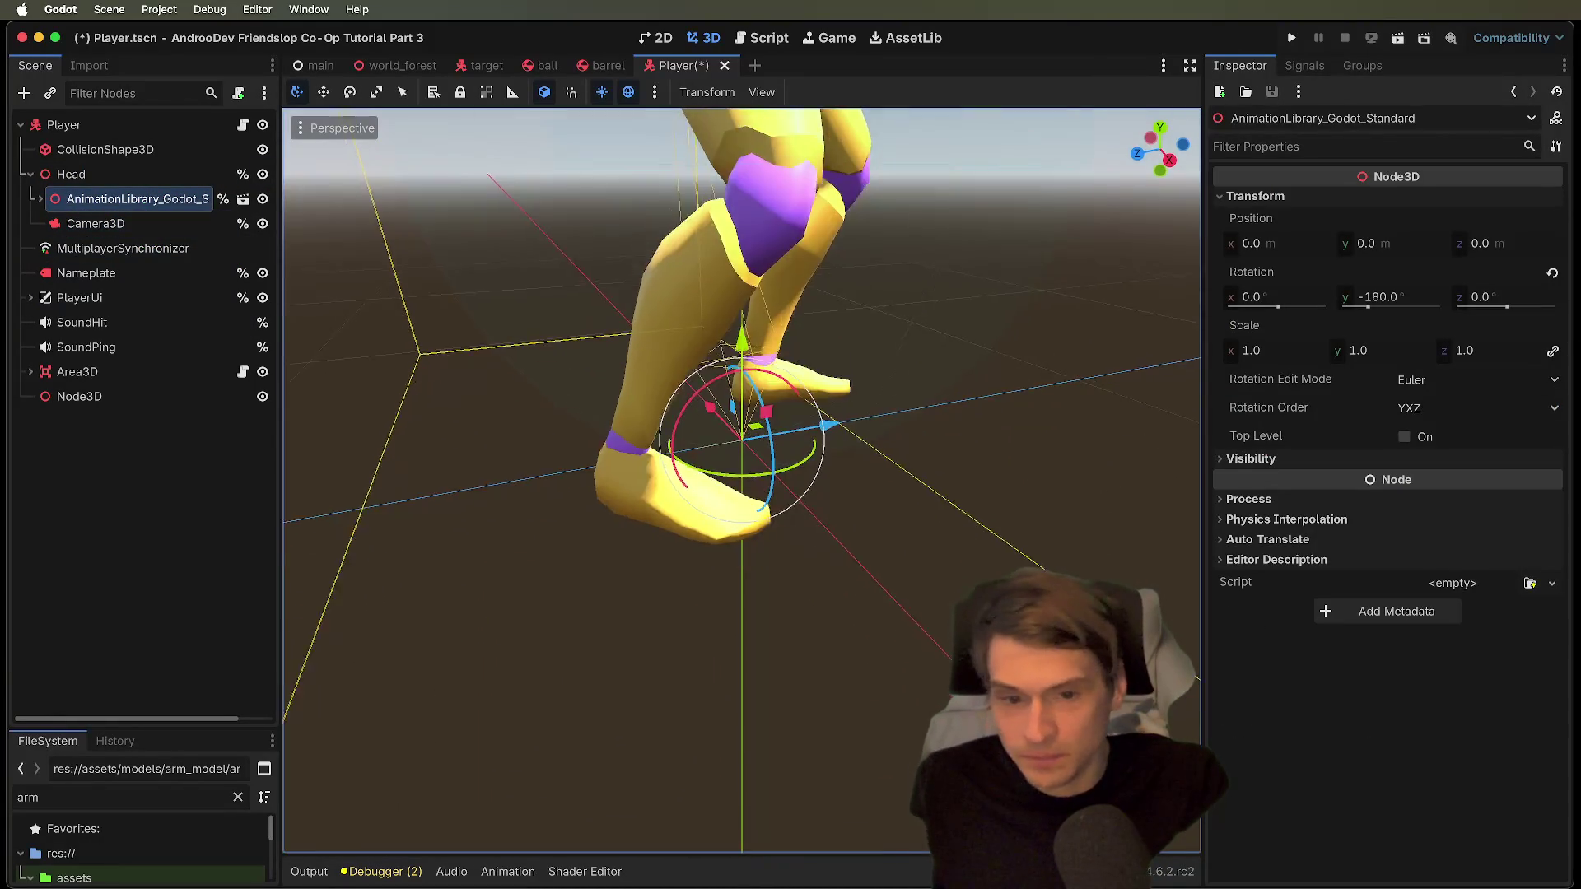
left_click(40, 198)
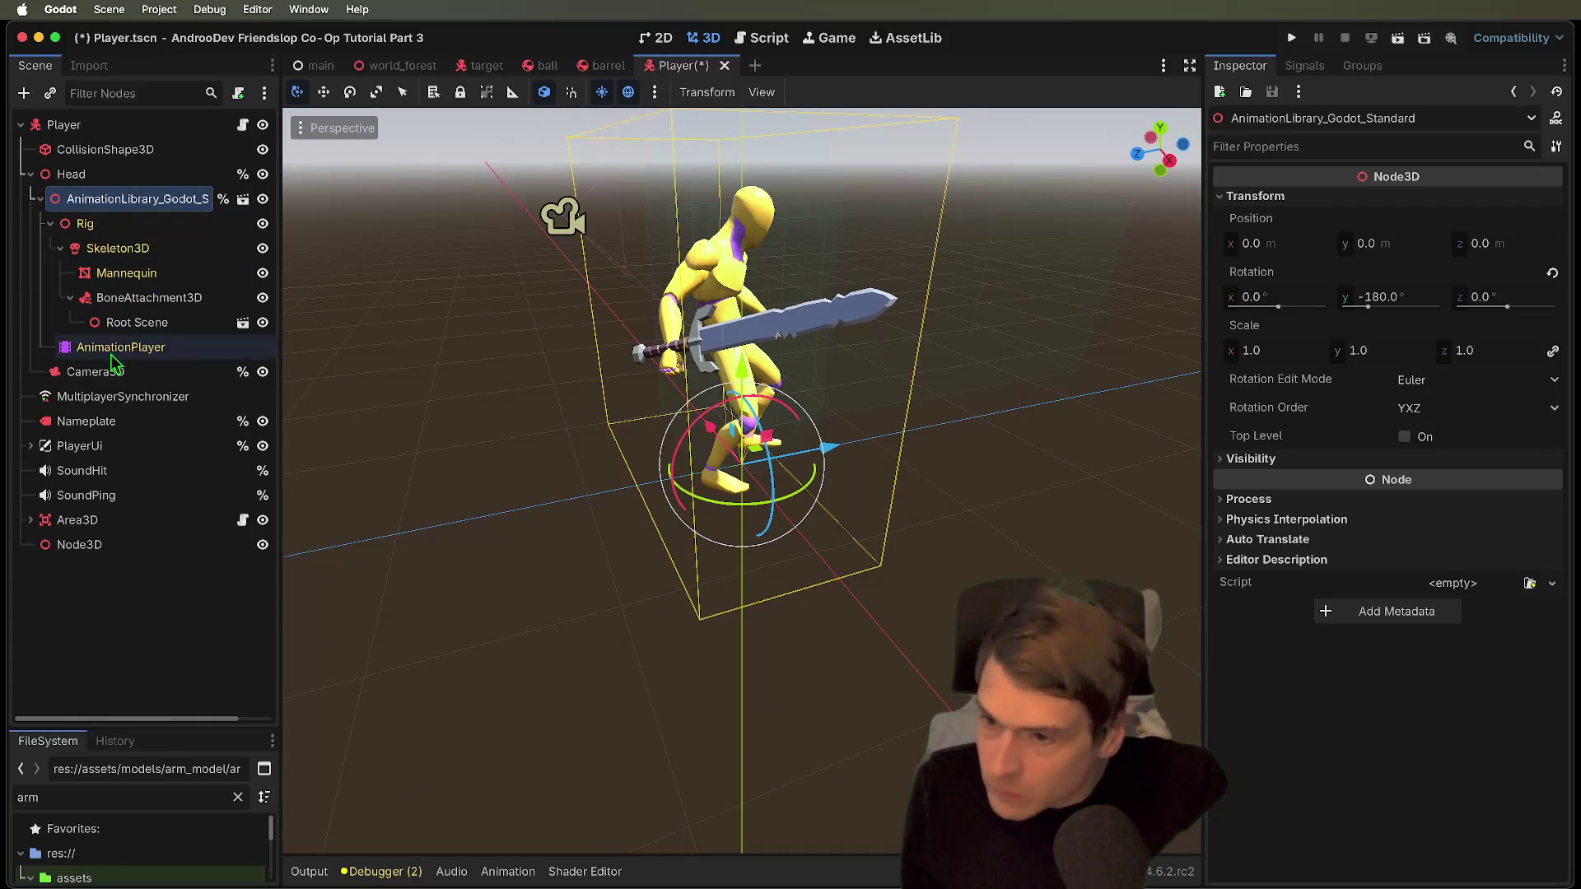
Raise the sword's Root Scene slightly in the mannequin's hand and save the Player scene
left_click(120, 323)
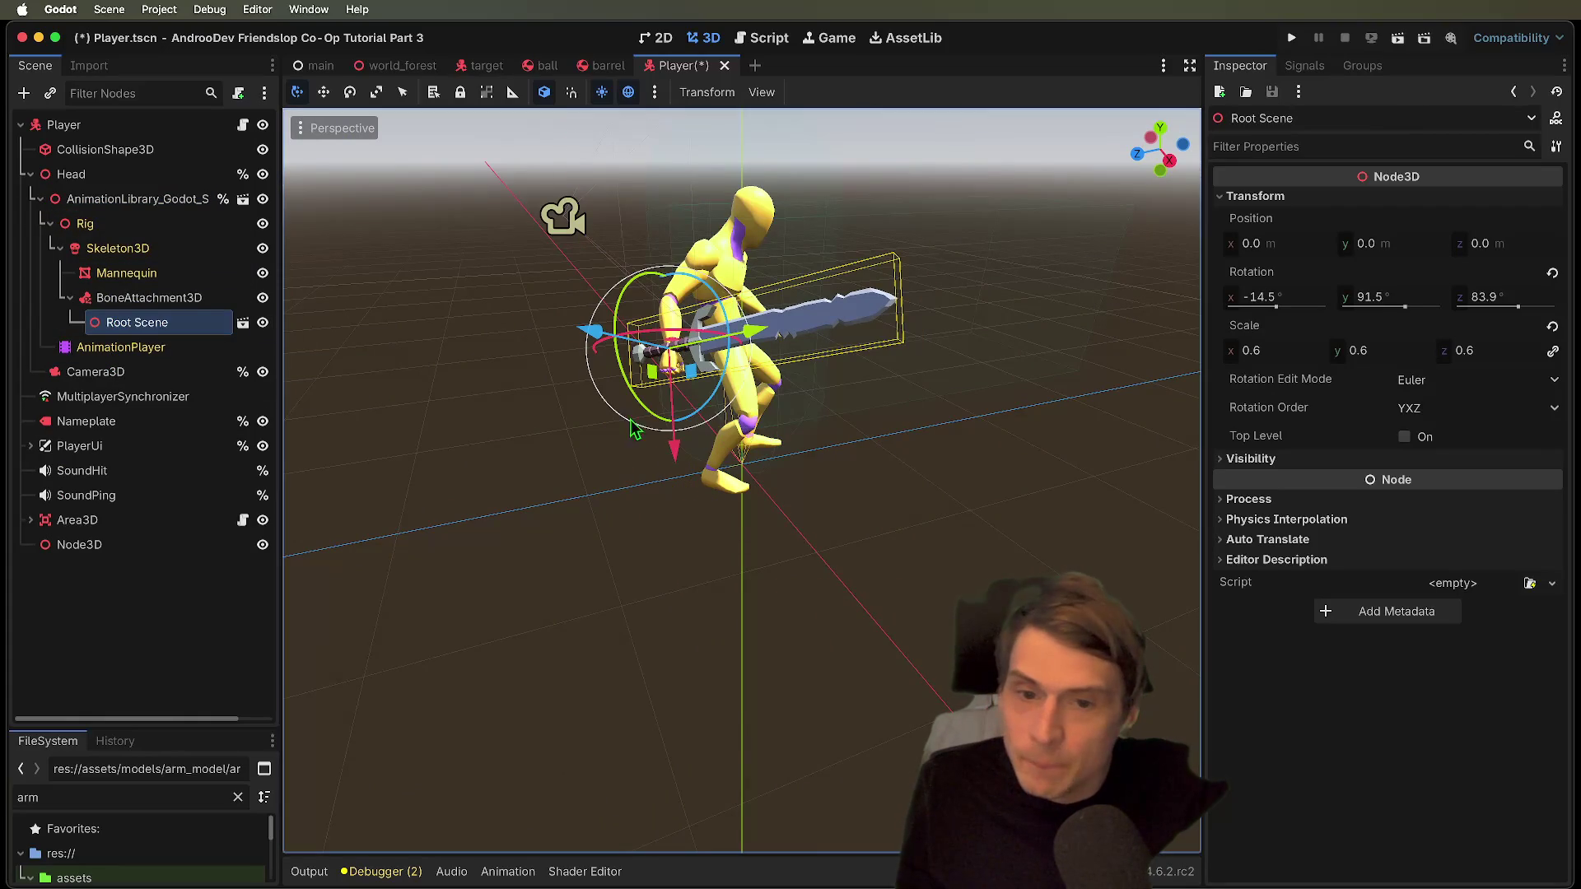
left_click_drag(682, 458, 684, 468)
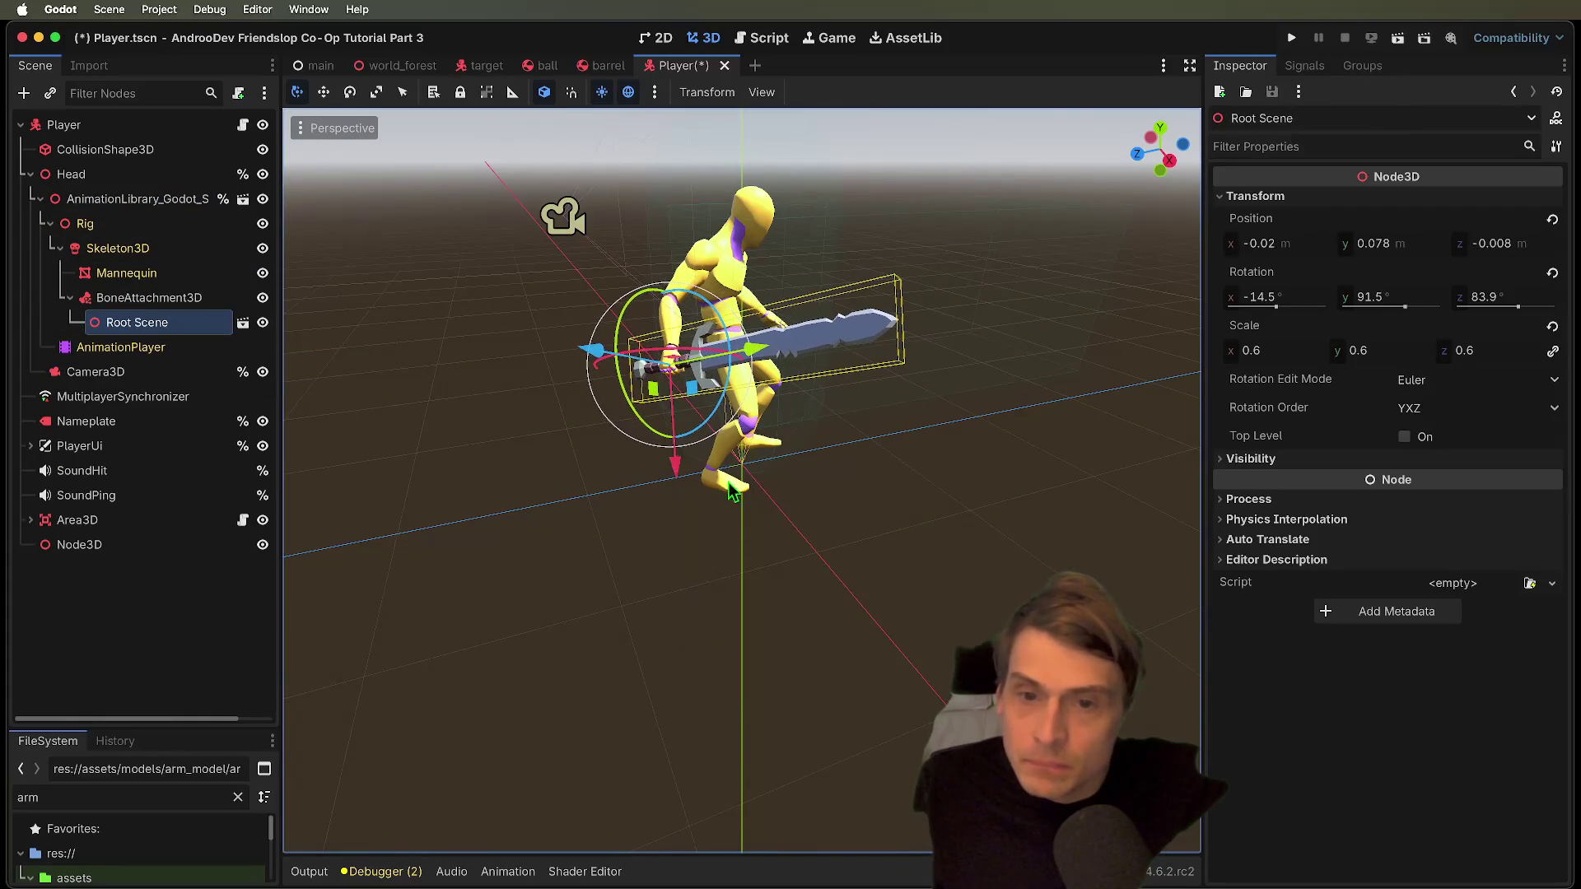
left_click(918, 508)
scroll(623, 406, "up", 8)
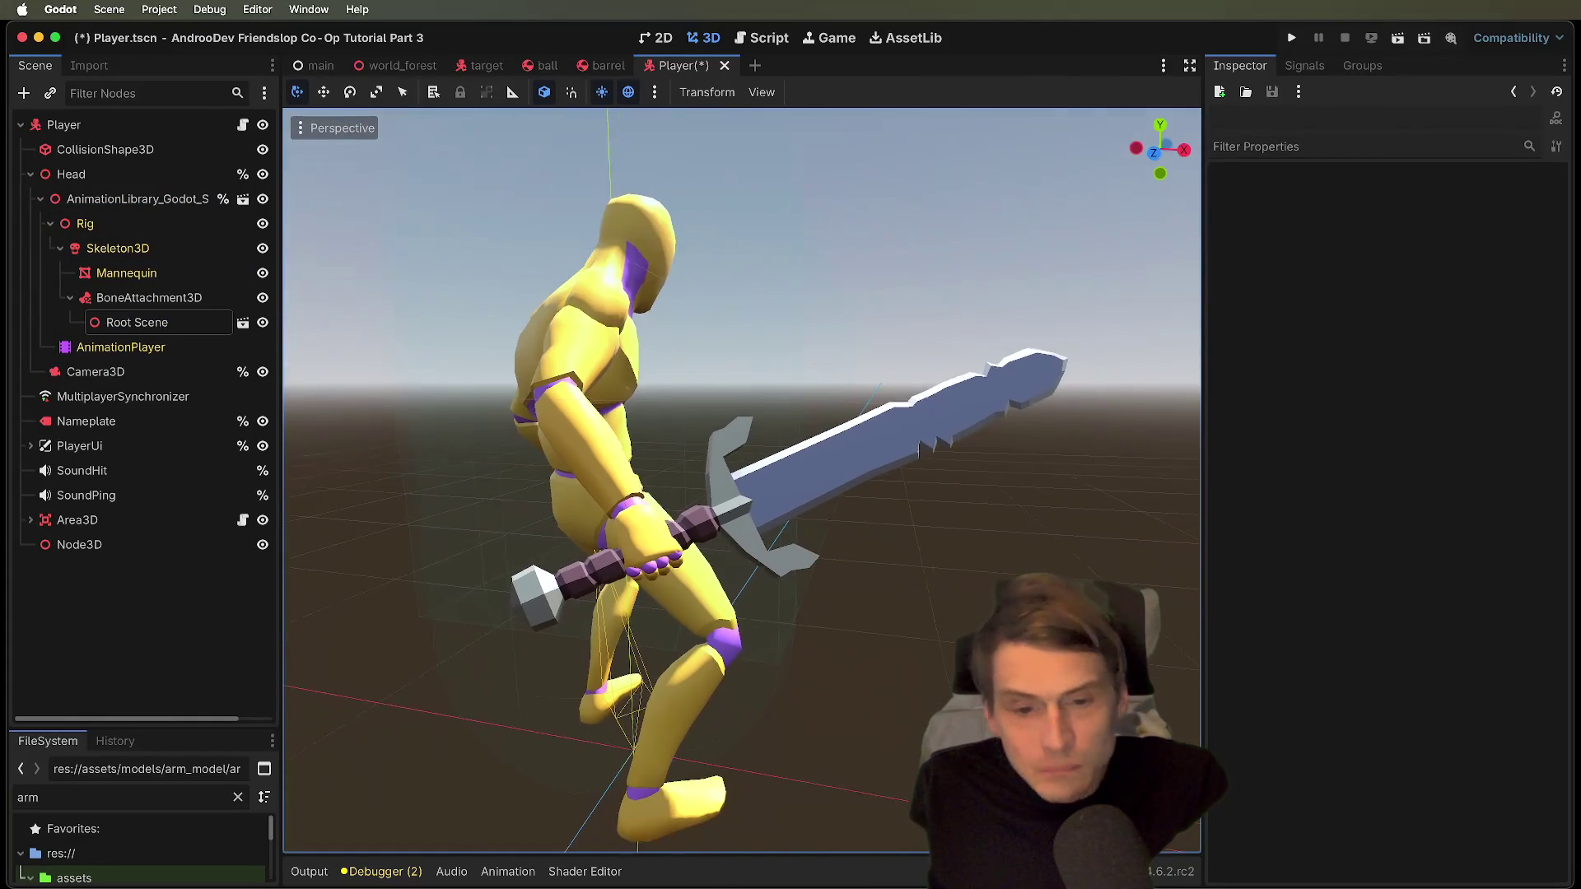
scroll(741, 478, "up", 2)
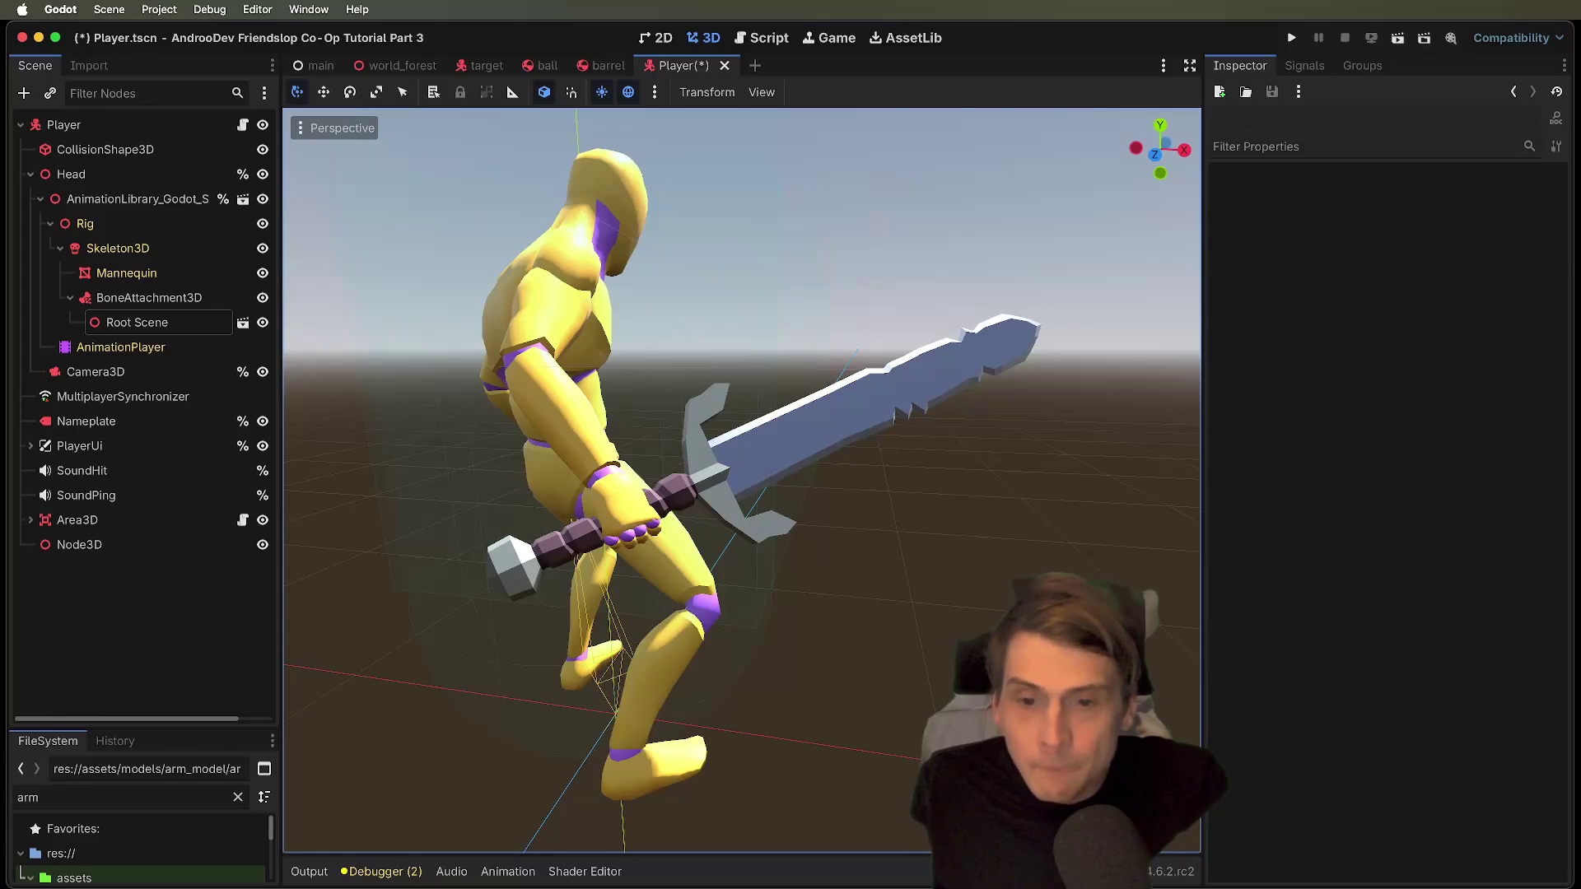
scroll(642, 412, "down", 8)
key("super+s")
Widen the scene tree panel and toggle the sword's visibility off and back on
scroll(731, 439, "right", 5)
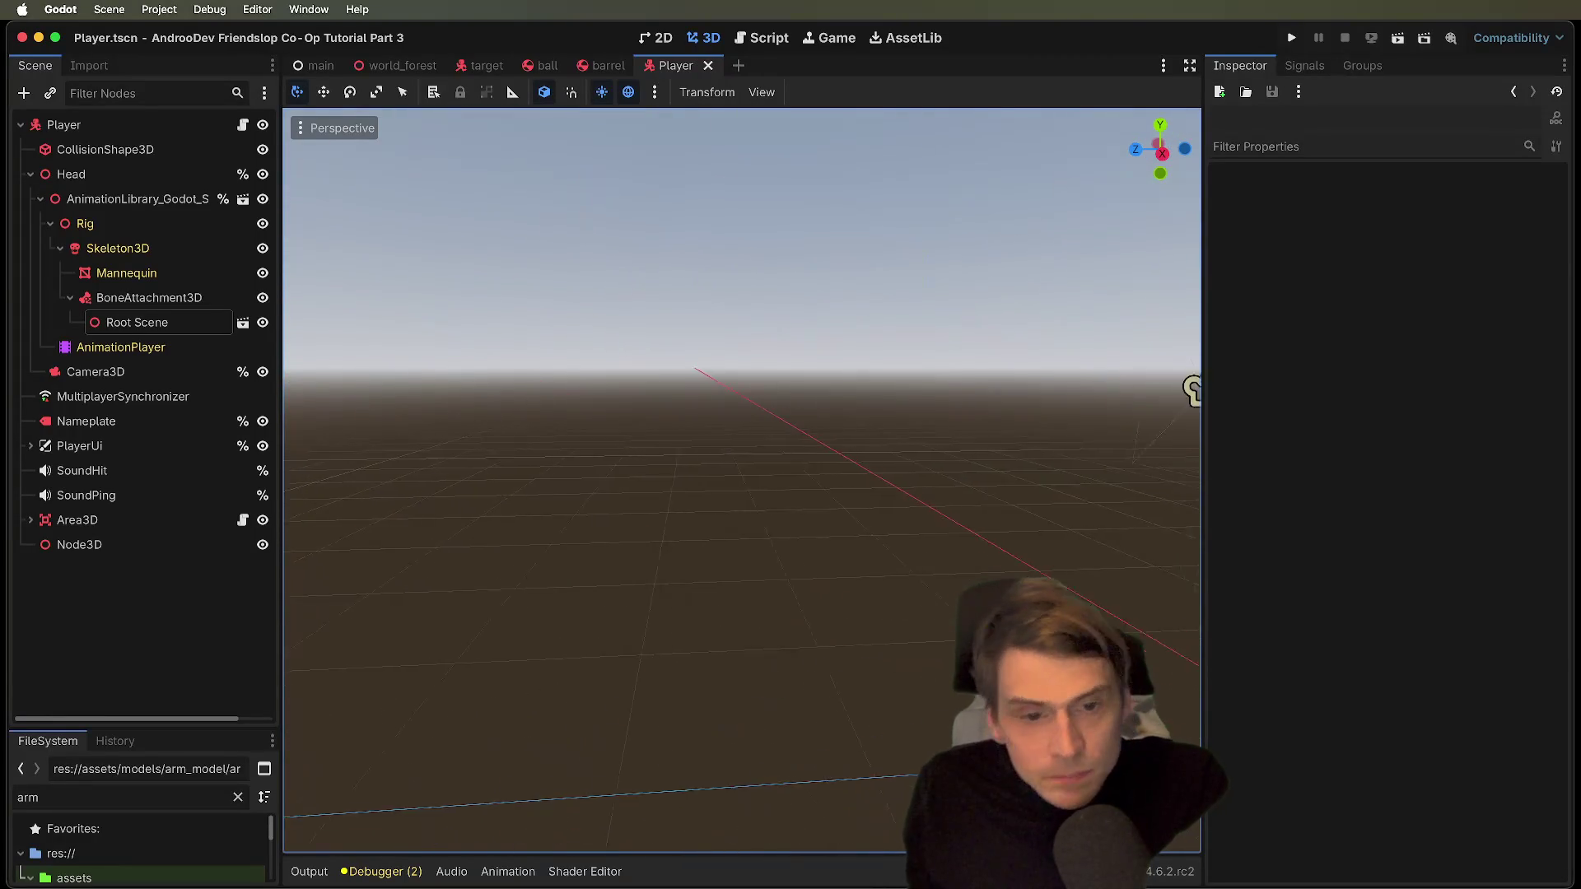
scroll(741, 477, "down", 5)
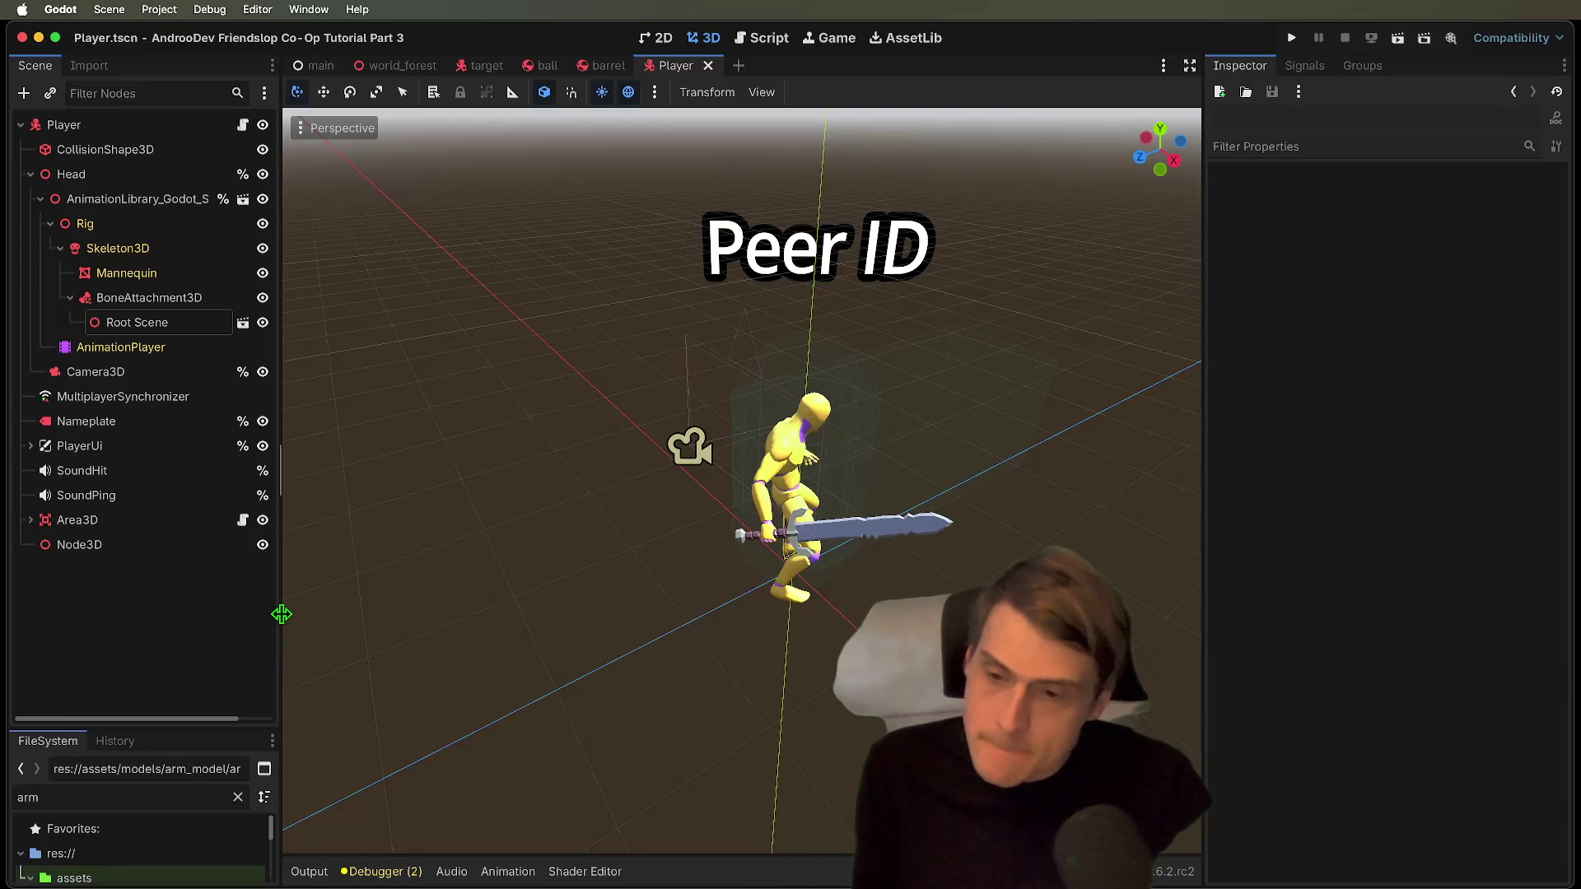
left_click_drag(281, 614, 308, 604)
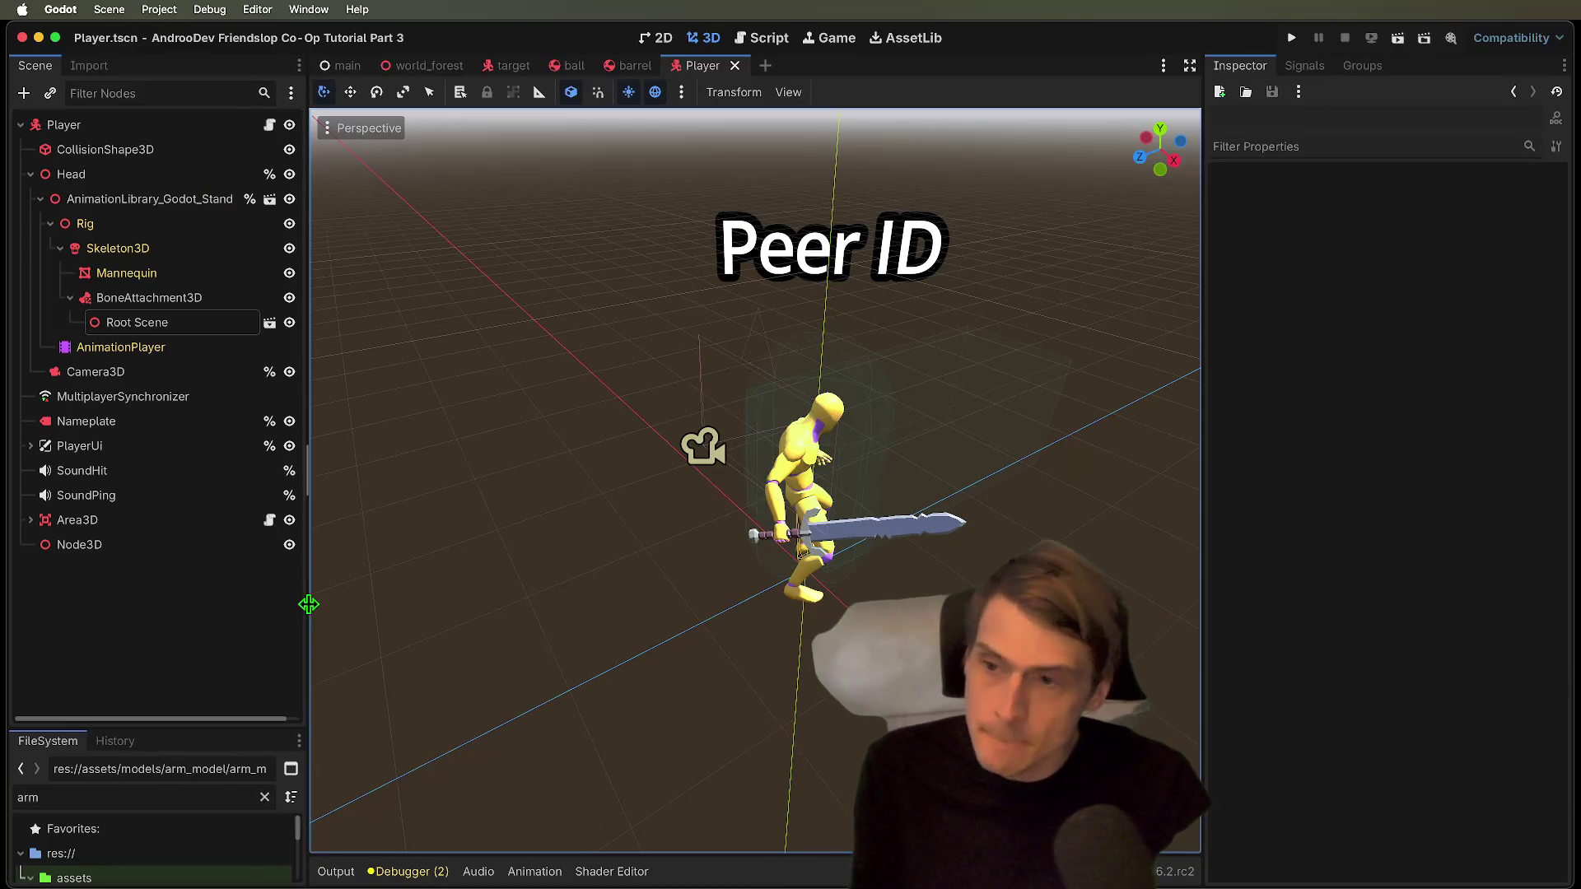
left_click(184, 303)
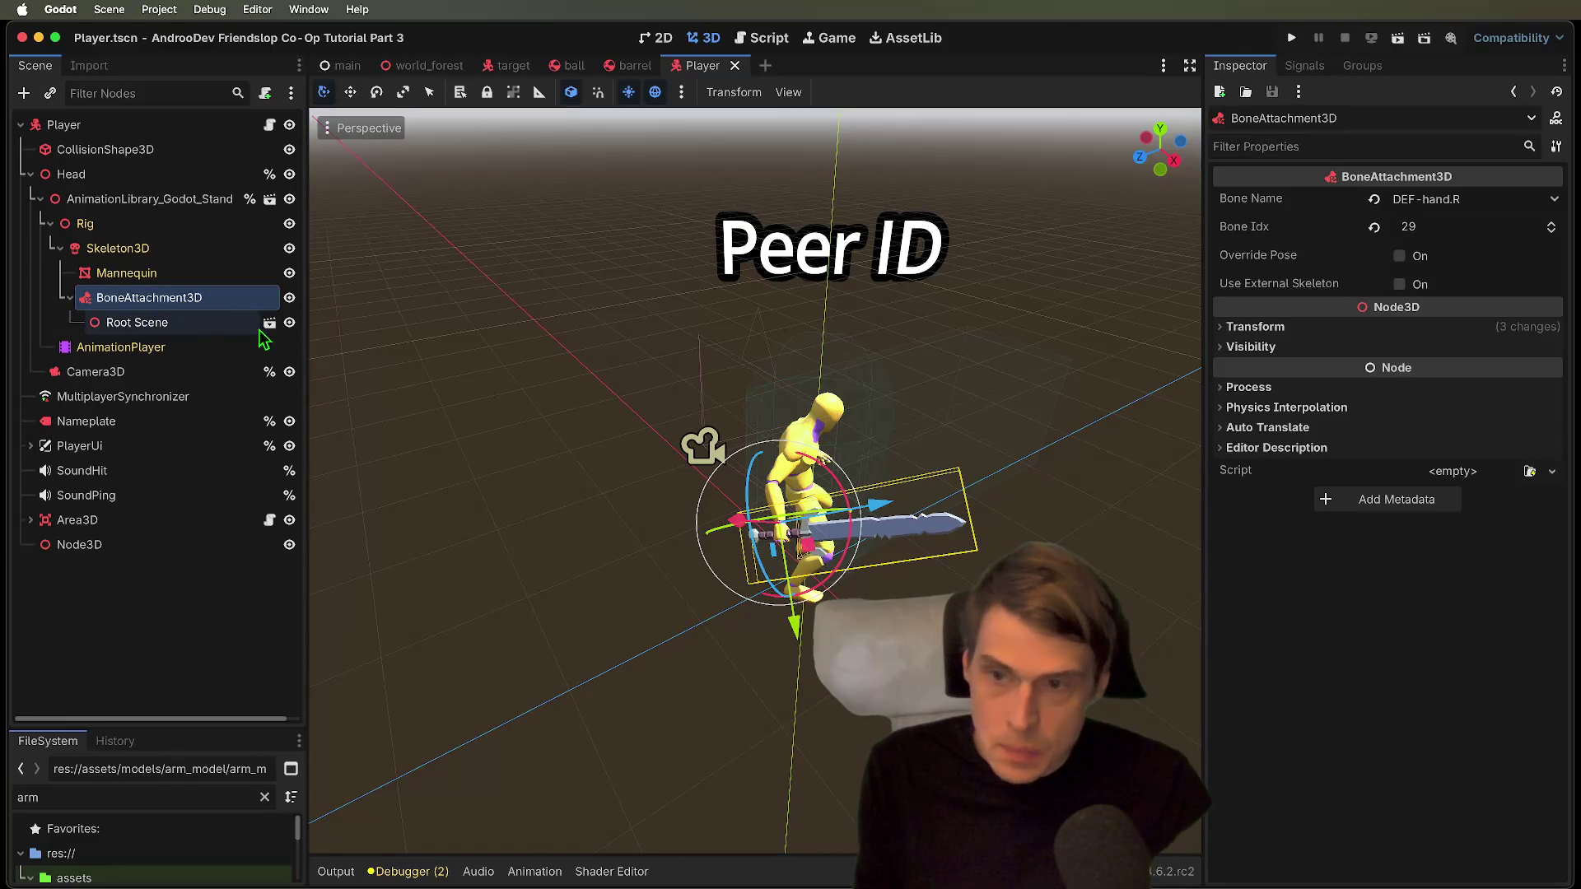
left_click(287, 323)
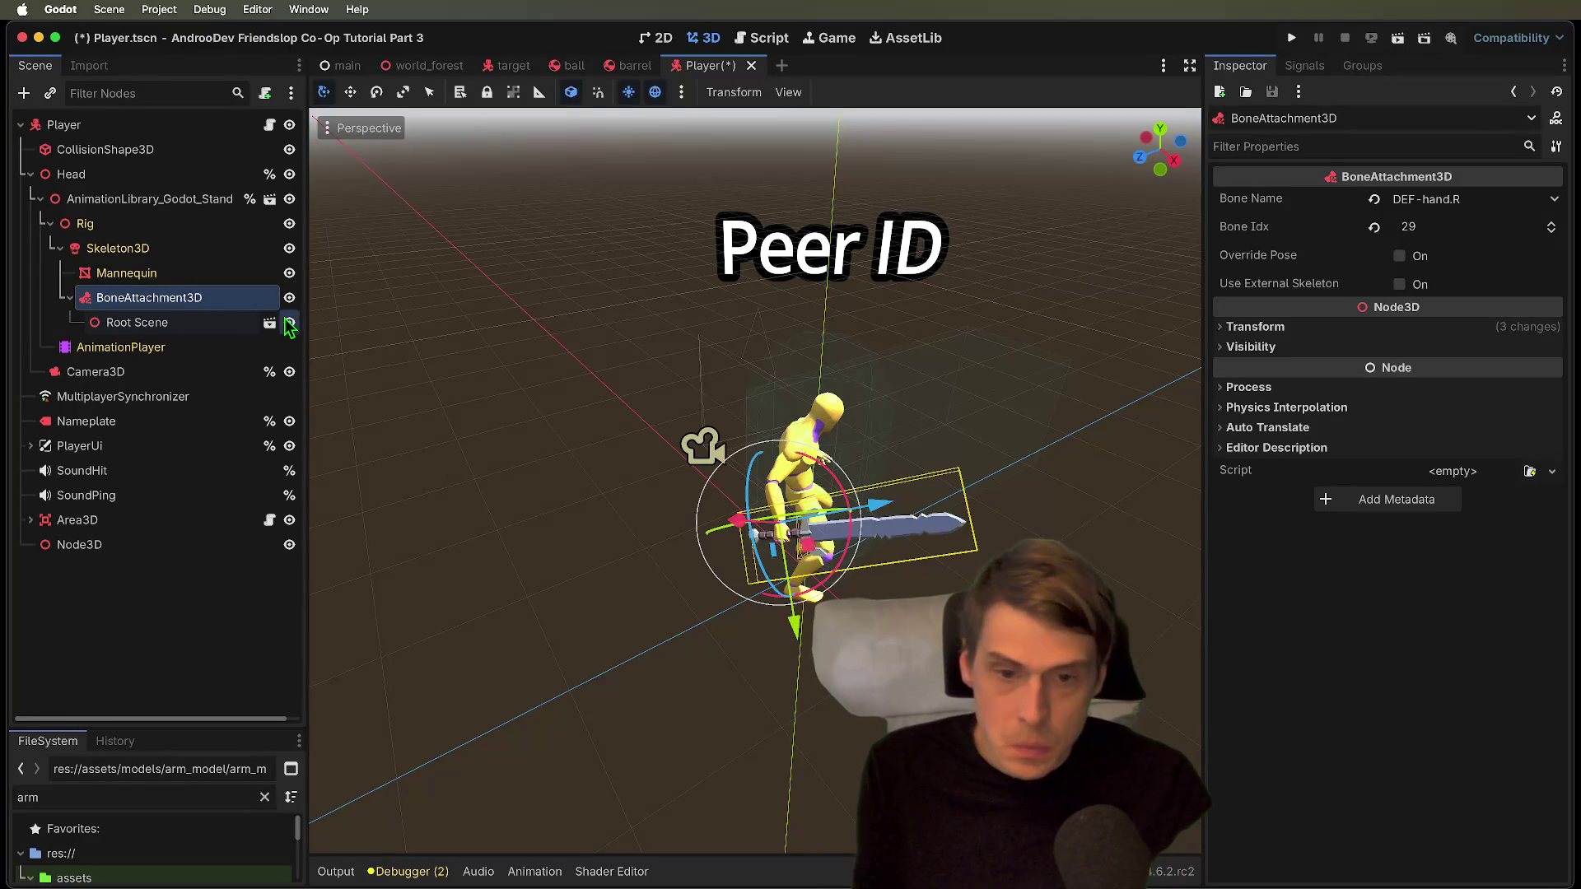
left_click(289, 323)
left_click(289, 322)
left_click(539, 451)
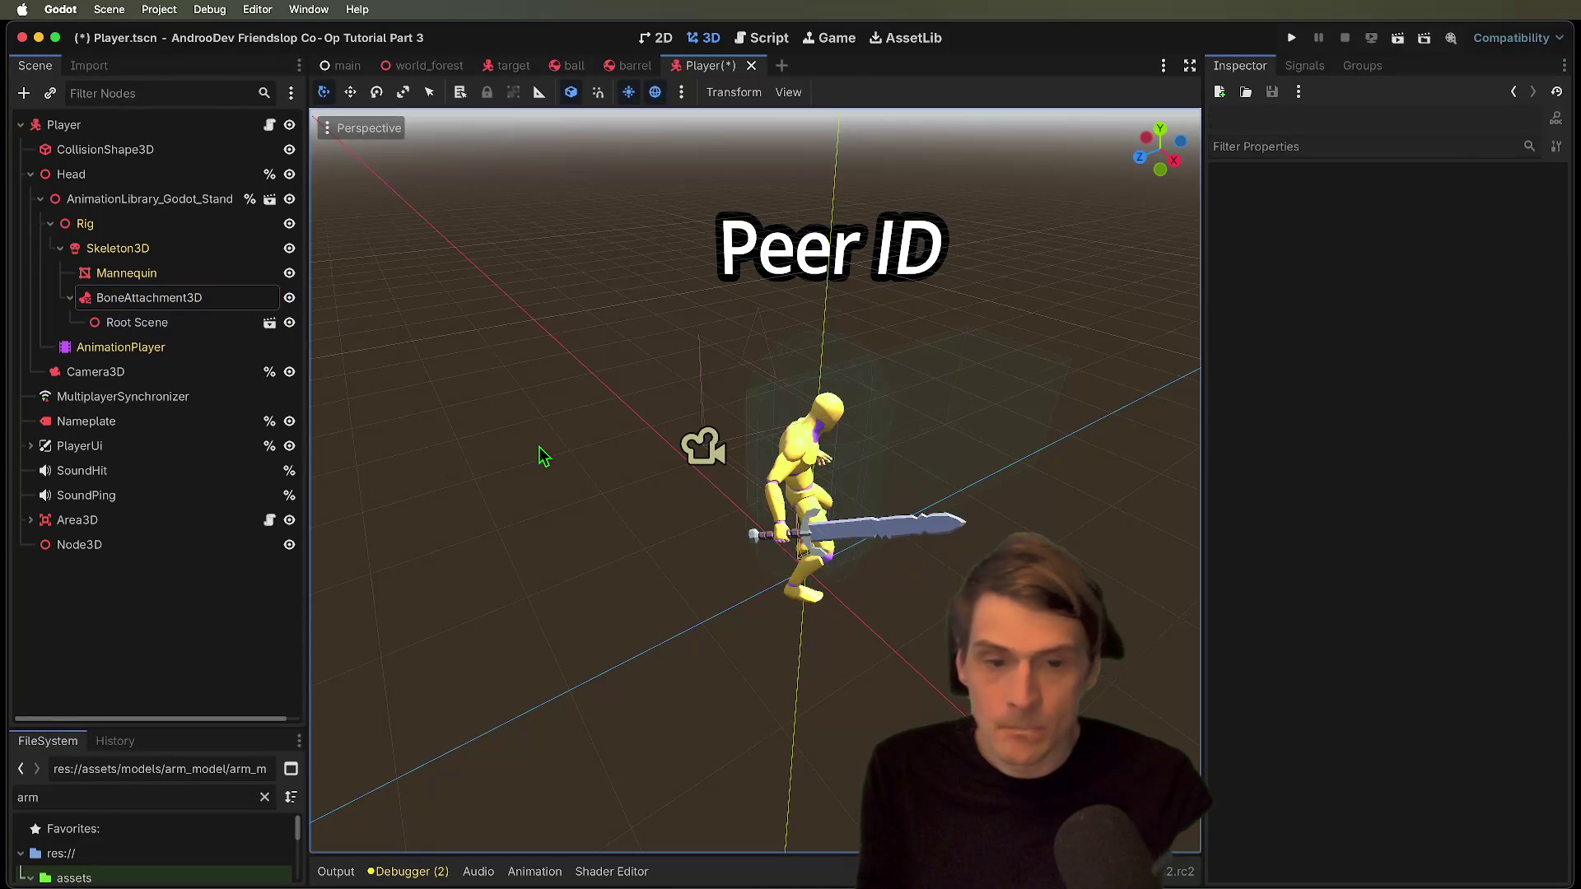
Select the AnimationPlayer node and open its list of mannequin animations
scroll(539, 452, "up", 5)
scroll(755, 482, "down", 5)
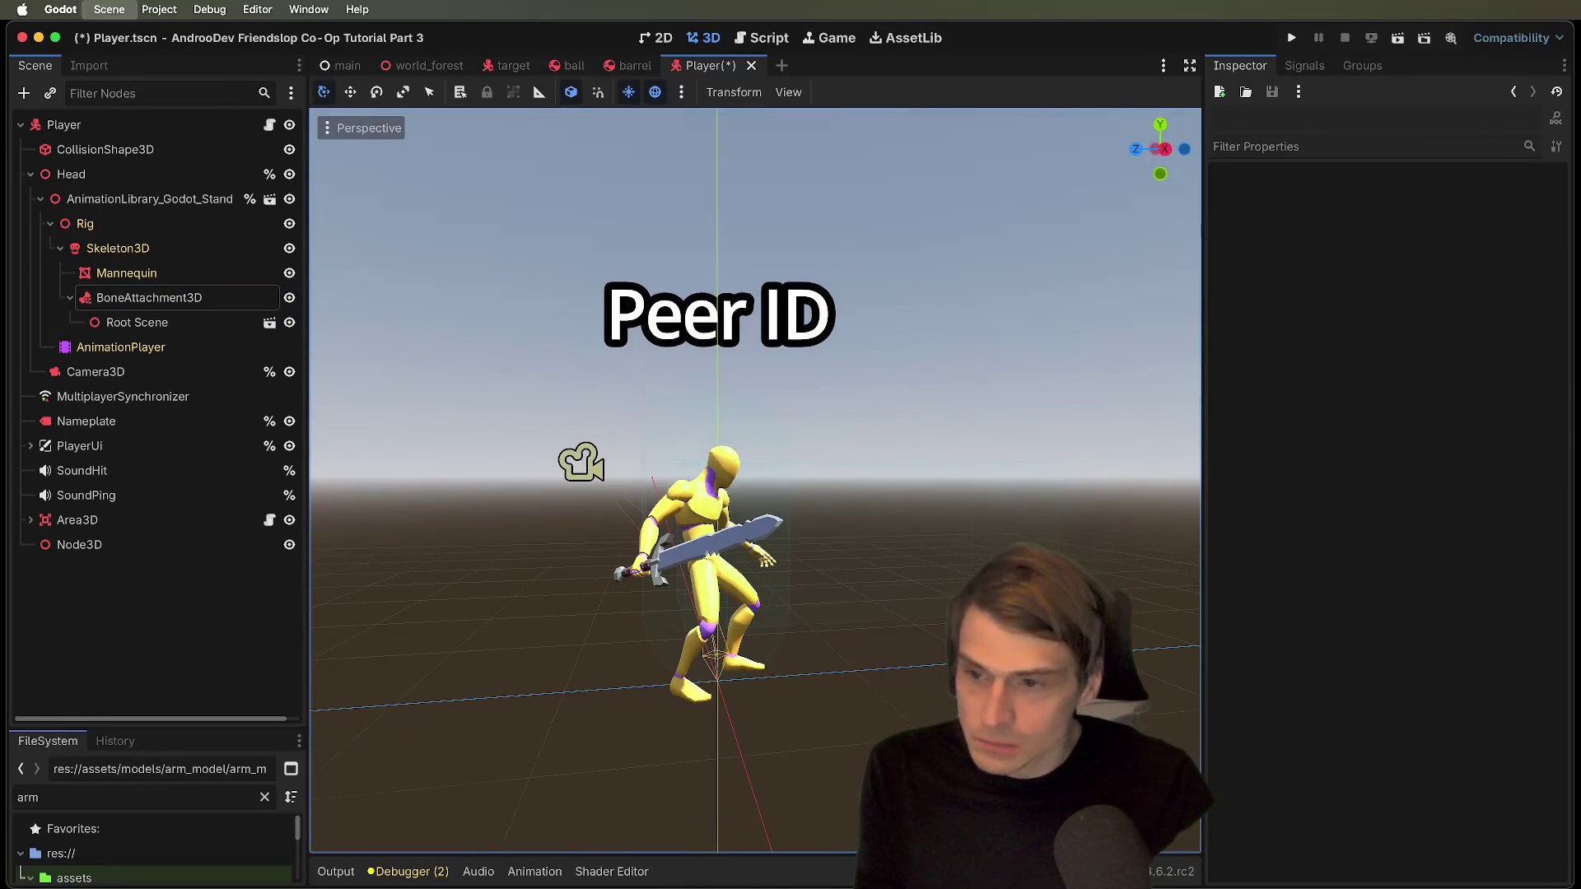
left_click(121, 347)
left_click(733, 598)
Preview the Jog_Fwd animation on the mannequin, then return to the player.gd script
scroll(734, 600, "down", 5)
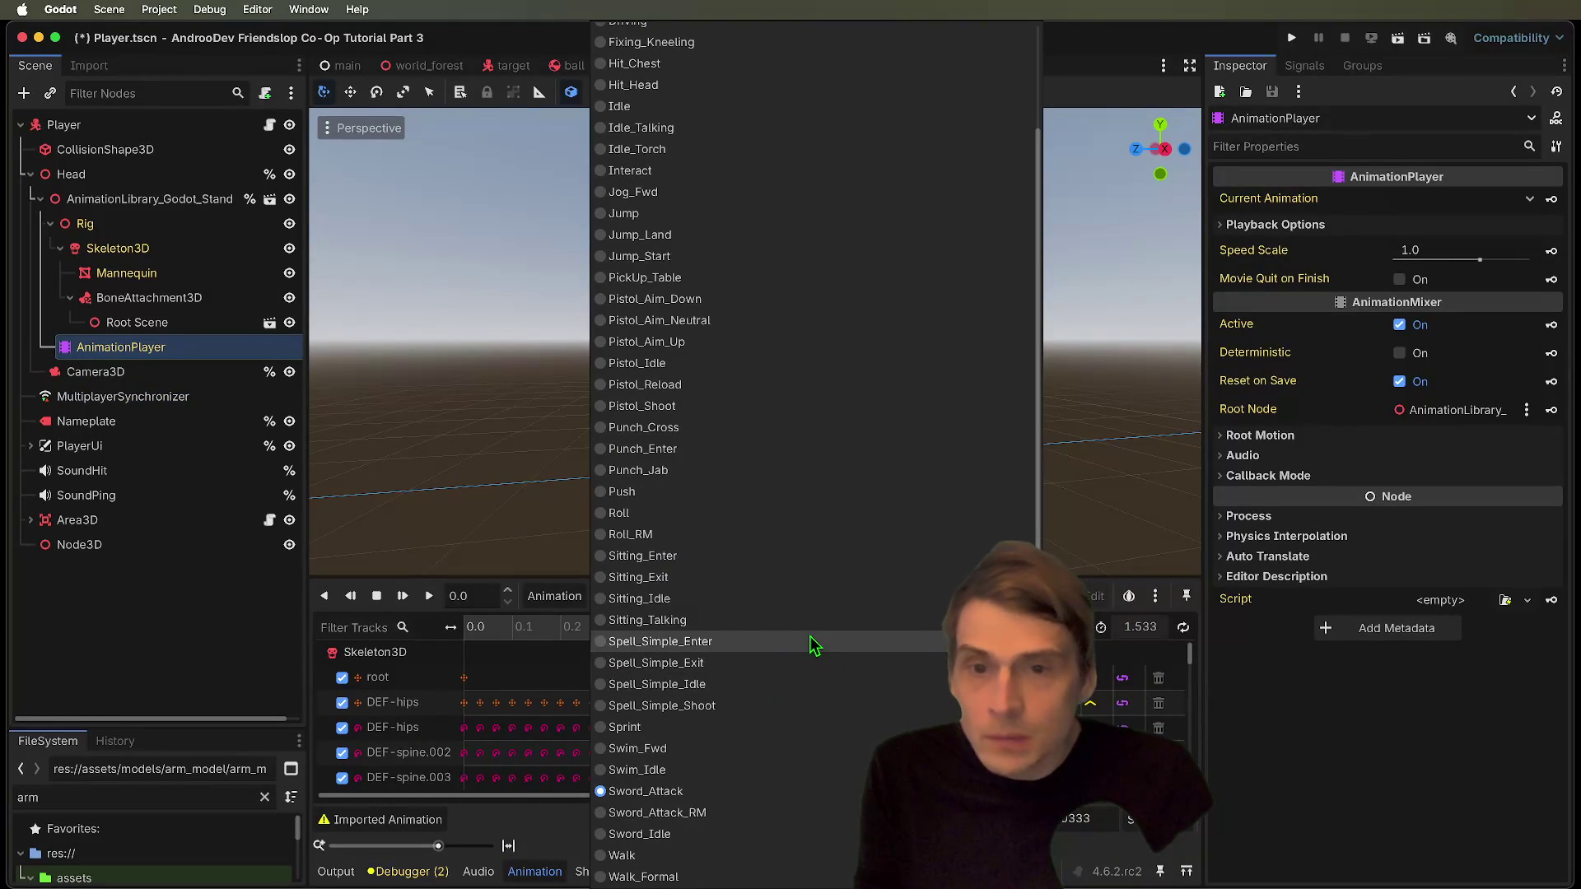
scroll(813, 634, "up", 3)
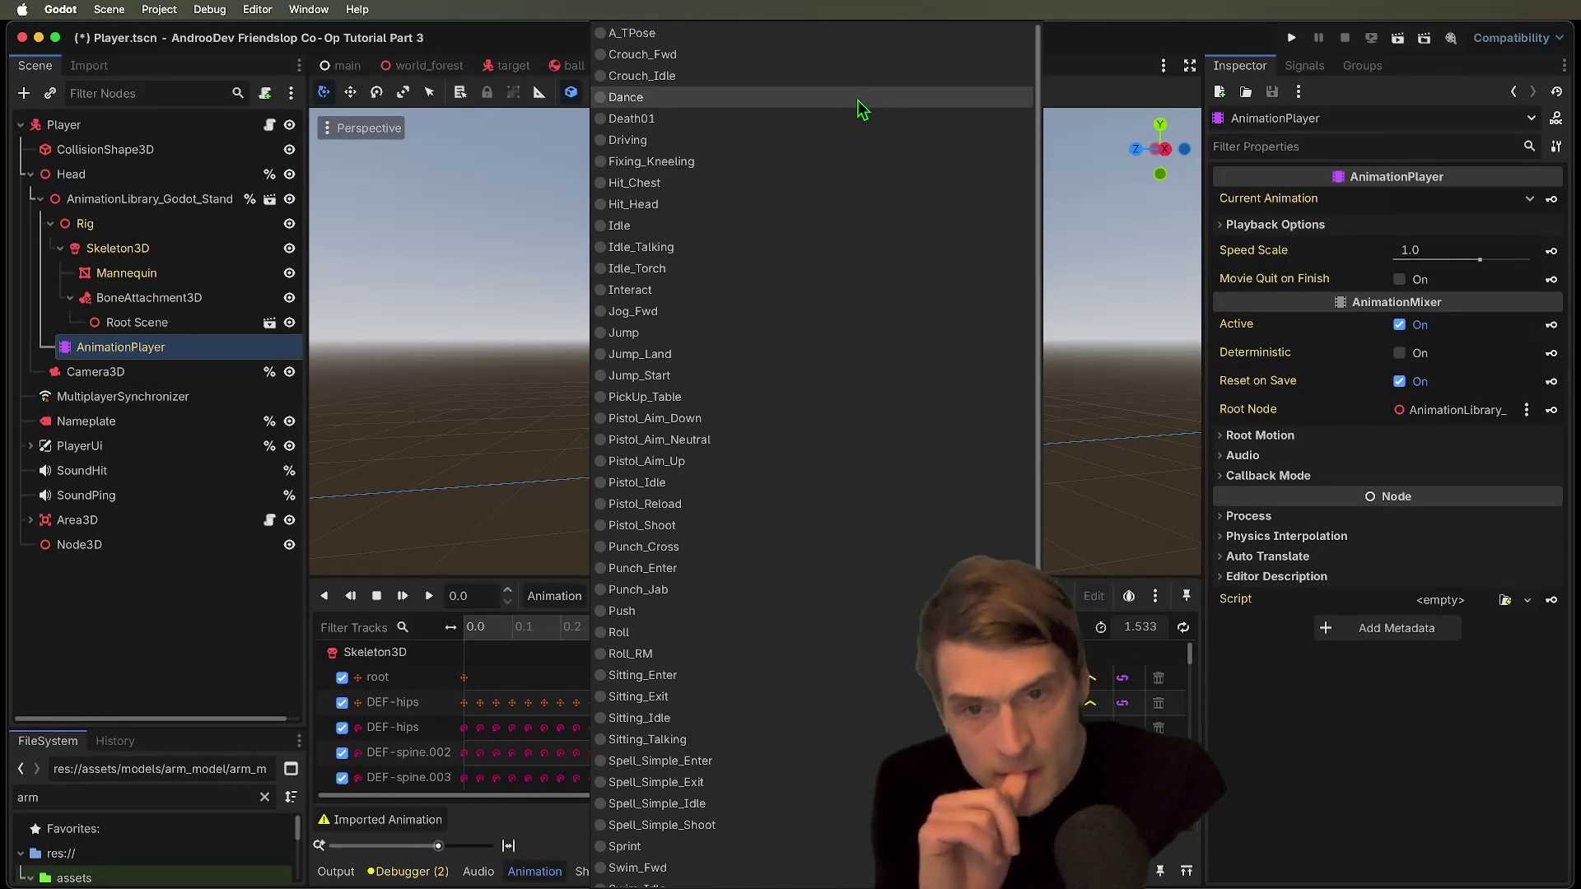
scroll(857, 105, "down", 3)
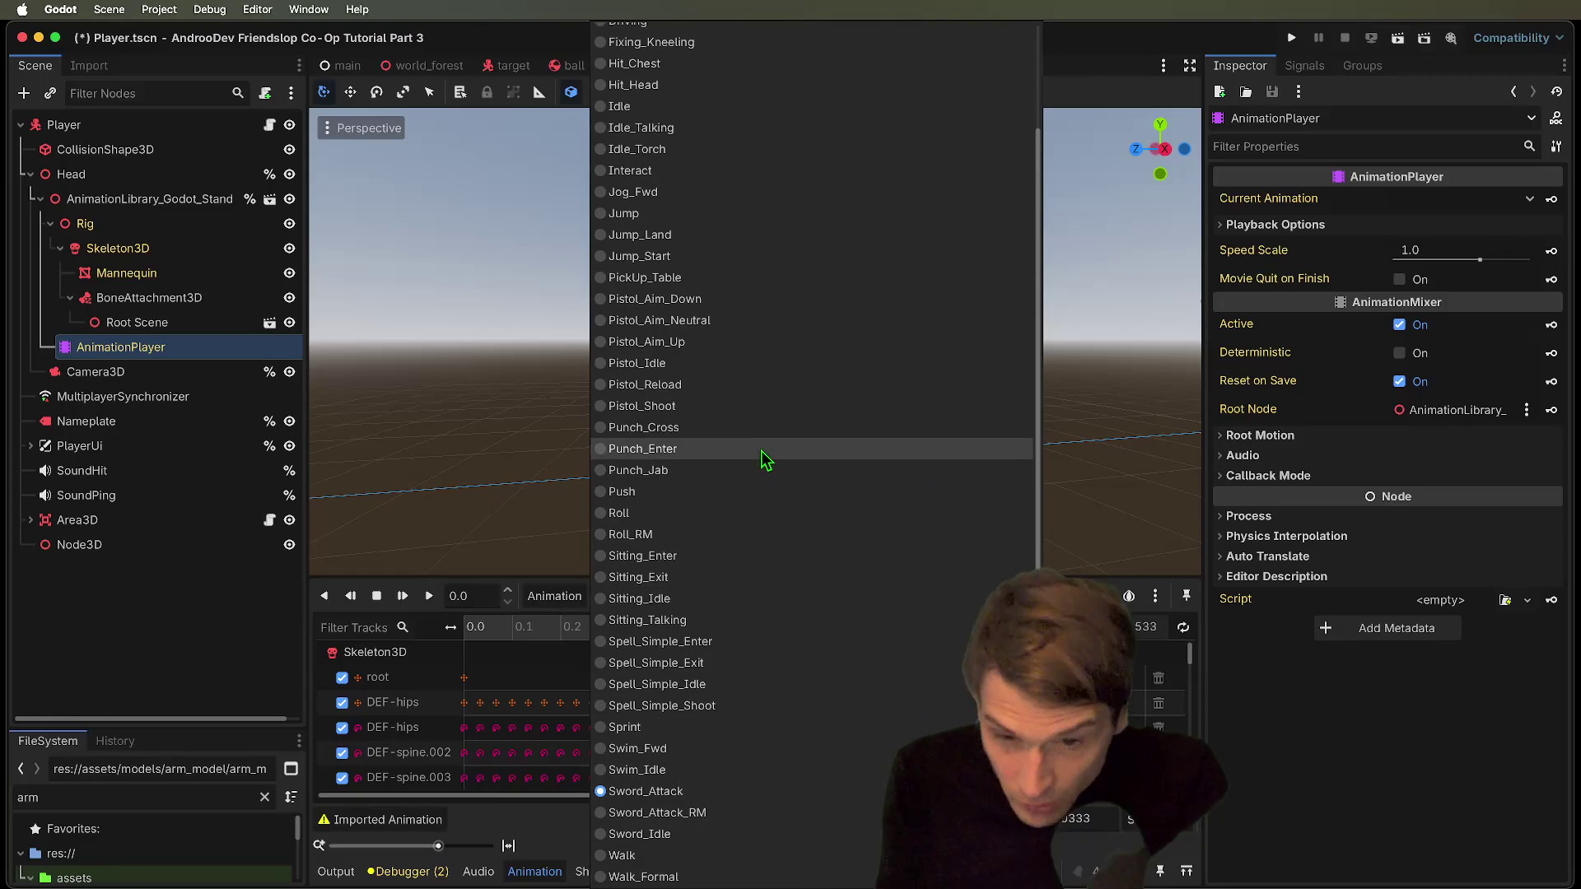
scroll(762, 457, "up", 2)
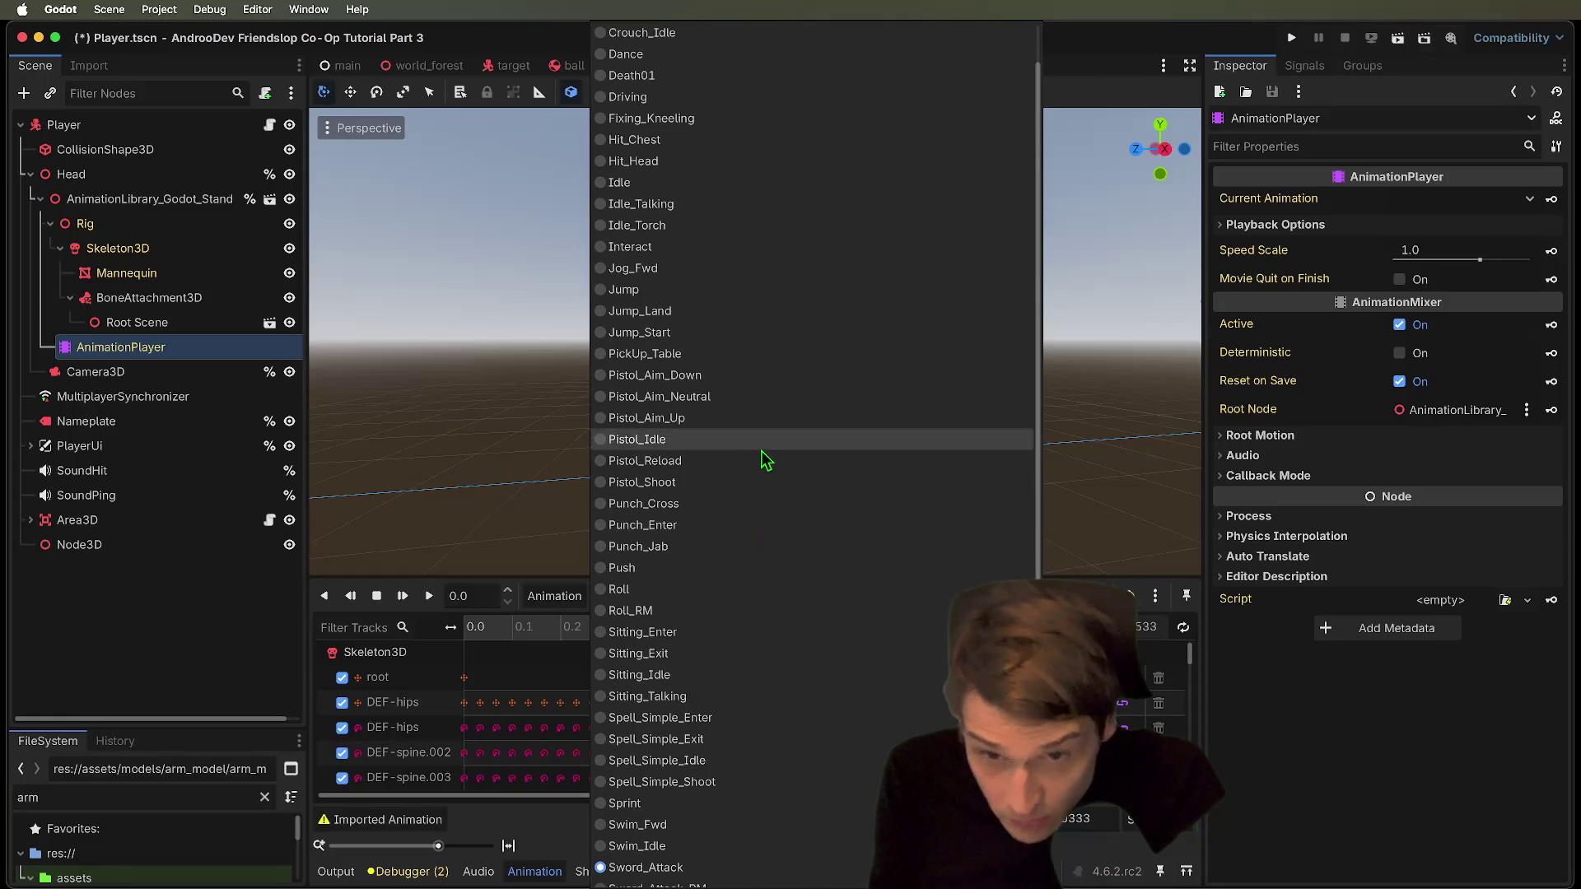
left_click(761, 270)
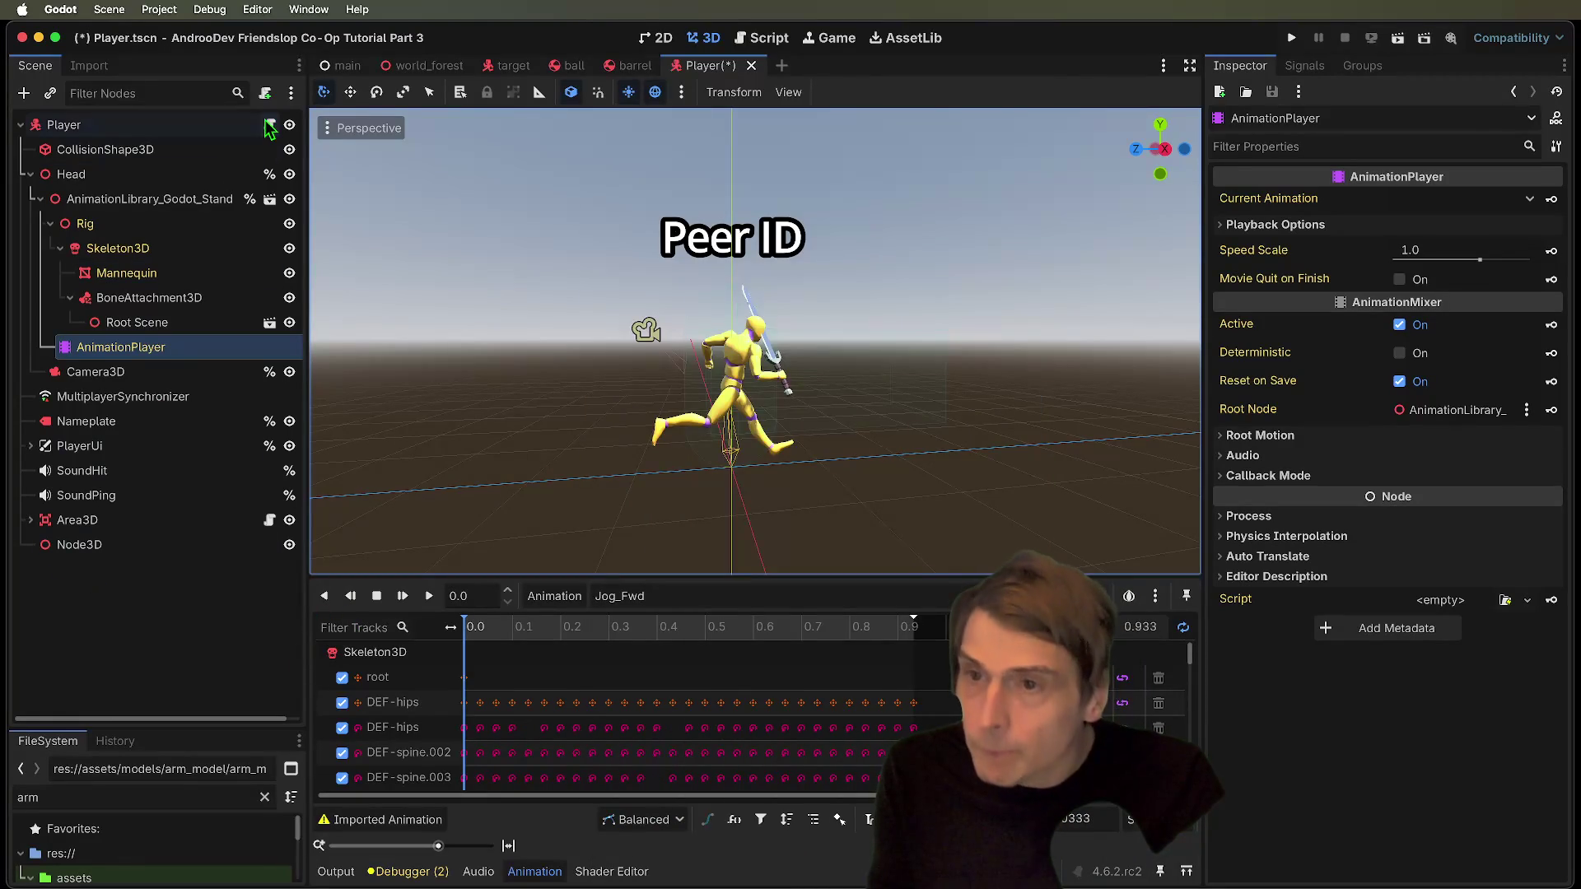
left_click(270, 125)
scroll(610, 313, "down", 10)
scroll(610, 313, "down", 2)
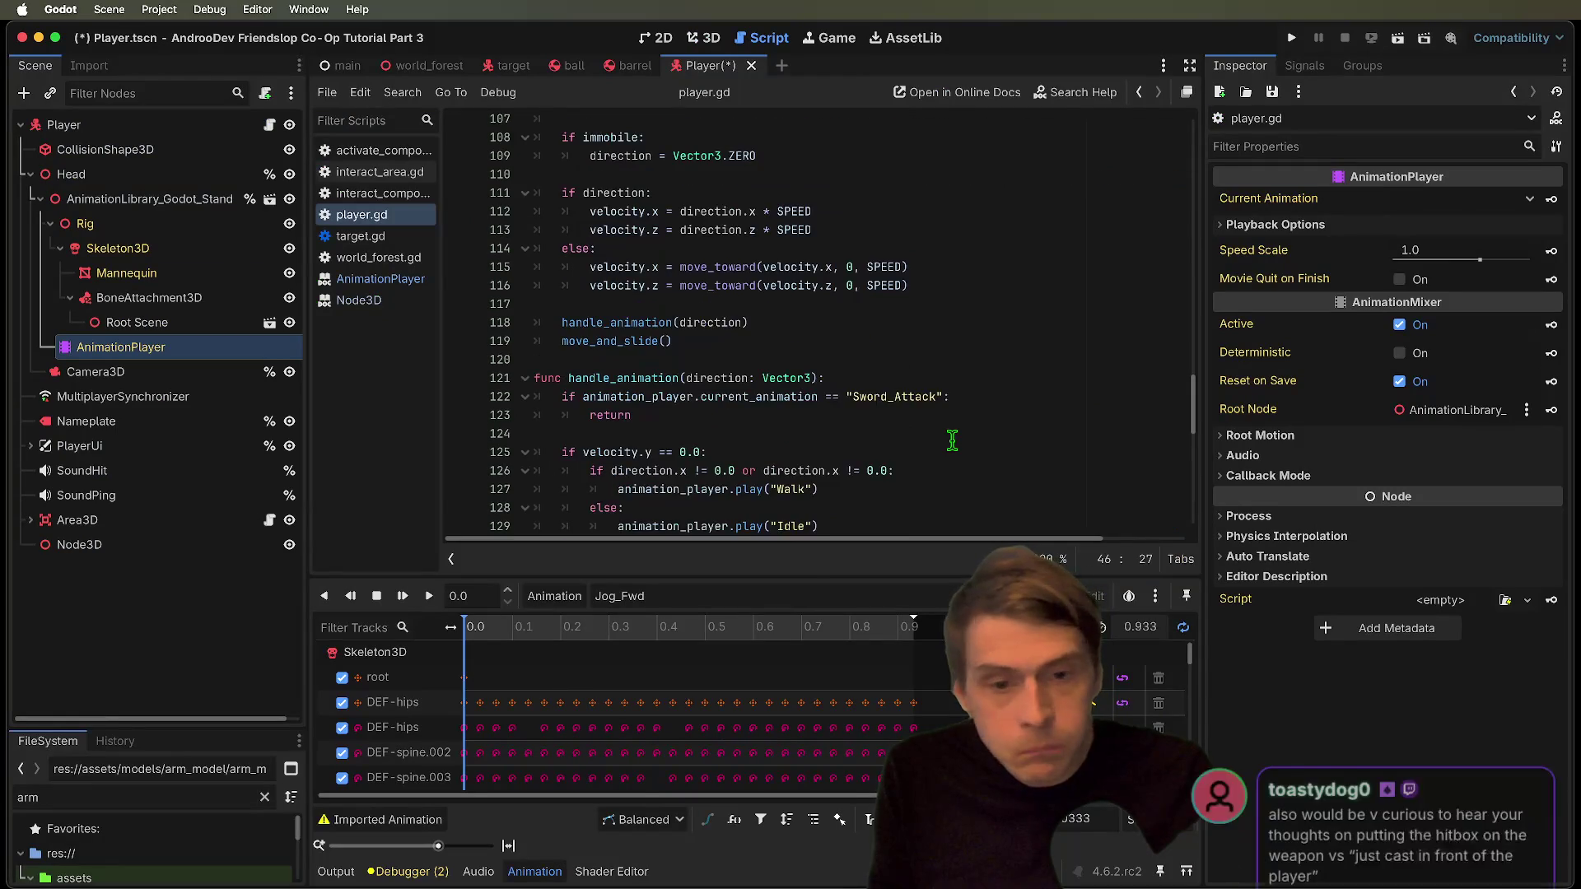
Search player.gd for 'walk' and change the moving animation from Walk to Jog_Fwd
key("super+f")
type("walk")
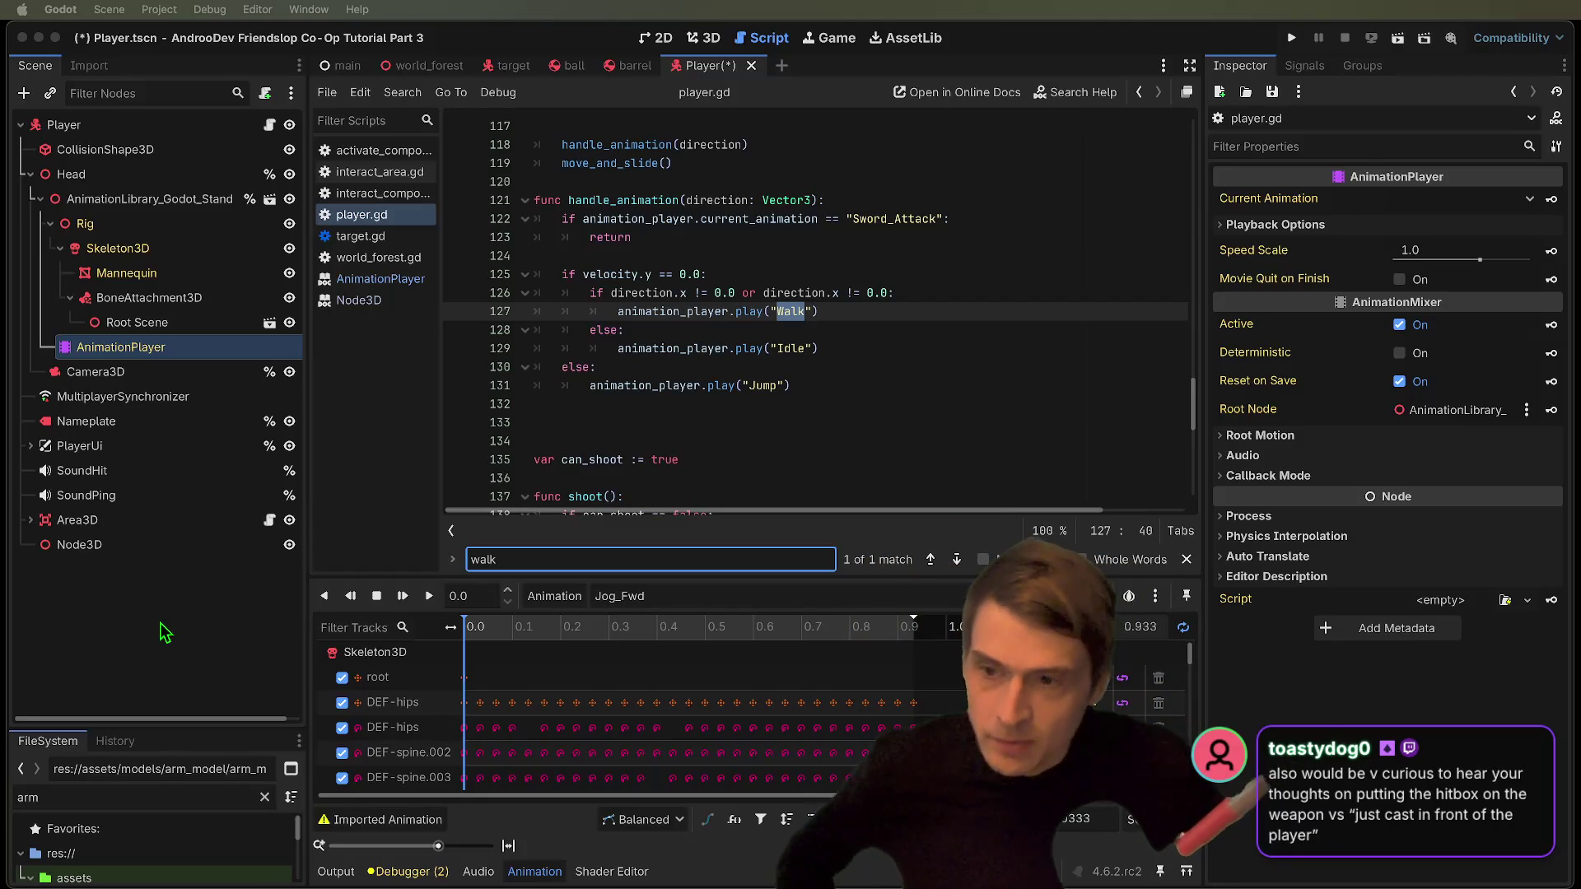
left_click(708, 38)
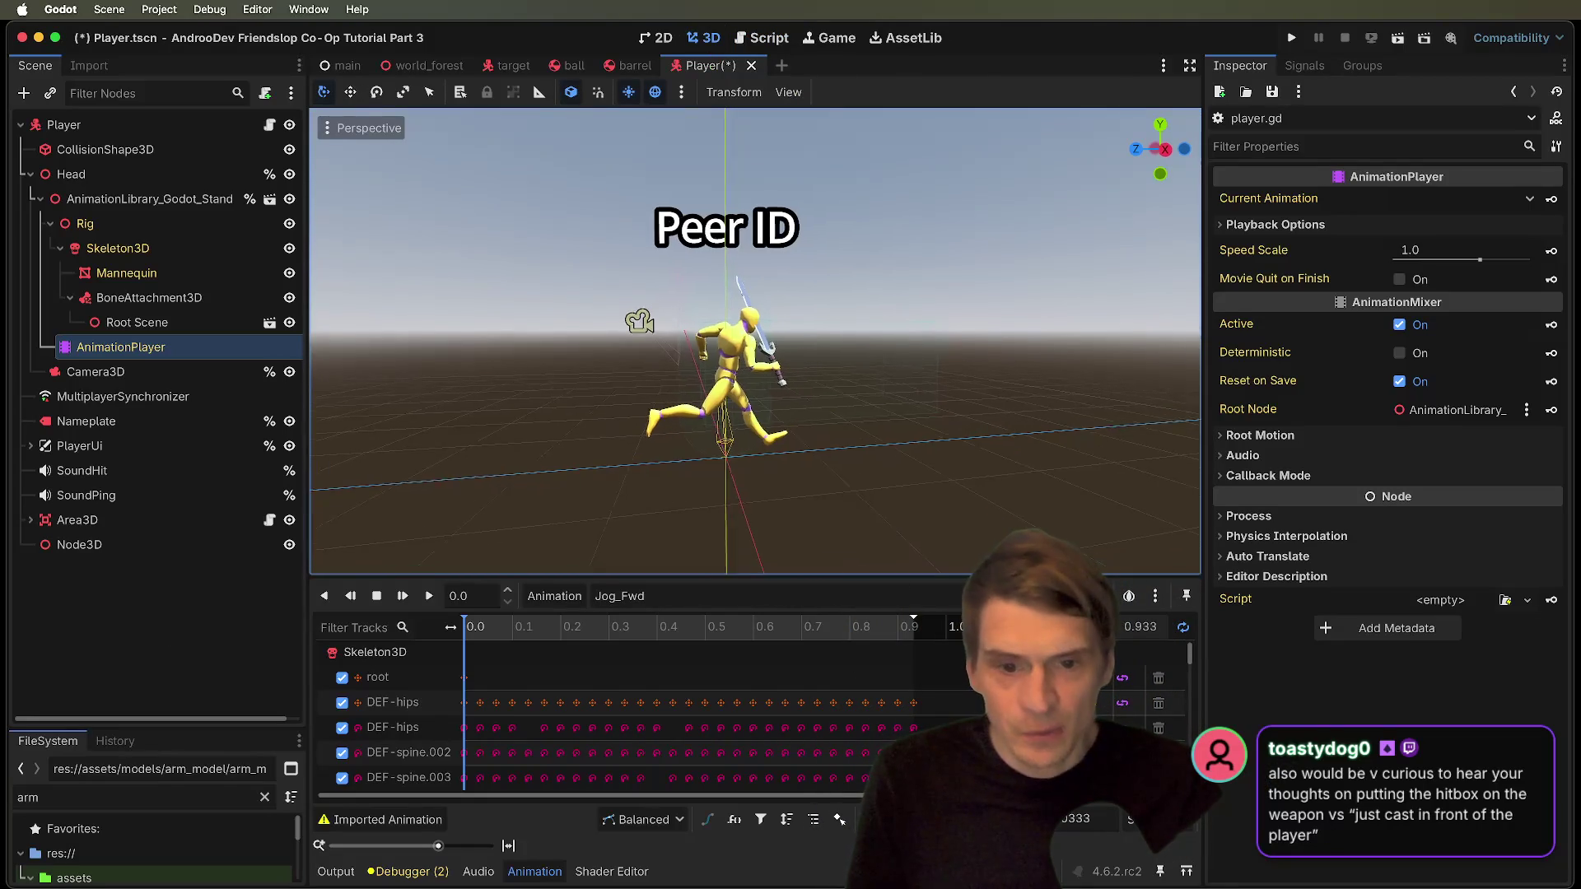
key("ctrl+s")
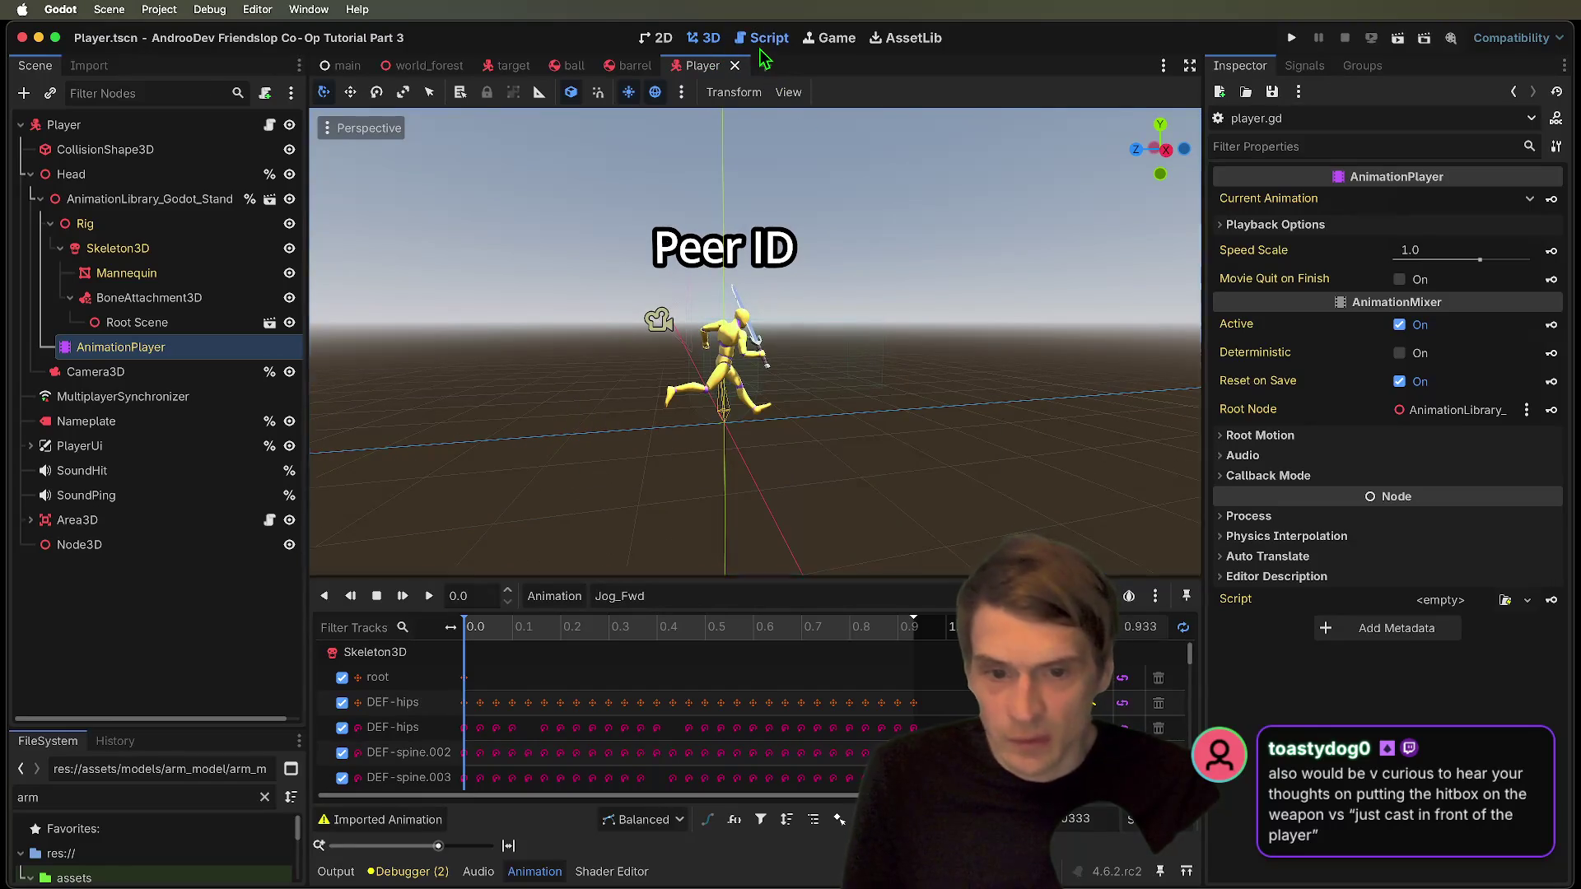
left_click(761, 47)
type("o")
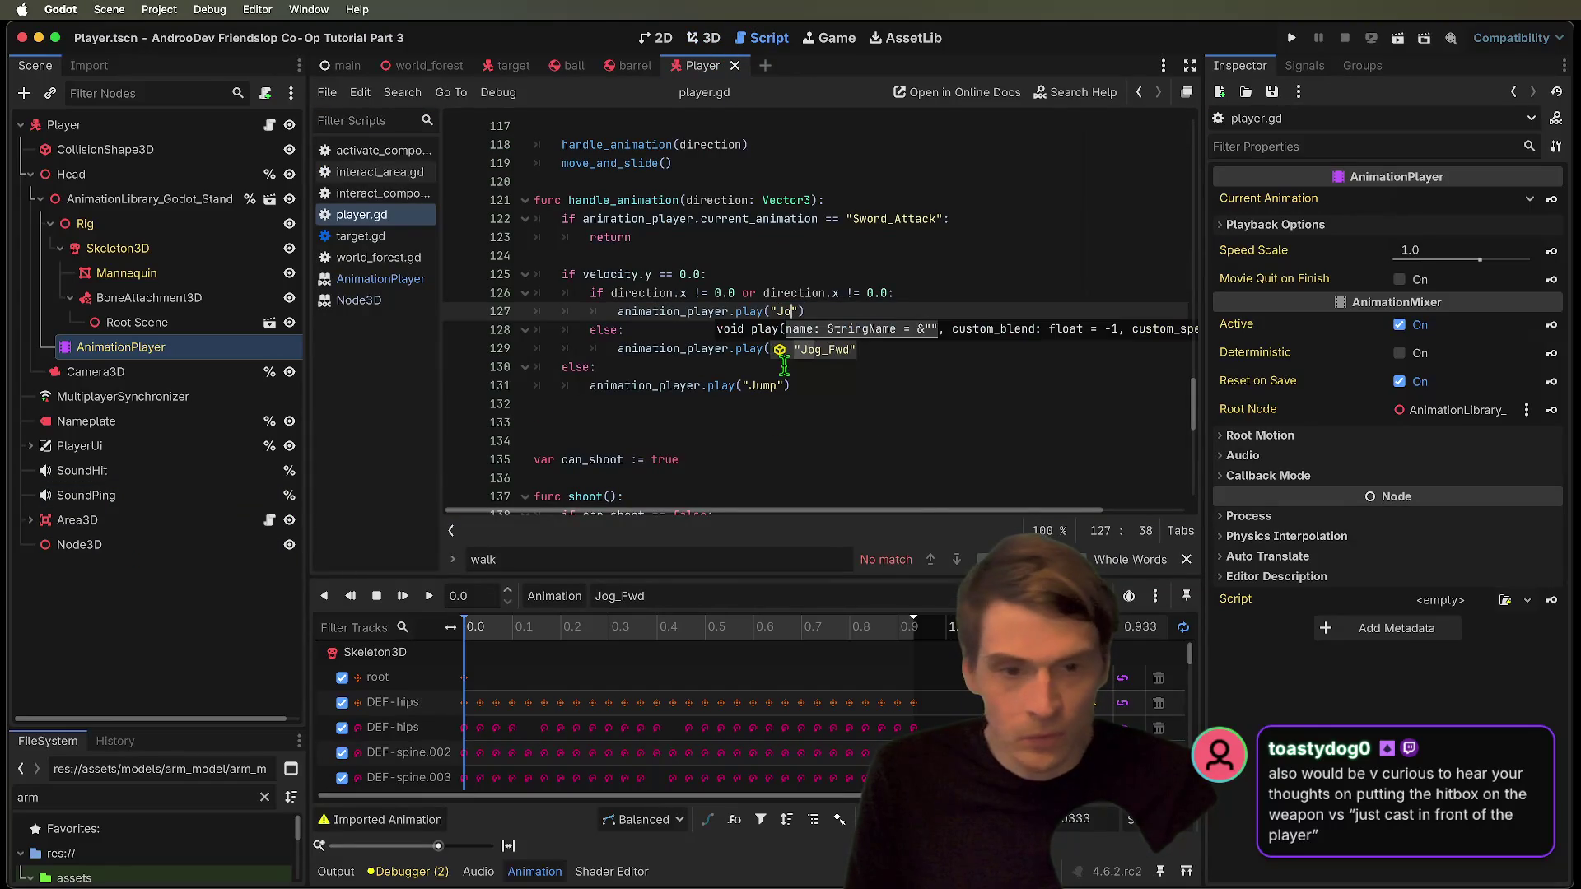
key("Escape")
left_click(895, 446)
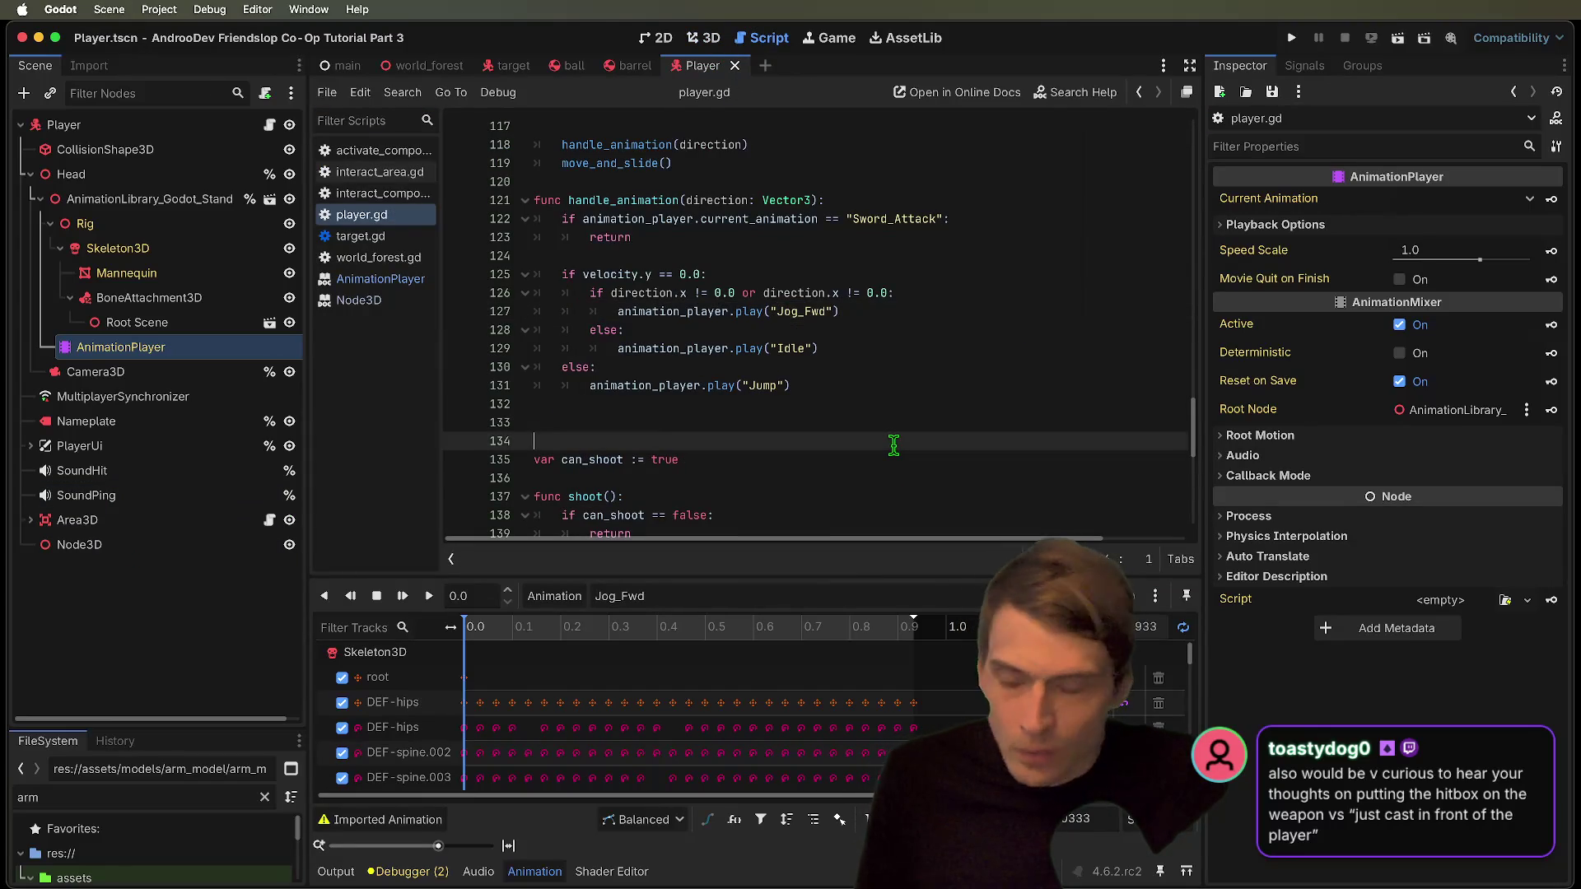
Restore the arms_root.show() line in ready_client_visuals
left_click(165, 248)
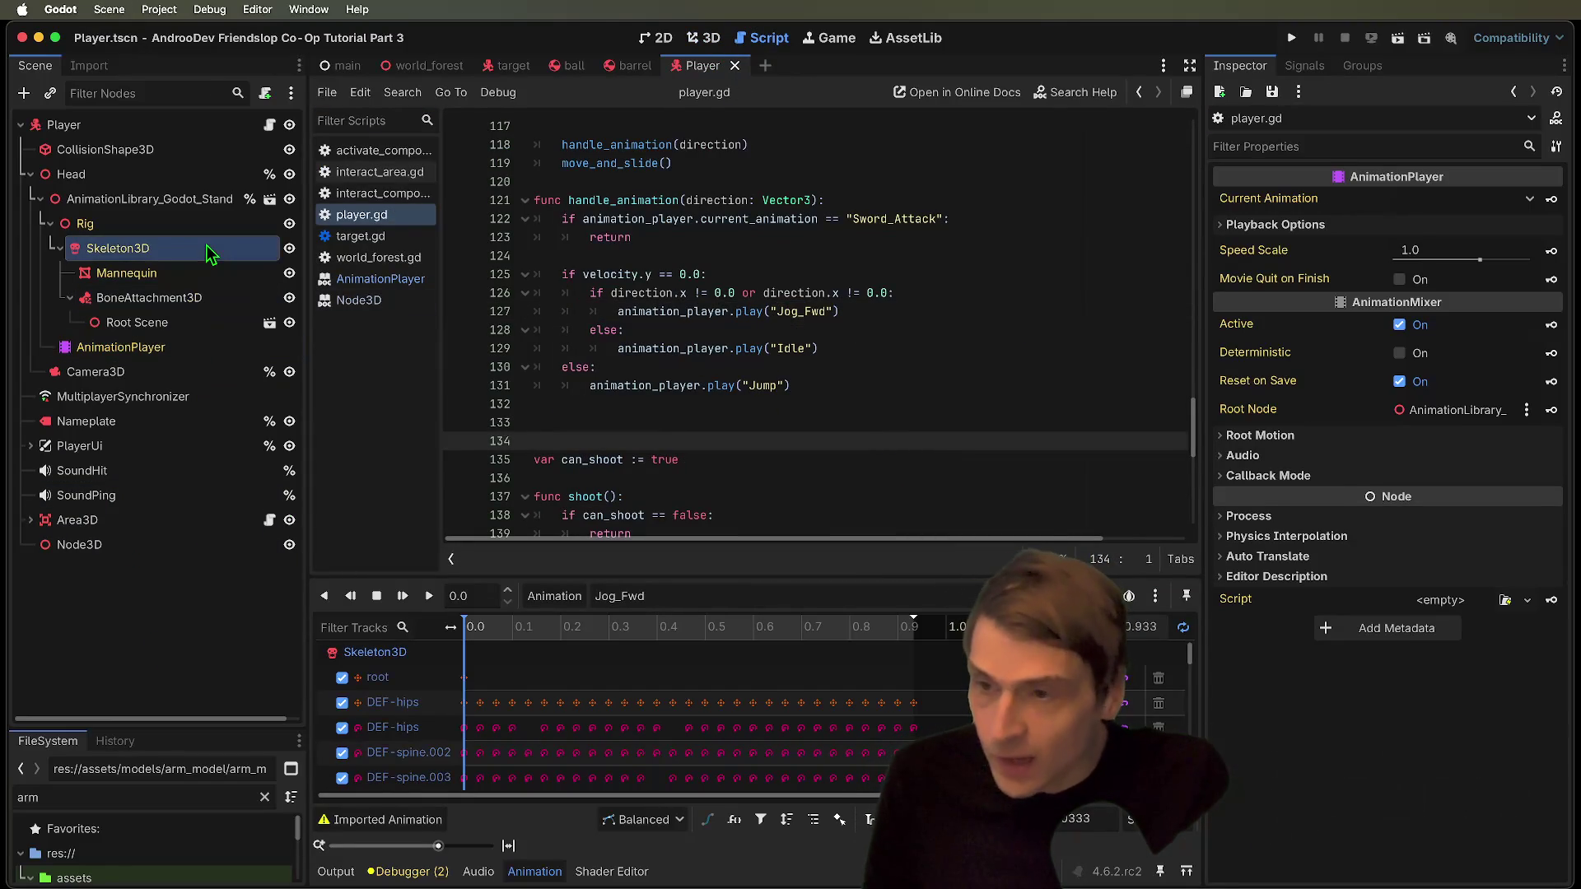
left_click(208, 200)
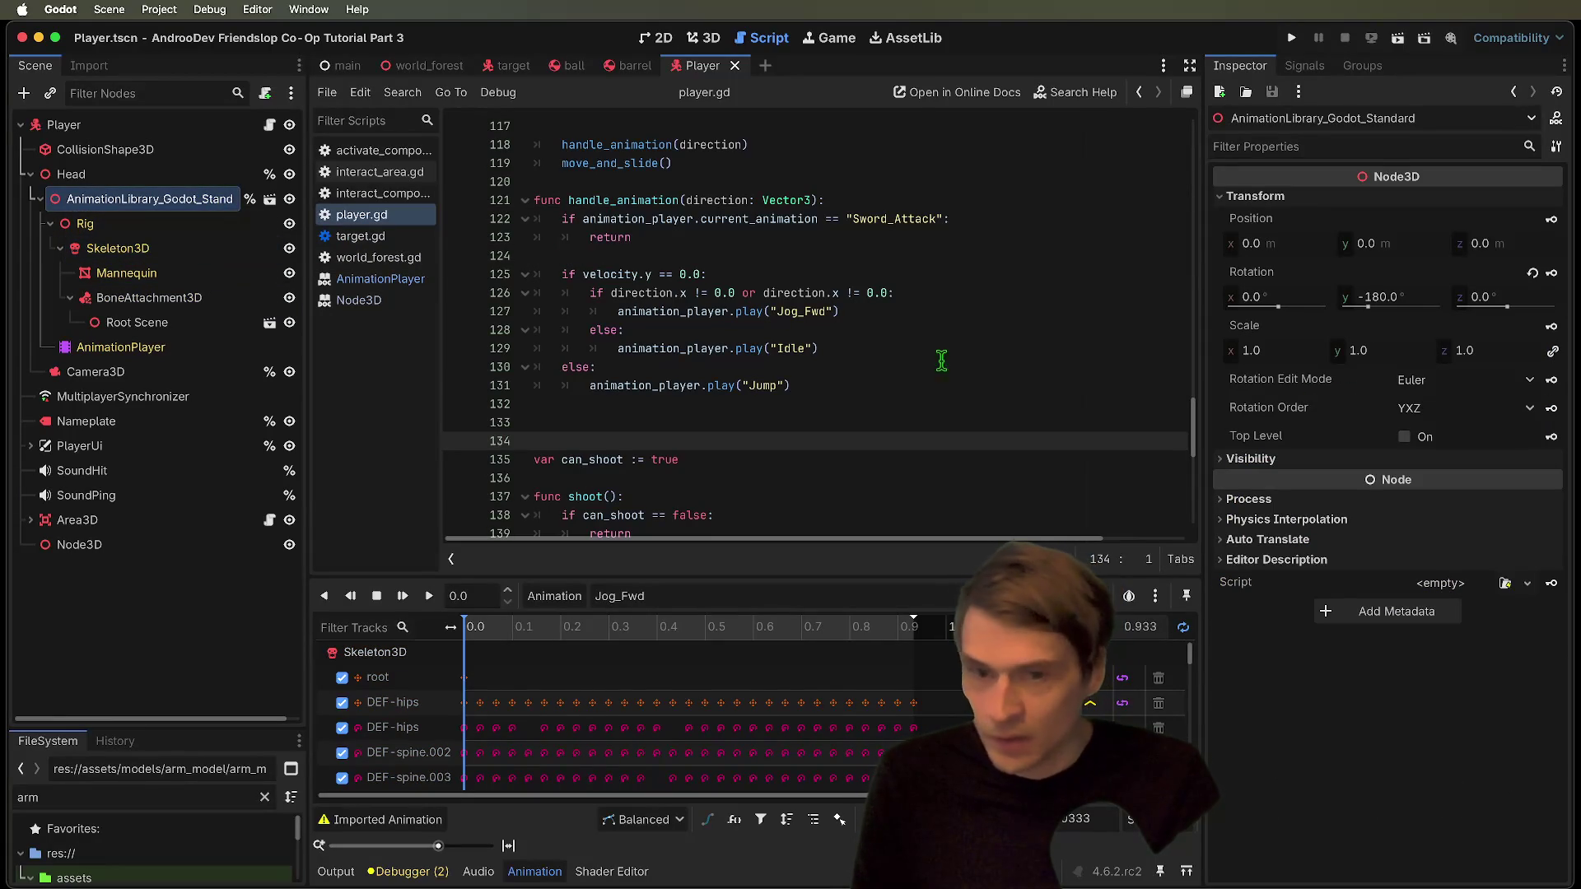
left_click(1012, 387)
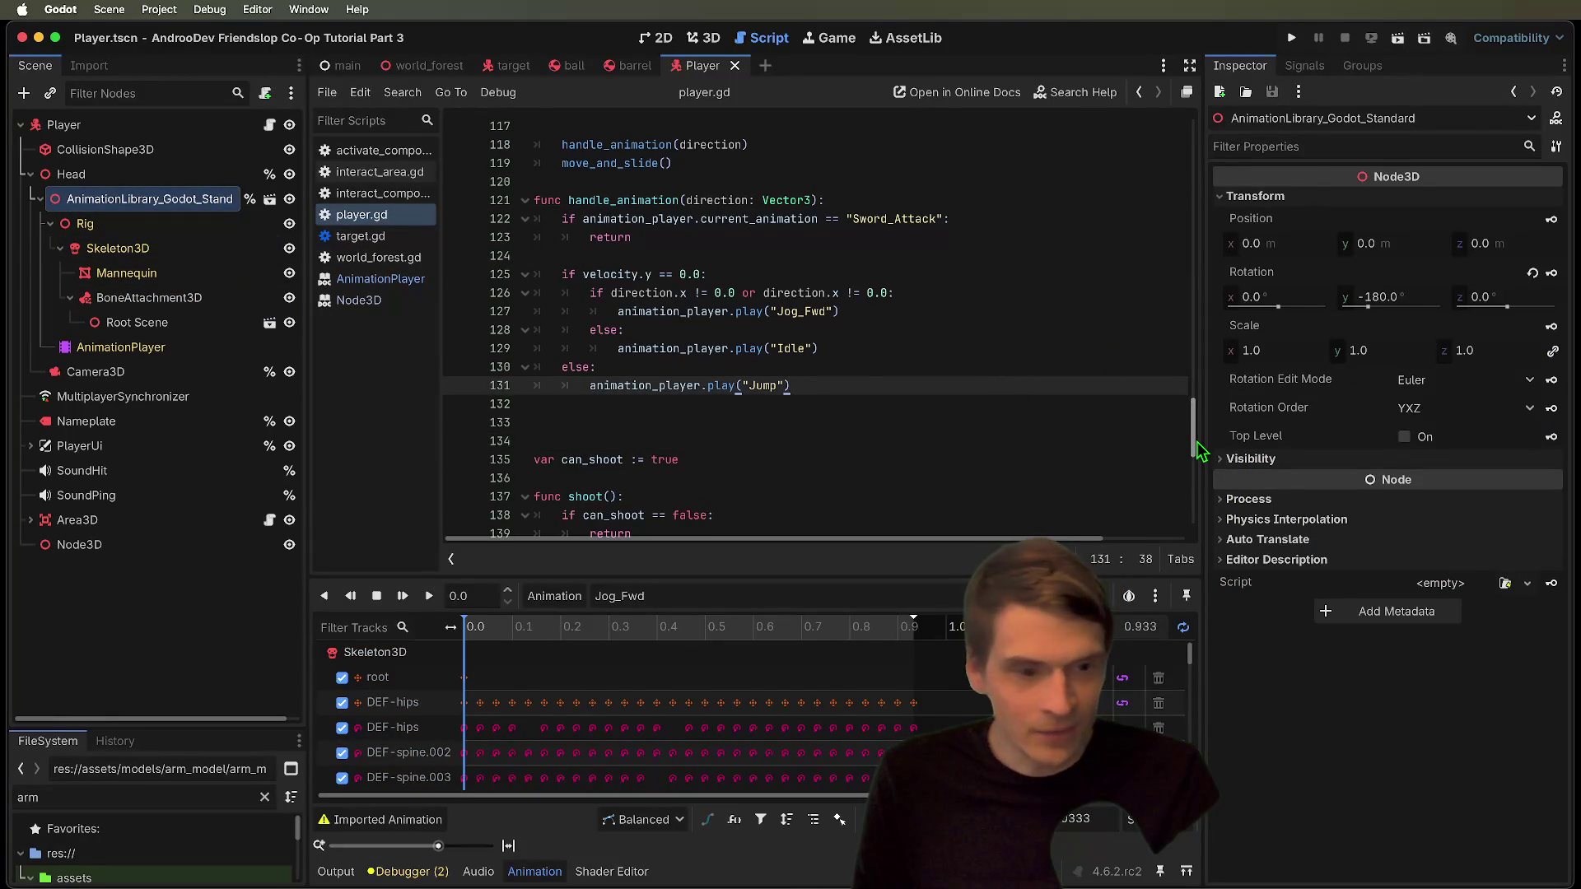
scroll(1198, 452, "down", 1)
left_click(1095, 427)
key("ctrl+z")
key("ctrl+z")
key("ctrl+z")
key("ctrl+z")
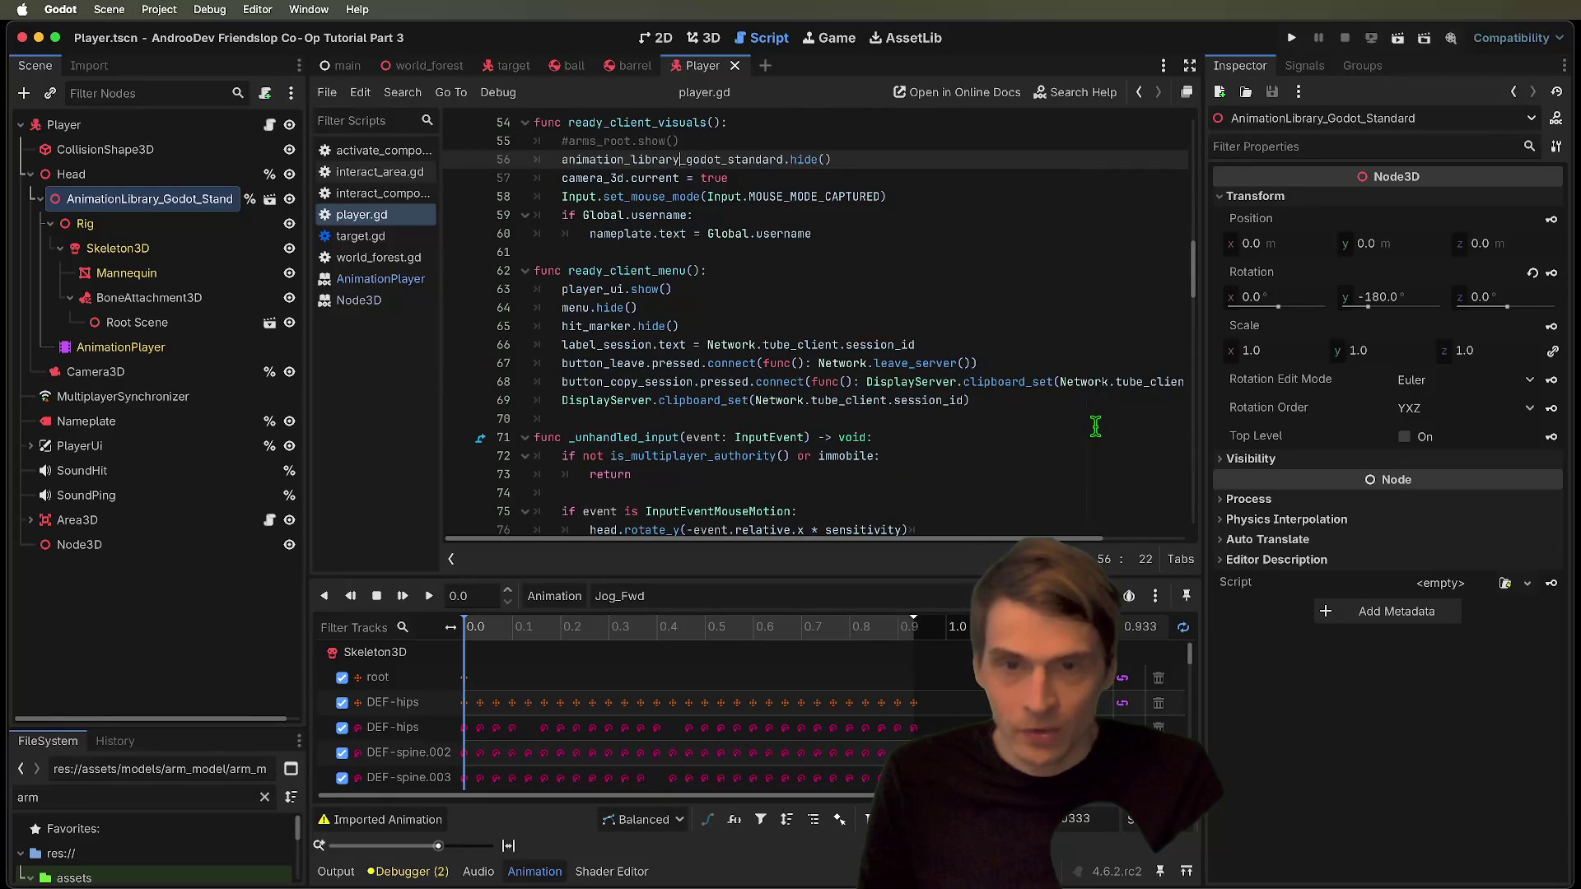
key("ctrl+z")
key("ctrl+z")
key("ctrl+z")
key("ctrl+z")
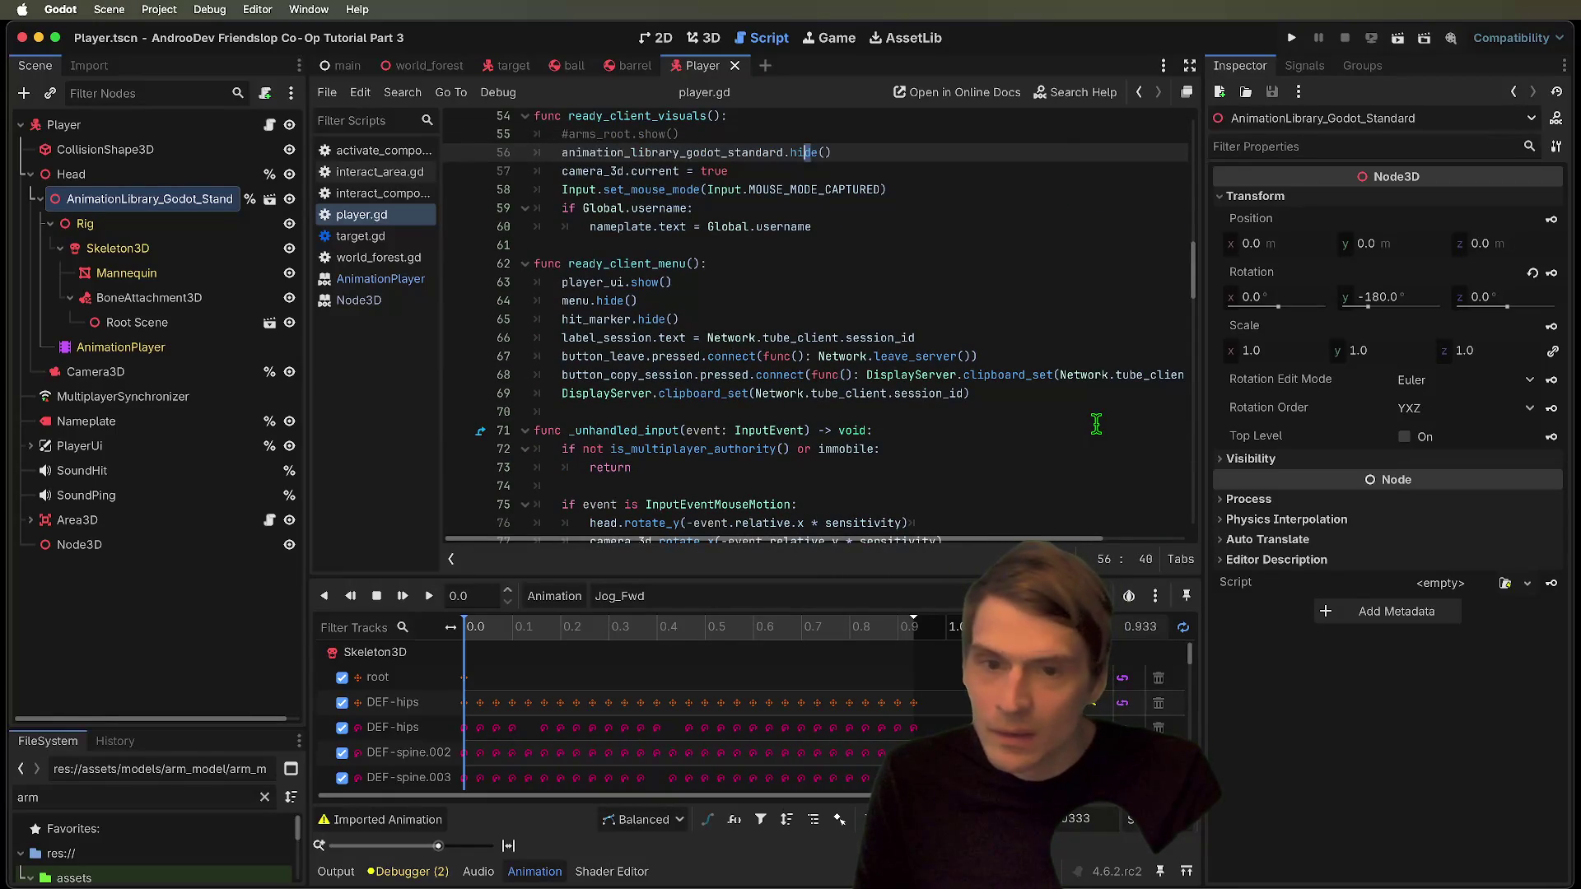
key("ctrl+z")
key("ctrl+z")
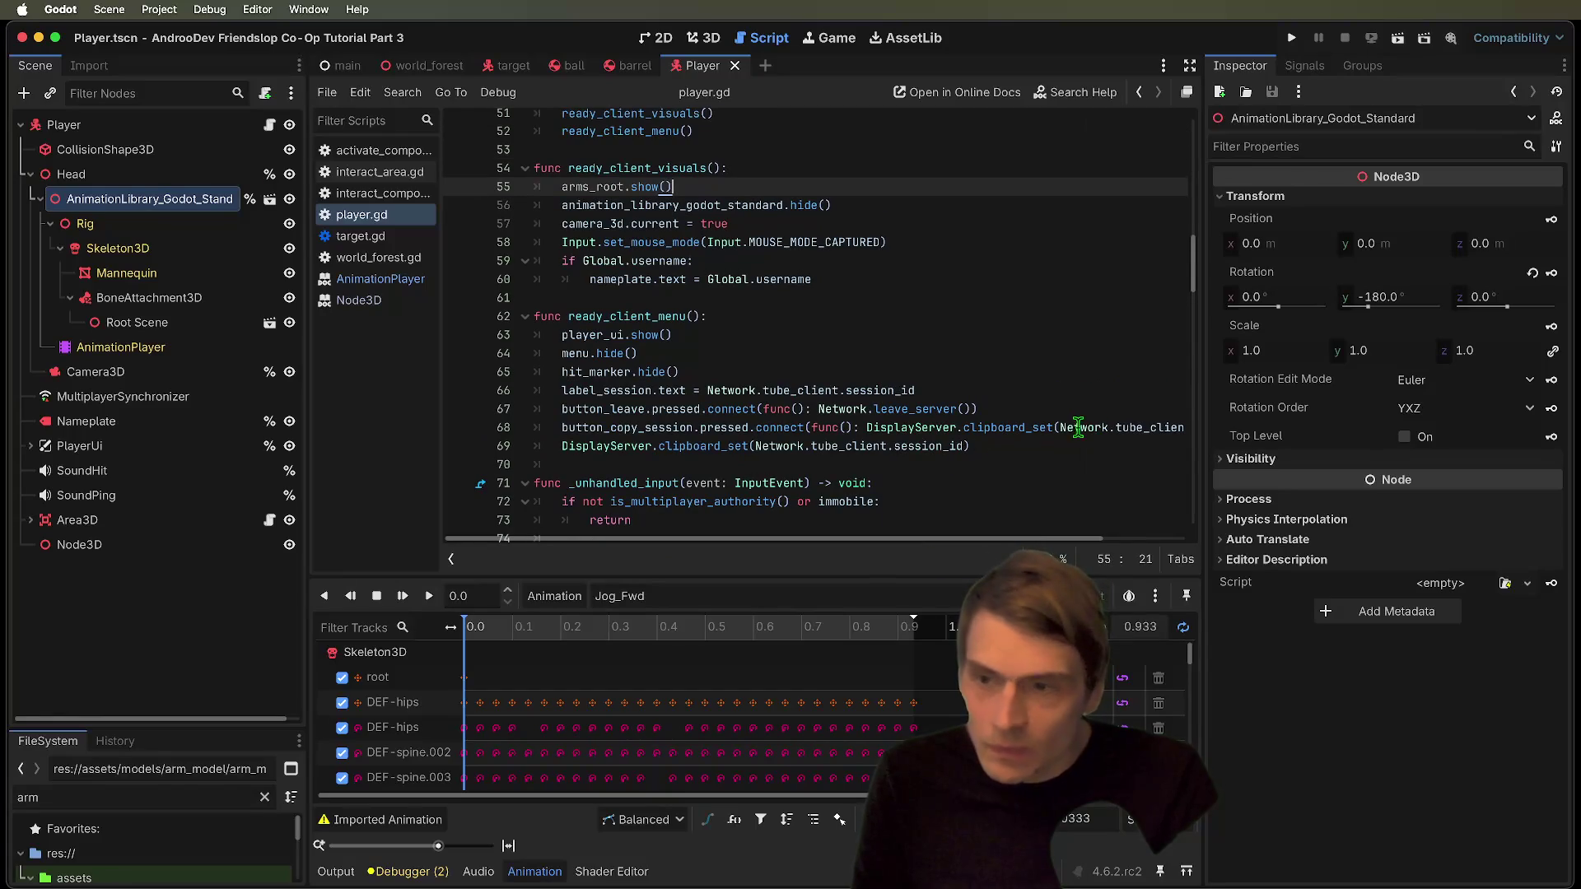
Instance the ArmsRoot scene as a child of Player
left_click(138, 636)
key("ctrl+shift+a")
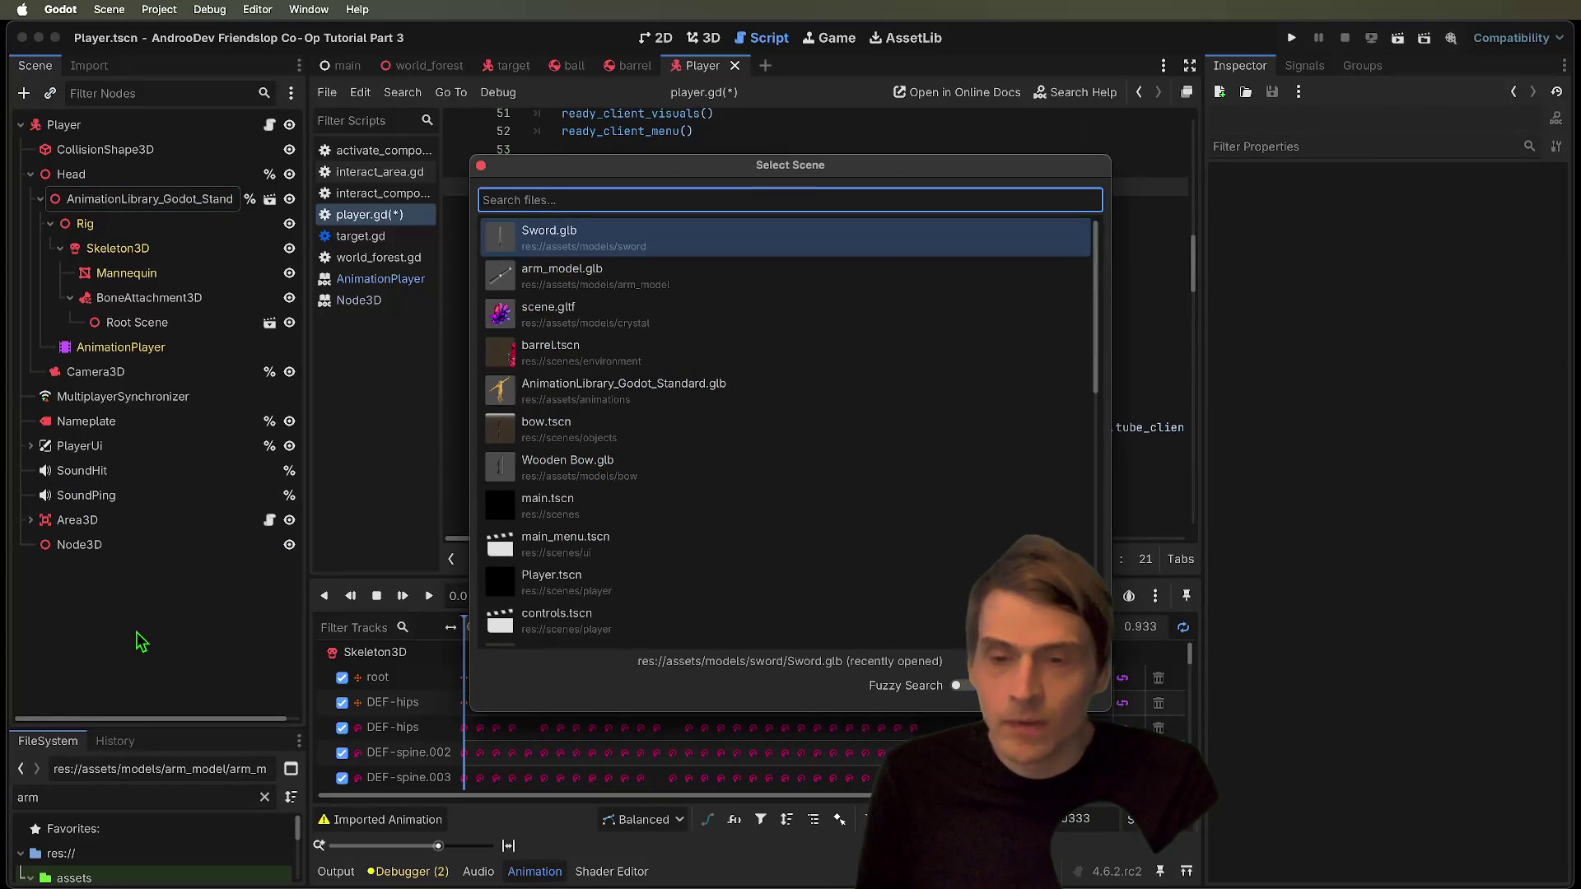
type("arms")
key("Return")
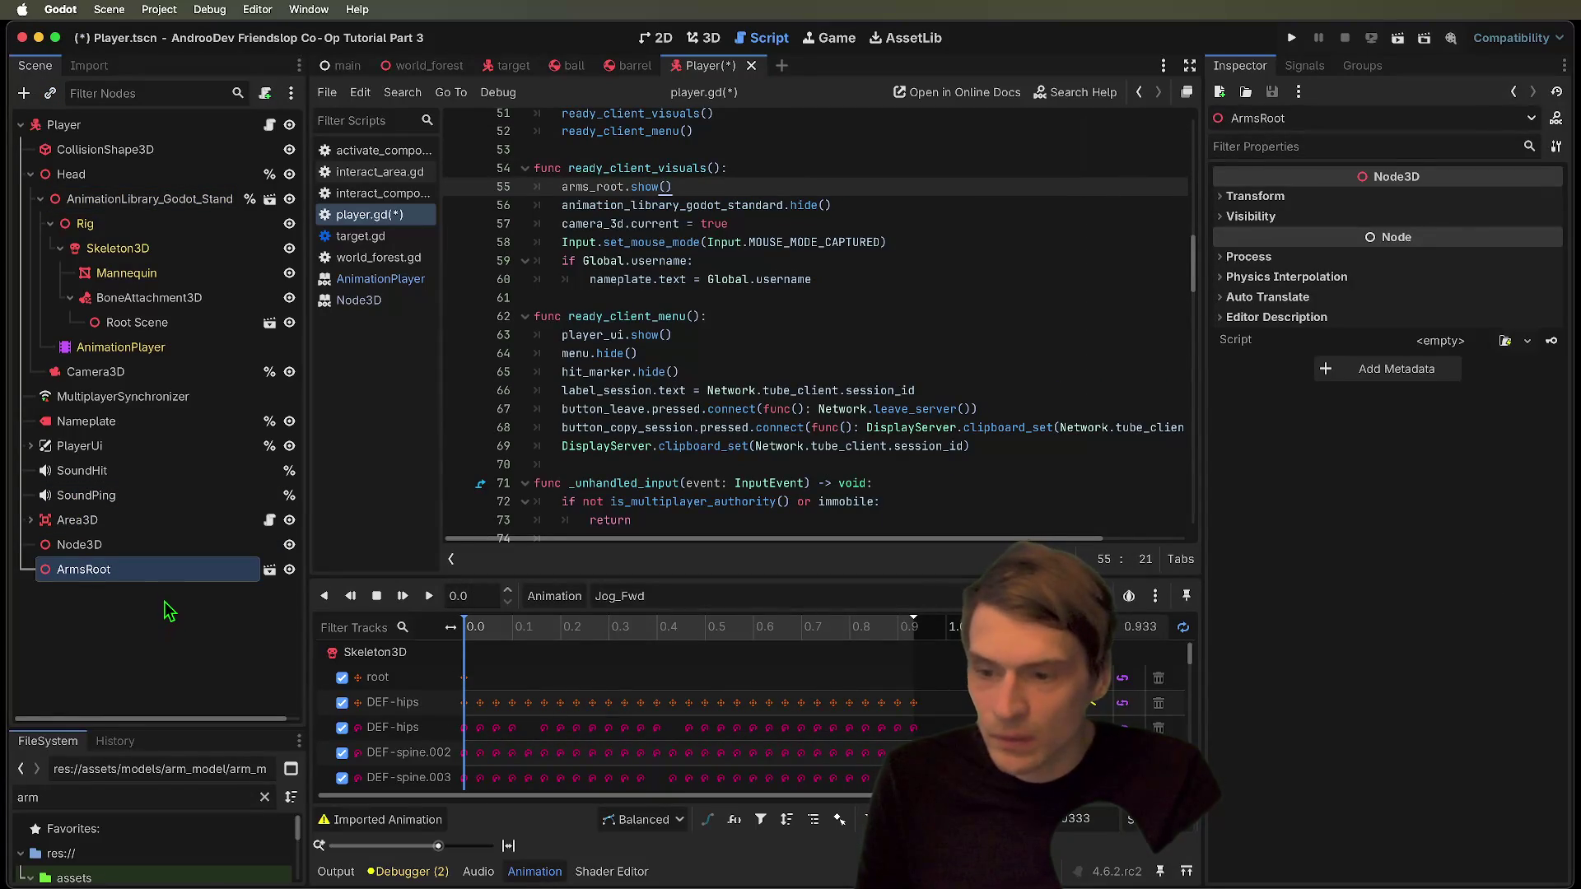
Reparent ArmsRoot under Camera3D and raise the arms upward in the 3D view
mouse_move(183, 445)
left_mouse_down()
mouse_move(200, 224)
mouse_move(154, 342)
left_mouse_up()
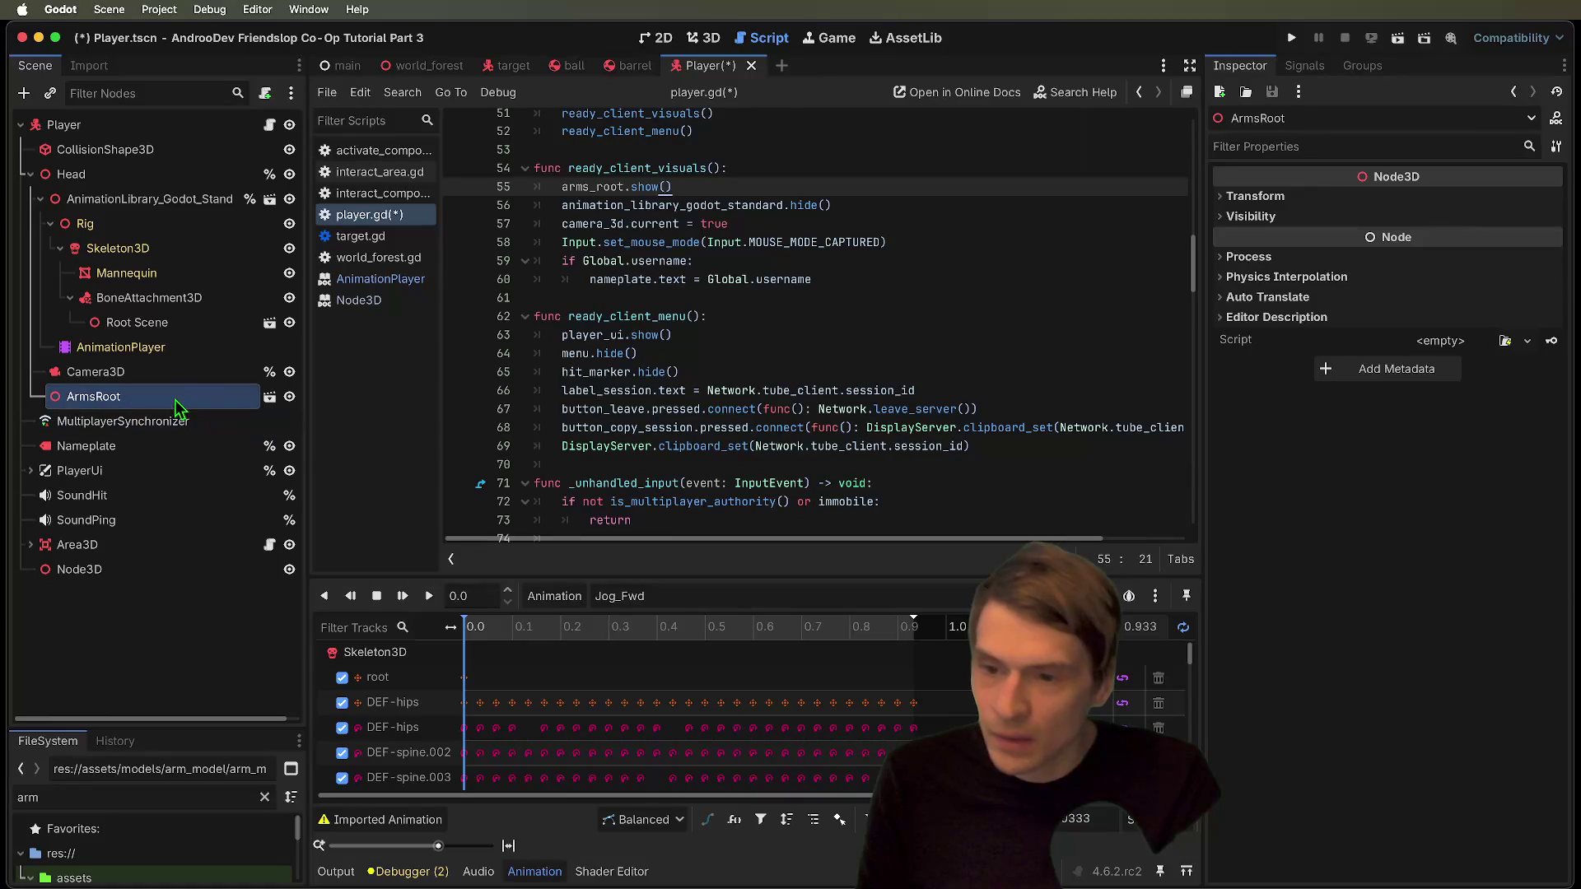
left_click_drag(183, 365, 181, 373)
left_click(704, 39)
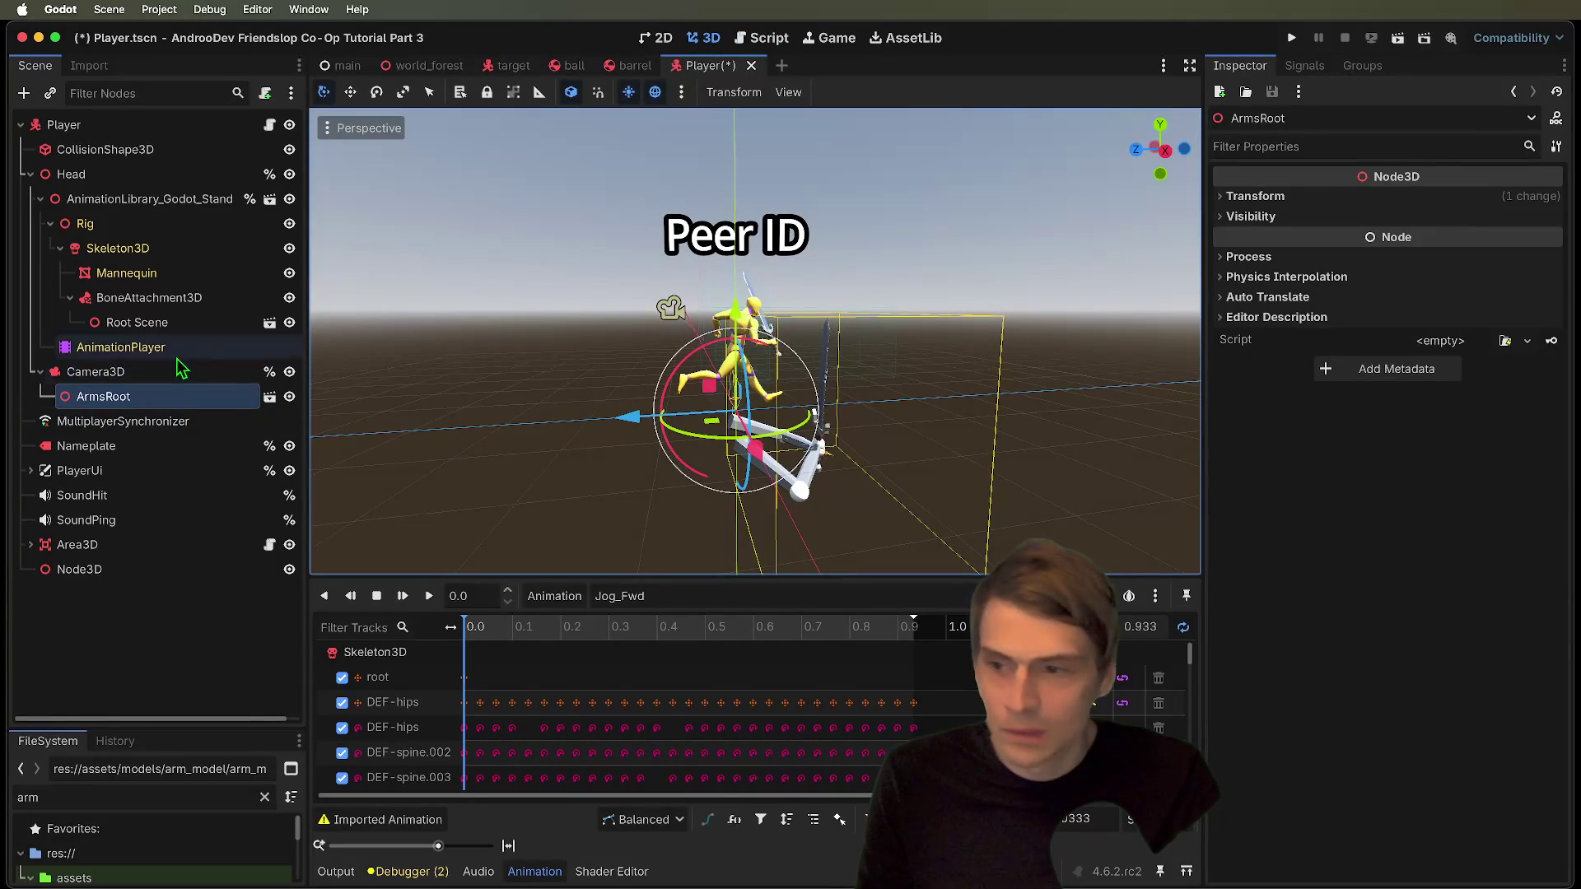
left_click_drag(735, 313, 736, 207)
left_click(774, 262)
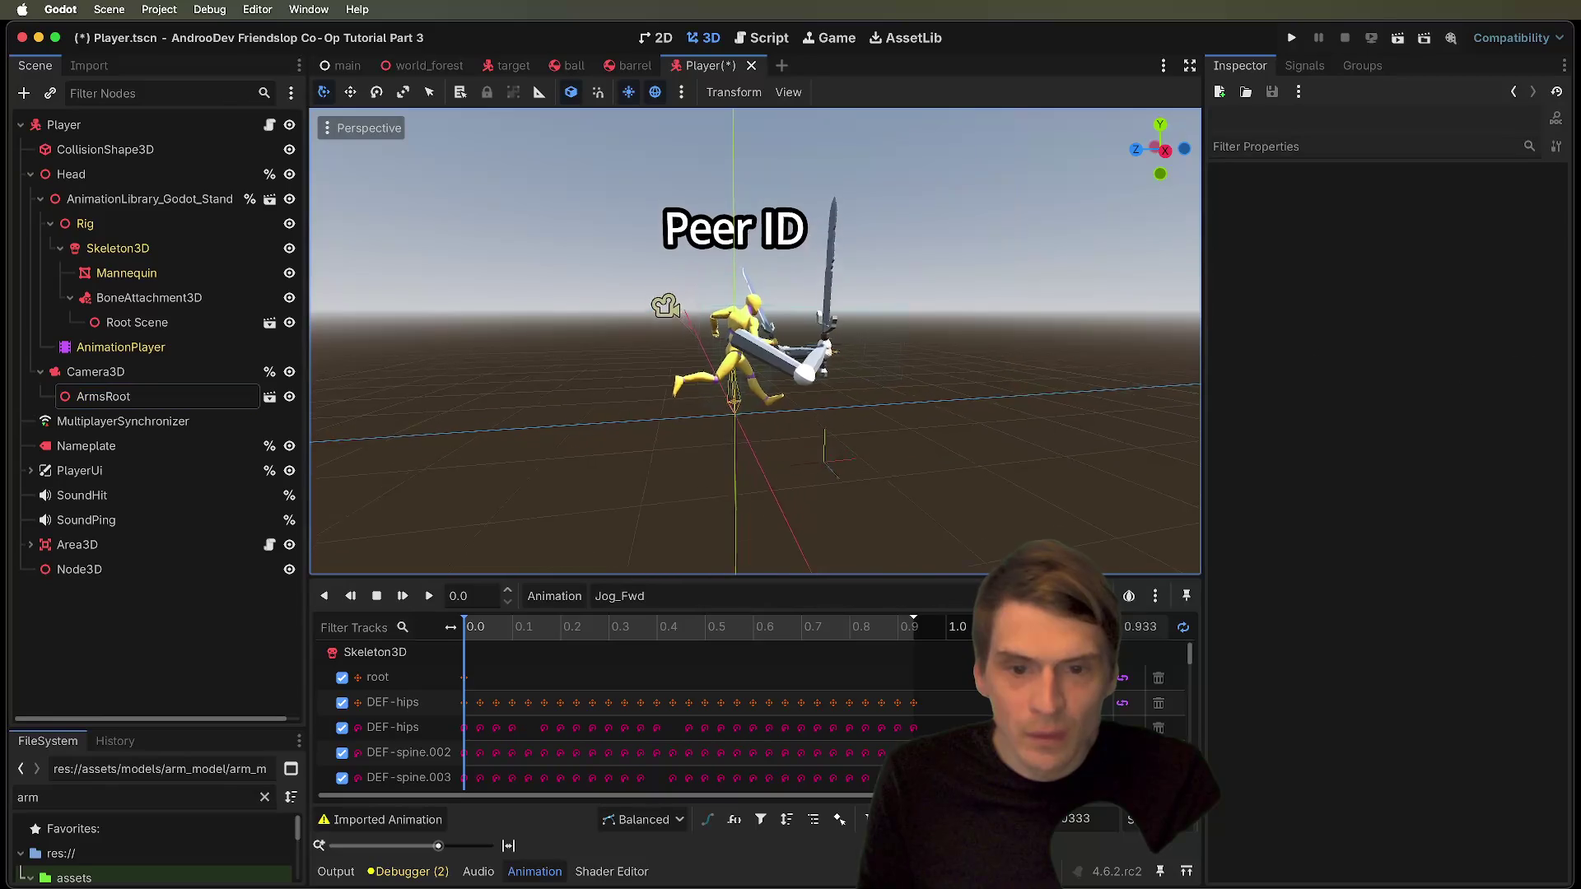
Slide ArmsRoot forward along Z in front of the camera, leaving Camera3D unmoved
scroll(626, 330, "up", 3)
scroll(626, 329, "down", 1)
left_click(124, 347)
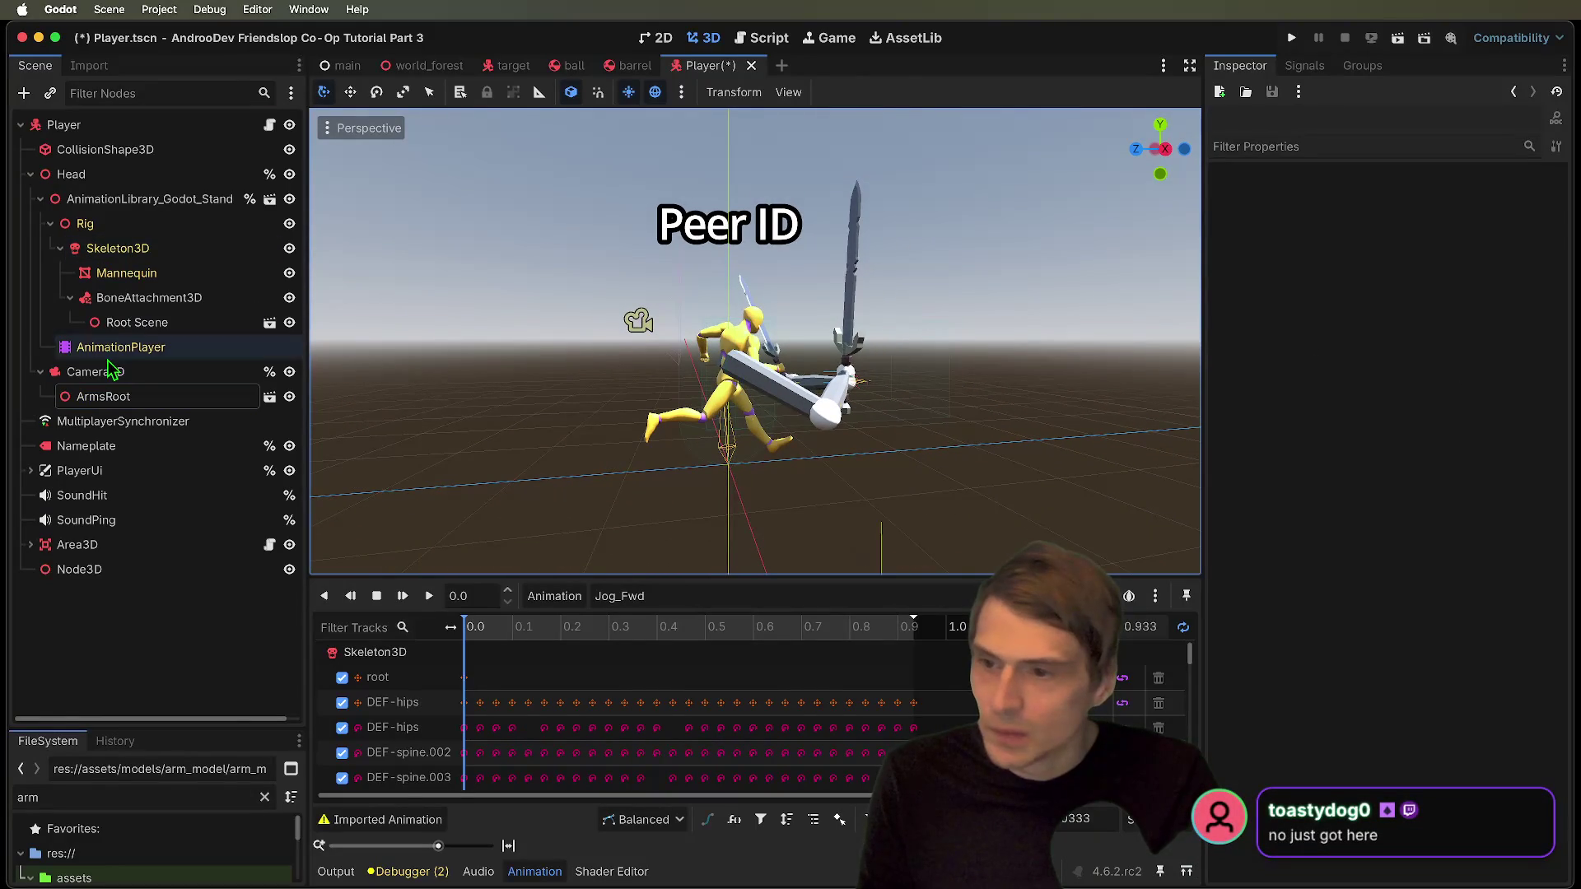
left_click(99, 371)
mouse_move(513, 313)
left_mouse_down()
mouse_move(587, 319)
mouse_move(403, 386)
mouse_move(445, 389)
left_mouse_up()
key("ctrl+z")
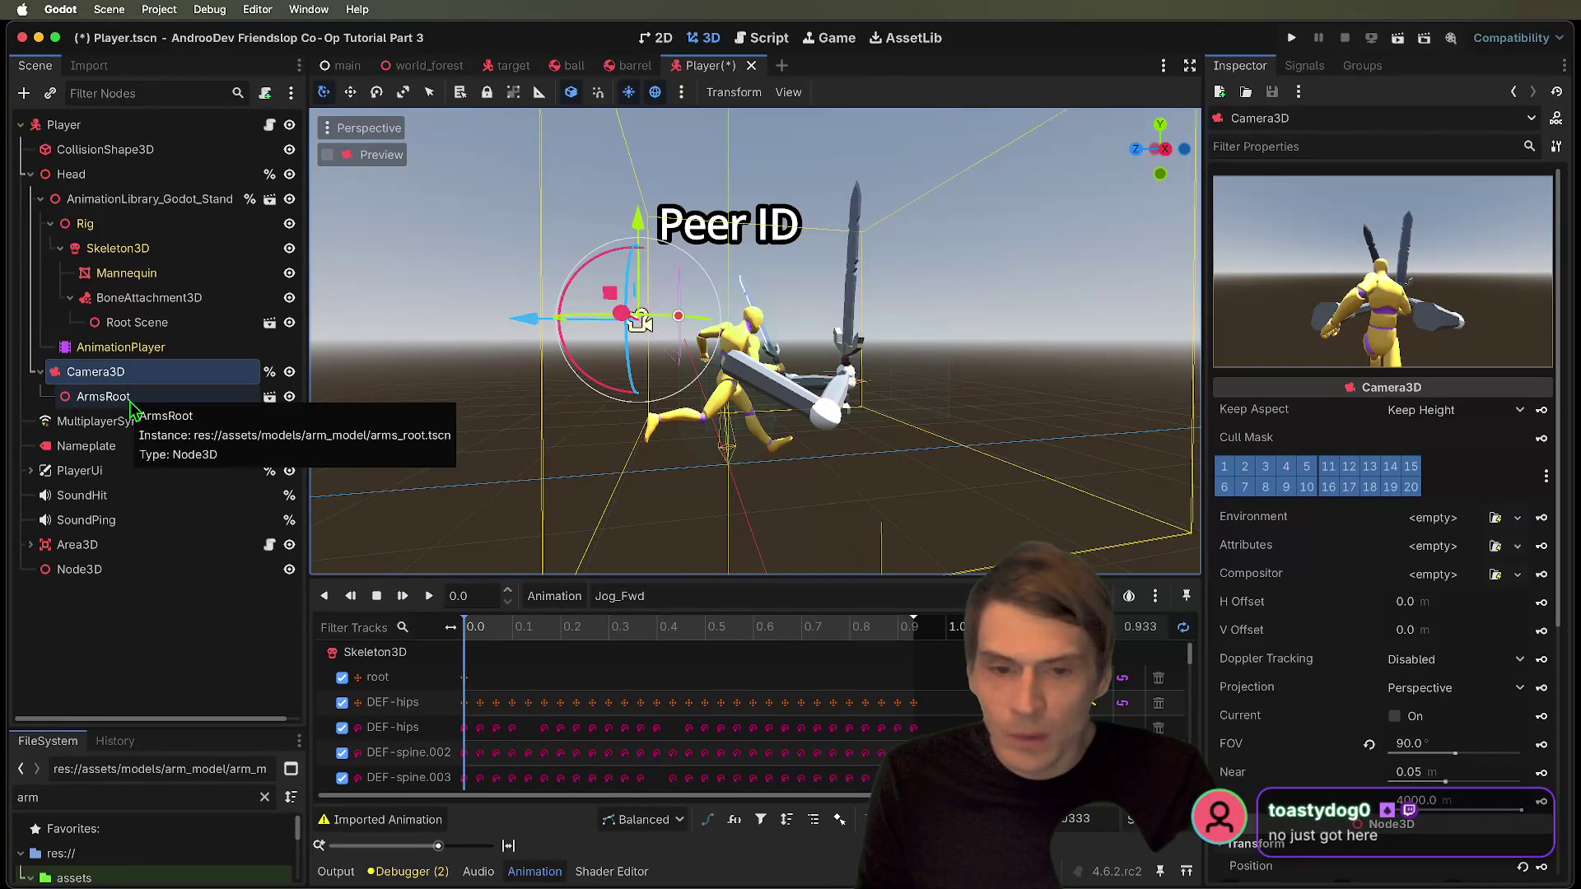
left_click(130, 400)
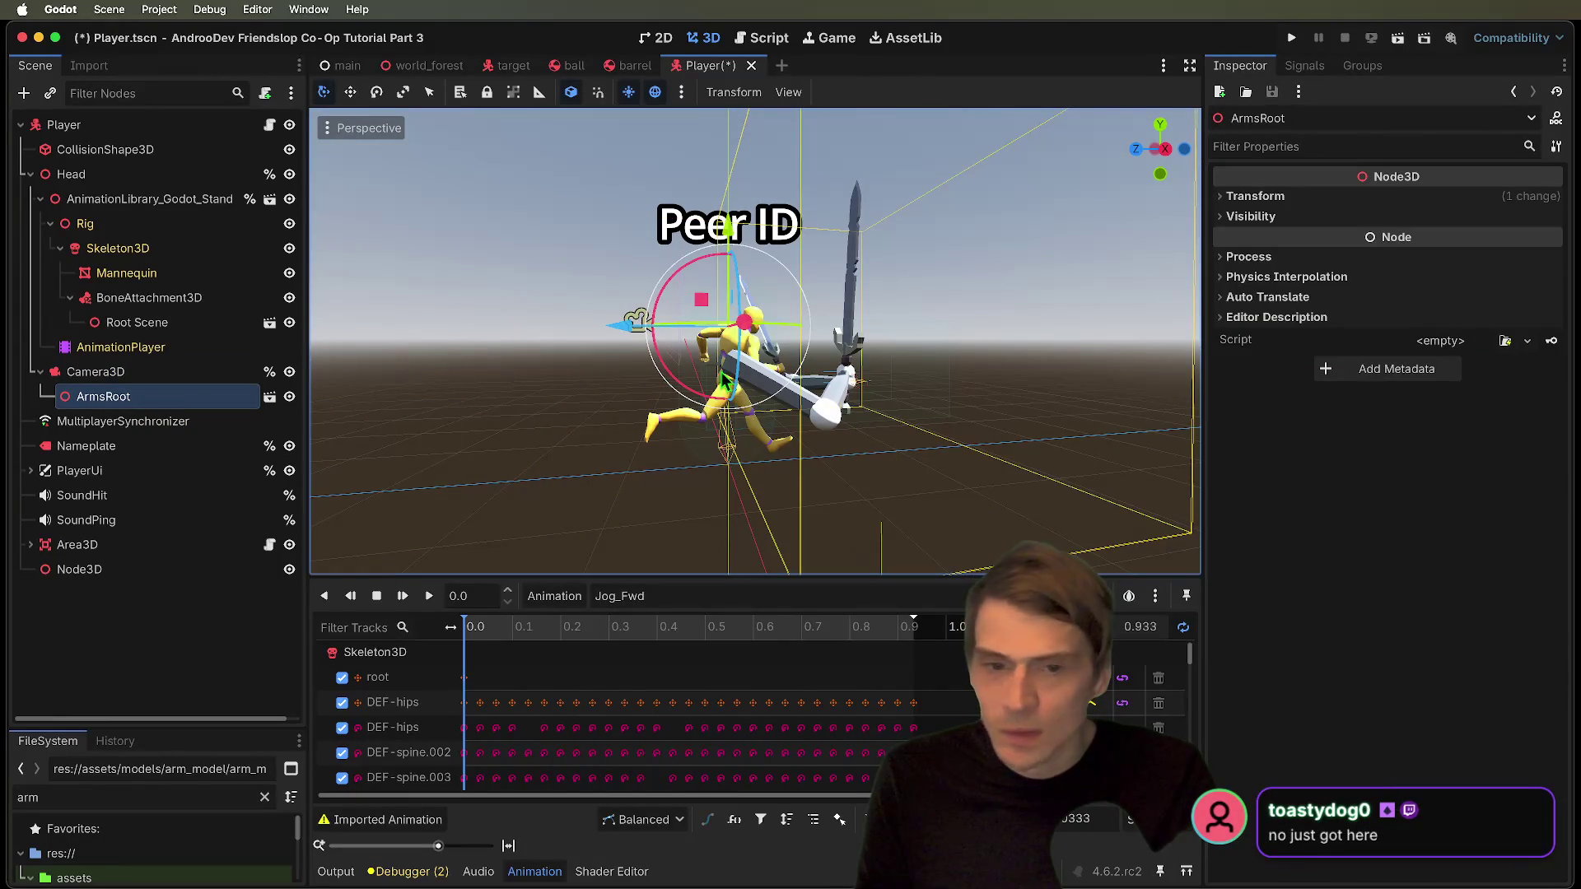
left_click_drag(614, 326, 535, 330)
Test-run the game, then enable Editable Children on ArmsRoot to expose the Right and Left arms
key("super+b")
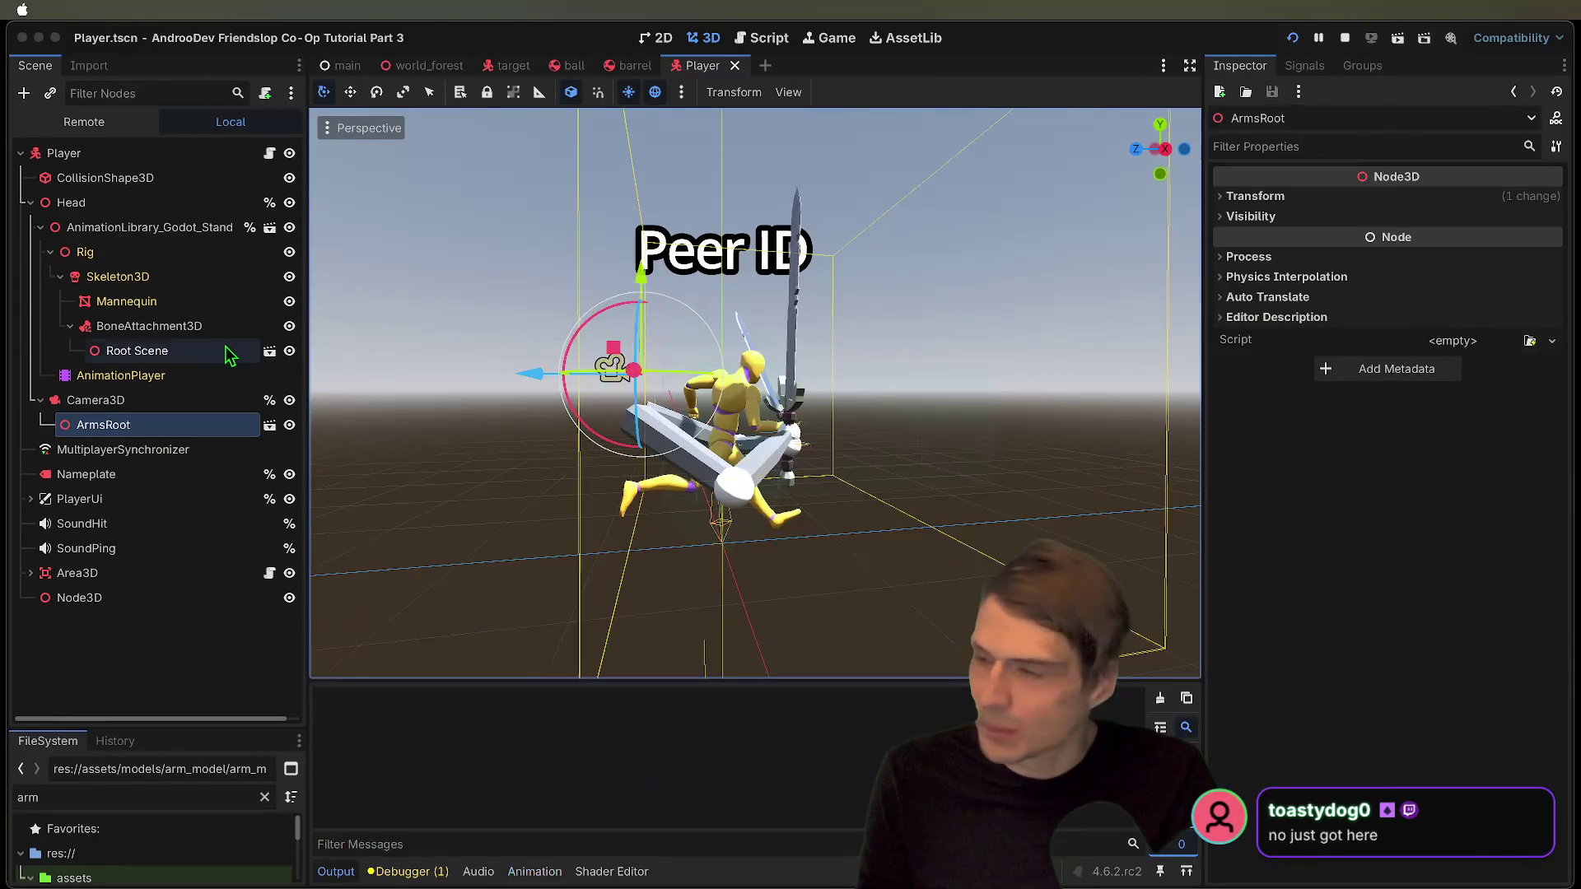
left_click(544, 504)
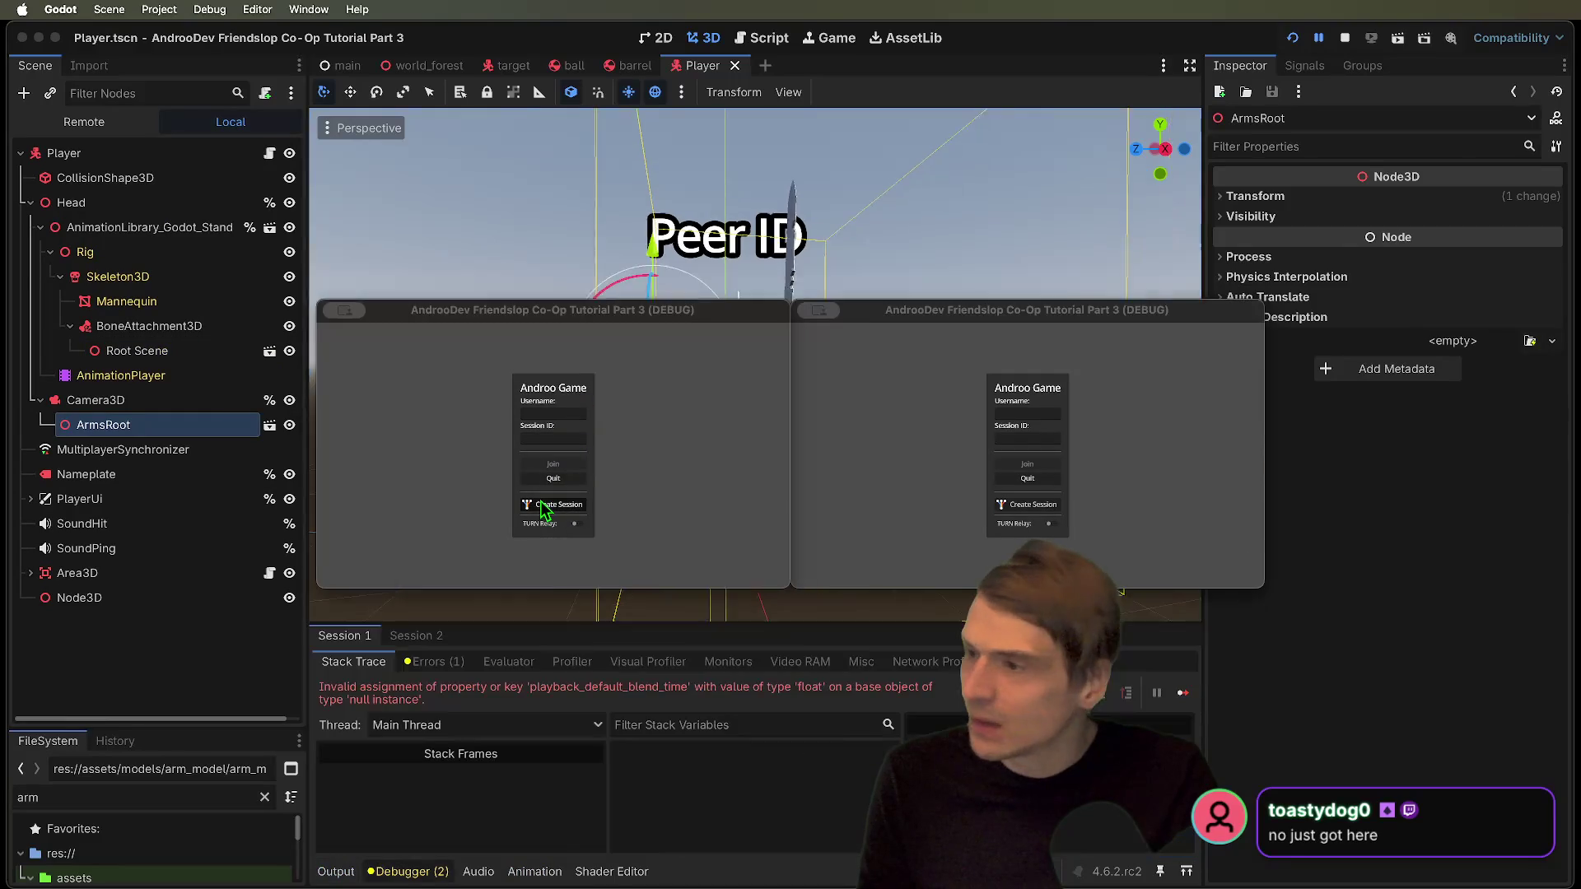
left_click(1345, 39)
scroll(909, 409, "up", 10)
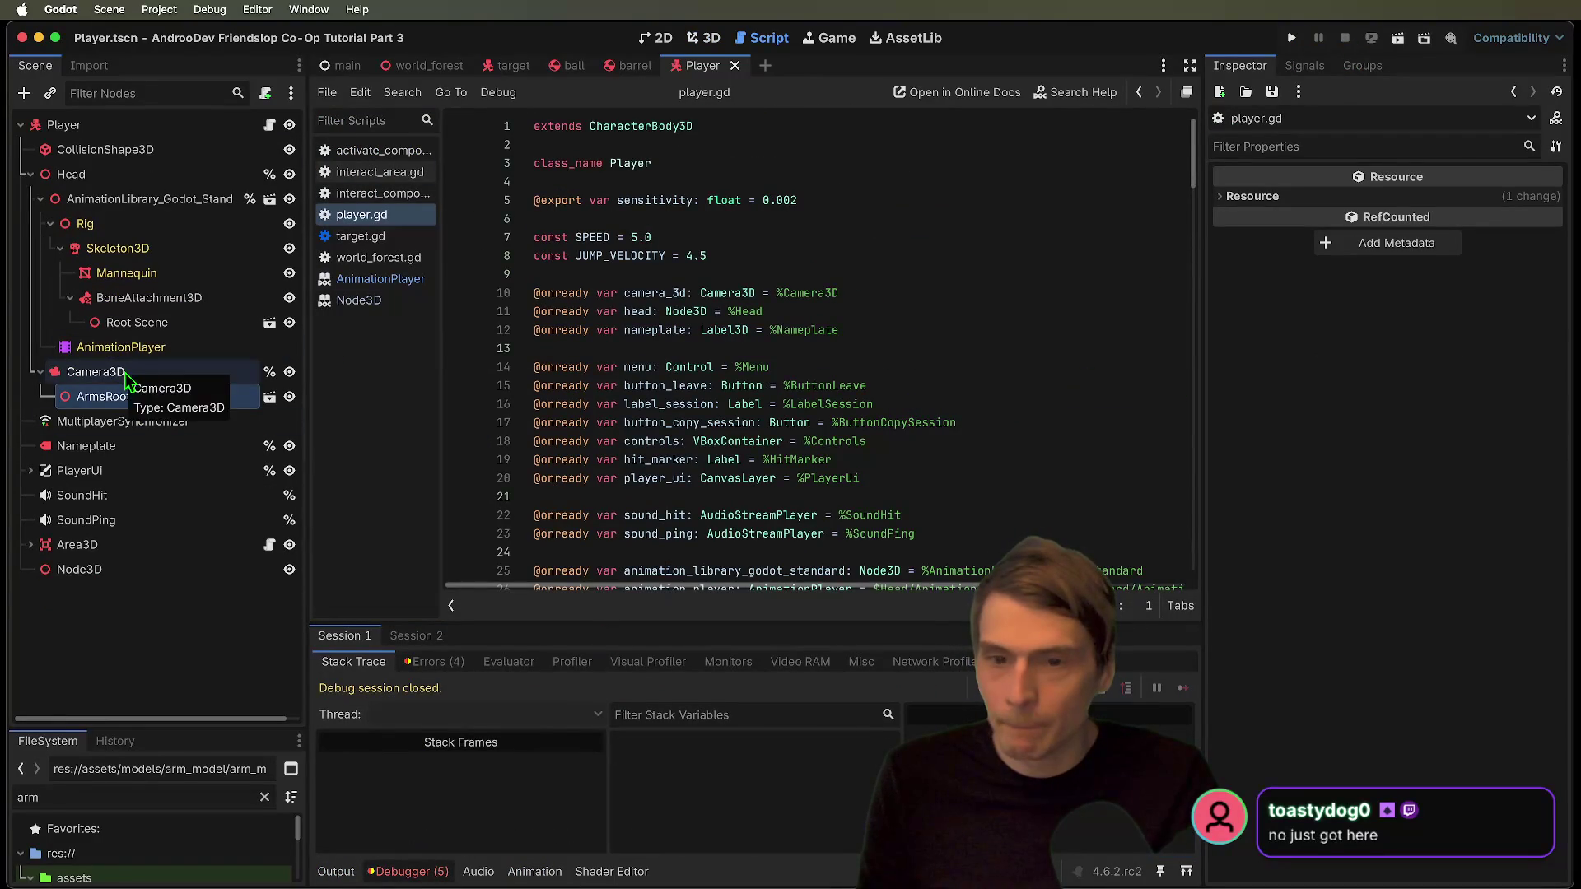
right_click(97, 397)
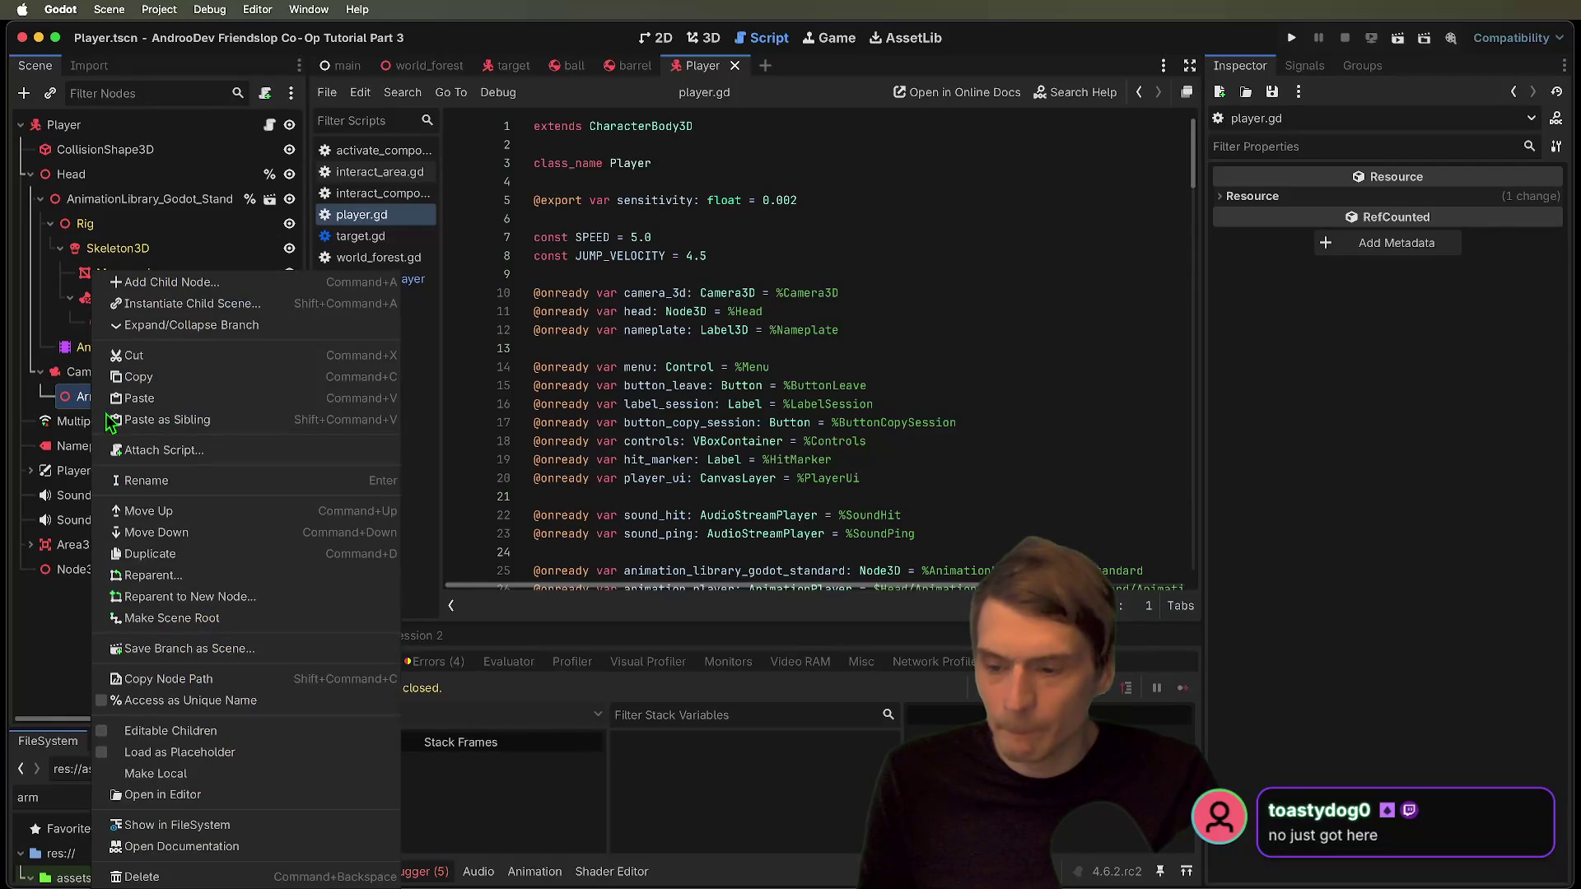
left_click(97, 731)
Check the Player's Bow Animation Player export and the sword_animation_player declaration in player.gd
left_click(95, 124)
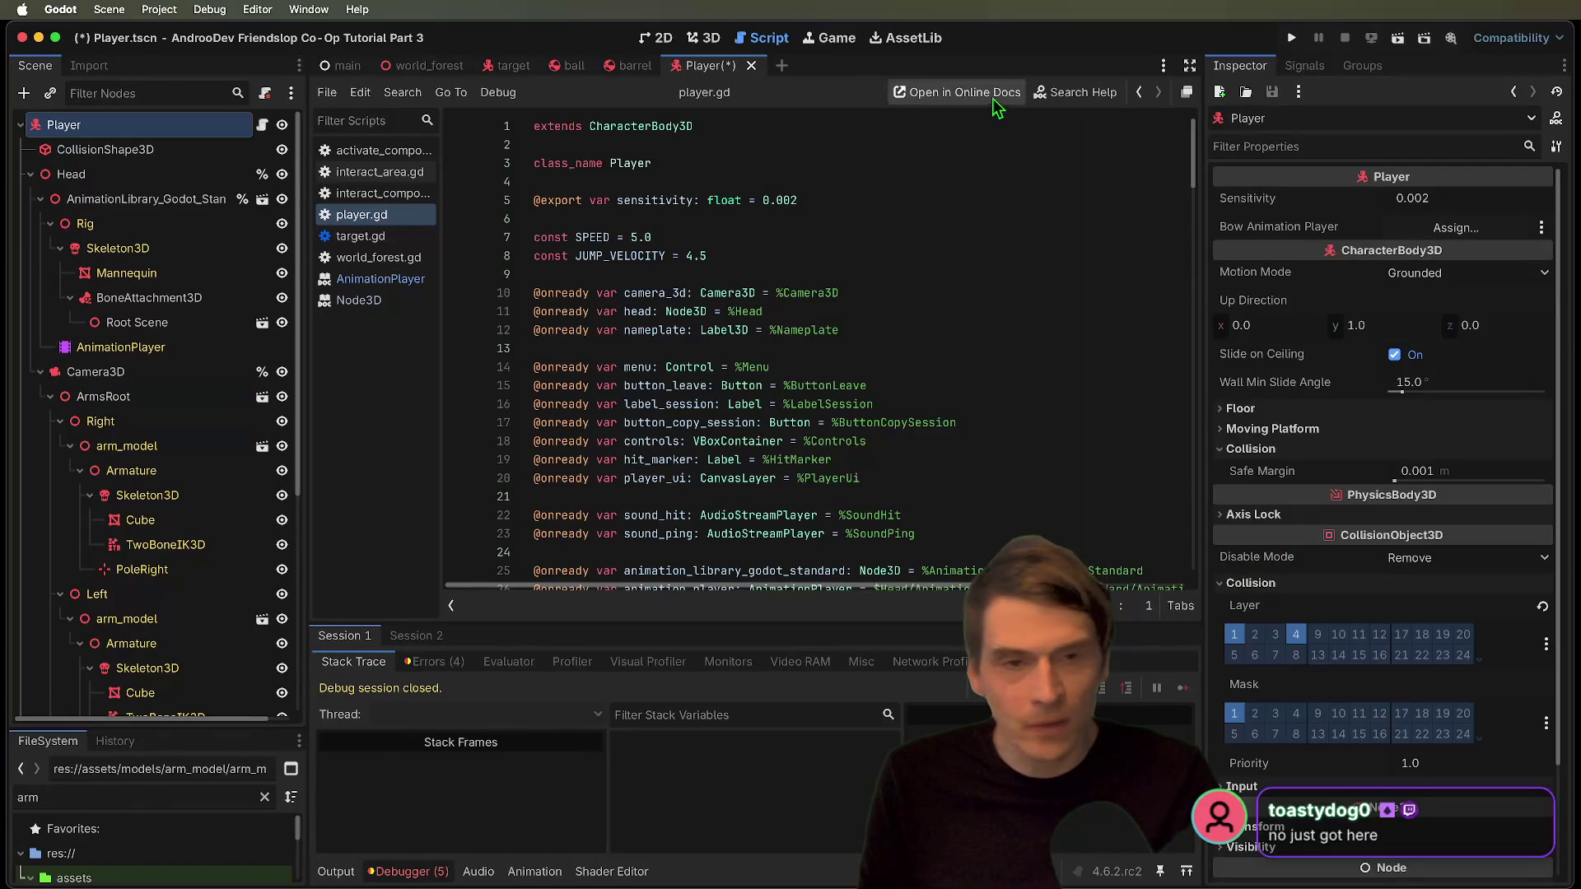
left_click(1461, 226)
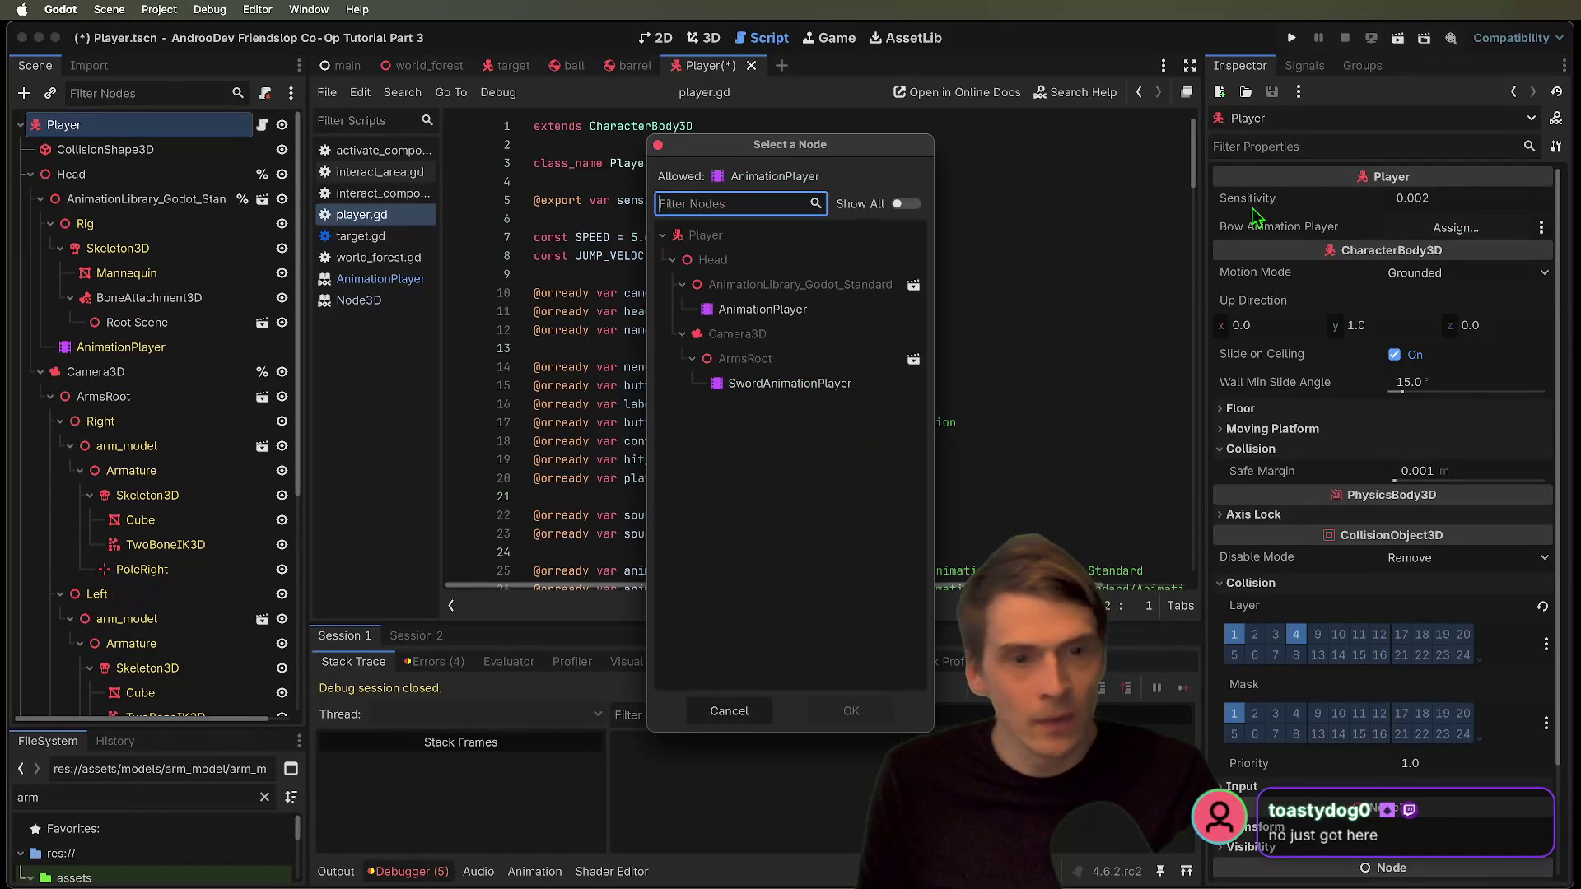
double_click(856, 387)
scroll(676, 399, "down", 3)
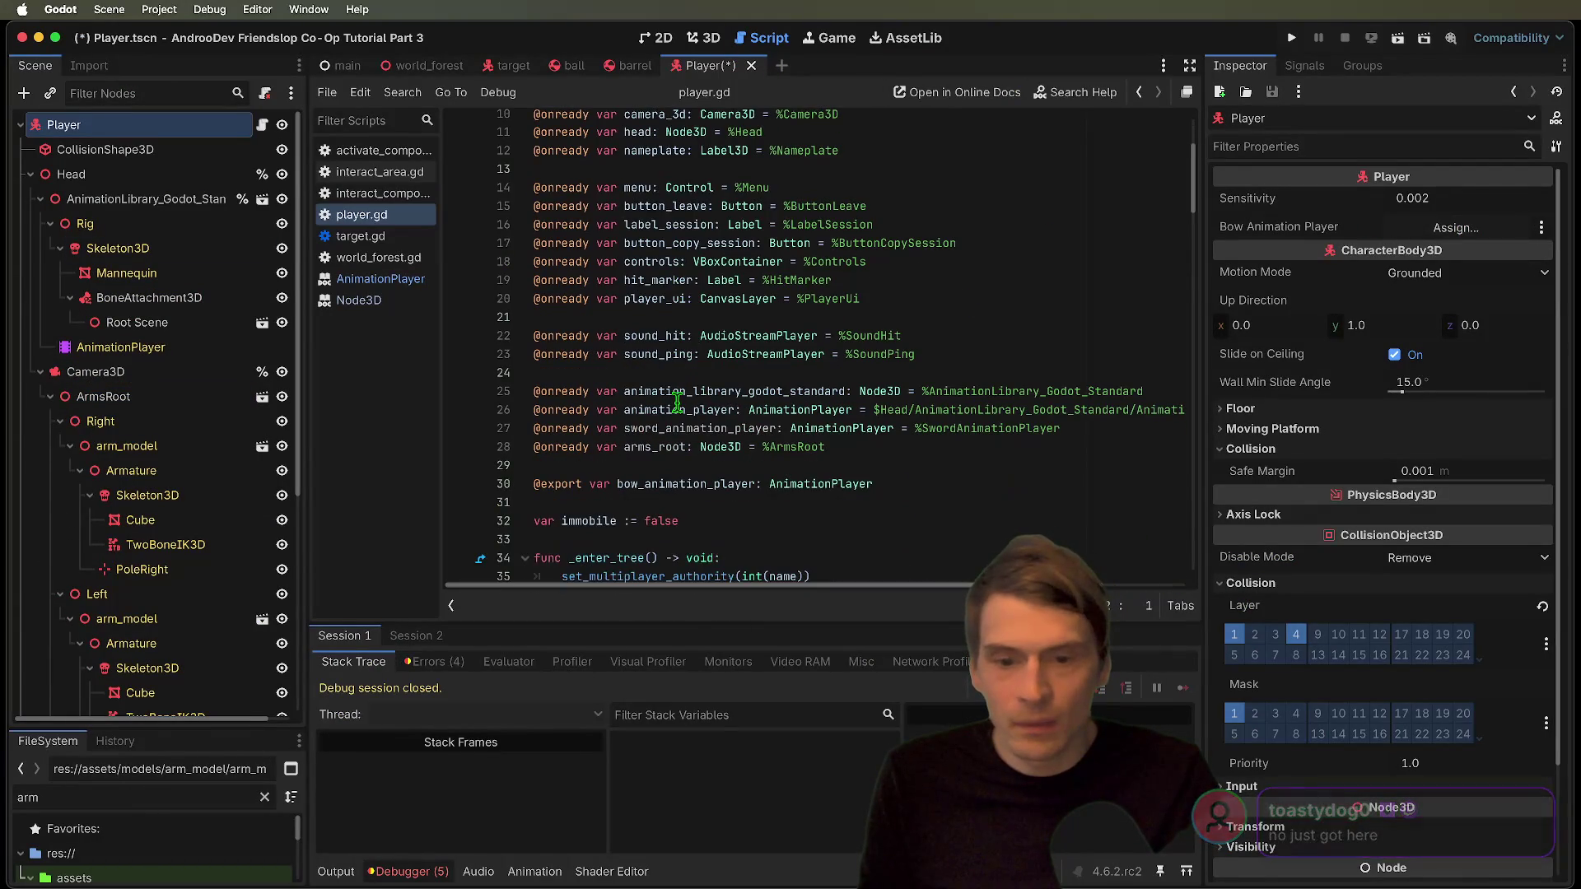
left_click(655, 447)
left_click(664, 428)
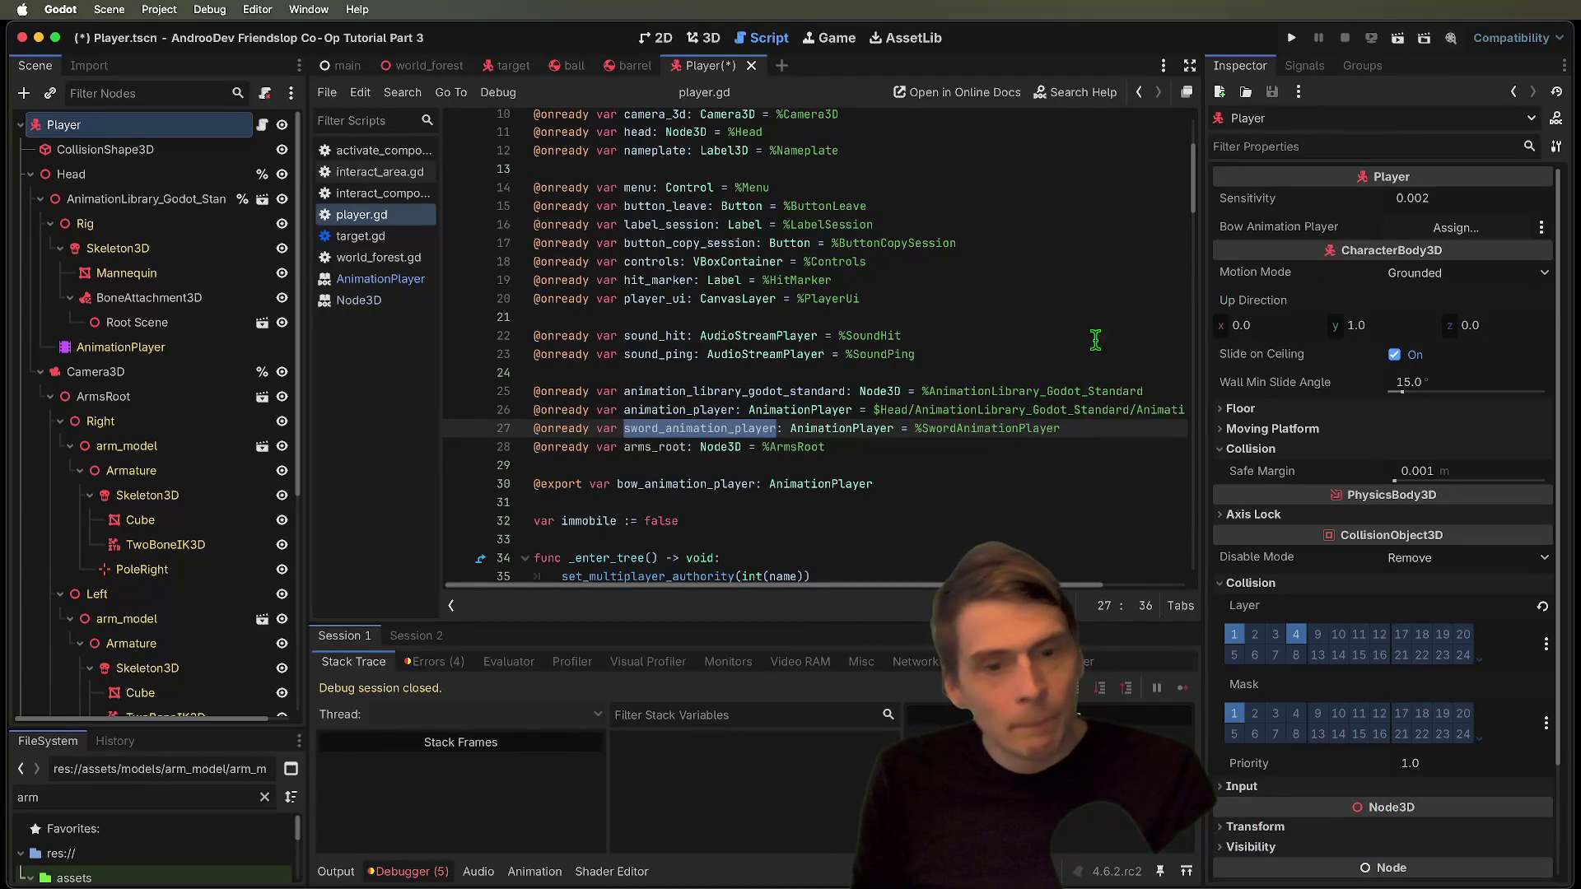
scroll(868, 452, "down", 4)
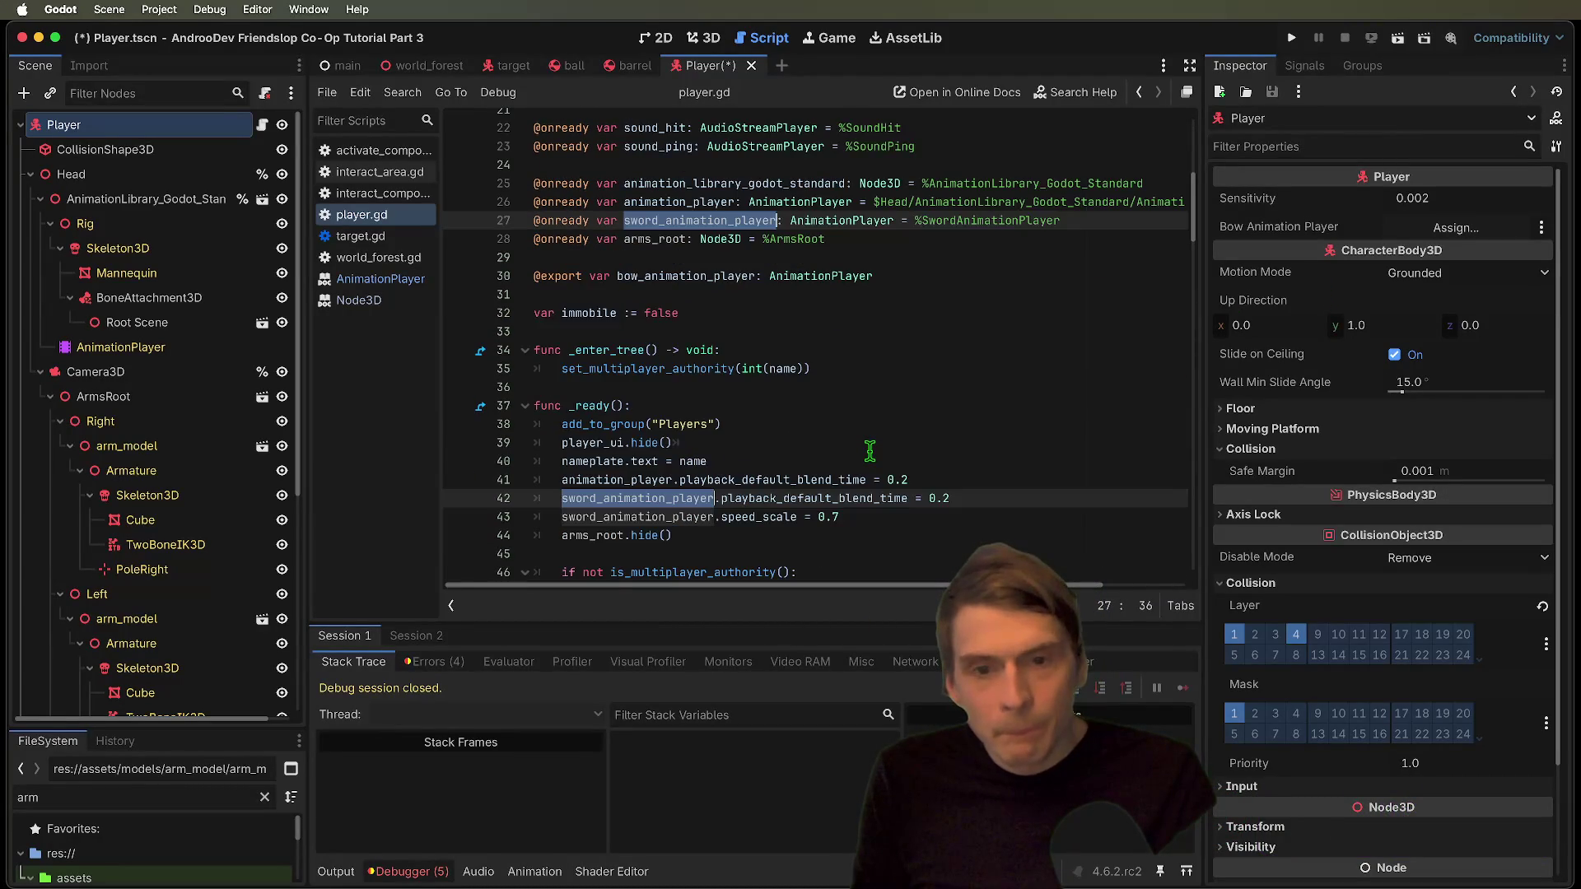
left_click(792, 277)
double_click(675, 276)
key("BackSpace")
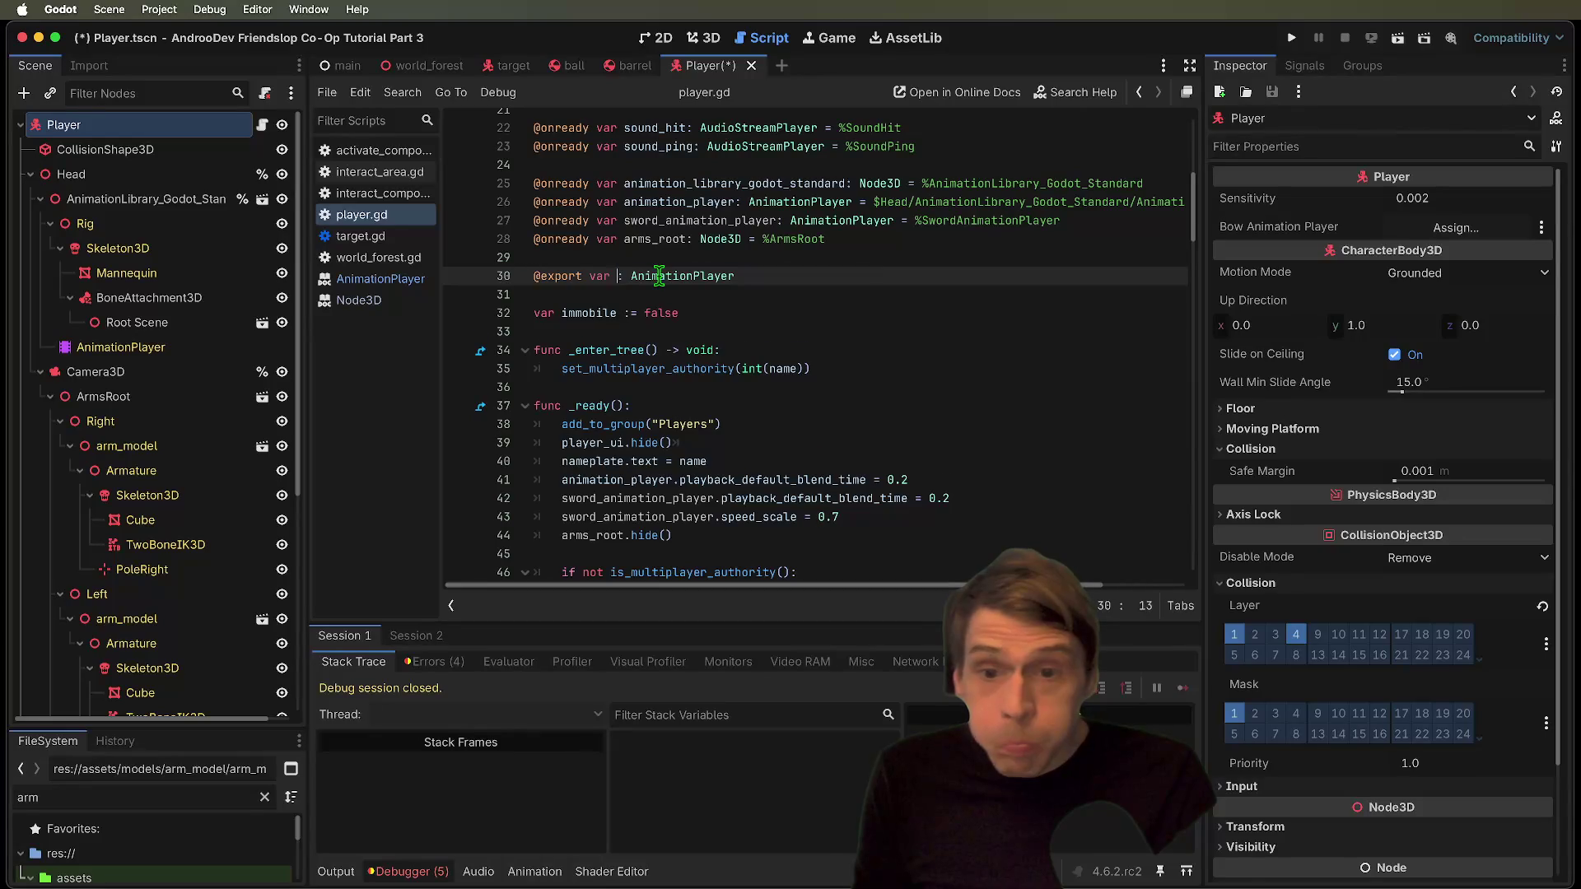
key("ctrl+shift+k")
key("Up")
key("ctrl+shift+k")
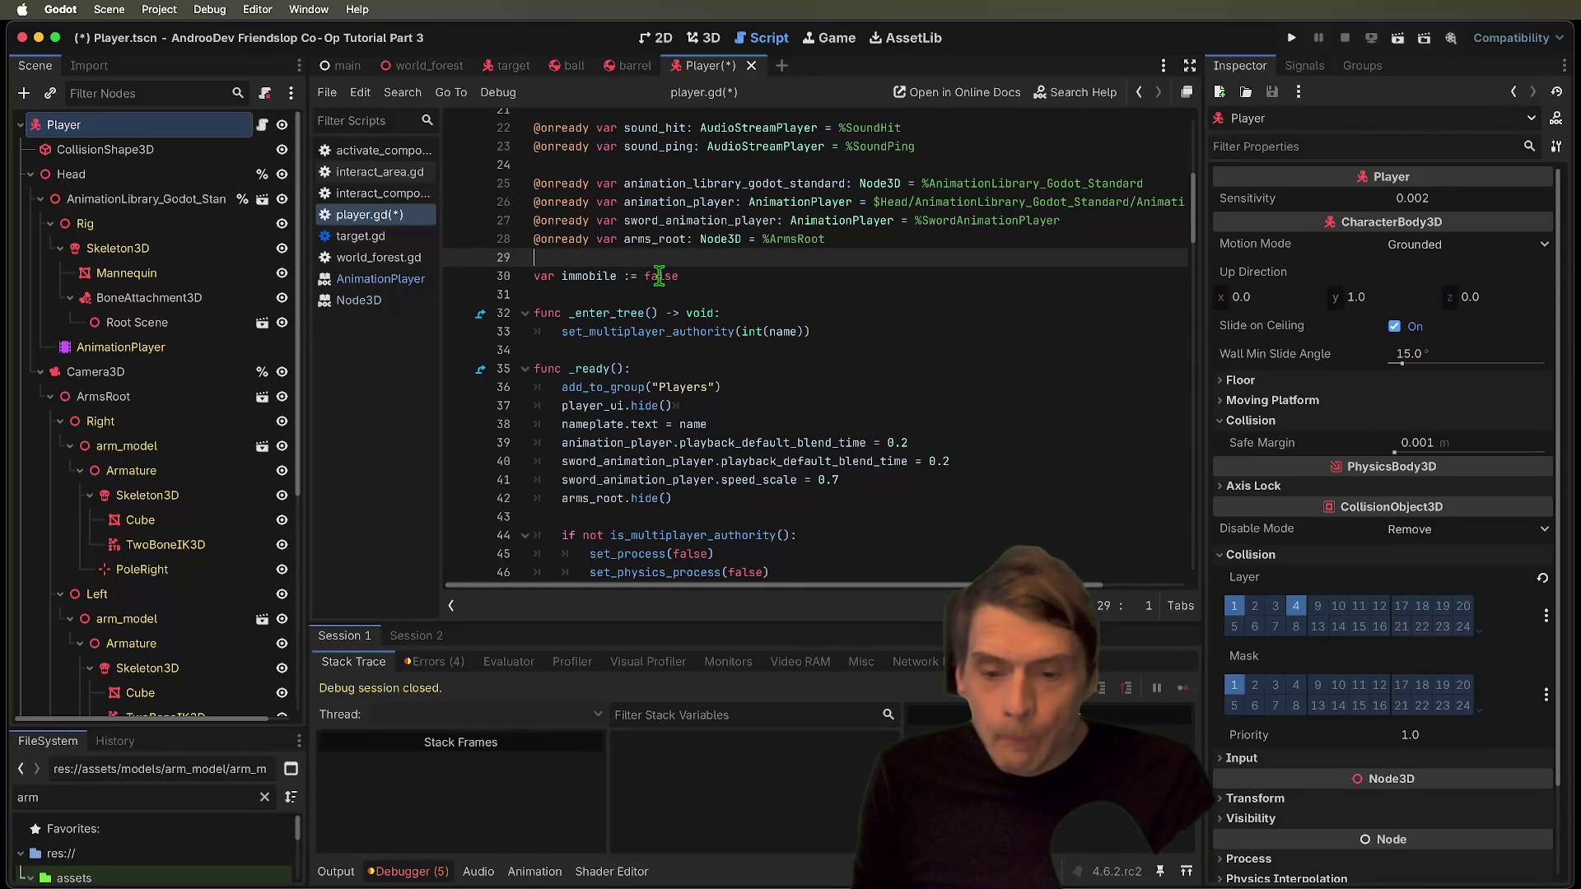
key("F5")
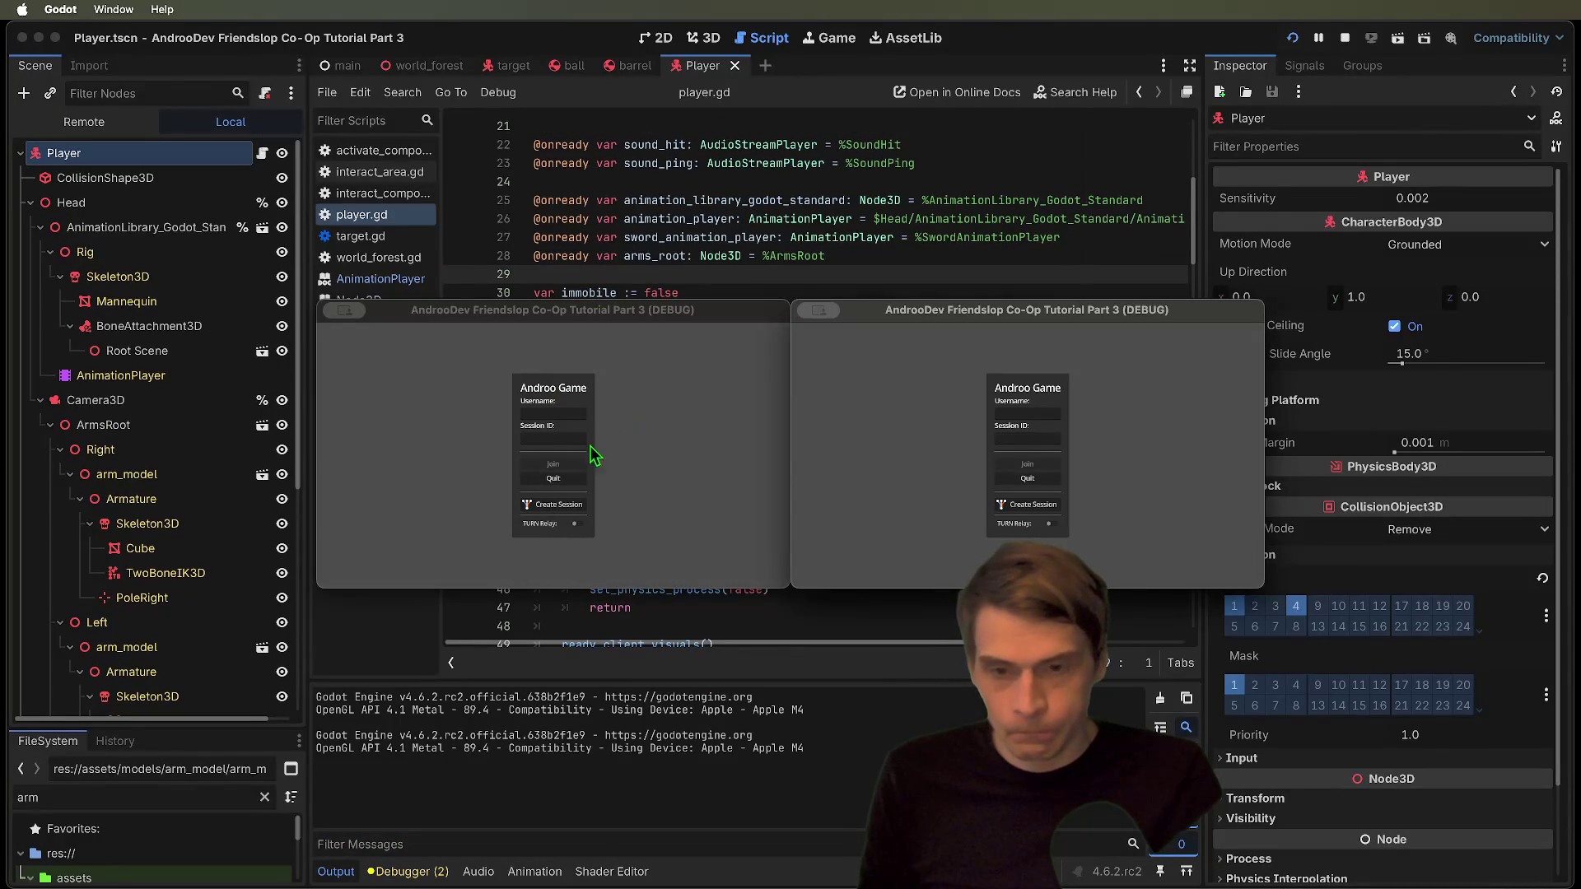
Host a session, stop the game, and locate the failing sword_animation_player declaration
left_click(560, 506)
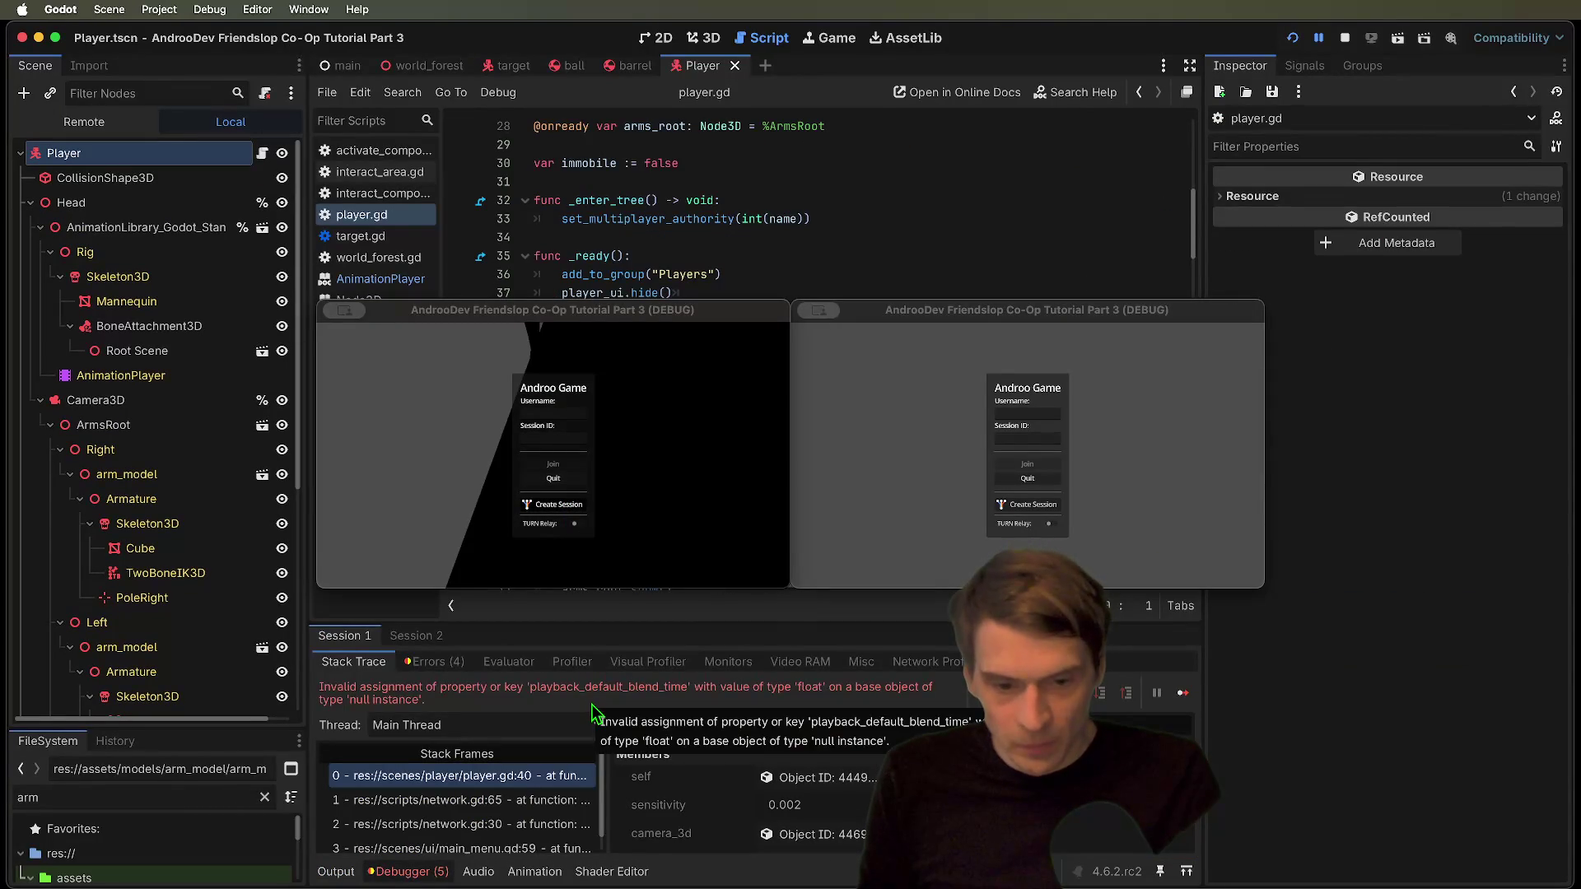
left_click(1348, 39)
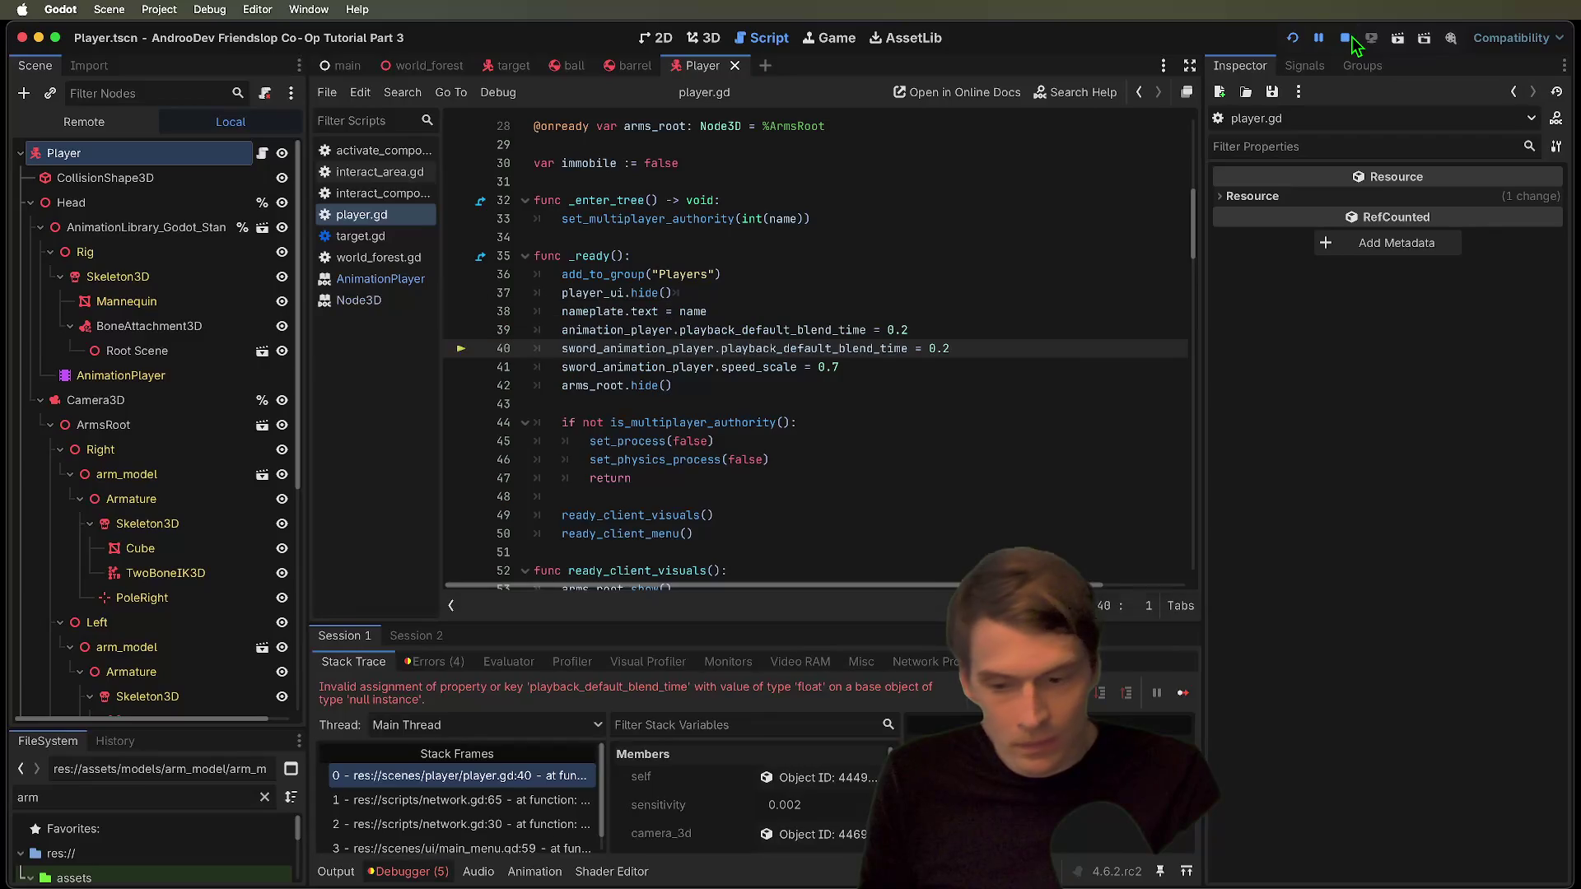
double_click(643, 349)
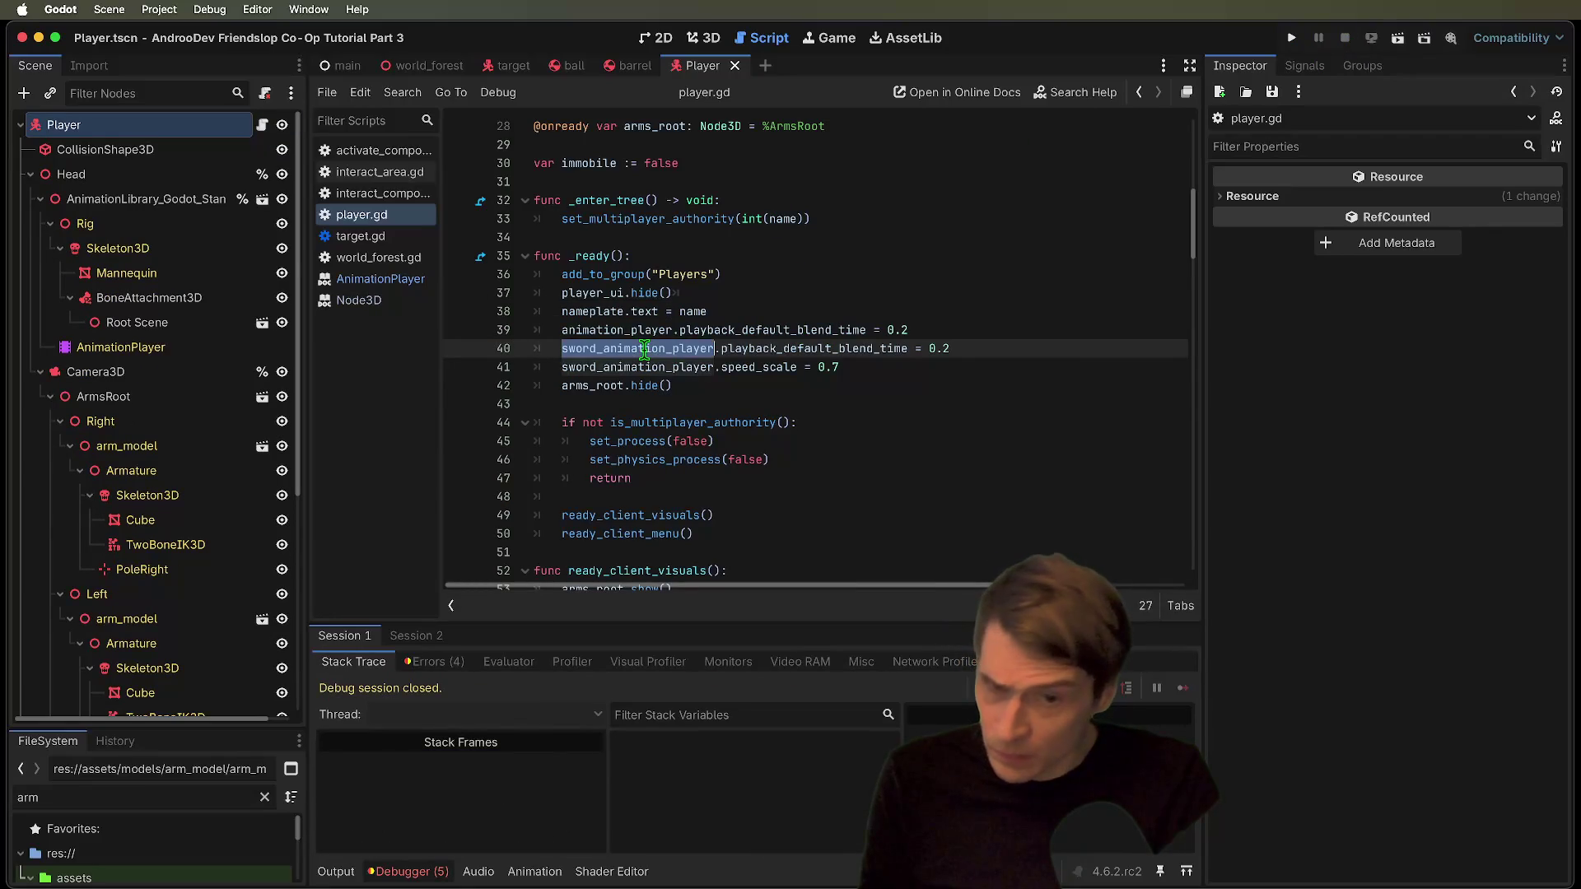
scroll(651, 346, "up", 5)
triple_click(832, 402)
scroll(132, 568, "down", 6)
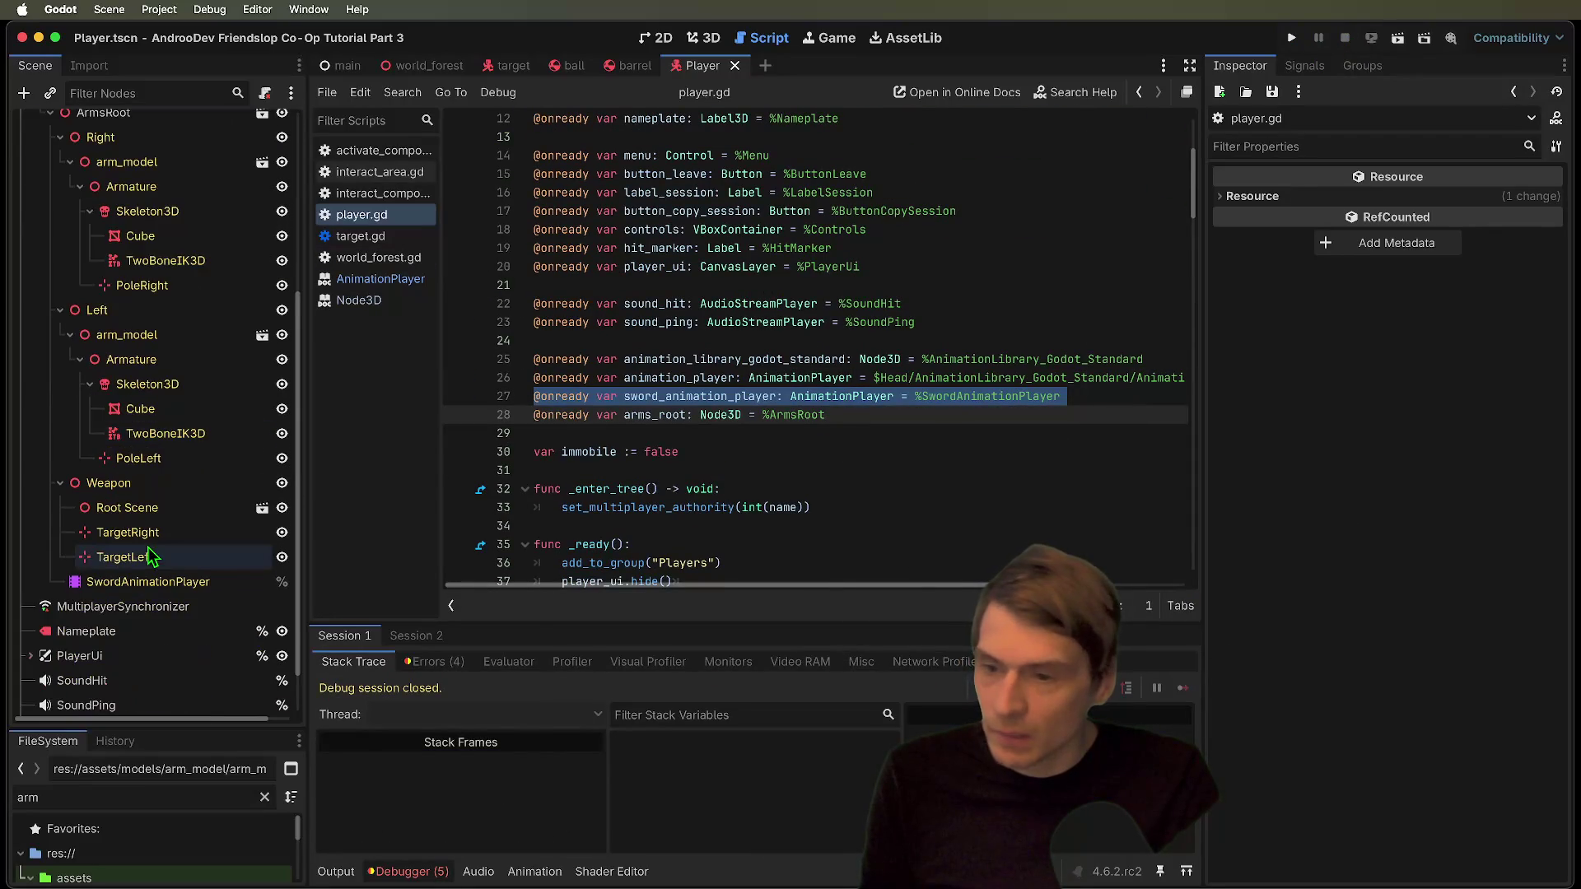
scroll(150, 557, "down", 1)
left_click_drag(151, 568, 993, 393)
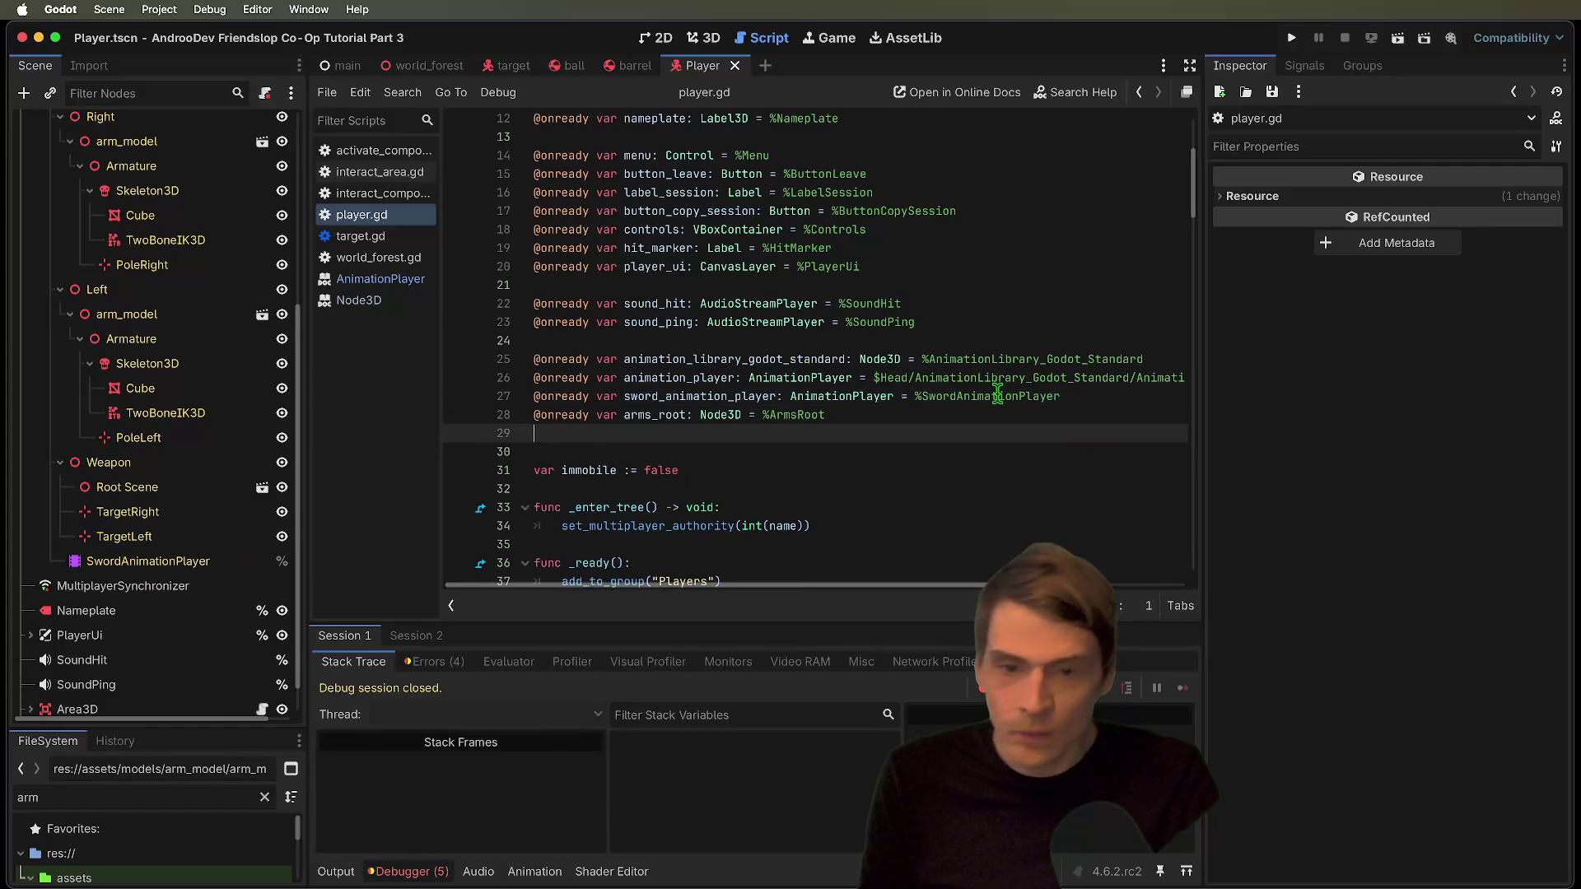
double_click(705, 396)
double_click(692, 451)
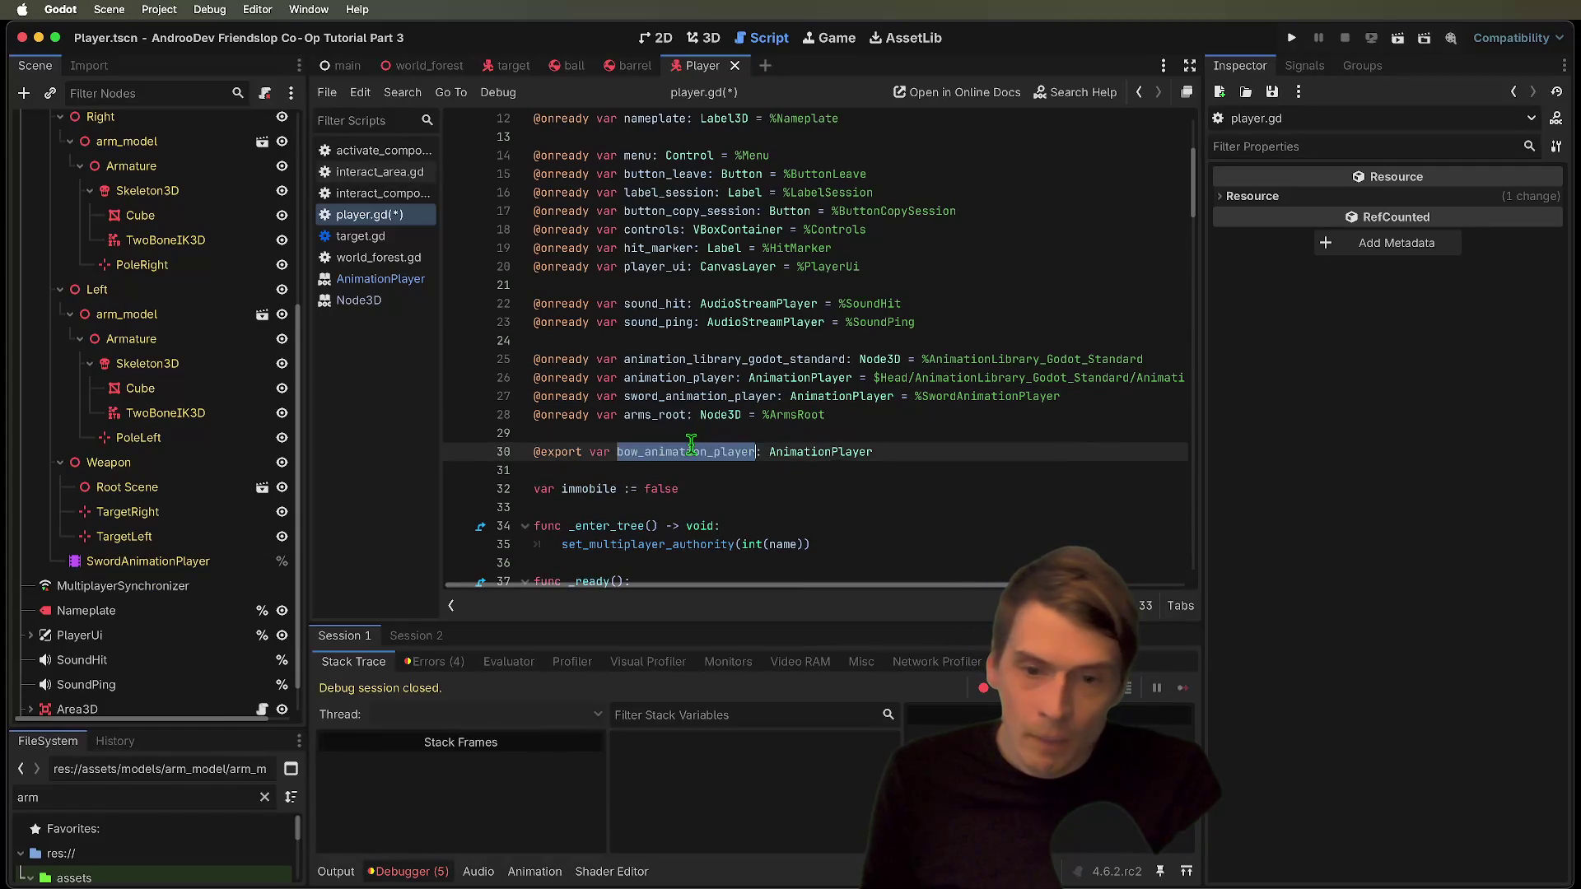
triple_click(739, 396)
key("BackSpace")
left_click(1041, 451)
key("super+s")
Assign SwordAnimationPlayer to the Player's Sword Animation Player property and relaunch the game
scroll(154, 153, "up", 5)
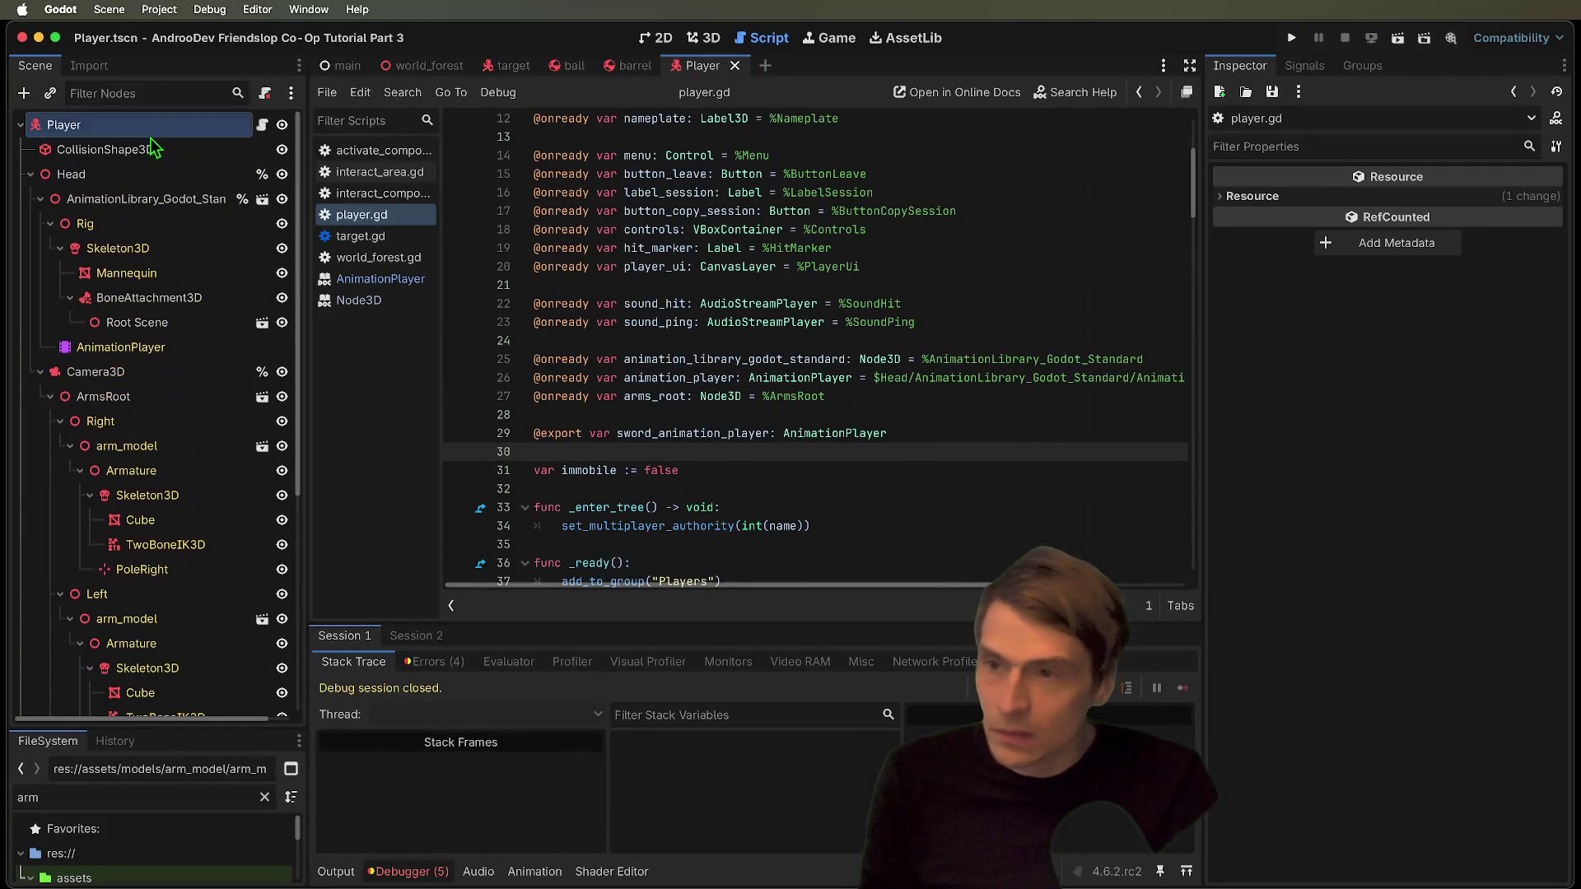
left_click(162, 126)
left_click(1469, 239)
left_click(791, 377)
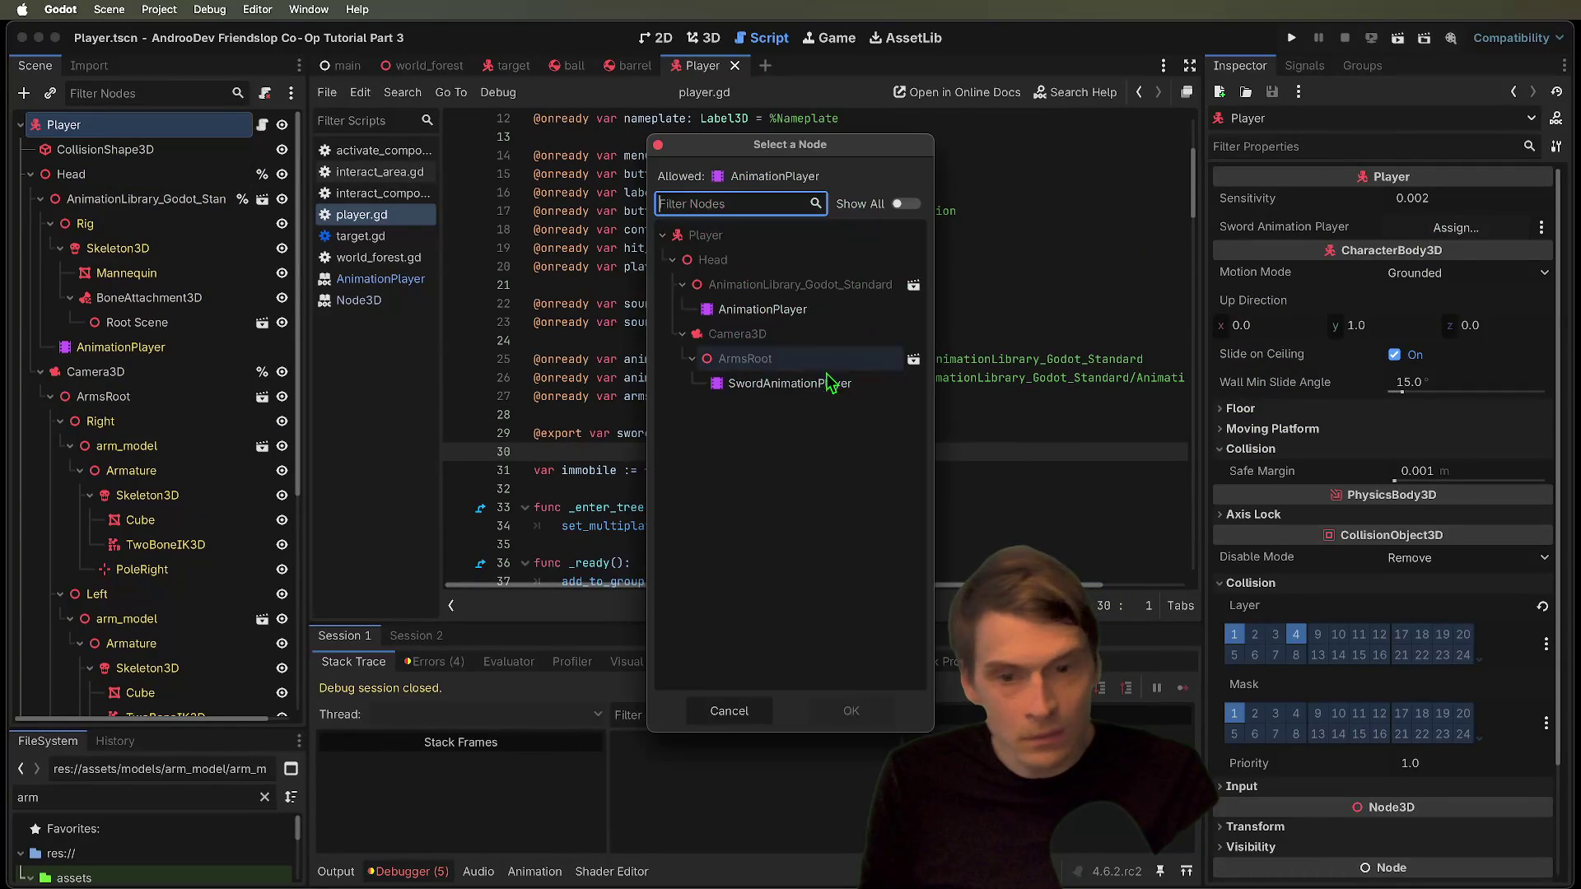
left_click(852, 713)
left_click(903, 359)
key("super+b")
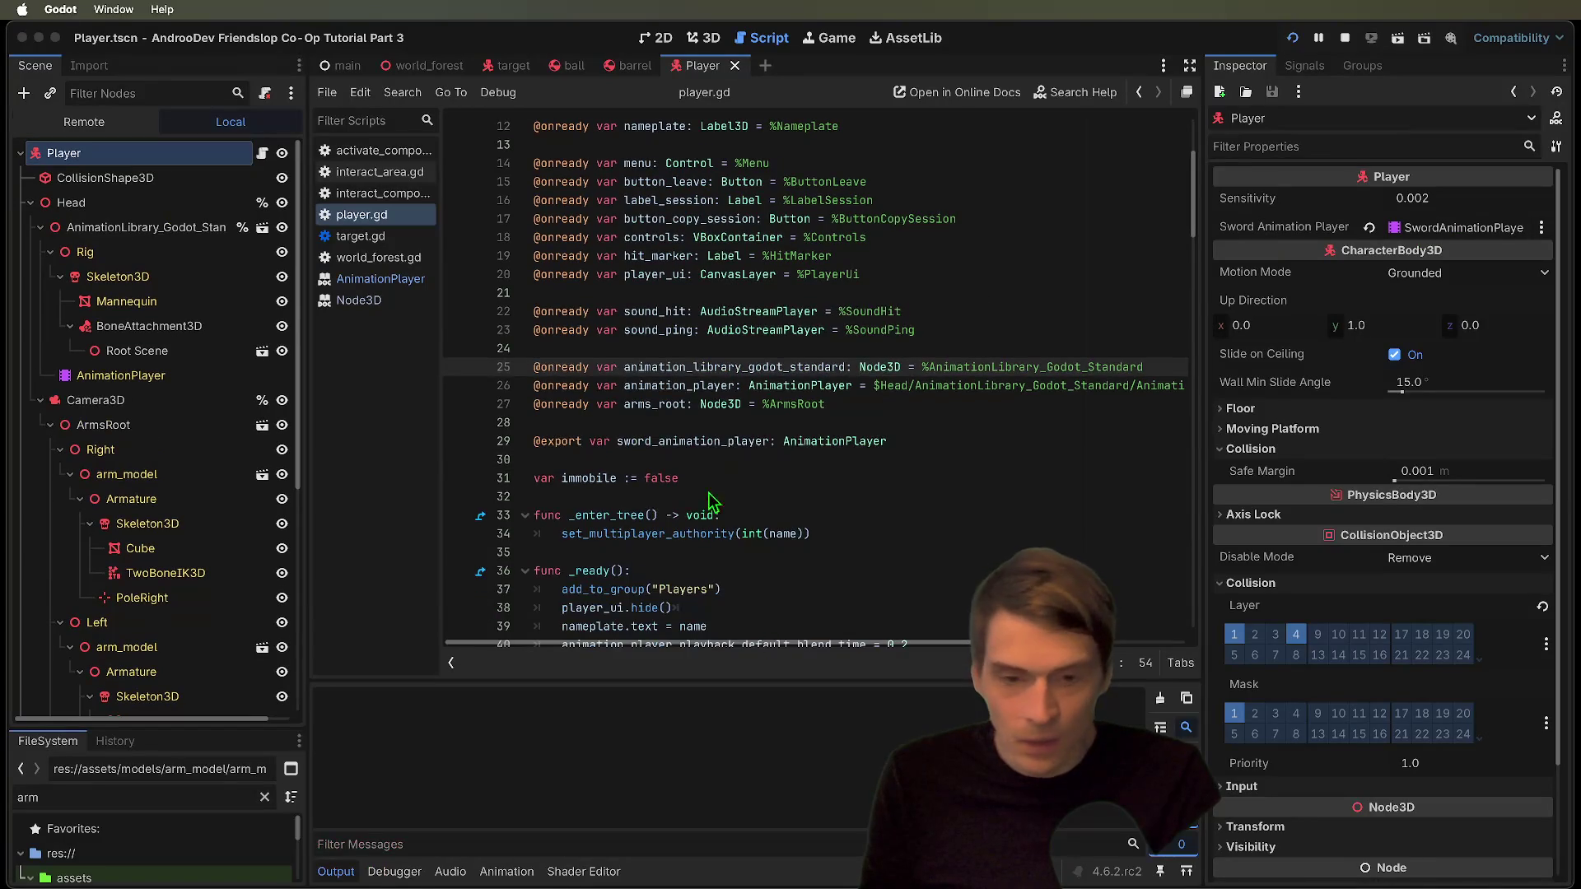
left_click(526, 503)
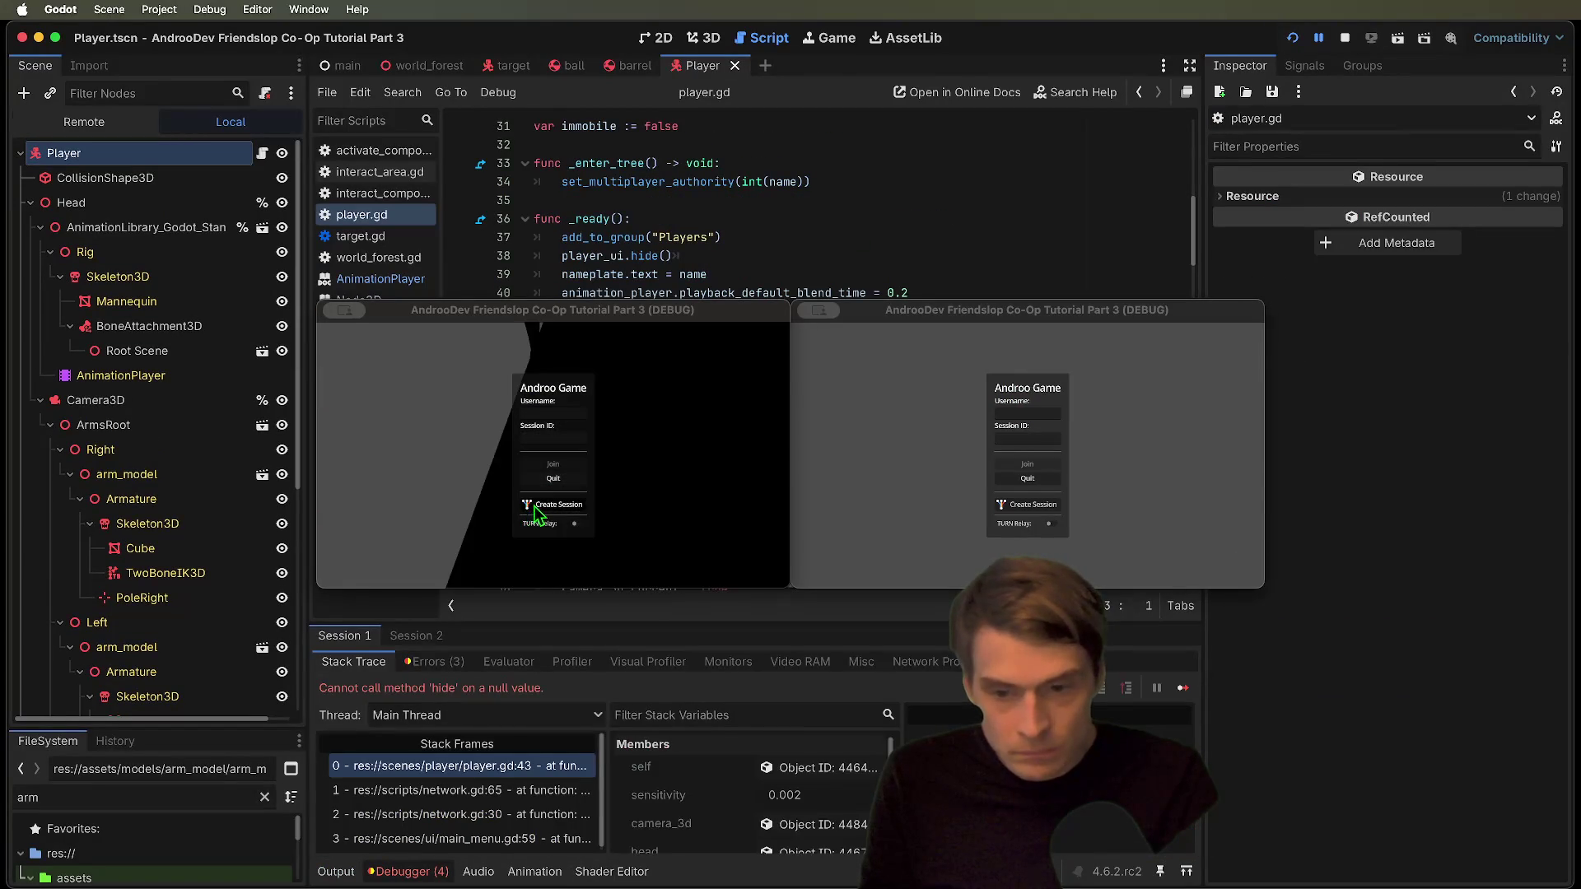
Stop the game, set ArmsRoot to Access as Unique Name, and run the project again
left_click(1342, 45)
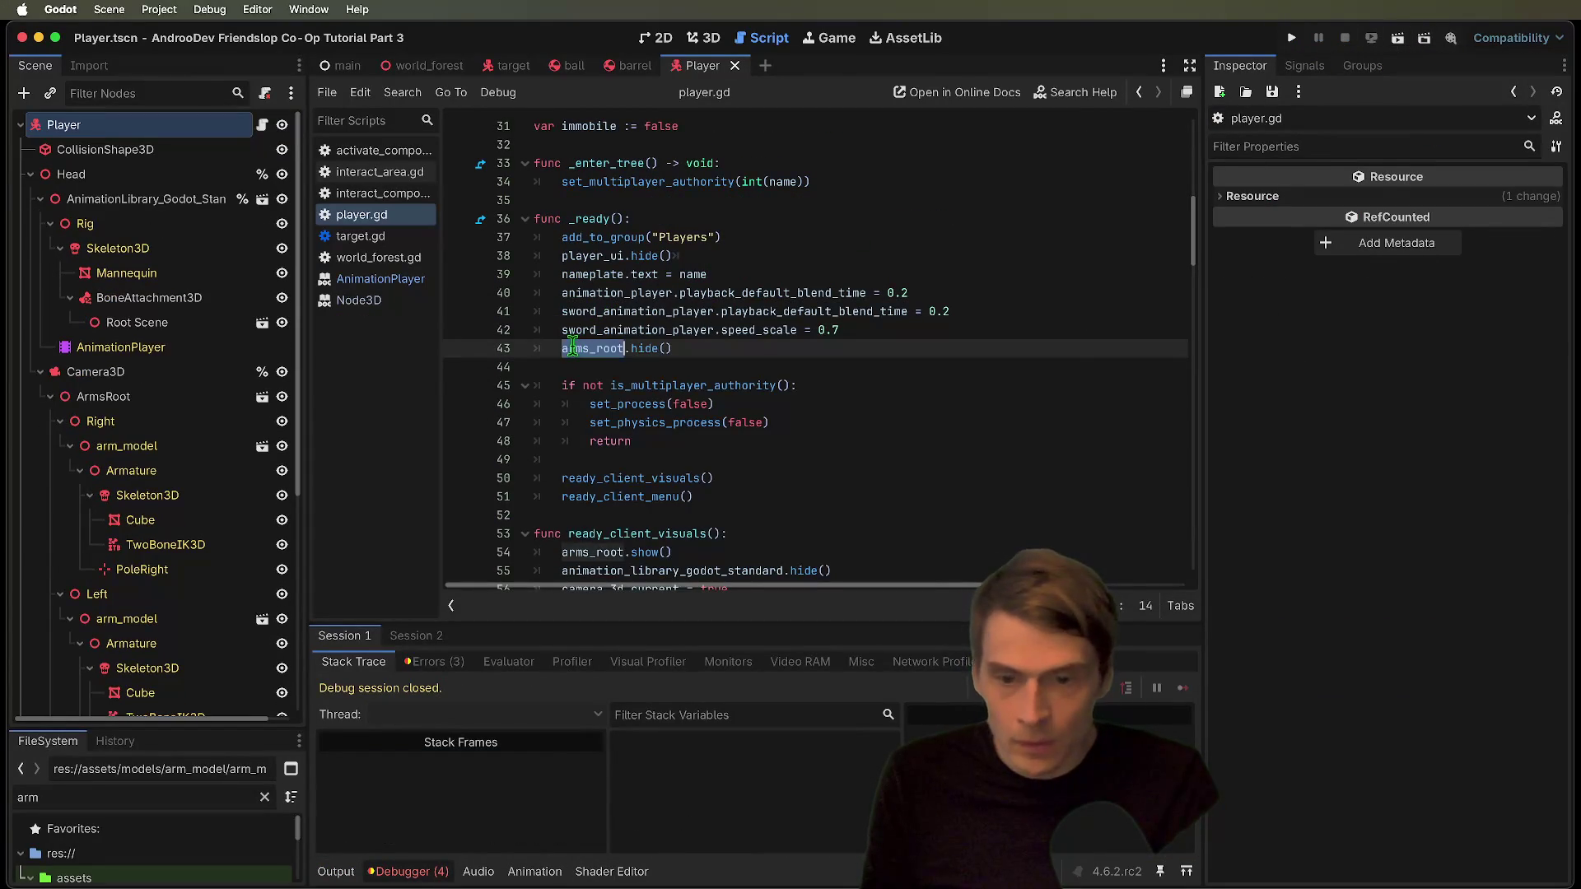
left_click(134, 377)
left_click(132, 396)
right_click(132, 396)
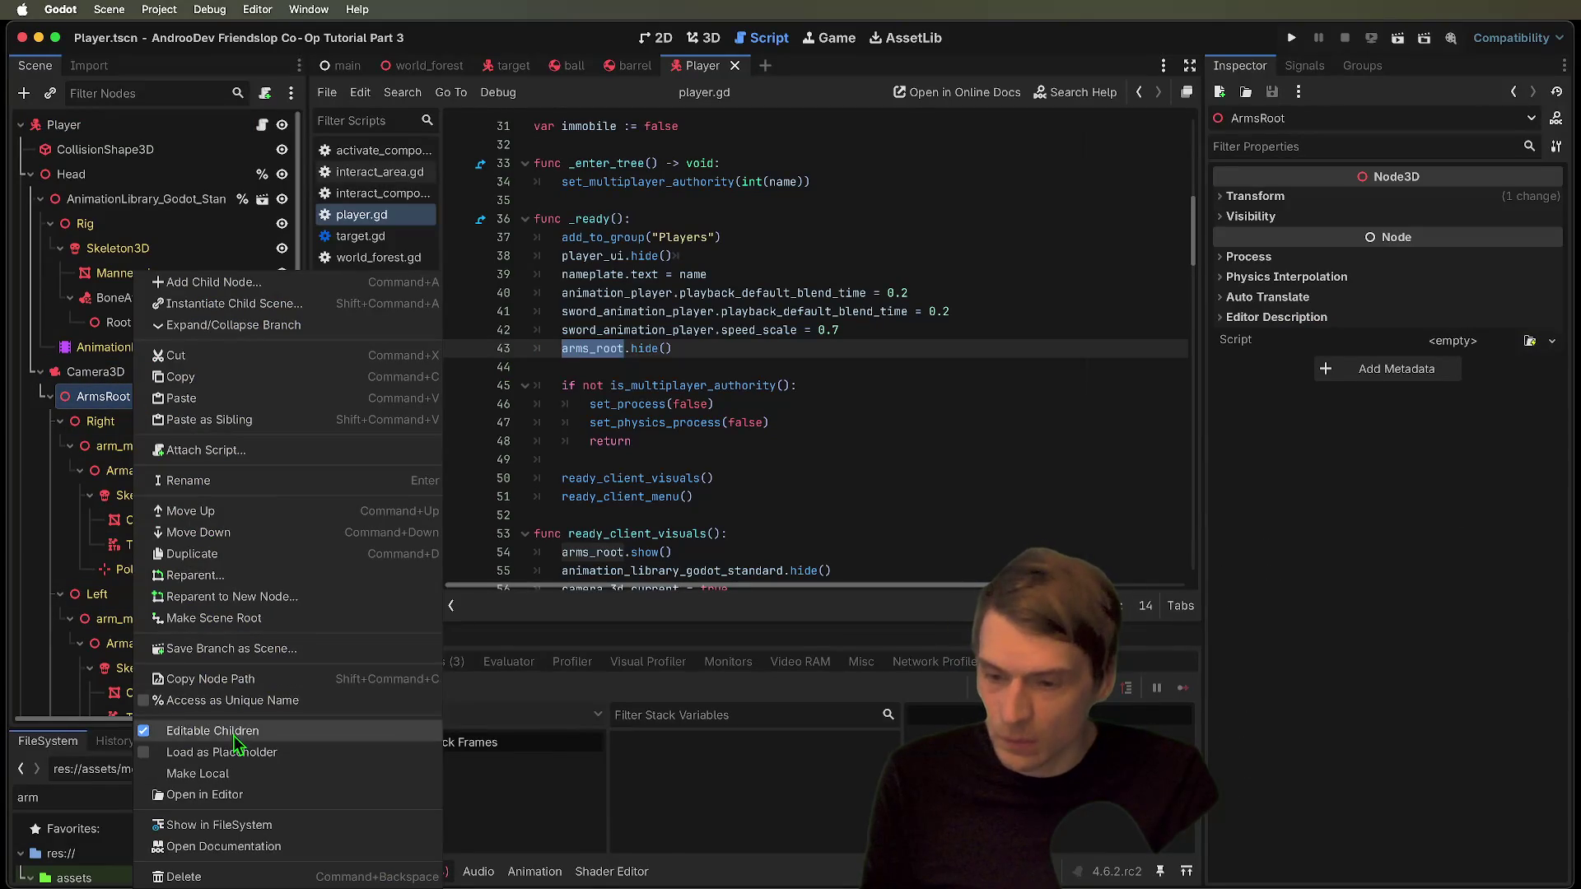
left_click(251, 710)
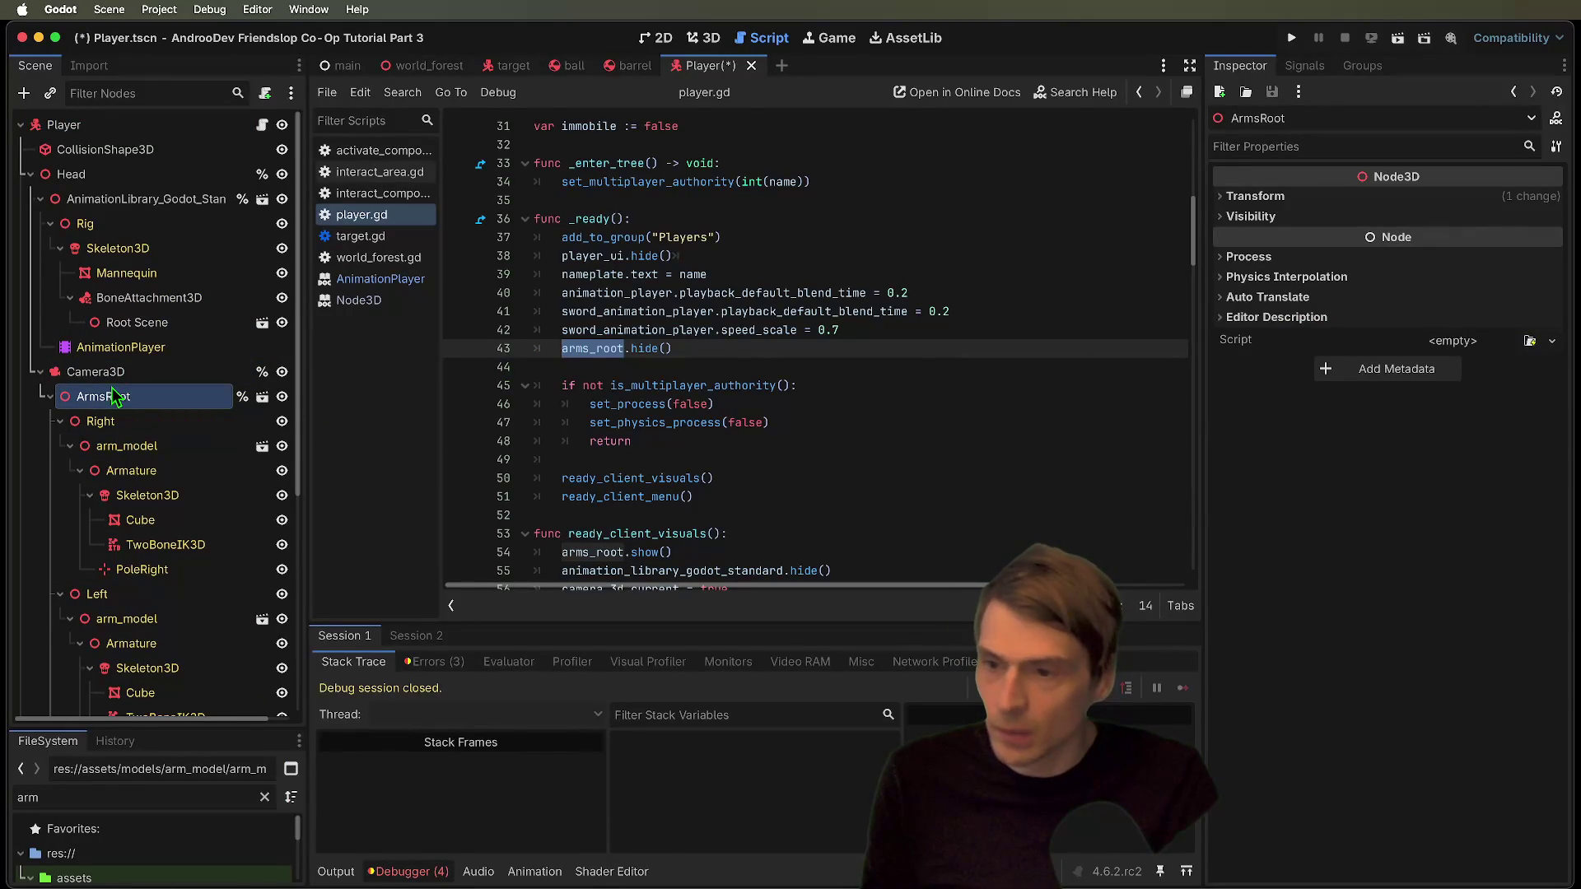
key("super+b")
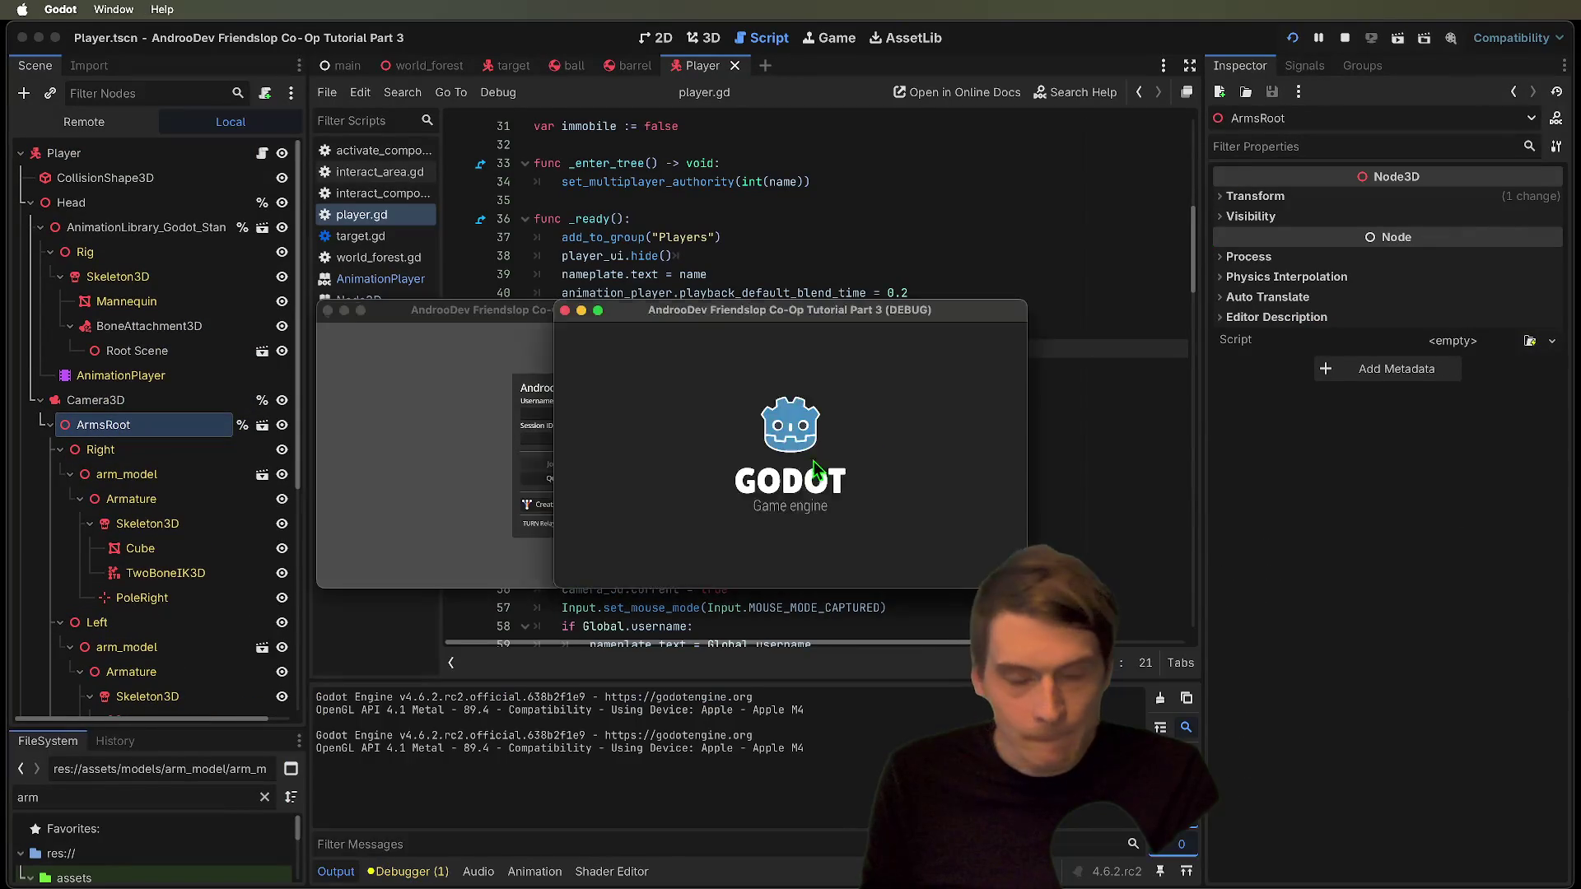
Host in the first game window, enlarge and join from the second, then stop the game
left_click(565, 509)
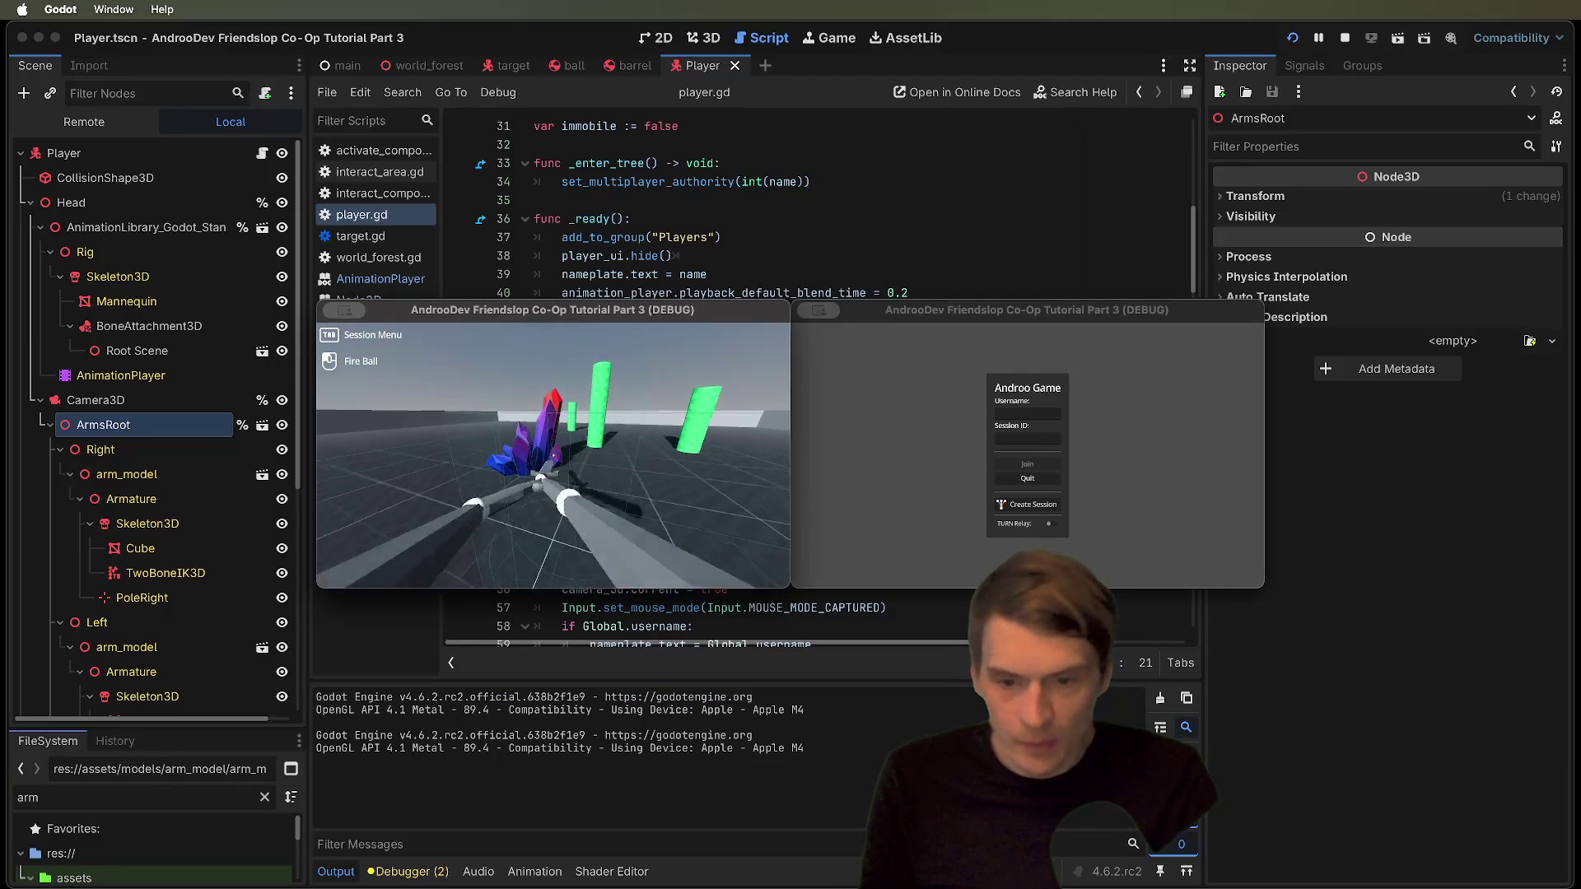
key("super+grave")
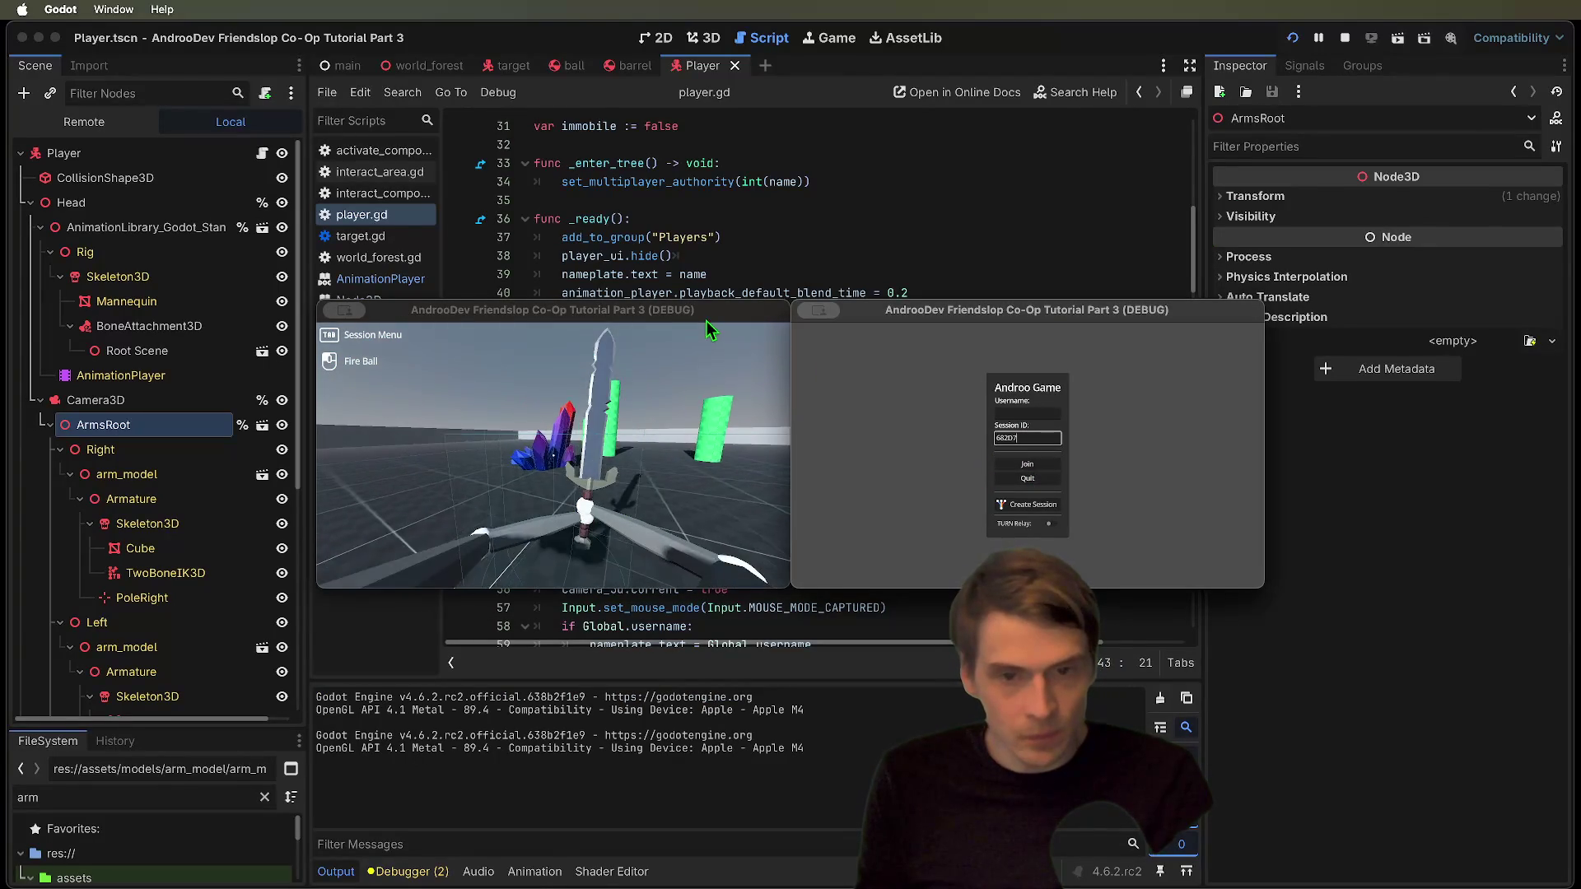
left_click_drag(1259, 588, 1562, 842)
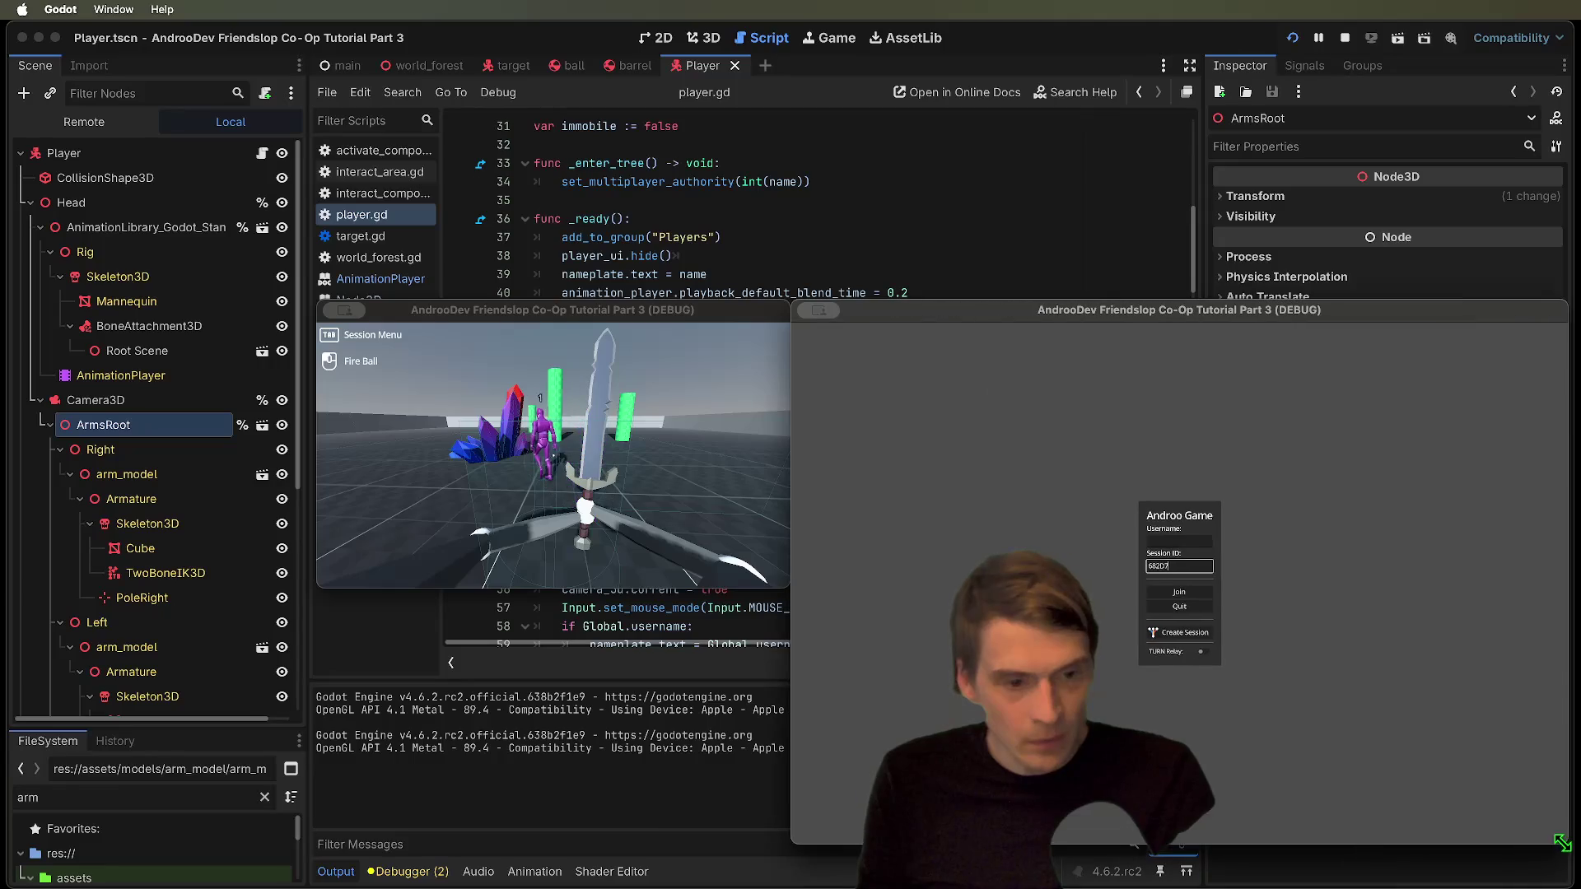
left_click(1178, 590)
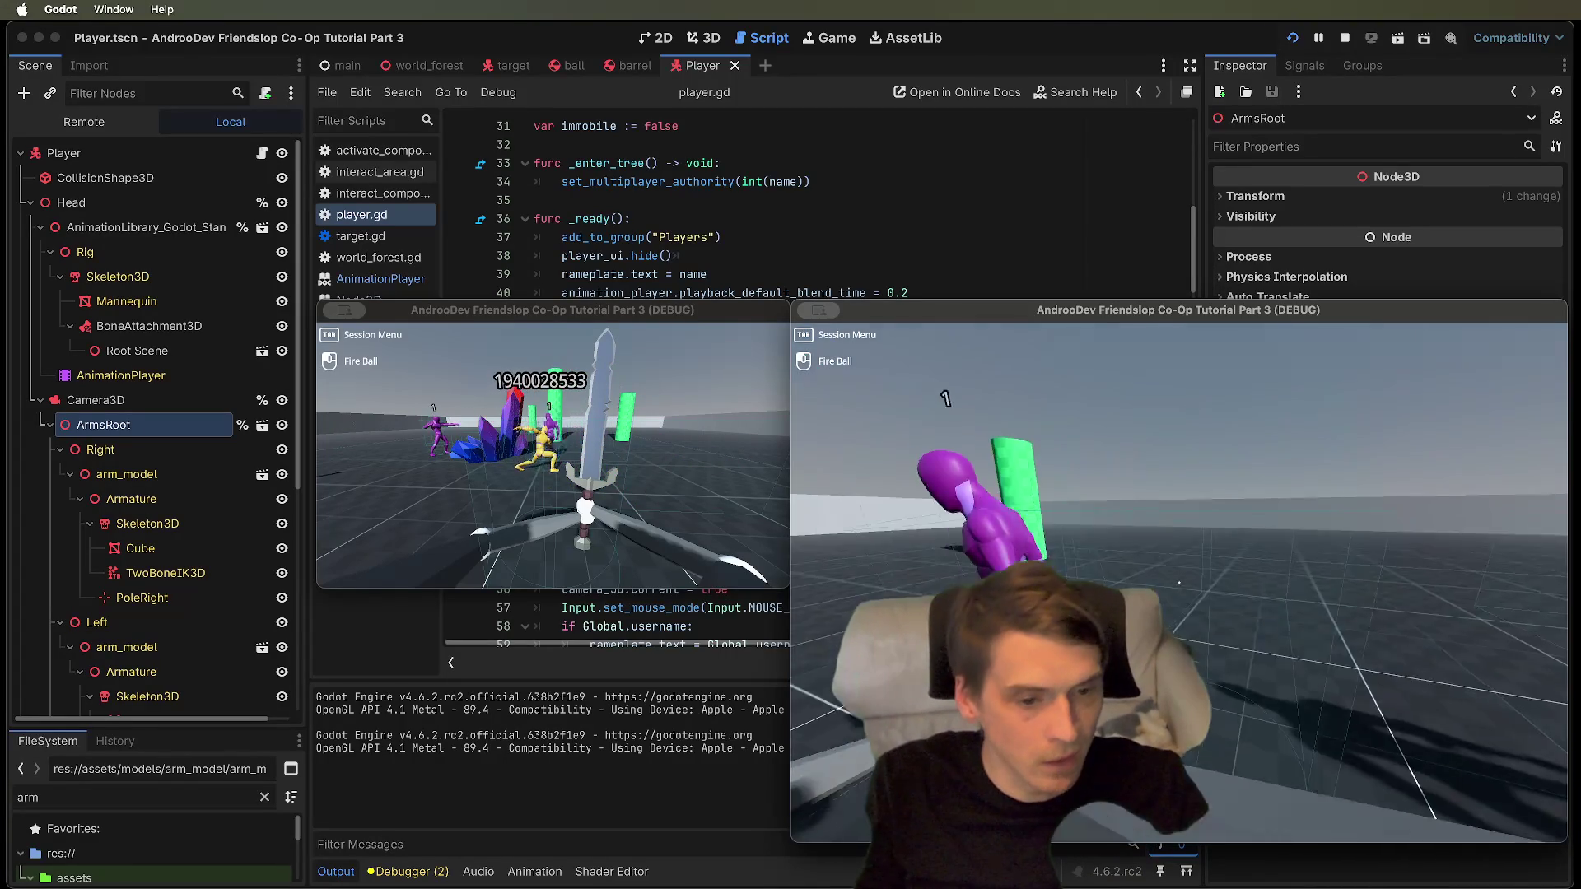
key("Escape")
key("Escape")
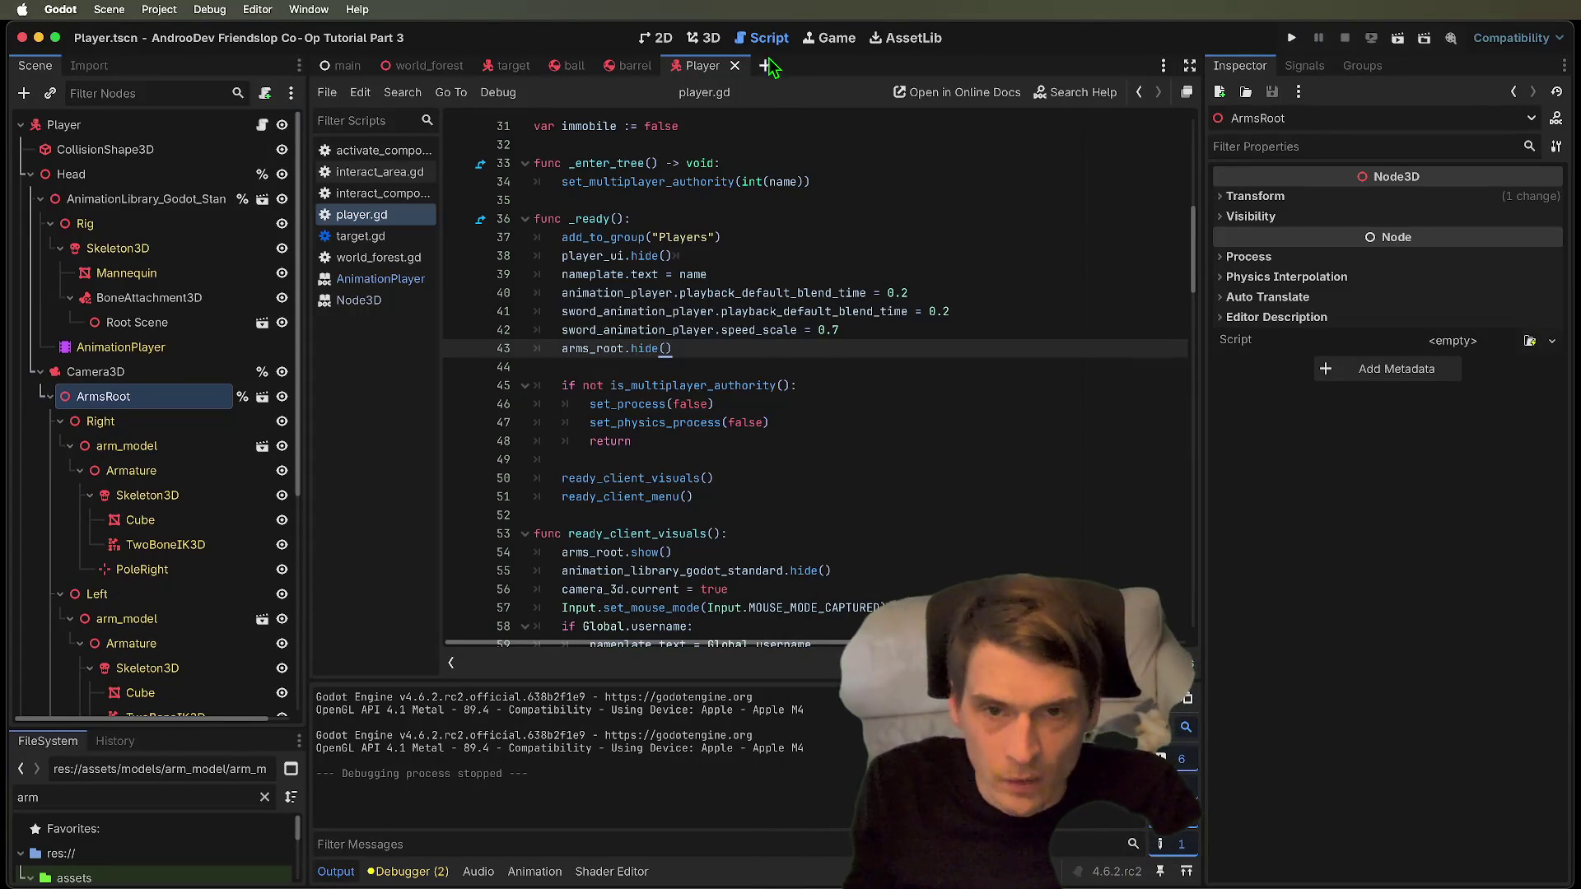
Load Spell_Simple_Enter on the mannequin's AnimationPlayer in the 3D view and play it
left_click(165, 347)
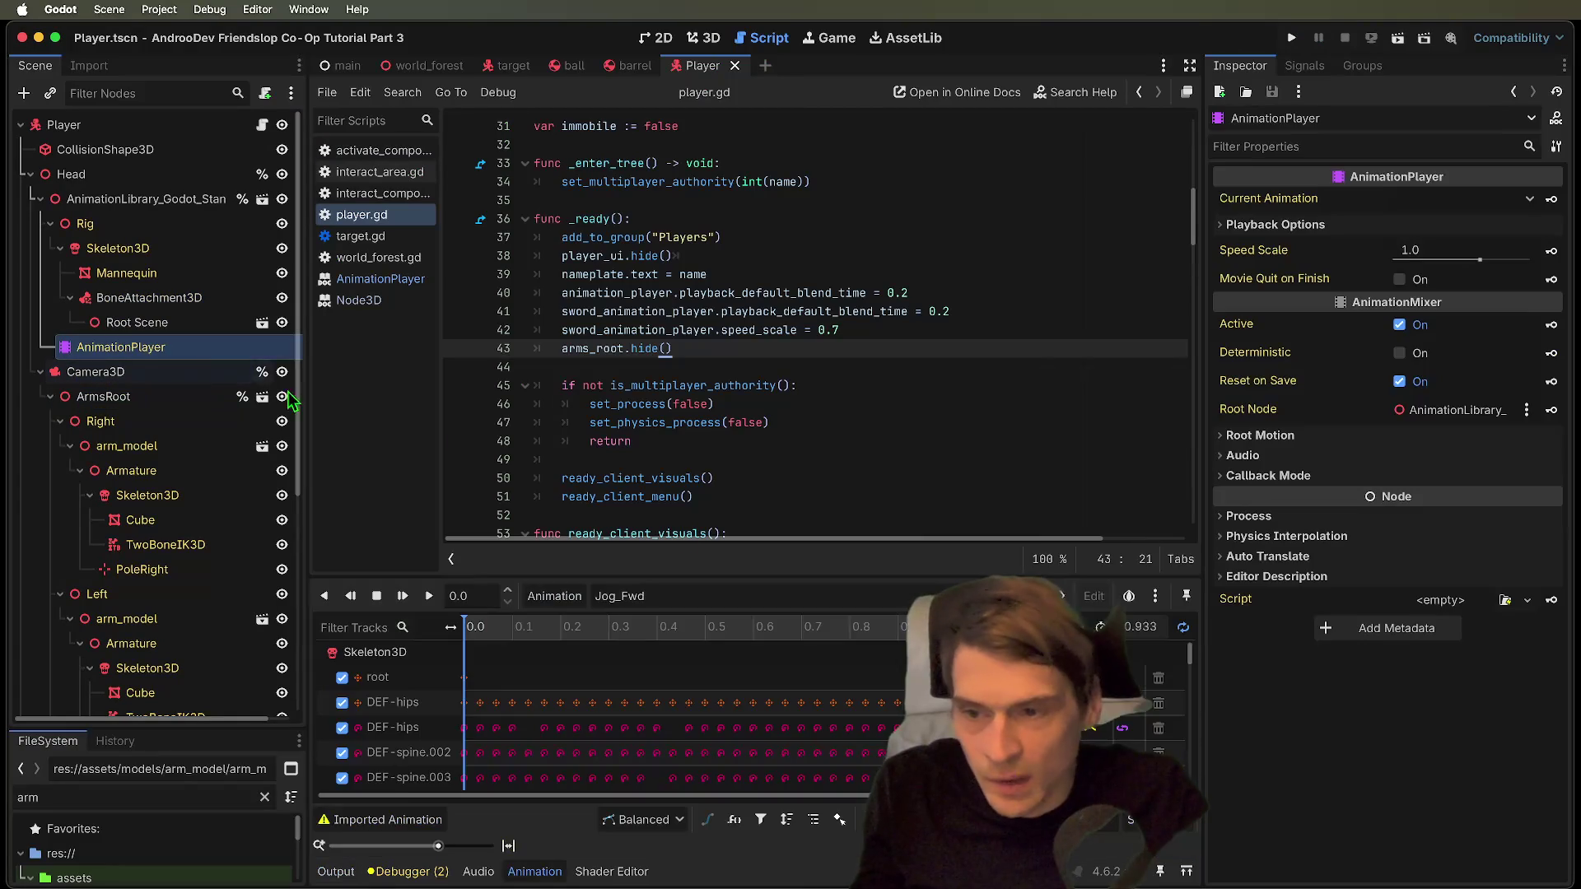
left_click(729, 593)
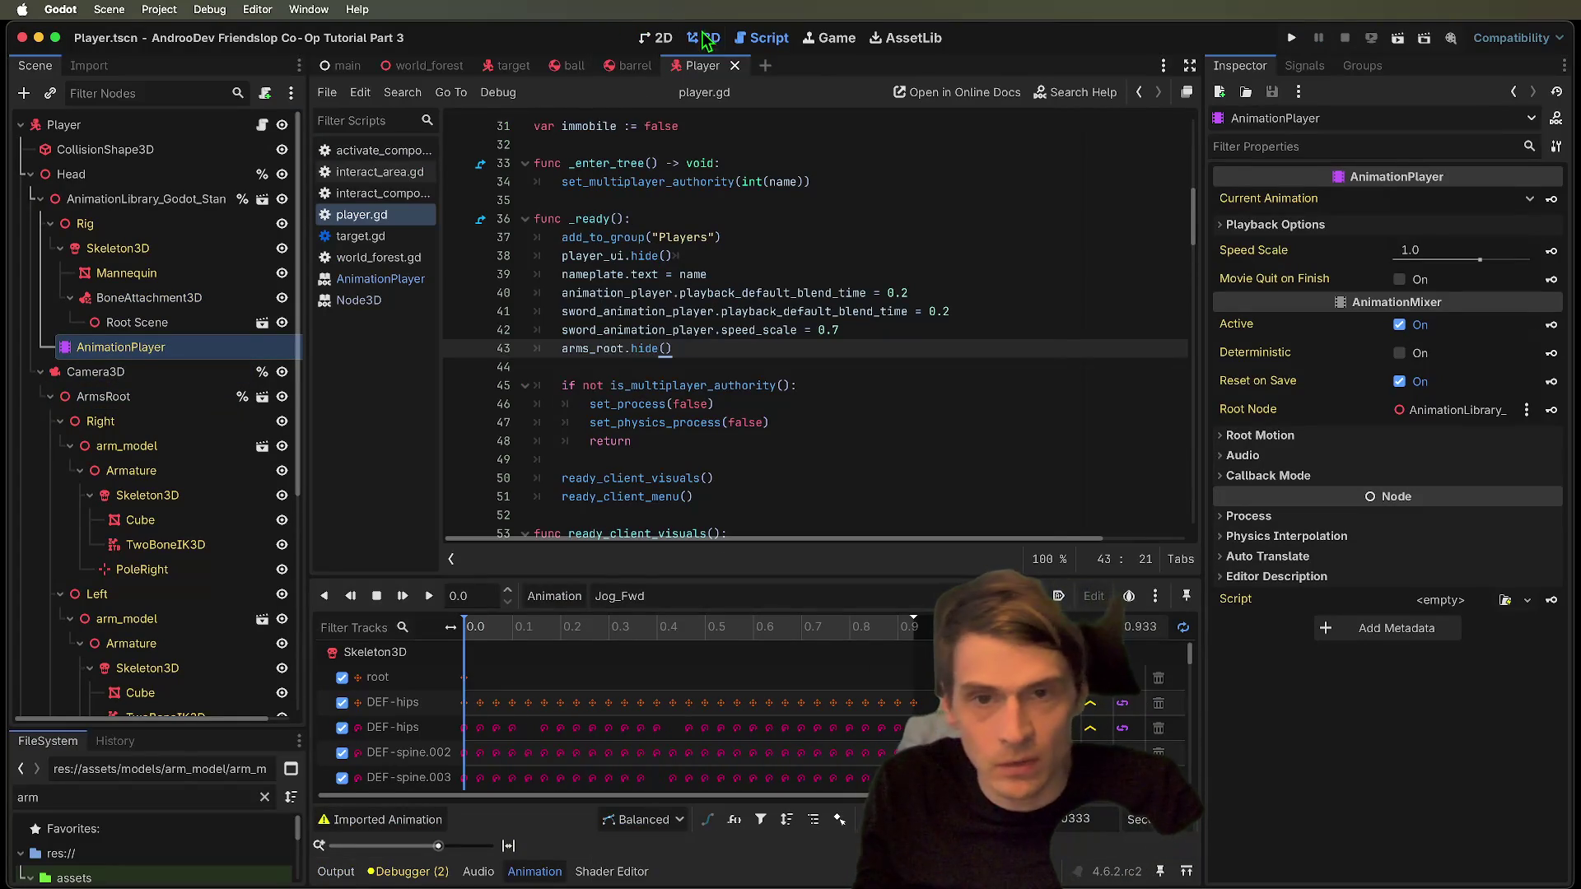
left_click(706, 38)
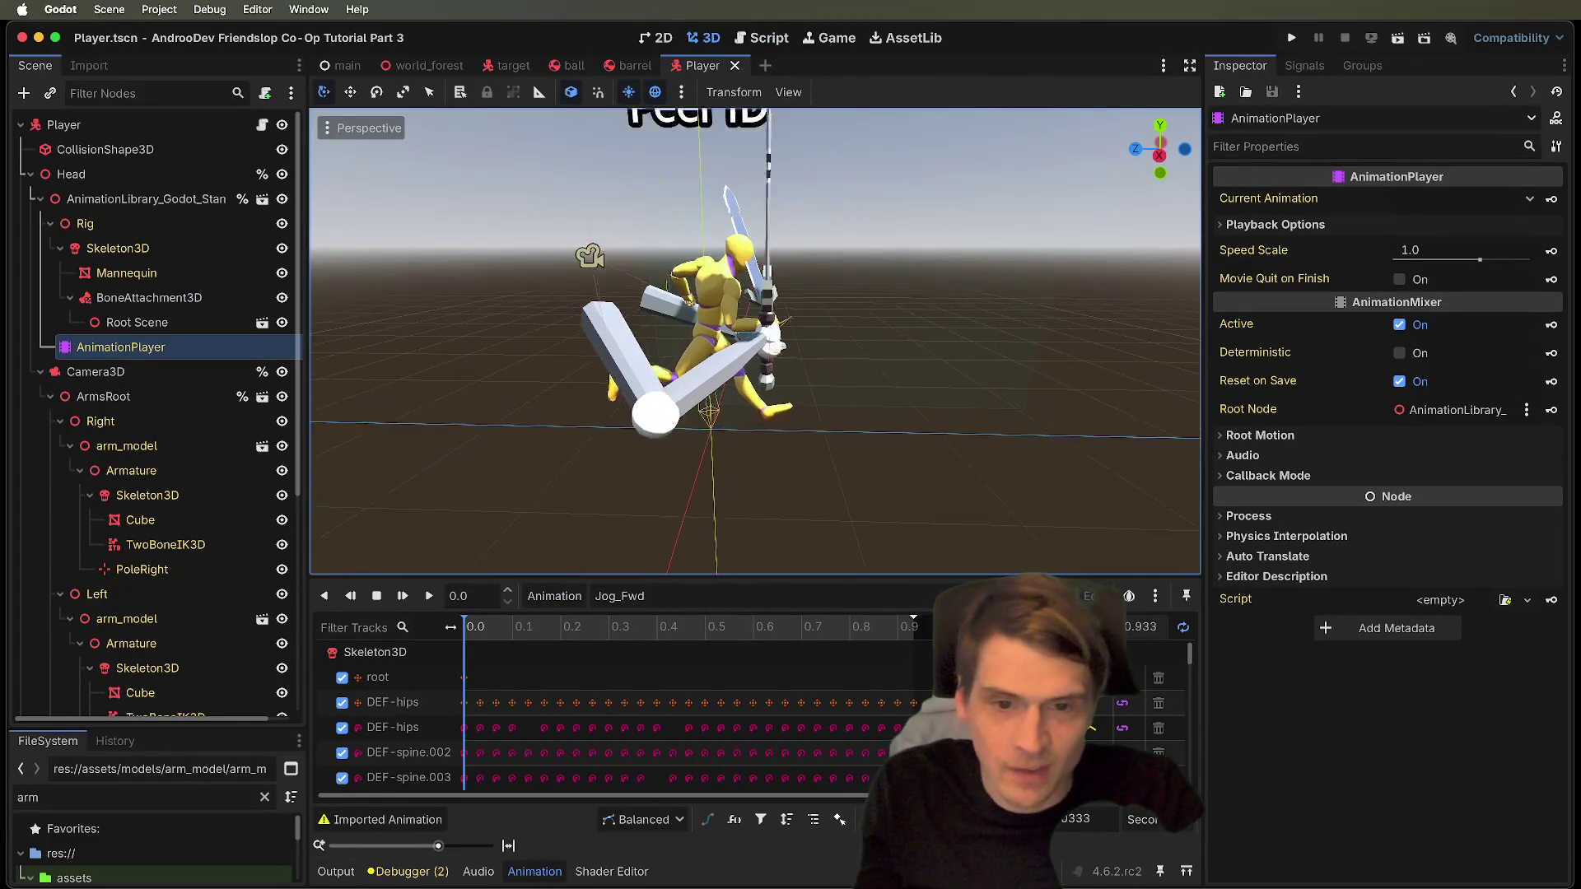
left_click(779, 596)
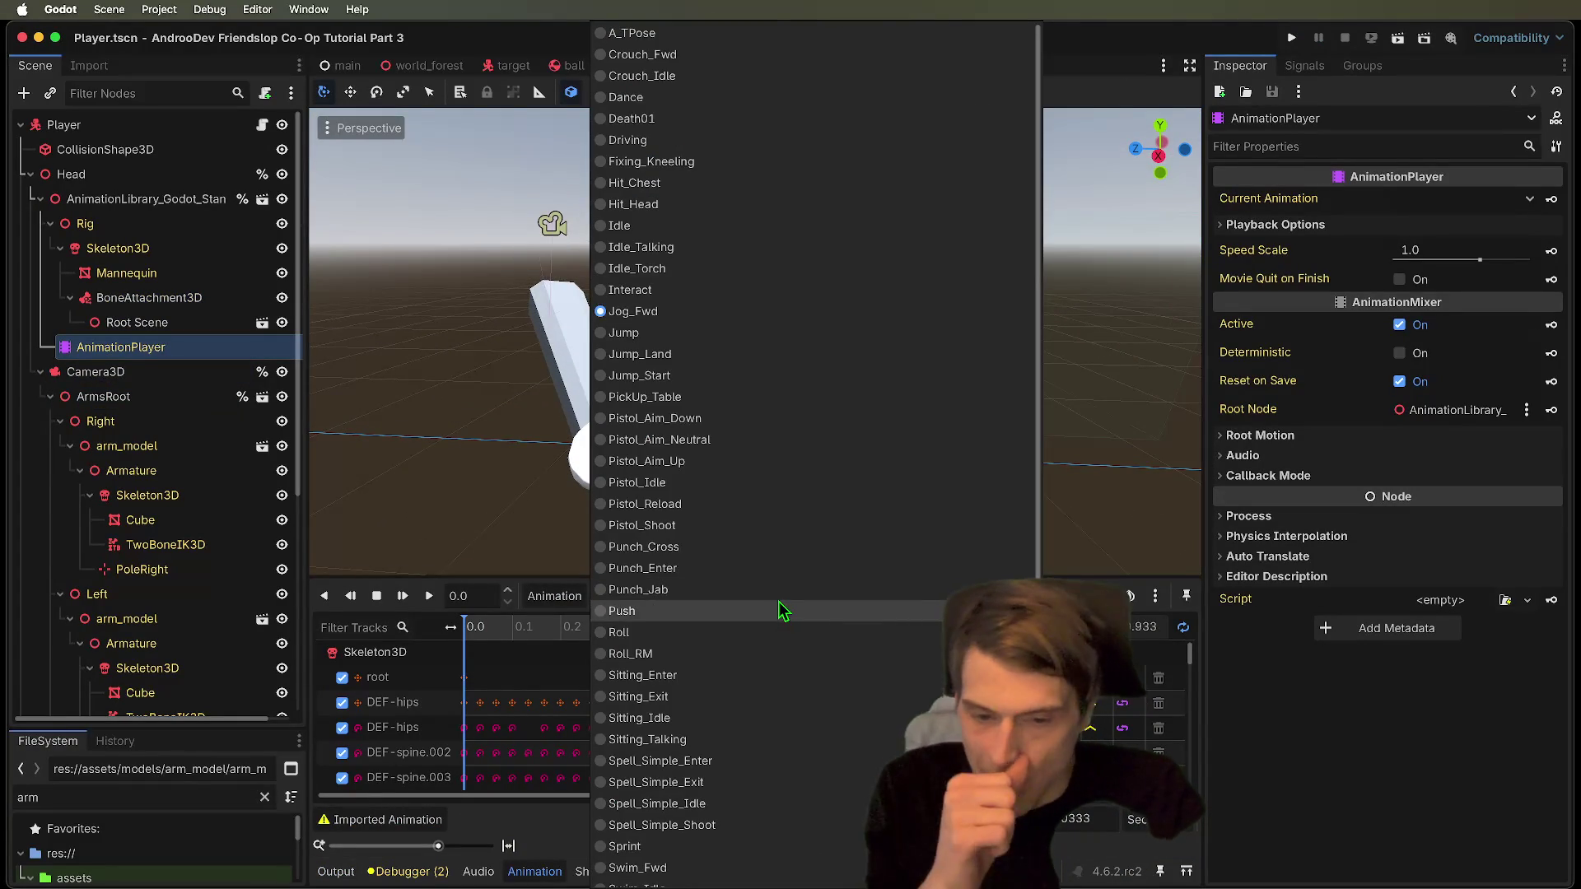
scroll(772, 760, "down", 3)
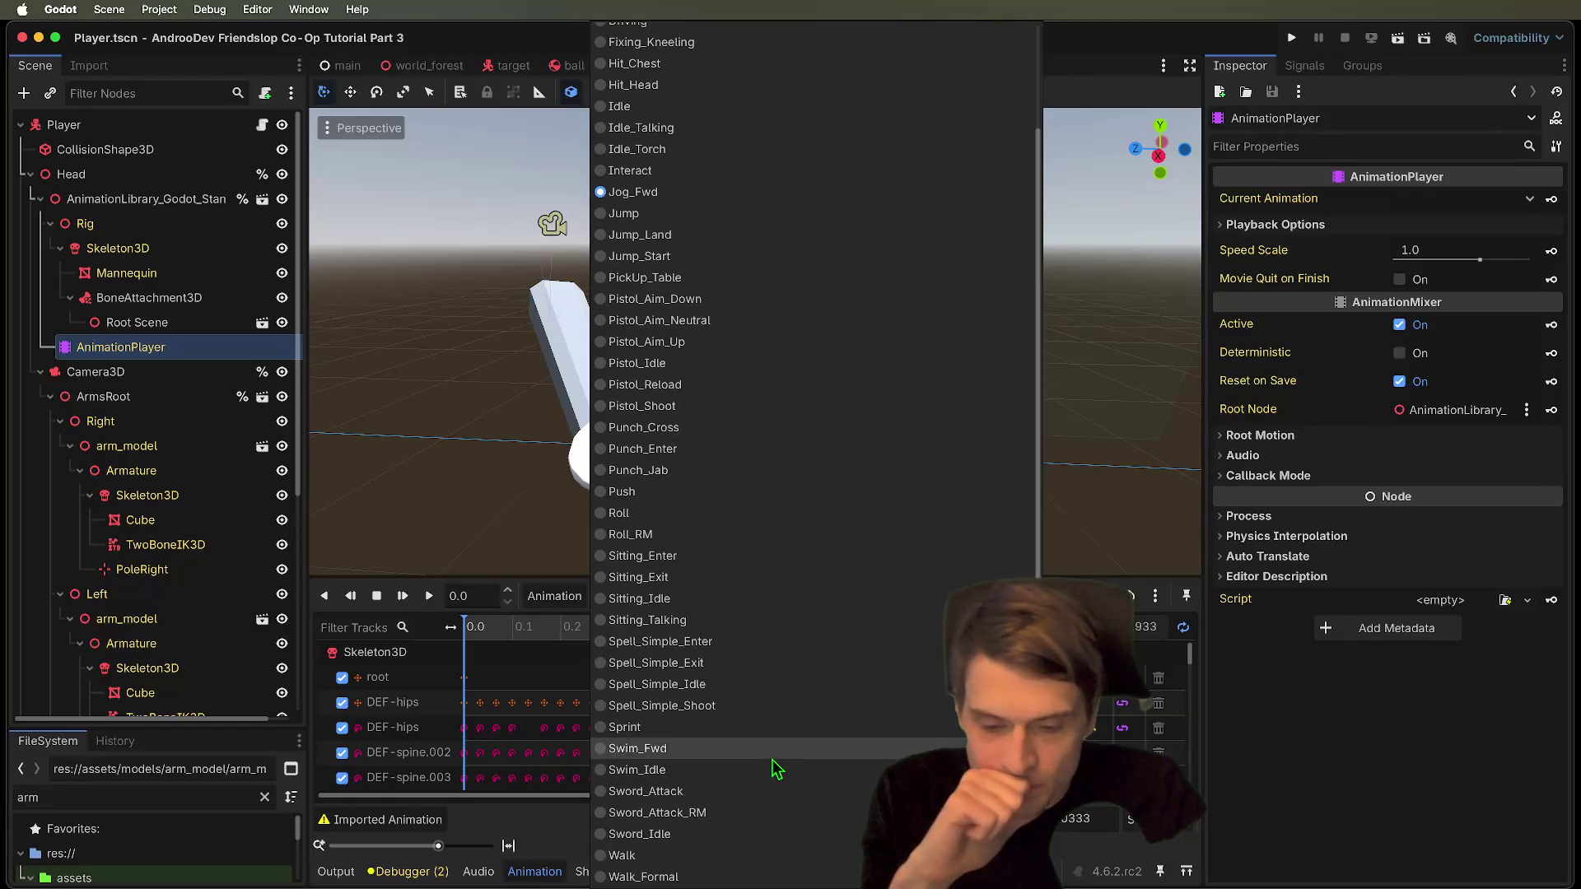
left_click(786, 658)
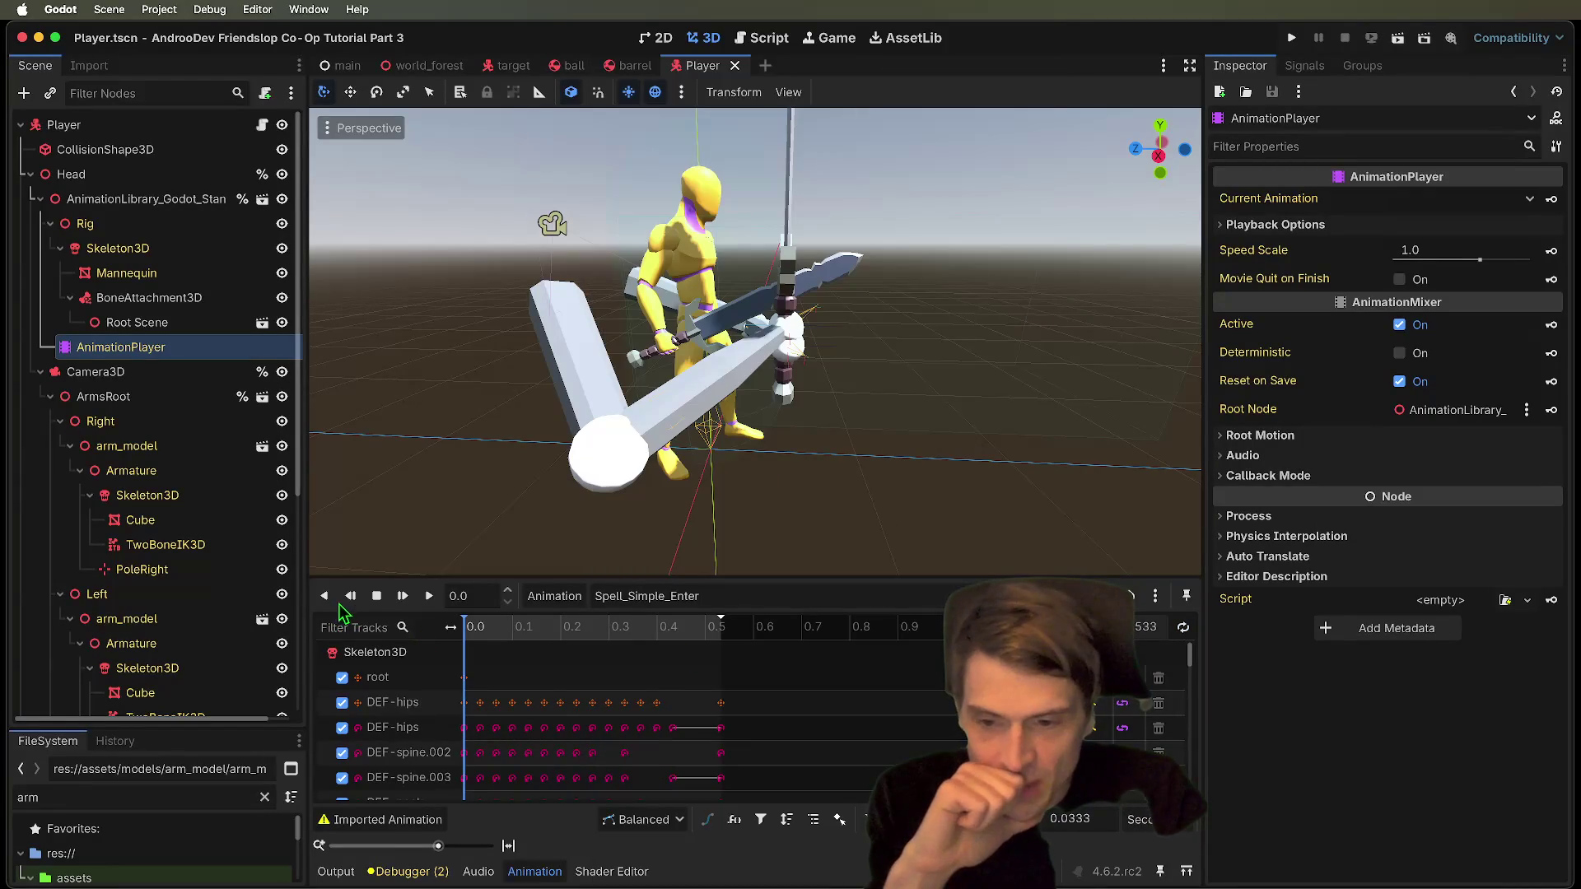
left_click(424, 599)
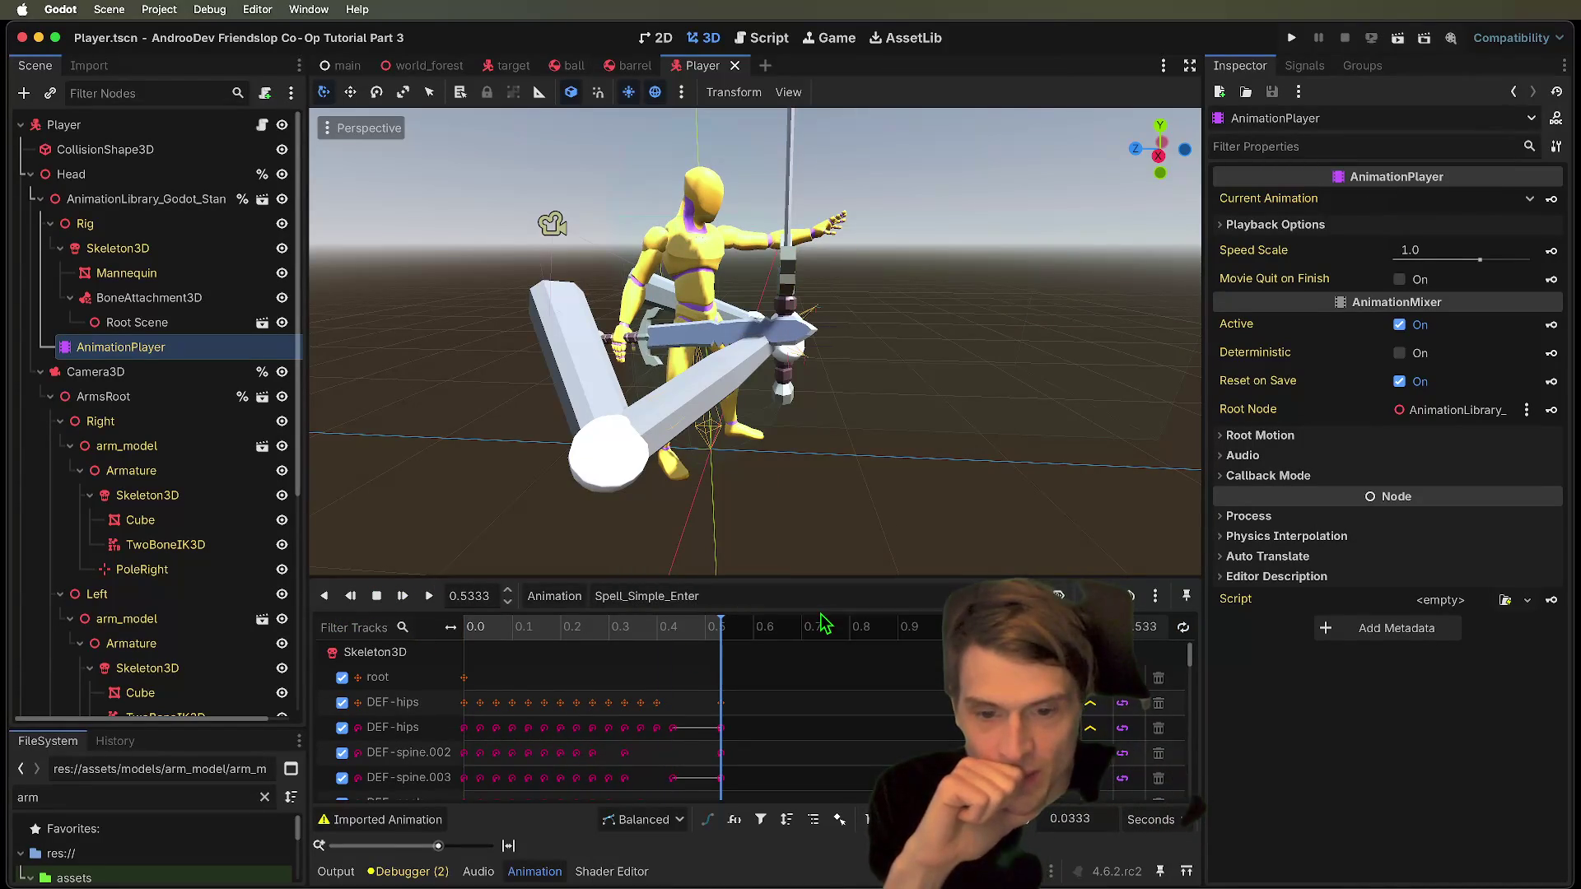
left_click(901, 598)
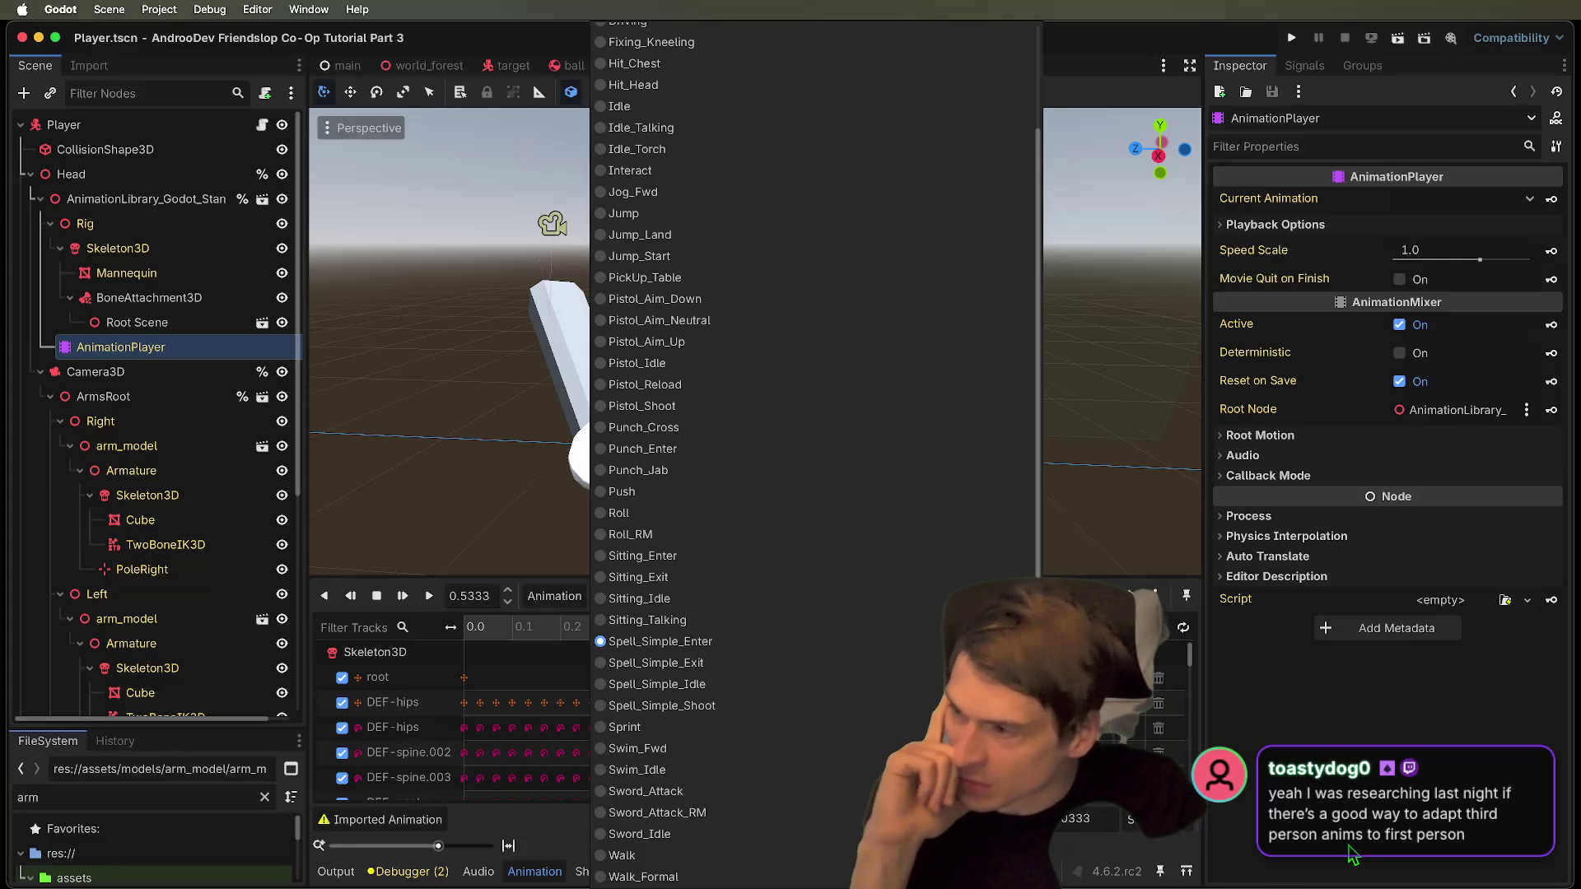
left_click(306, 607)
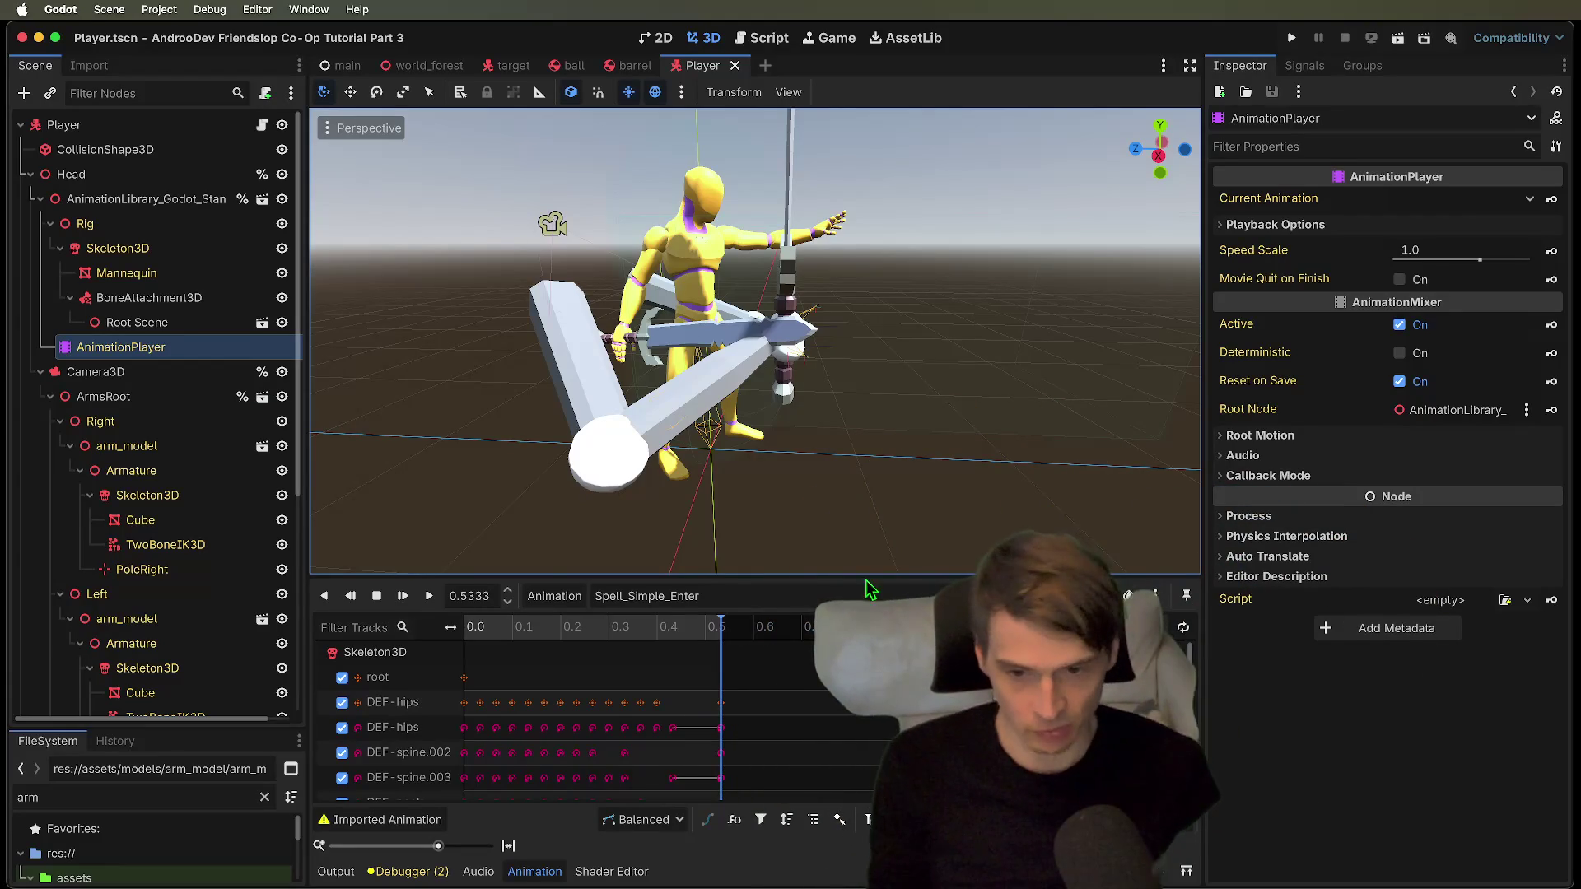
left_click(646, 596)
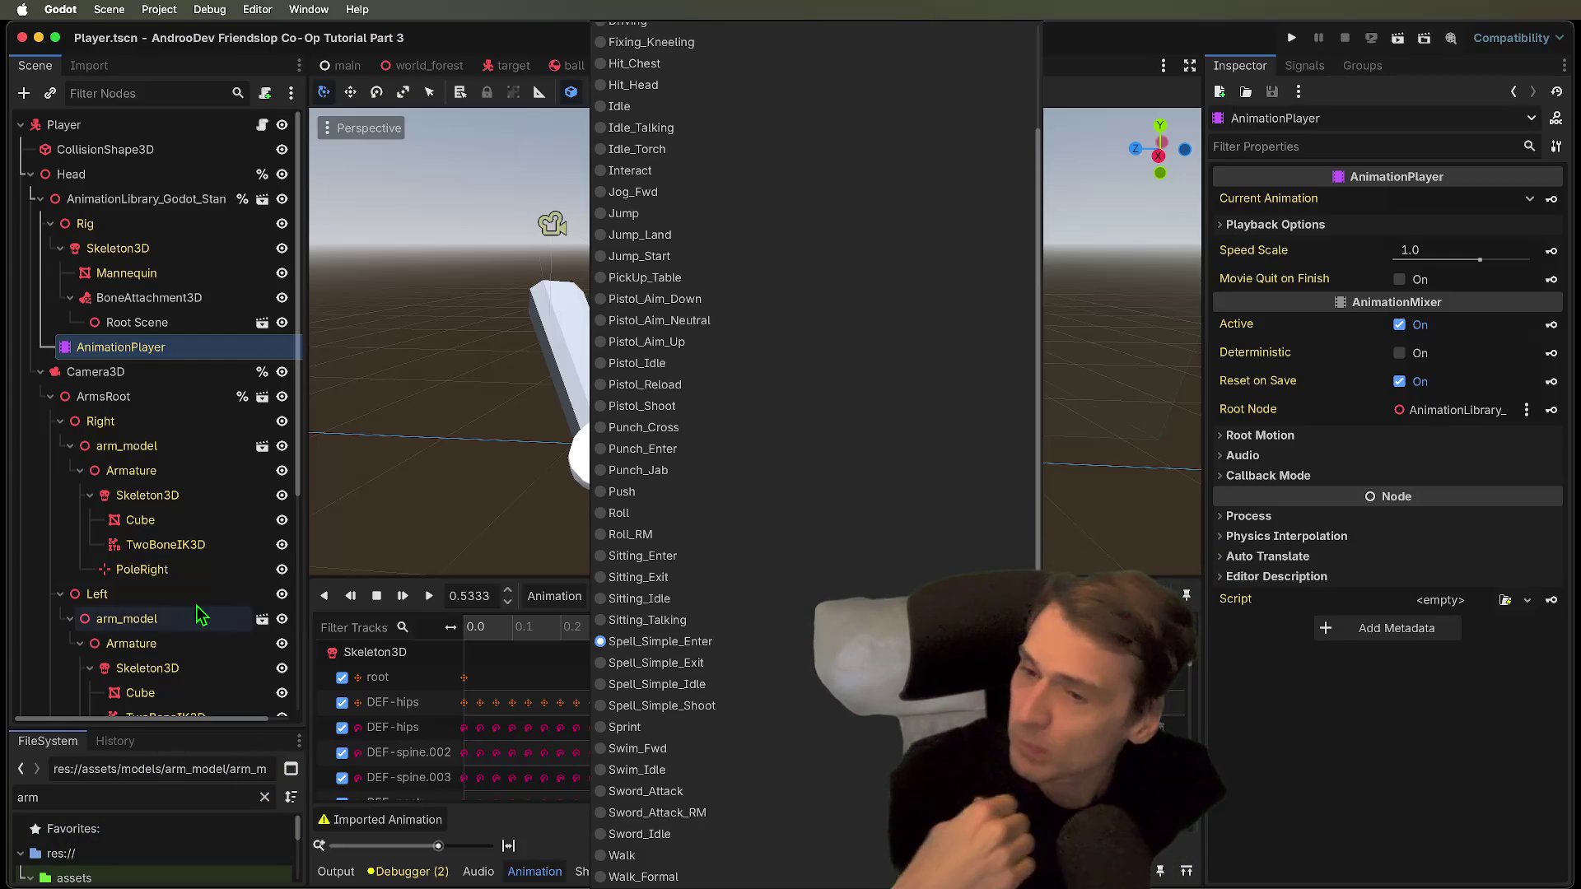
Toggle the visibility of ArmsRoot and the head, leaving the first-person arms shown
left_click(160, 393)
left_click(160, 371)
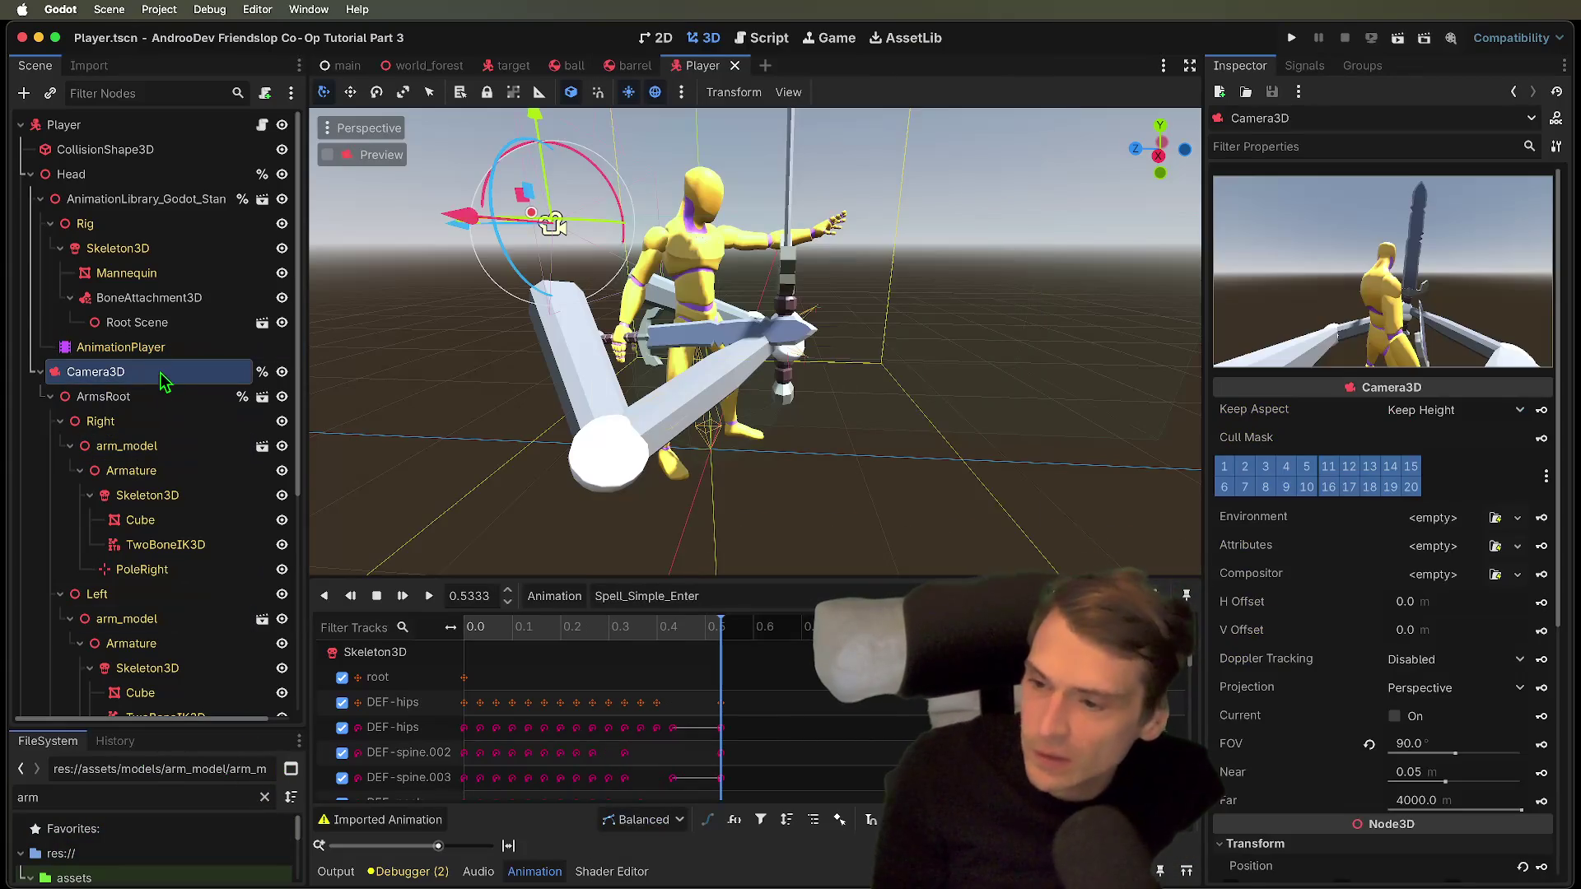
left_click(281, 396)
left_click(282, 396)
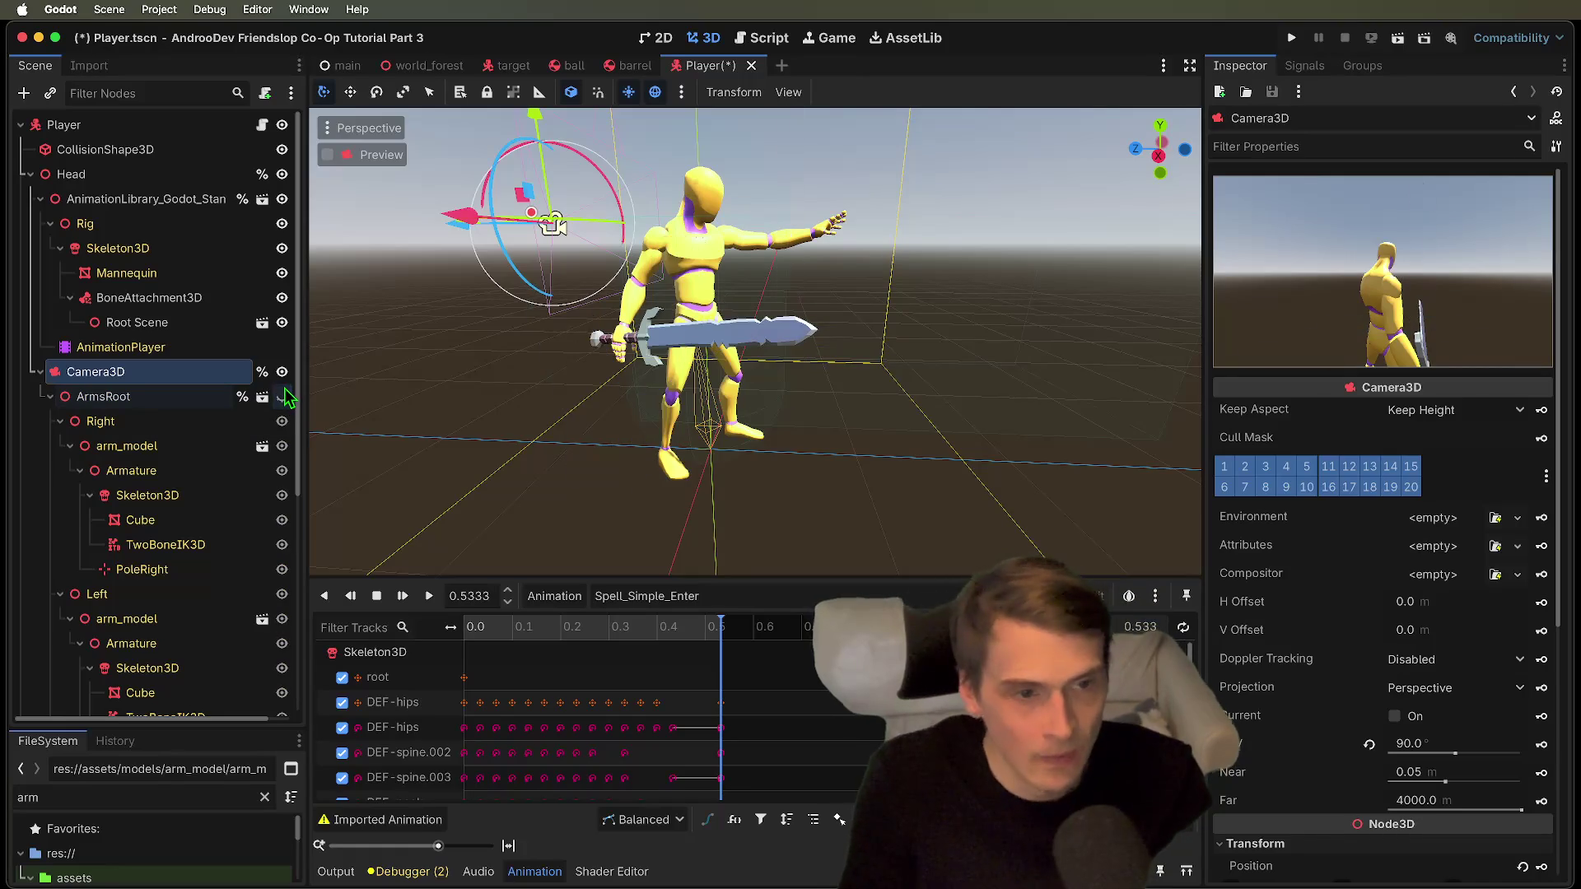
left_click(282, 396)
left_click(283, 396)
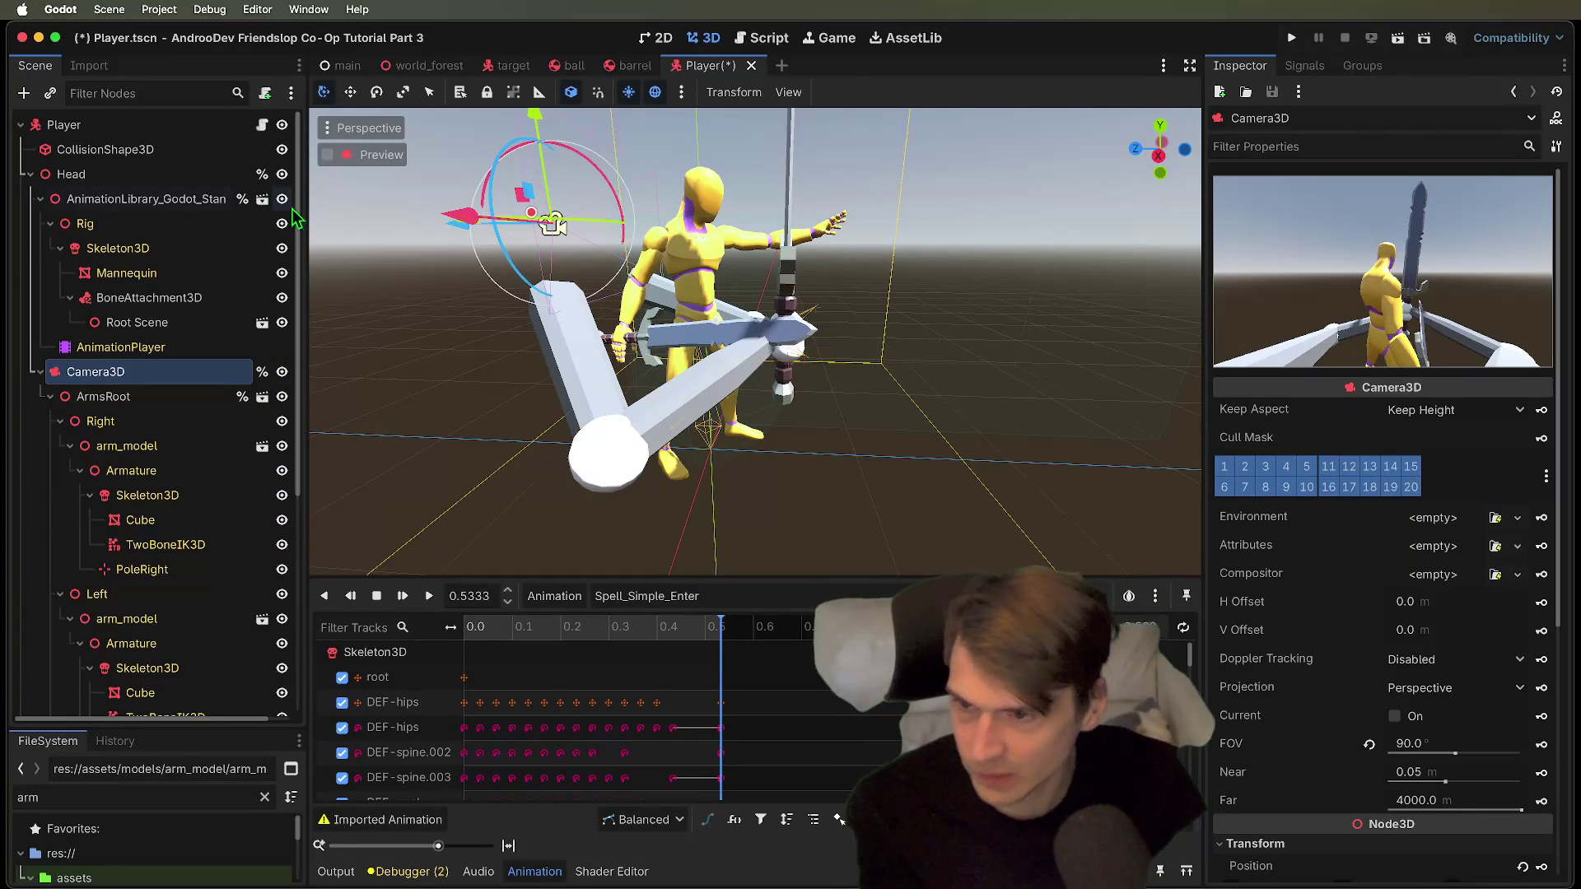
left_click(283, 174)
left_click(282, 175)
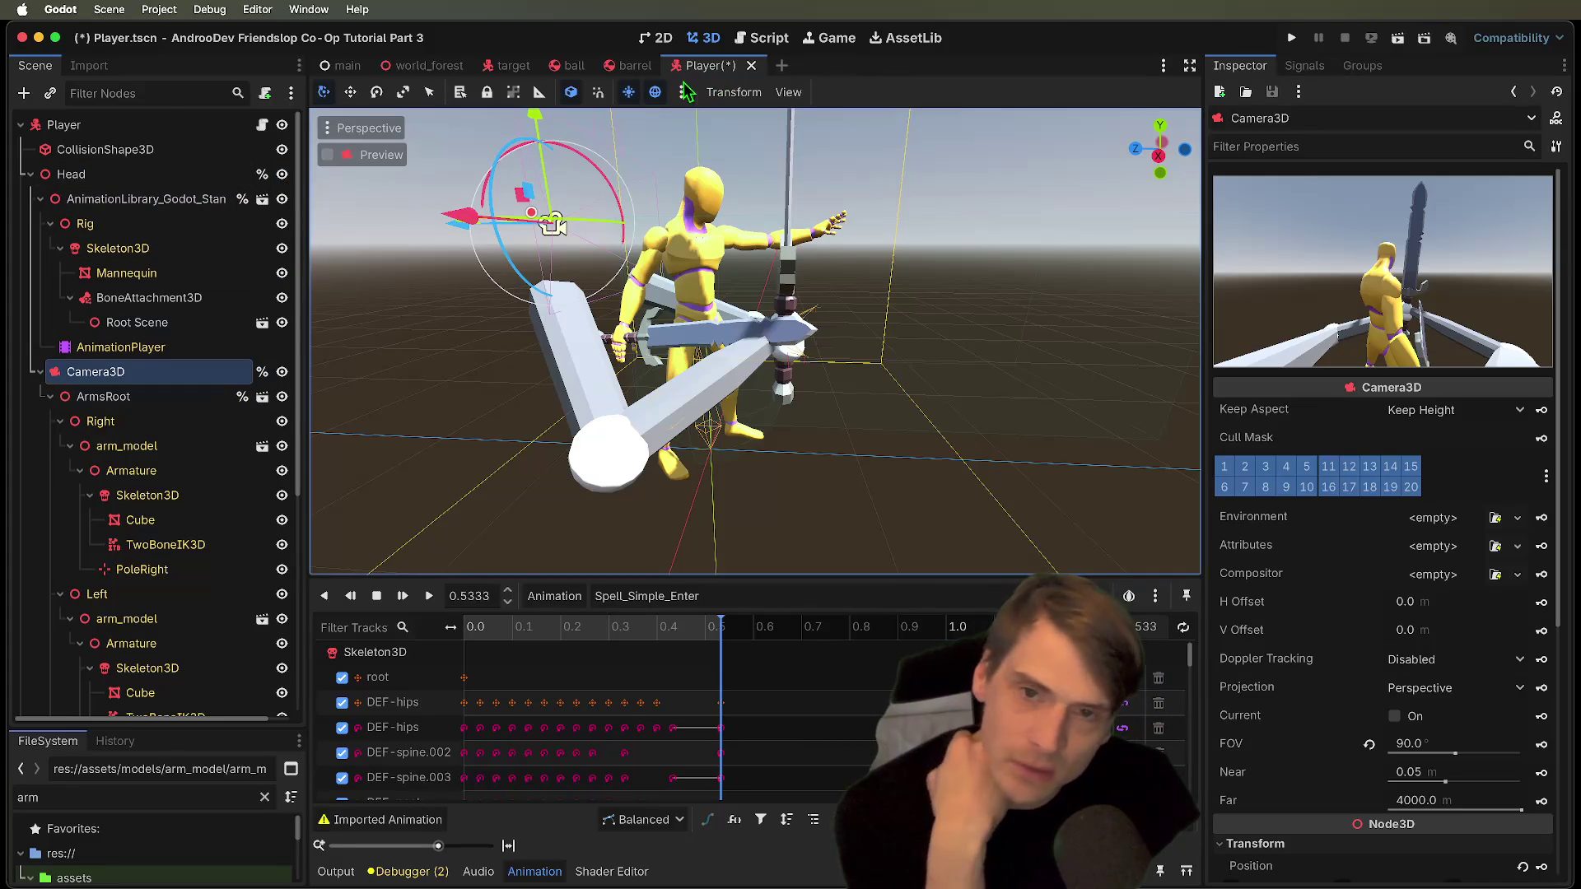
Start deleting ArmsRoot but cancel the confirmation to keep the node
left_click(103, 397)
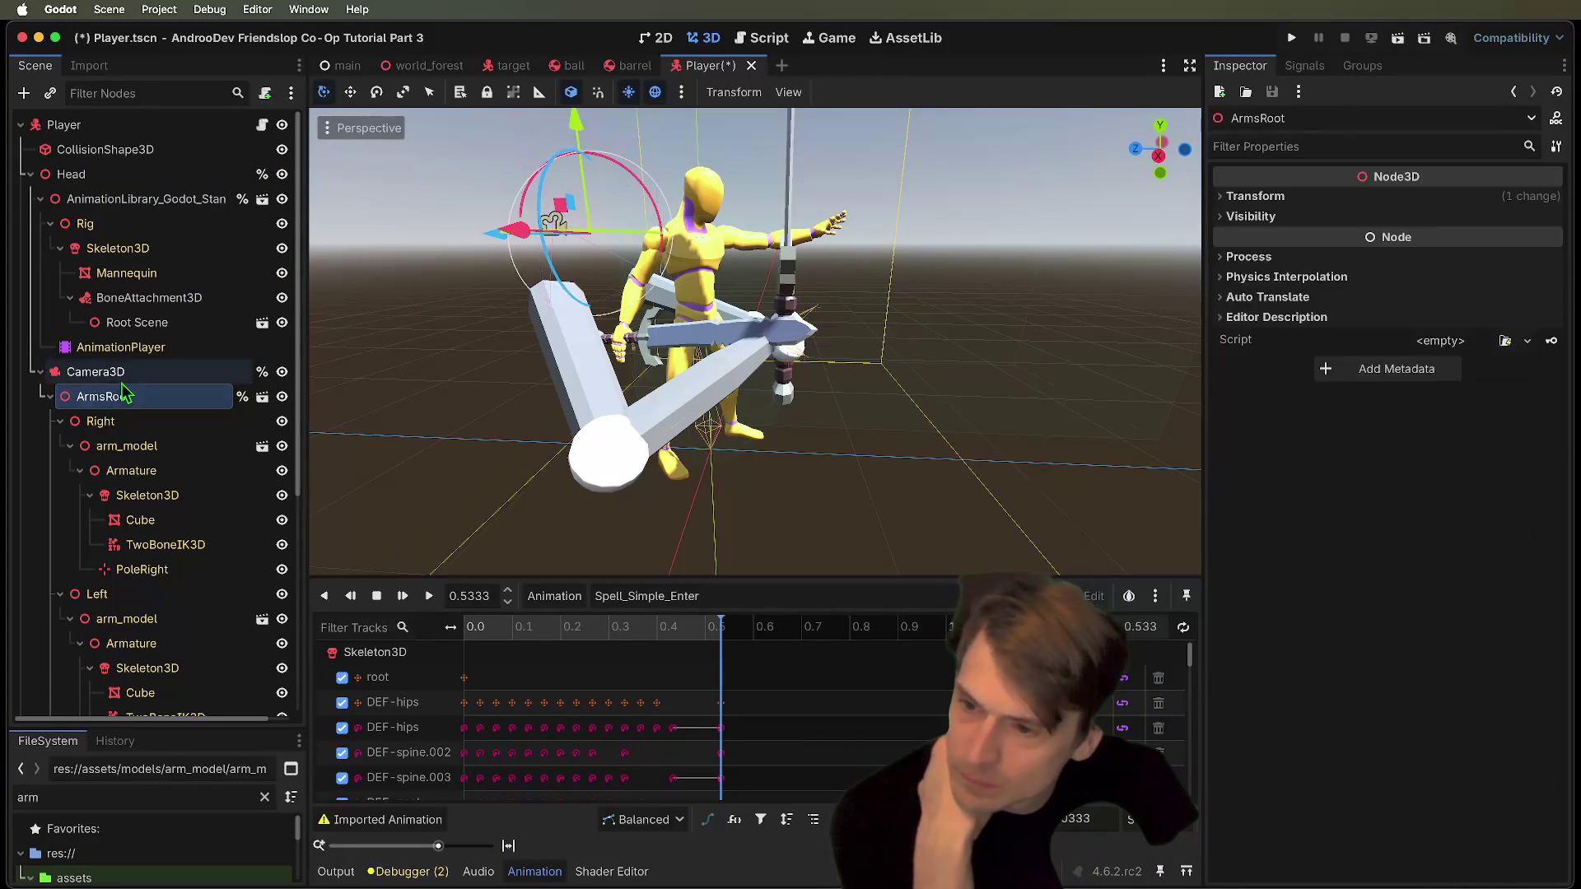
left_click(96, 372)
left_click(107, 397)
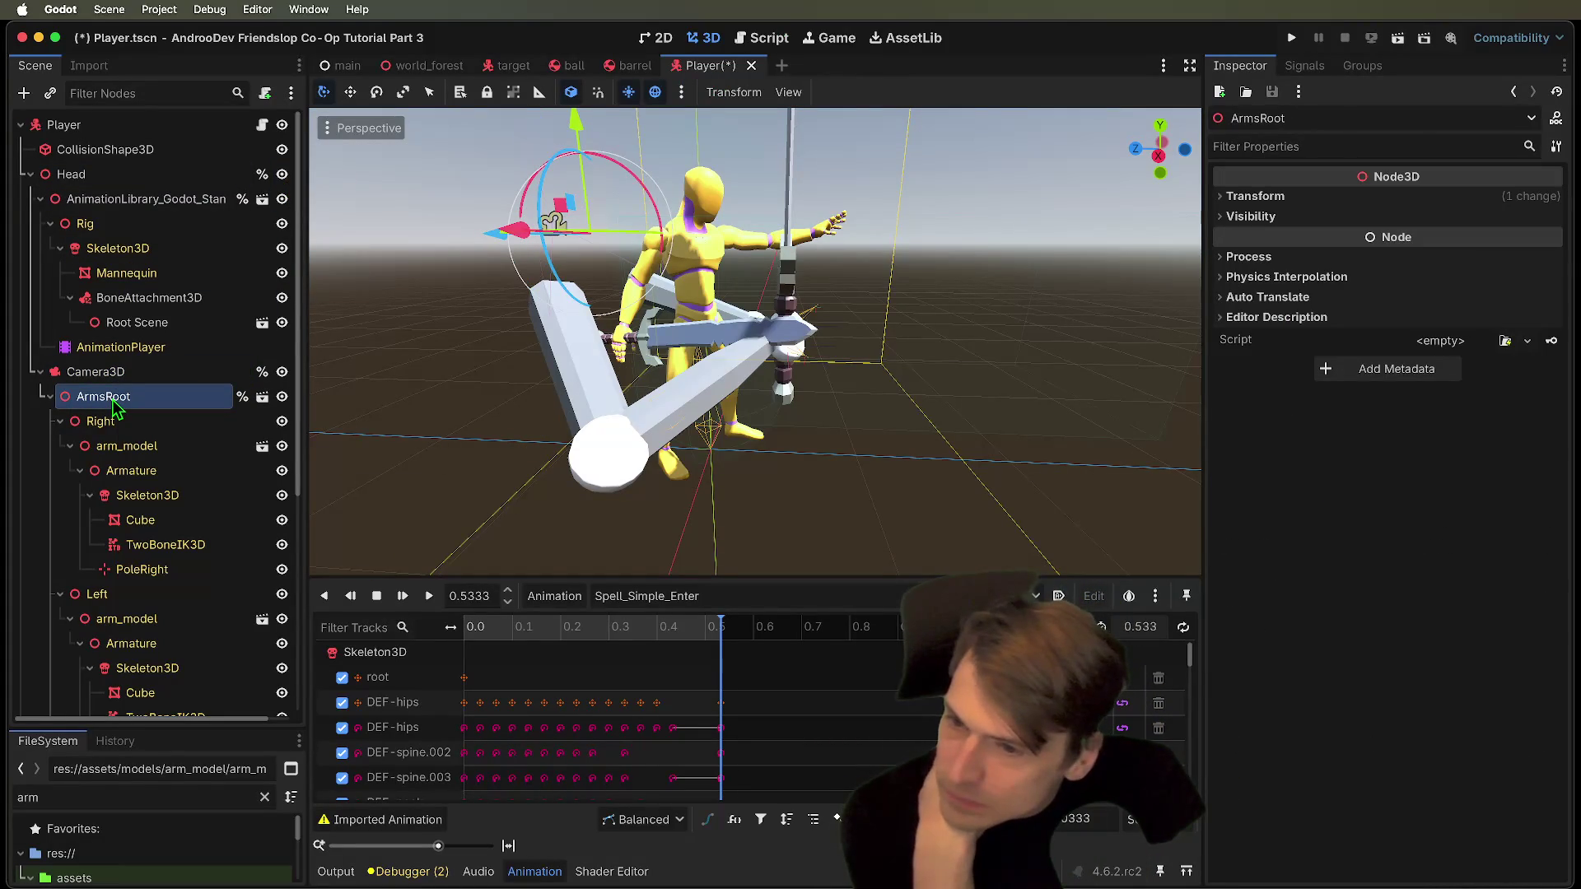
right_click(113, 403)
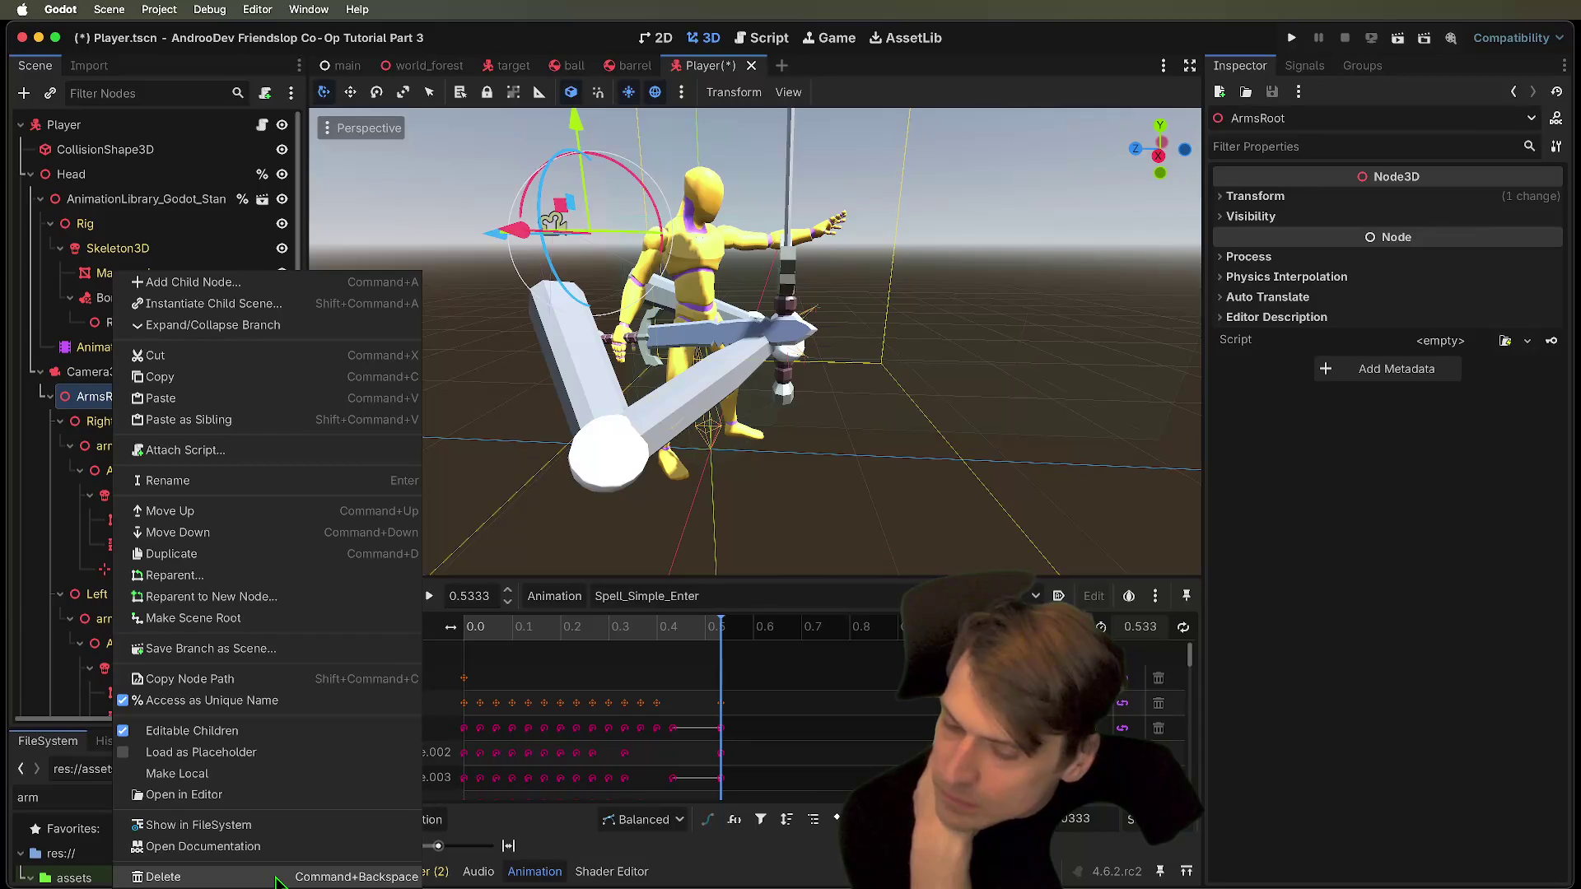
left_click(277, 878)
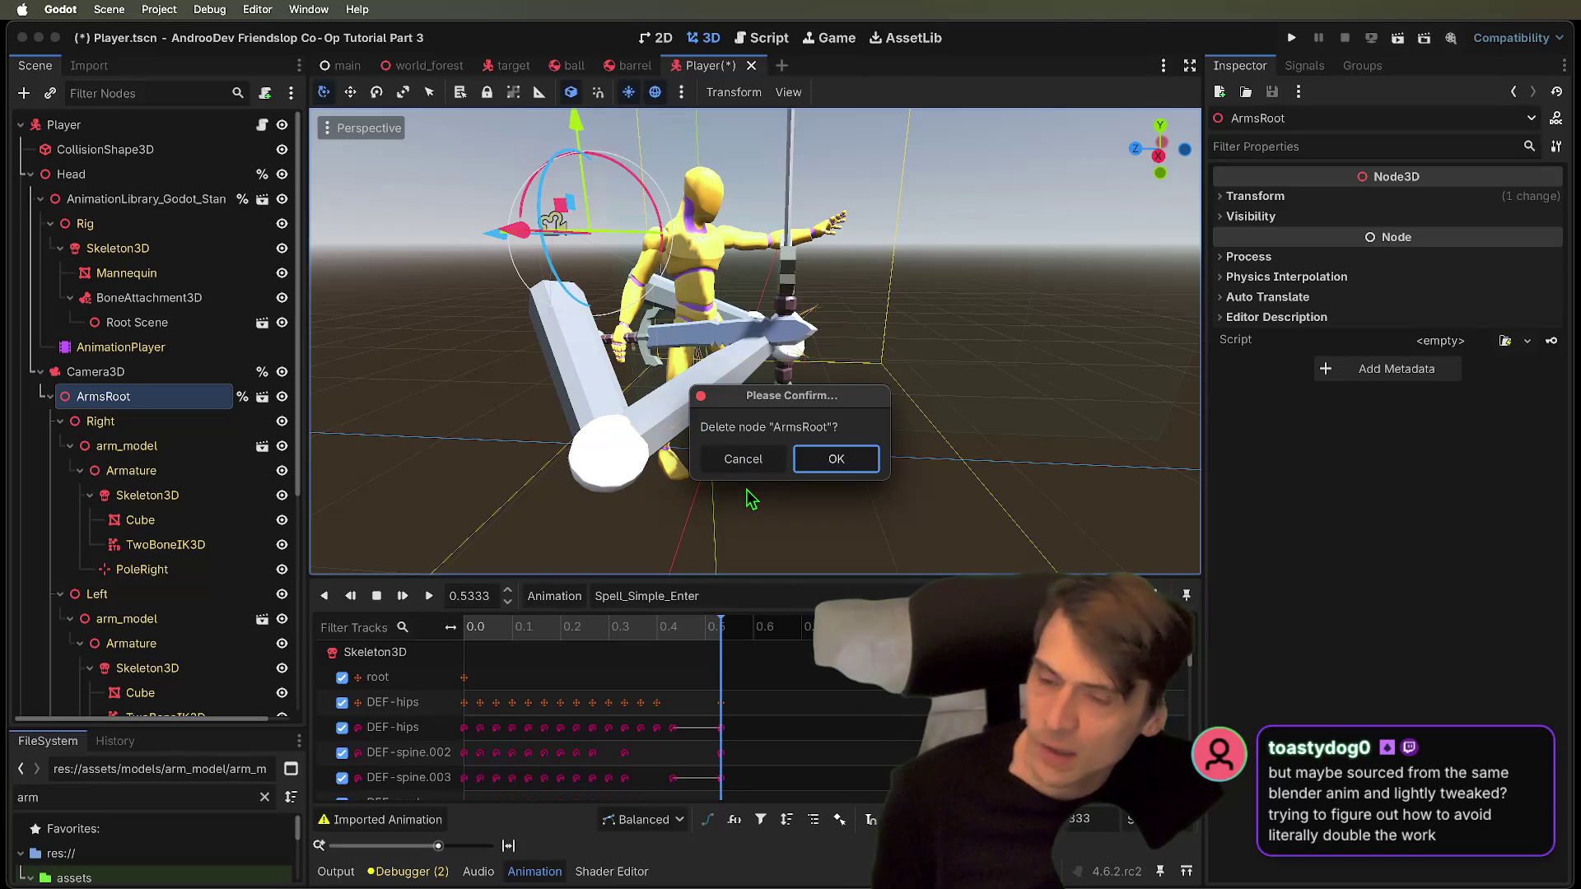
left_click(728, 463)
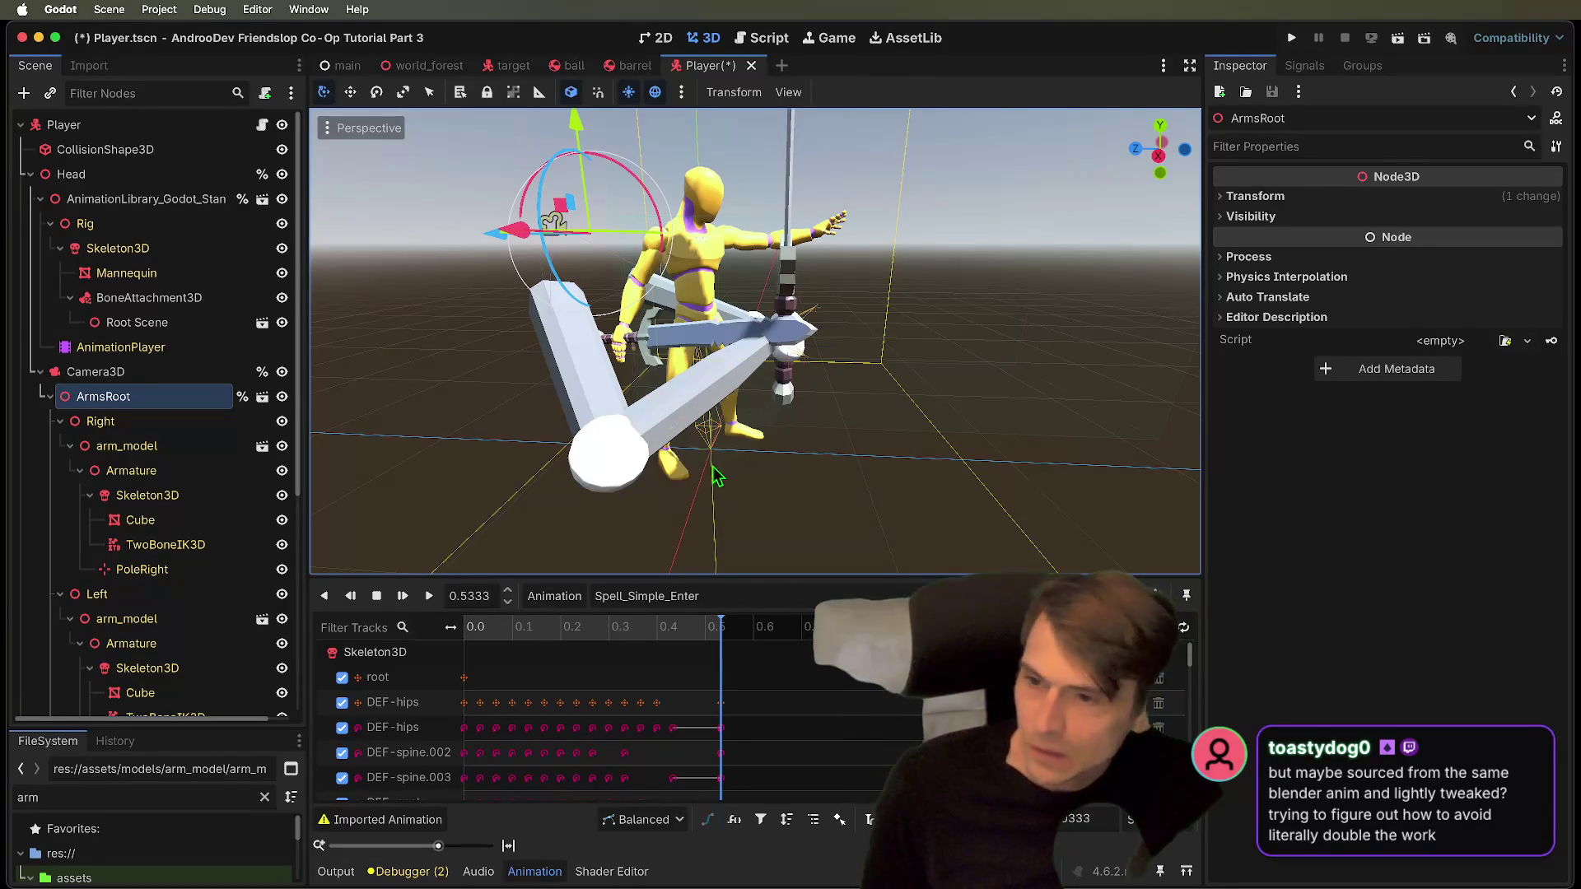
left_click(645, 596)
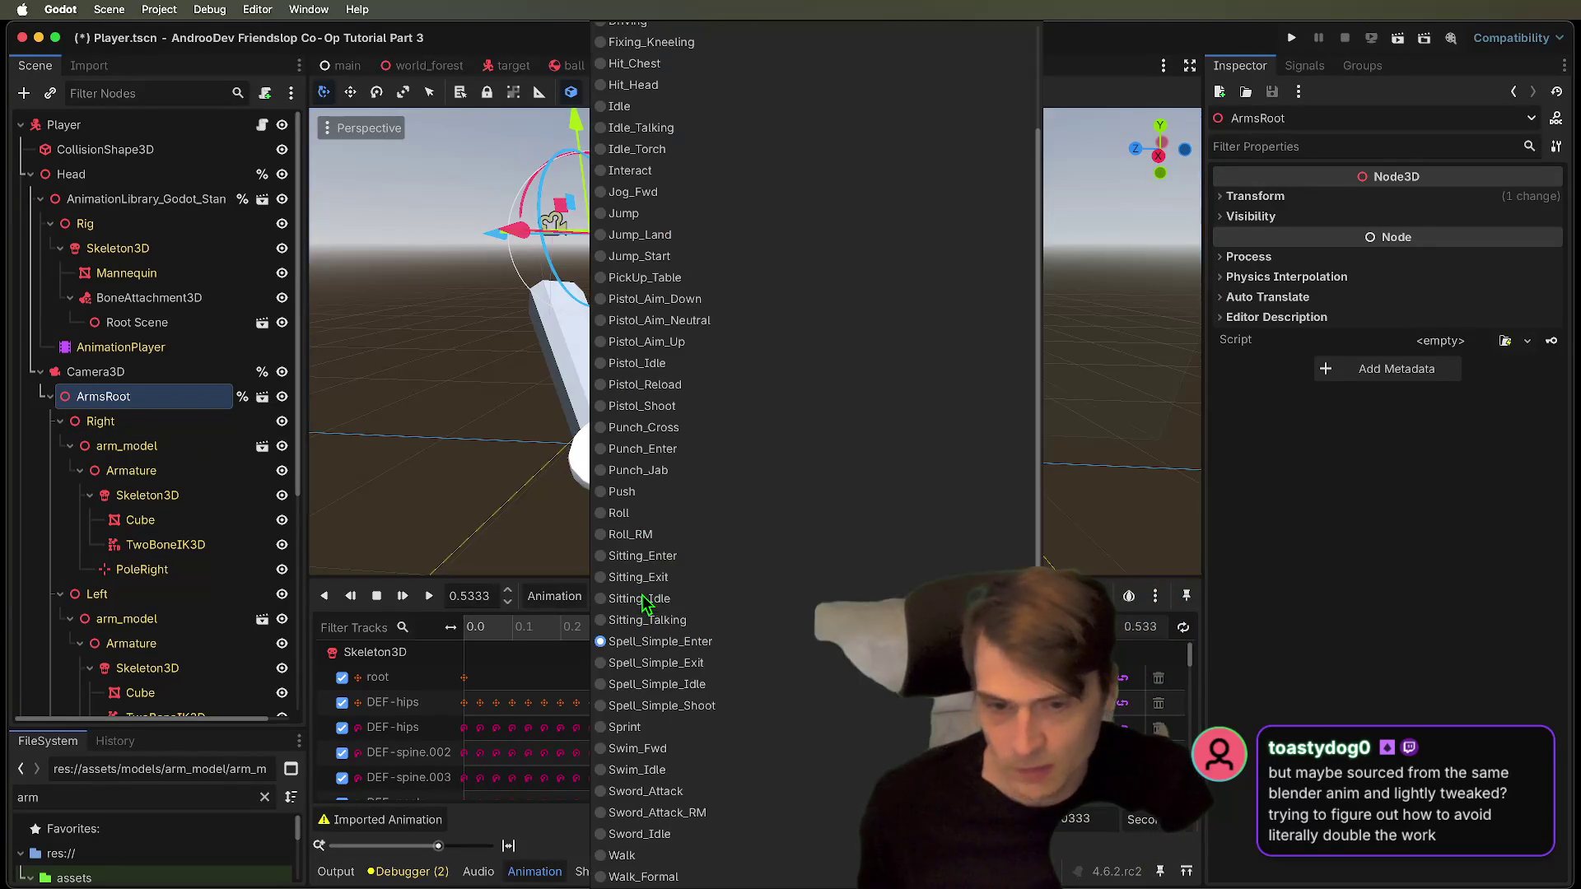
Switch the mannequin to Sword_Attack, play it twice, then select SwordAnimationPlayer
left_click(673, 792)
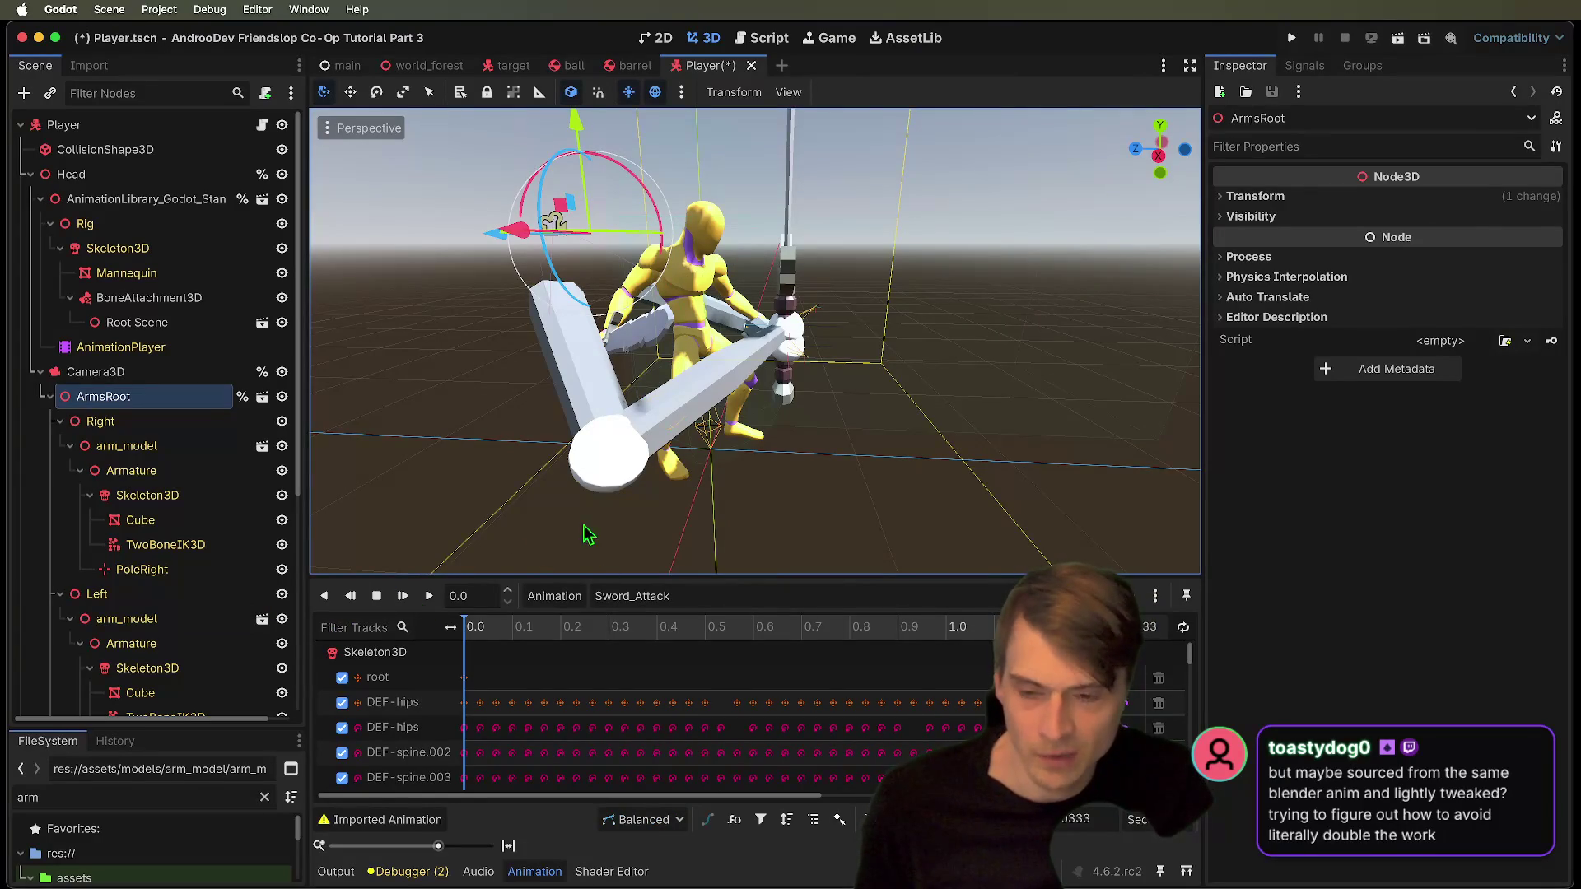
left_click(430, 603)
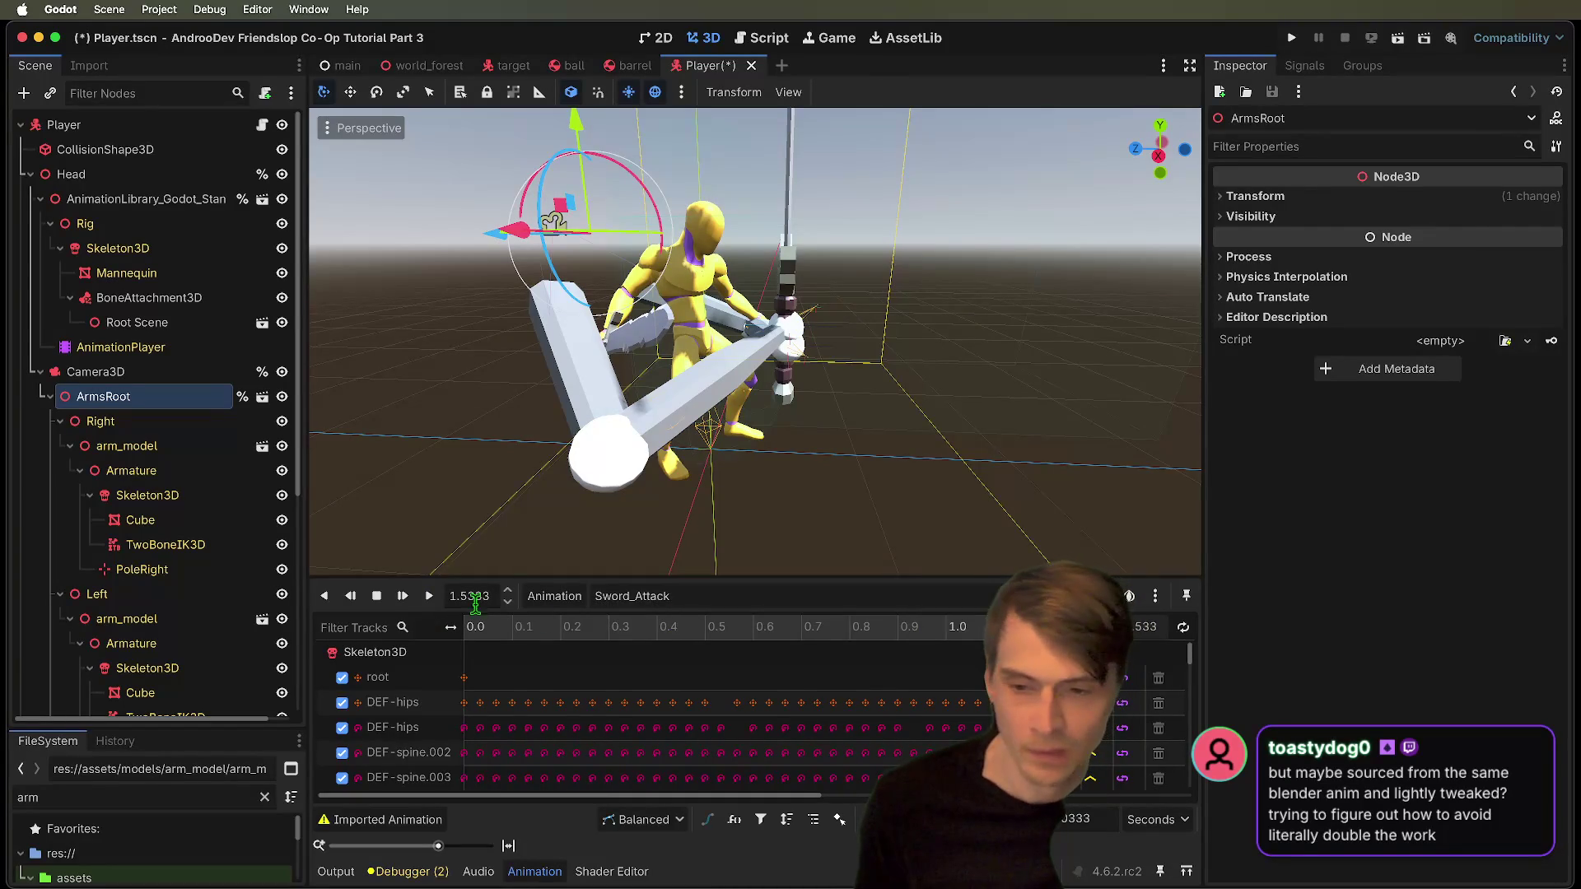
left_click(423, 603)
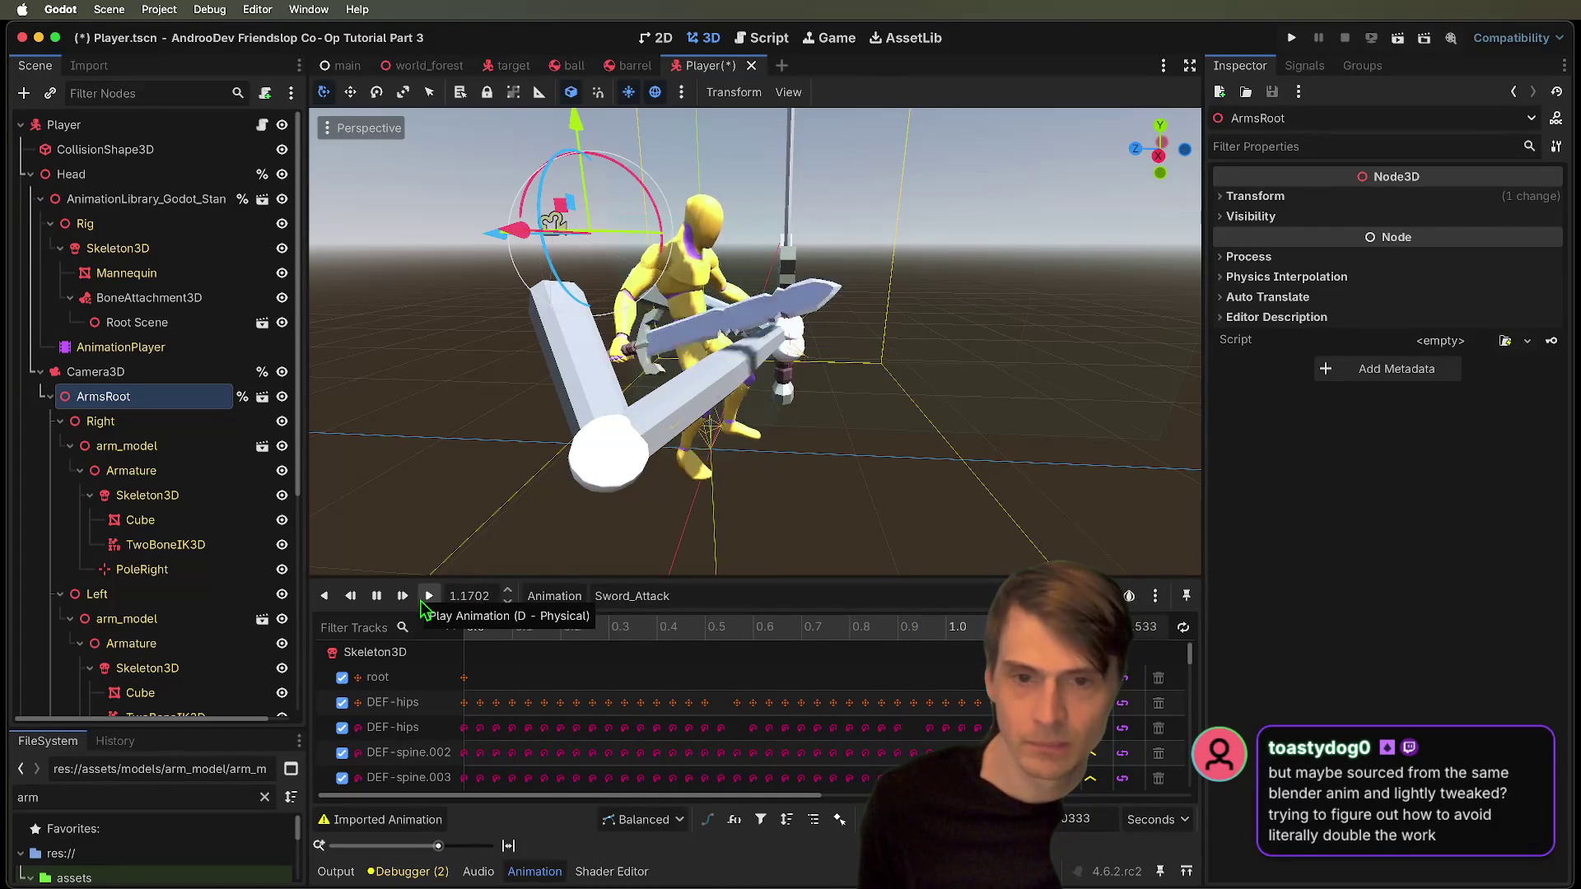
left_click(704, 601)
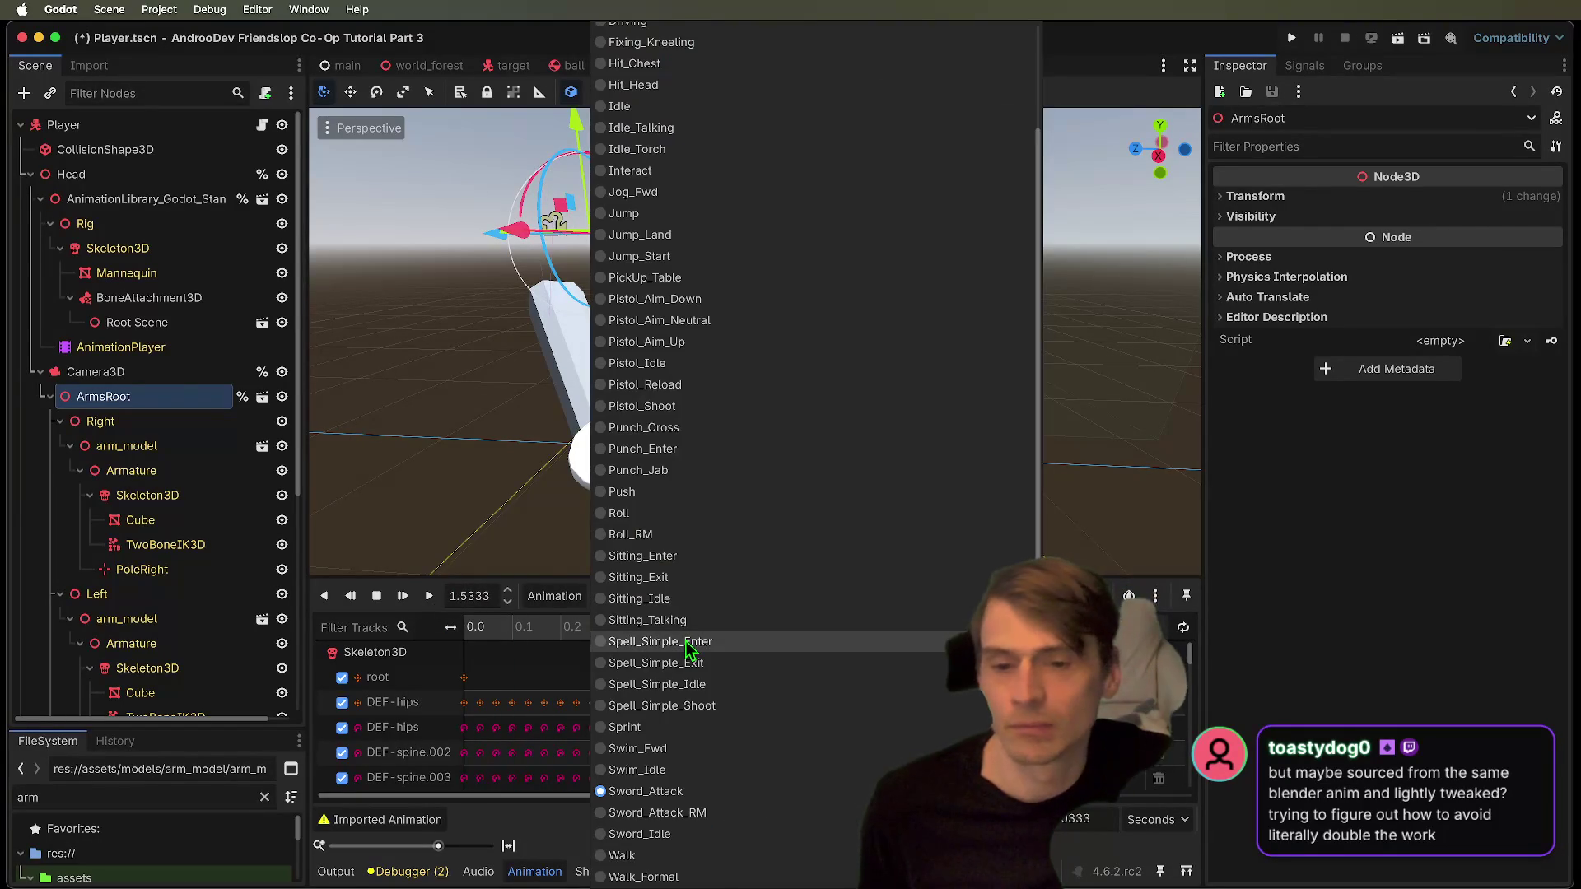
left_click(729, 607)
left_click(728, 607)
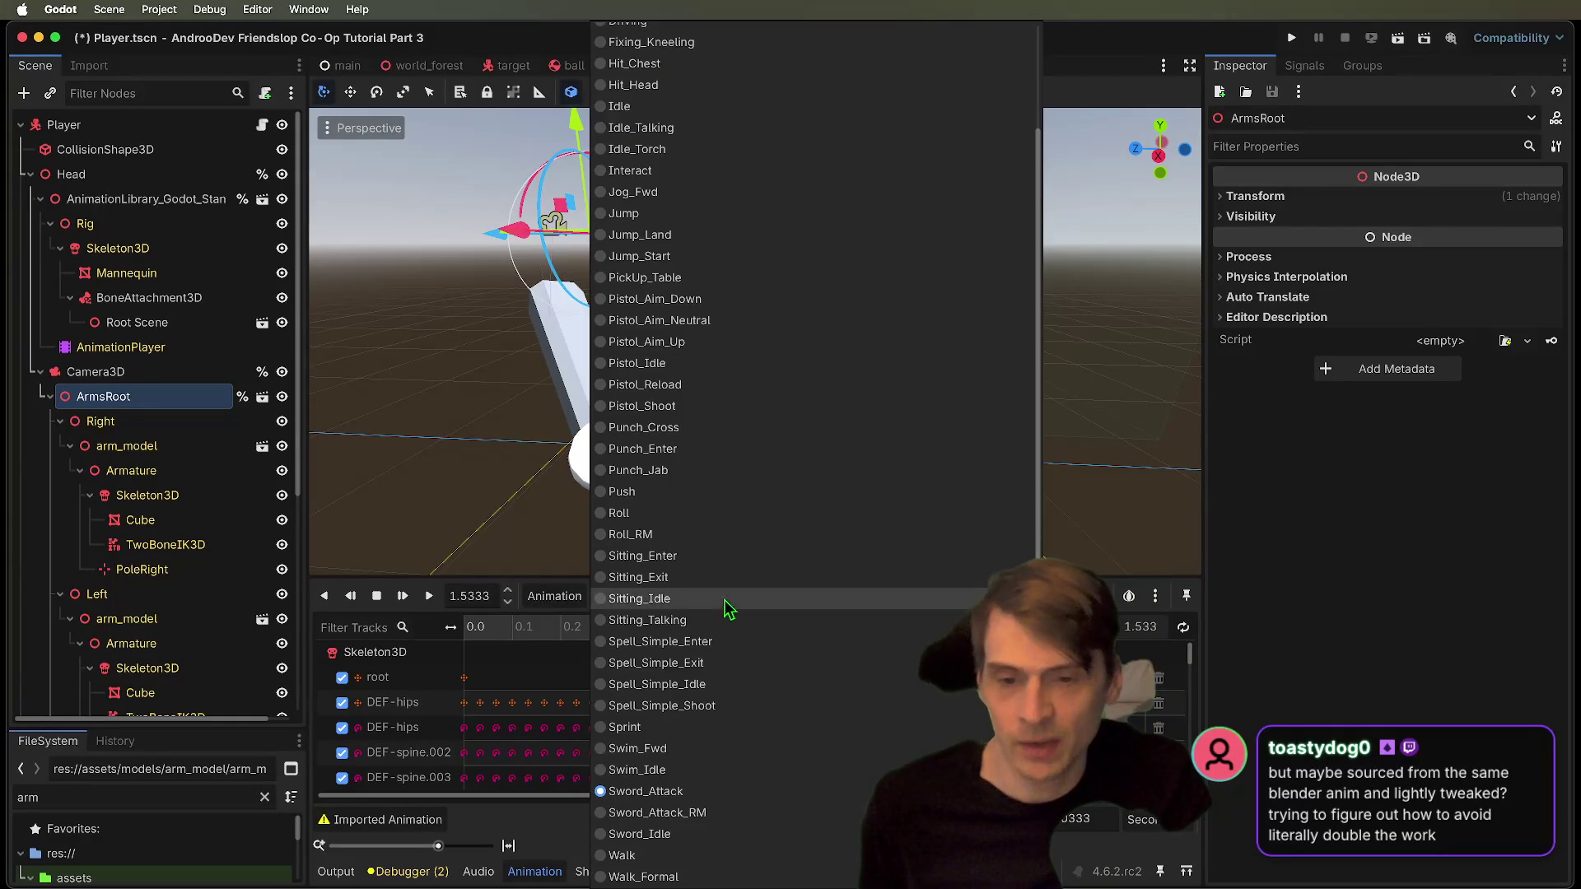
left_click(581, 628)
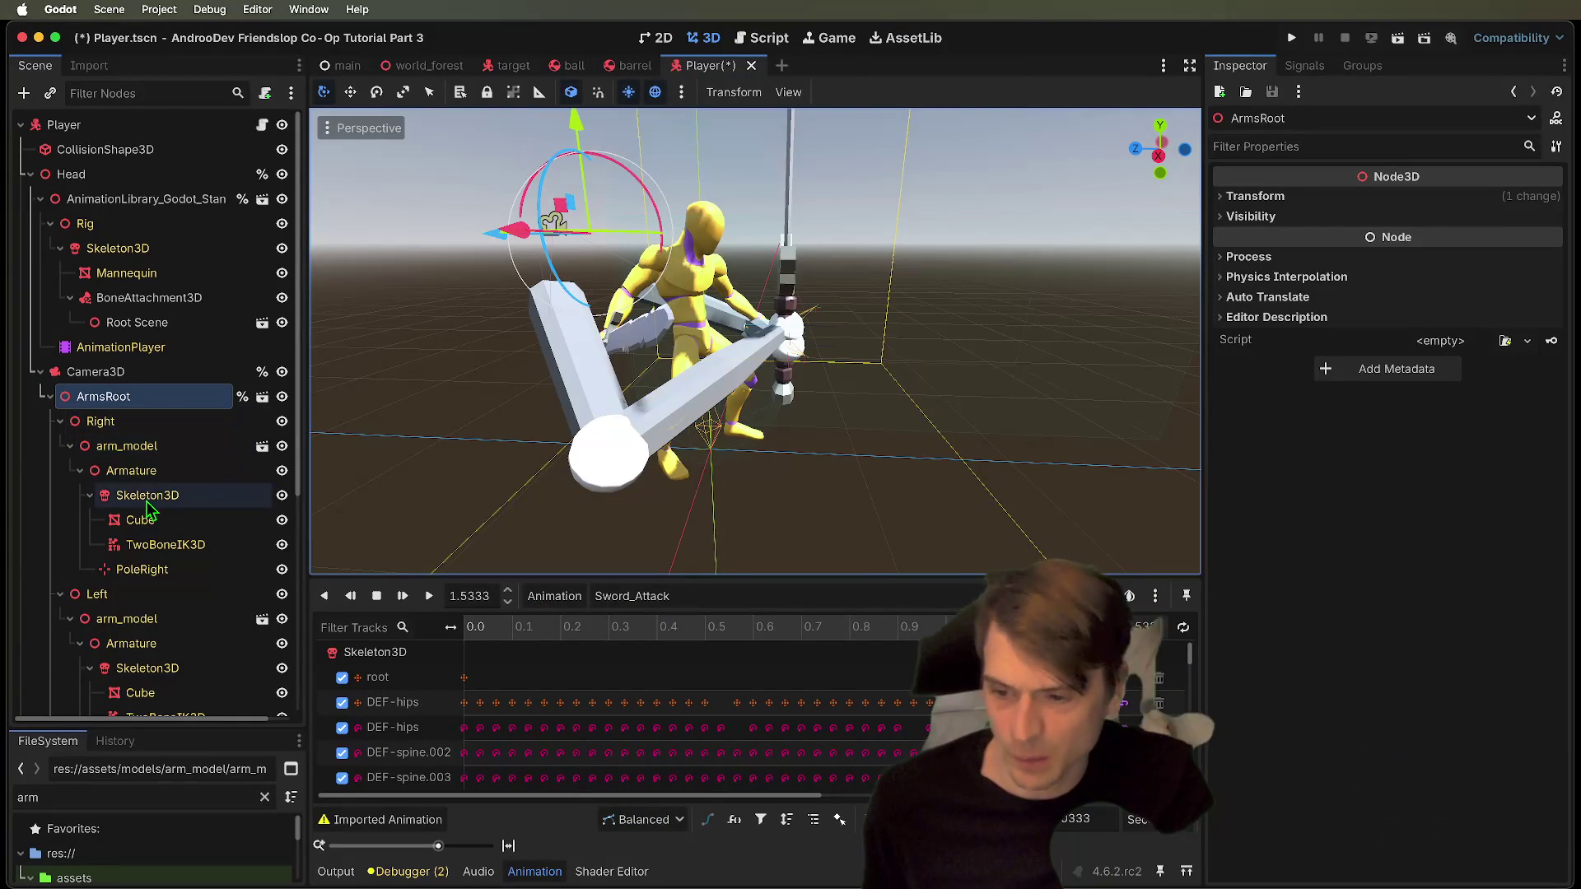
scroll(164, 510, "down", 5)
left_click(159, 631)
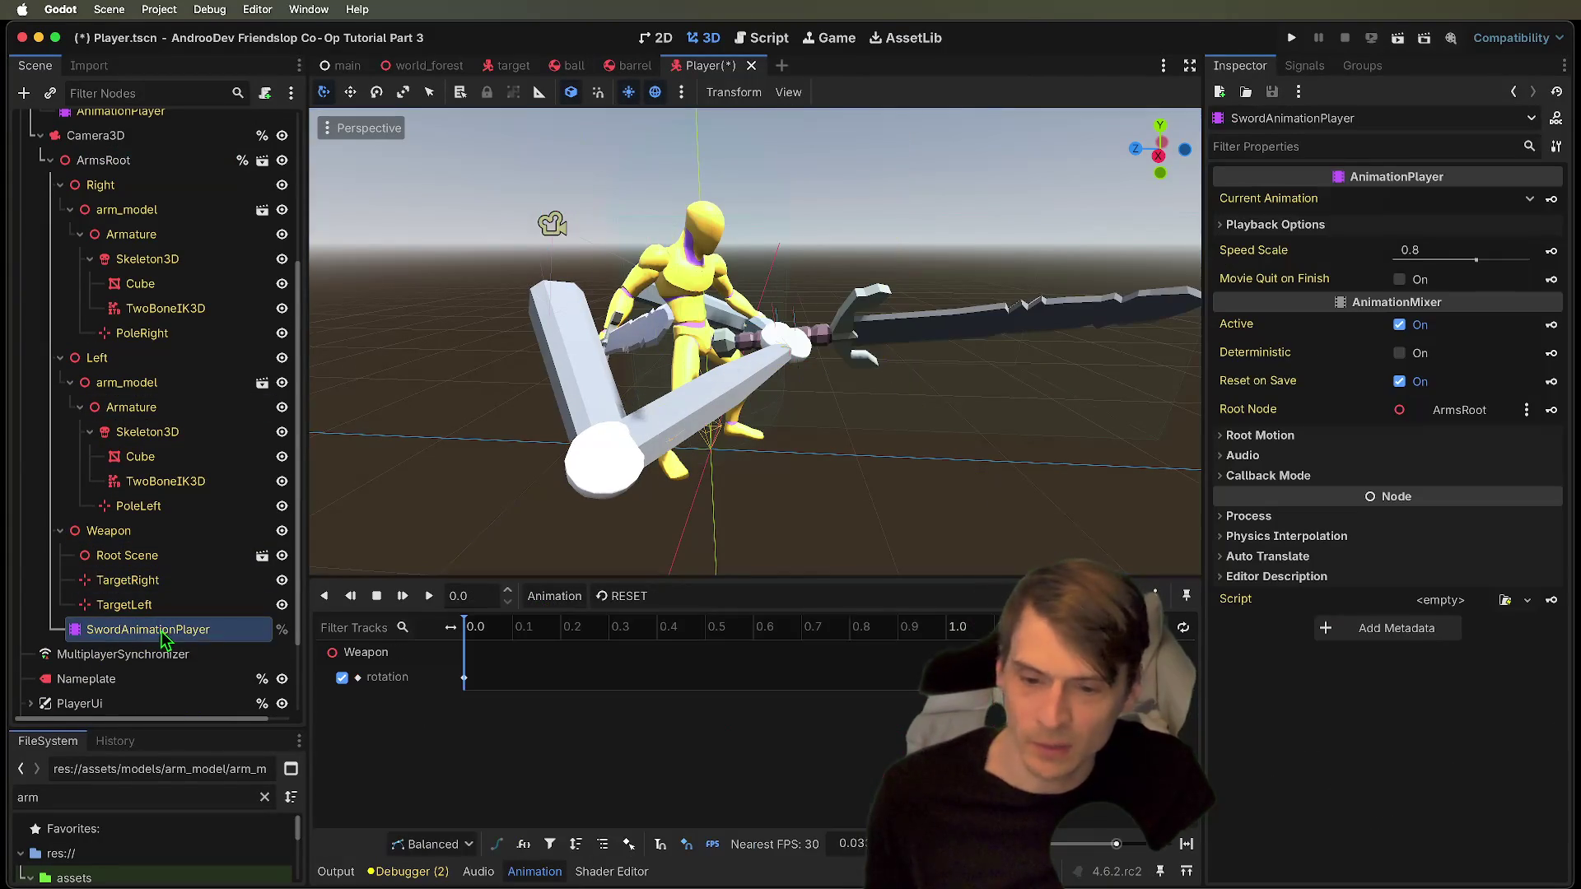
Load arm_model_animations/swing_01 in SwordAnimationPlayer, scrub to an early frame, and inspect Weapon and TwoBoneIK3D
left_click(738, 595)
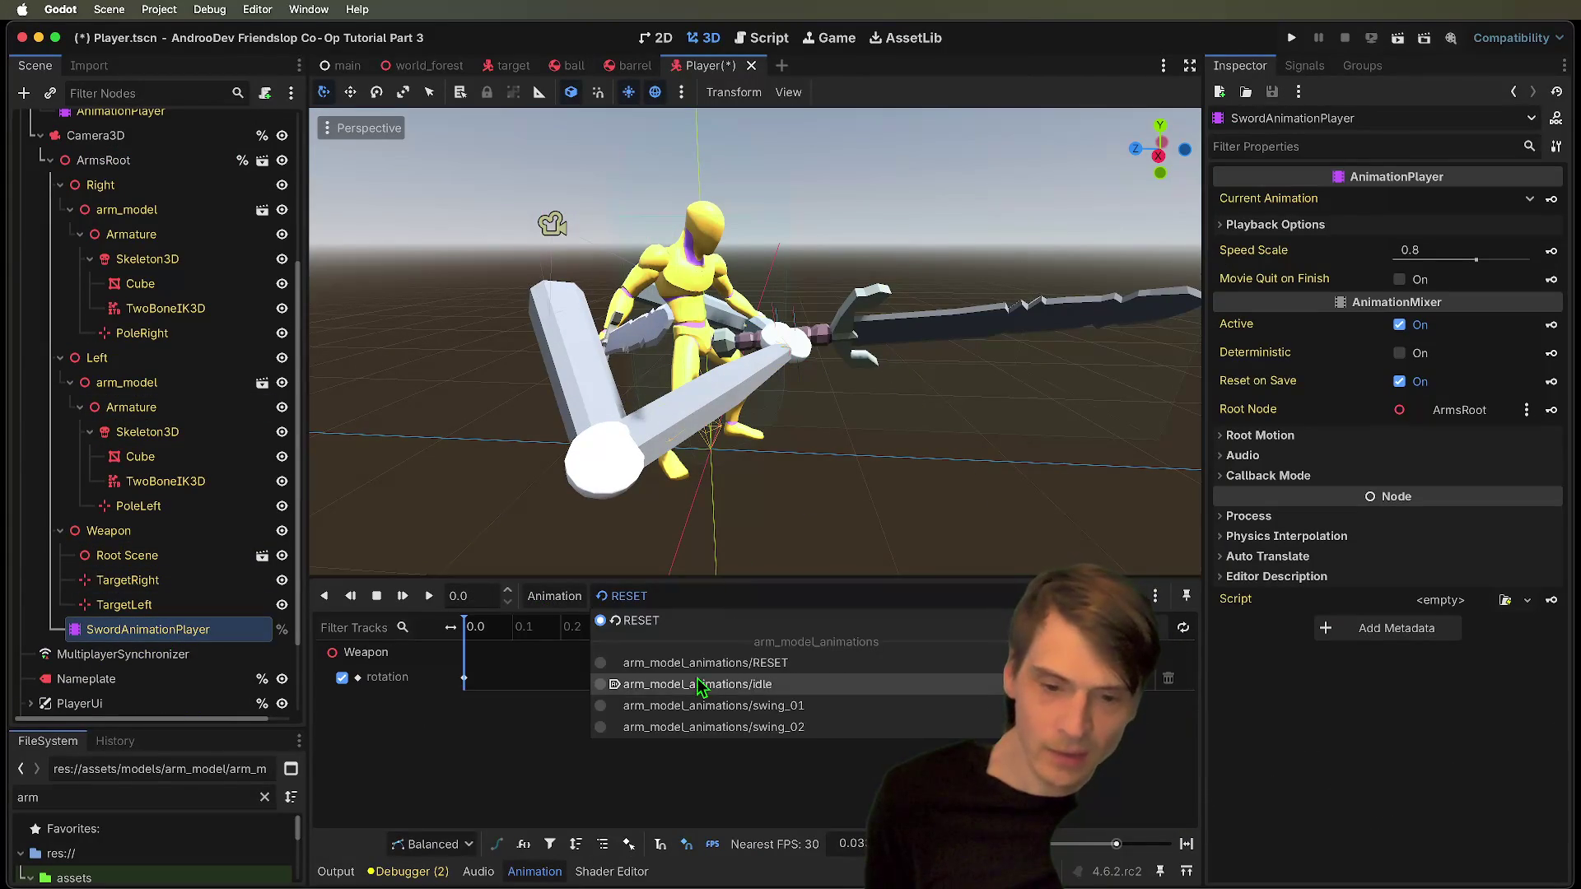
left_click(704, 726)
mouse_move(473, 633)
left_mouse_down()
mouse_move(553, 655)
mouse_move(491, 668)
left_mouse_up()
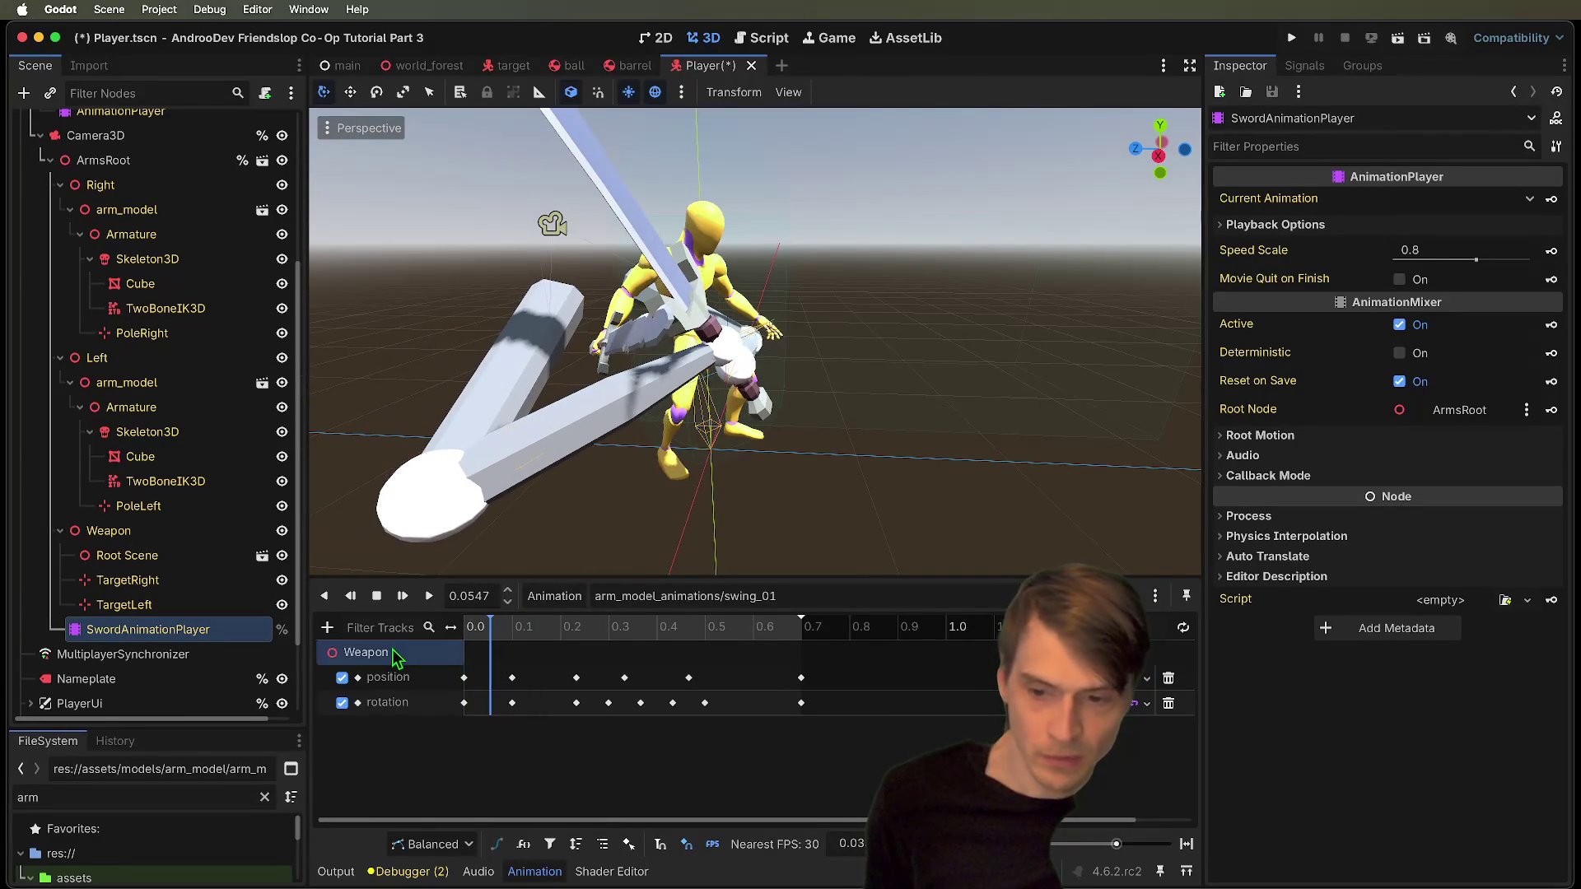
left_click(157, 533)
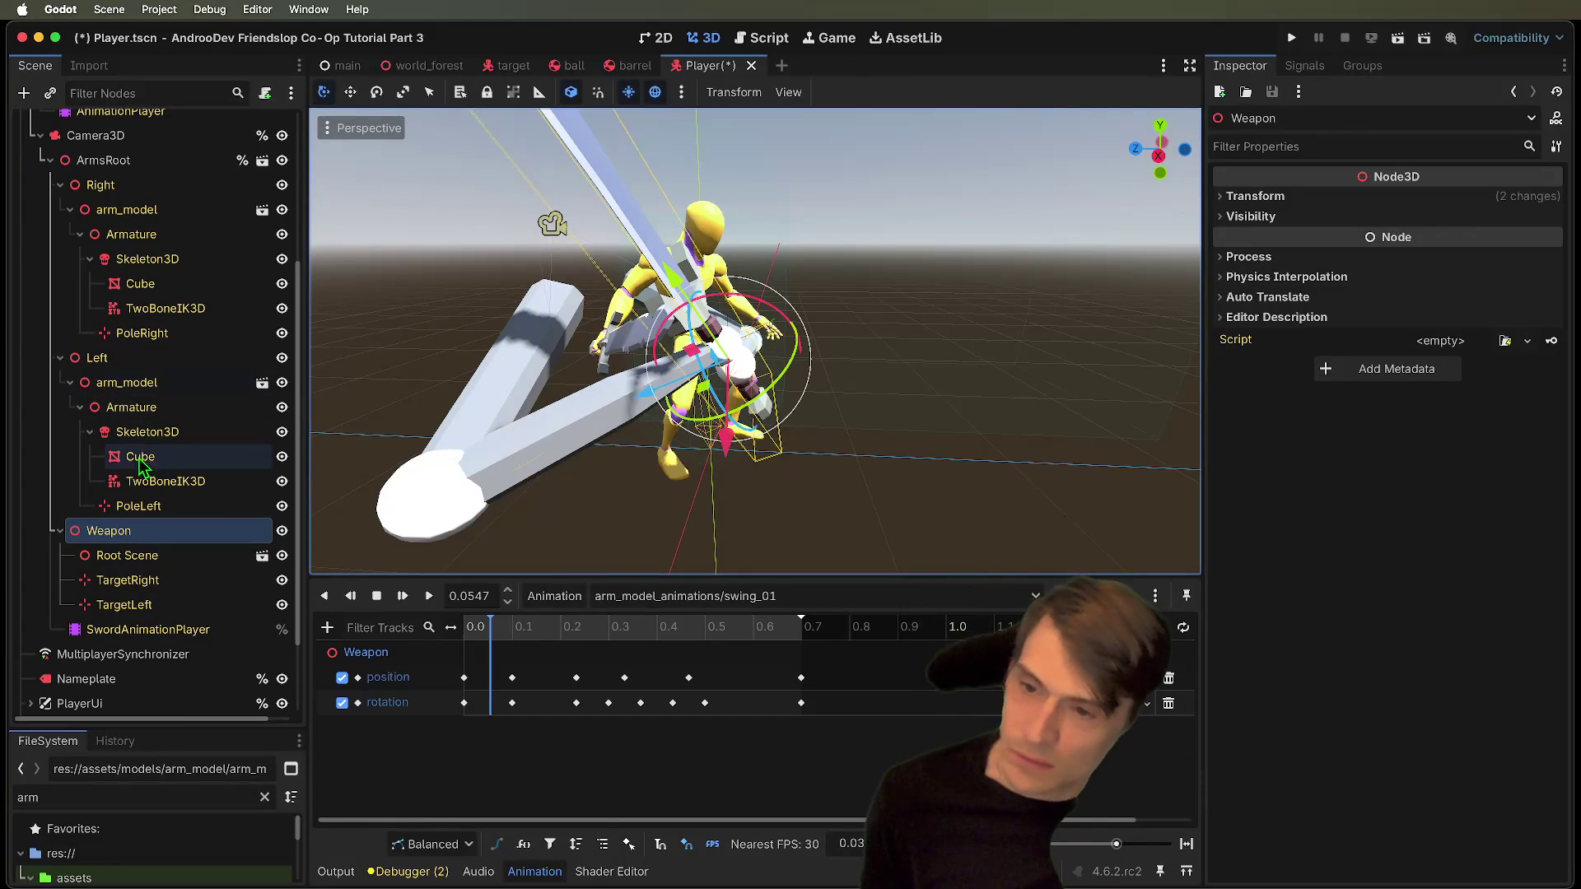
left_click(173, 482)
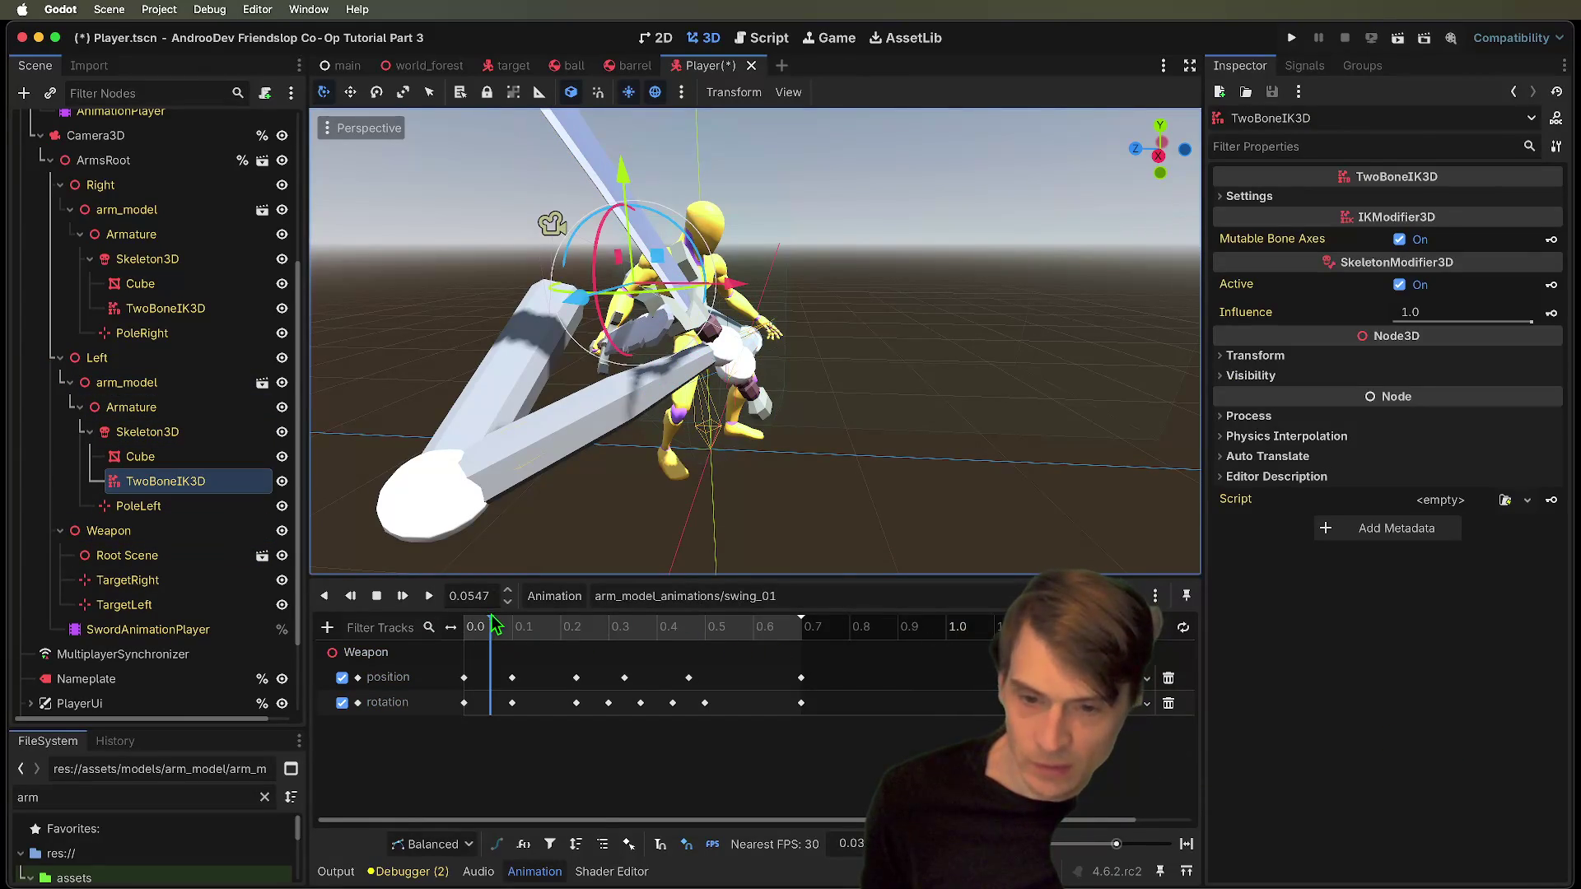
left_click(197, 631)
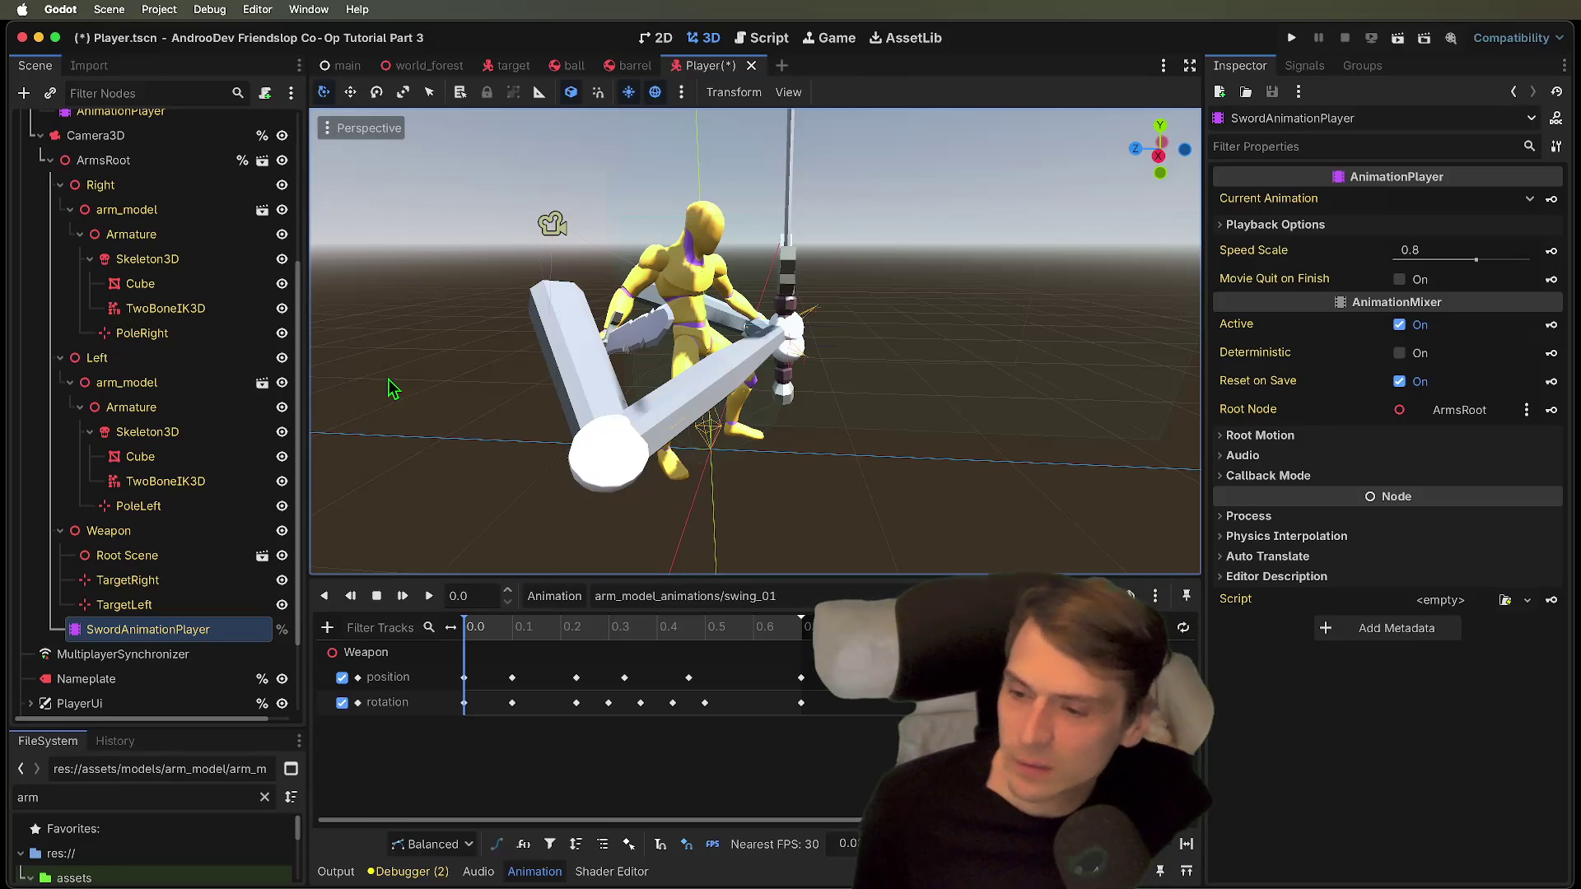
scroll(140, 654, "down", 3)
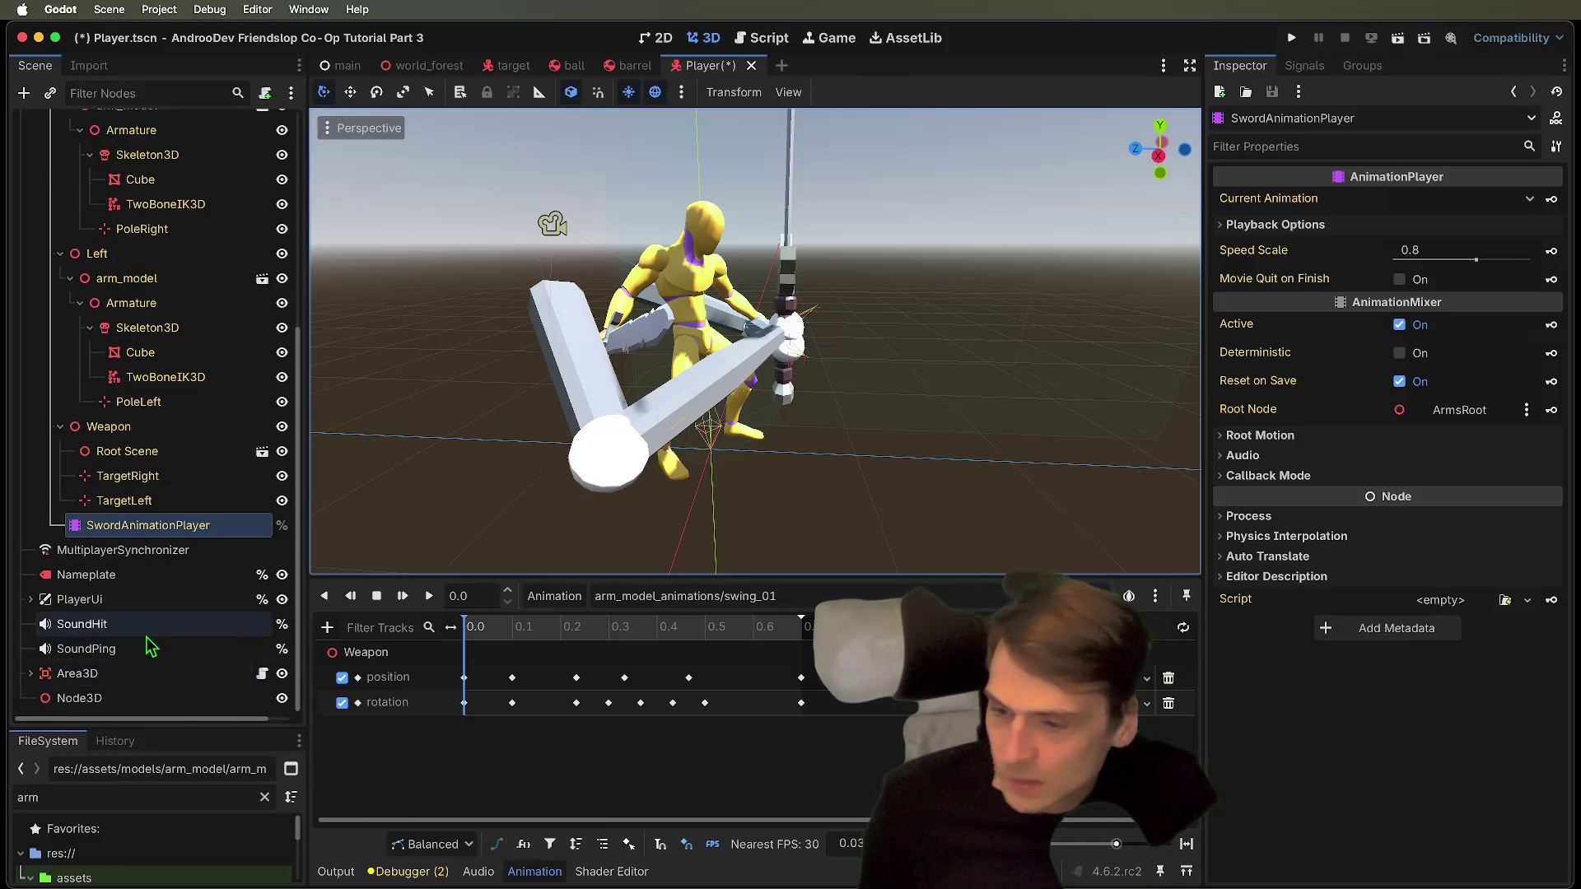
scroll(140, 654, "up", 10)
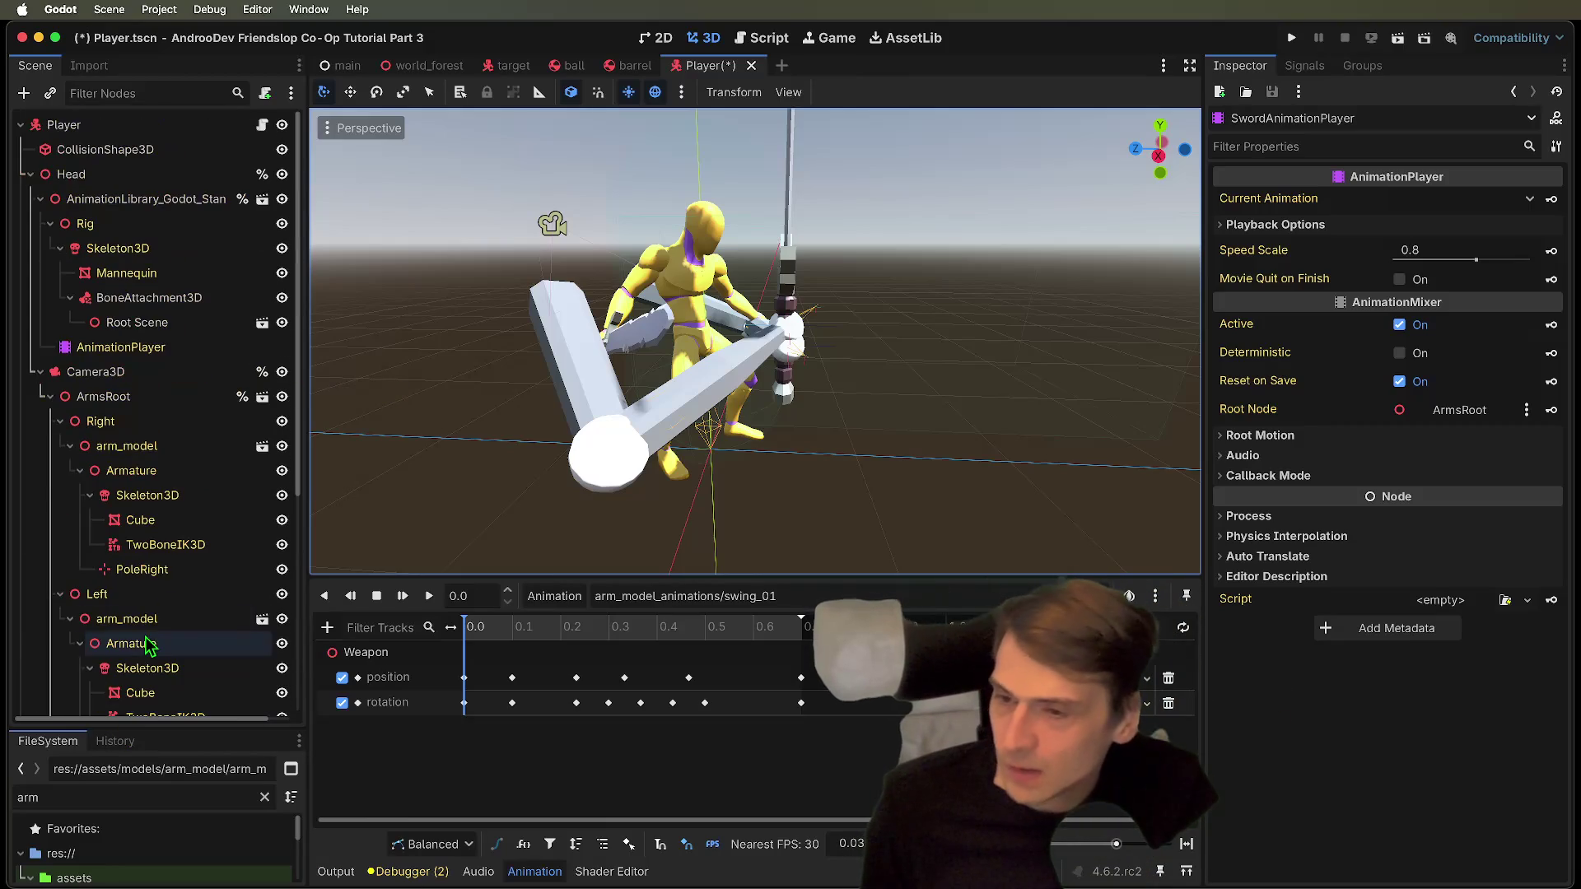
left_click(40, 198)
Load PickUp_Table on the mannequin's AnimationPlayer in place of Sword_Attack and play it
left_click(41, 223)
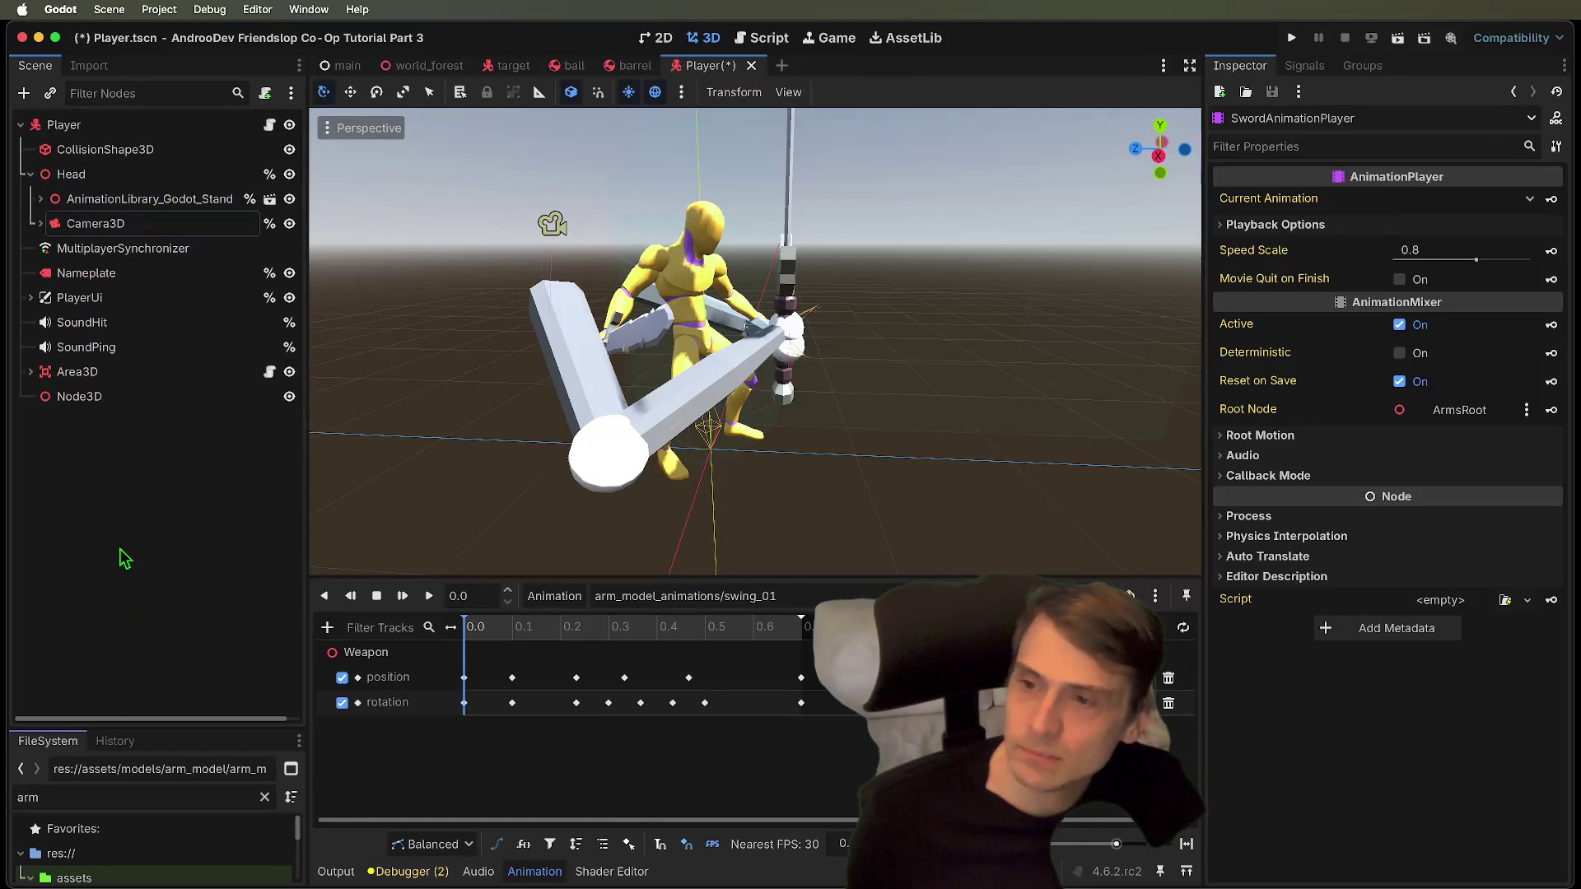
left_click(40, 199)
left_click(121, 347)
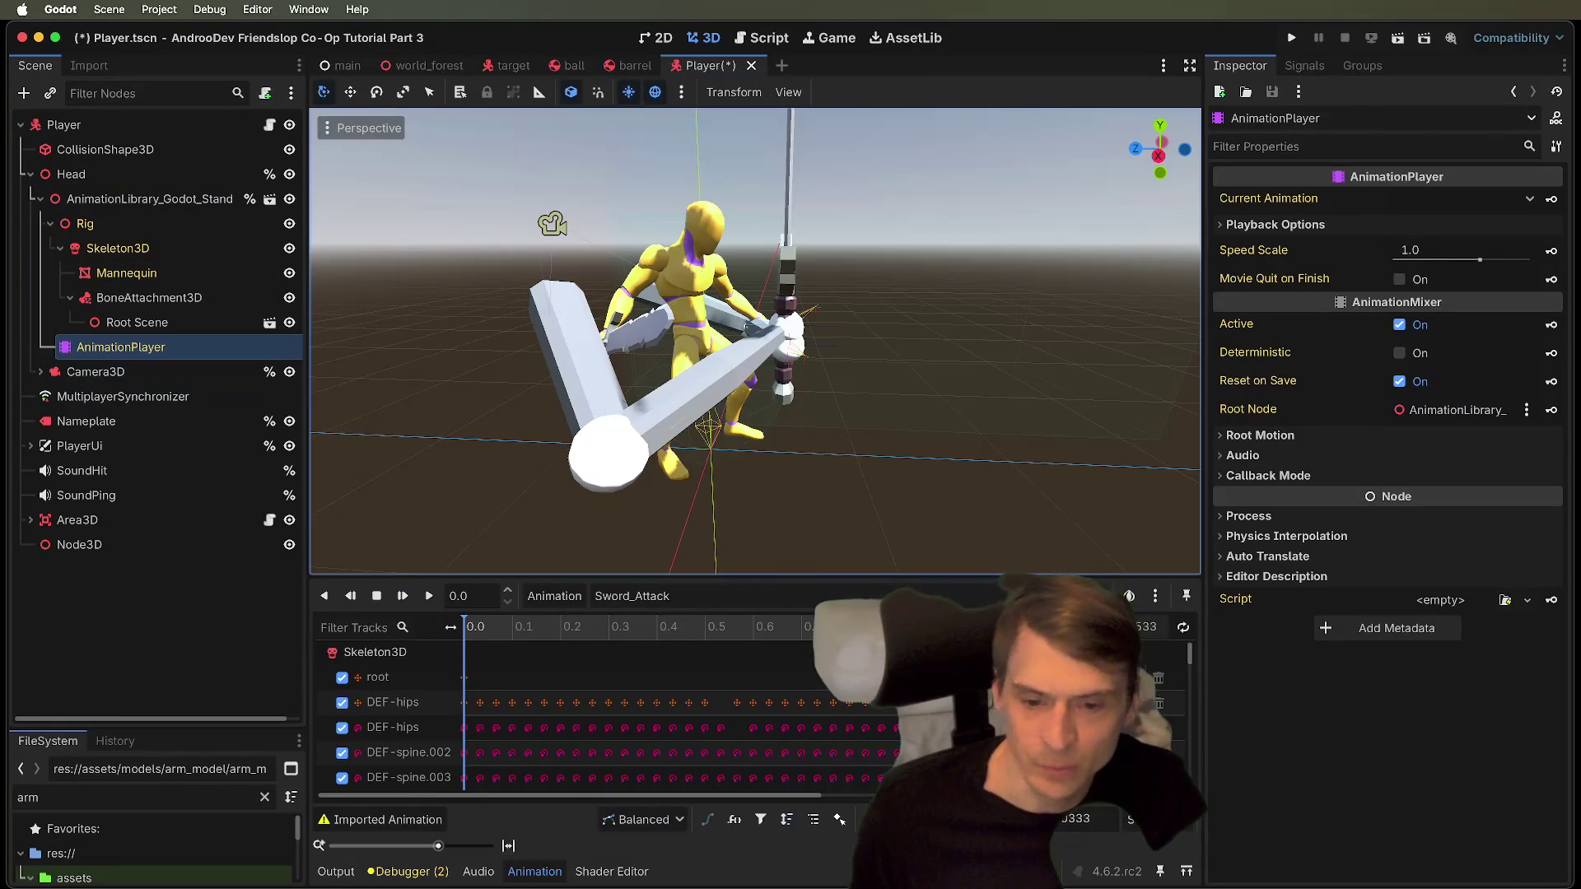
left_click(788, 593)
scroll(778, 568, "up", 5)
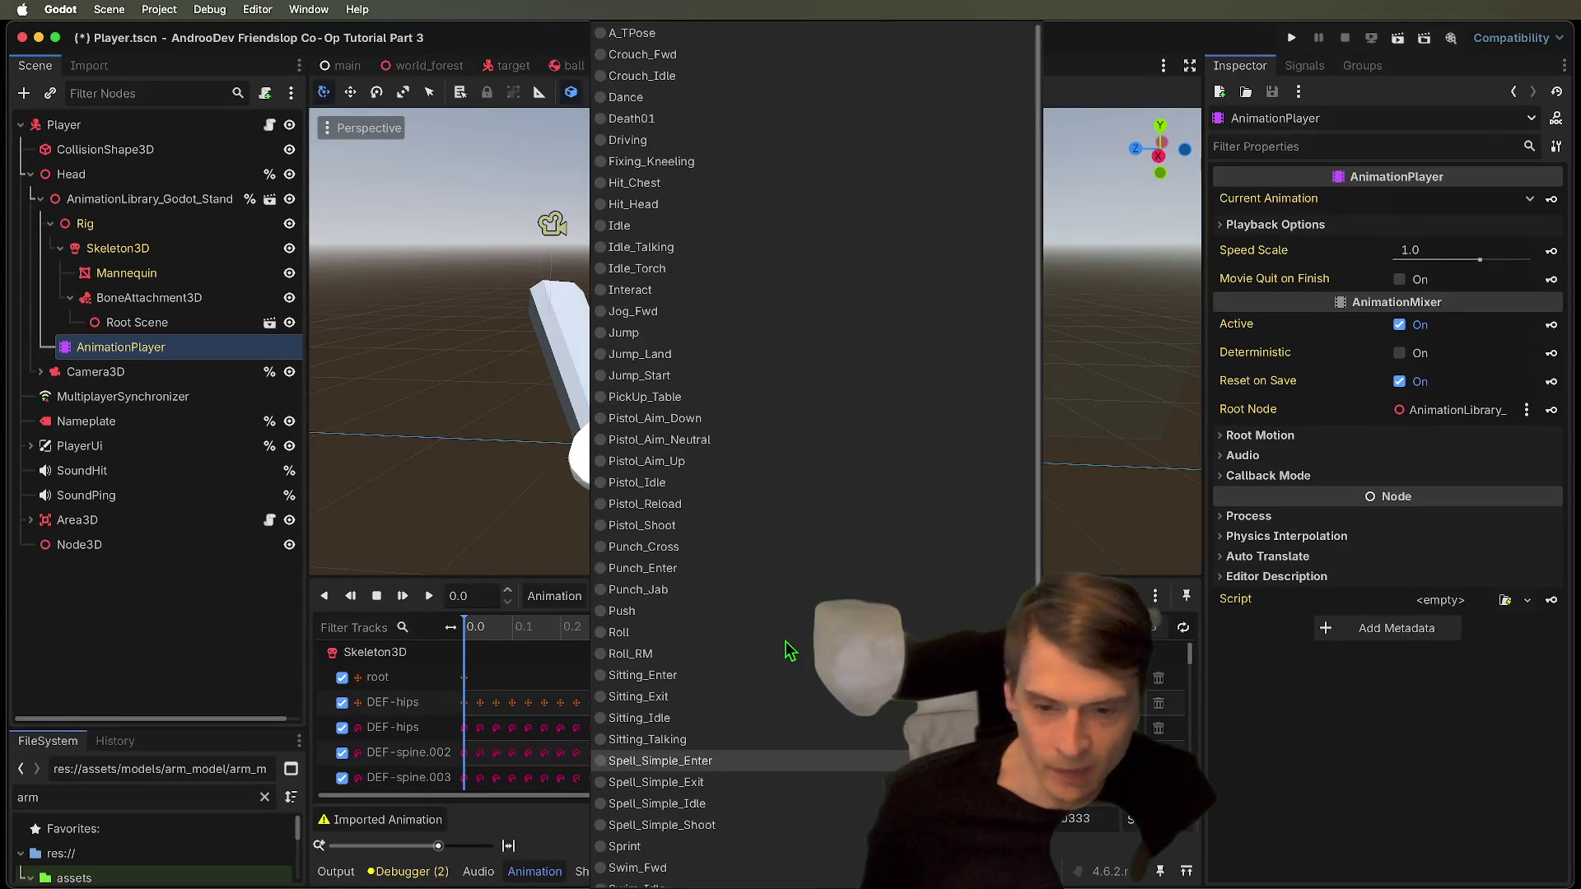
left_click(737, 398)
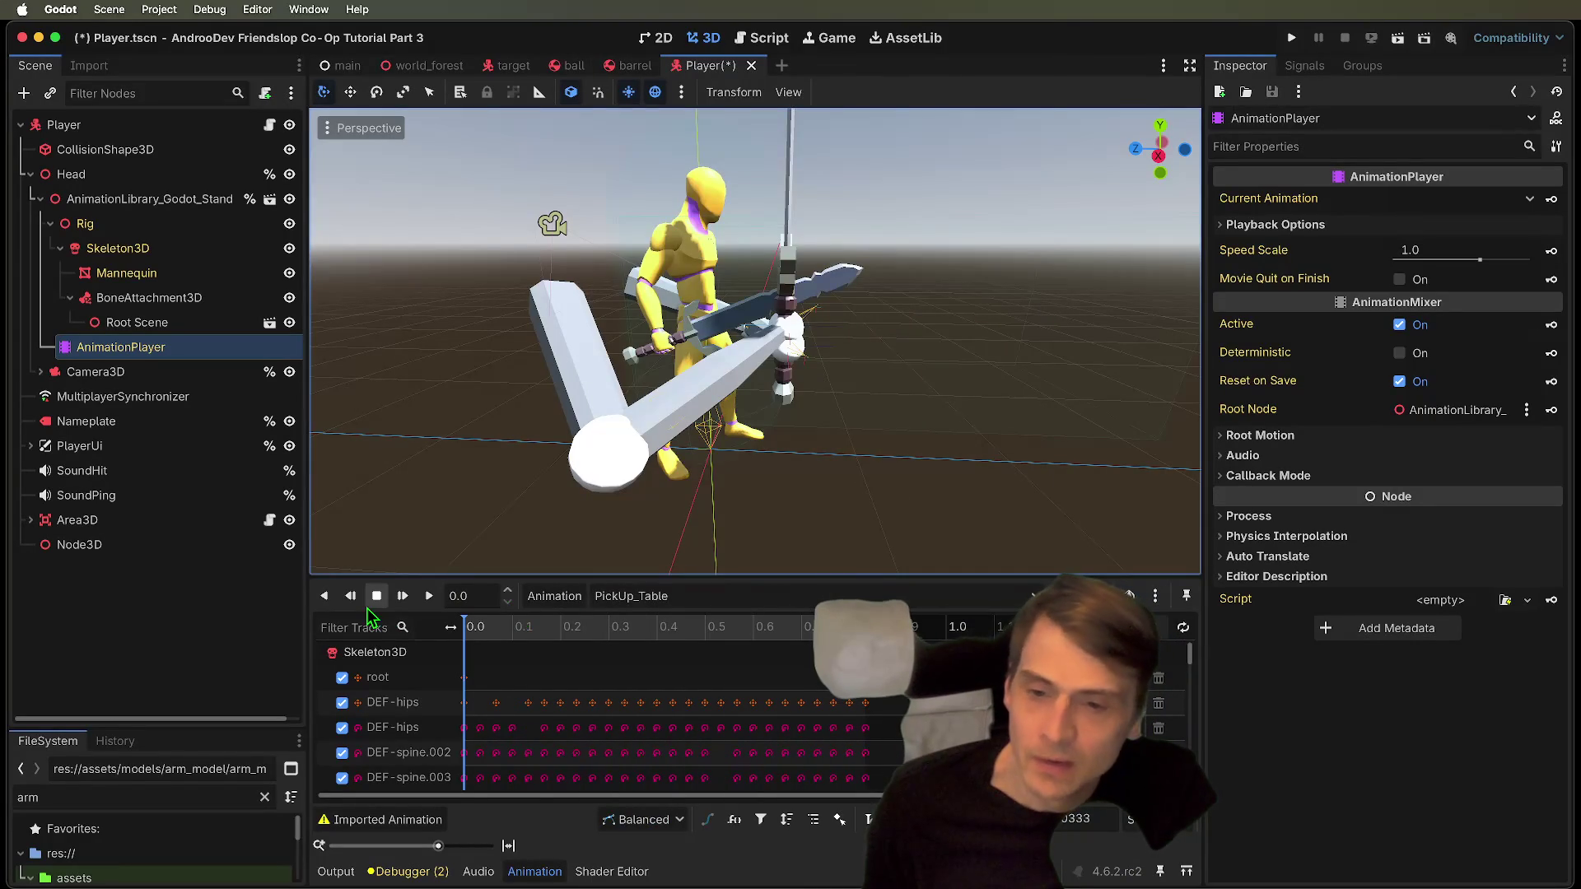
left_click(428, 596)
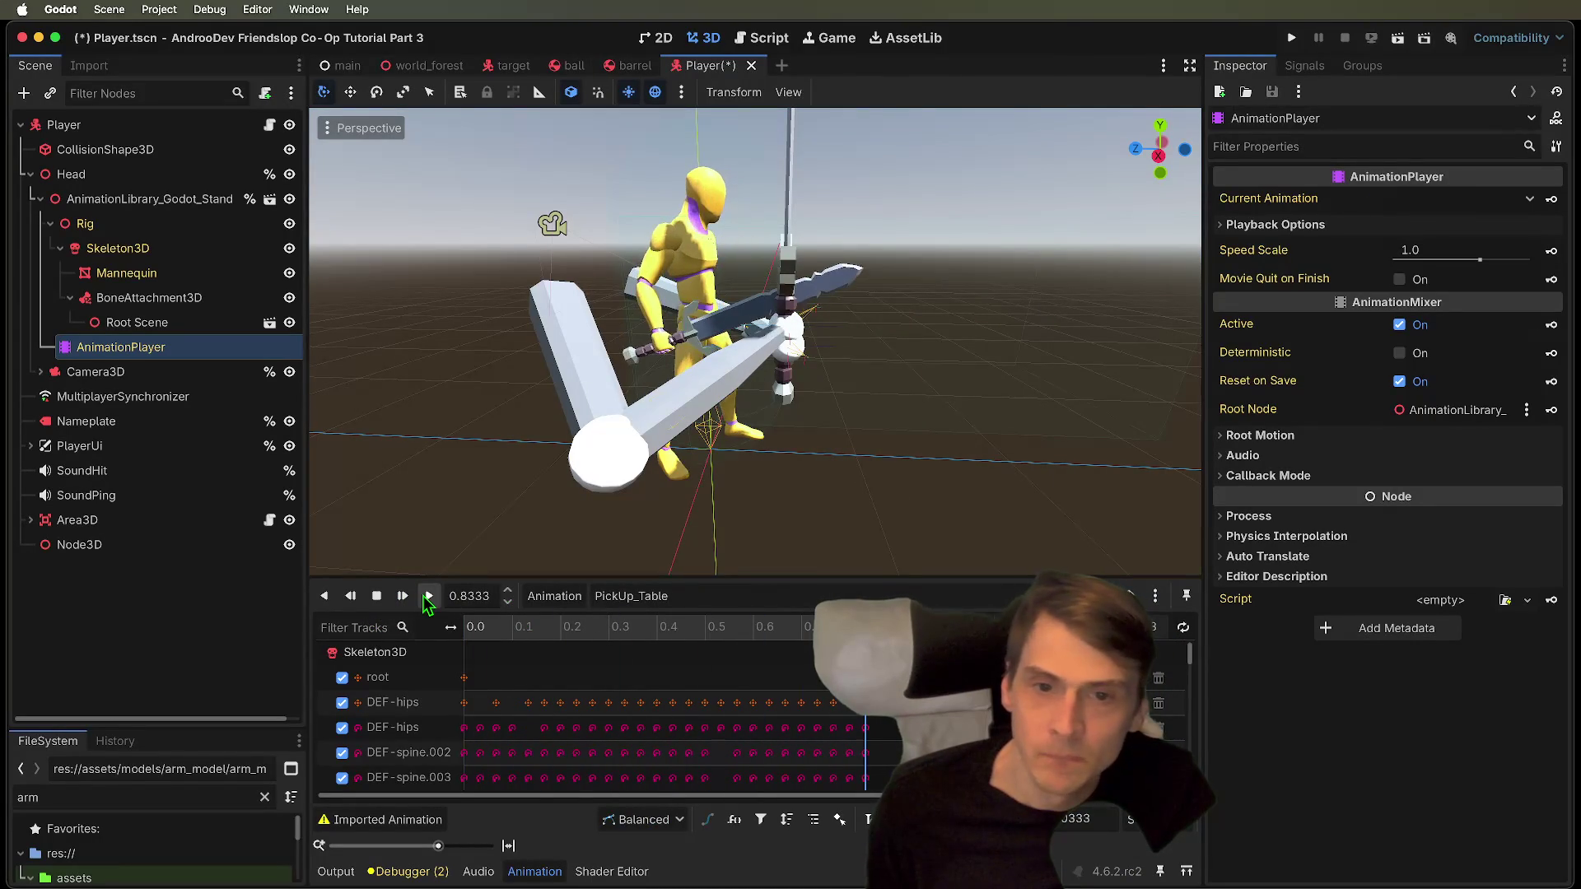
left_click(631, 596)
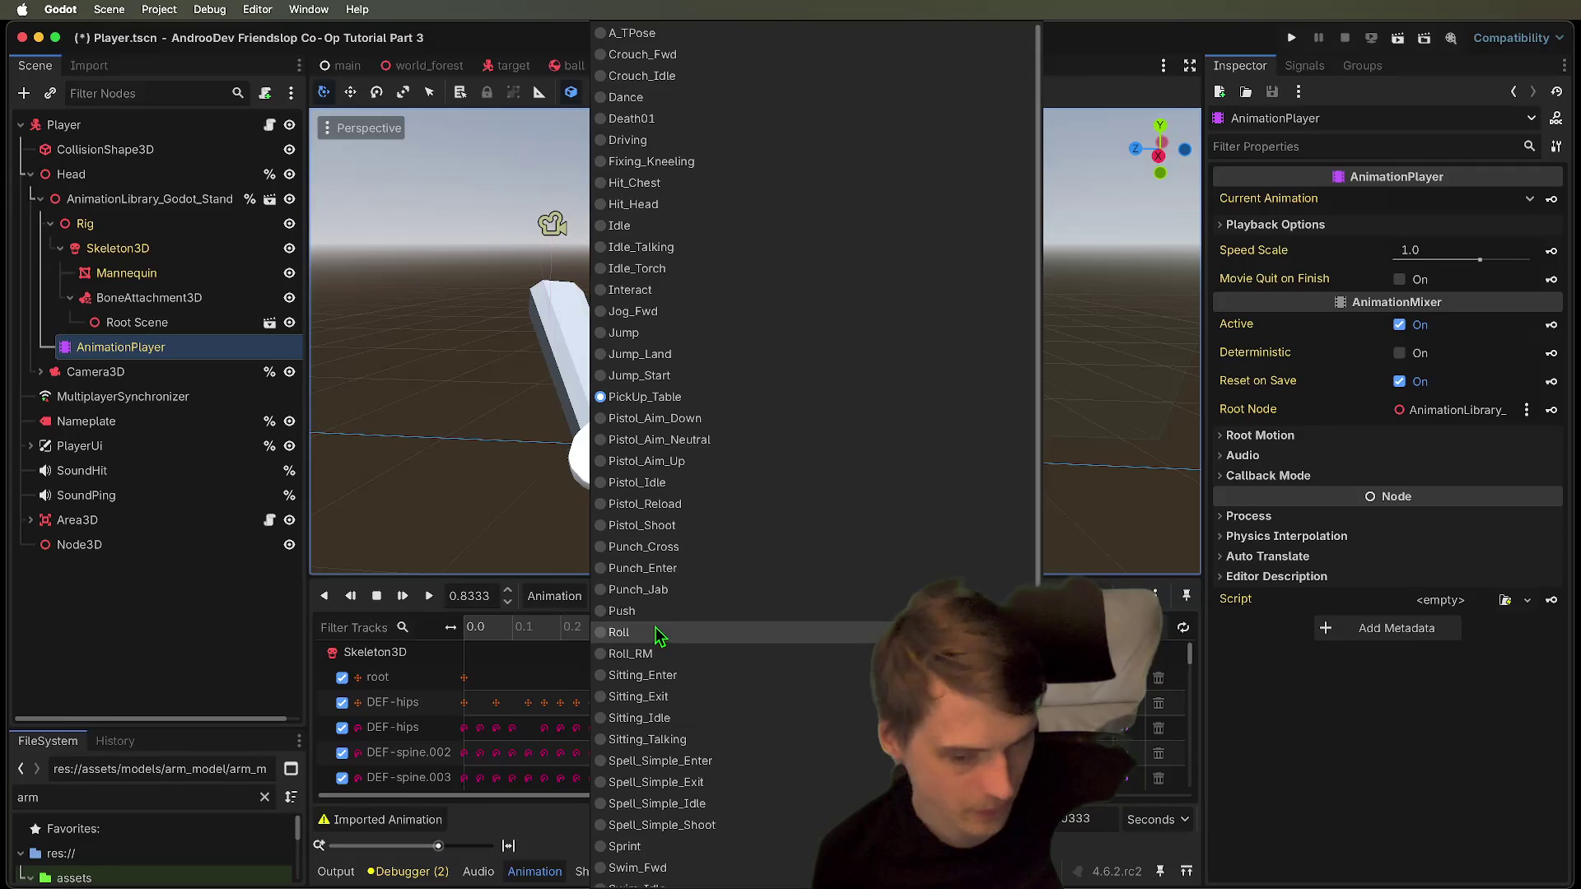
left_click(456, 581)
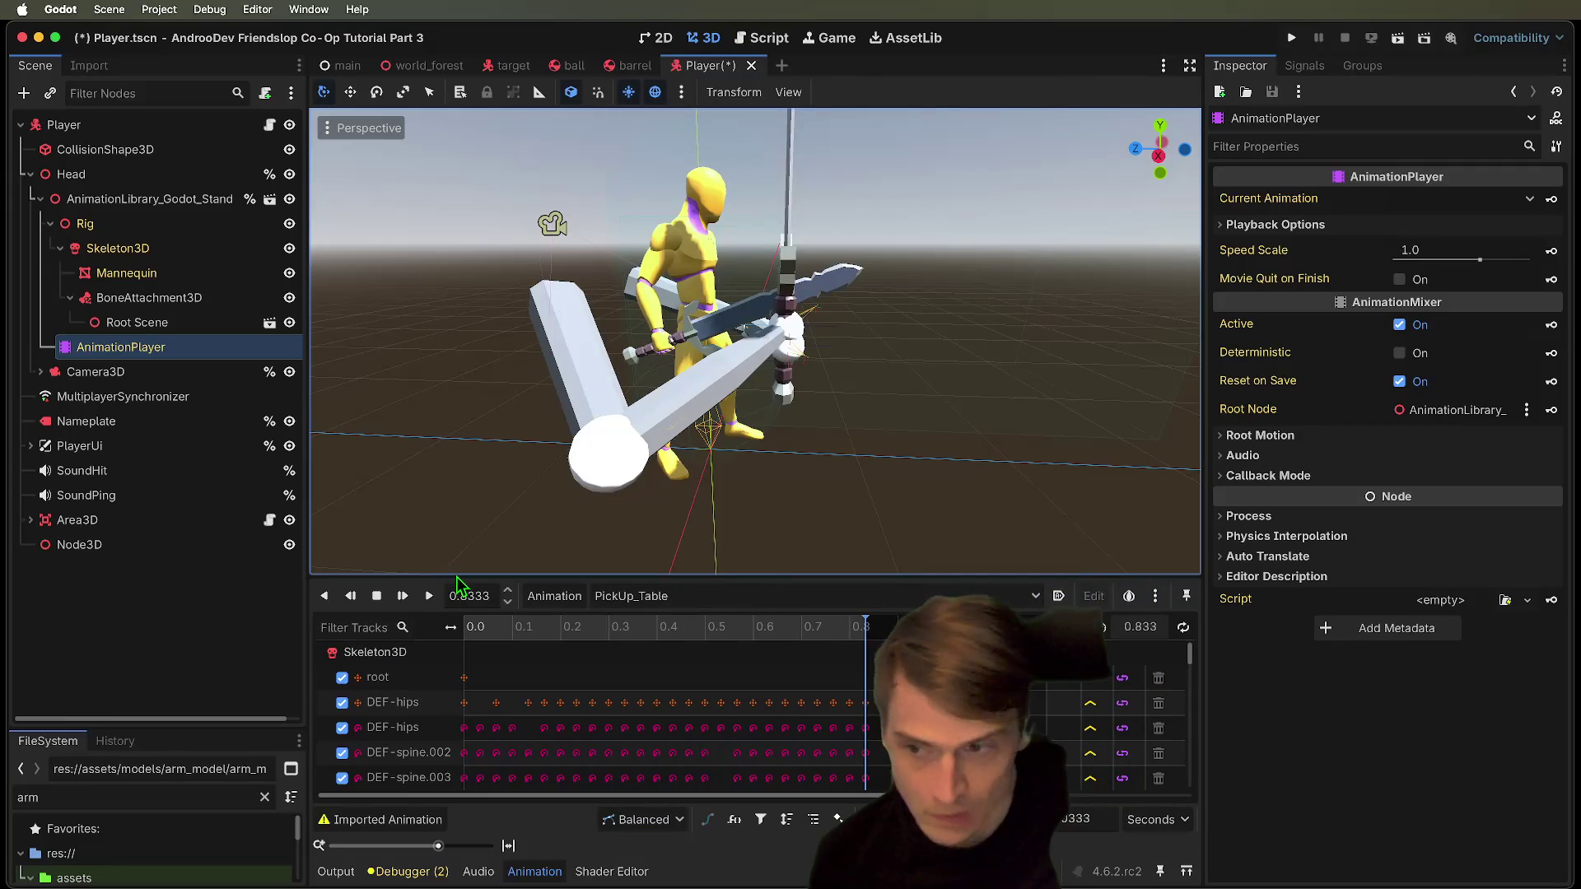
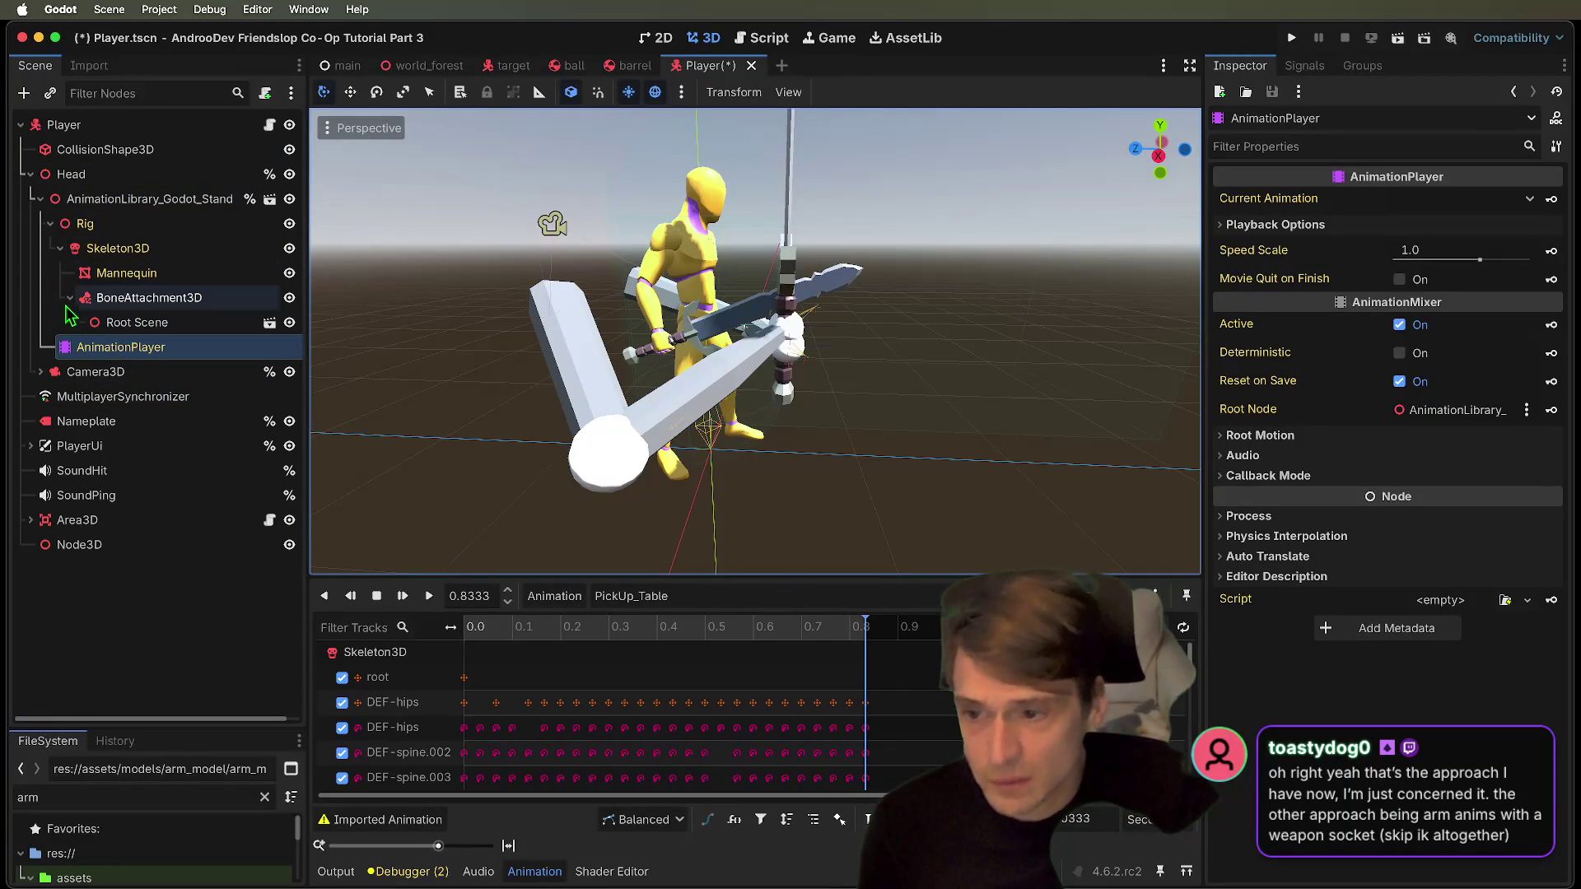
Delete the ArmsRoot node under Rig > Camera3D, confirm the deletion, and open player.gd
left_click(50, 223)
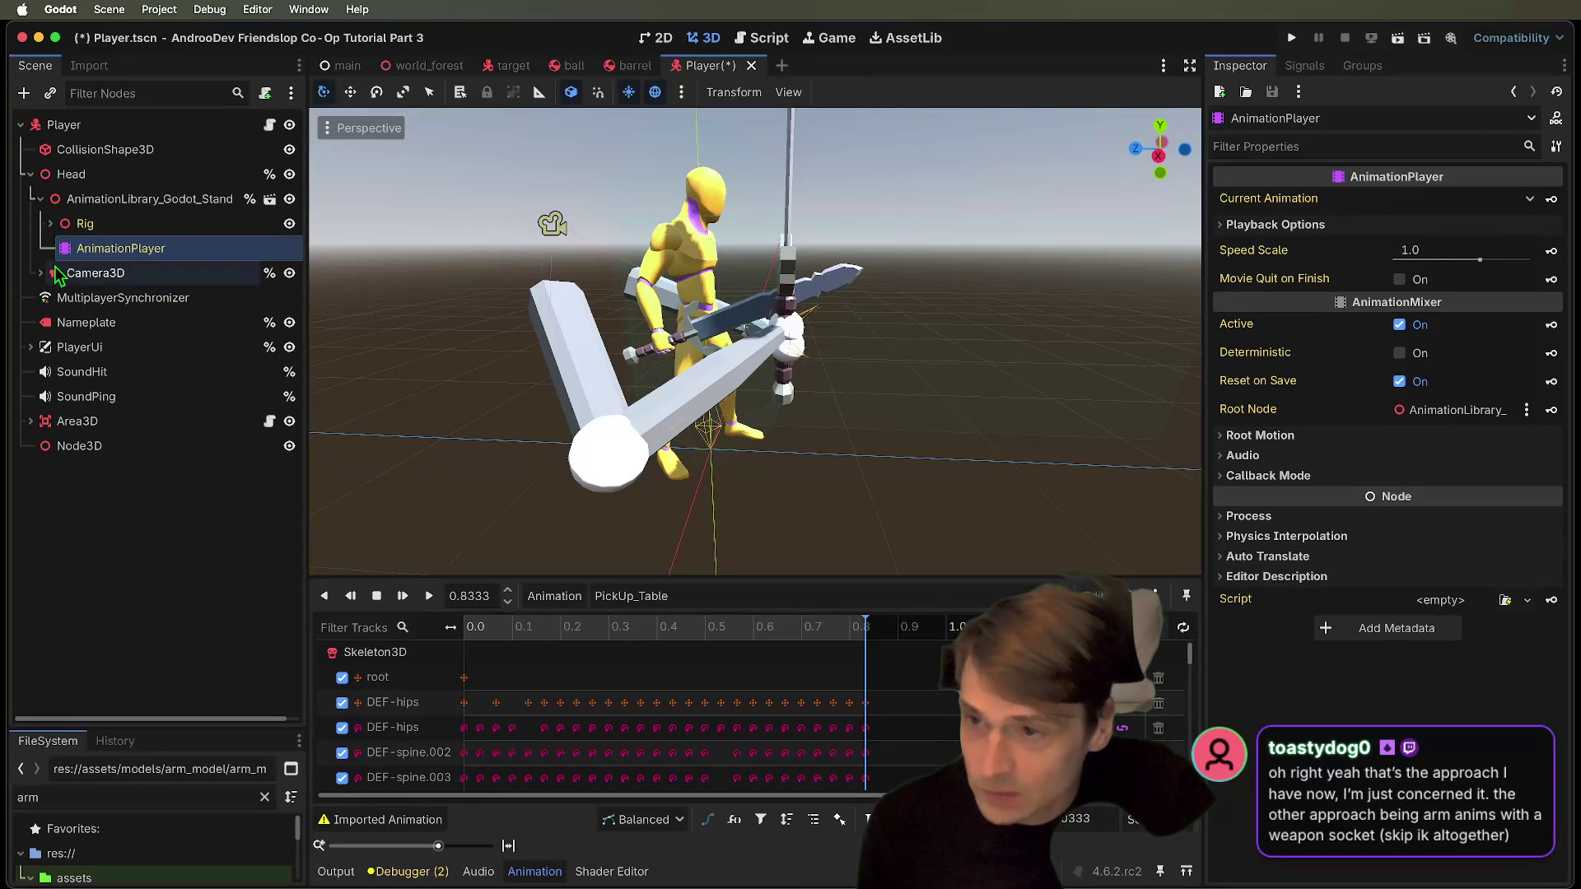
left_click(51, 227)
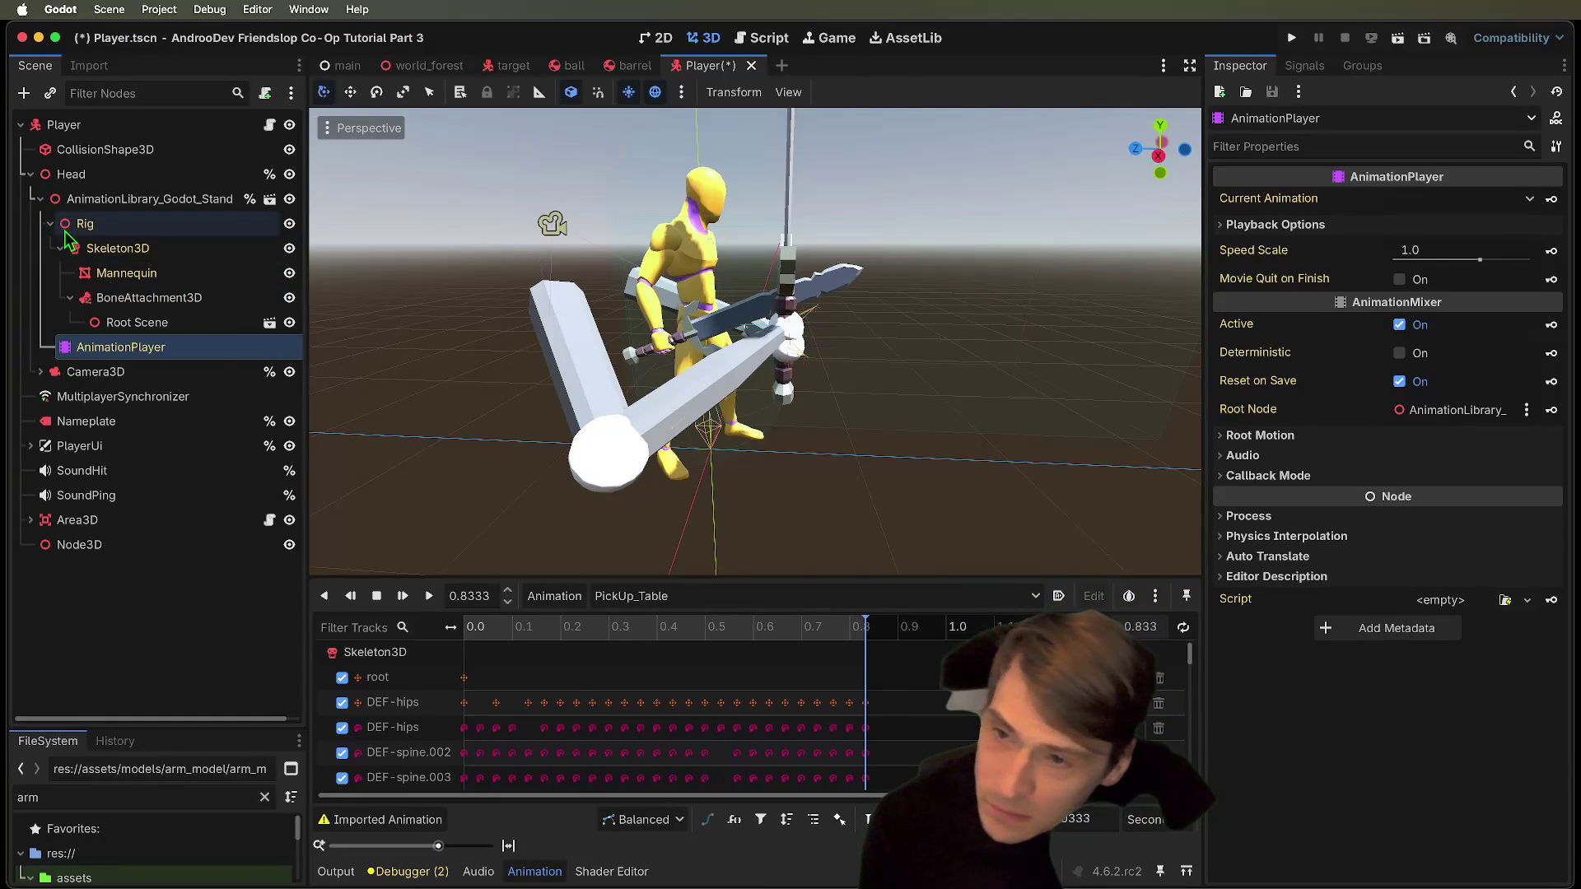
left_click(40, 371)
left_click(103, 396)
left_click(50, 396)
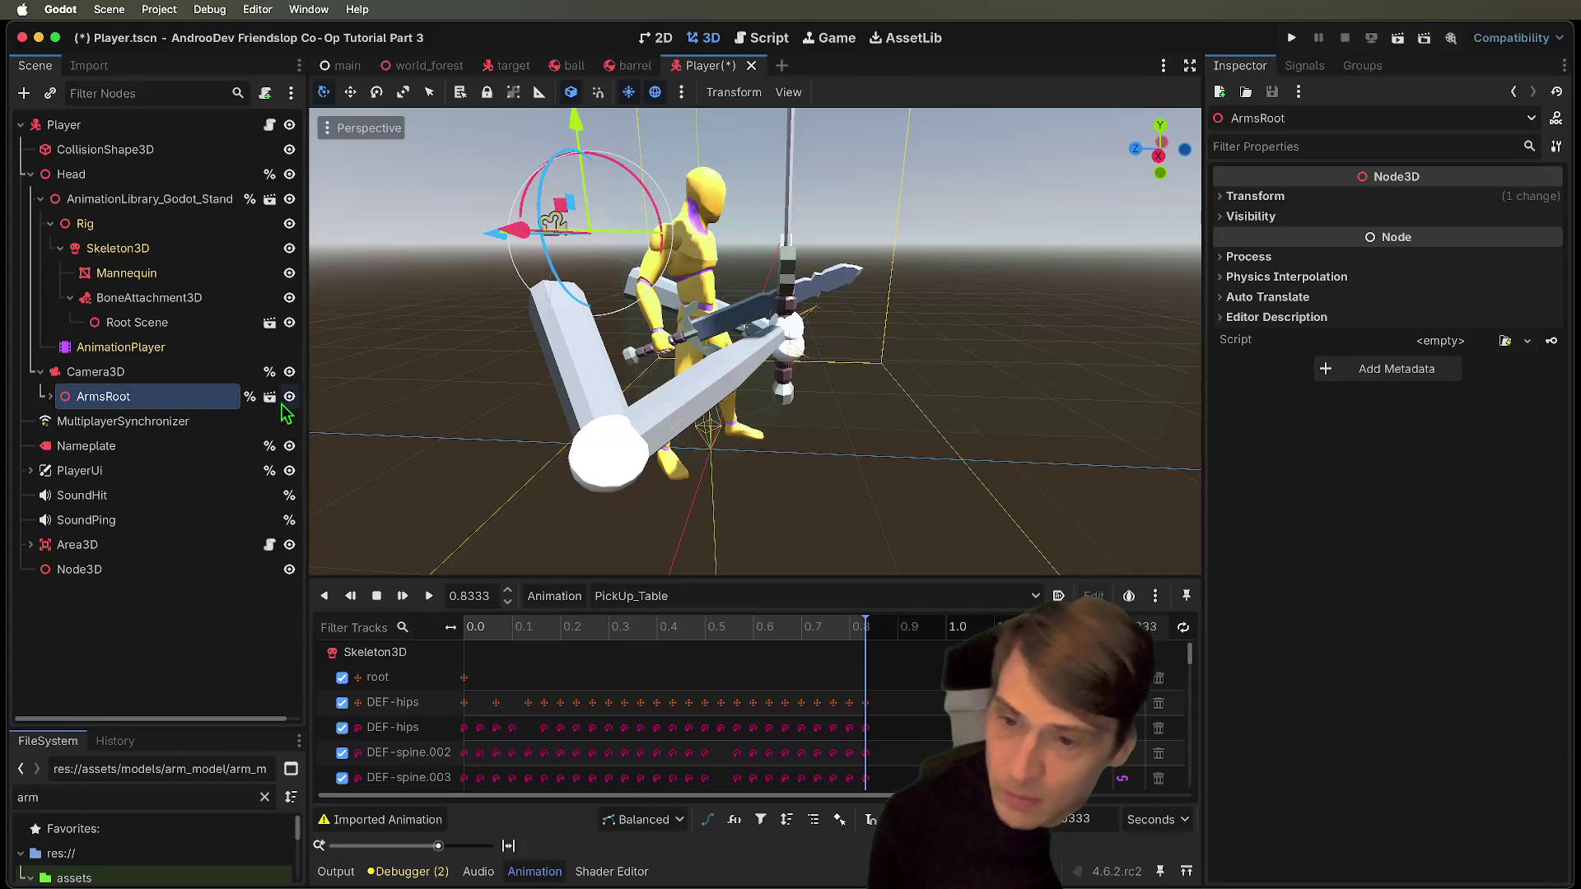
right_click(140, 396)
left_click(297, 868)
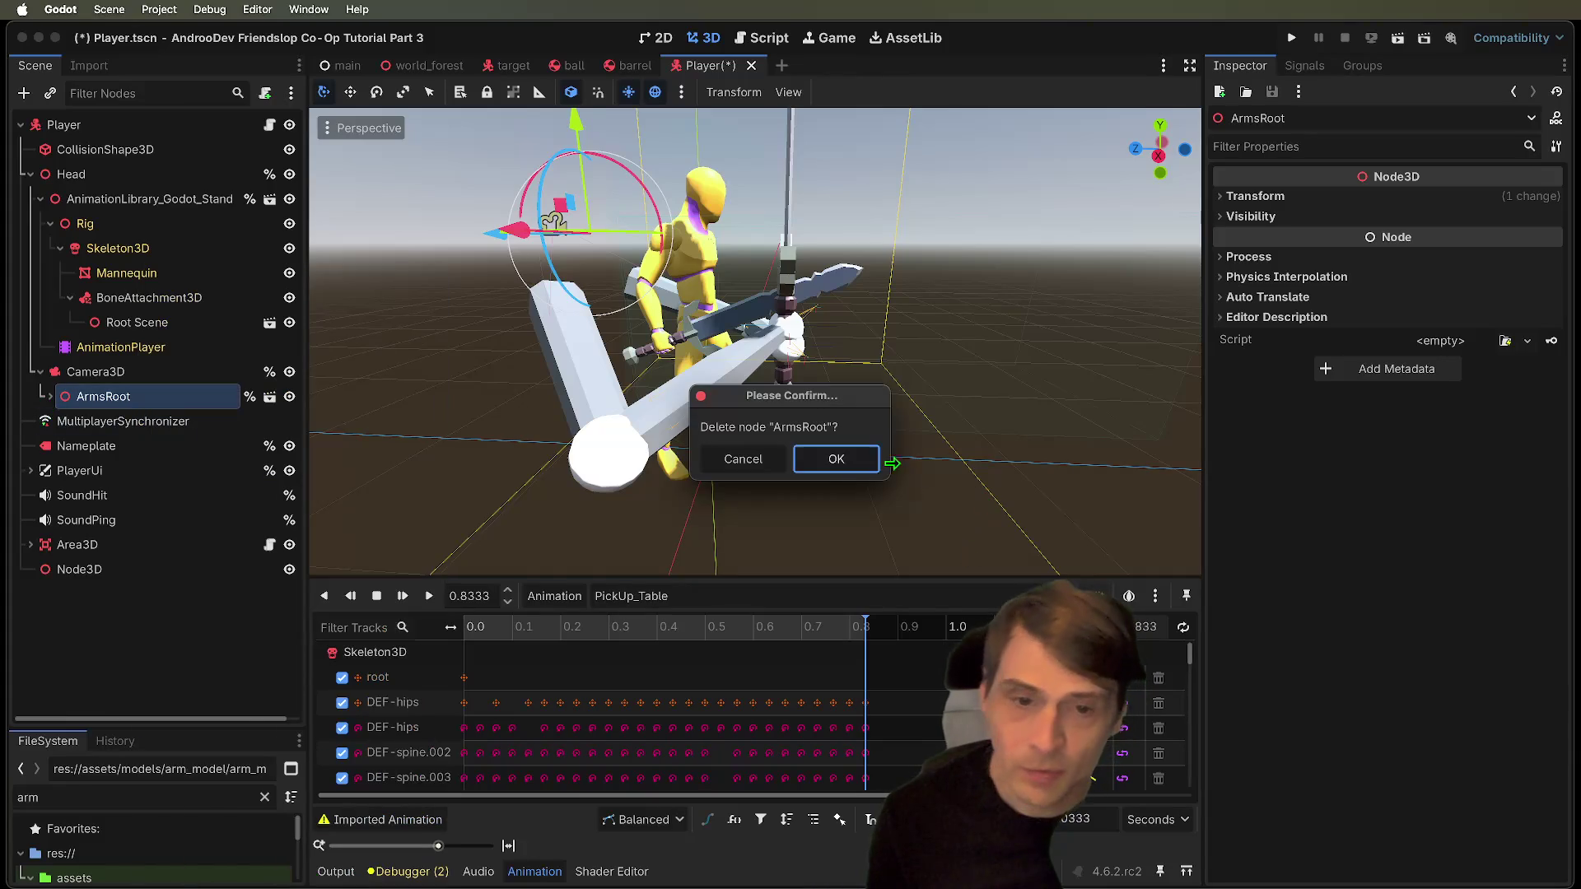
left_click(833, 462)
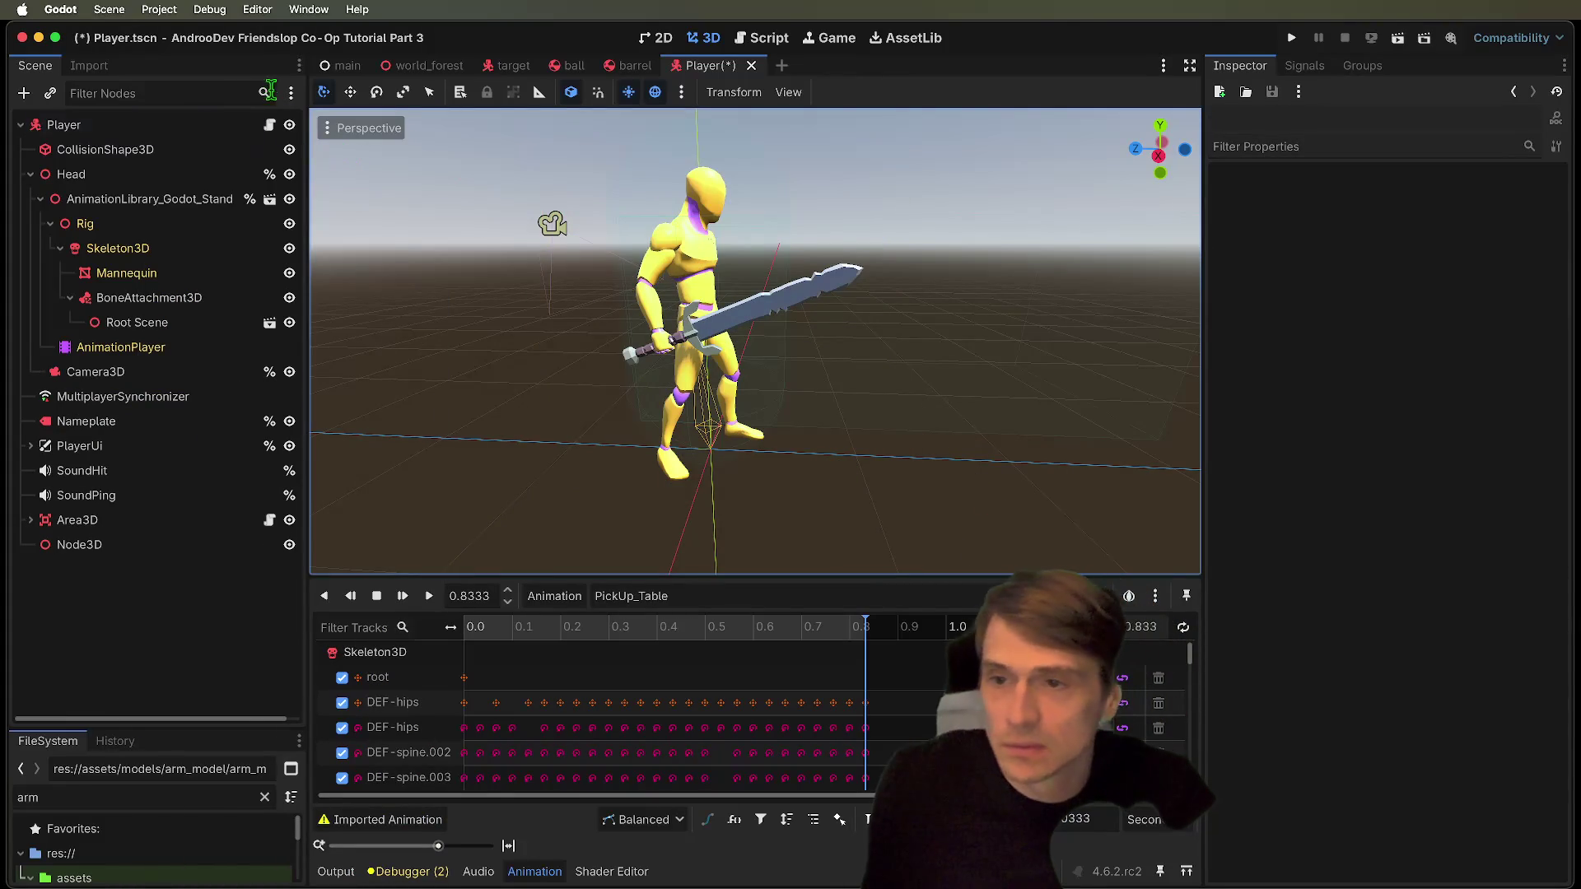
left_click(270, 125)
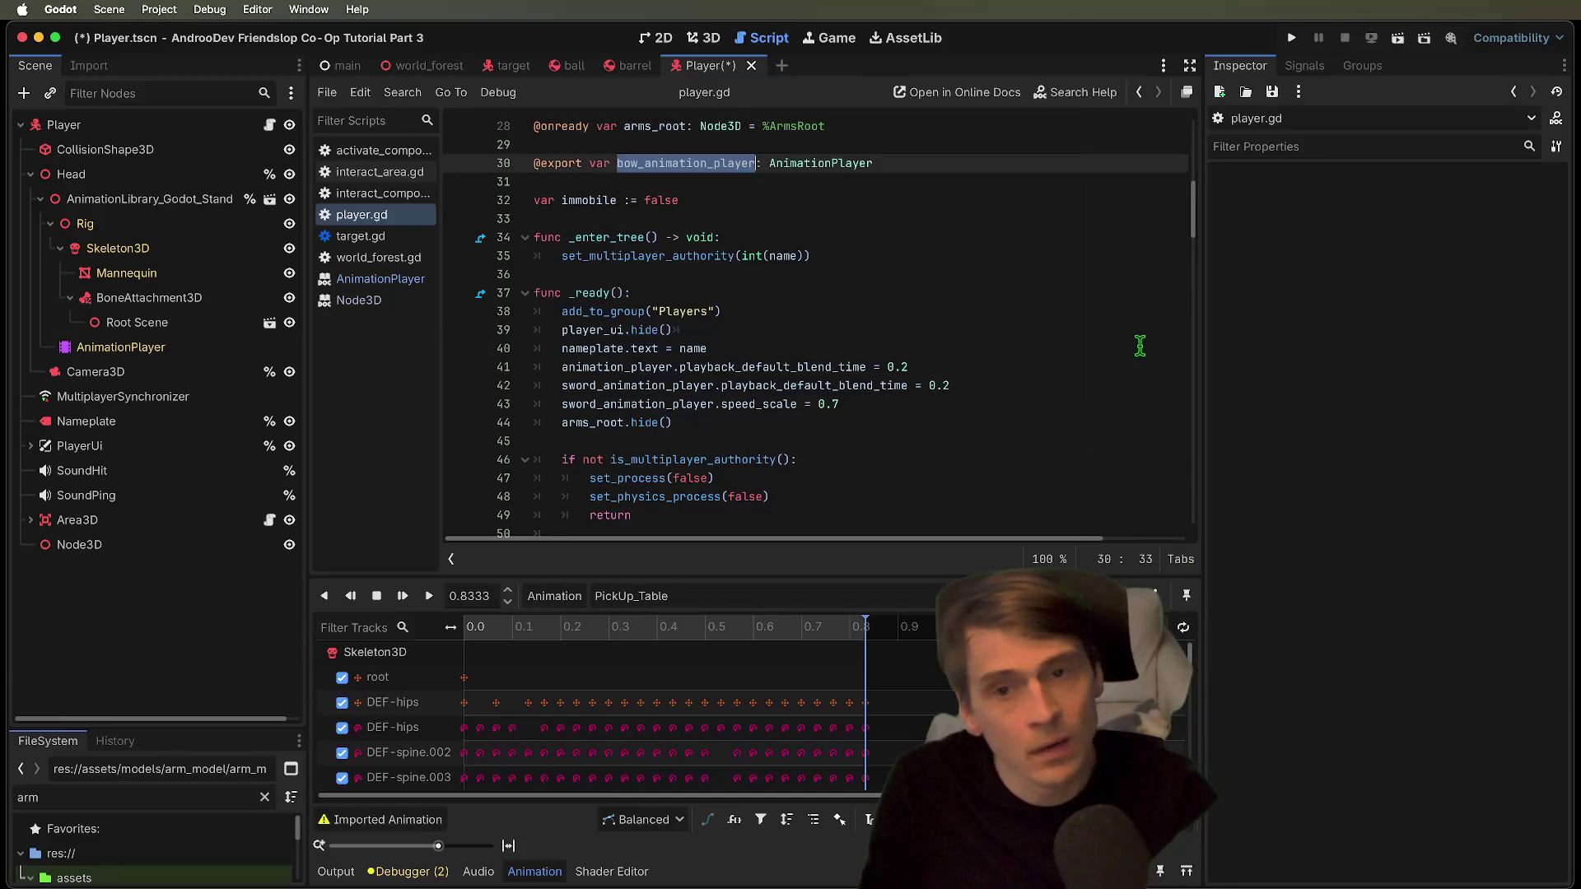
Comment out the sword_animation_player export line and the arms_root declaration
scroll(1074, 197, "up", 3)
key("Down")
key("Down")
key("shift+Down")
key("Up")
type("#")
key("Up")
key("Up")
key("Return")
key("End")
key("Return")
key("super+z")
key("super+z")
key("super+z")
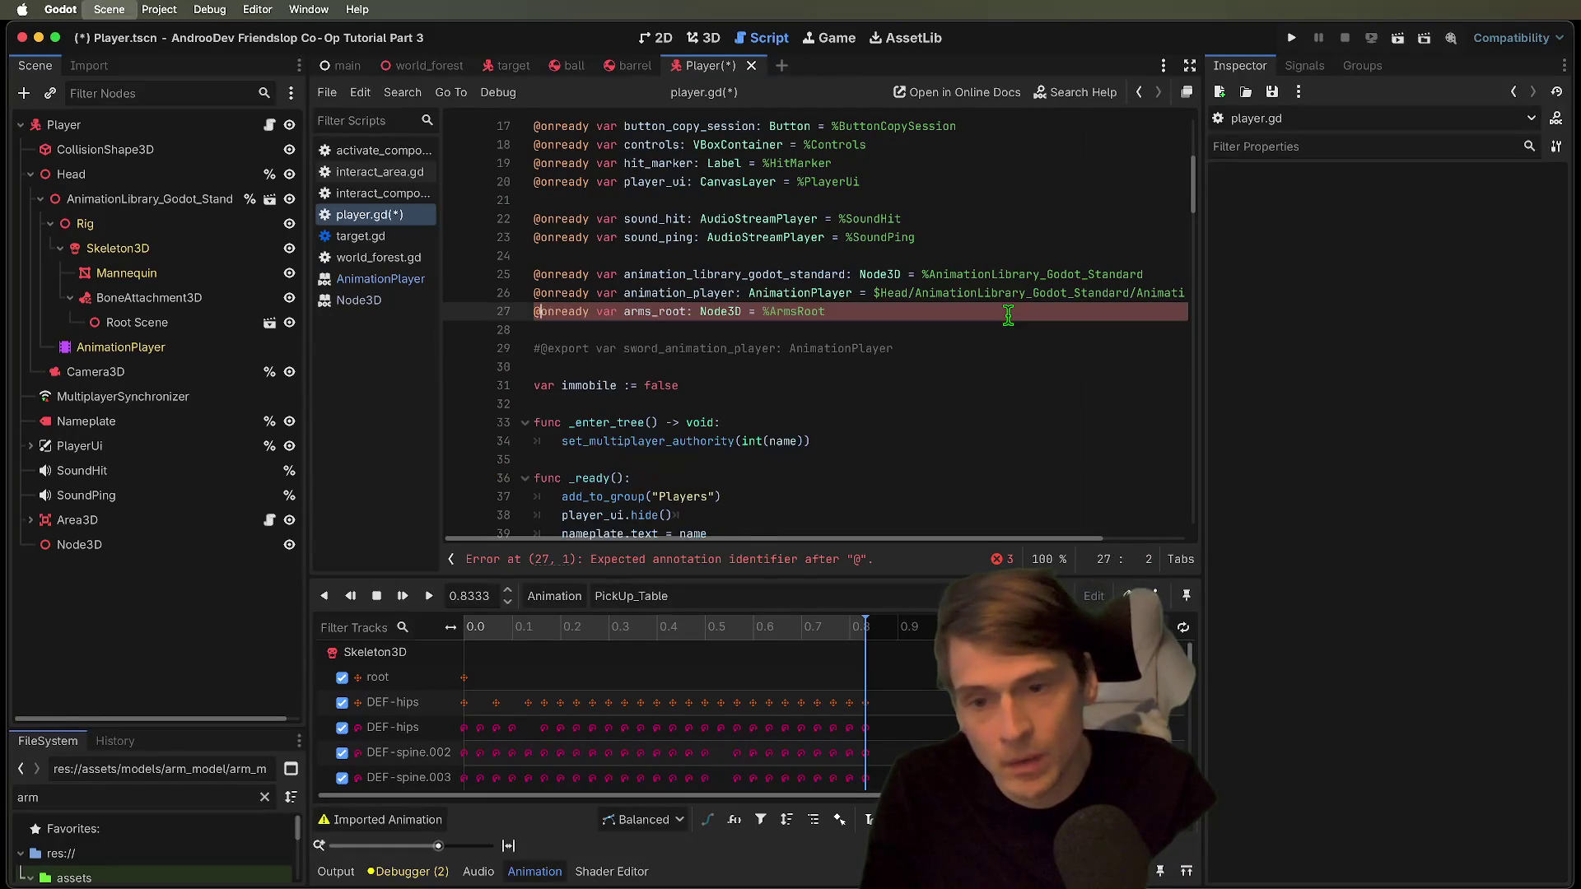
key("super+z")
key("super+z")
key("super+z")
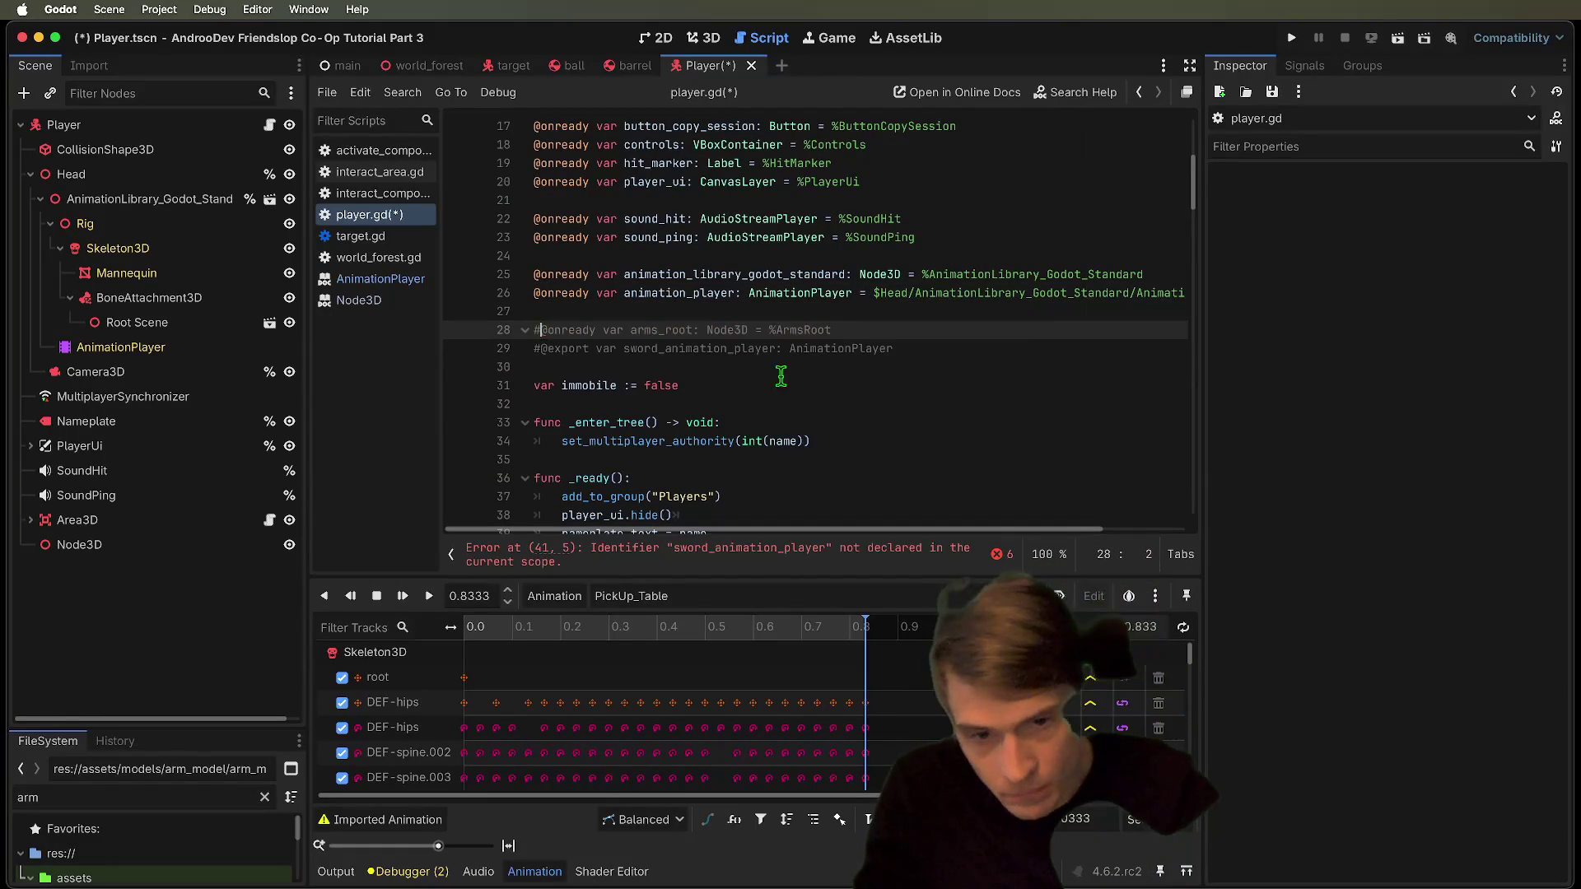
Comment out lines 41–43 and delete the arms_root.show() line
double_click(710, 349)
left_click(797, 547)
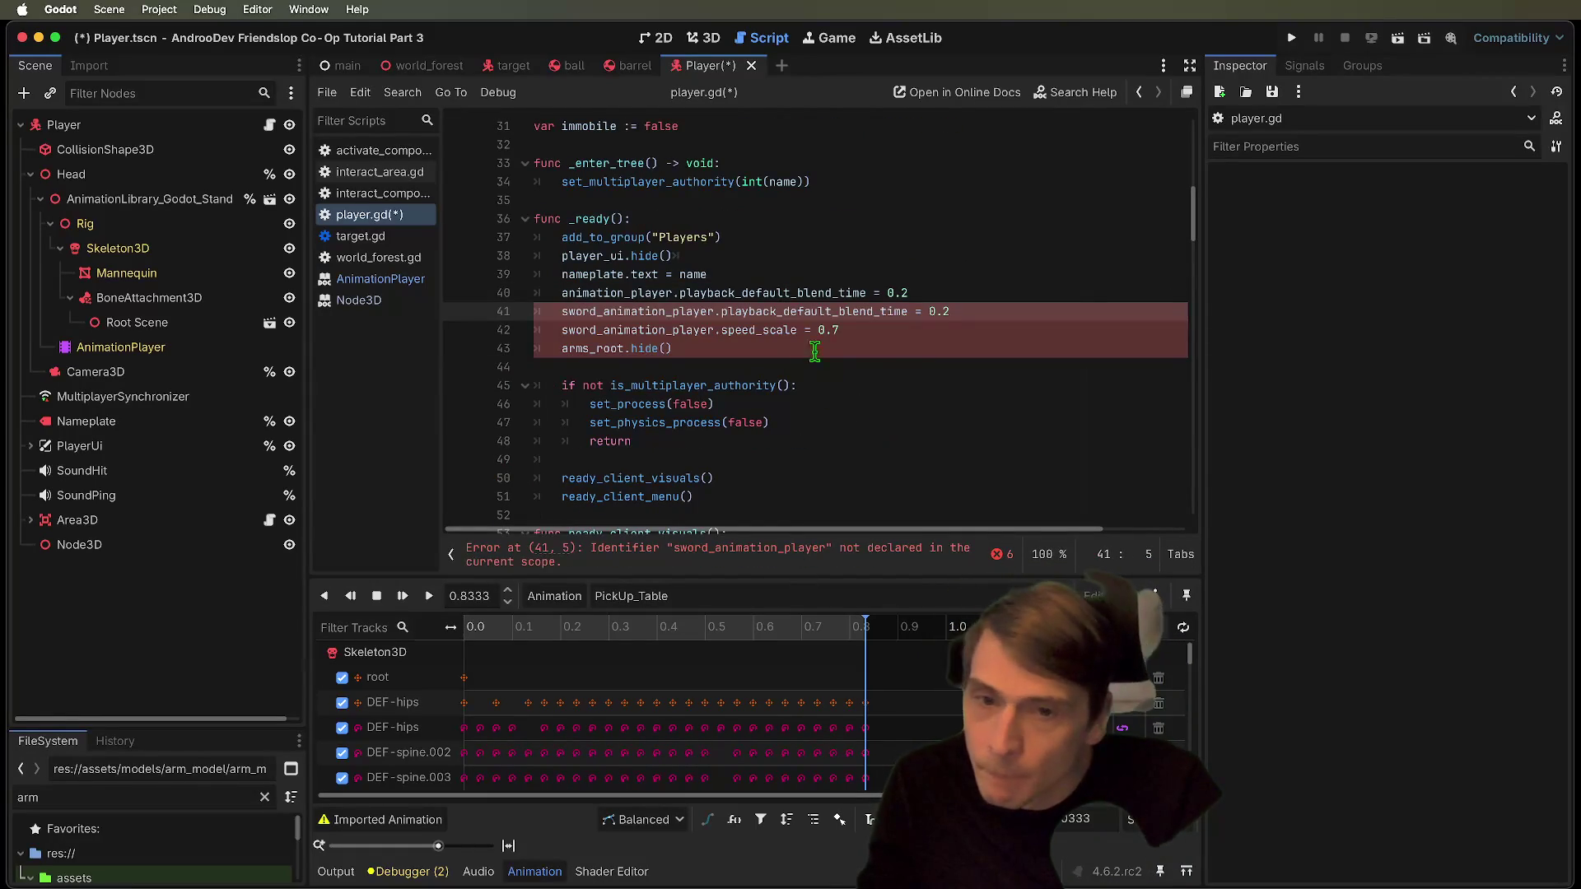
left_click_drag(790, 364, 531, 311)
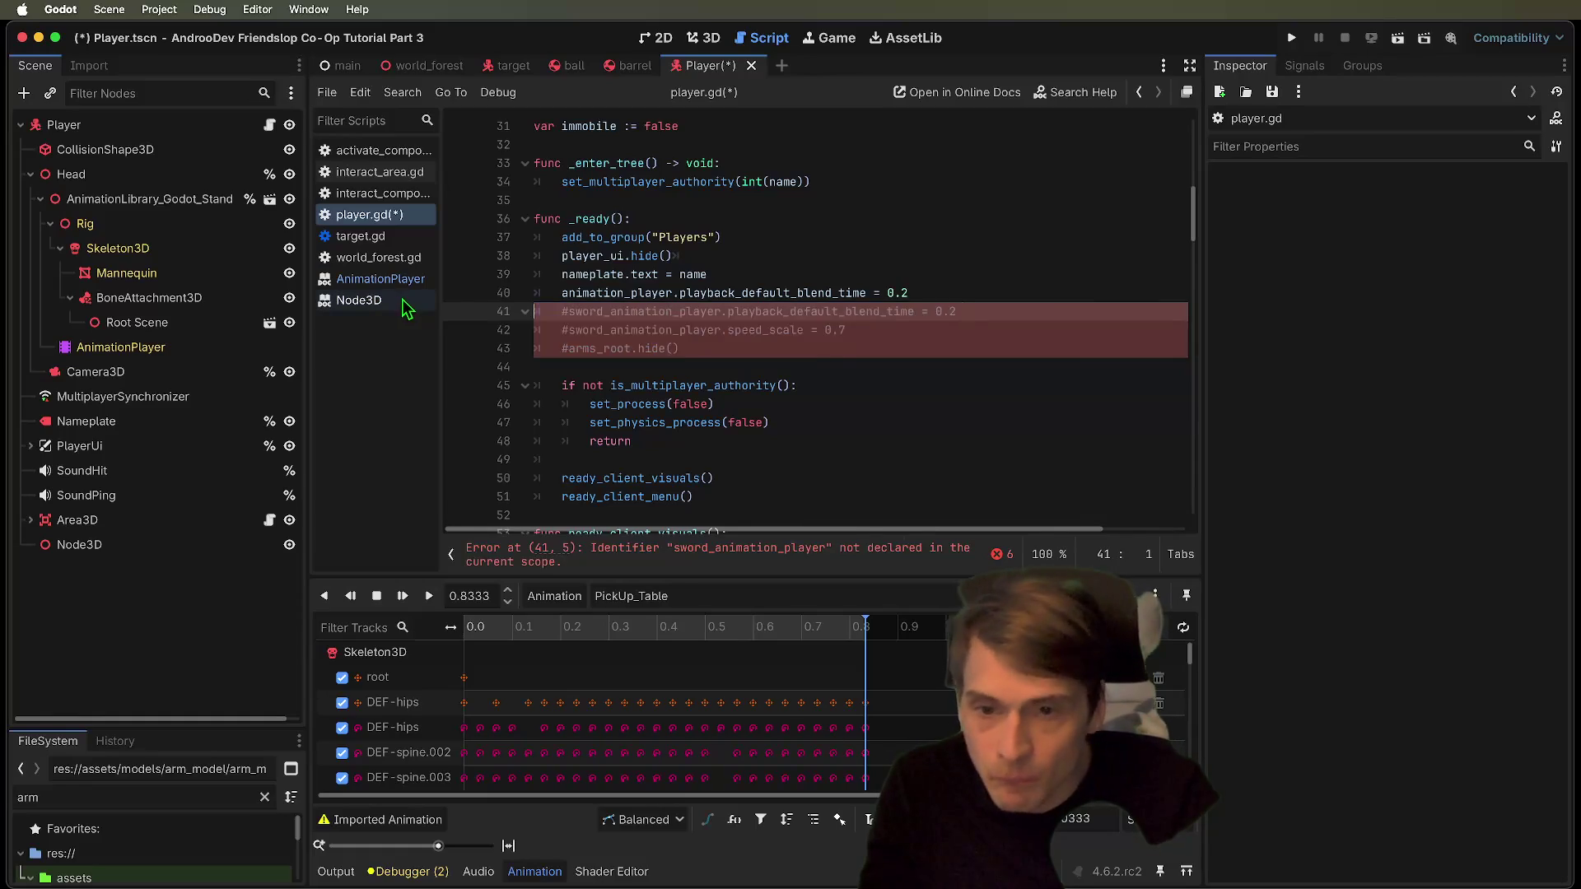
key("ctrl+k")
scroll(816, 297, "down", 7)
left_click(892, 158)
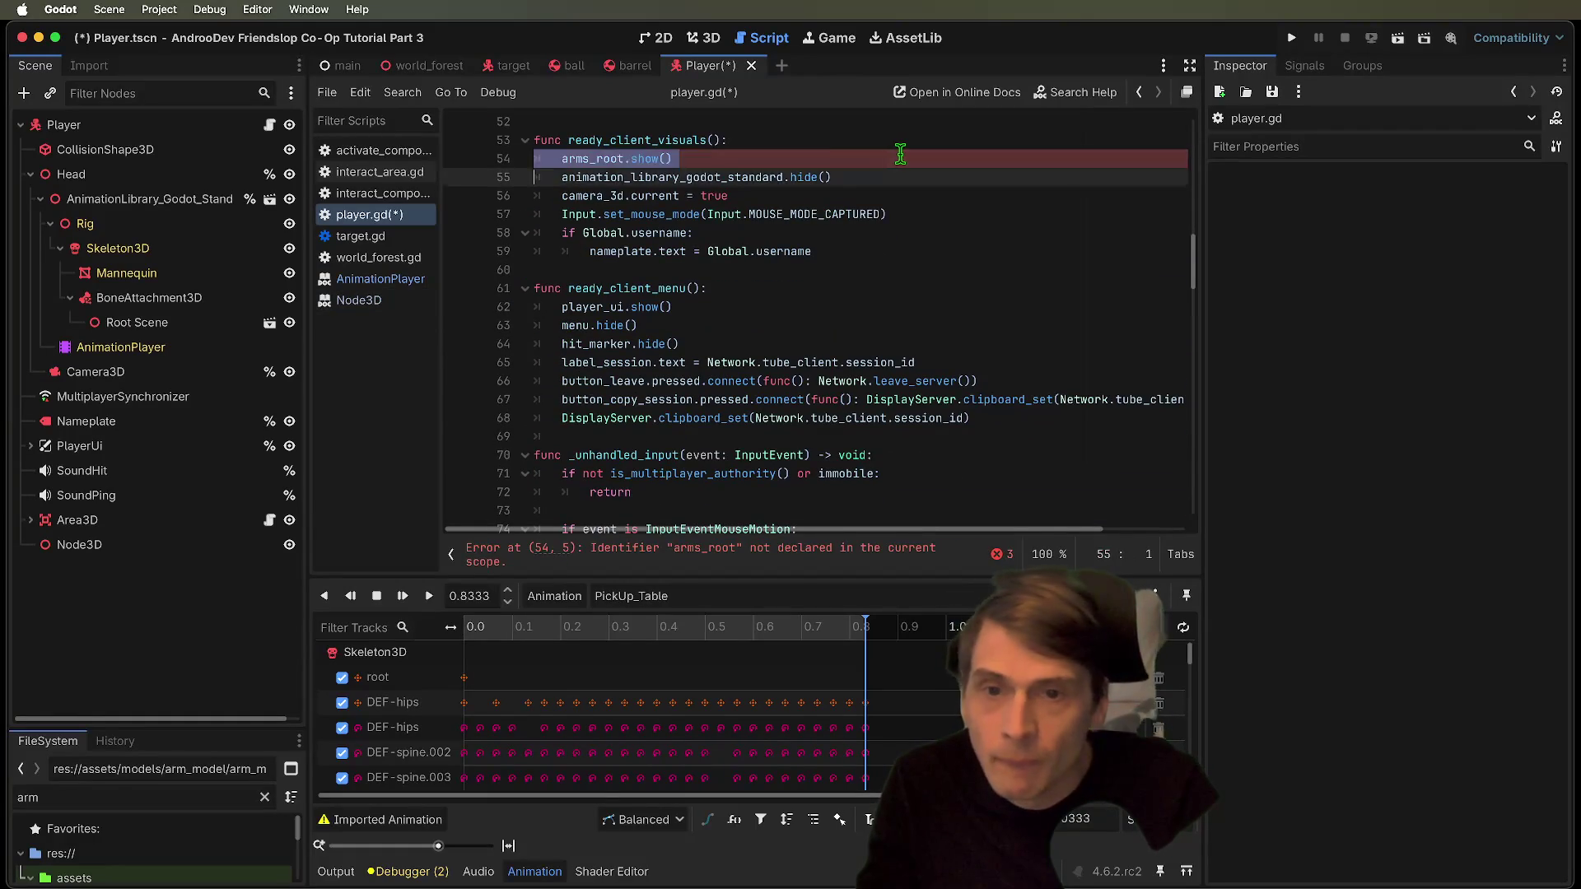
key("ctrl+x")
key("ctrl+z")
key("ctrl+x")
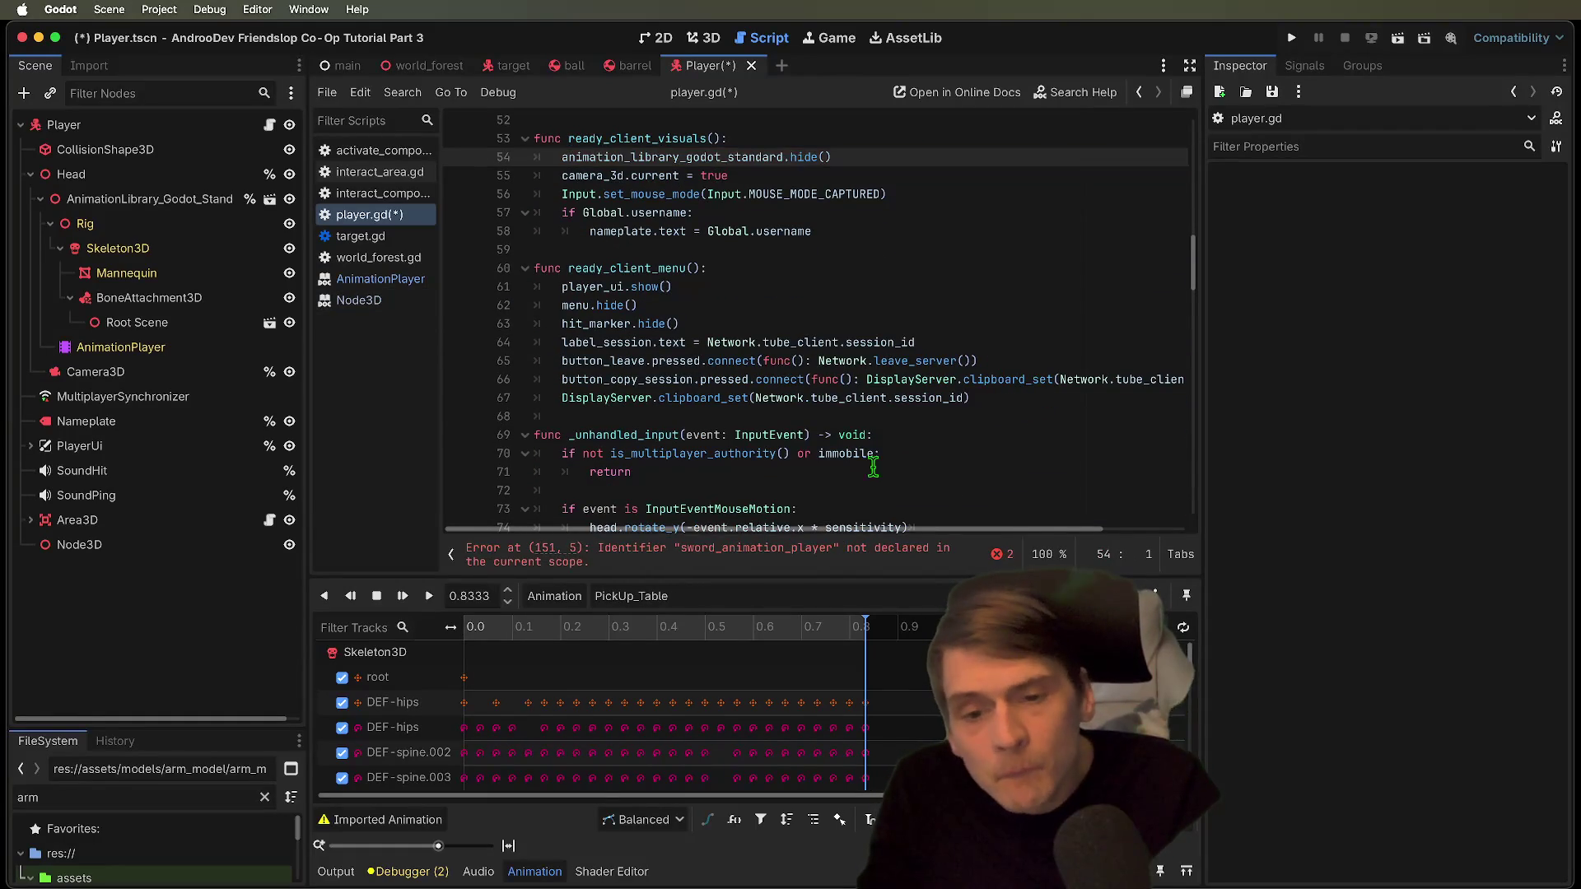
Make line 153 await animation_player, comment out the swing_01 line 151, and save
left_click(694, 558)
triple_click(732, 313)
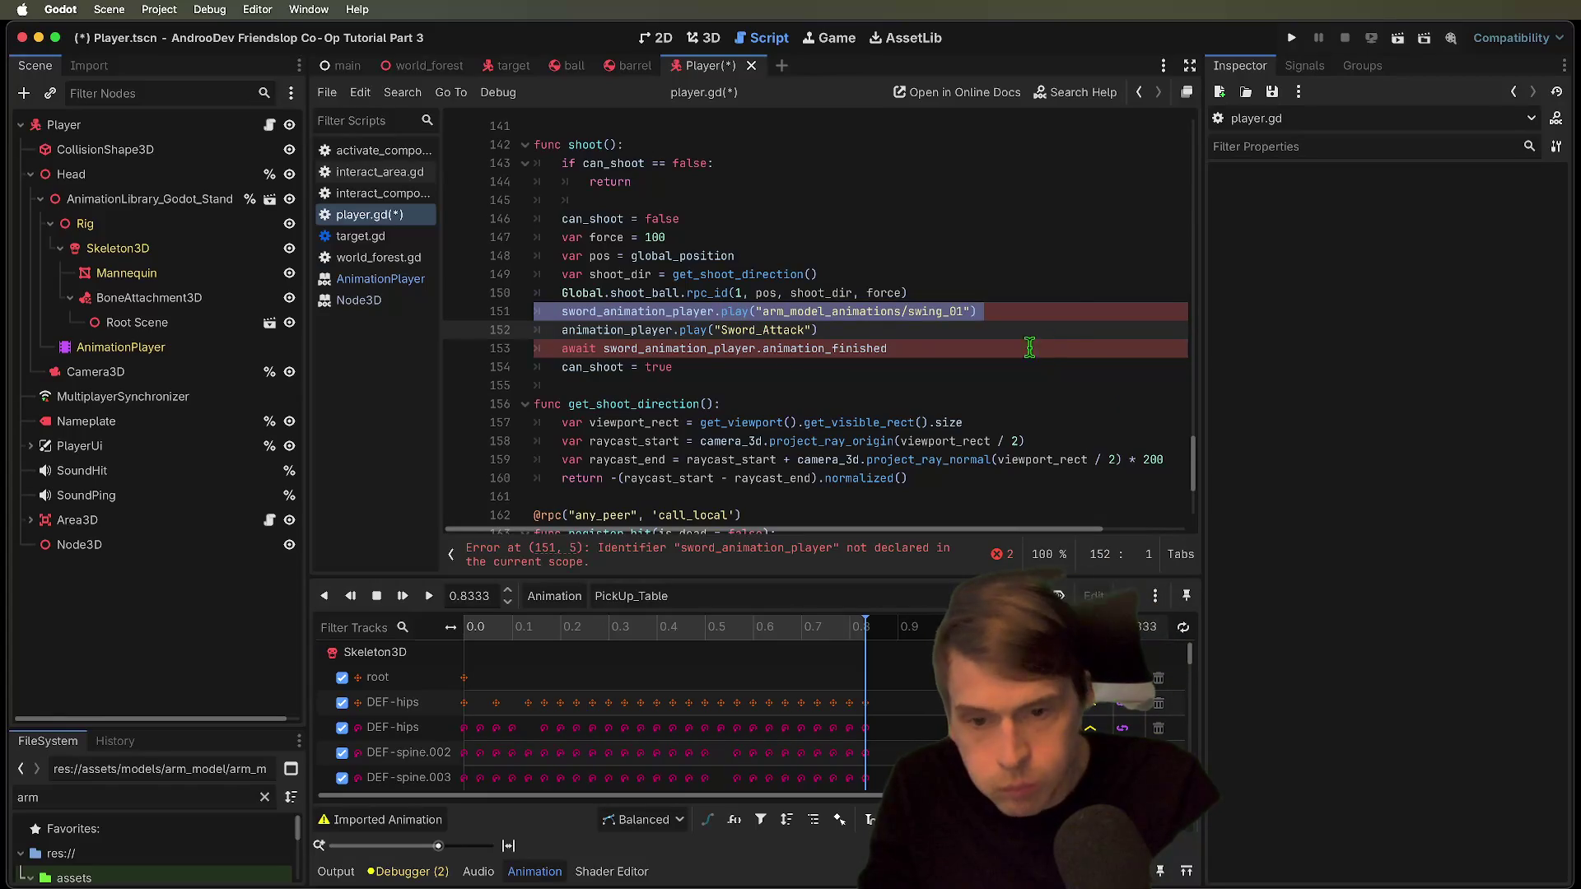
double_click(638, 330)
key("ctrl+c")
double_click(650, 348)
key("ctrl+v")
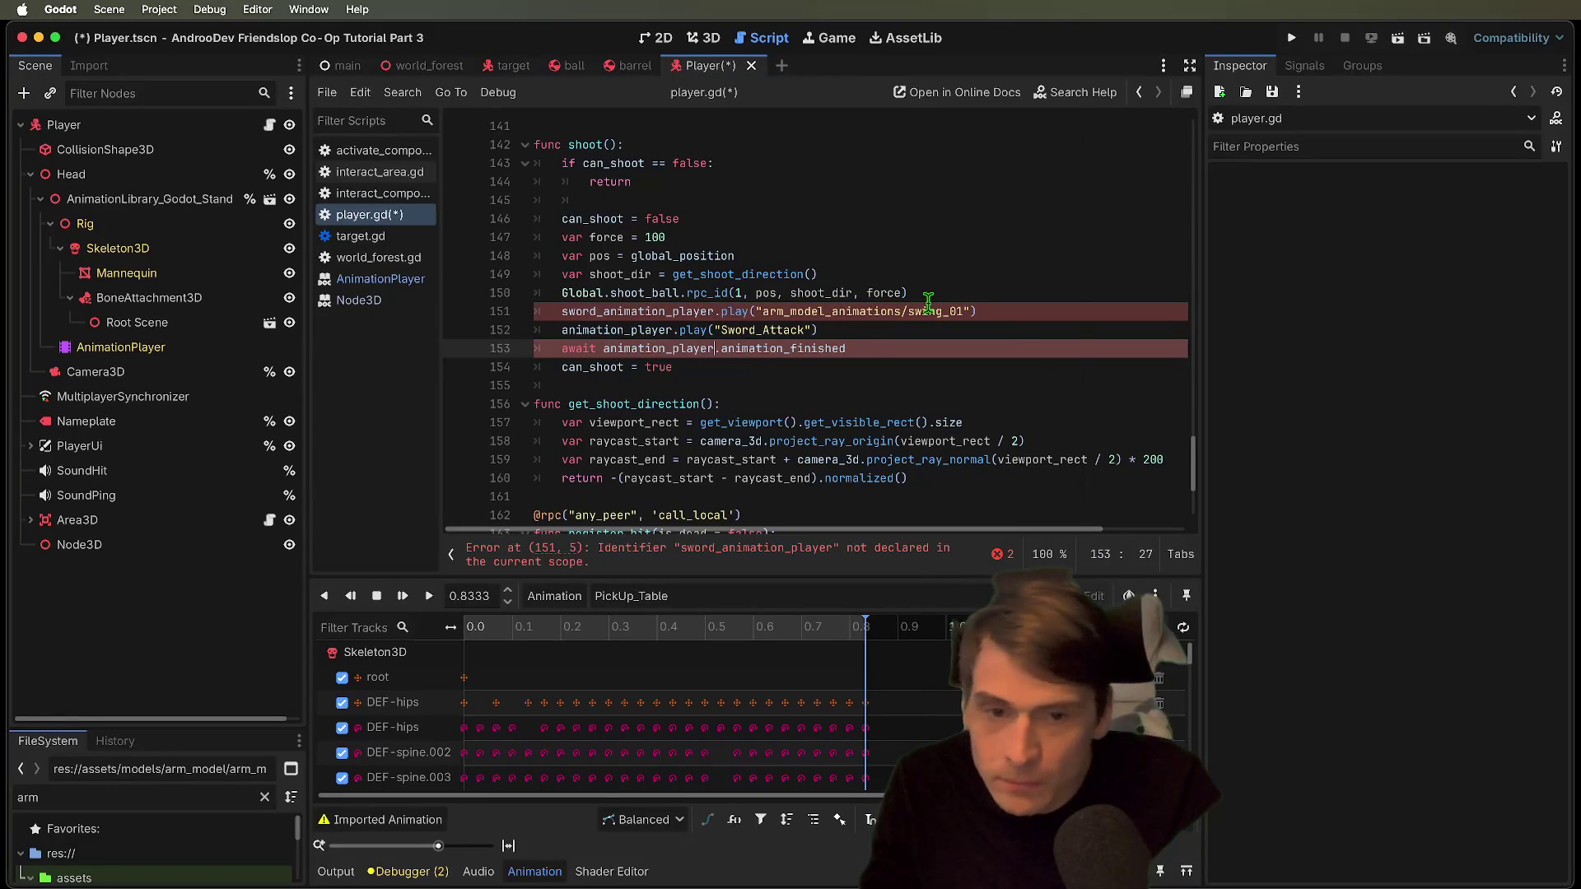
double_click(928, 309)
key("ctrl+k")
key("ctrl+s")
mouse_move(896, 455)
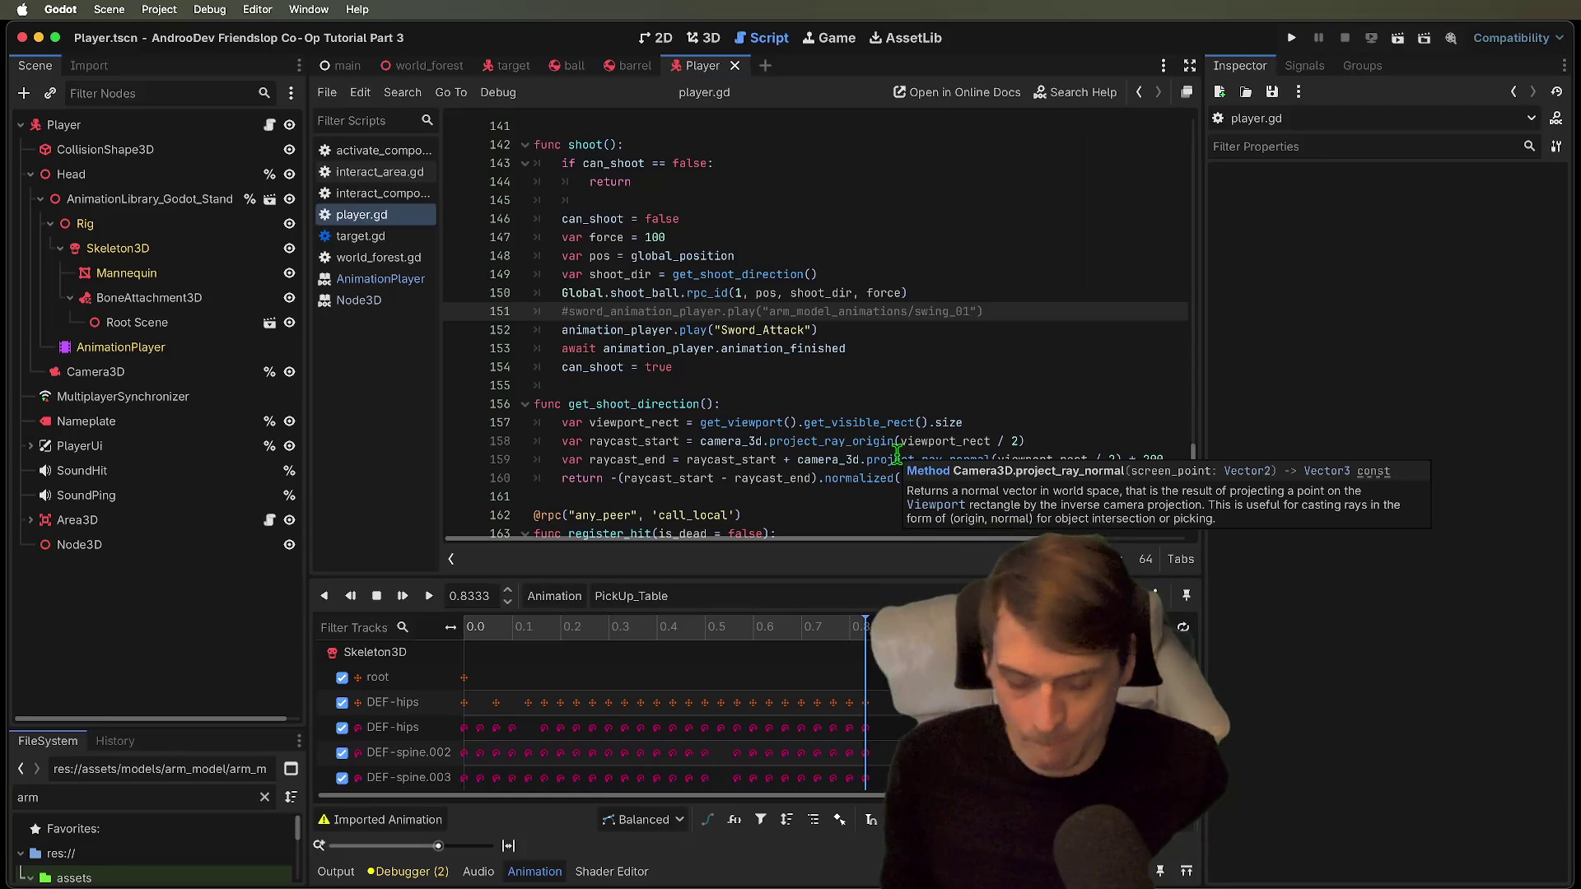
key("super+b")
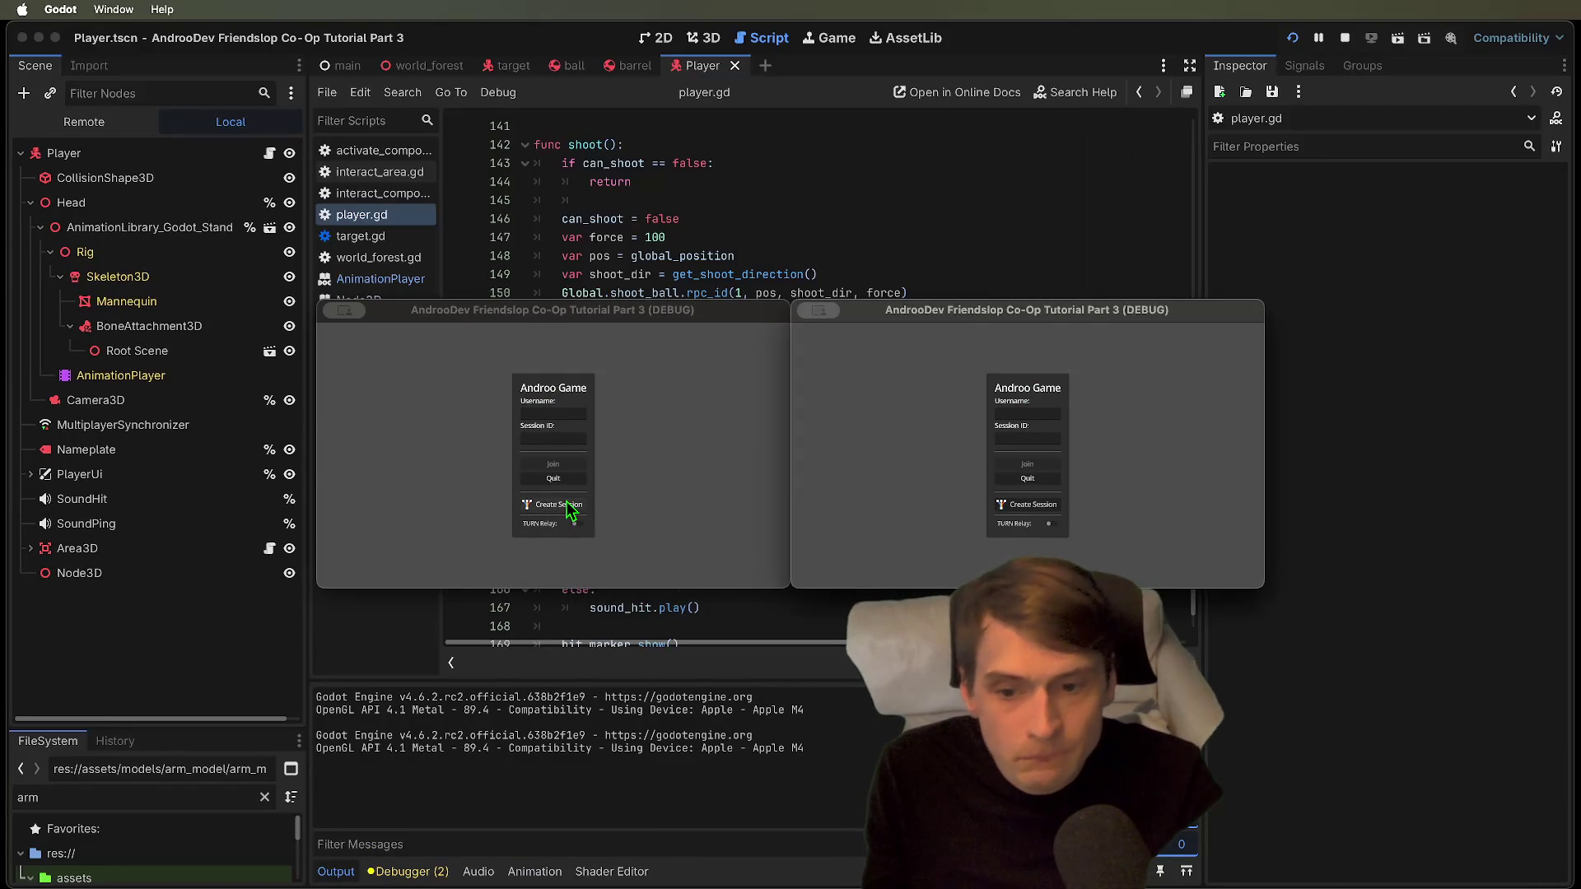
left_click(535, 505)
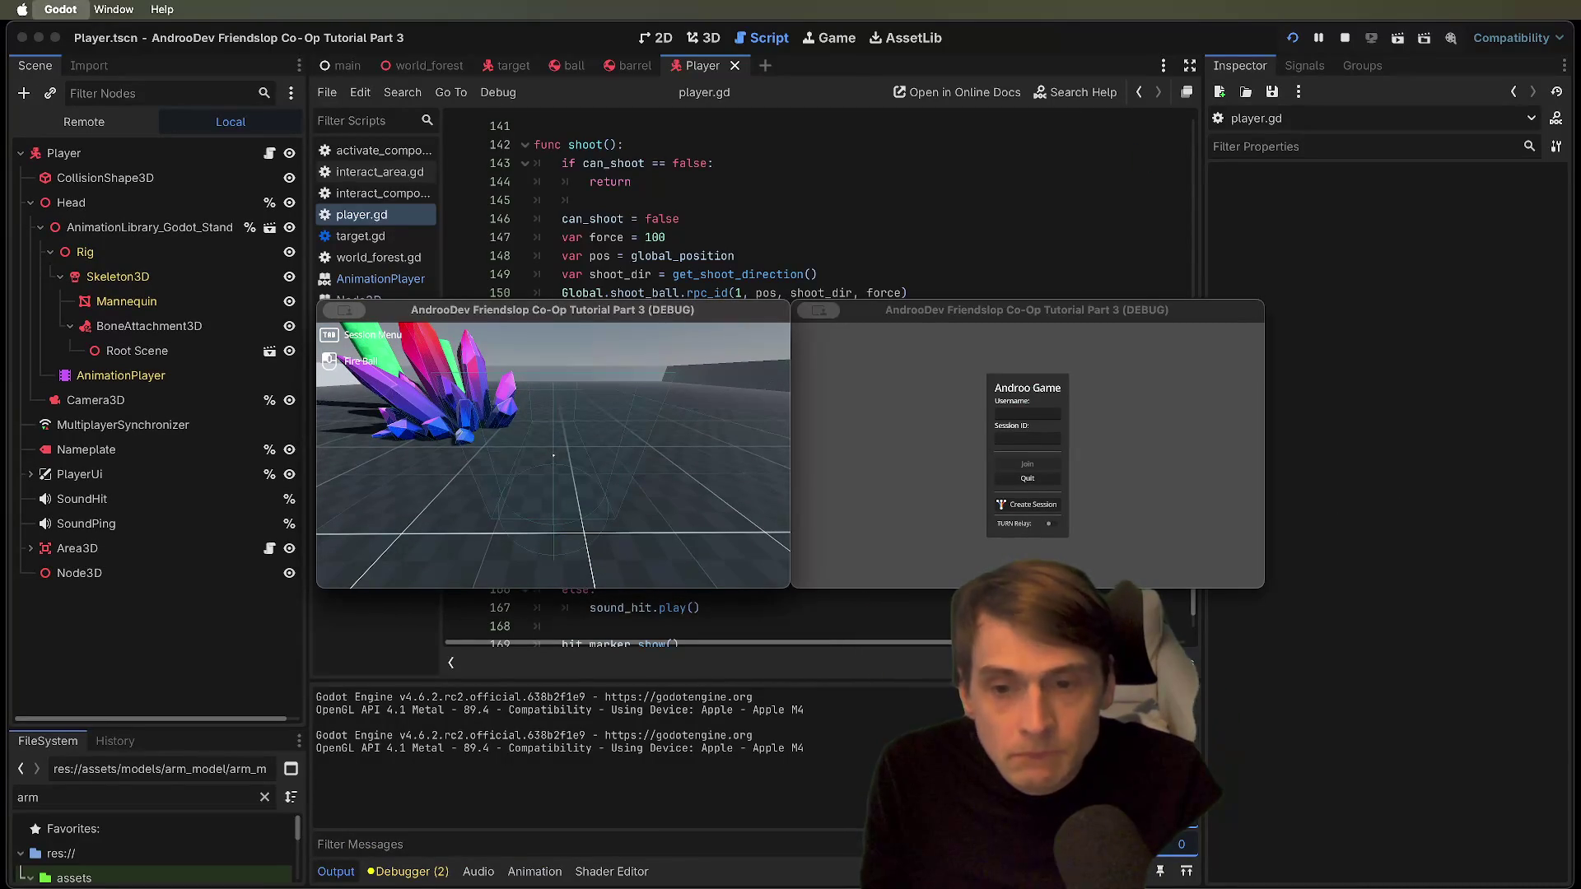
key("Escape")
key("Escape")
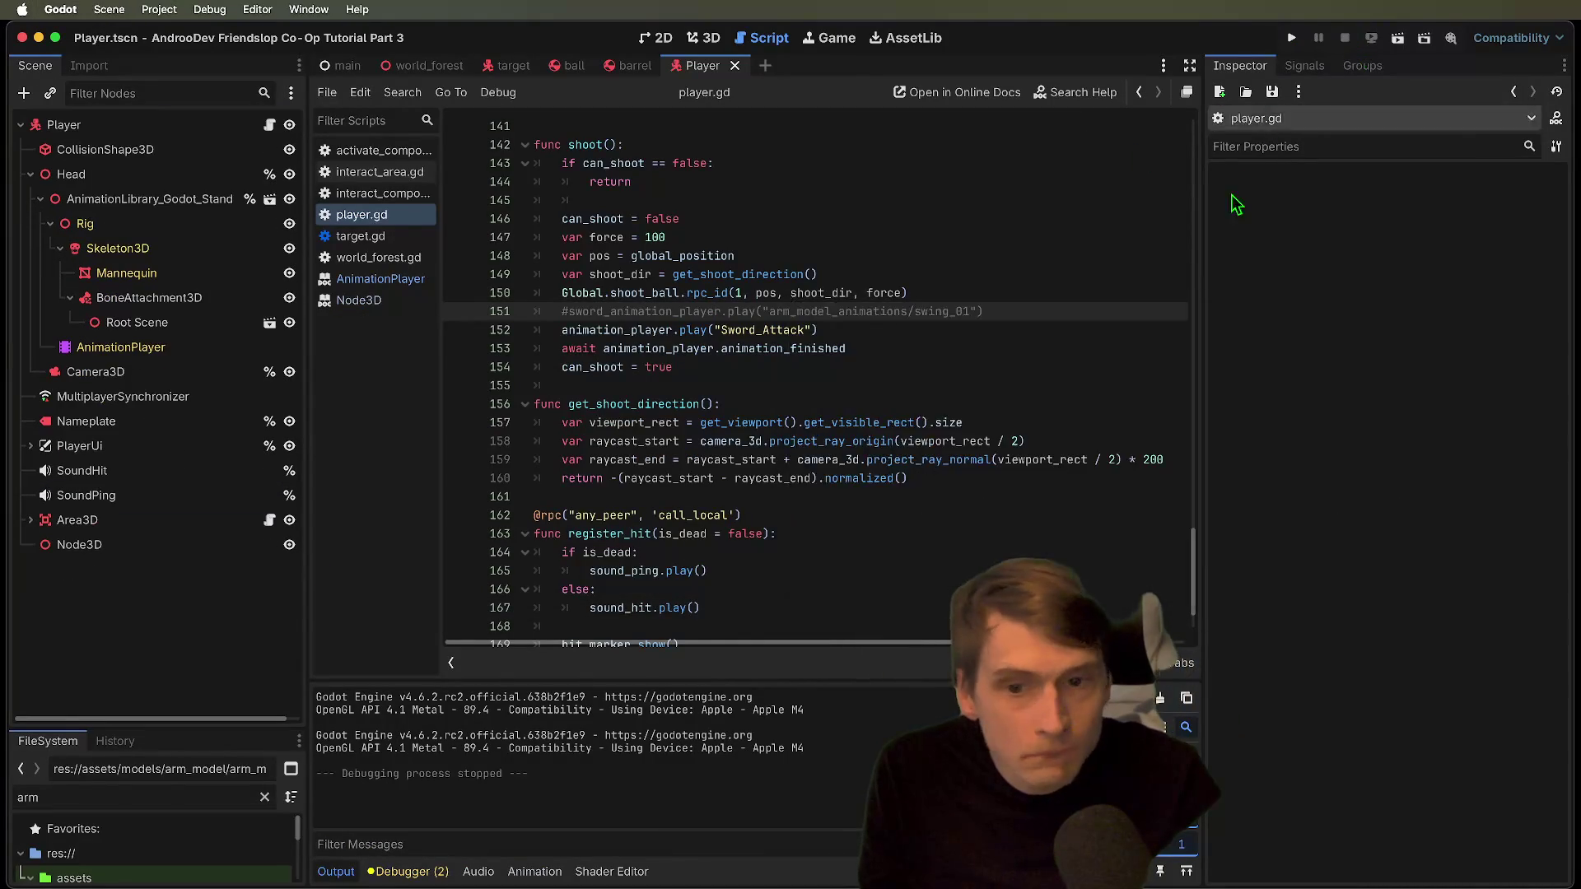
scroll(867, 397, "up", 10)
scroll(866, 397, "up", 6)
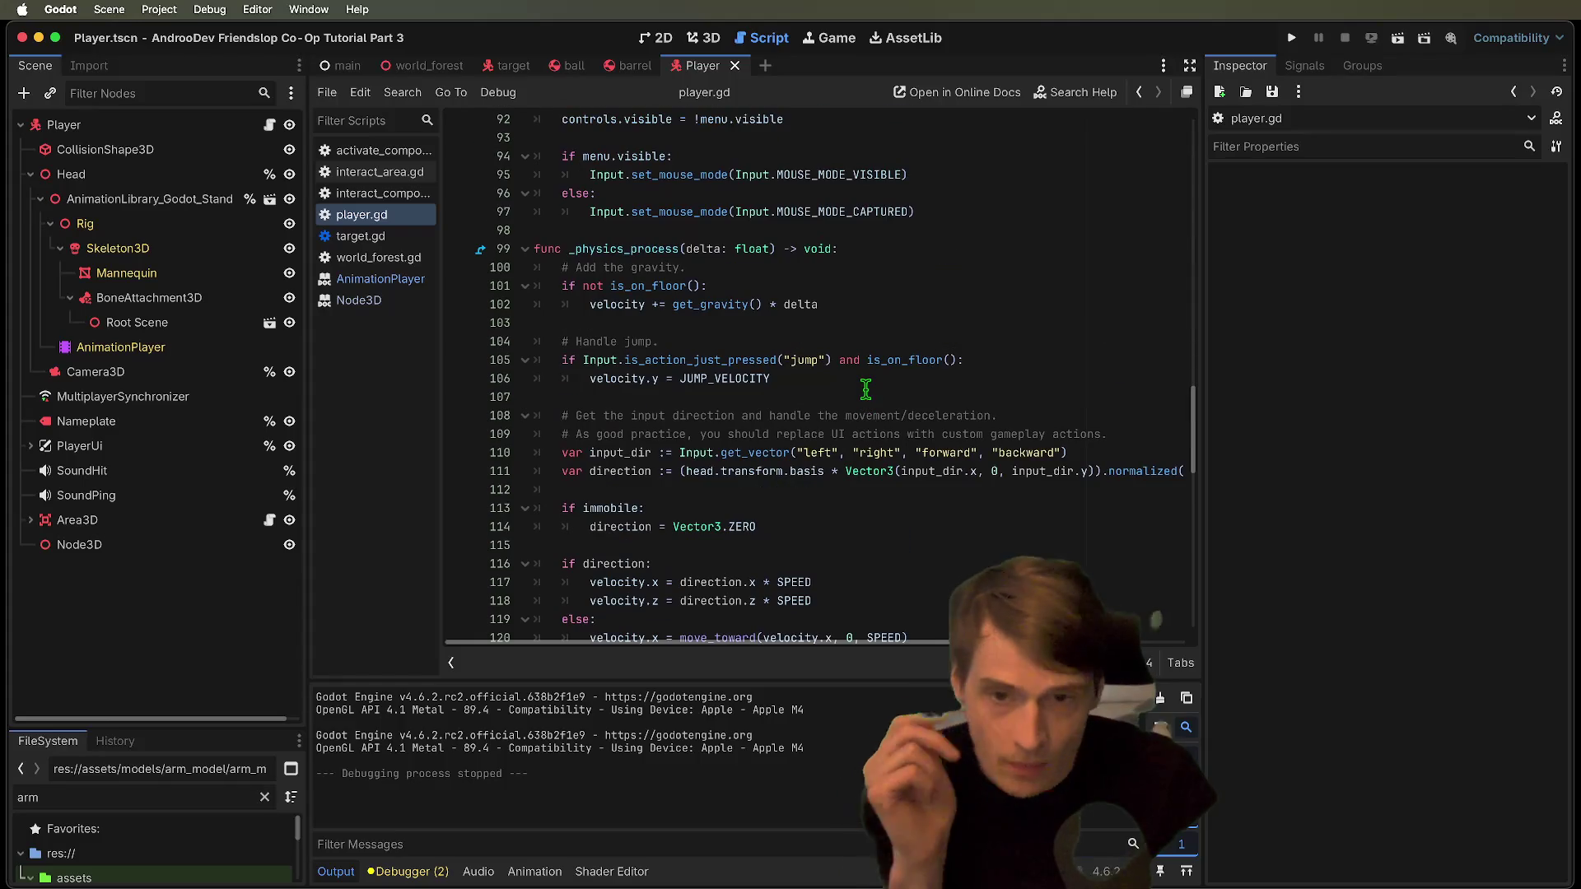
scroll(862, 385, "down", 7)
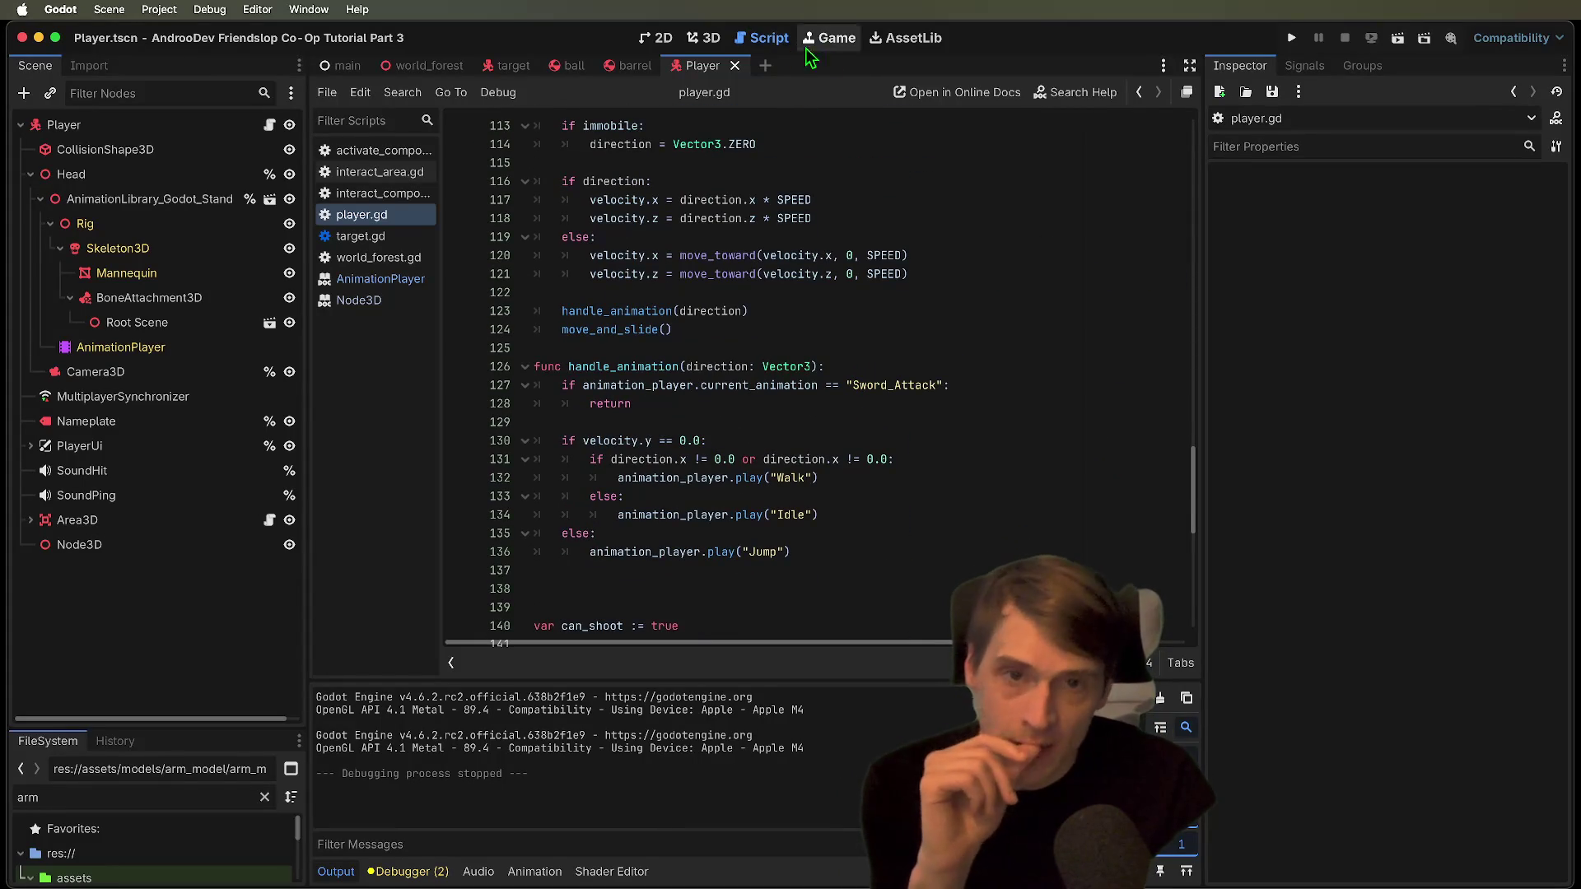
left_click(902, 46)
type("p")
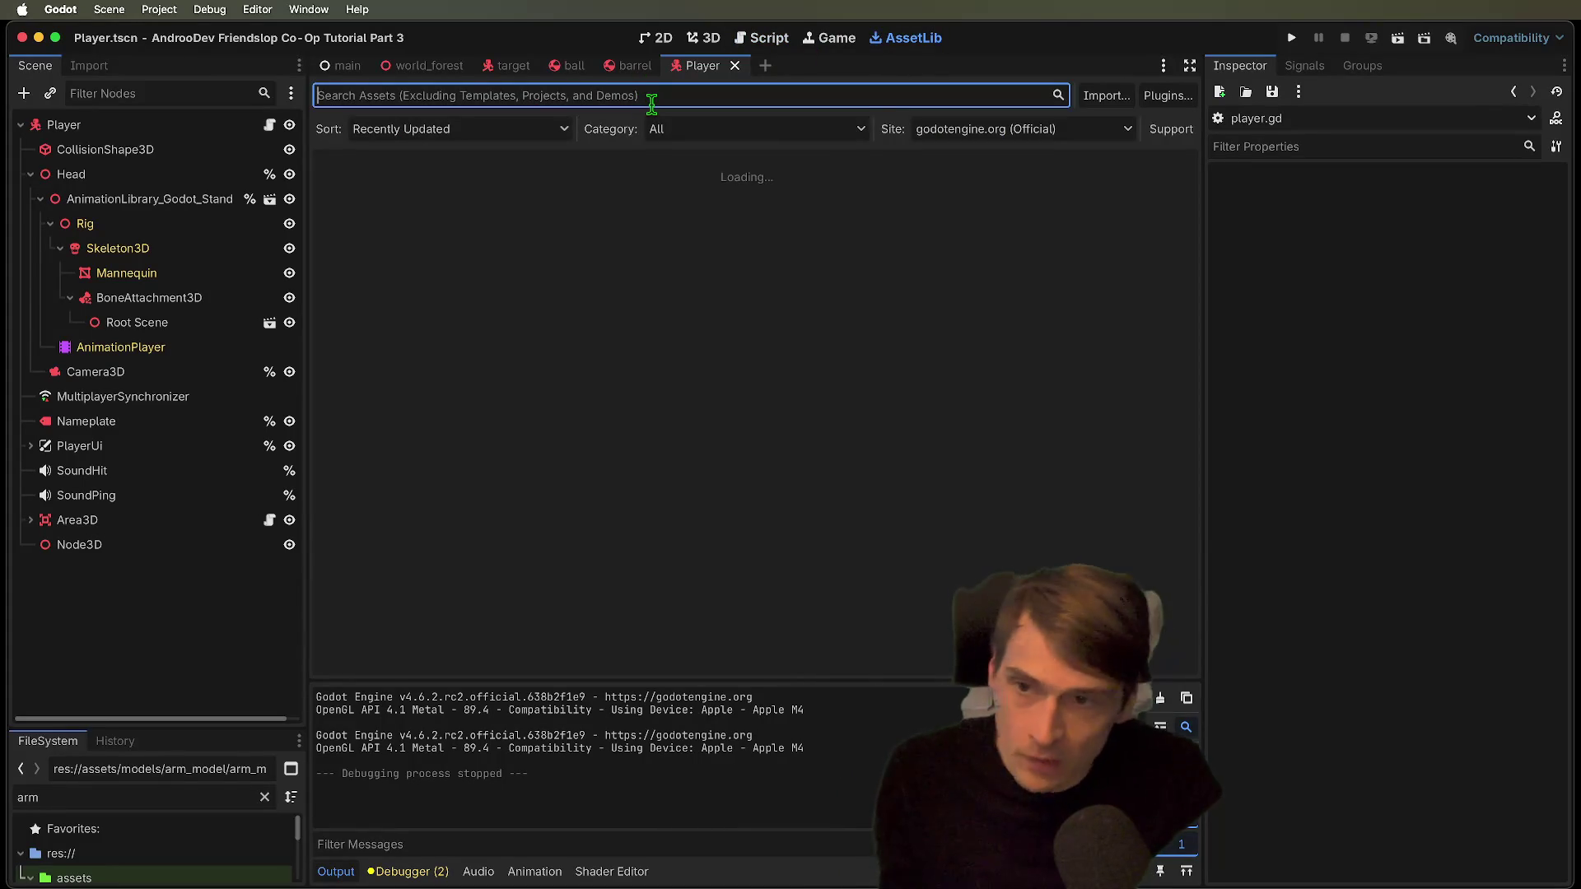
type("han")
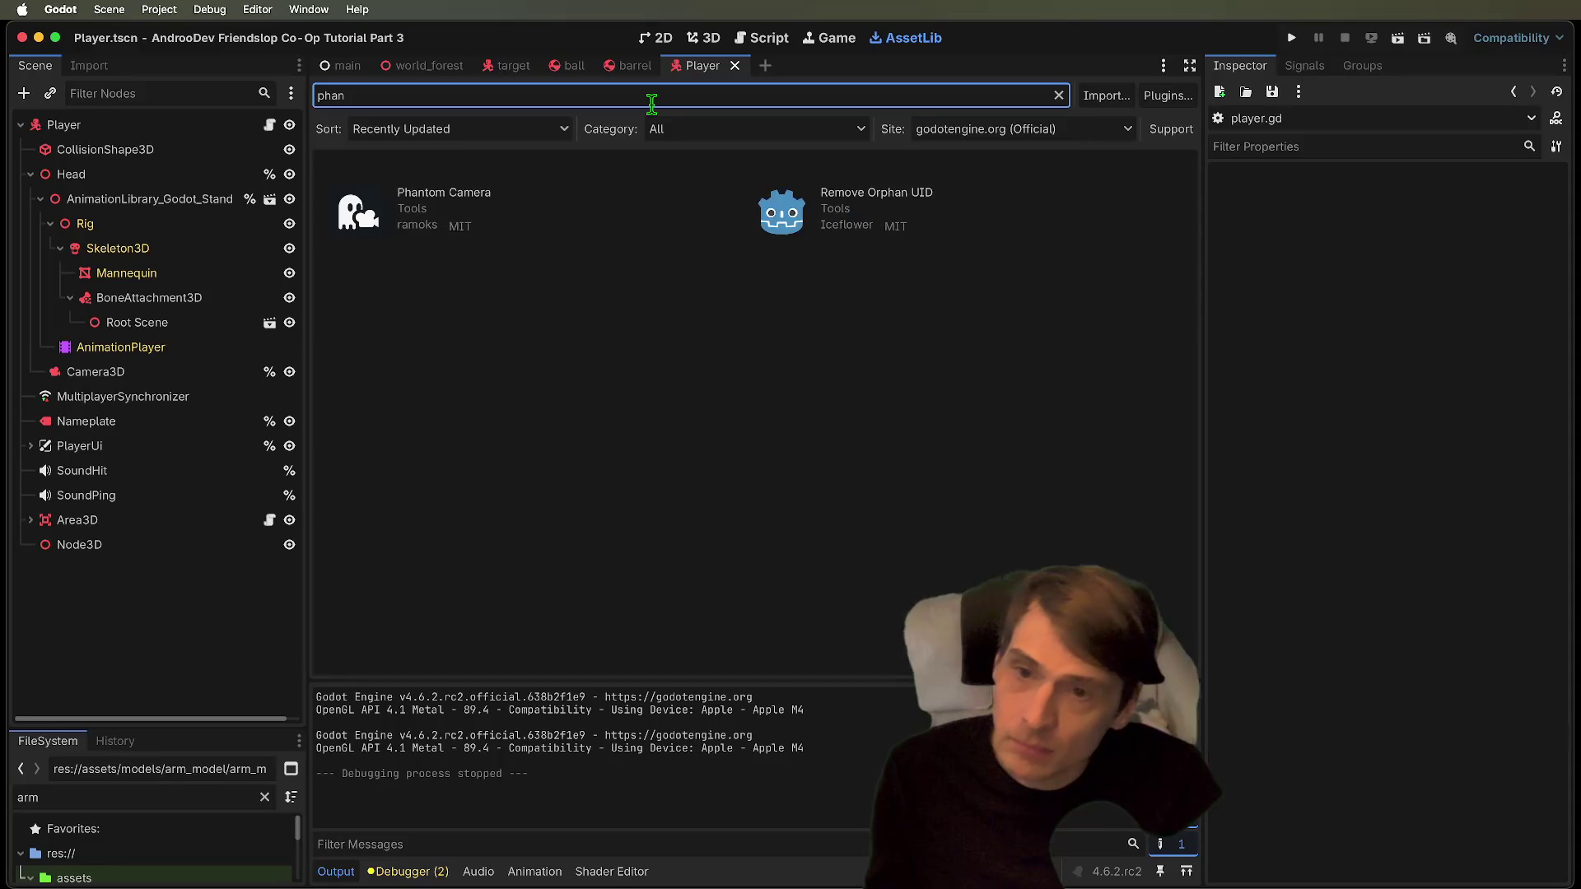
left_click(486, 197)
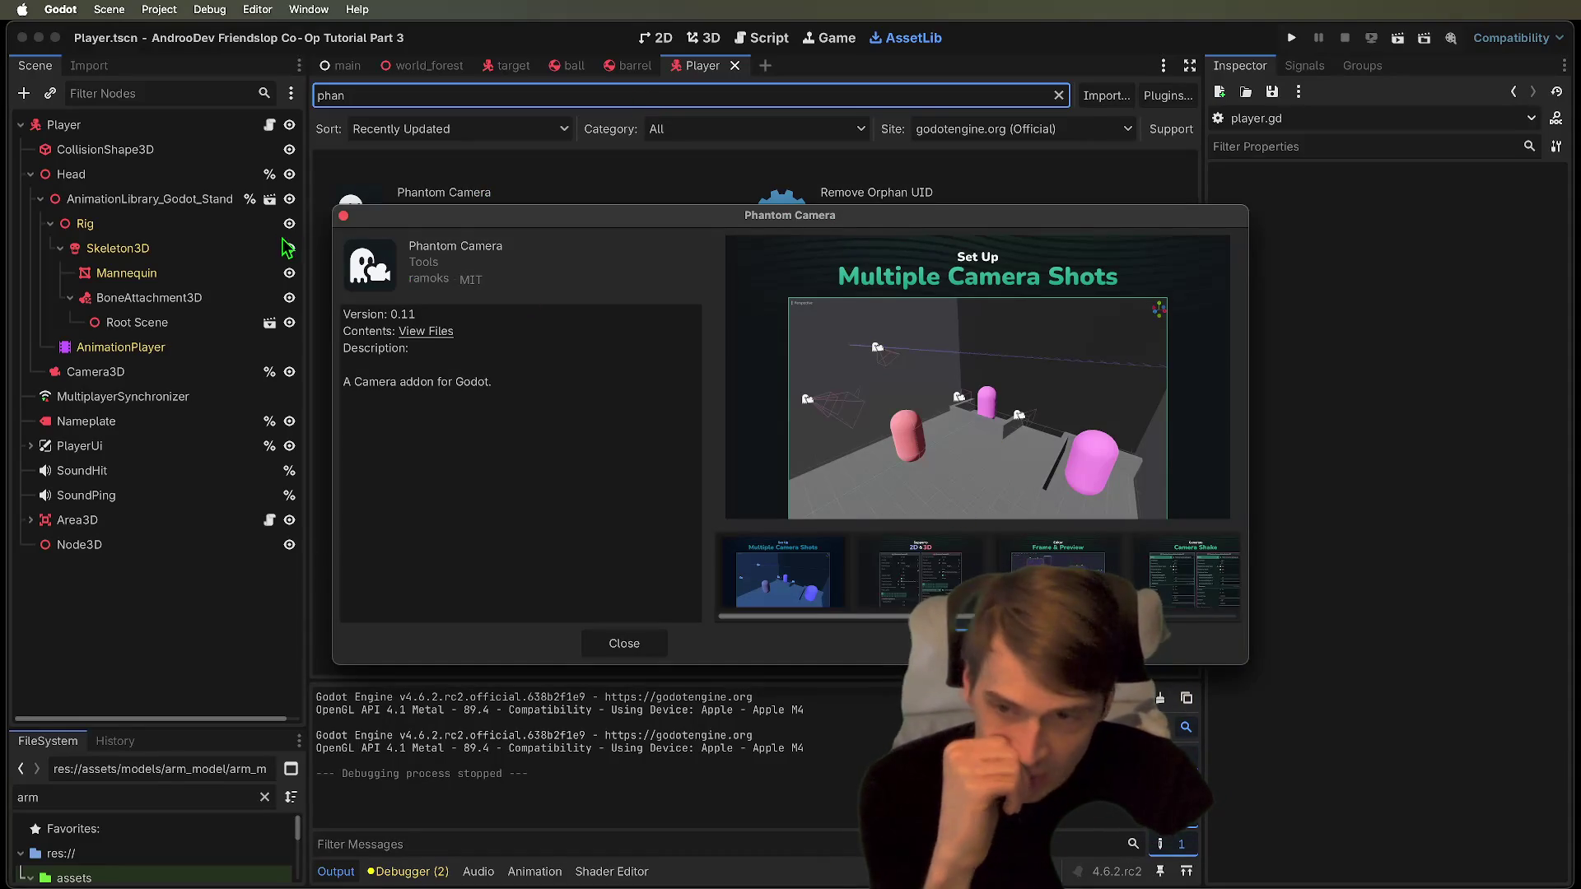
left_click(344, 217)
left_click(757, 38)
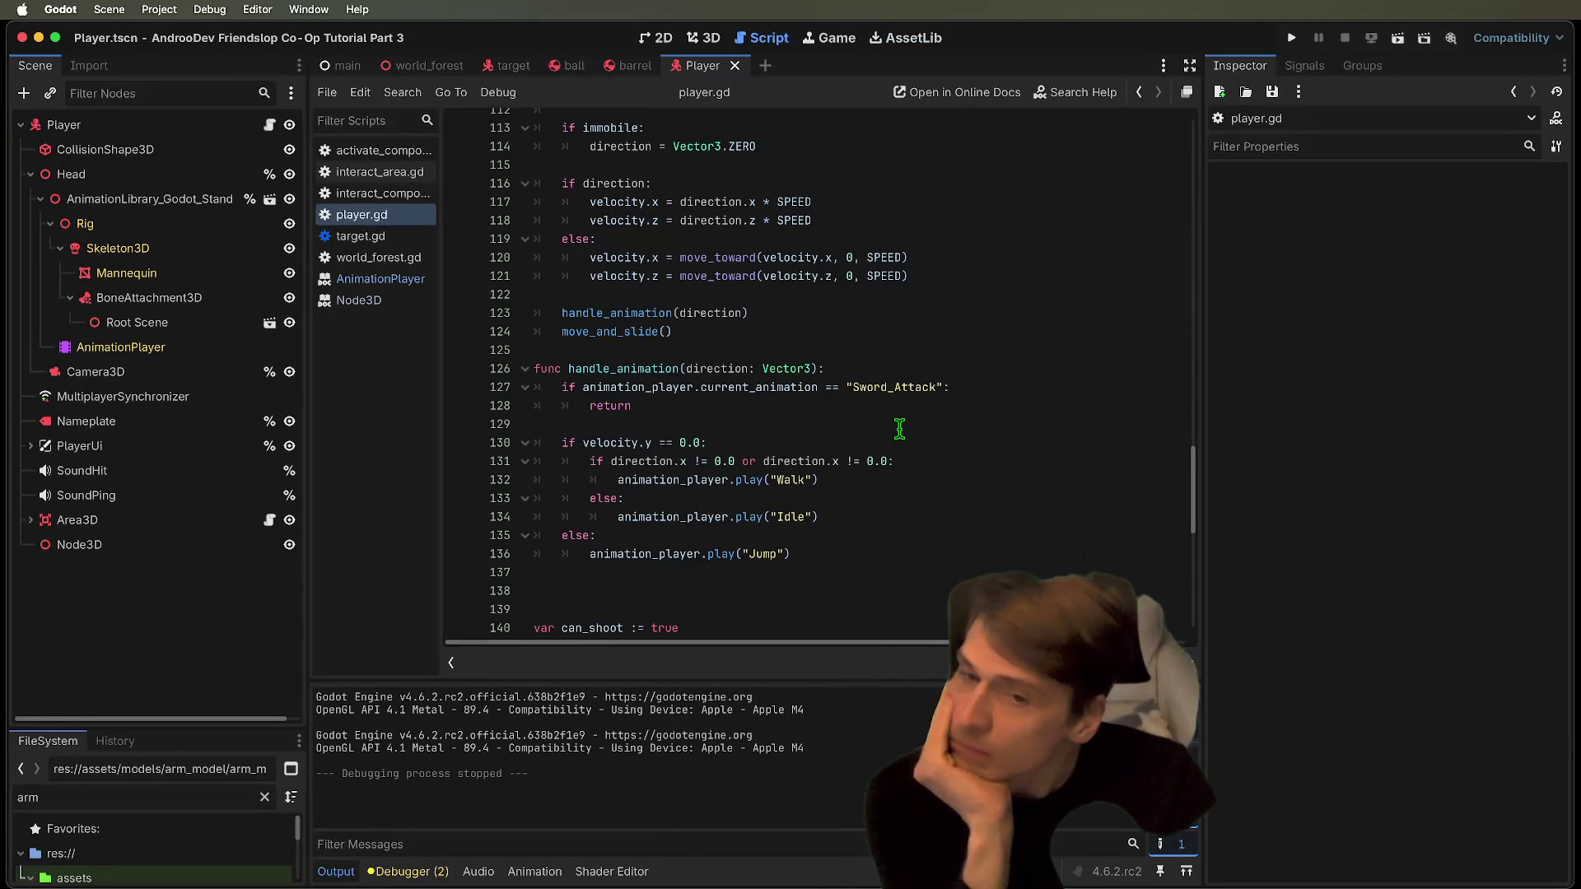
Scroll player.gd to the ready_client_visuals line that hides animation_library_godot_standard
scroll(902, 437, "down", 1)
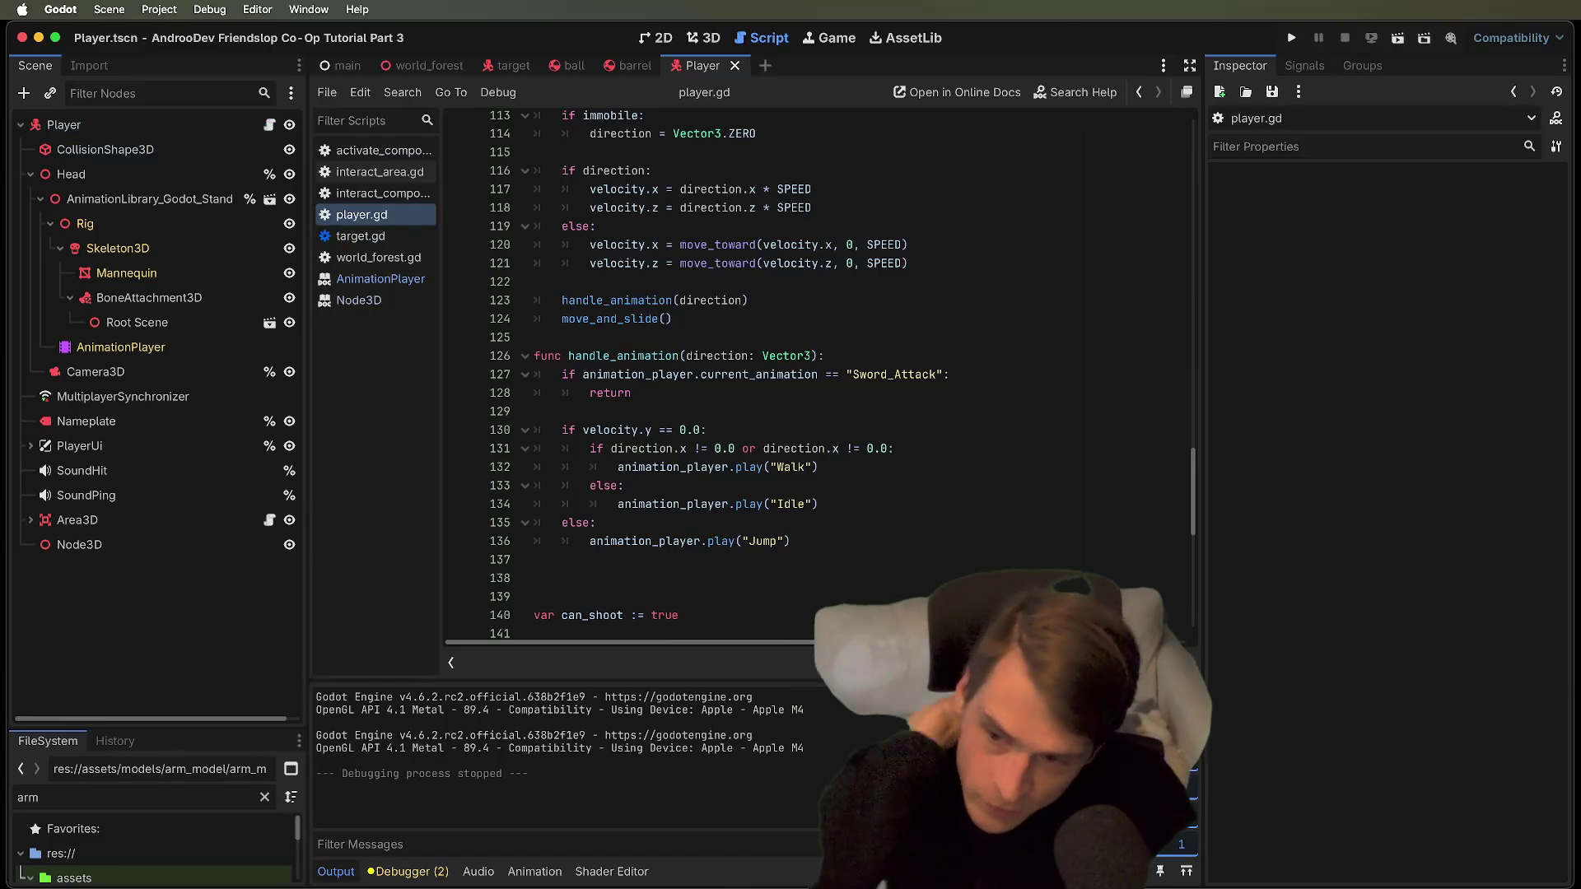
scroll(893, 330, "down", 6)
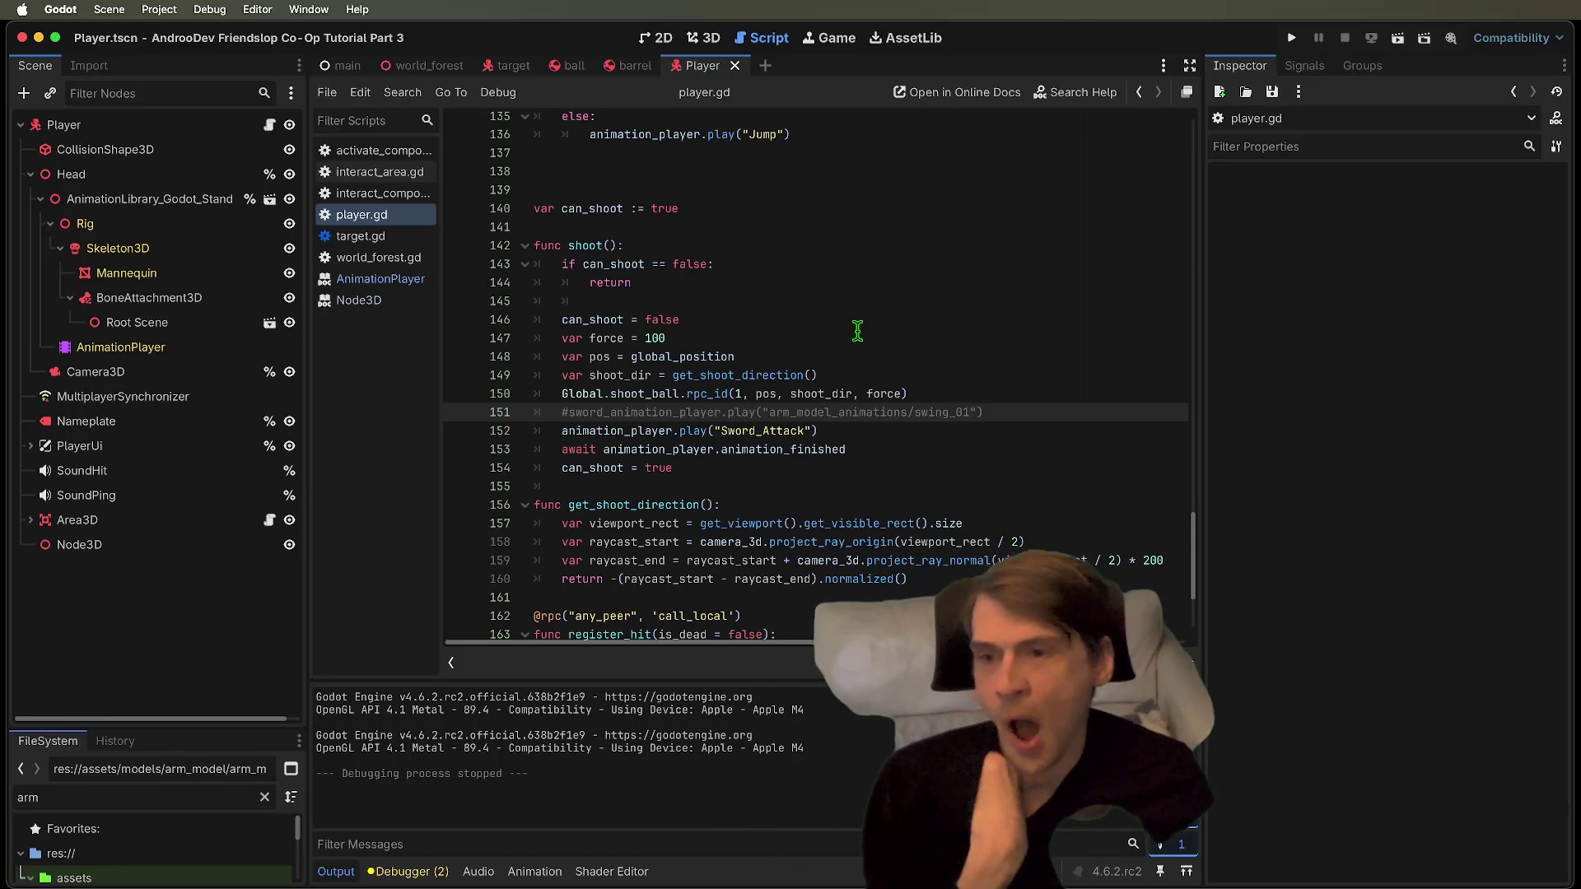
scroll(481, 301, "down", 1)
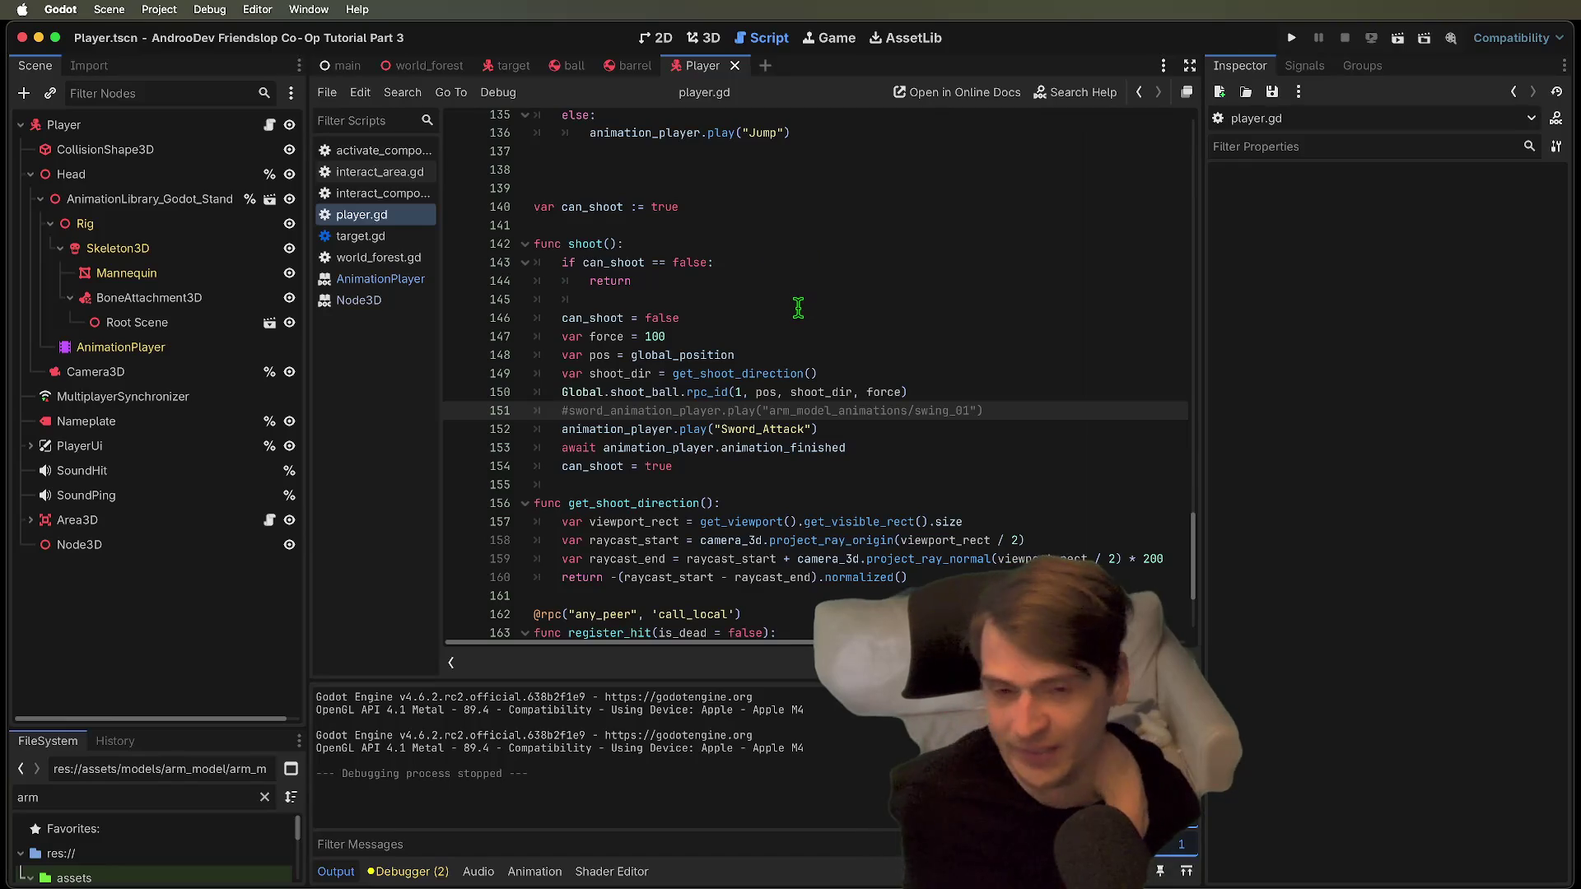
scroll(811, 239, "up", 8)
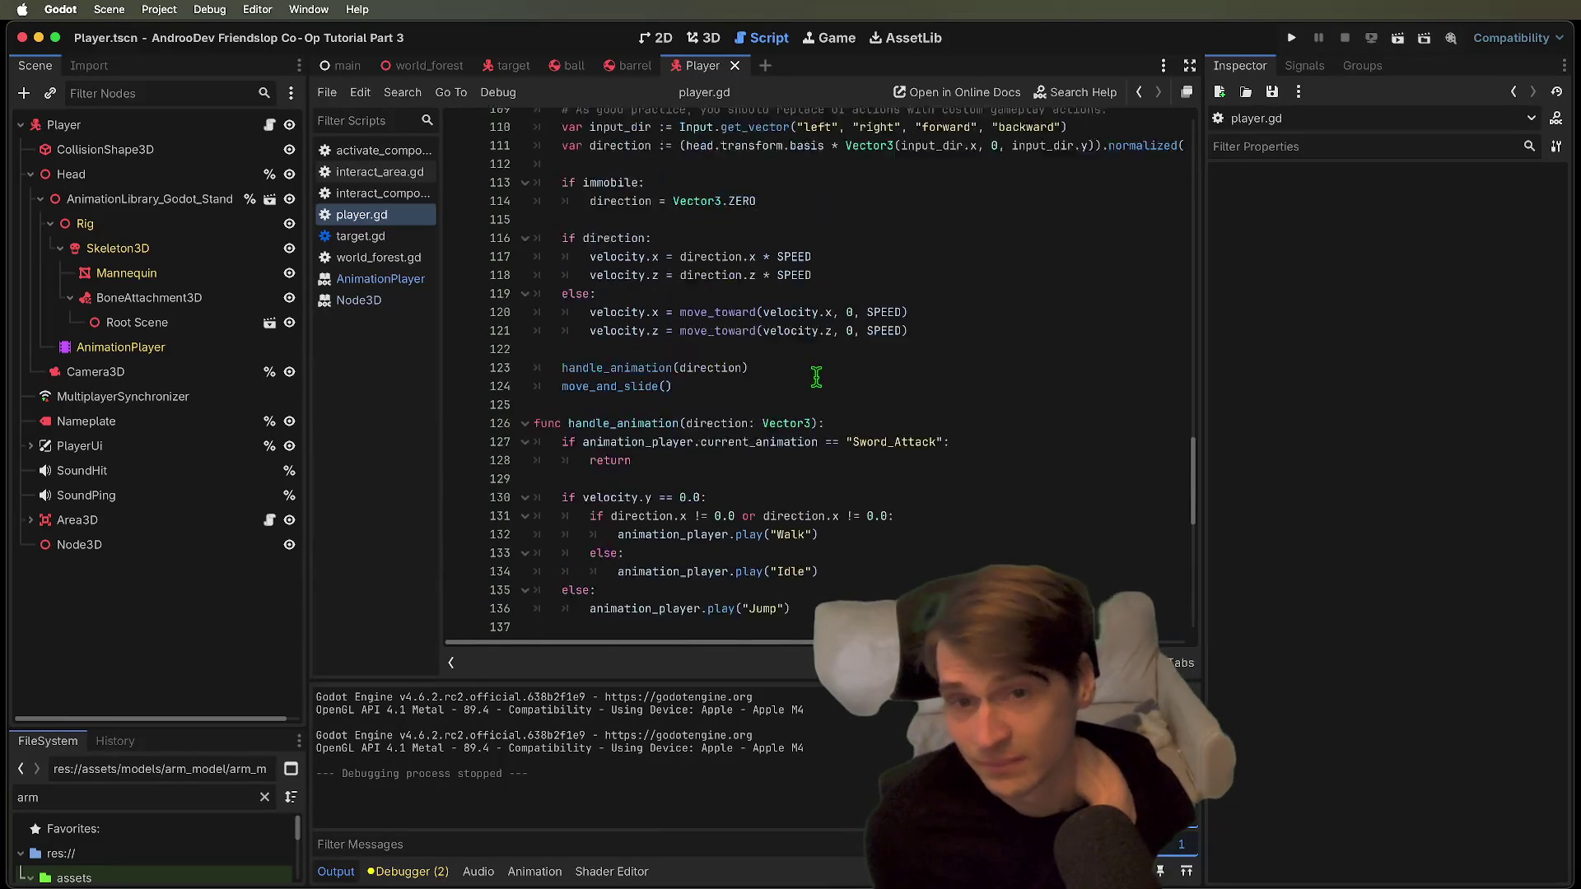
scroll(817, 372, "up", 12)
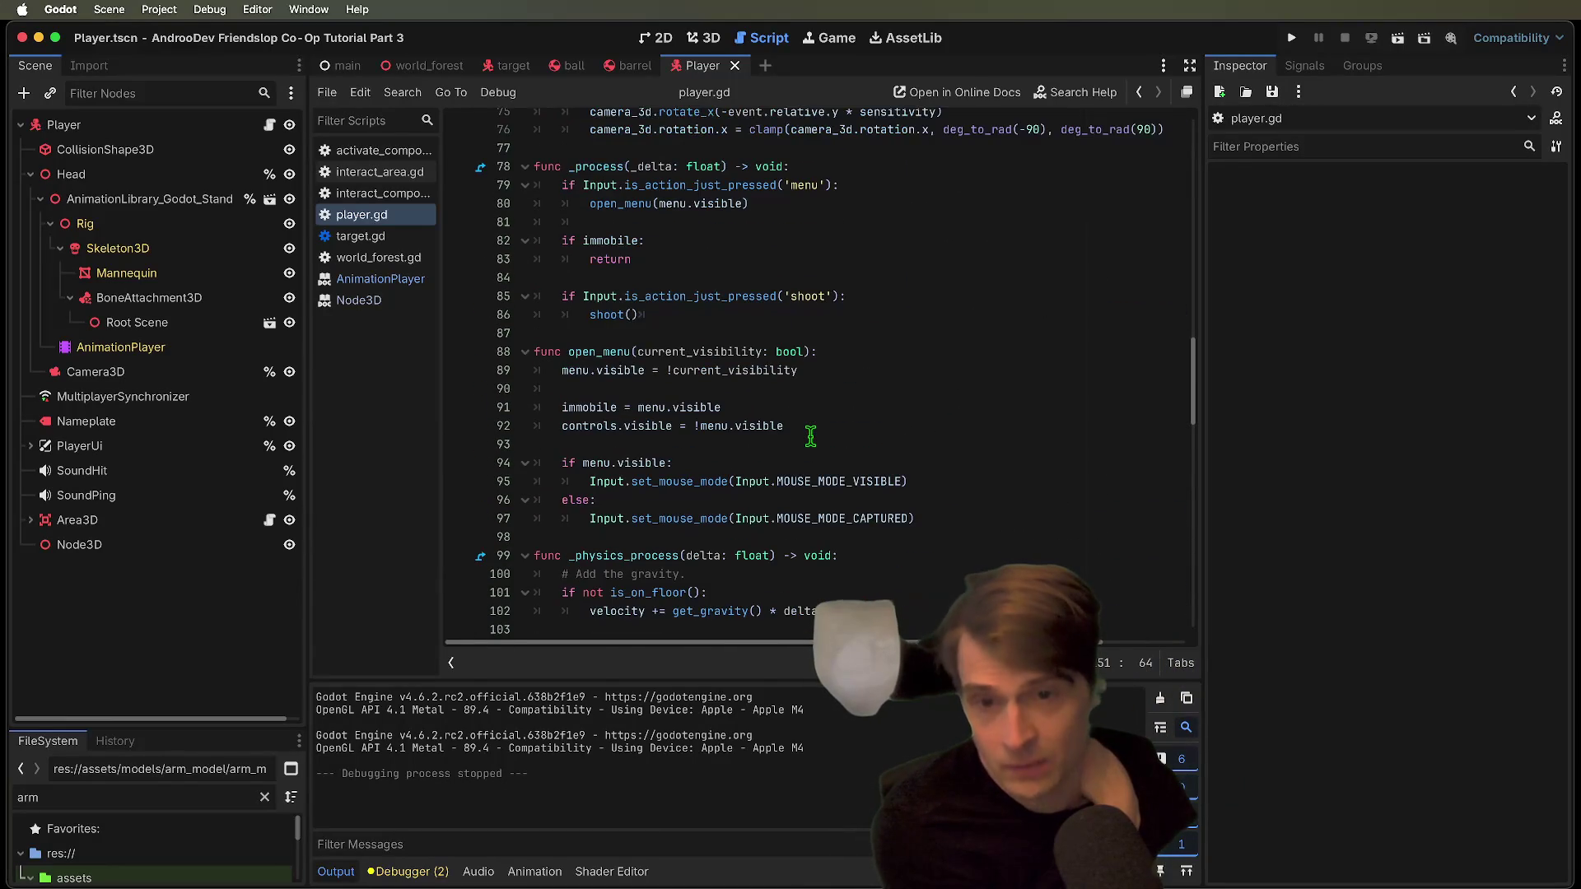
scroll(811, 436, "up", 1)
right_click(838, 367)
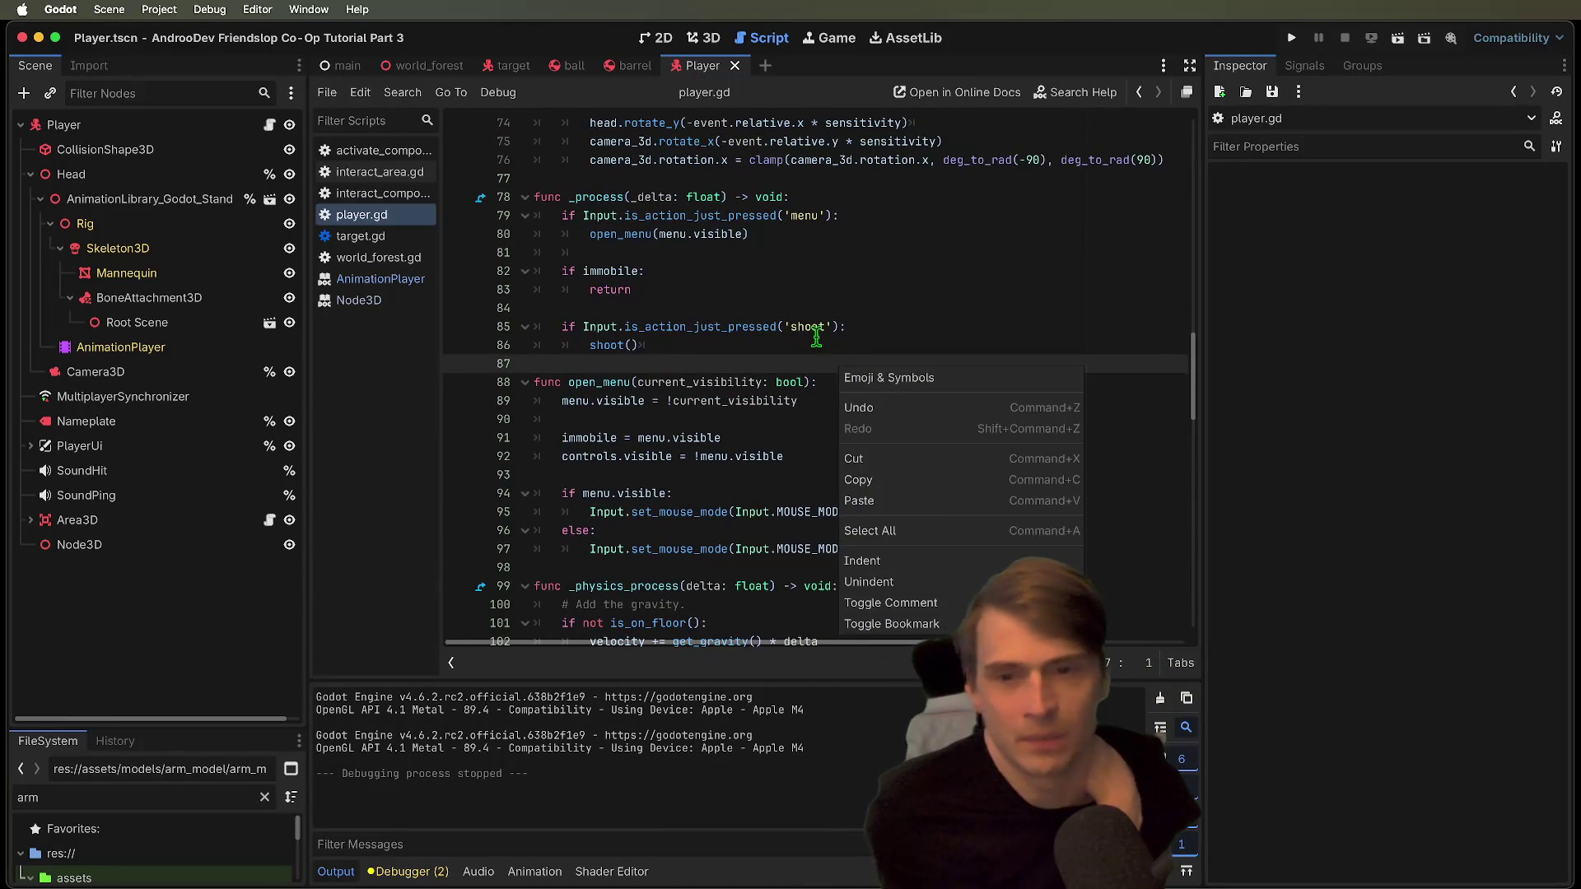
scroll(816, 336, "up", 8)
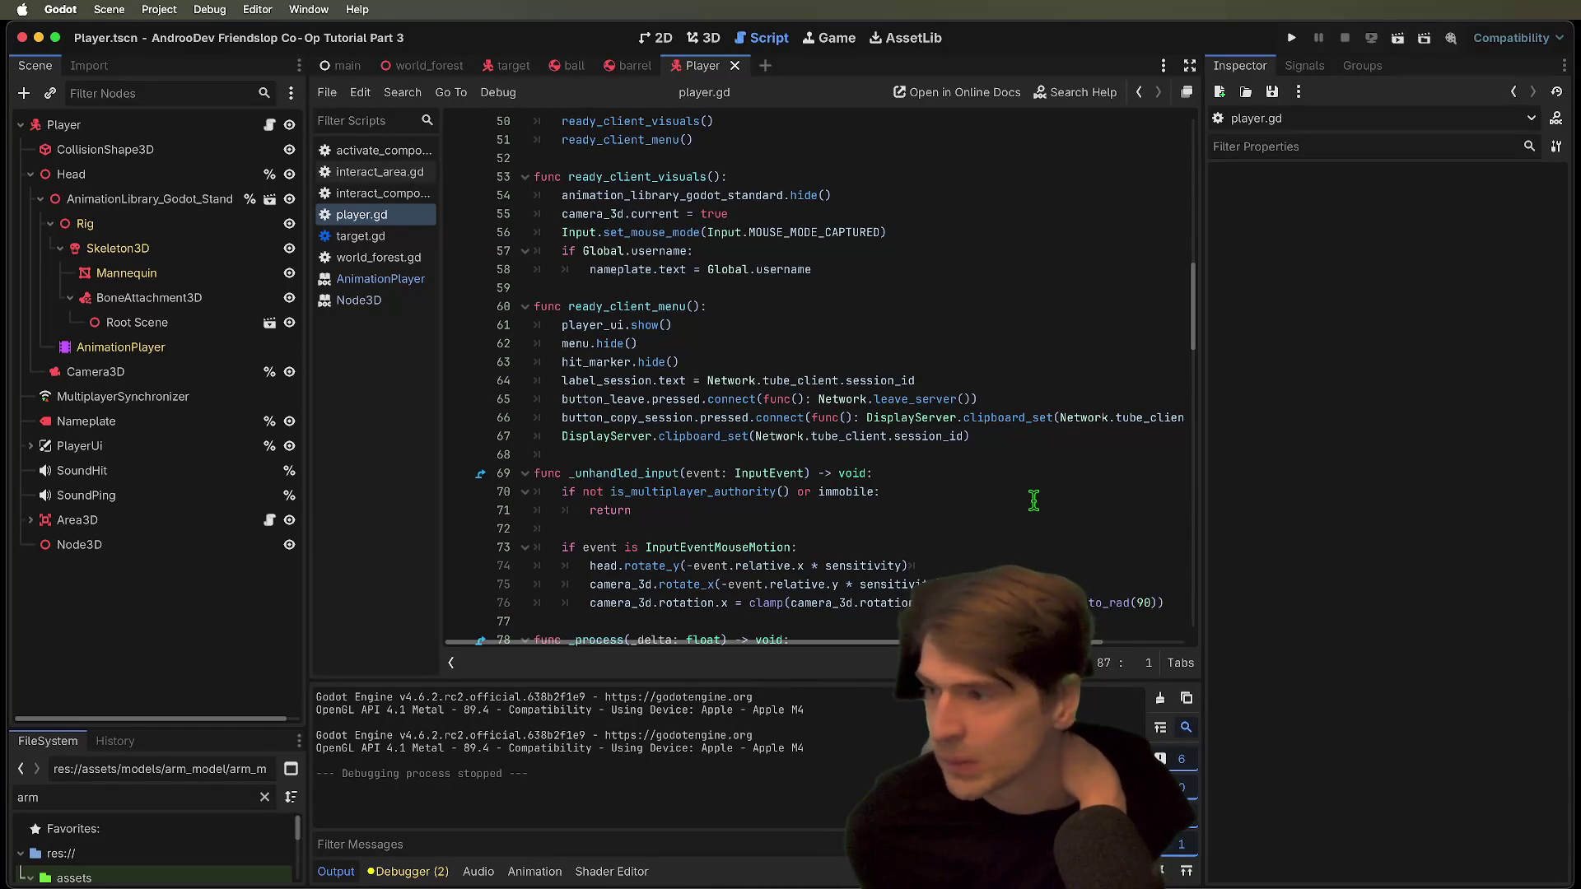
scroll(1033, 501, "up", 2)
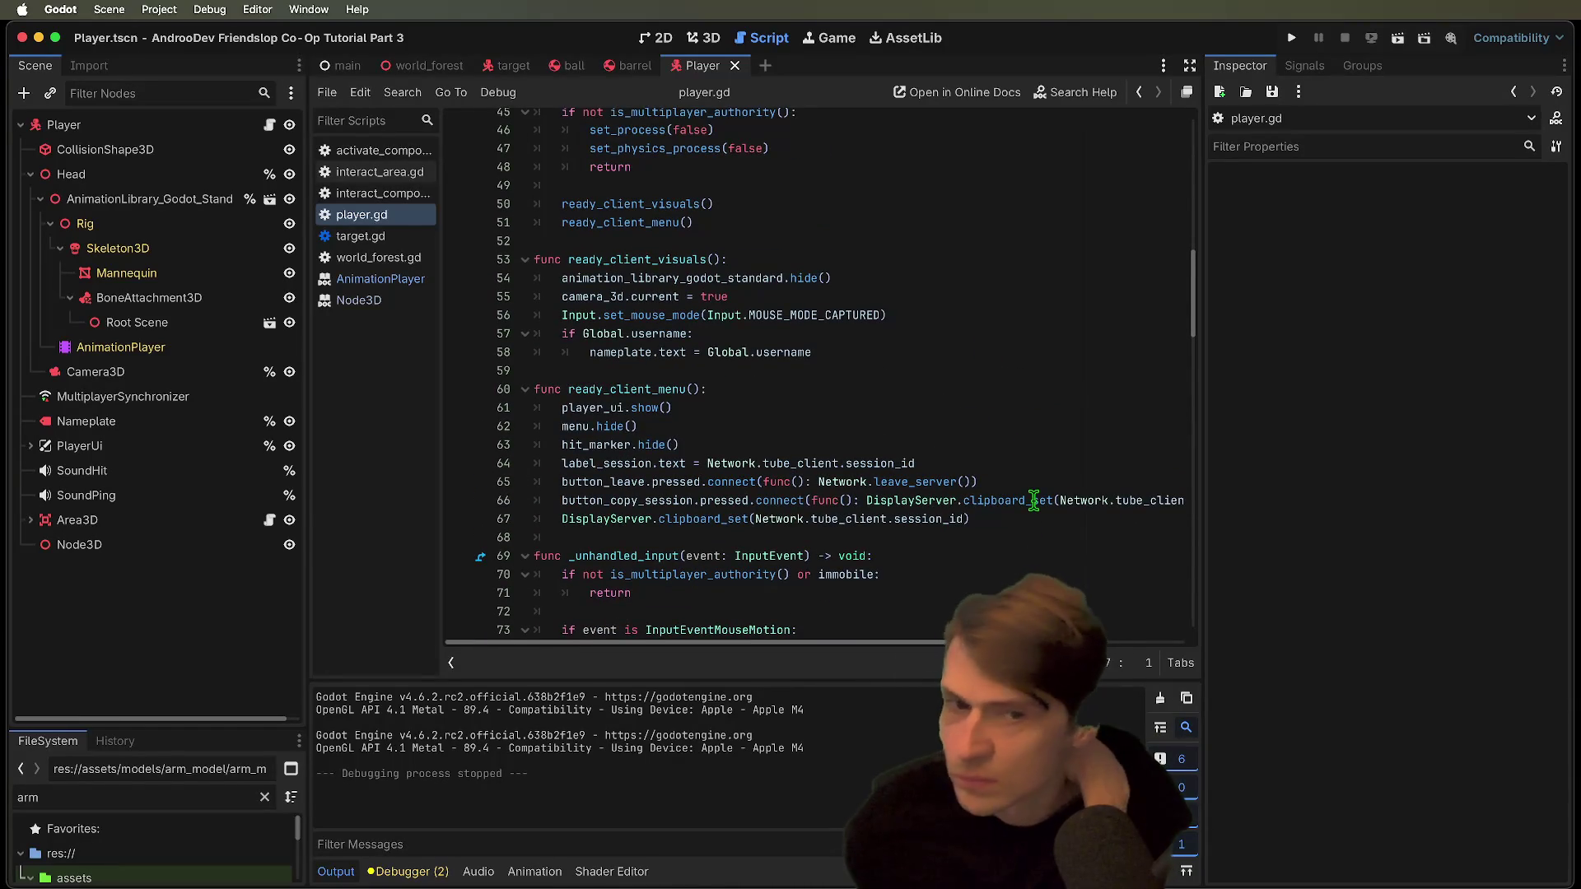
left_click(1097, 280)
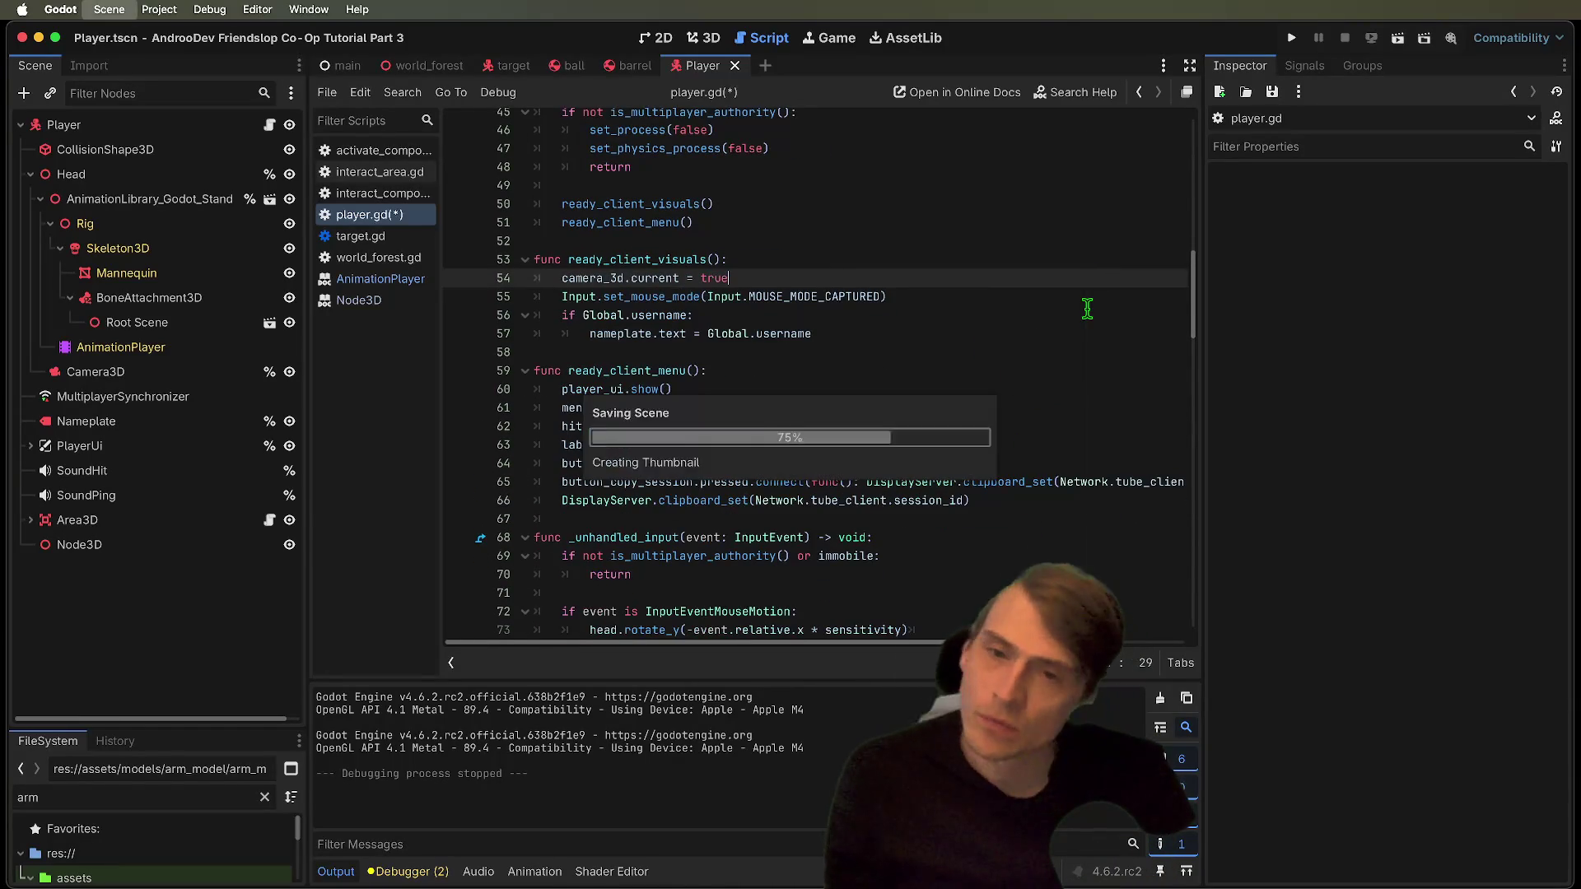
Comment out line 54, run two game instances, and create a session to check the body model
key("super+k")
key("super+b")
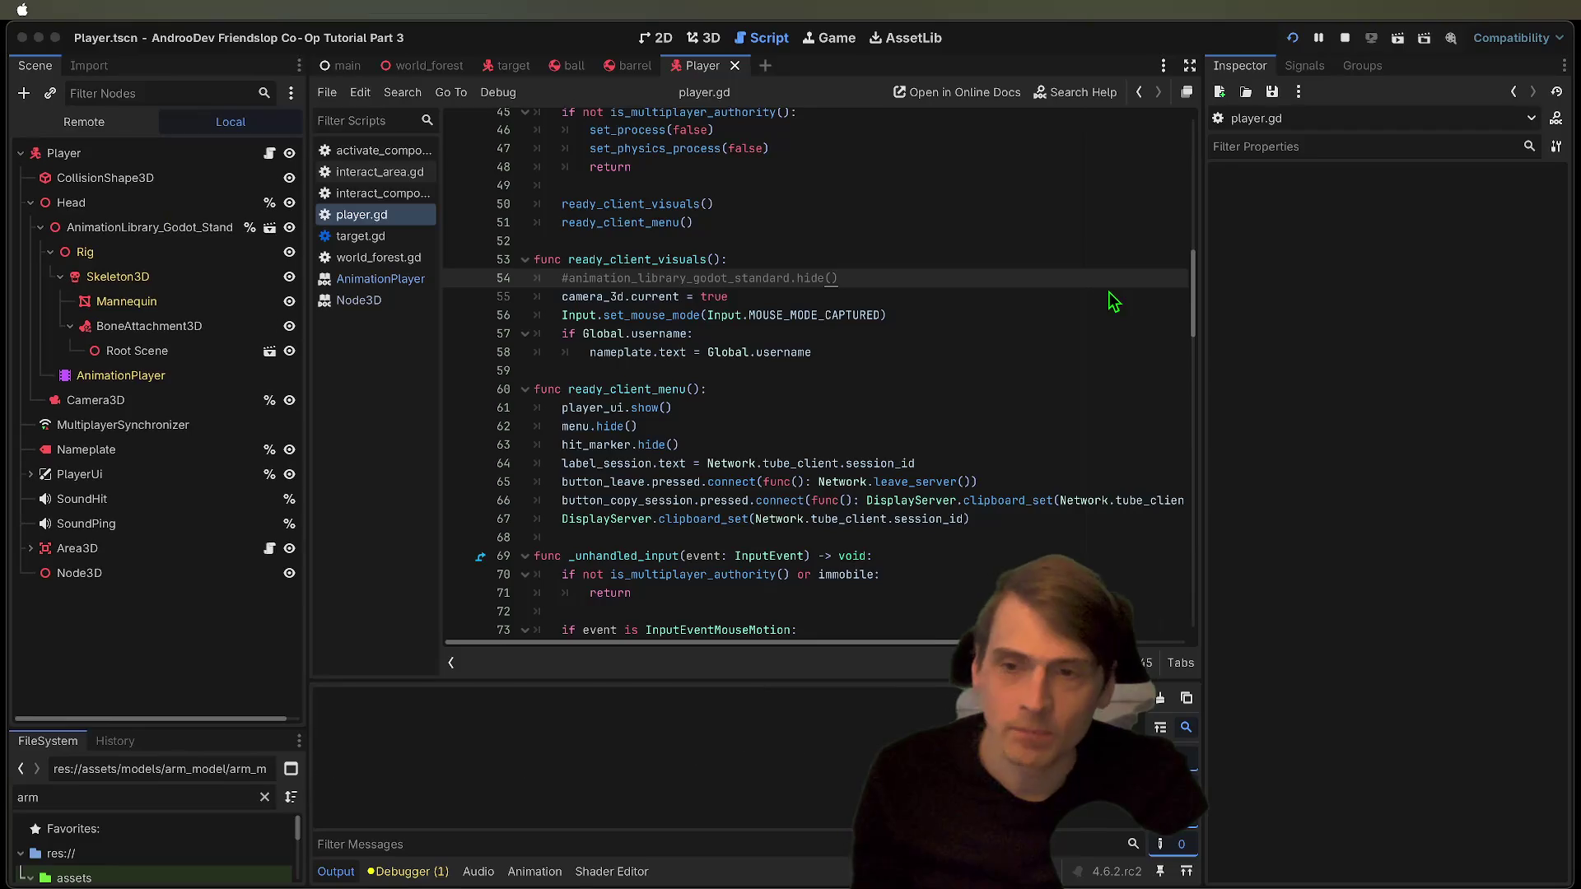
left_click(550, 508)
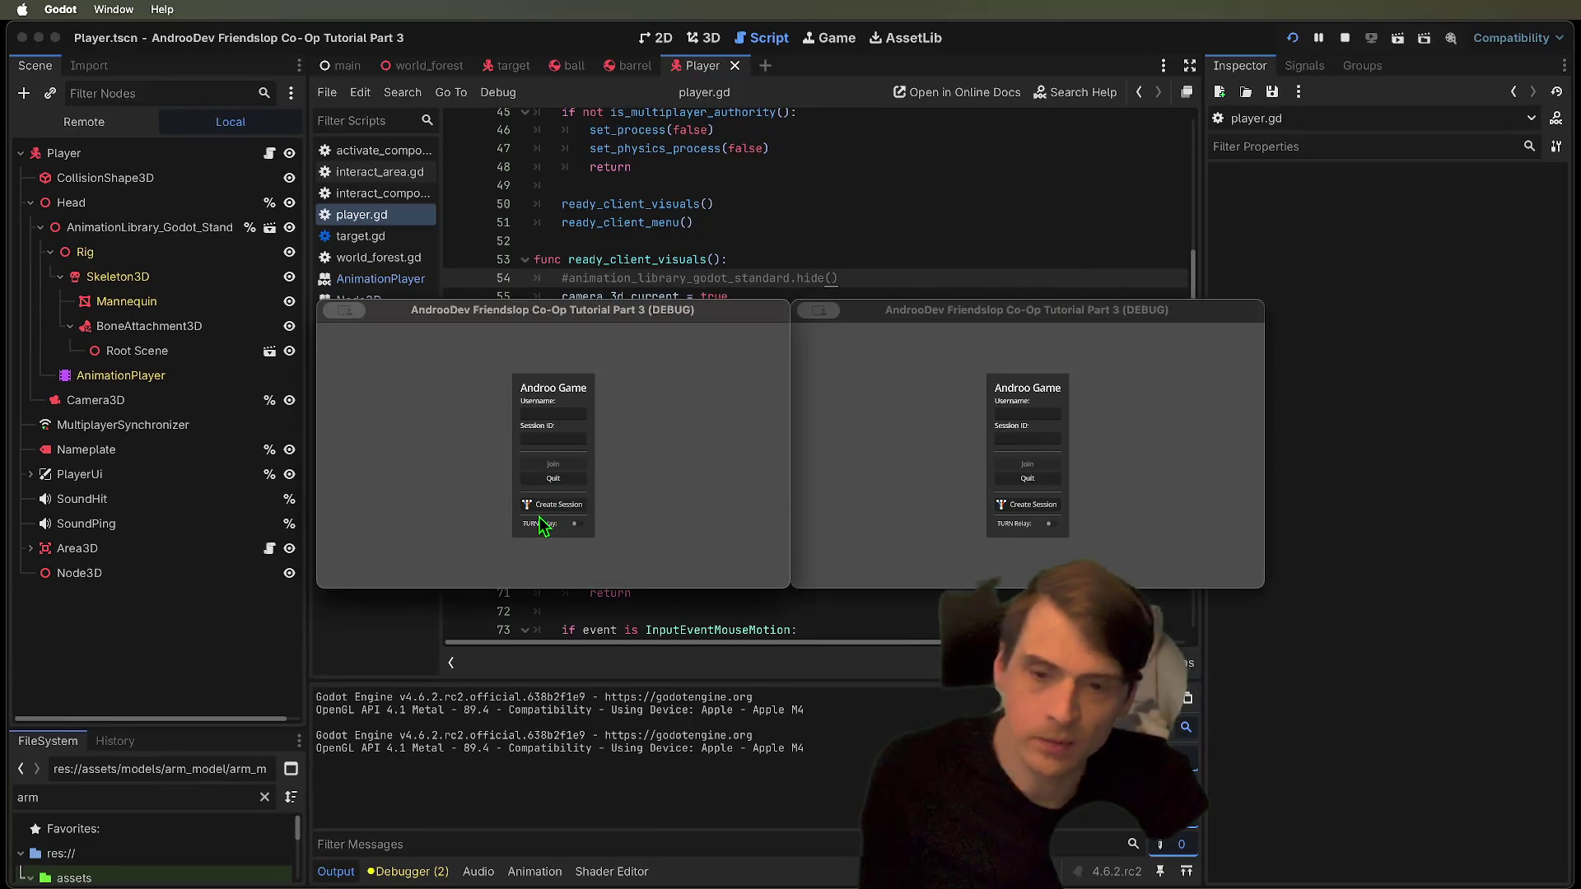
left_click(544, 508)
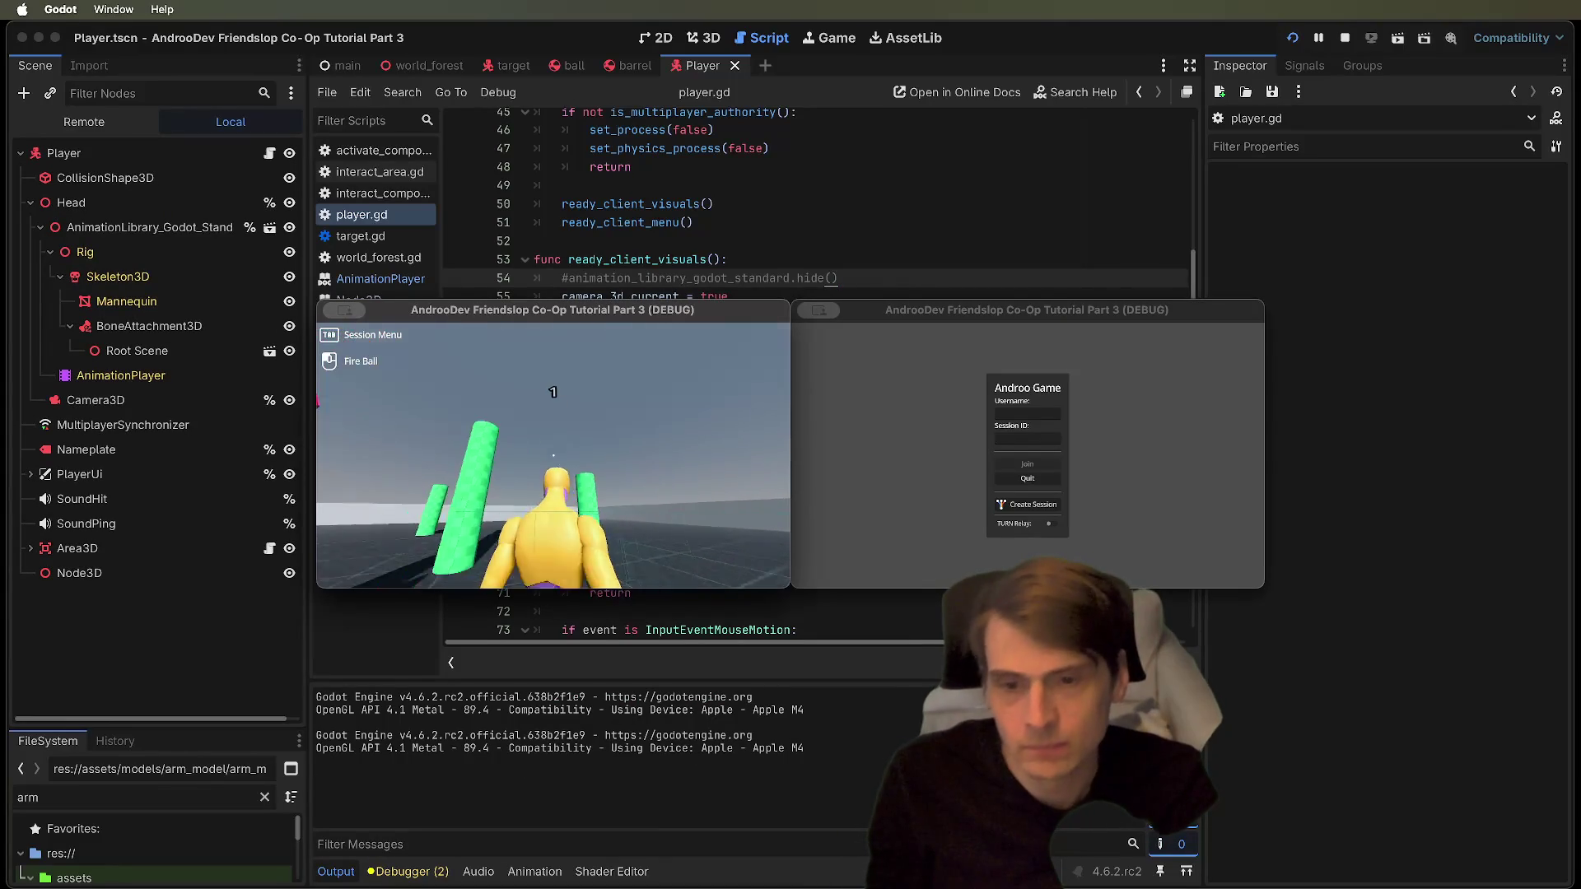
key("super+period")
left_click(905, 37)
type("phan")
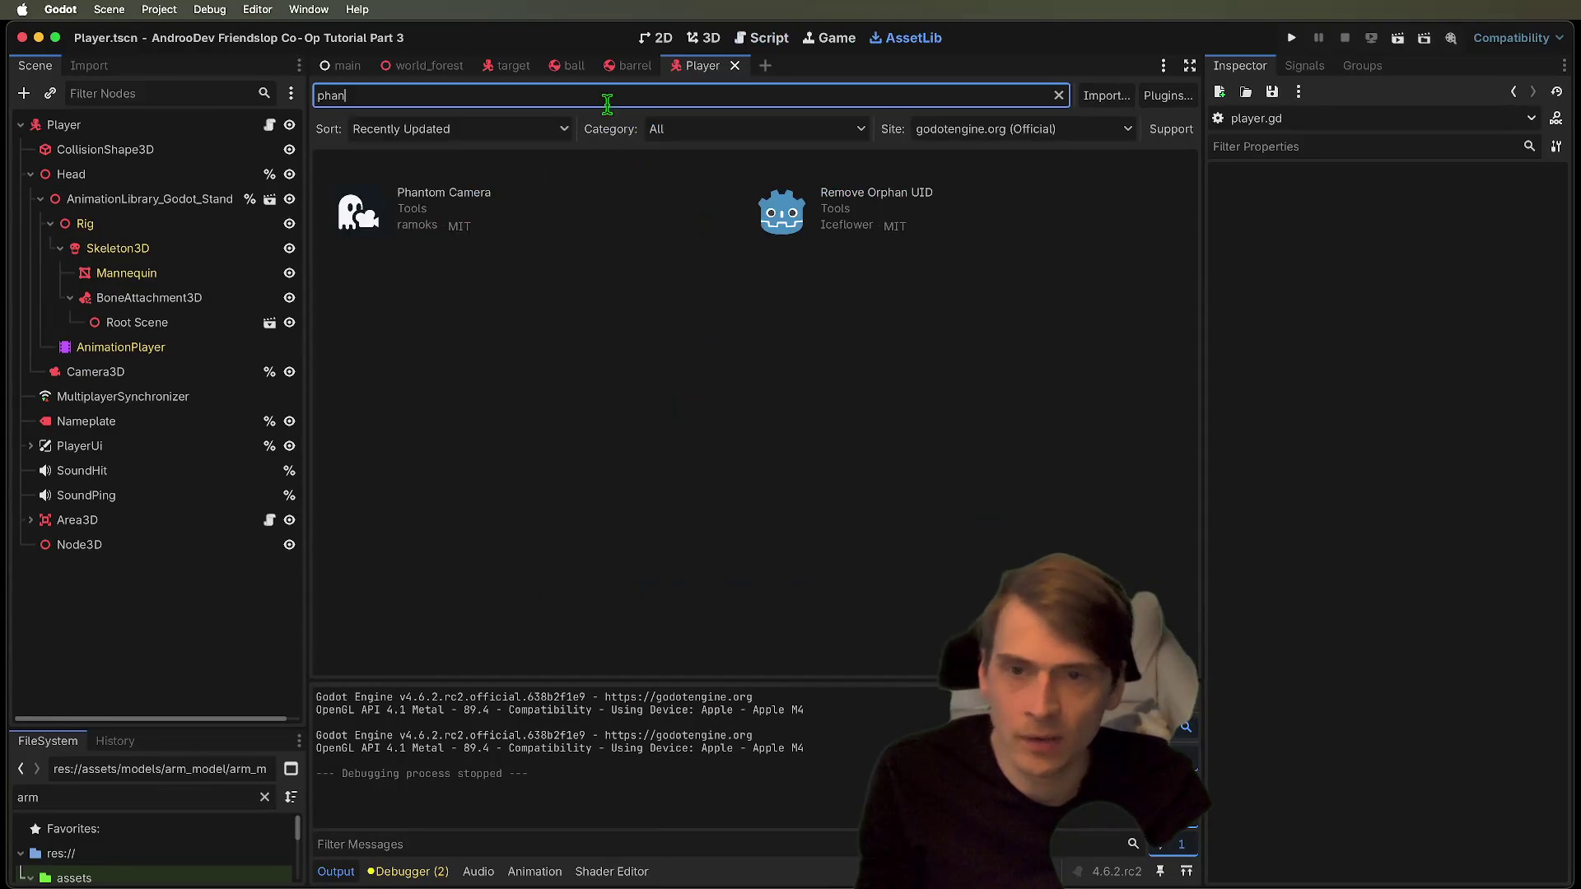
Download and install the Phantom Camera asset into addons/phantom_camera, then return to the 3D view
left_click(469, 198)
key("Escape")
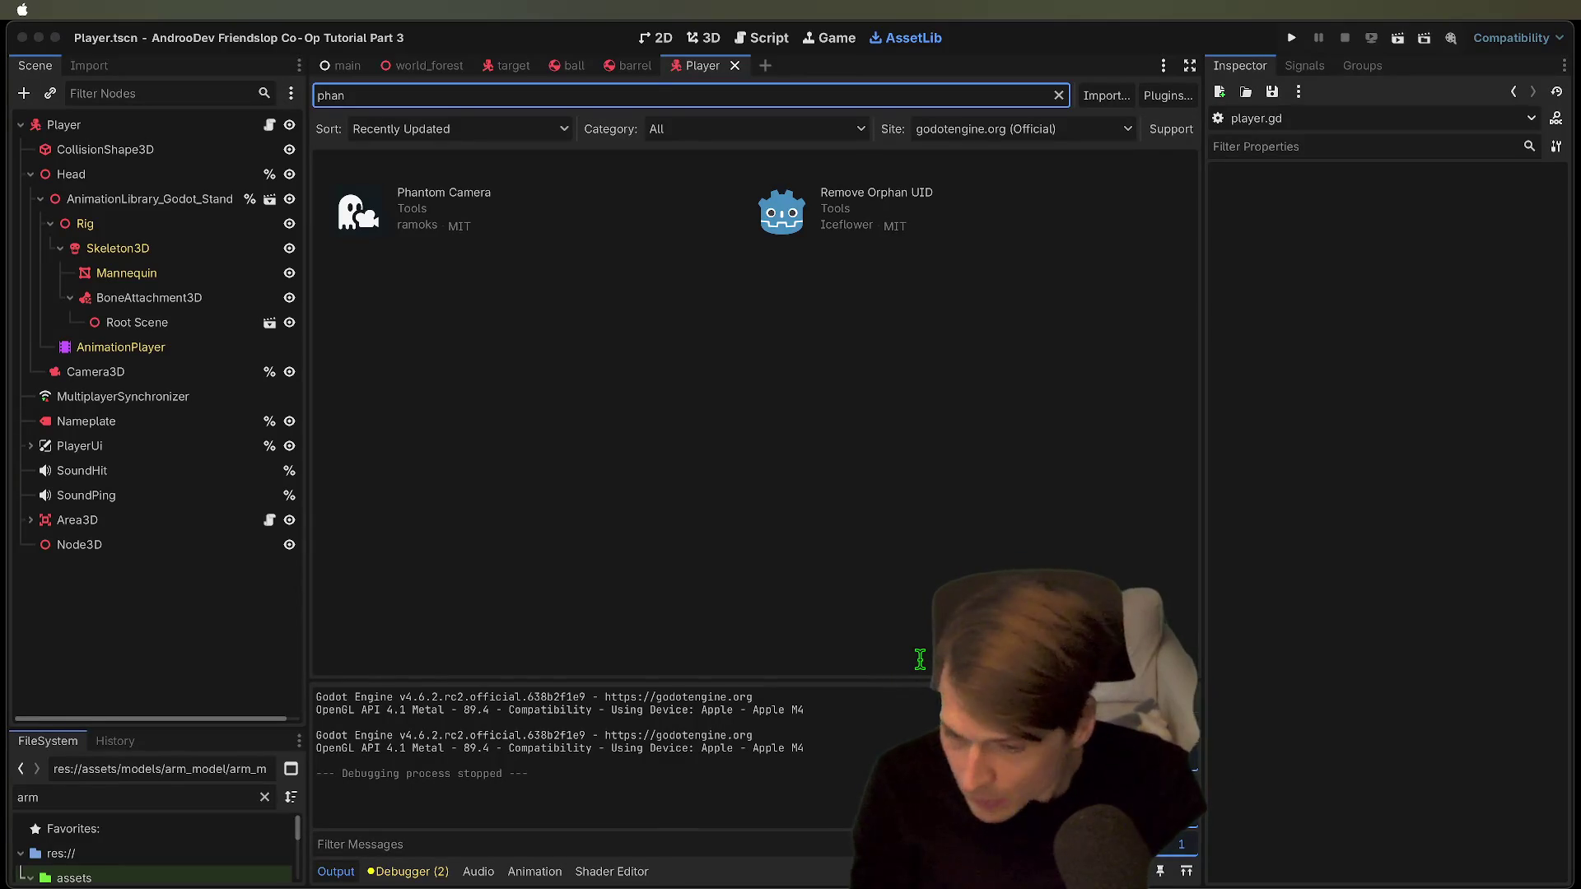
left_click(921, 631)
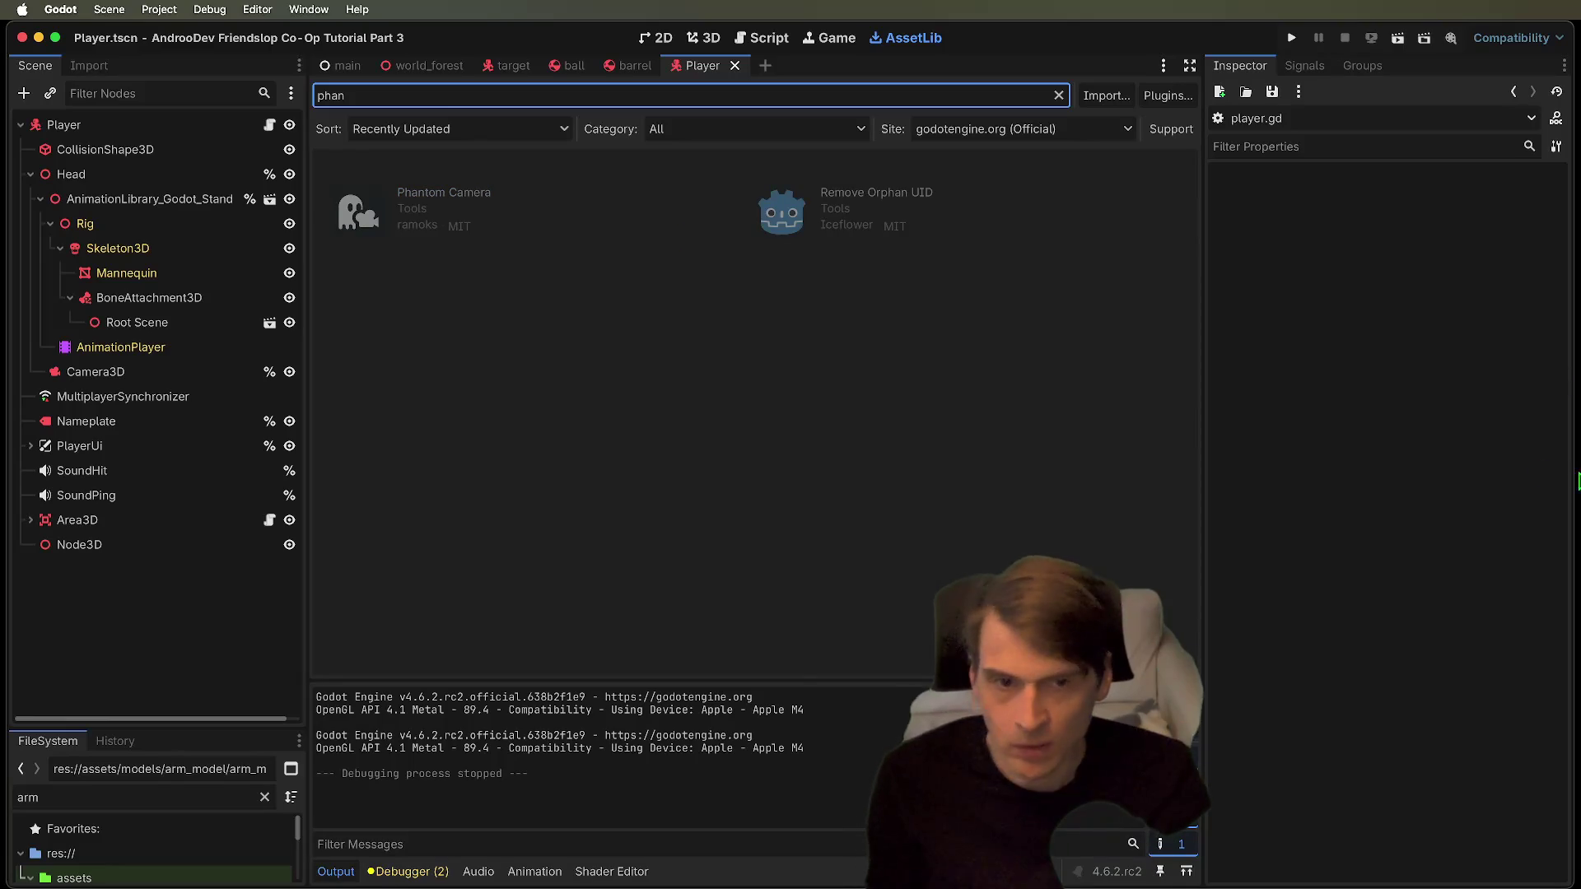
left_click(621, 642)
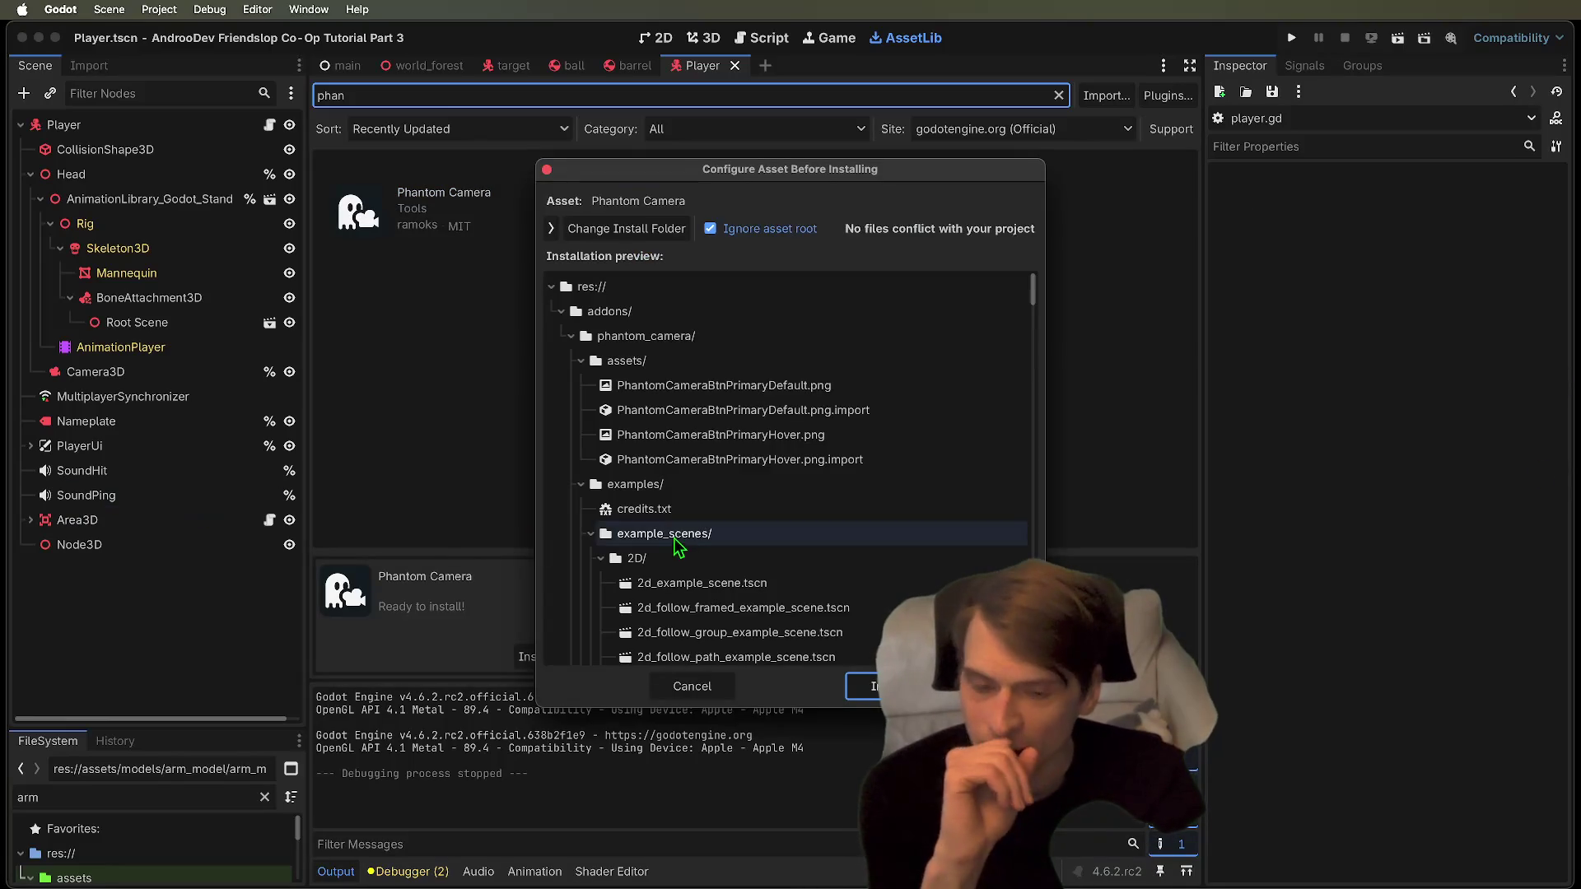
left_click(869, 686)
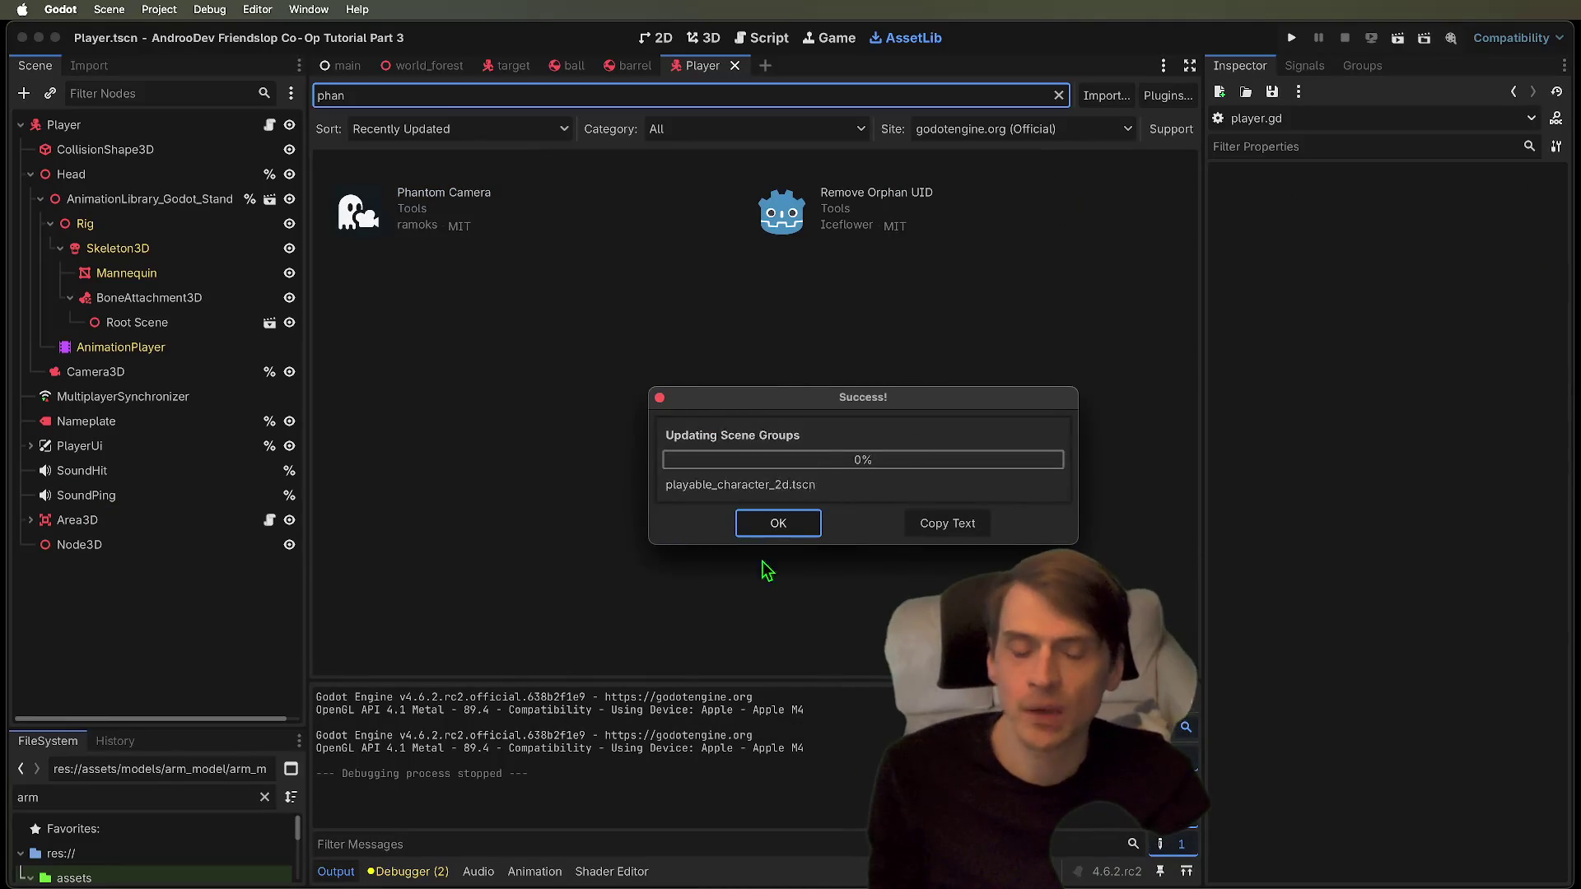
left_click(745, 525)
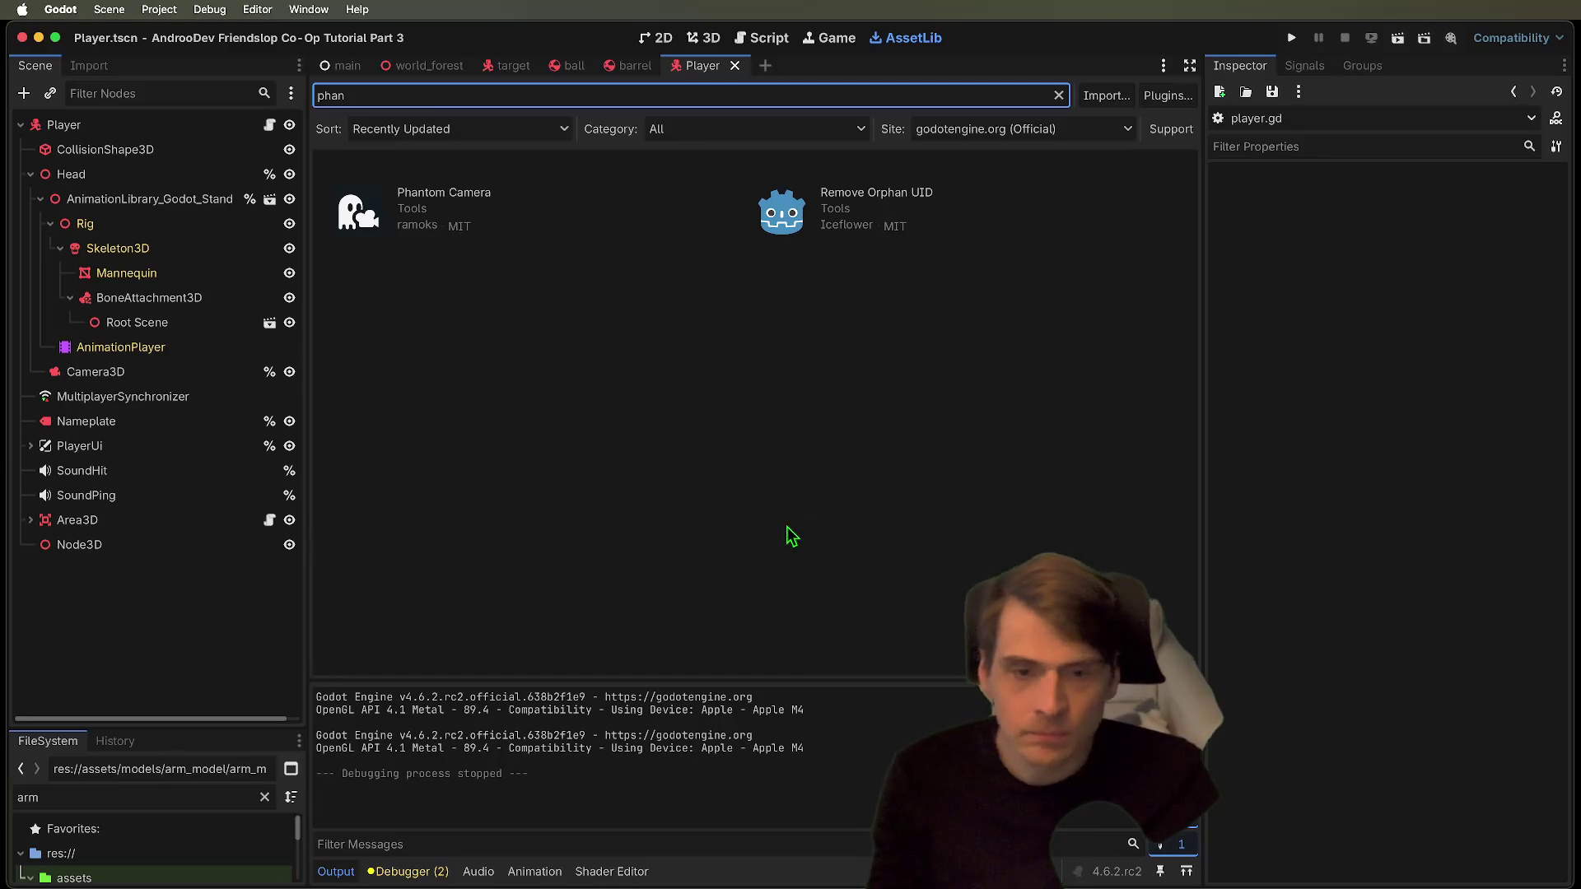
left_click(702, 38)
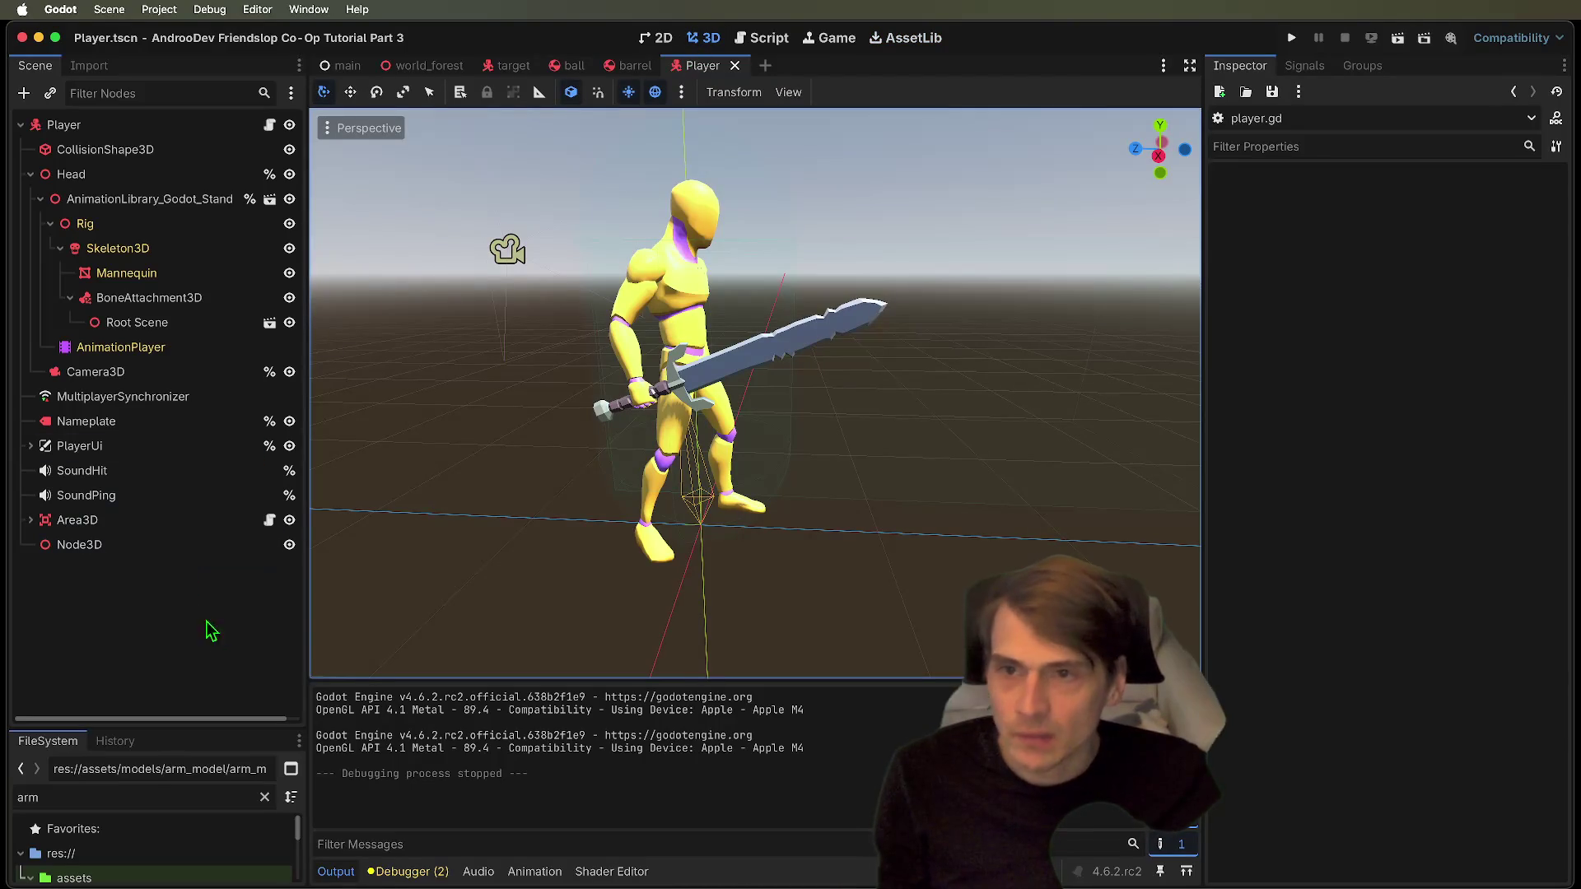
Search scenes and the Add Node list for Phantom Camera, then save the current scene
left_click_drag(222, 728, 223, 693)
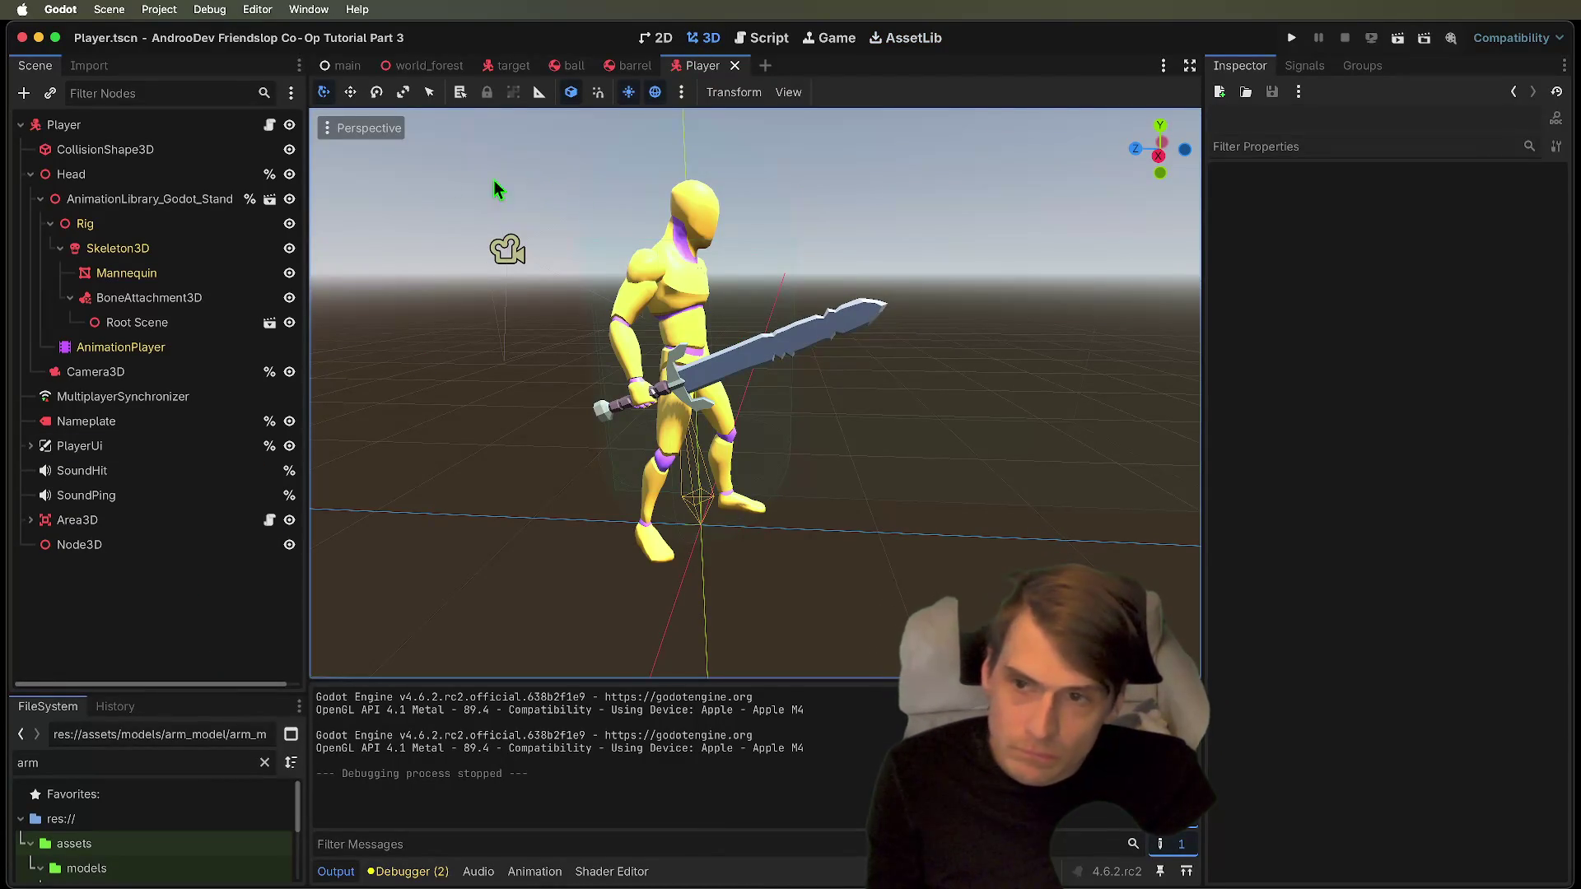
key("ctrl+Tab")
key("ctrl+shift+o")
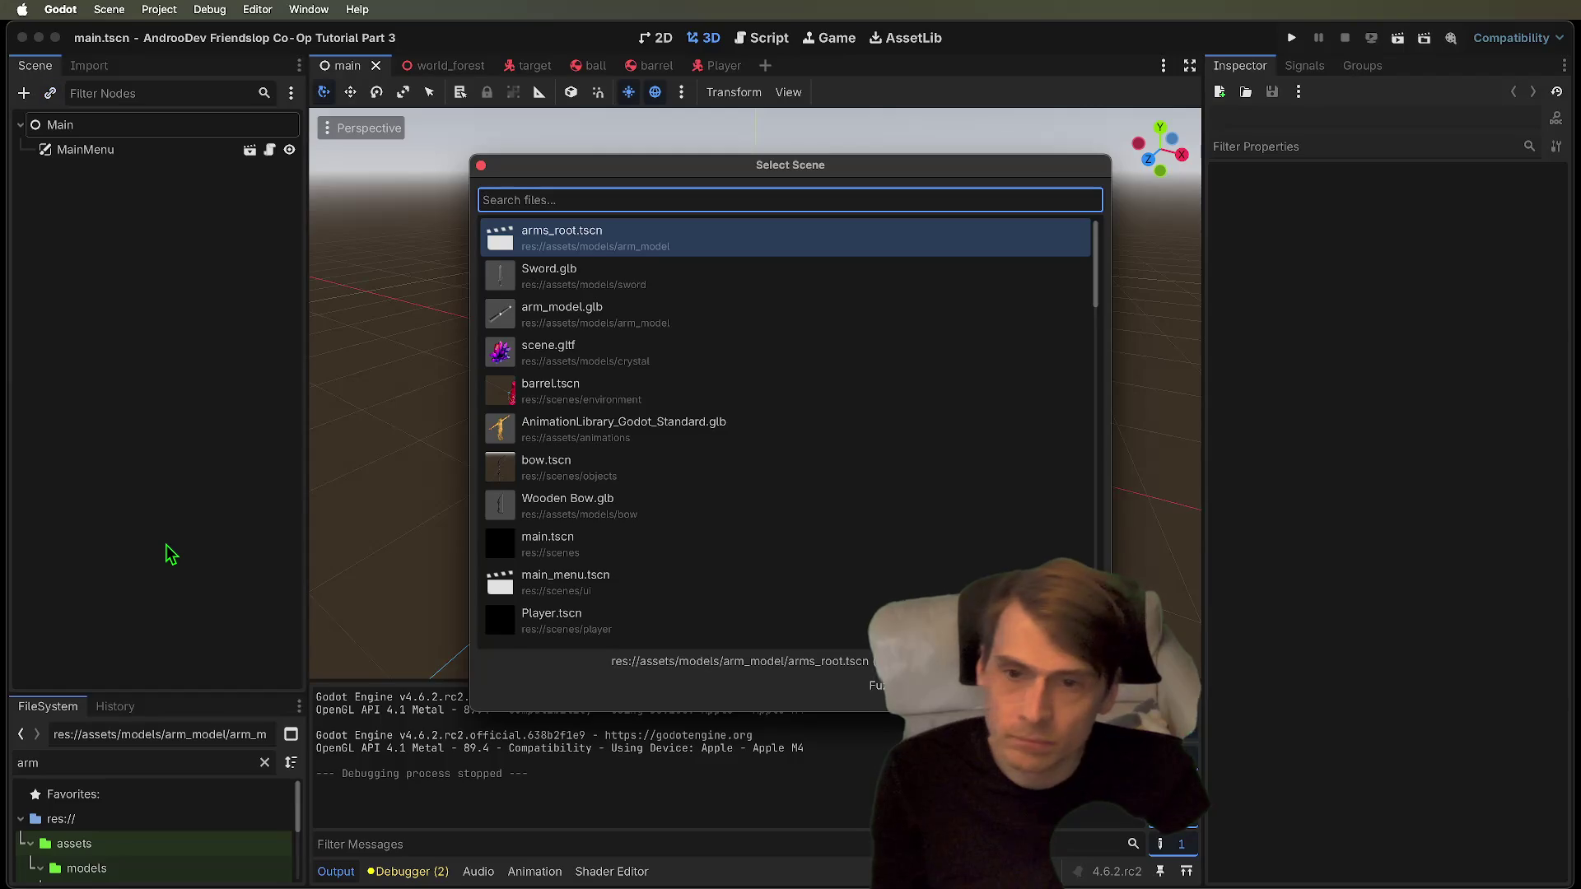
type("phan")
type("tom")
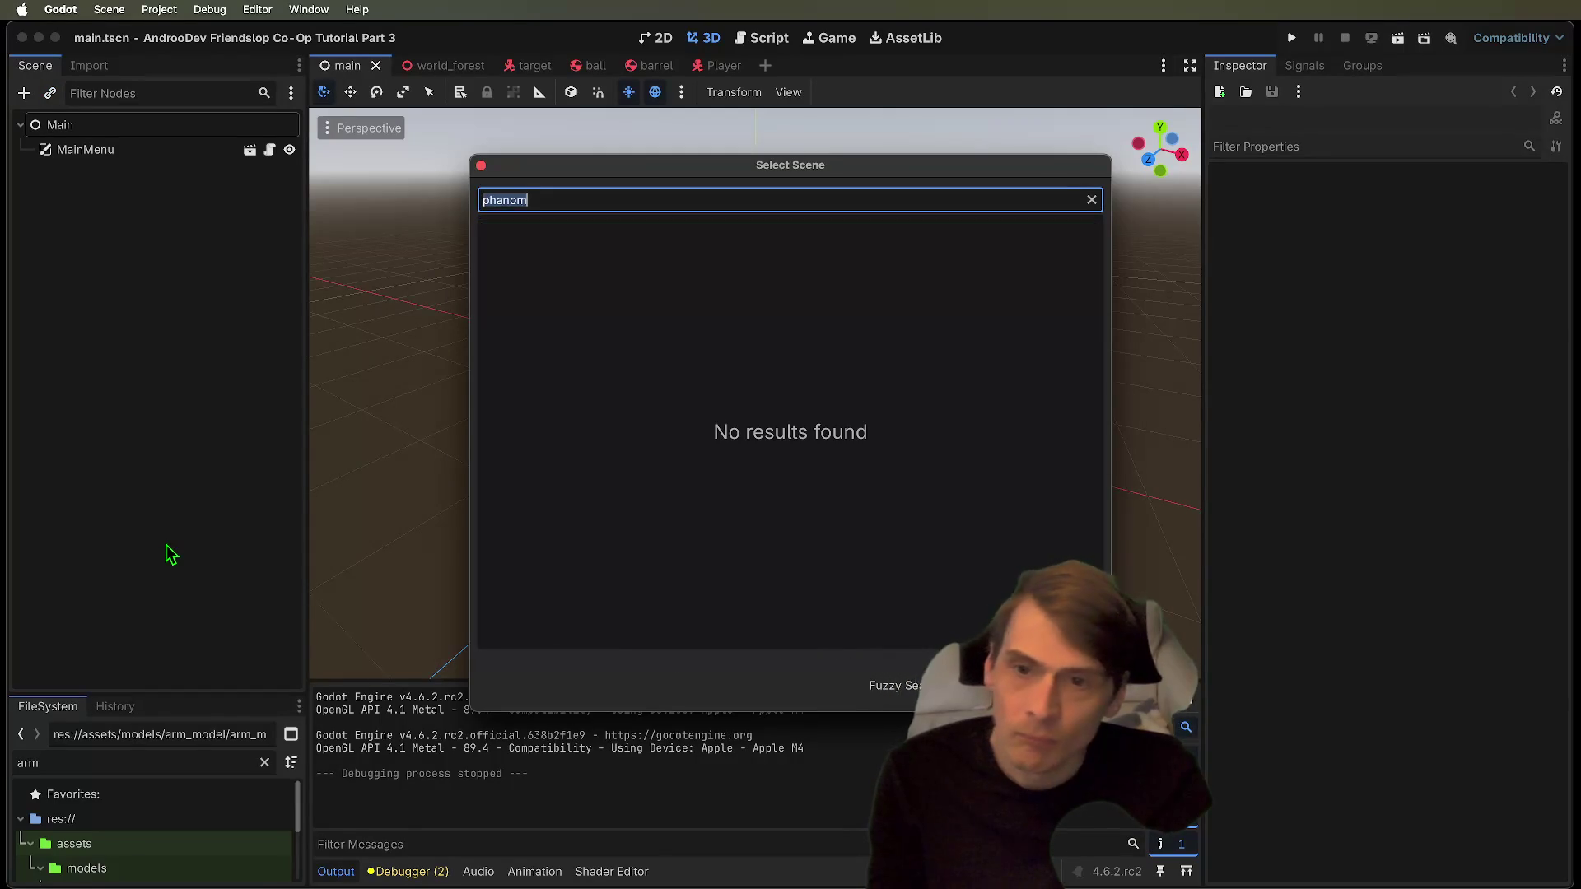
key("Escape")
key("ctrl+a")
type("phantomcam")
key("ctrl+a")
key("BackSpace")
key("Escape")
key("ctrl+s")
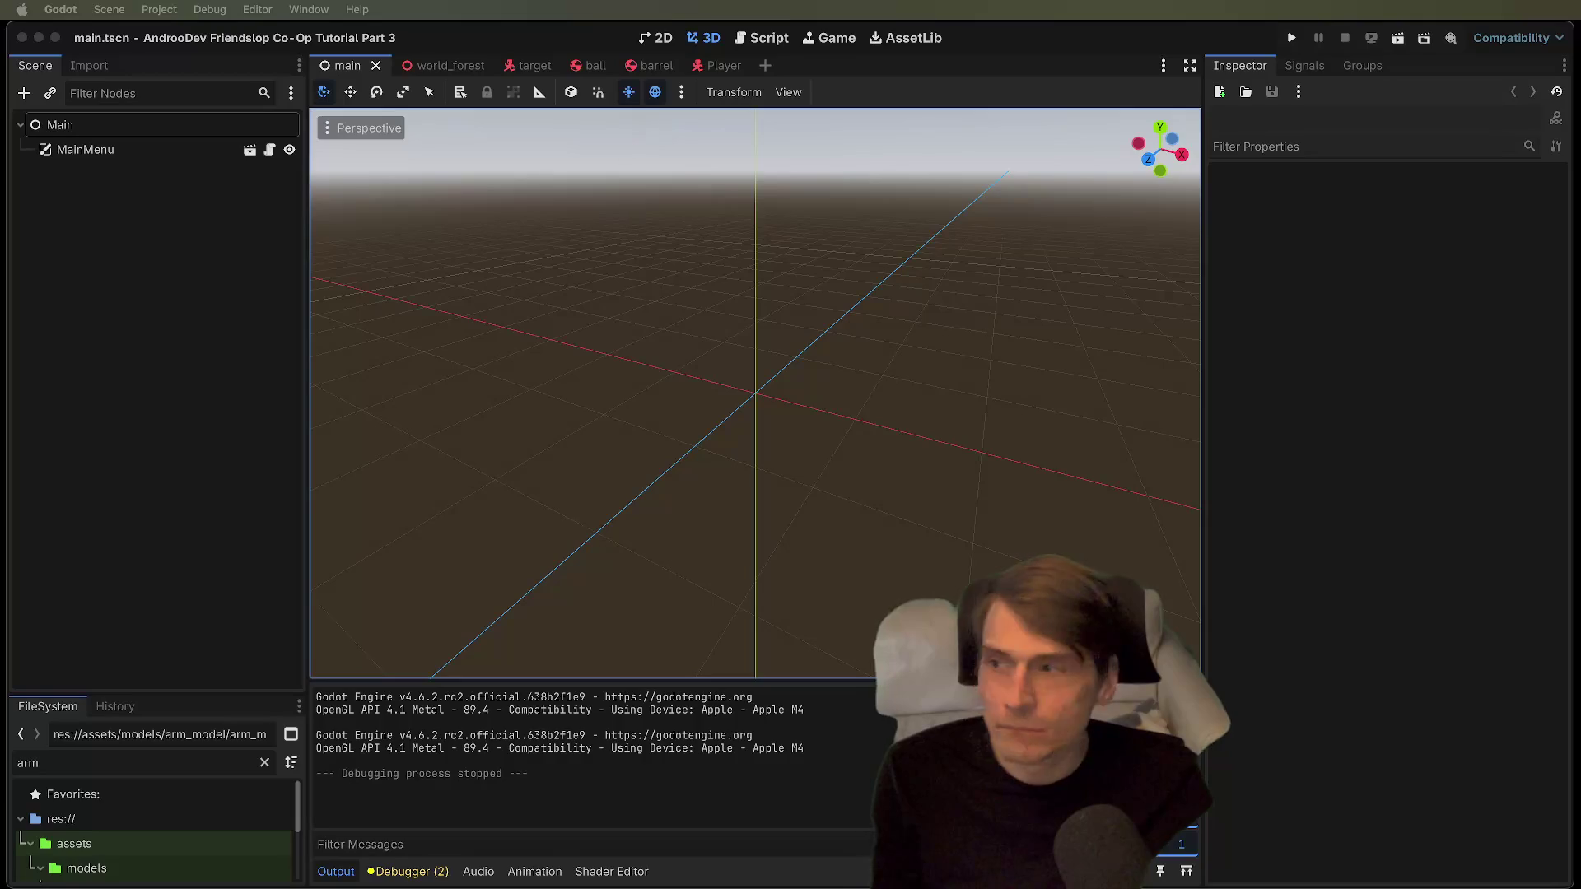
Enable the Phantom Camera plugin in Project Settings > Plugins and save & reload
left_click(159, 9)
left_click(193, 29)
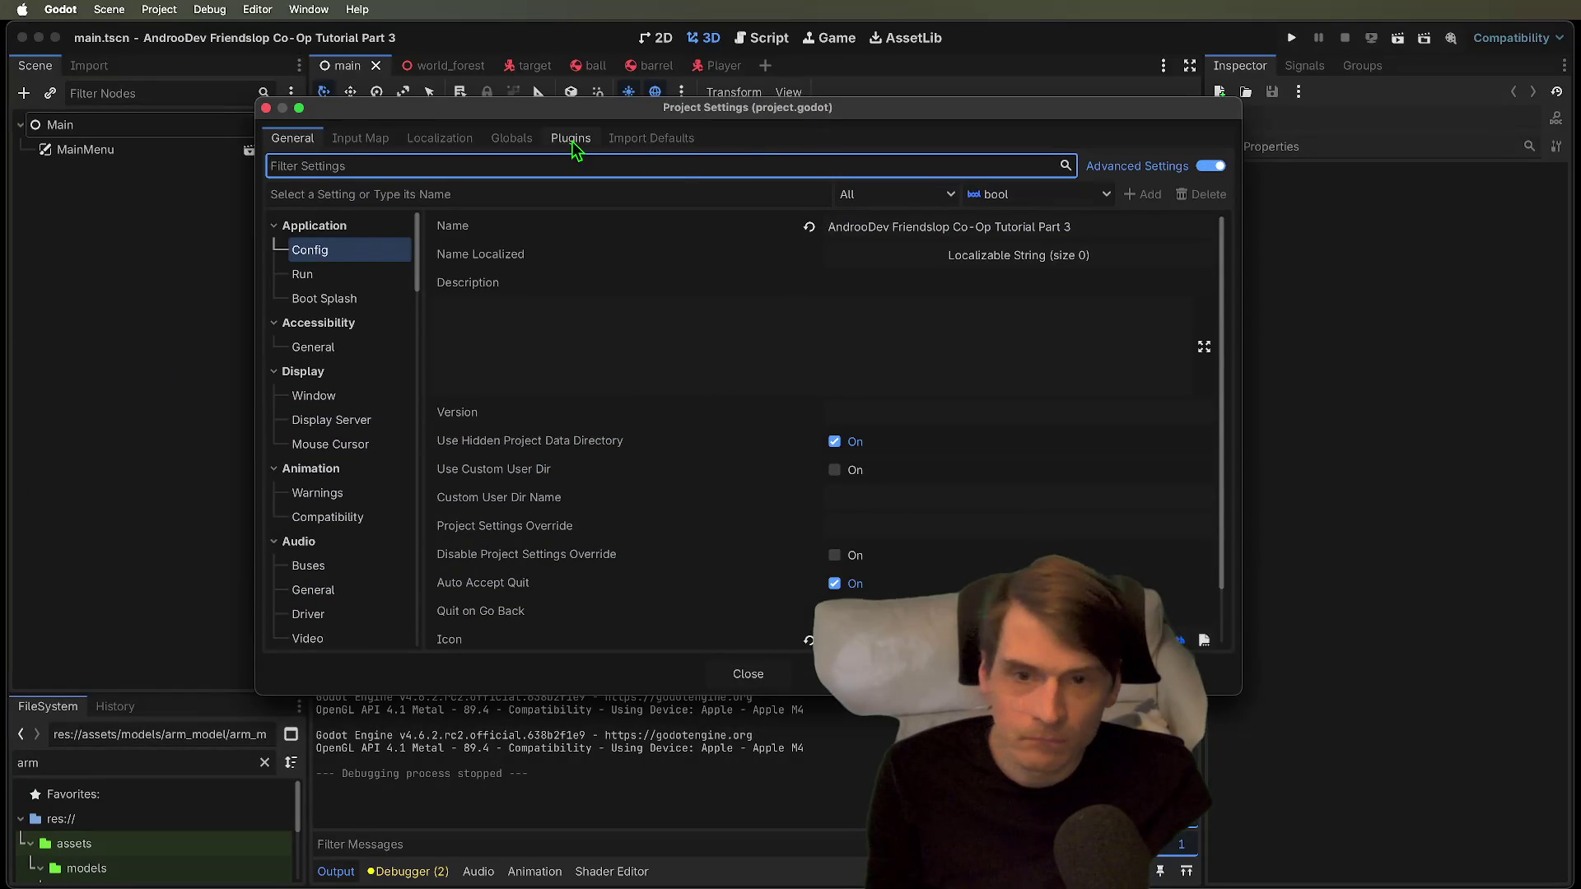
left_click(572, 137)
left_click(323, 219)
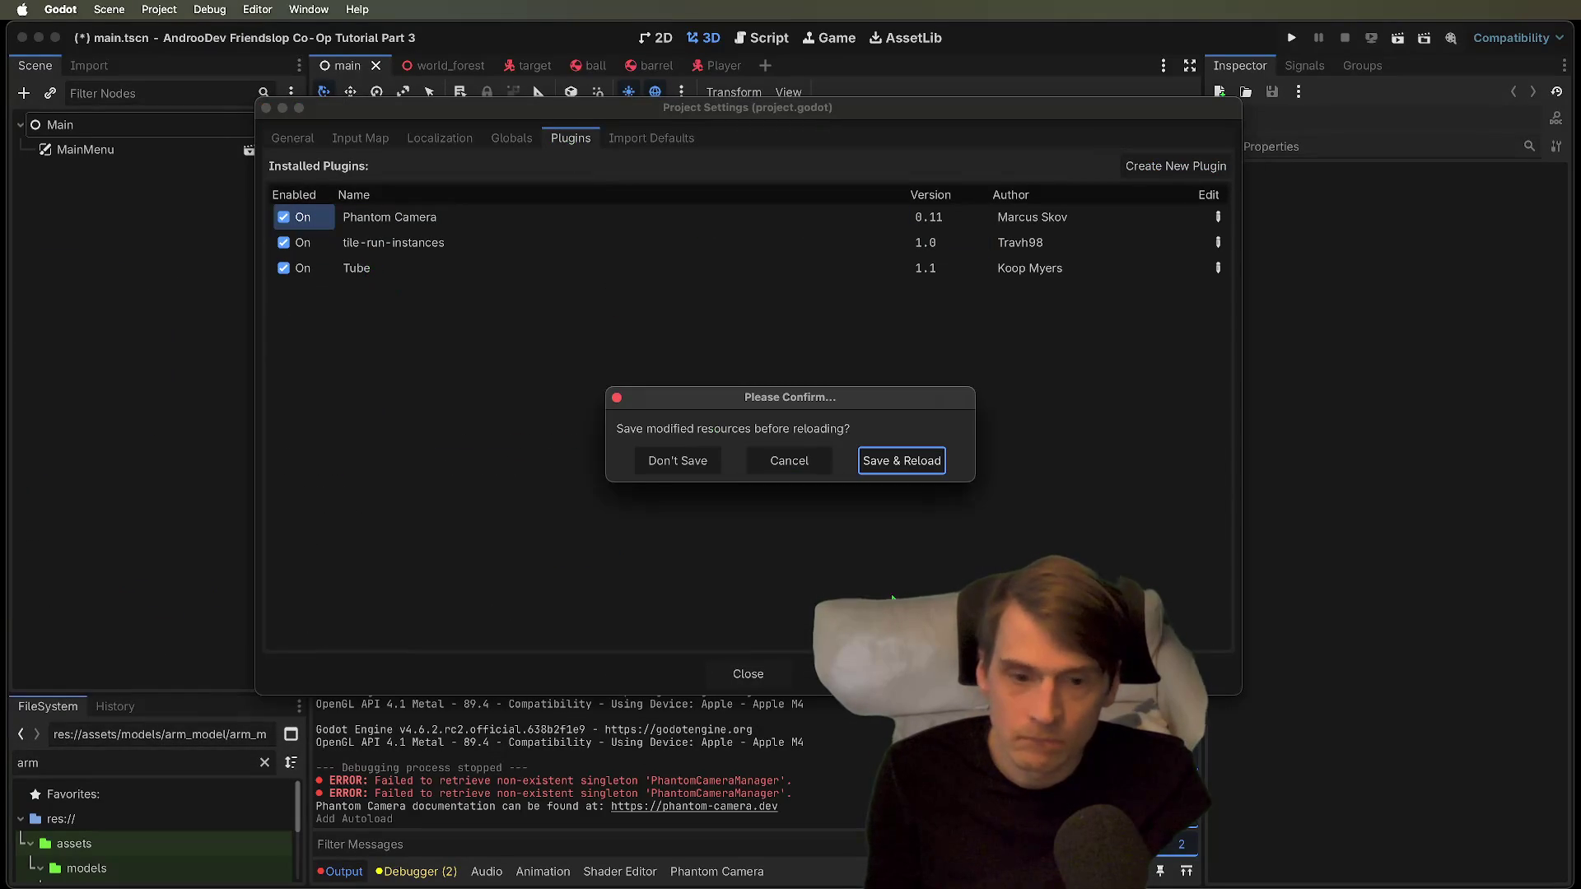
left_click(922, 458)
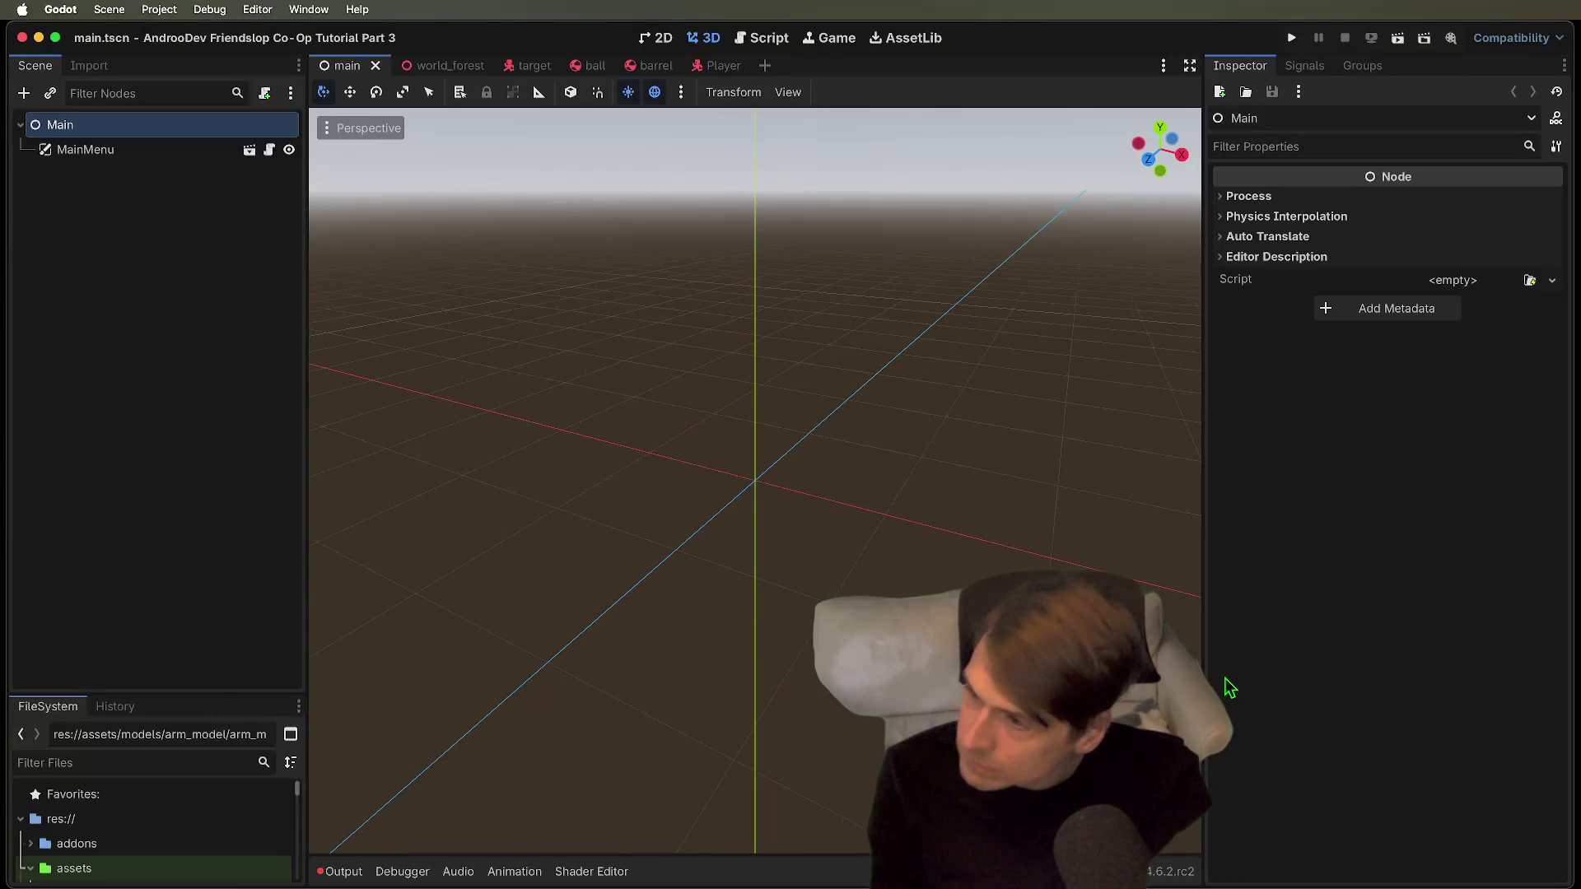
Recheck the scene and Add Node searches for 'phantom', show the Output log, and close the target scene
key("super+shift+a")
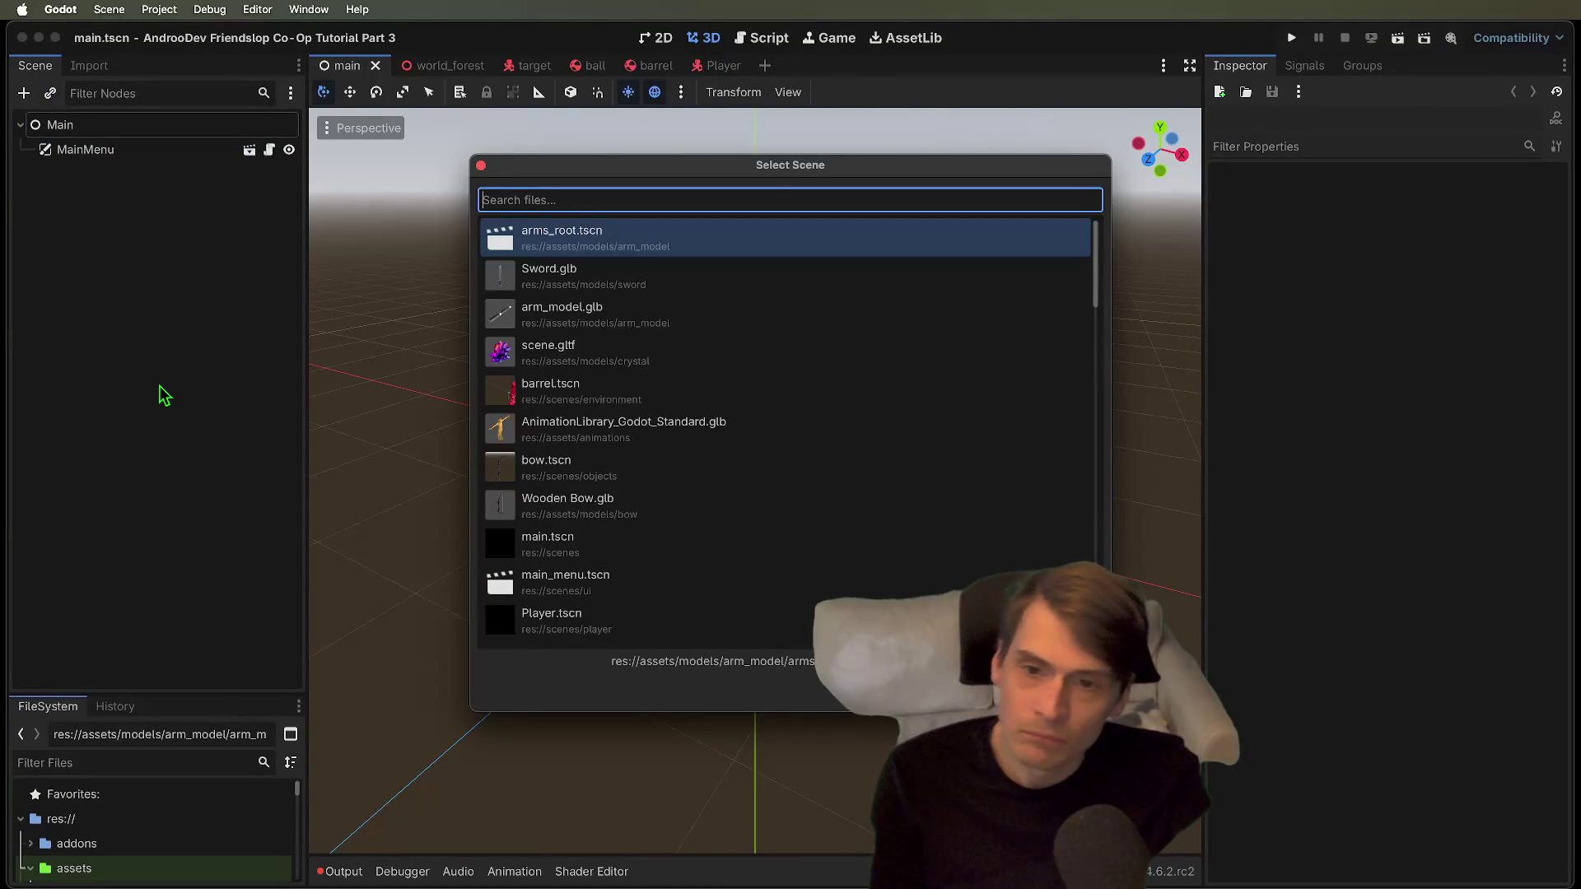
key("Escape")
key("super+a")
type("phantom")
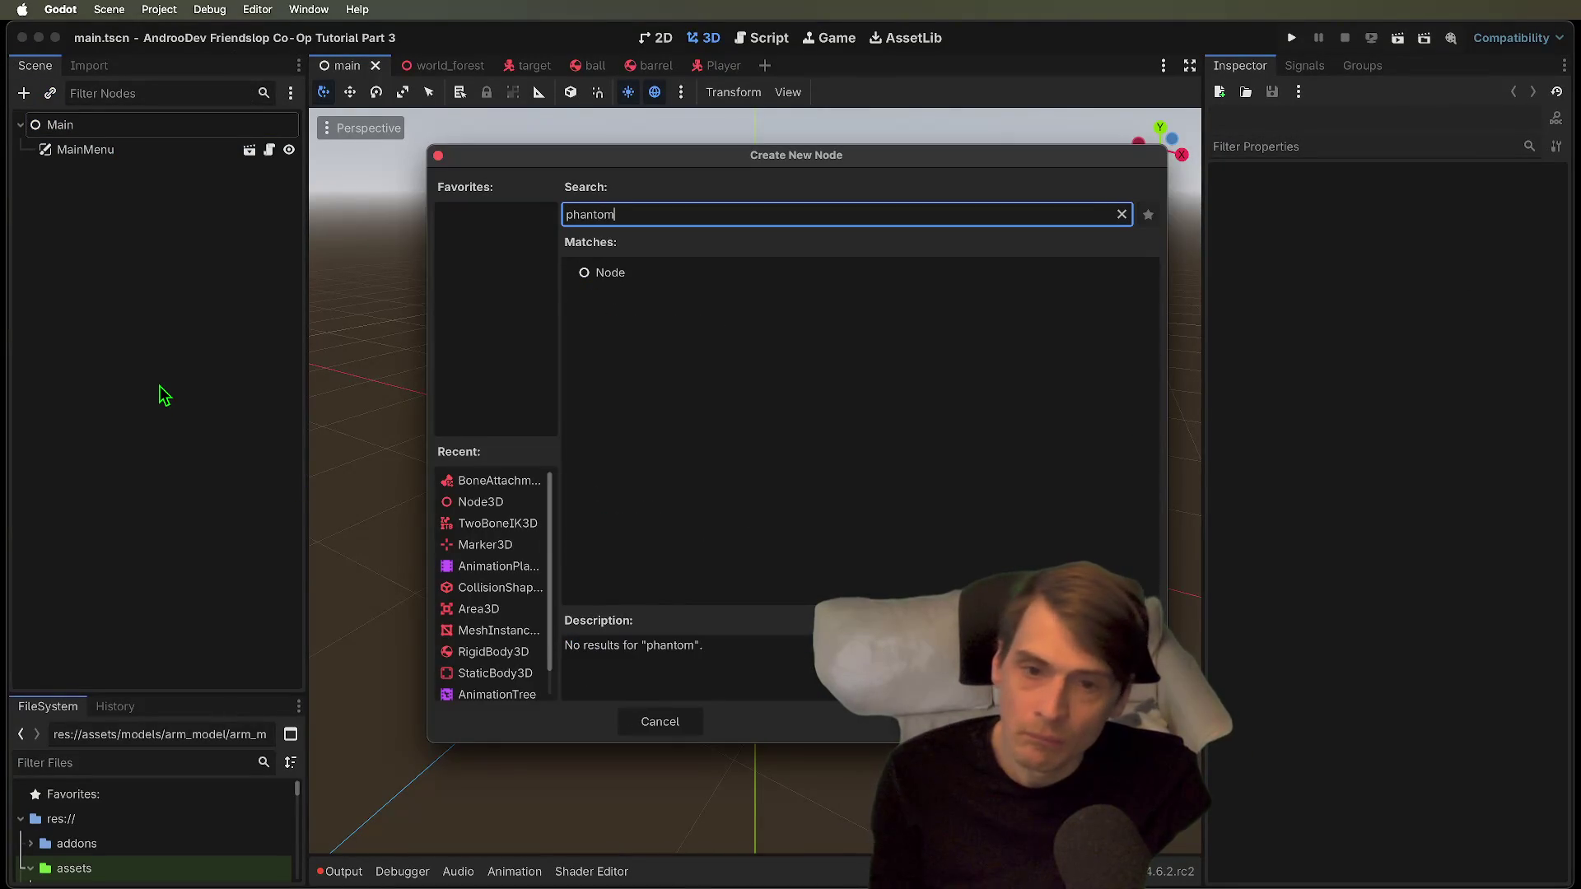
key("Escape")
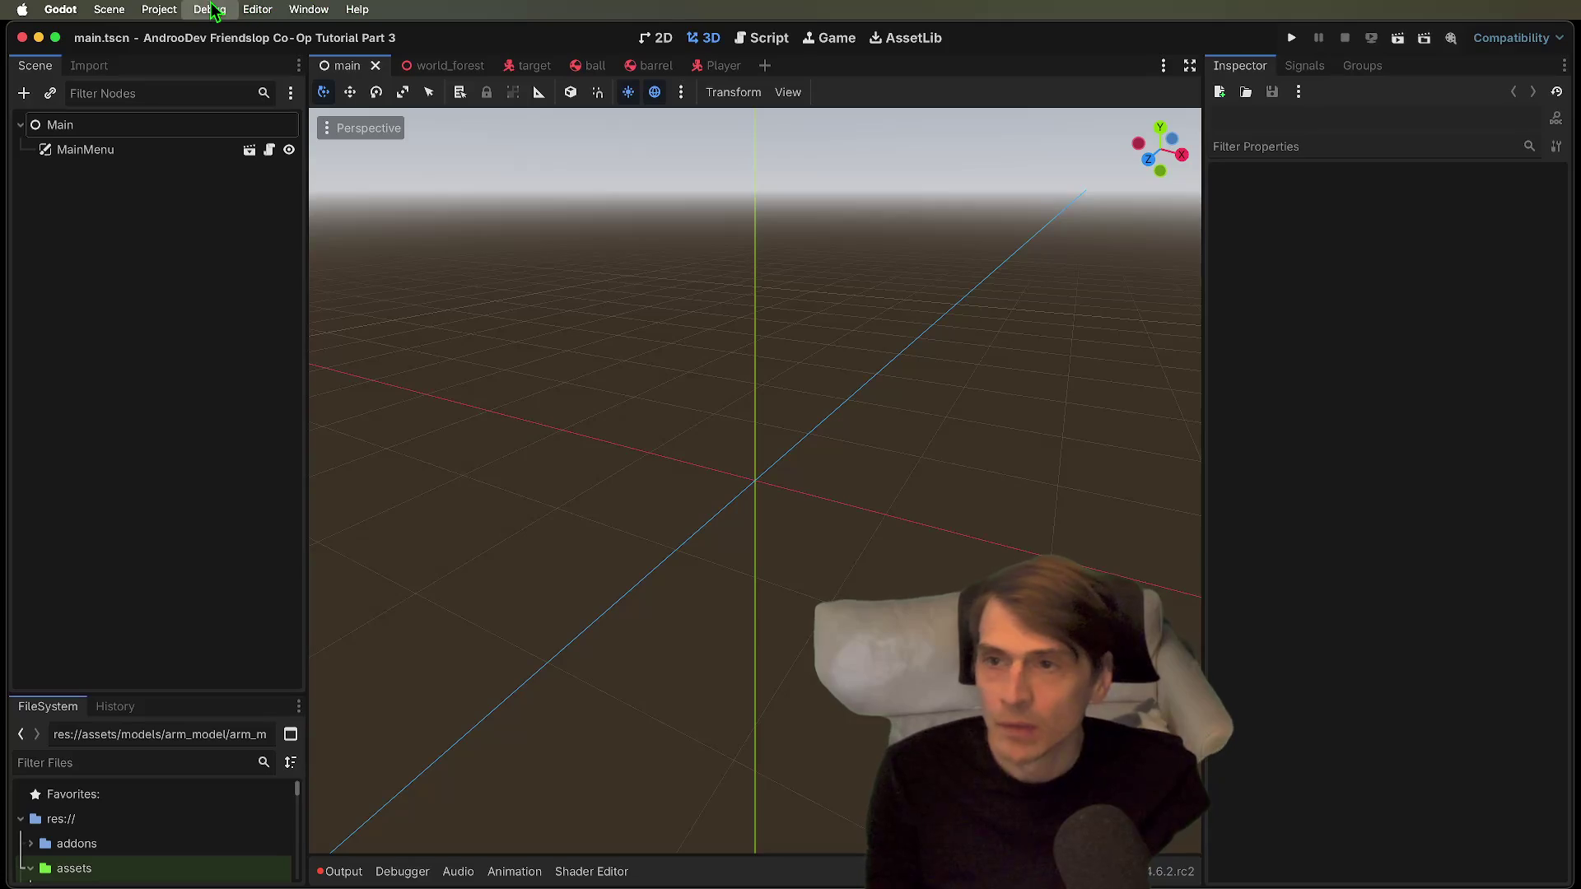
left_click(341, 871)
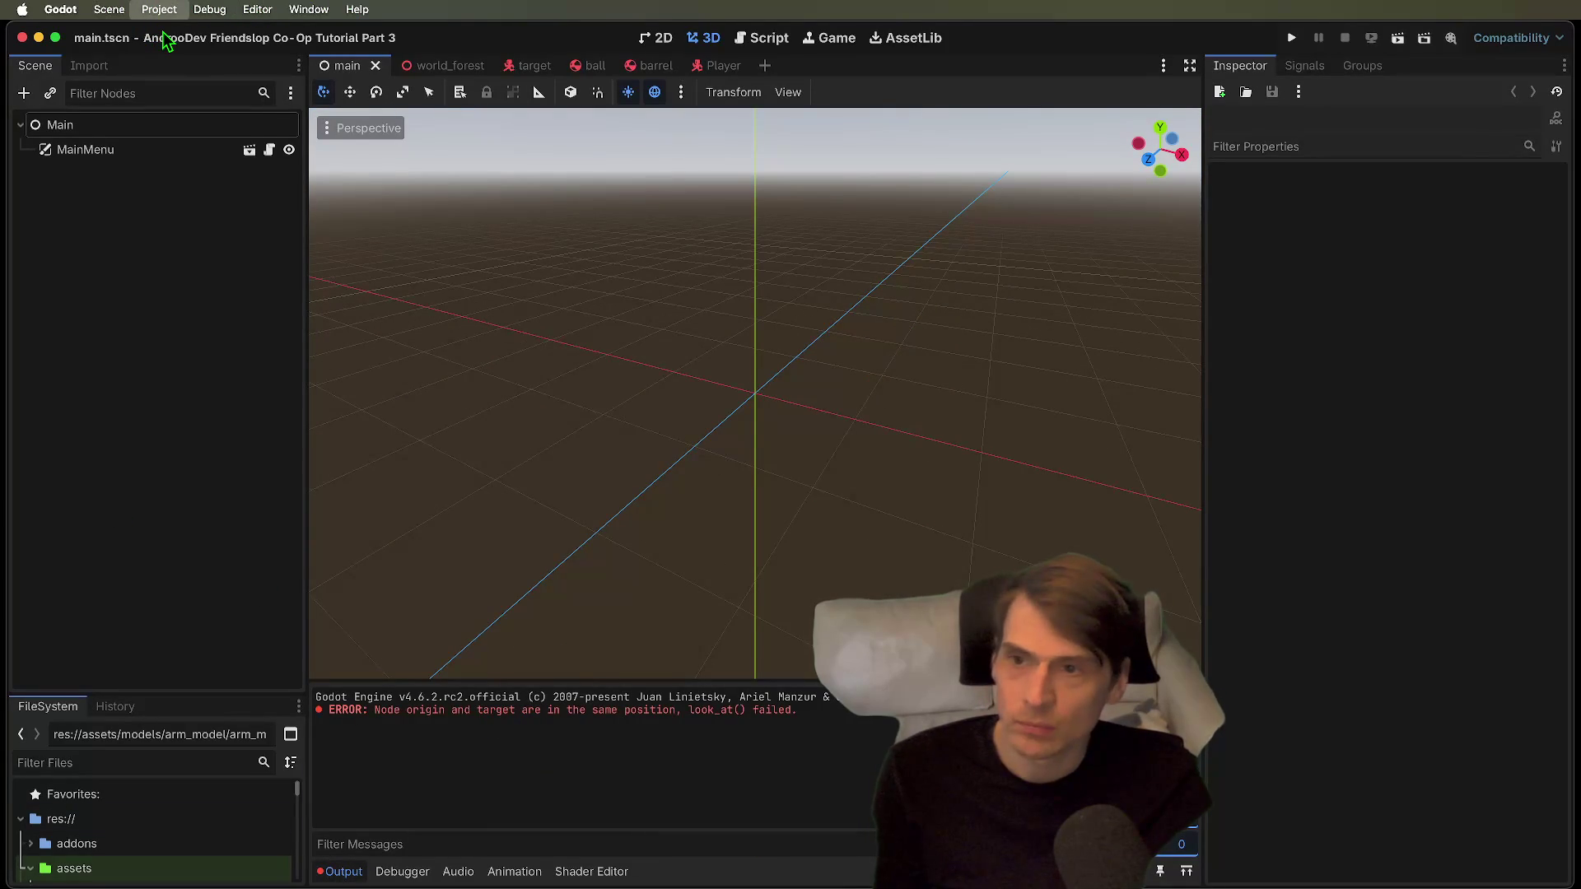
left_click(531, 66)
key("ctrl+shift+w")
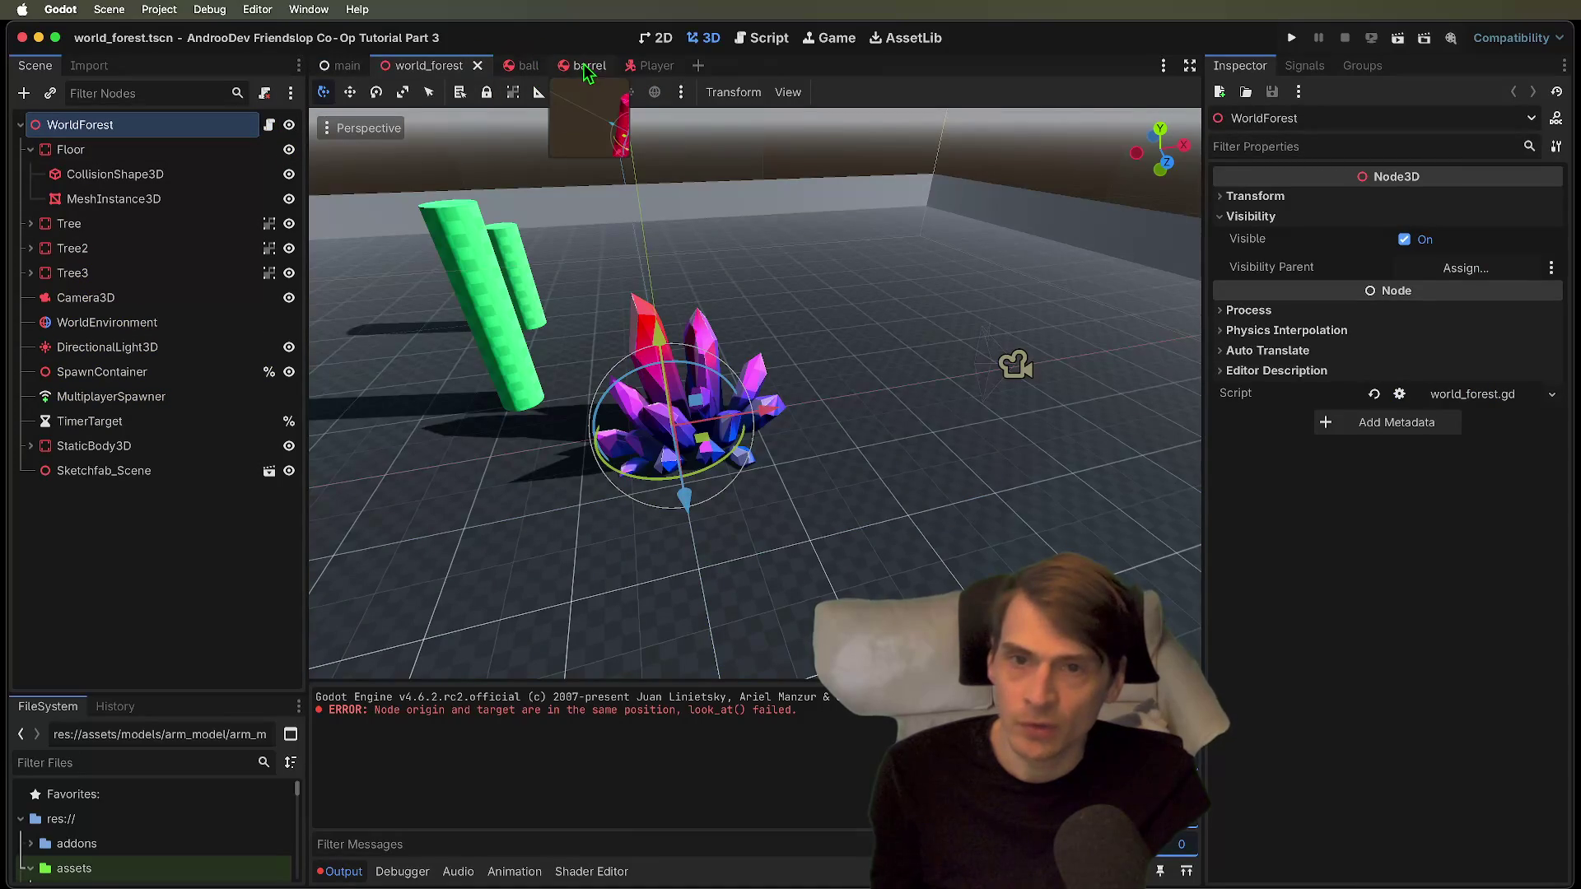
Filter the FileSystem for 'target' and open target.tscn
left_click(164, 756)
type("target")
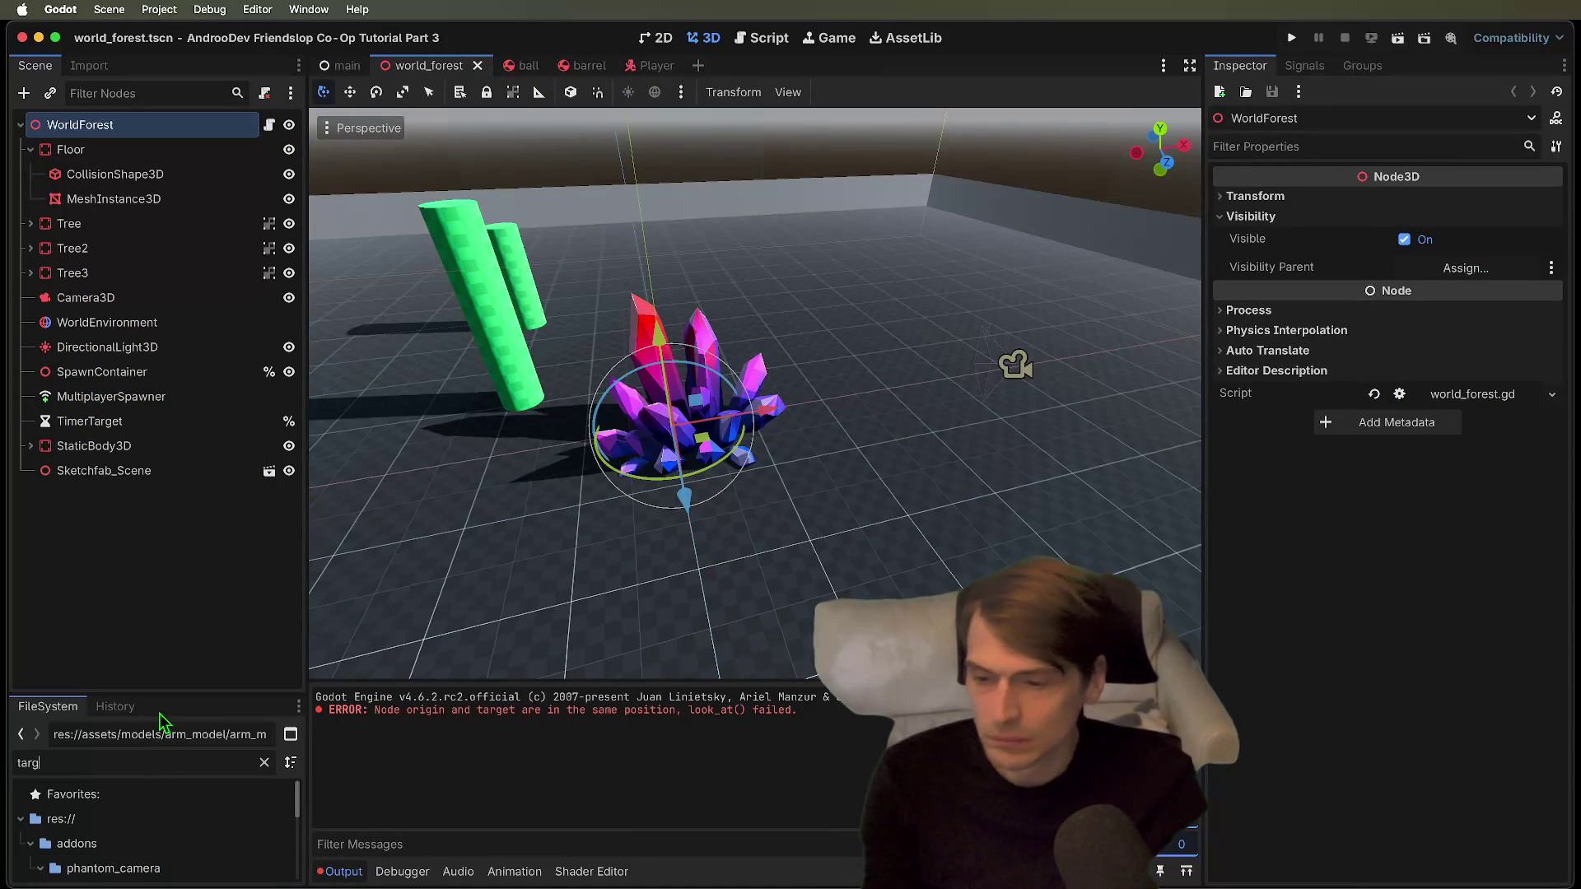
double_click(131, 863)
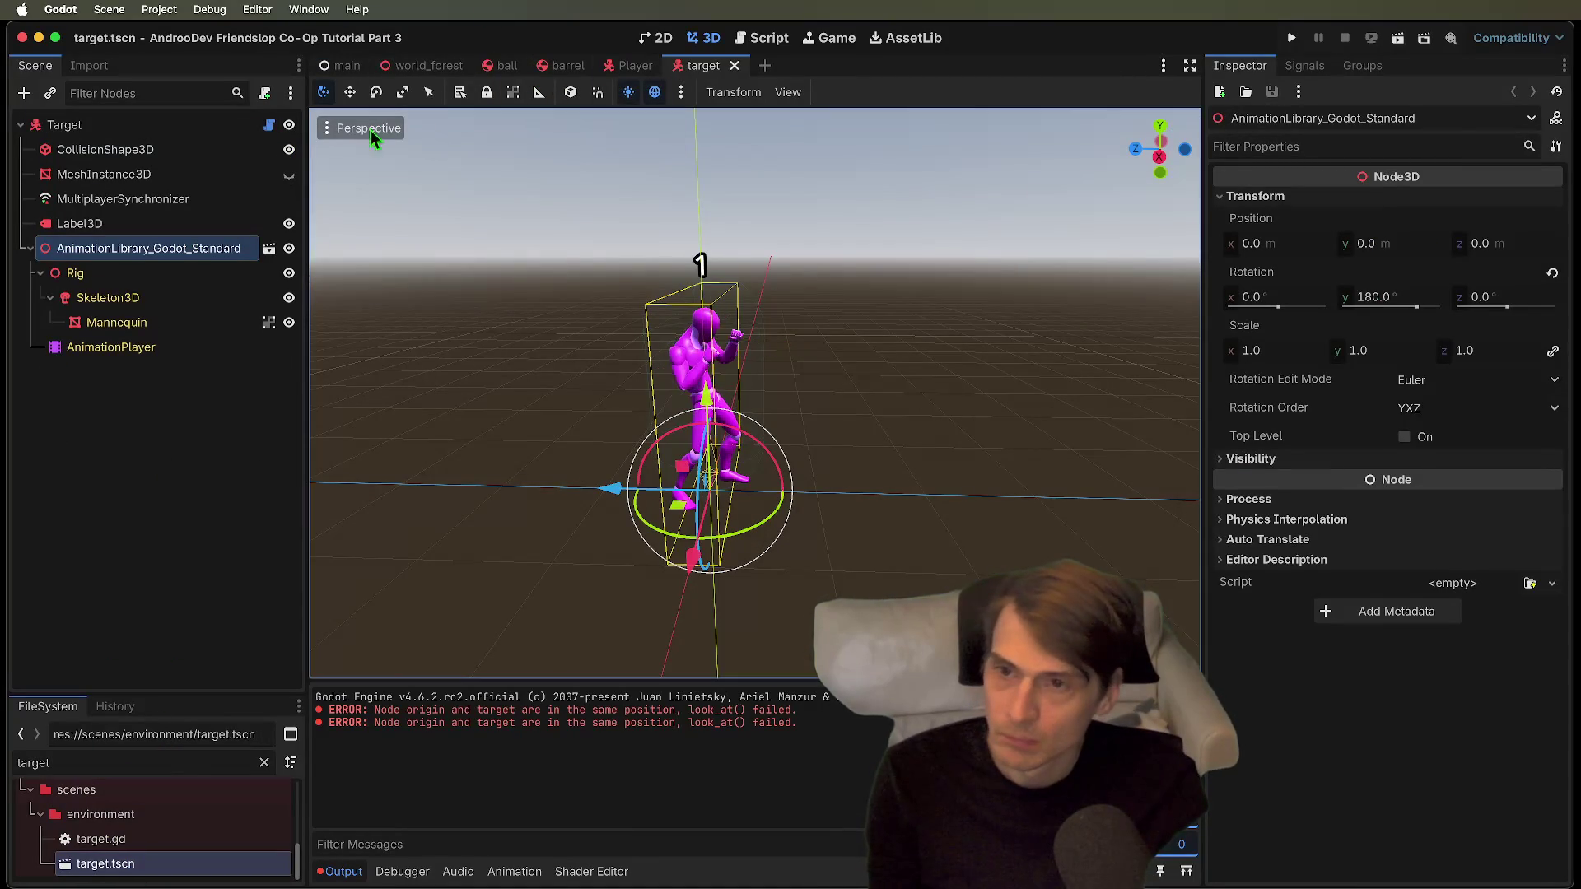
left_click(269, 124)
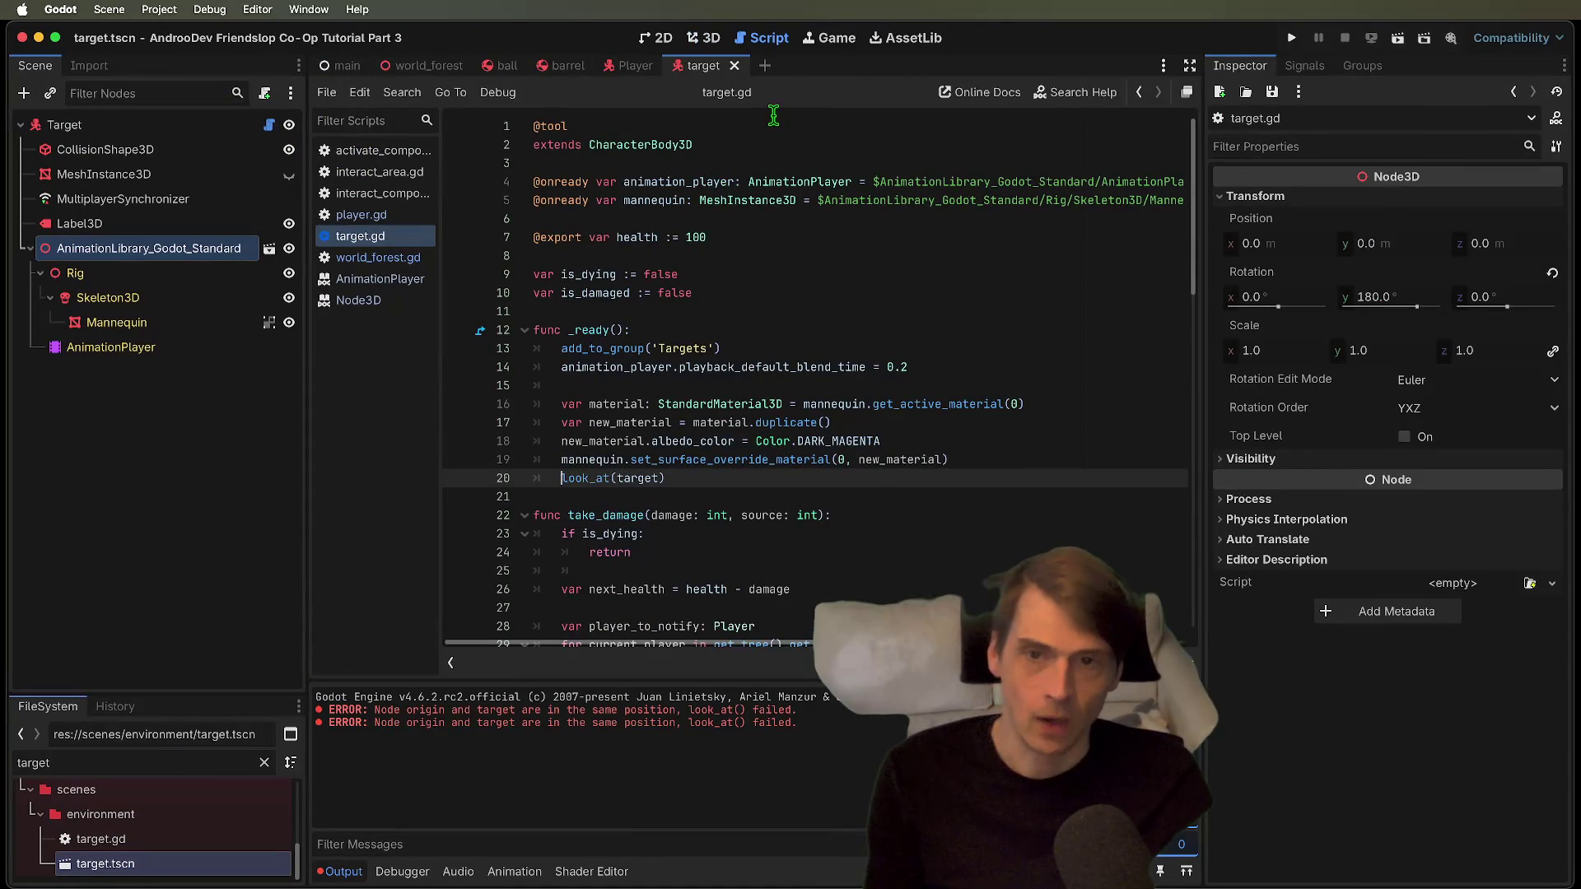
left_click(774, 122)
key("super+shift+k")
key("super+s")
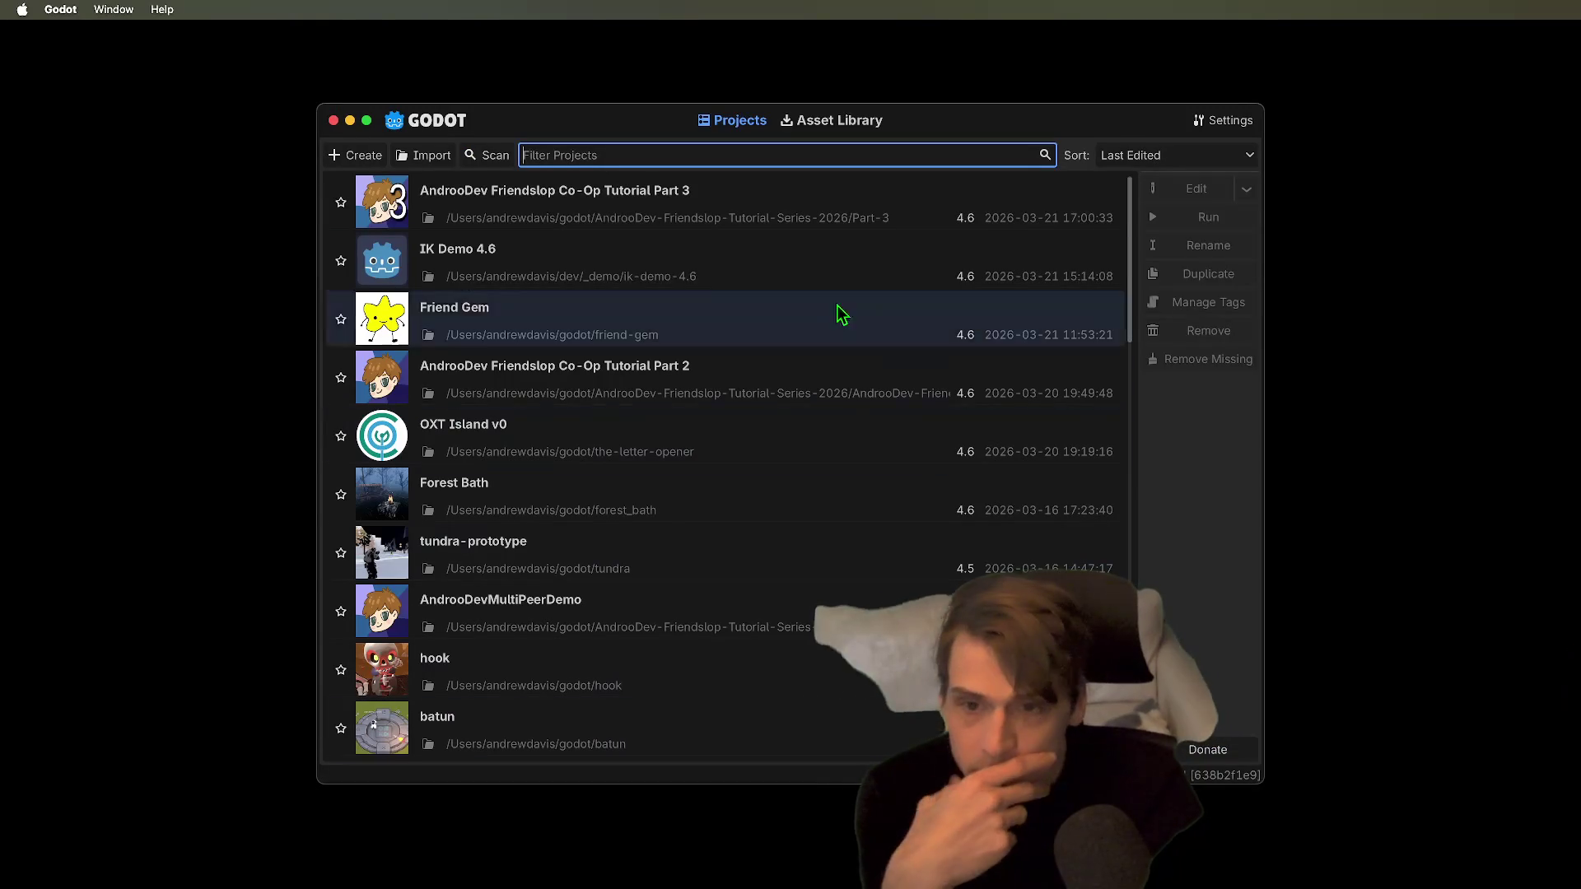
double_click(823, 224)
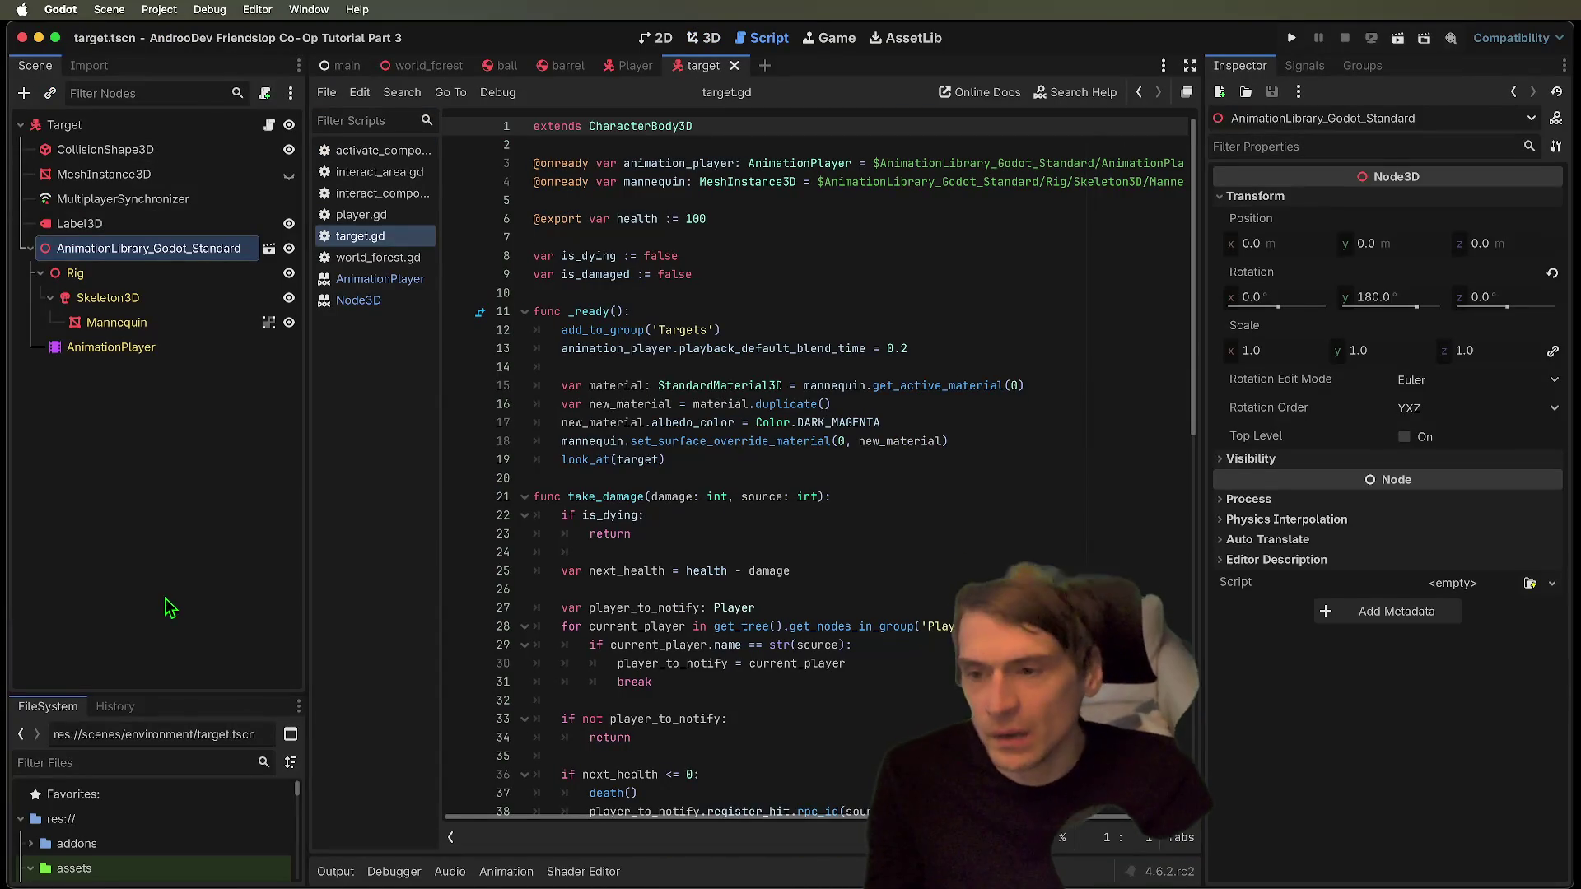
left_click(169, 609)
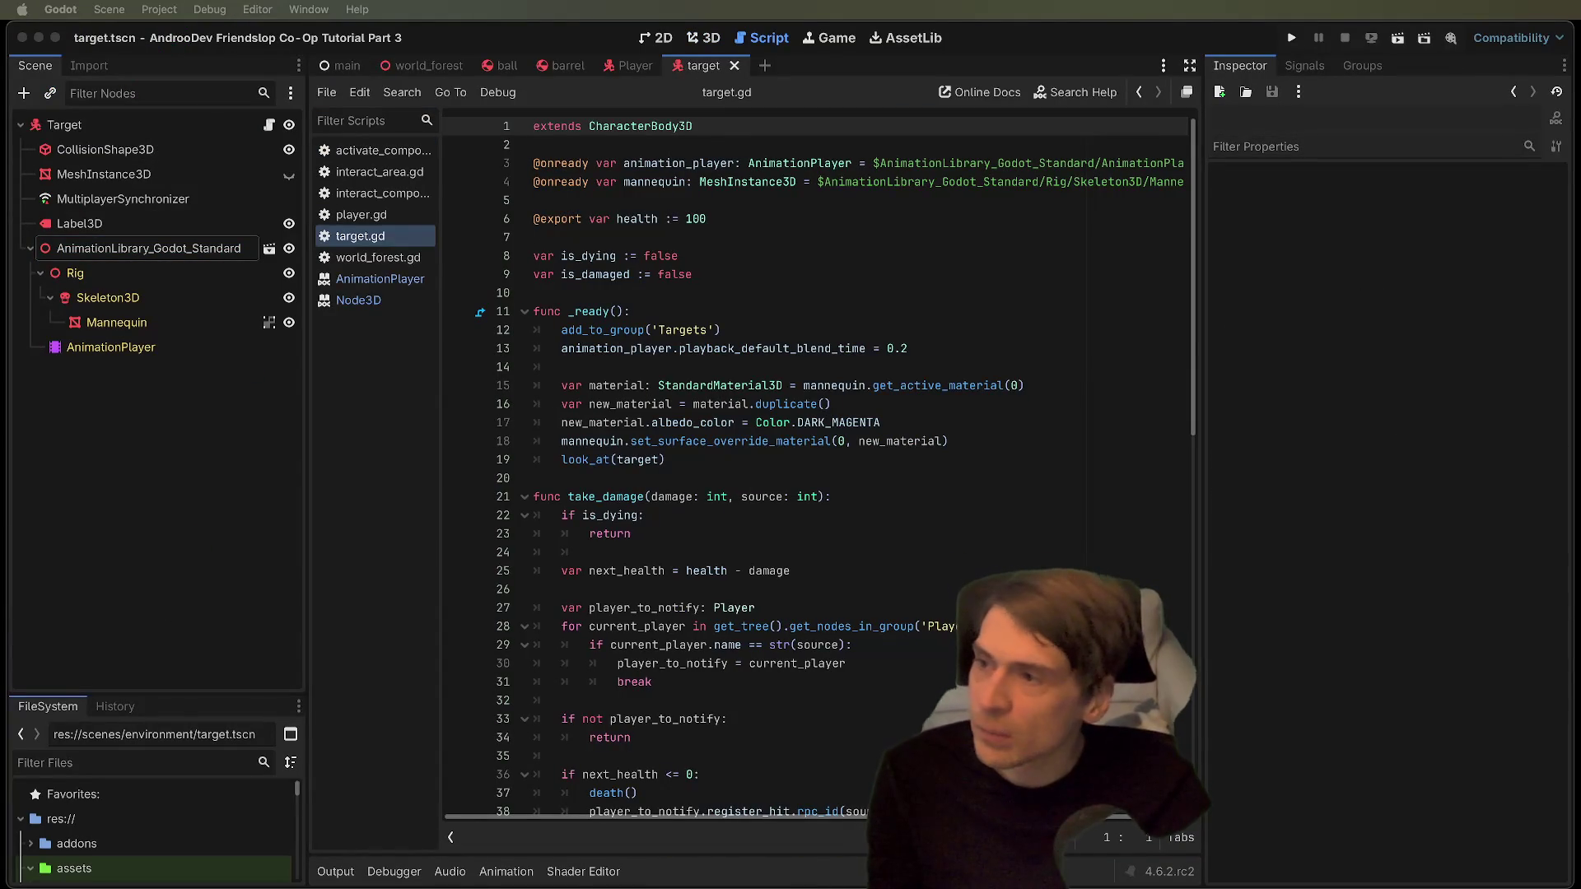
Enable the Phantom Camera plugin in Project Settings > Plugins and save & reload the project
left_click(189, 27)
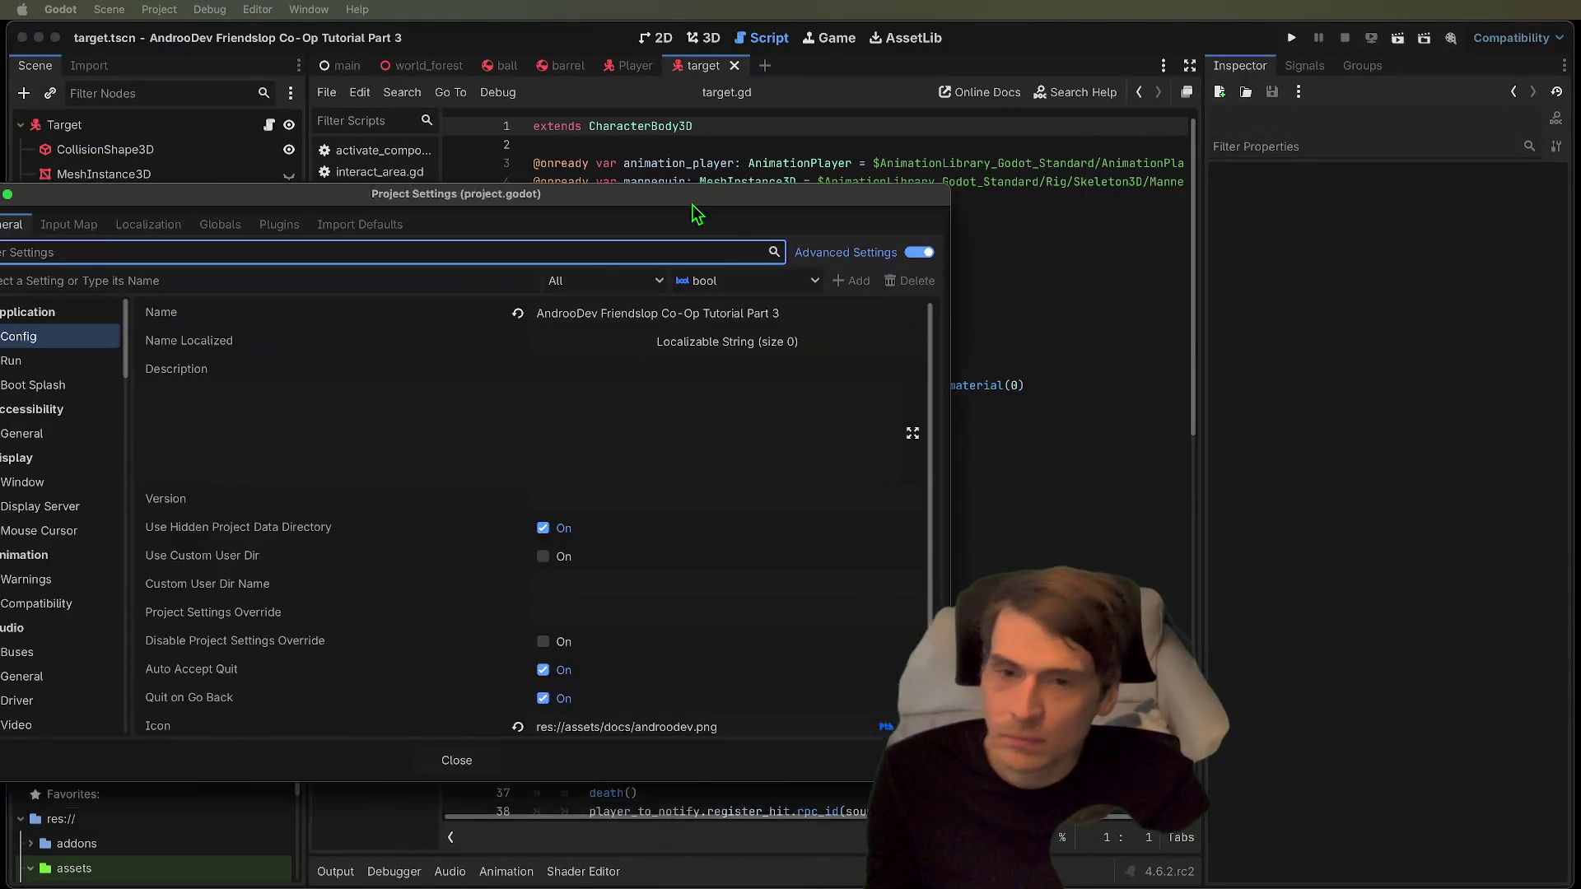
left_click(321, 197)
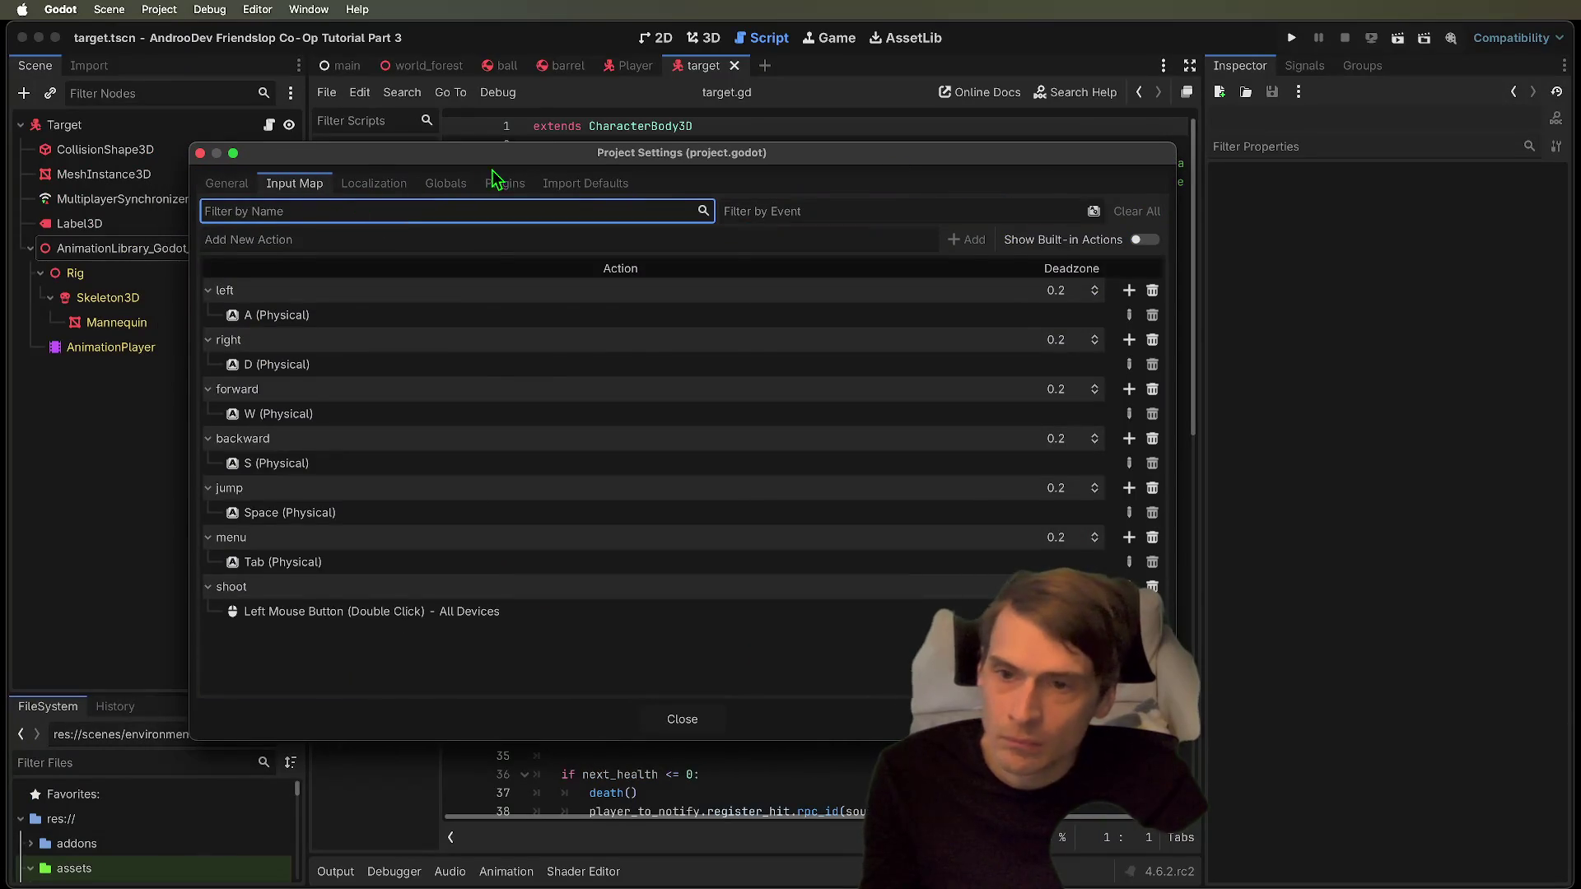
left_click(458, 183)
left_click(506, 184)
left_click(217, 261)
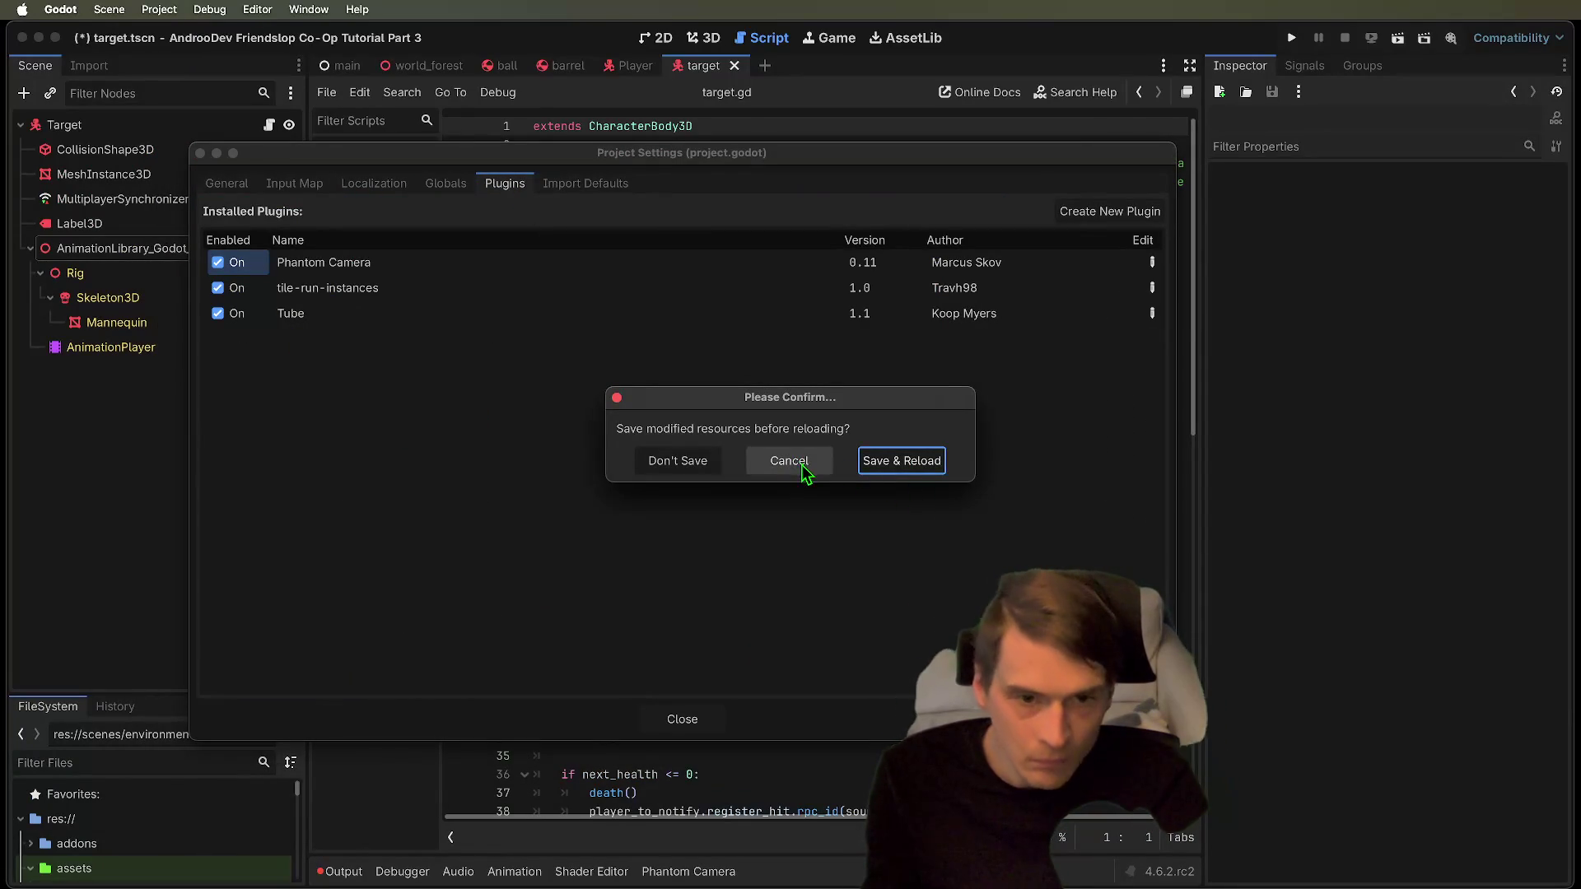
left_click(902, 461)
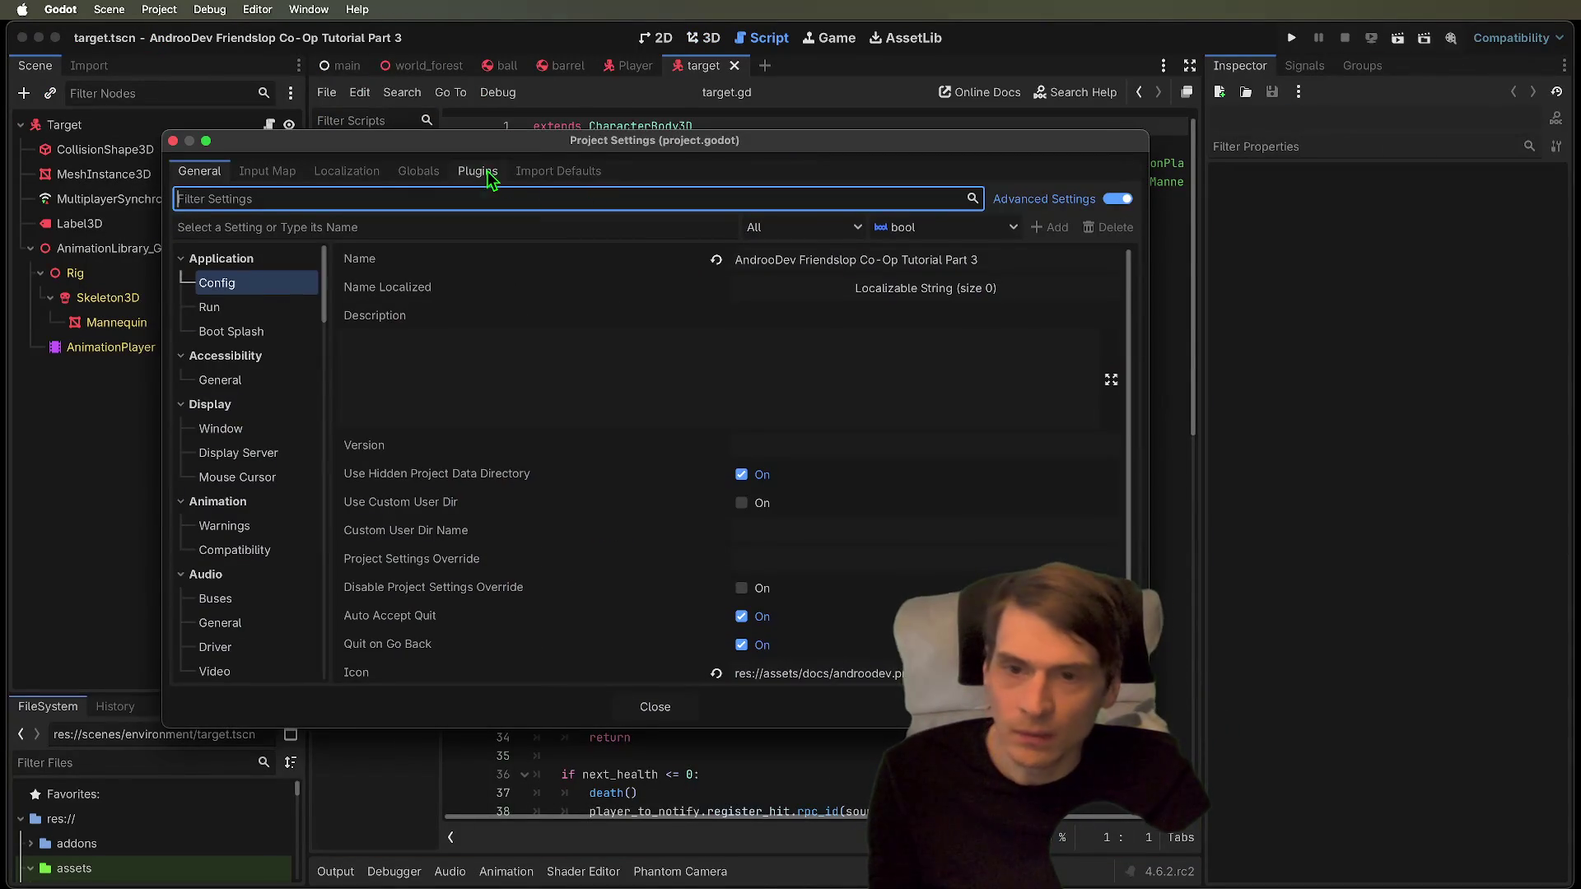
Confirm the plugin after reloading, close Project Settings, and view the target scene in 3D
left_click(476, 167)
left_click(789, 702)
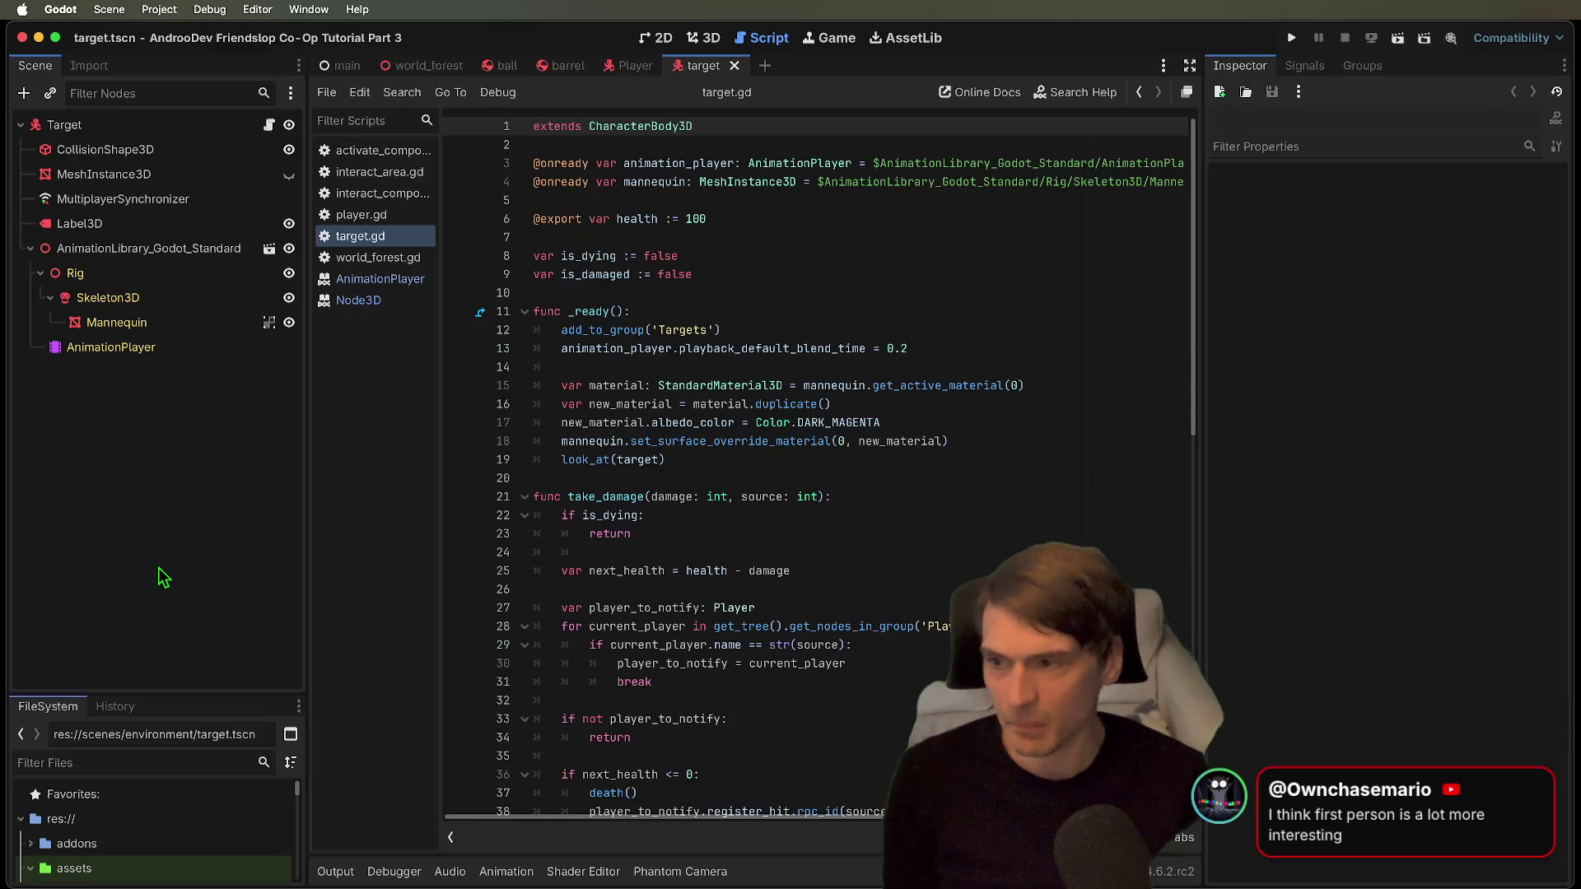
left_click(704, 38)
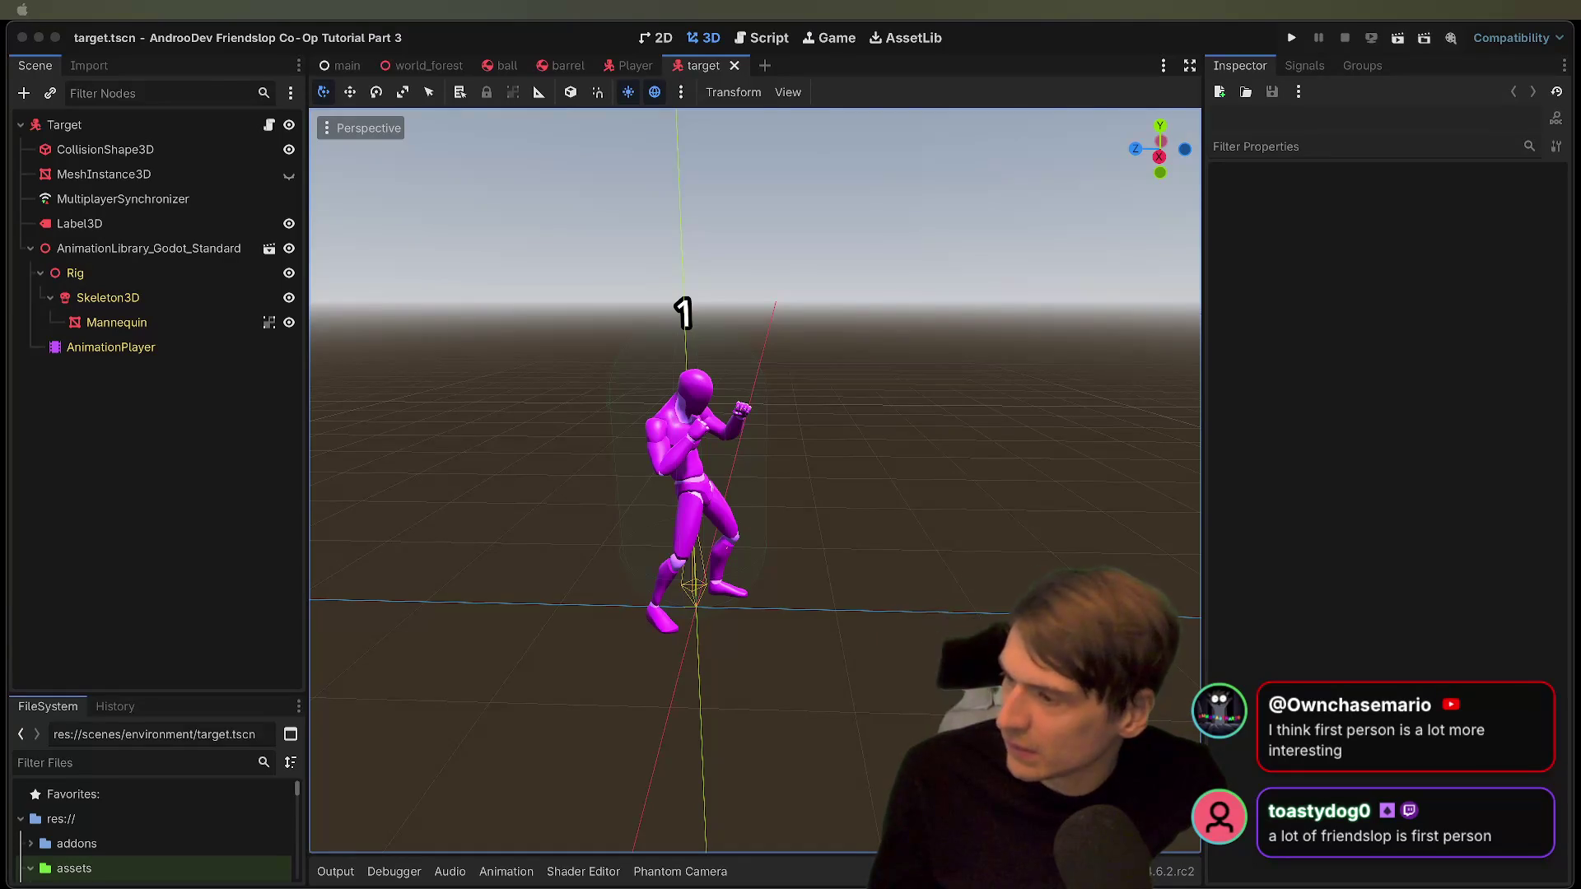
key("super+n")
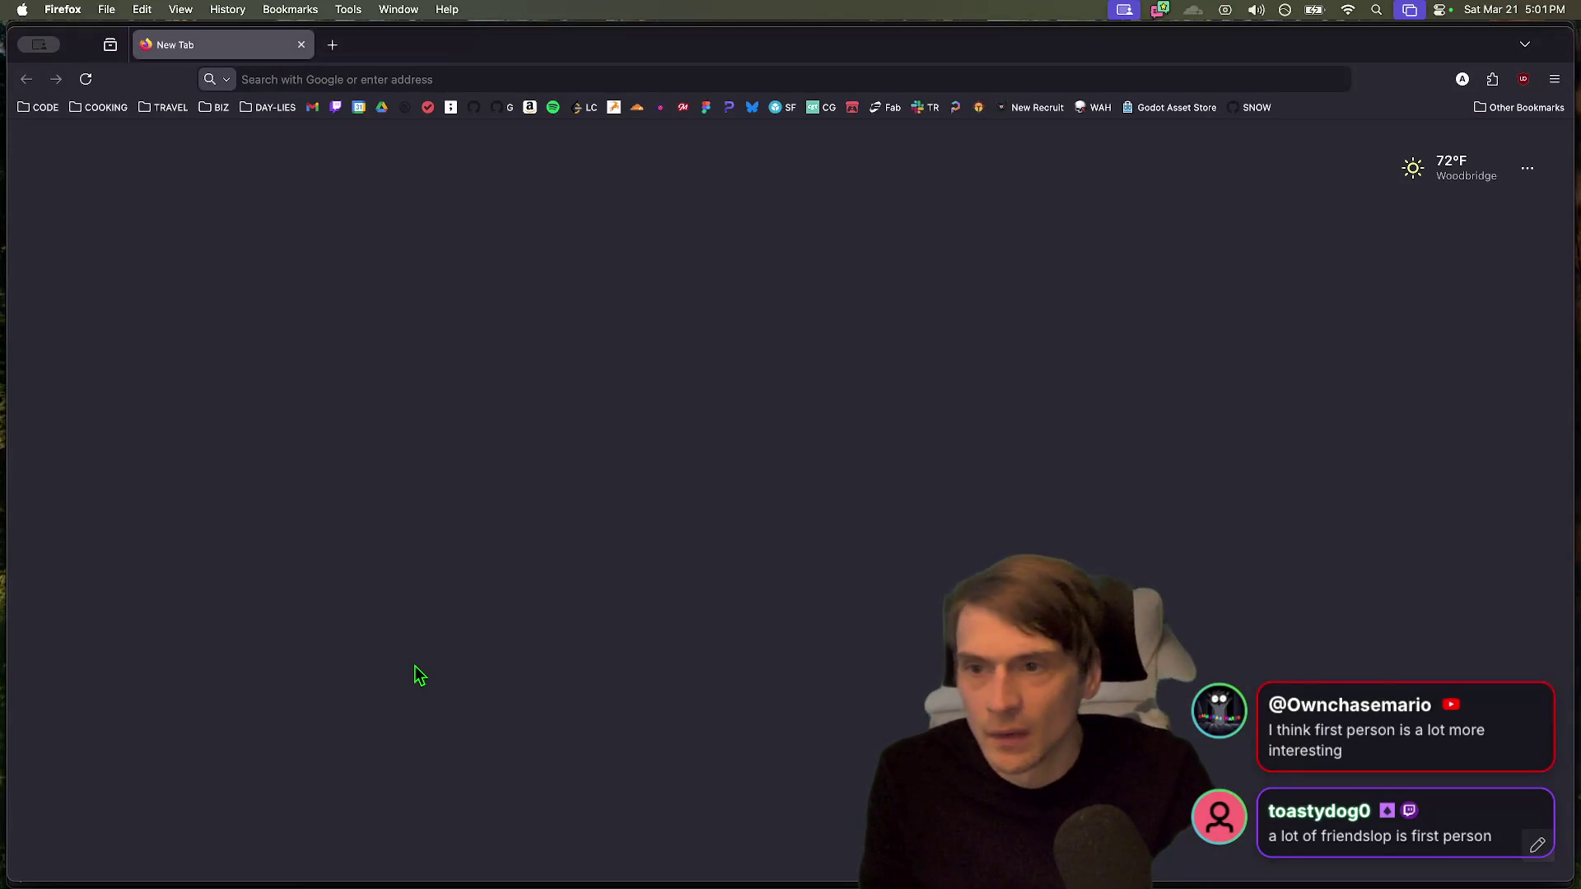
Search videos for 'fly knight', watch the first FlyKnight gameplay video muted, then return to Godot
key("super+t")
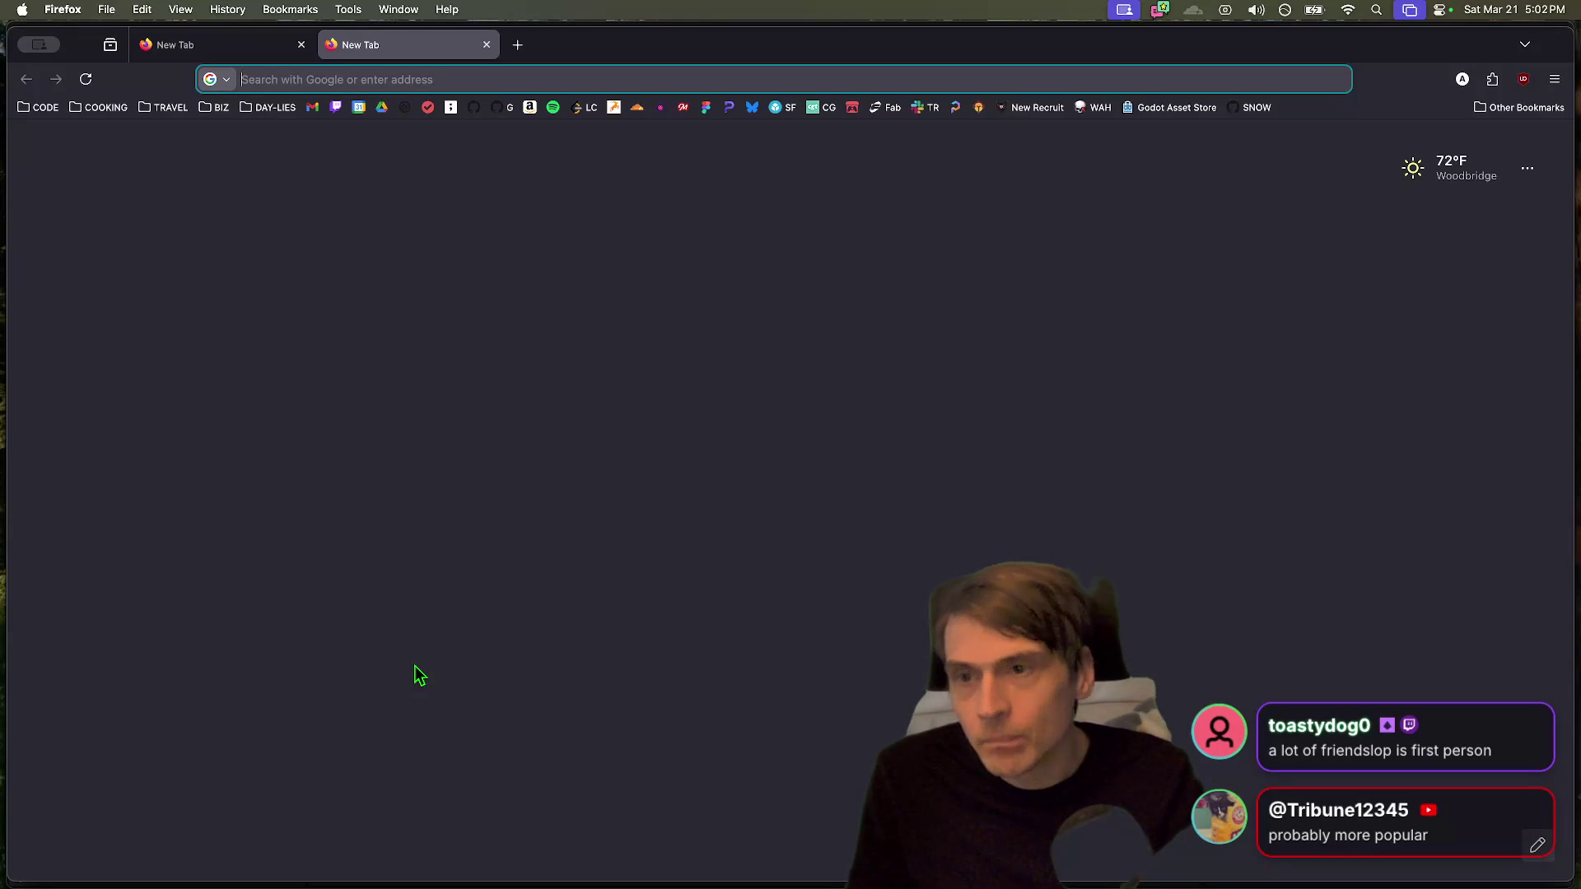
type("fly kni")
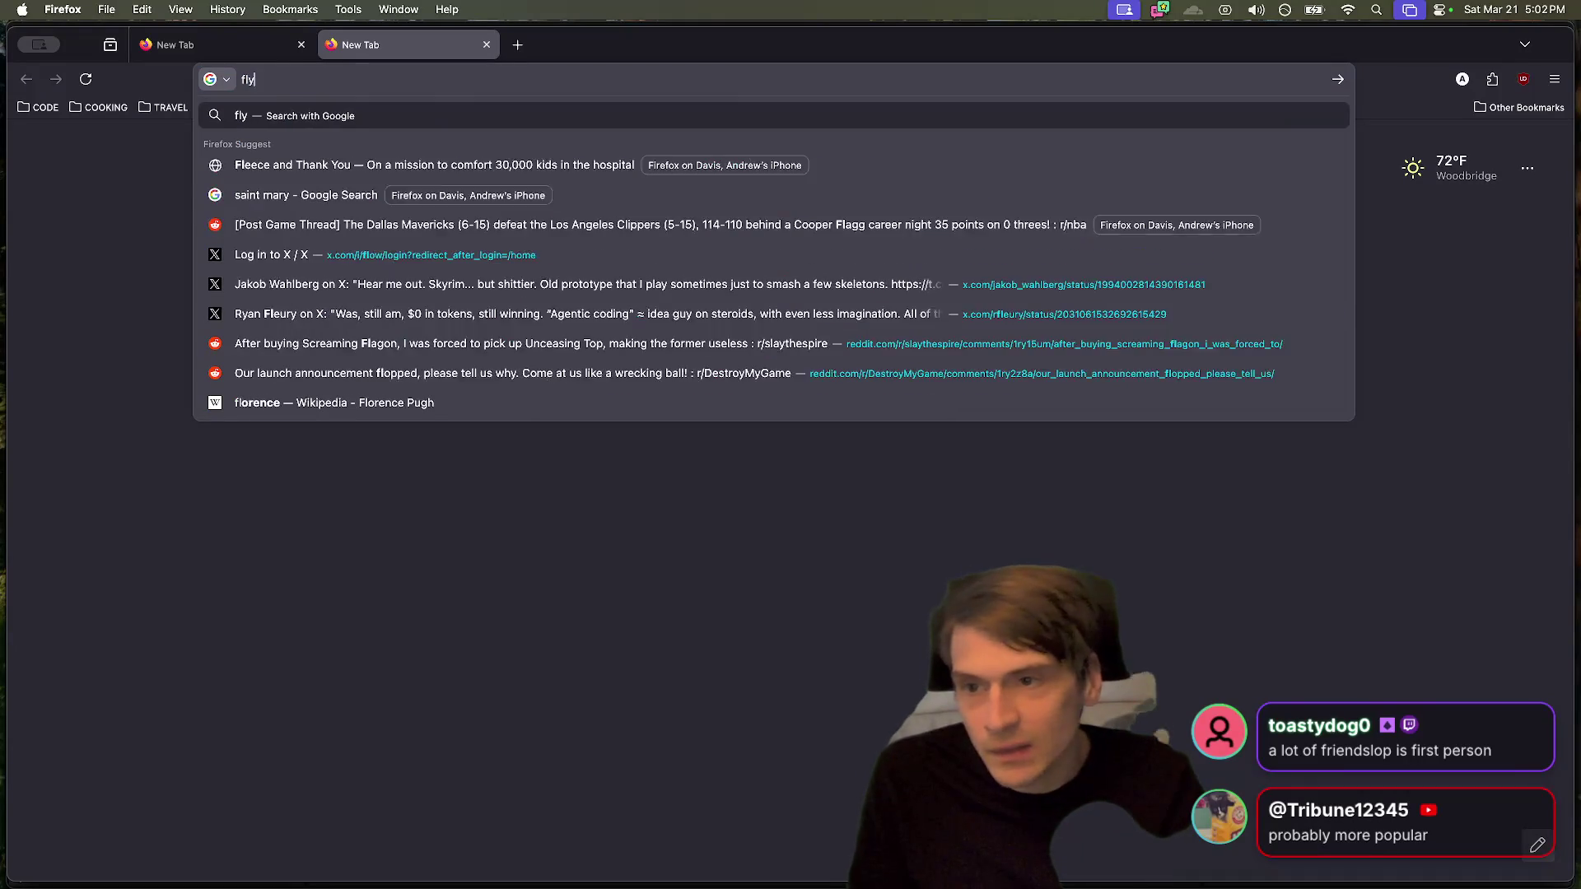
type("ght")
key("Return")
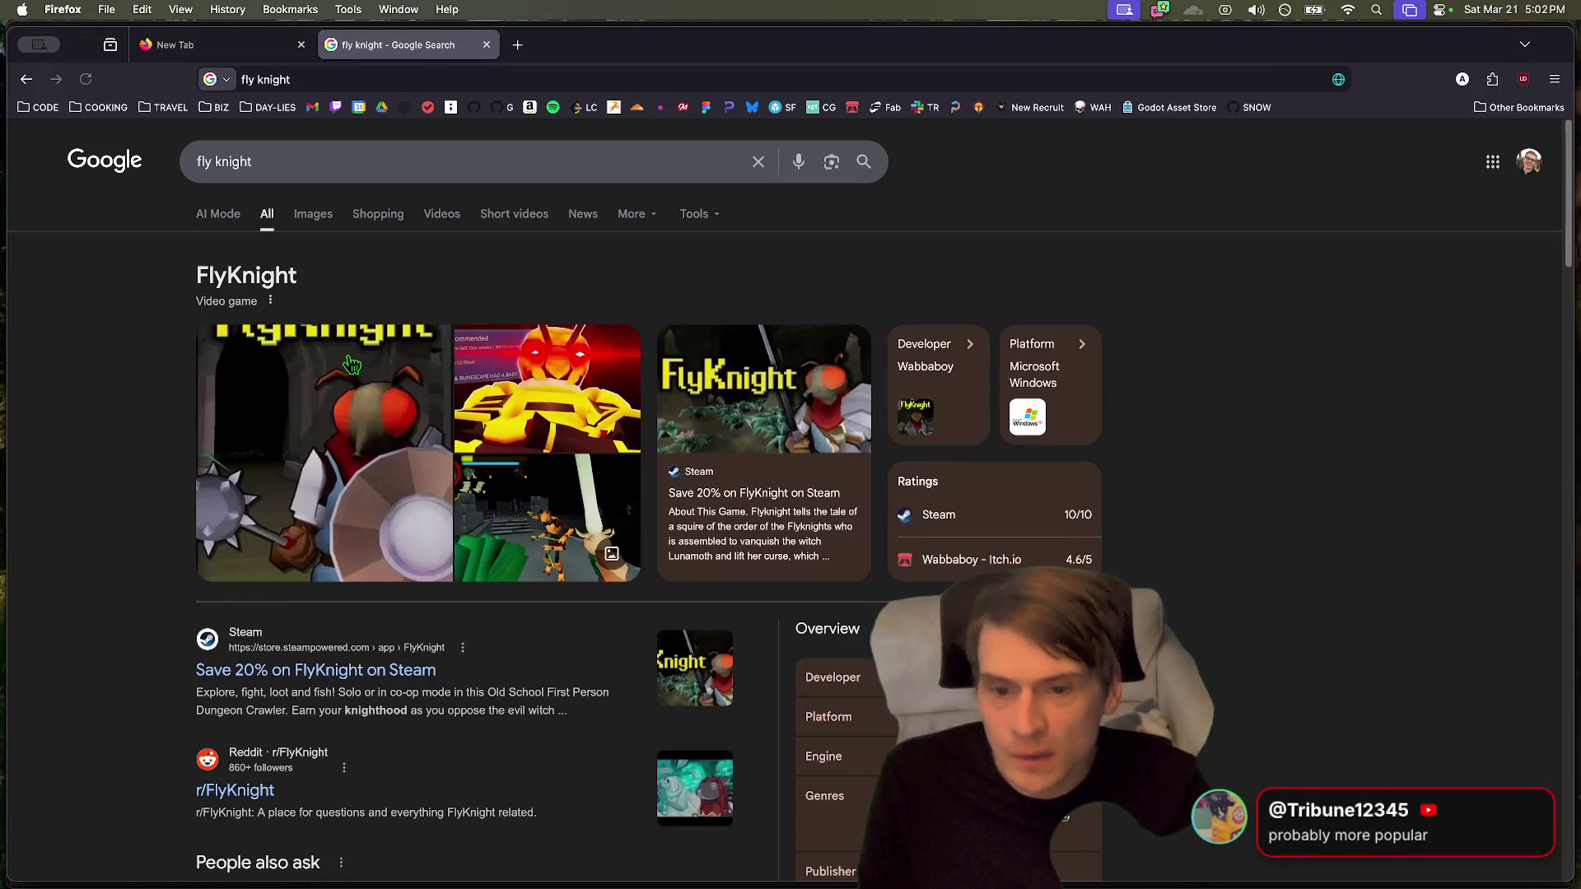
left_click(442, 214)
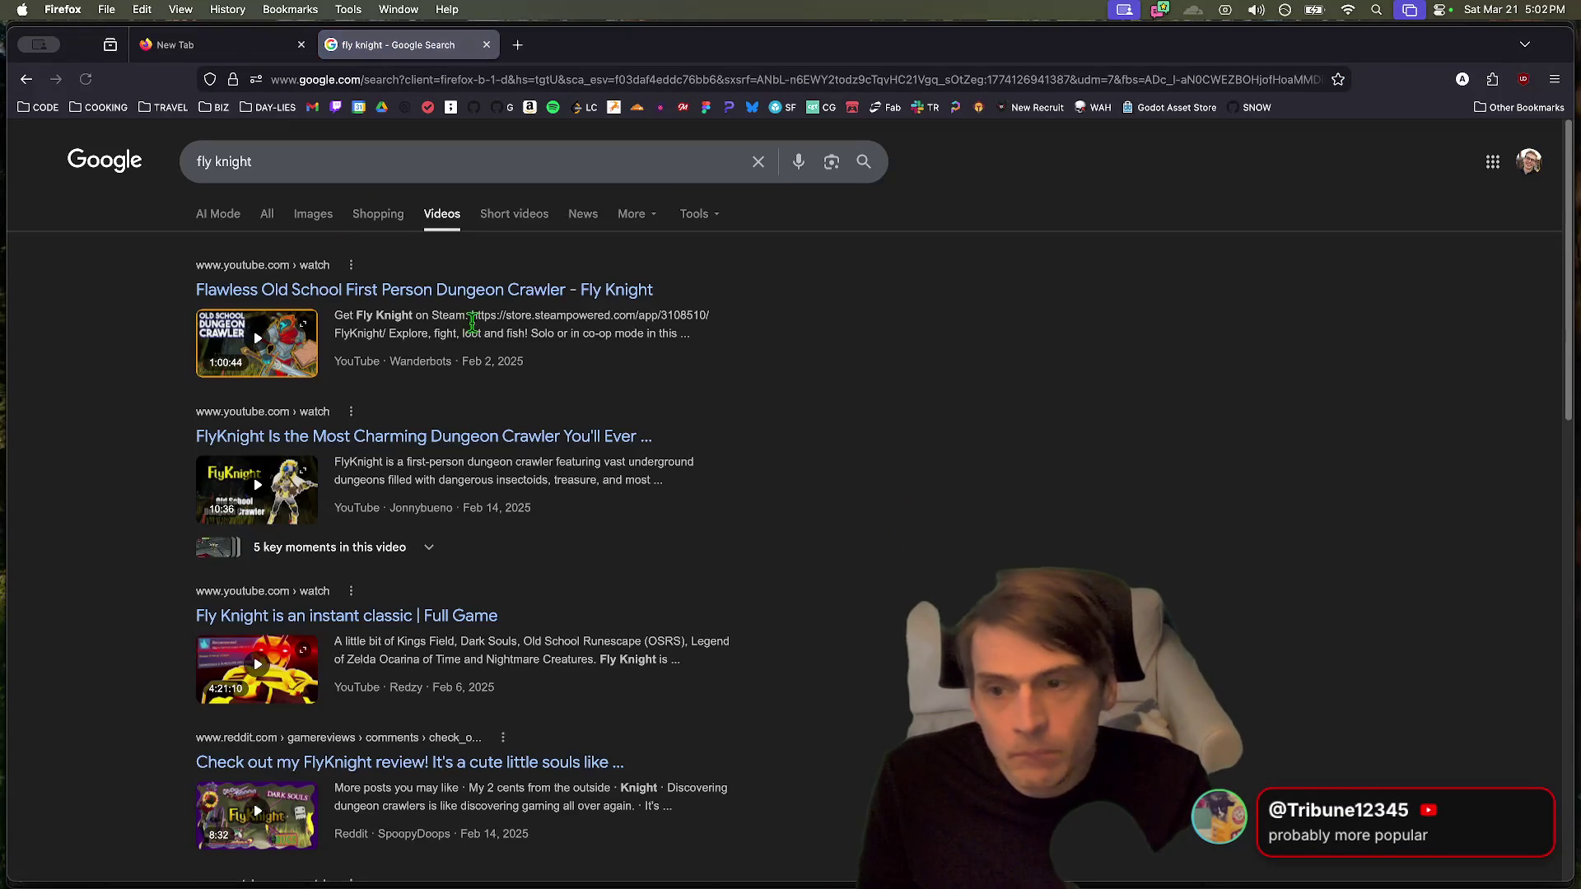
left_click(222, 341)
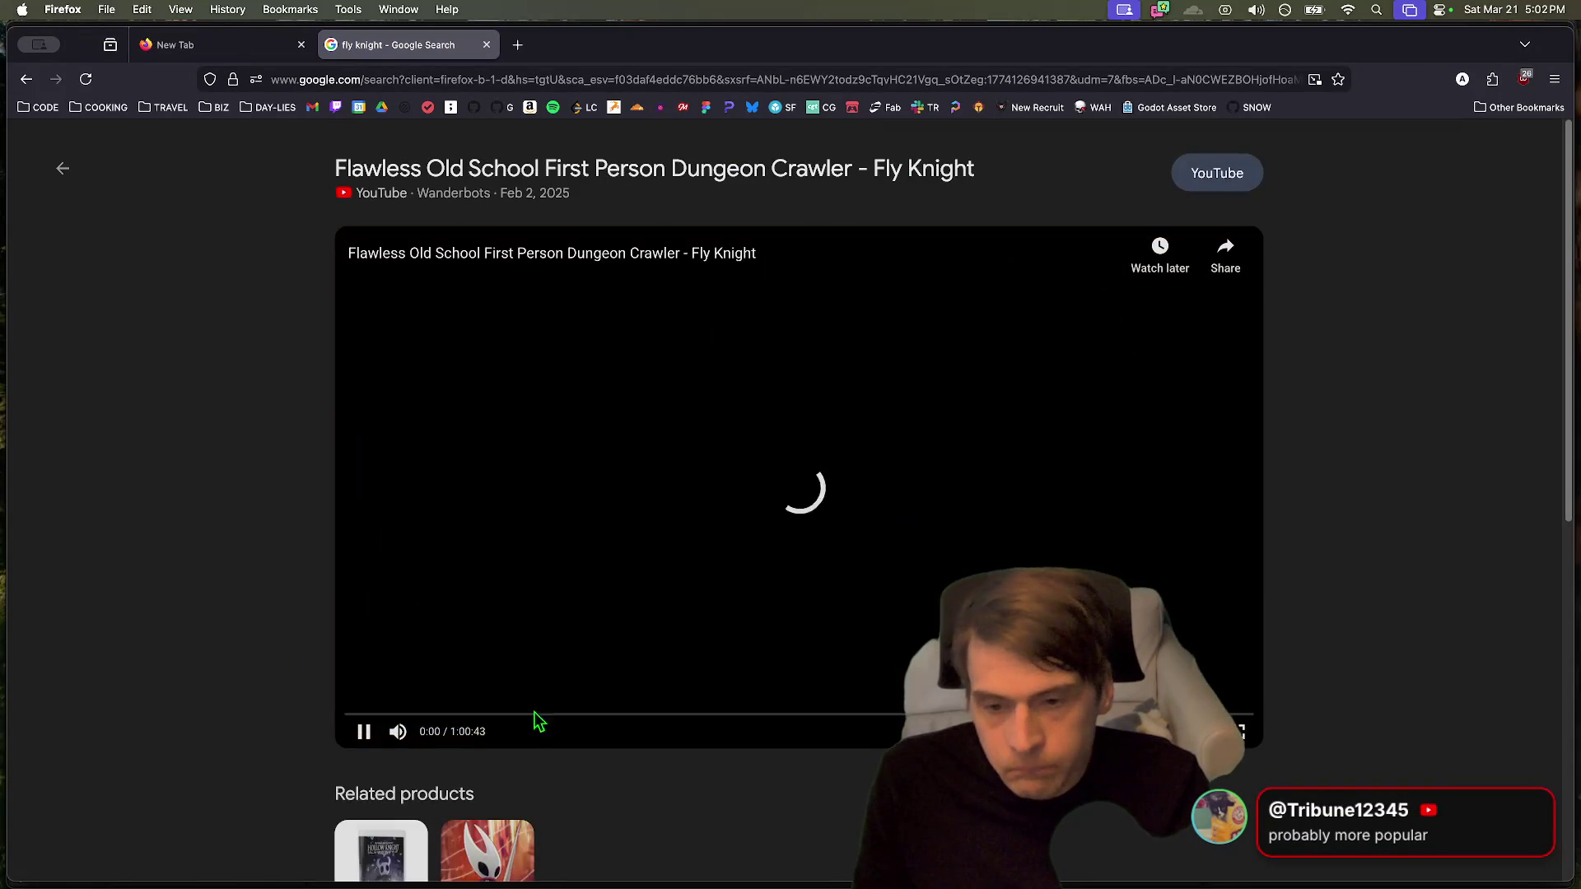
left_click(397, 731)
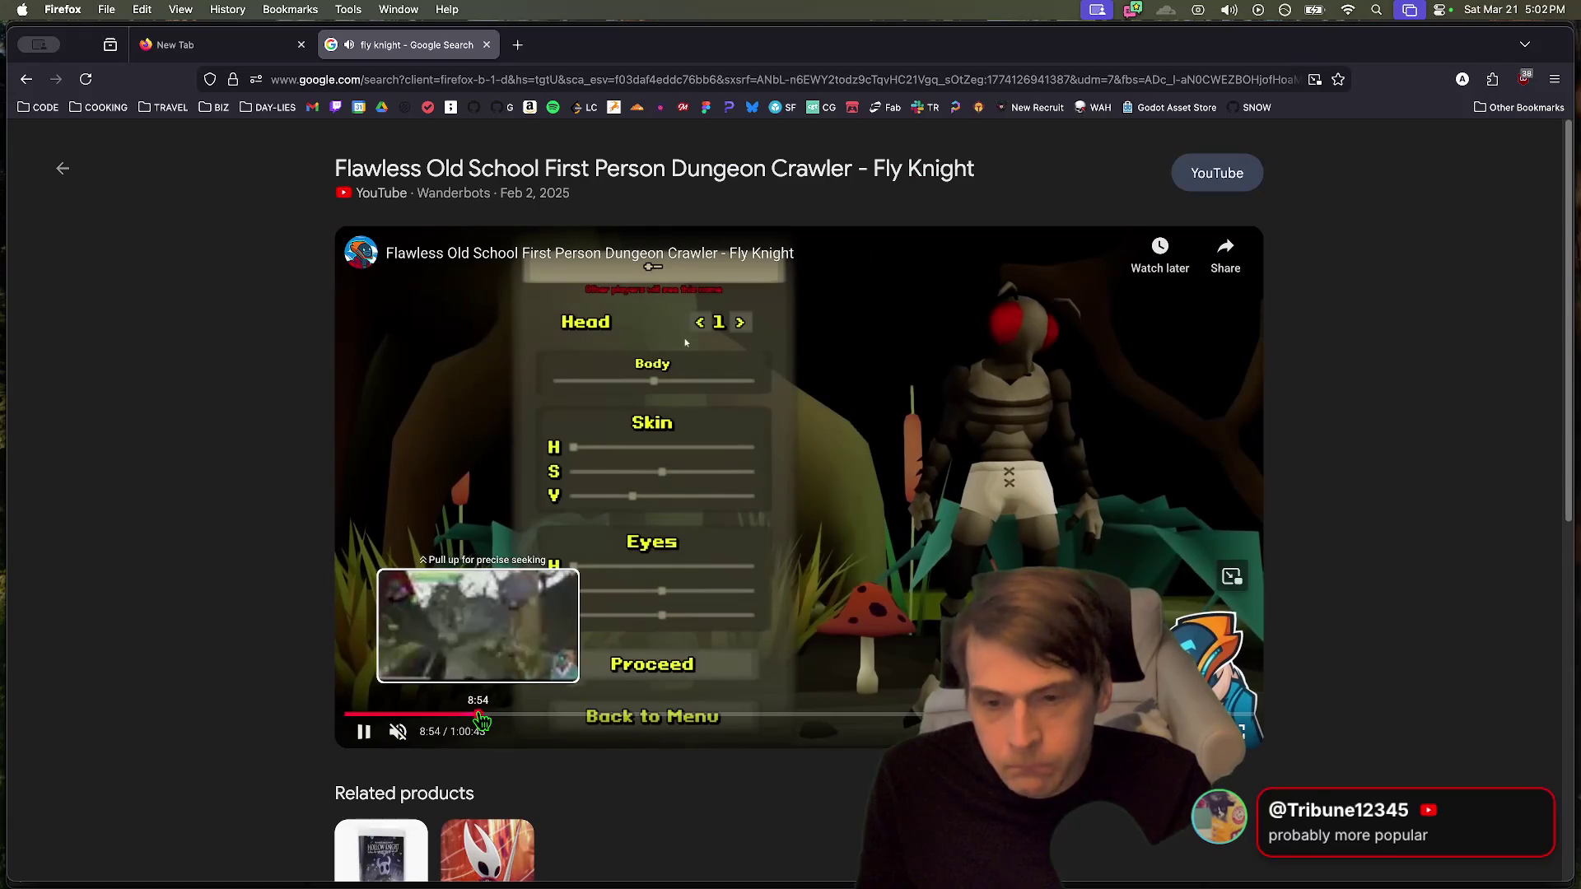
left_click(479, 715)
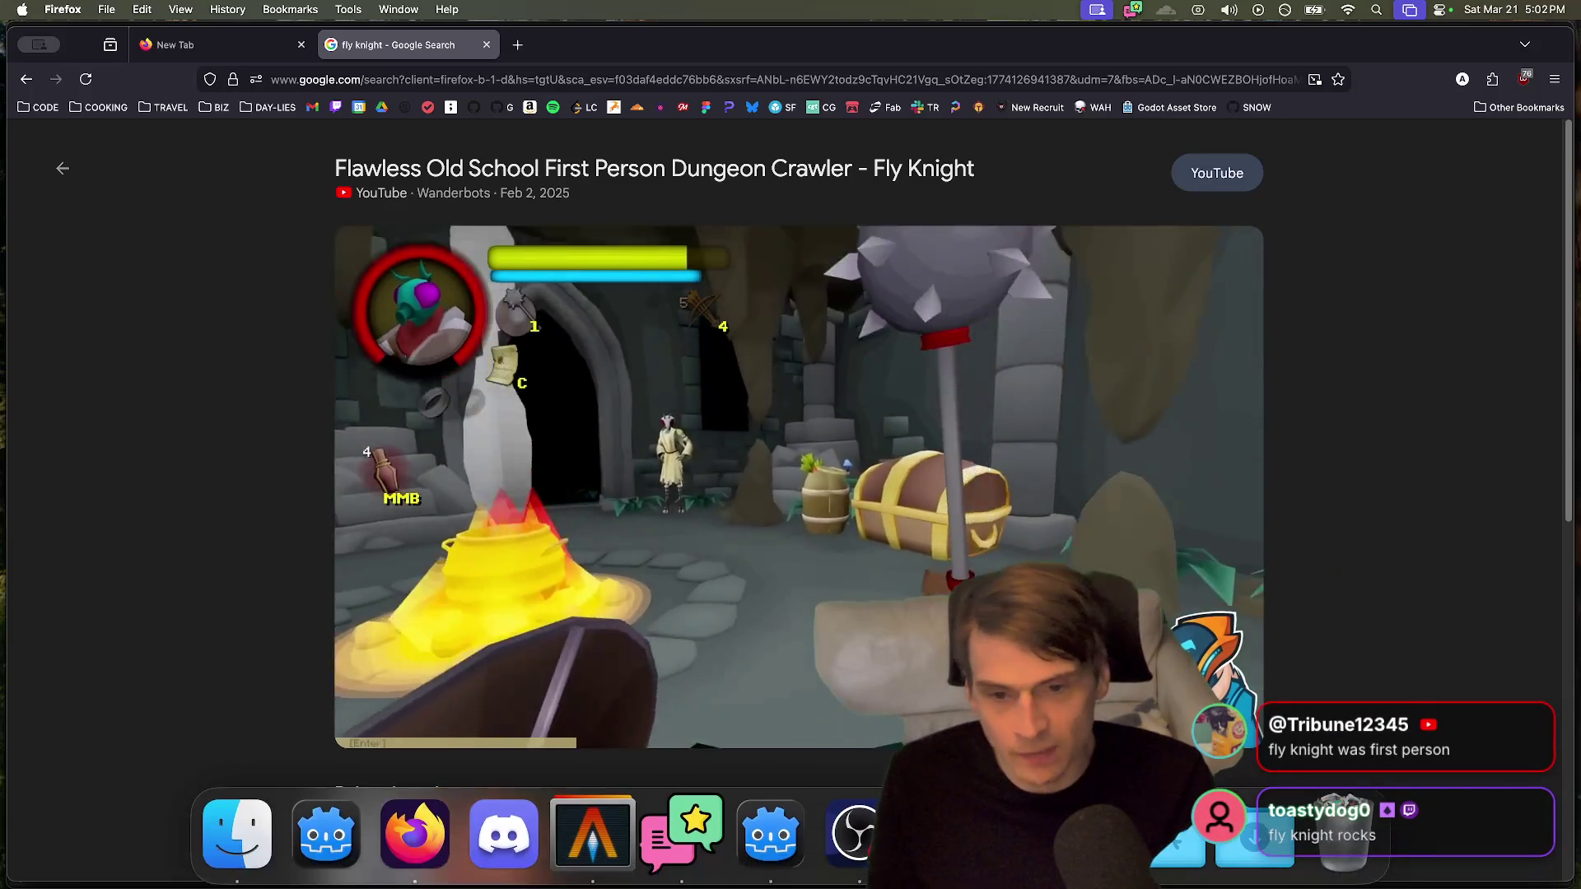
left_click(630, 714)
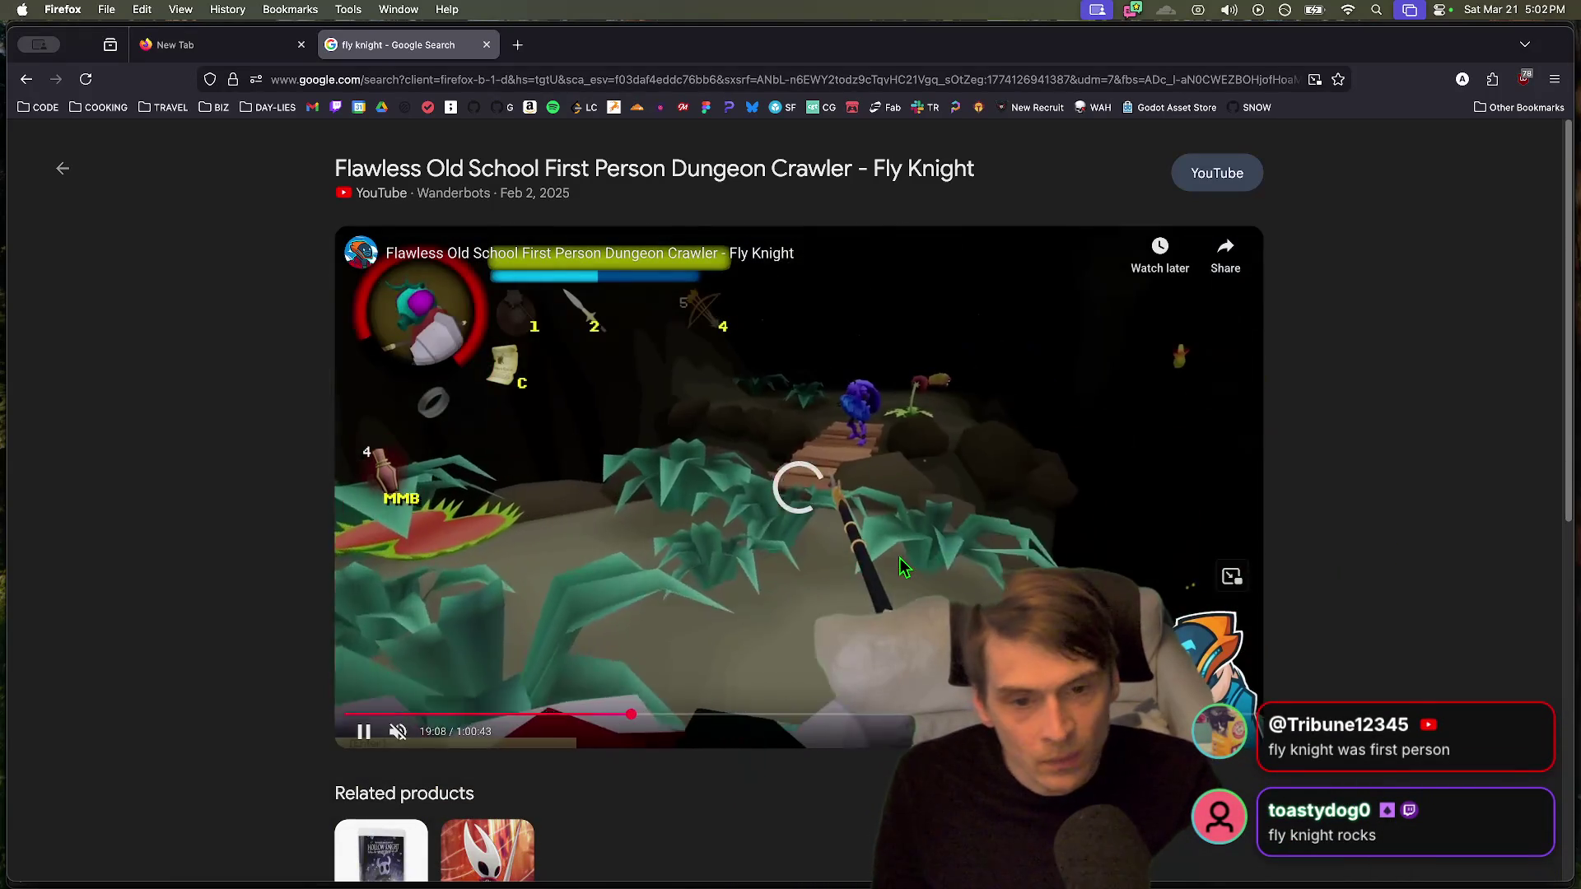
key("super+w")
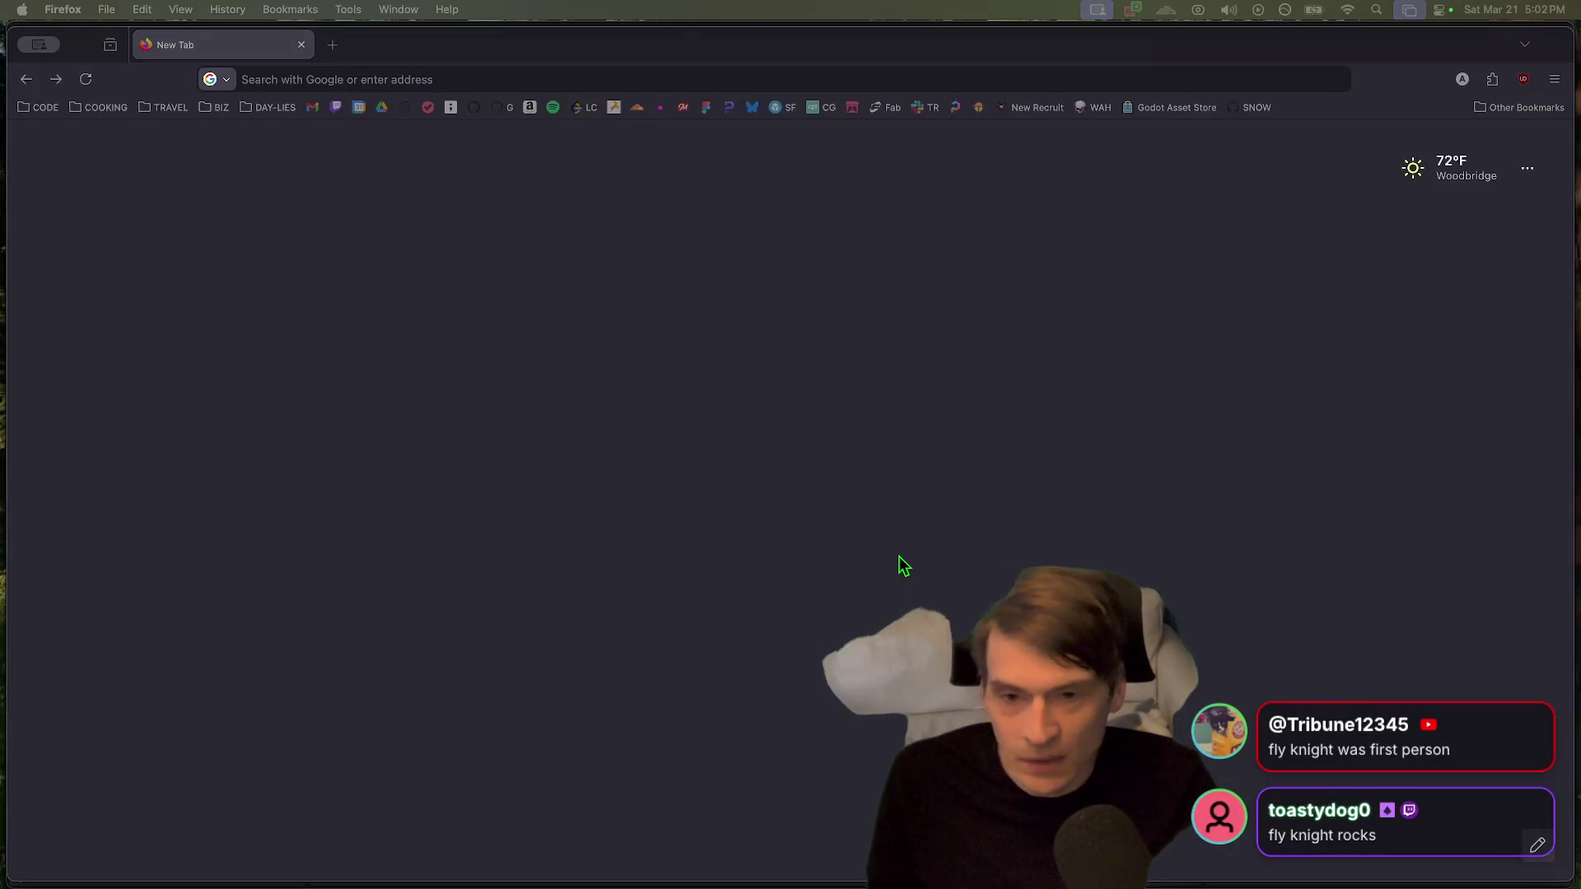
key("super+Tab")
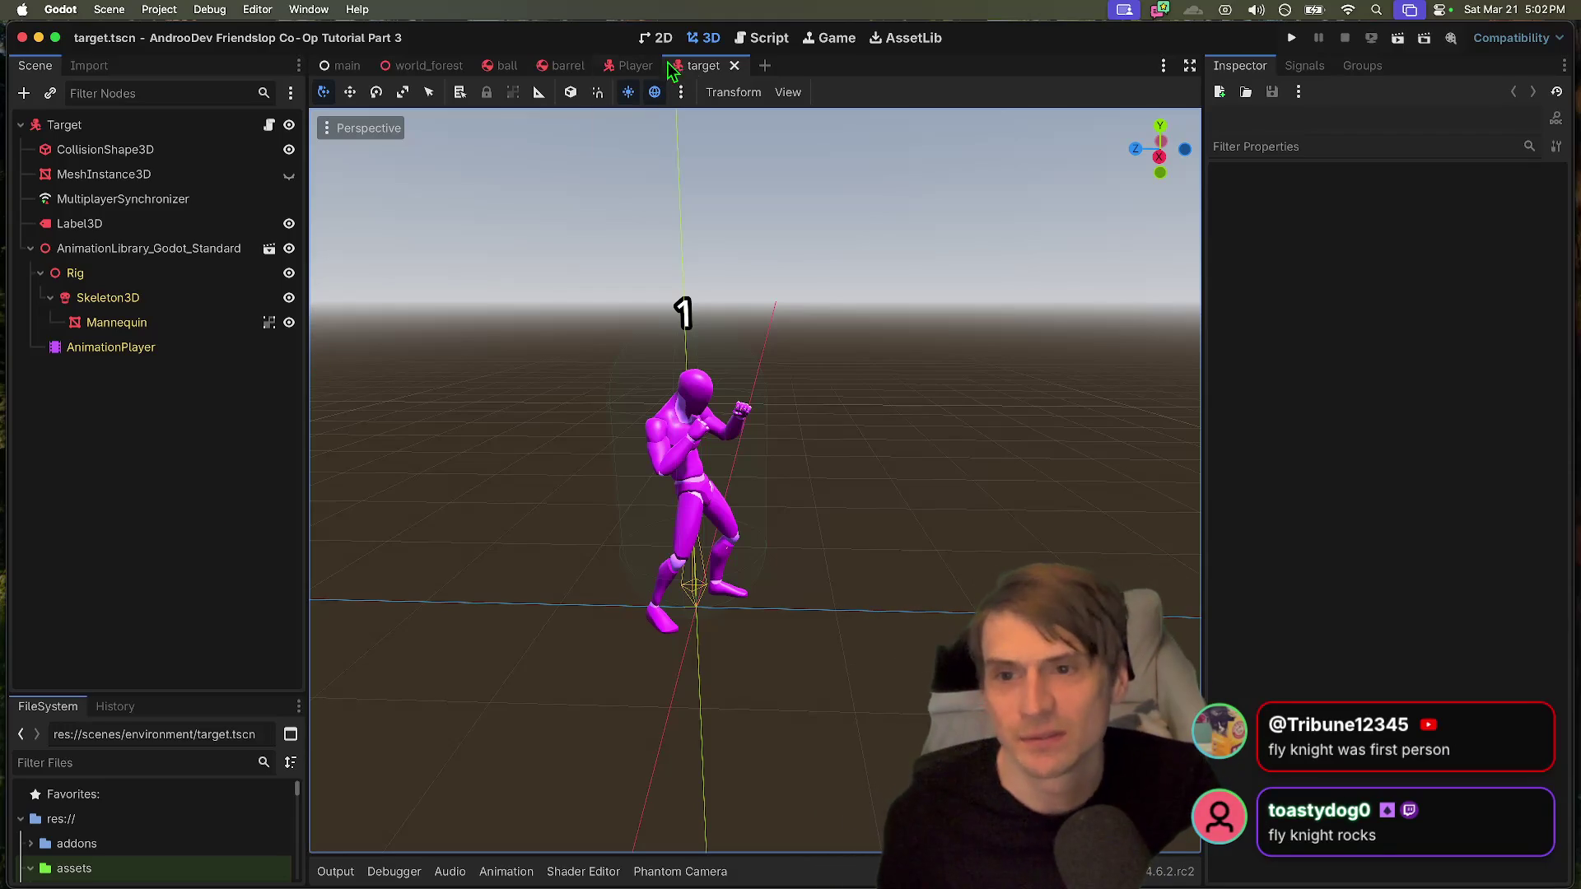
Play Spell_Simple_Shoot from the target's AnimationPlayer on the magenta mannequin
left_click(194, 346)
left_click(766, 604)
scroll(763, 650, "down", 3)
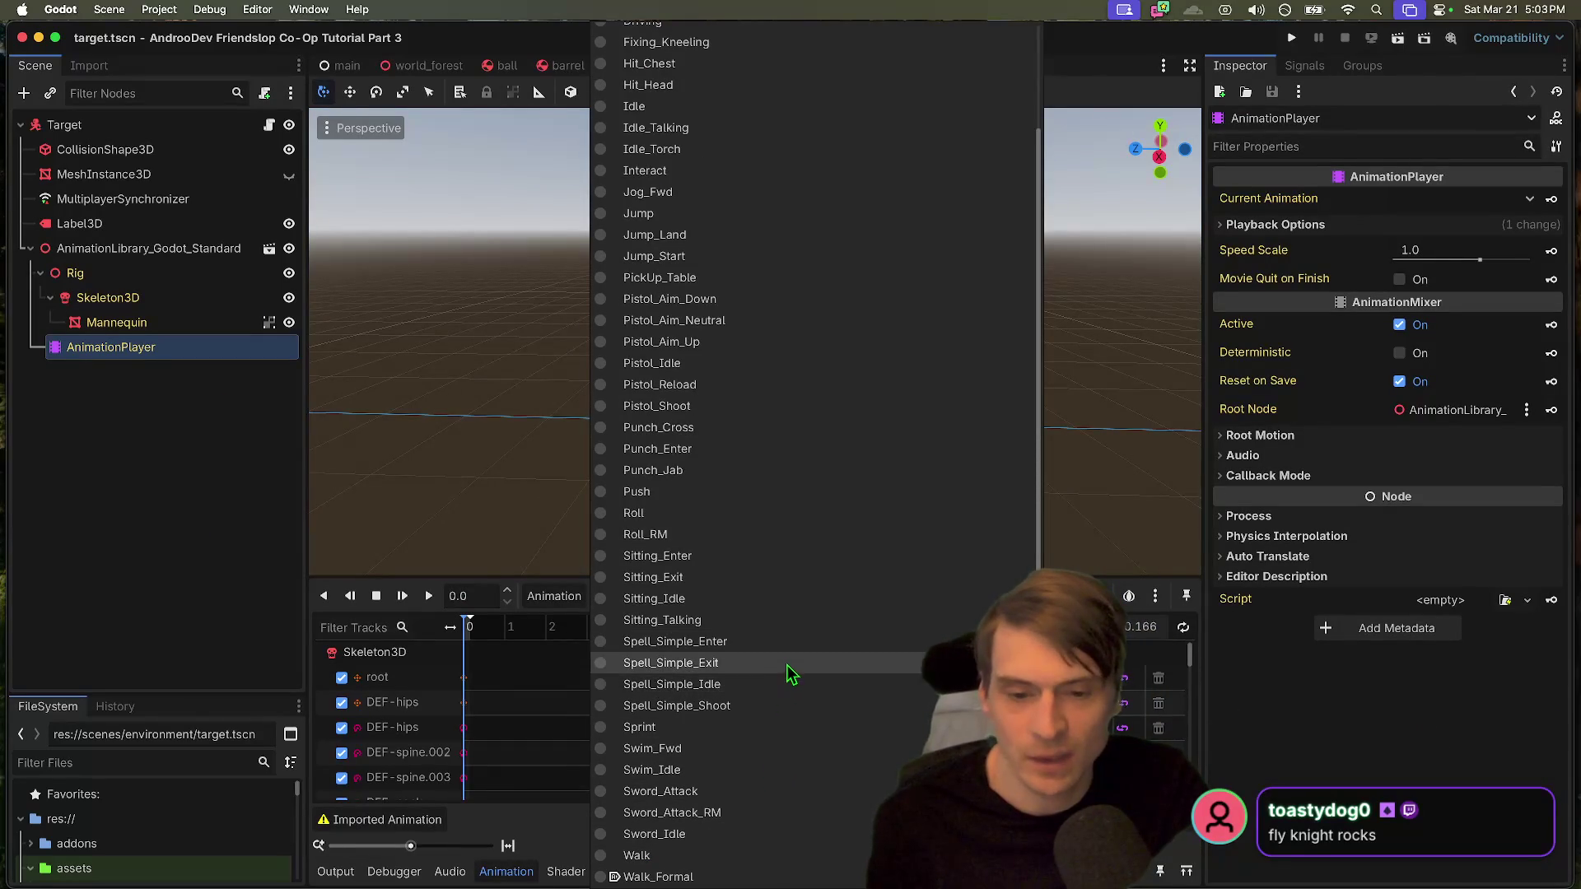
scroll(799, 659, "up", 3)
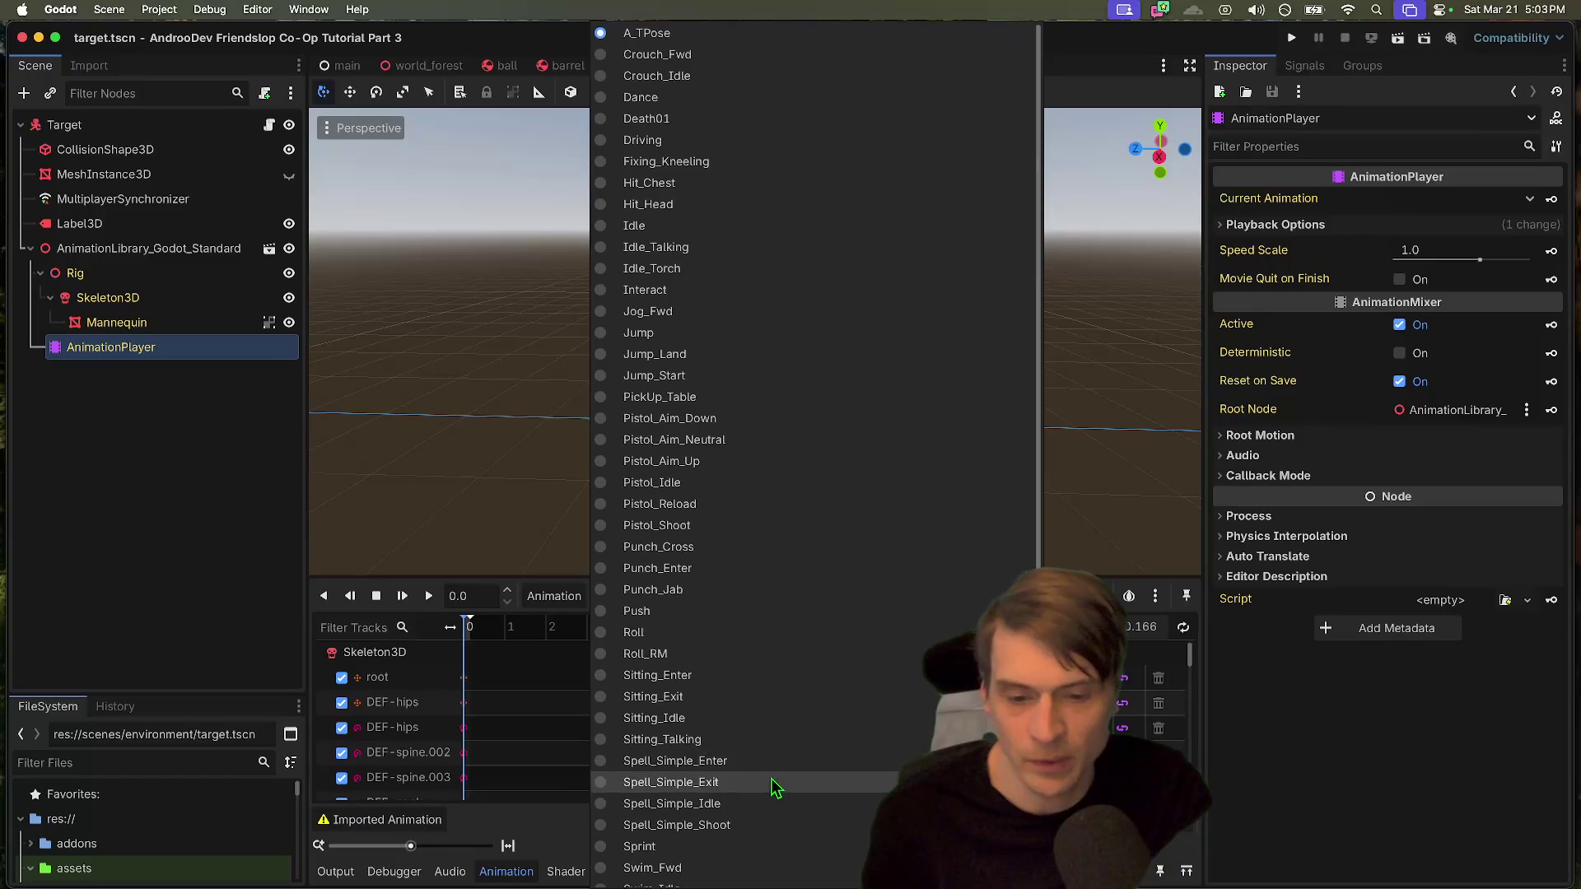
left_click(749, 824)
left_click(428, 595)
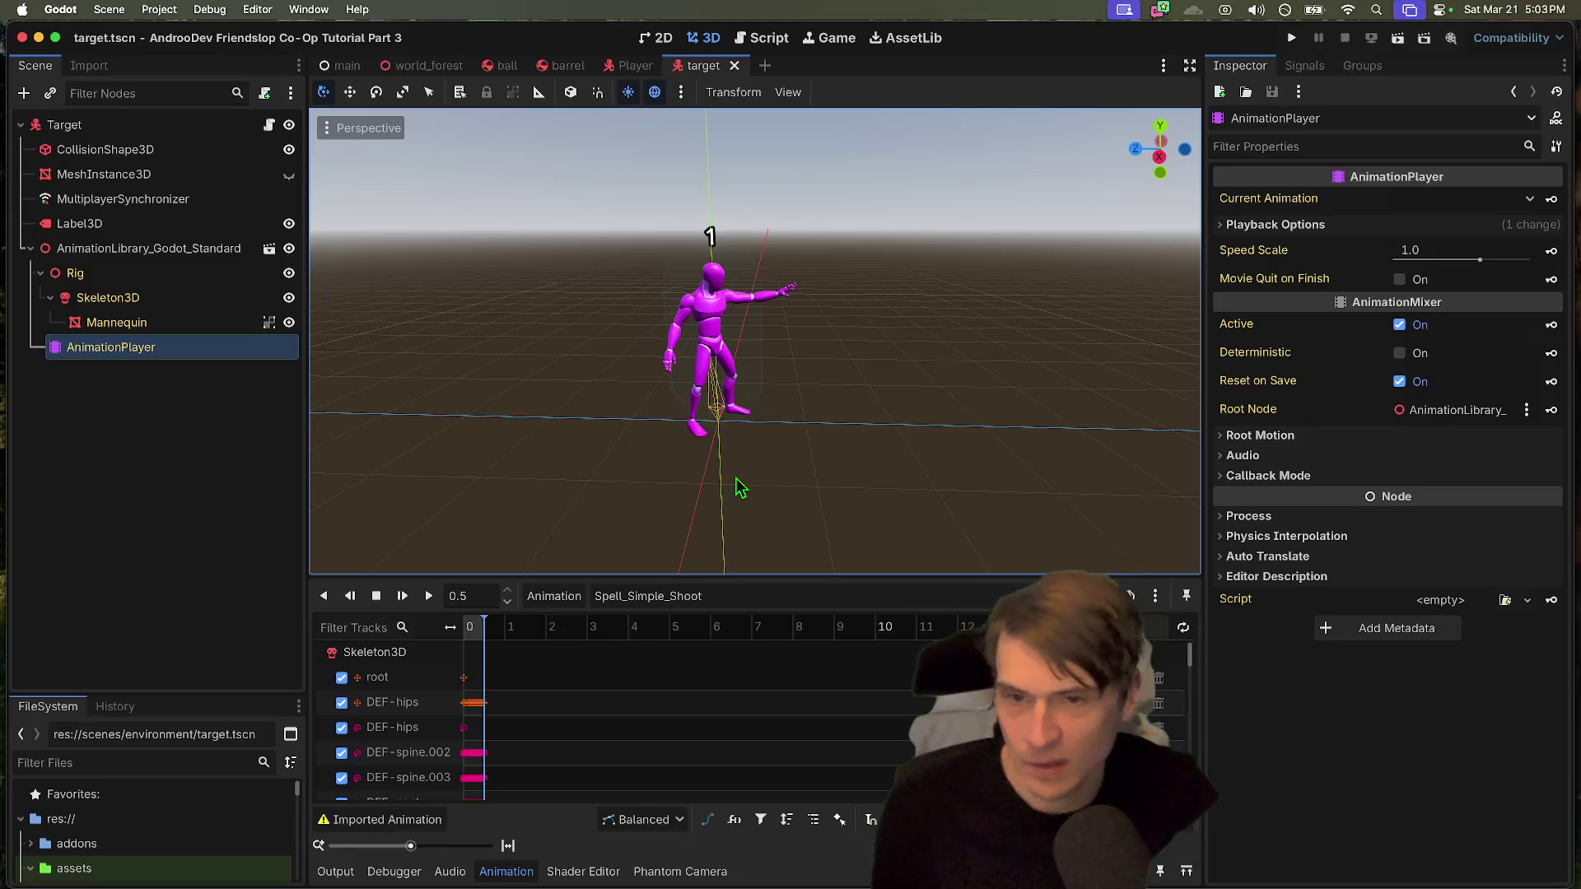
Open the Player scene, start a two-window test run and close the first window
left_click(635, 65)
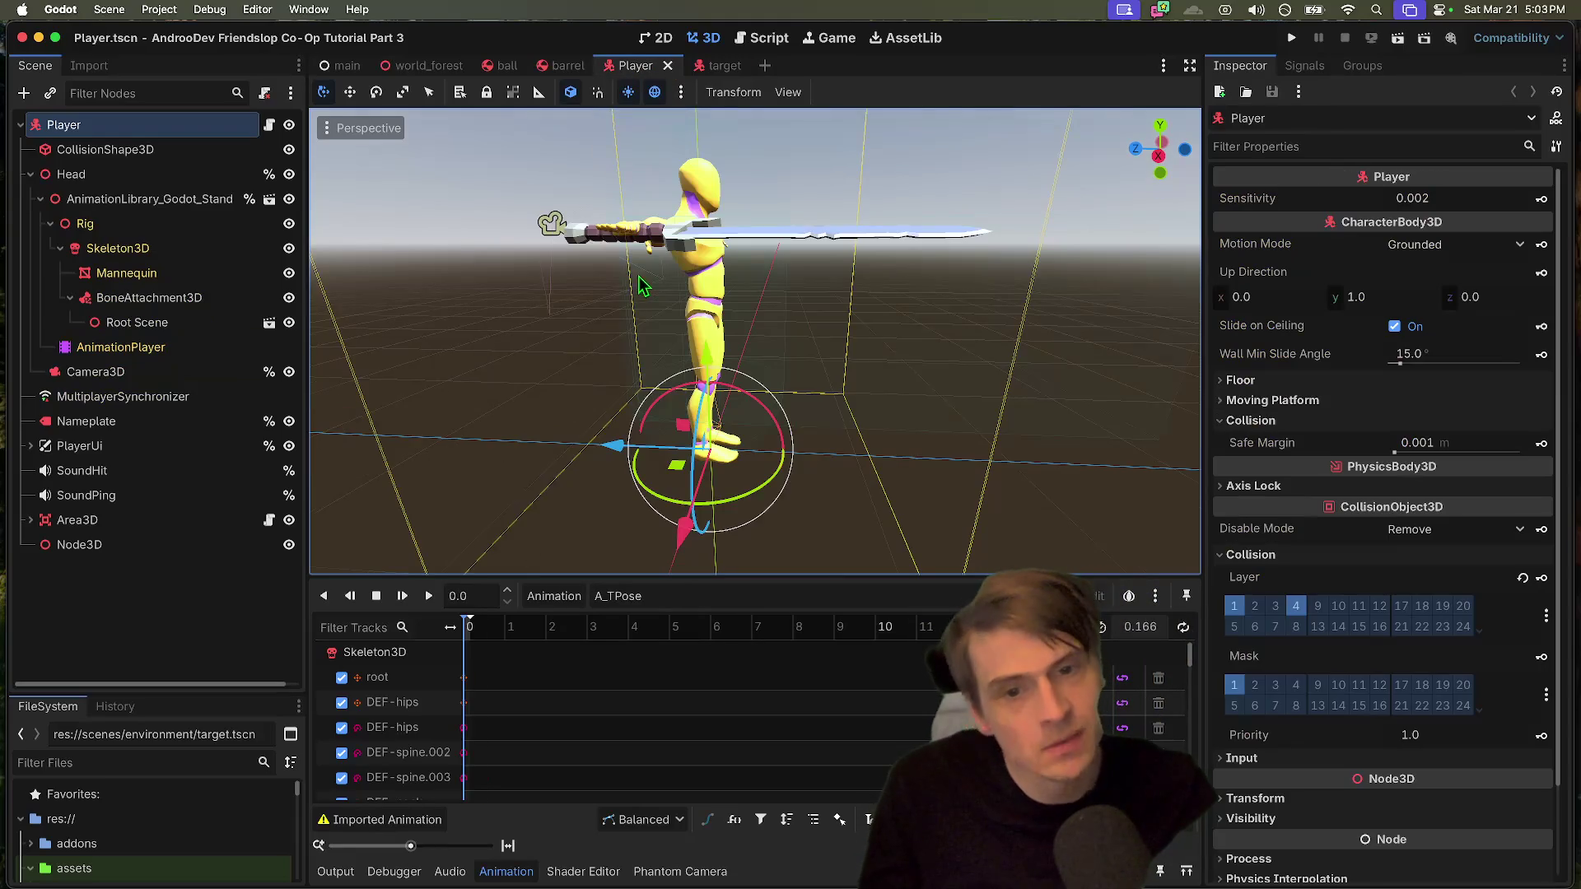
scroll(640, 302, "up", 5)
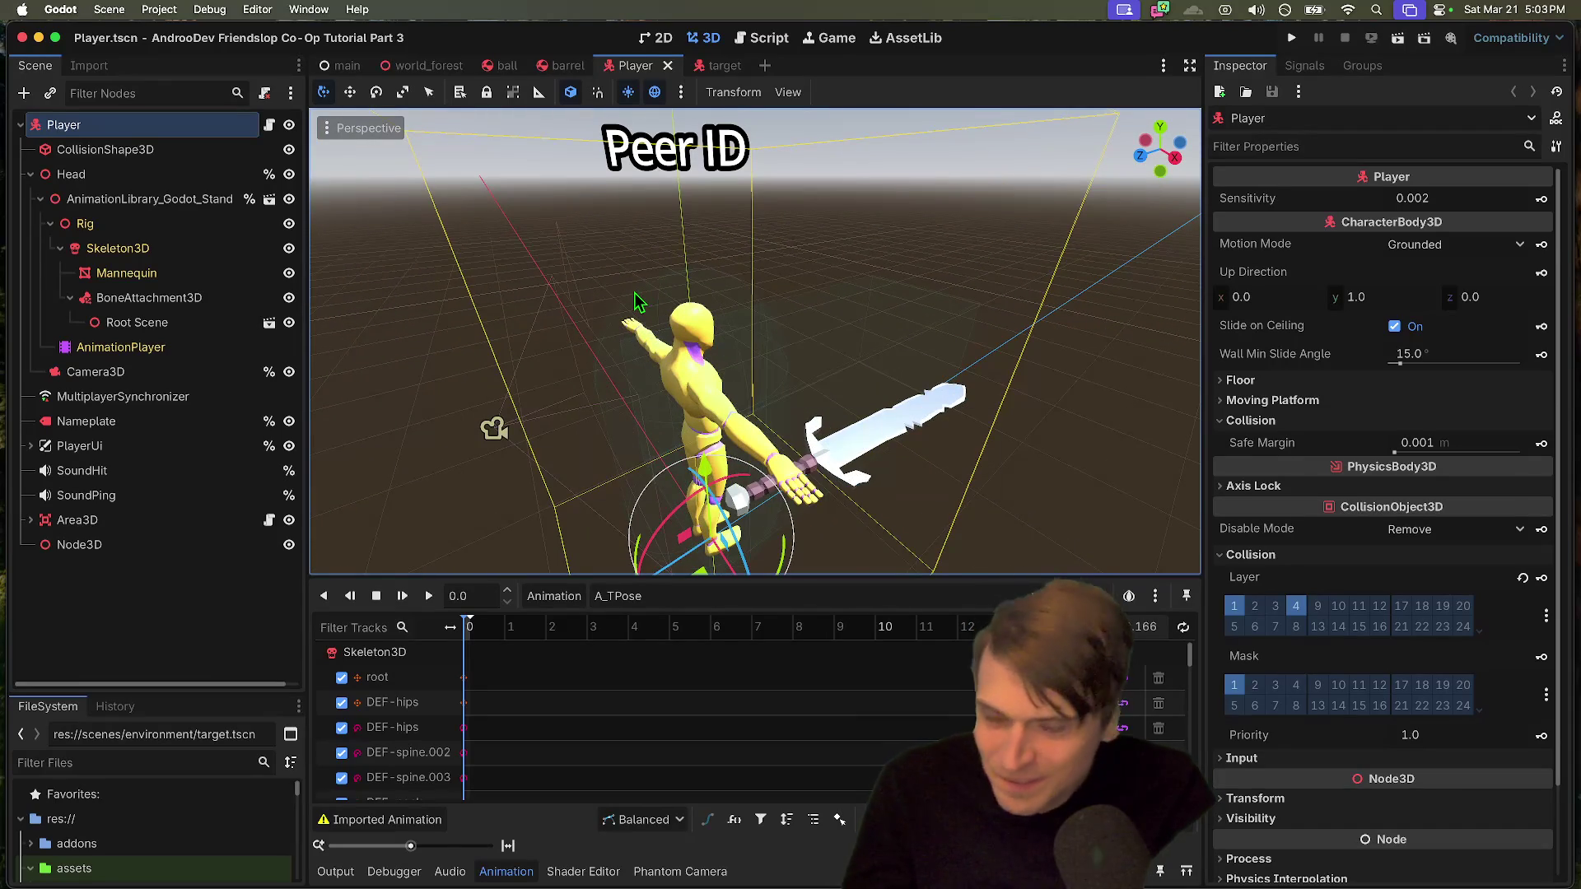
key("super+b")
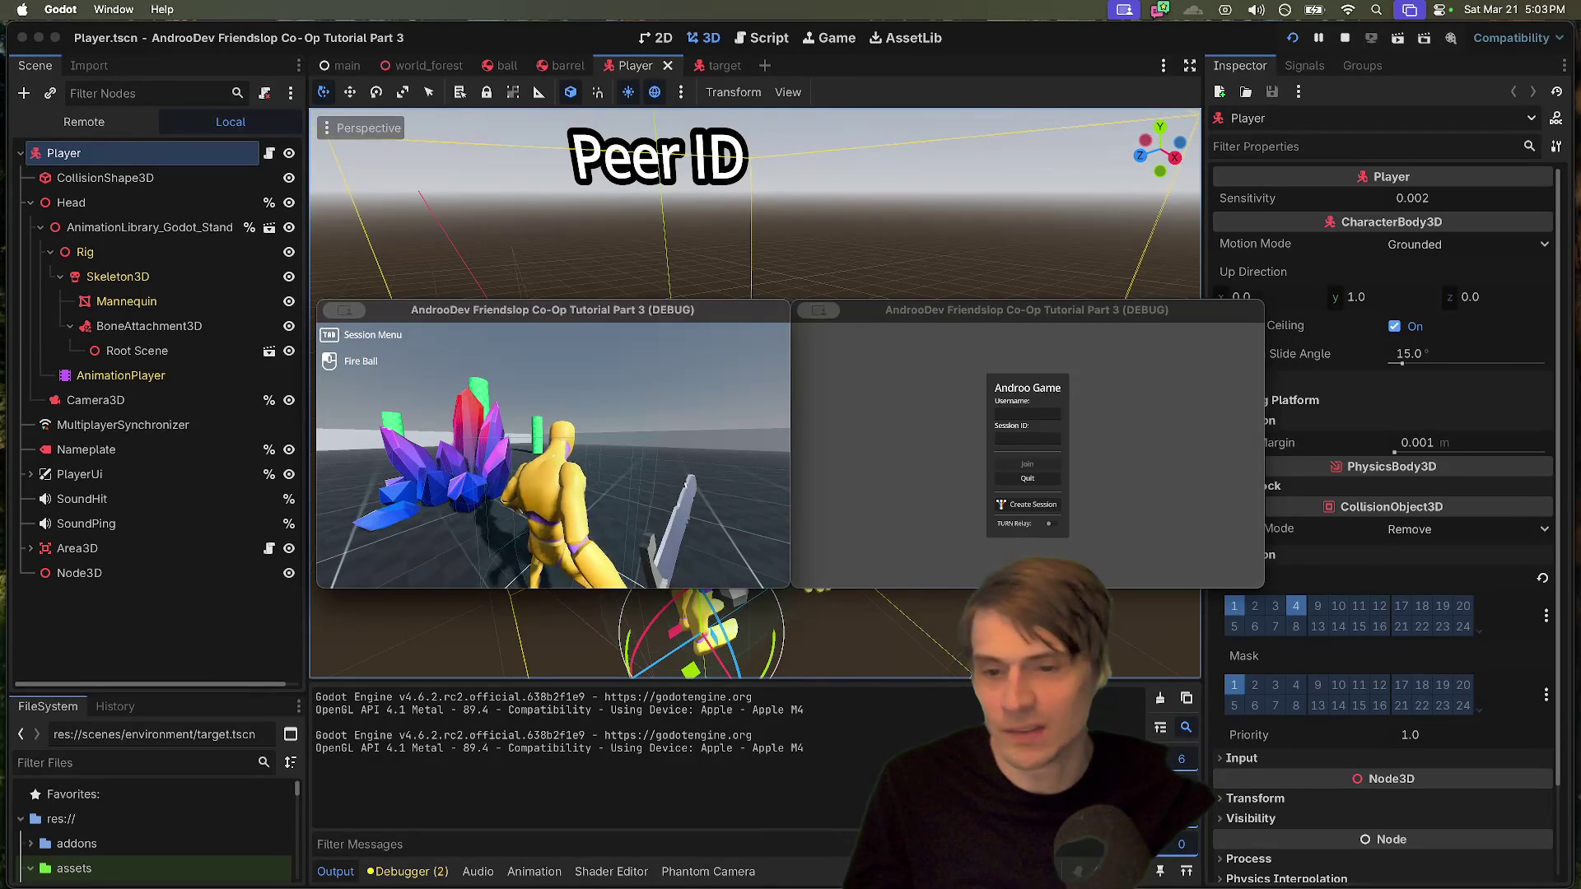
key("Escape")
Stop the game, drag Camera3D sideways along X and rerun the test
left_click(198, 372)
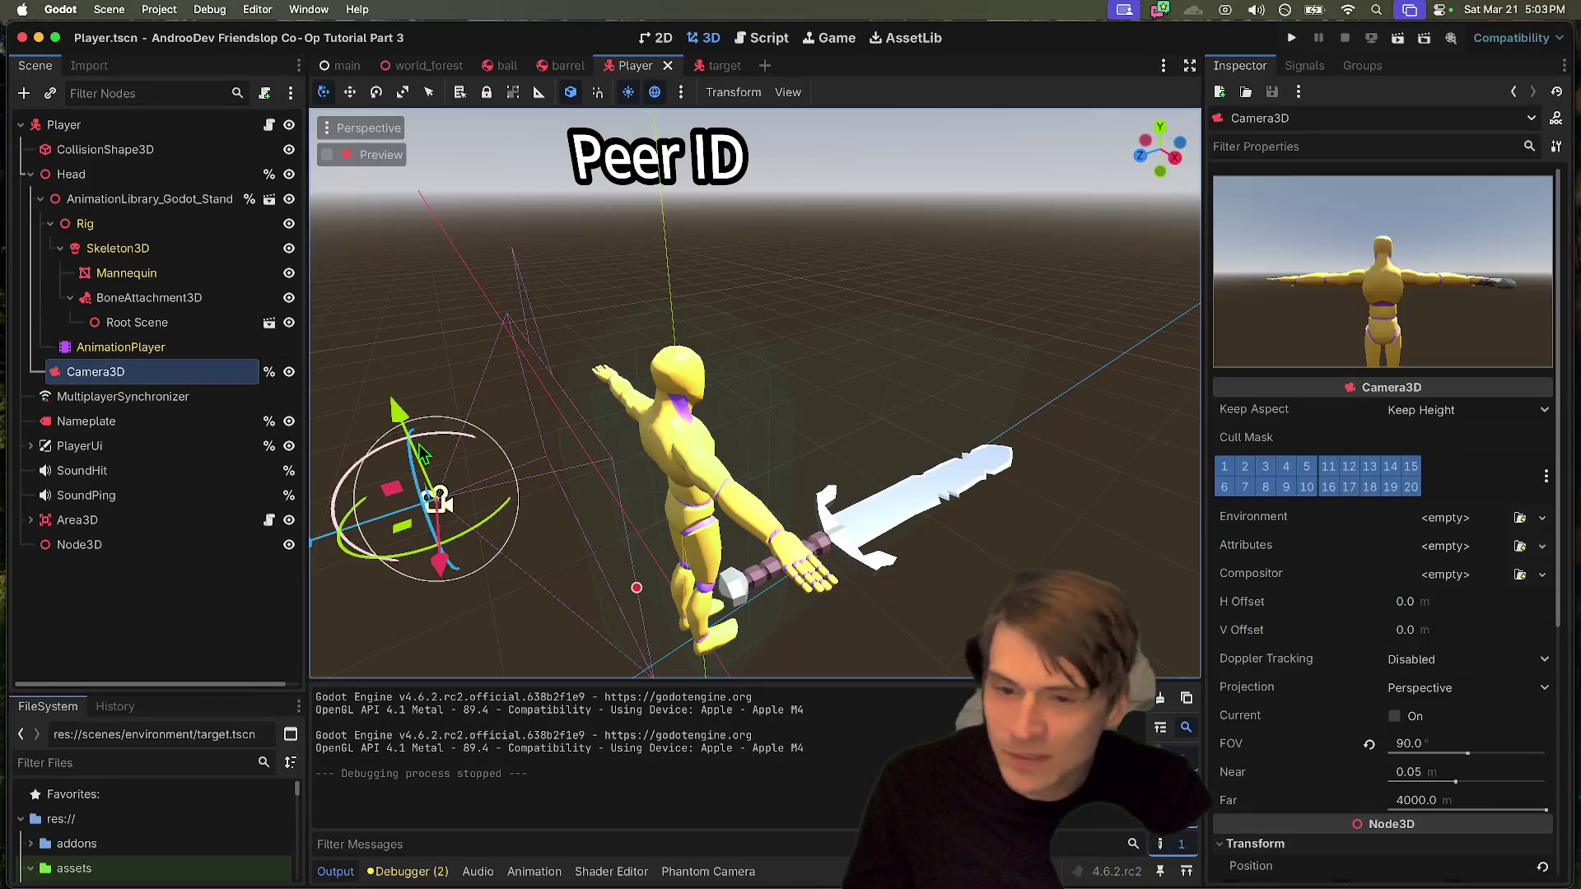
scroll(514, 474, "right", 5)
left_click_drag(560, 487, 565, 551)
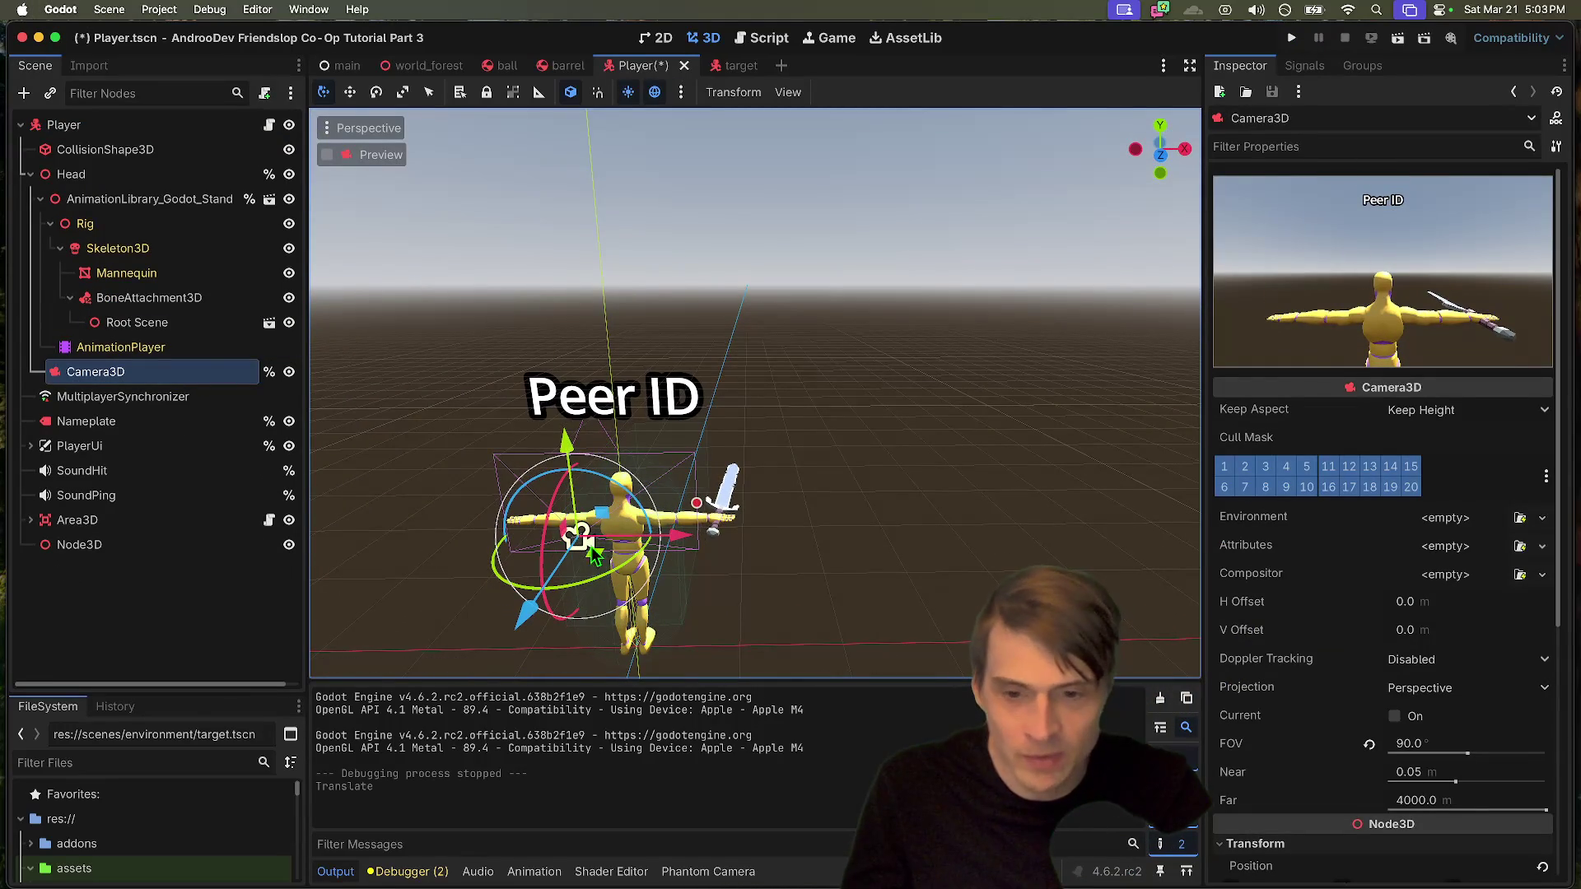
left_click_drag(677, 557, 613, 557)
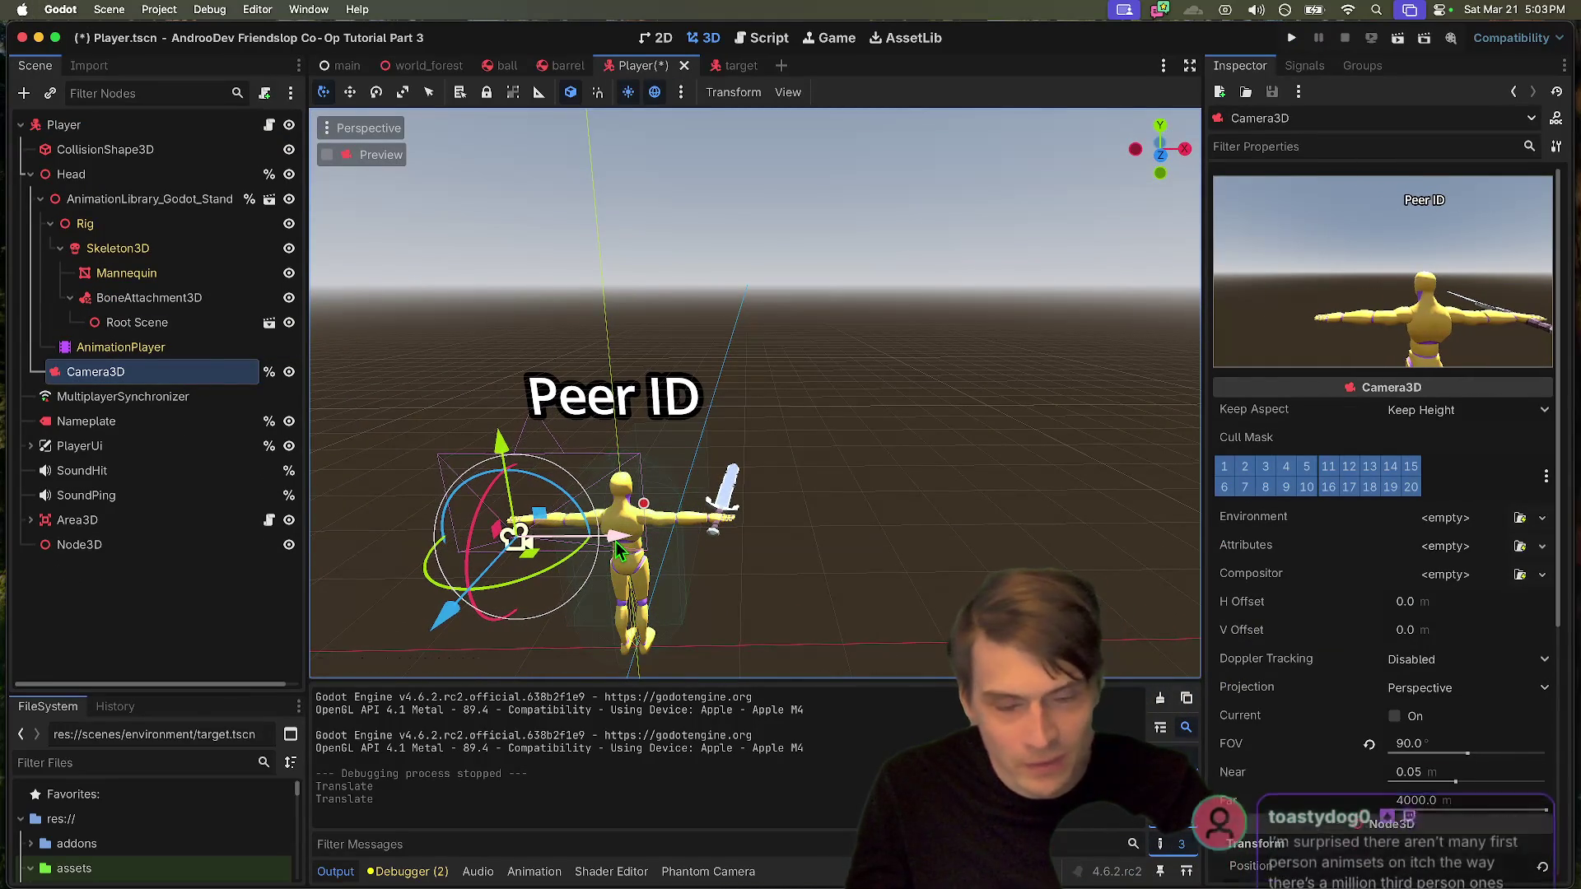
key("super+b")
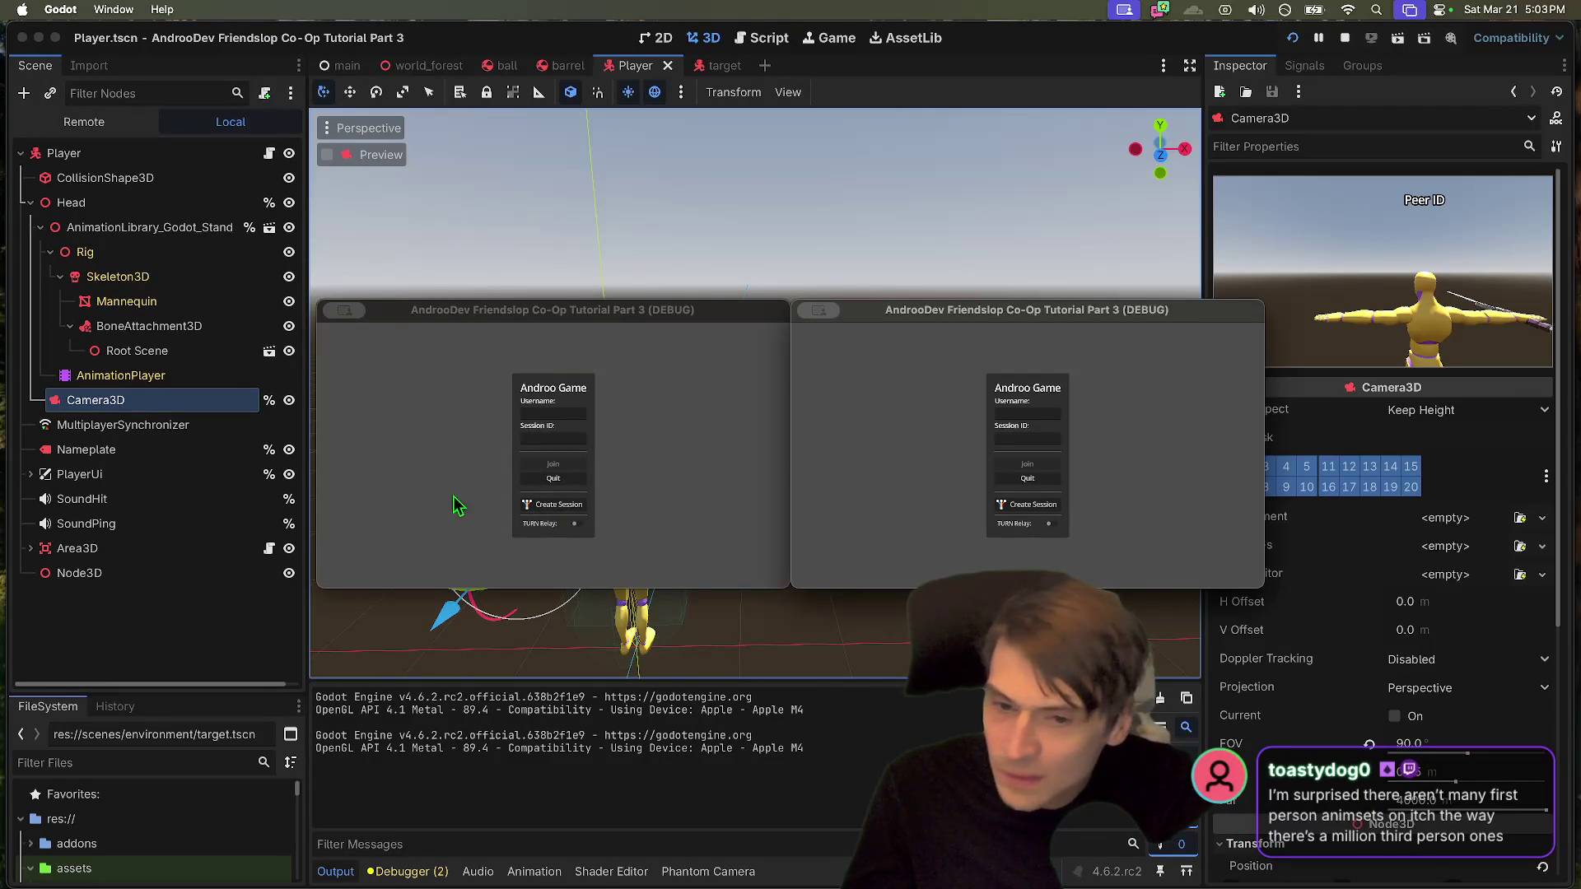
Stop the test, shift Camera3D another 0.904 along X and run the game again
left_click(553, 504)
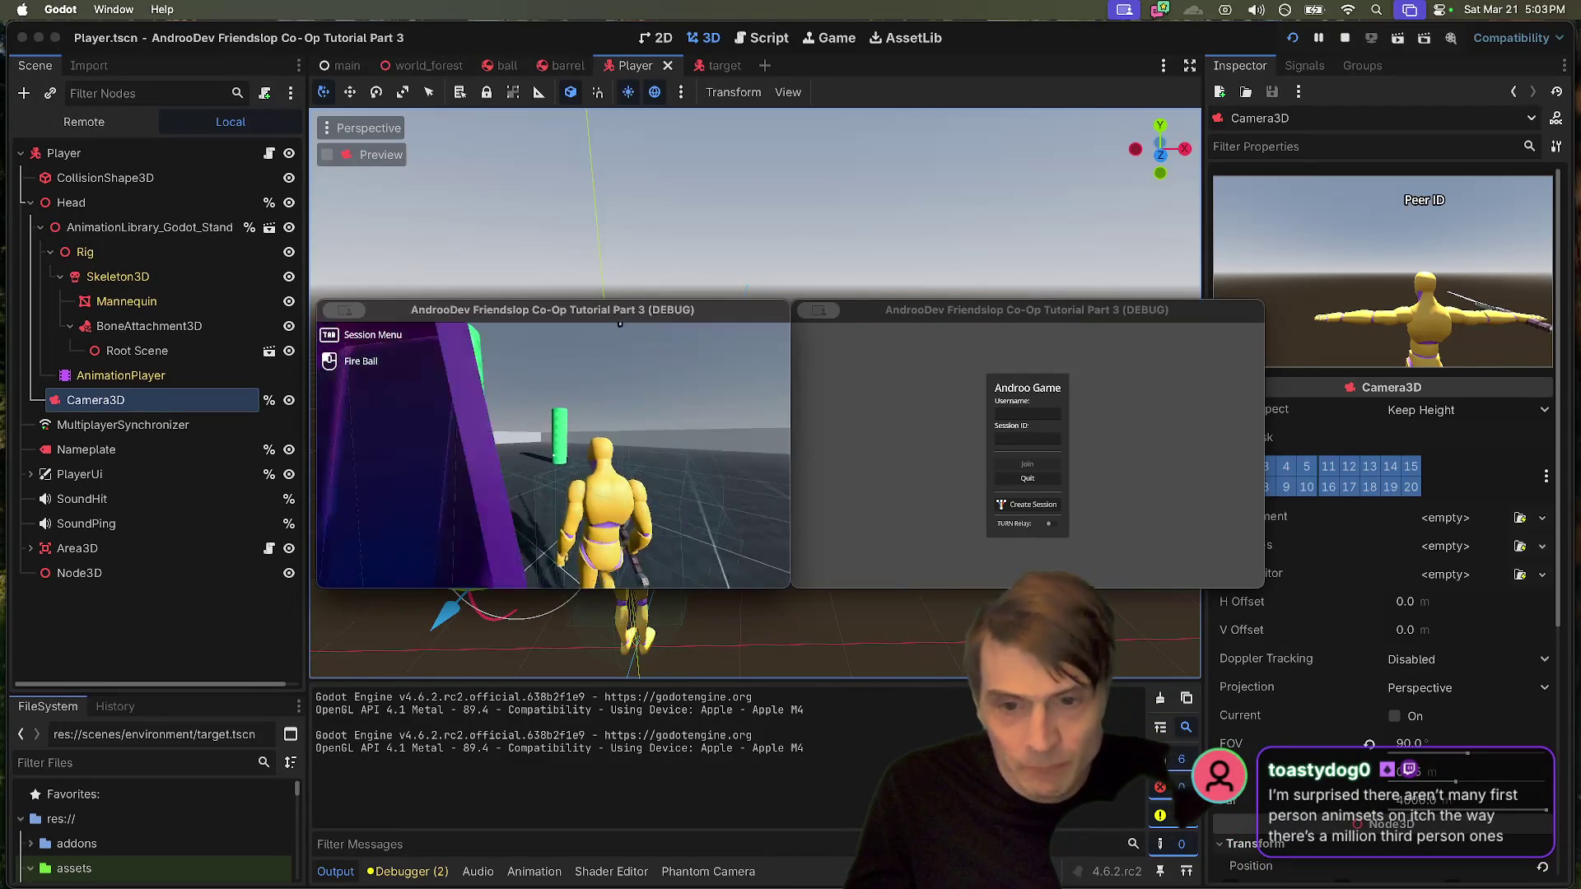
key("super+q")
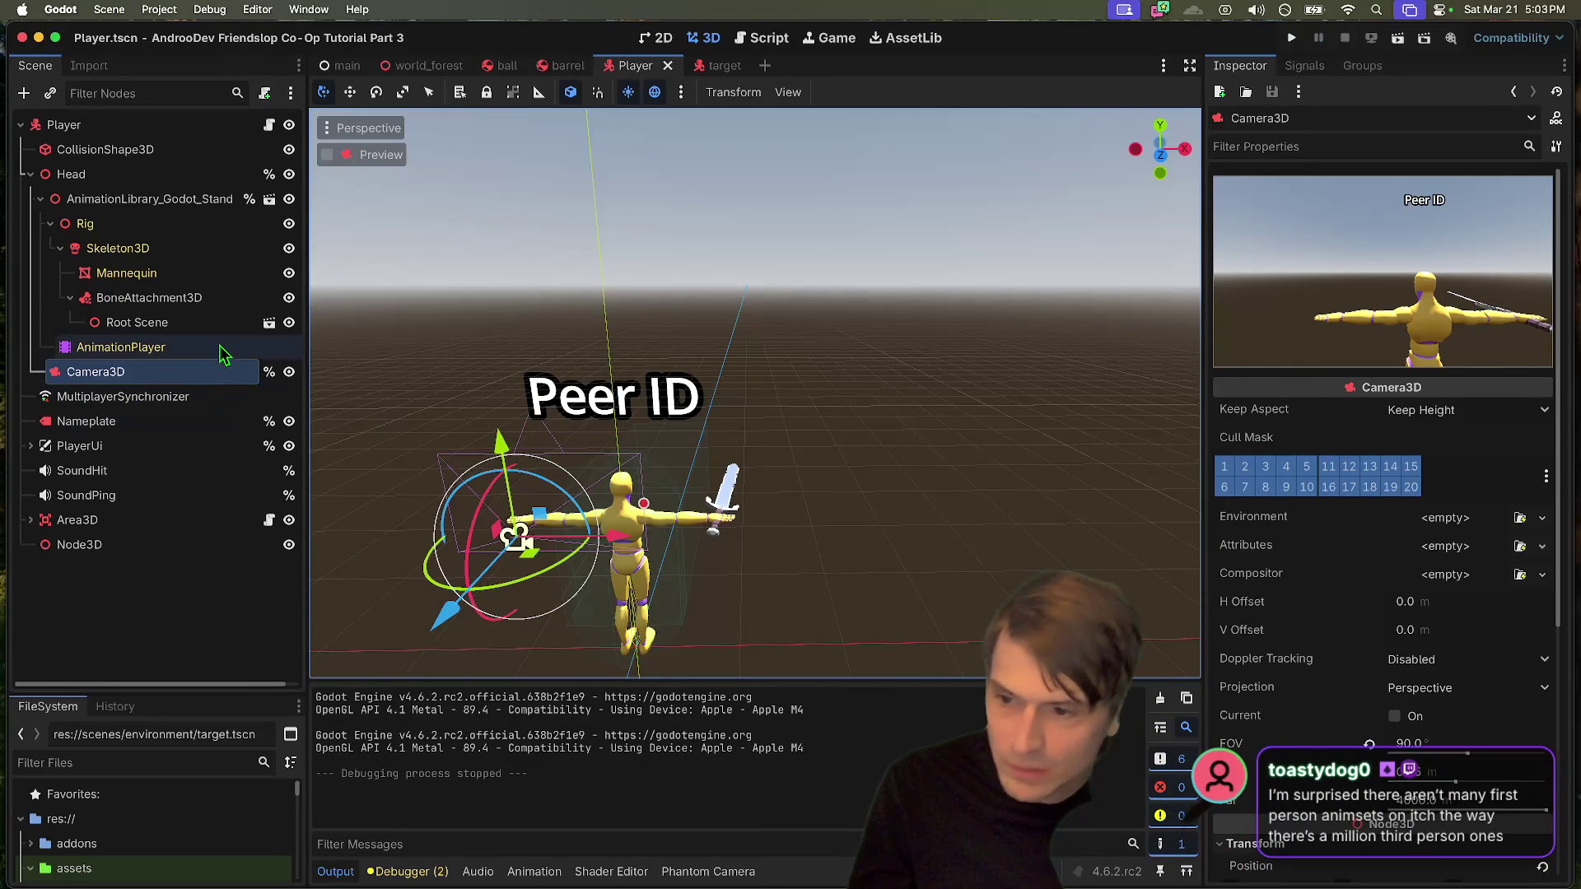
left_click(223, 347)
left_click(124, 372)
left_click_drag(670, 471, 792, 471)
key("super+b")
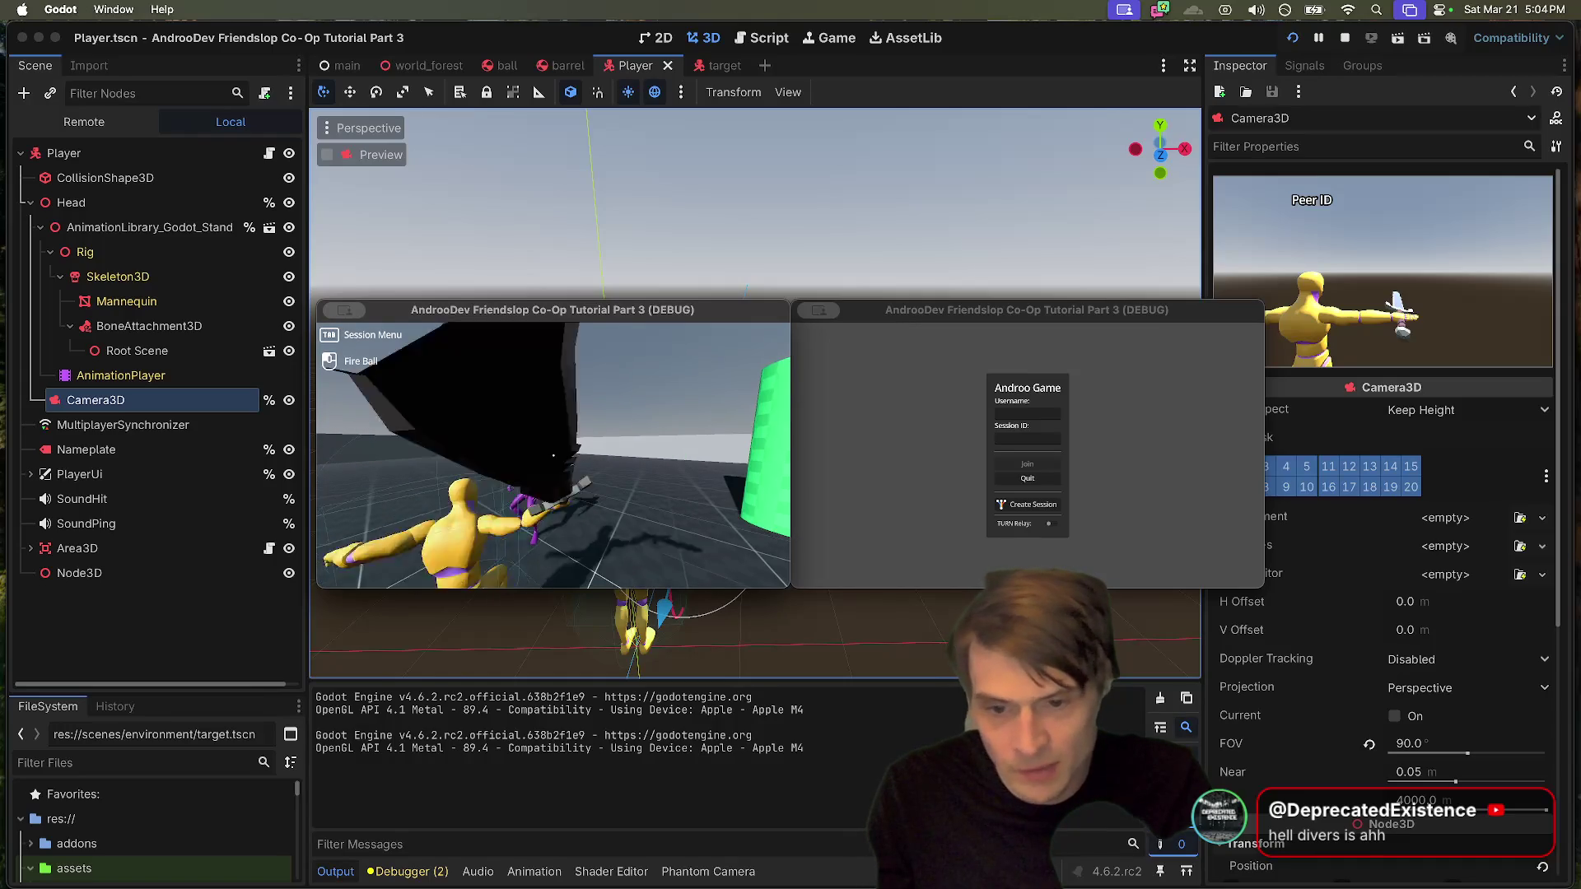
Paste the session ID into the second game window and join the first player's session
left_click(1054, 467)
type("D3278")
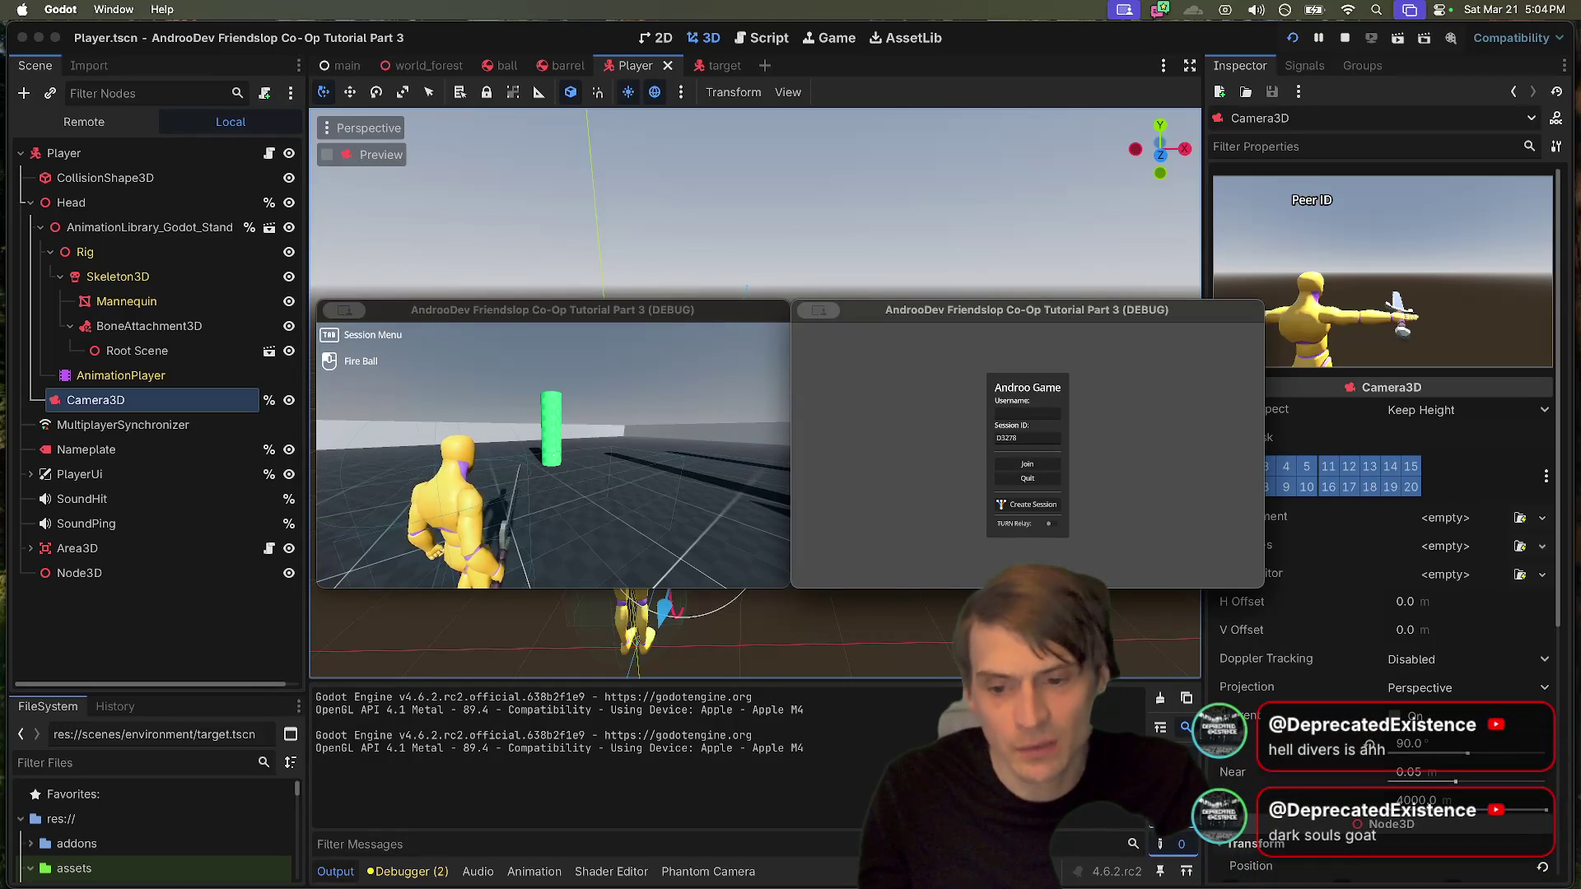
left_click(1026, 463)
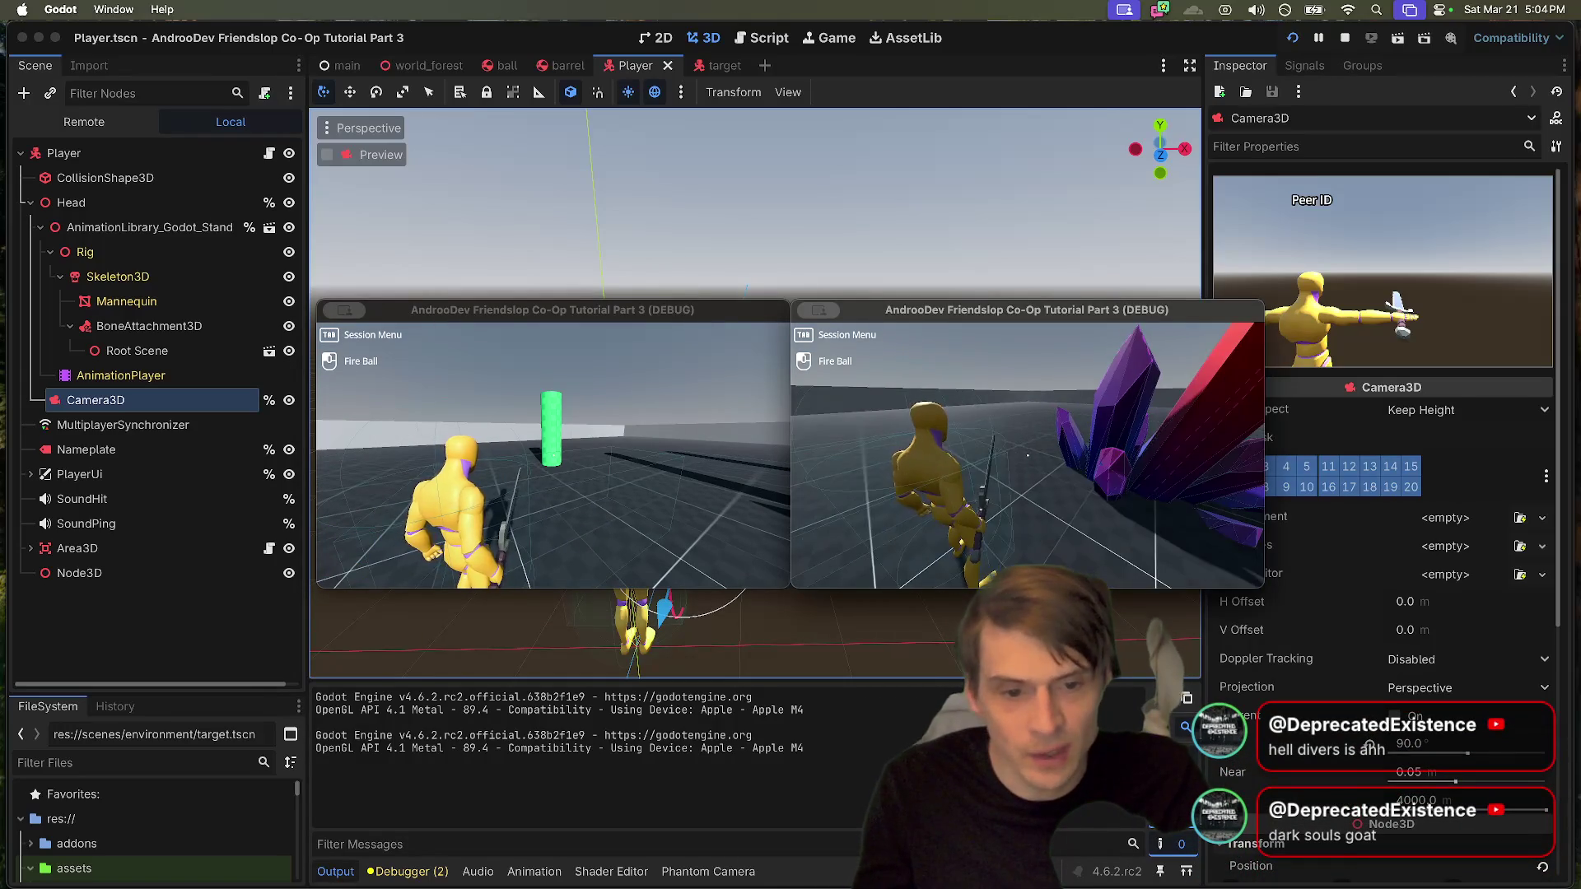
Walk the second player toward the purple player, then stop the game
key("w")
key("w")
key("w")
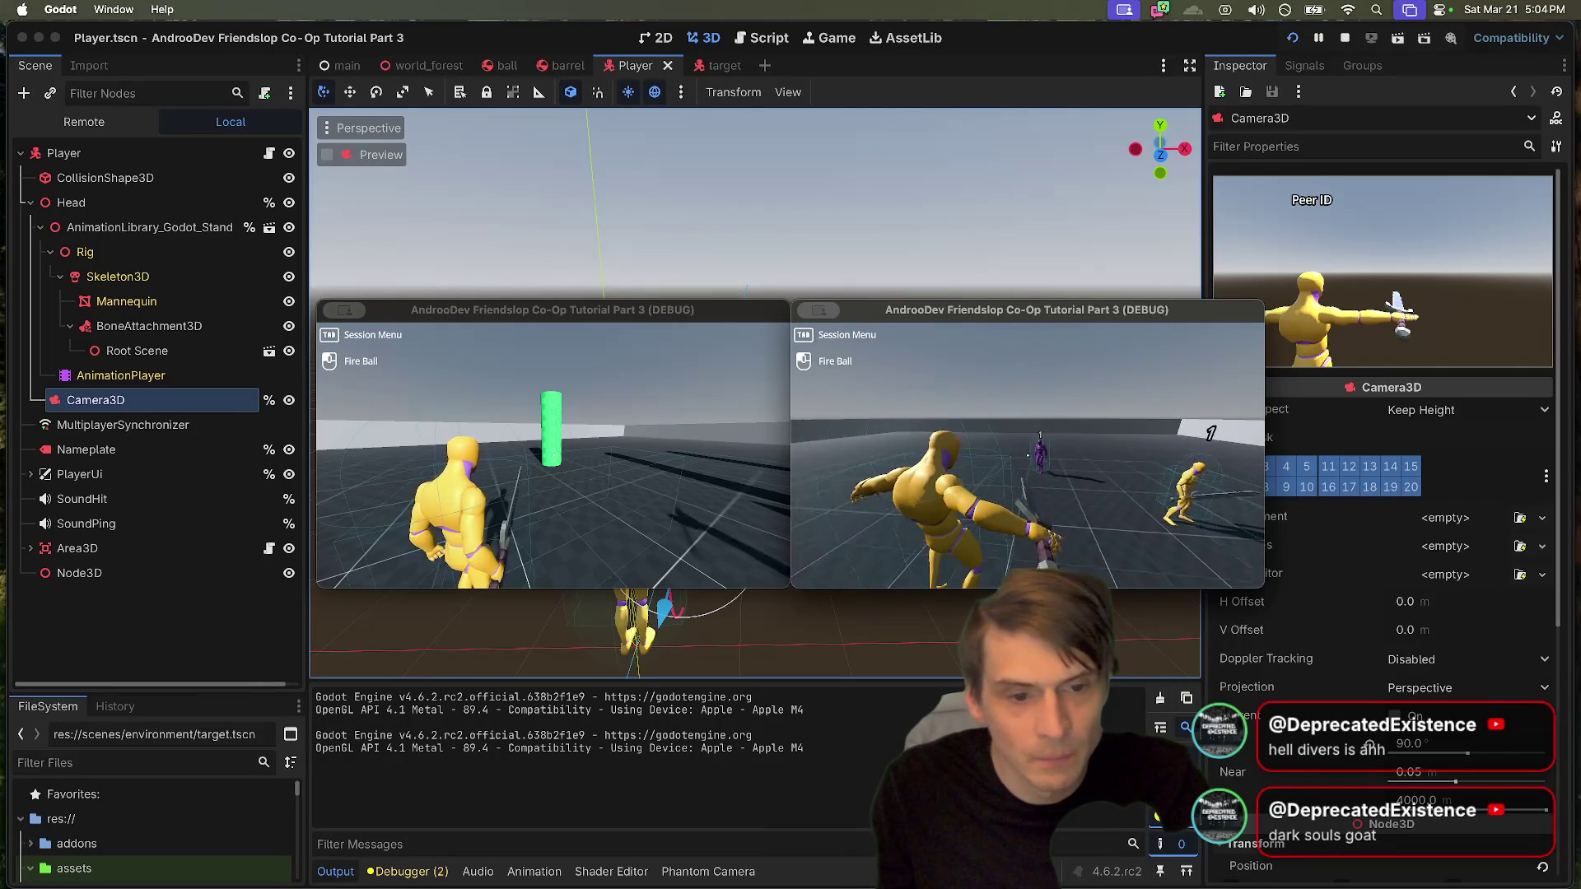
key("w")
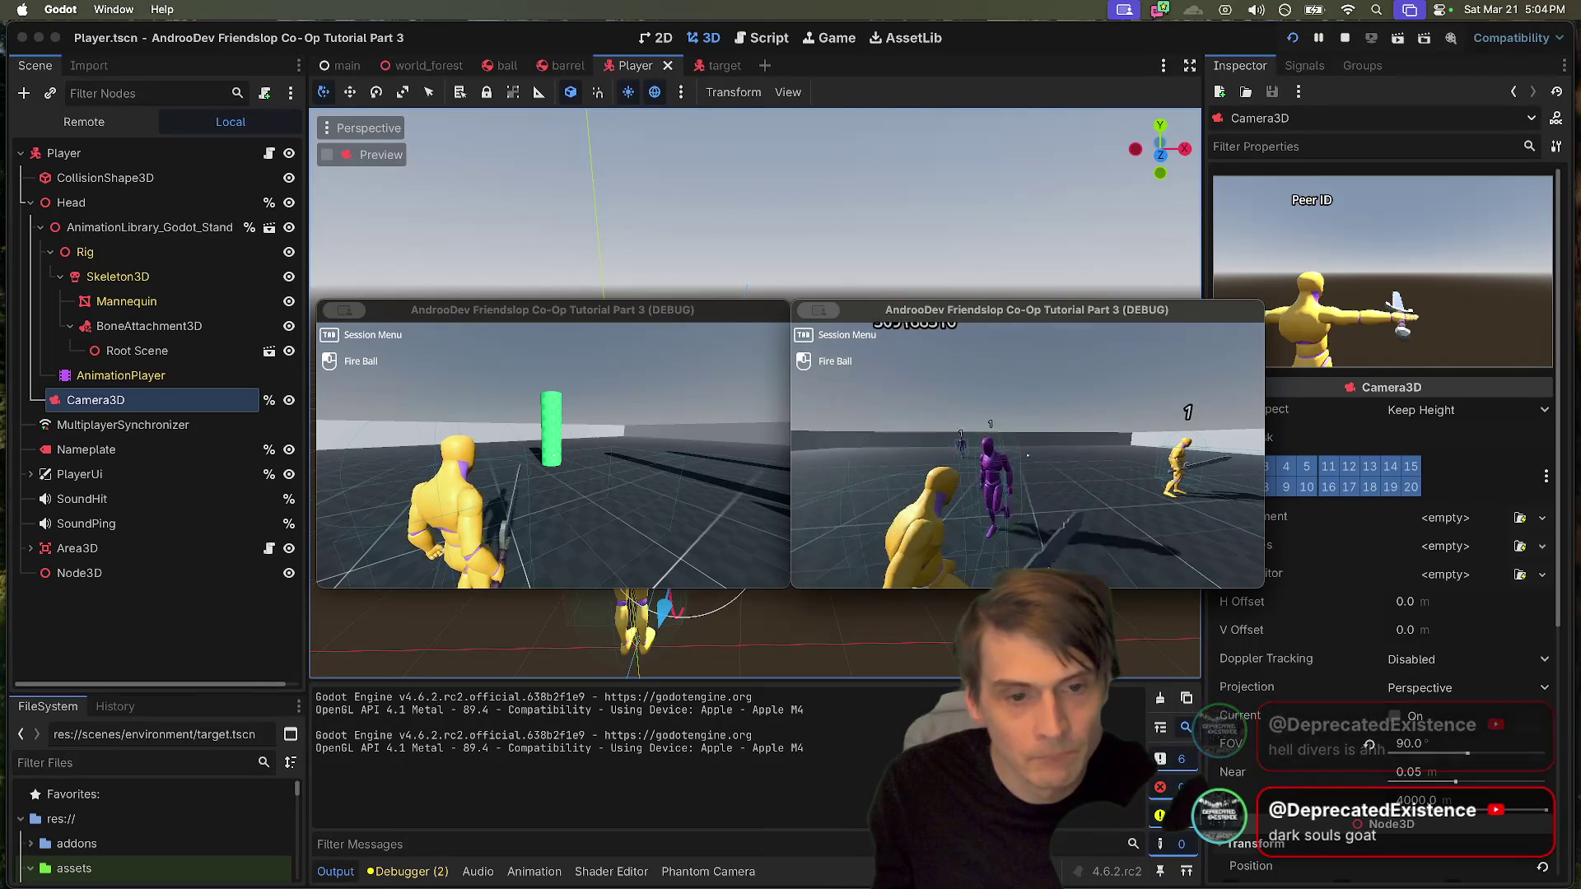
key("w")
key("w")
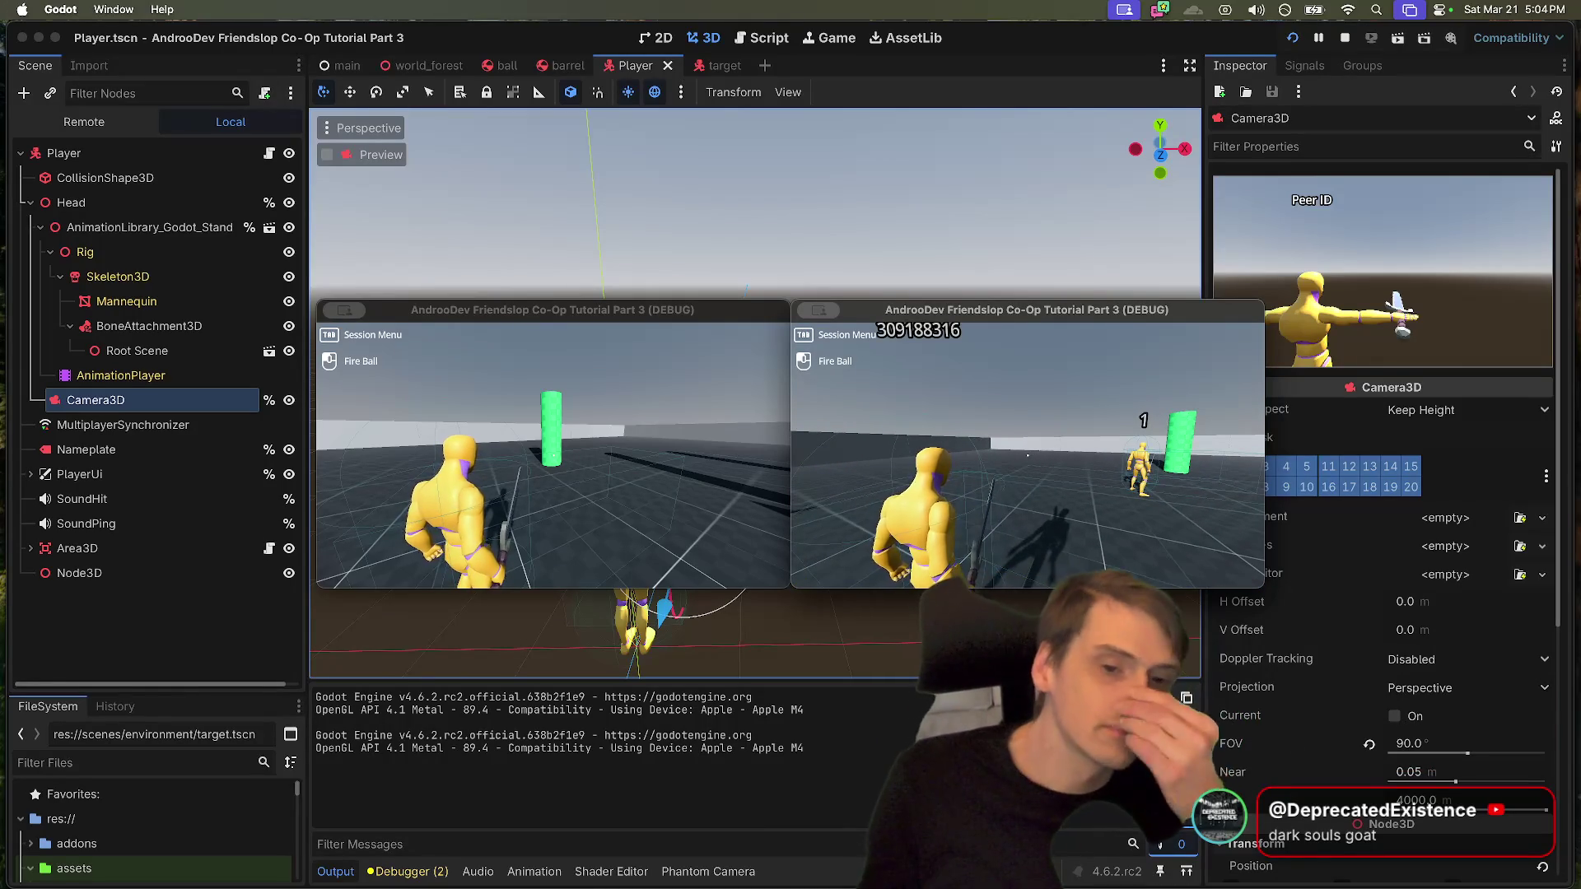
key("w")
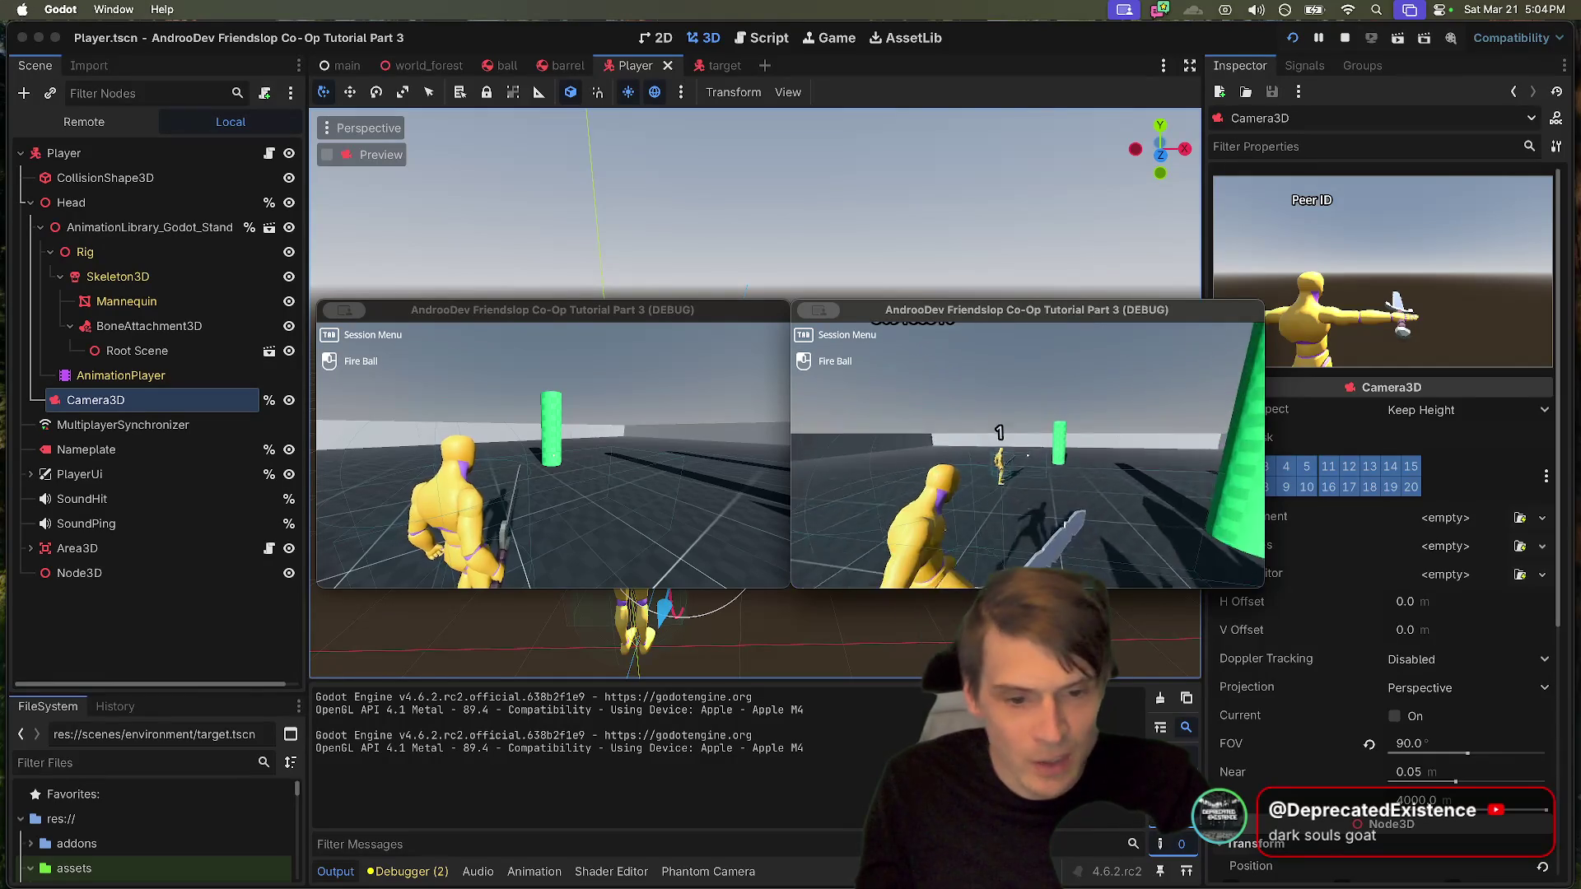
key("super+period")
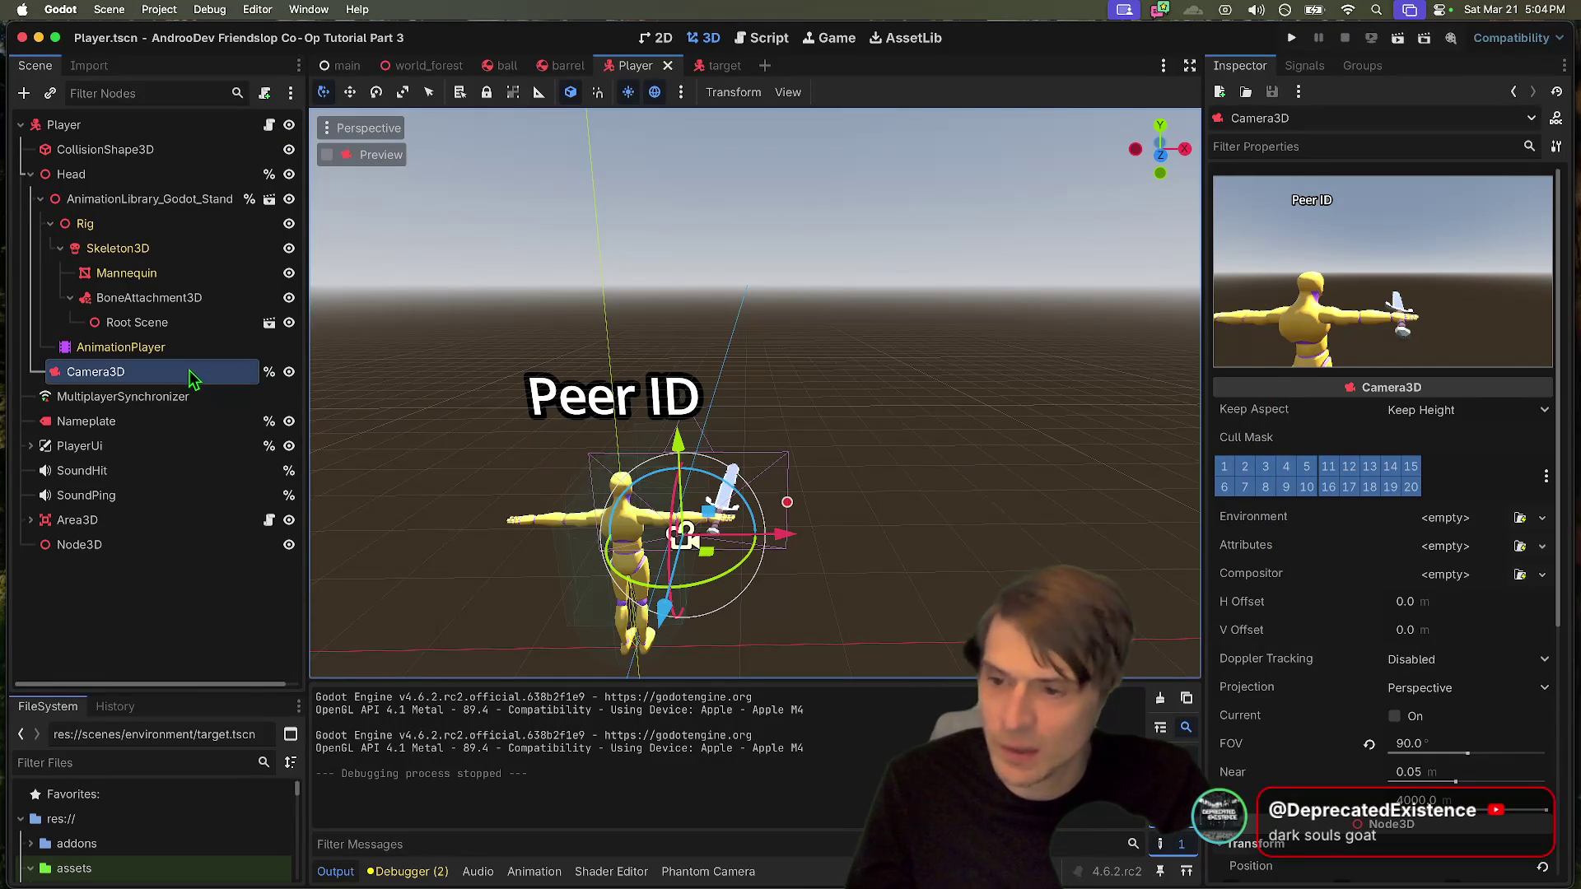
Reset Camera3D's position to (0, 1.5, 0) and save the Player scene
scroll(1450, 702, "down", 5)
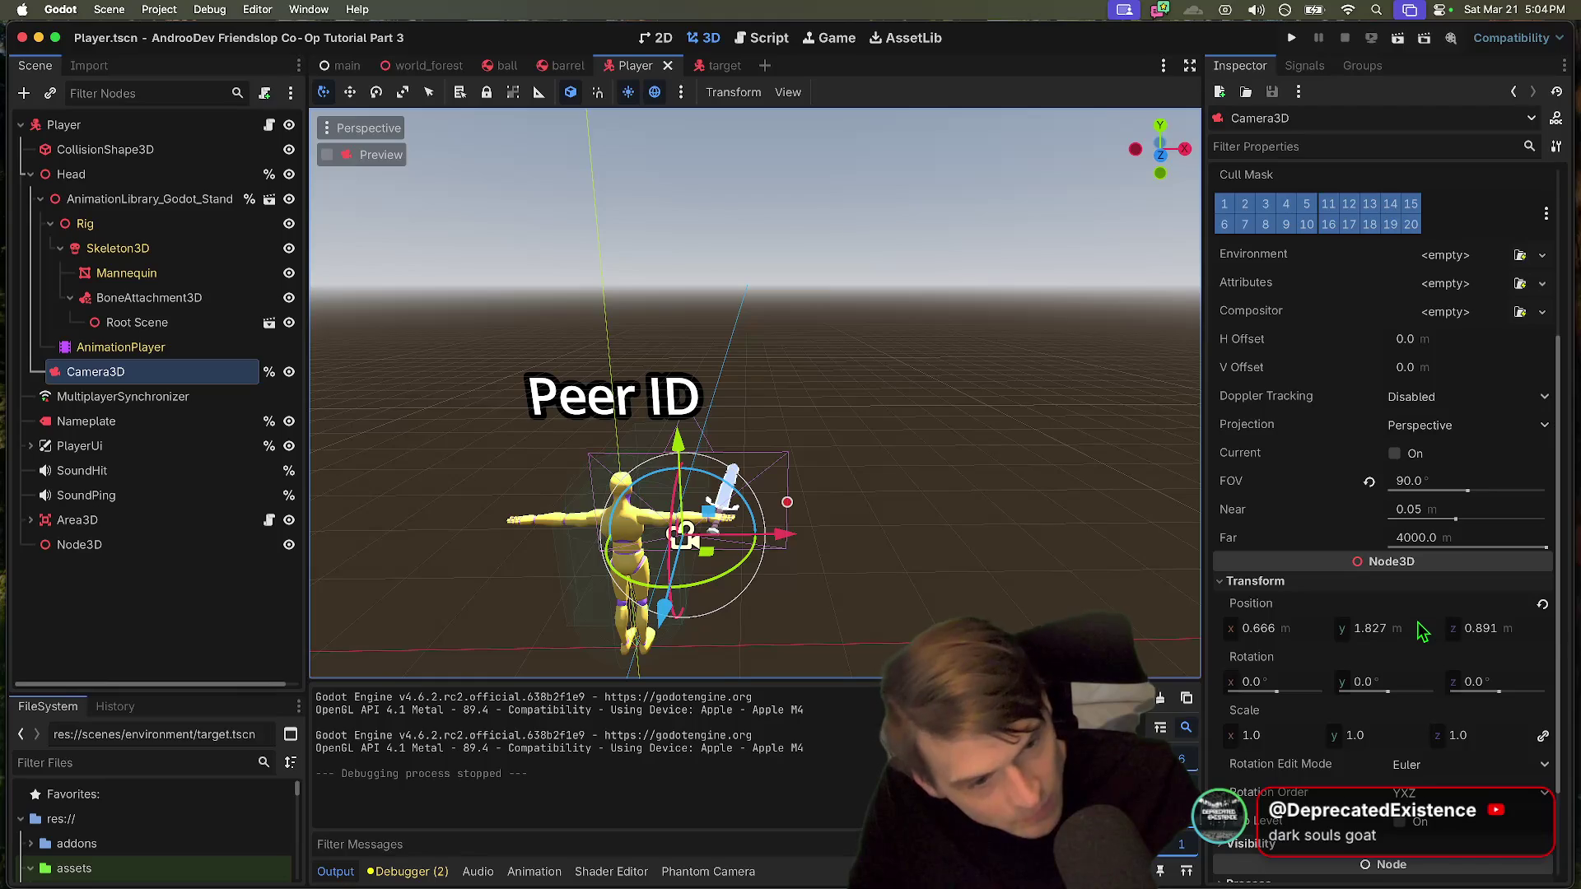
left_click(194, 616)
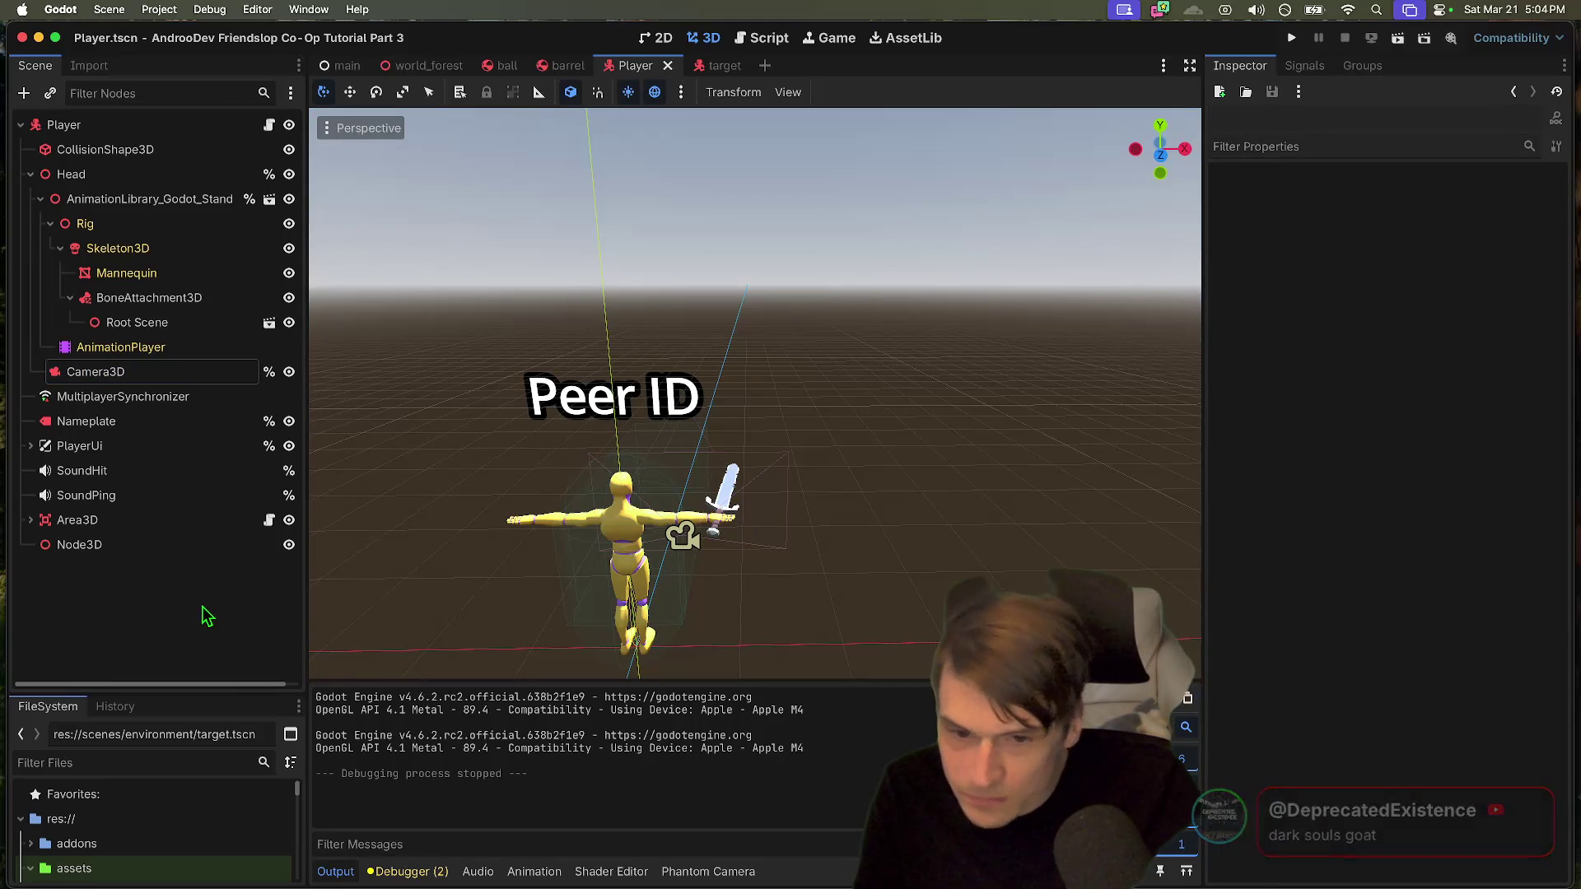
left_click(167, 375)
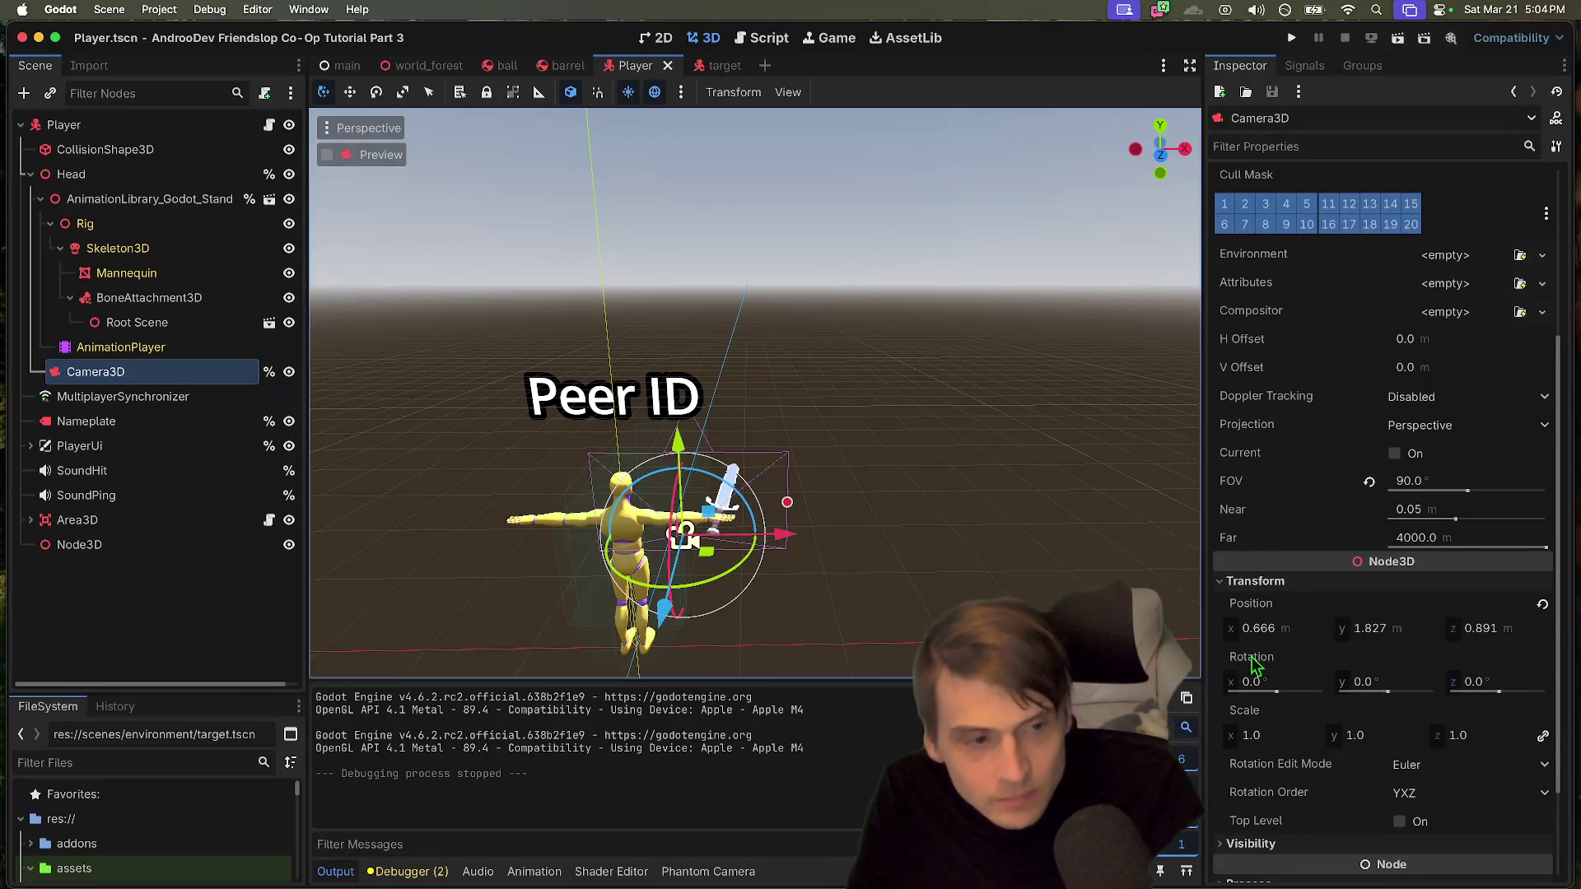
left_click(1542, 604)
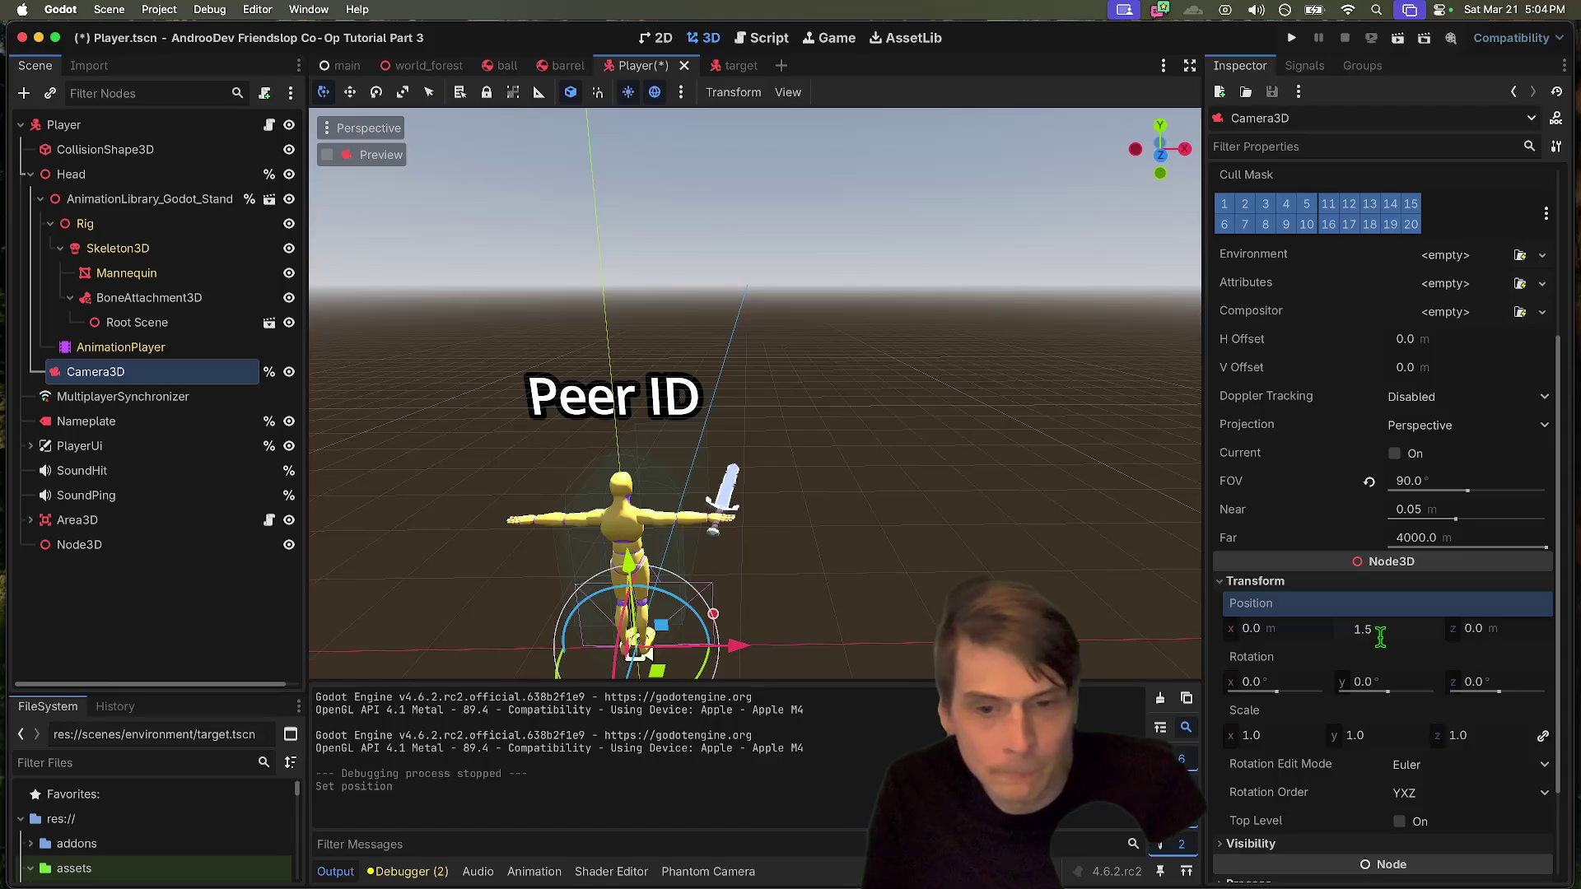
key("Return")
key("ctrl+s")
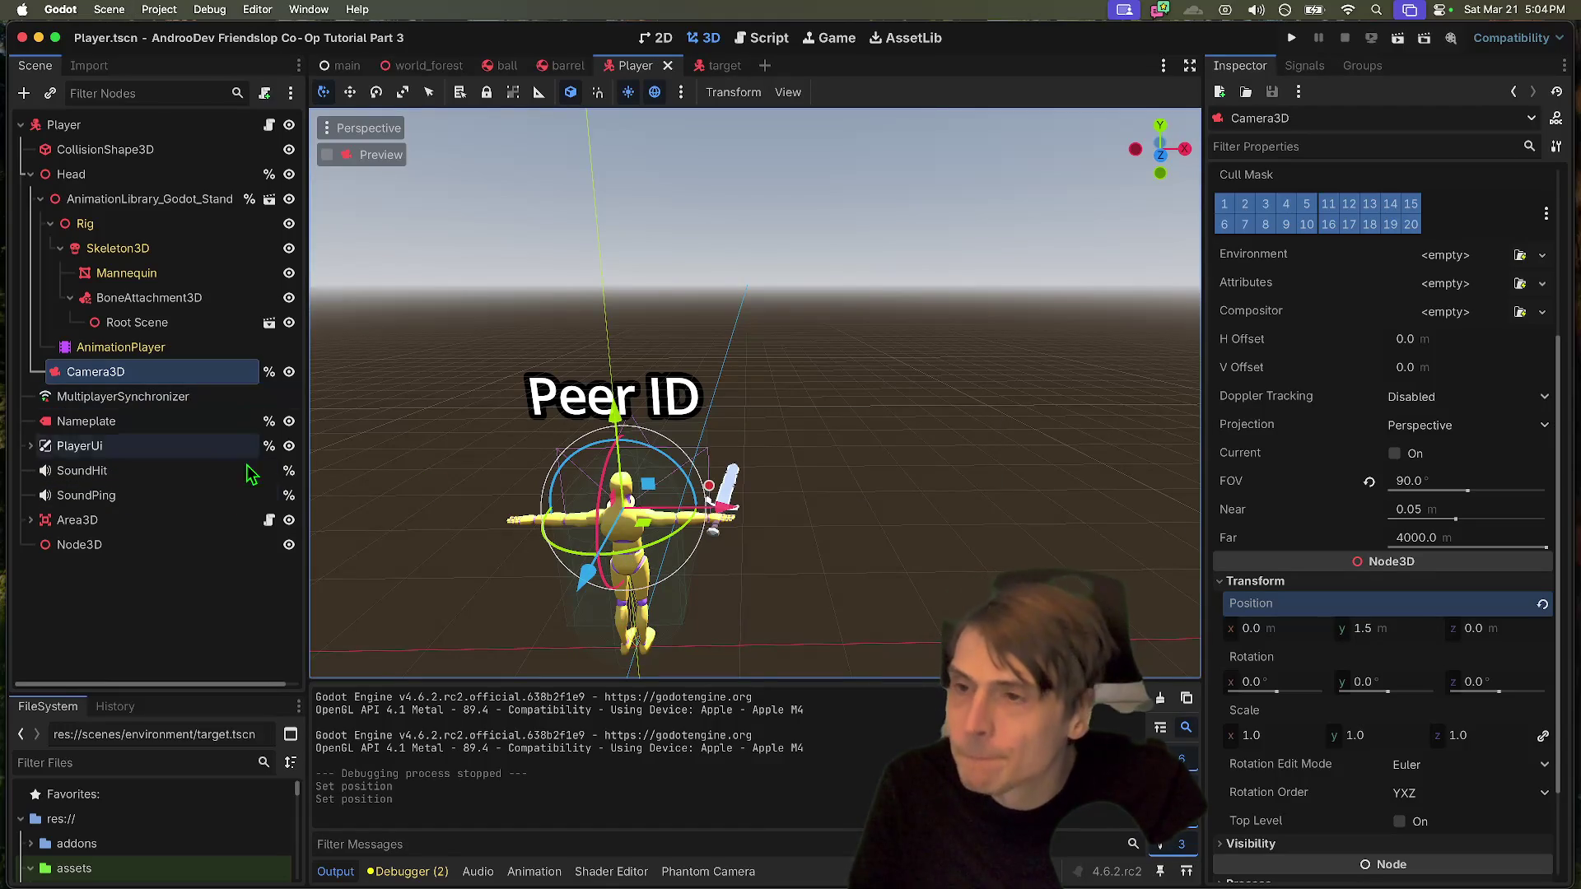
Reselect Camera3D and bring up the picker to instantiate a child scene
left_click(124, 174)
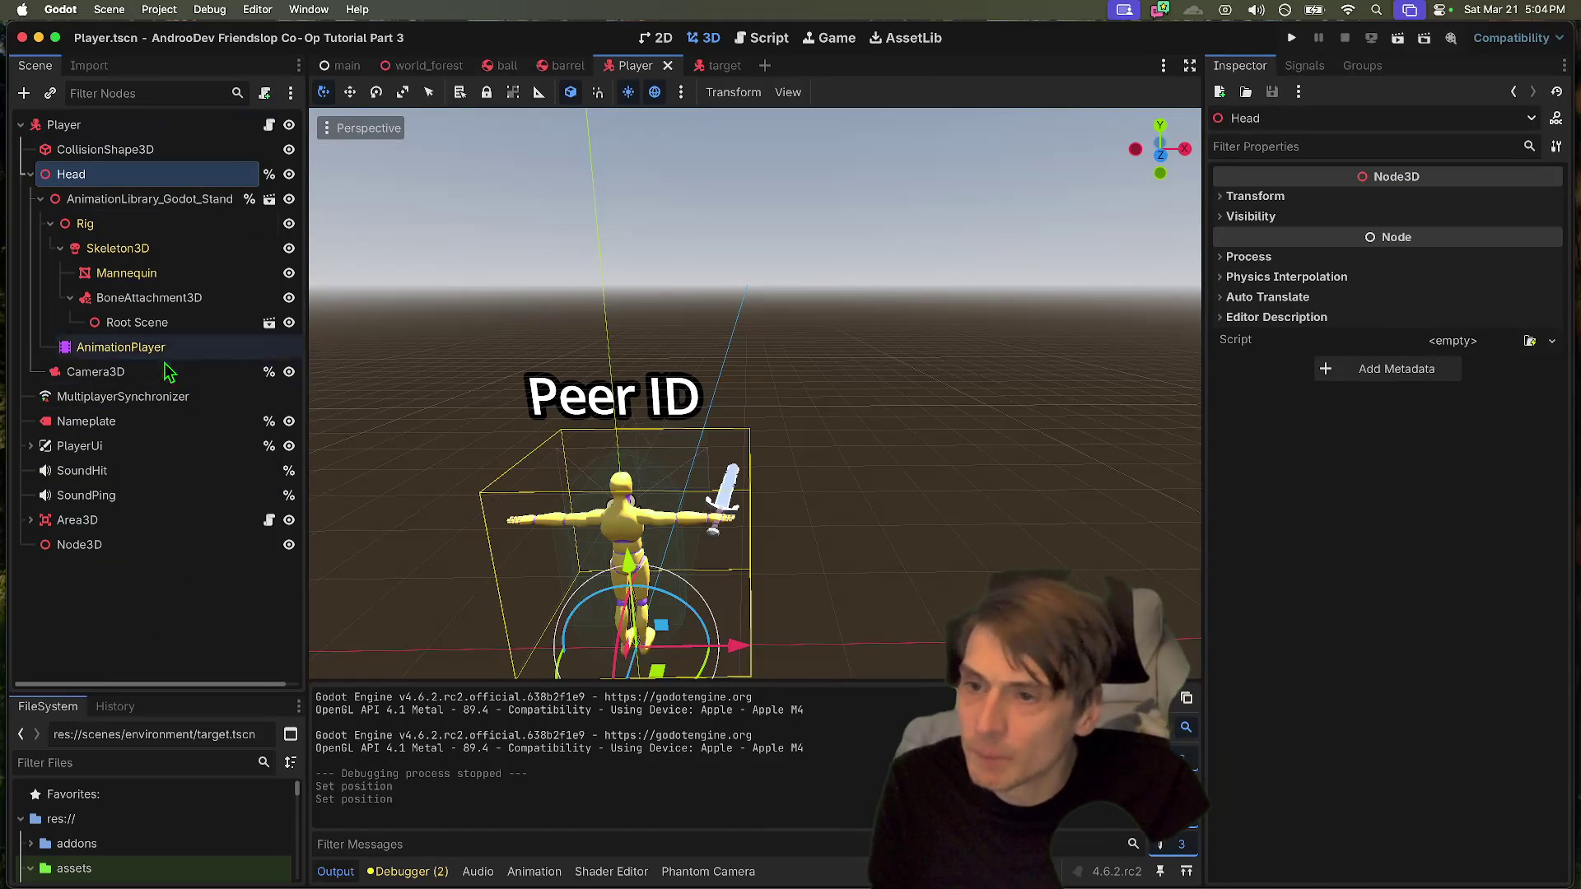
left_click(157, 371)
key("super+shift+a")
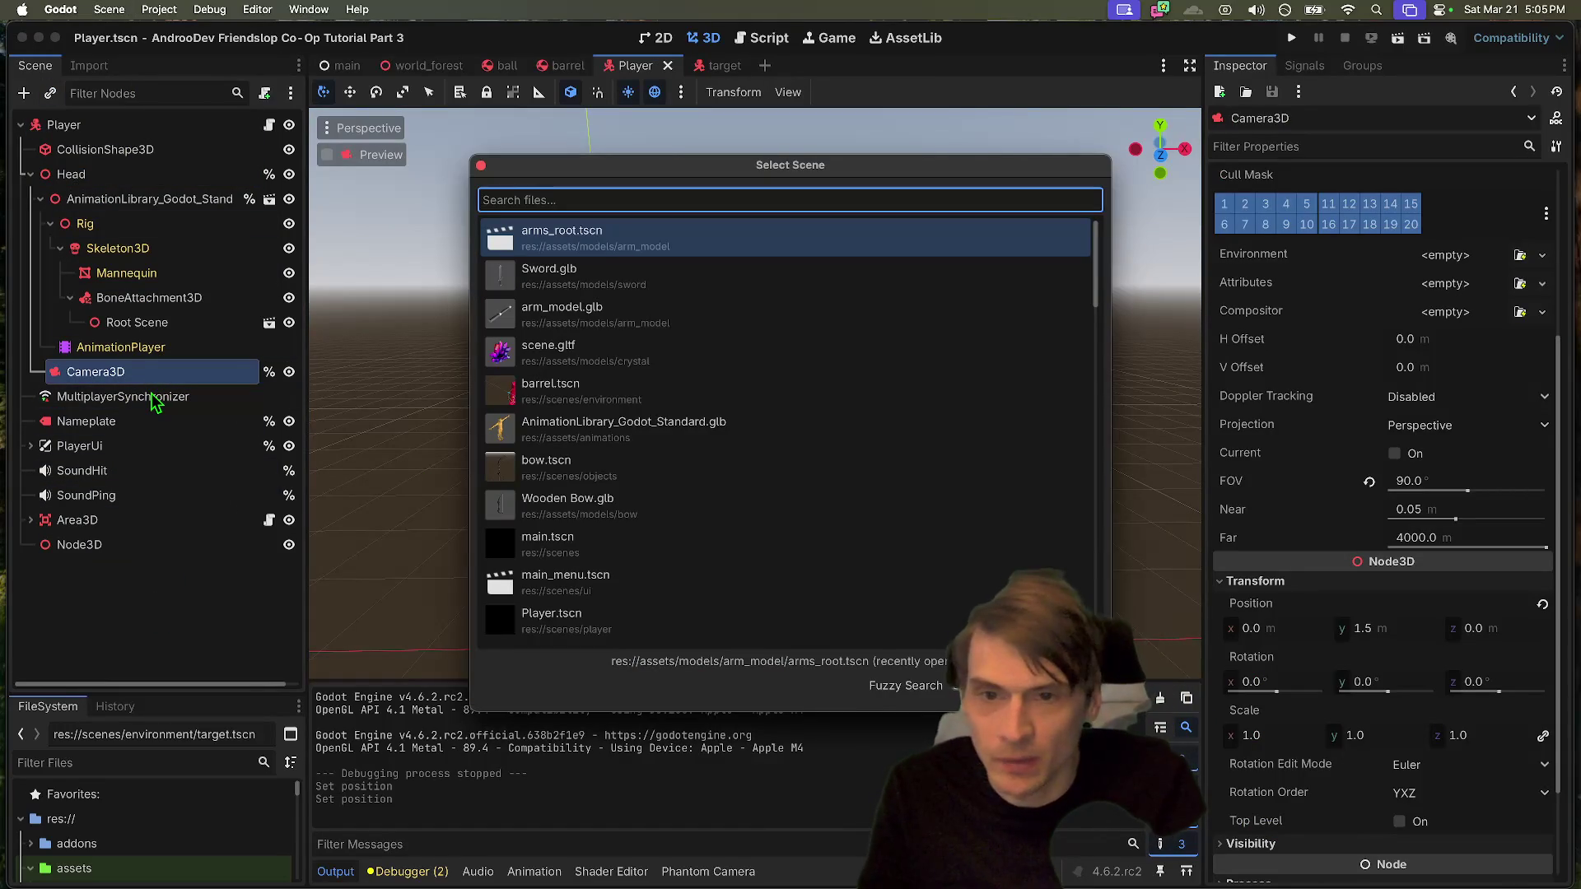
Instantiate arms_root.tscn under Camera3D, keeping the name ArmsRoot
key("Return")
right_click(200, 398)
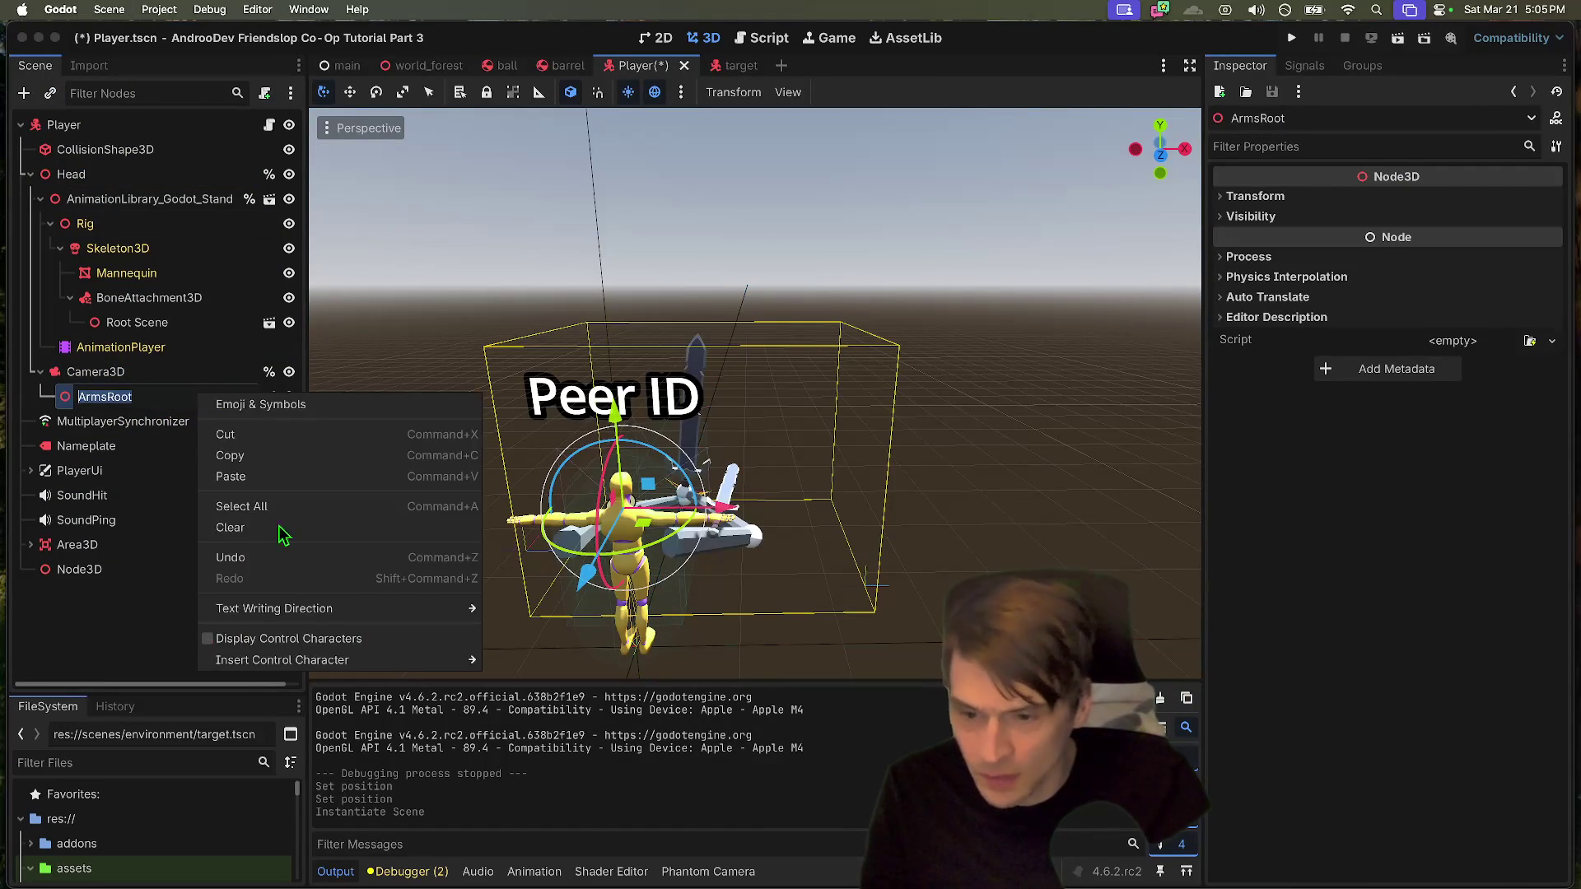
left_click(239, 480)
right_click(125, 401)
key("Escape")
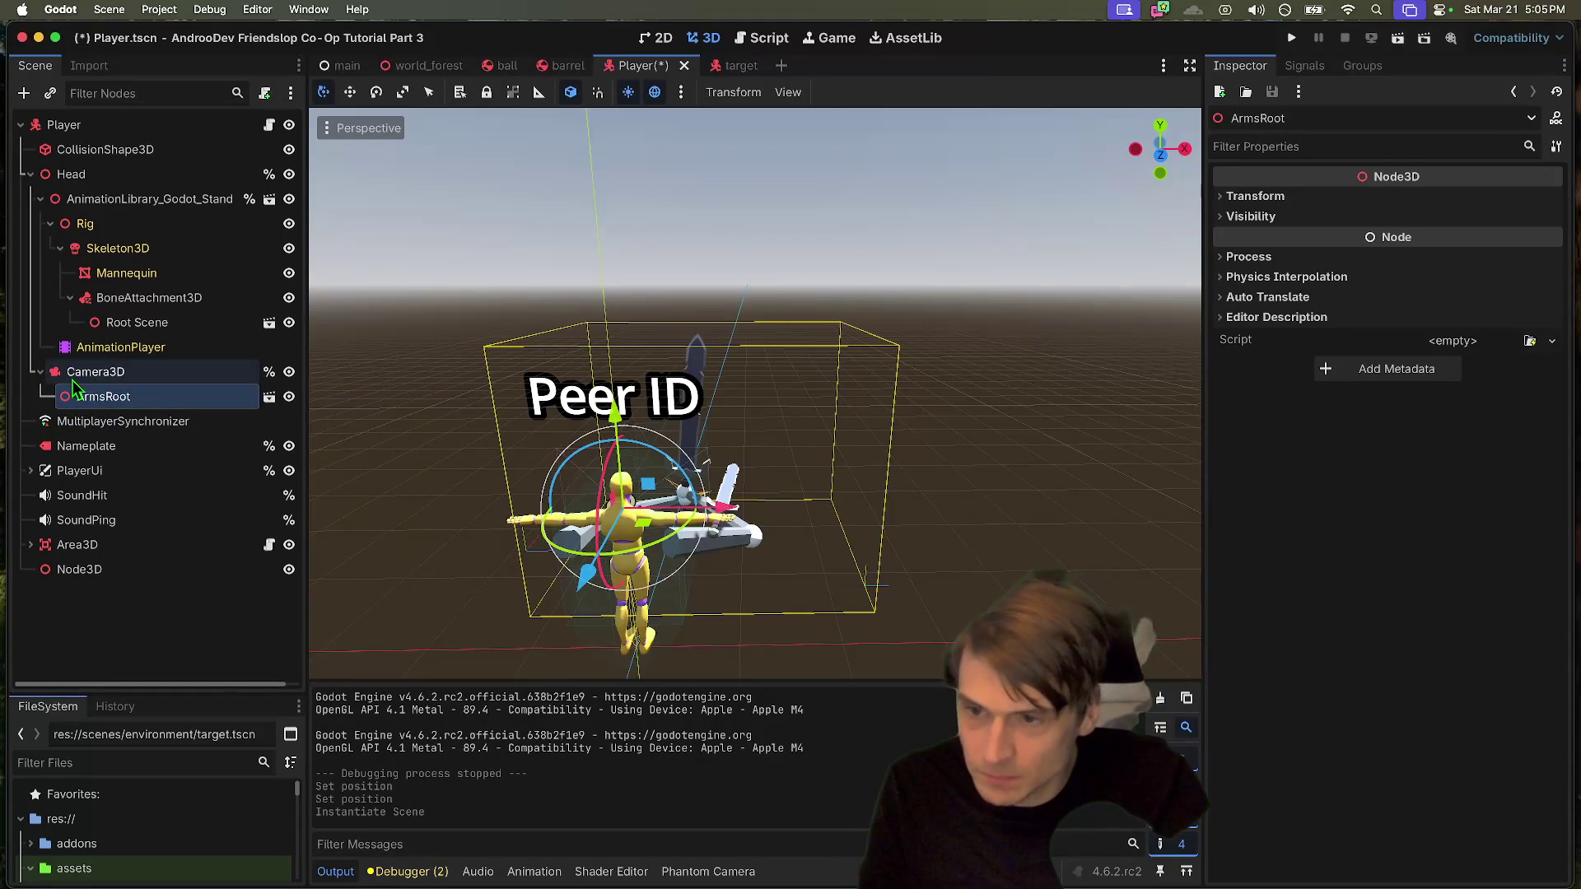
Enable Access as Unique Name and Editable Children on ArmsRoot
right_click(86, 410)
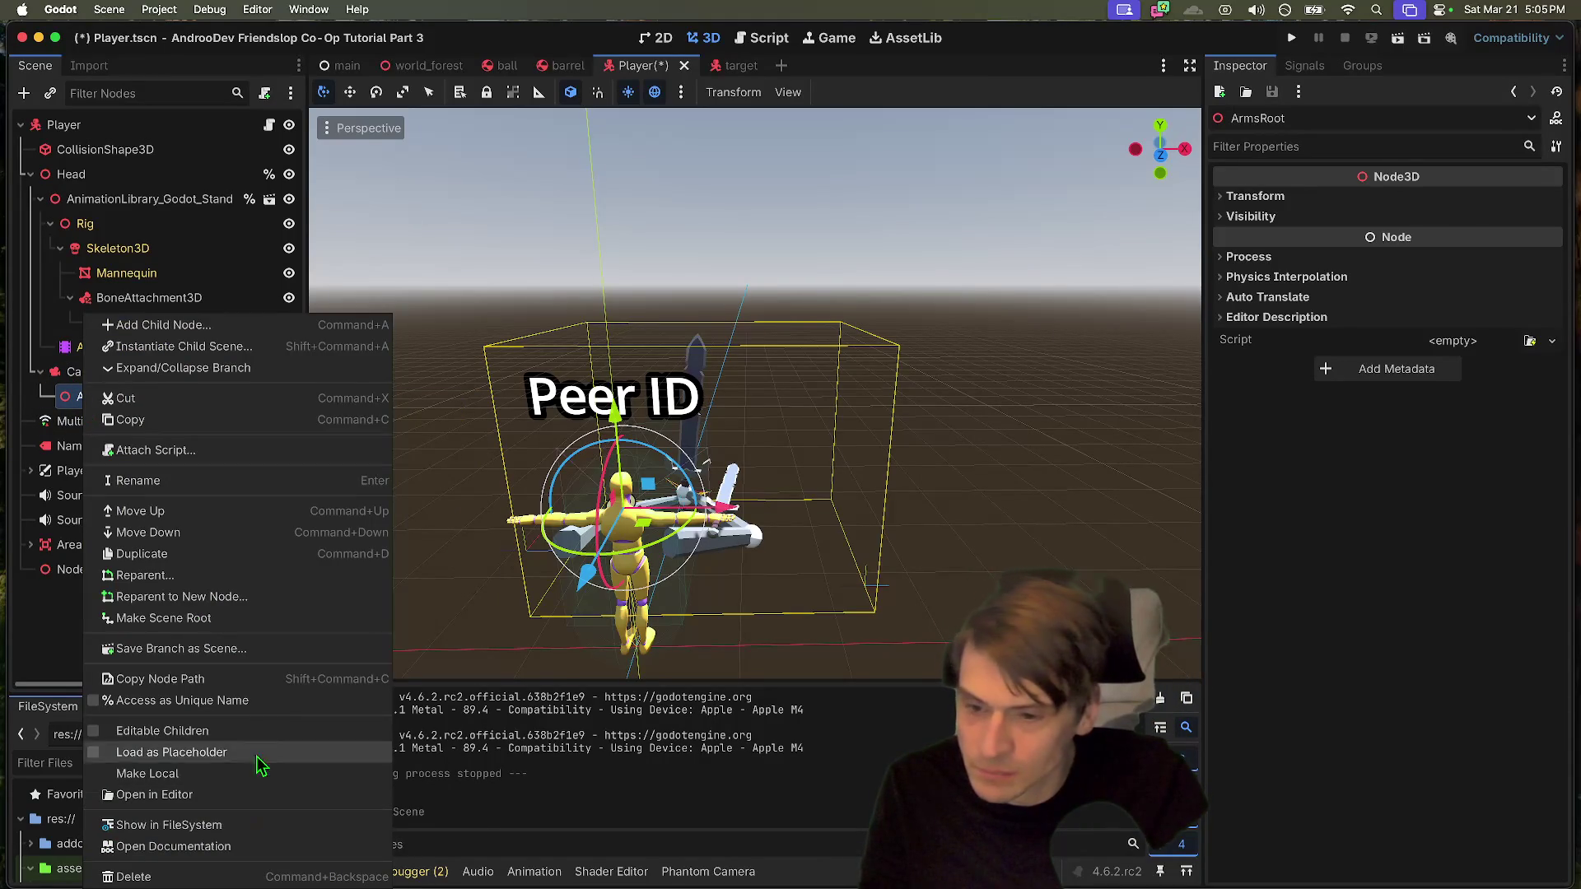
left_click(255, 704)
right_click(140, 398)
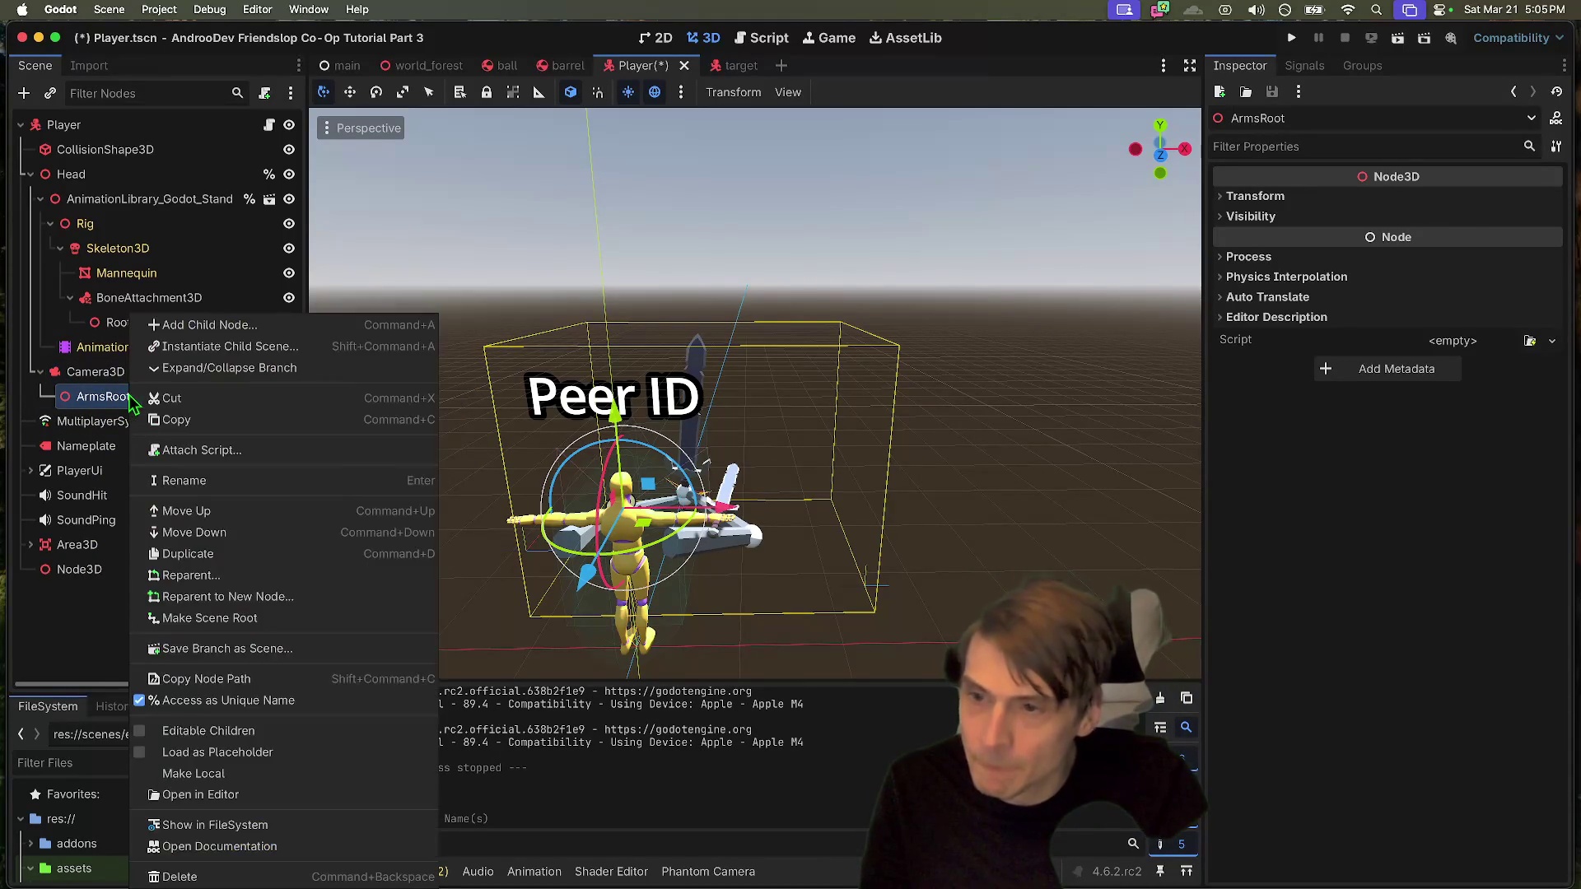
left_click(189, 733)
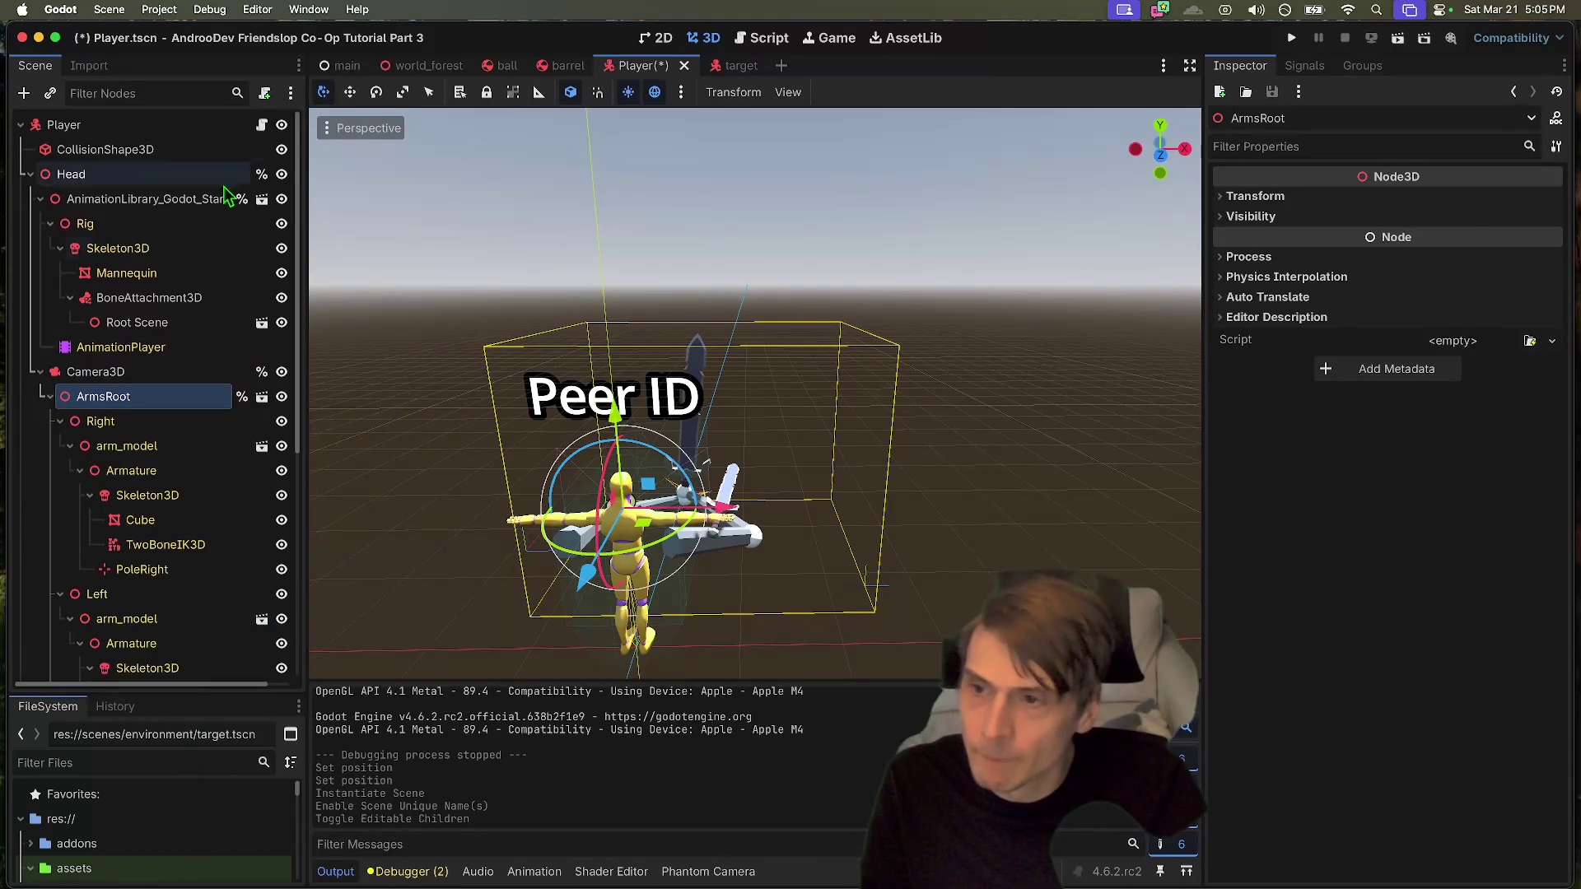
Uncomment lines 41–43 of the Player's player.gd script
left_click(260, 126)
left_click_drag(795, 434, 502, 377)
key("super+k")
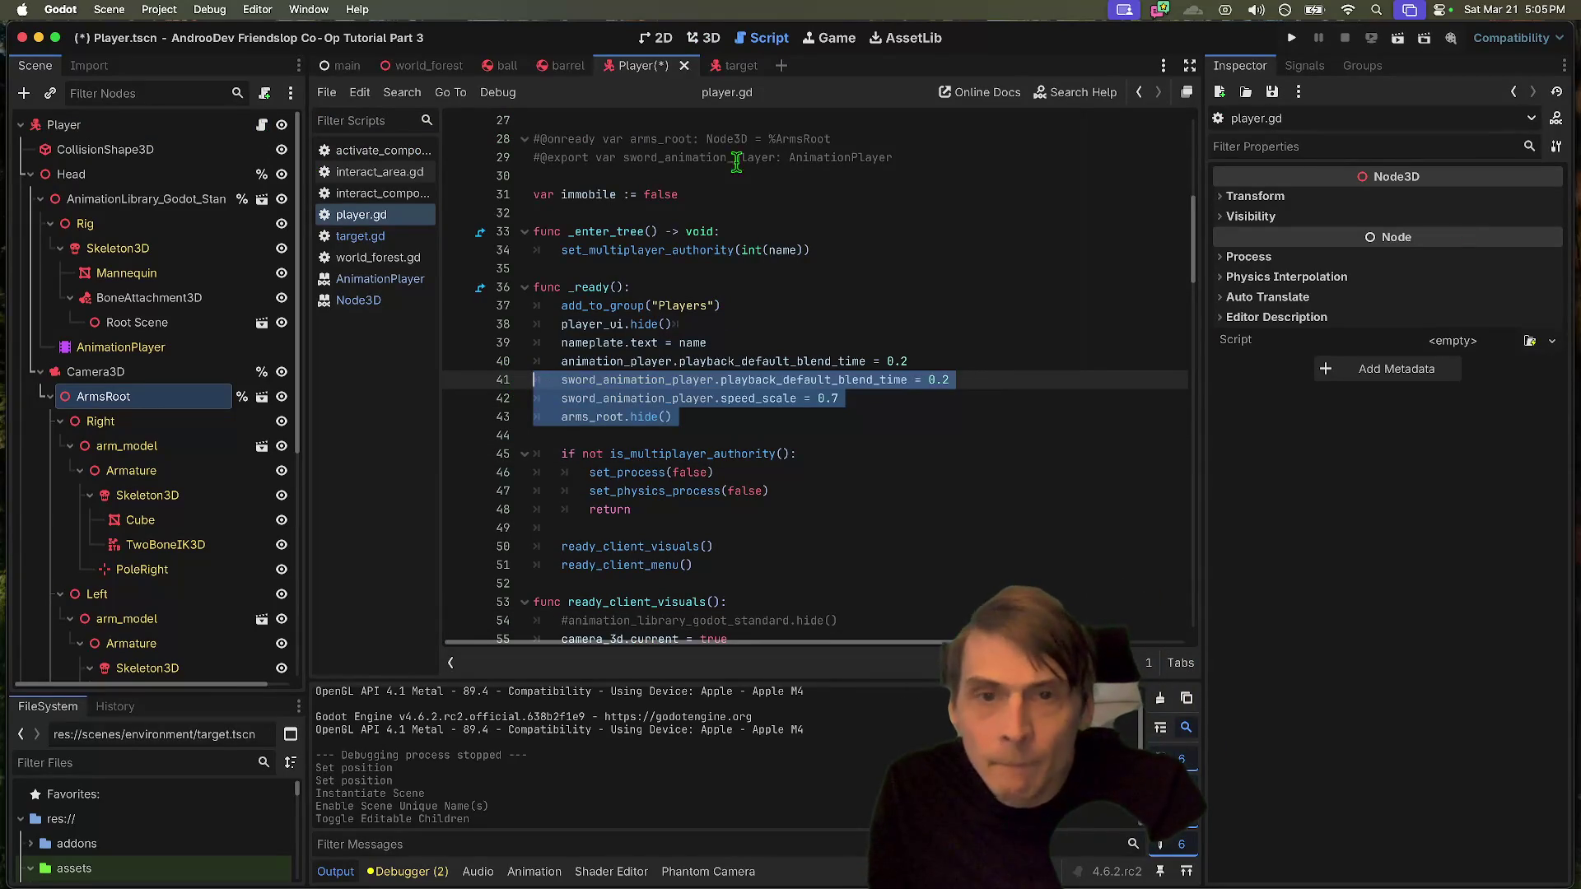
Uncomment lines 28–29 and assign SwordAnimationPlayer to Player's Sword Animation Player
left_click_drag(912, 159, 535, 138)
key("super+k")
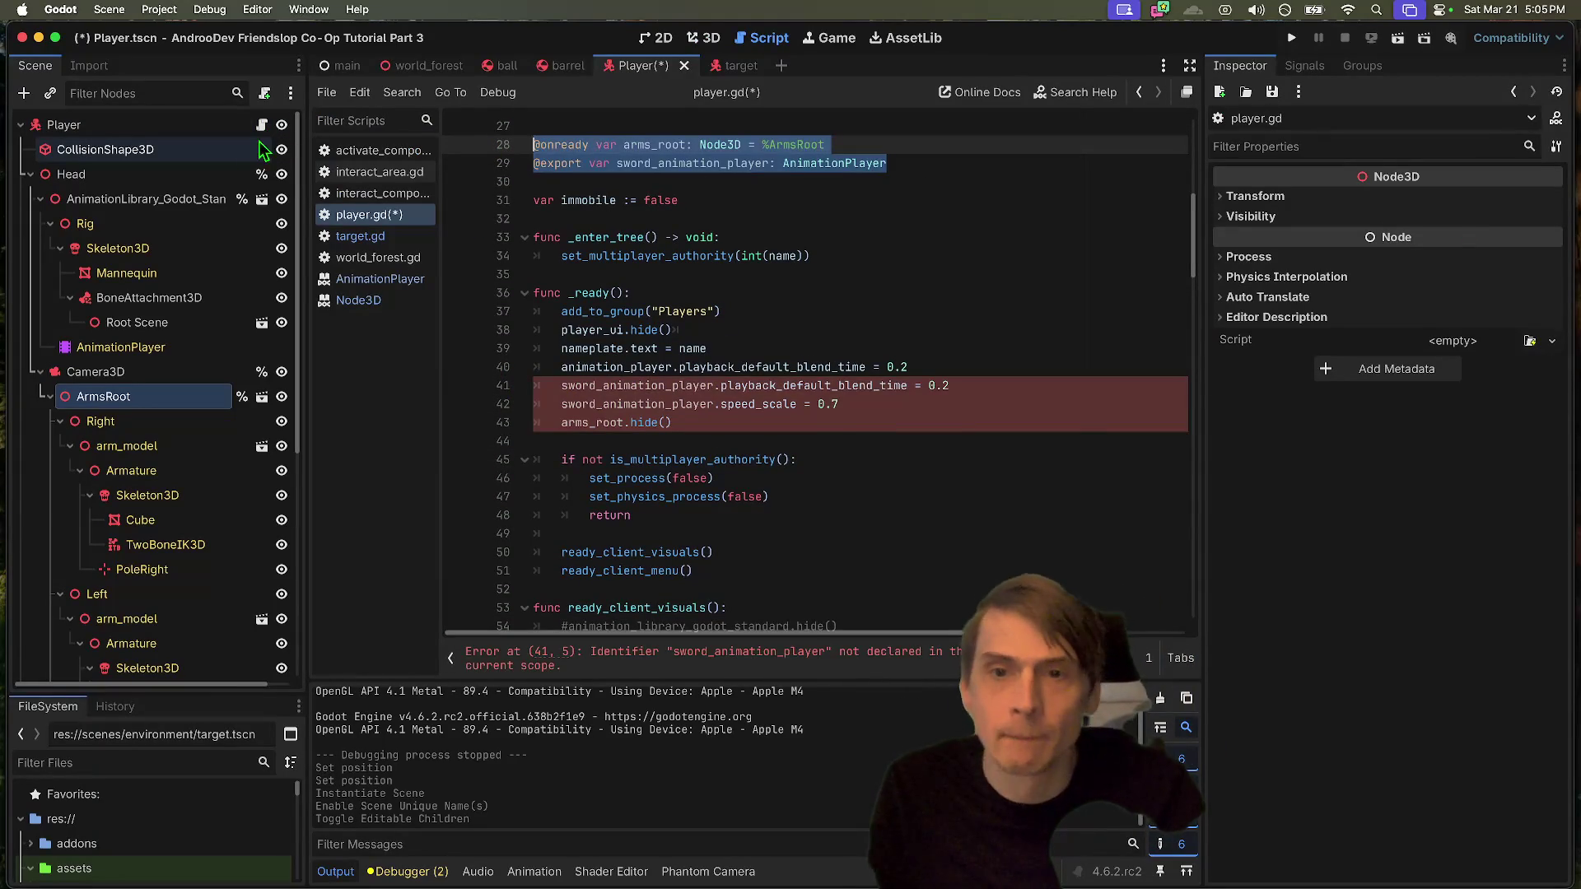
left_click(173, 128)
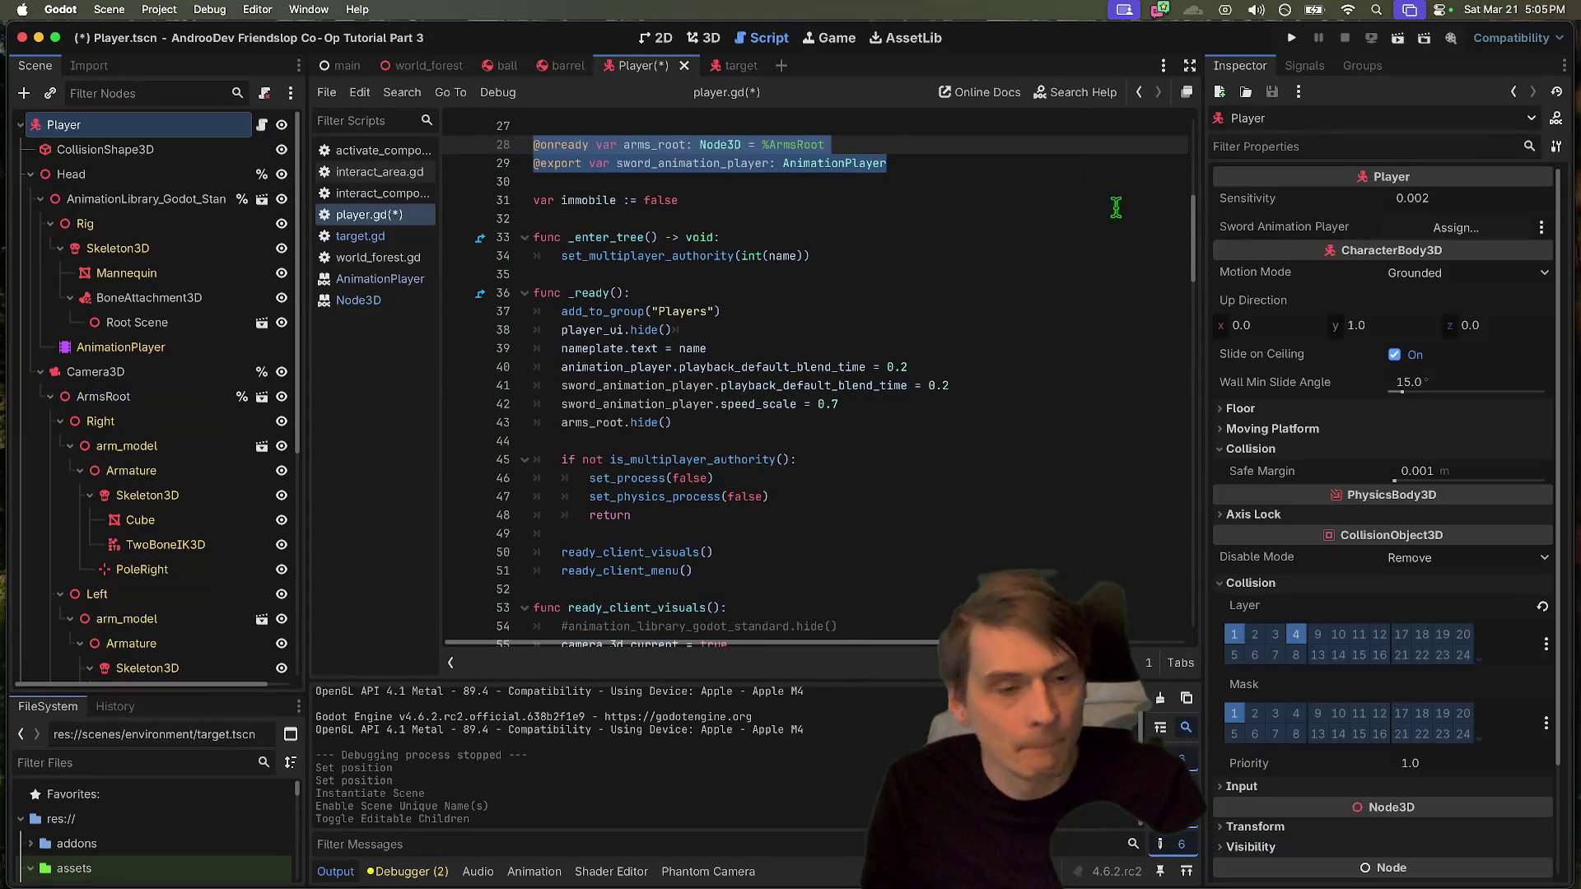
left_click(1455, 227)
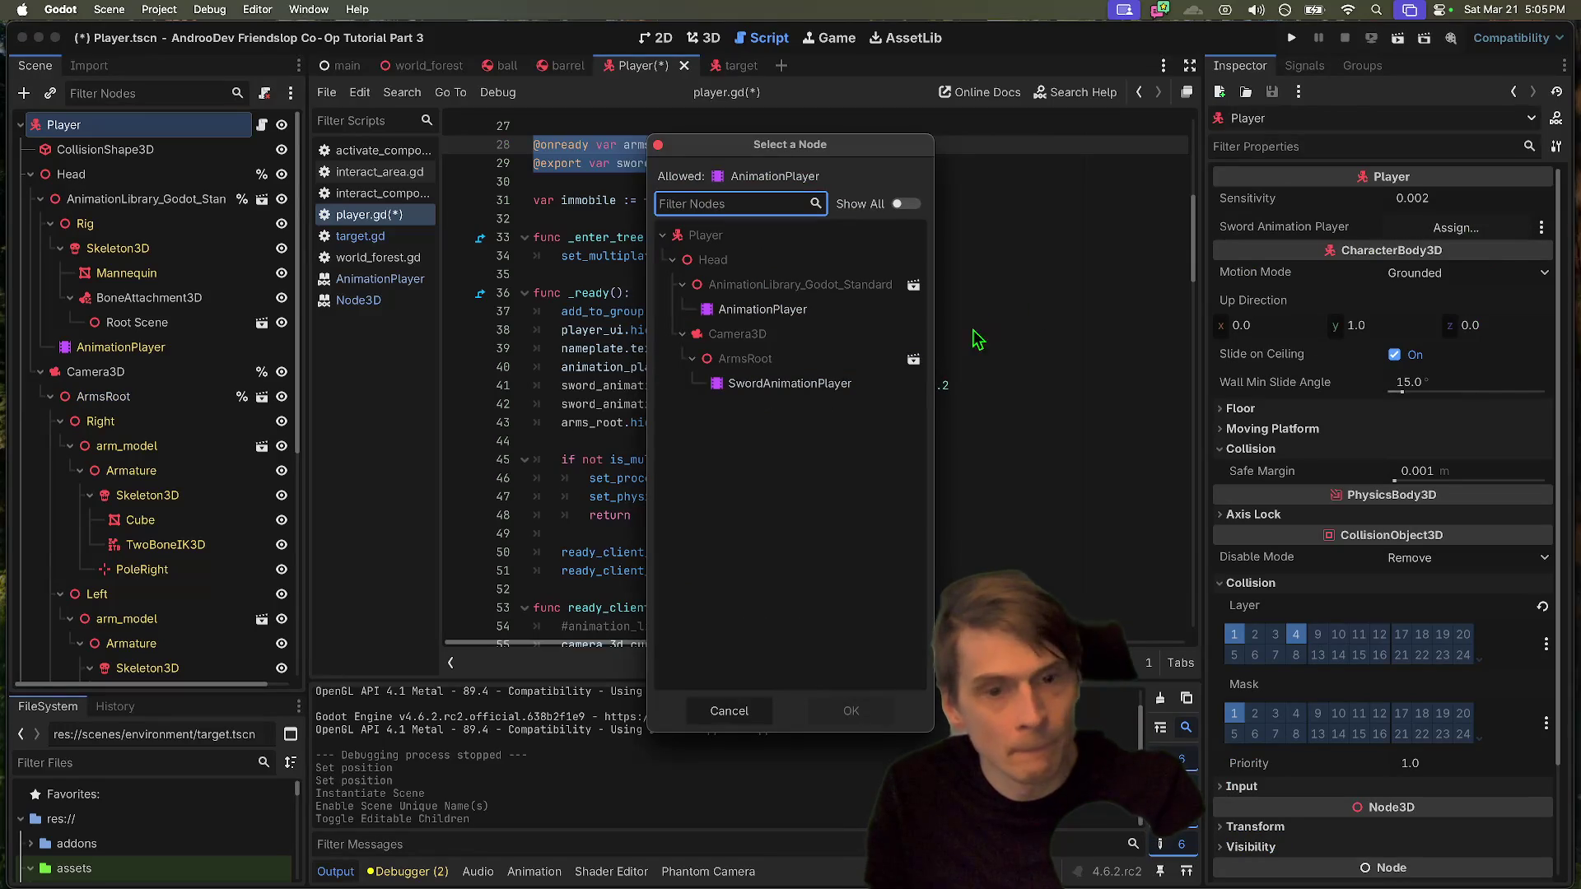
left_click(889, 383)
left_click(874, 718)
Replace animation_player with sword_animation_player on line 153 and save
left_click(1067, 346)
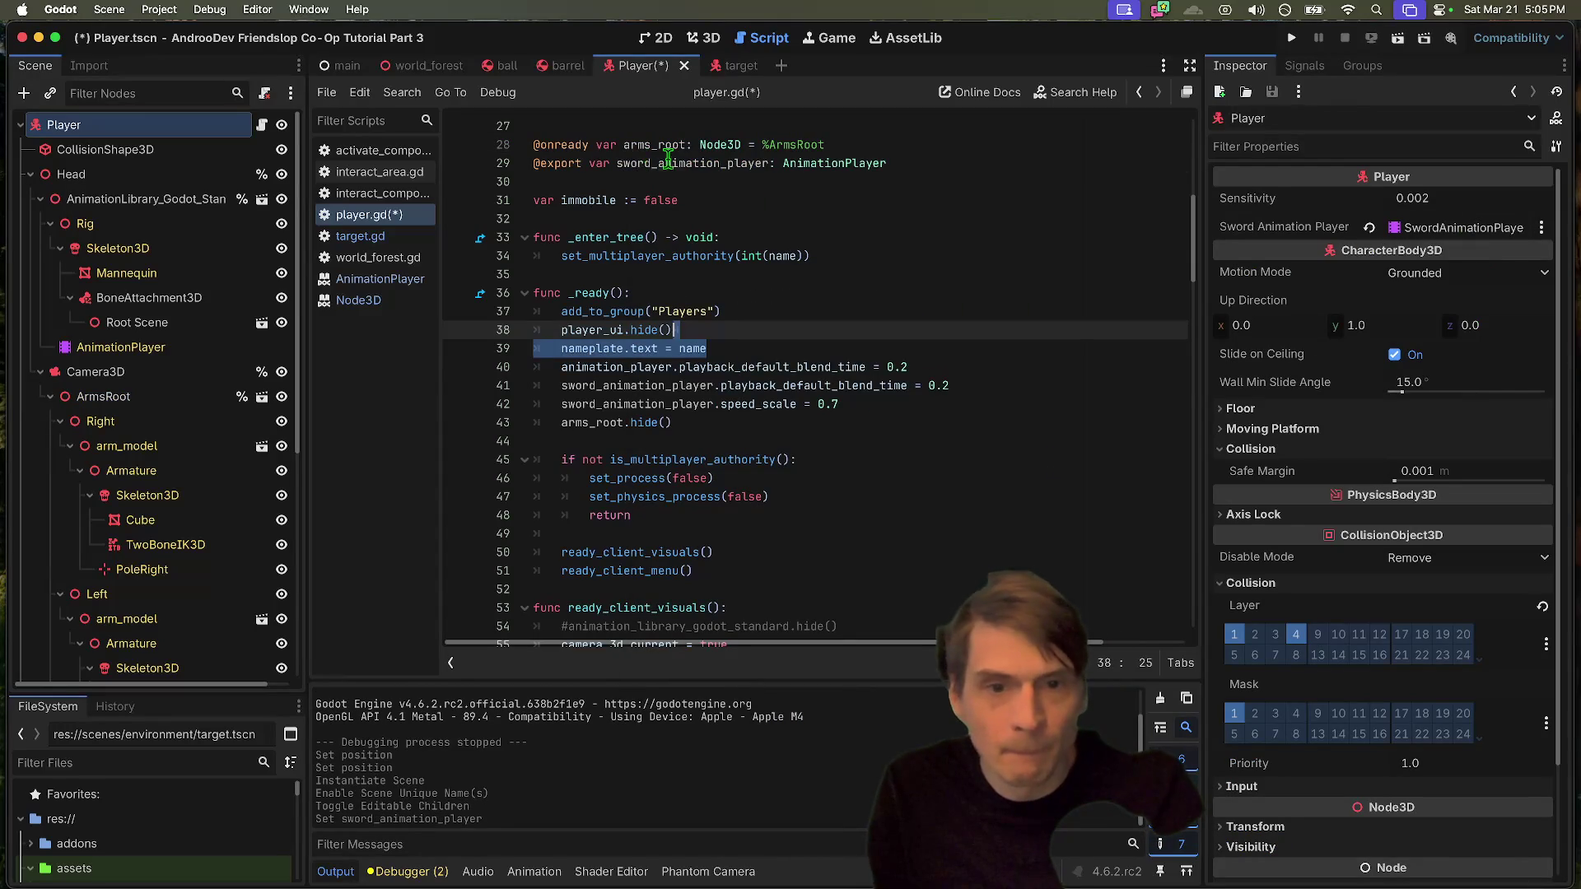
scroll(889, 370, "down", 20)
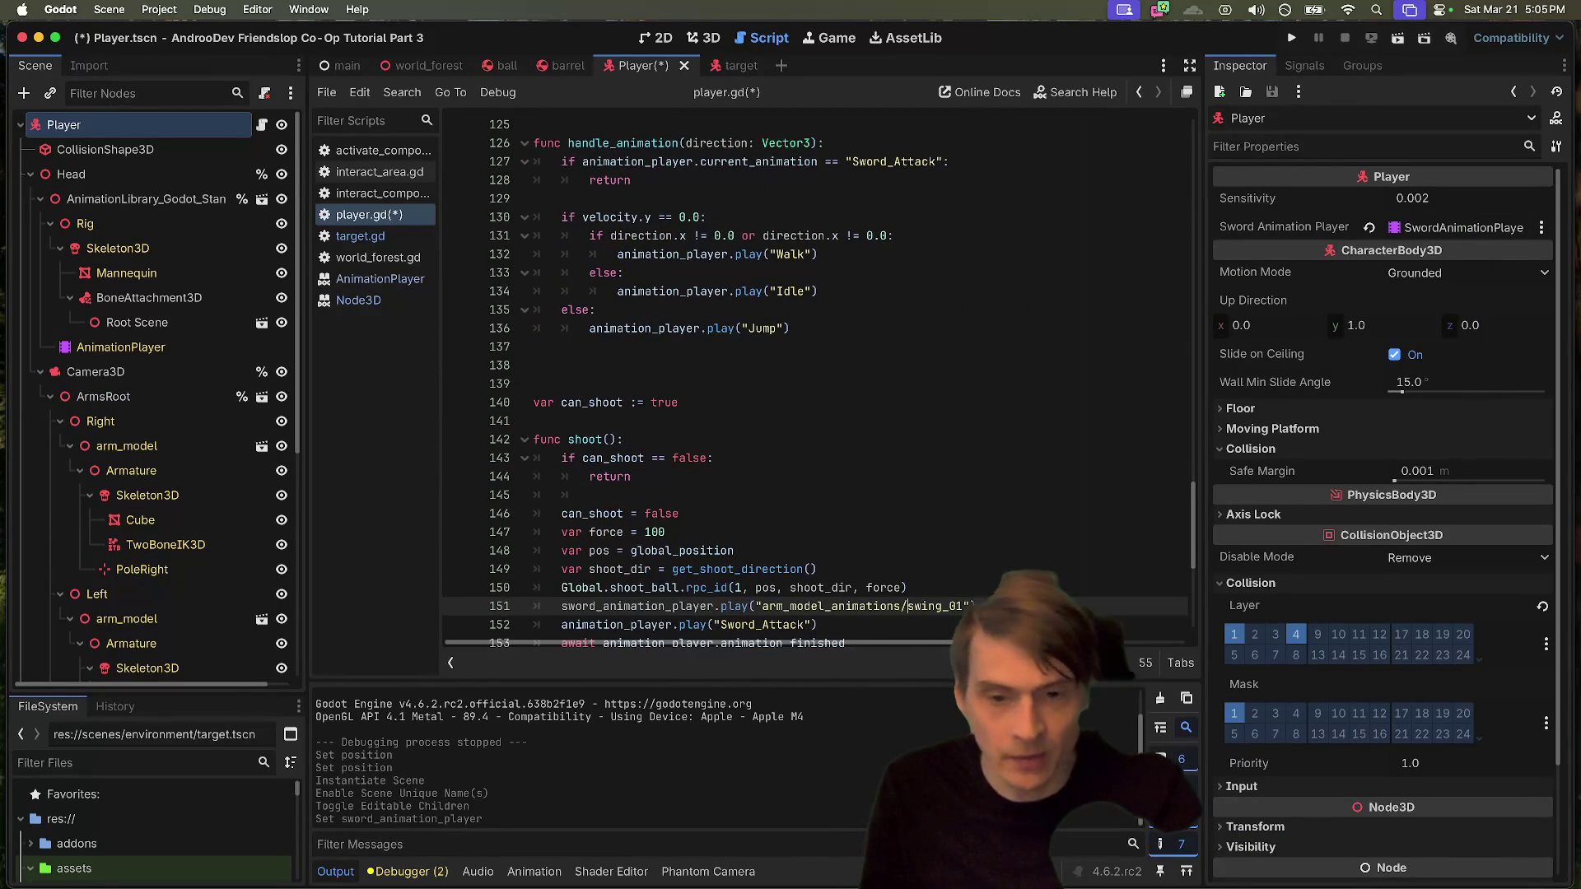
scroll(878, 581, "down", 1)
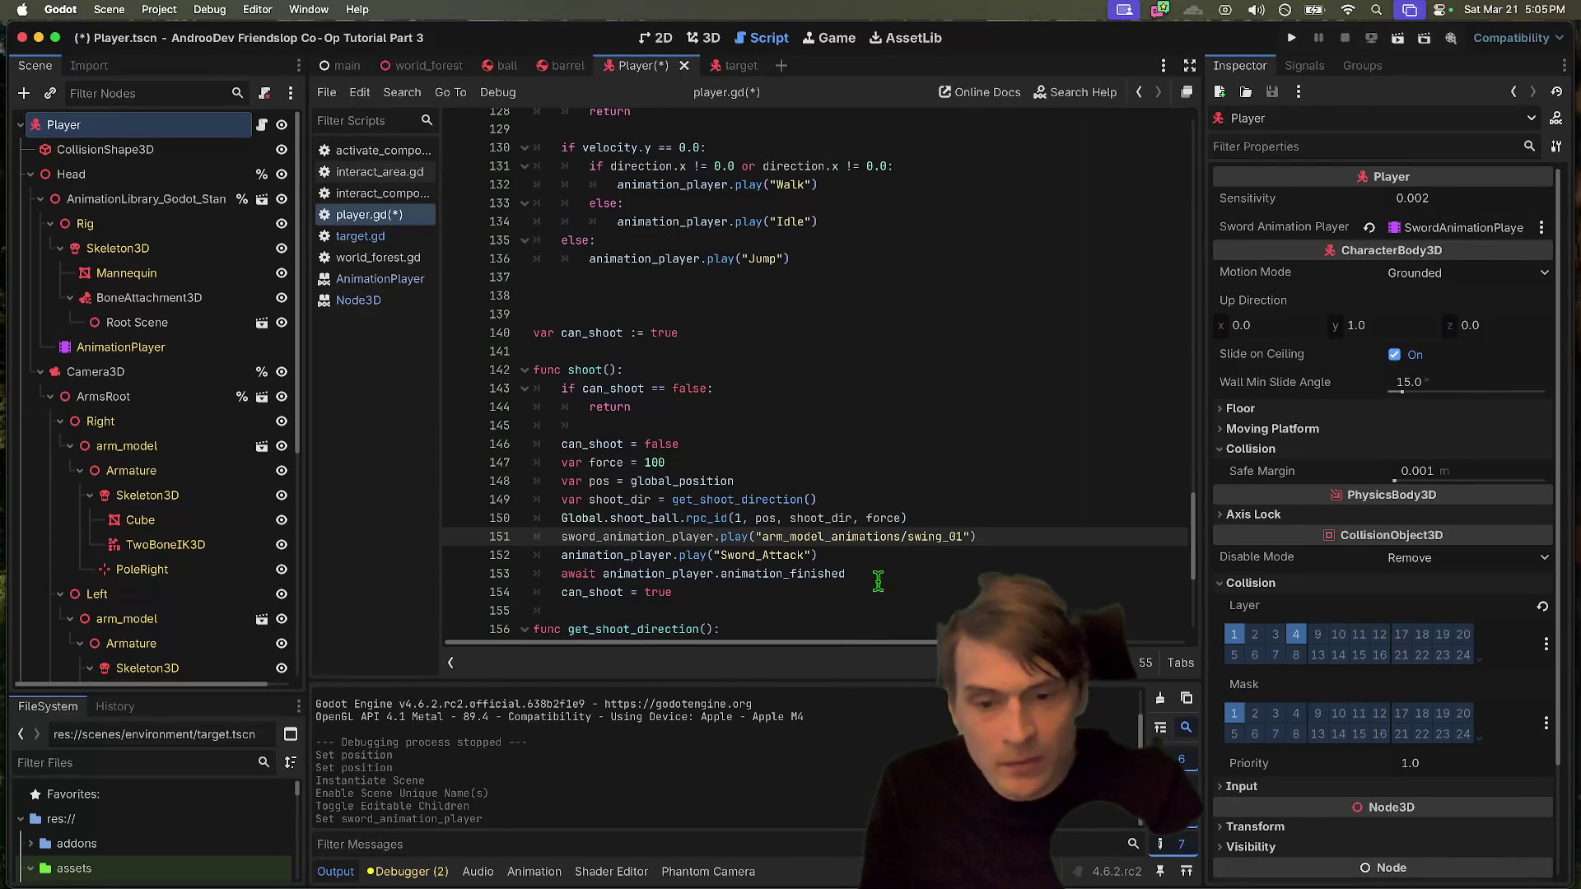
double_click(650, 573)
type("sword_animation_player")
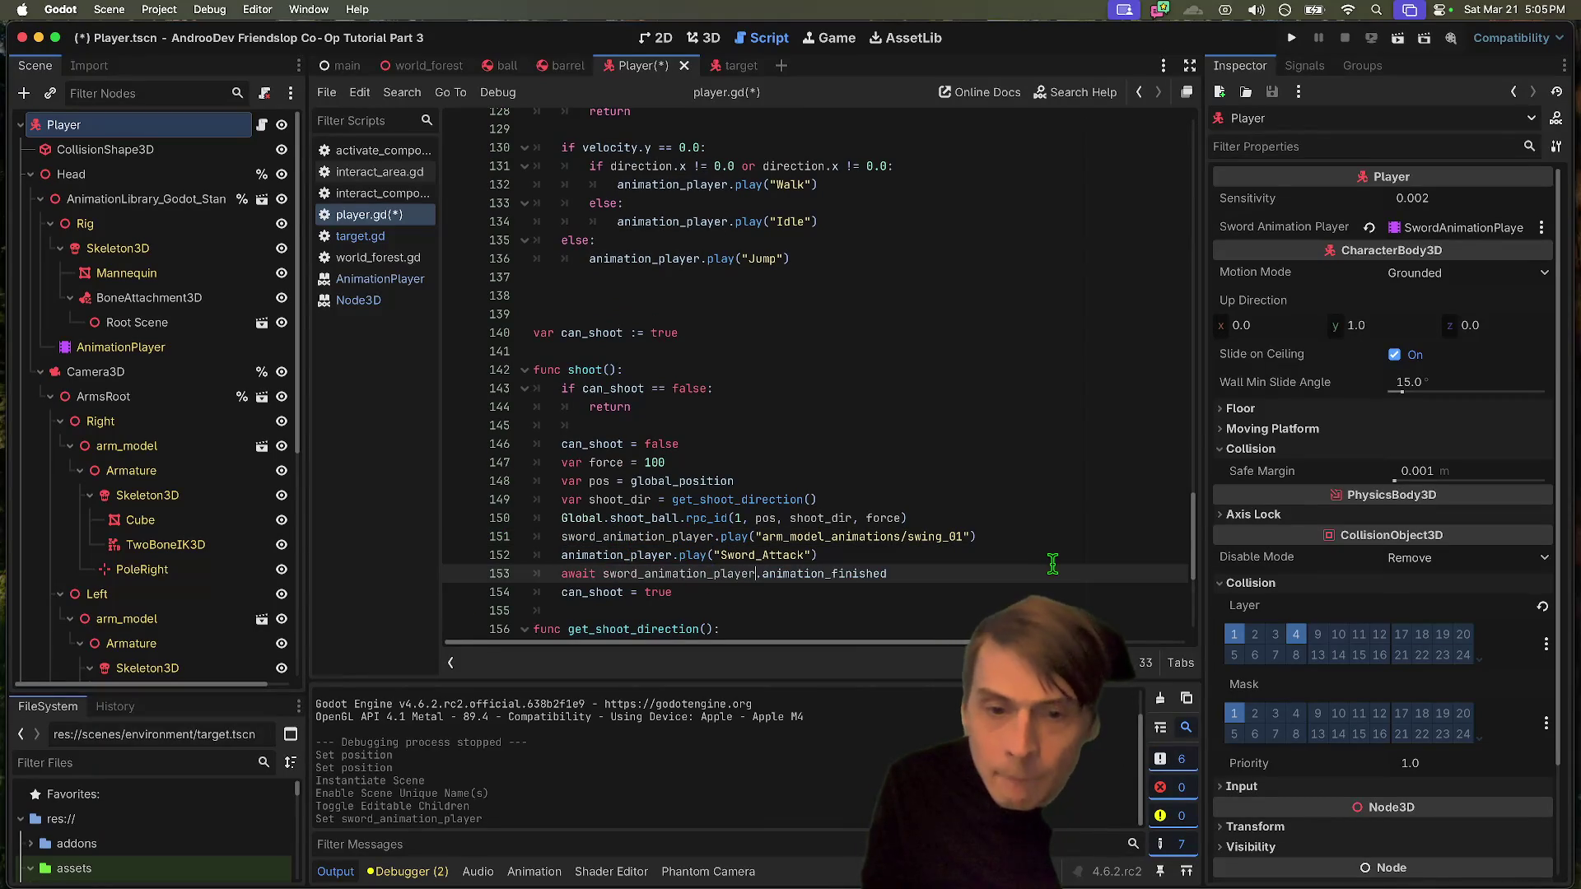
key("super+s")
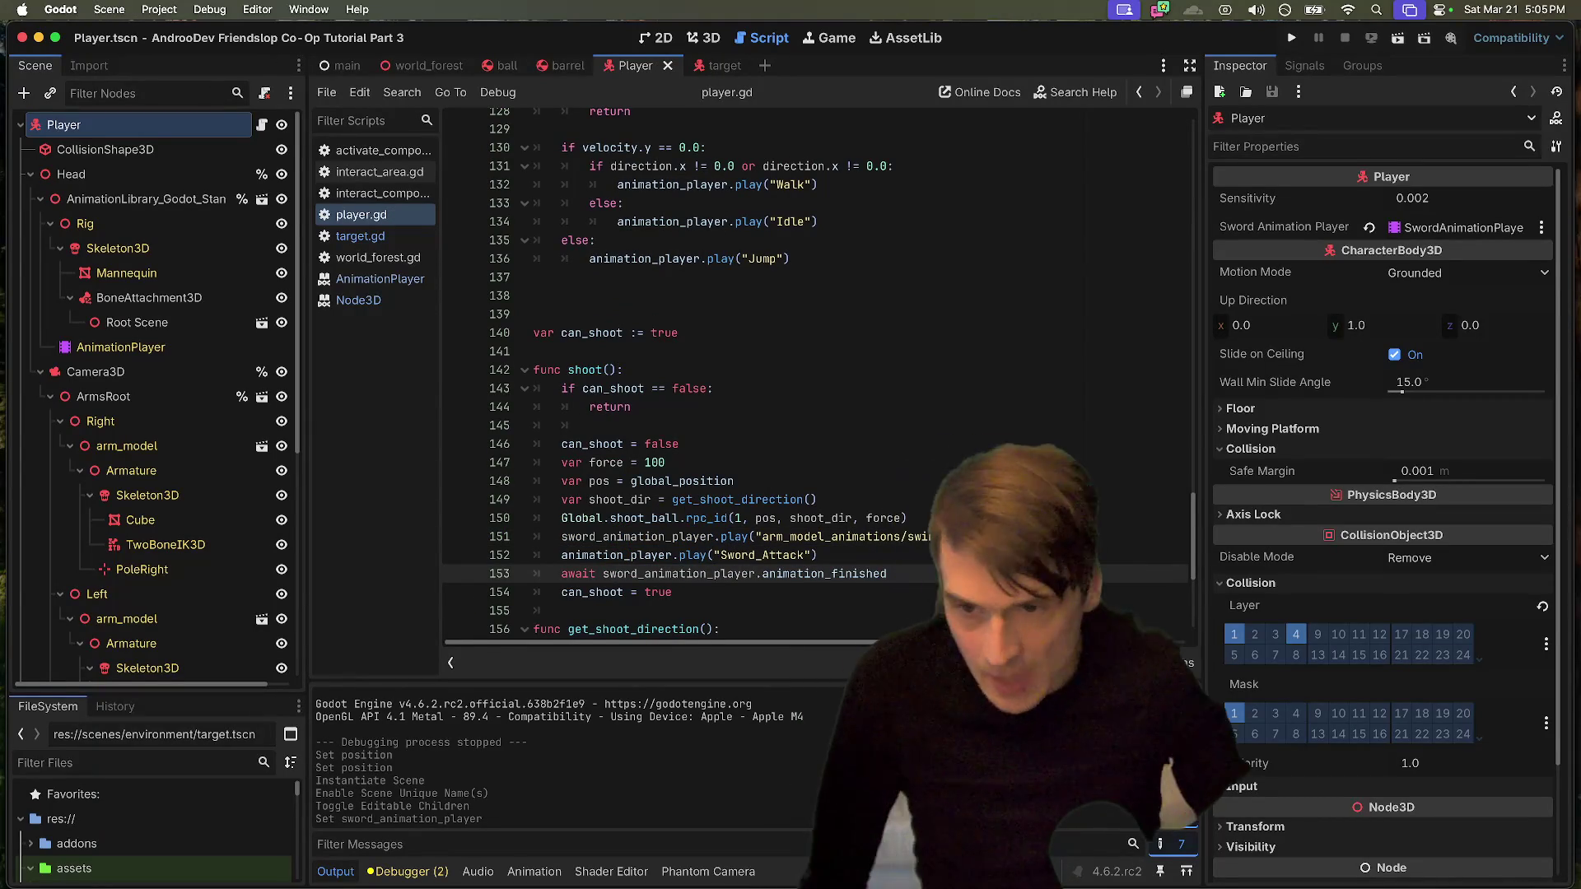
Scroll up through player.gd toward ready_client_visuals
scroll(960, 494, "up", 3)
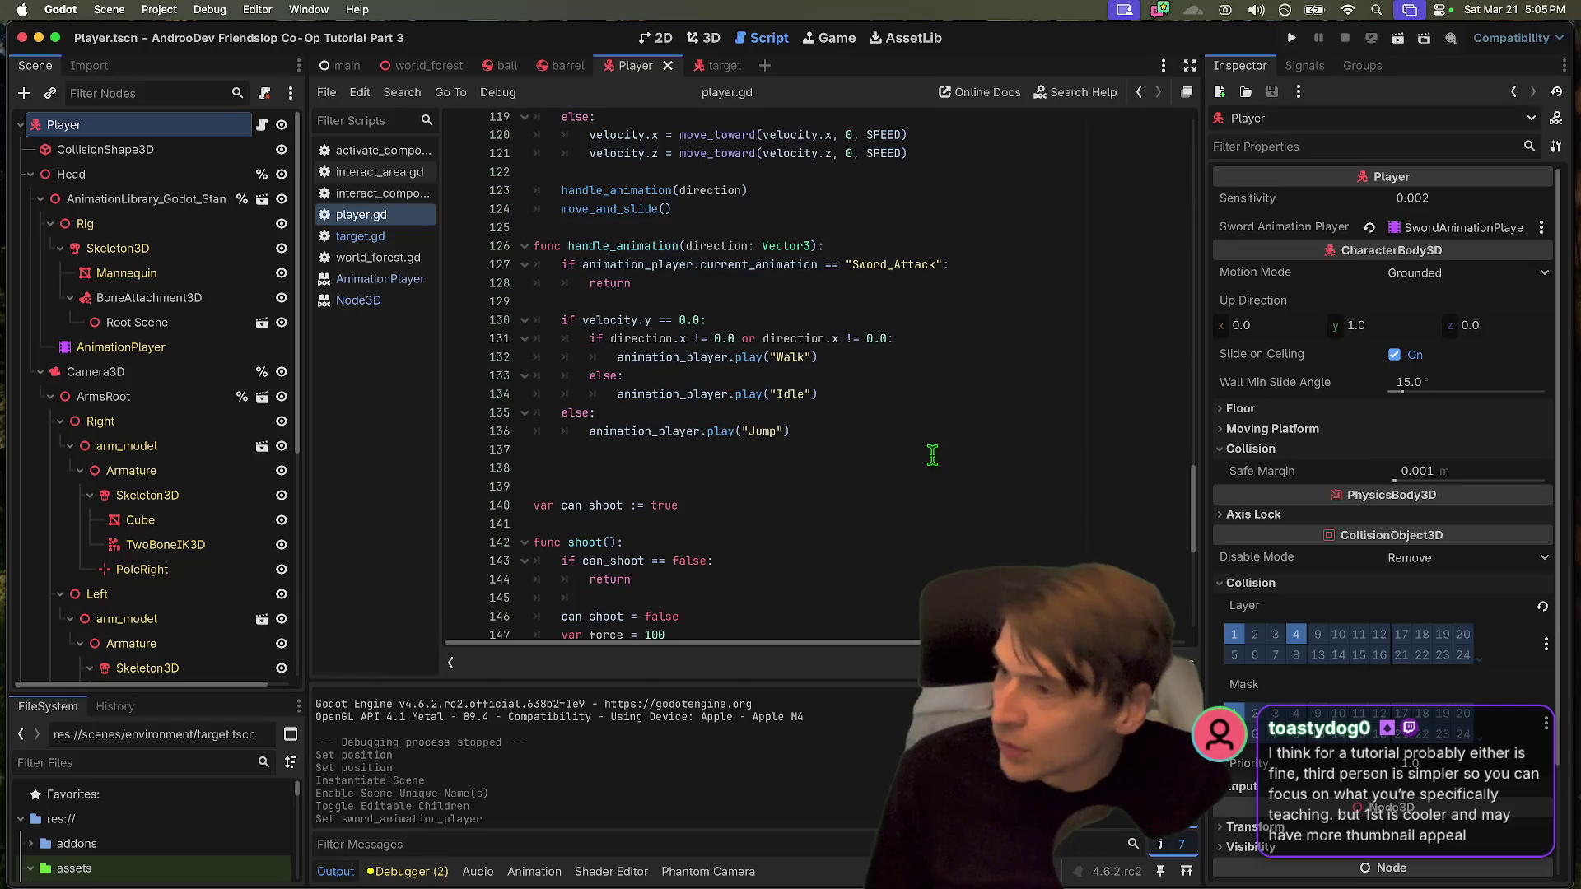
scroll(947, 473, "up", 3)
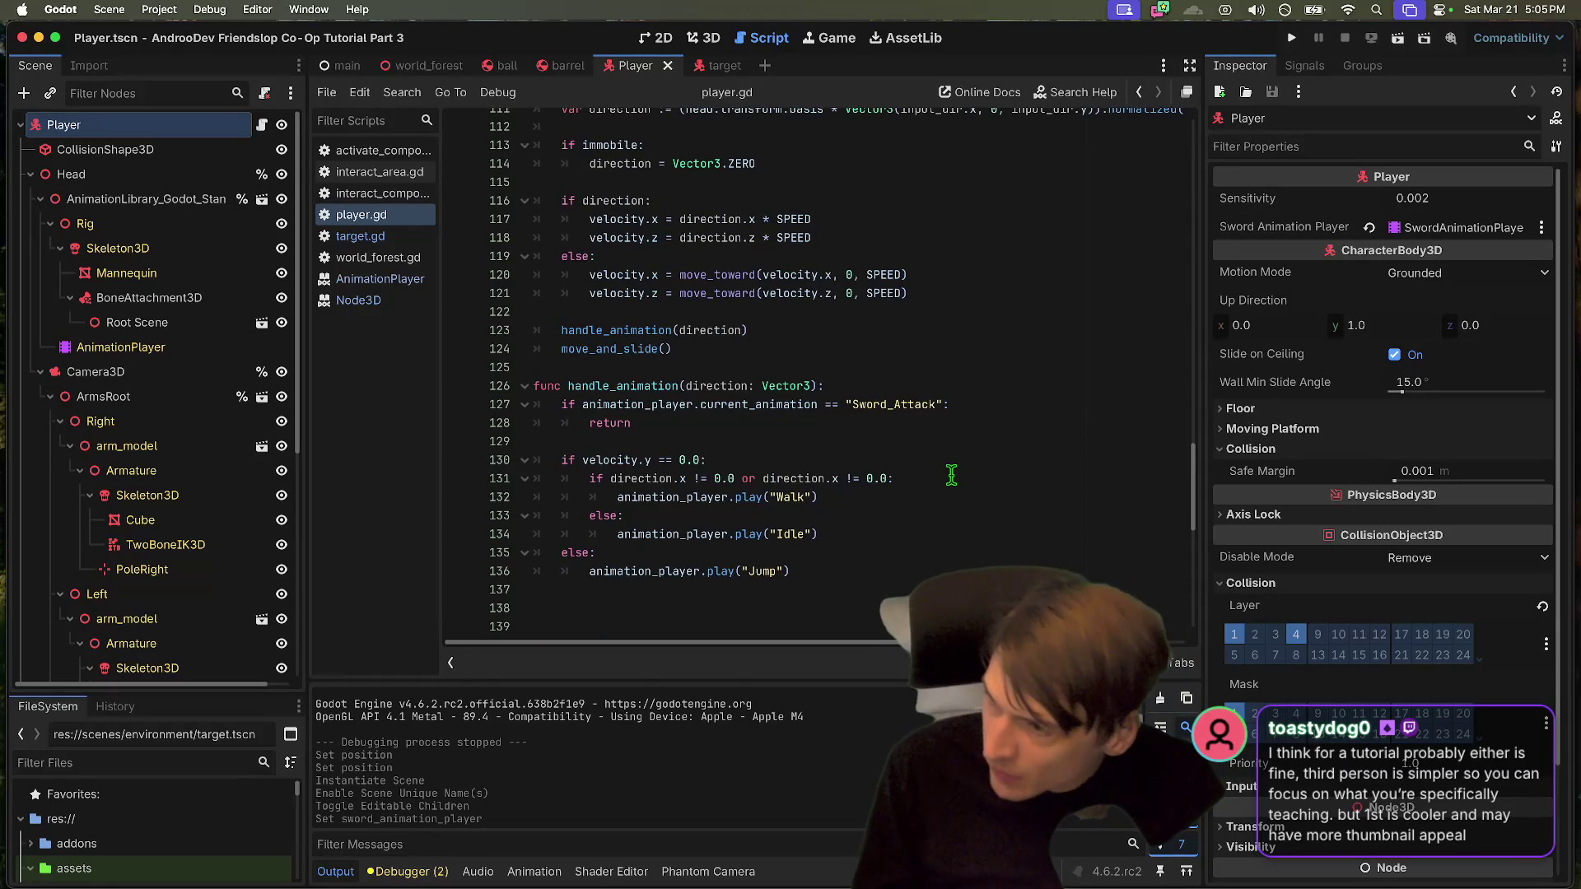
scroll(951, 475, "up", 3)
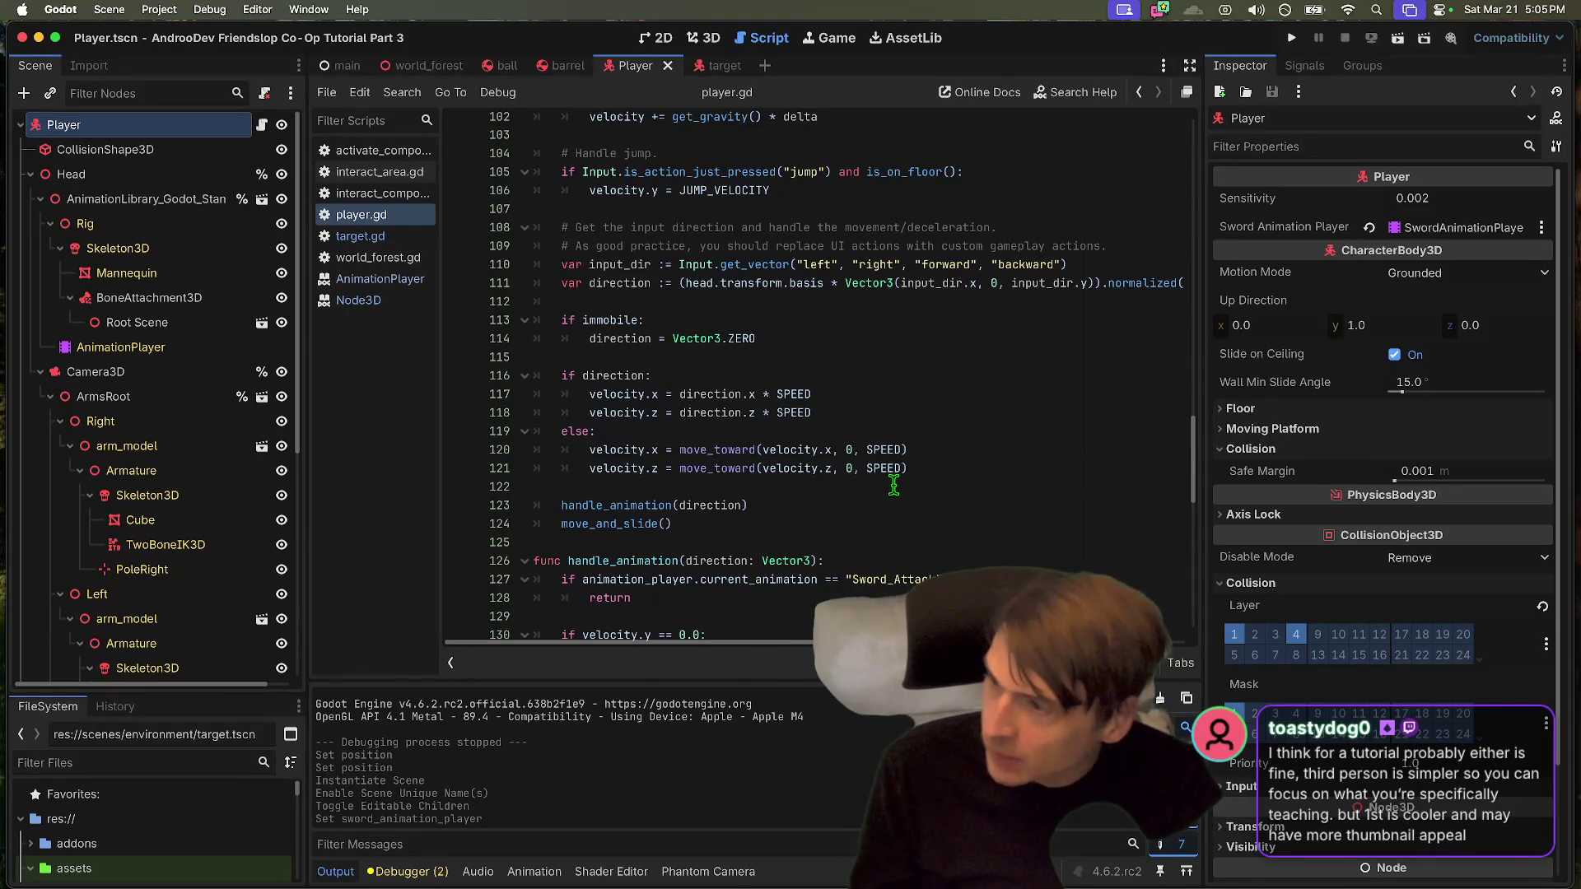
scroll(889, 471, "up", 3)
scroll(925, 484, "down", 3)
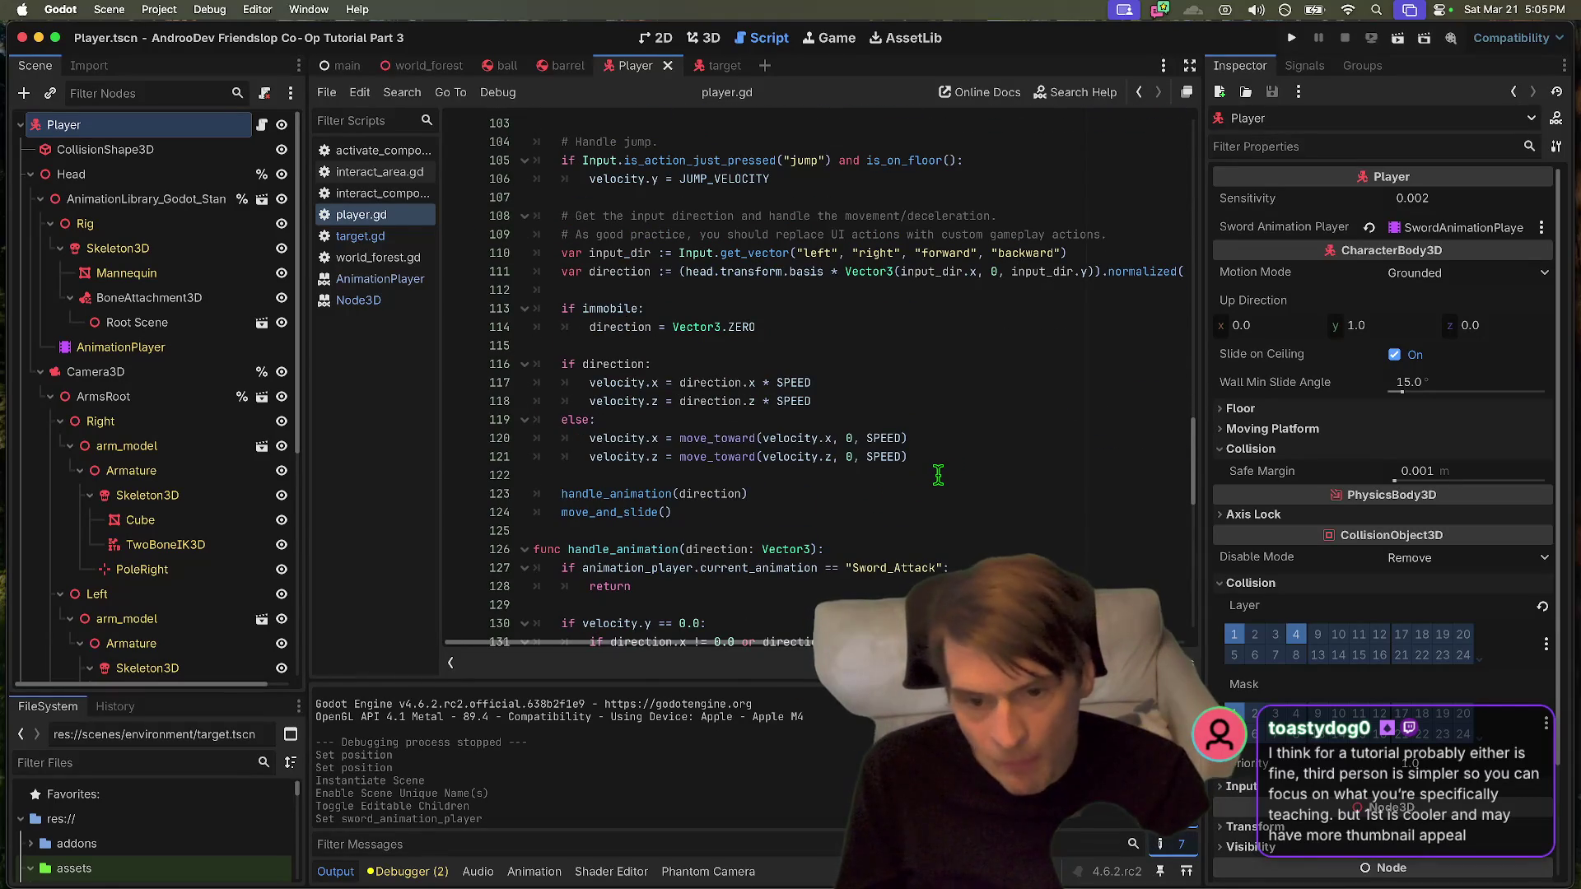
scroll(938, 476, "up", 5)
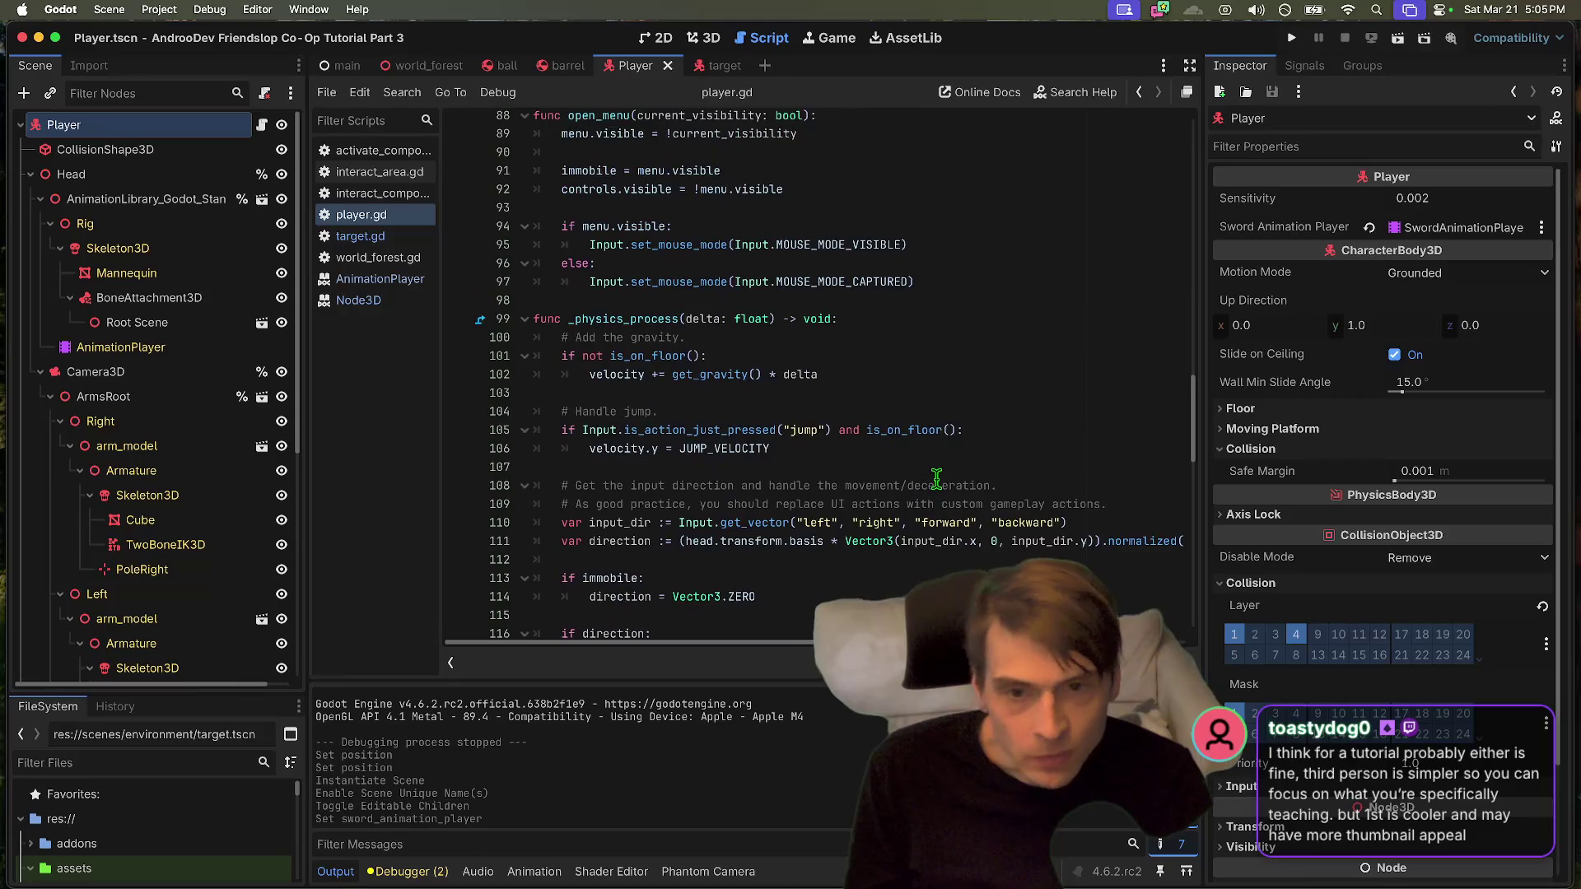
scroll(938, 477, "up", 7)
scroll(911, 370, "up", 3)
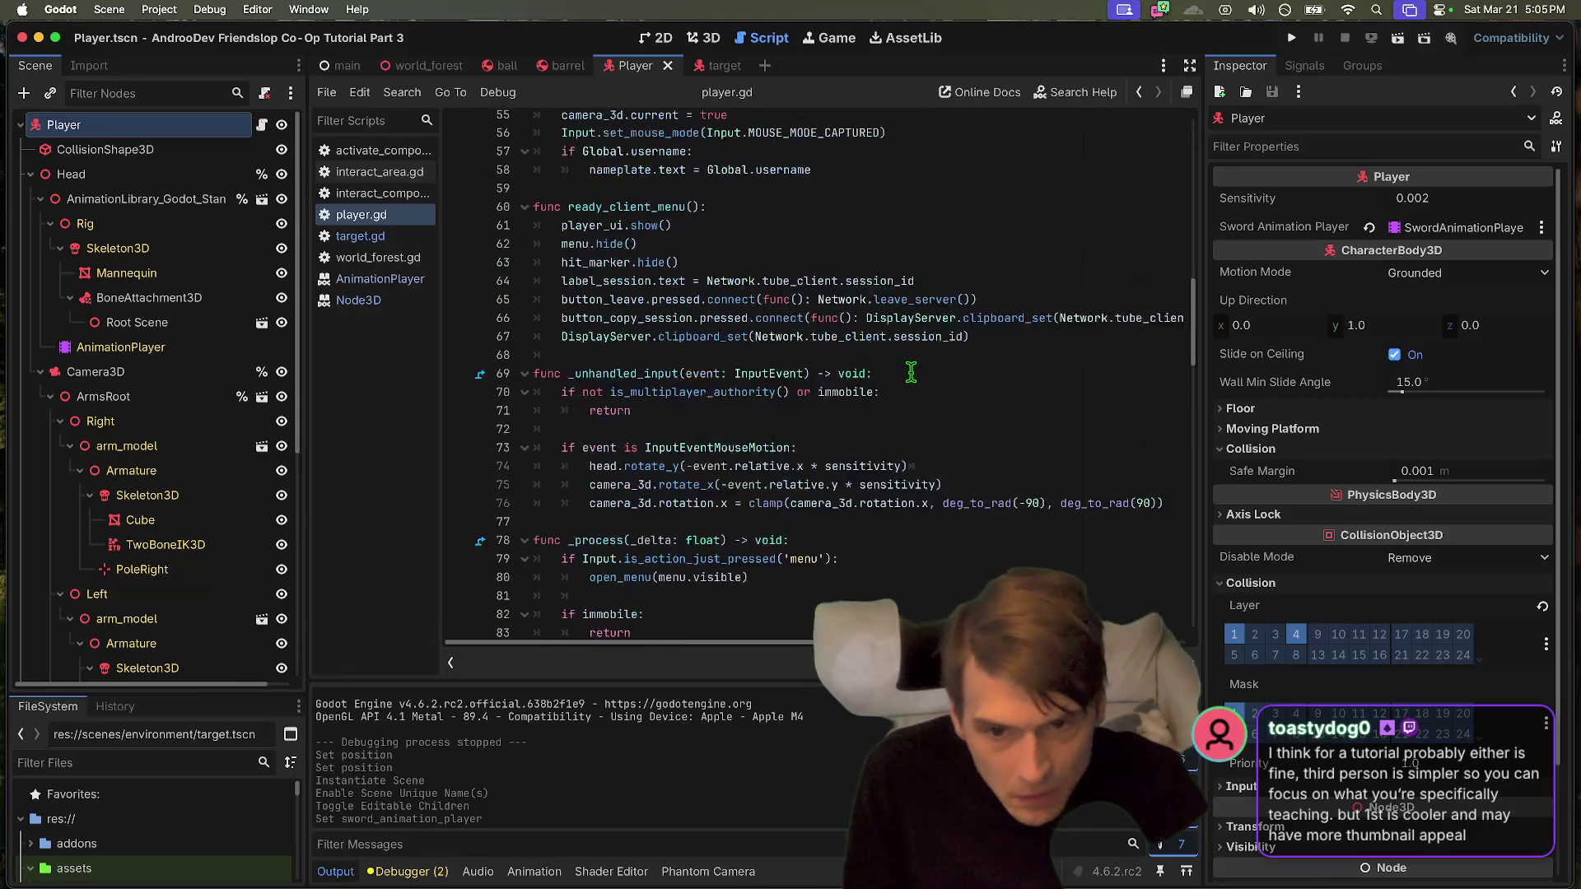
scroll(911, 372, "up", 9)
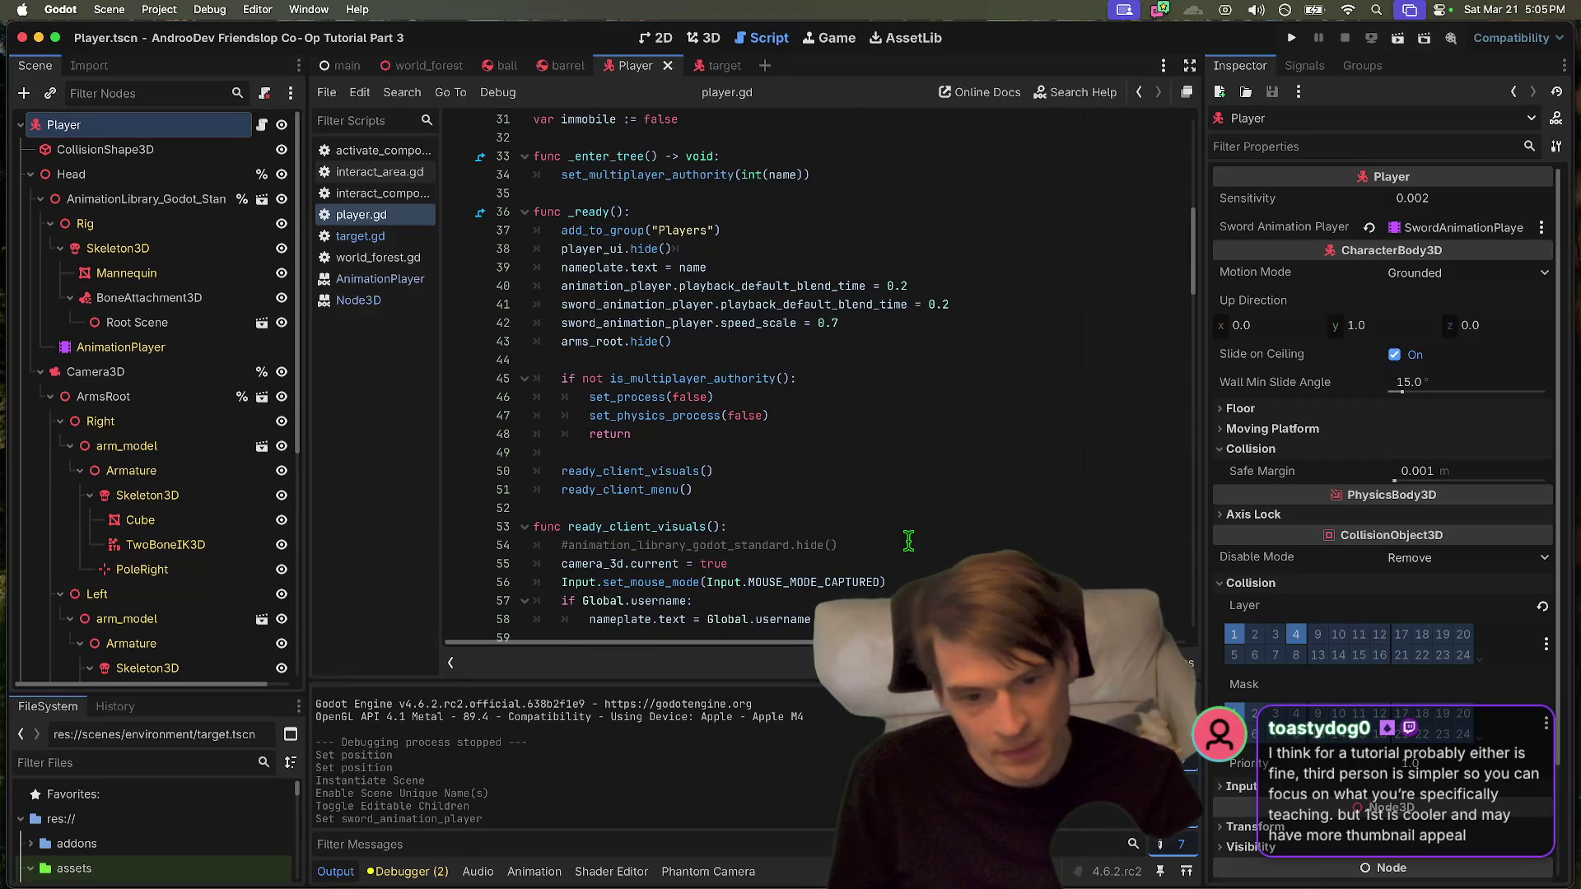
Go to the line hiding animation_library_godot_standard, then run a quick test and stop it
left_click(907, 544)
scroll(914, 534, "down", 1)
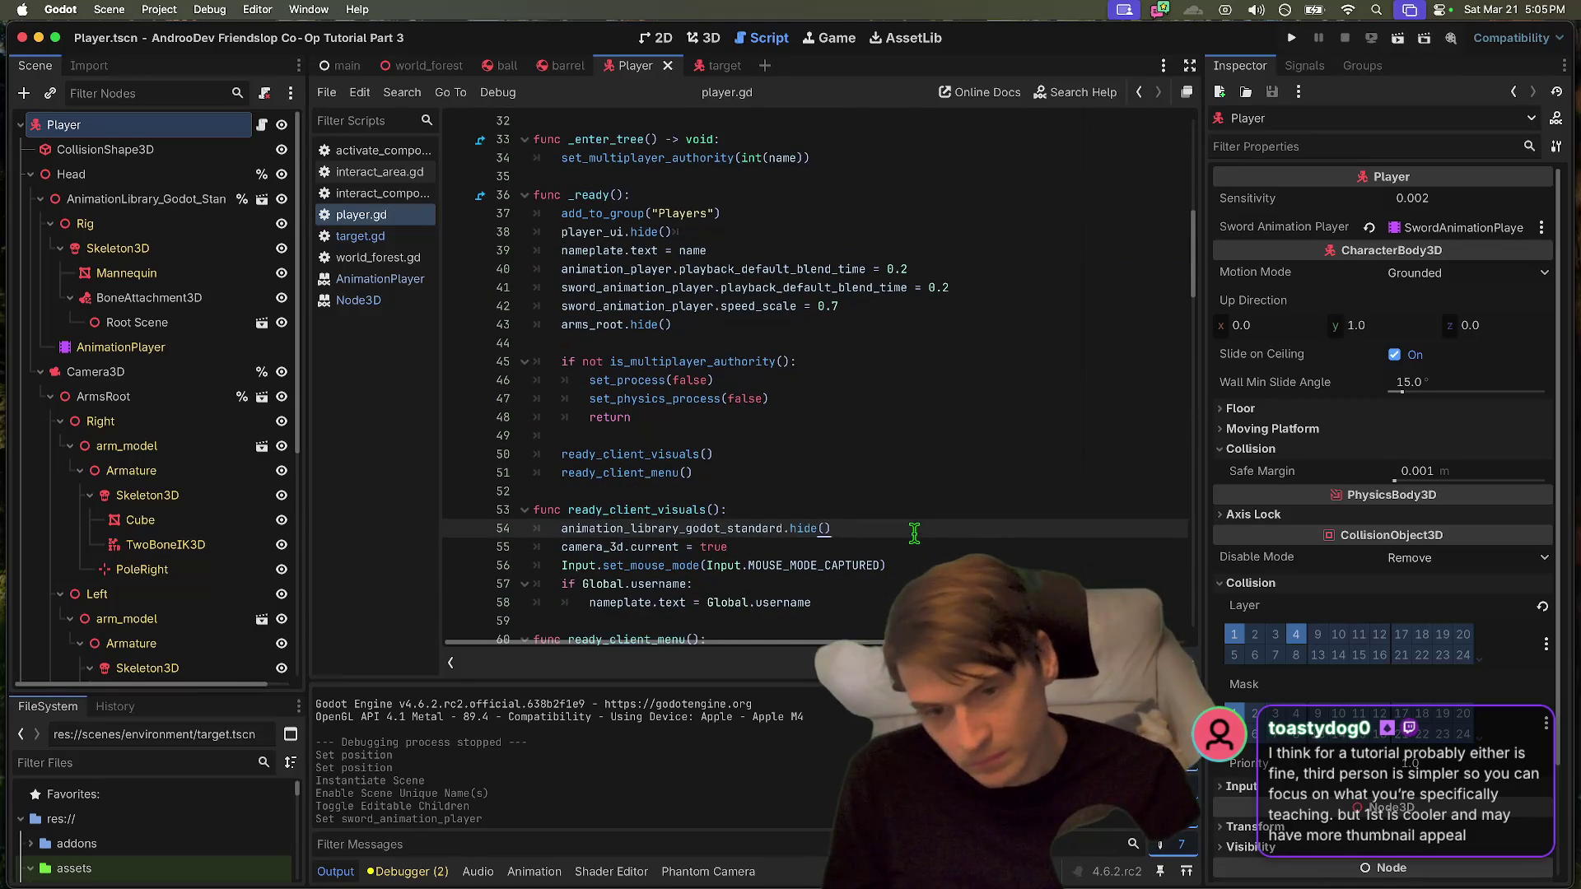
key("super+b")
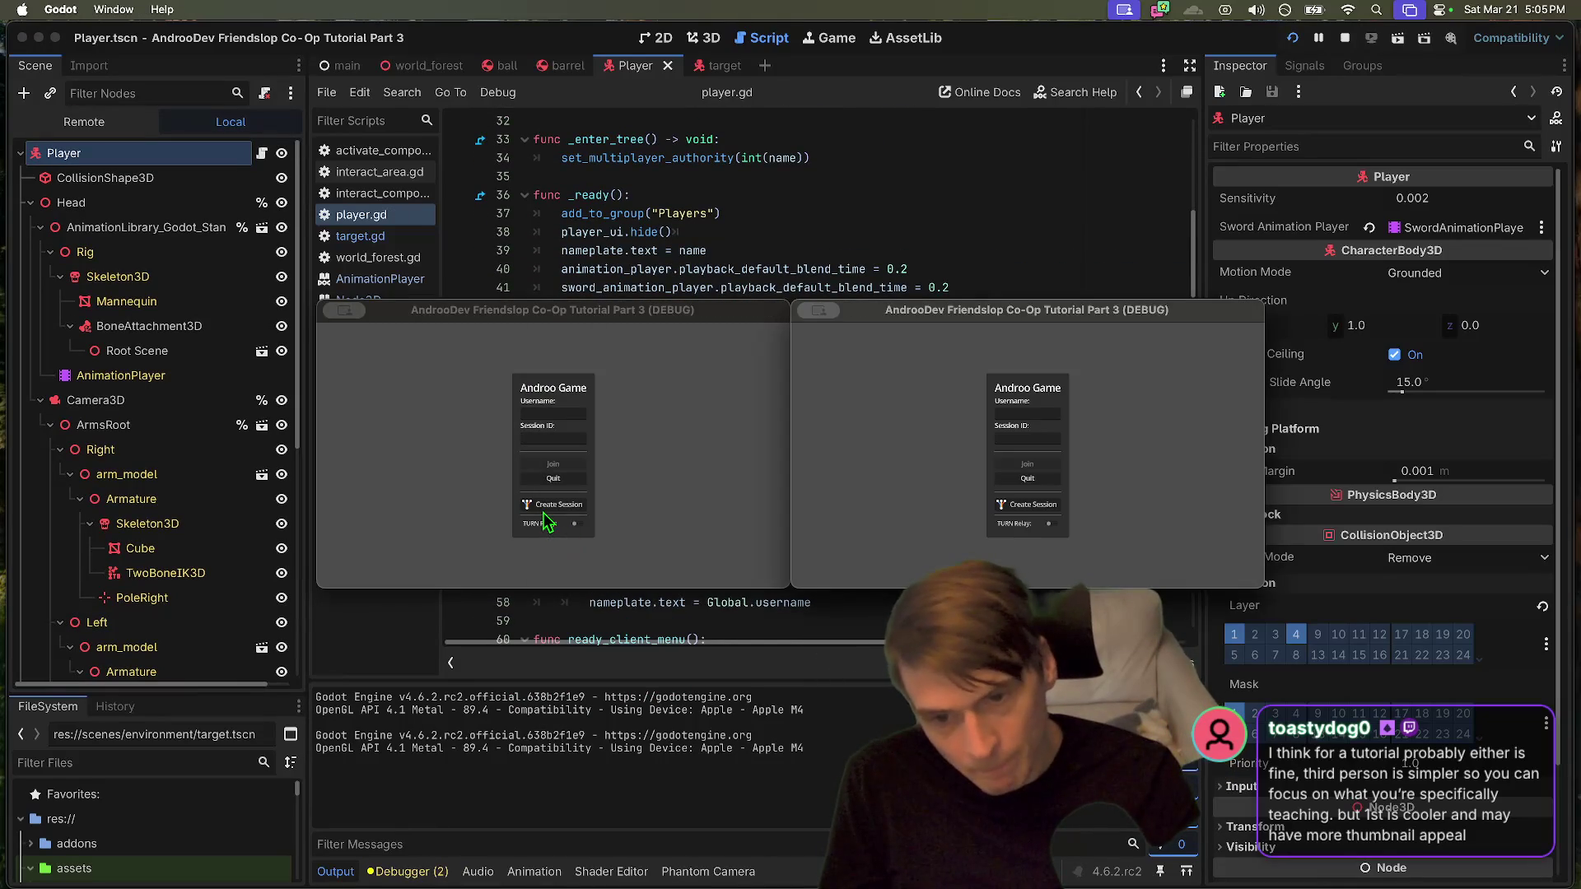
key("super+period")
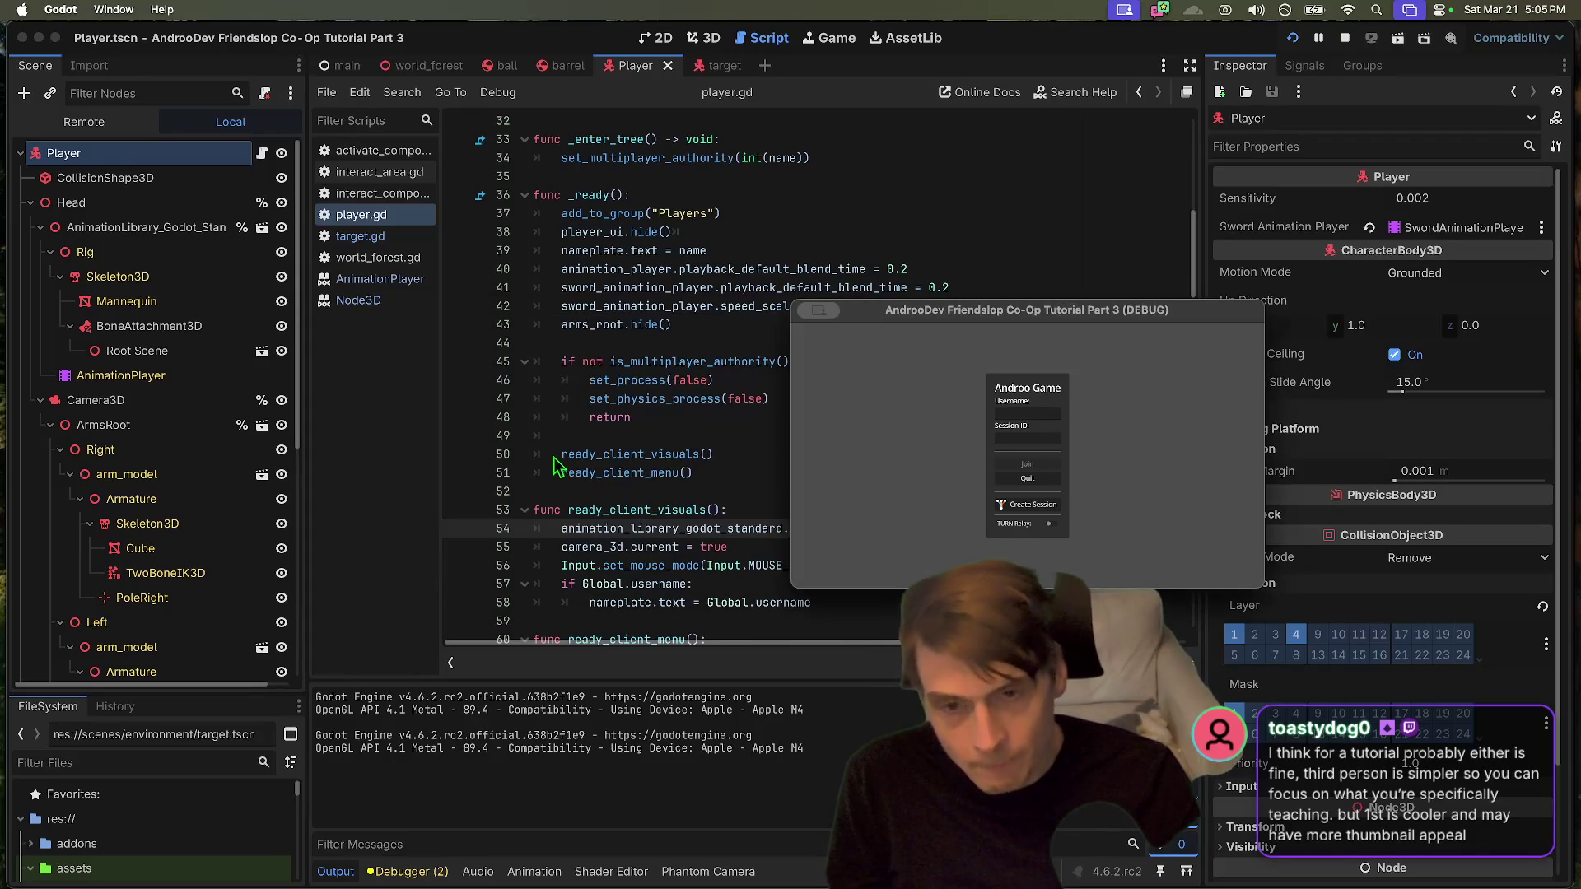
left_click(692, 470)
double_click(572, 528)
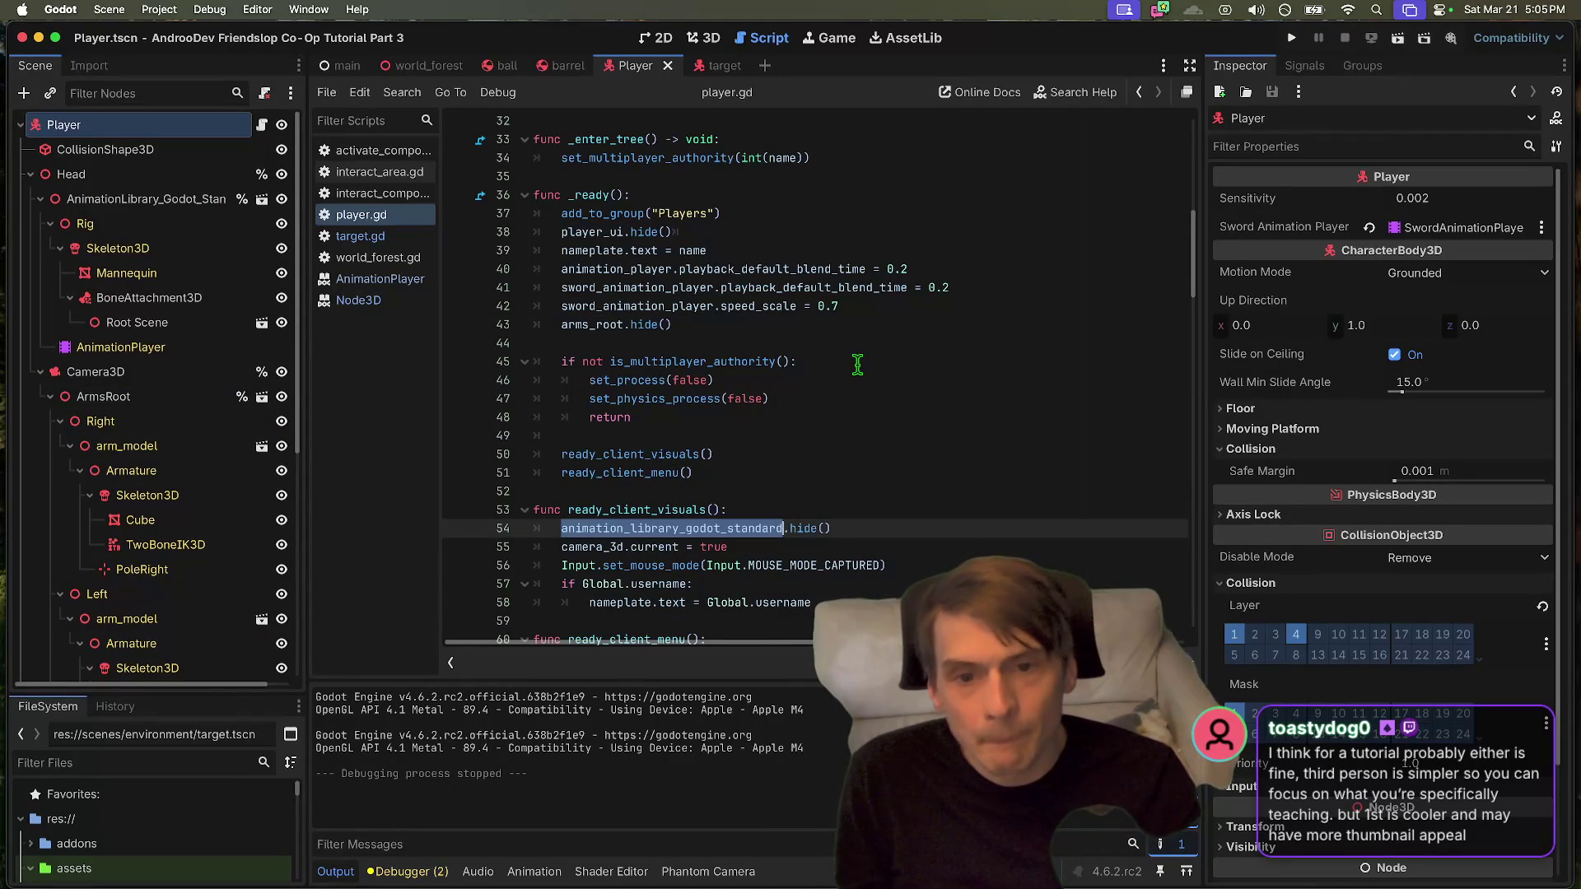
scroll(939, 507, "down", 2)
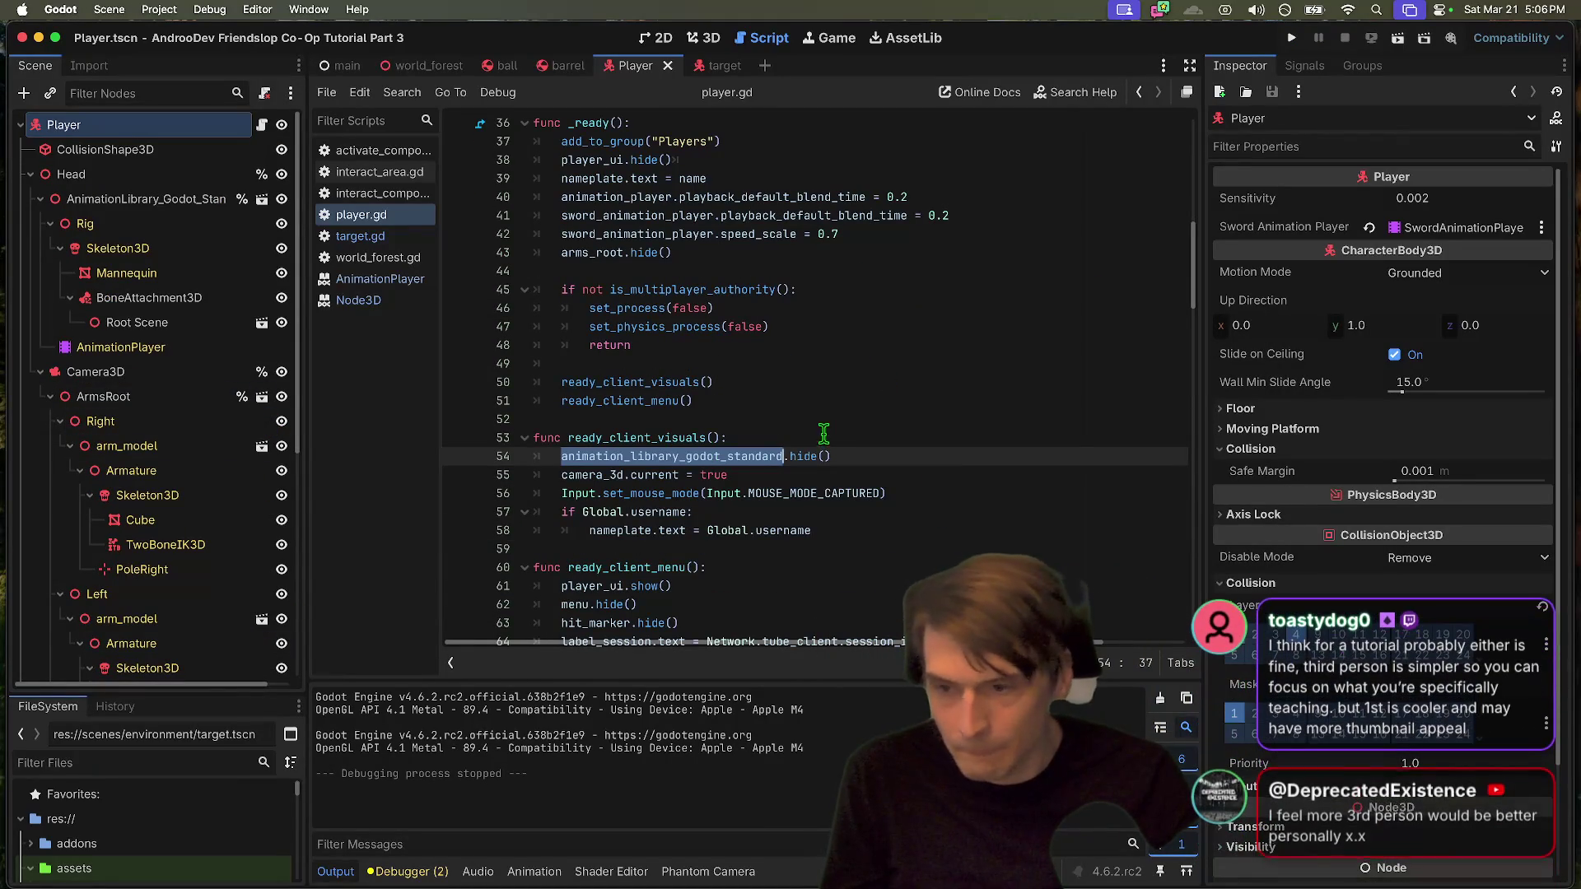
left_click(700, 41)
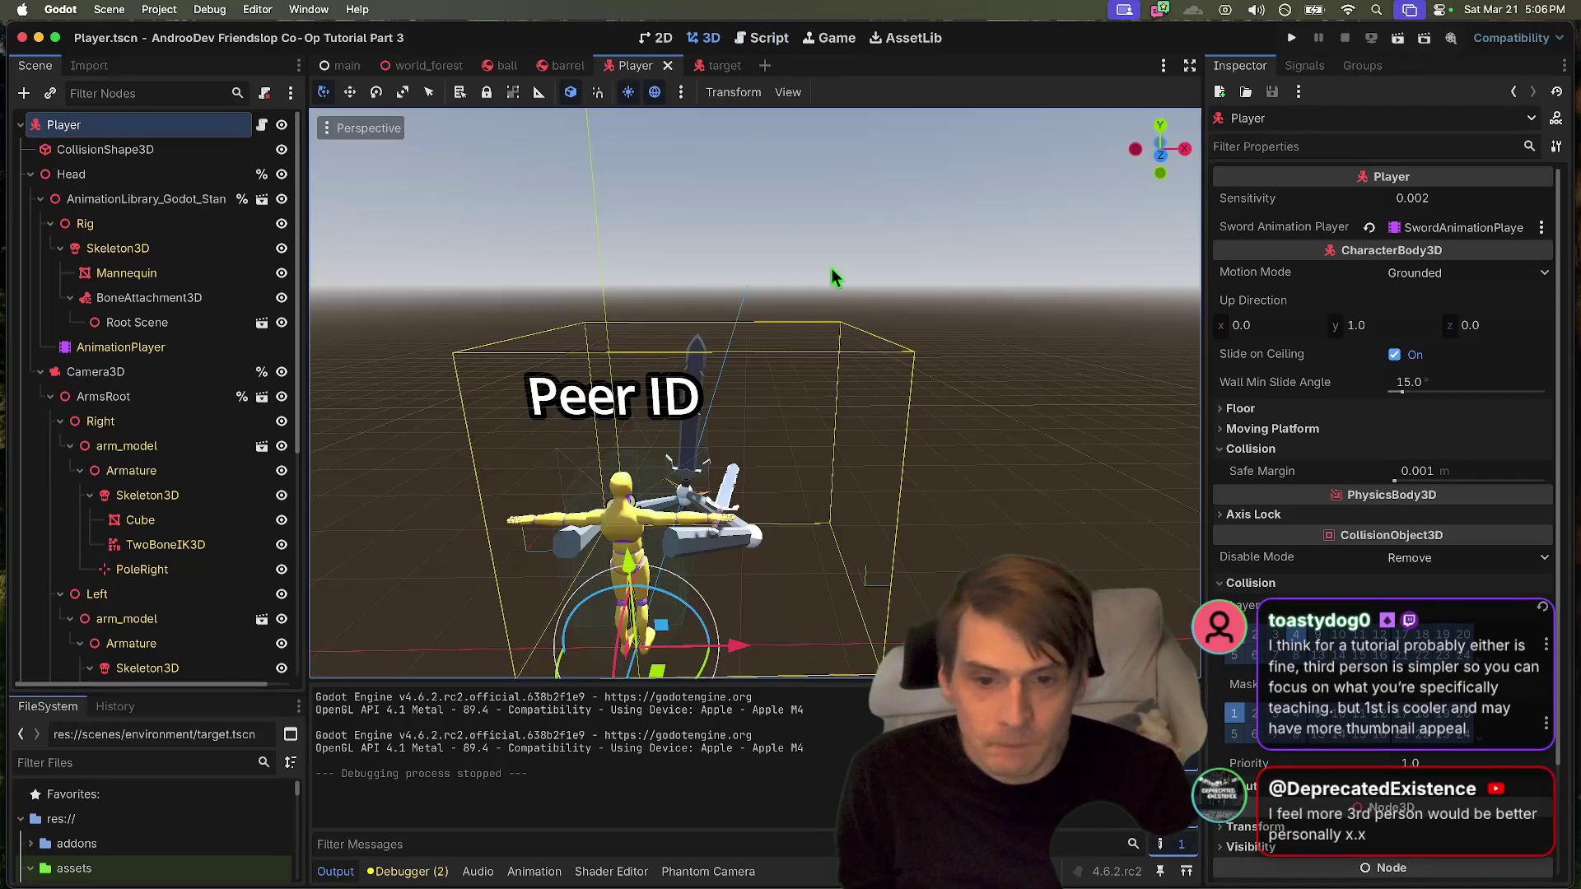
scroll(798, 309, "left", 5)
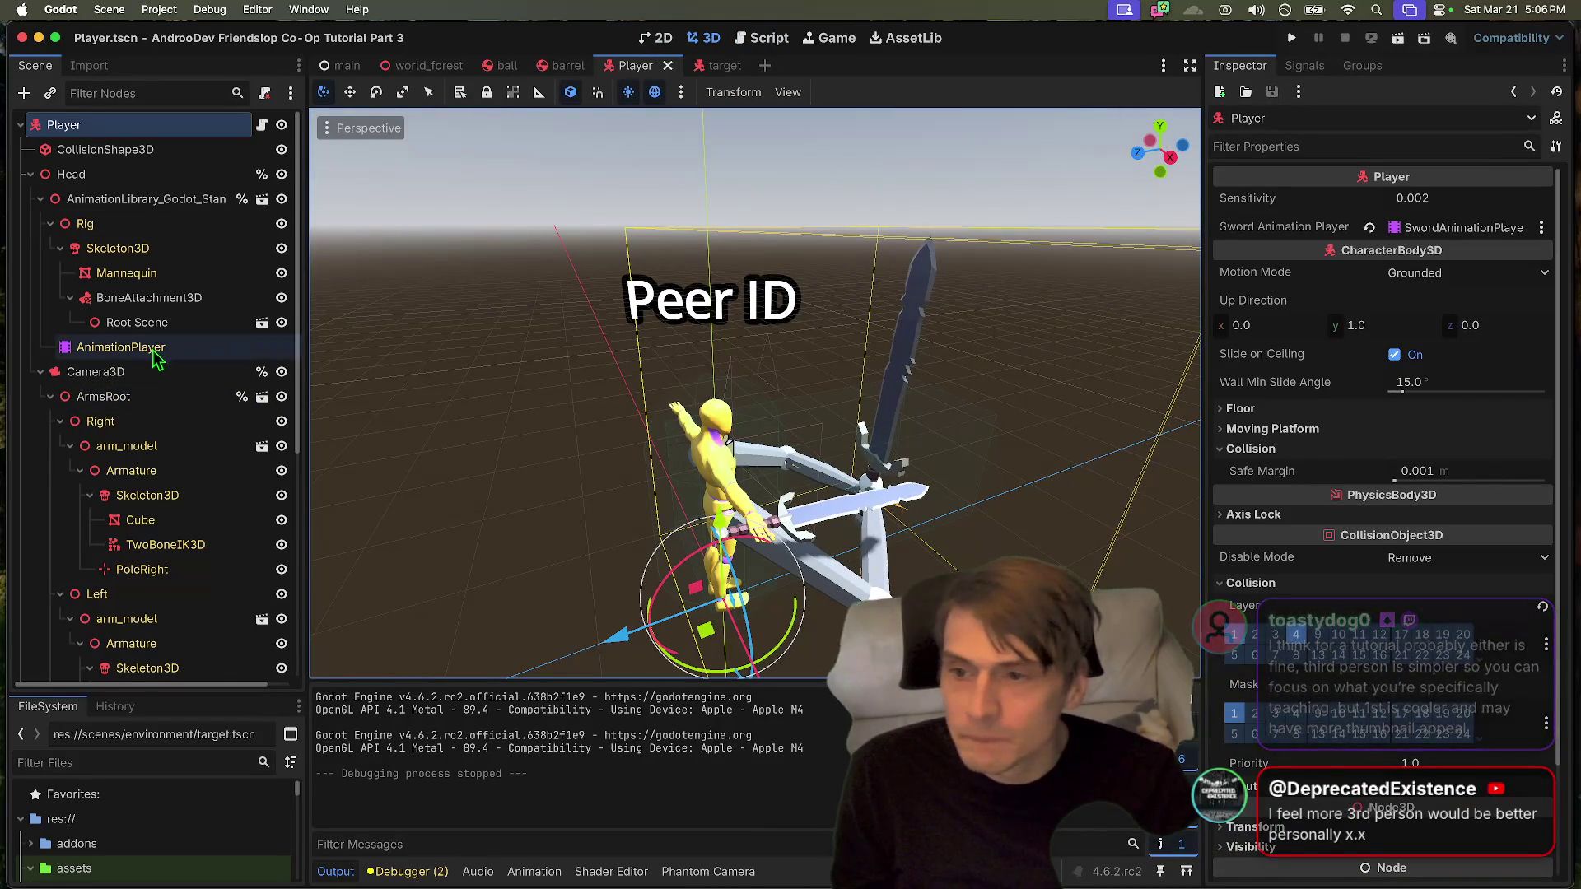
left_click(123, 371)
left_click(327, 155)
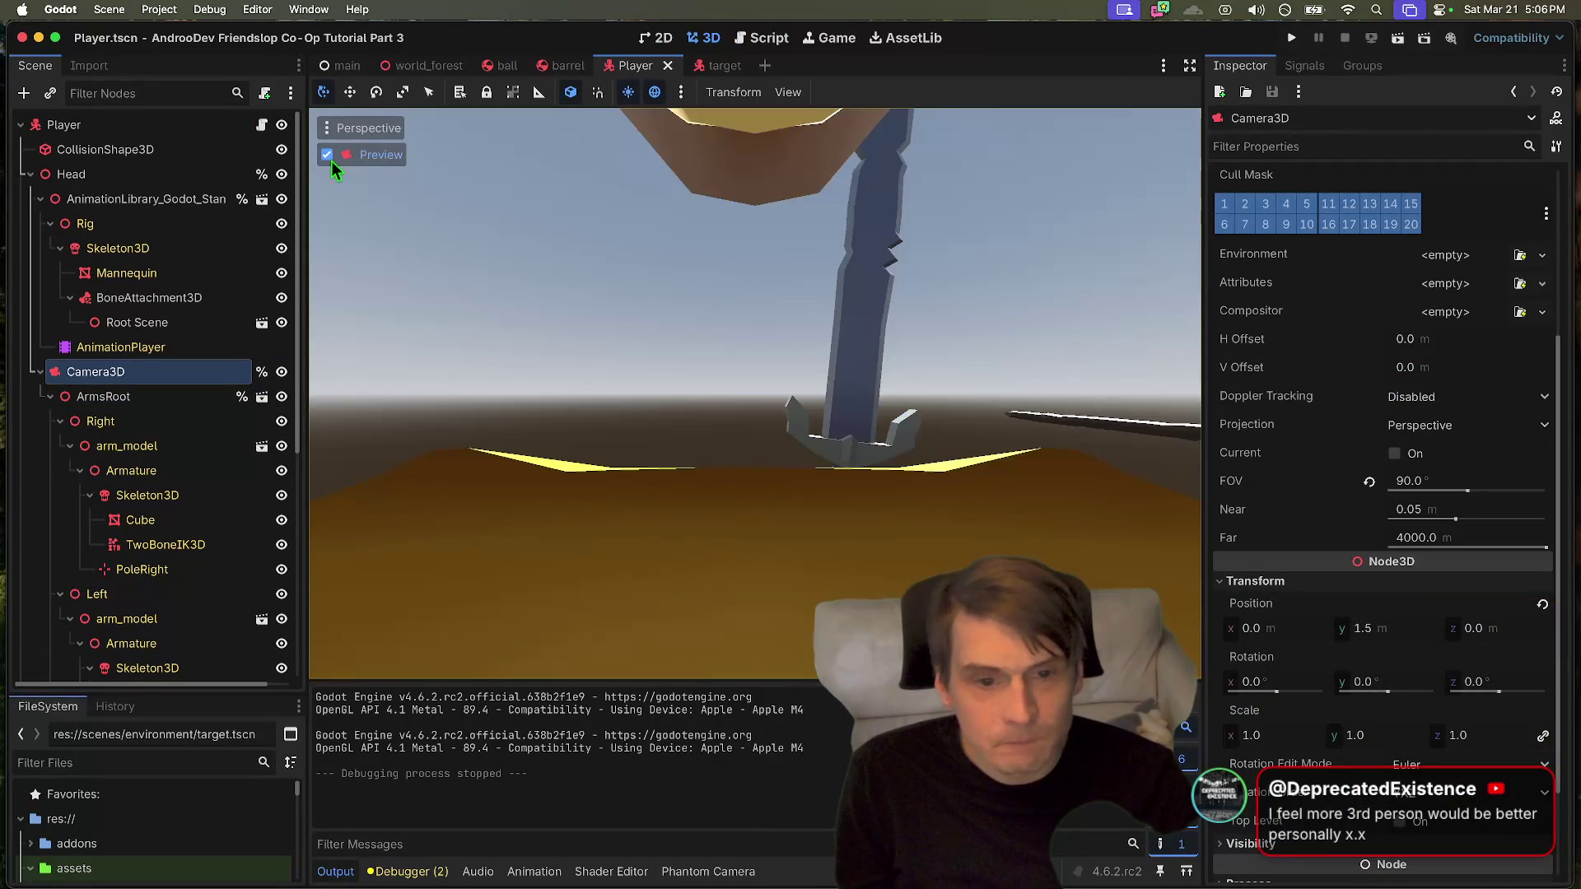
left_click(327, 154)
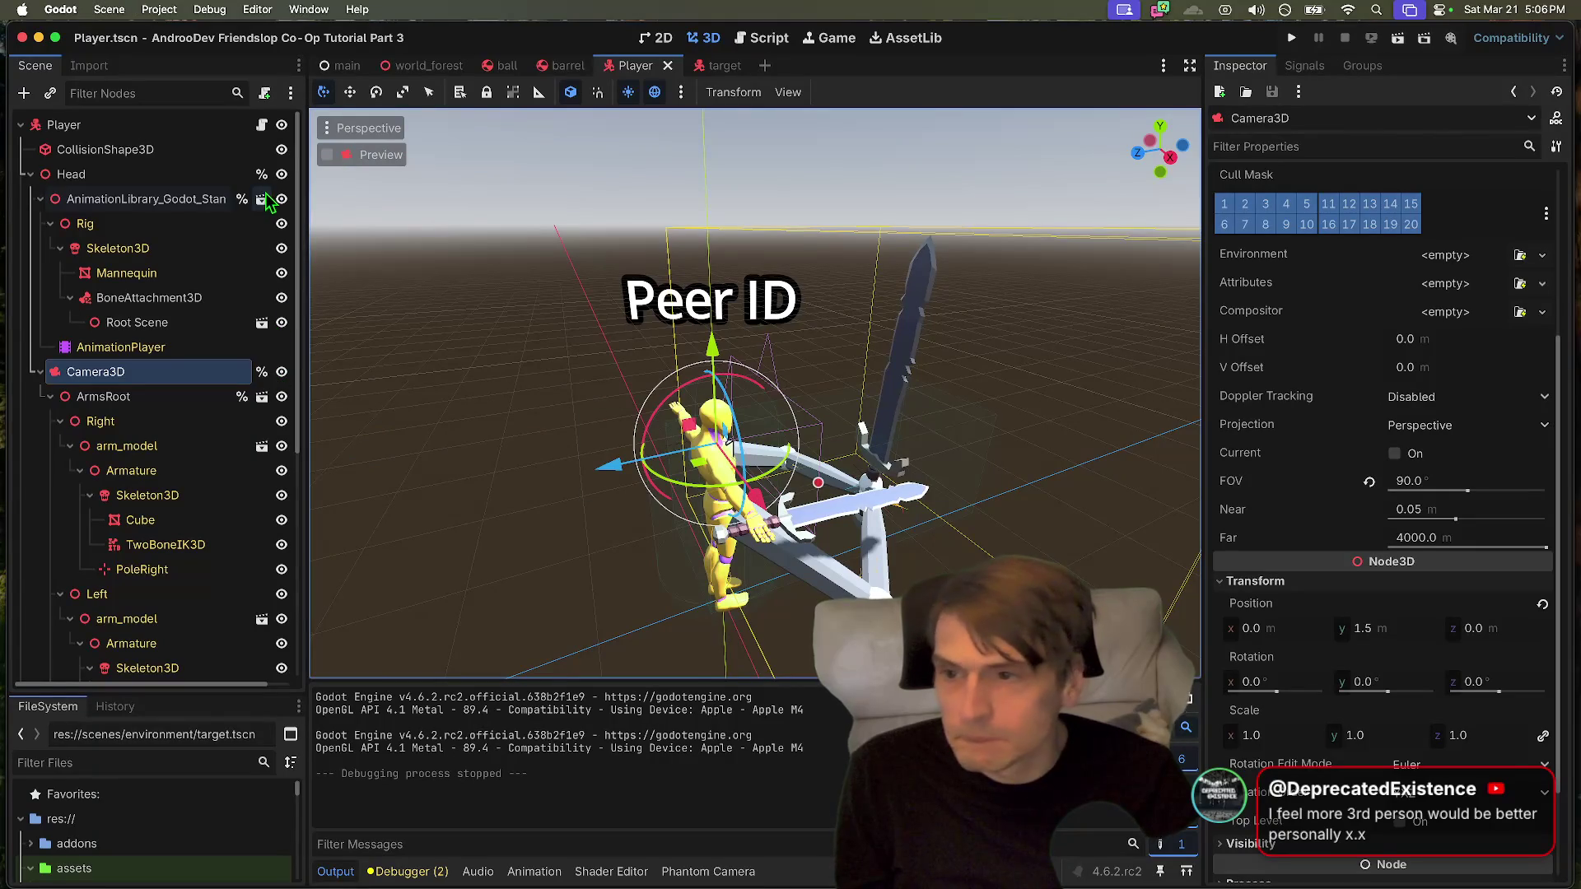
left_click(145, 198)
key("f")
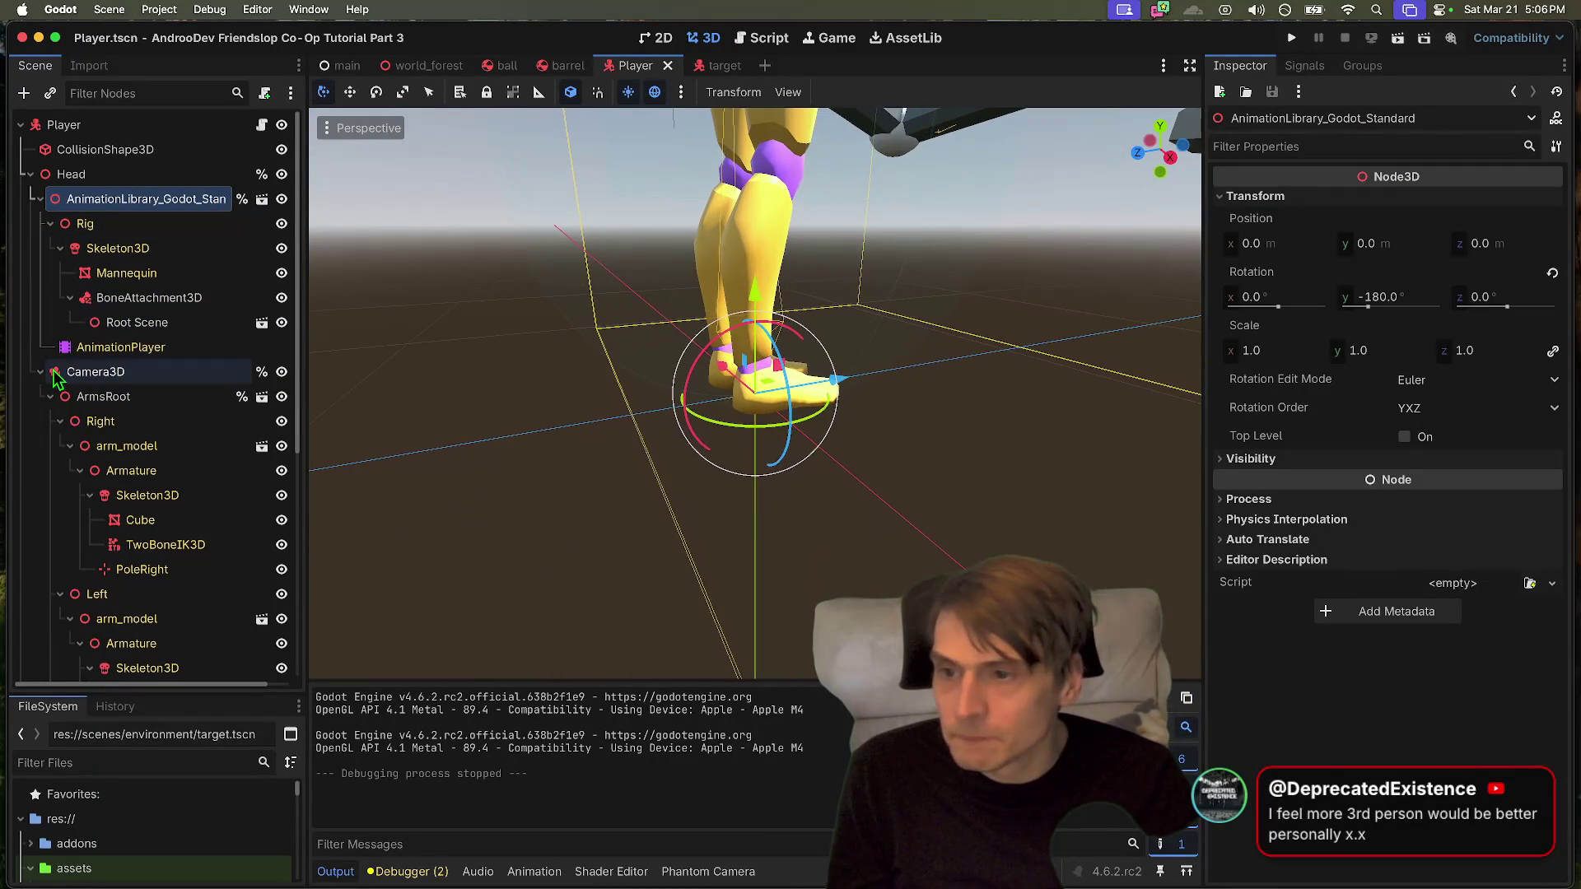
left_click(95, 371)
left_click(103, 396)
key("f")
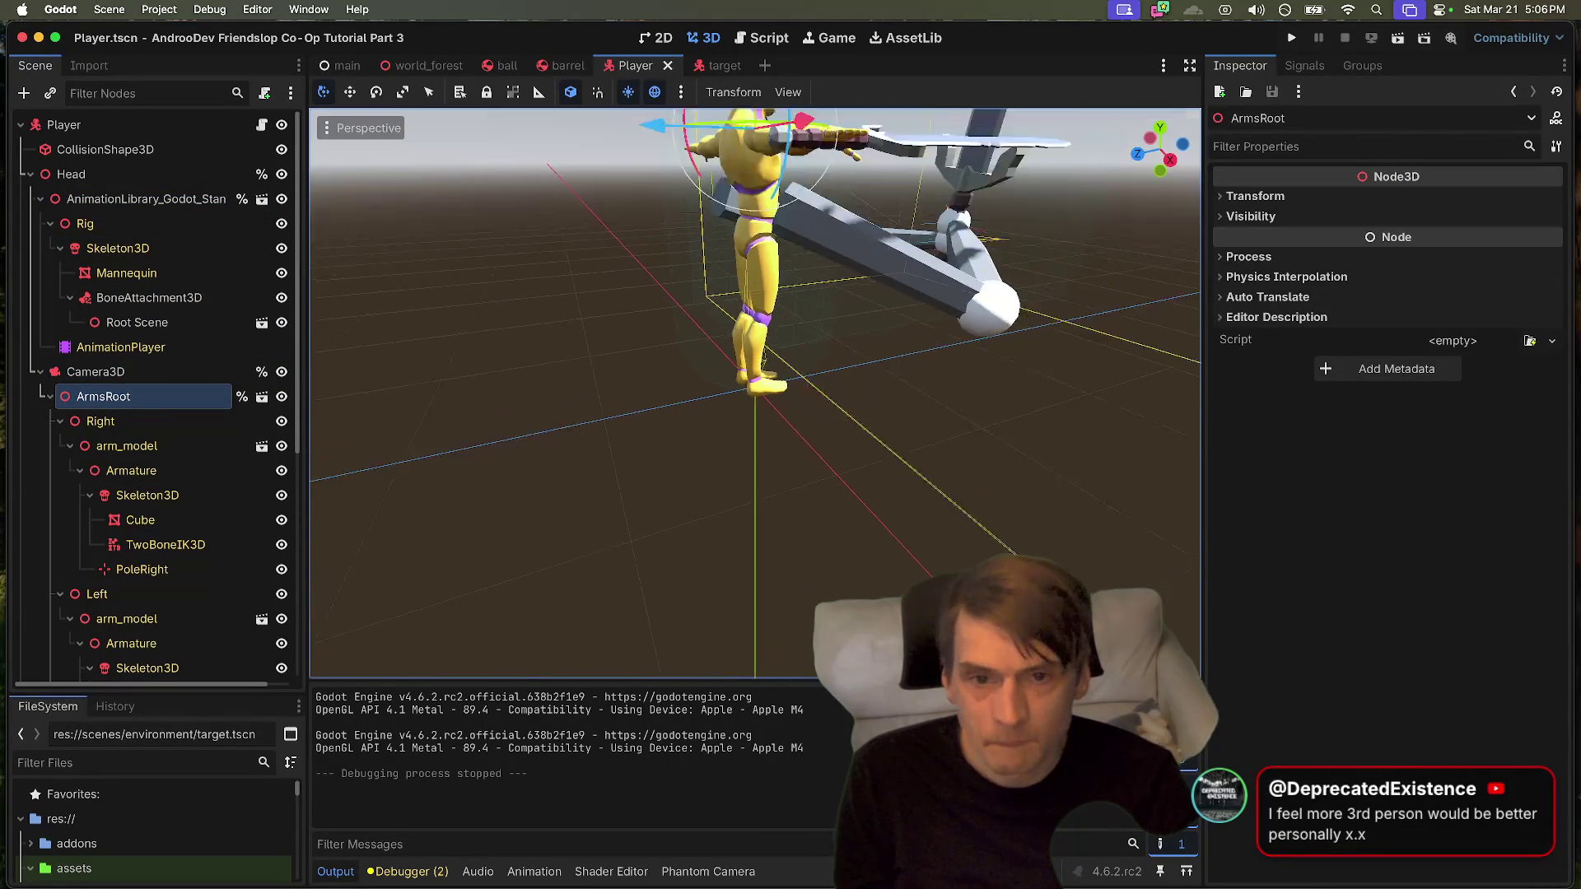
left_click(769, 37)
left_click(867, 346)
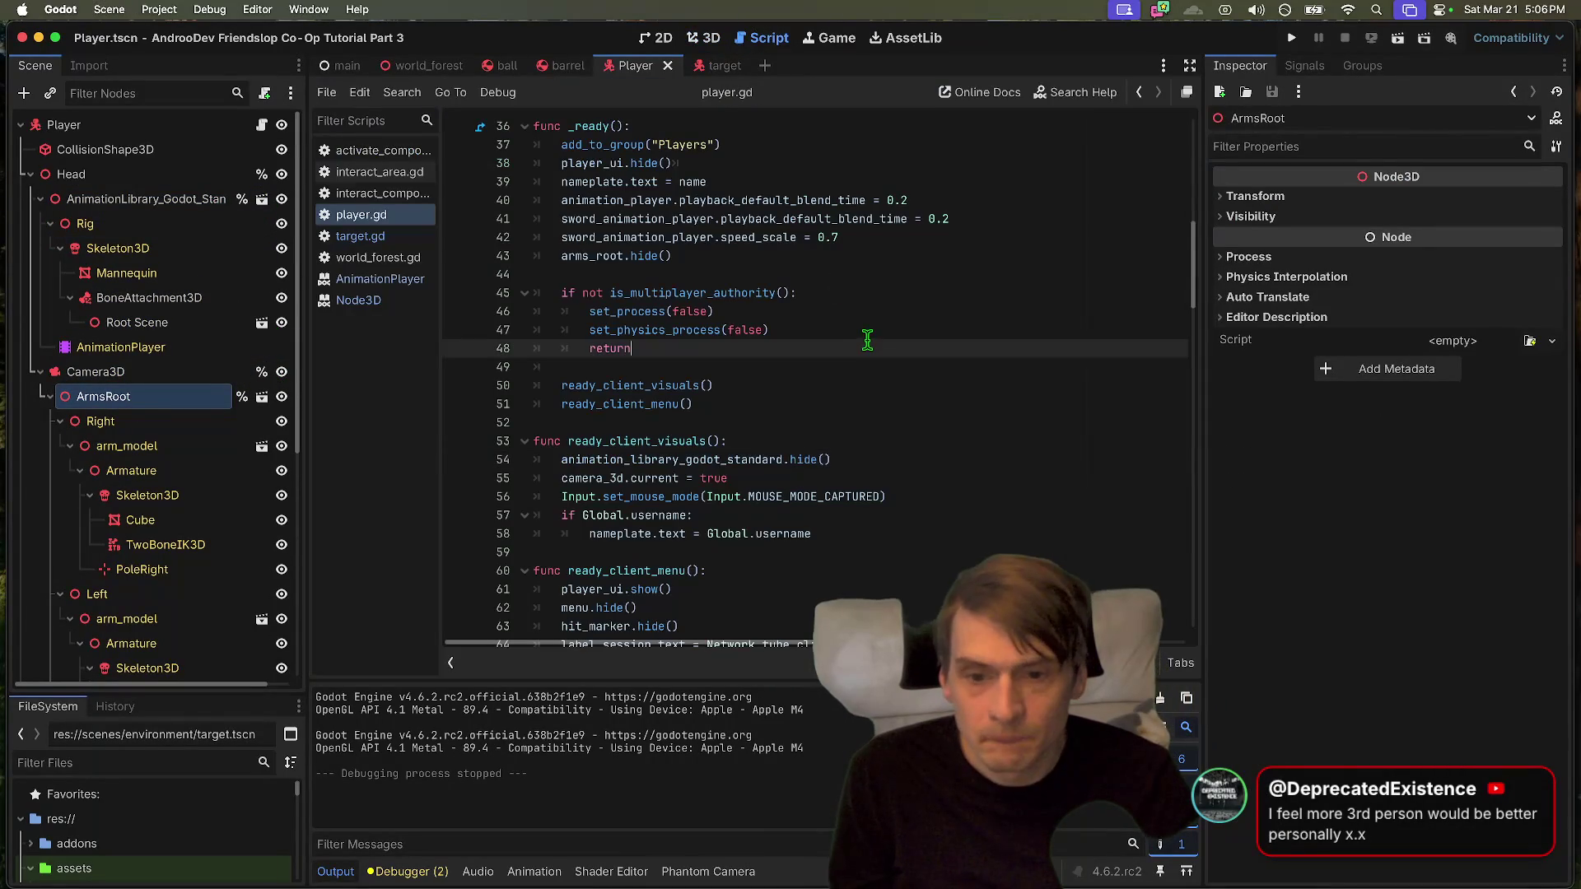
Search player.gd for 'arms' to find the arms_root declaration on line 43
key("super+f")
type("arms")
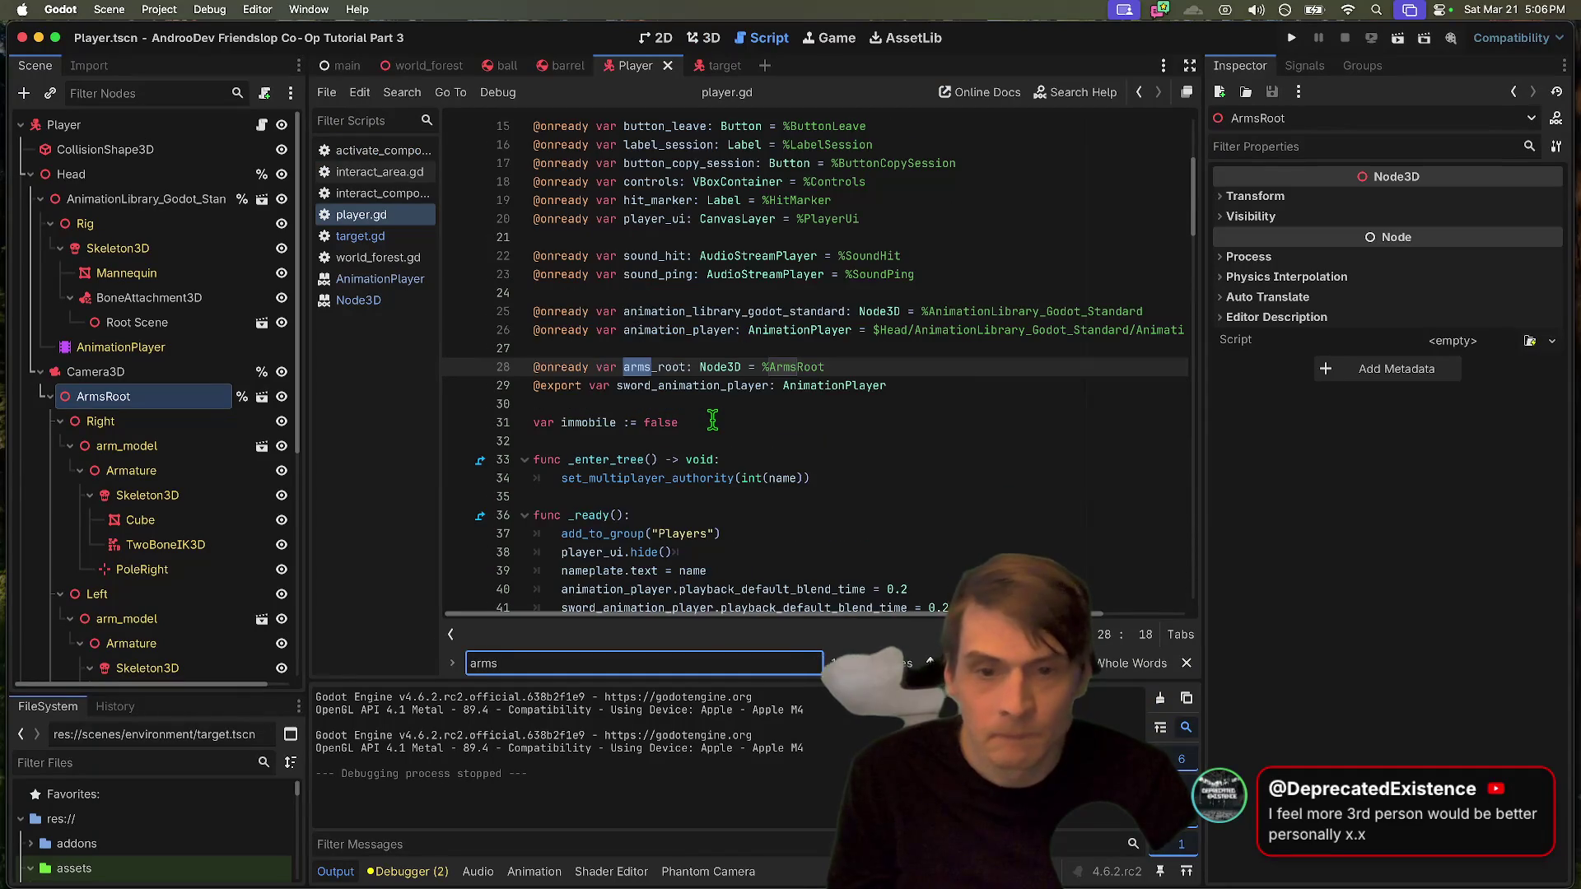
key("Return")
key("Return")
key("Escape")
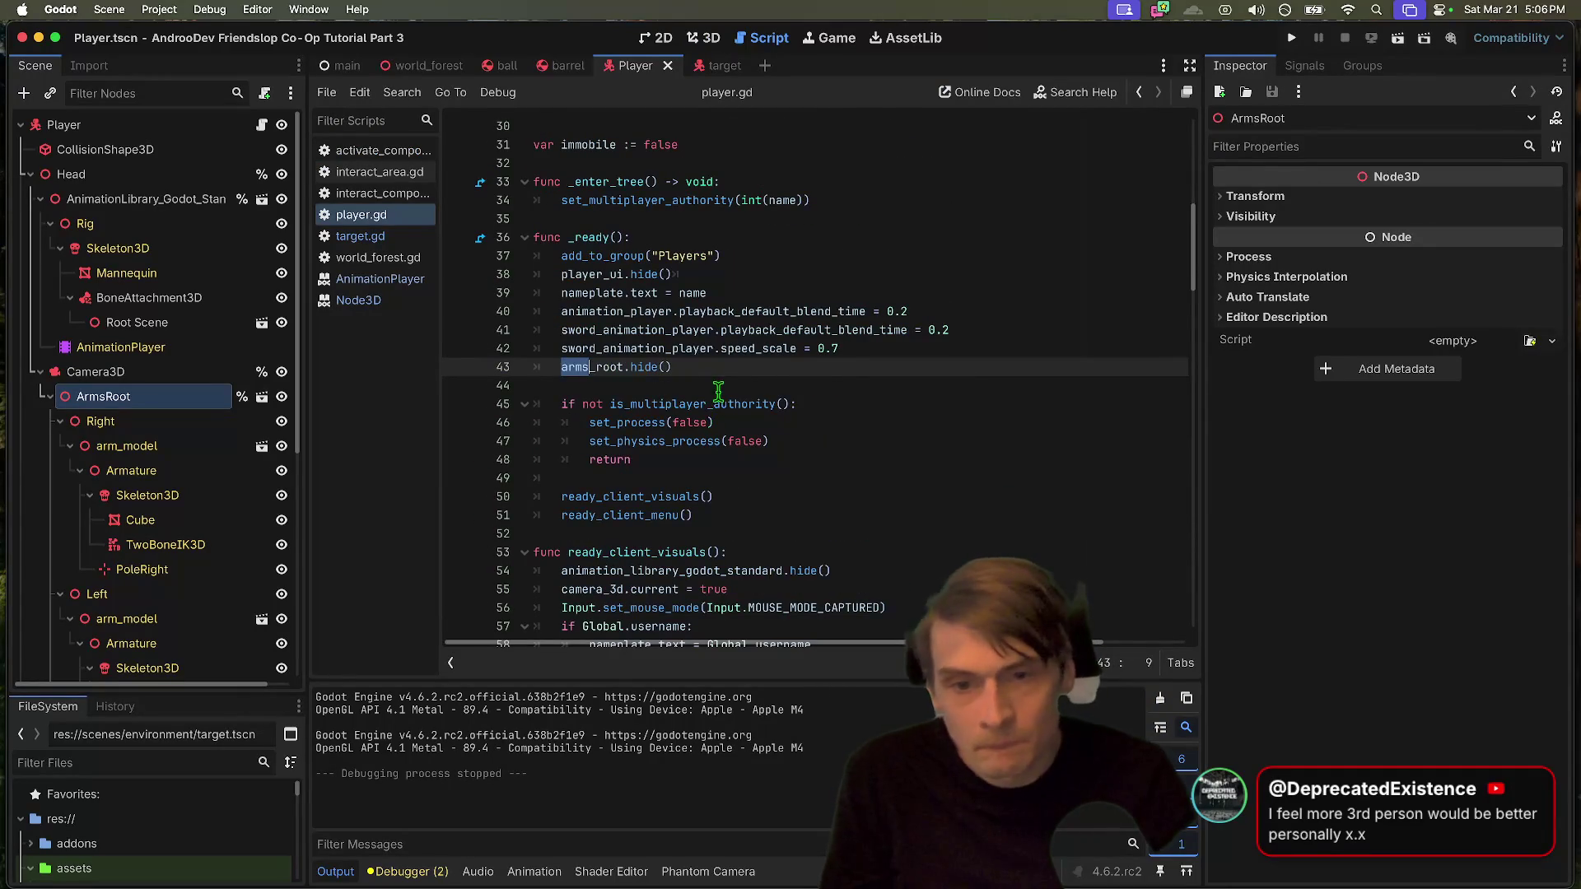
Add arms_root.show() at the start of ready_client_visuals and run the game in two windows
scroll(1007, 441, "down", 2)
left_click(1035, 469)
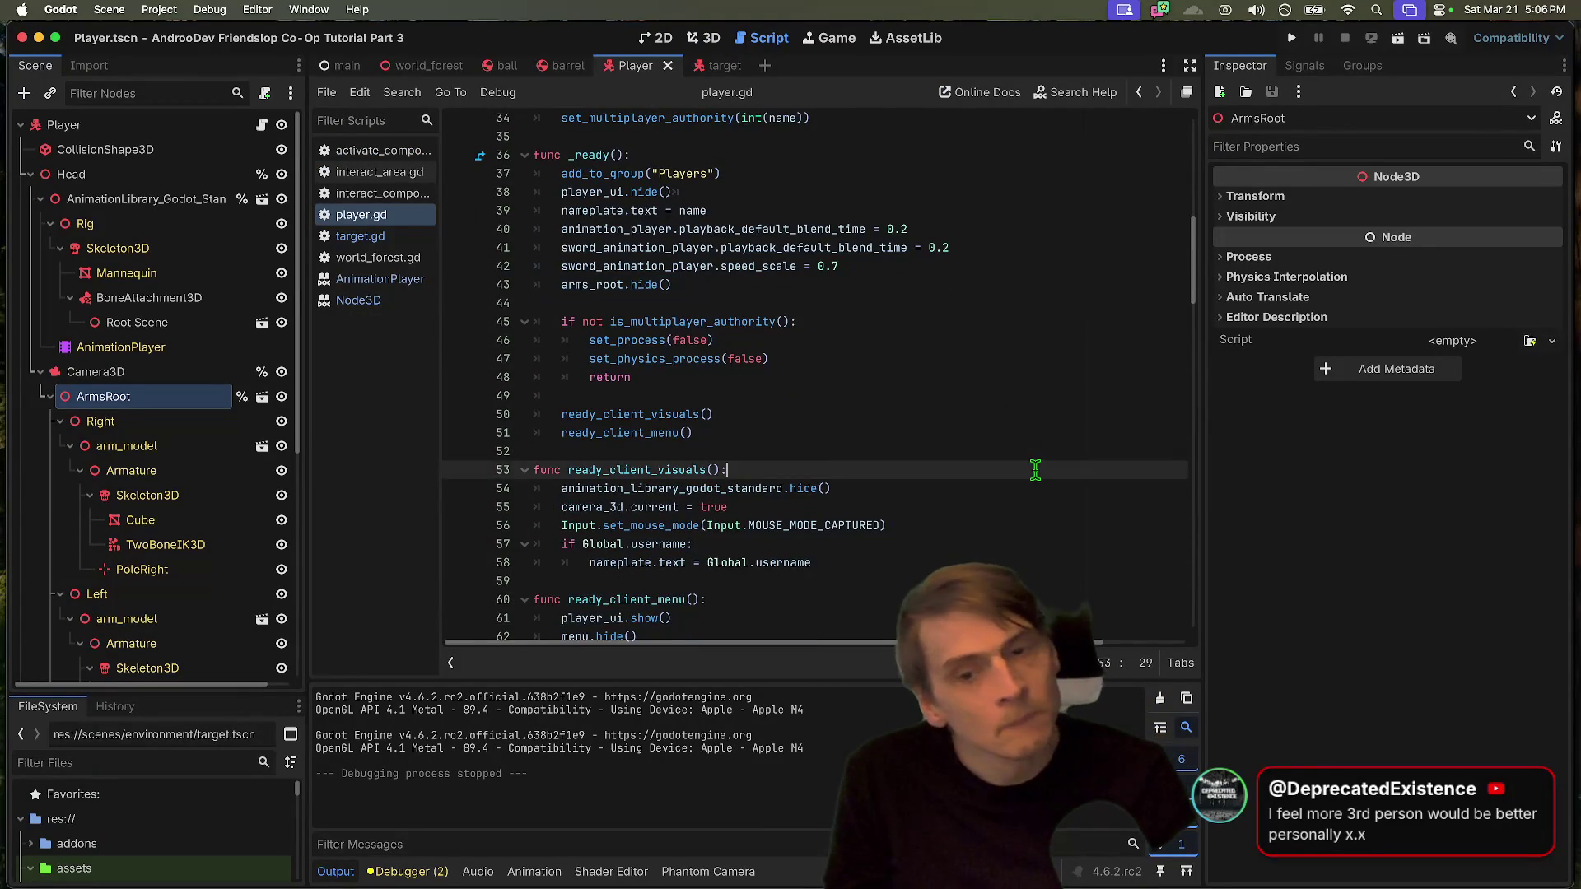
key("End")
key("Return")
type("arms_root.hide()")
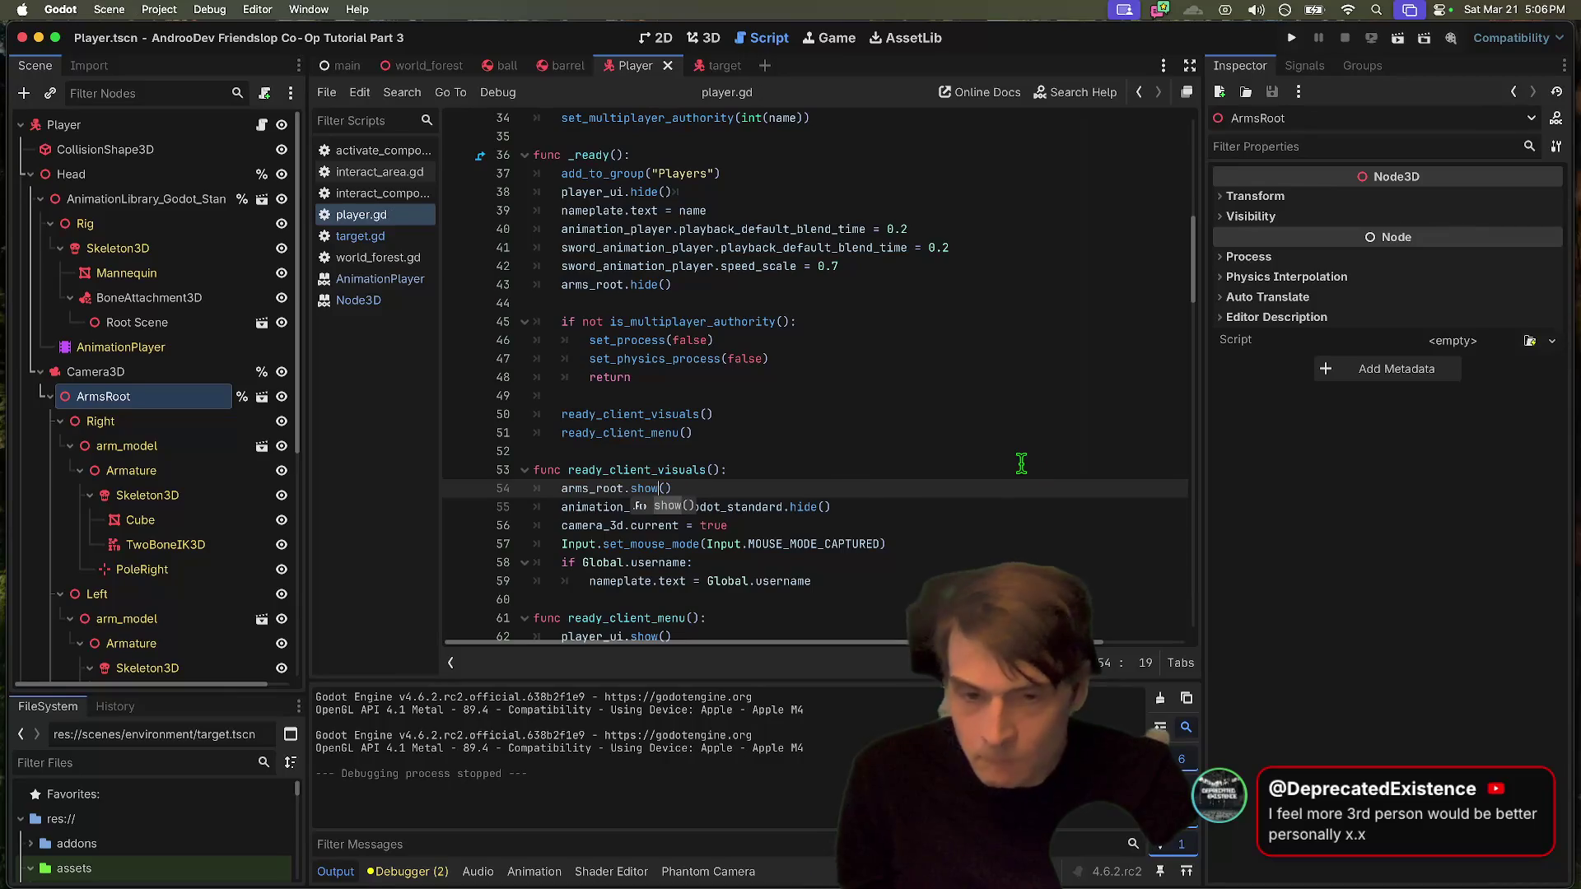
key("super+b")
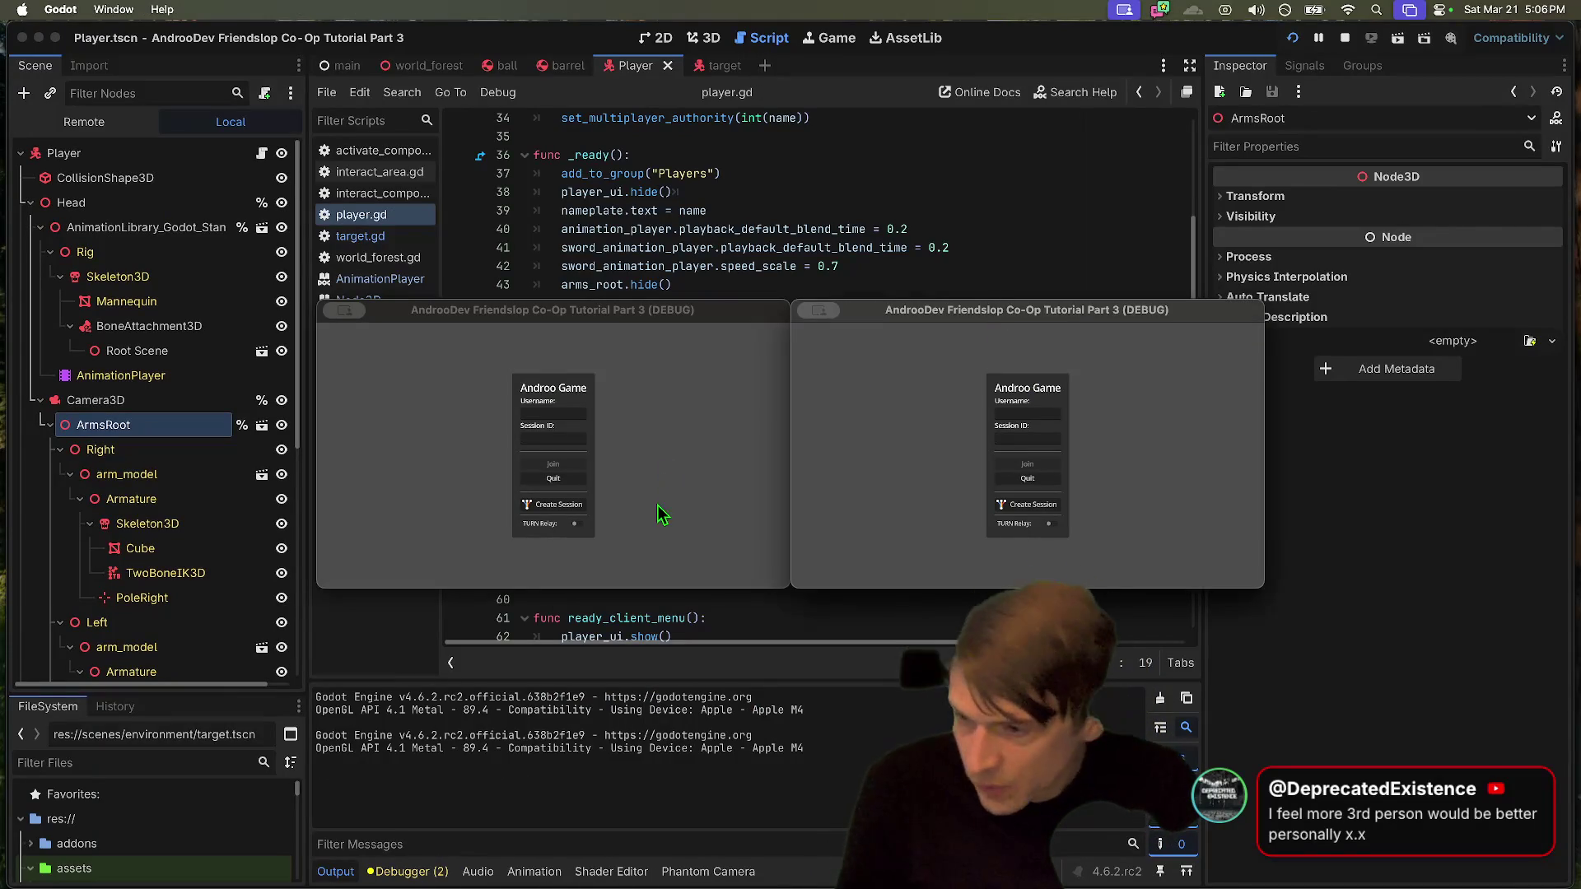
Create a session in the left game window and join it from the right window
left_click(649, 514)
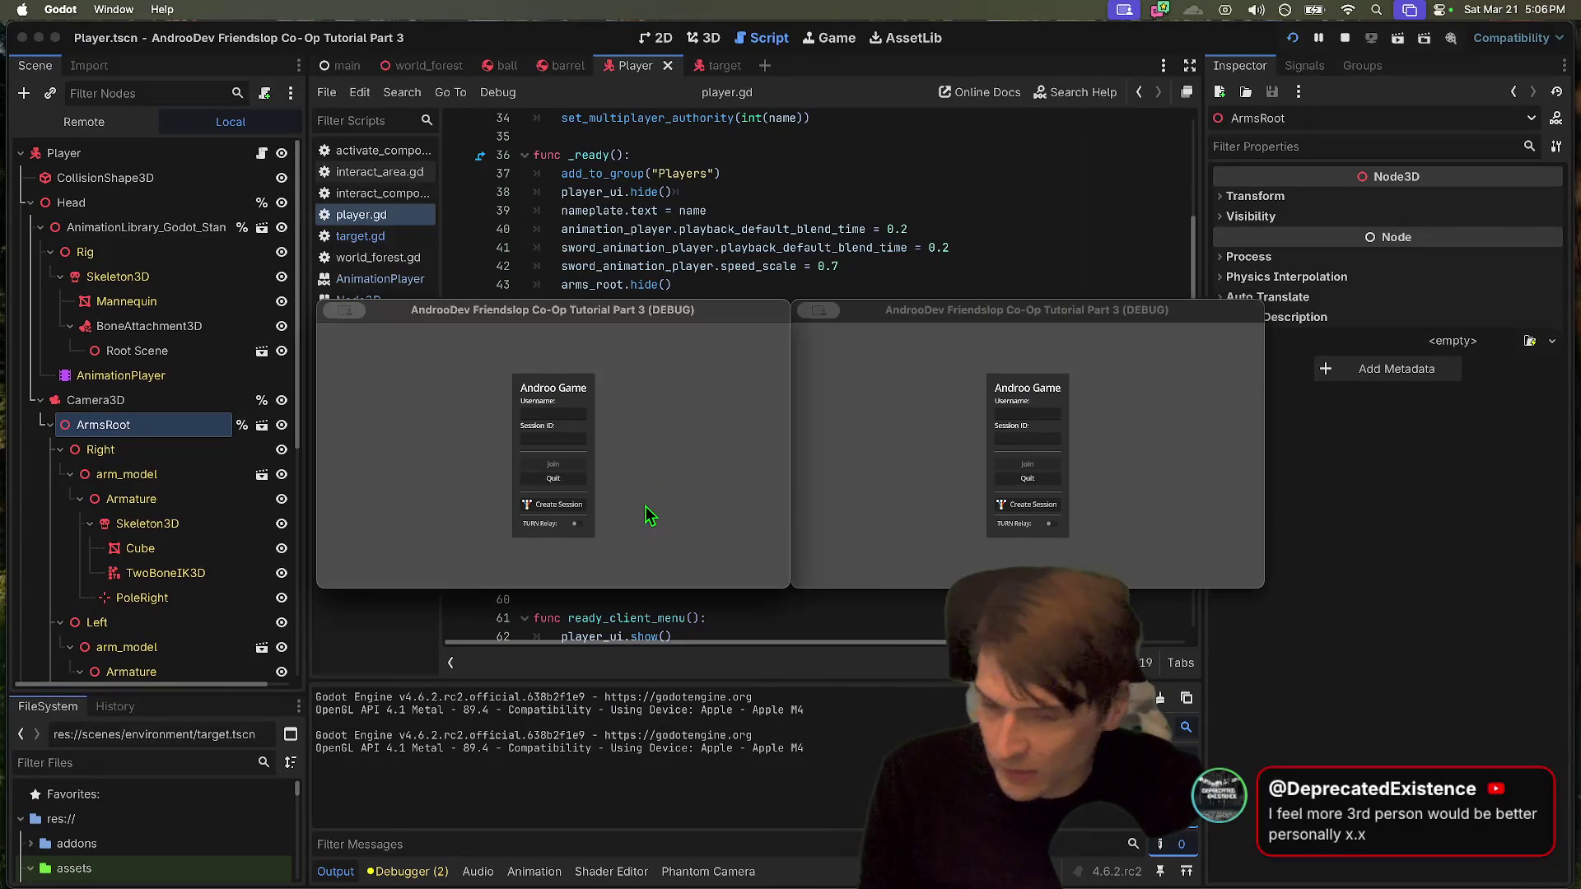
left_click(568, 506)
key("w")
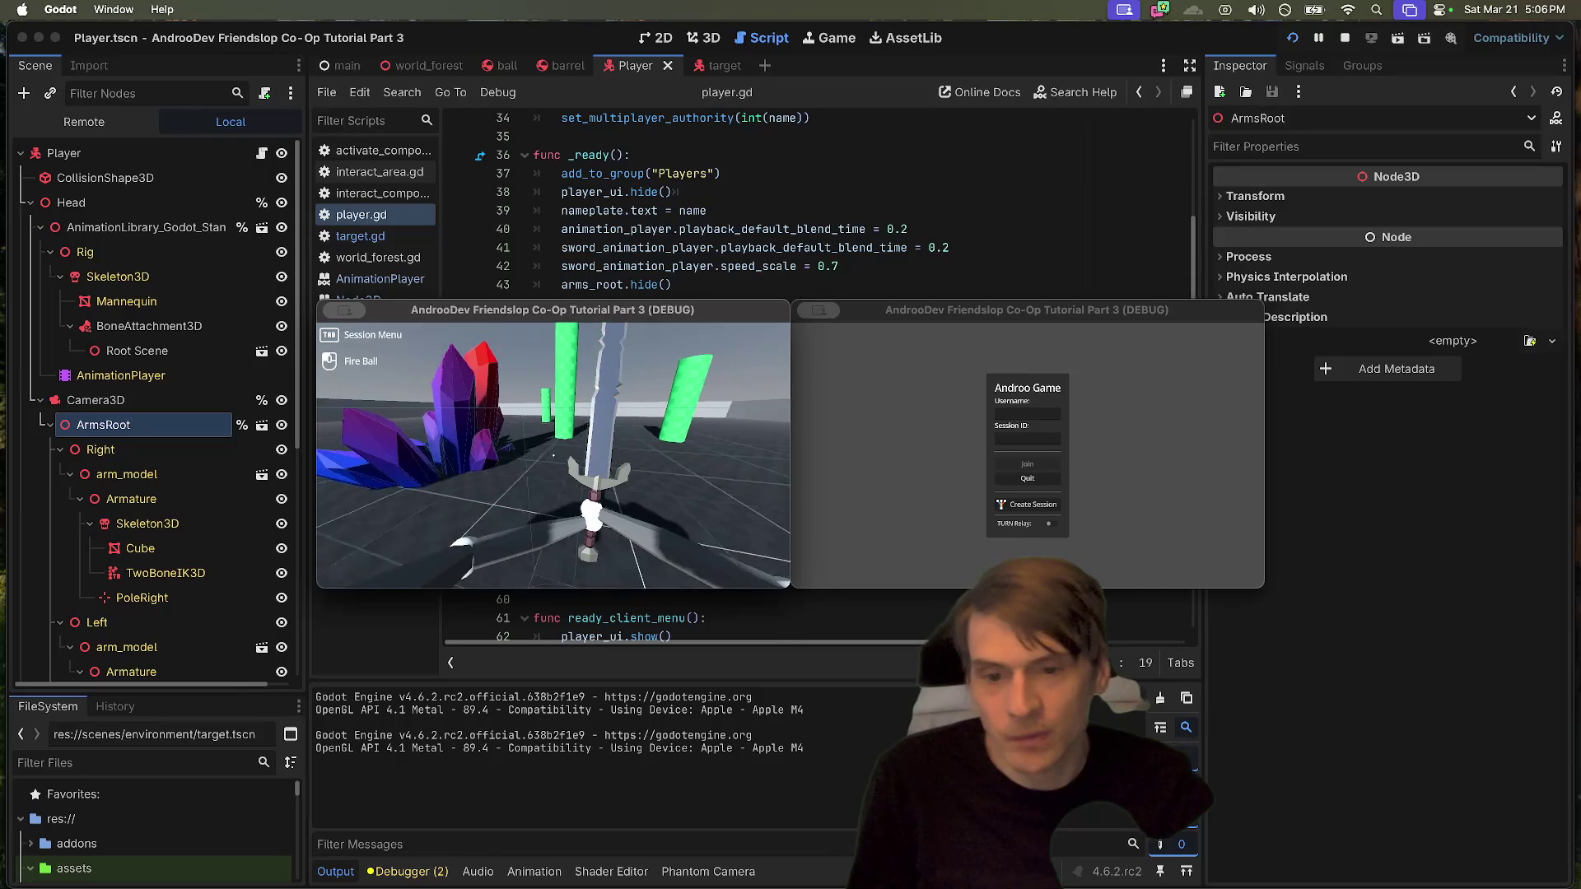
left_click(1190, 440)
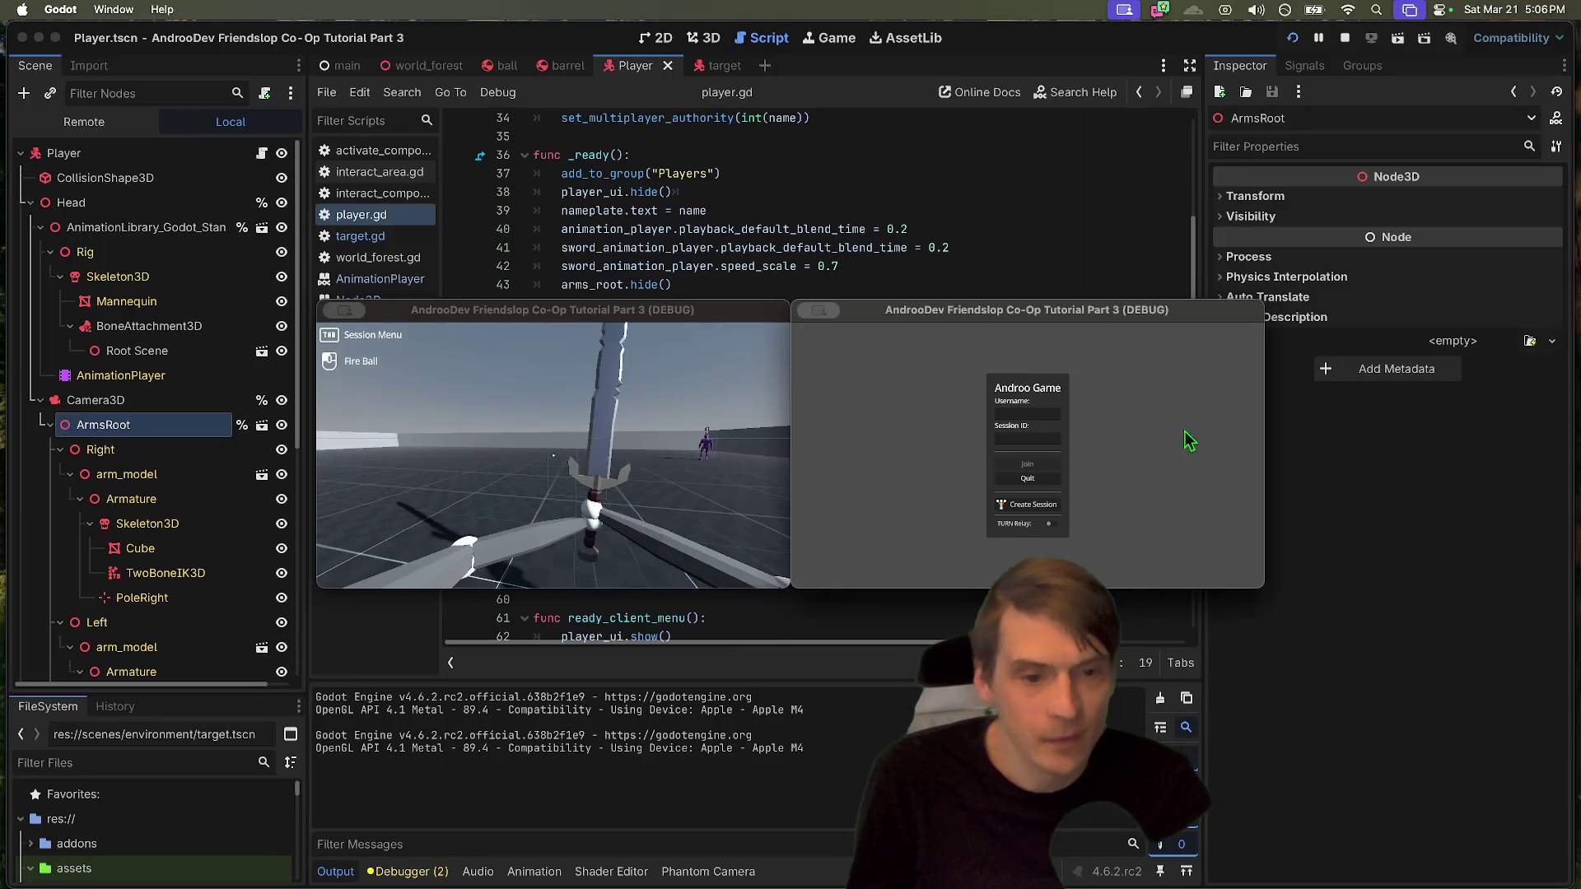
left_click(1044, 466)
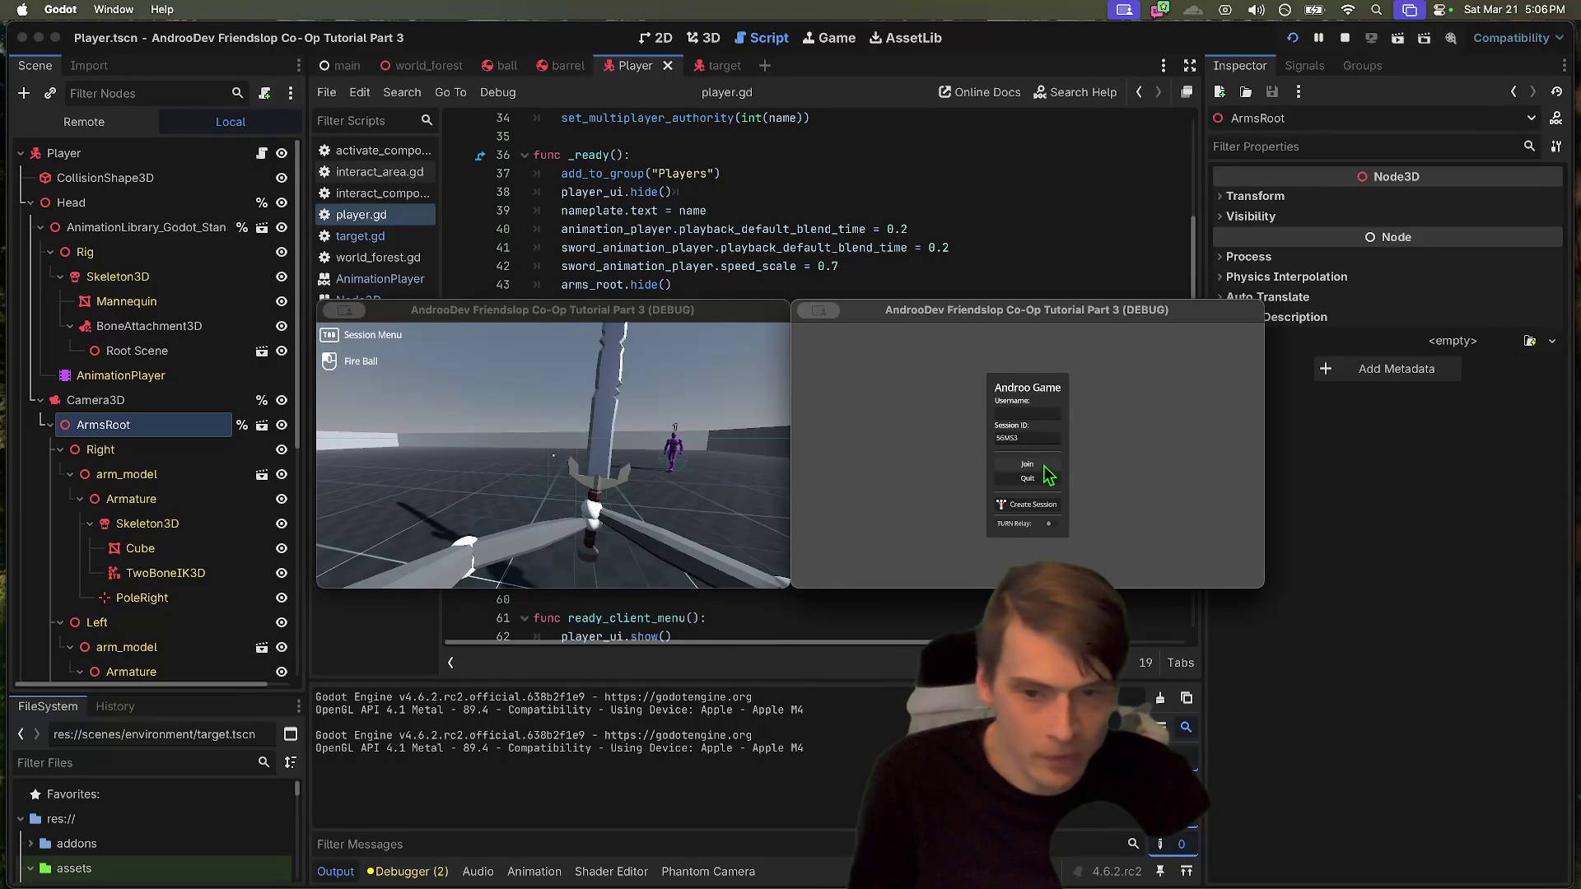
Walk the second player to the purple player and swing the sword at it
key("w")
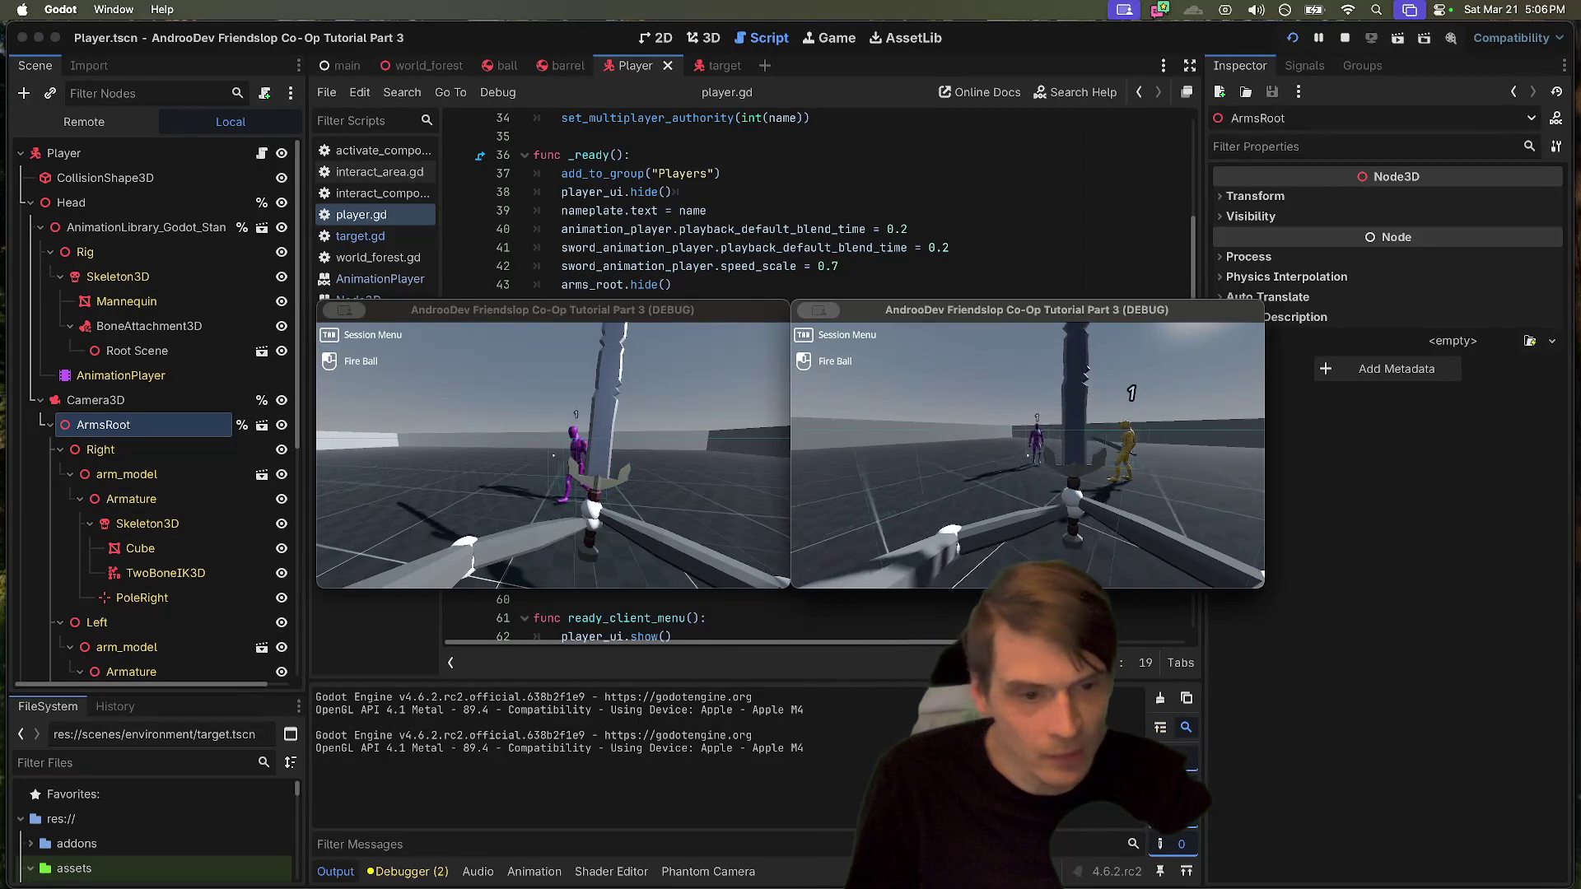
left_click(1058, 378)
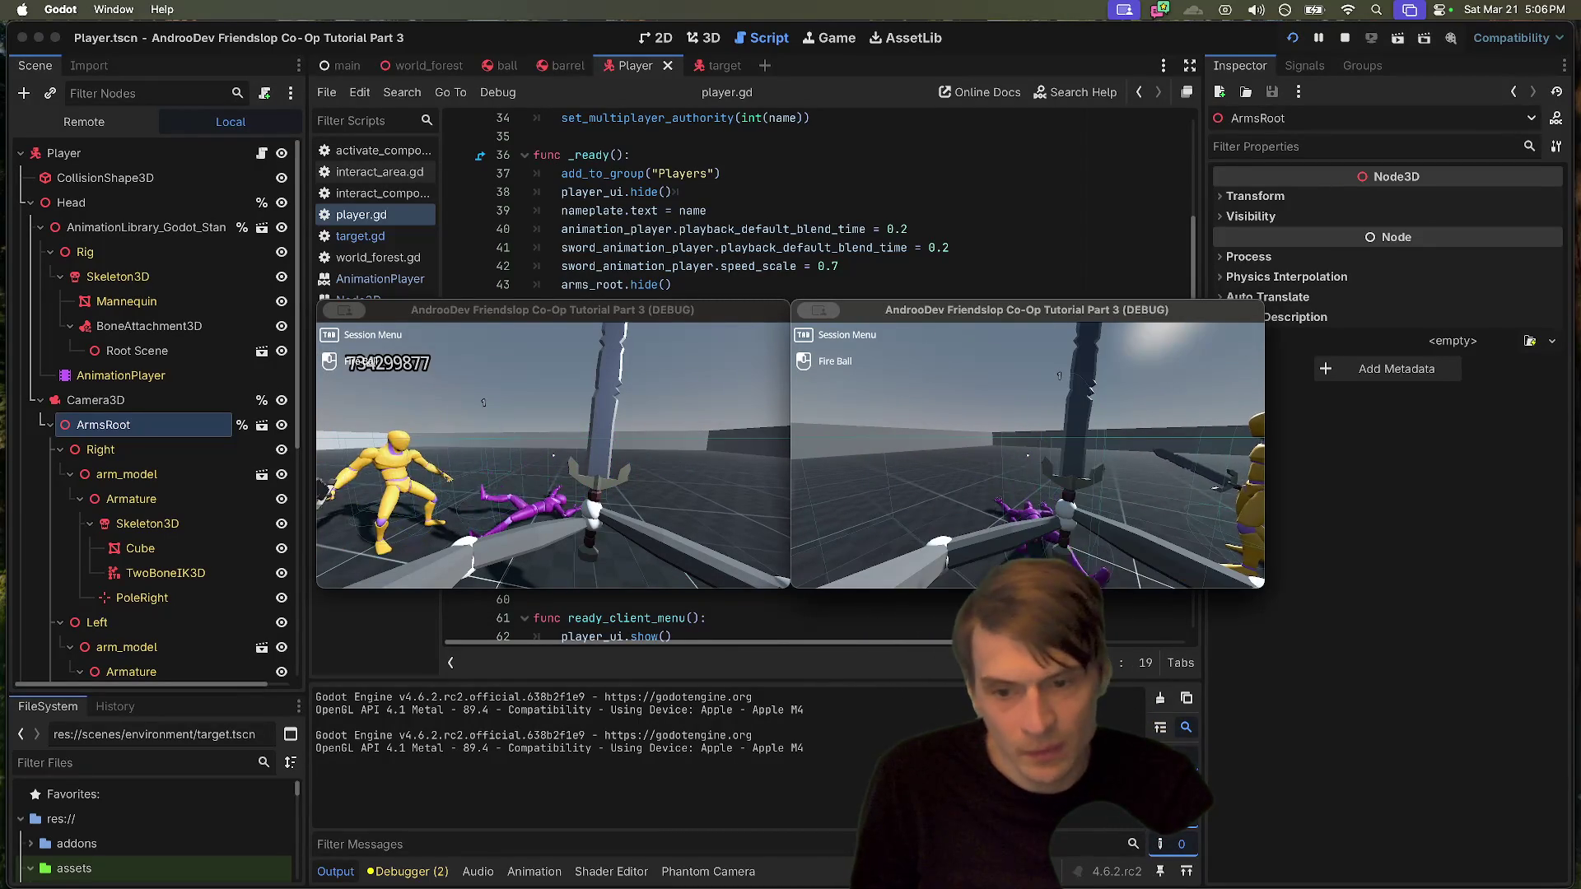
key("w")
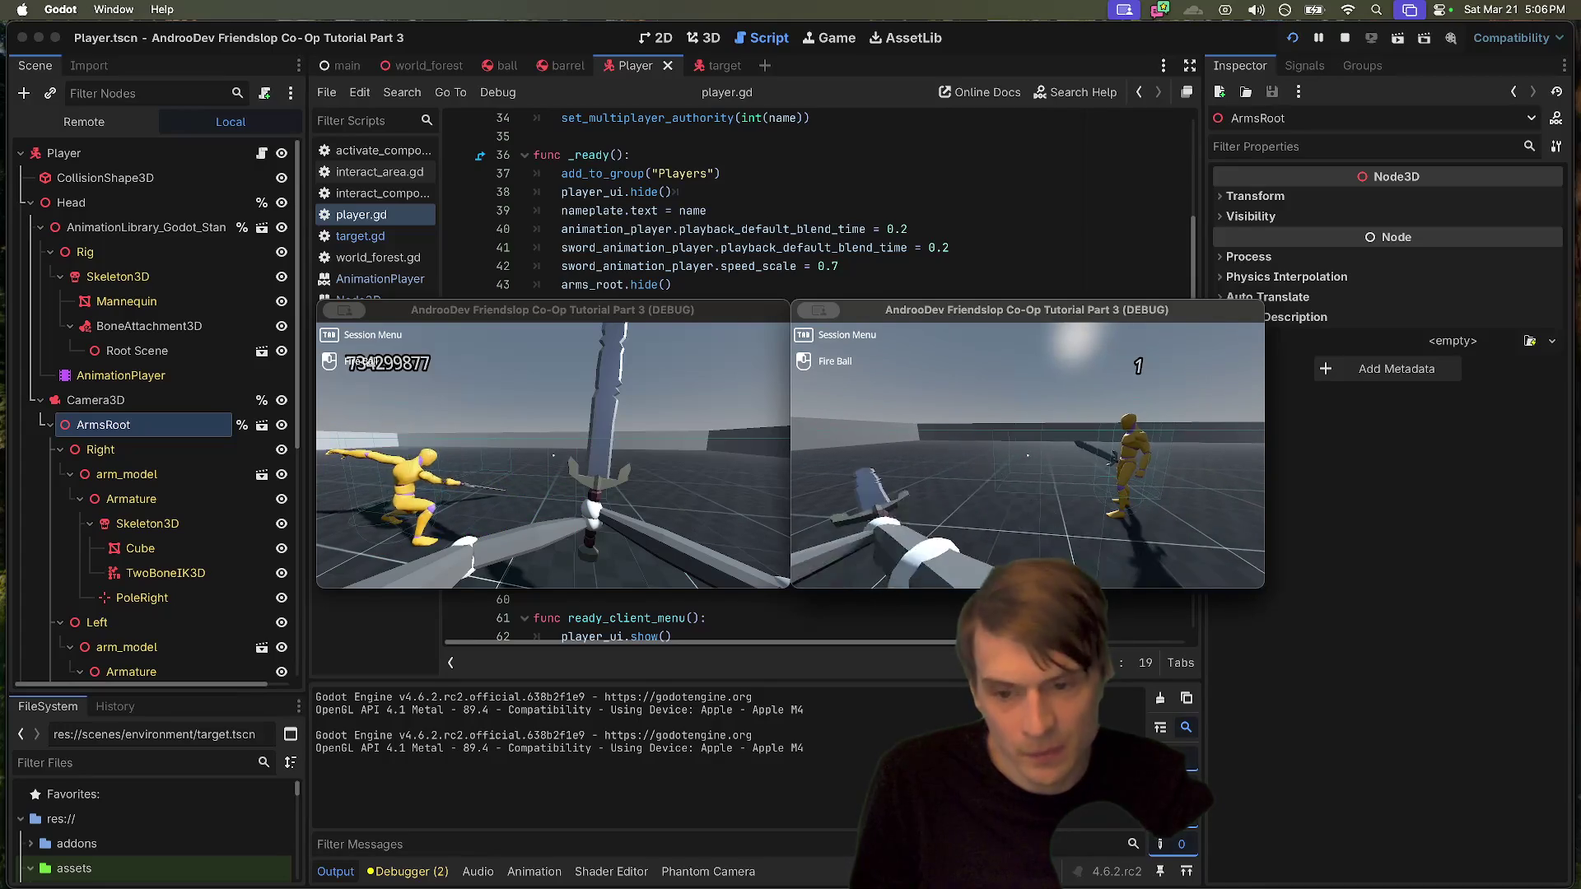
key("w")
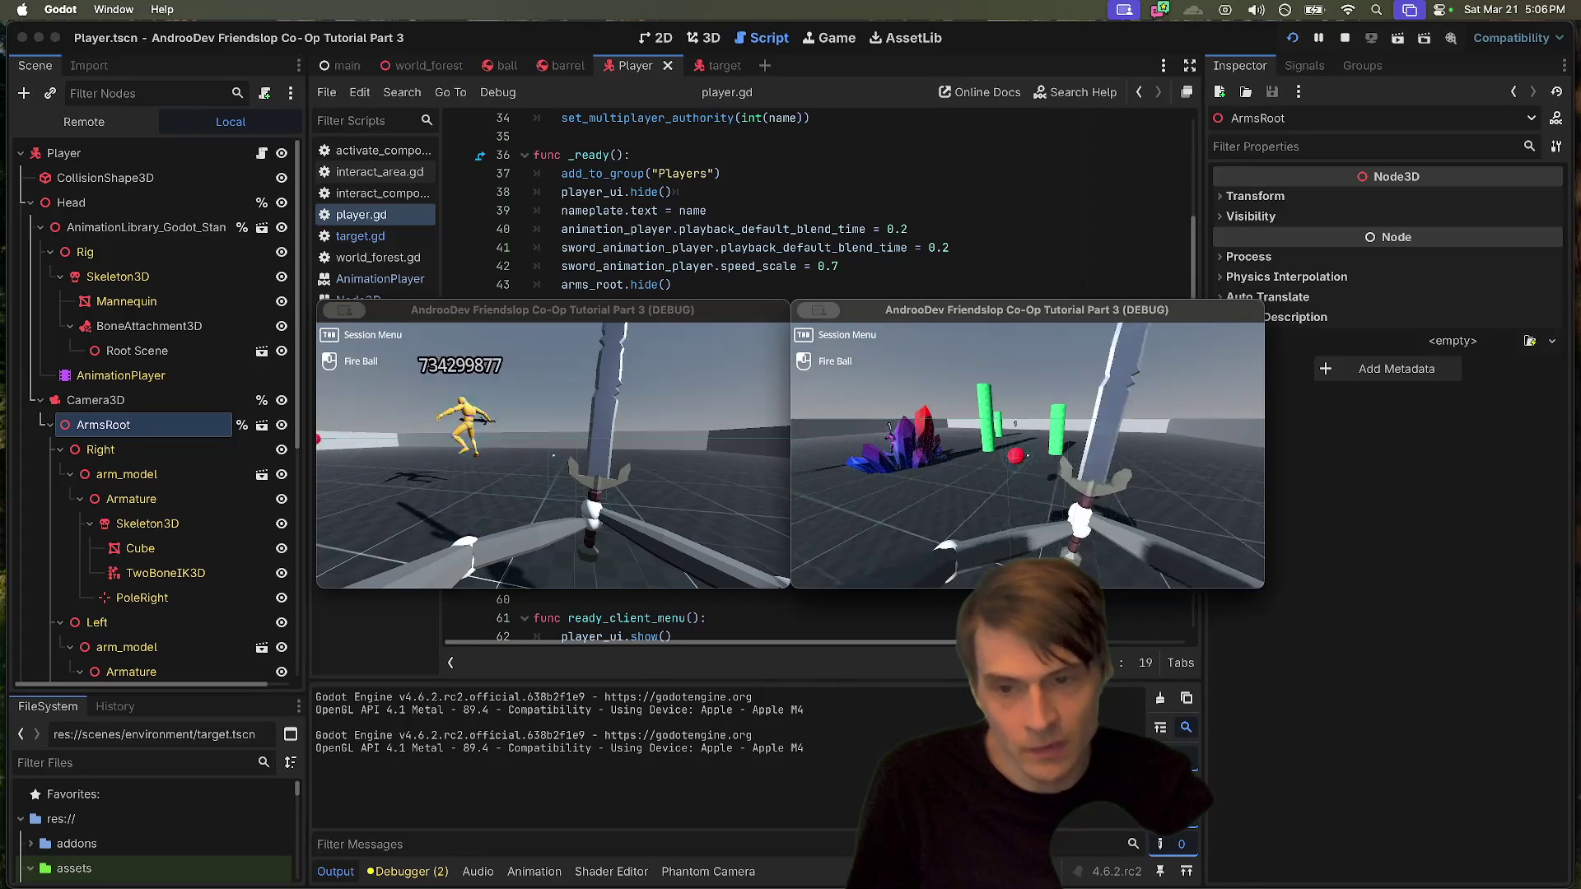
key("w")
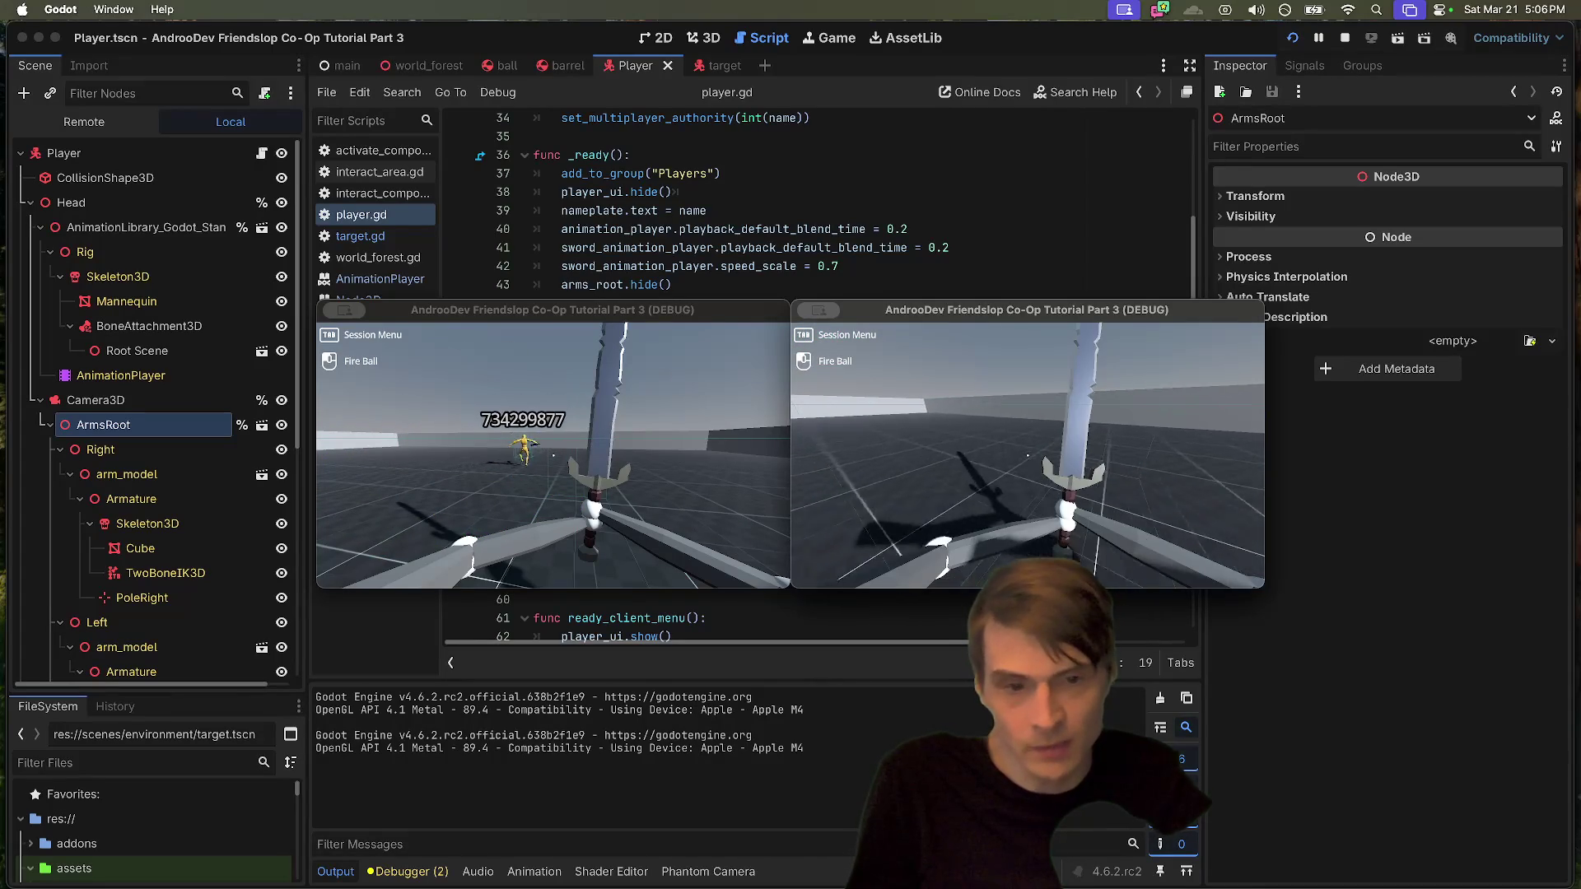
Walk toward the yellow player, crystals and green pillars, then stop the game
key("w")
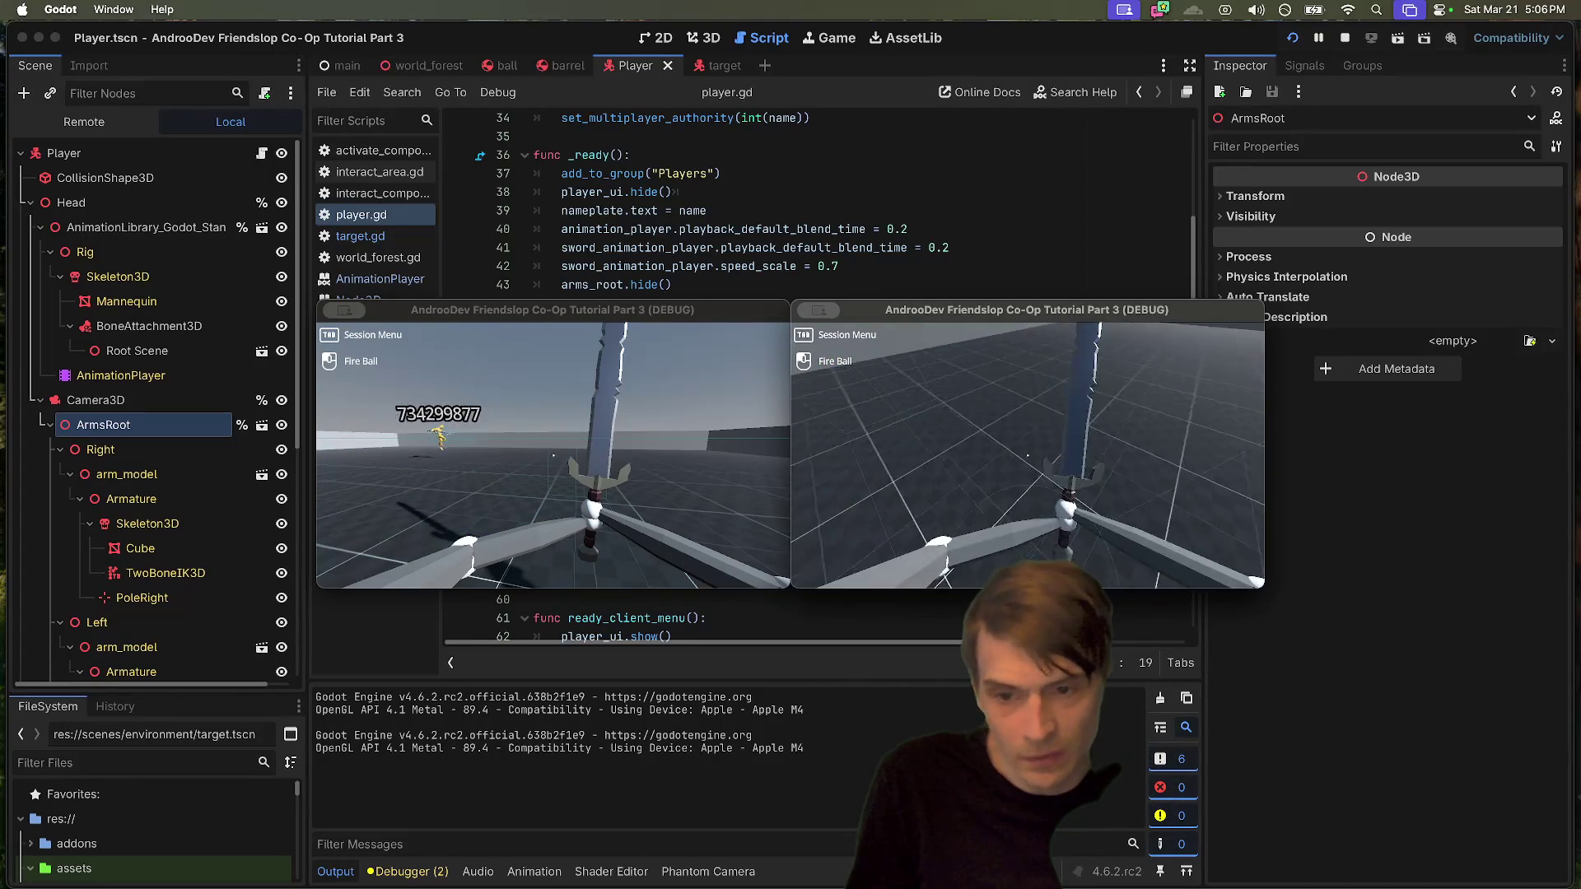
key("w")
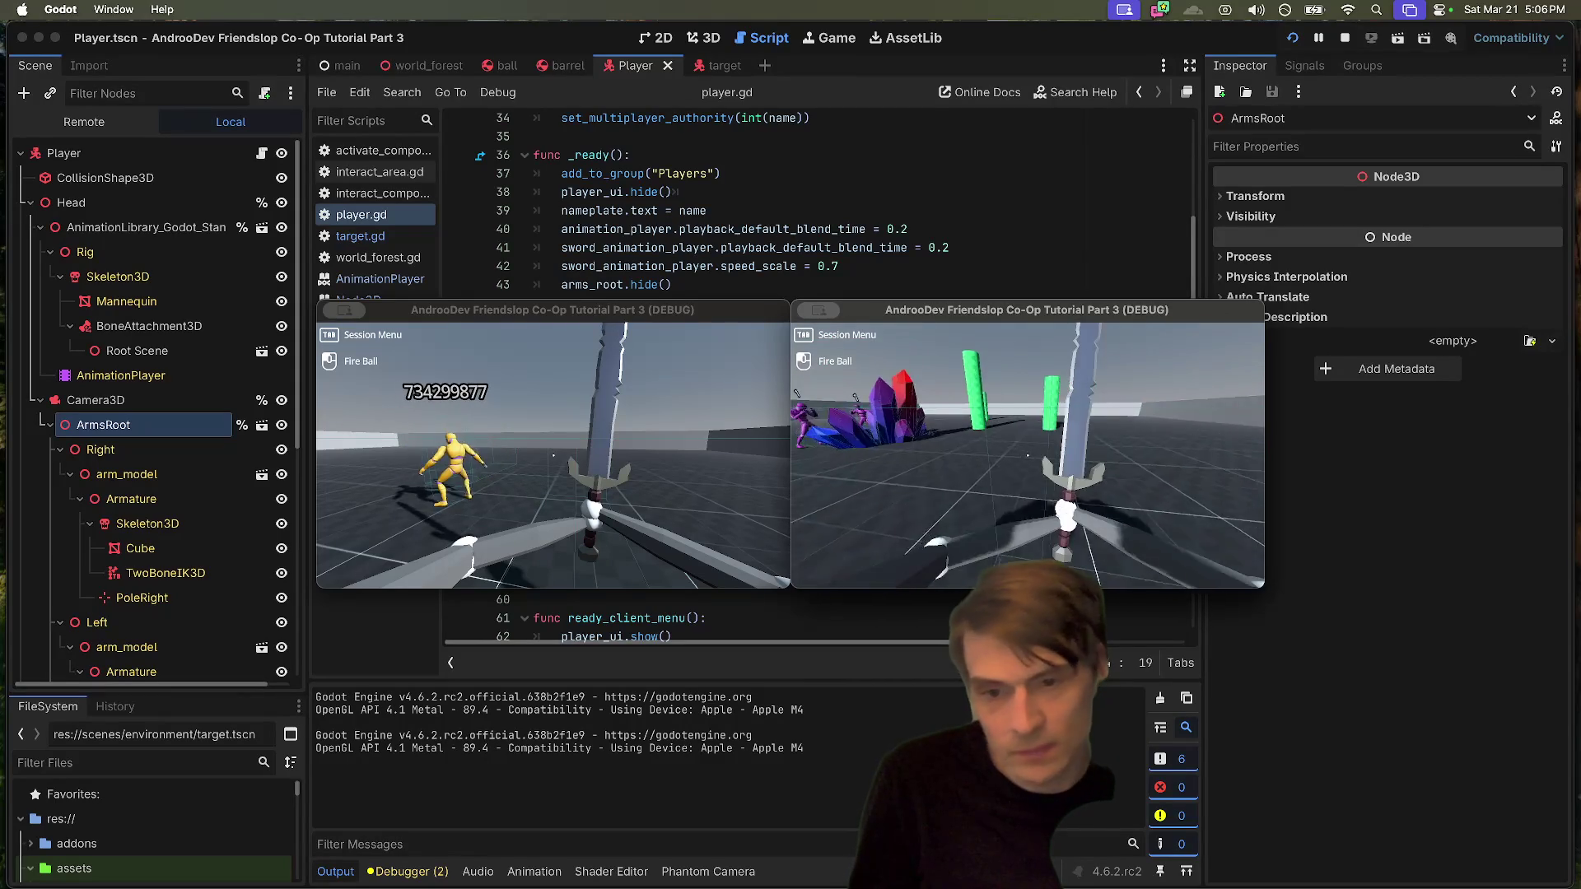
key("w")
key("w")
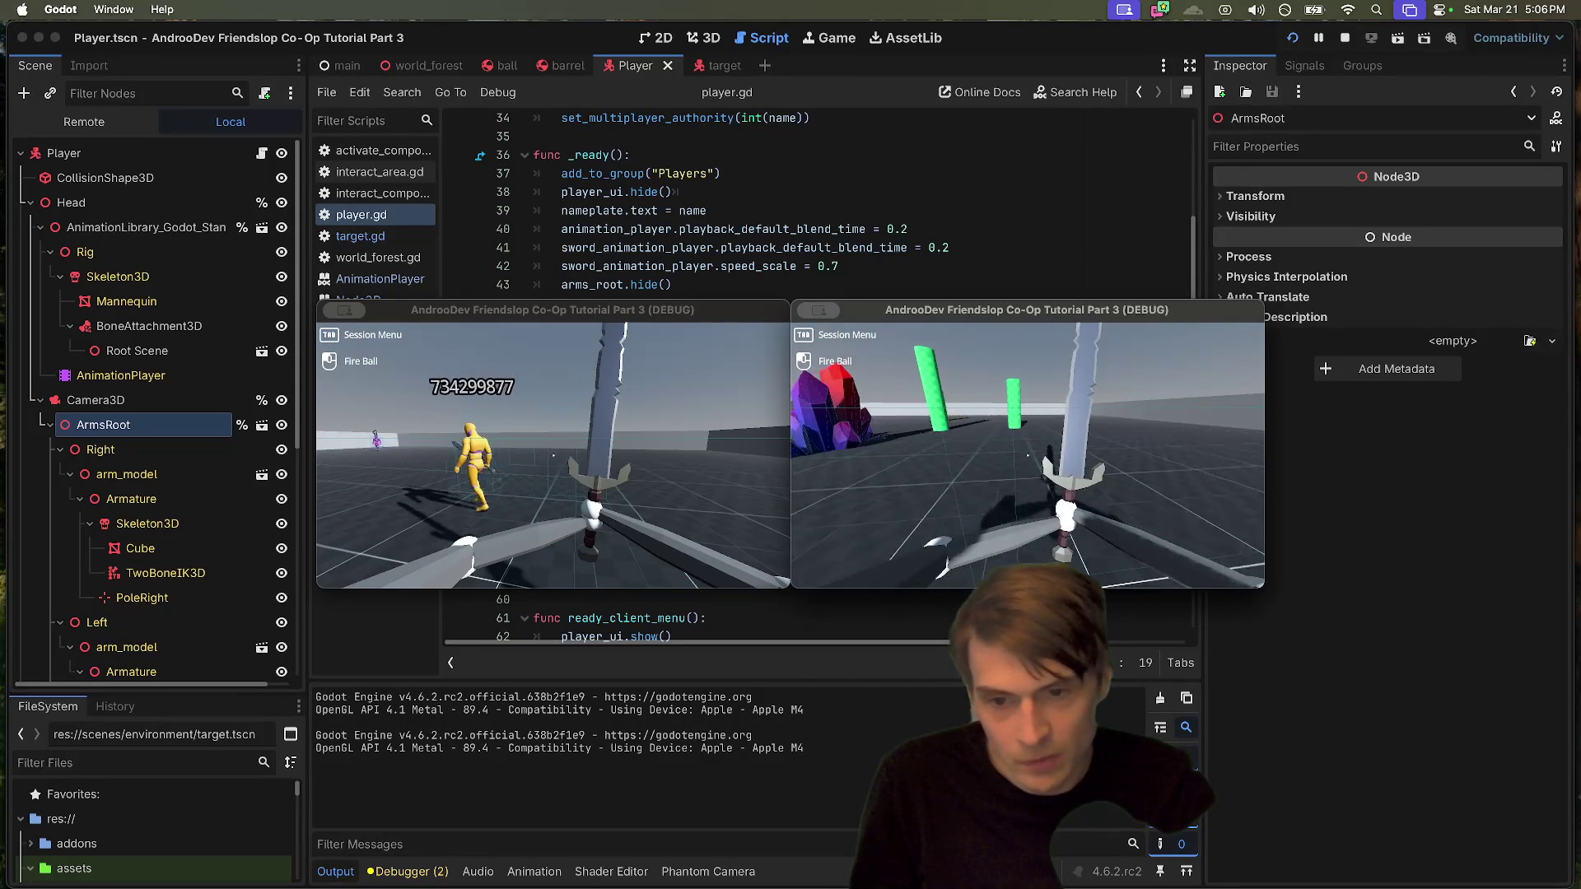
key("super+q")
key("super+f")
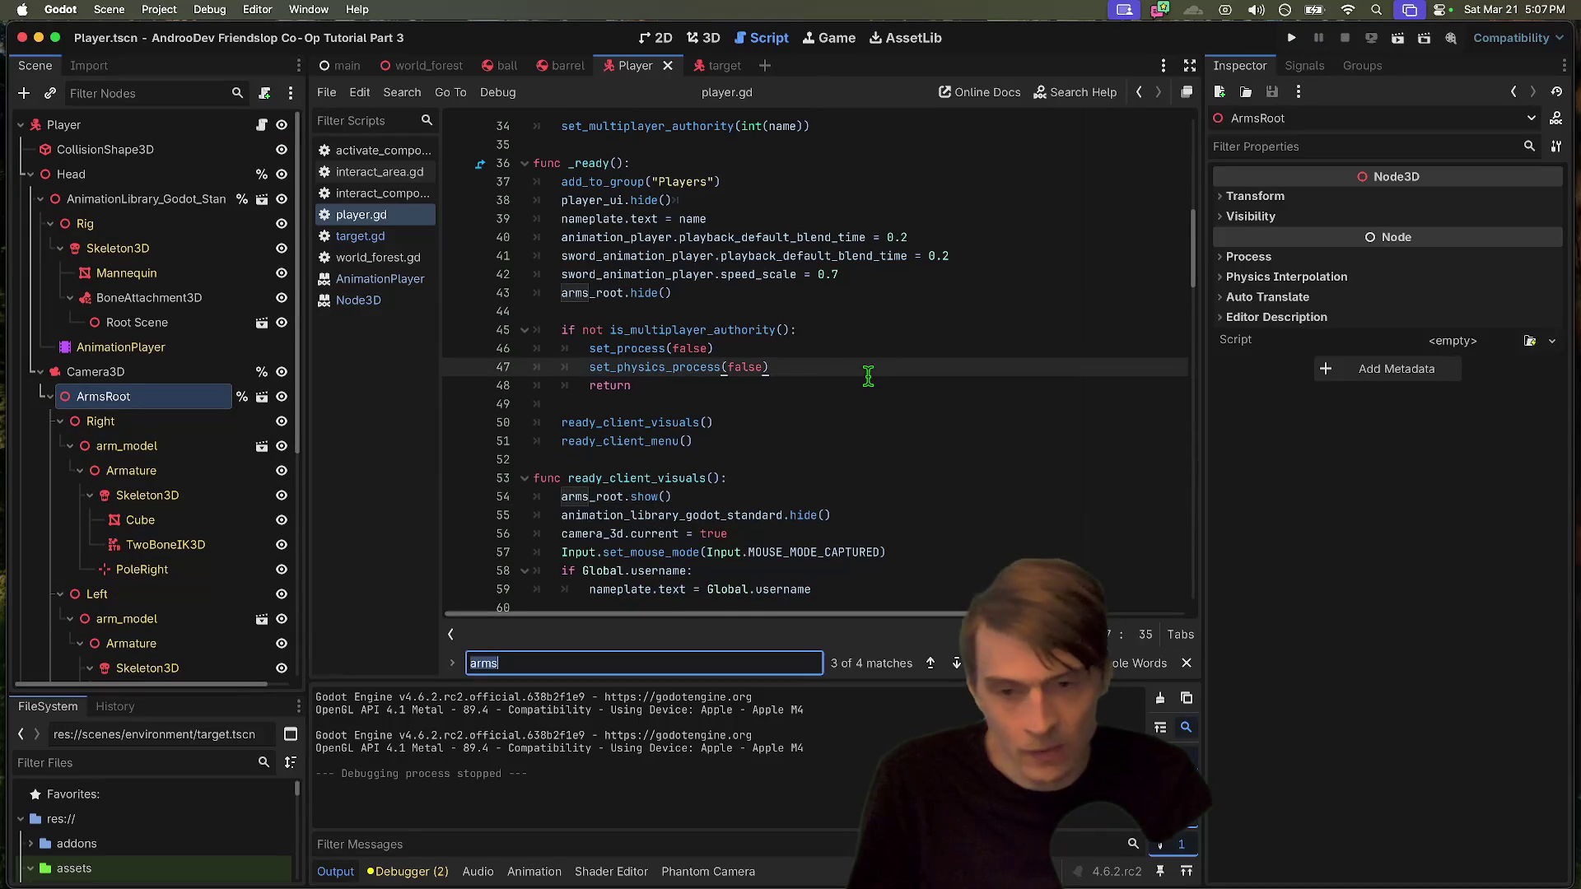
Replace the Walk animation played while moving with Jog_Fwd and relaunch the two-window test
type("j")
key("BackSpace")
key("BackSpace")
key("BackSpace")
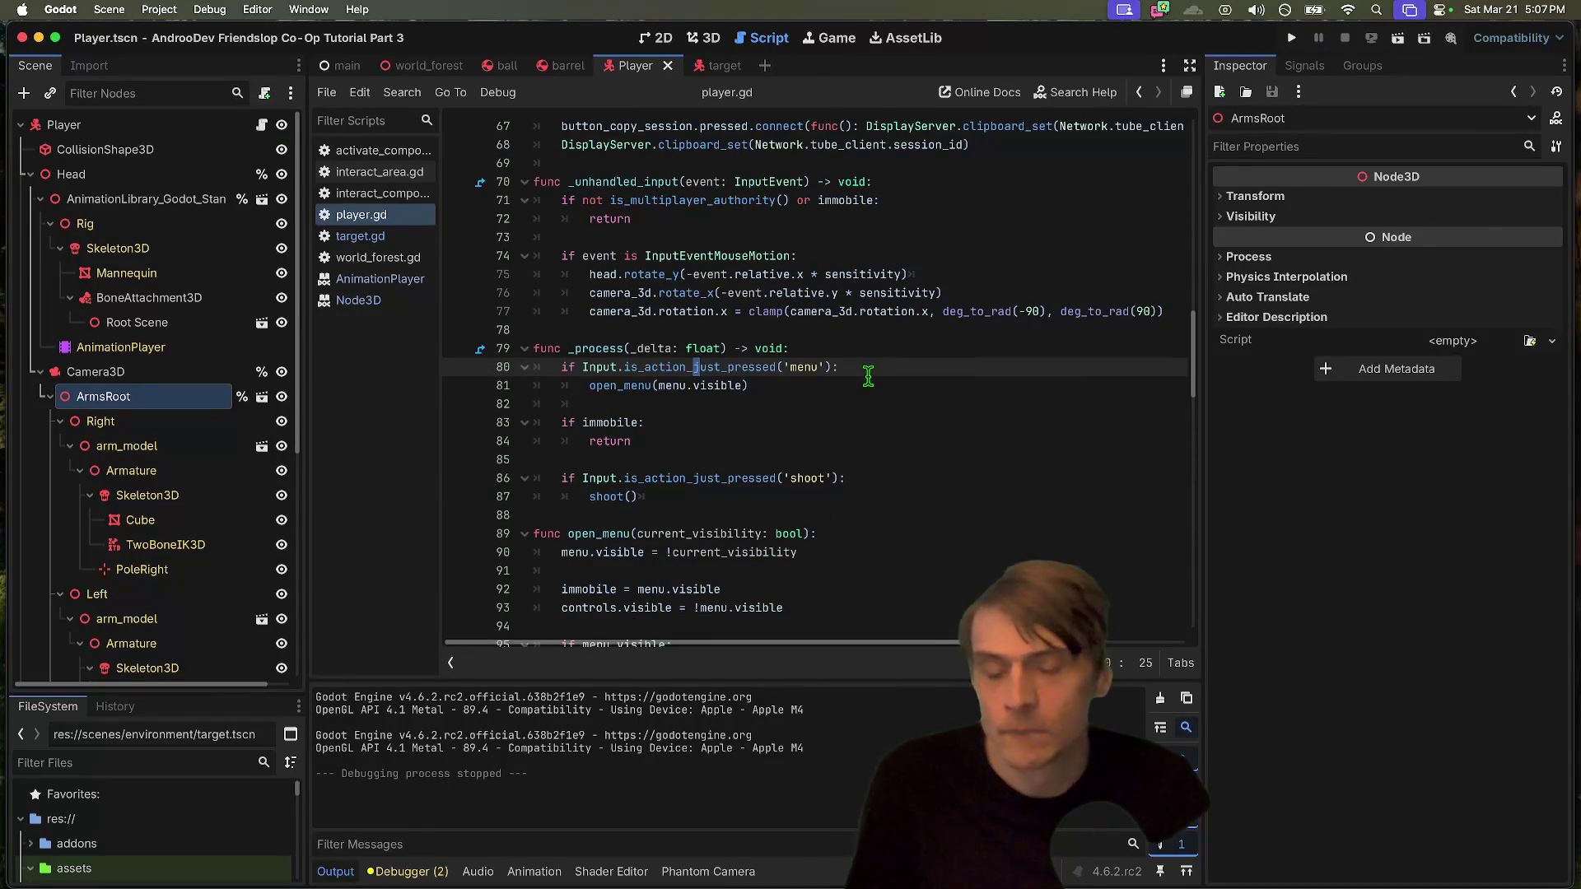
type("walk")
key("Escape")
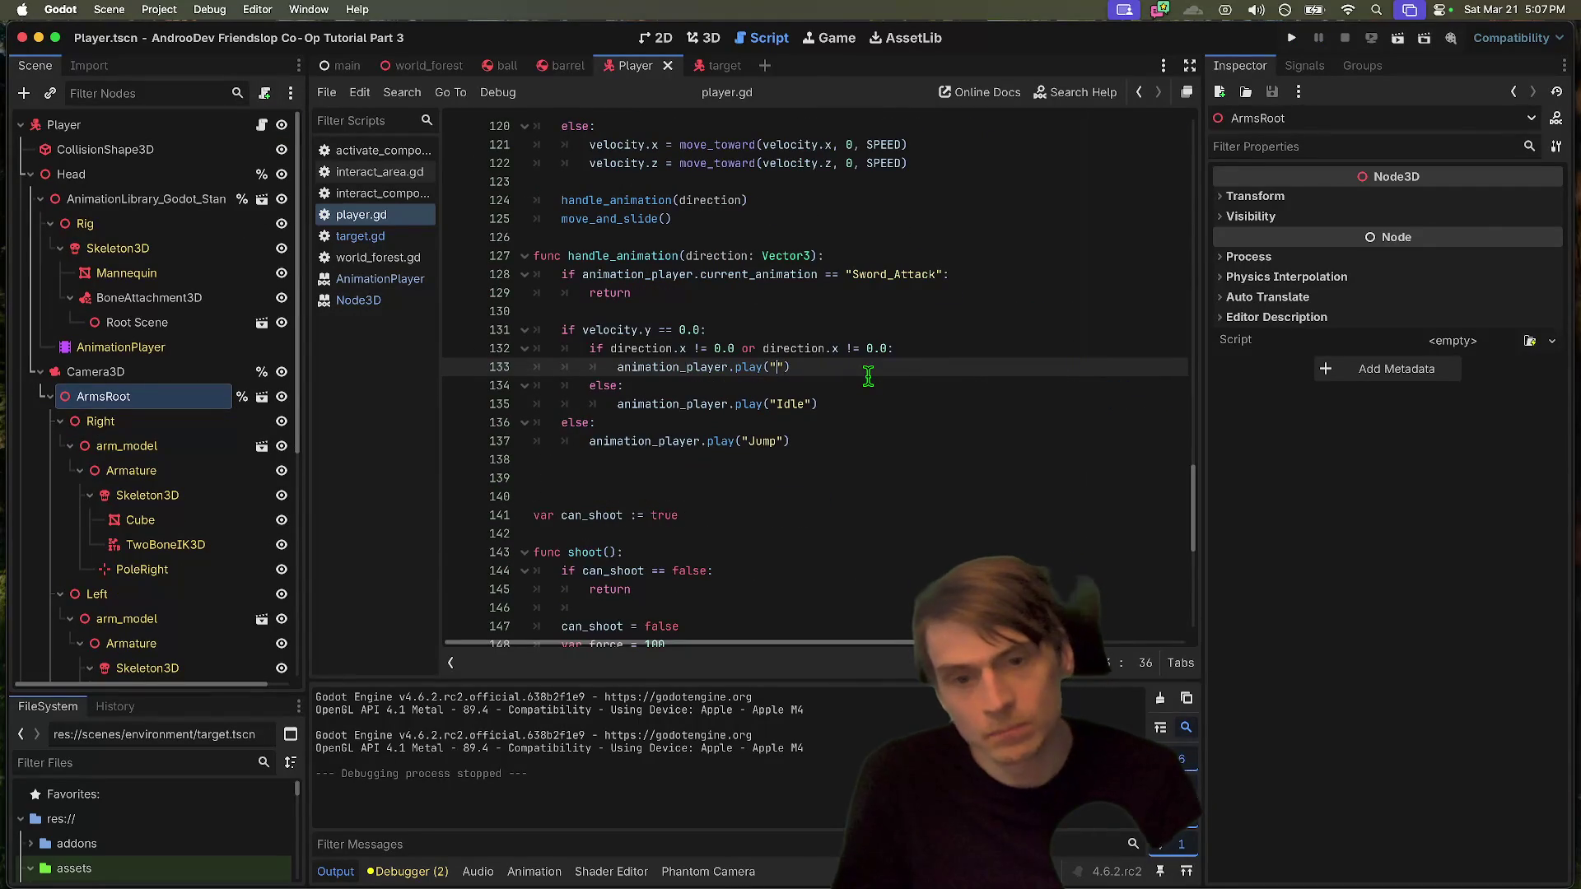
type("\"Jog_Fwd")
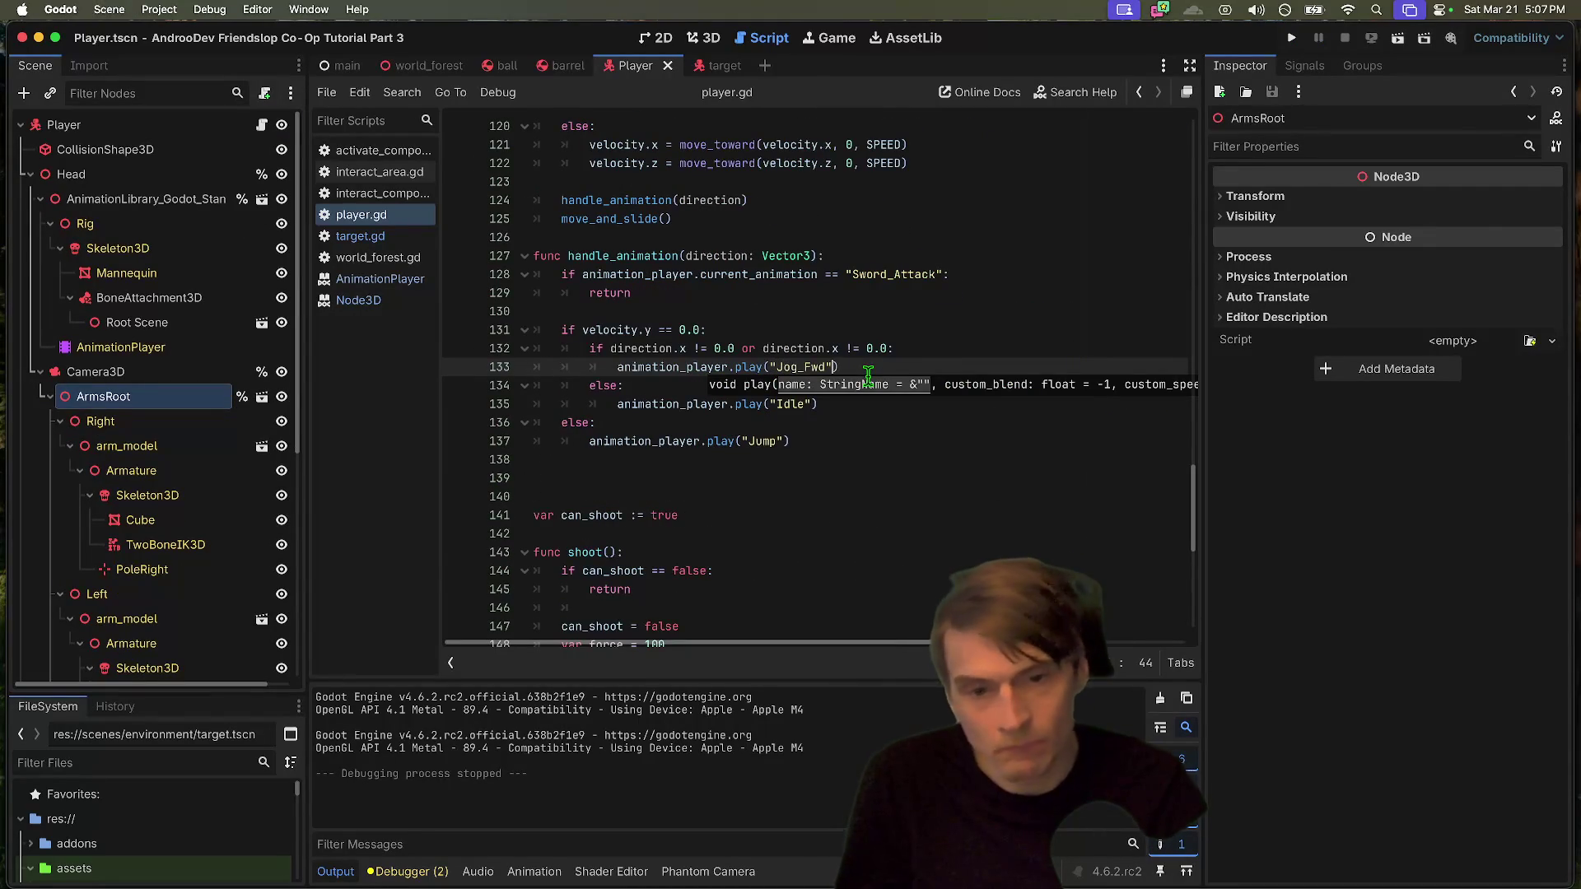
key("super+b")
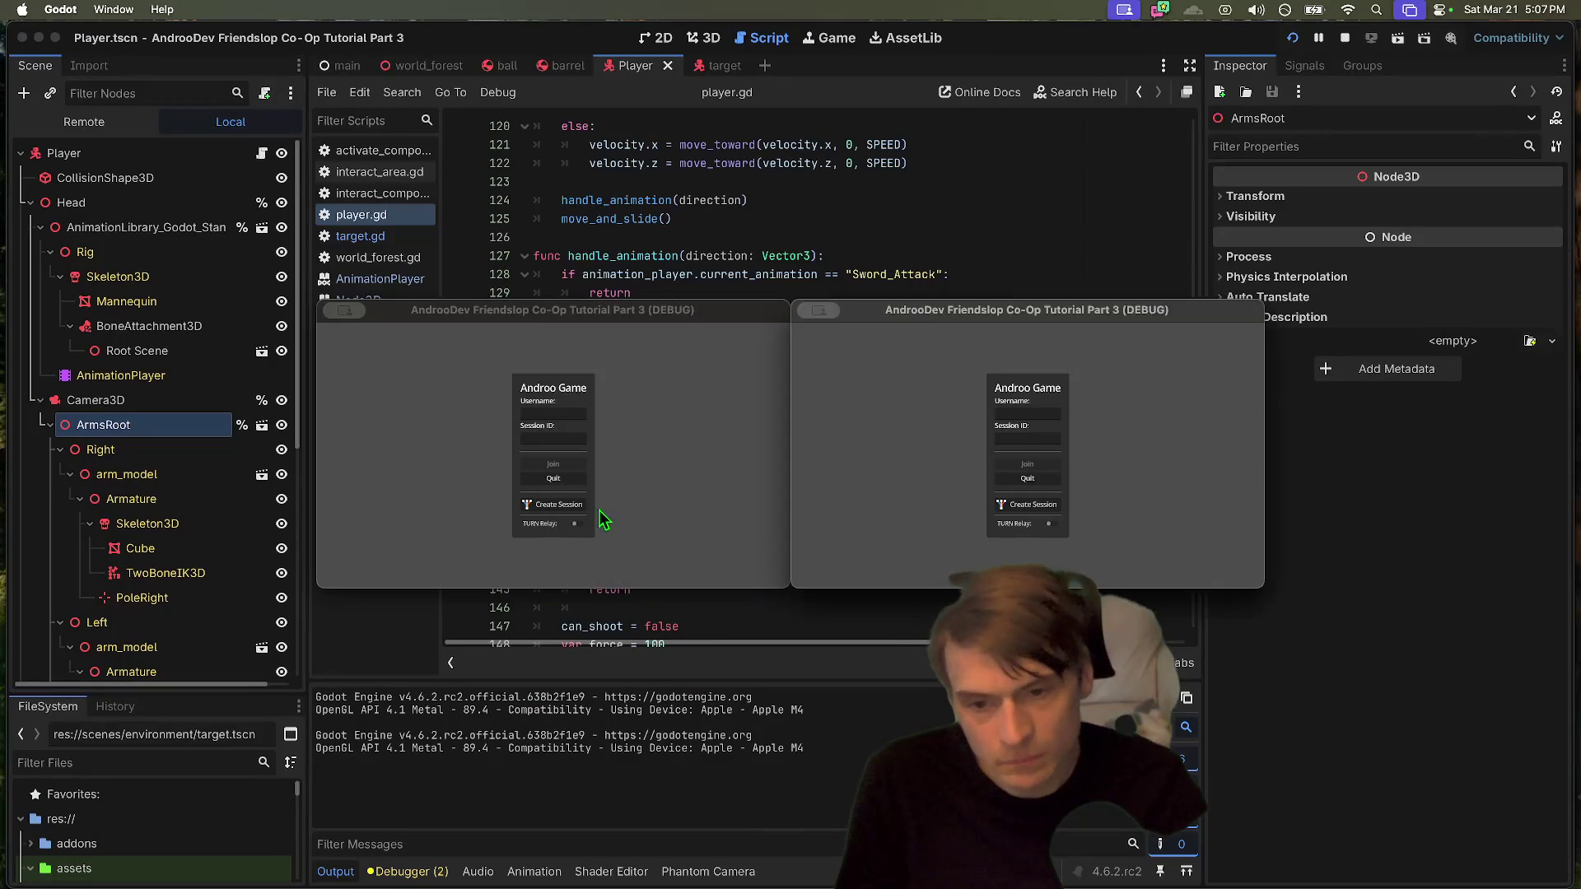
Host a session in the left window and join it from the second by pasting the session ID
left_click(558, 504)
left_click(1027, 437)
type("XMPCP")
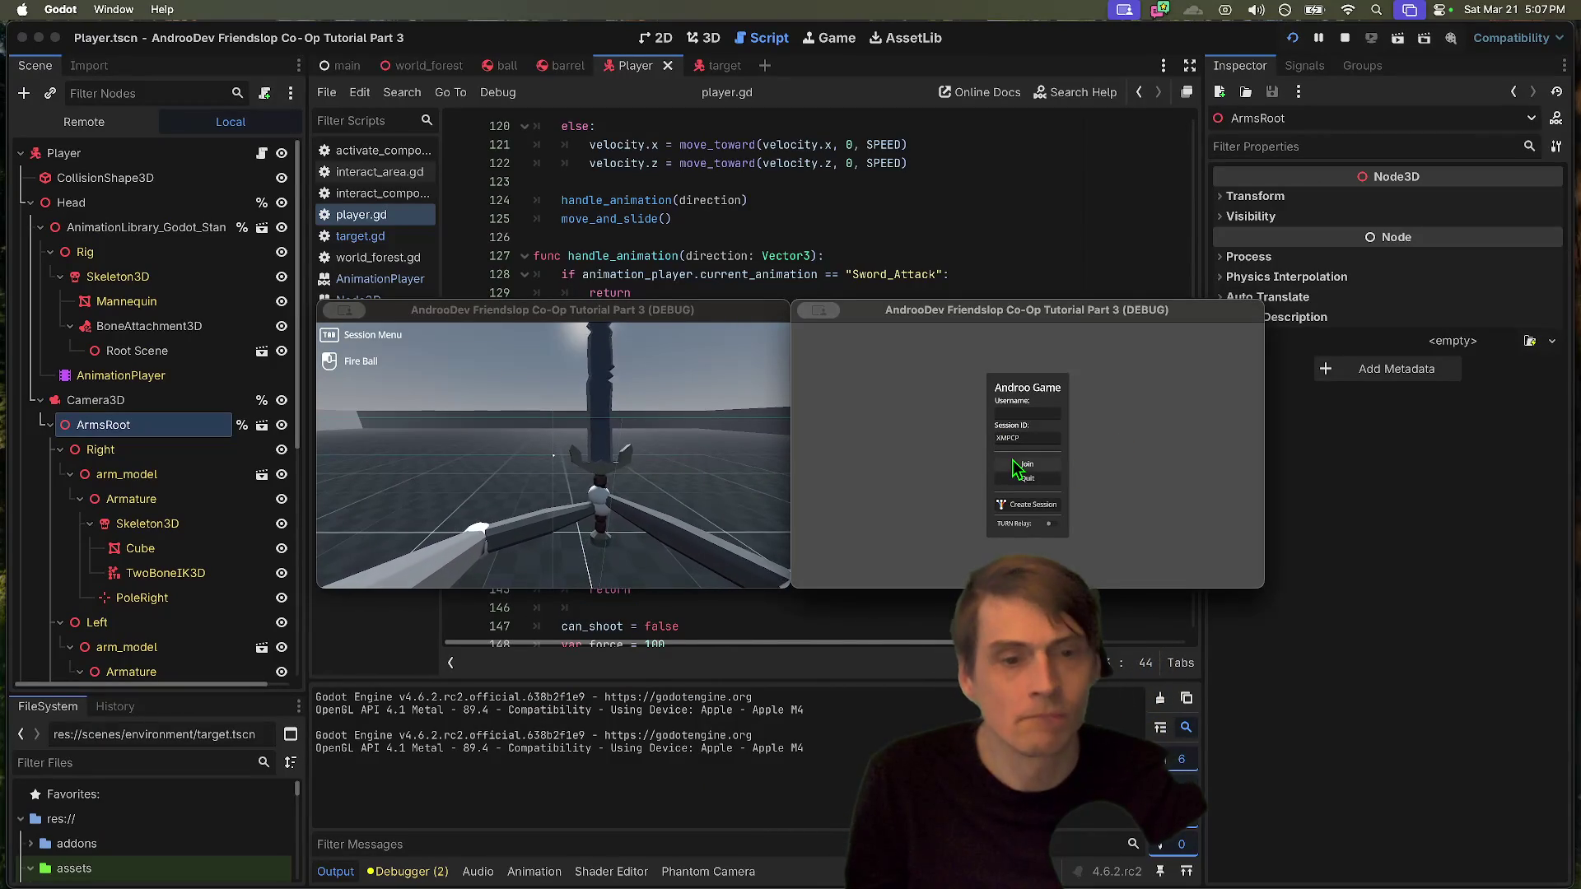
left_click(1012, 459)
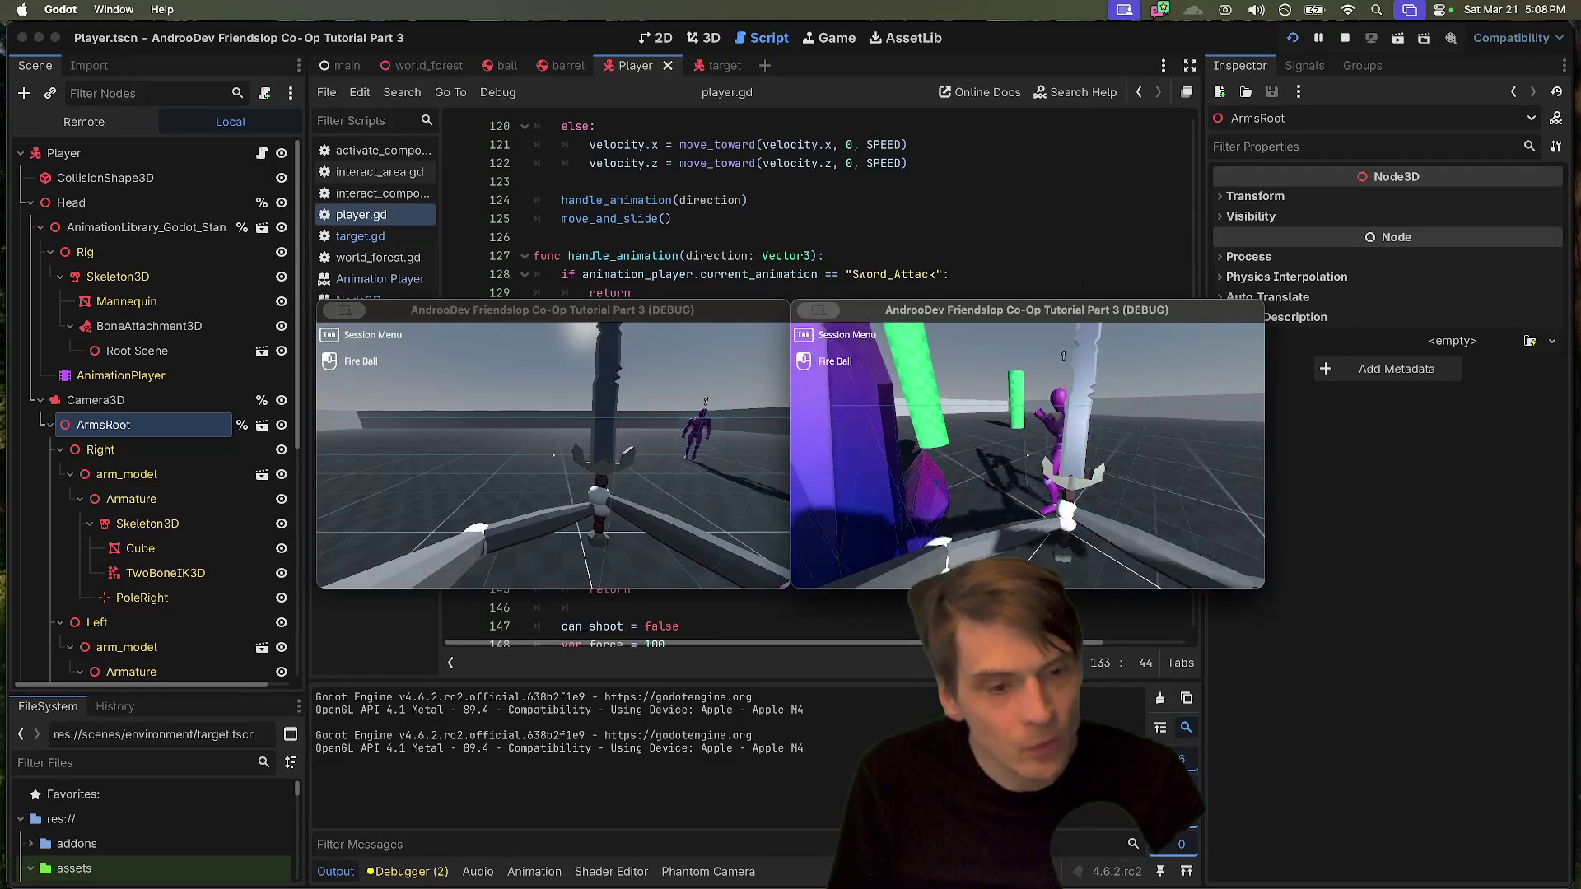
Stop the game and add a blank line after the can_shoot declaration
key("super+period")
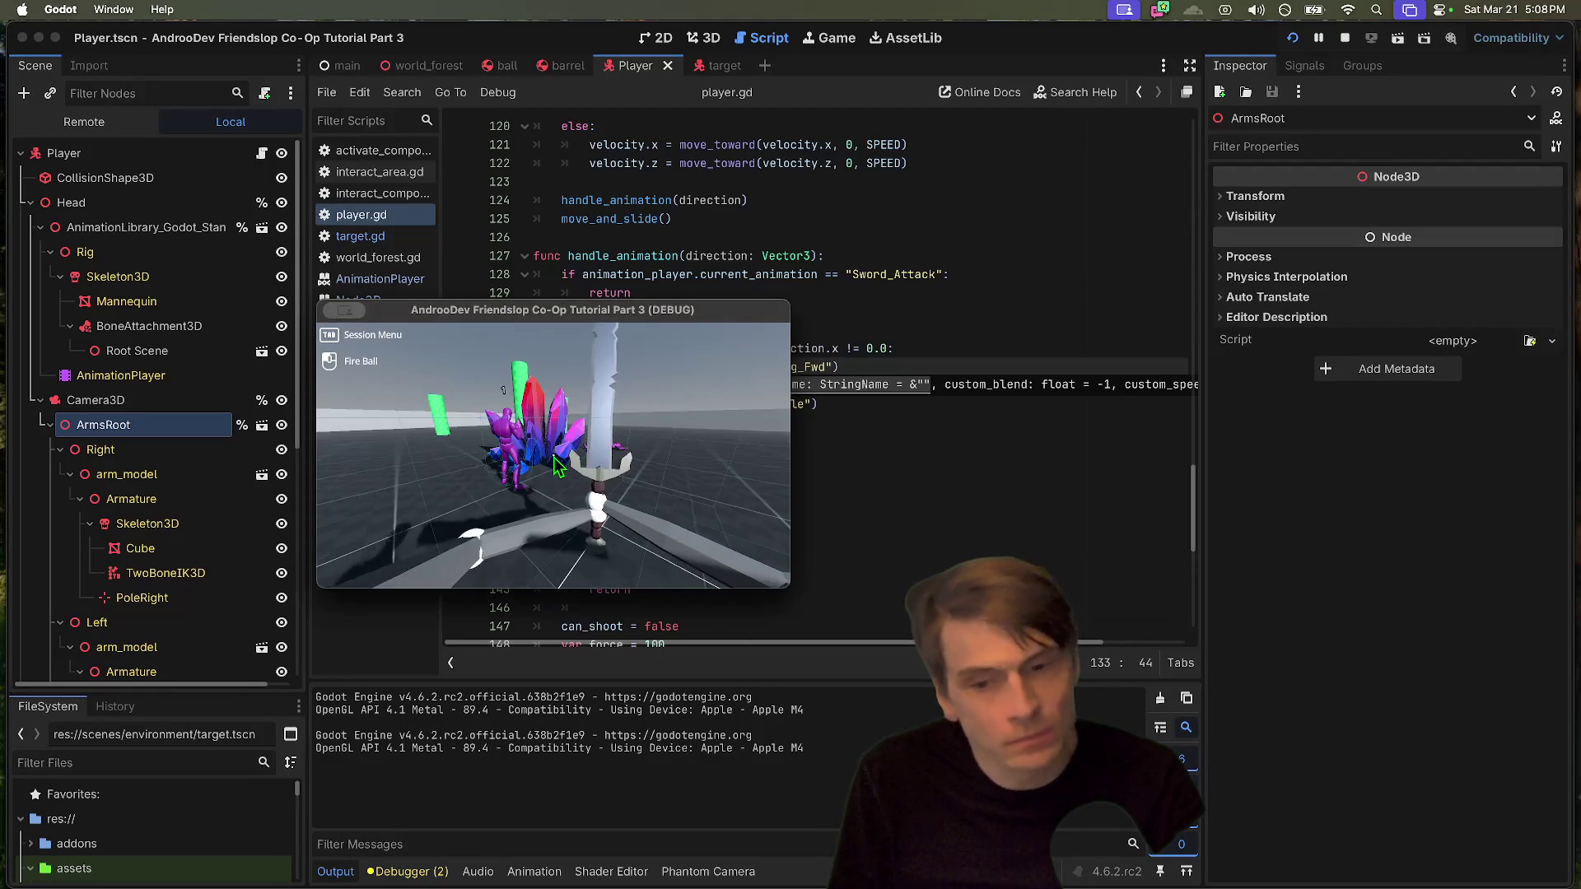
left_click(875, 489)
key("Down")
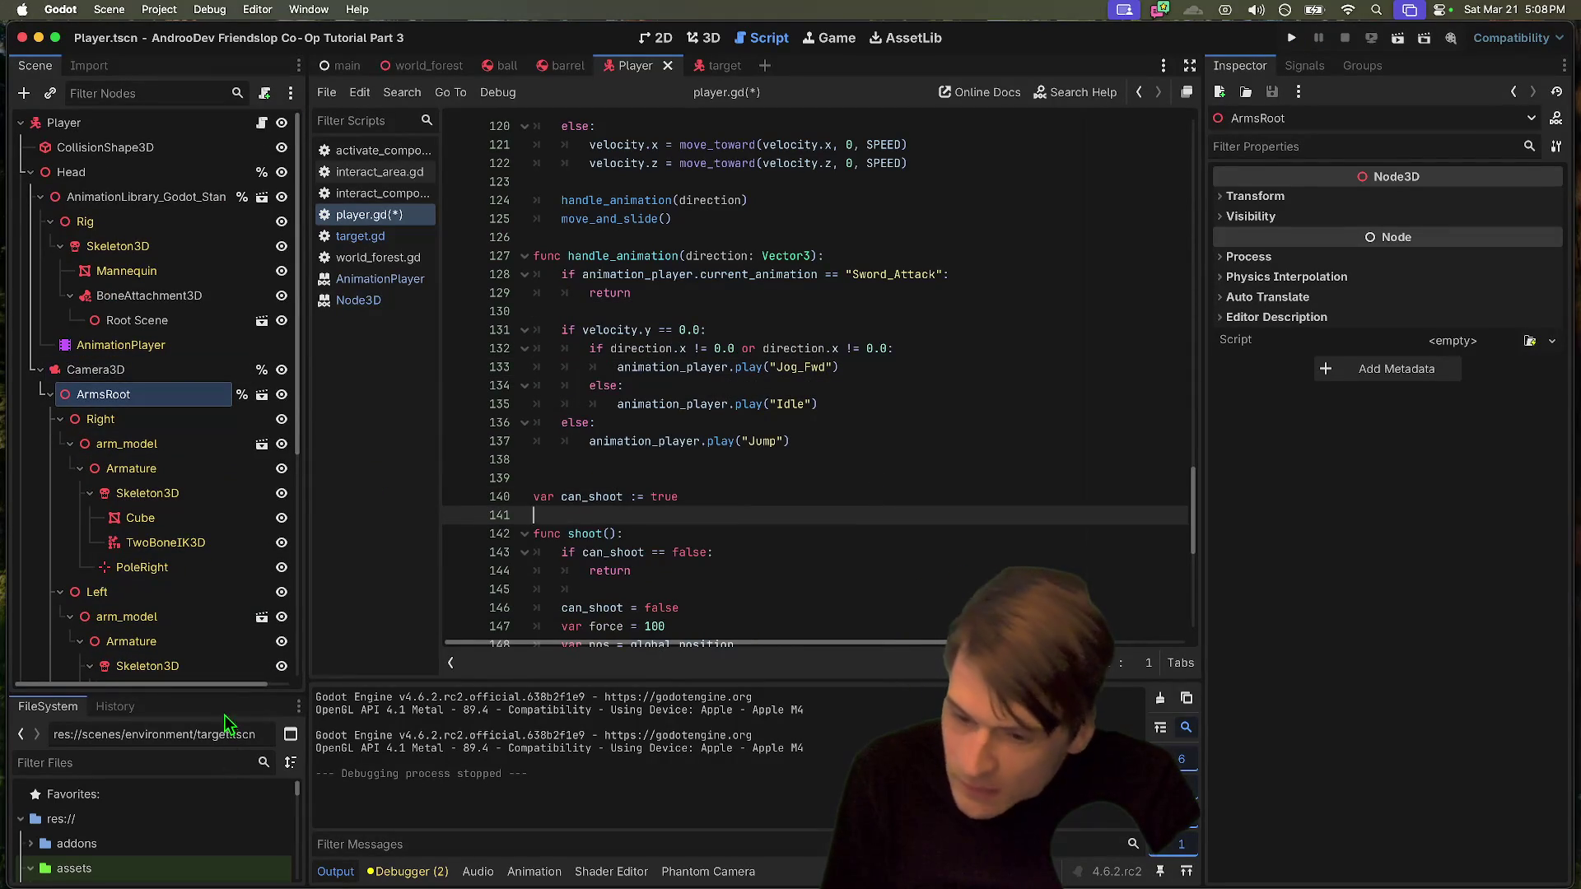
Enlarge the scene tree and collapse the Right and Left arm nodes
left_click_drag(225, 694, 232, 867)
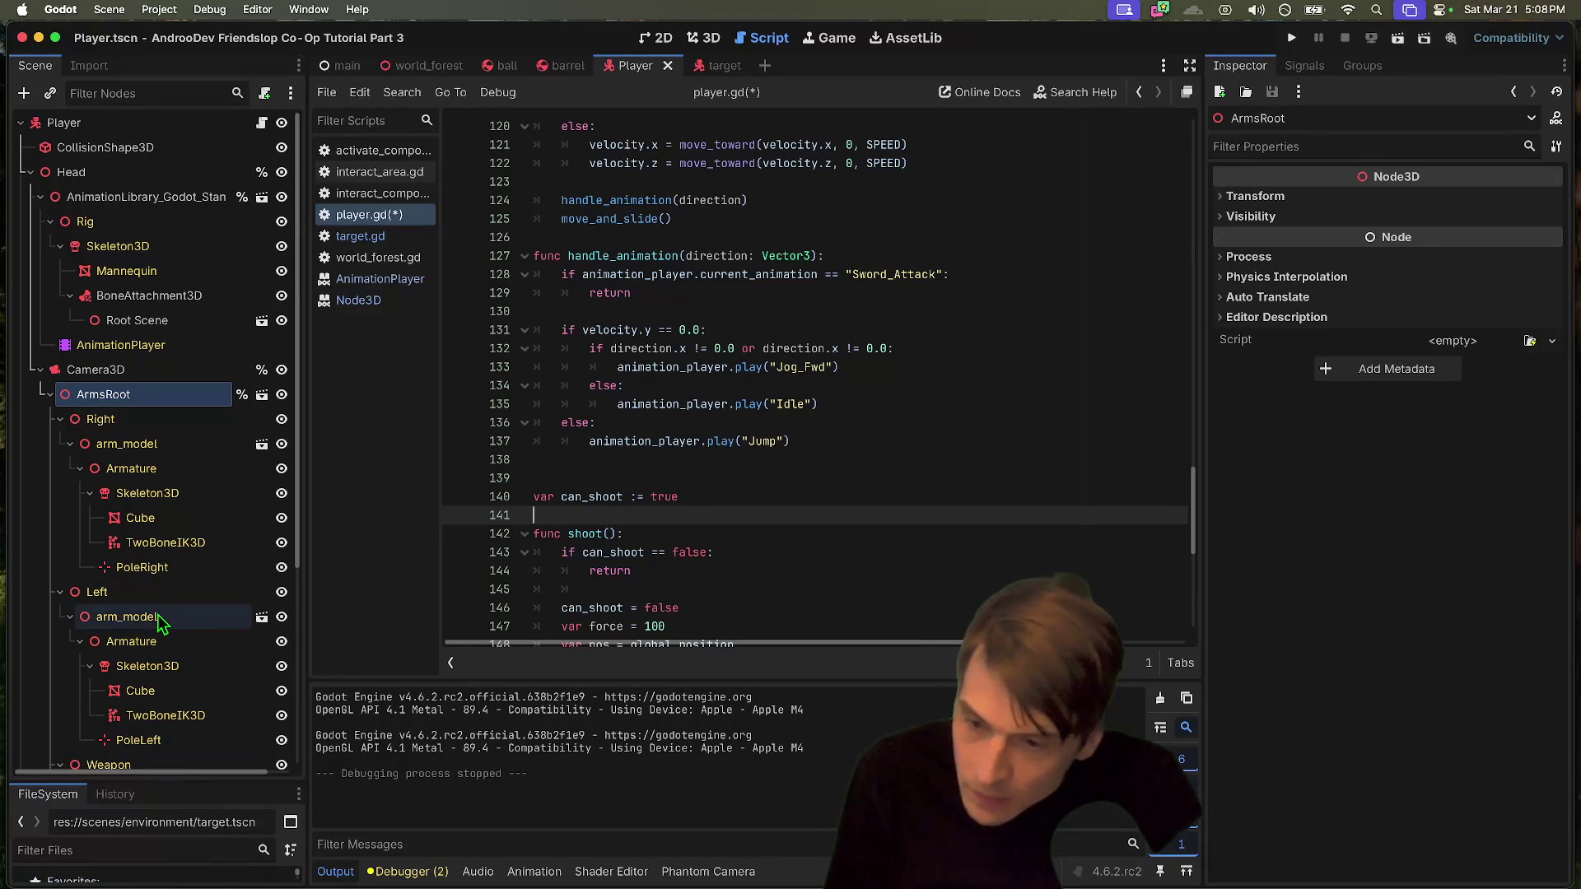
left_click(156, 592)
left_click(152, 424)
key("Left")
left_click(152, 444)
key("Left")
Hide the Weapon node and save the Player scene
left_click(143, 476)
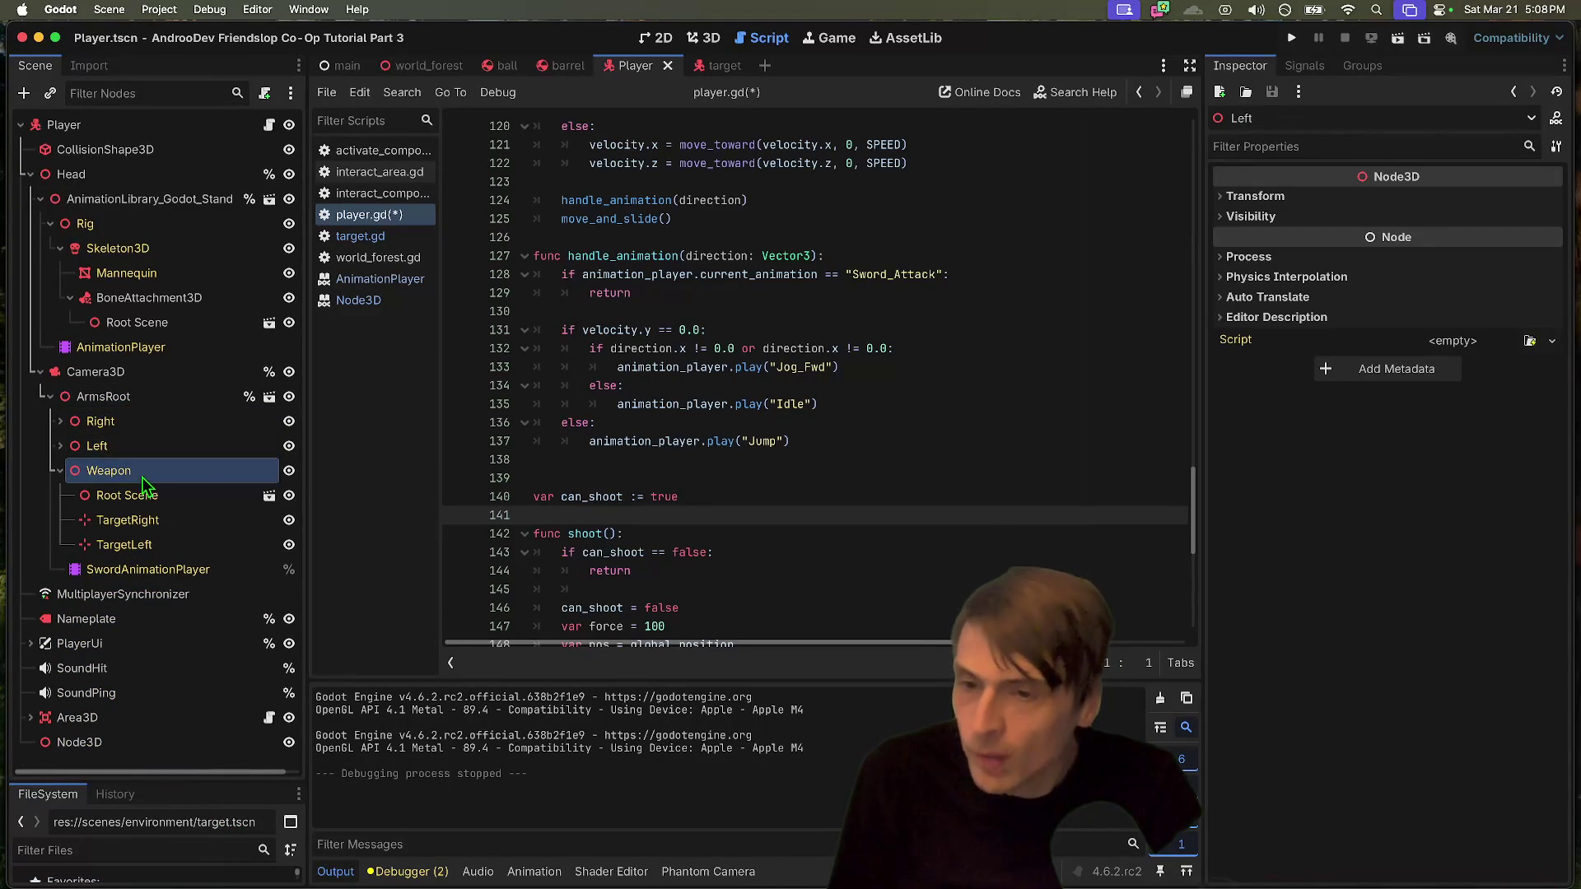
key("h")
key("ctrl+s")
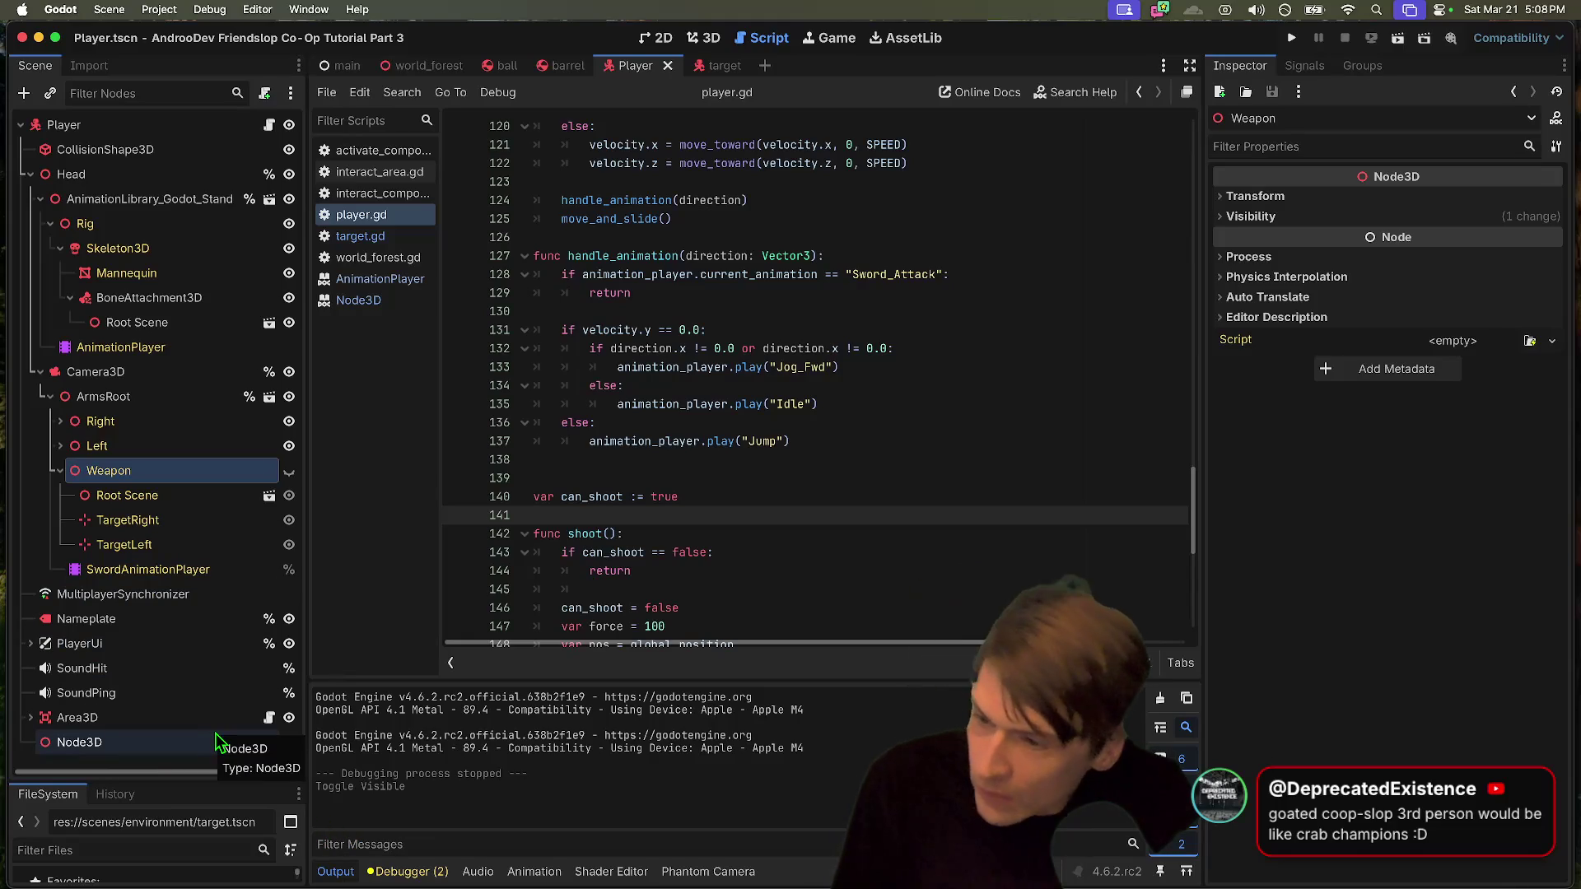
Search the web for 'crab champions' and browse the image results
type("pions")
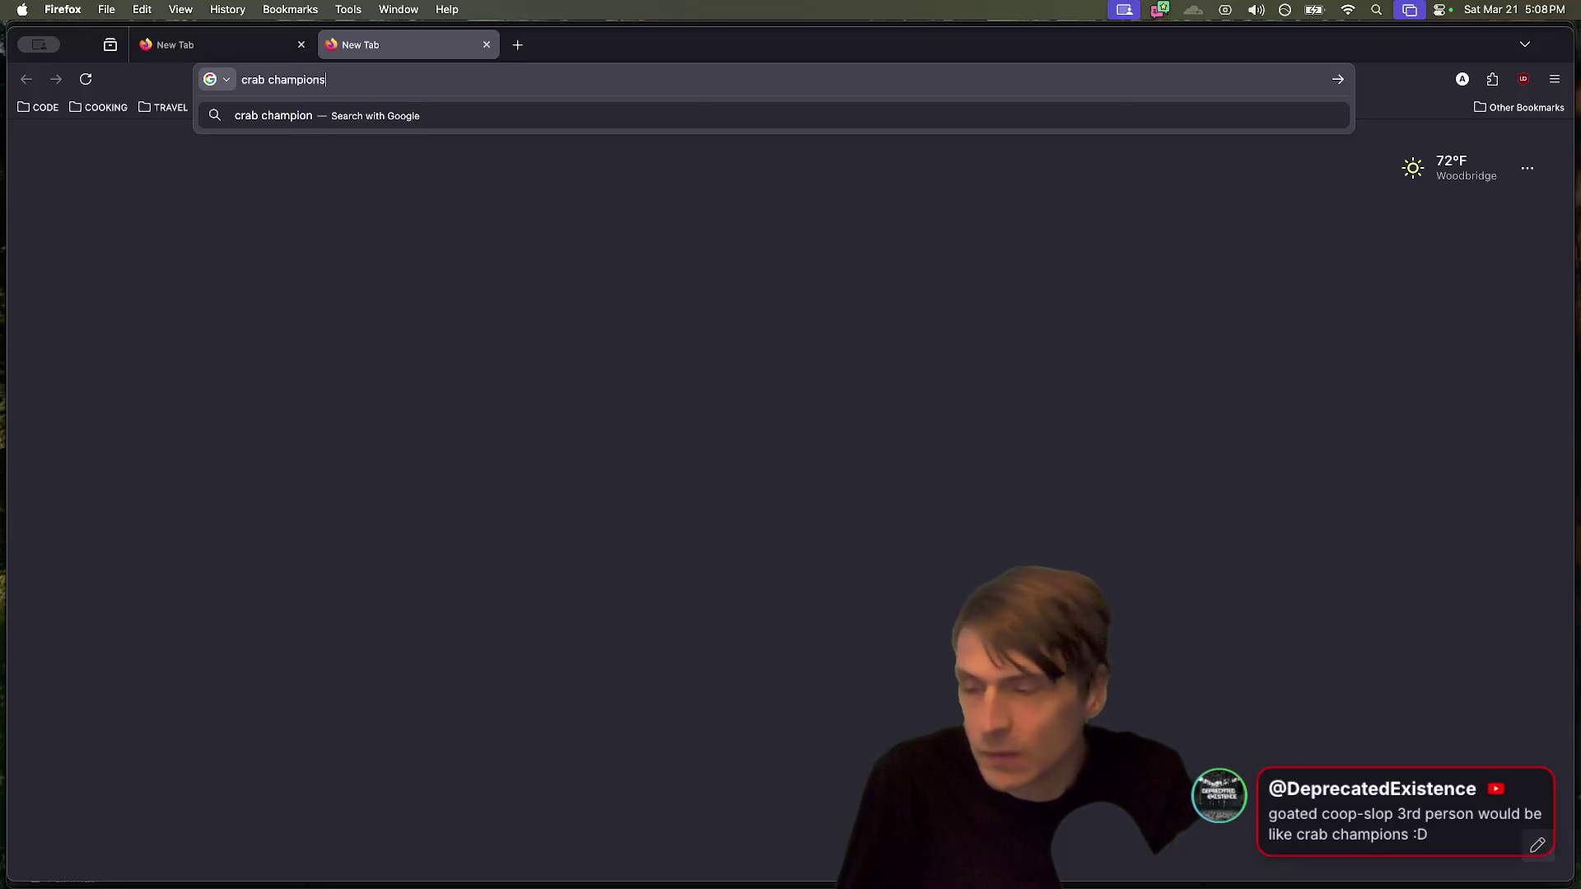
key("Return")
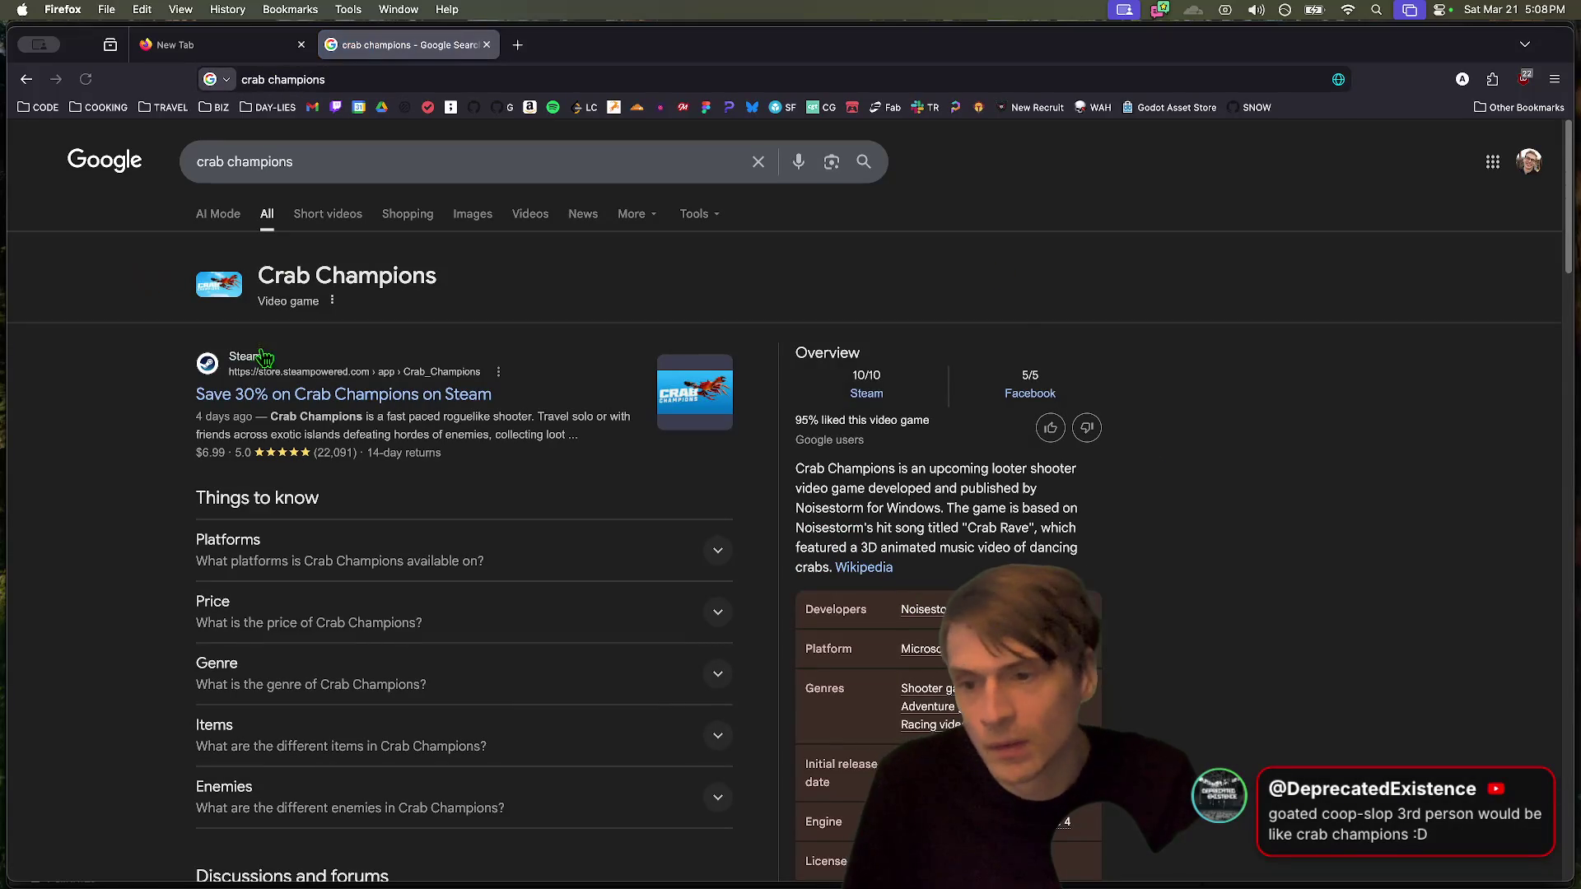
left_click(473, 213)
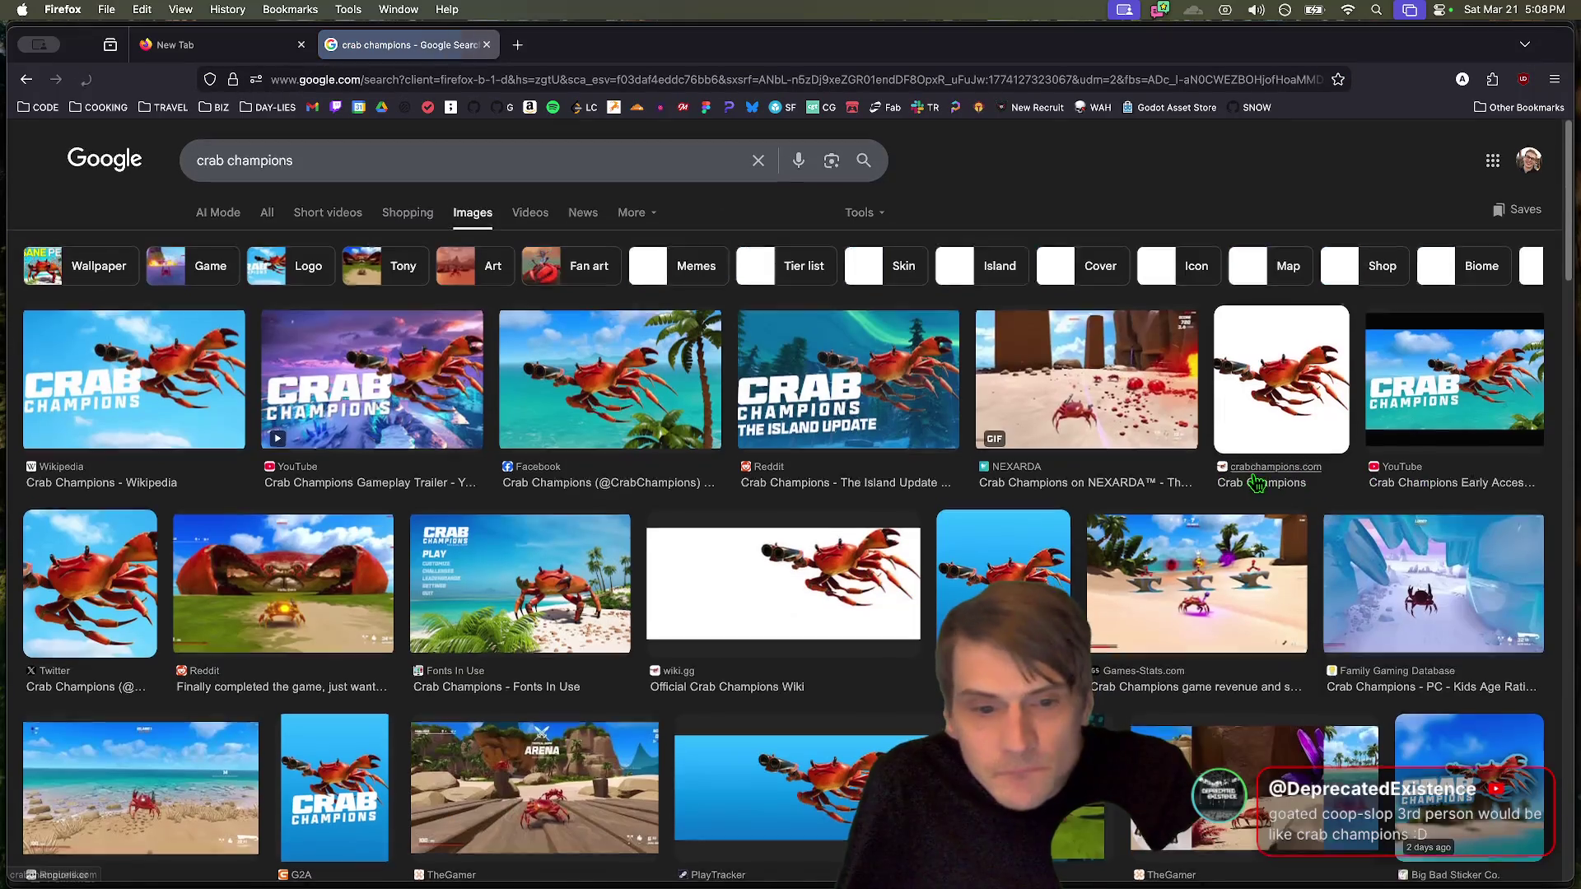
scroll(867, 548, "down", 10)
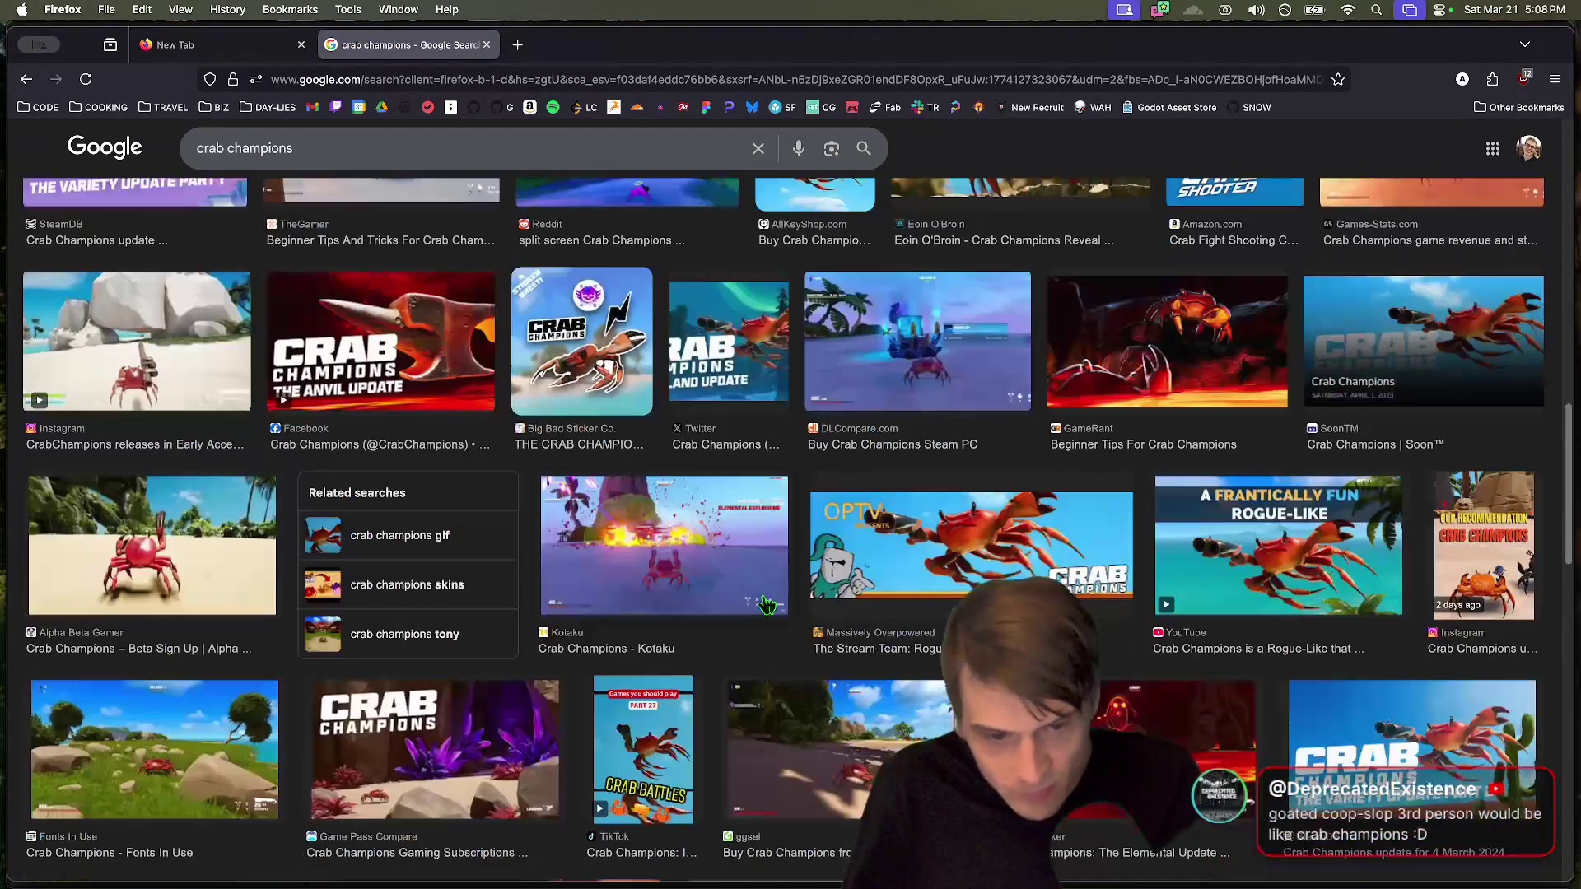
scroll(921, 541, "up", 1)
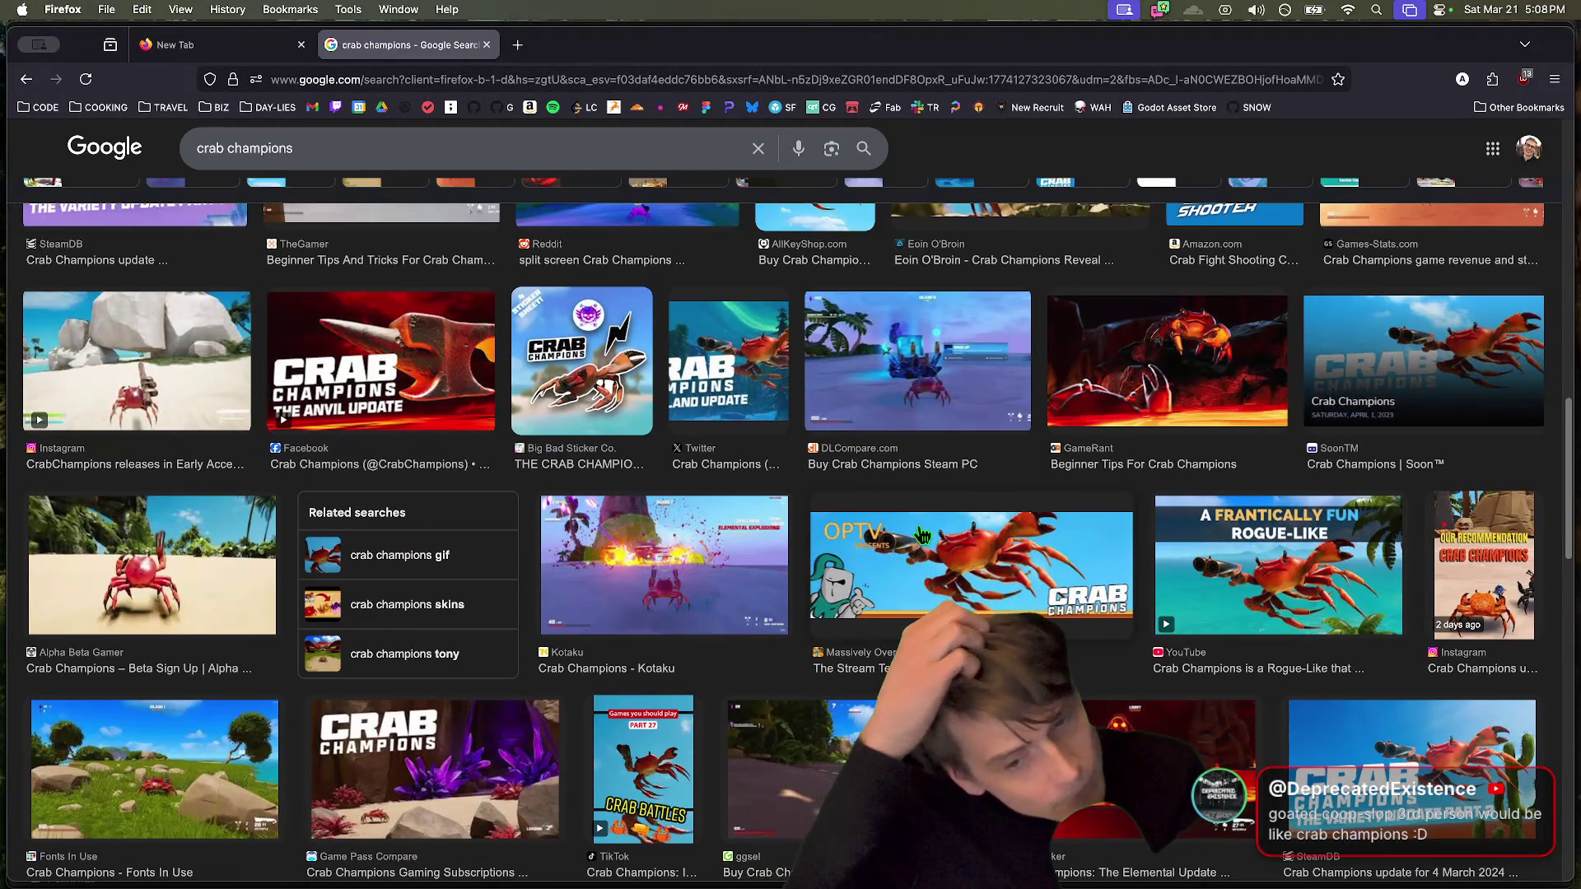
scroll(926, 528, "up", 5)
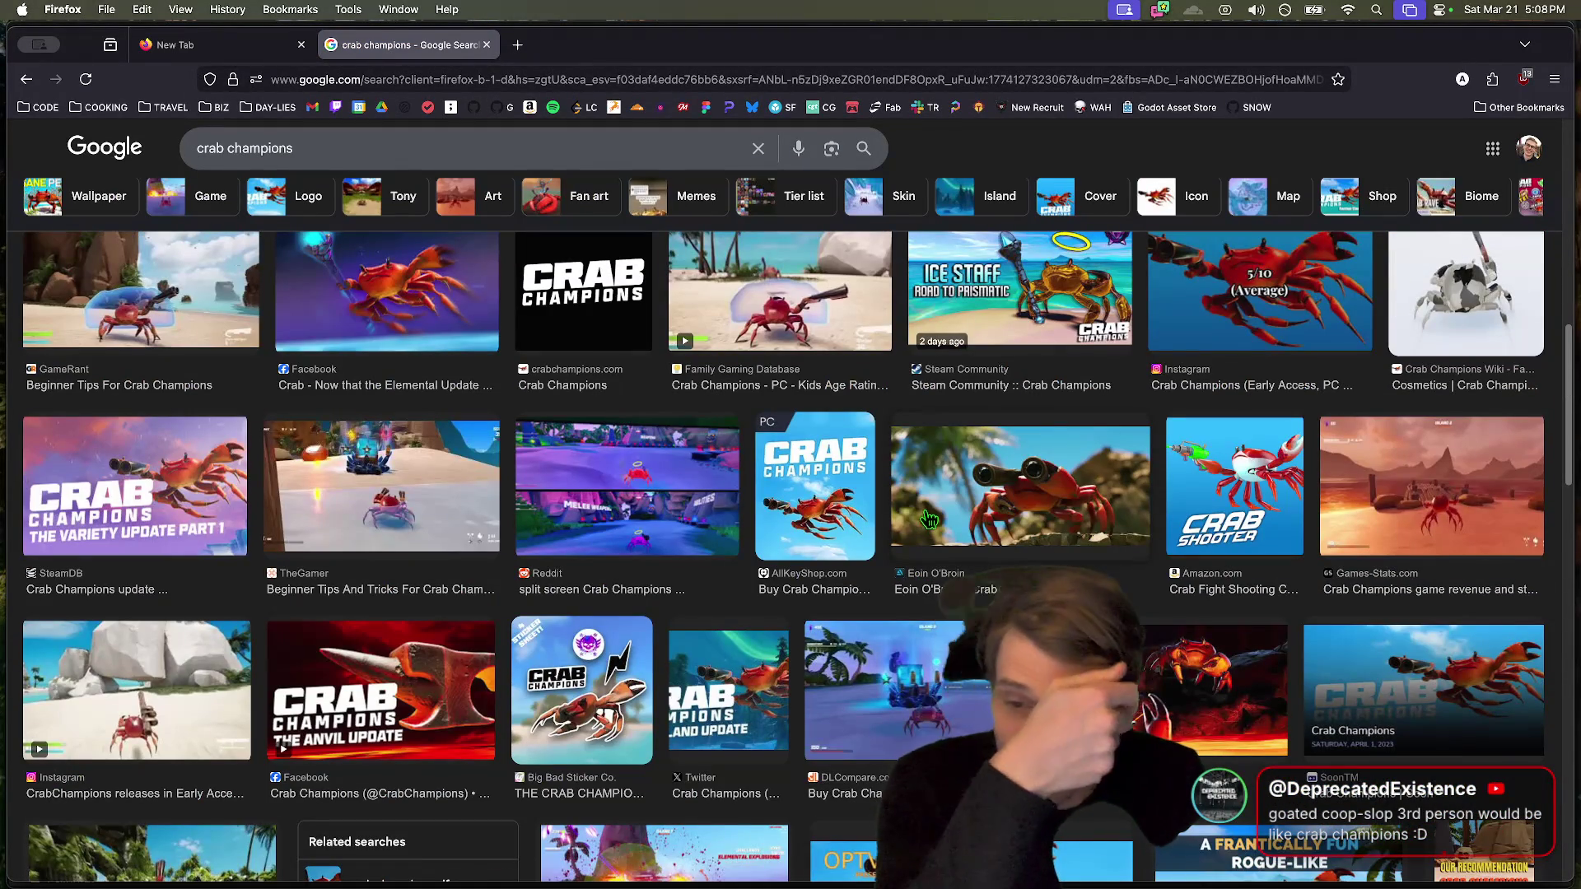
scroll(881, 465, "up", 10)
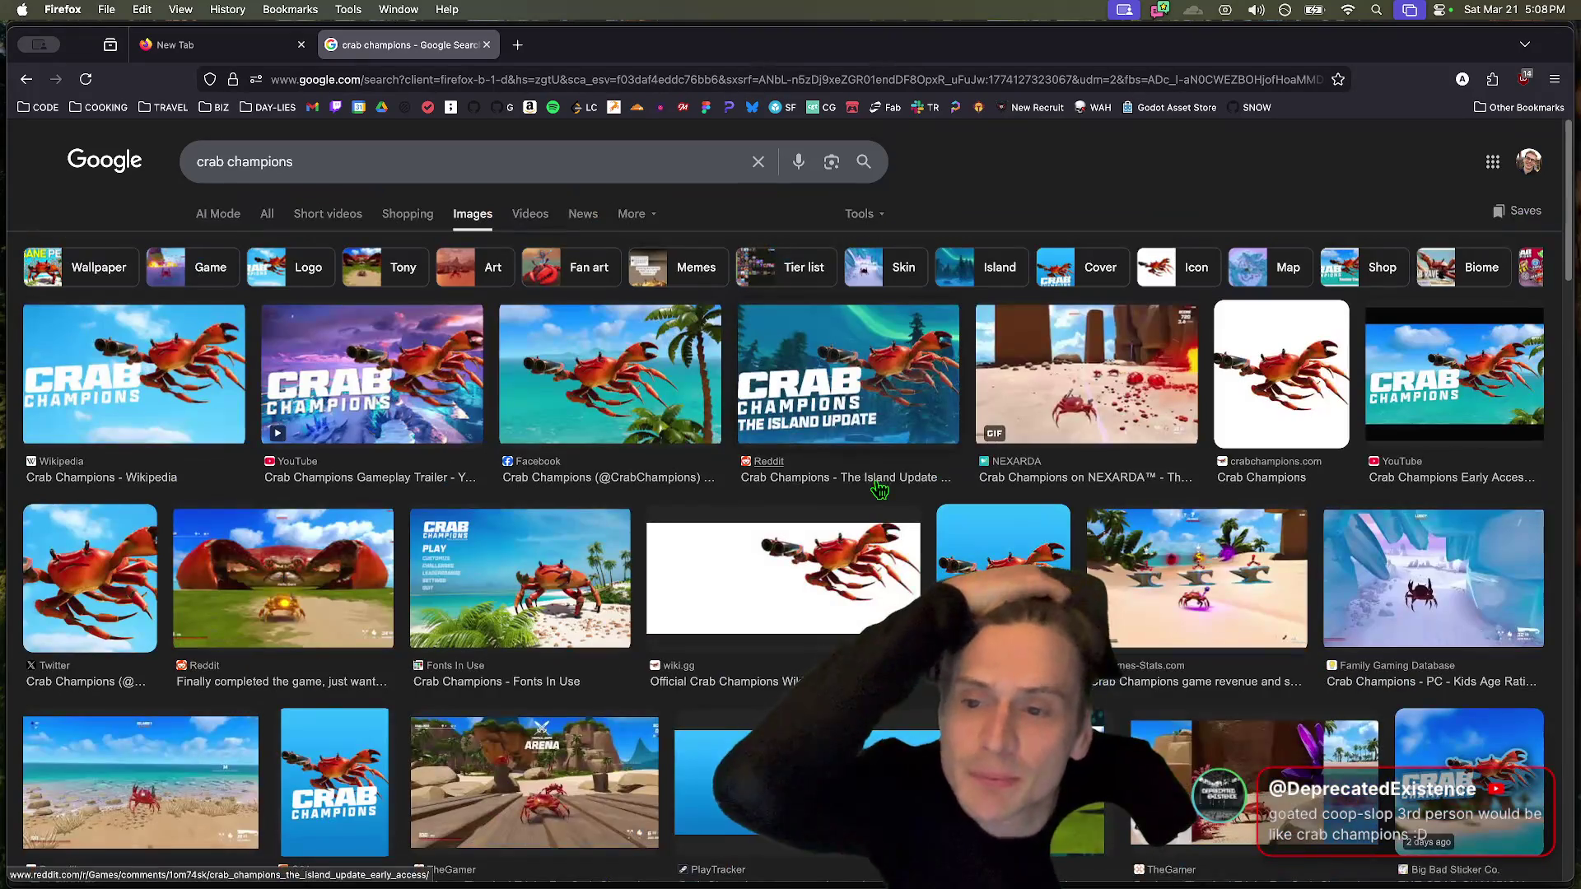
scroll(801, 453, "down", 6)
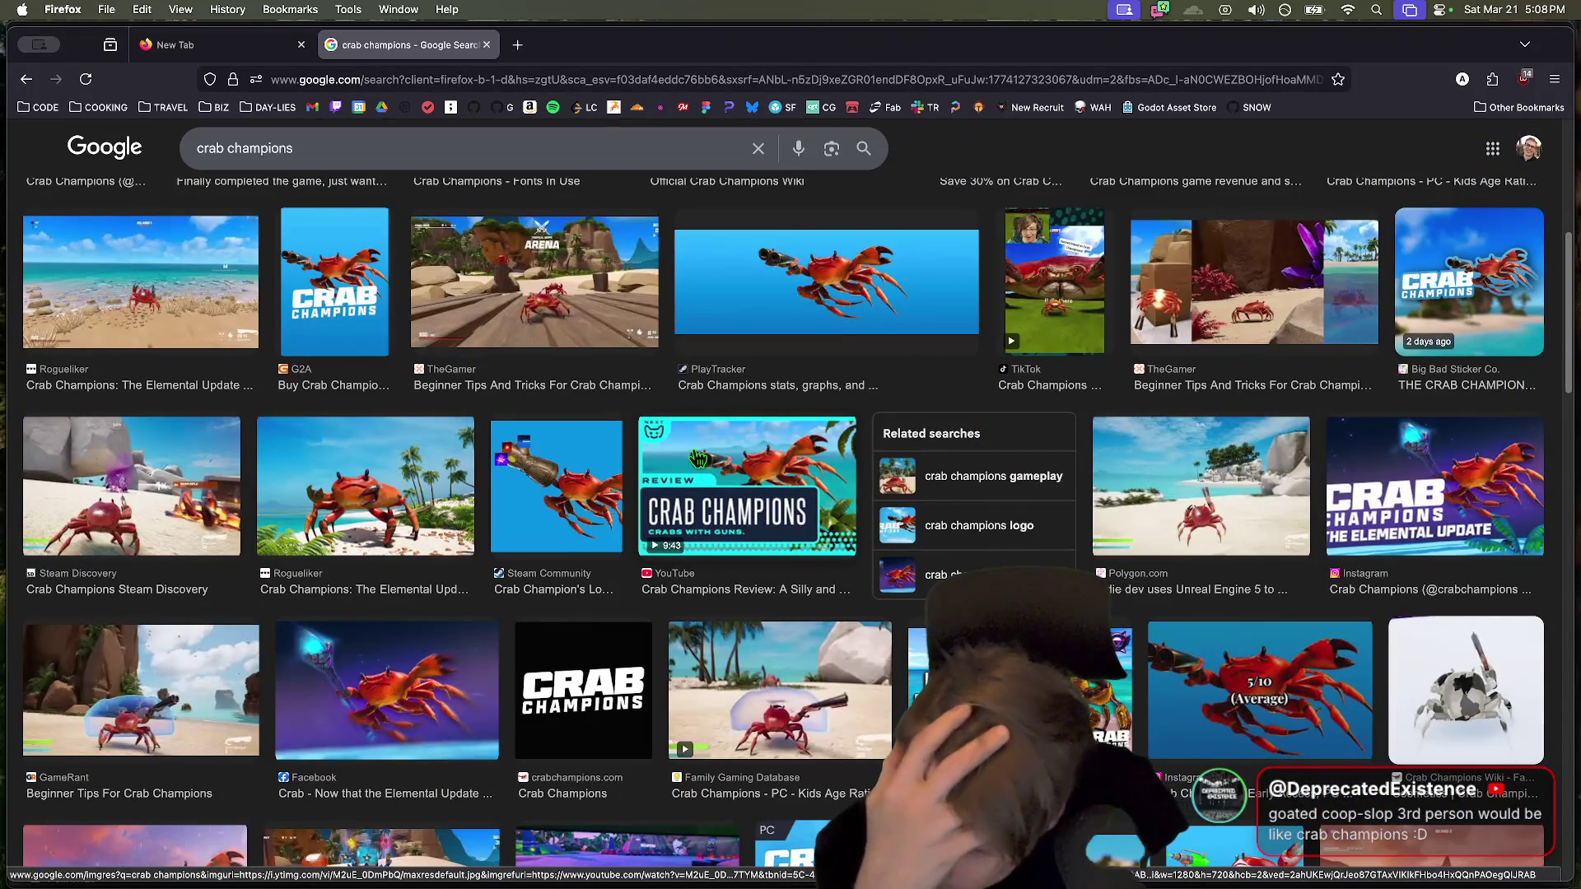
scroll(698, 458, "down", 15)
scroll(676, 528, "down", 1)
scroll(674, 666, "down", 10)
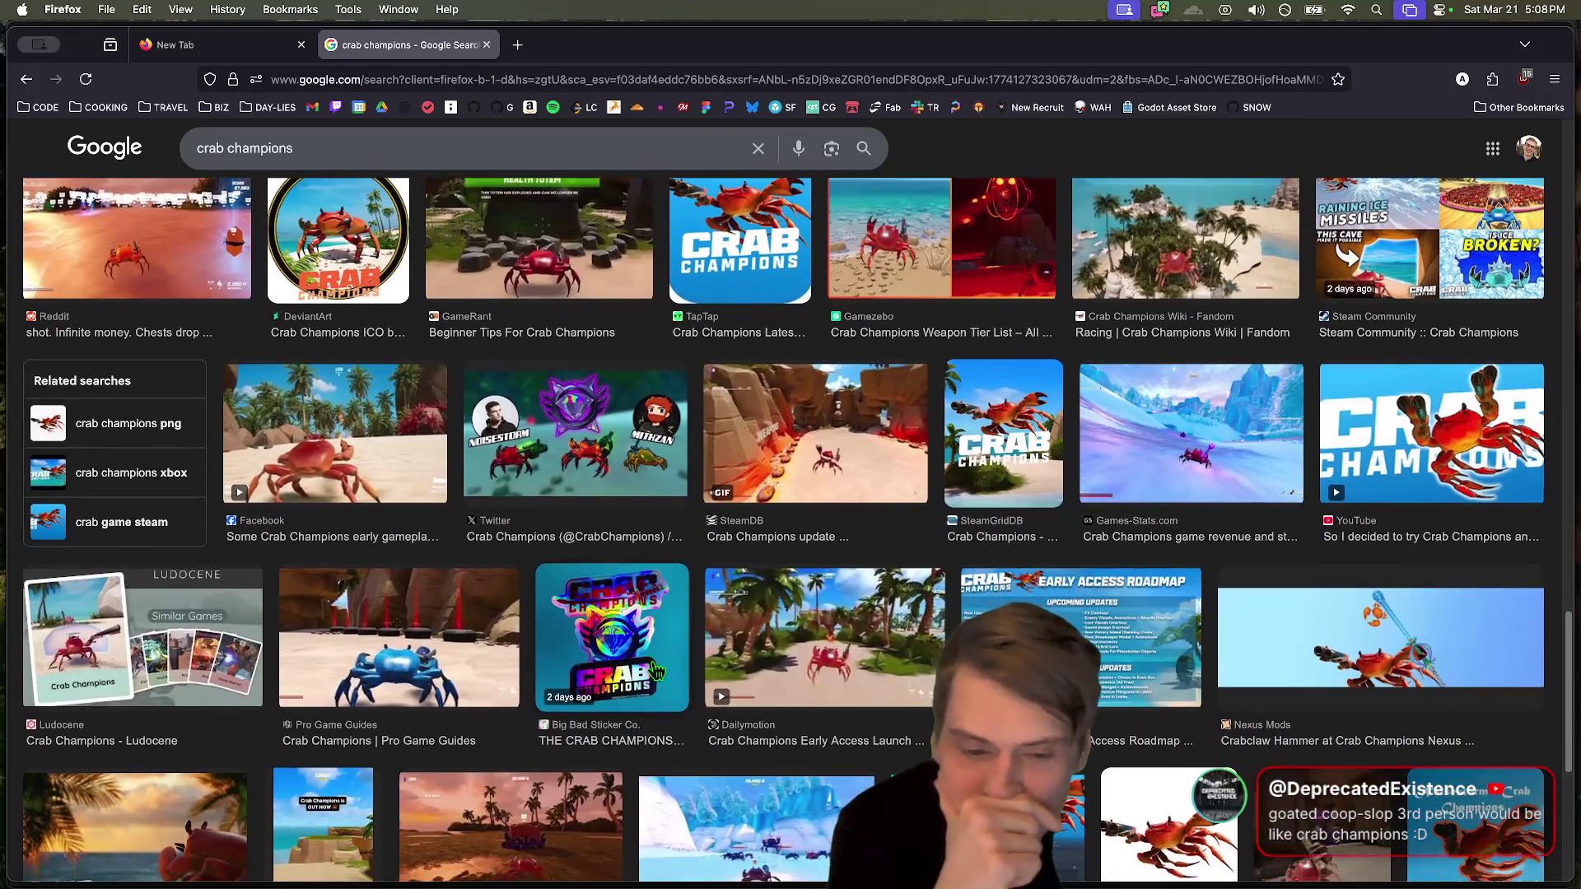
Close the crab champions results tab and hide the stream chat tool
key("super+w")
key("super+Tab")
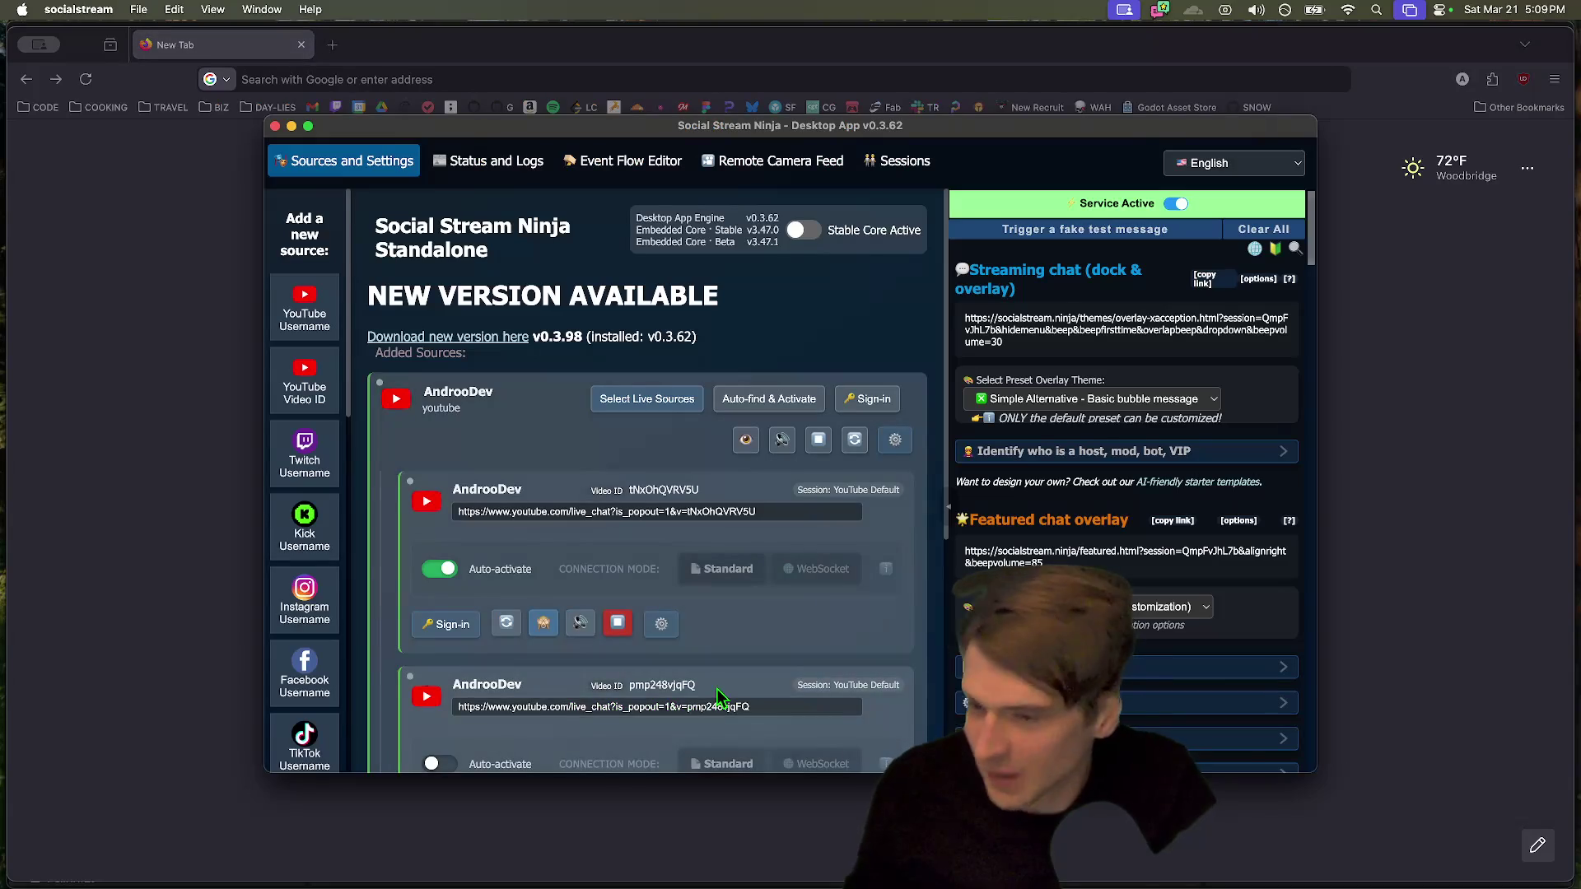
key("super+h")
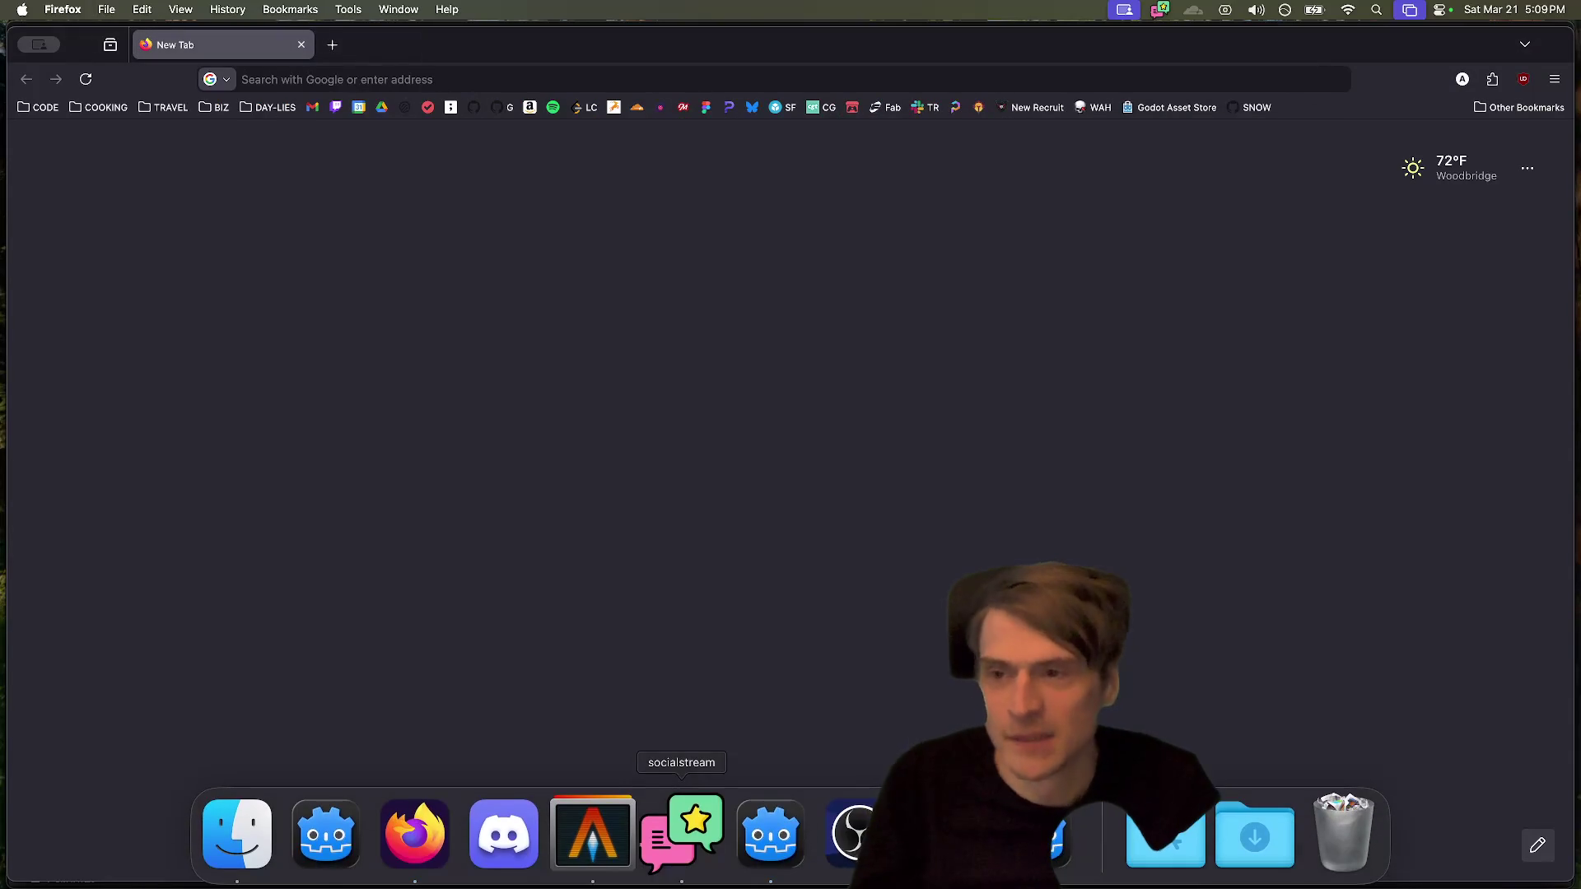
Back in Godot, enlarge the script text and run the project
left_click(771, 834)
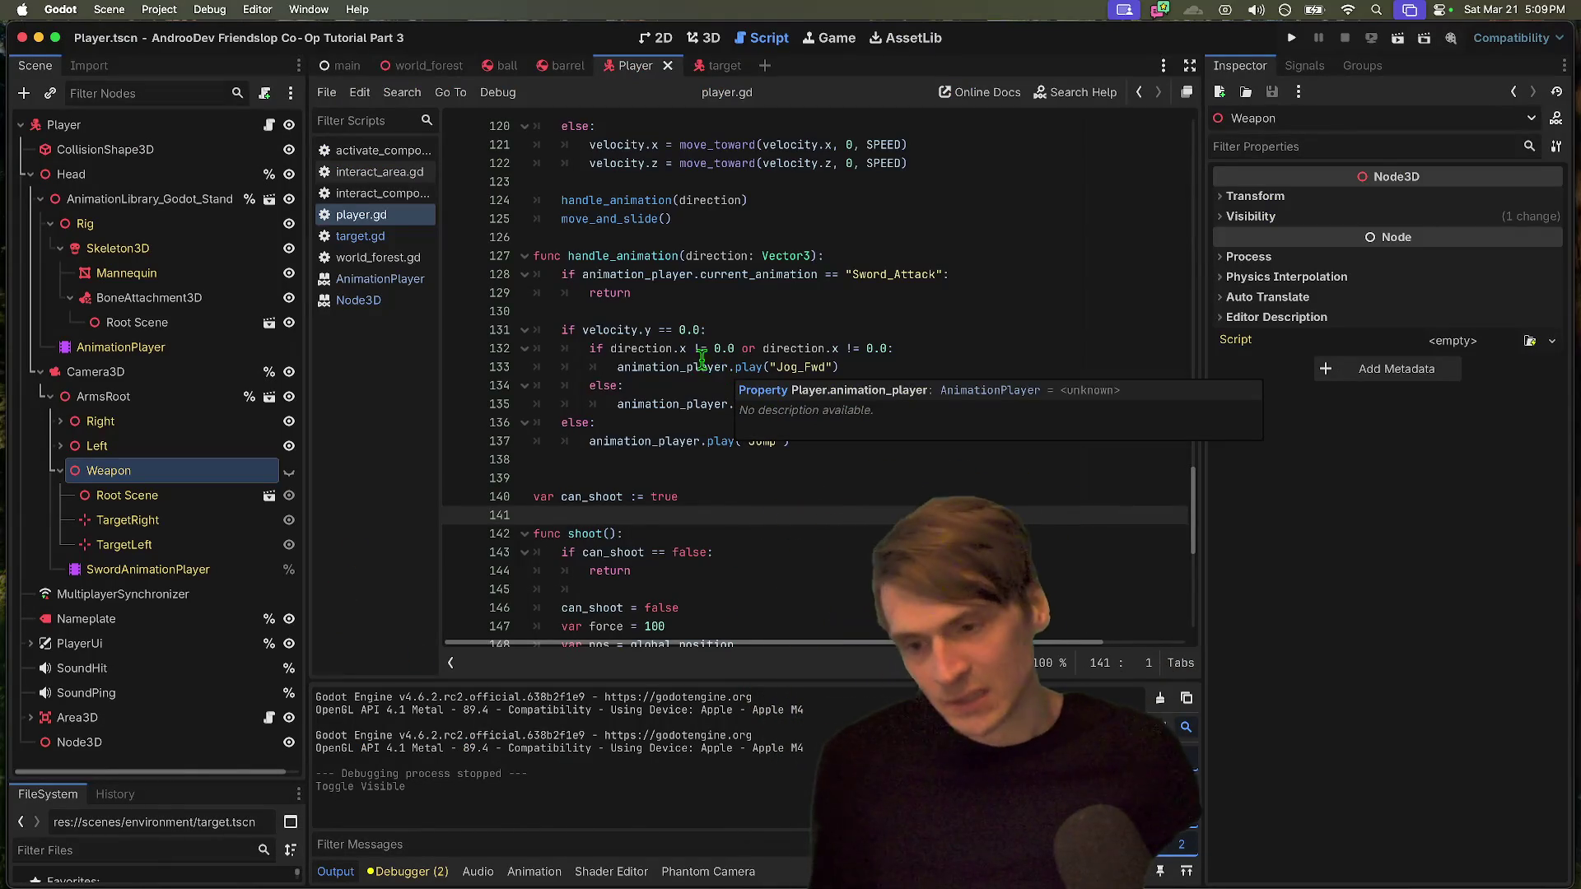
key("super+equal")
key("super+b")
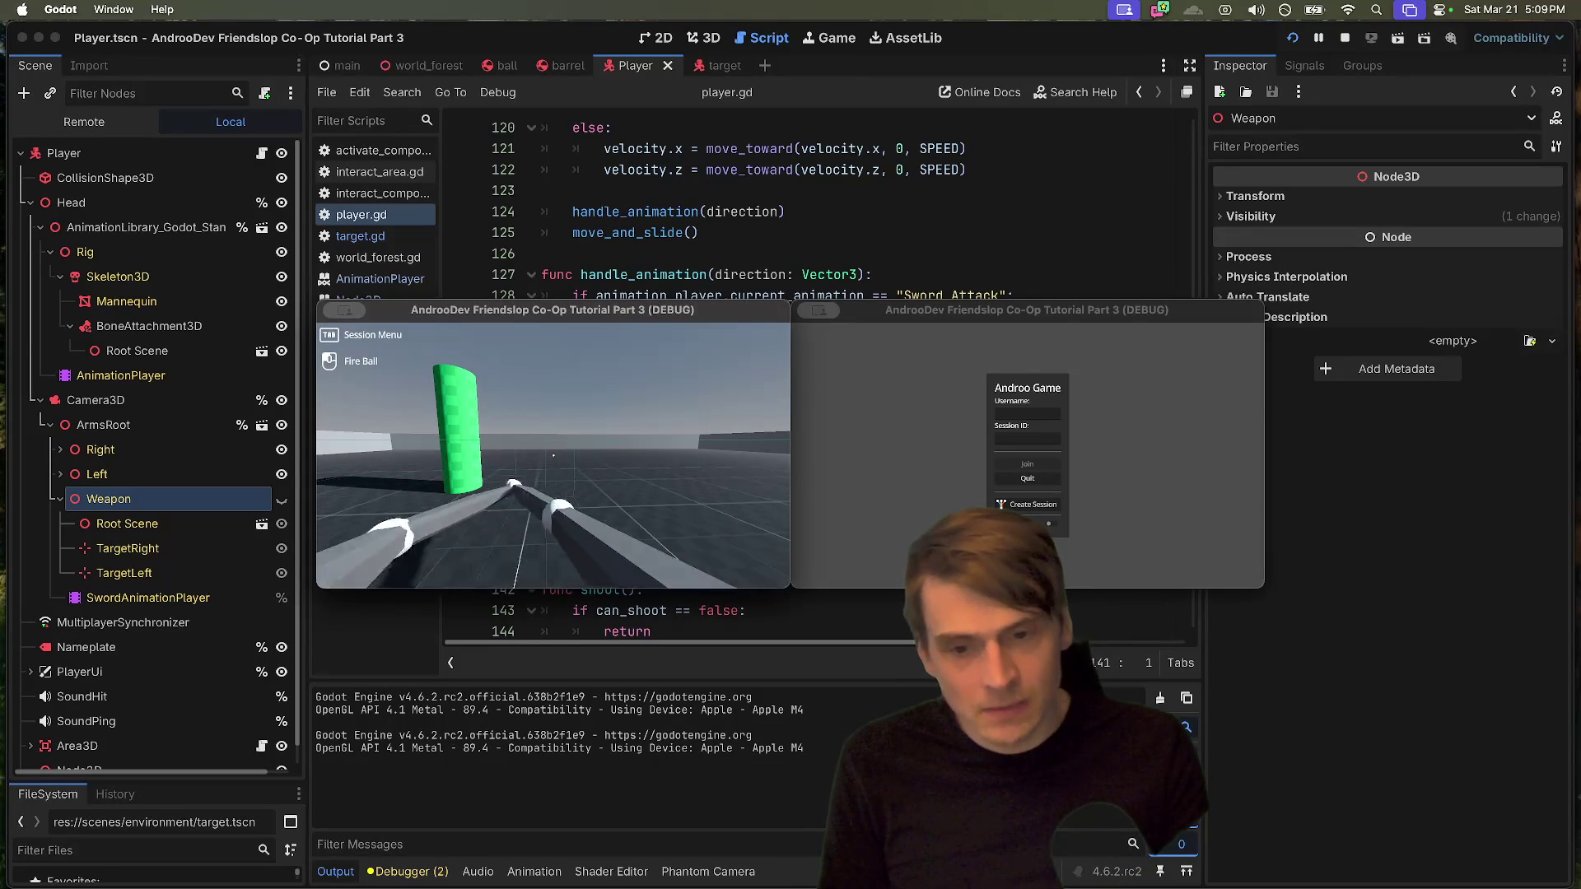
mouse_move(553, 456)
Close both game windows and select the SwordAnimationPlayer node
key("Escape")
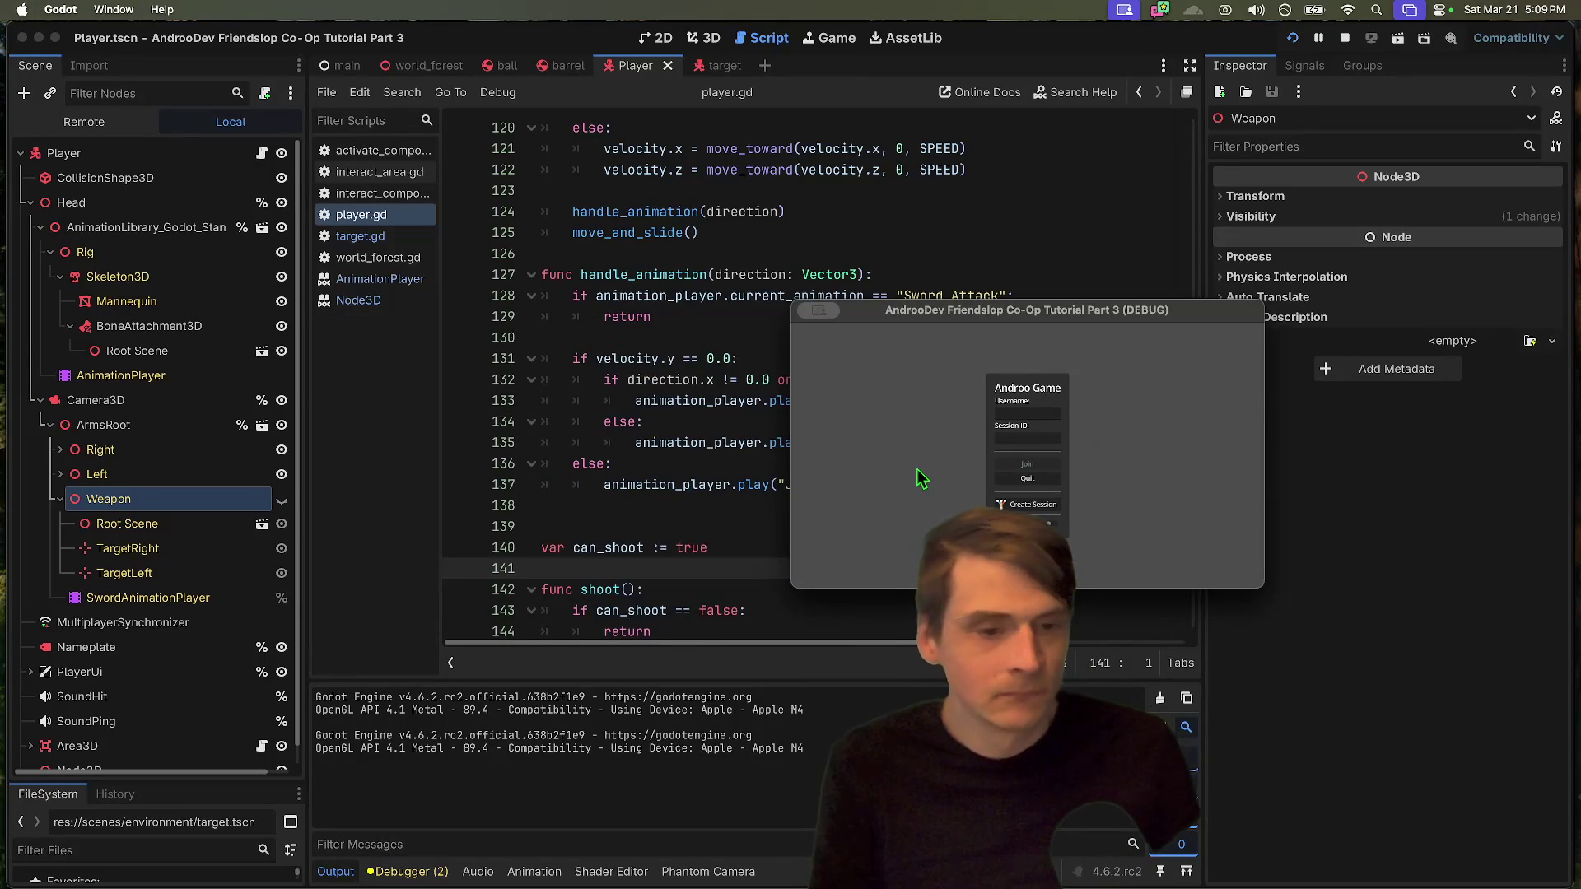
key("Escape")
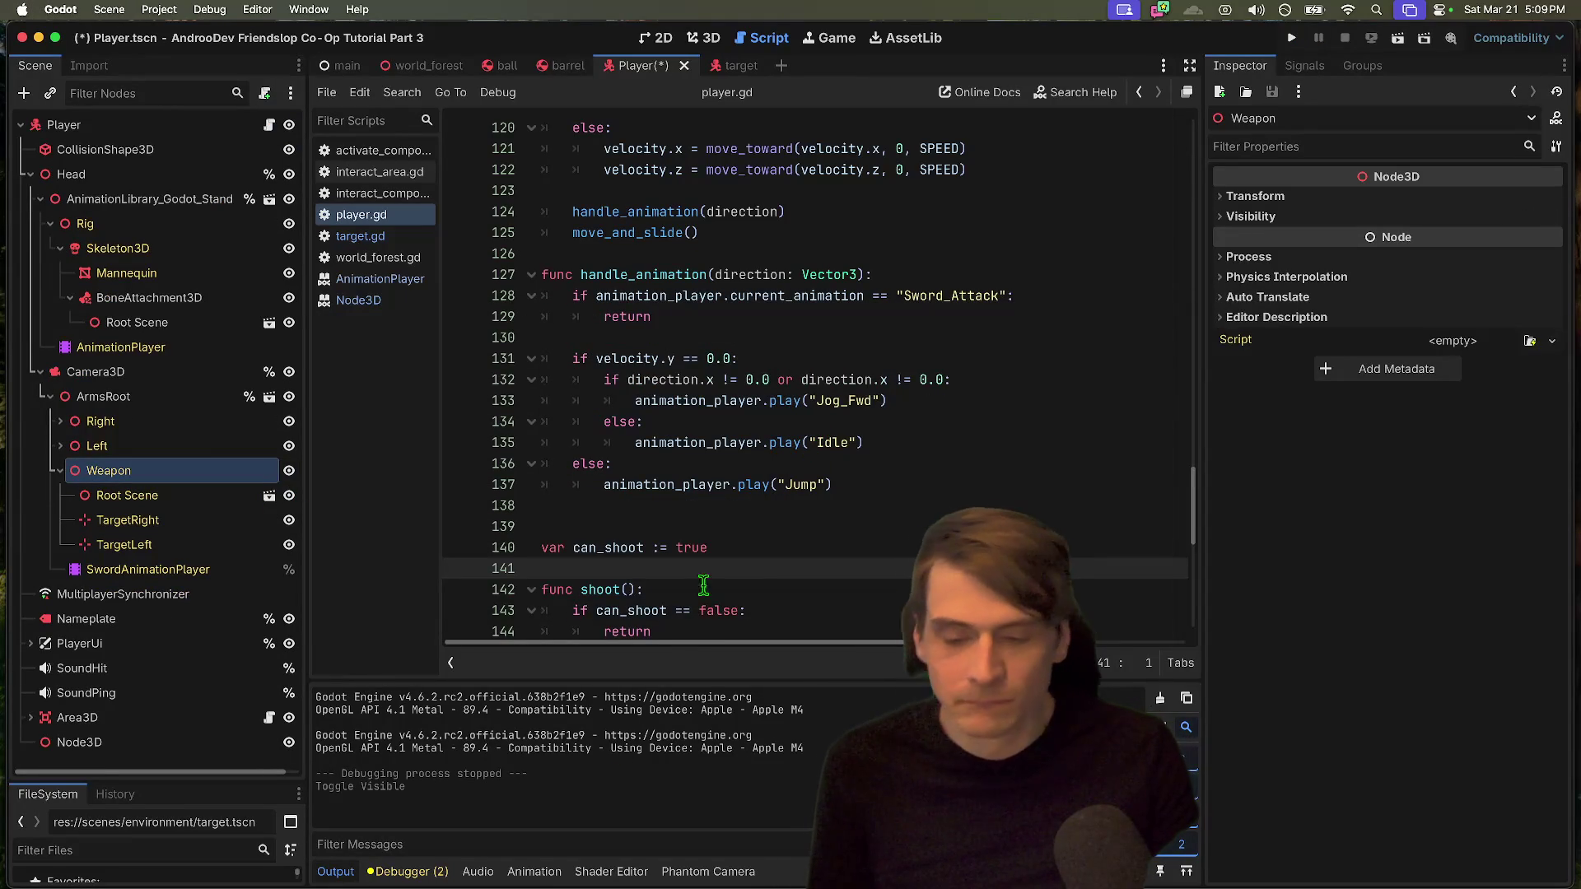
scroll(641, 479, "down", 2)
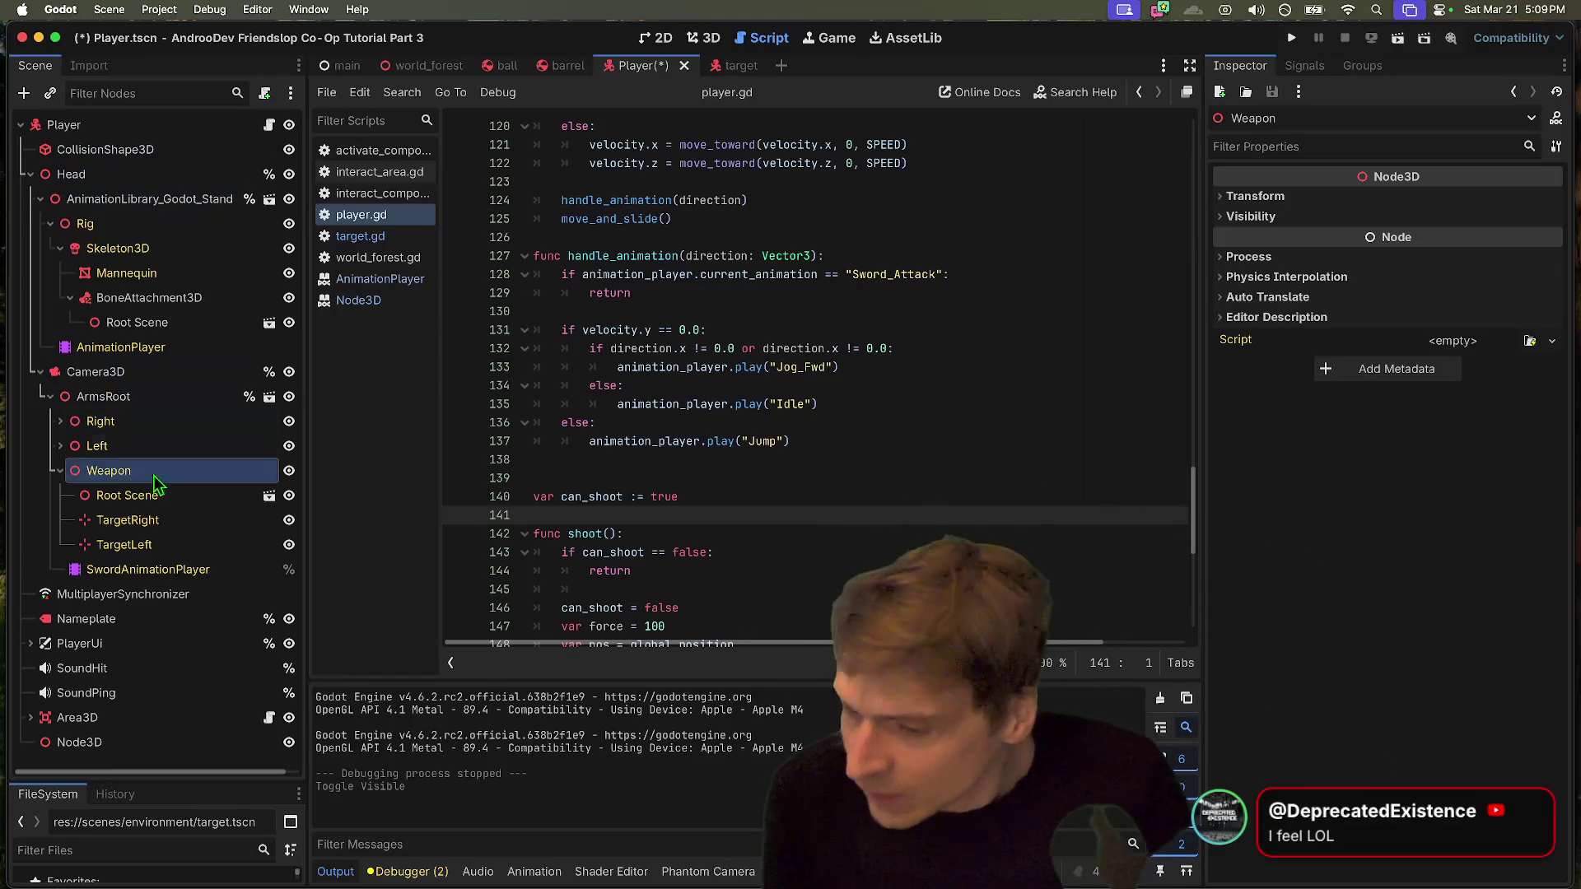
left_click(148, 569)
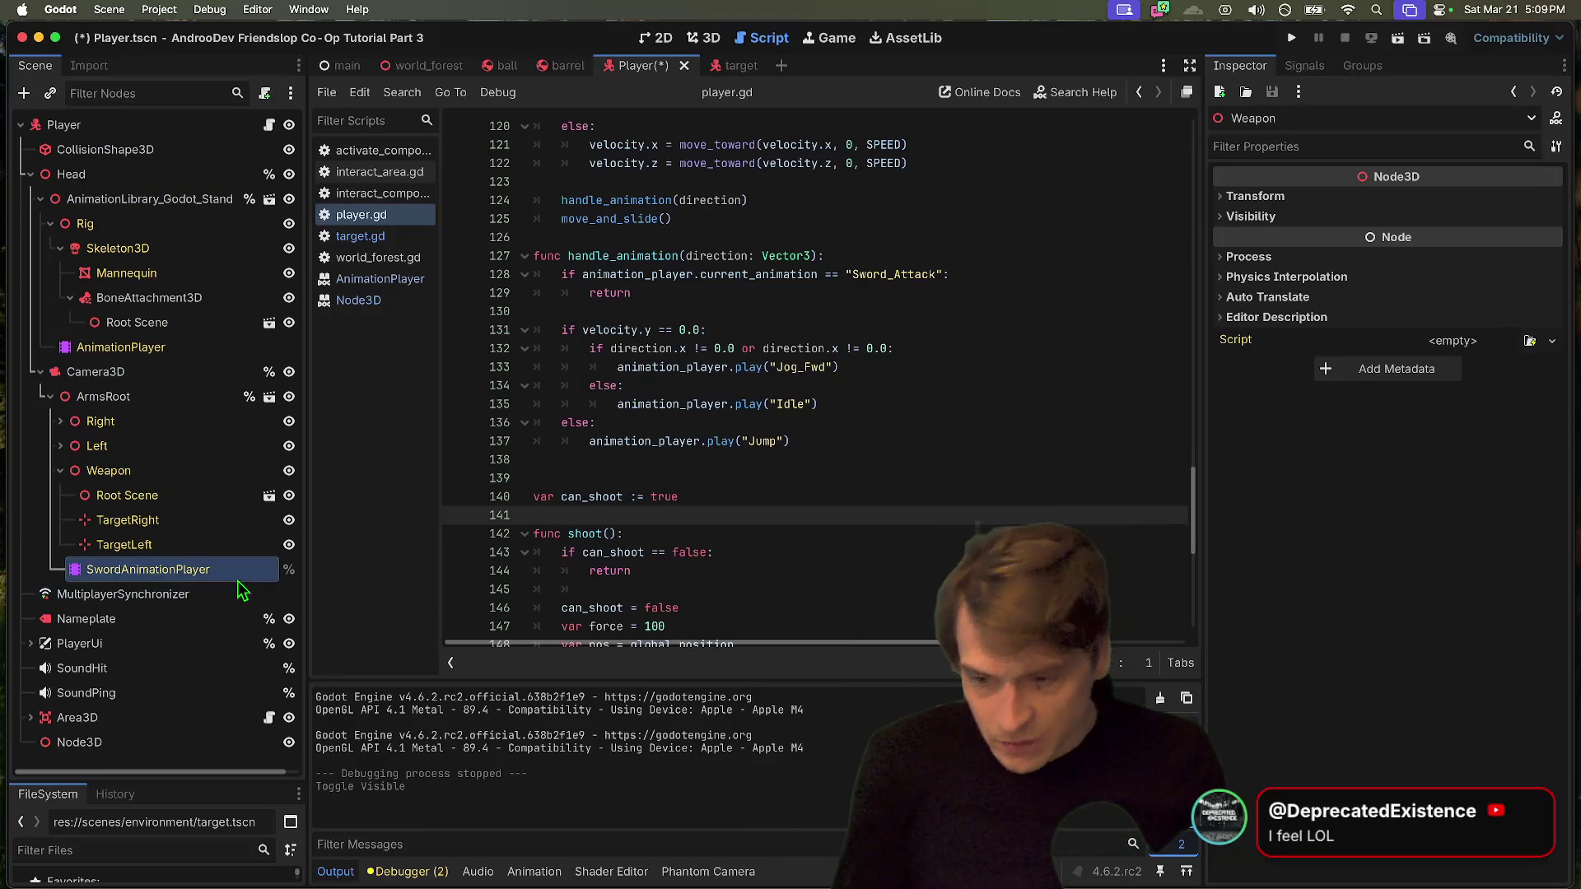
In the 3D view, load arm_model_animations/swing_02 and play it twice
left_click(706, 38)
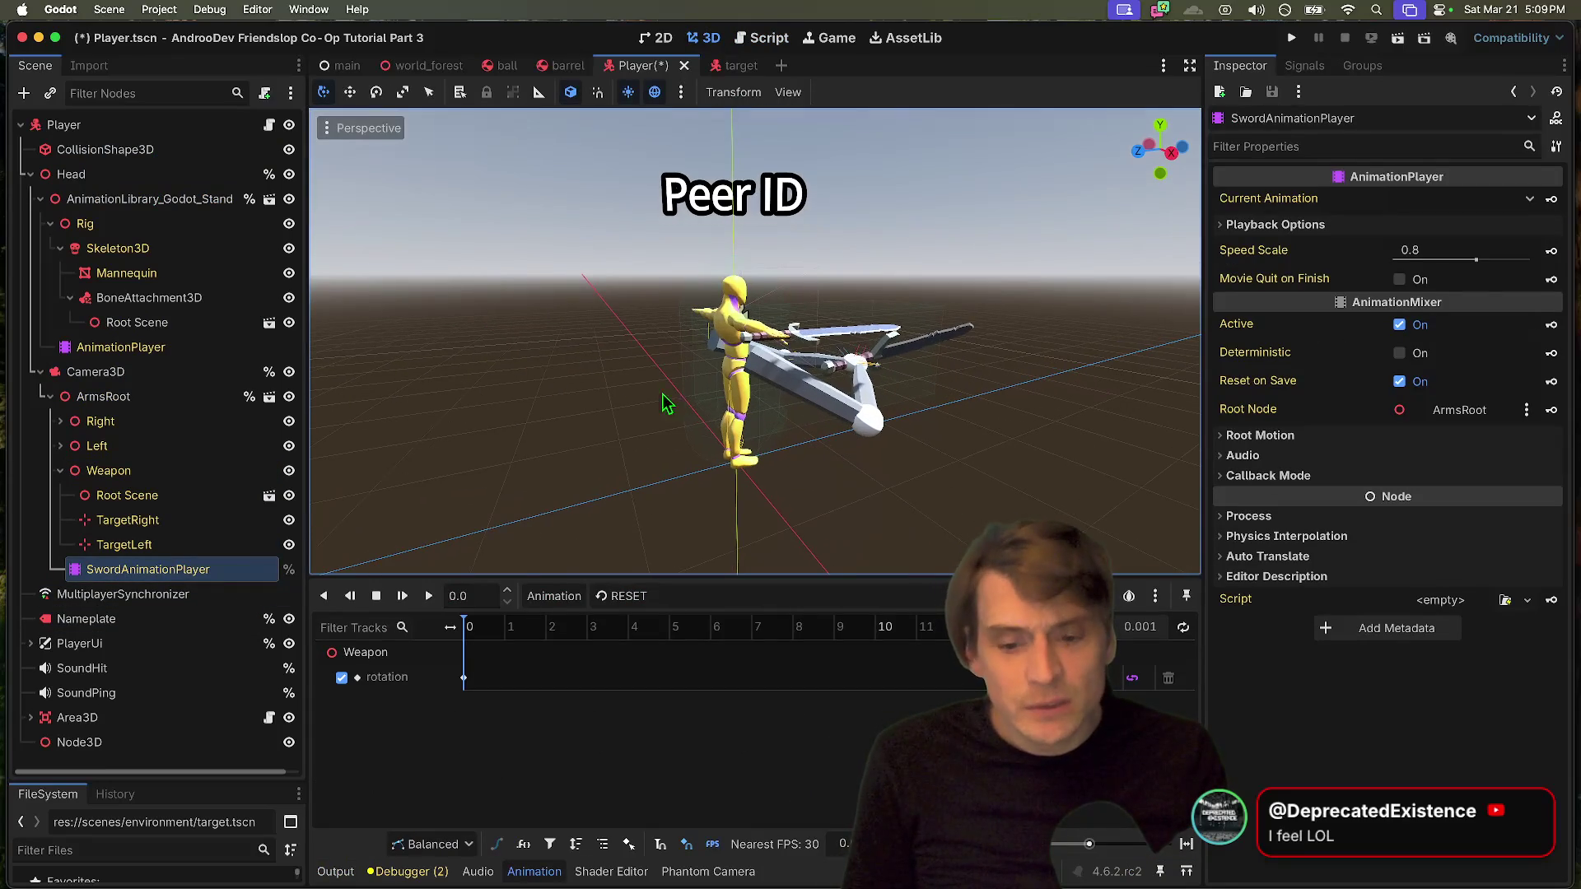
left_click(663, 595)
left_click(675, 726)
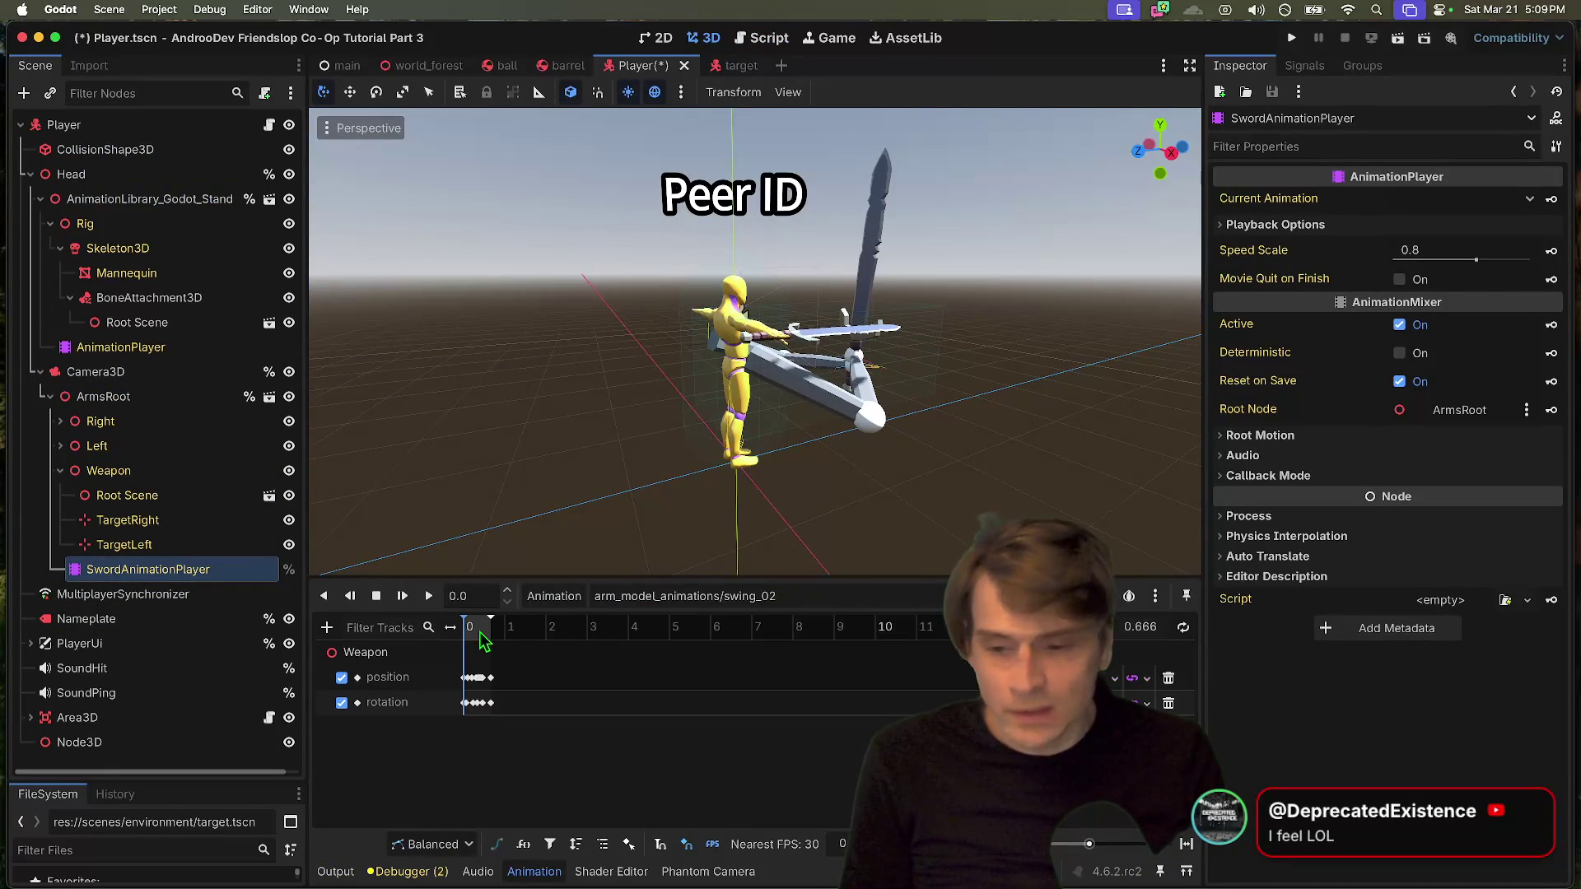
left_click(430, 595)
left_click(430, 595)
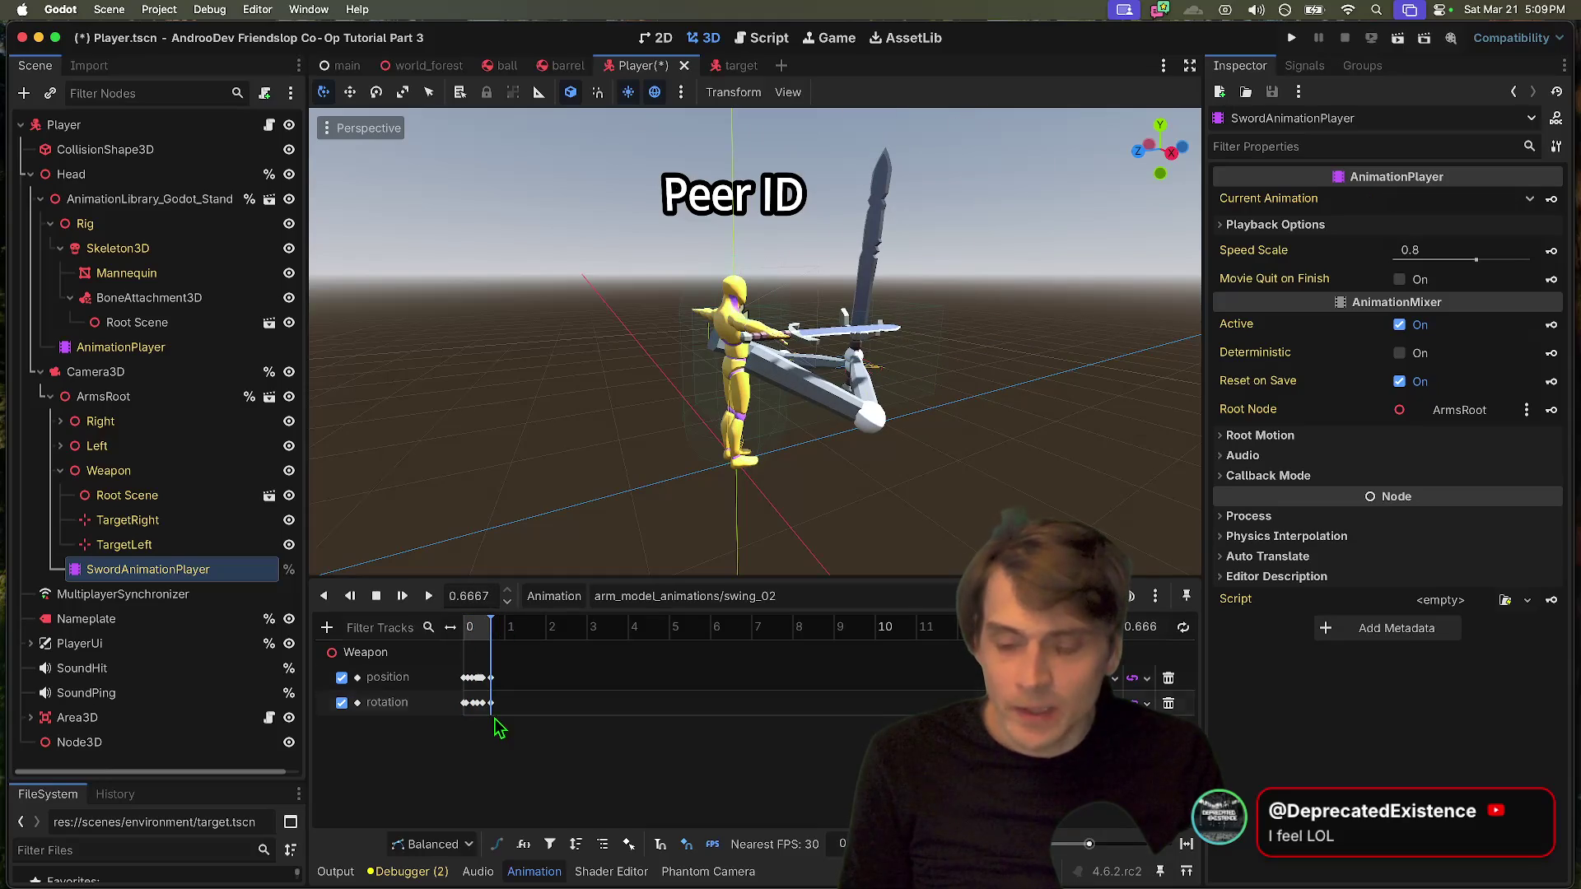
Zoom the timeline, select the 0.4667 rotation key, and scrub swing_02 to about 0.41 s
scroll(496, 713, "up", 5)
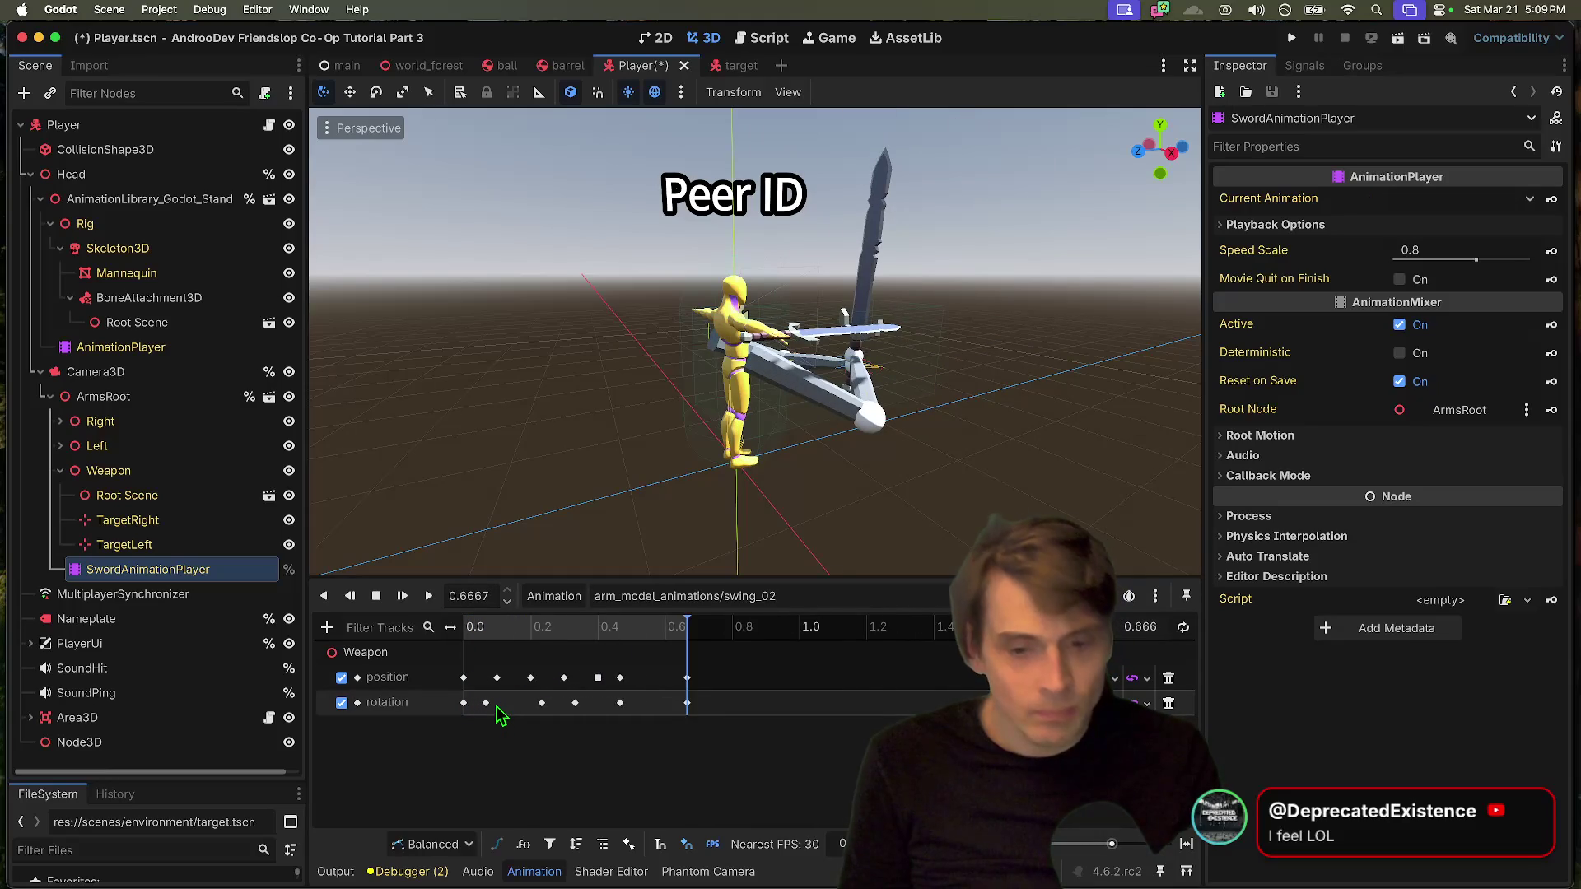
scroll(498, 714, "up", 1)
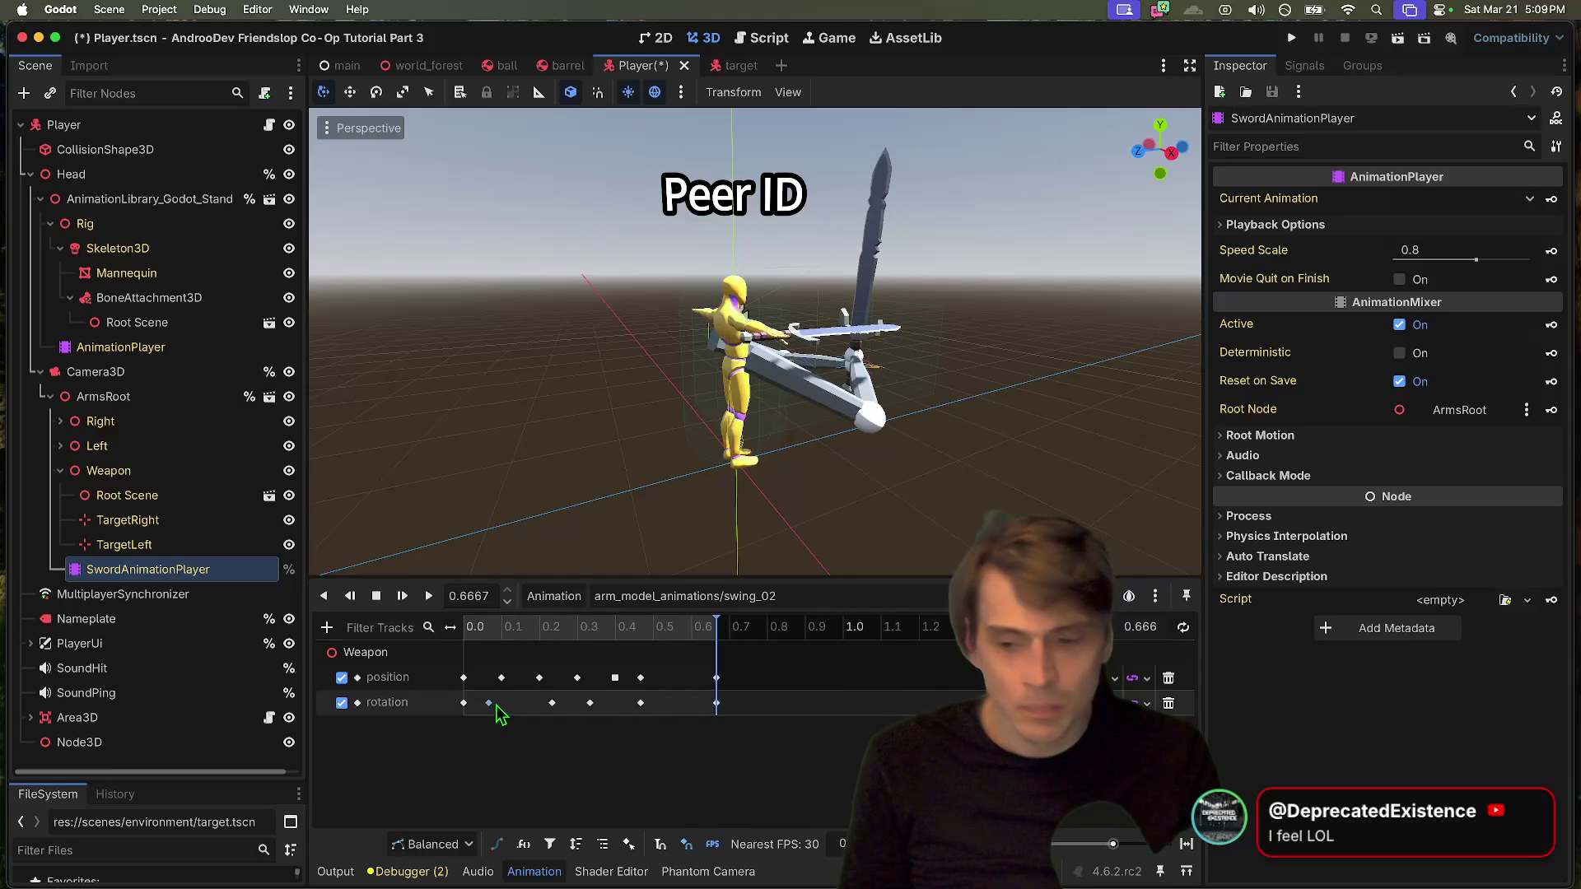
left_click(642, 704)
left_click(376, 595)
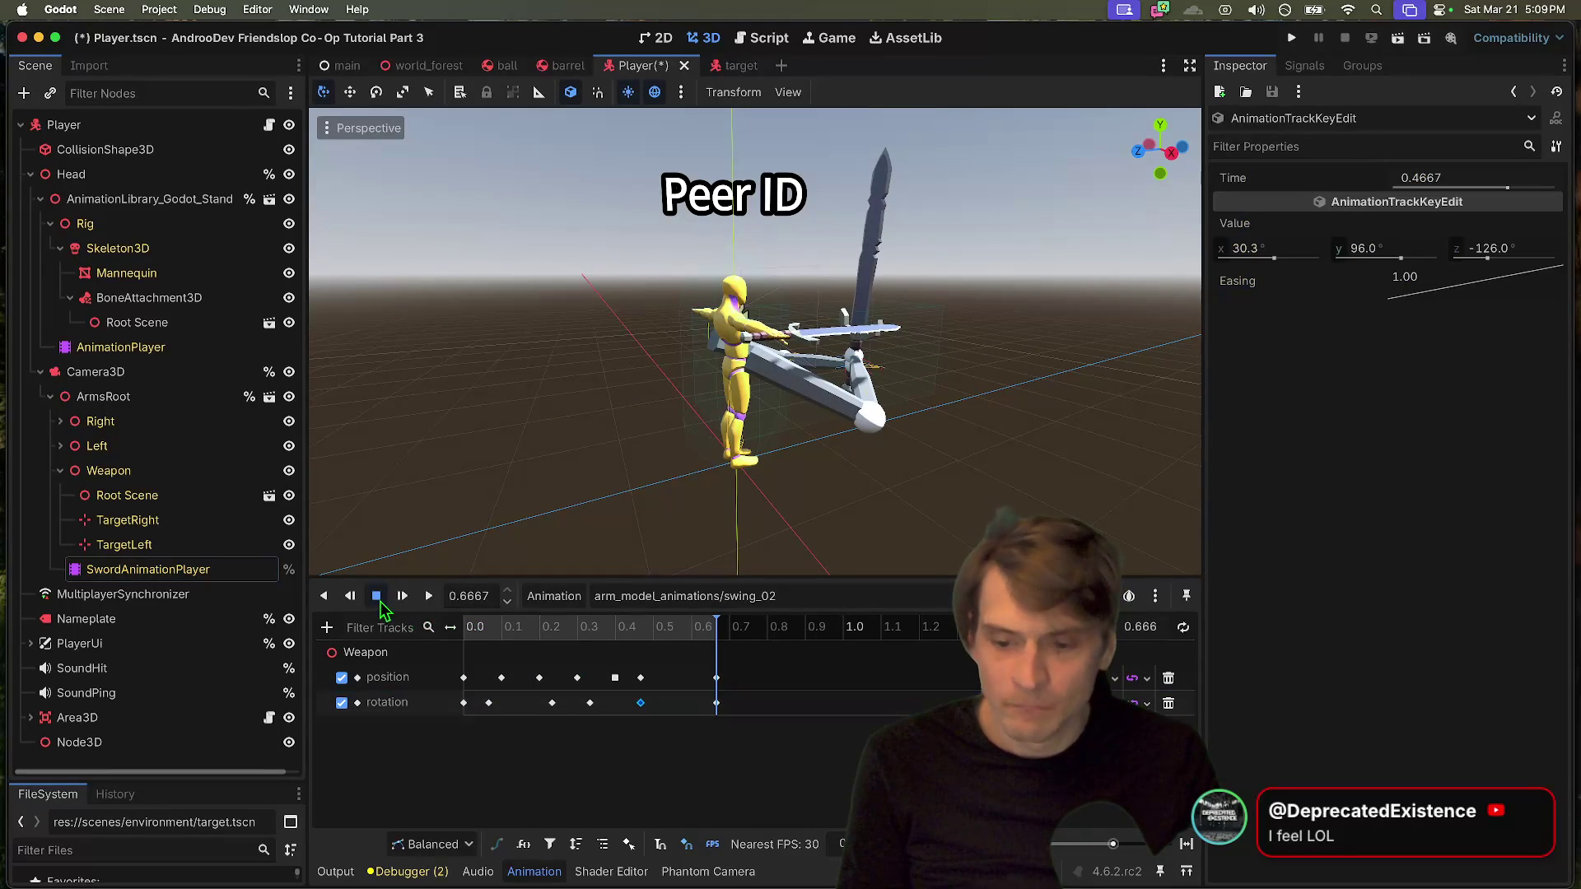
left_click(428, 595)
left_click(373, 597)
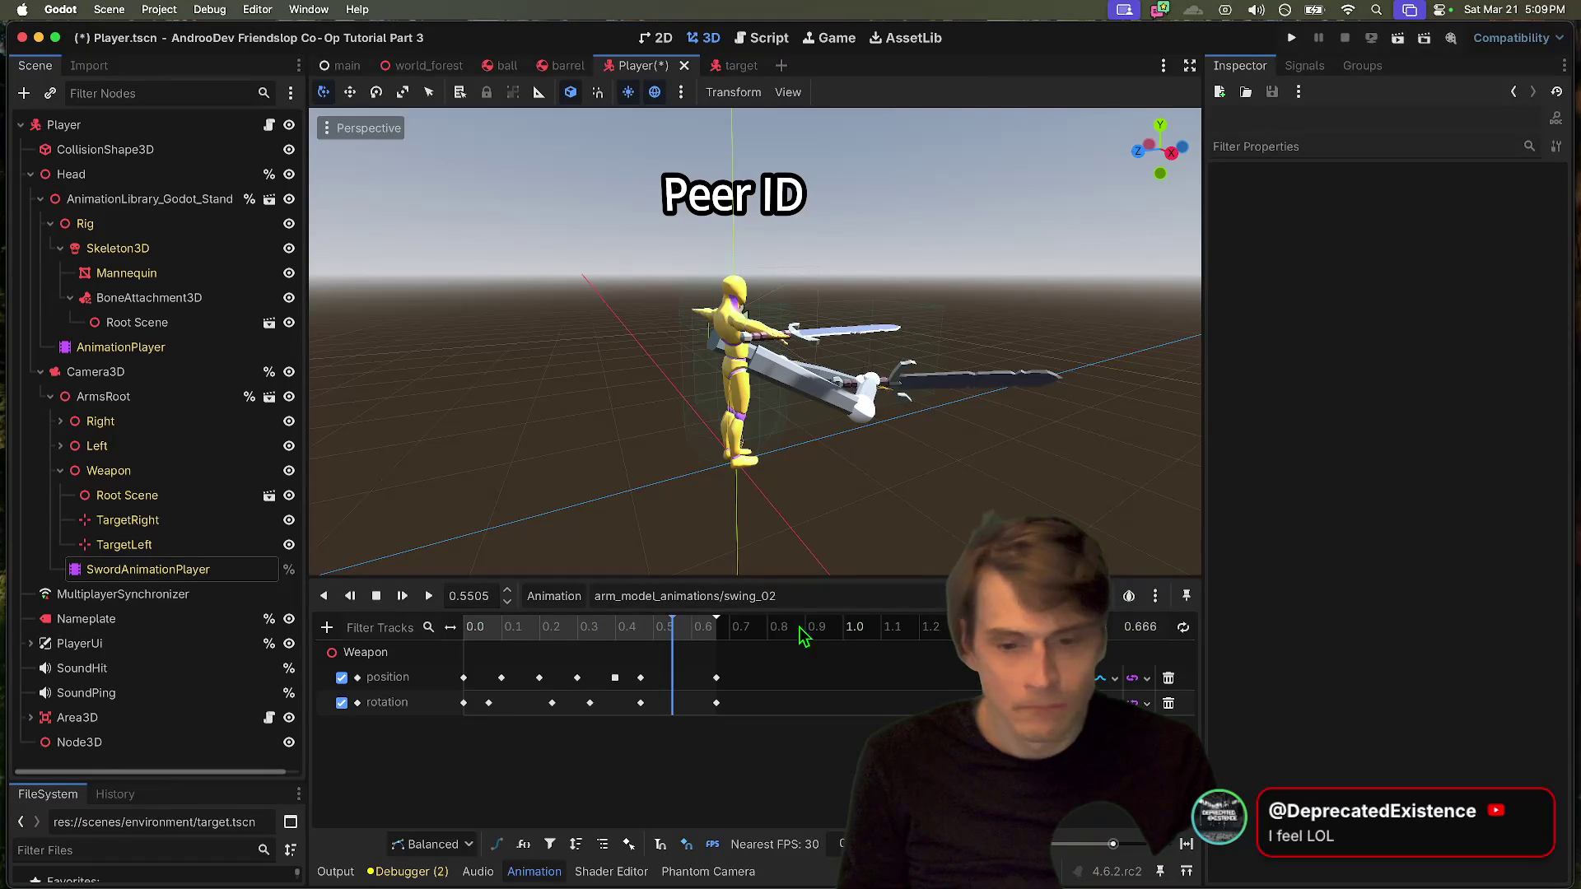
left_click(636, 629)
mouse_move(636, 630)
left_mouse_down()
mouse_move(622, 633)
mouse_move(751, 636)
mouse_move(421, 666)
mouse_move(579, 671)
mouse_move(678, 725)
mouse_move(641, 723)
left_mouse_up()
Move the rotation keyframe near 0.47 s onto the playhead time
left_click(642, 707)
right_click(643, 712)
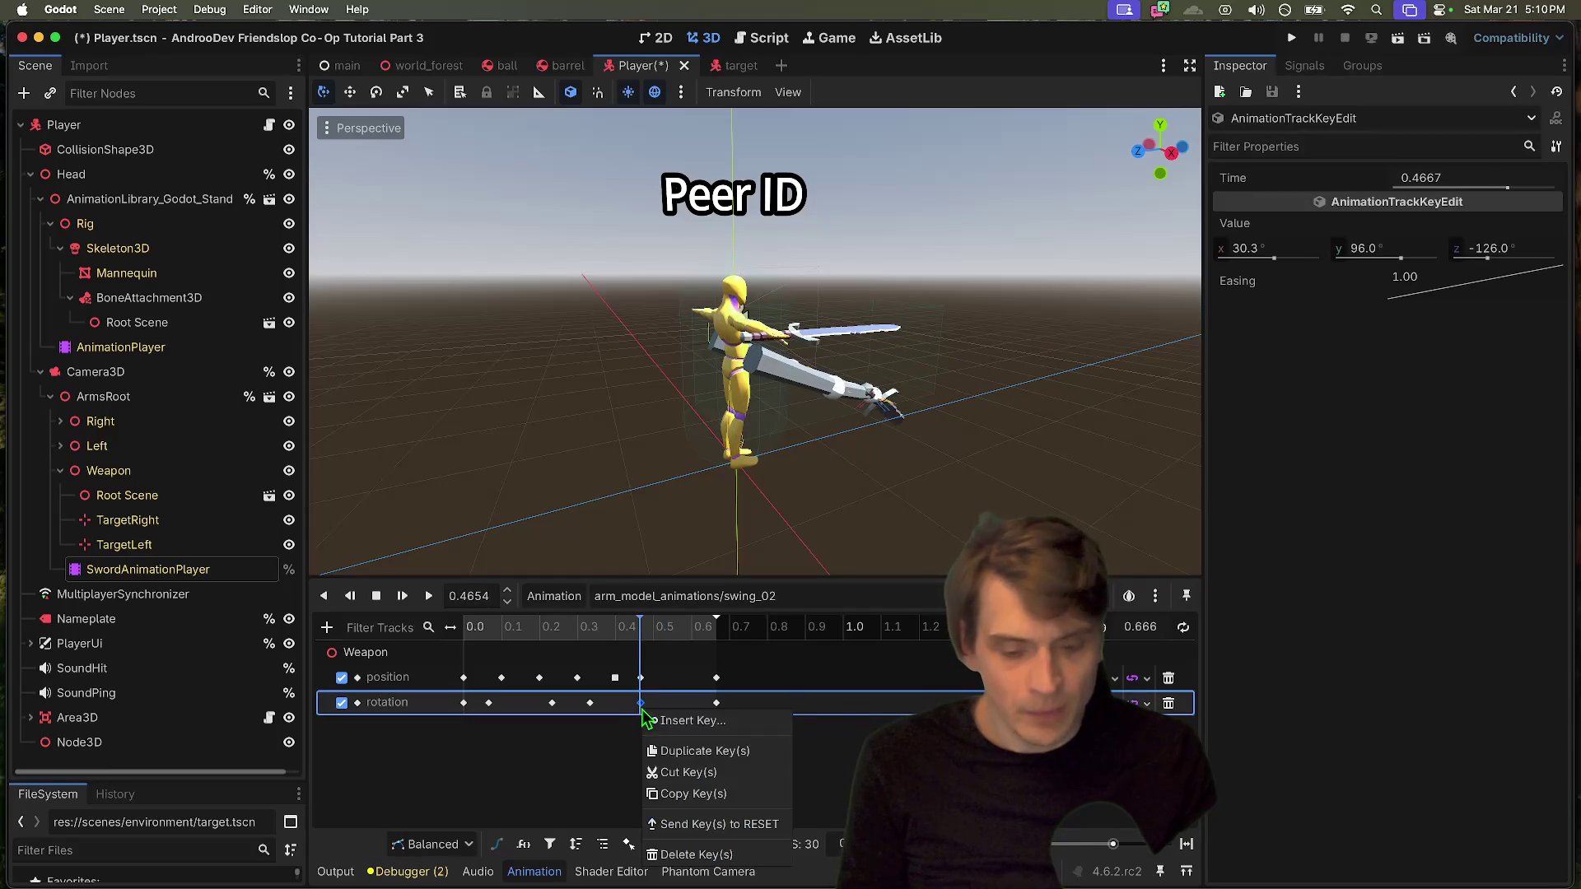
left_click(658, 722)
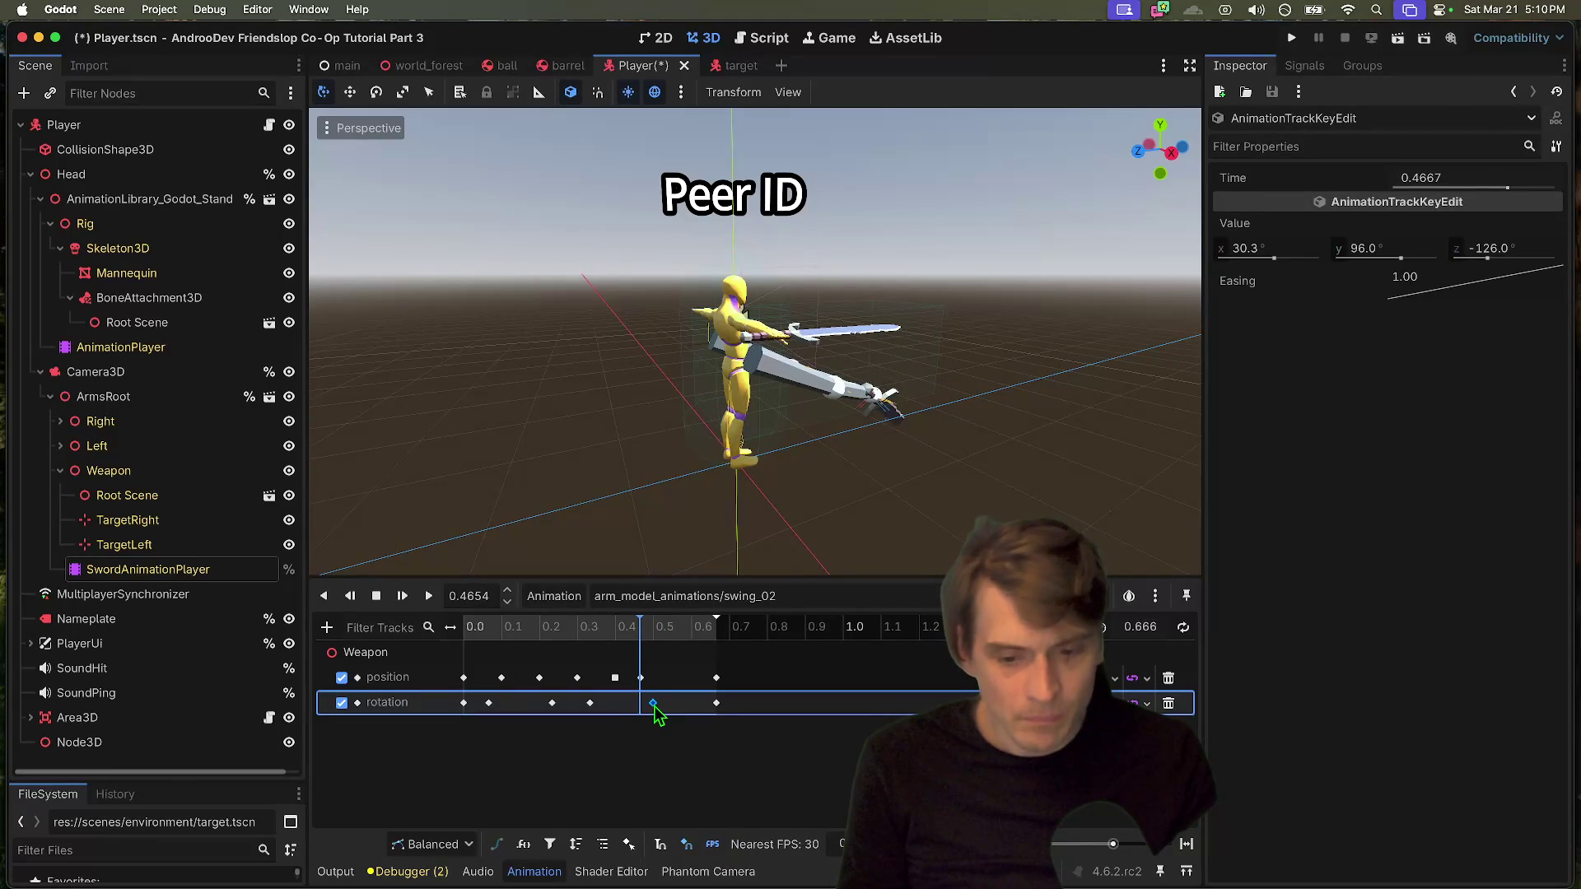
right_click(630, 713)
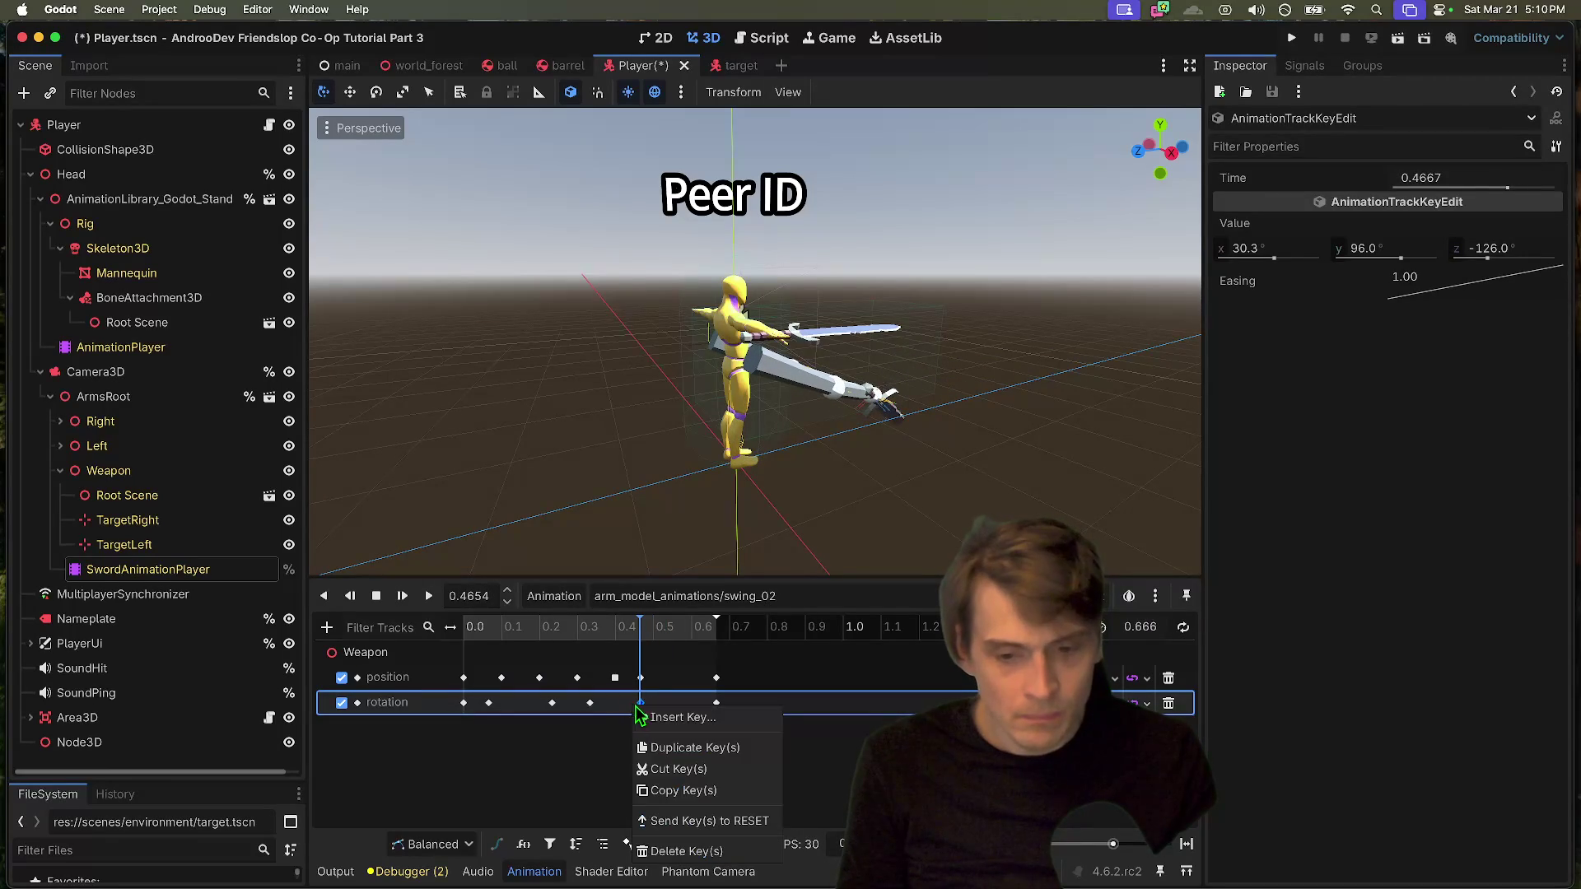
left_click(692, 724)
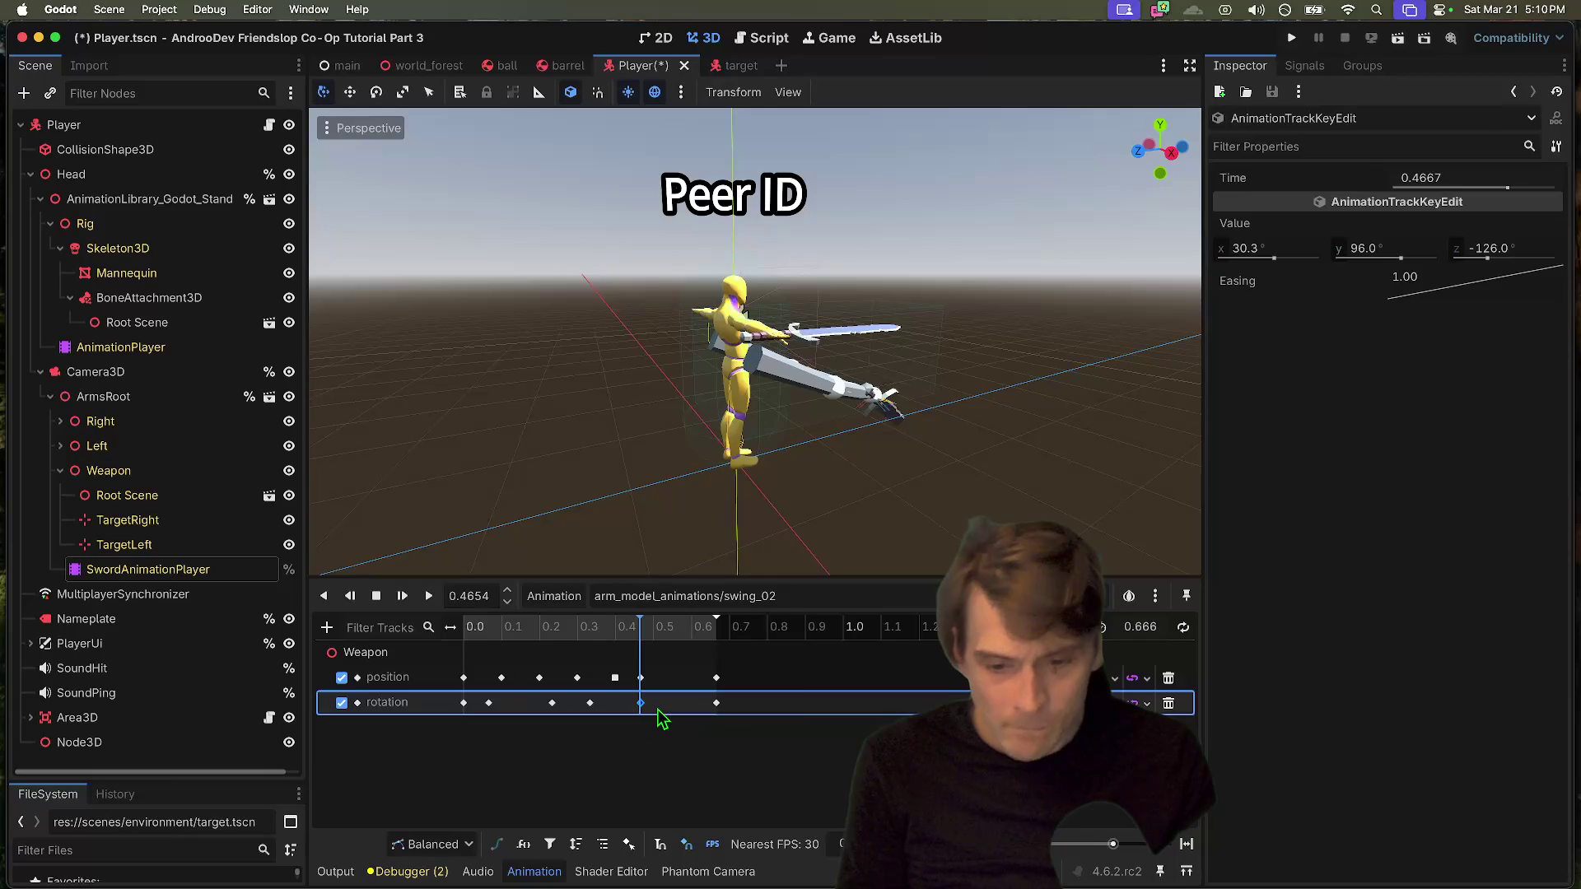
scroll(692, 728, "up", 5)
left_click(735, 743)
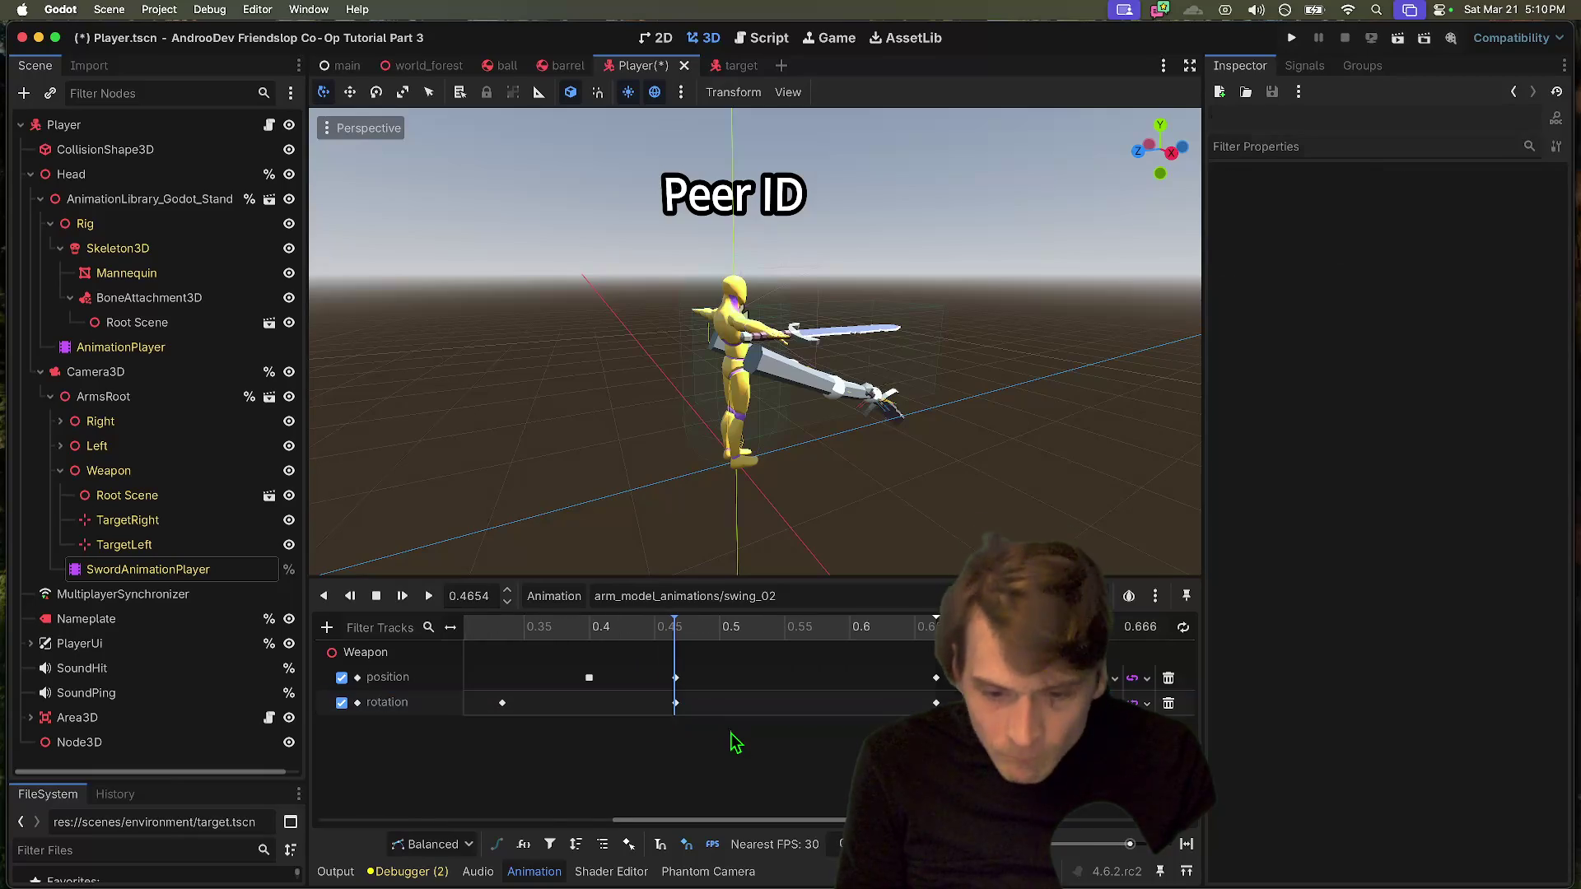
right_click(680, 706)
left_click(714, 748)
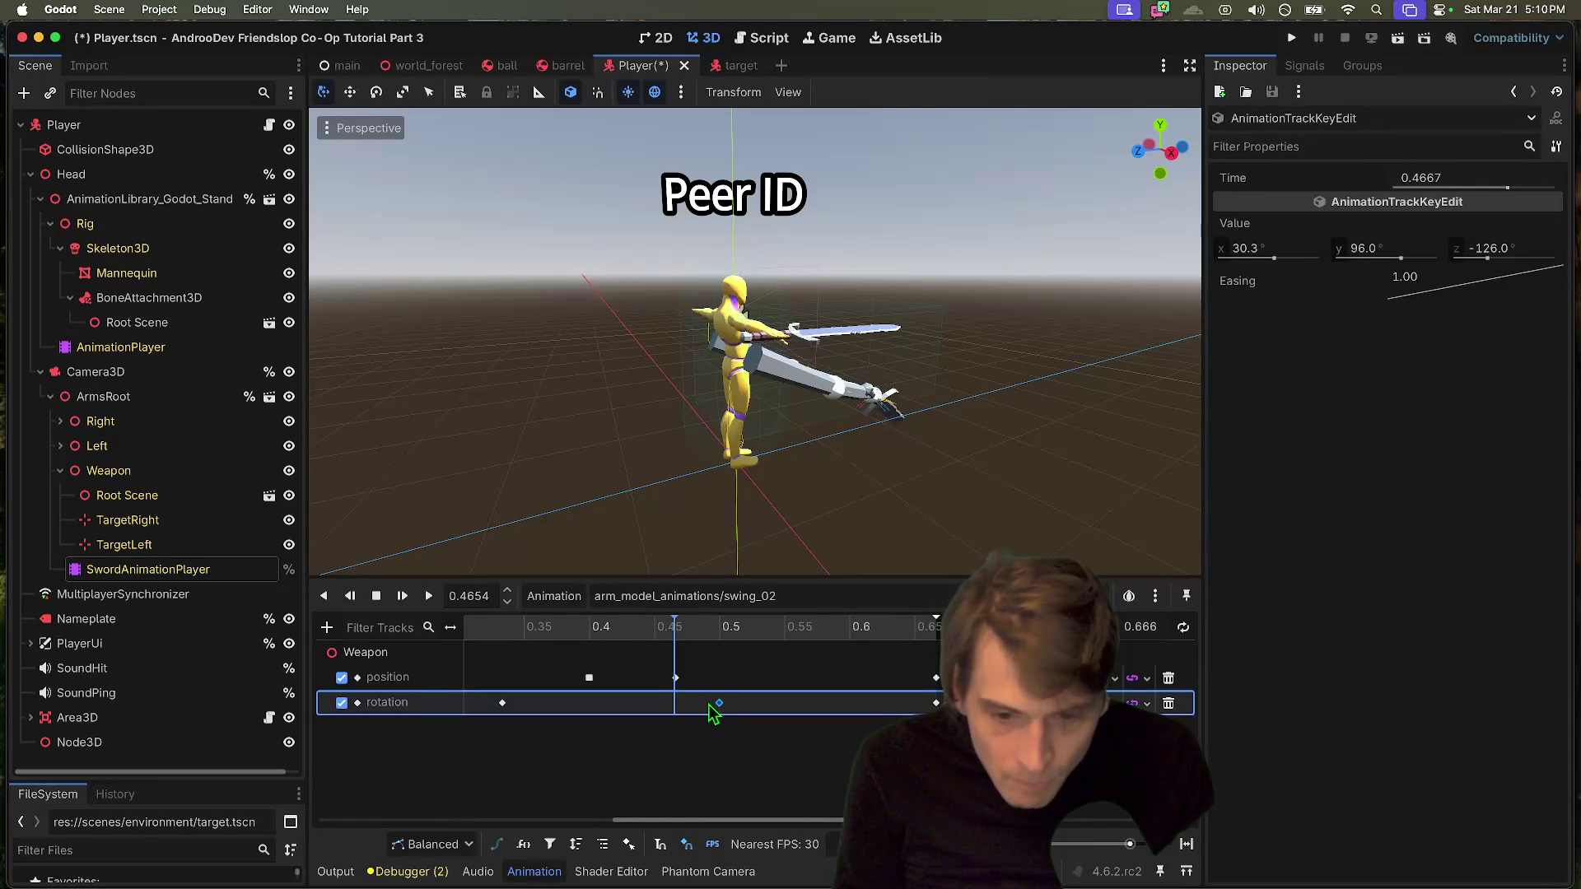
Drag the middle rotation key earlier to about 0.43 s
right_click(669, 708)
left_click_drag(718, 703, 634, 702)
left_click(735, 709)
right_click(636, 707)
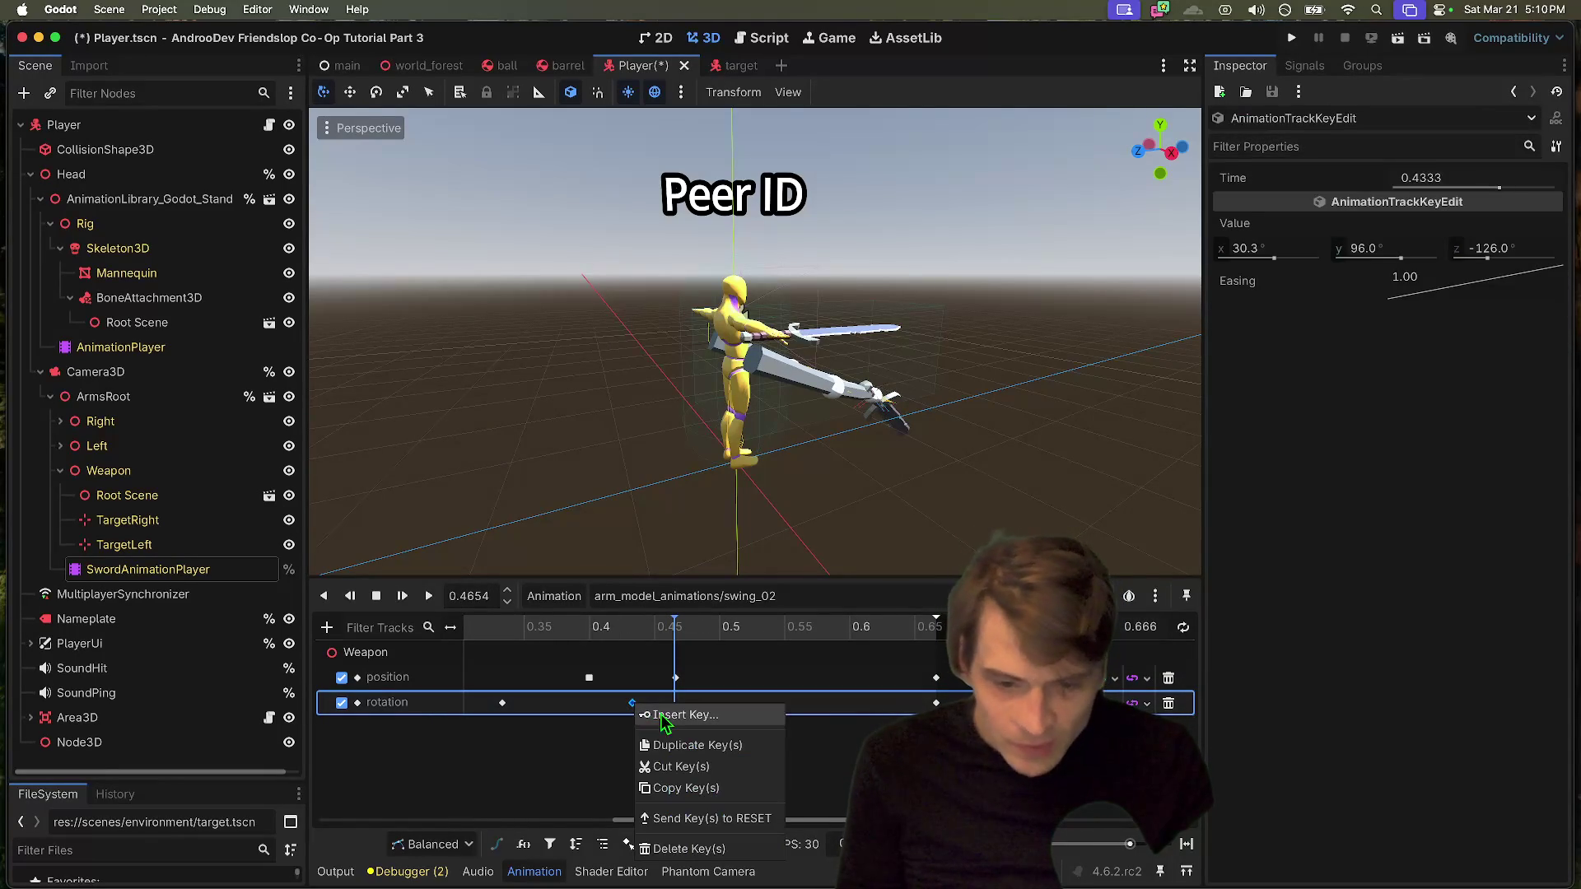
left_click(526, 768)
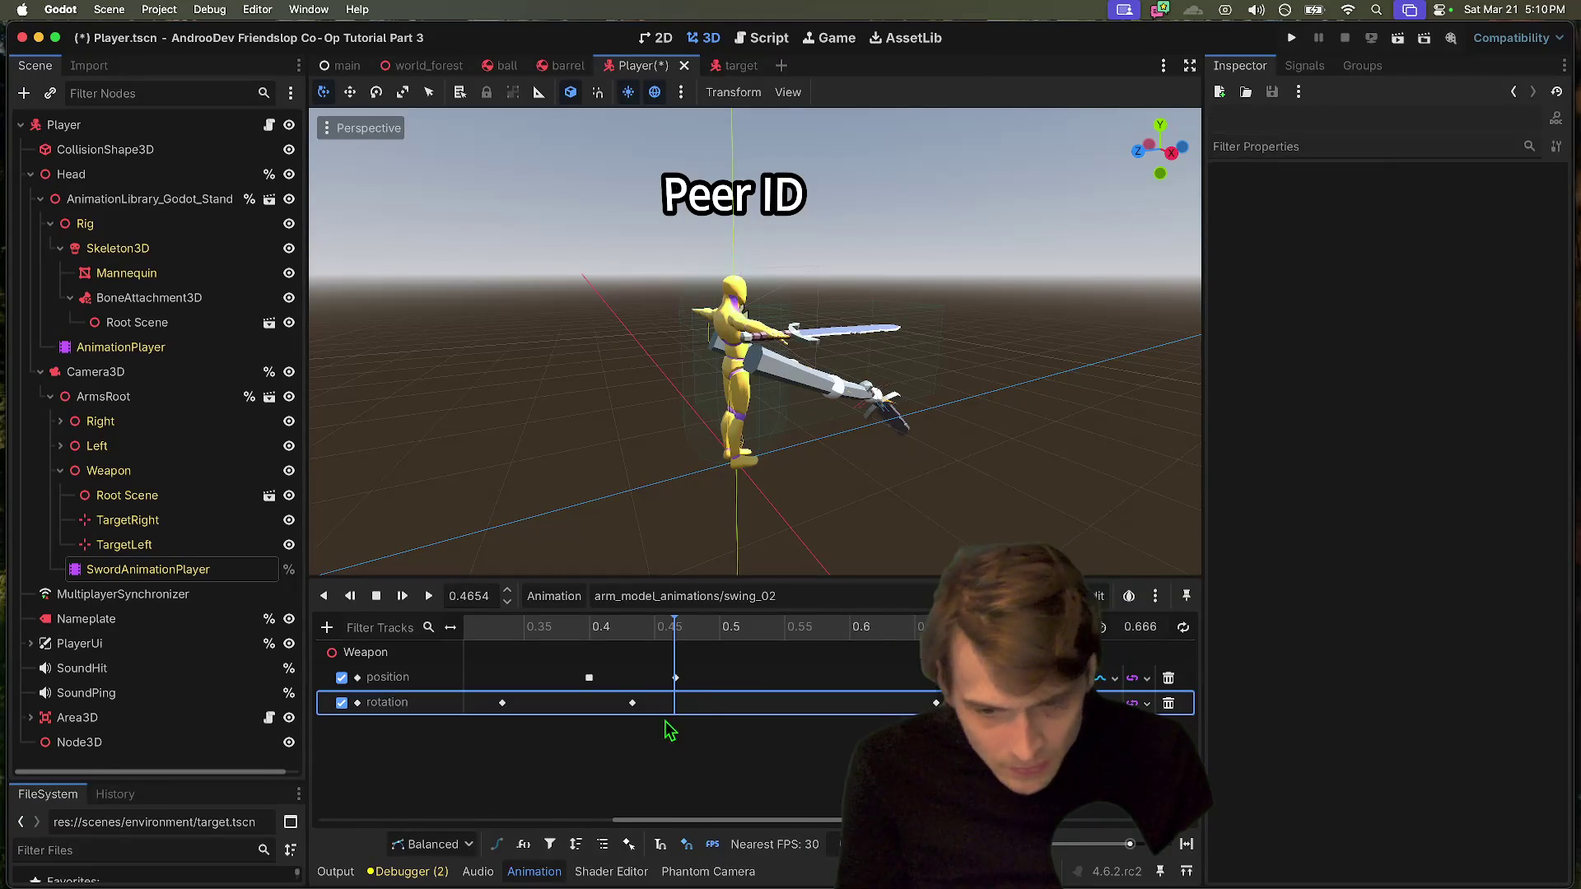
right_click(627, 710)
left_click(667, 757)
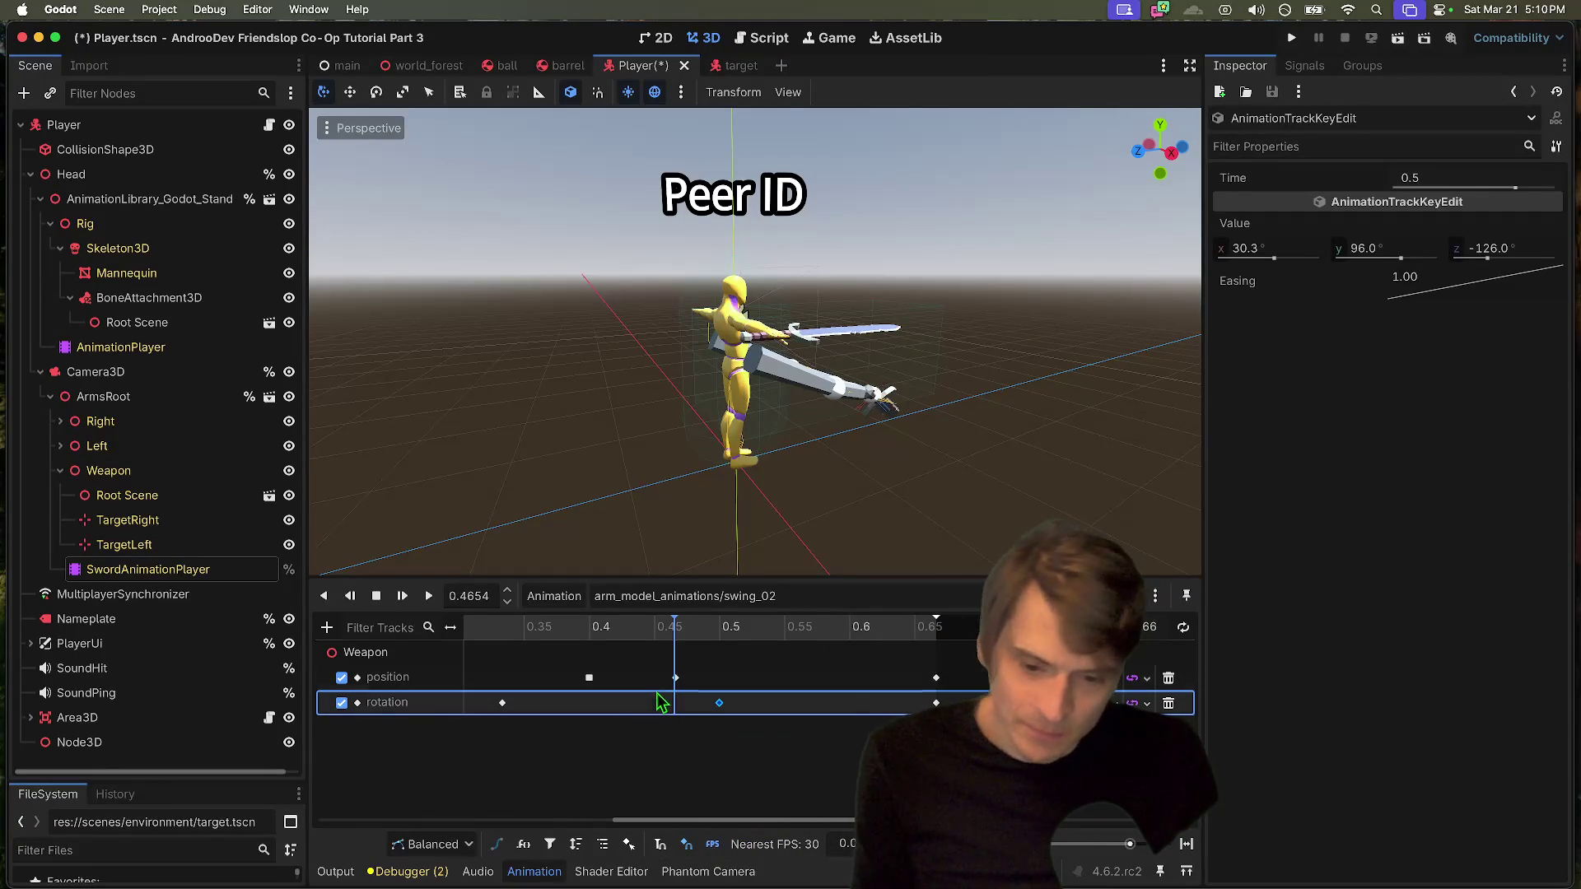
Check the 0.5 rotation key, preview the pose from 0.47 to 0.52 s, and save
scroll(659, 701, "down", 4)
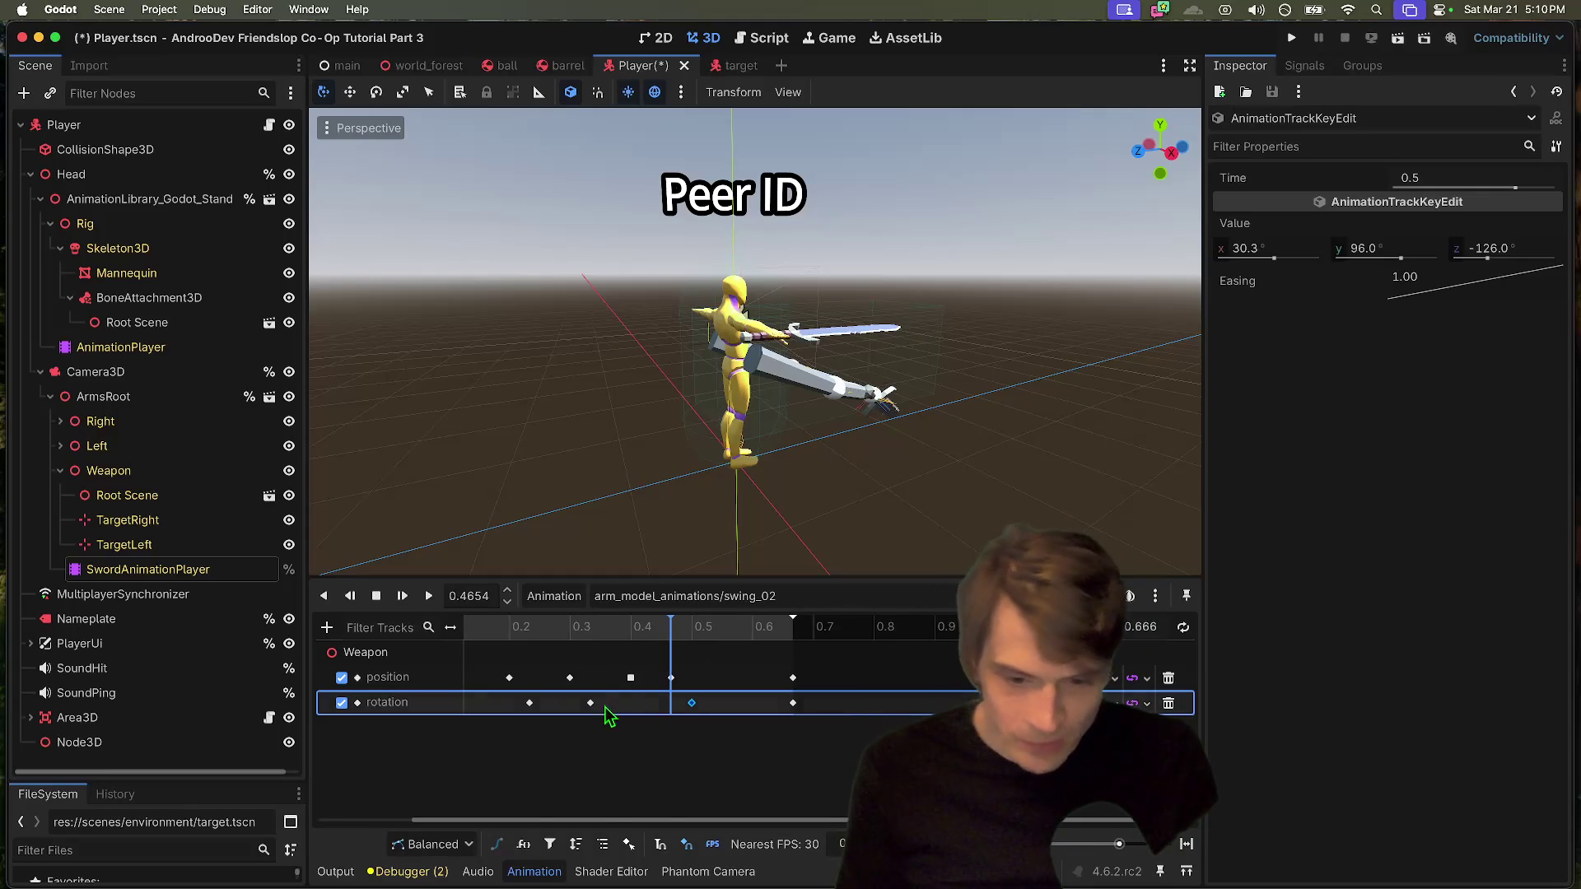
scroll(613, 725, "up", 8)
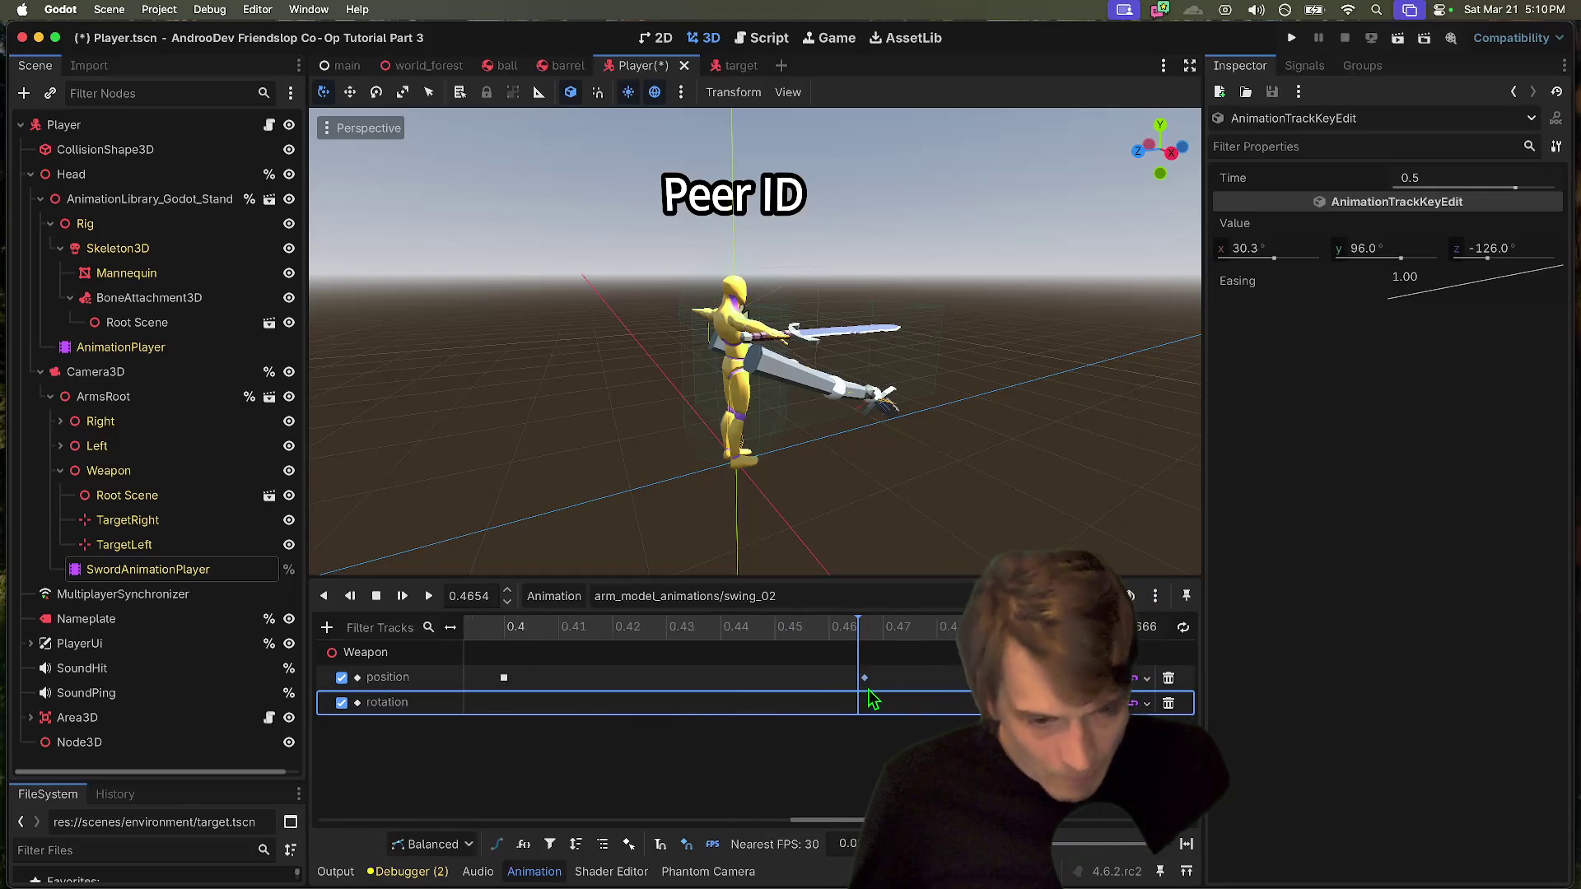
scroll(873, 700, "down", 1)
right_click(866, 715)
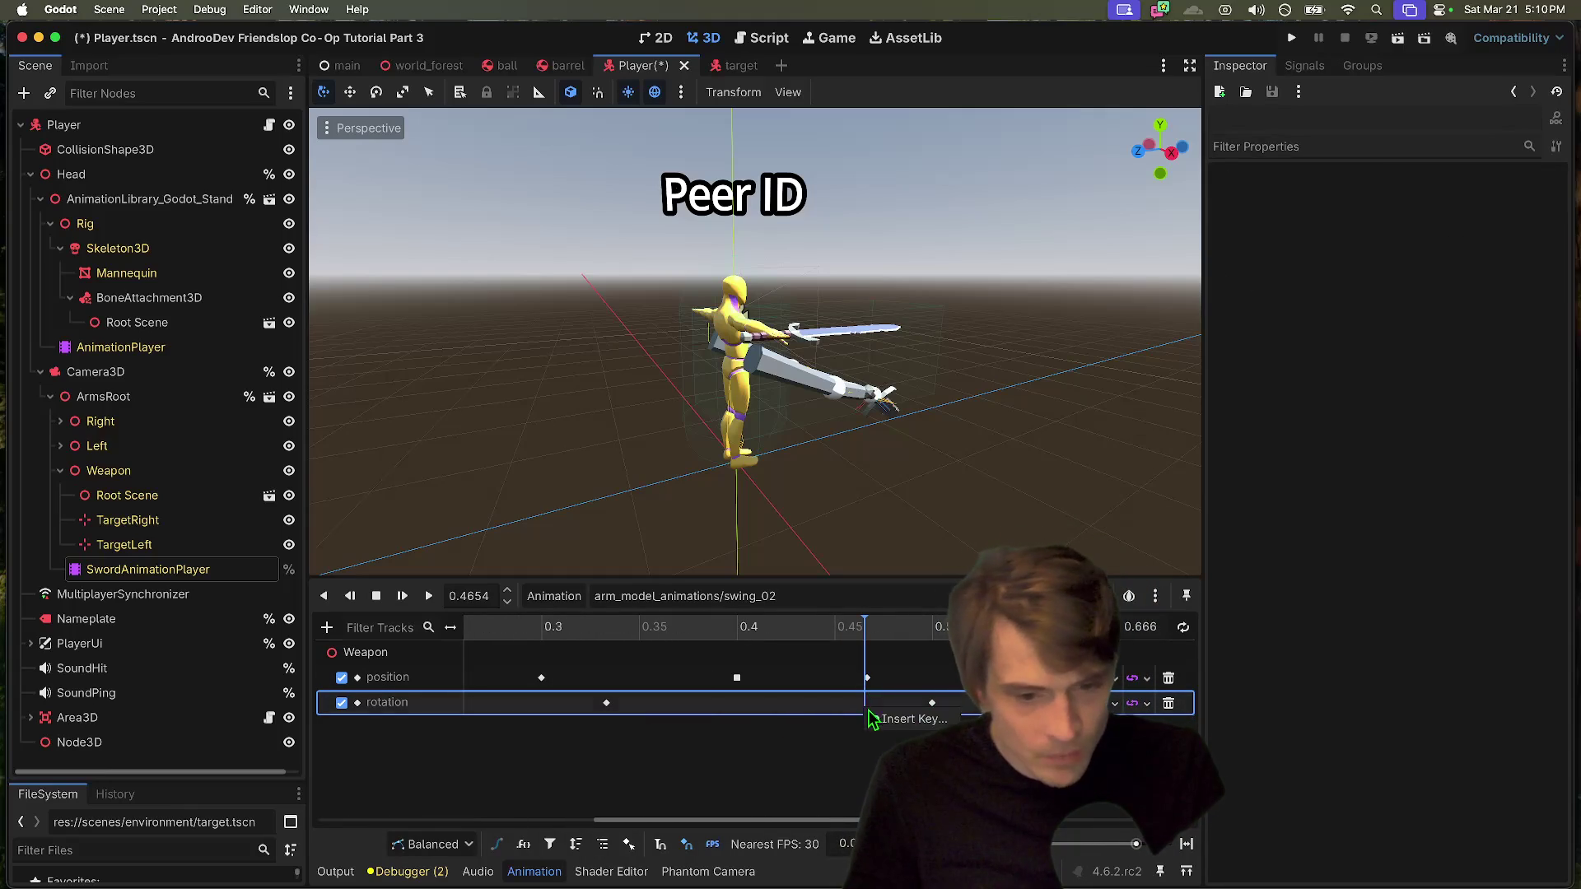
left_click(932, 703)
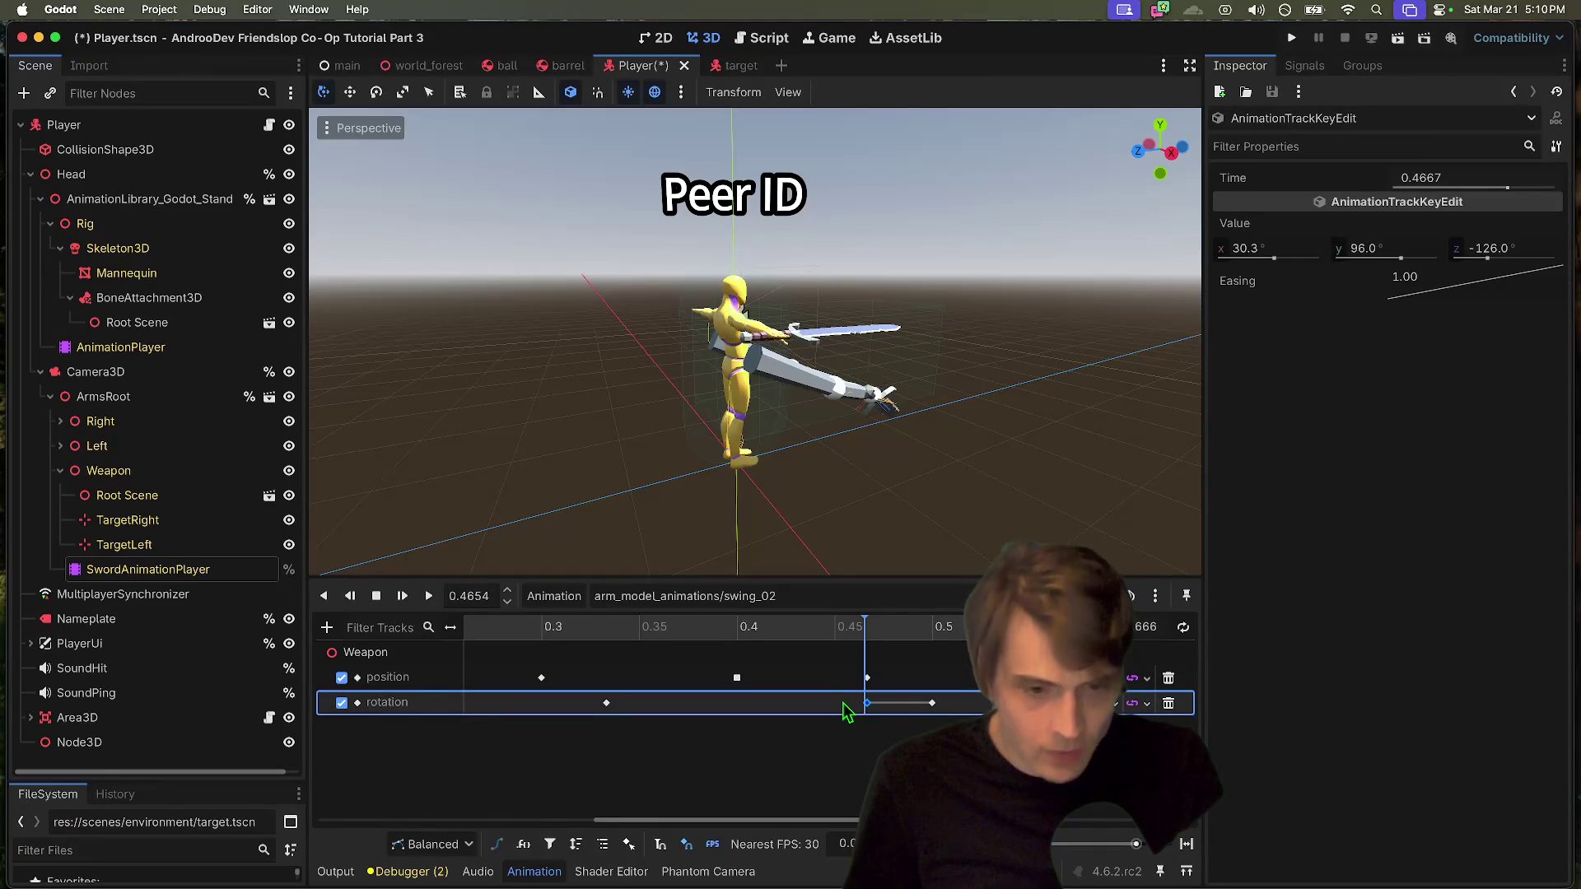
mouse_move(871, 654)
left_mouse_down()
mouse_move(635, 659)
mouse_move(868, 667)
mouse_move(1175, 719)
left_mouse_up()
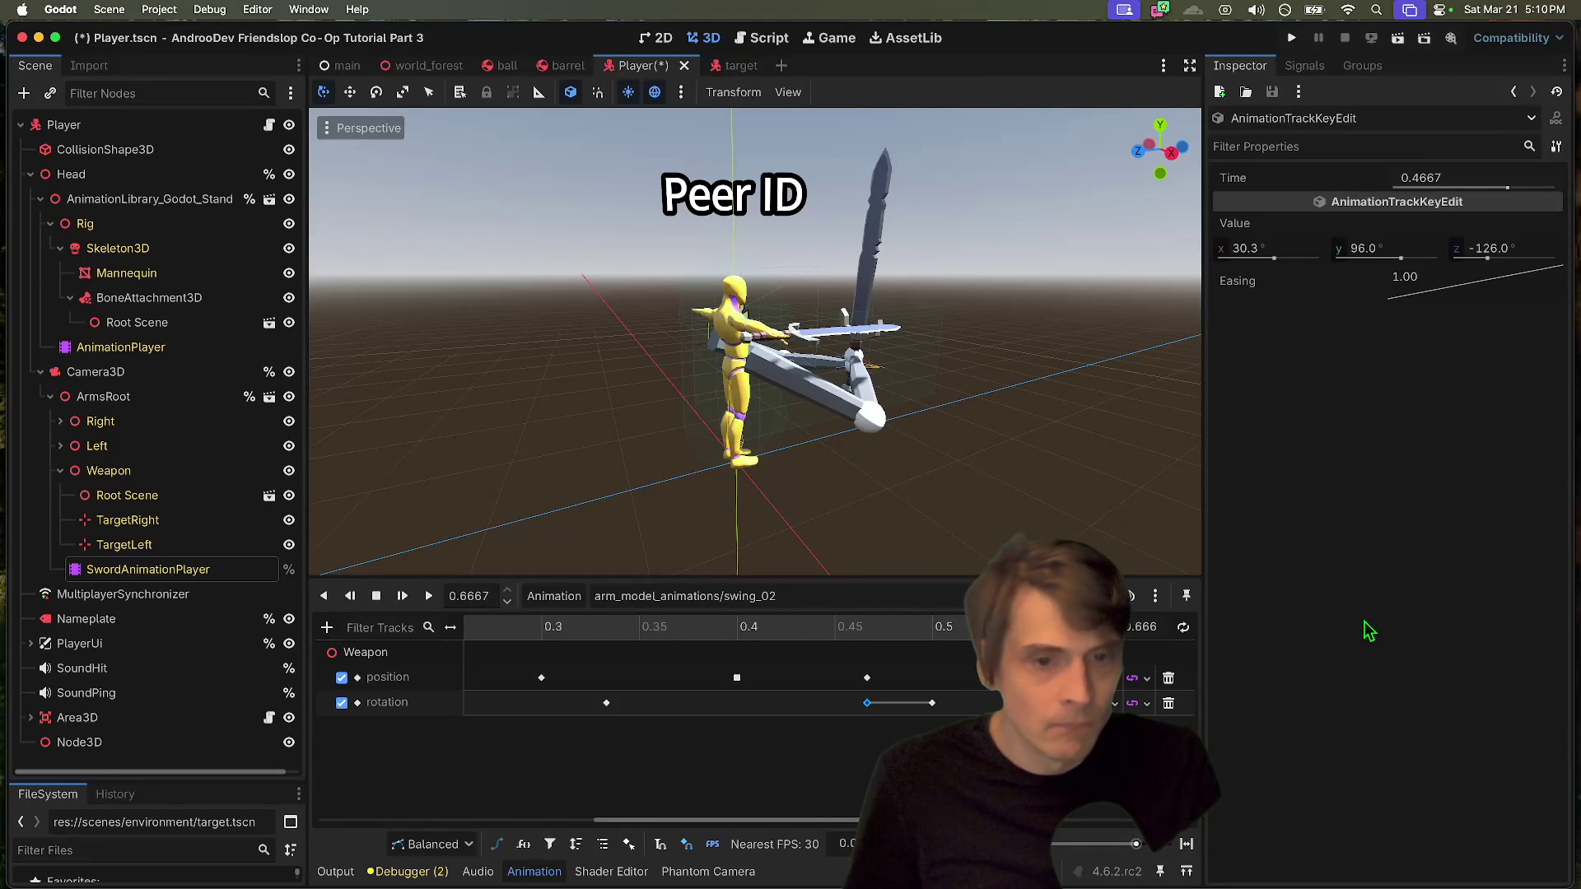
key("super+s")
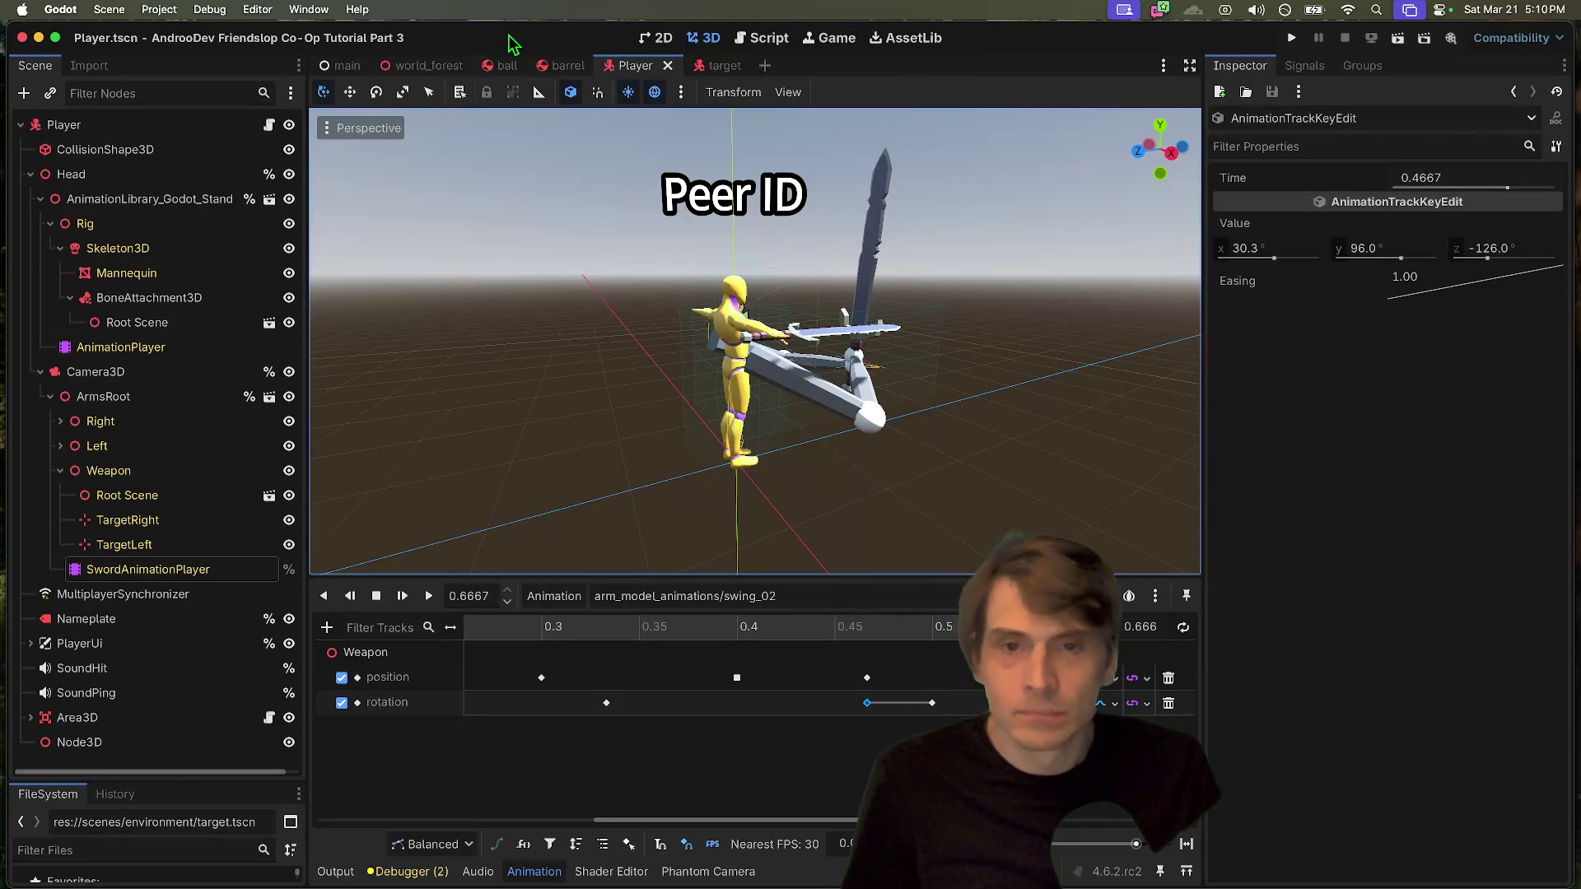
left_click(116, 346)
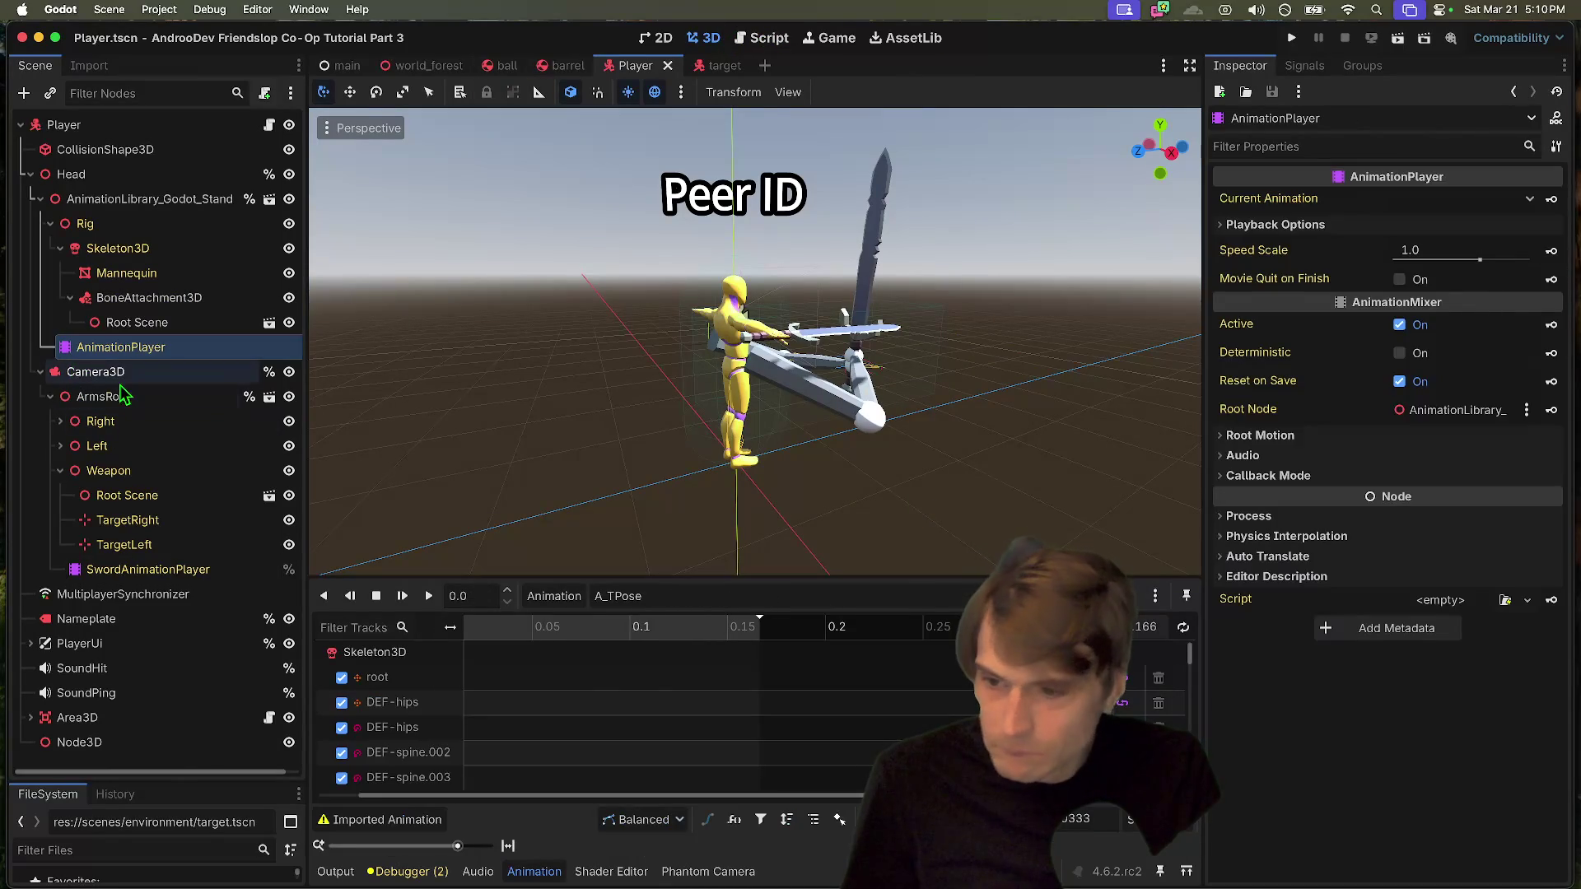
Preview through Camera3D and hide the Rig so only the arms and sword show
left_click(97, 371)
left_click(328, 154)
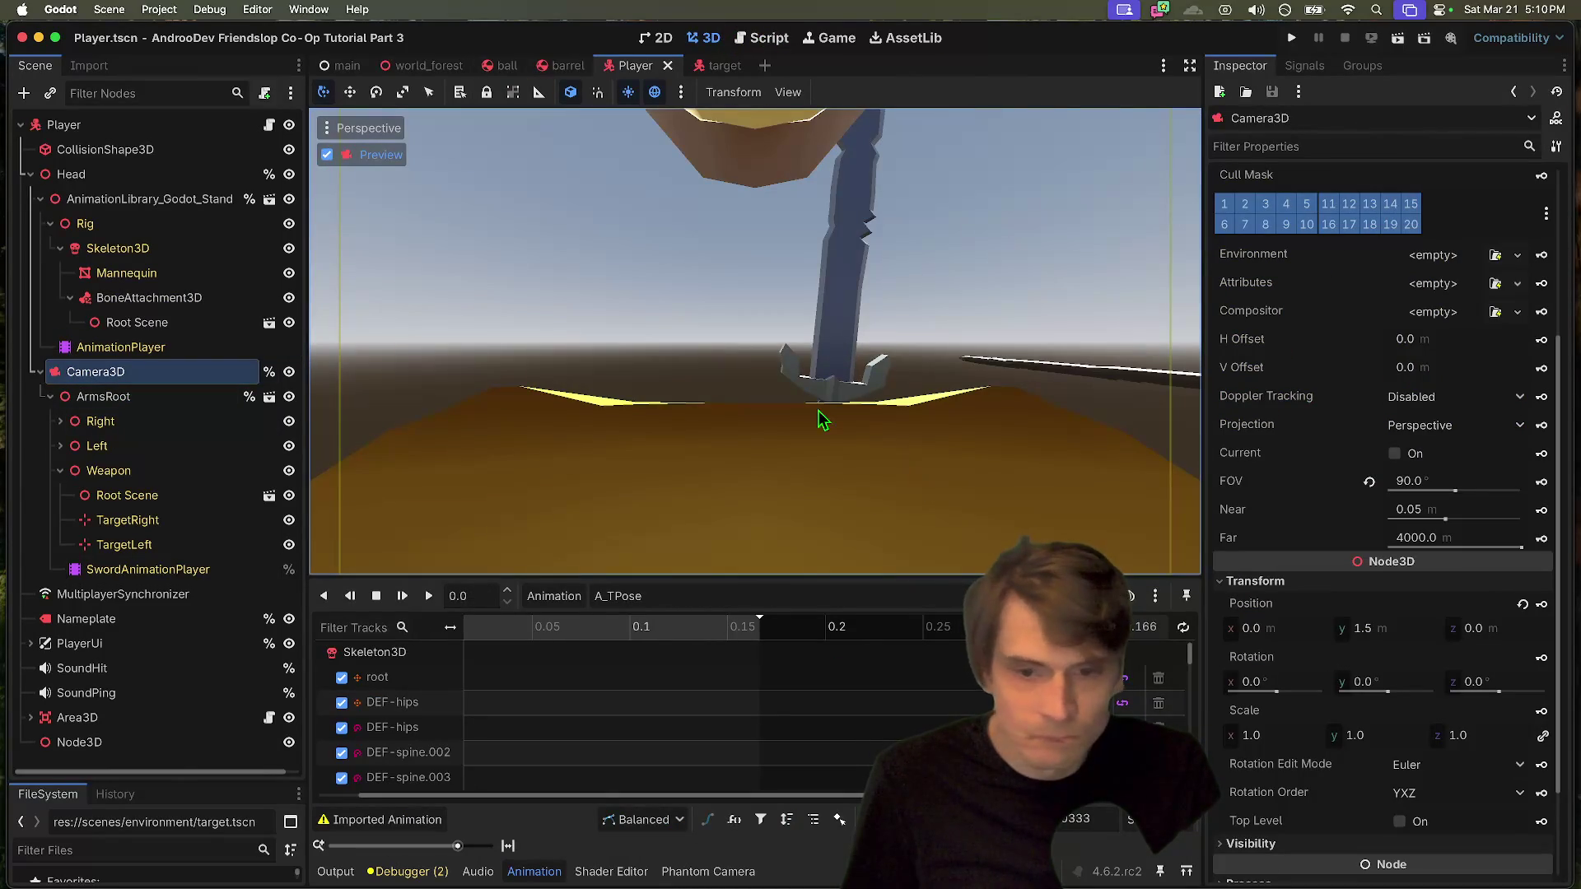
left_click(288, 224)
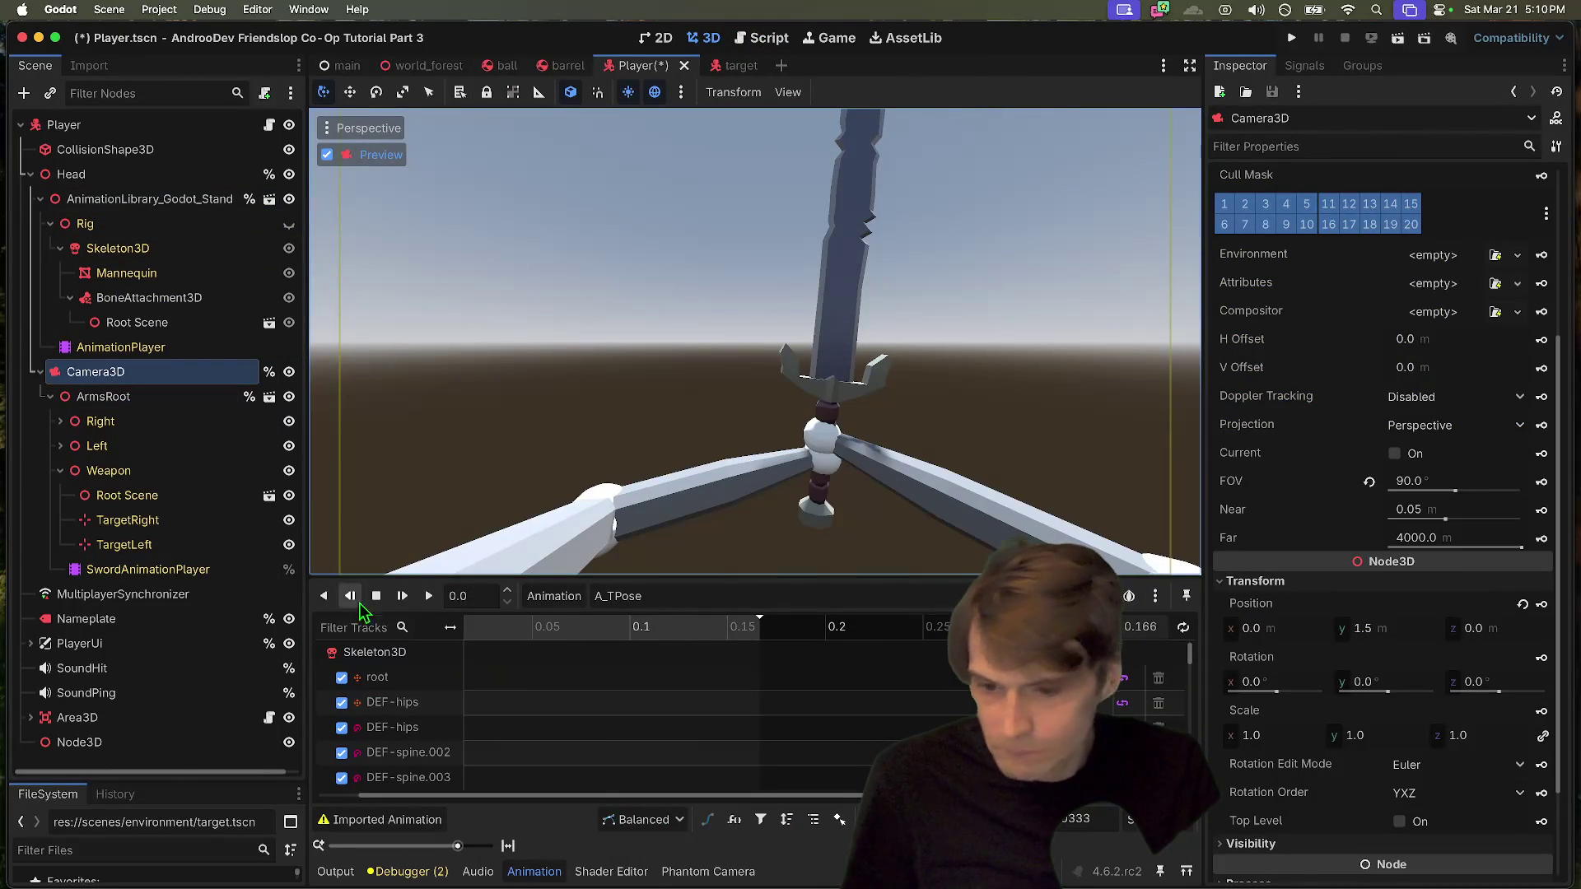
Play A_TPose, then return to SwordAnimationPlayer and open its animation list
left_click(425, 590)
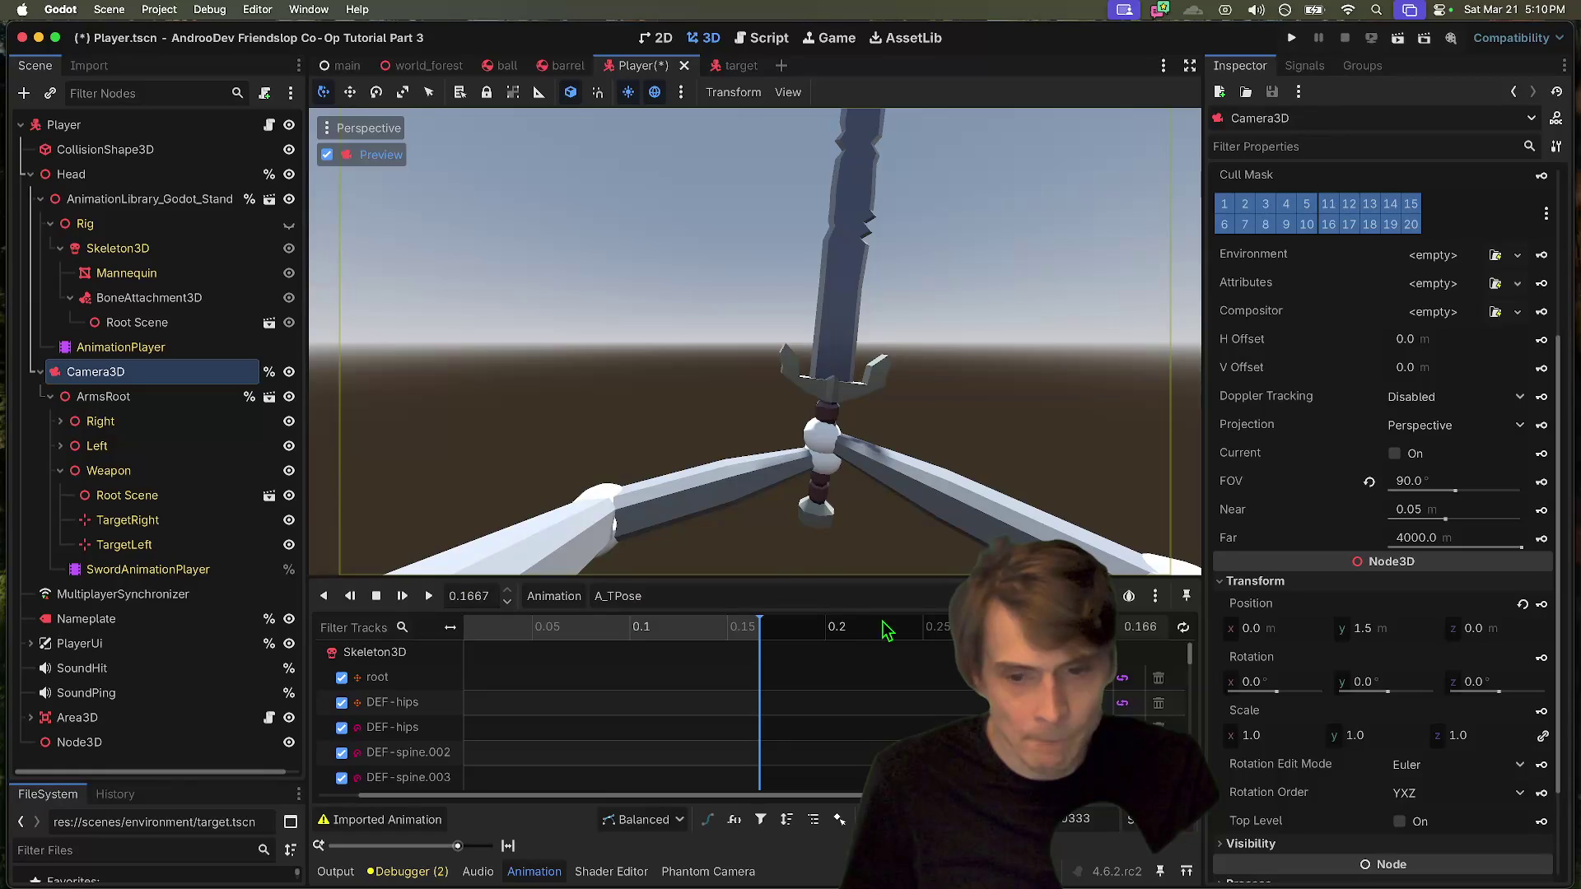
left_click(618, 595)
left_click(156, 569)
left_click(864, 595)
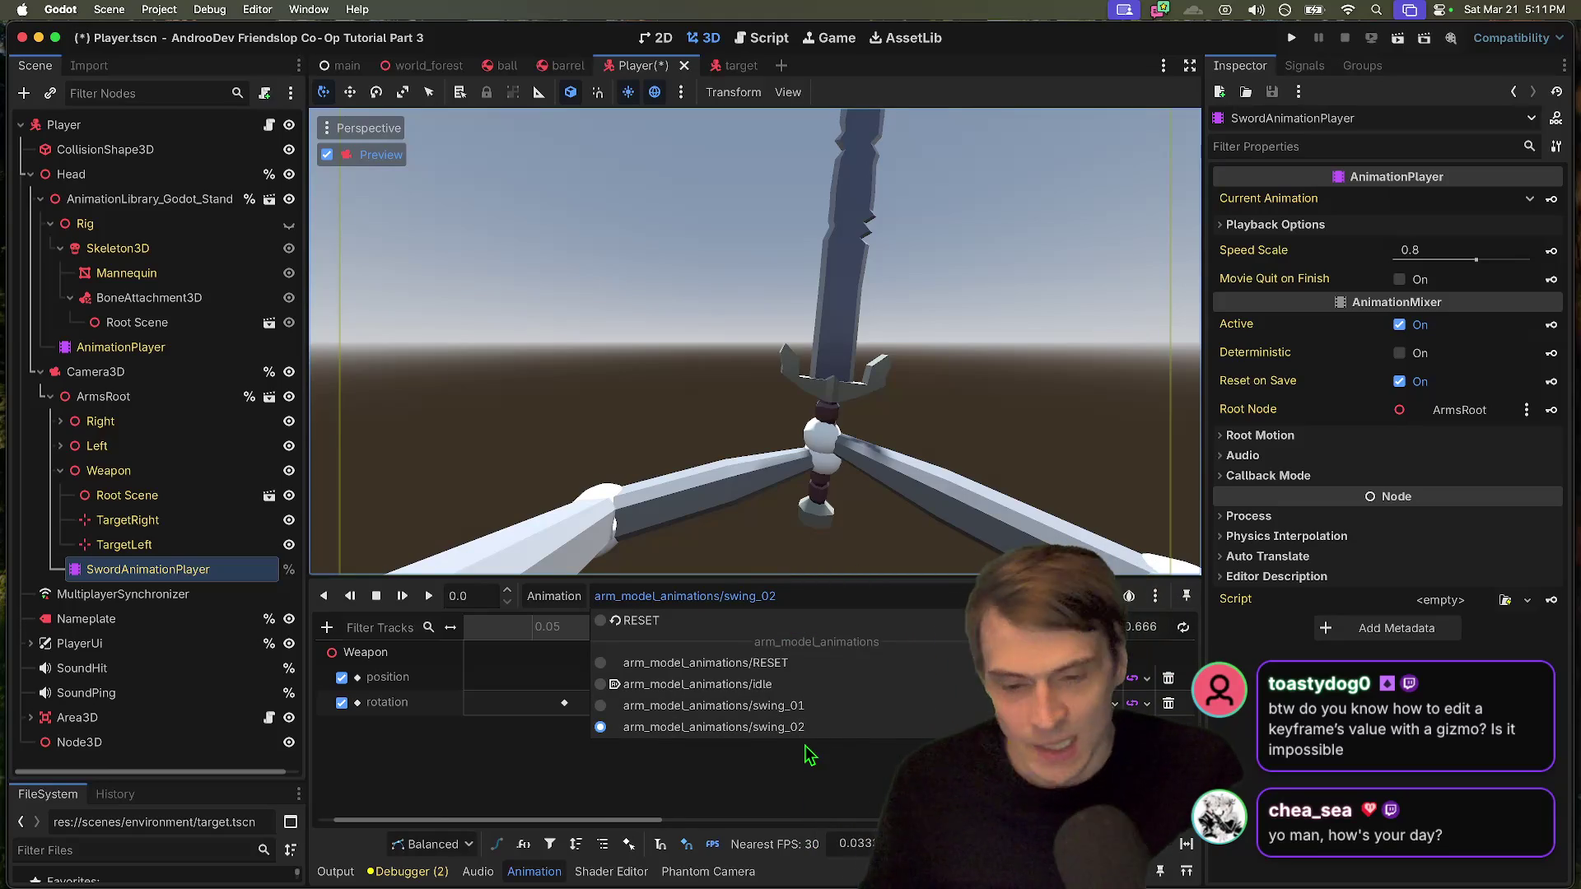
Play swing_02 and inspect its rotation keys at 0.5, 0.5333 and 0.6667 s
left_click(803, 728)
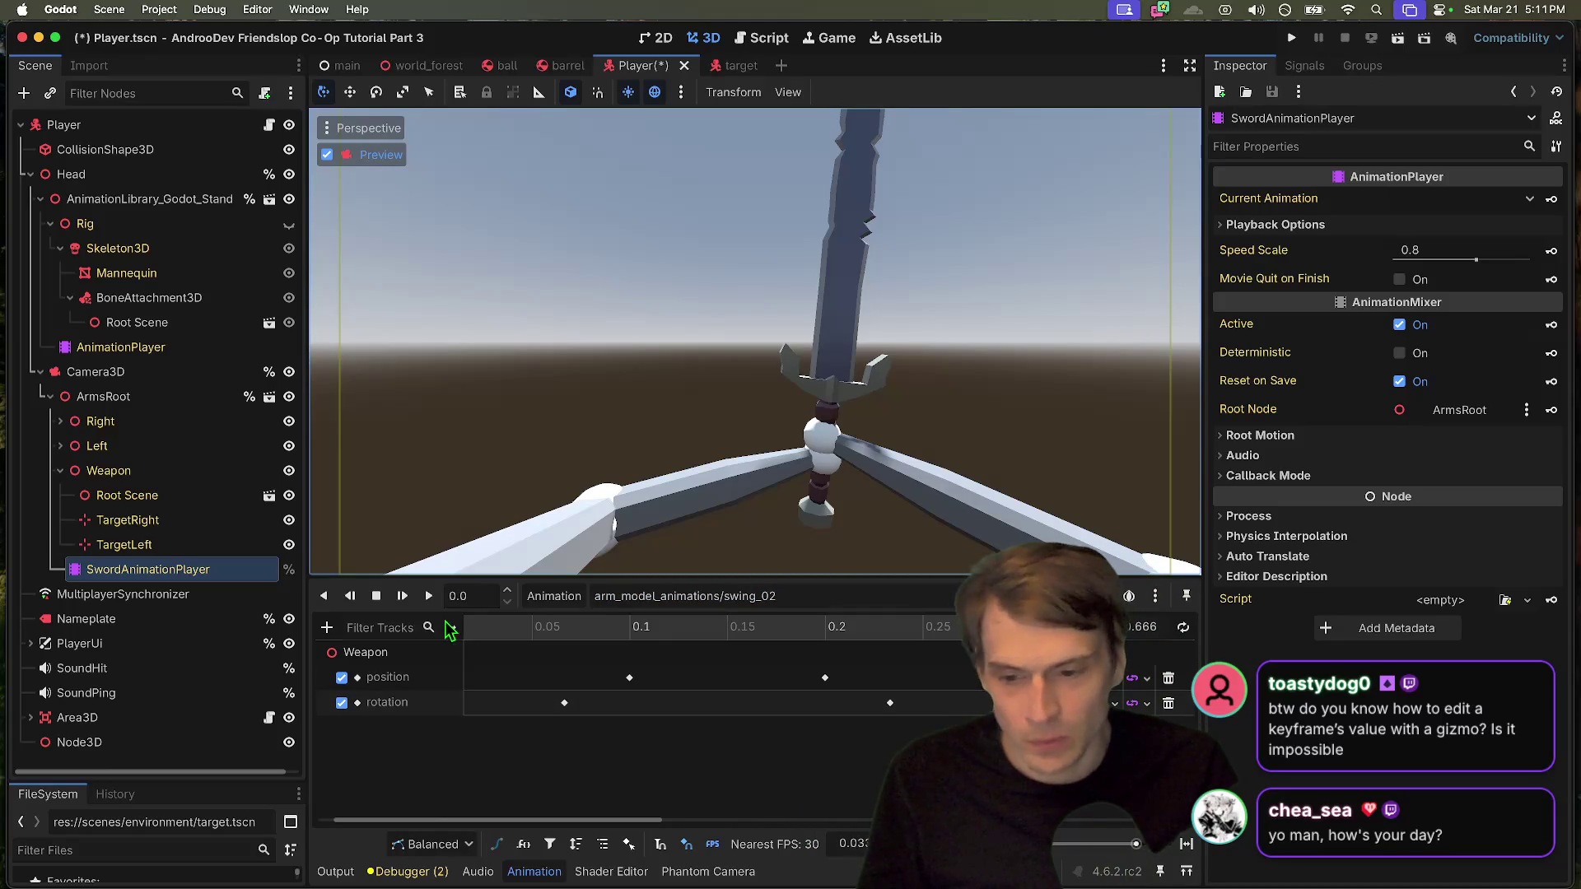
left_click(427, 596)
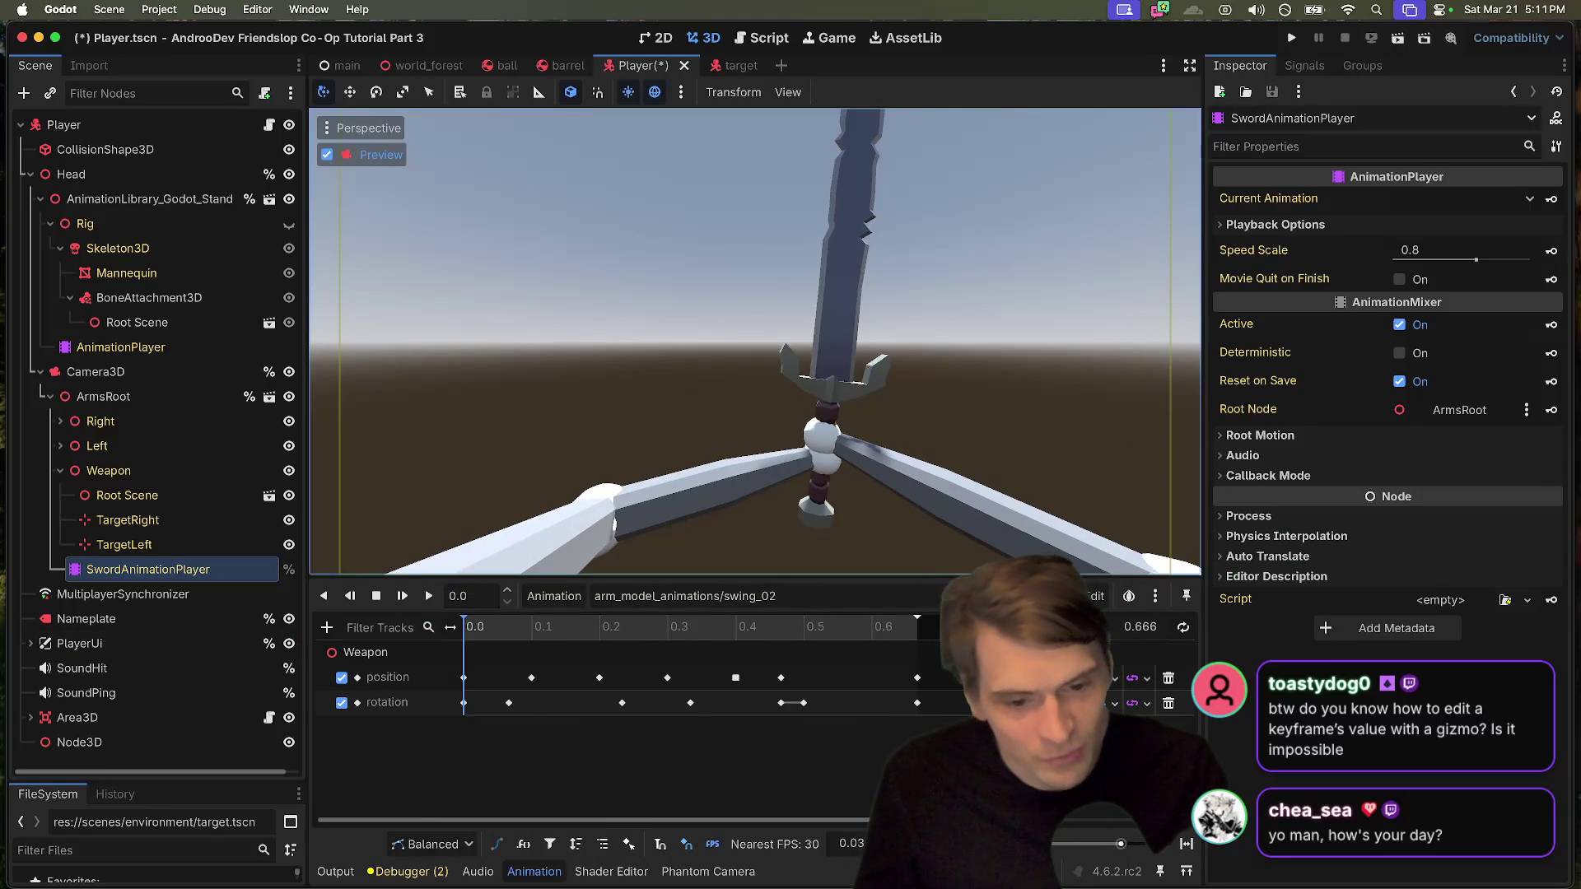
left_click(806, 703)
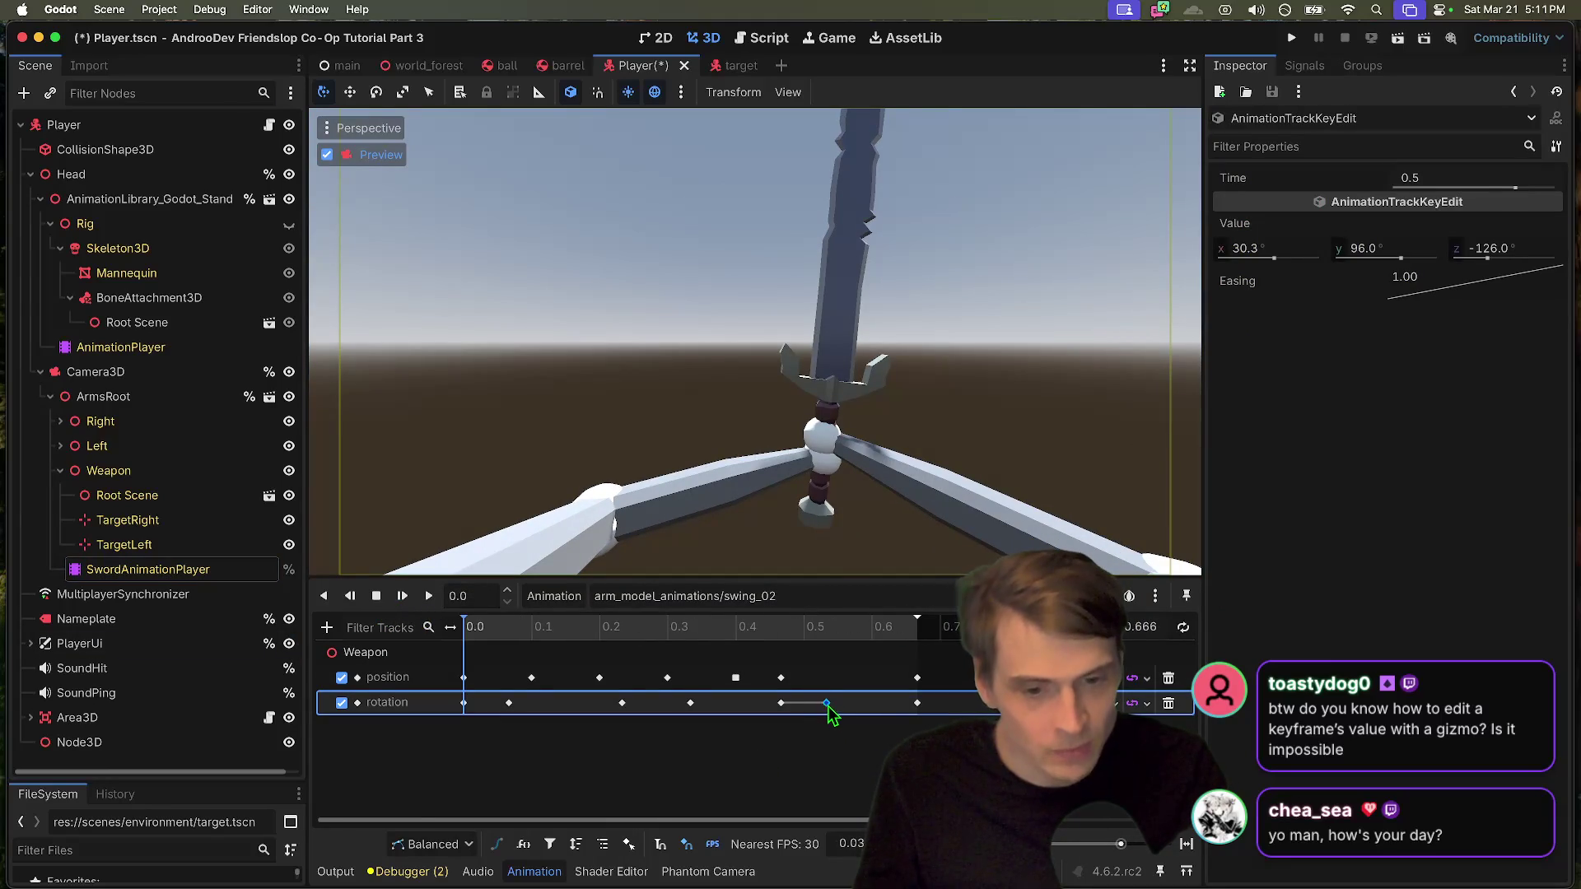
mouse_move(485, 630)
left_mouse_down()
mouse_move(565, 659)
mouse_move(889, 708)
mouse_move(829, 710)
mouse_move(945, 710)
left_mouse_up()
left_click(920, 704)
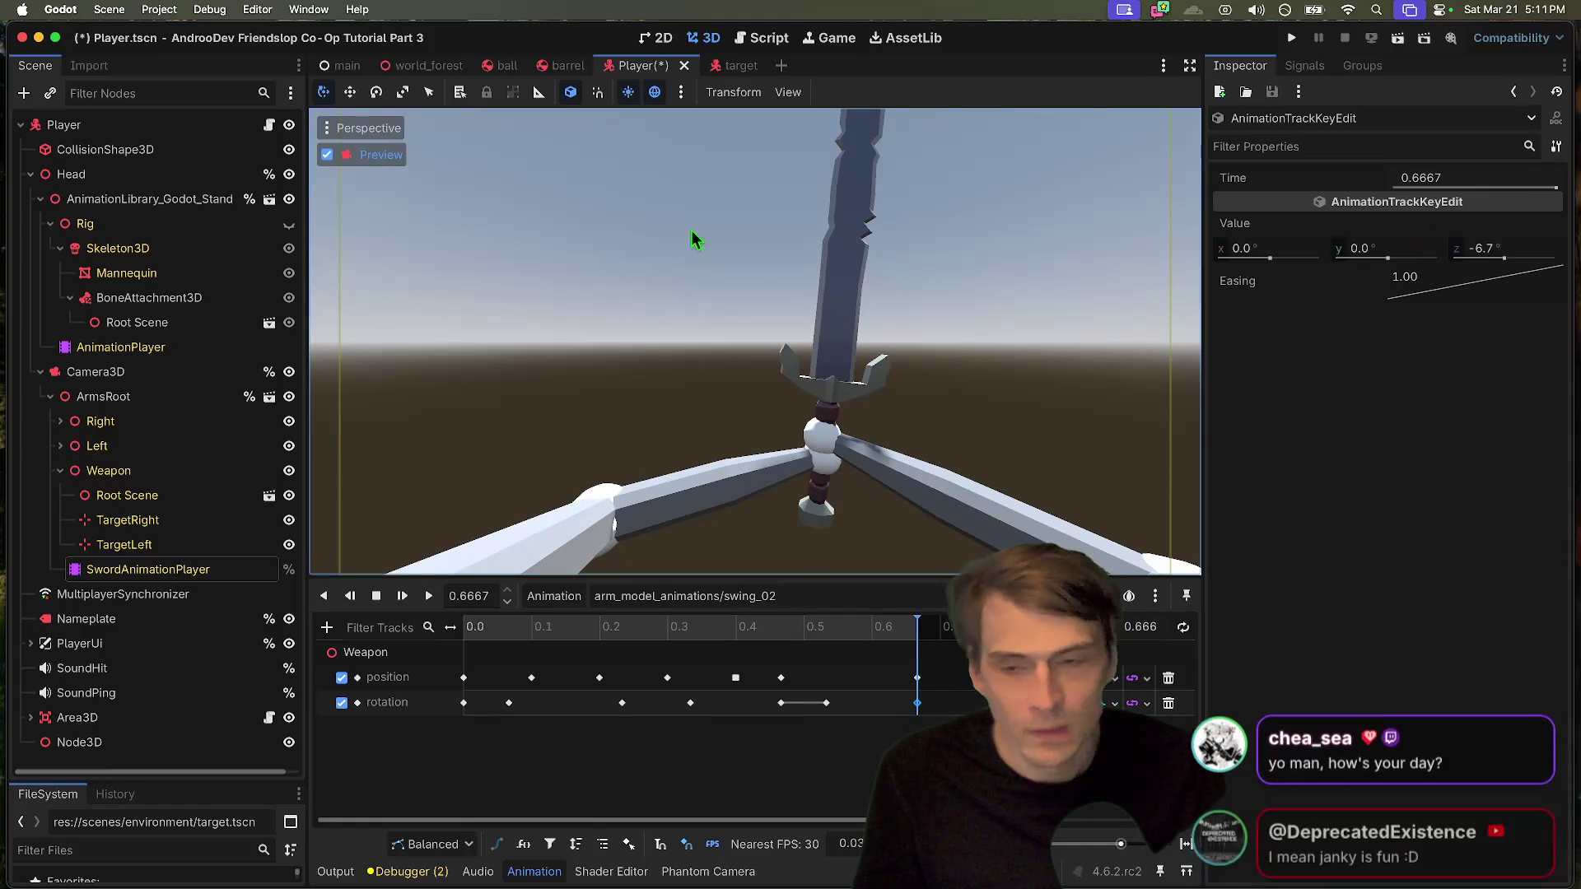
left_click(827, 706)
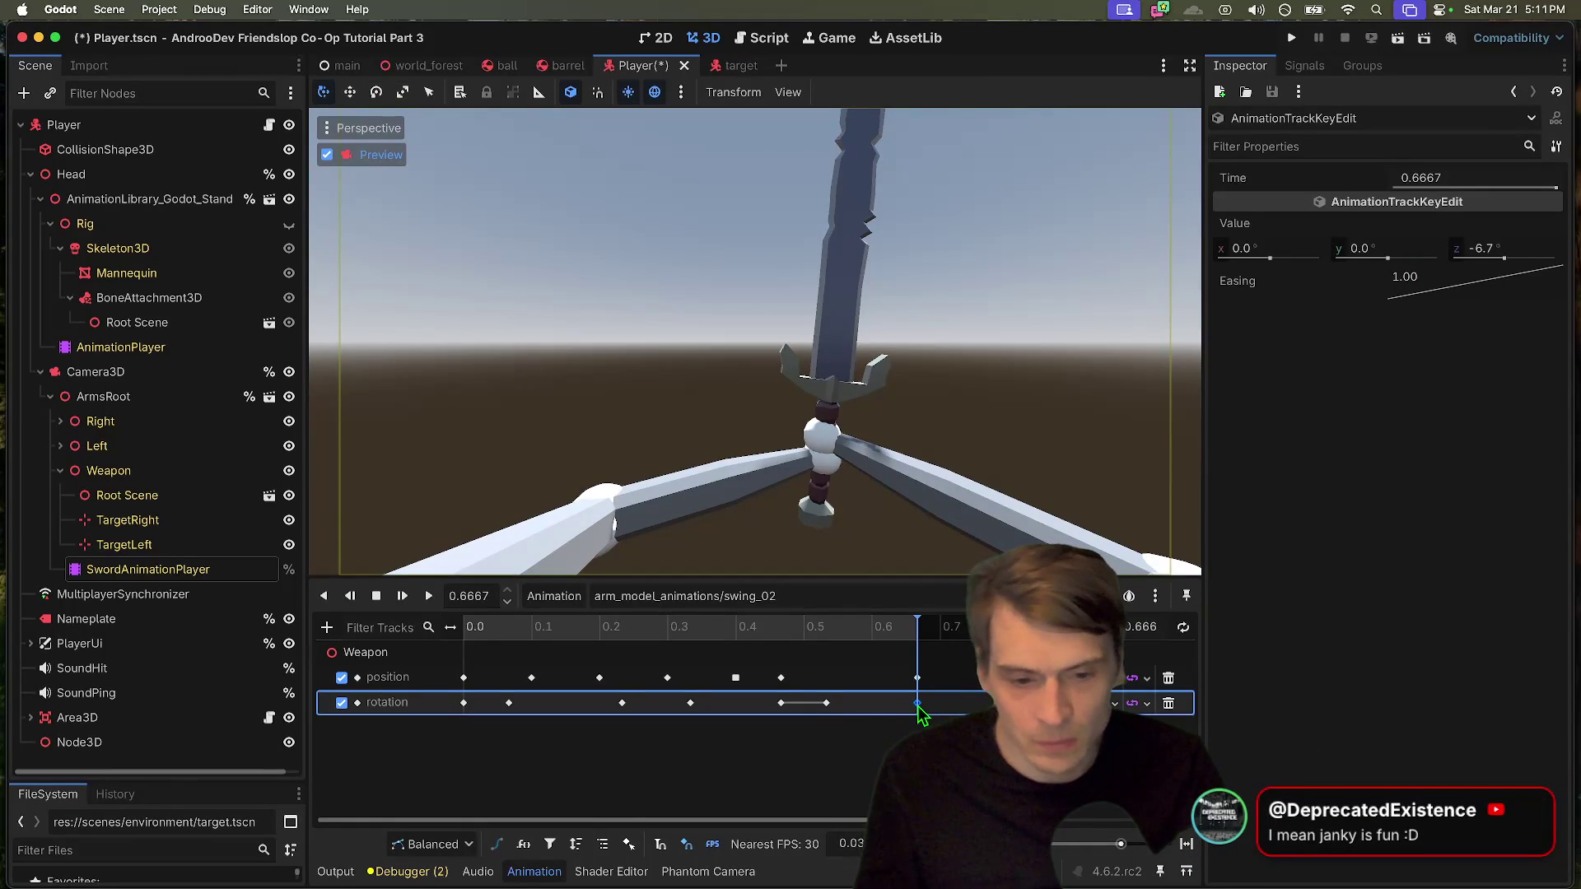
right_click(826, 708)
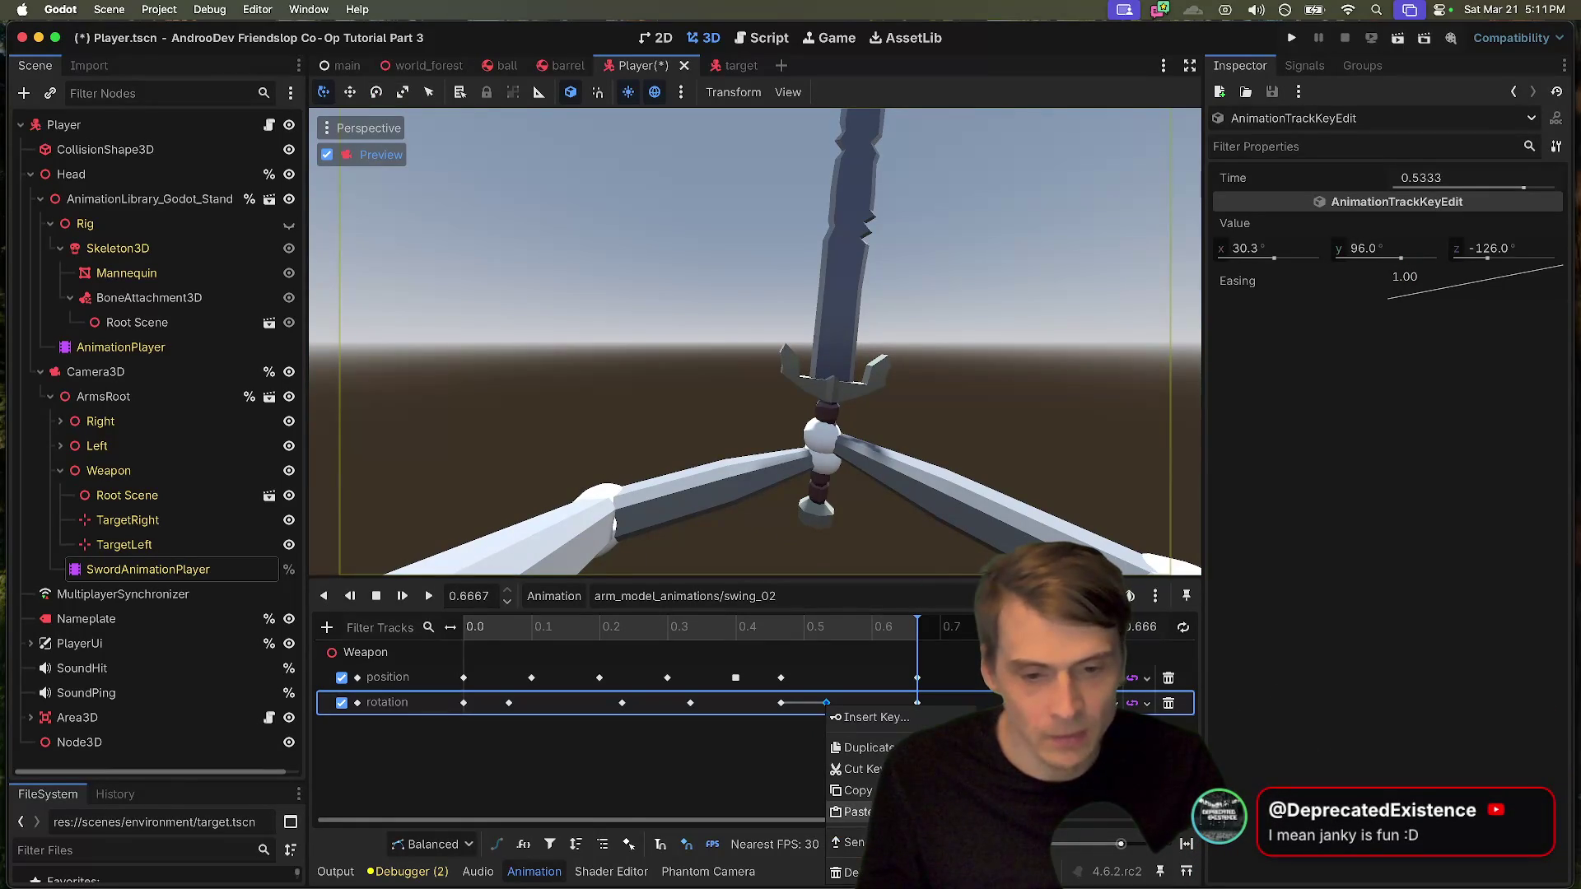
key("Escape")
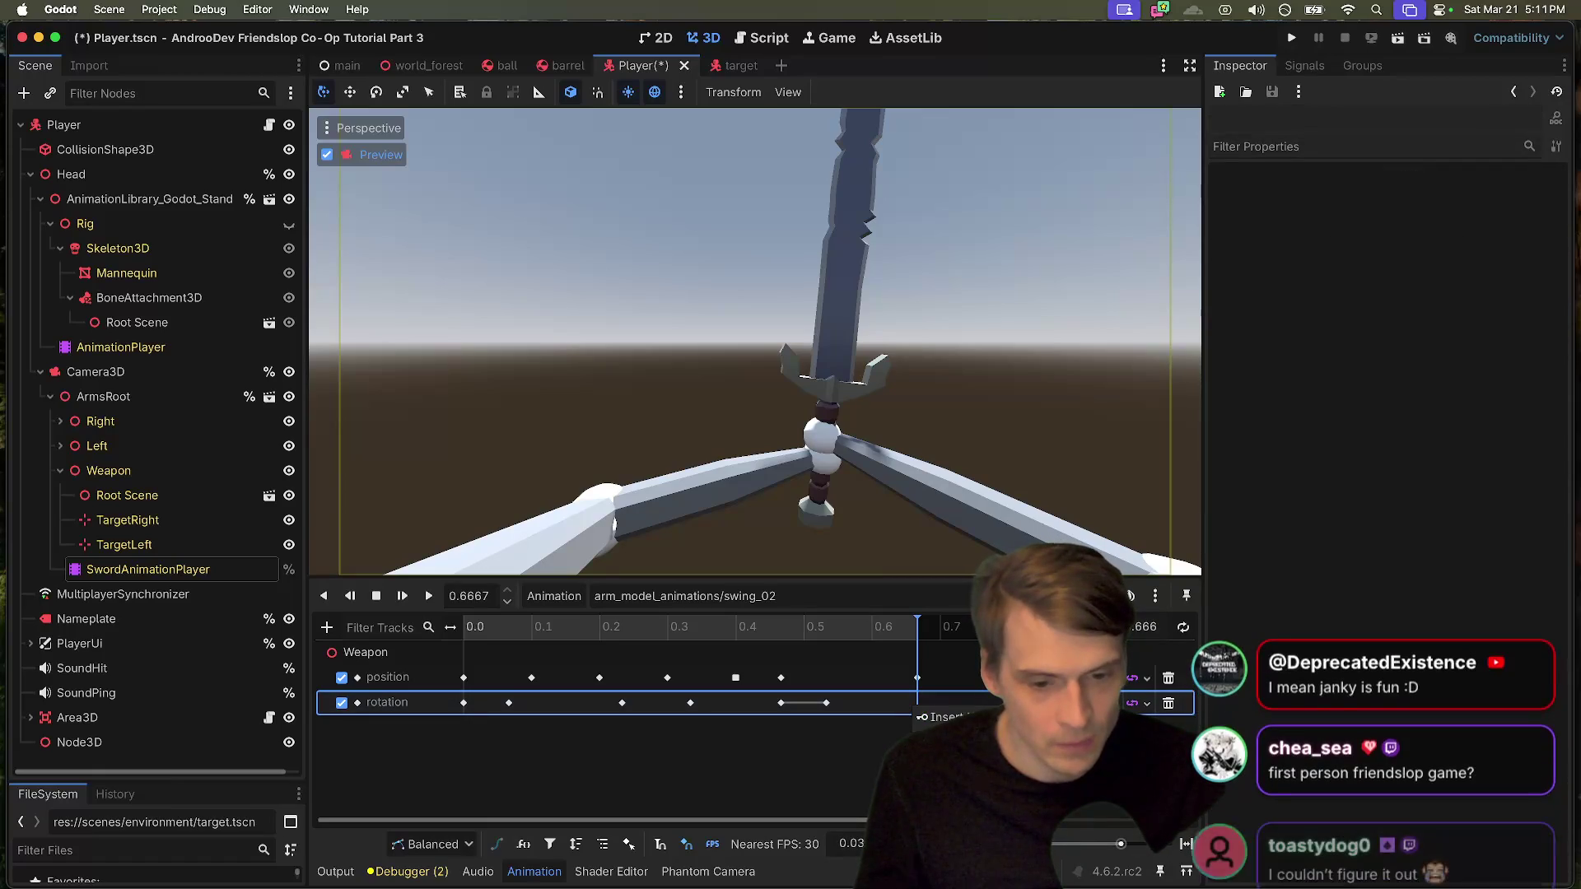
Insert a rotation key at 0.6667 s, show the Weapon's transform, and scrub the swing's end
double_click(916, 703)
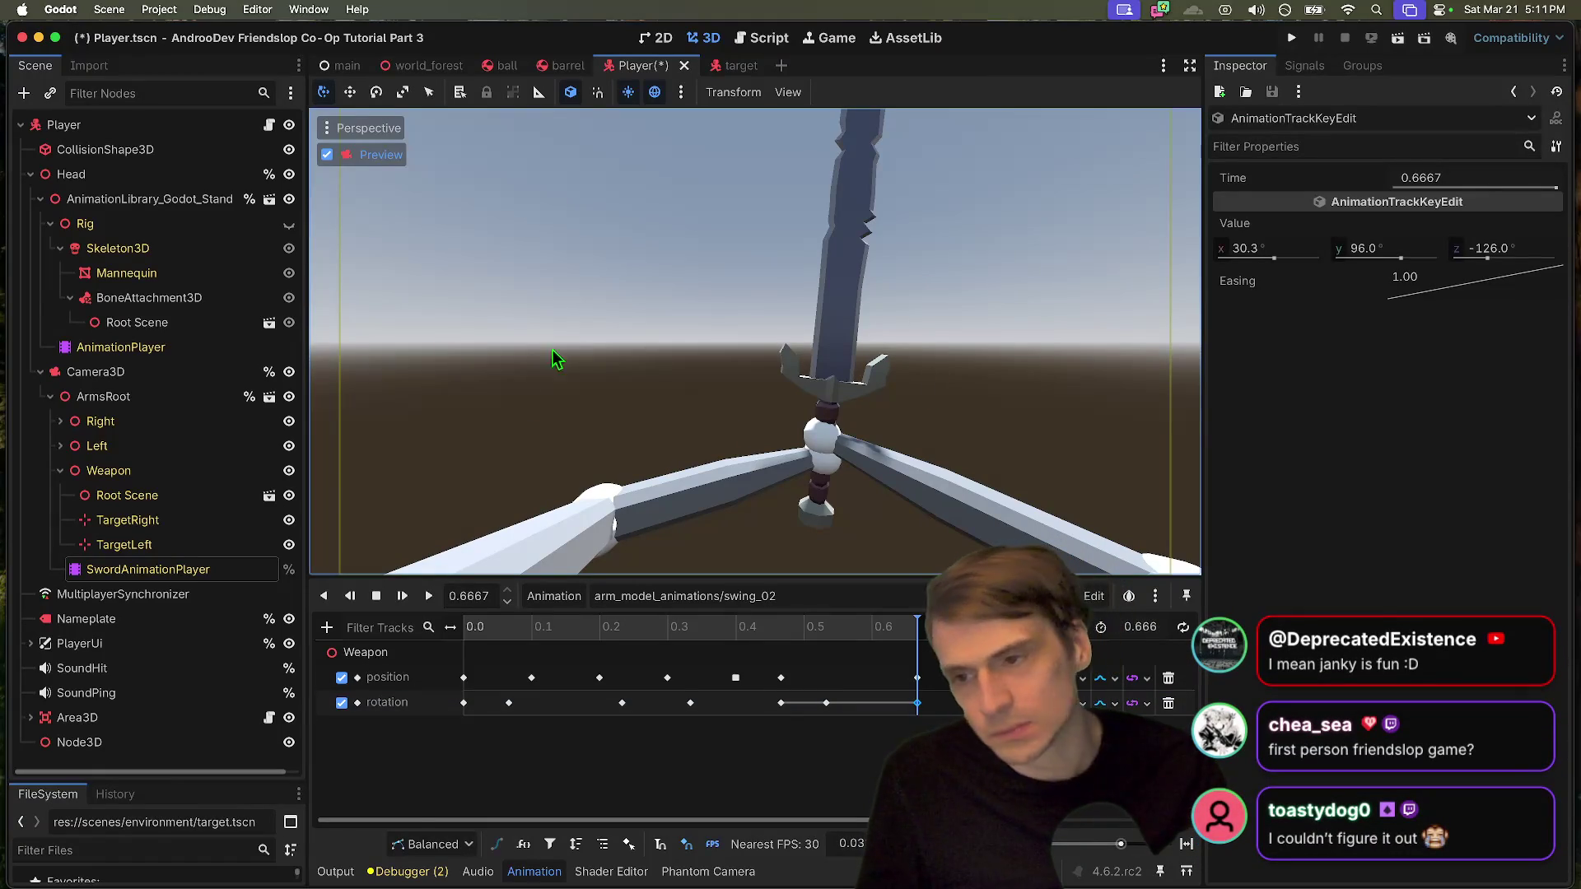
left_click(134, 468)
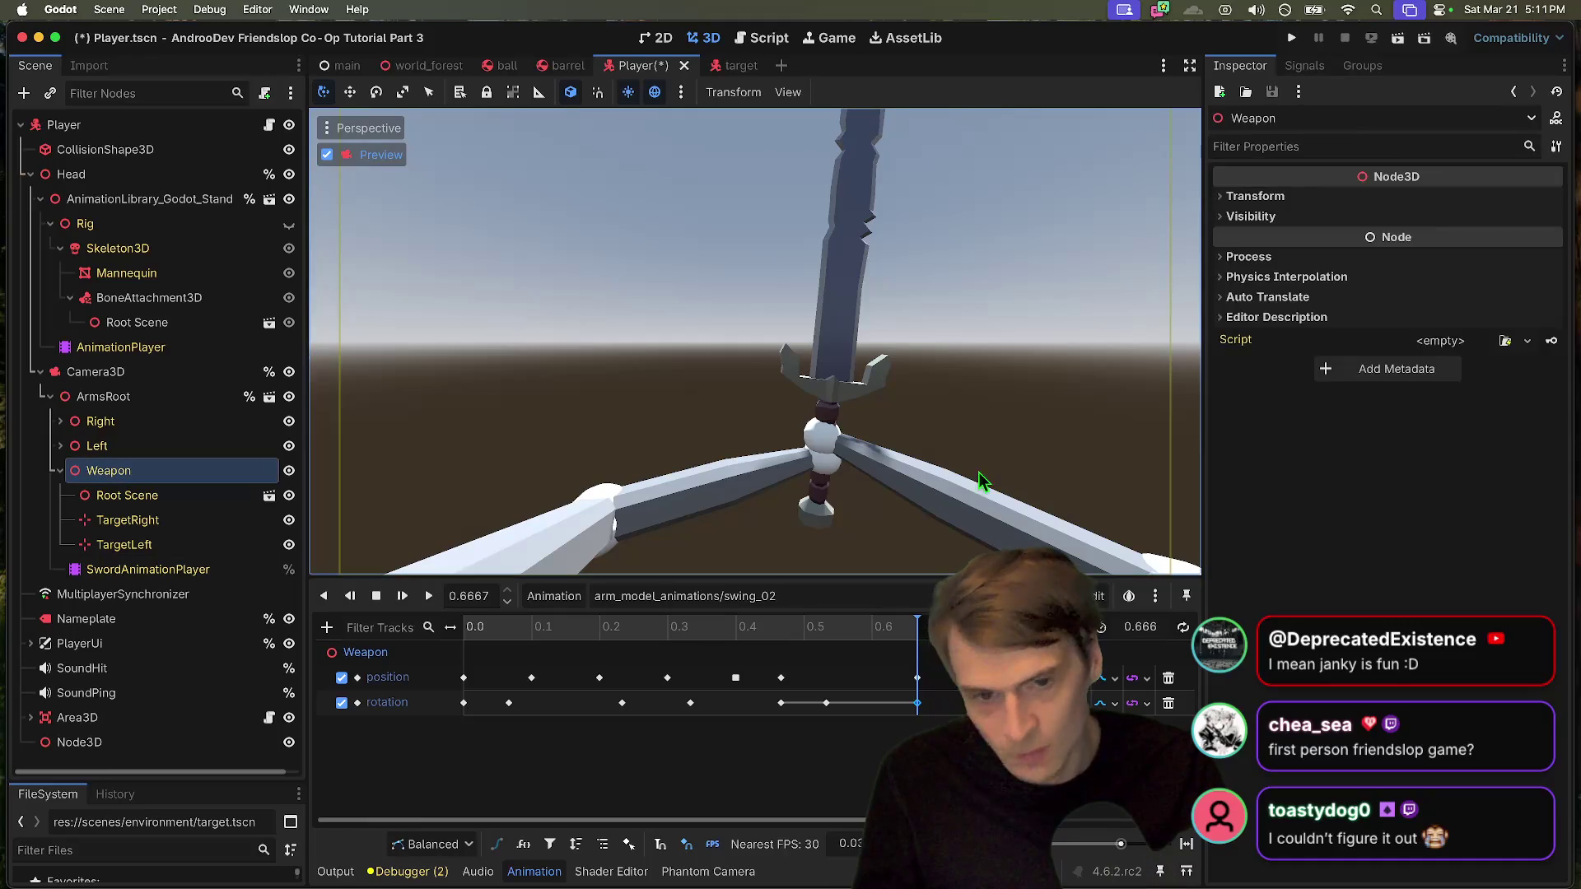
left_click(1250, 199)
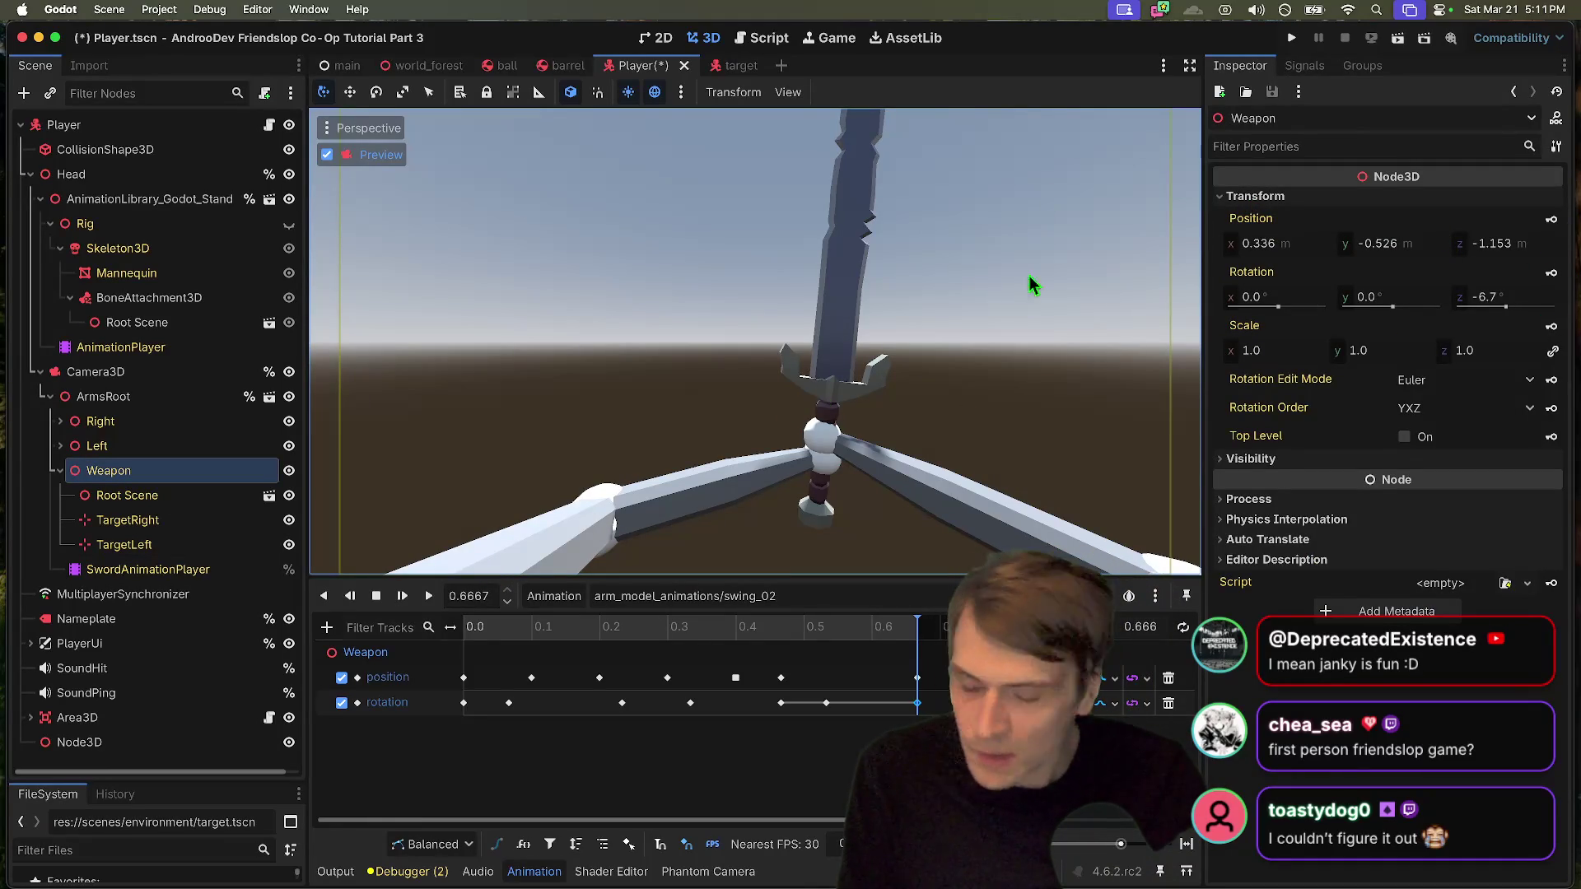
left_click(826, 703)
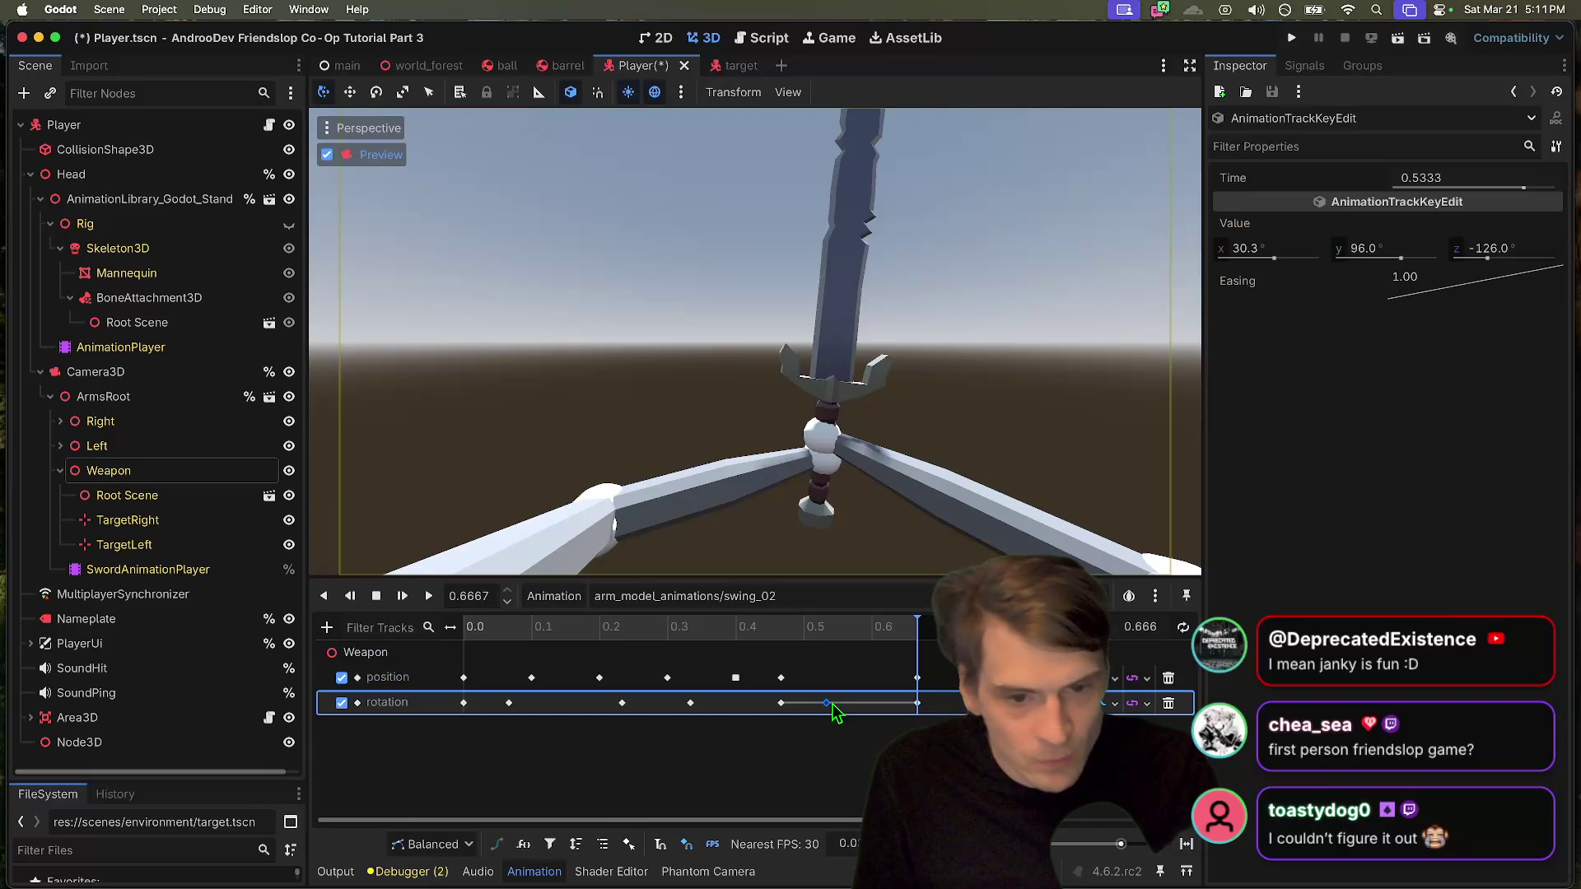
left_click(814, 627)
mouse_move(814, 629)
left_mouse_down()
mouse_move(753, 630)
mouse_move(931, 666)
mouse_move(927, 683)
mouse_move(817, 700)
mouse_move(912, 721)
mouse_move(893, 715)
left_mouse_up()
left_click(828, 705)
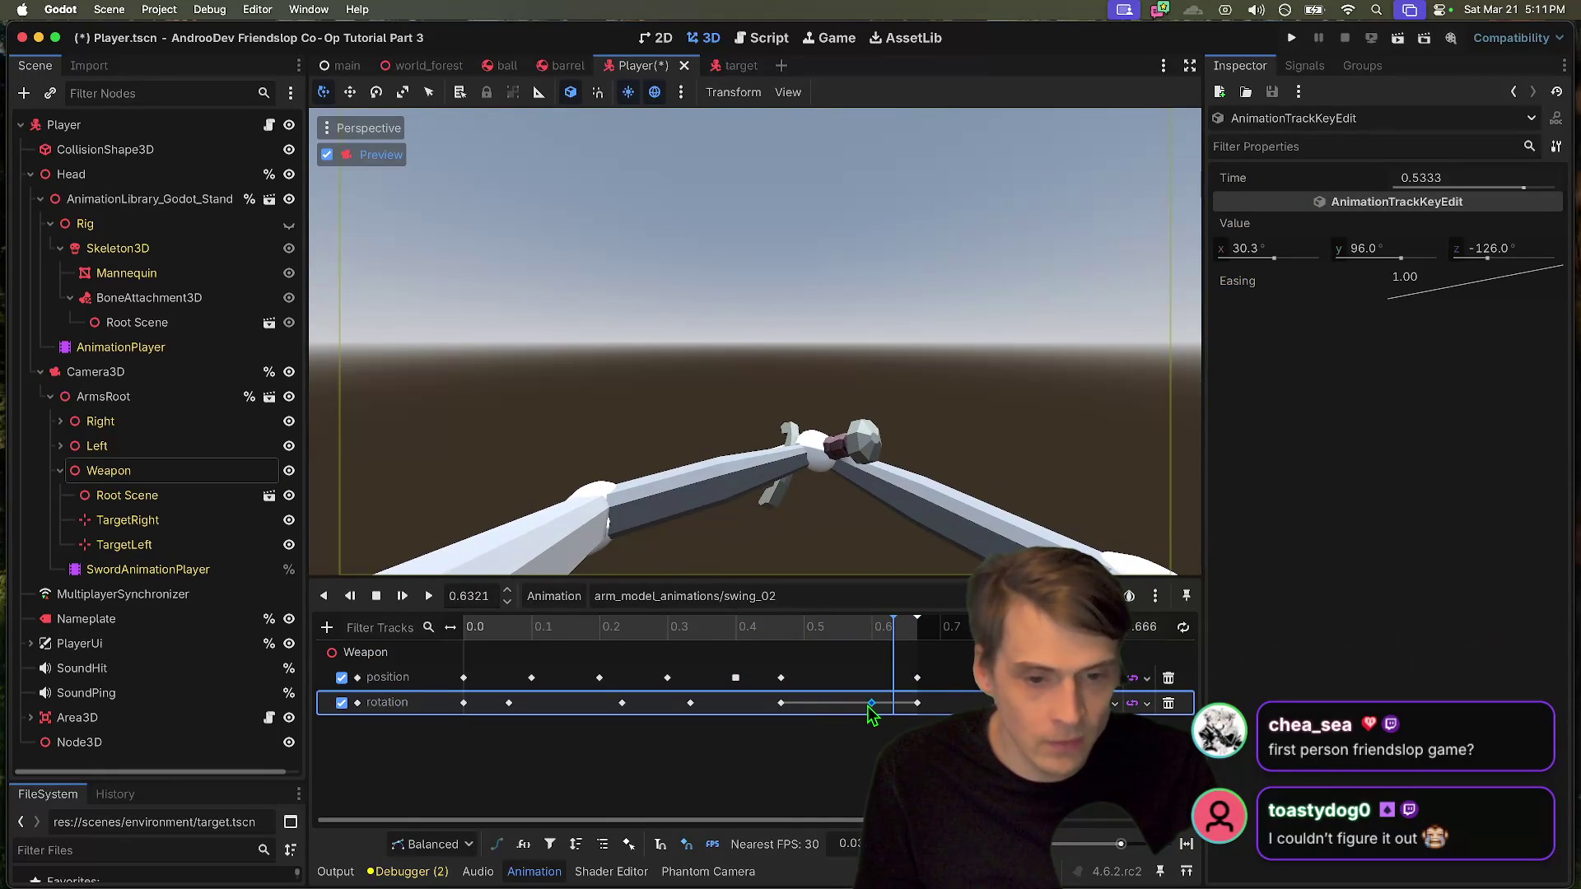
mouse_move(911, 618)
left_mouse_down()
mouse_move(814, 624)
mouse_move(922, 627)
left_mouse_up()
left_click(919, 705)
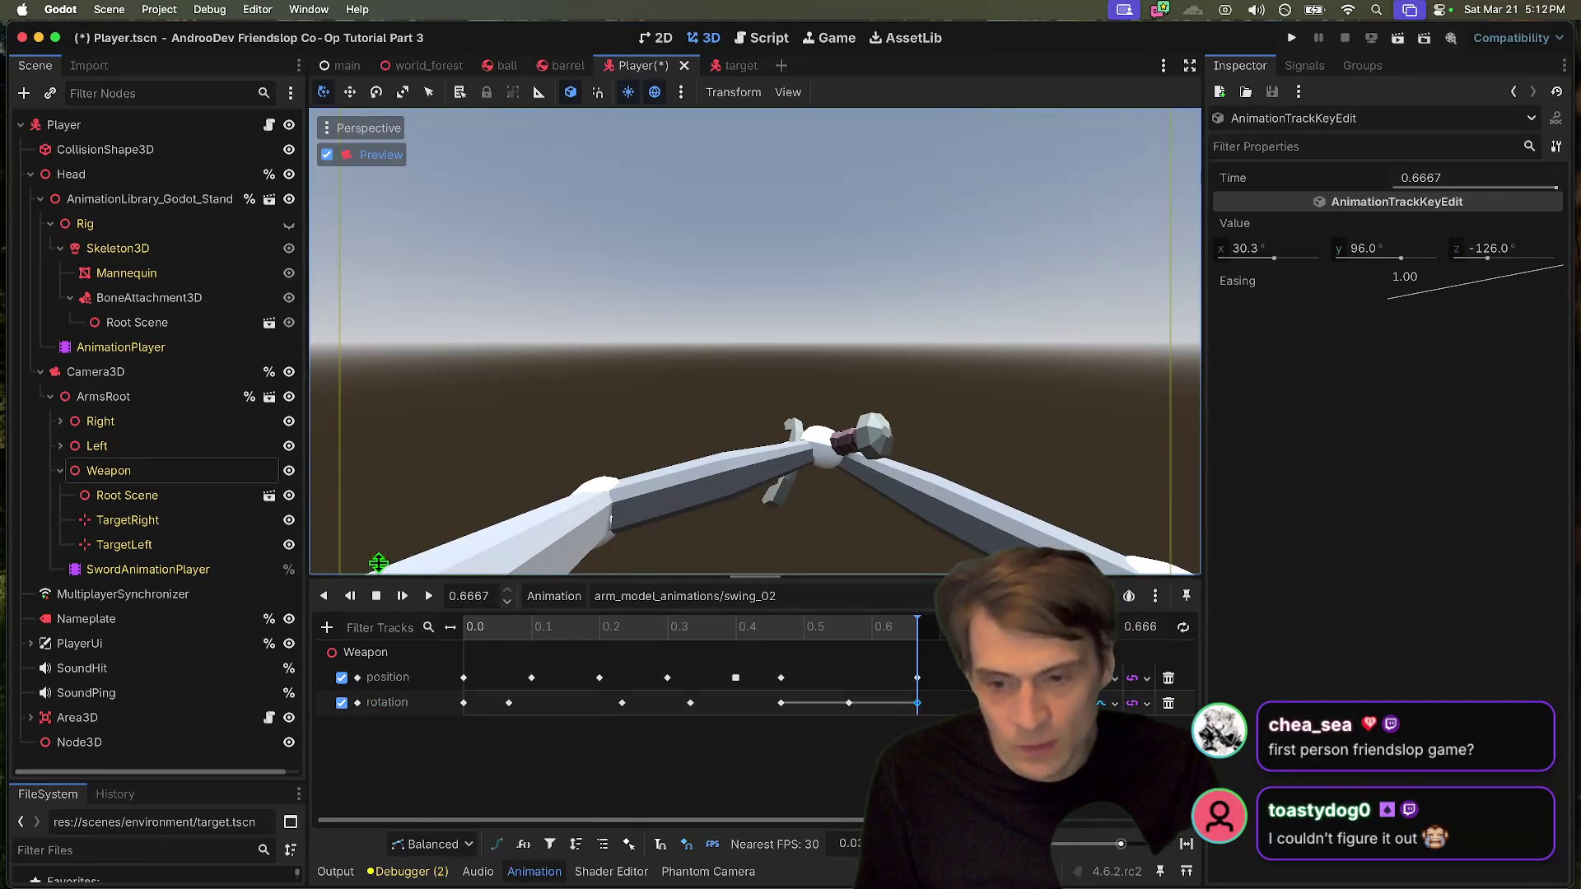
Select Weapon with the Rotate tool in the editor view, using local-space axes
left_click(107, 471)
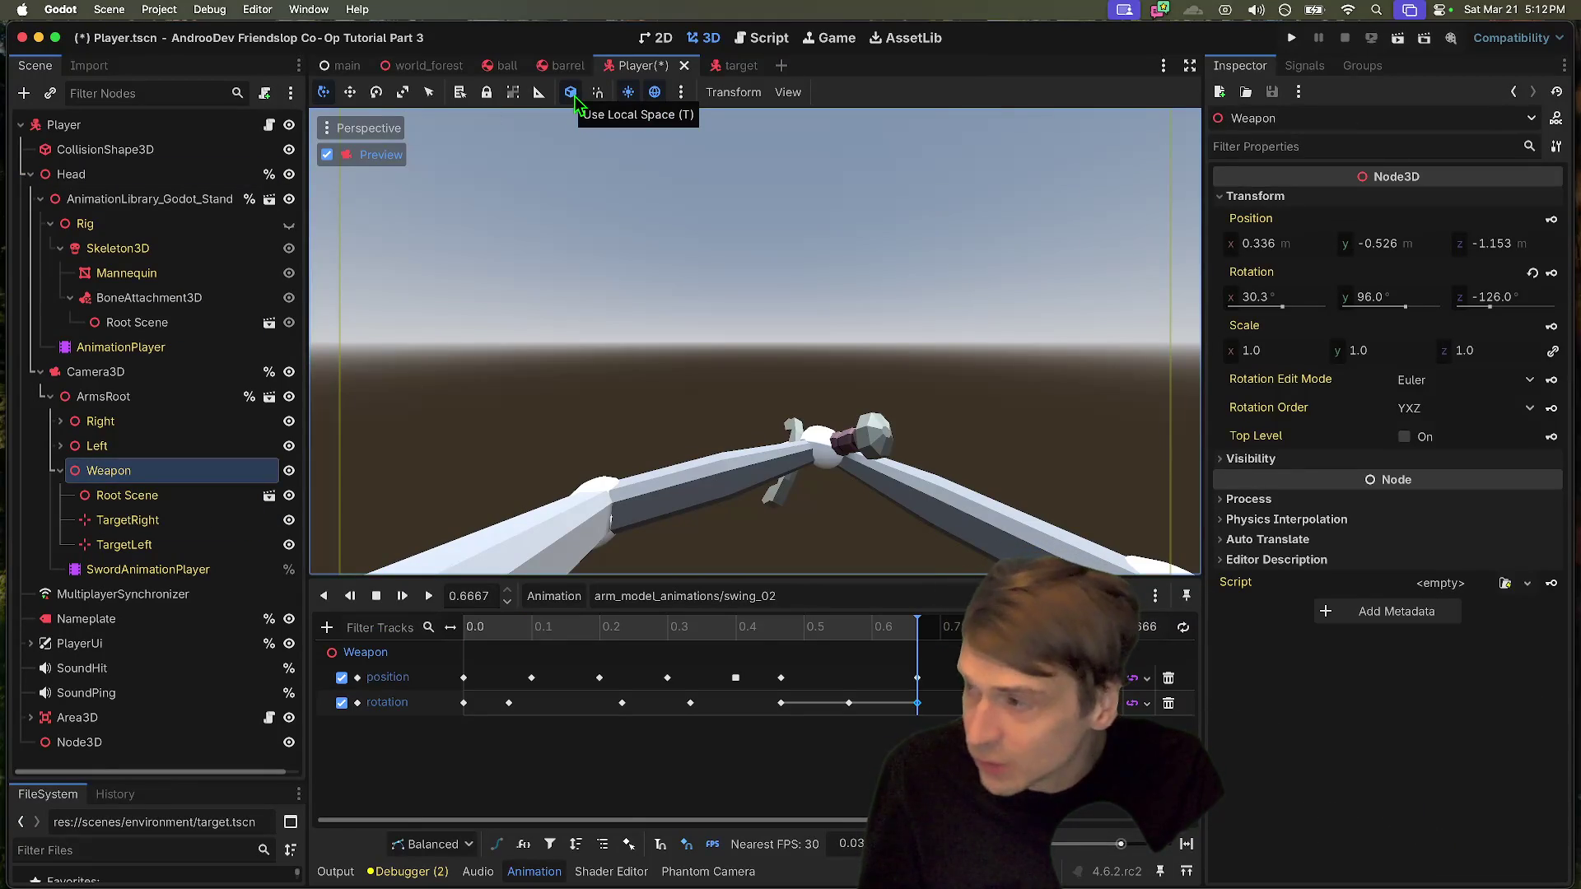
left_click(374, 96)
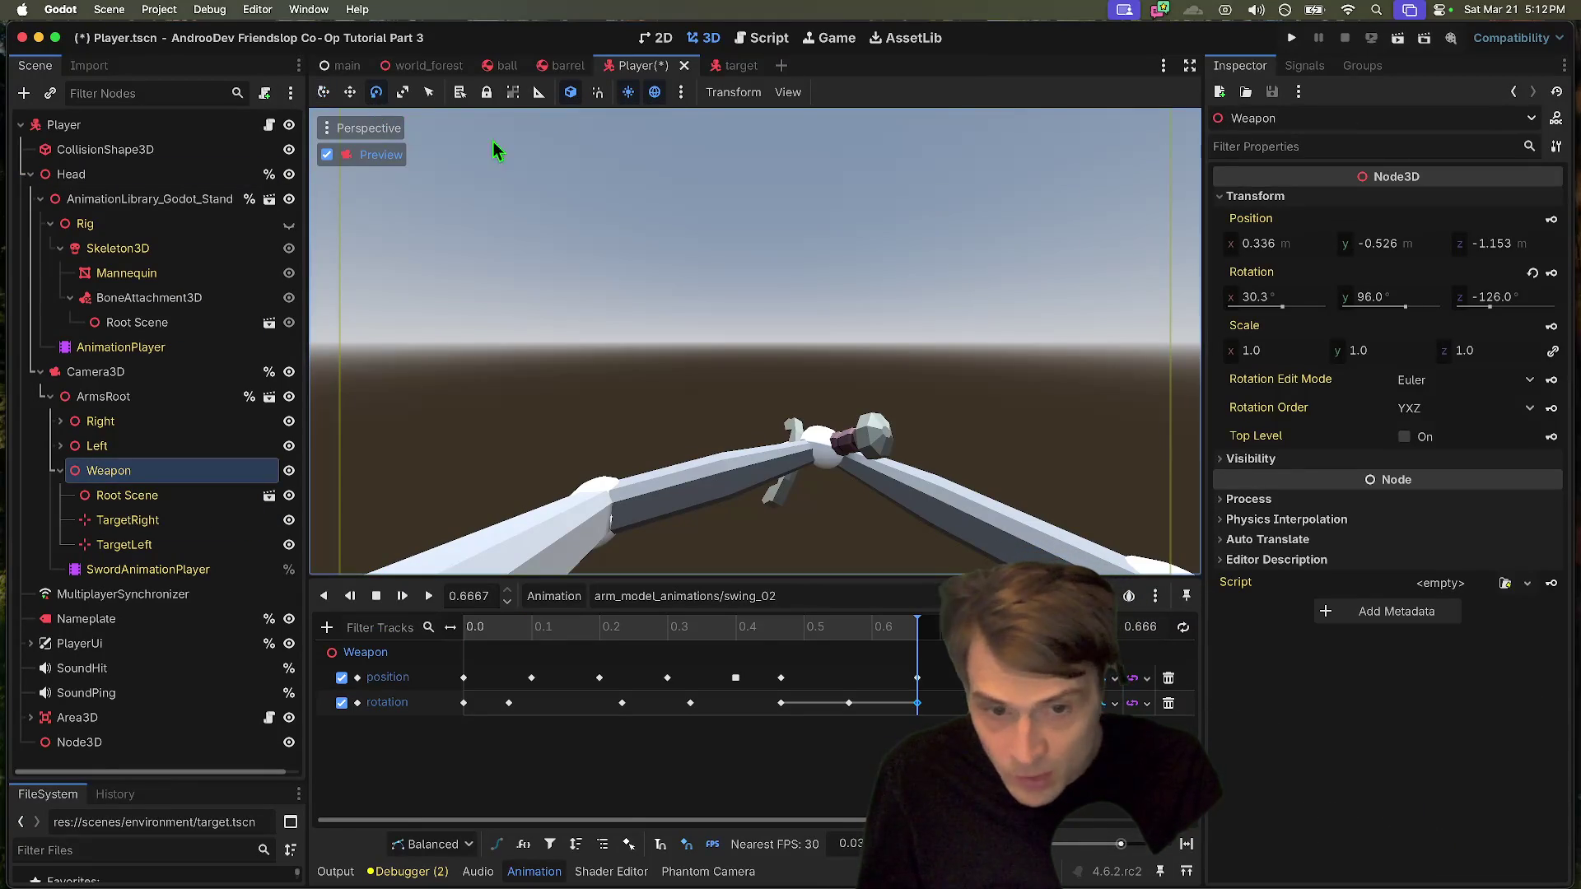
left_click(362, 154)
scroll(754, 342, "down", 5)
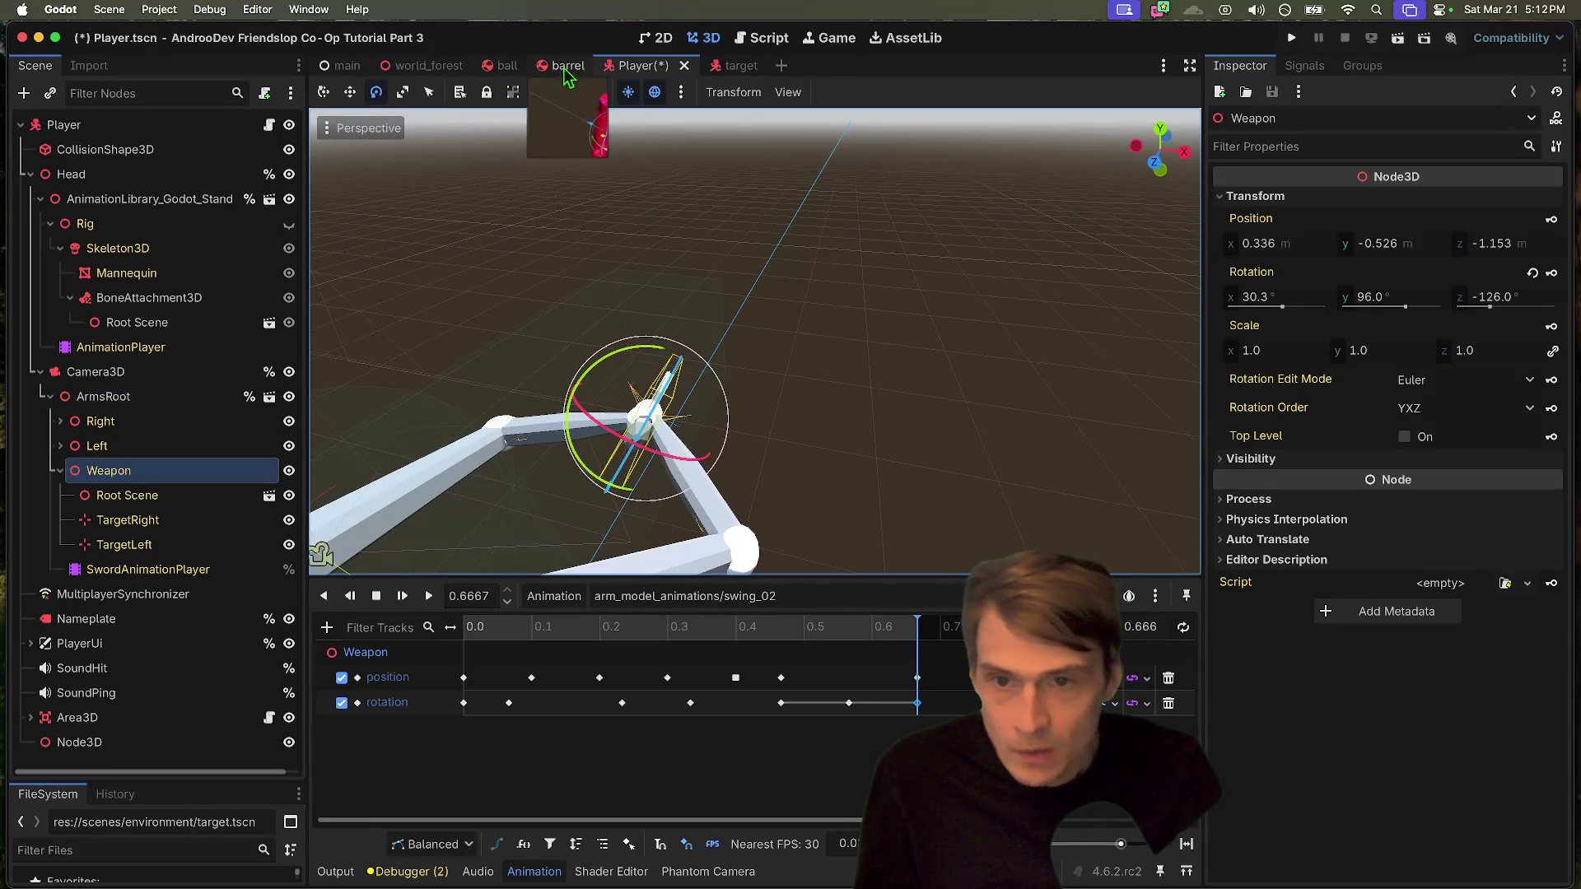
left_click(571, 97)
left_click(572, 97)
left_click(571, 98)
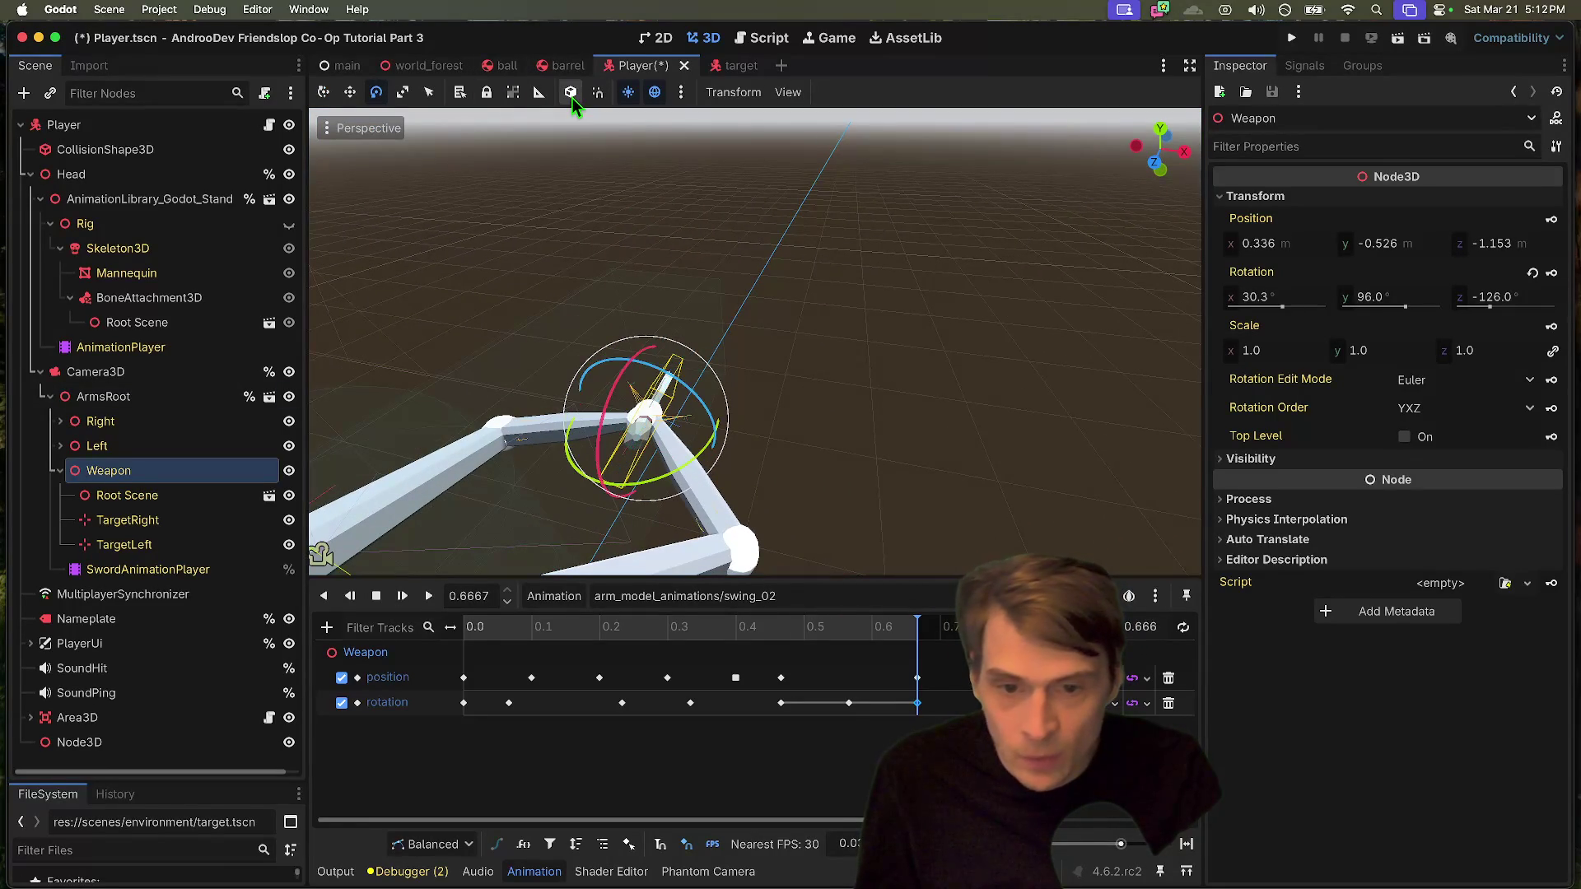
left_click(572, 97)
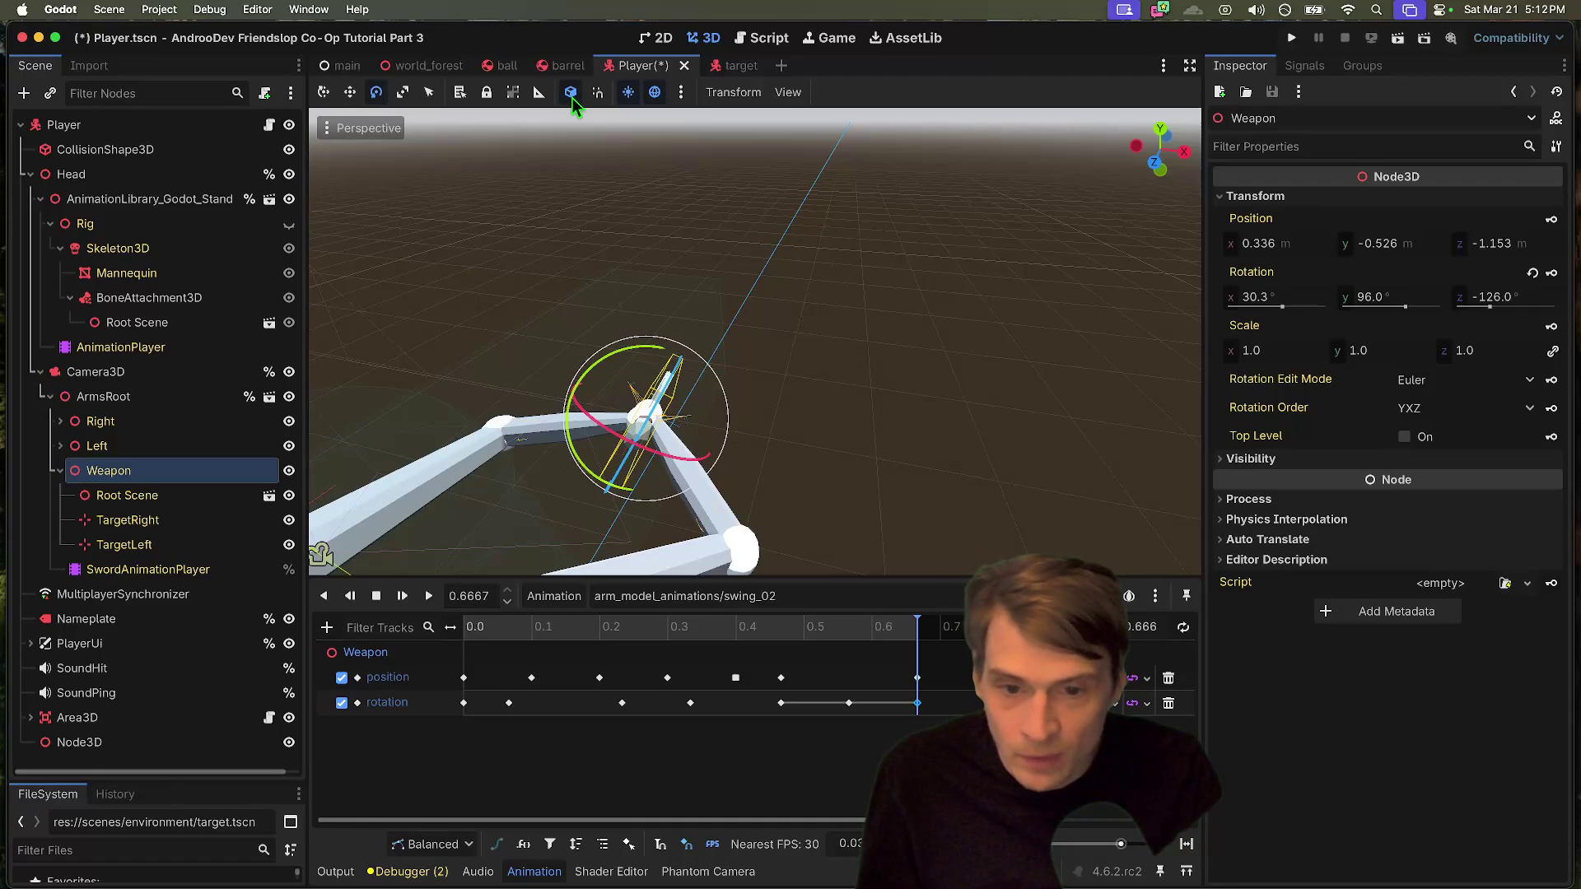
left_click(571, 97)
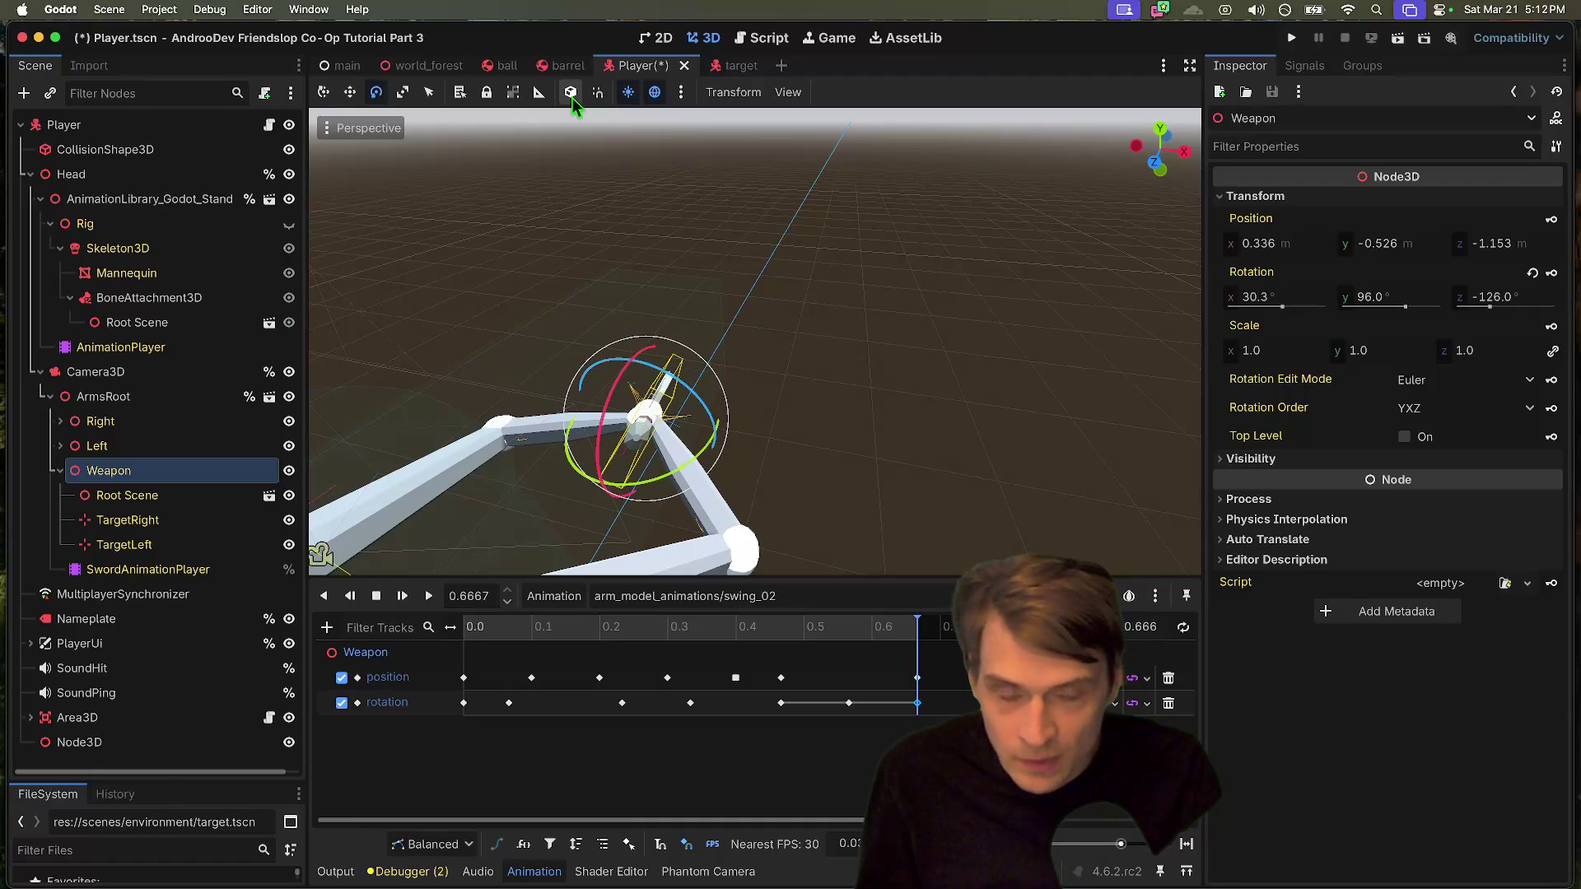
left_click(571, 98)
Rotate the sword upright and key rotation 21.0°, 140.5°, 22.5° at 0.6667 s
mouse_move(685, 372)
left_mouse_down()
mouse_move(690, 430)
mouse_move(582, 491)
mouse_move(581, 474)
mouse_move(642, 482)
left_mouse_up()
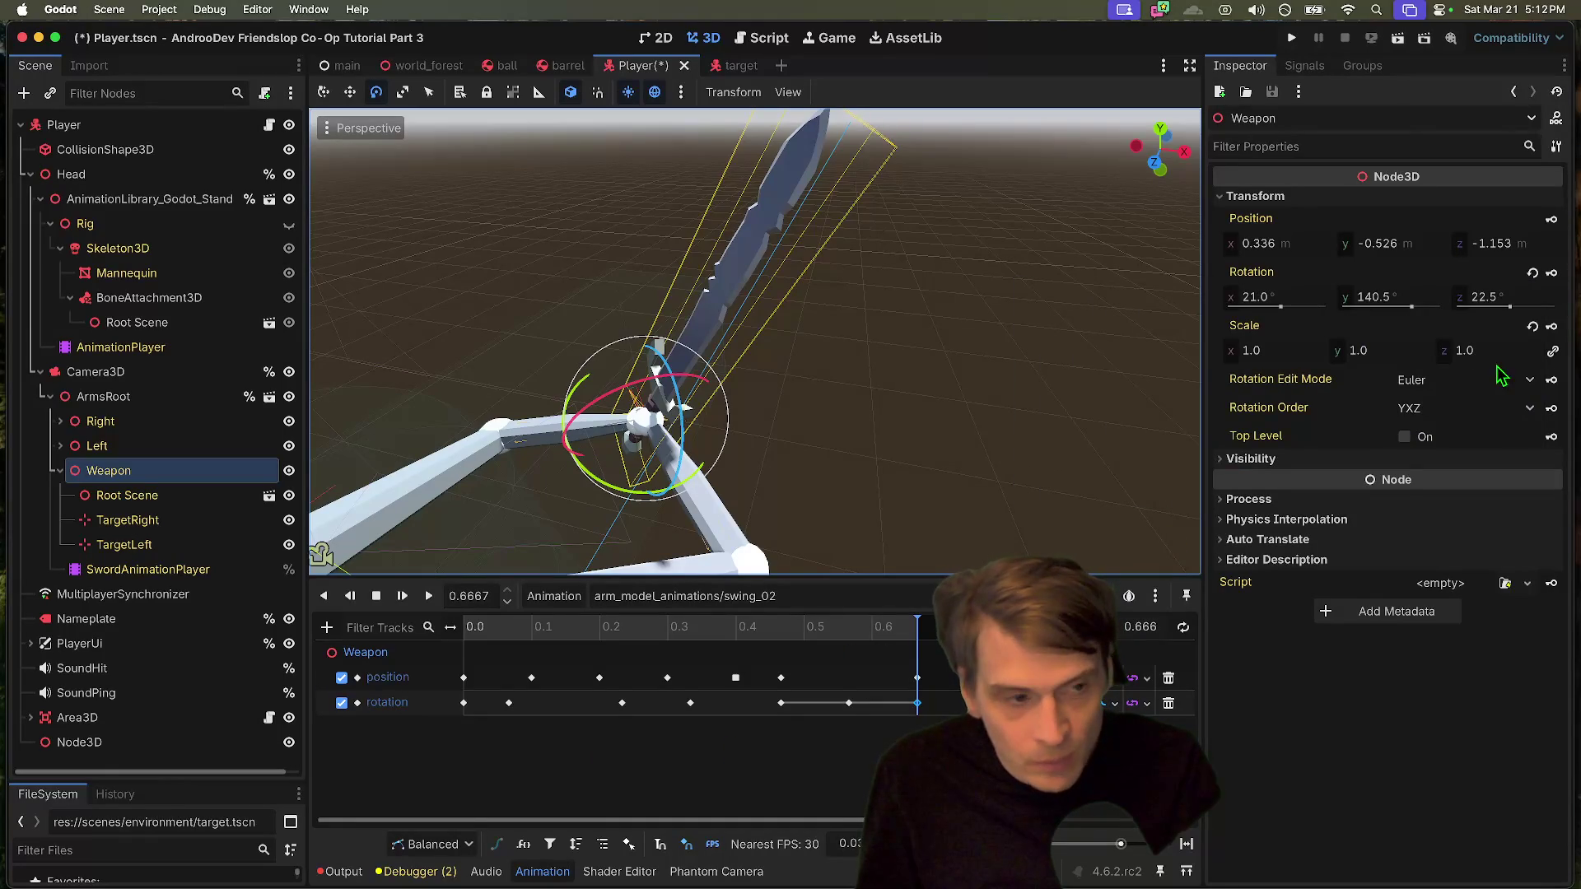
left_click(1552, 274)
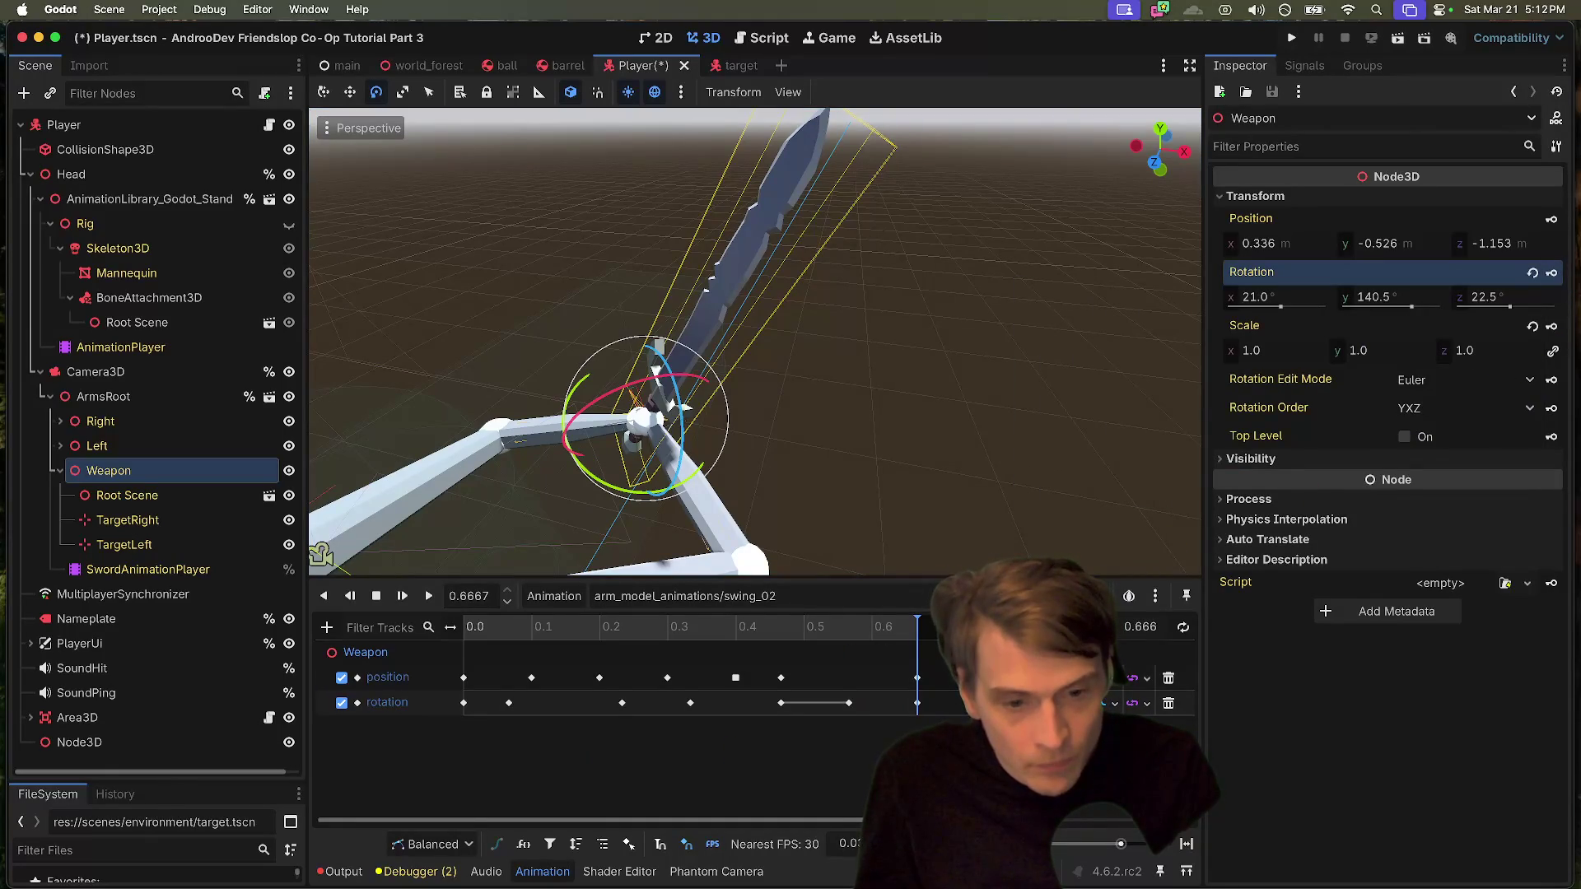
scroll(916, 717, "up", 5)
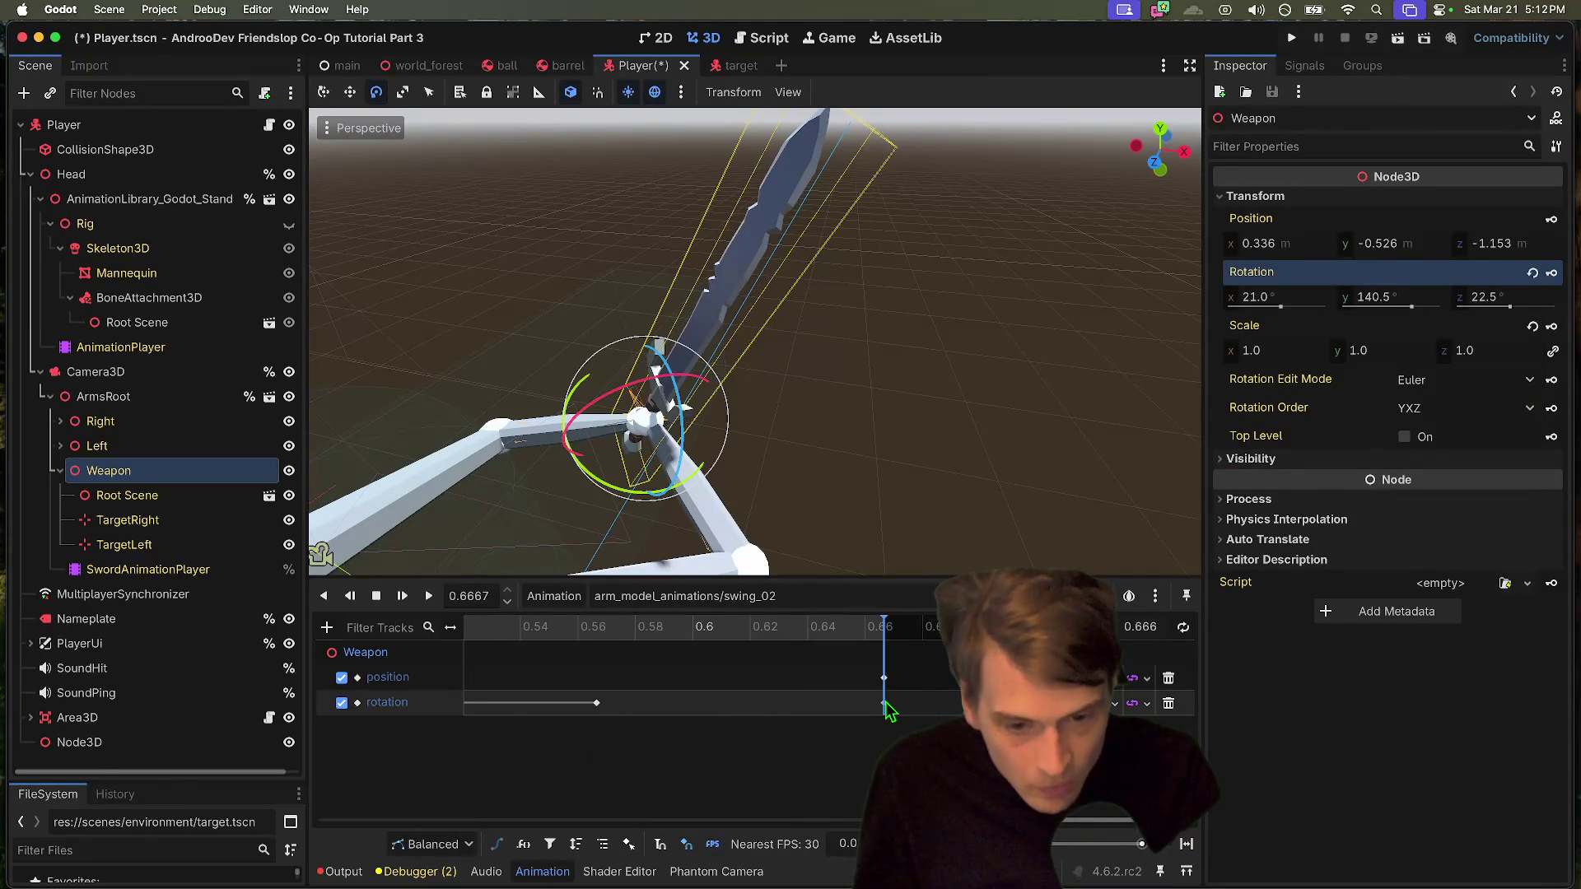
left_click(883, 703)
left_click_drag(817, 712, 884, 702)
mouse_move(930, 623)
left_mouse_down()
mouse_move(494, 627)
mouse_move(883, 659)
left_mouse_up()
scroll(735, 659, "down", 3)
scroll(735, 659, "down", 3)
left_click(95, 371)
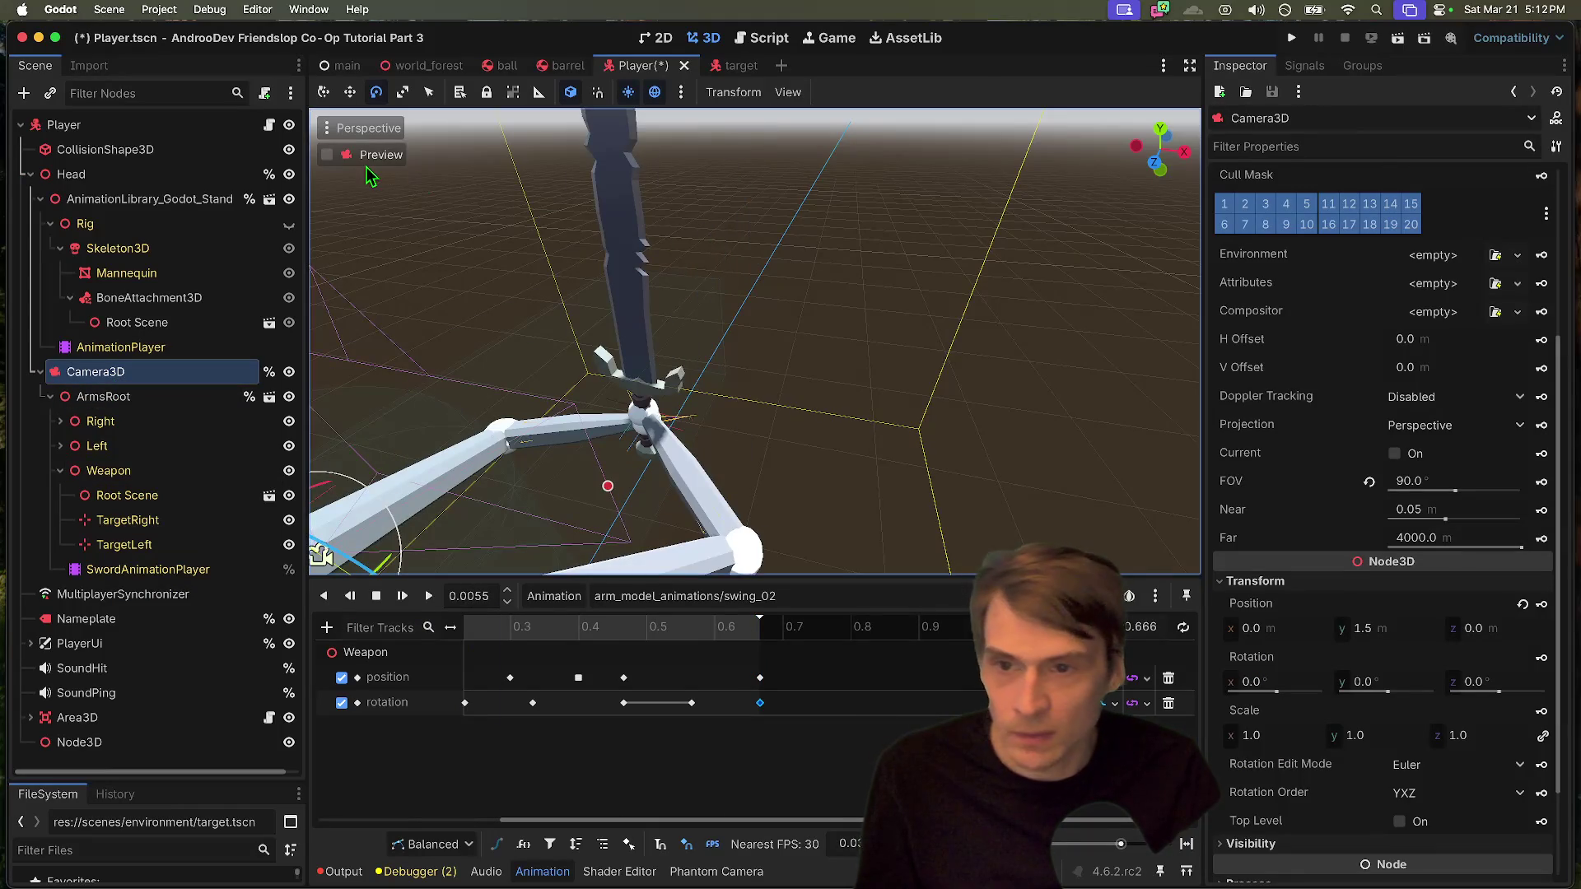
Preview through the player camera and step through swing_02 from time 0
left_click(328, 155)
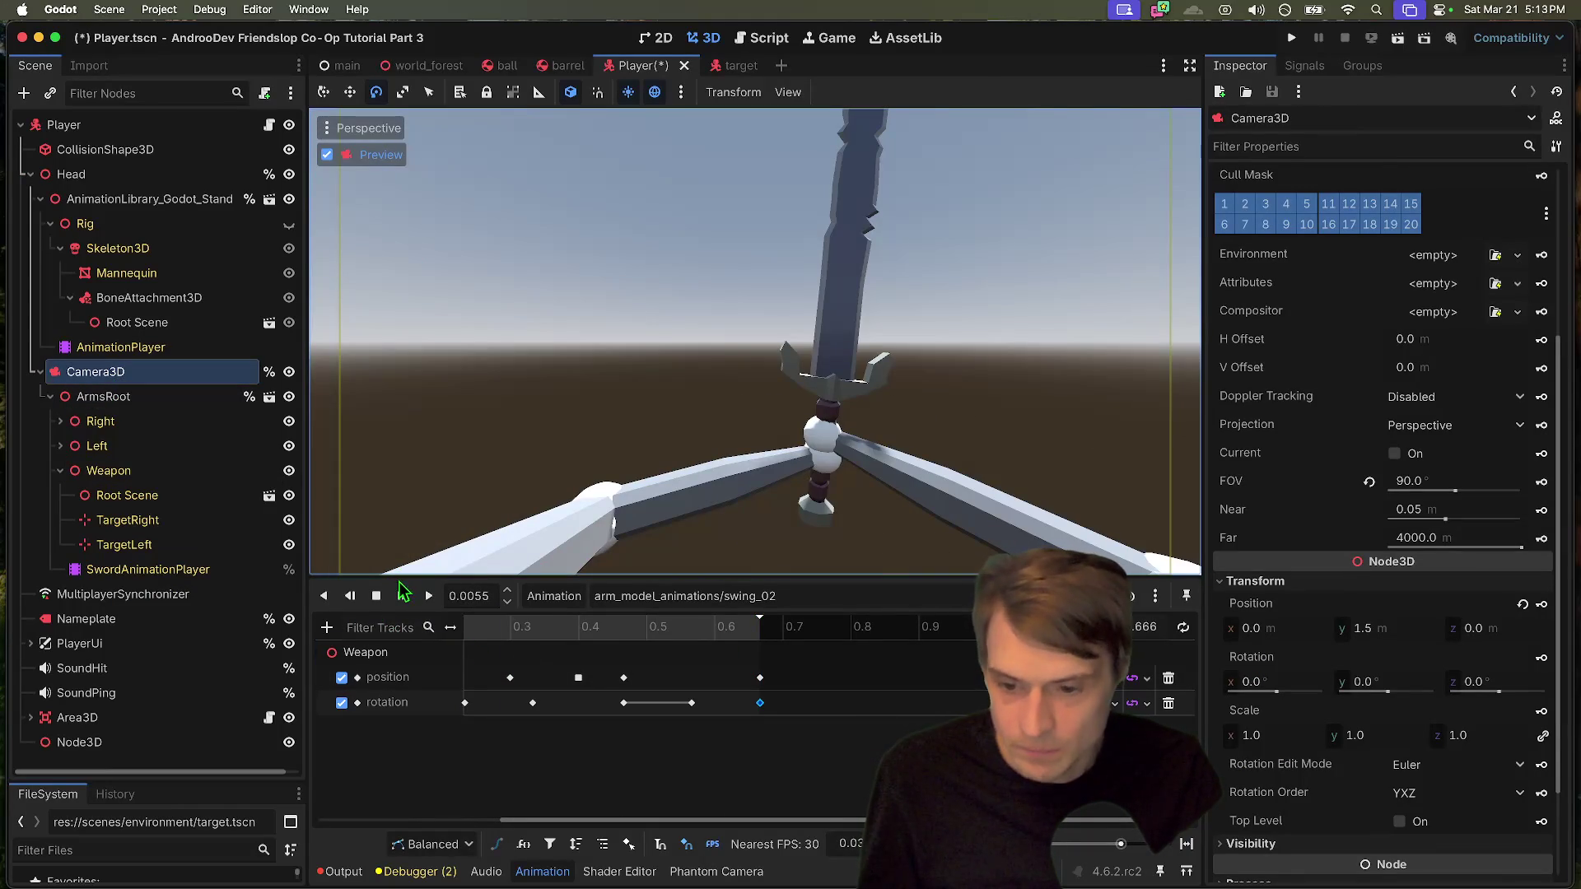
left_click(429, 596)
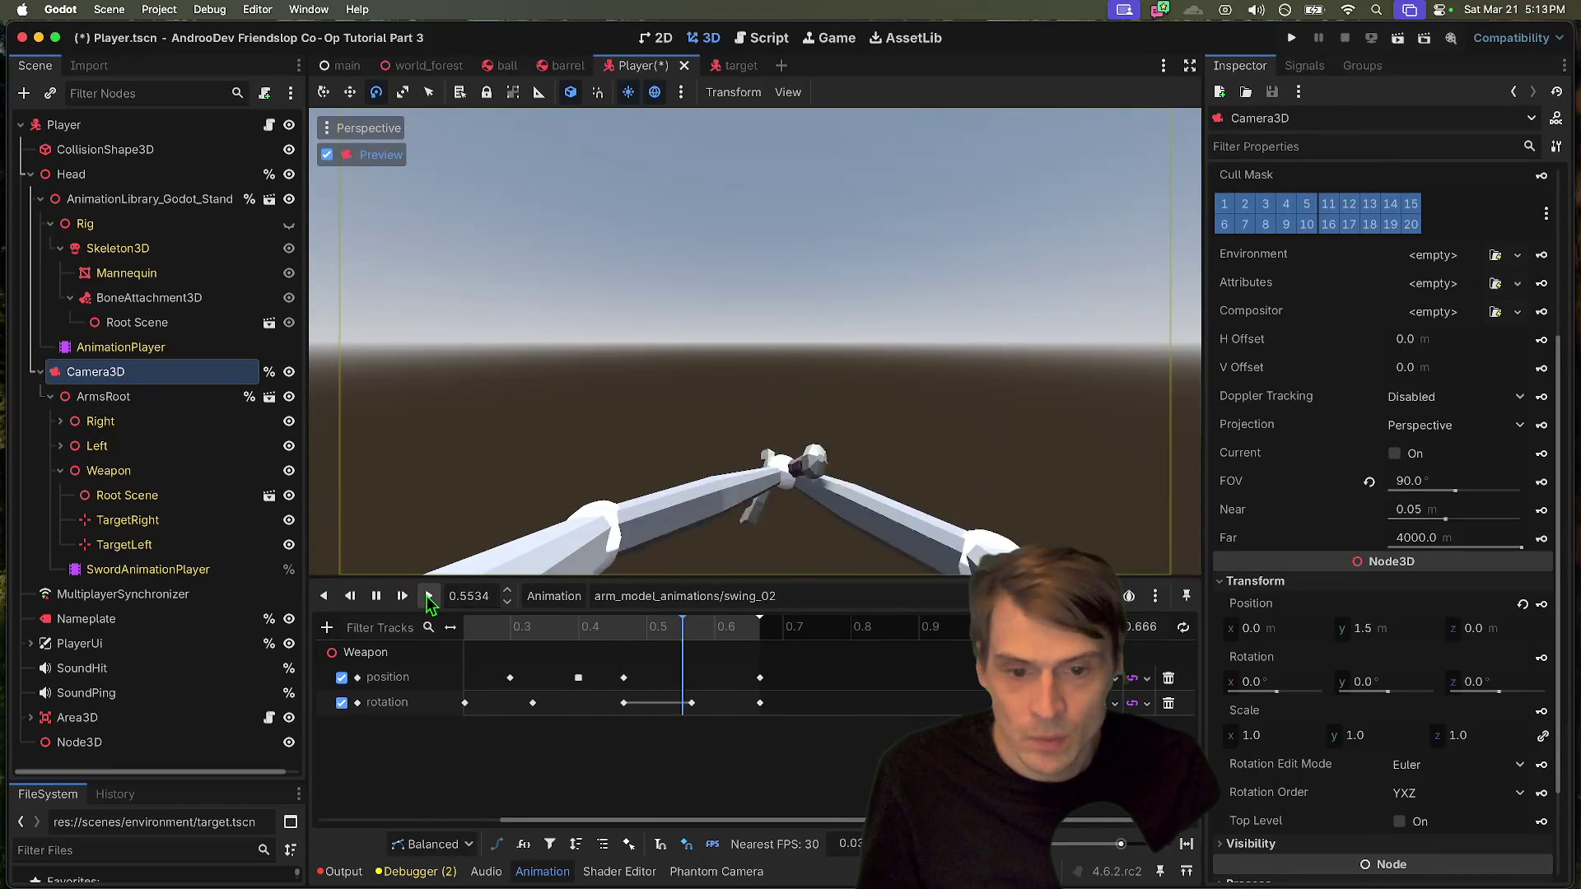
left_click(374, 597)
mouse_move(675, 642)
left_mouse_down()
mouse_move(503, 650)
mouse_move(645, 659)
mouse_move(656, 673)
mouse_move(614, 700)
left_mouse_up()
Raise the Z rotation at the 0.4667 (-90.9°) and 0.5667 keys, play the swing, and save
left_click(624, 702)
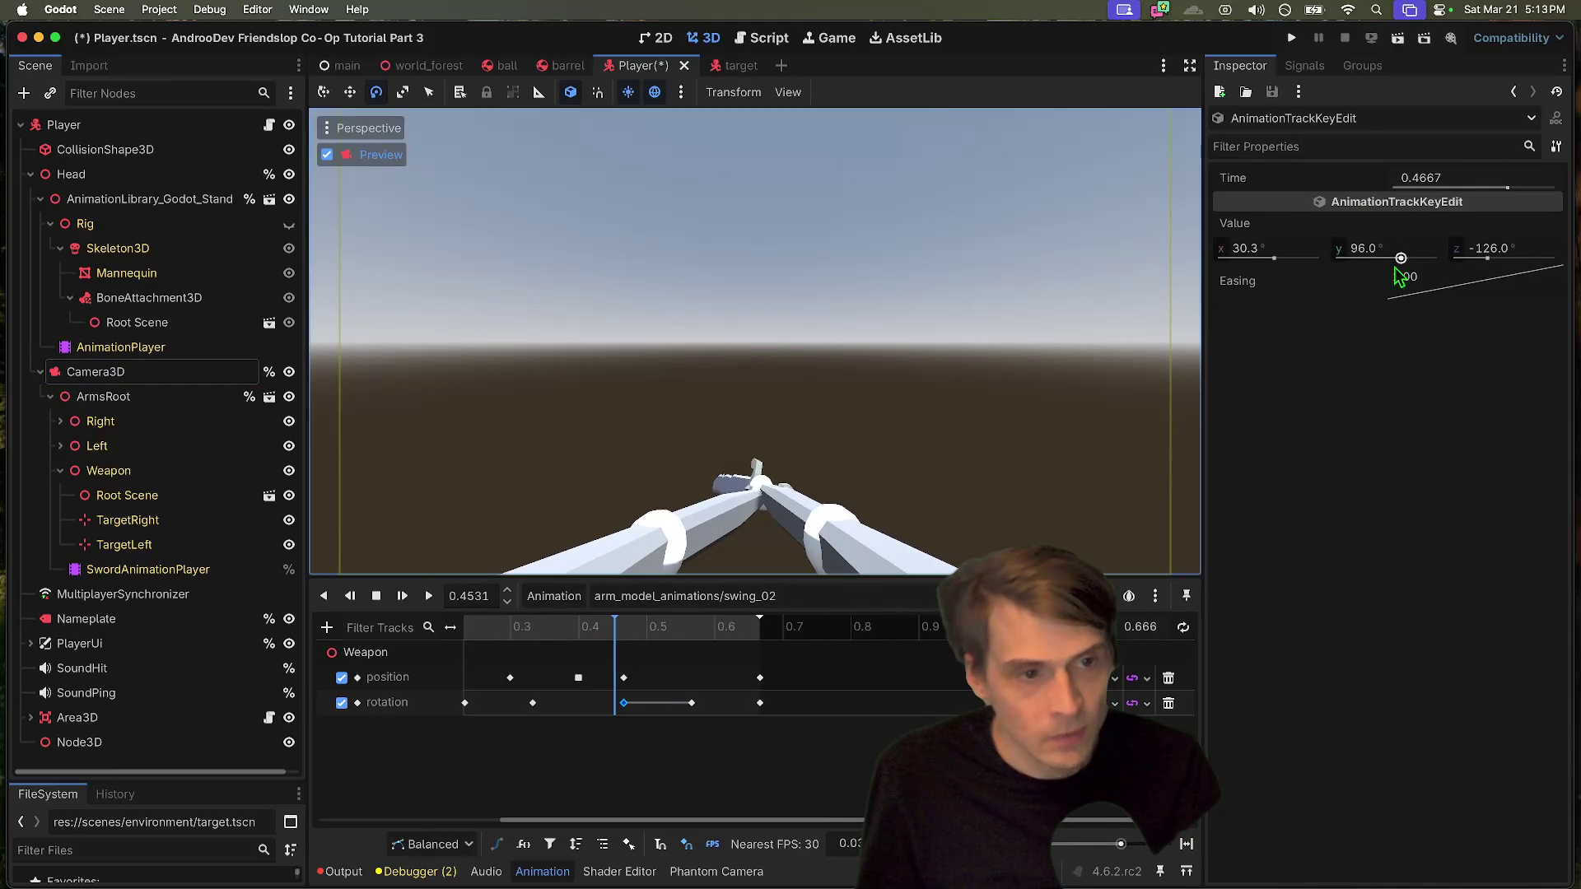
left_click_drag(1488, 258, 1492, 259)
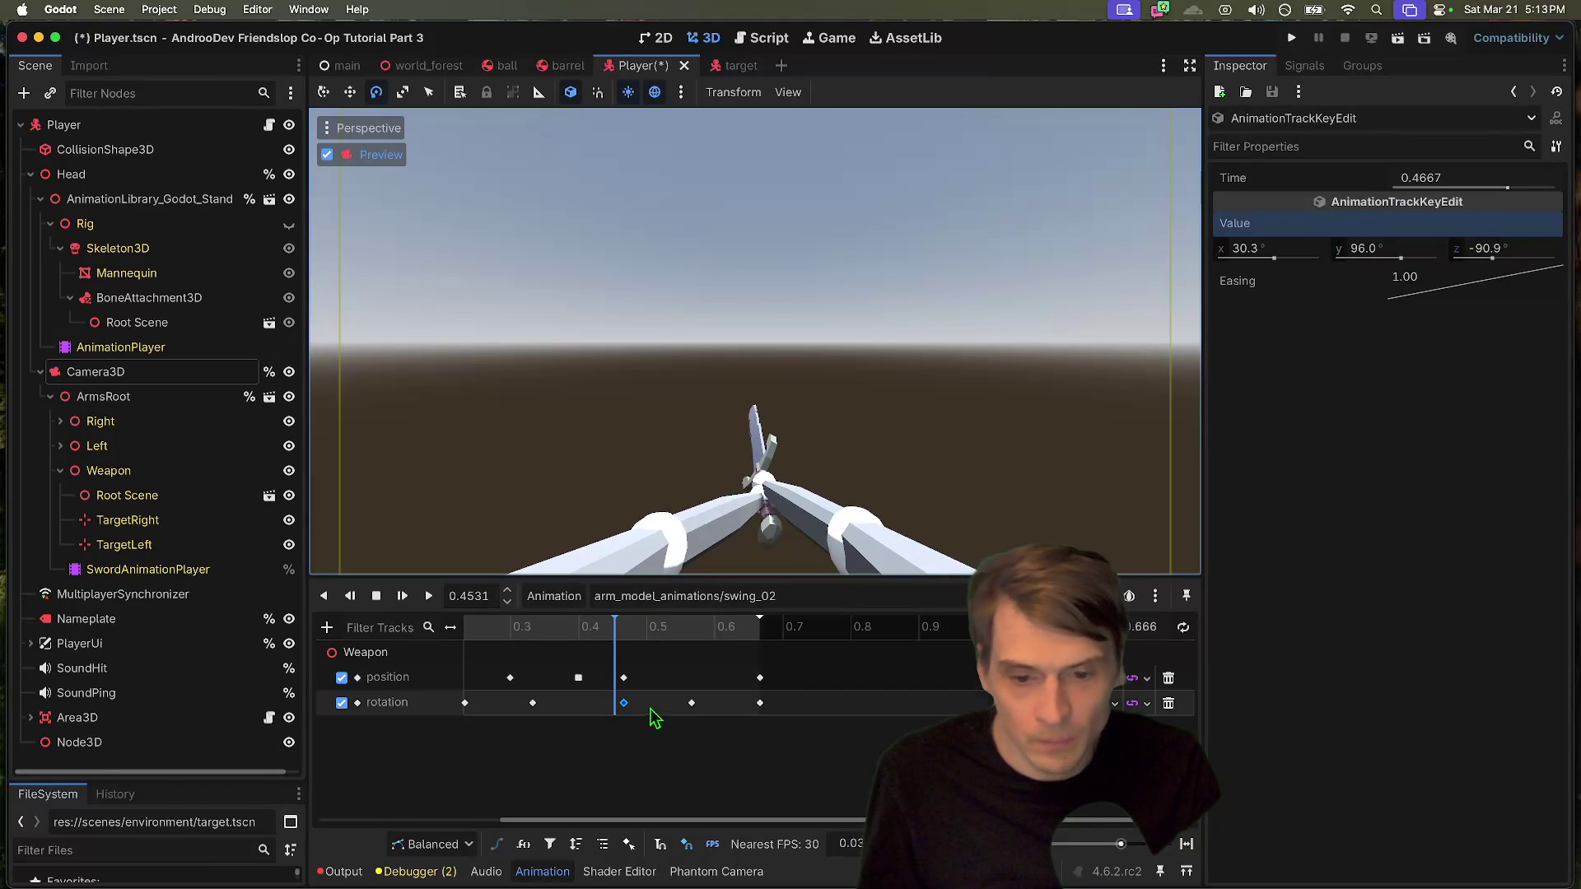
left_click(692, 704)
left_click_drag(626, 634, 669, 630)
left_click_drag(1498, 255, 1505, 260)
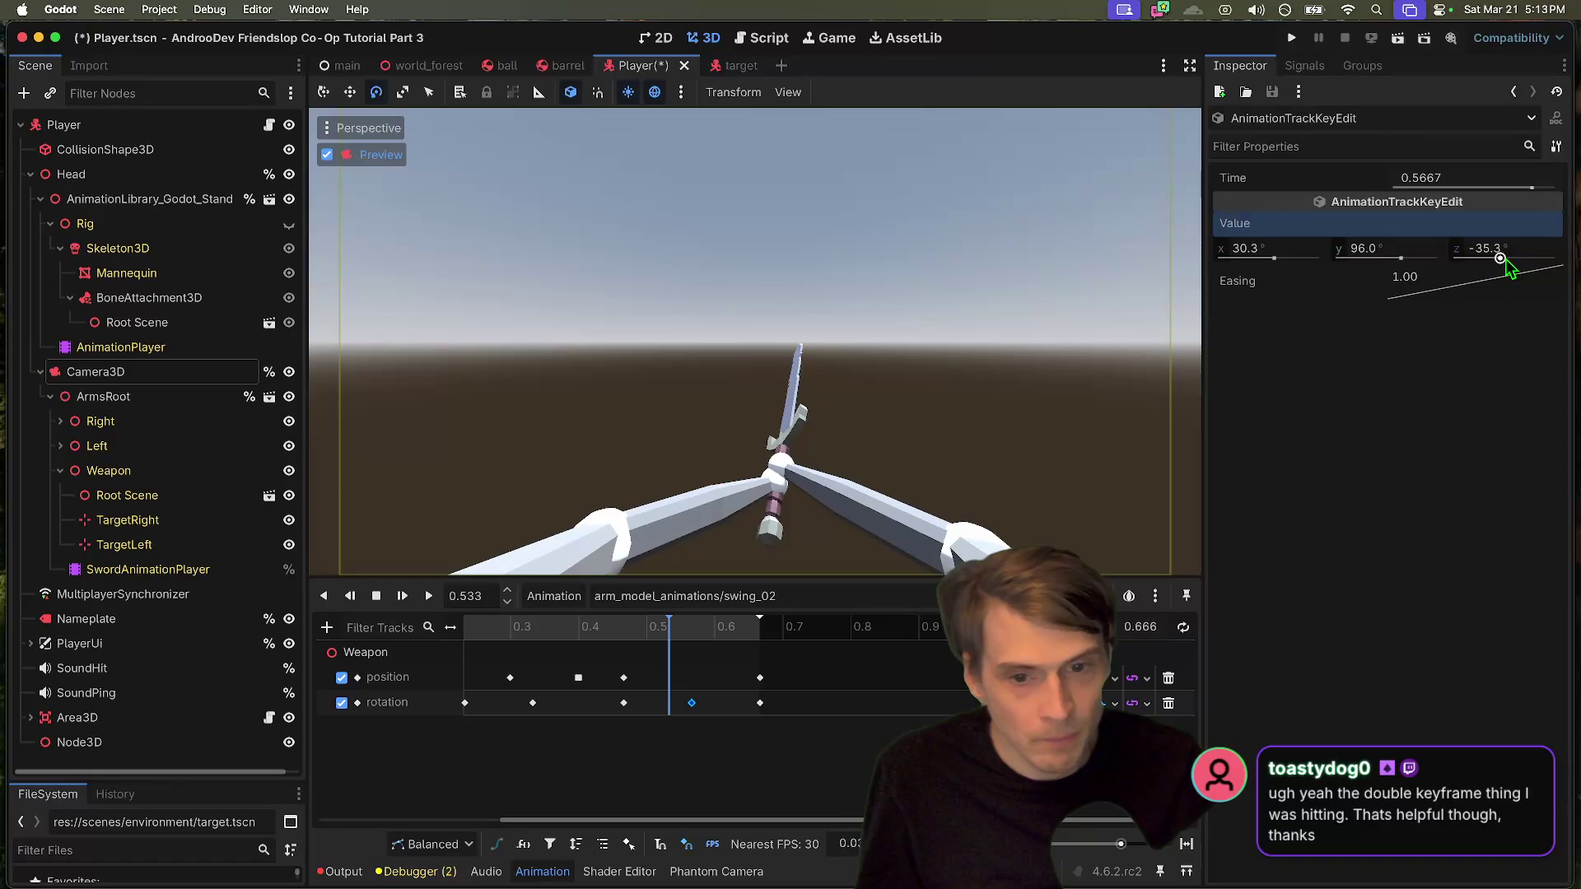
mouse_move(655, 629)
left_mouse_down()
mouse_move(452, 639)
mouse_move(606, 652)
mouse_move(692, 696)
mouse_move(668, 703)
left_mouse_up()
left_click(402, 593)
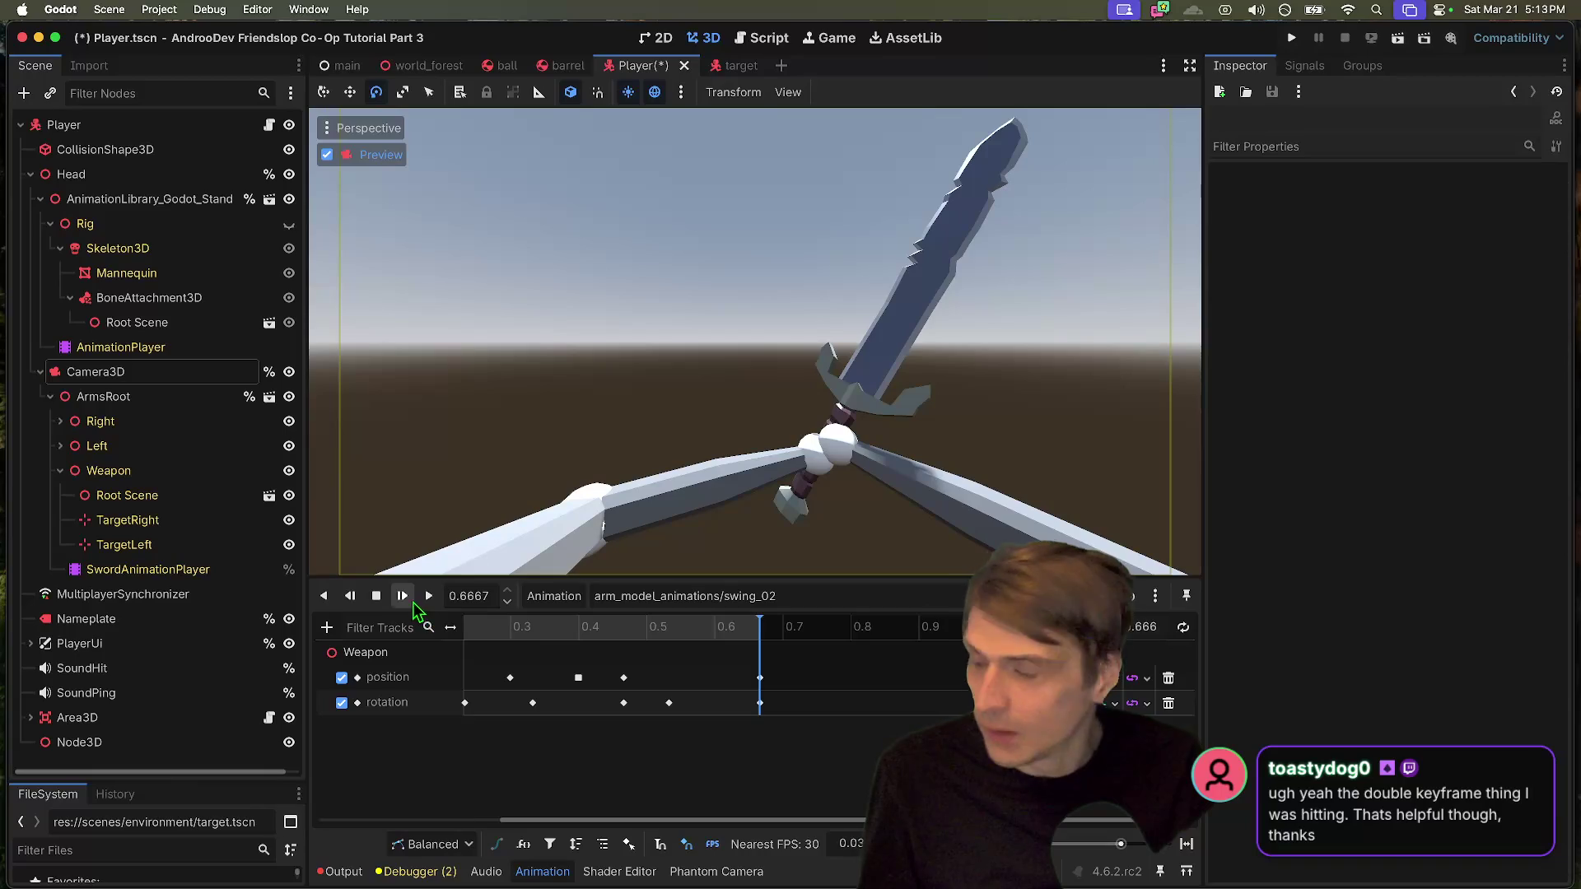
mouse_move(474, 704)
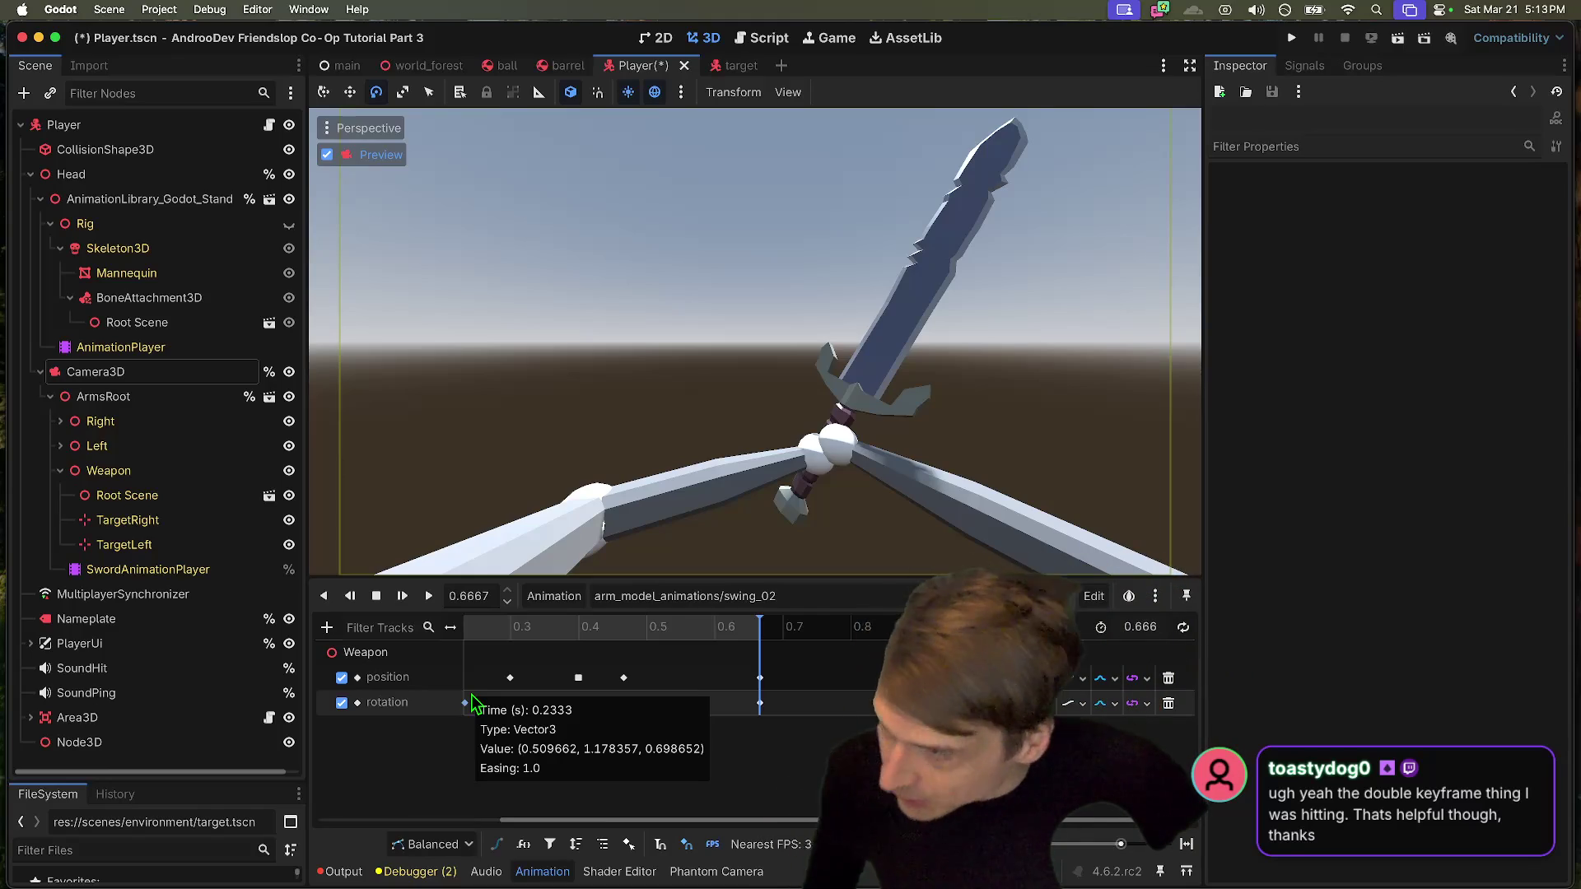
key("super+b")
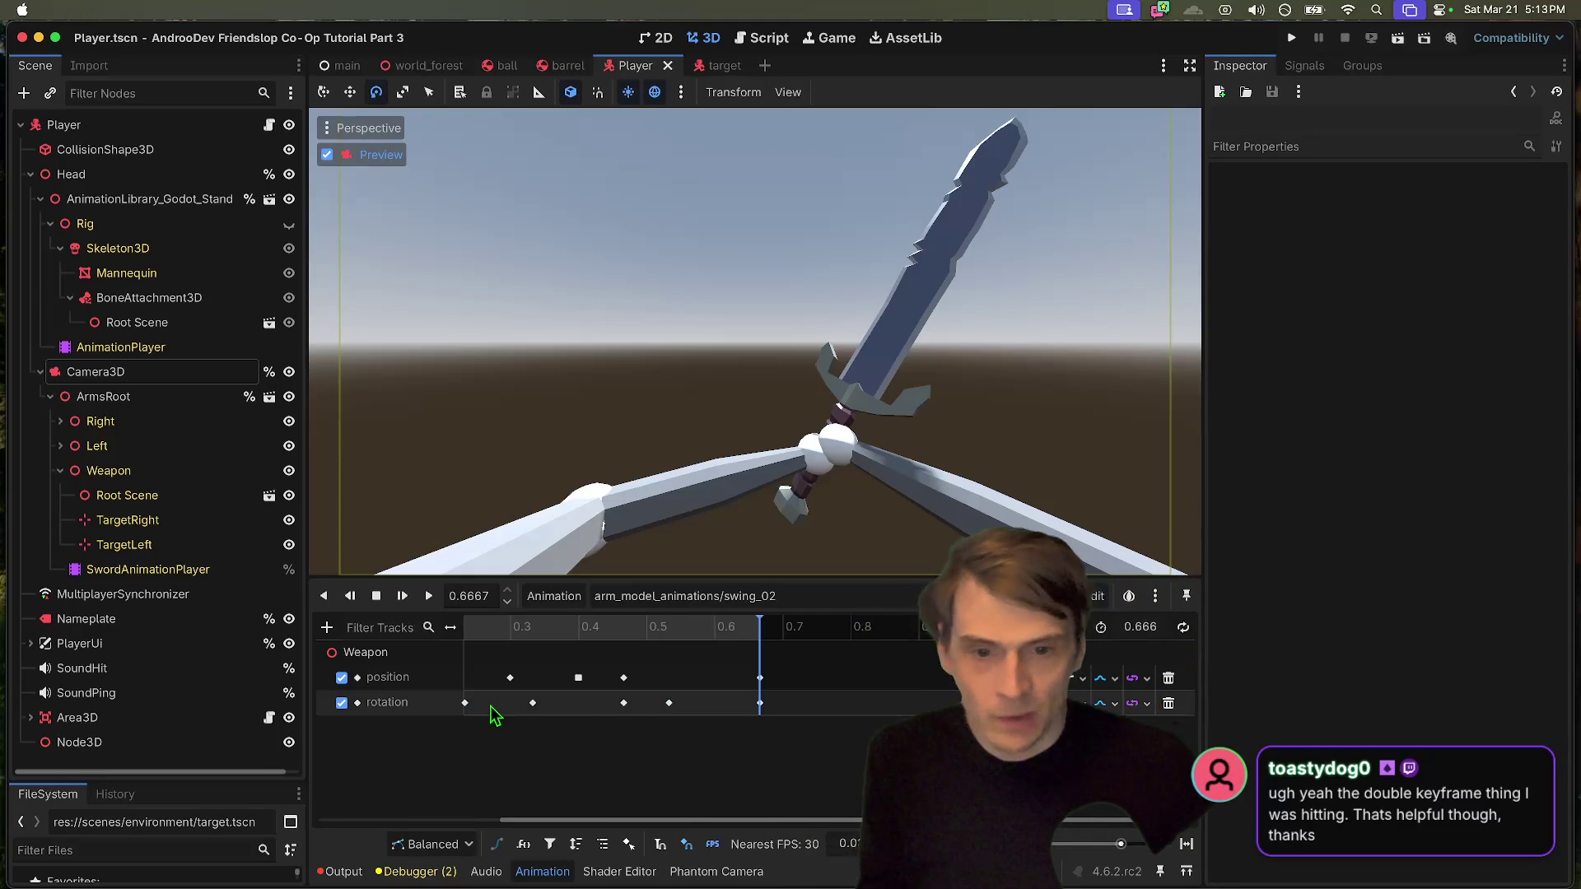
Join the second game window's player into the session and walk it forward
left_click(557, 507)
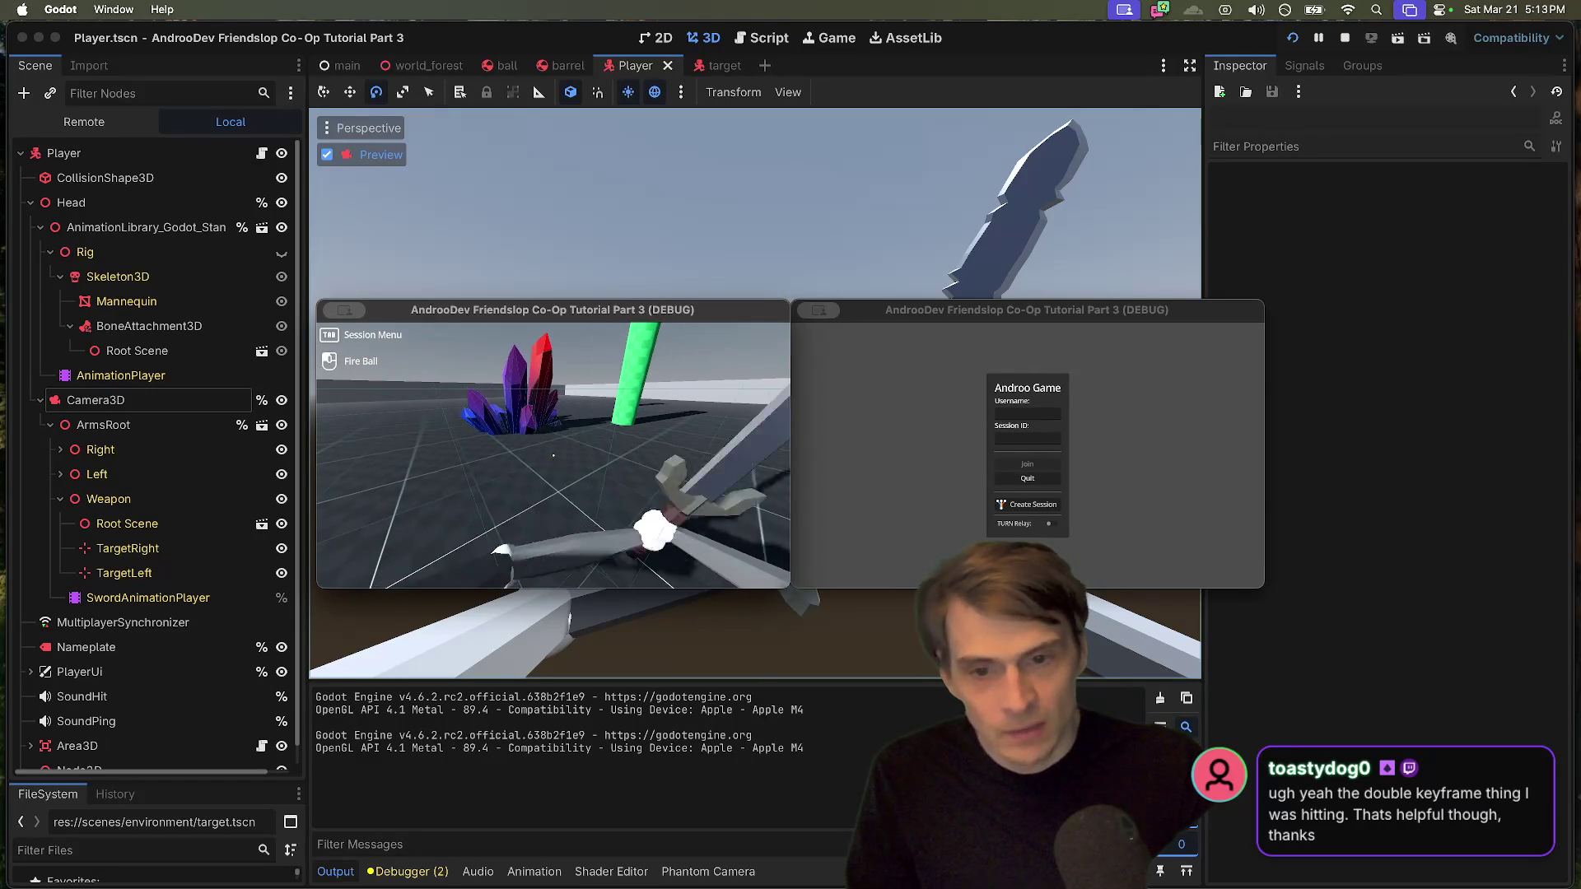
left_click(1030, 416)
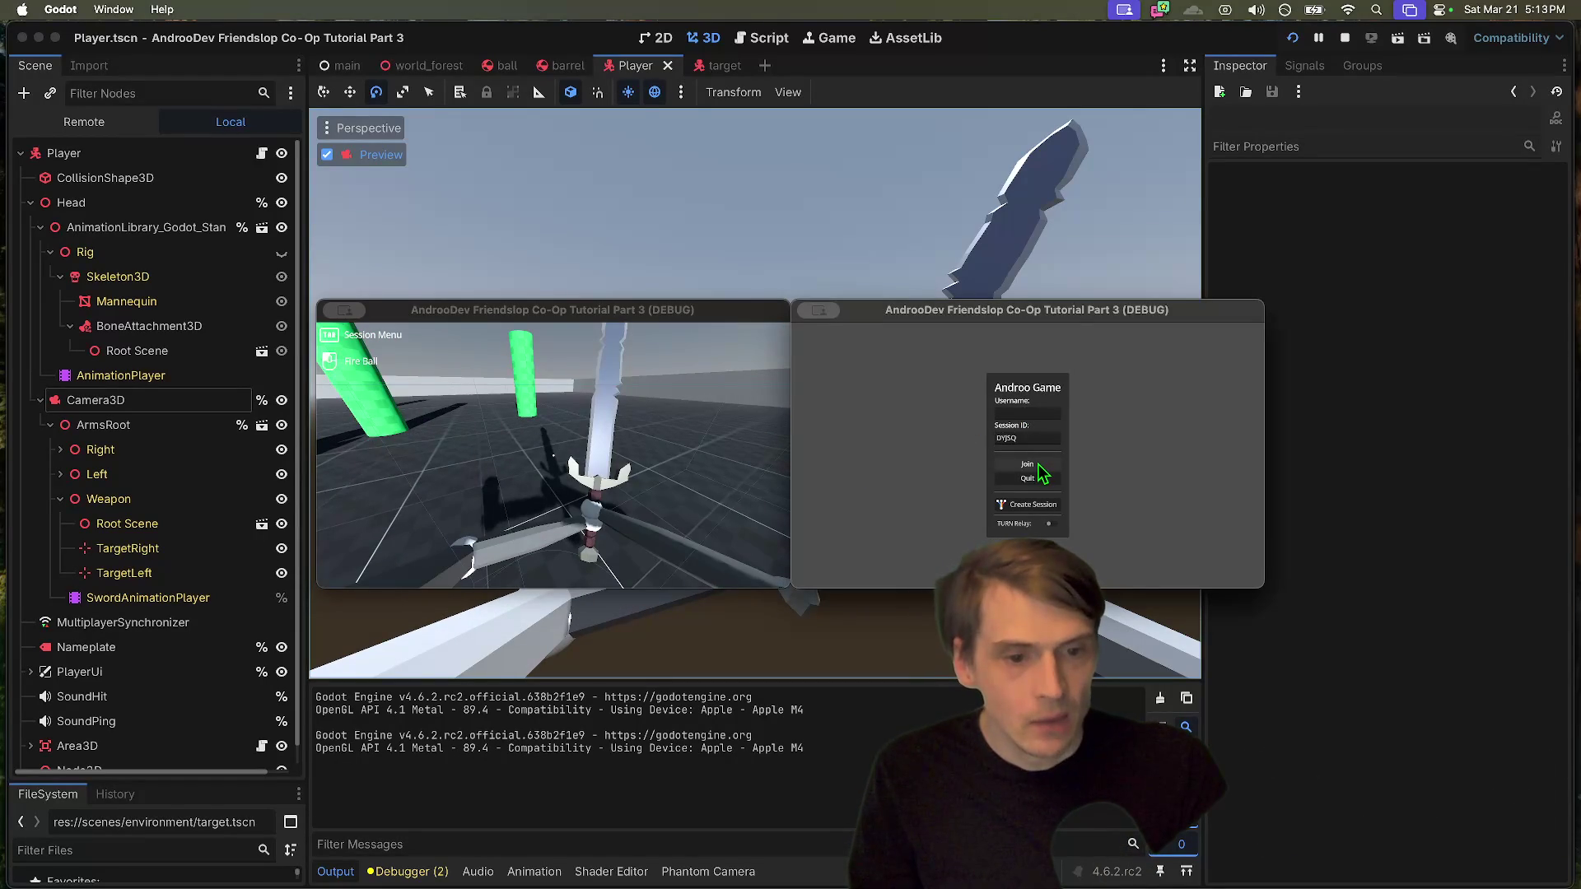
key("Return")
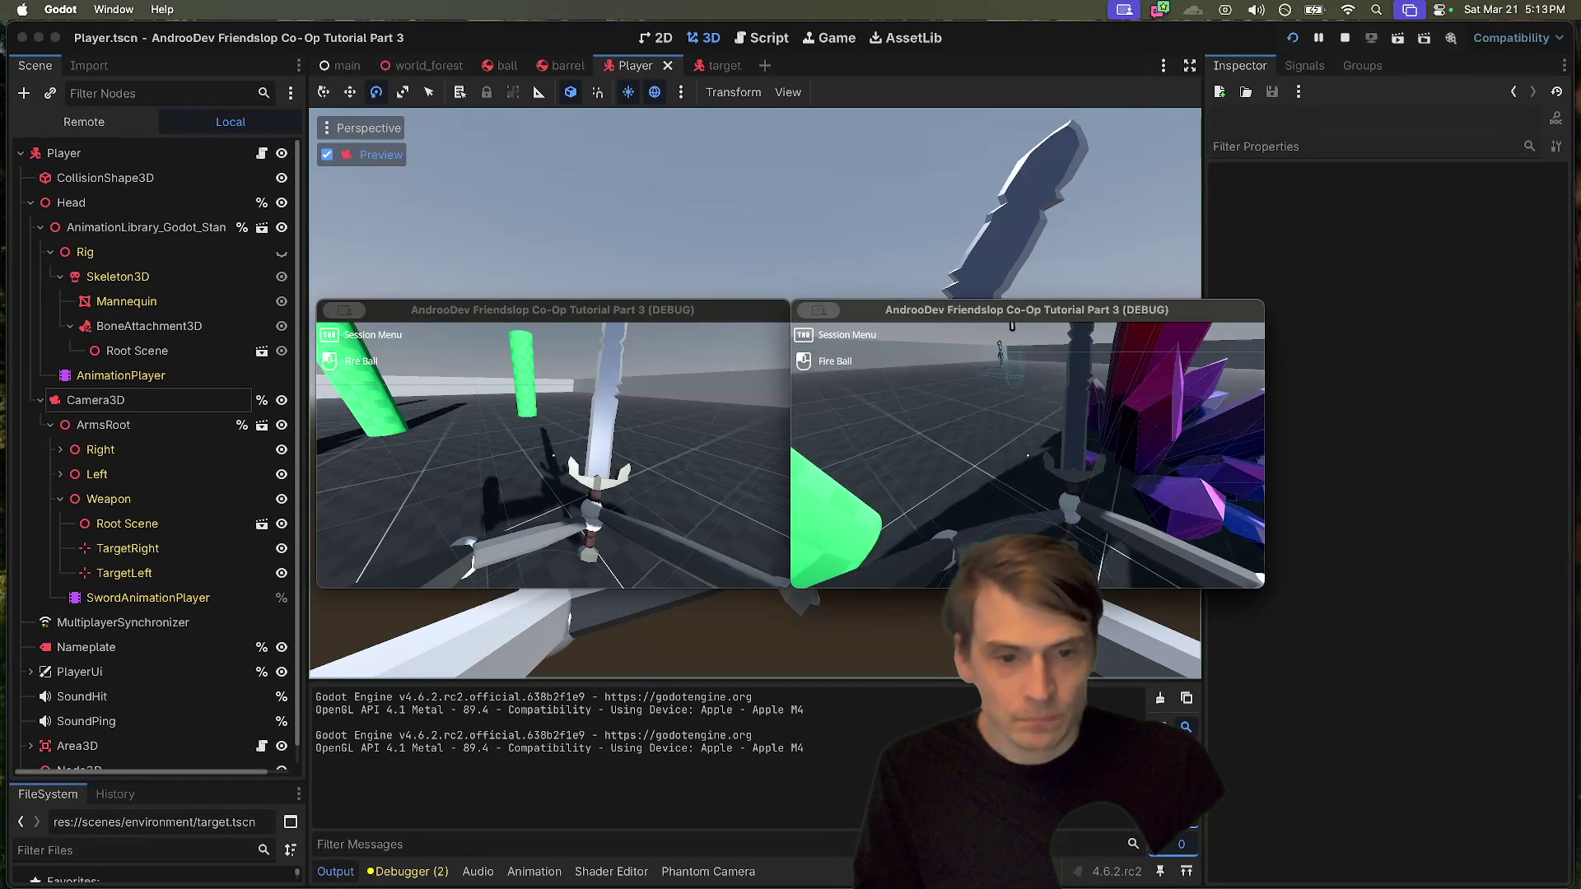
key("w")
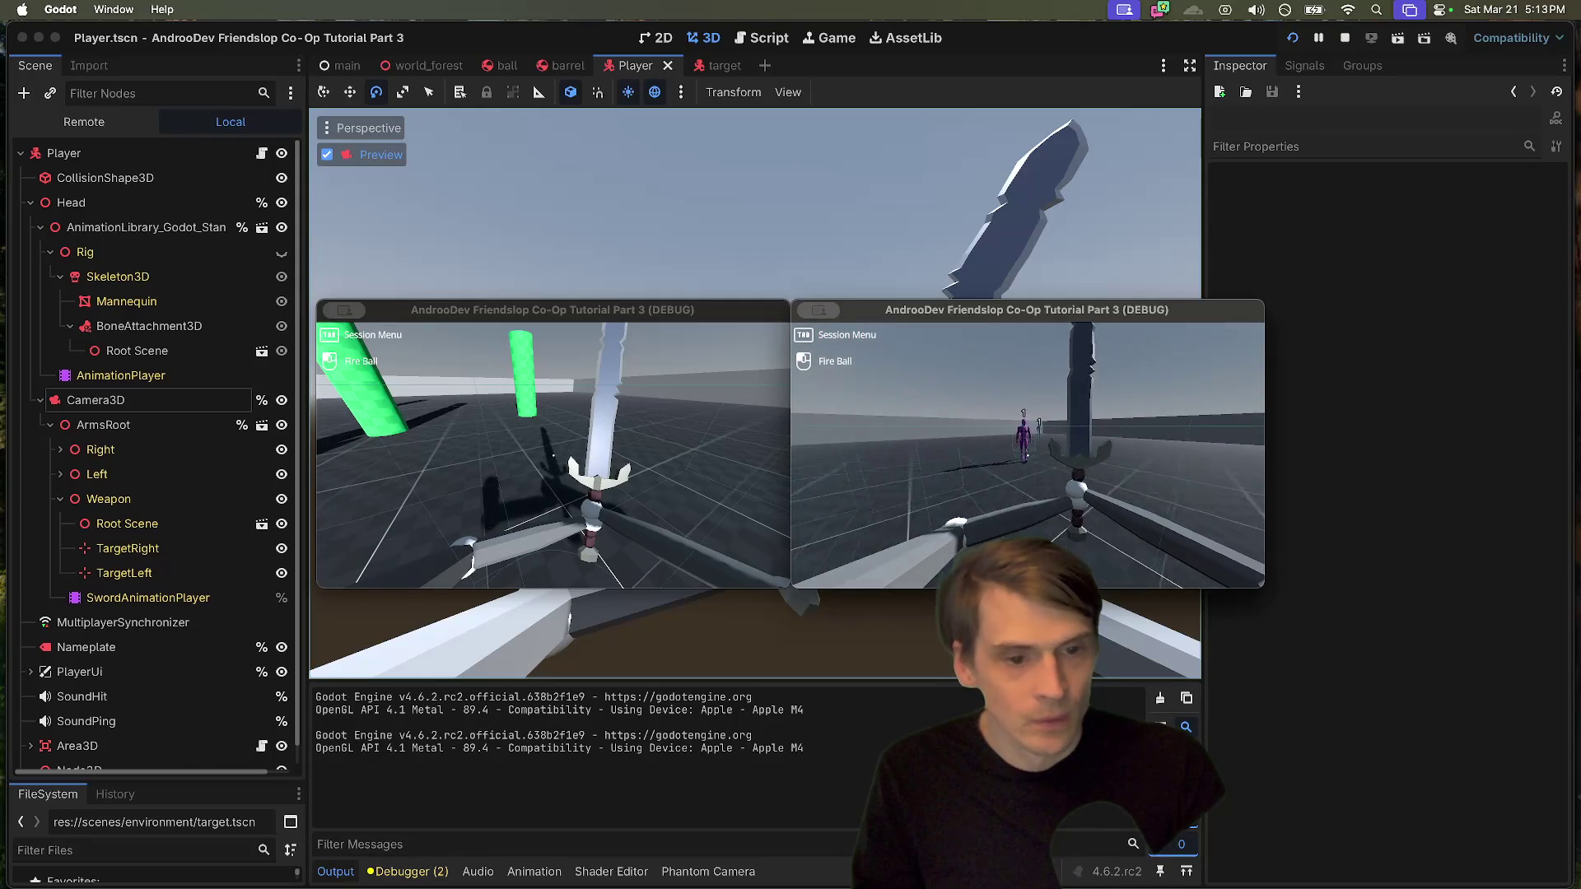
Make the Rig visible in the editor and swing the sword in the first game window
mouse_move(1027, 455)
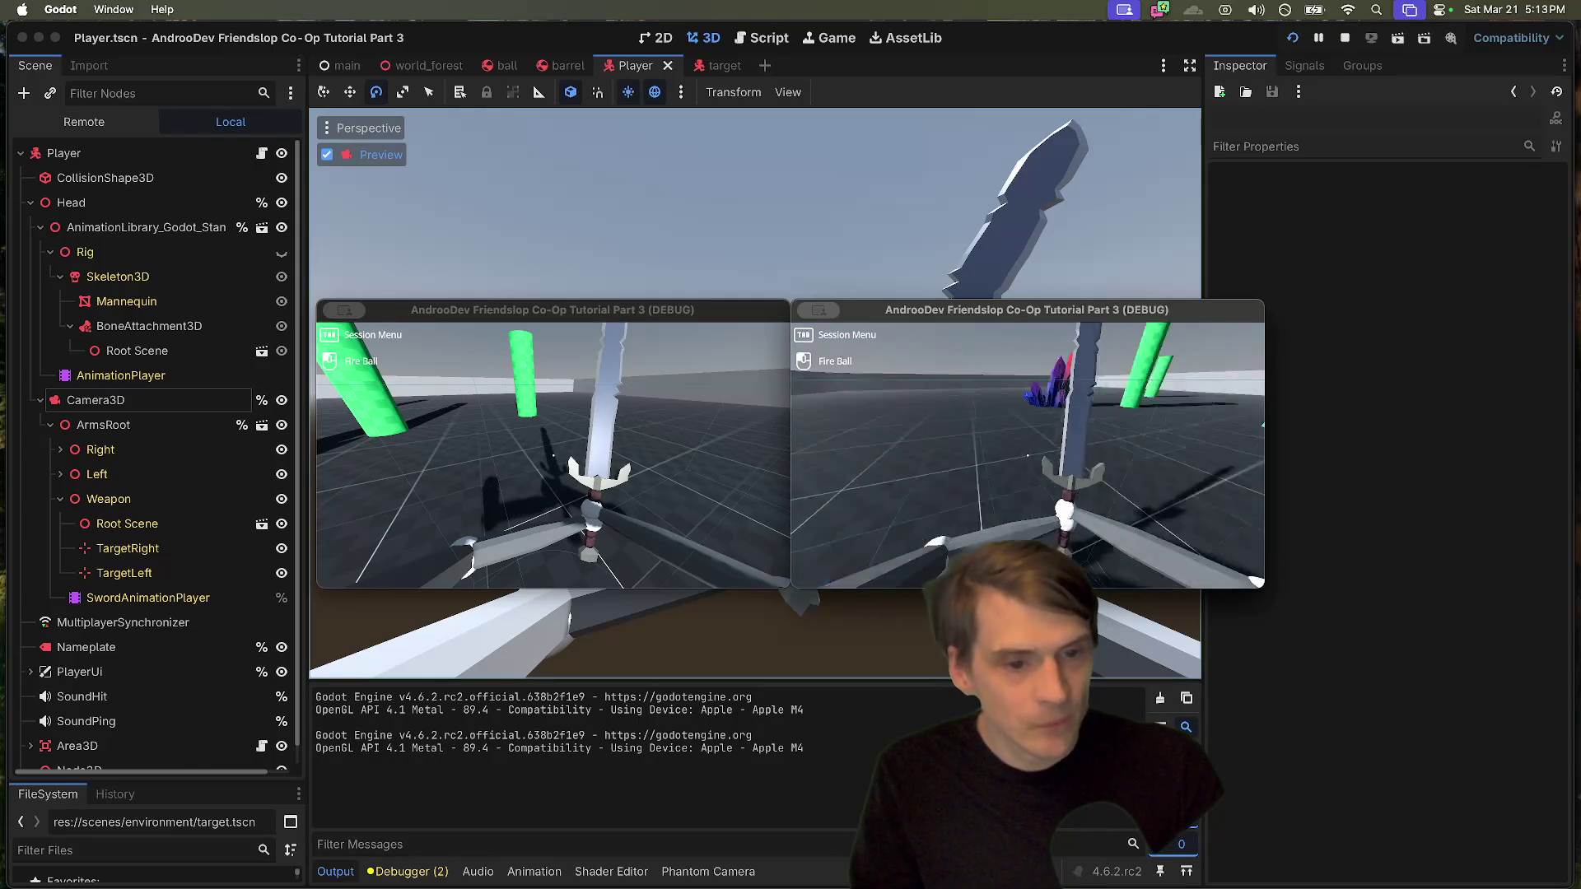
left_click(554, 466)
key("Tab")
left_click(282, 252)
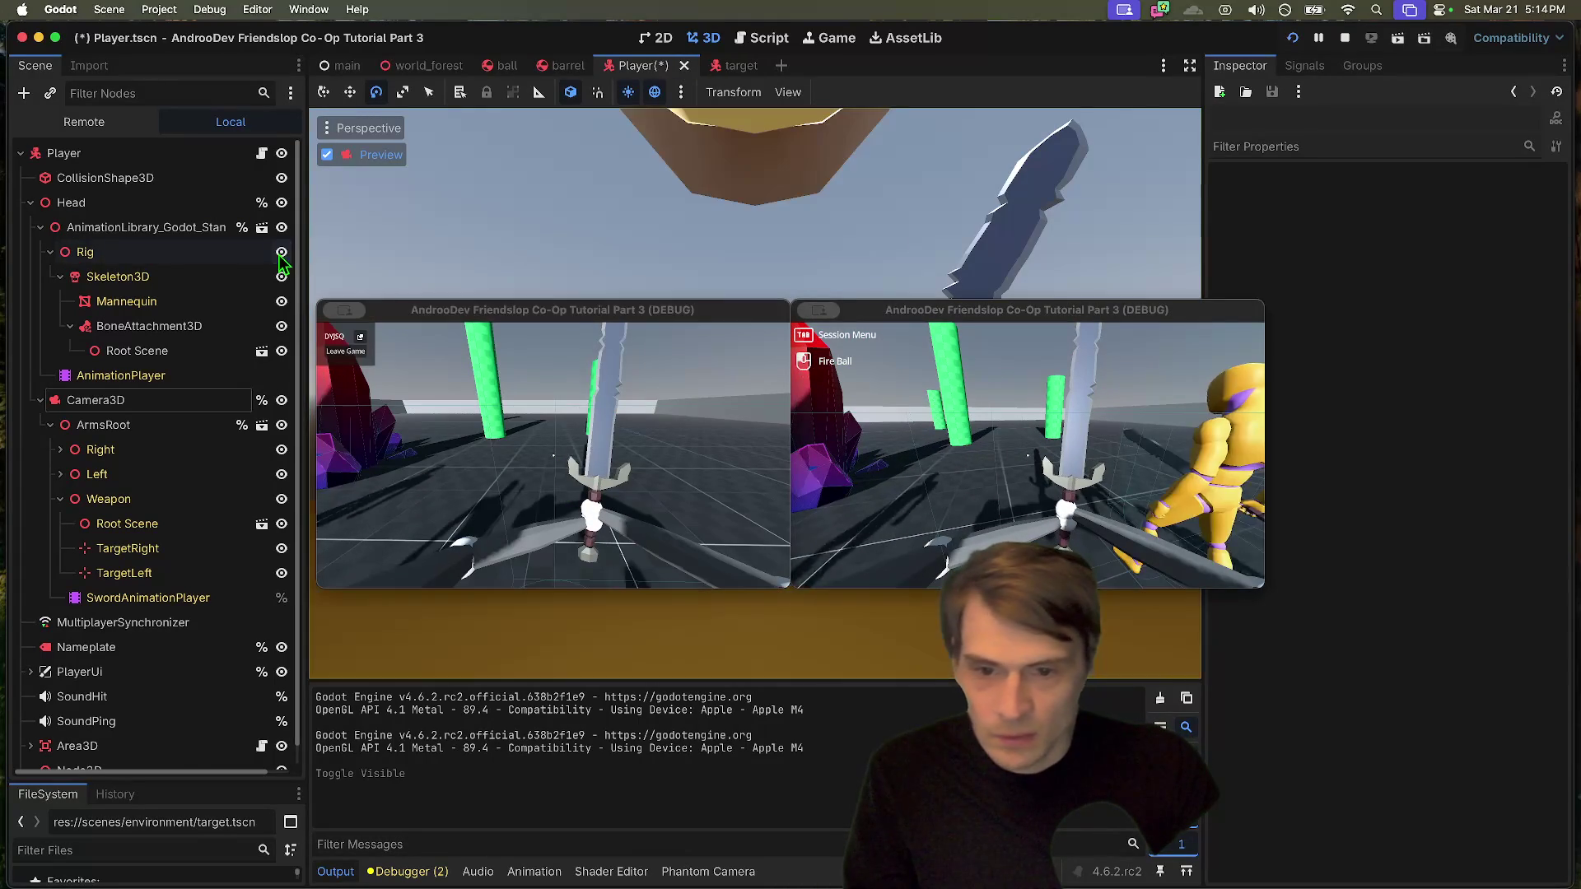
left_click(687, 466)
key("Tab")
mouse_move(553, 456)
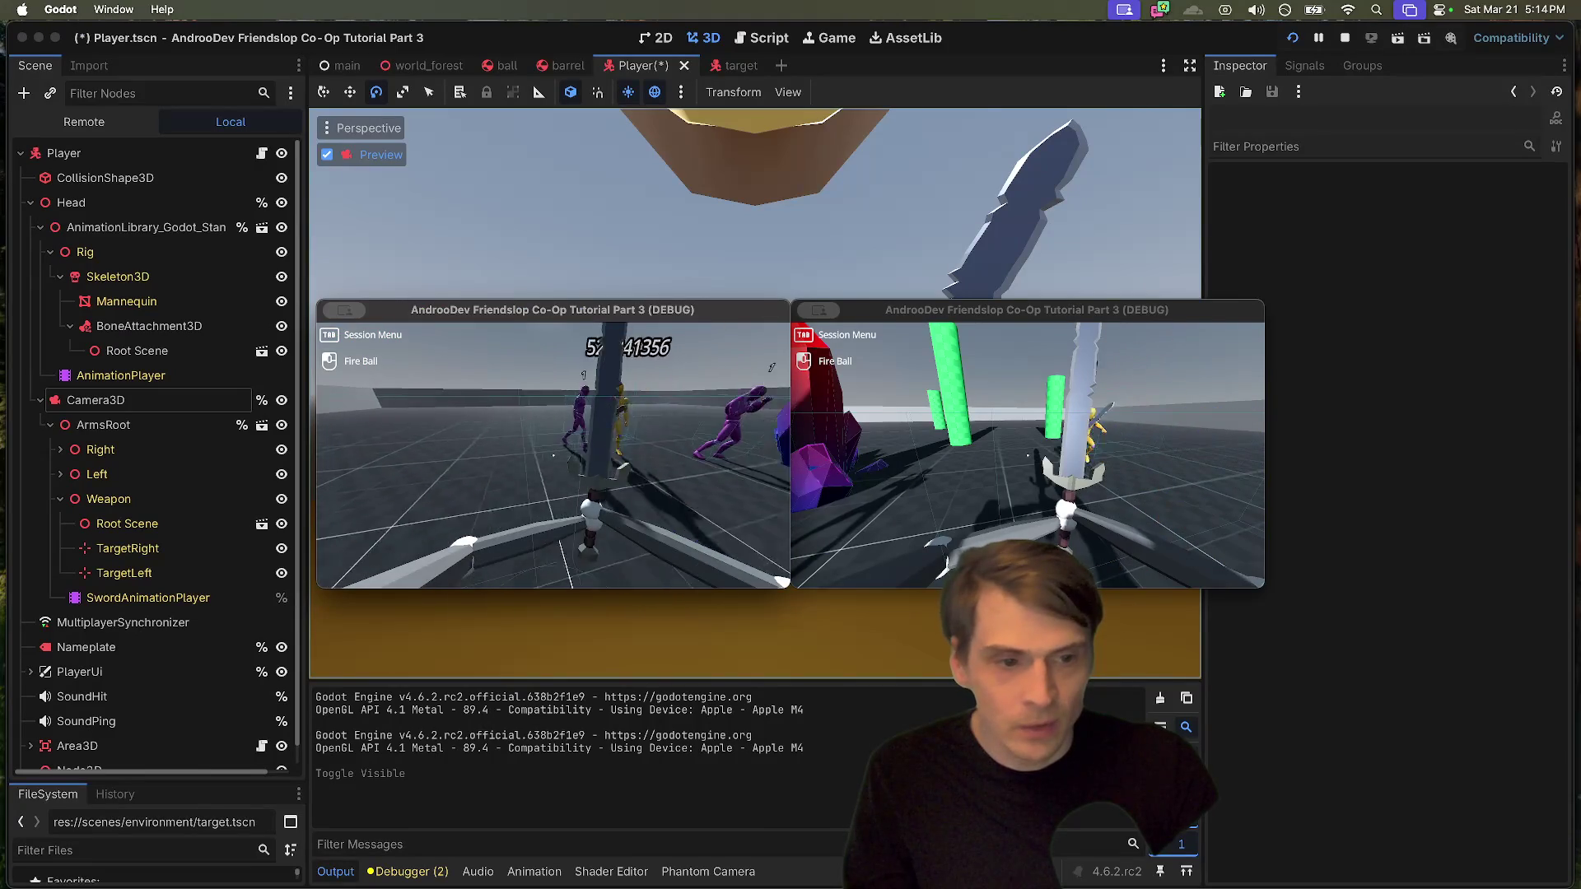
left_click(553, 455)
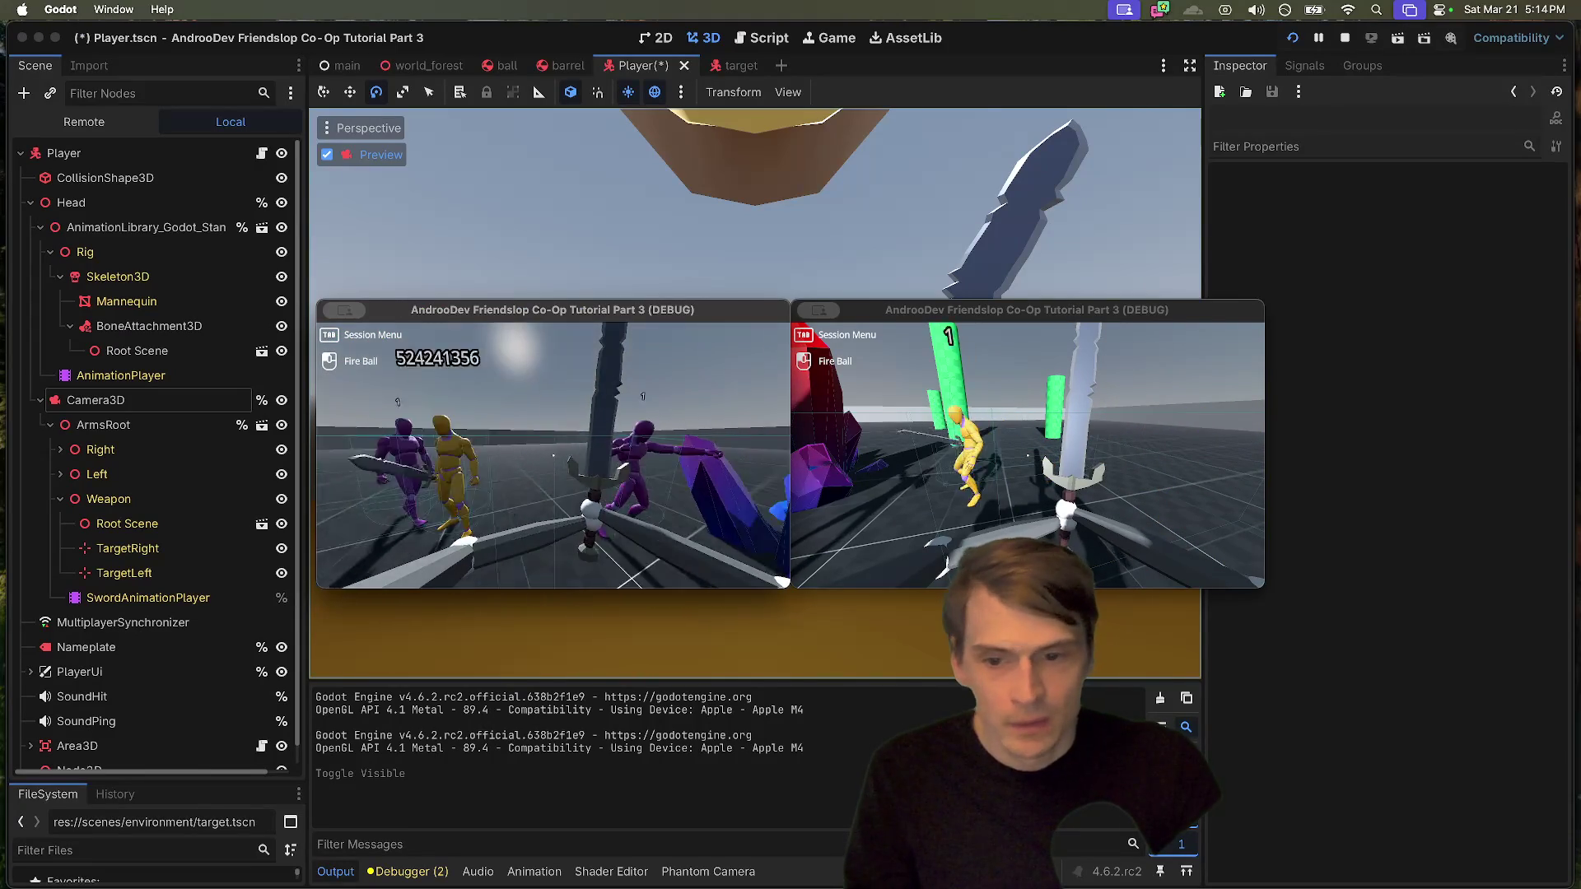
mouse_move(553, 455)
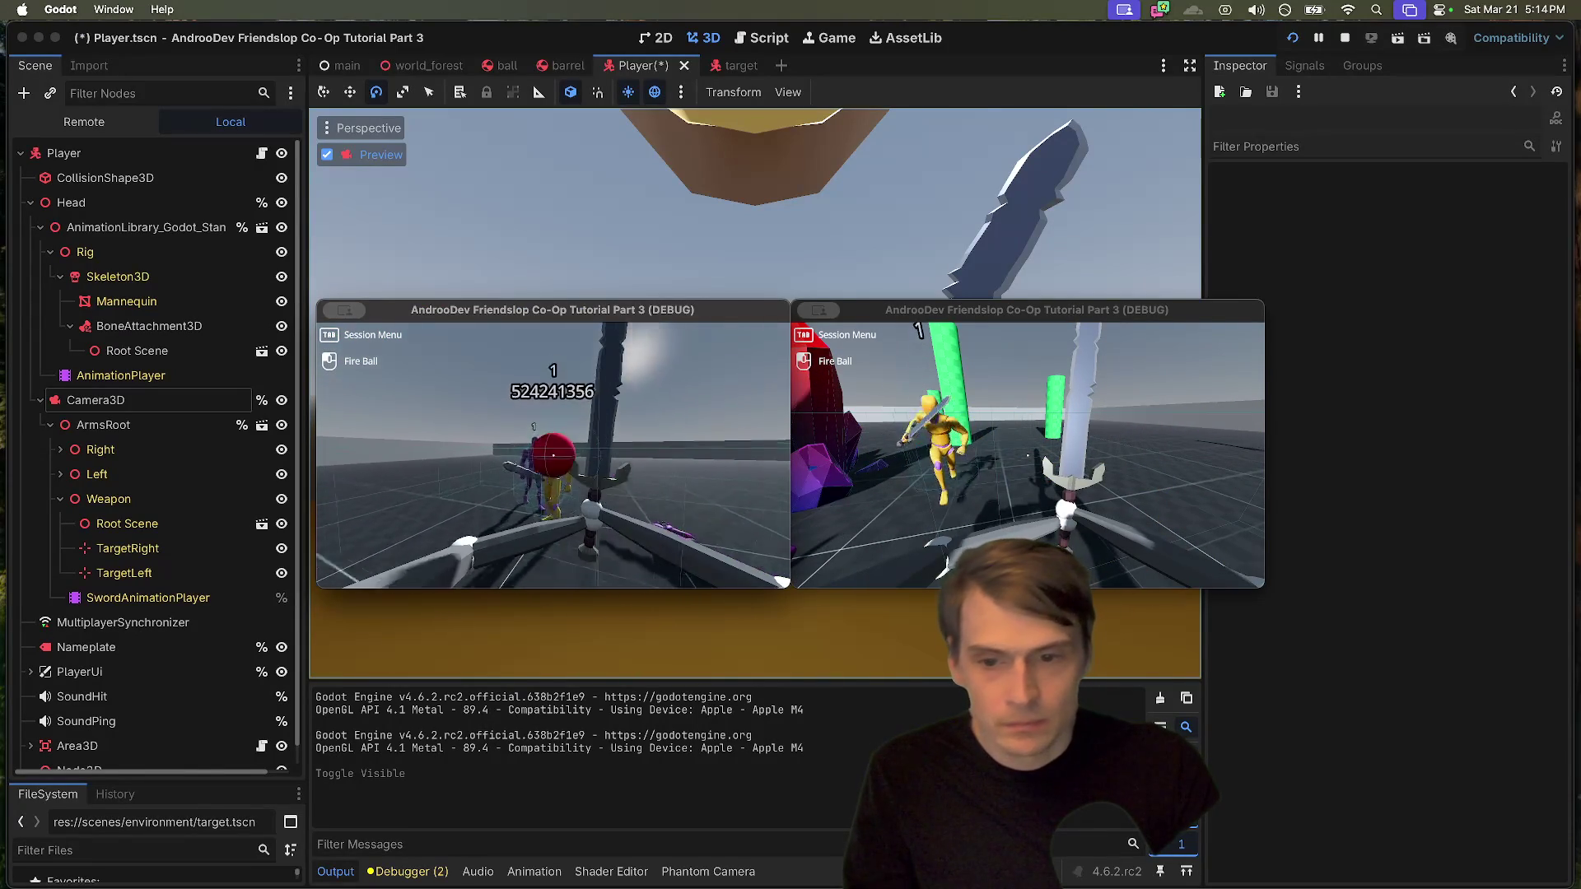
Swing the sword in the second window, then walk that player toward the crystals and back
key("Tab")
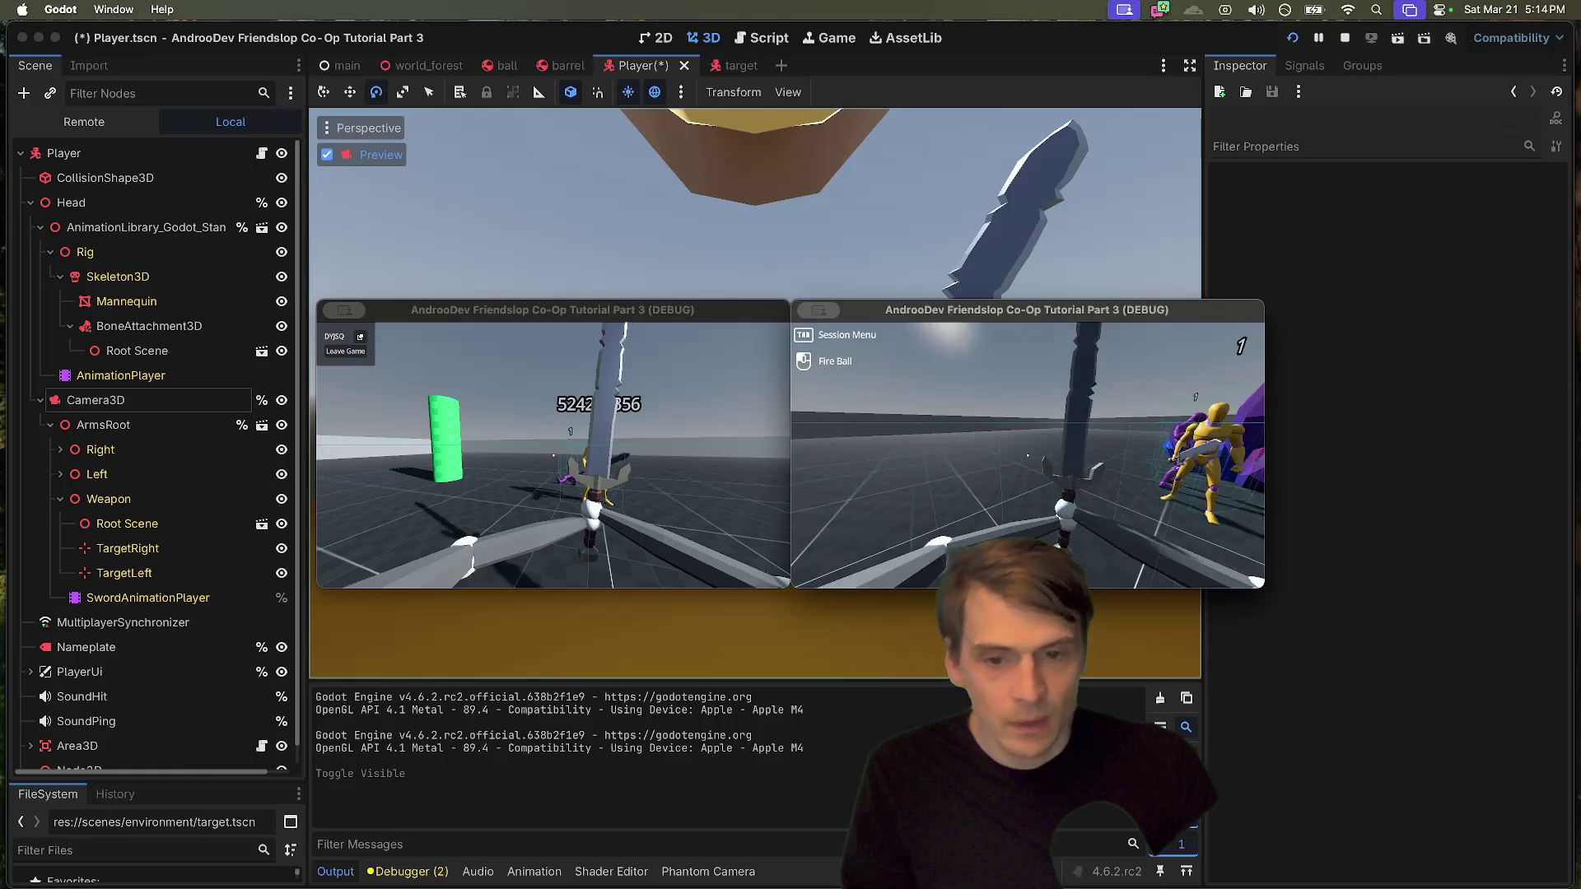
left_click(1028, 455)
mouse_move(1027, 456)
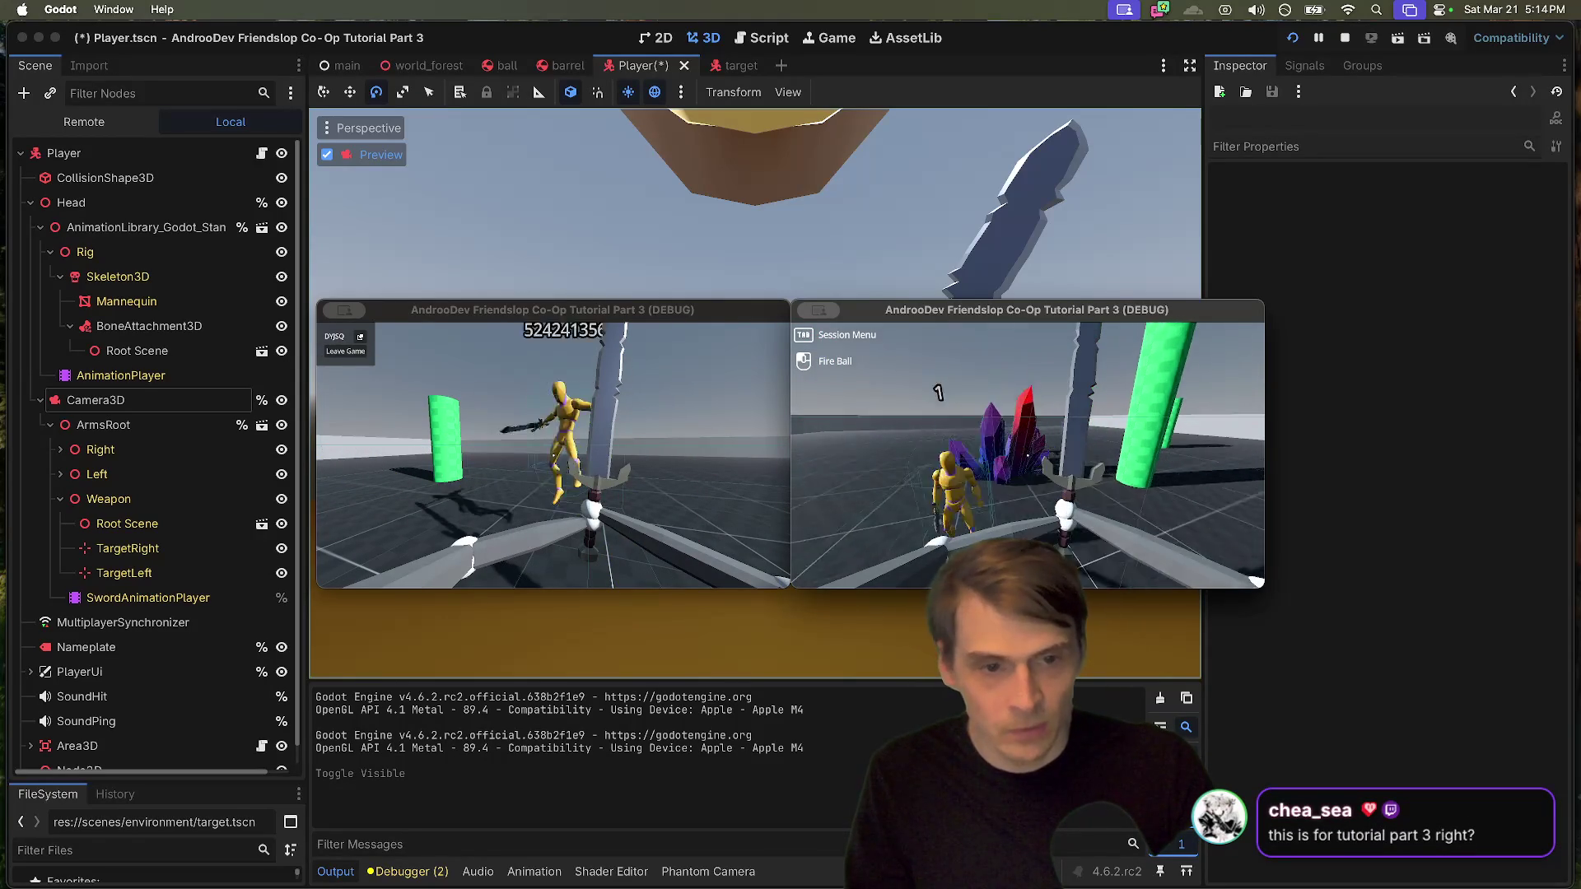
key("w")
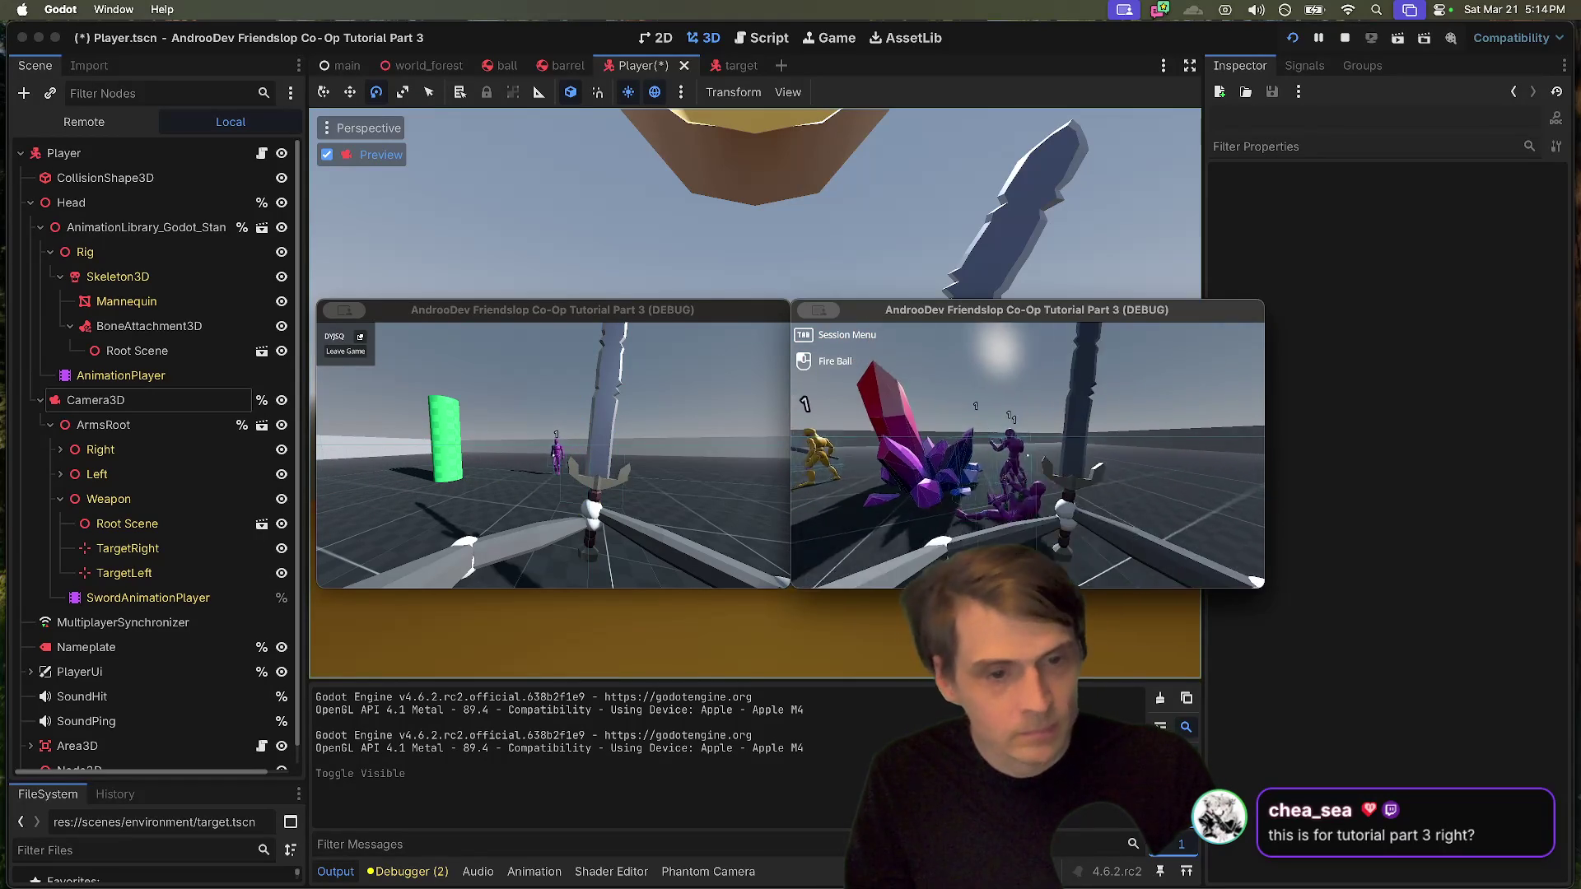
key("s")
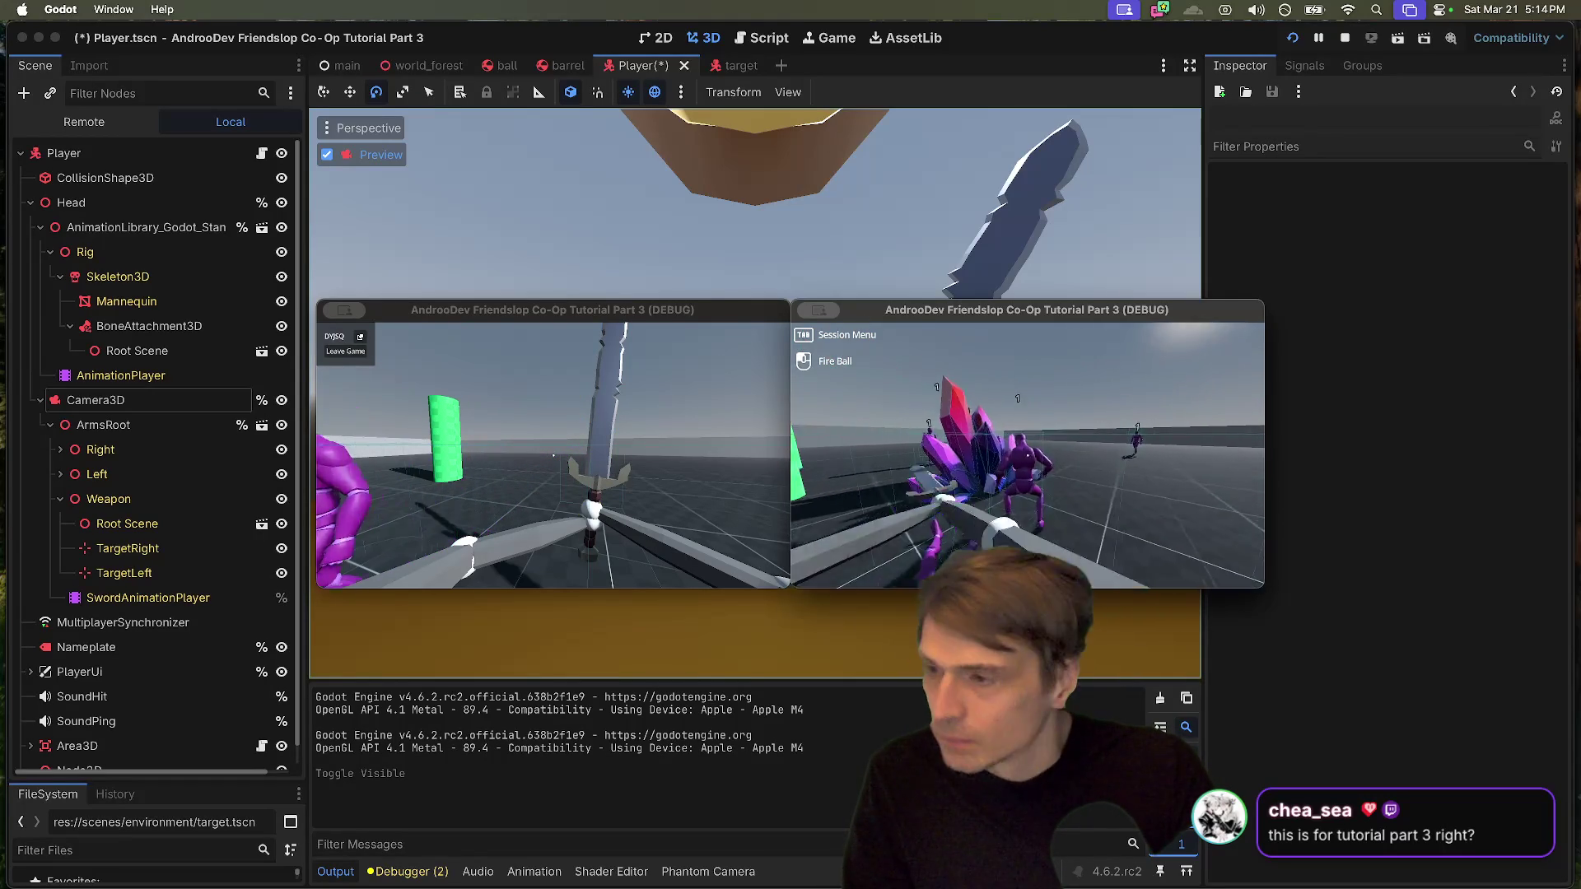
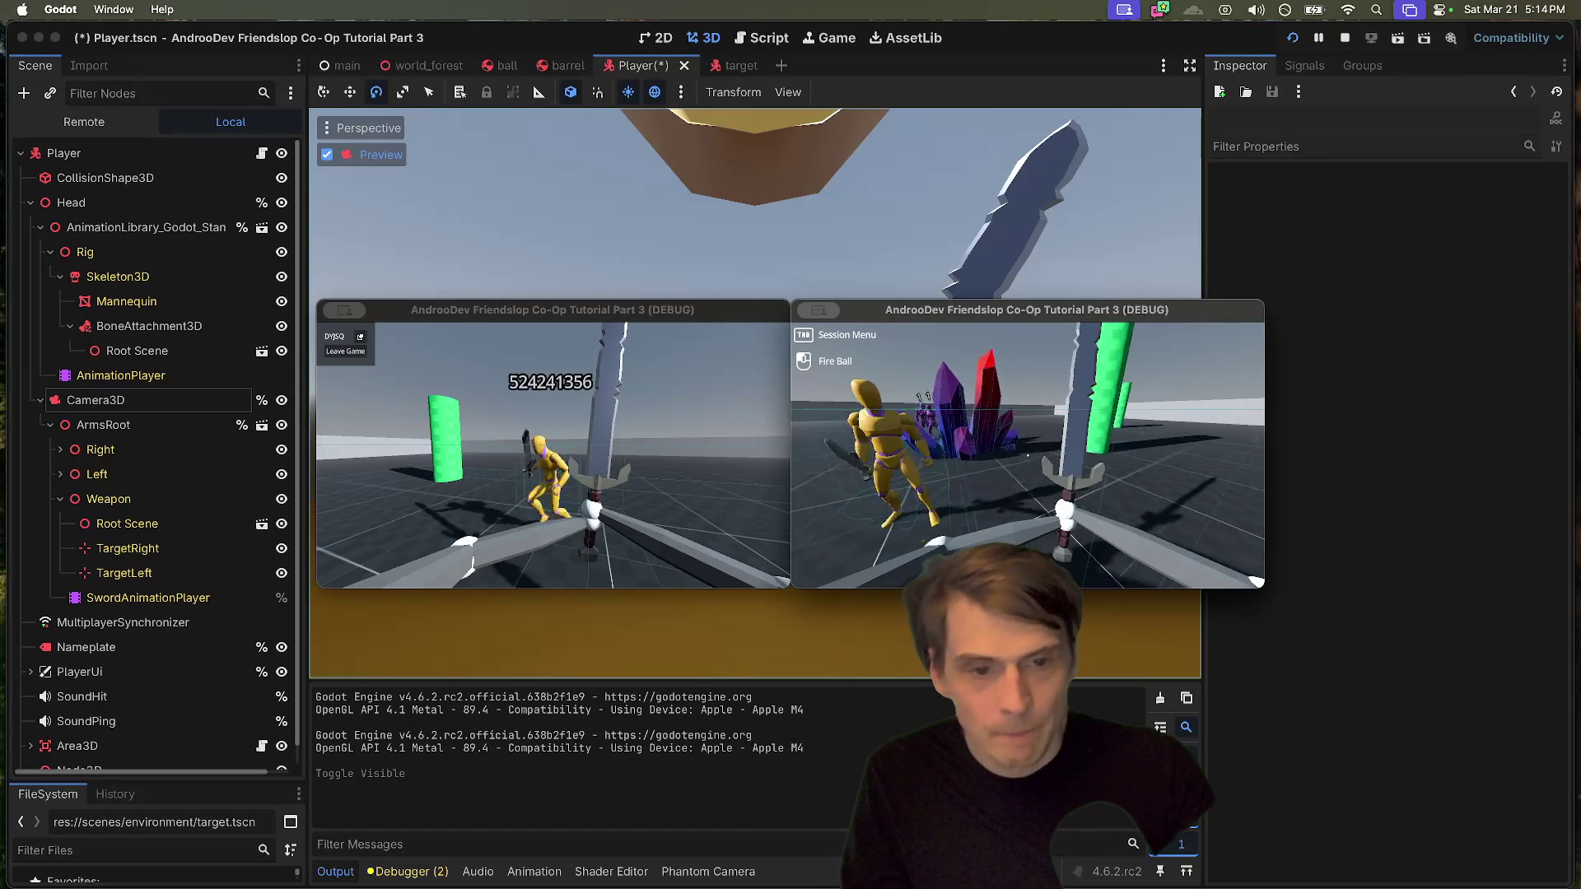
Stop the game, return to the swing animation call on line 151 of player.gd, and relaunch two debug windows
key("super+period")
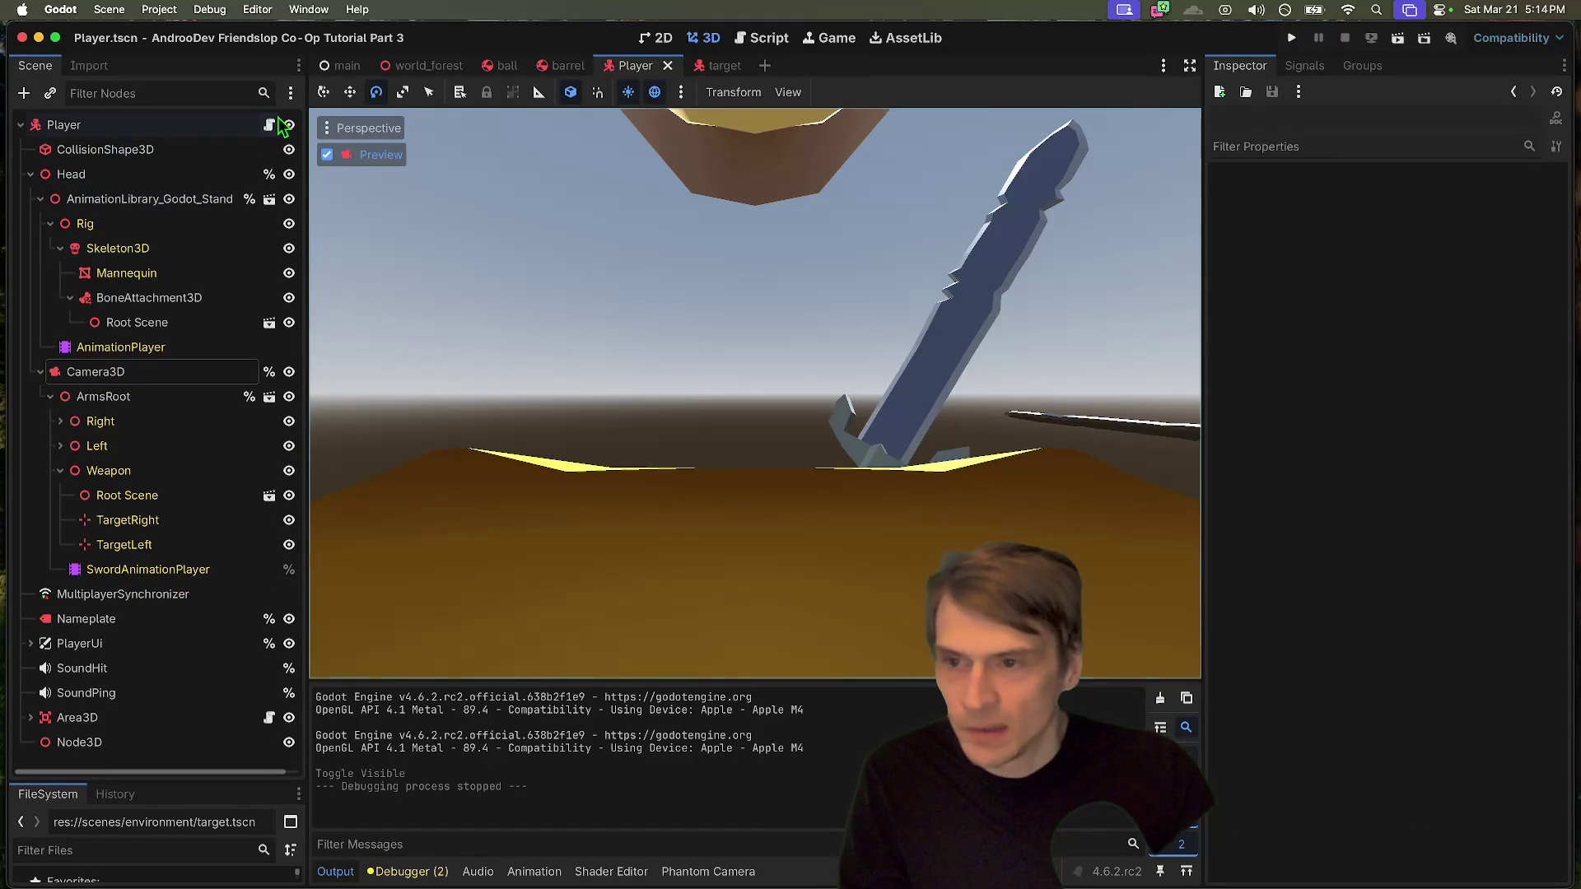
left_click(269, 124)
scroll(728, 401, "down", 8)
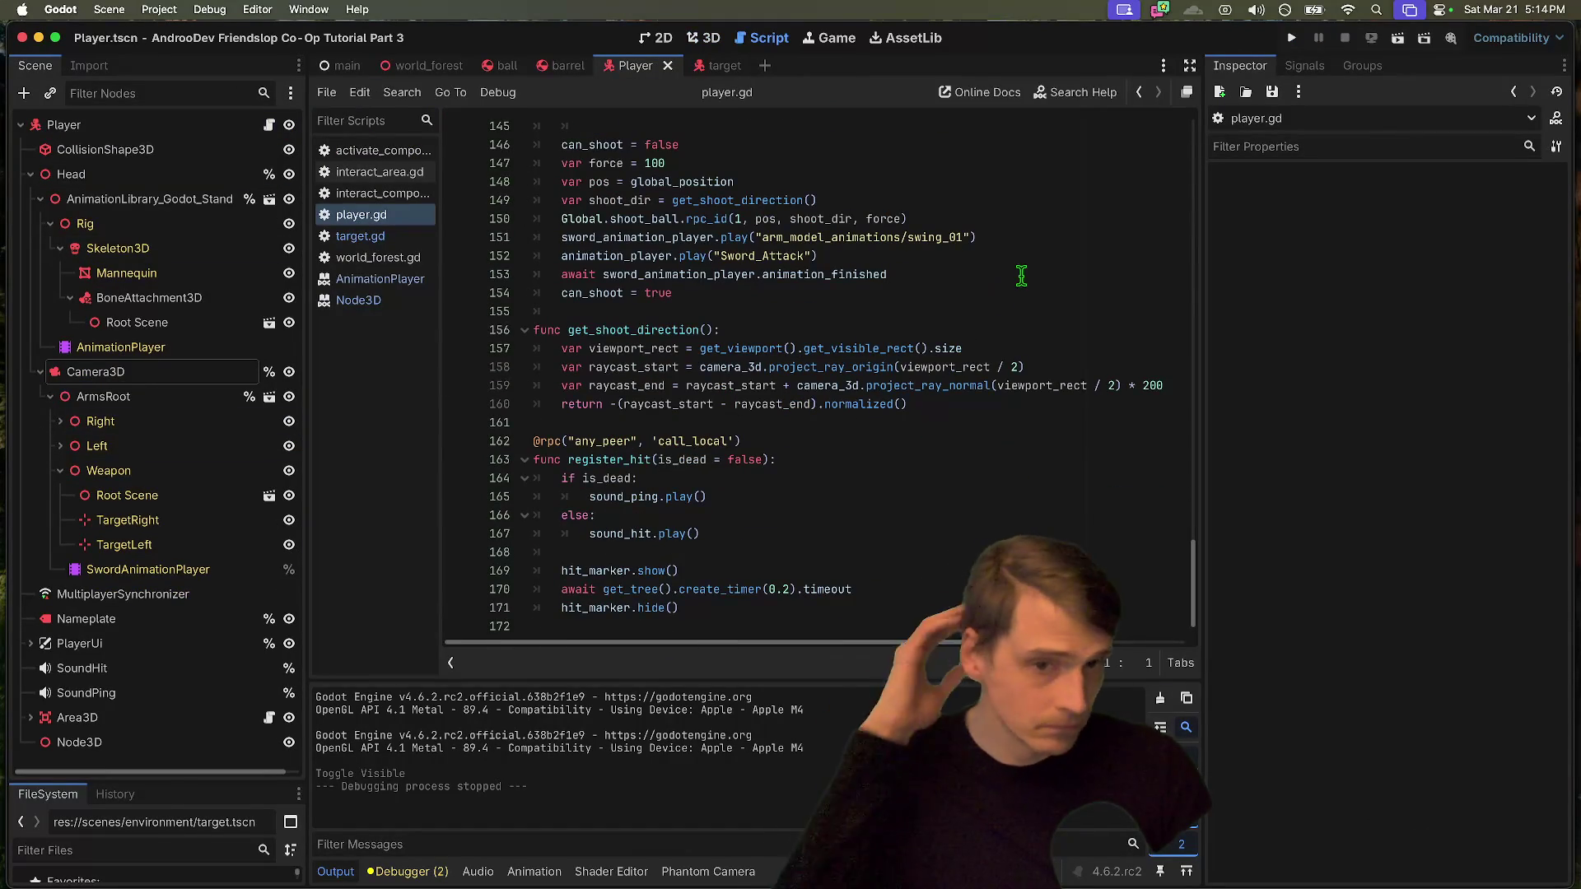
left_click(1044, 237)
scroll(1048, 232, "up", 3)
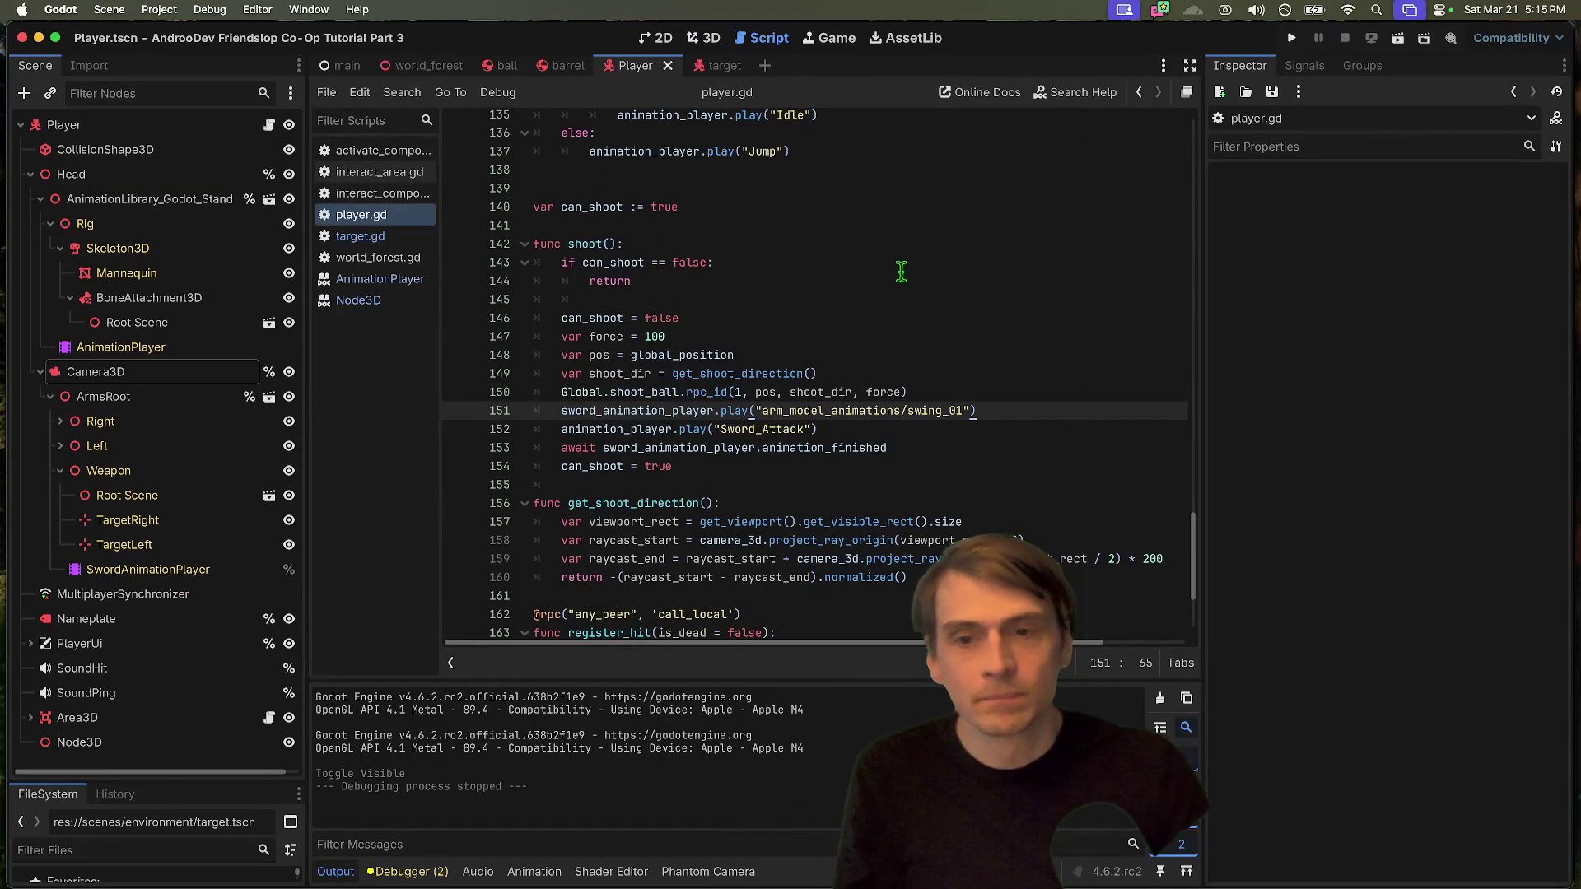
key("Left")
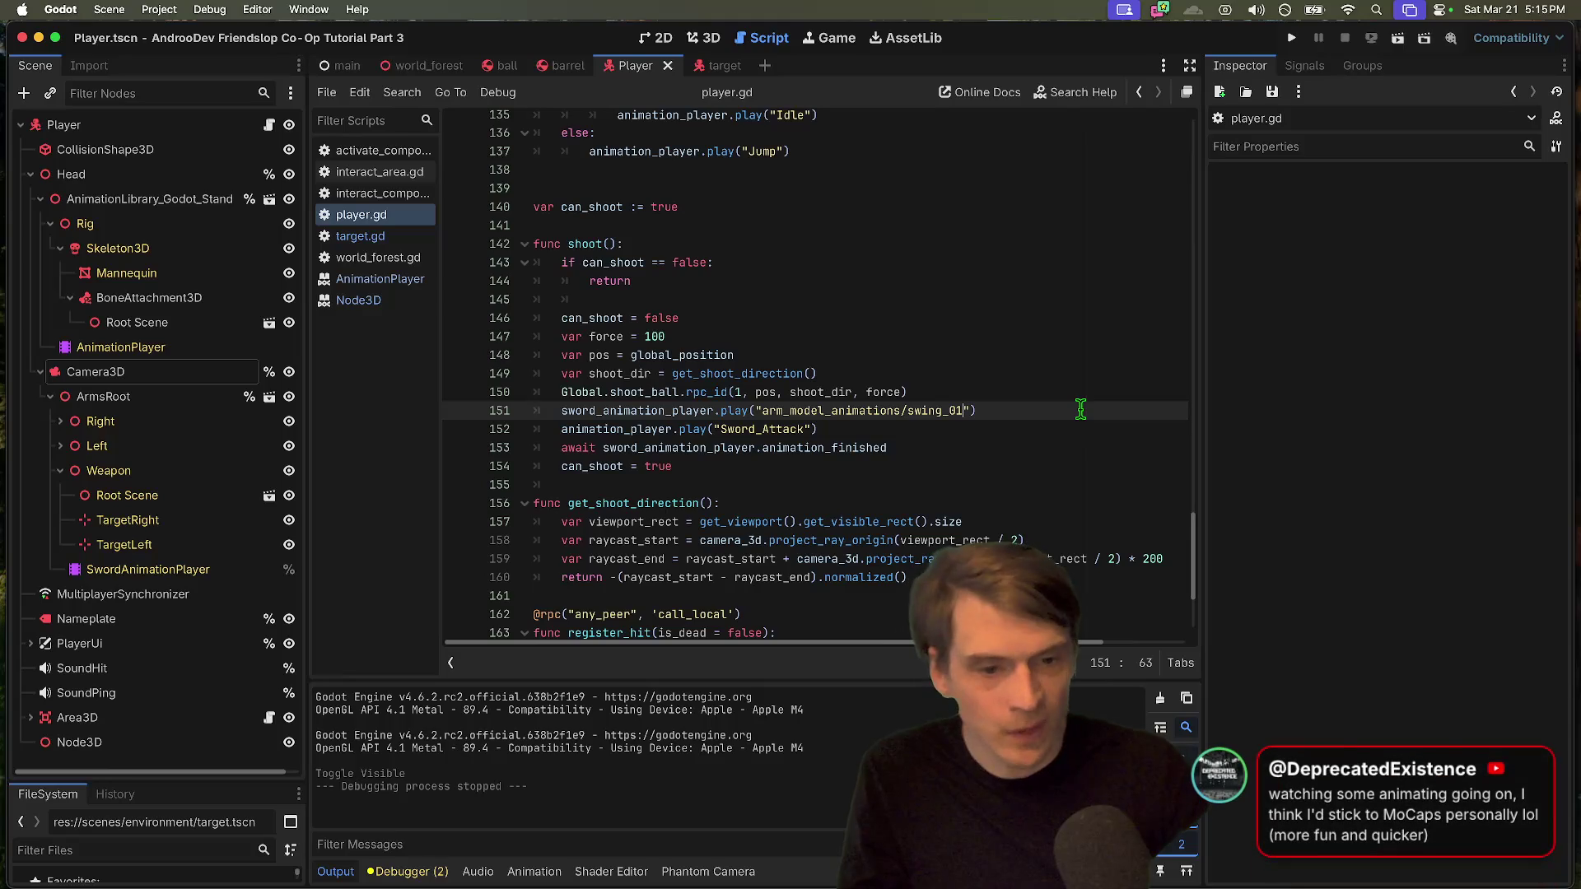
key("super+b")
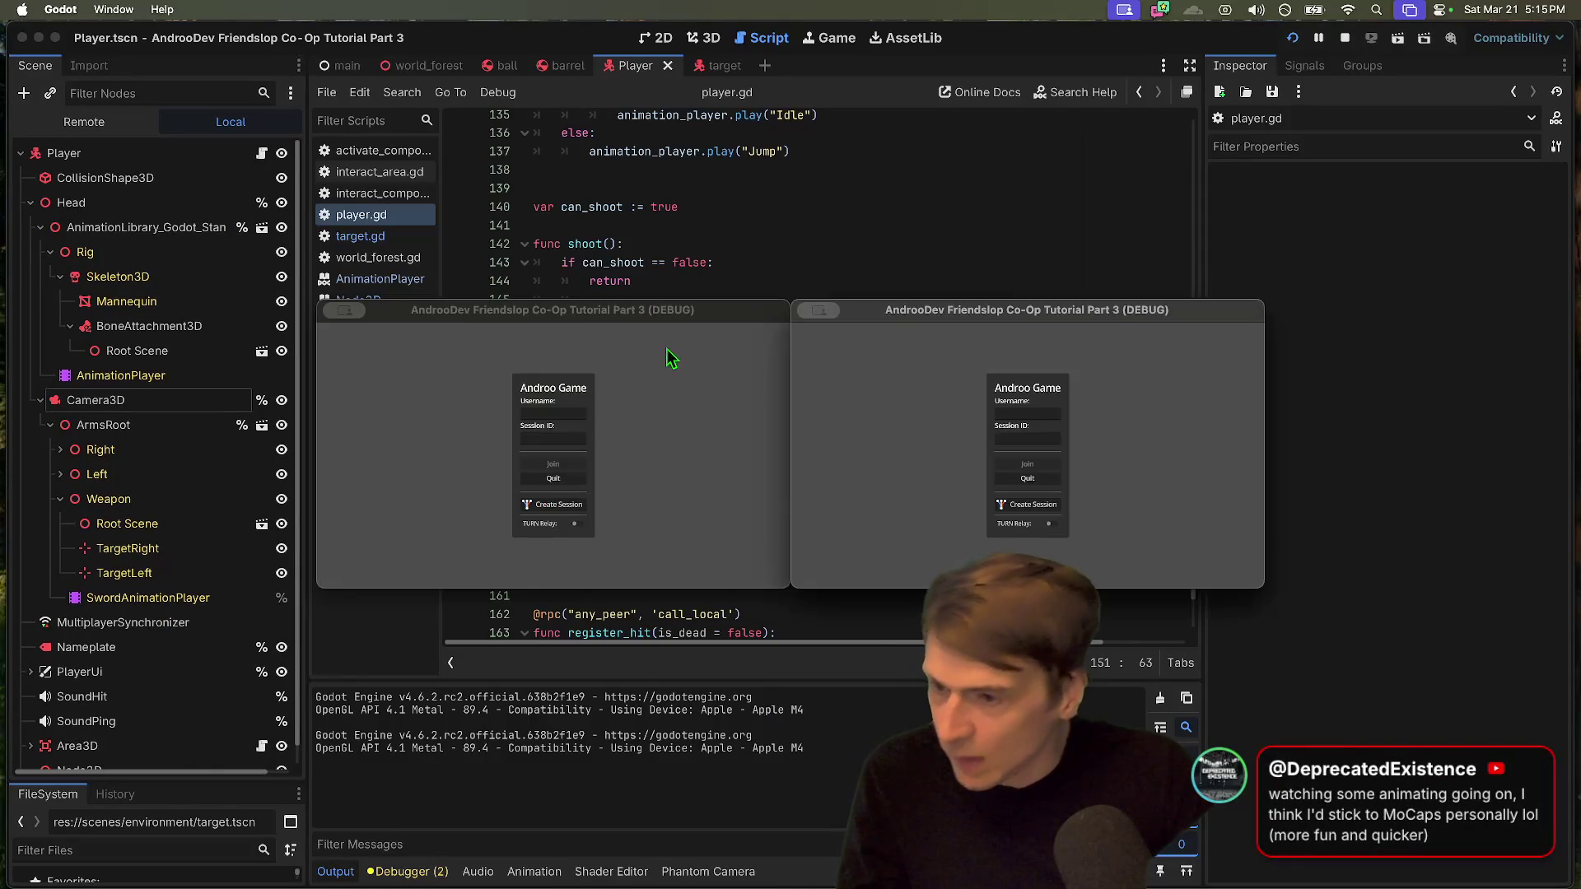
Create a session in the left game window, swing the sword, walk forward with W, then stop the game
left_click(546, 524)
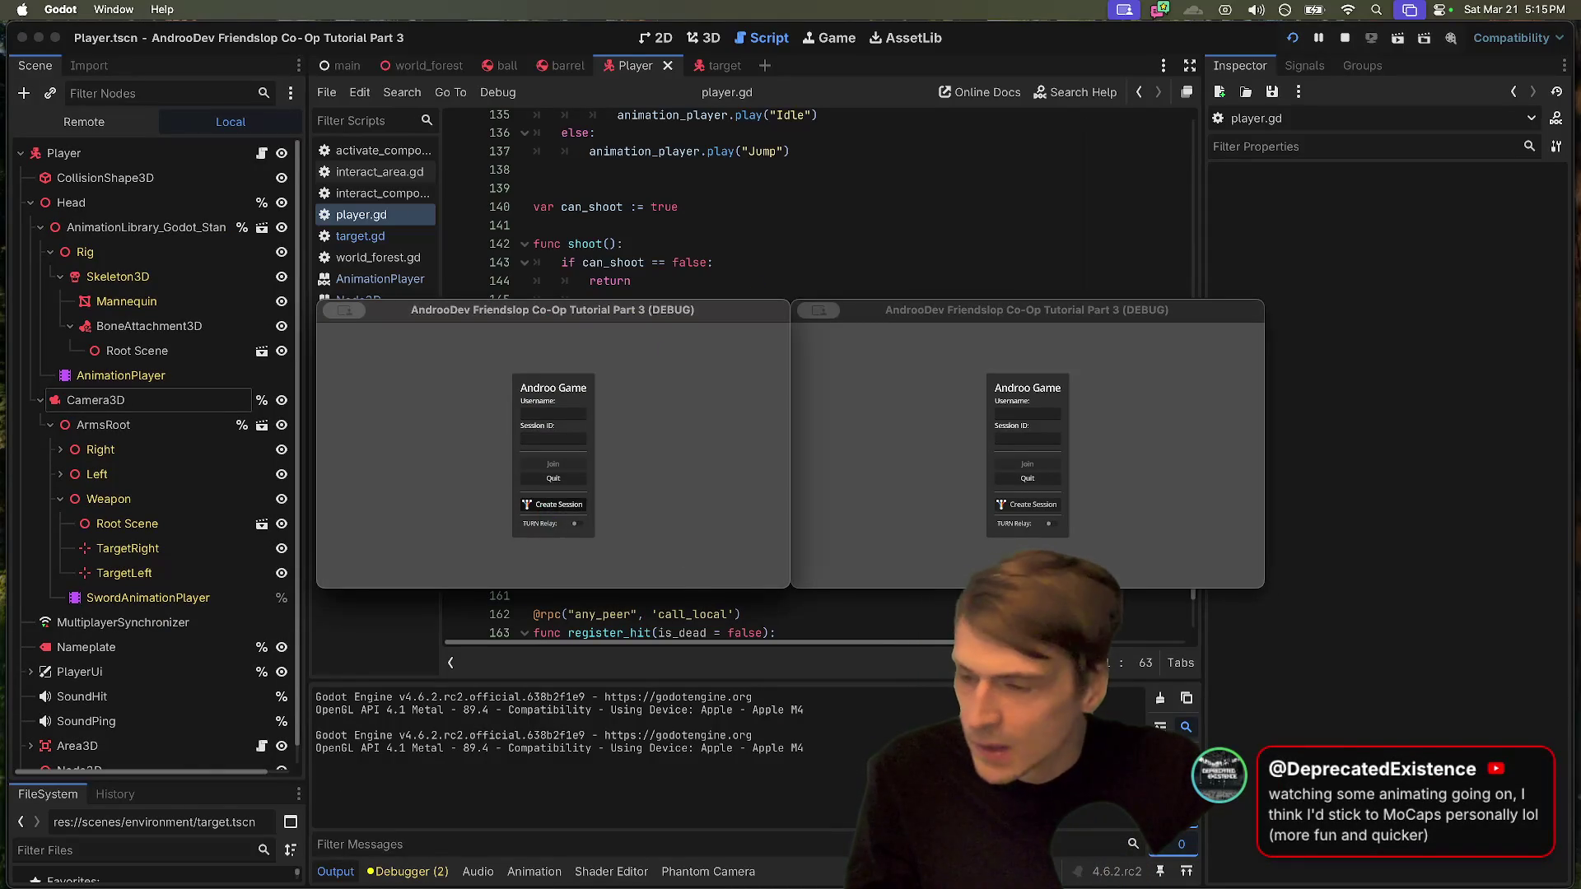
left_click(553, 504)
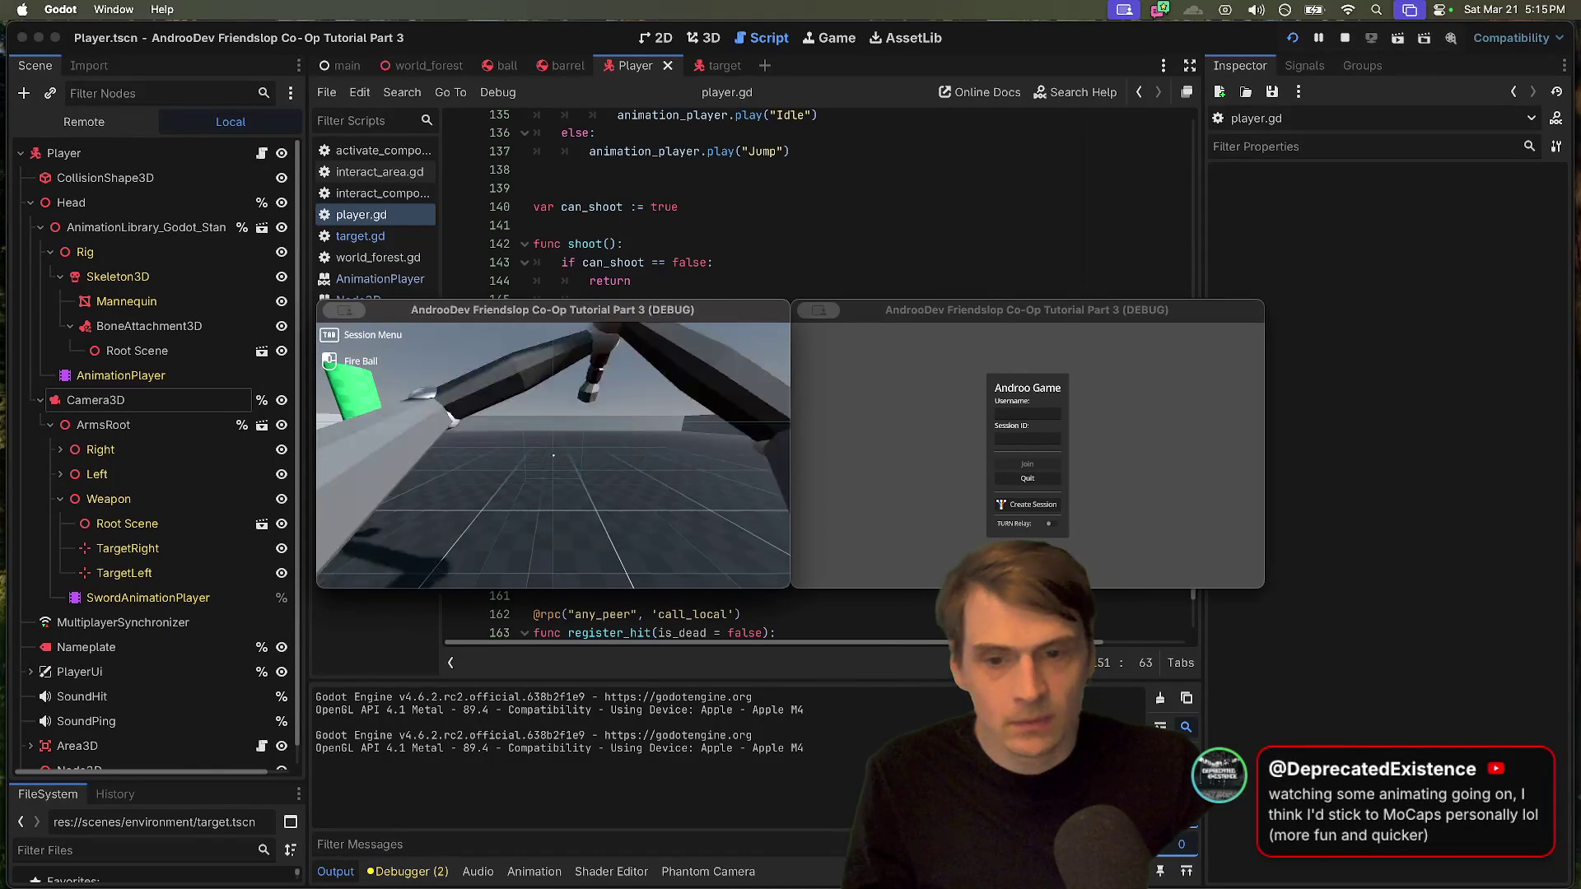
left_click(553, 454)
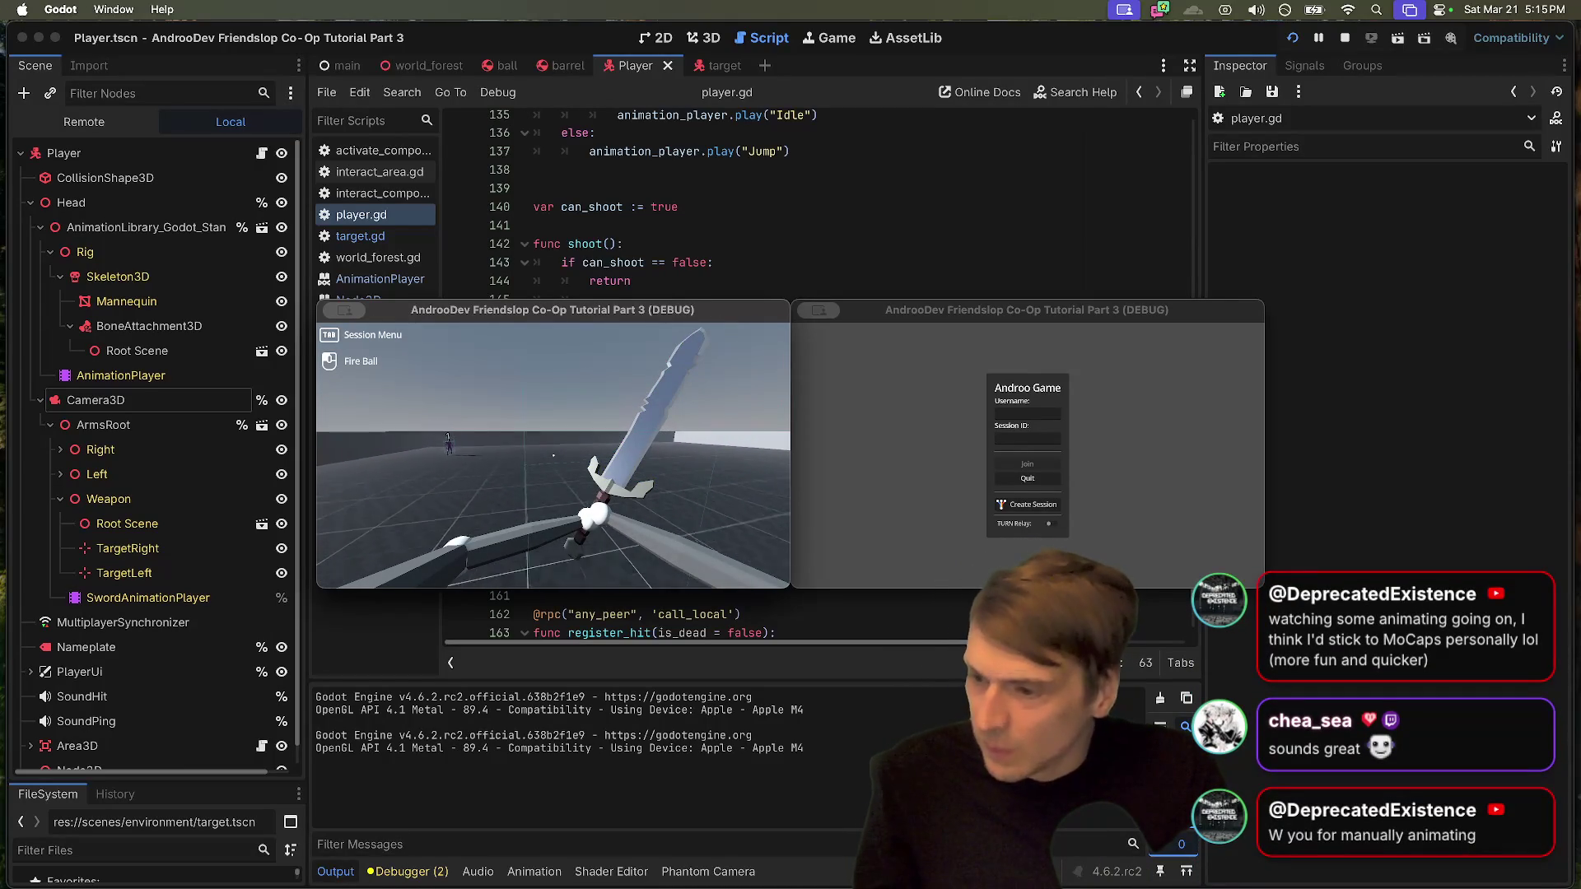
key("w")
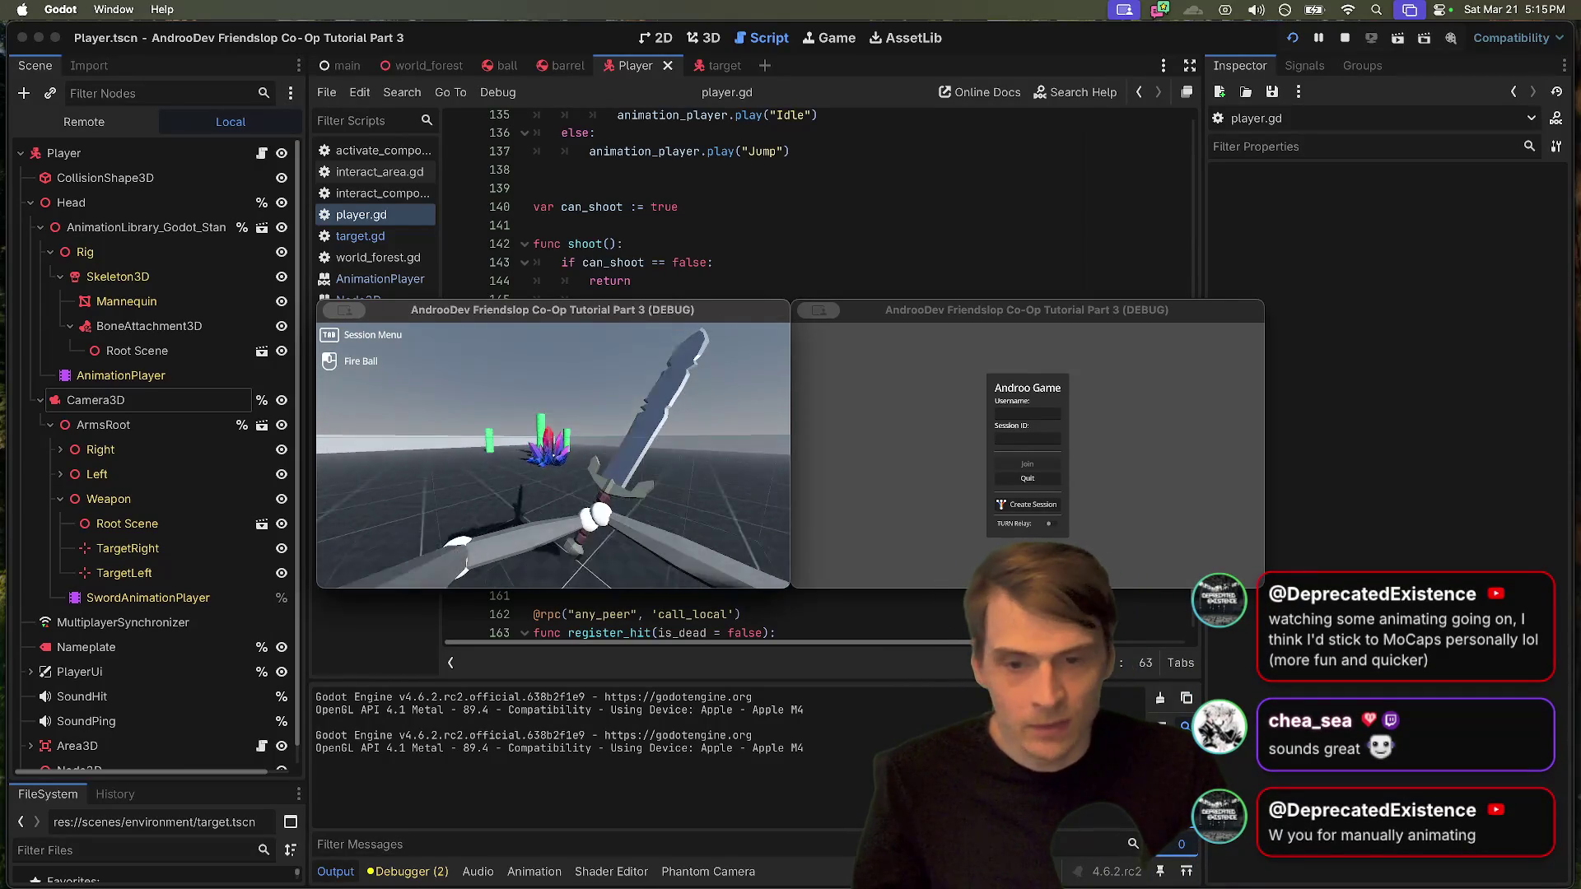
key("w")
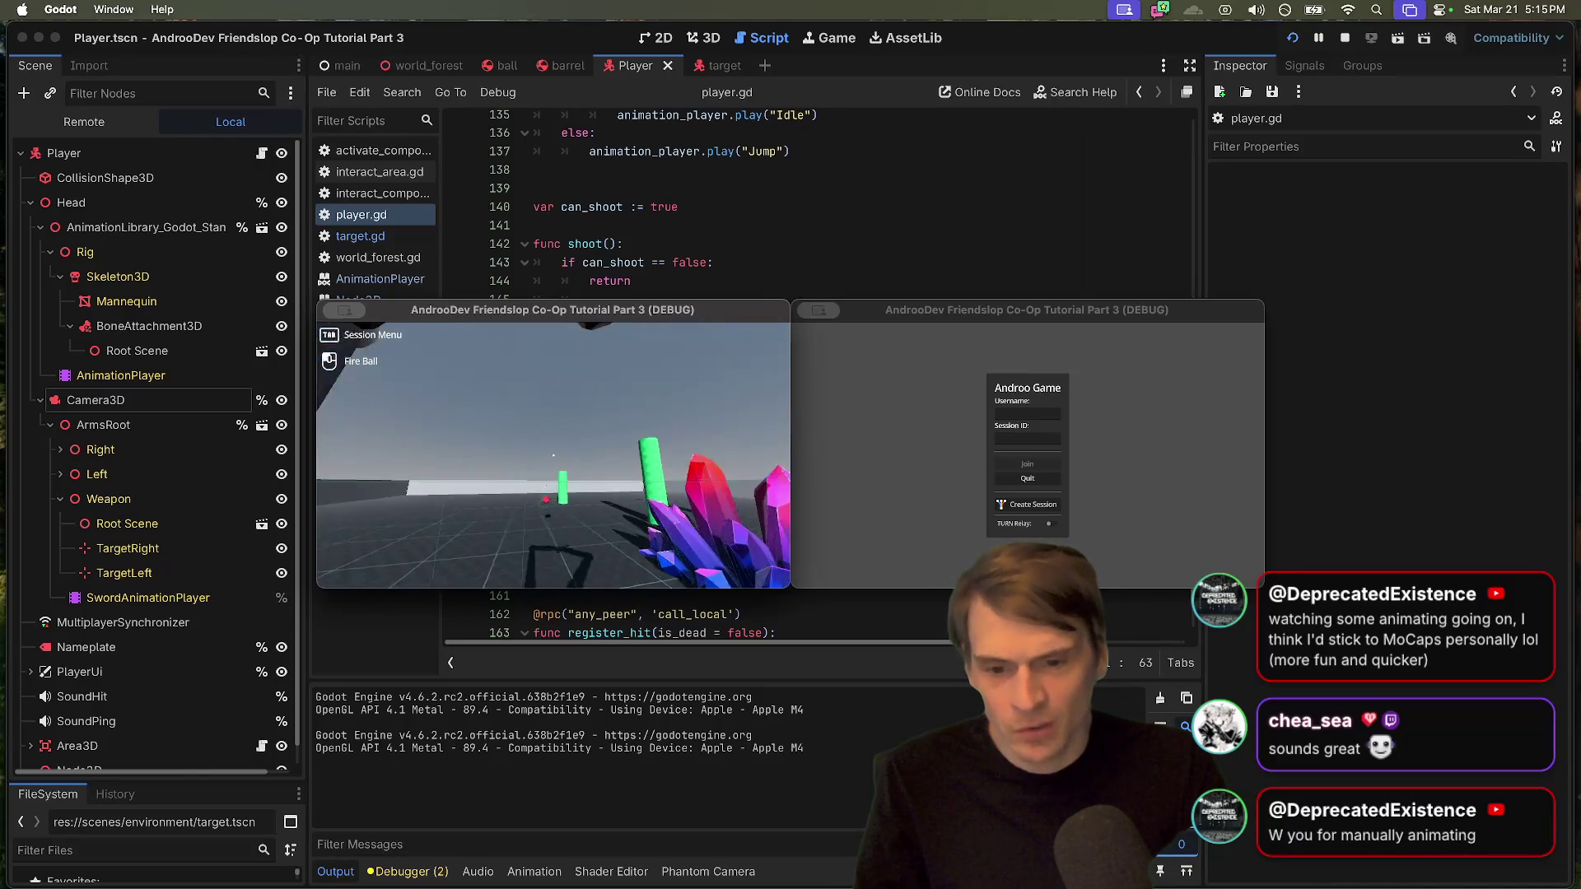
key("F8")
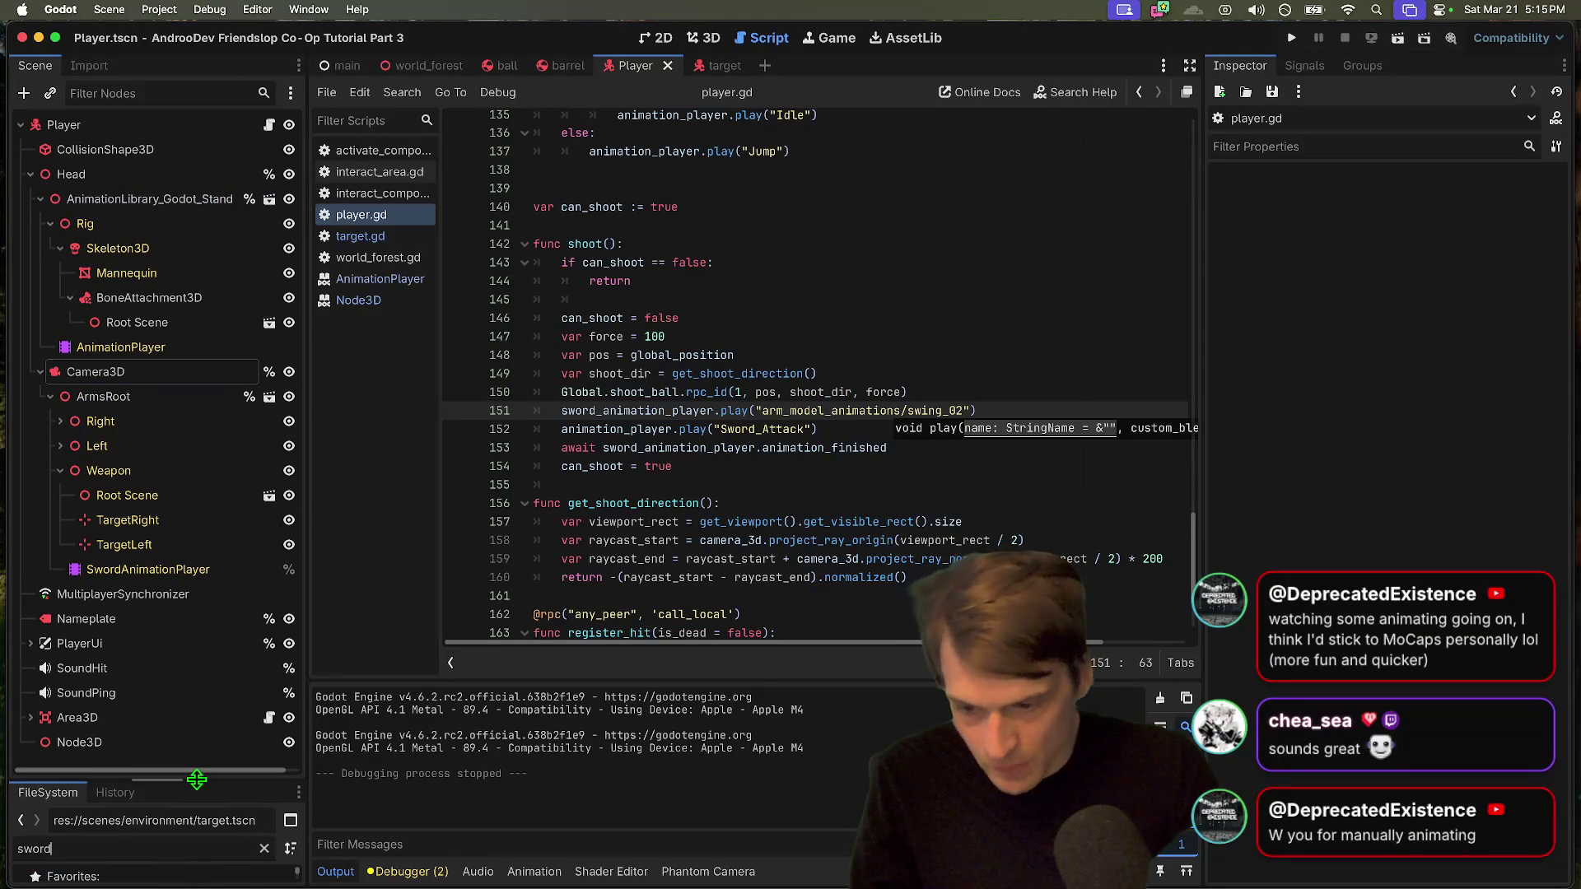
Reimport Sword.glb with a Root Scale of 1.2 and save
left_click_drag(196, 780, 196, 517)
double_click(198, 751)
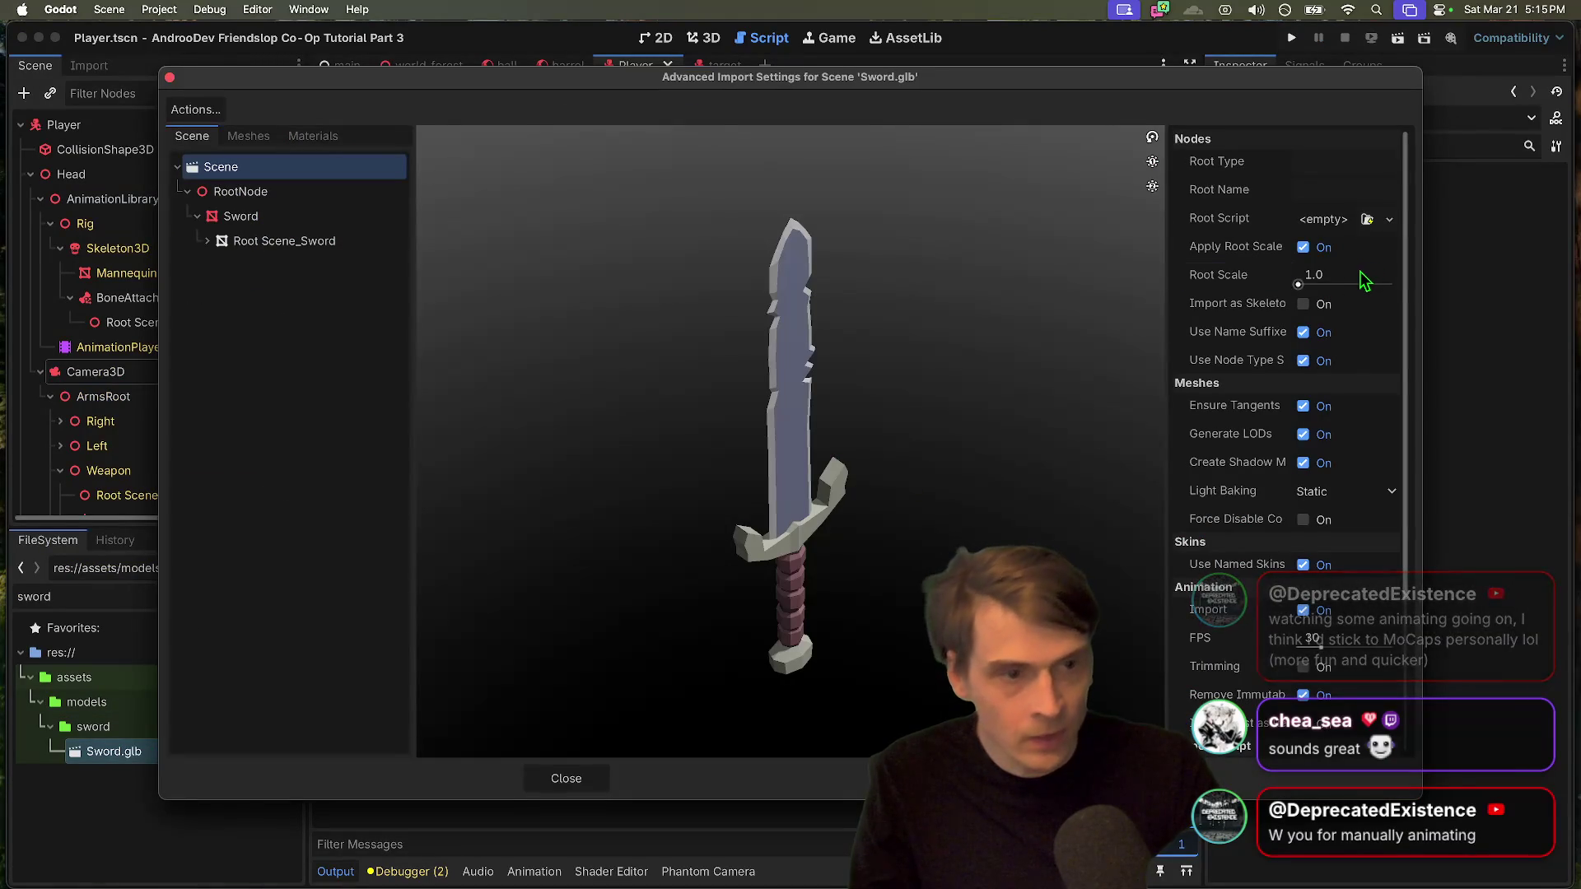
left_click(1362, 280)
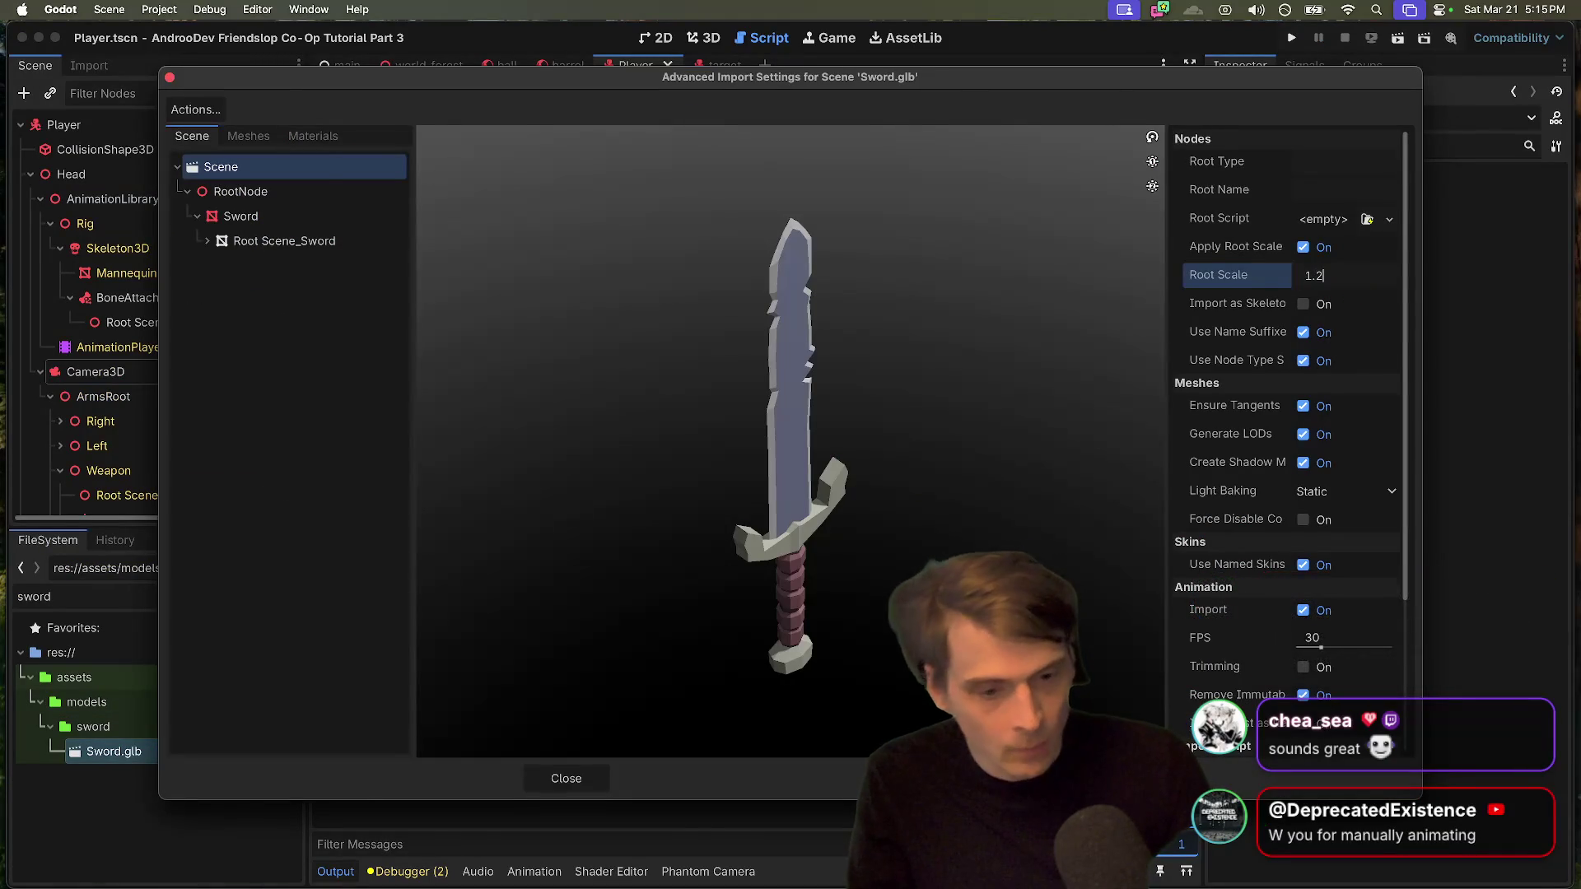
key("Return")
scroll(806, 462, "down", 3)
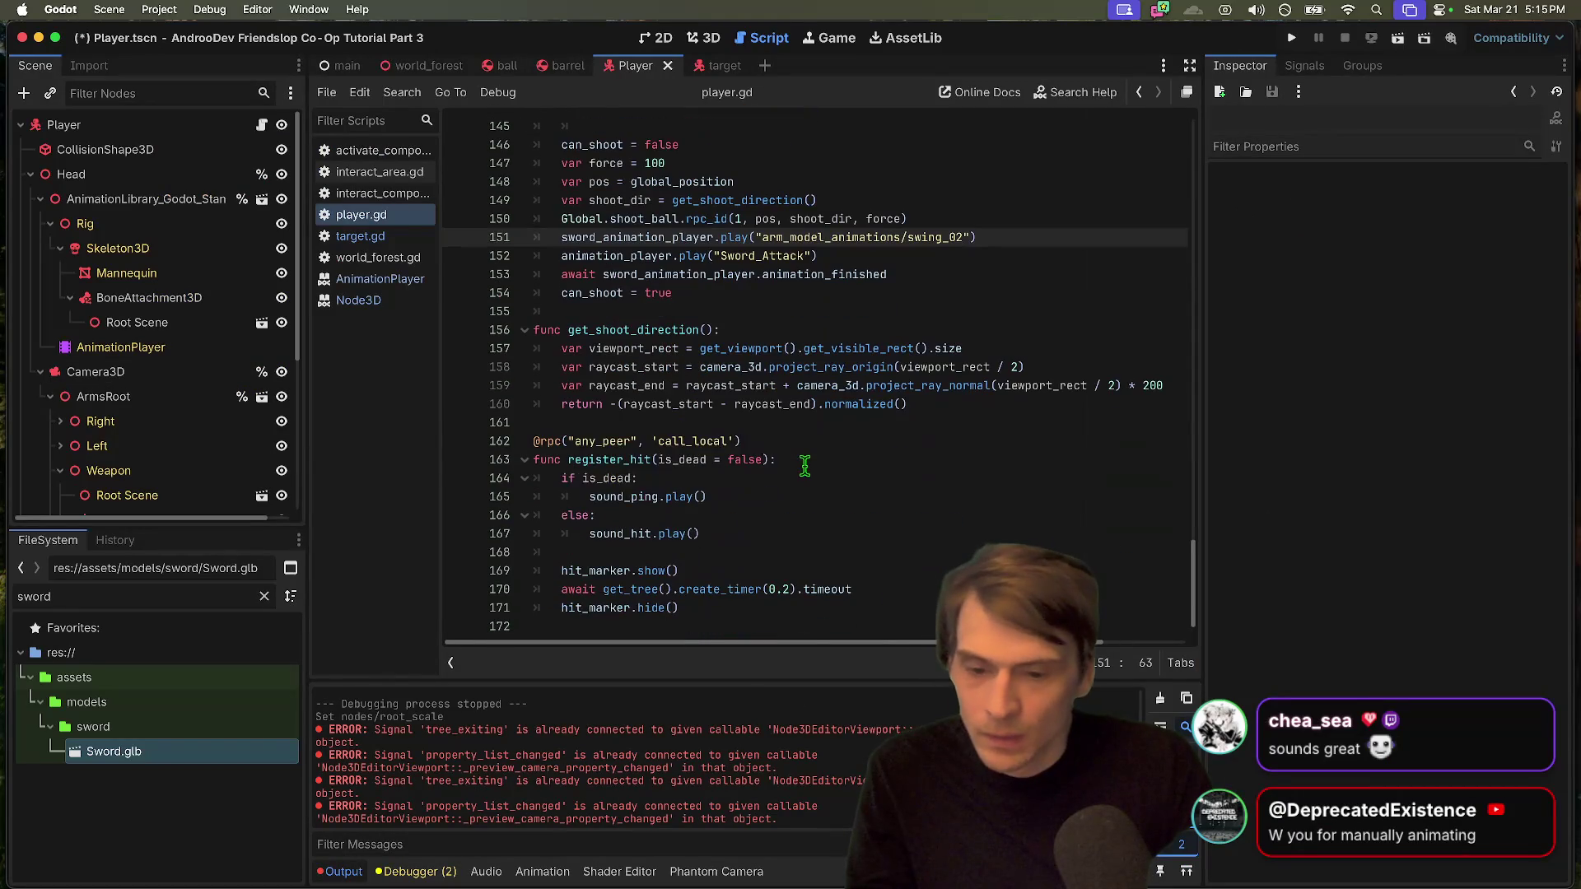
left_click(806, 462)
key("super+s")
Run the game, start a session to test the larger sword, then stop it
left_click(1183, 698)
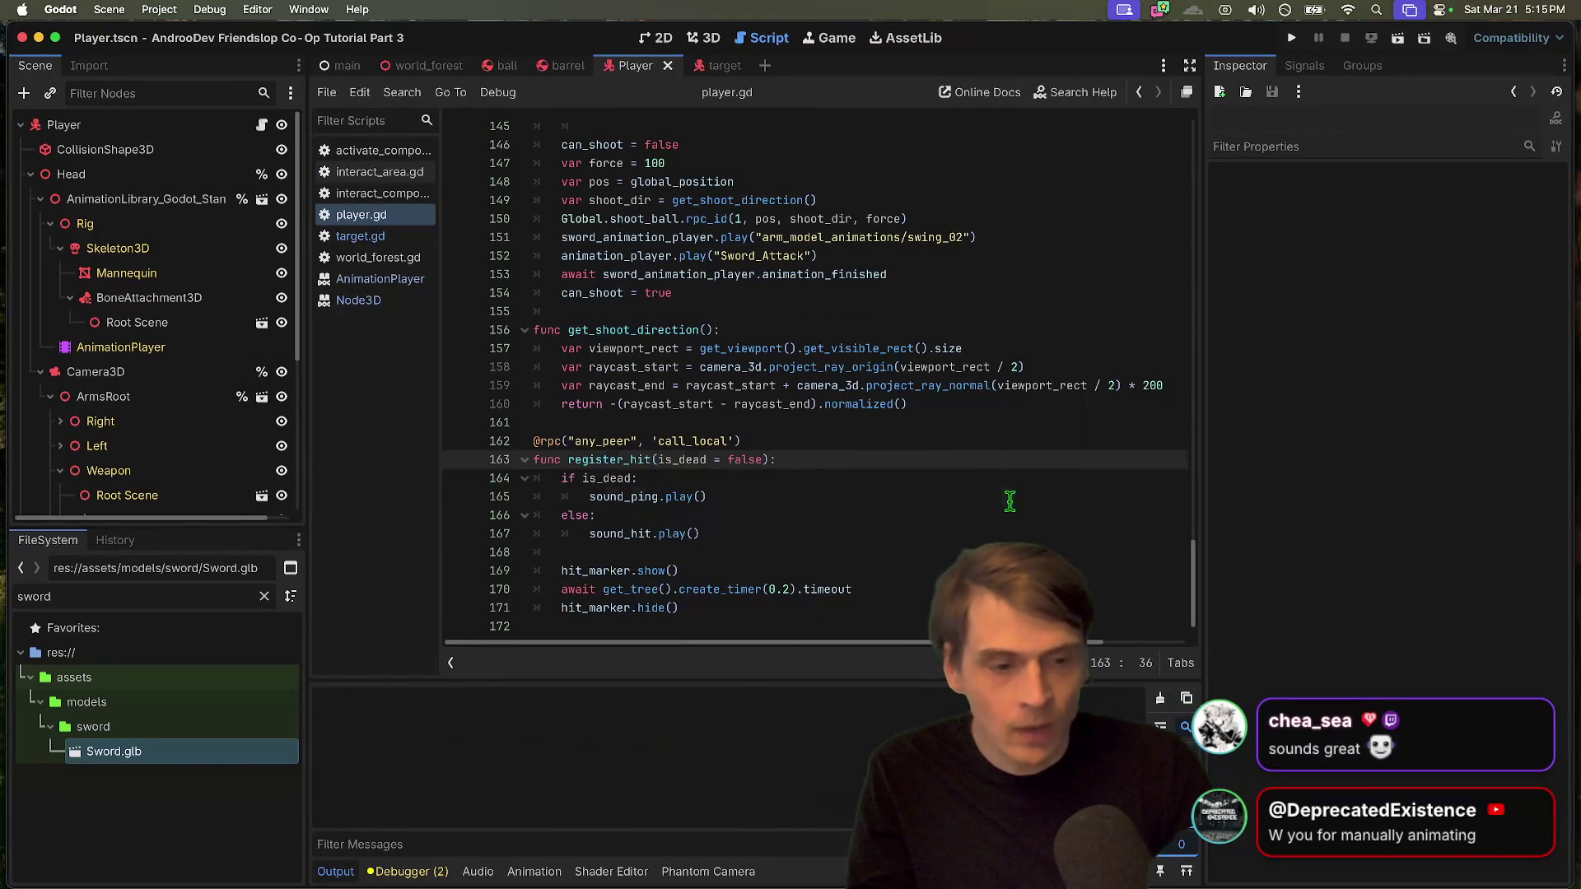
left_click(1008, 498)
left_click(158, 9)
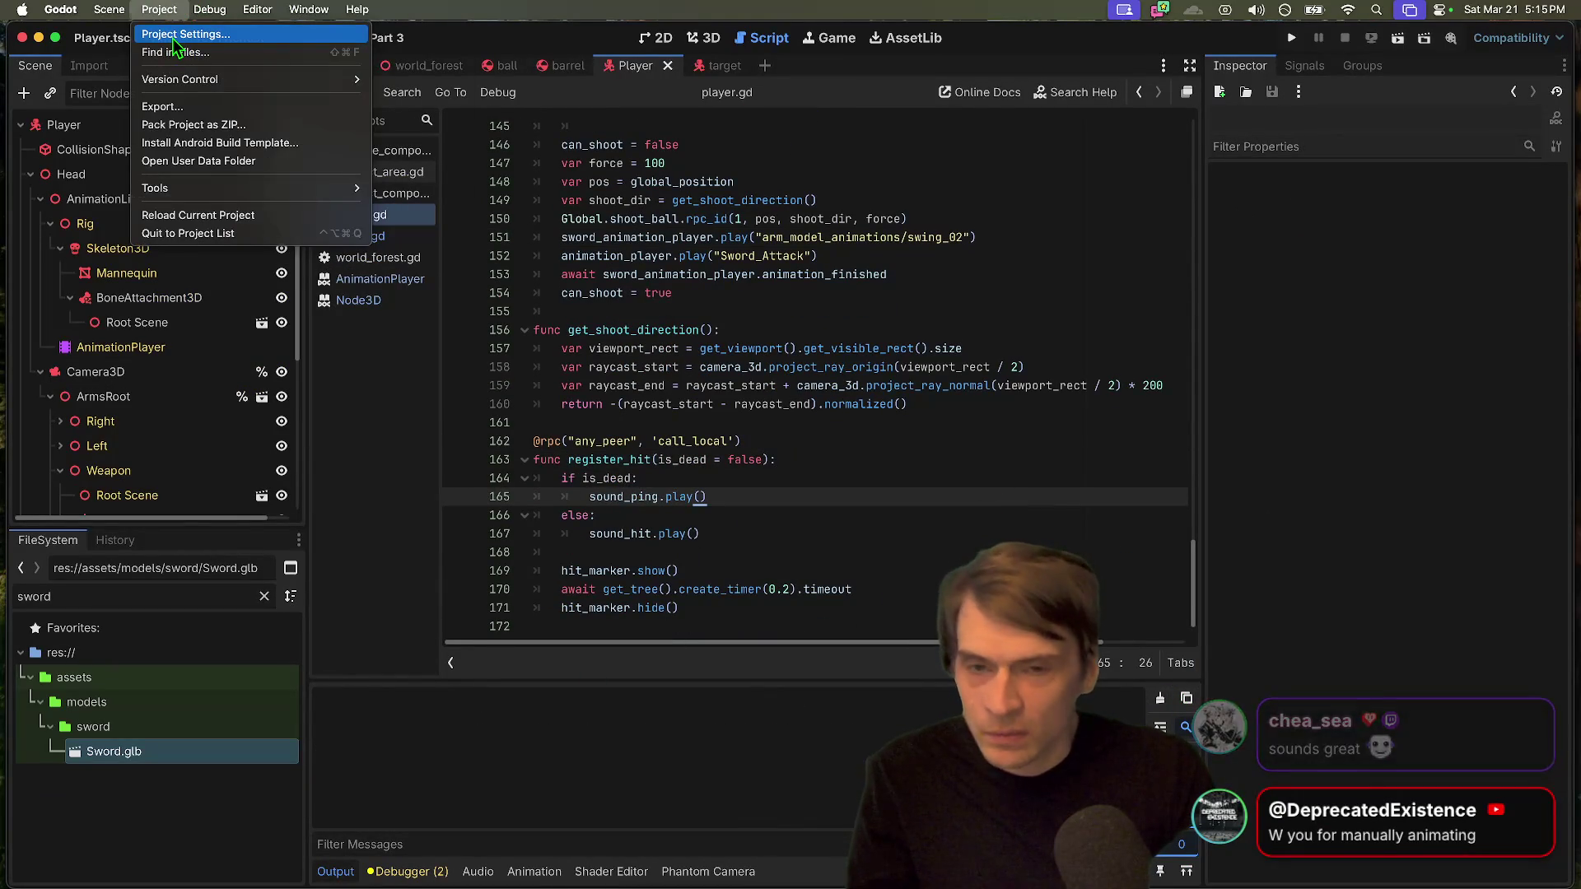
key("super+b")
left_click(539, 504)
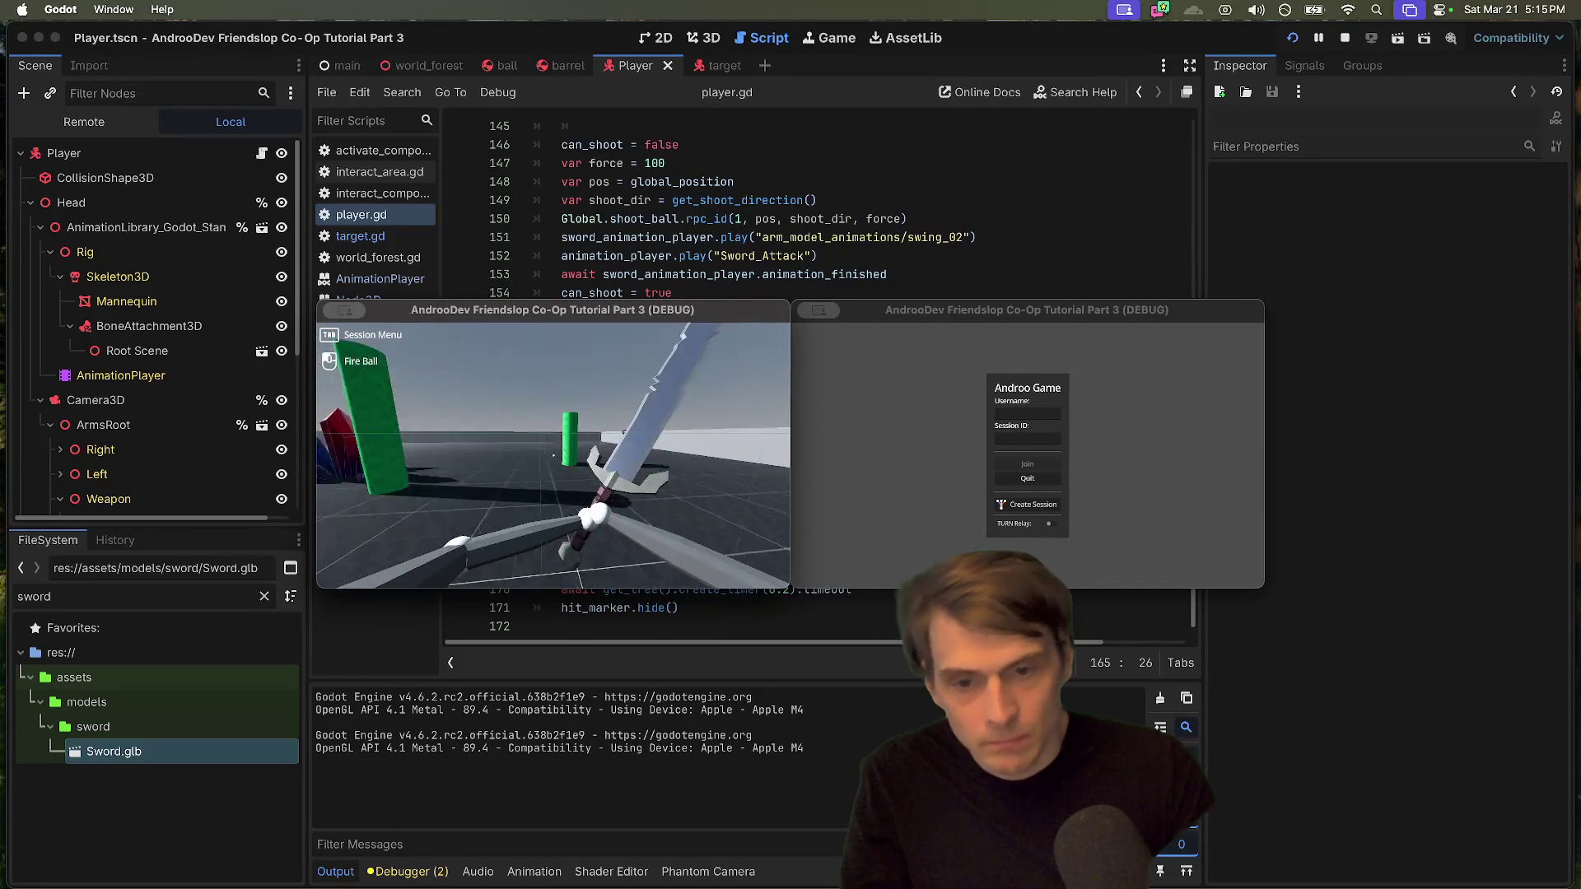
key("super+period")
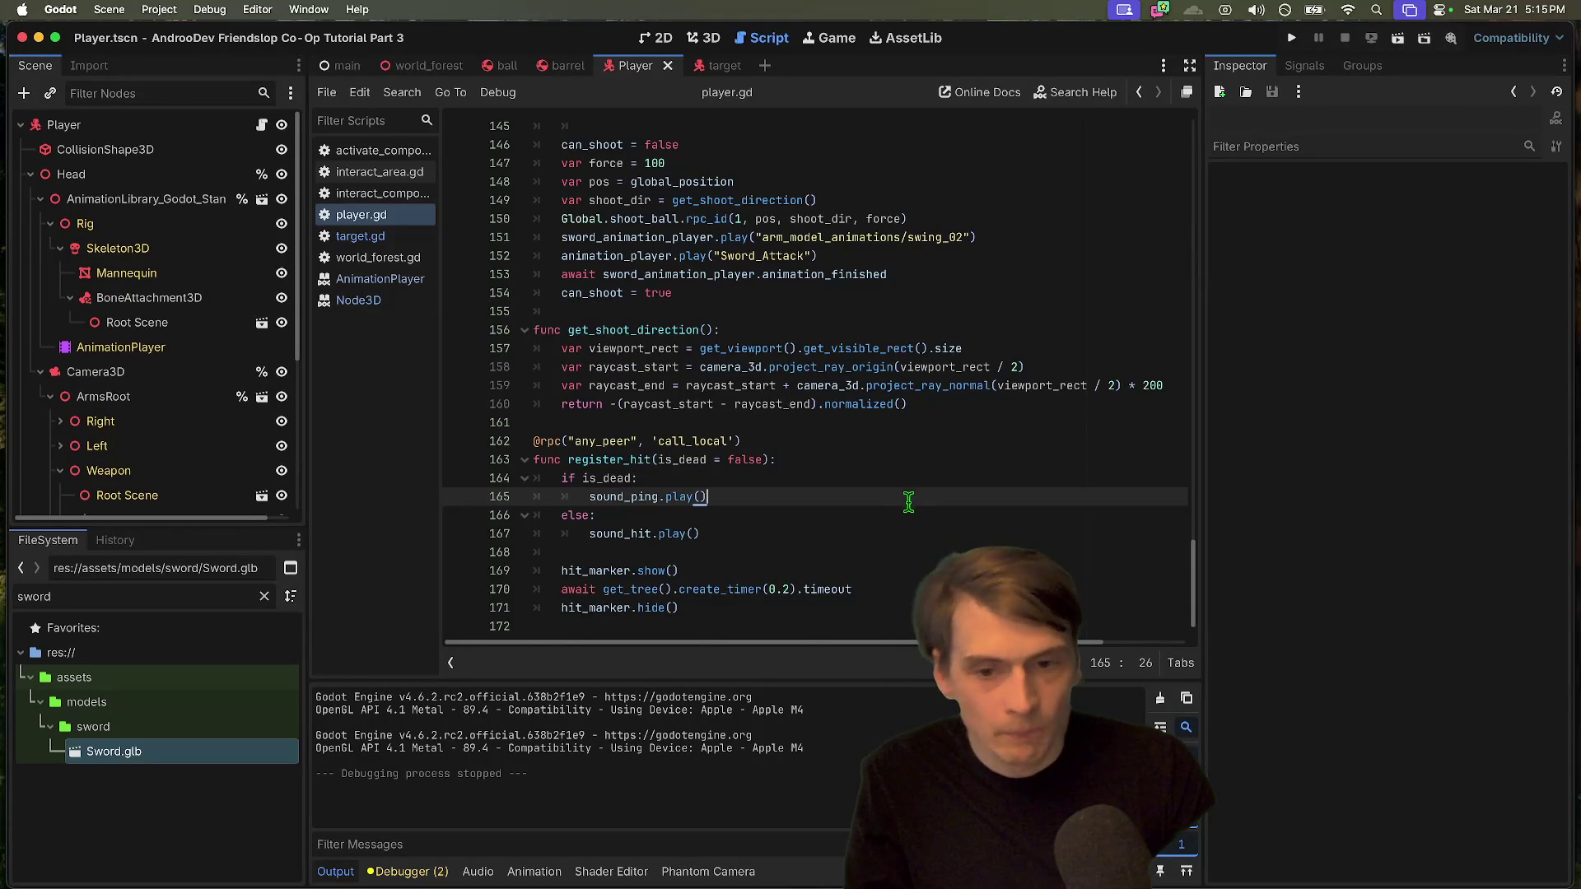
Add an empty line after the animation await on line 153
left_click(930, 256)
left_click(960, 272)
key("Return")
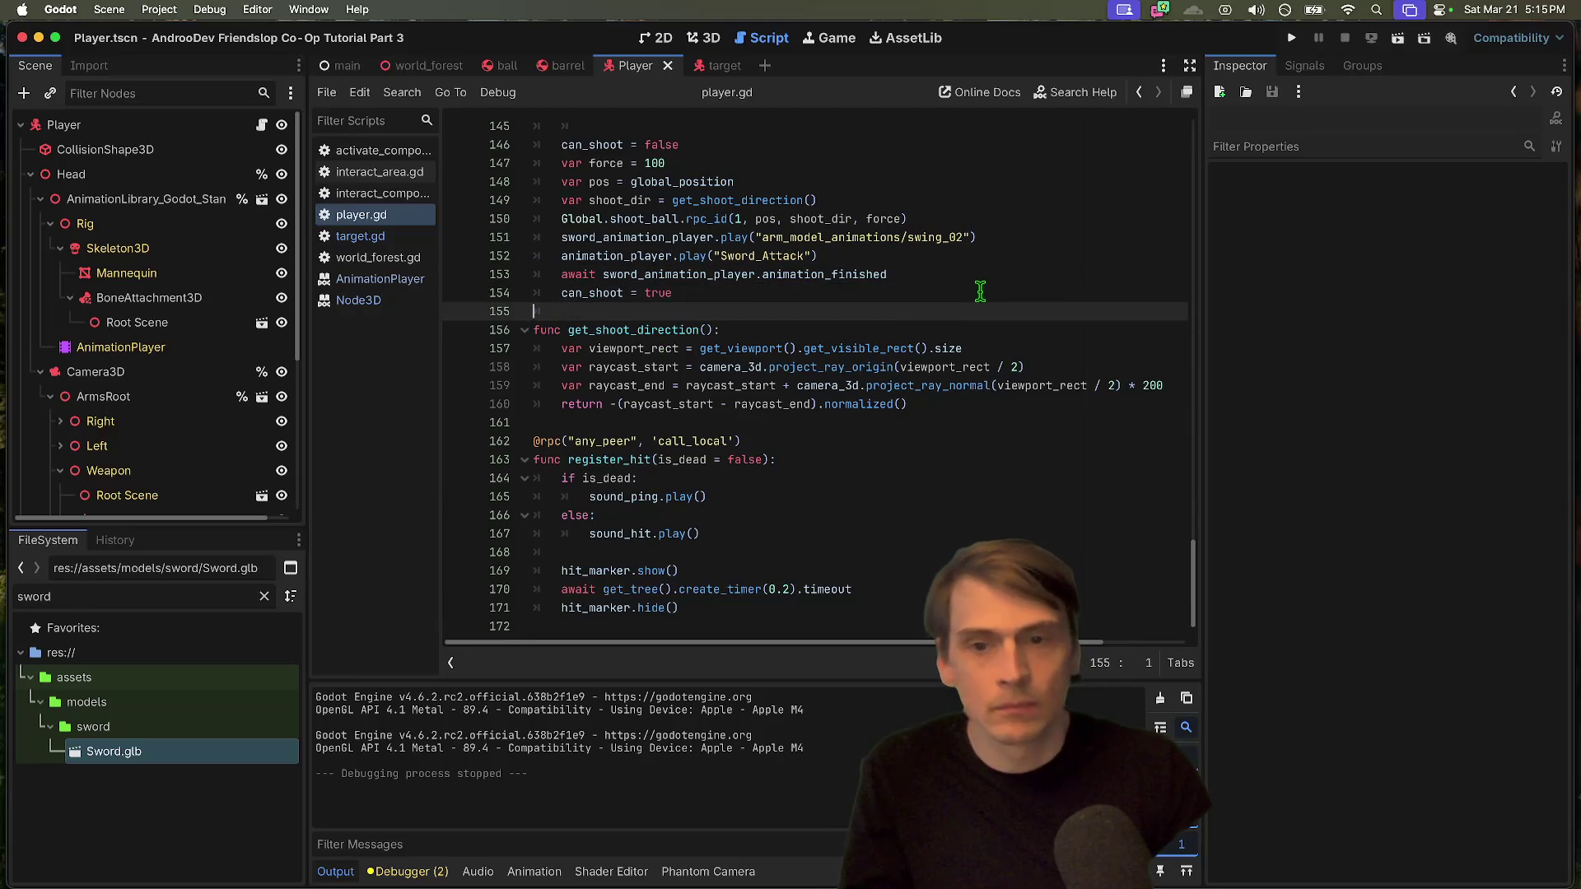
On line 154, paste the animation call and retarget it to sword_animation_player.play(")
type("animation_player.play(\"Sword_Attack\")")
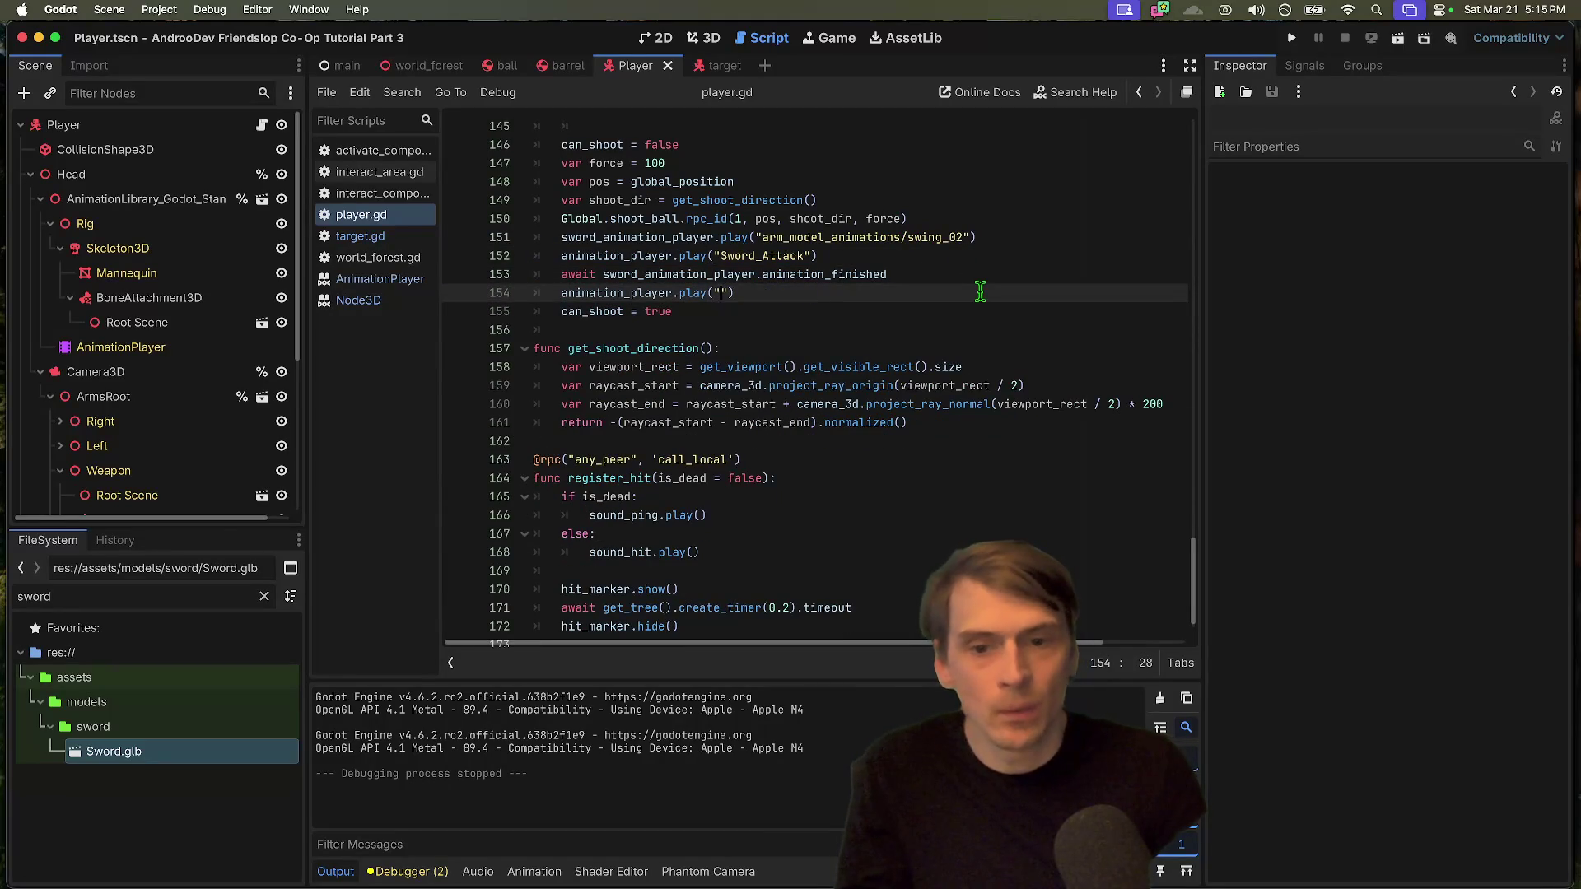
type("Idle")
key("Return")
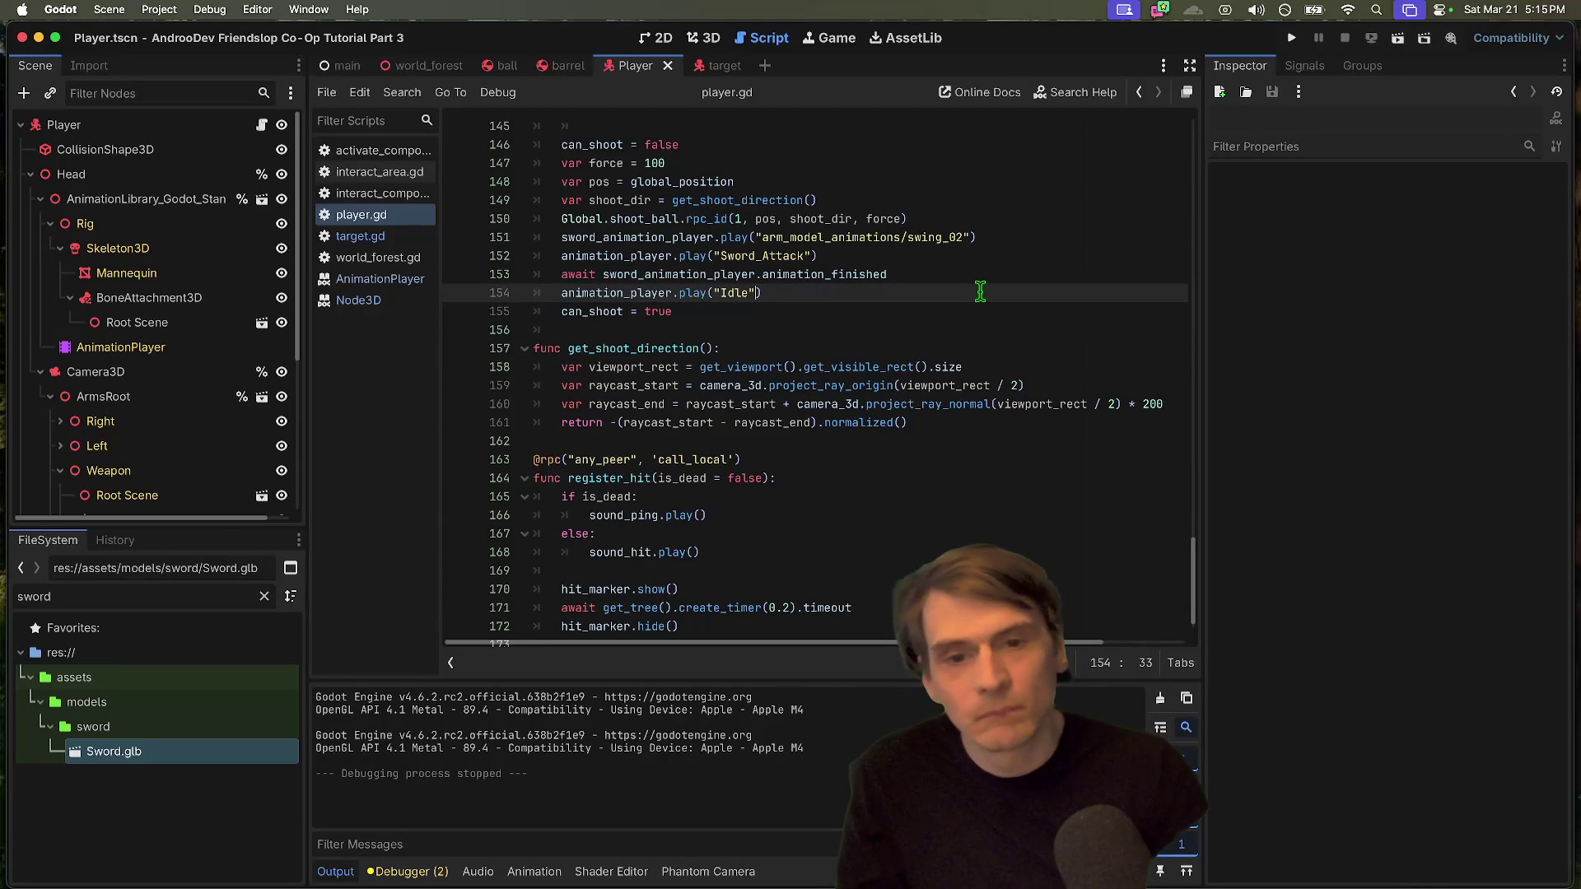
double_click(700, 276)
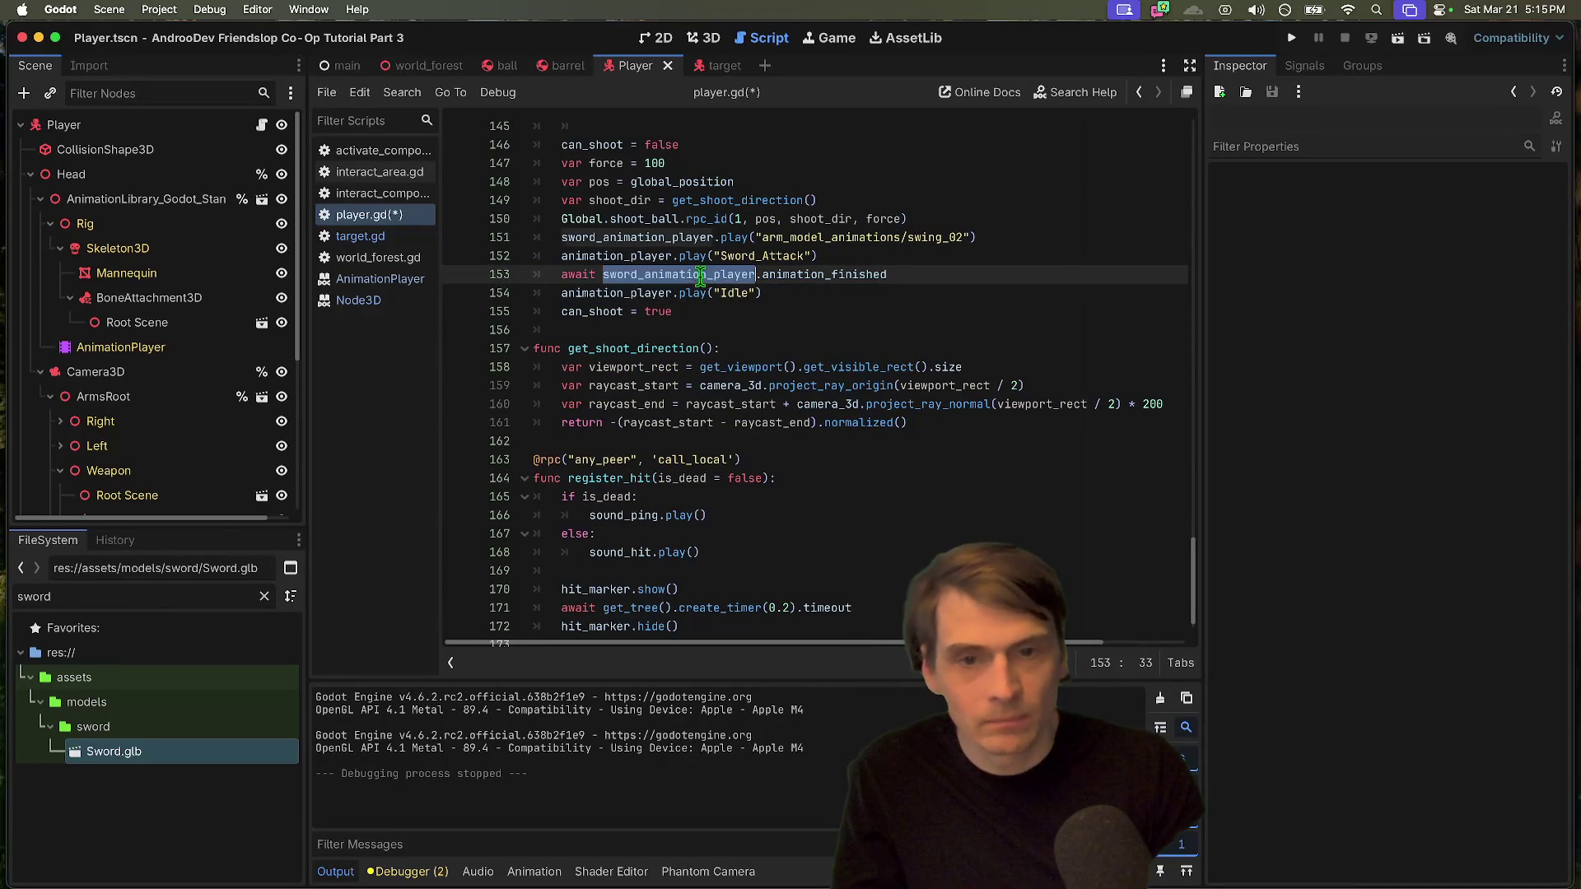
key("super+c")
double_click(628, 295)
key("super+v")
left_click(820, 294)
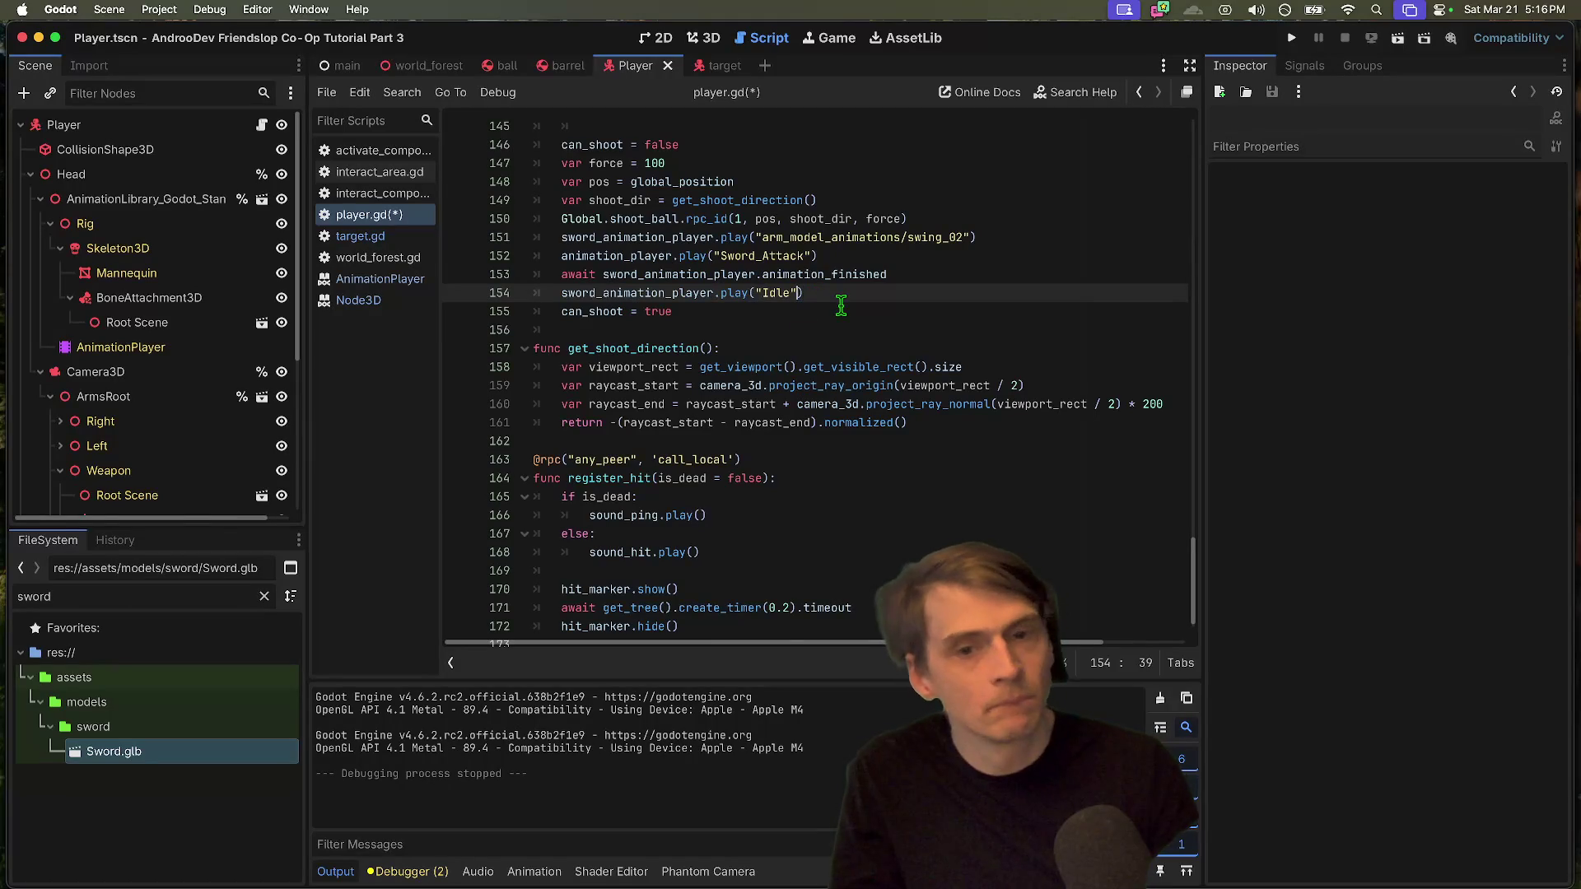
type("la")
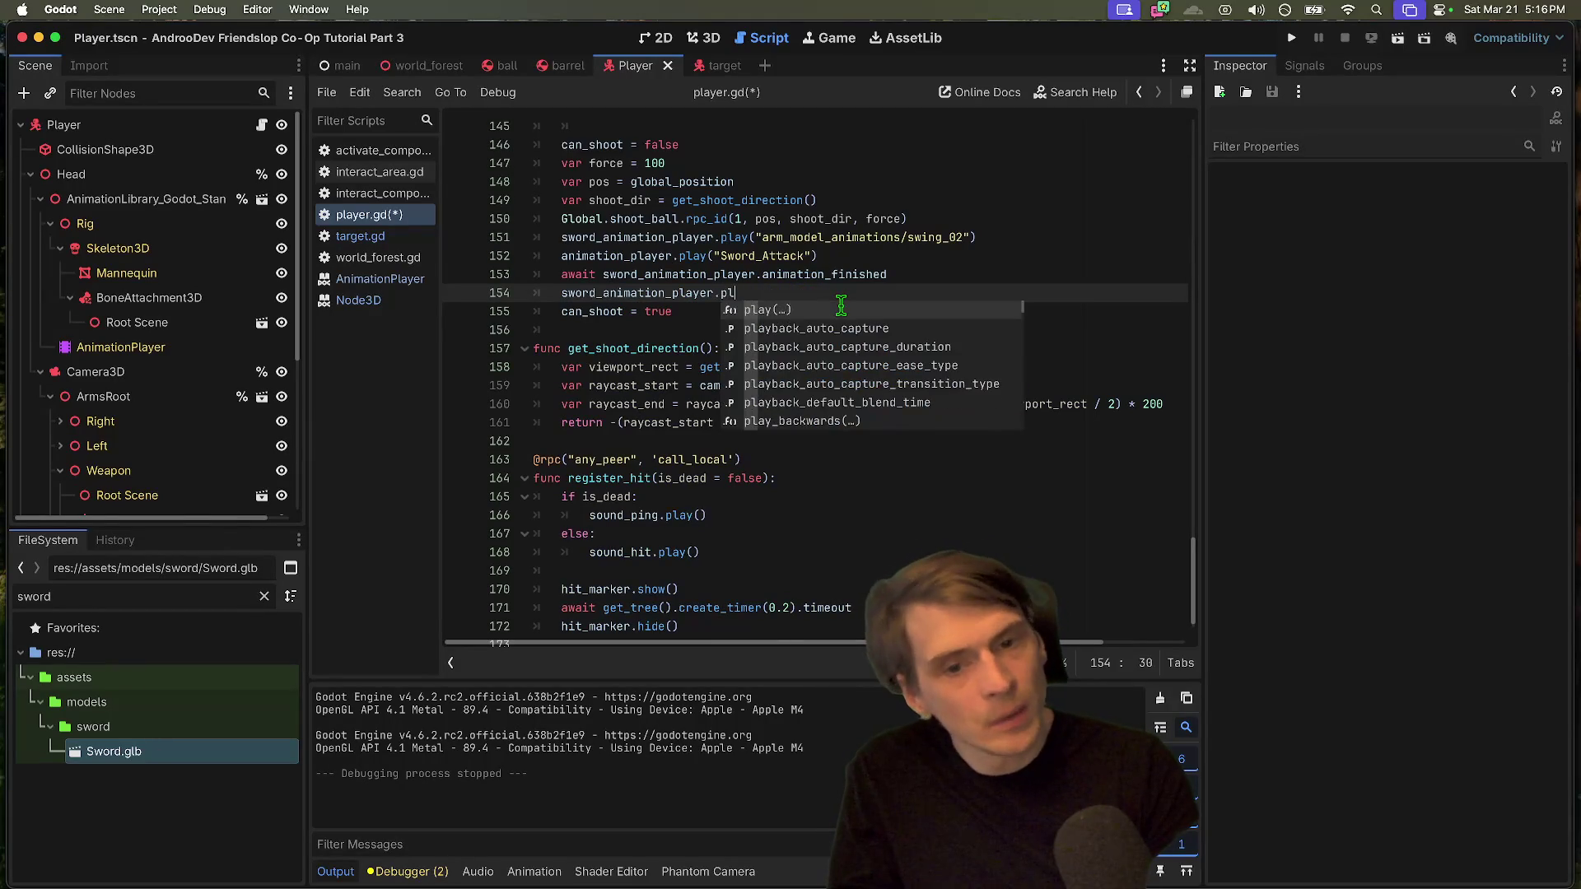
key("Return")
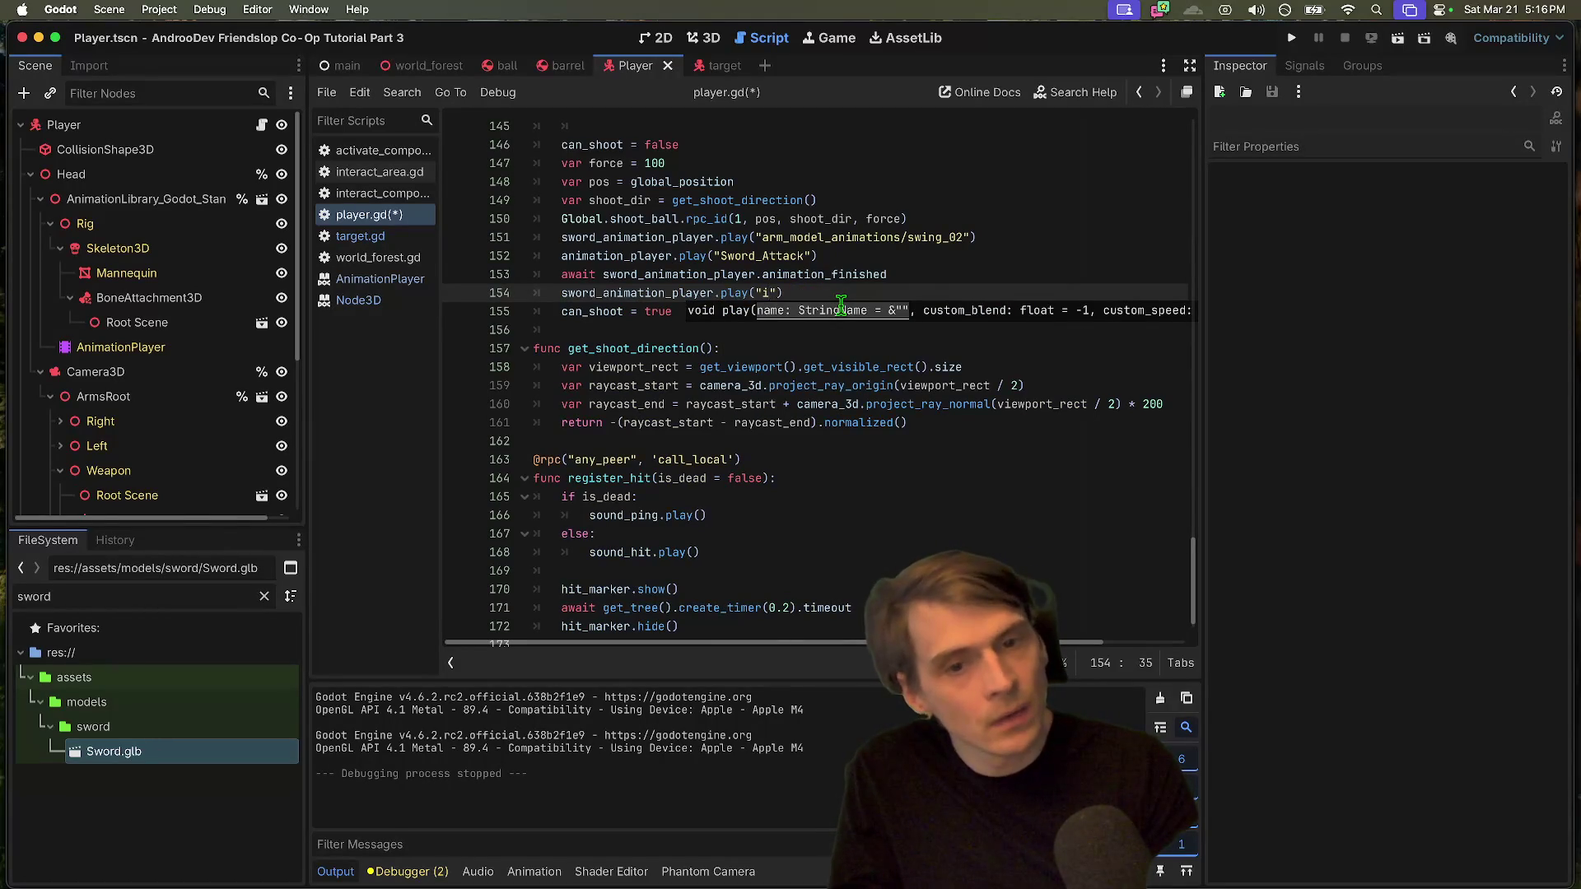
type("\"")
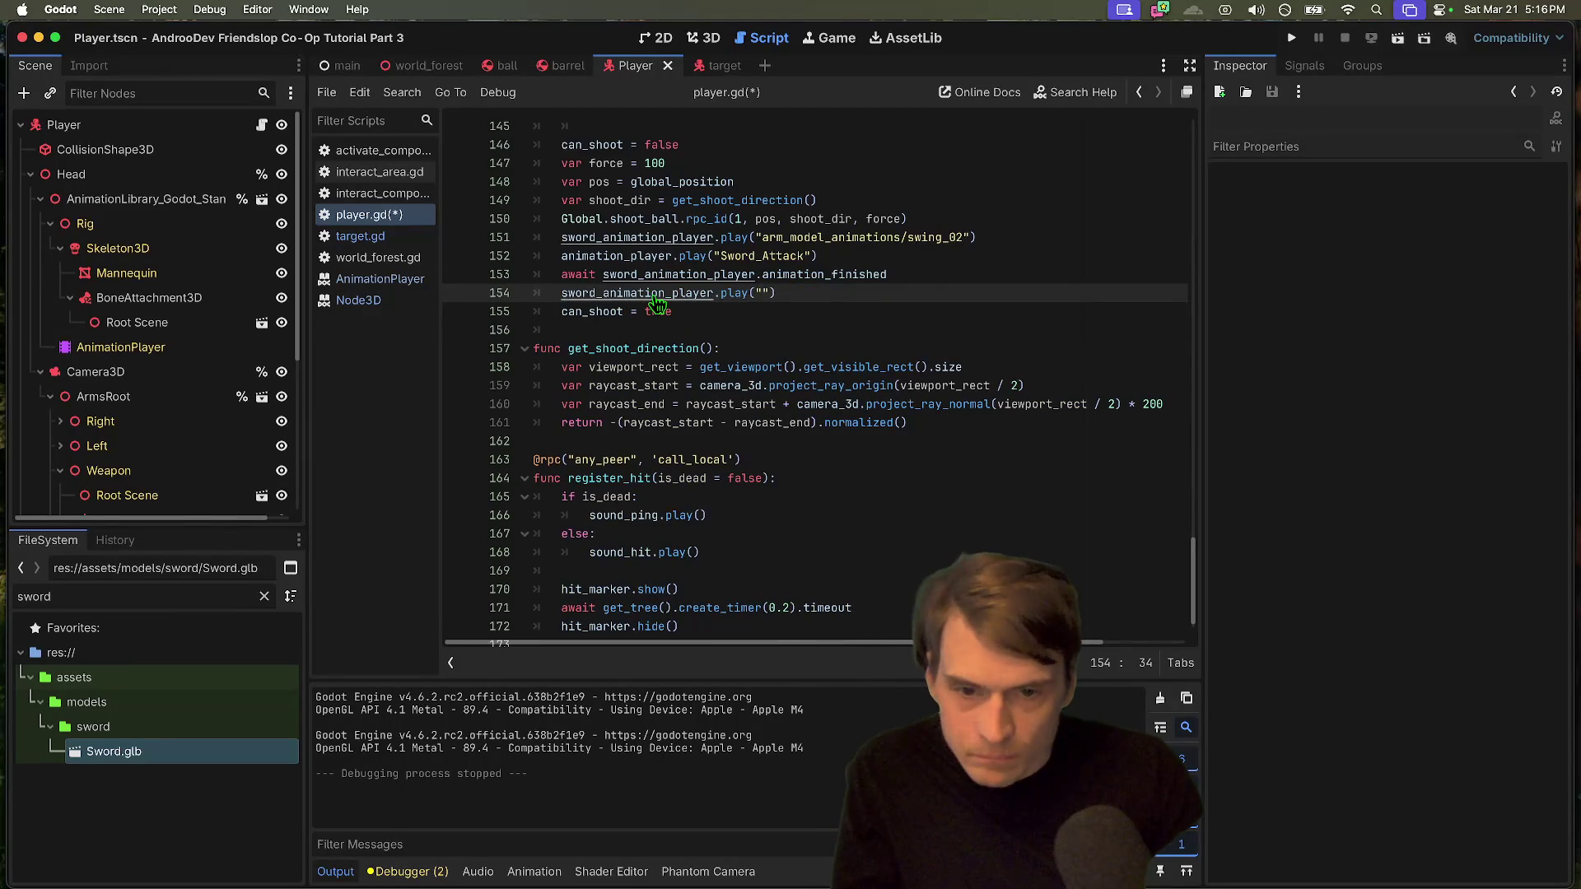
Check the available animation names on the AnimationPlayer and SwordAnimationPlayer nodes
left_click(120, 347)
scroll(160, 428, "down", 5)
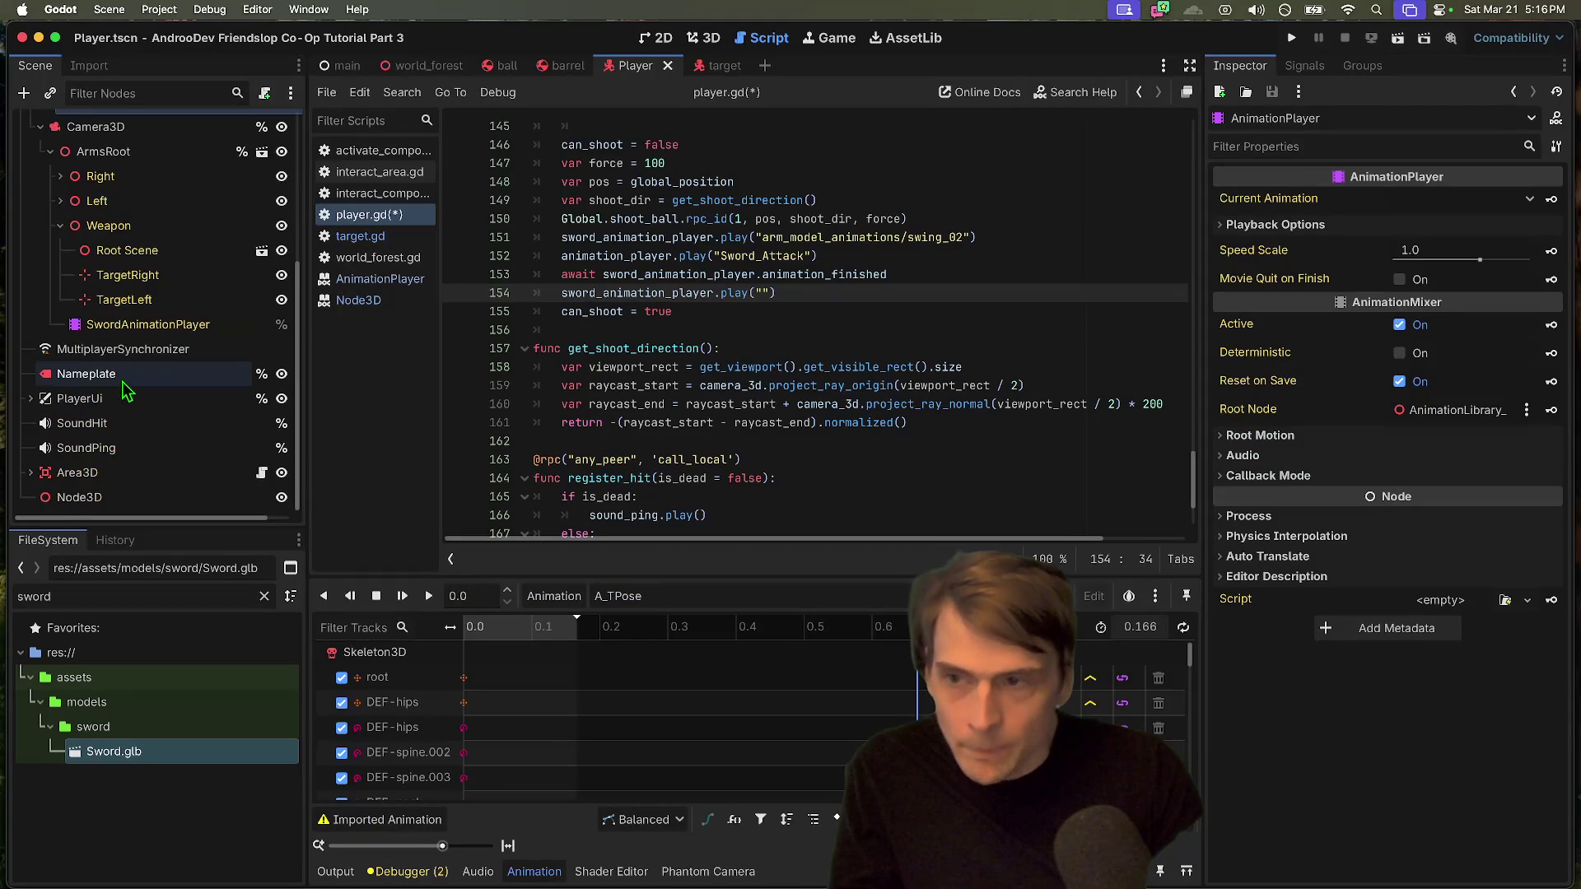
key("ctrl+space")
key("Escape")
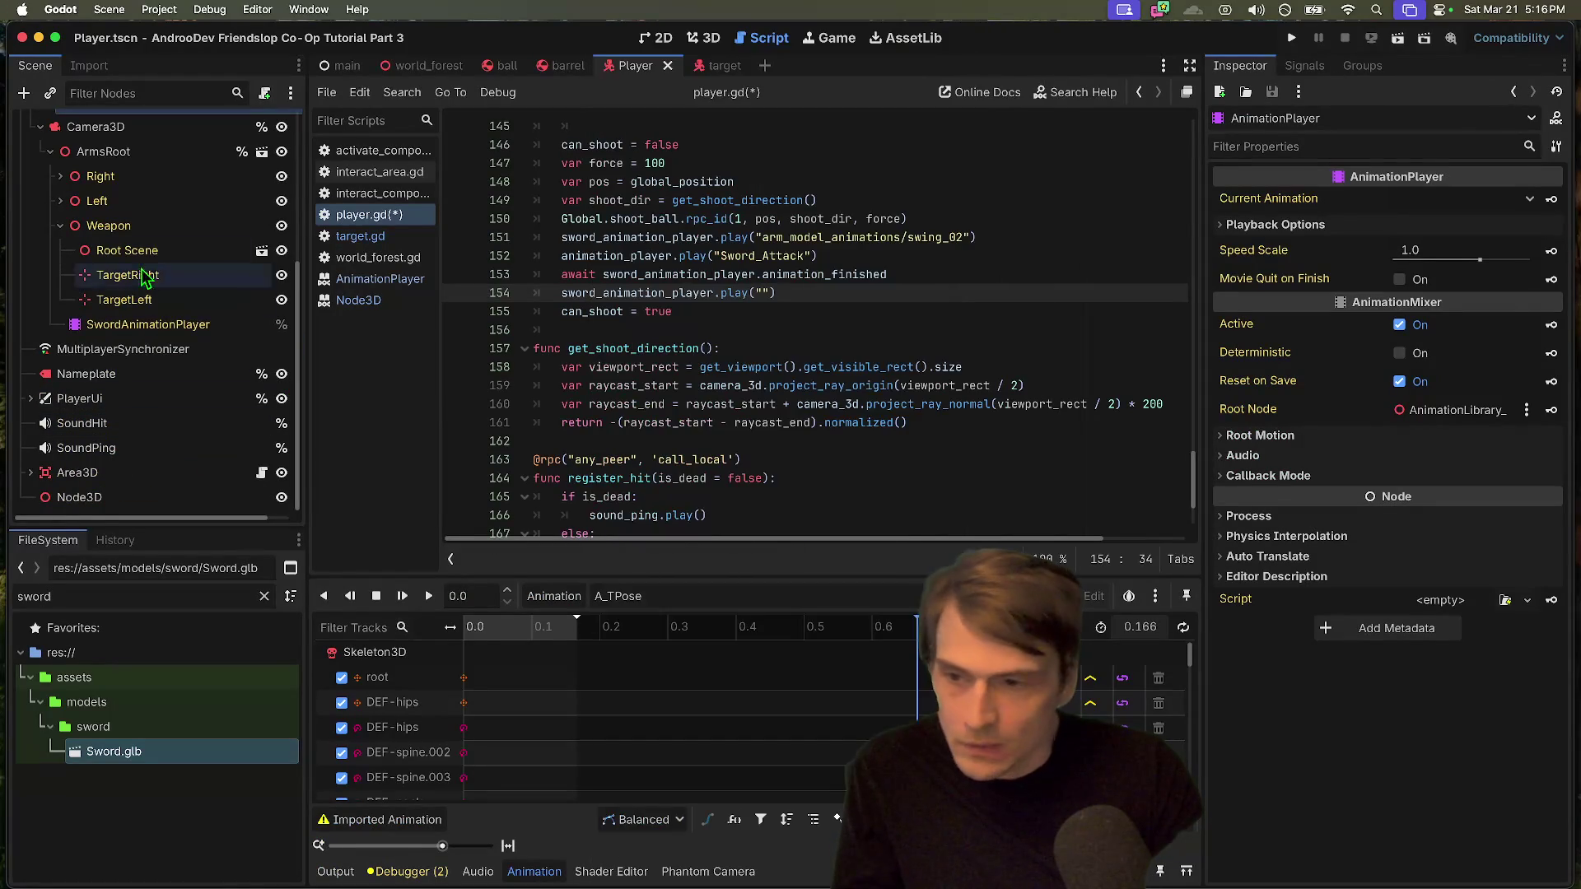
left_click(137, 326)
left_click(622, 595)
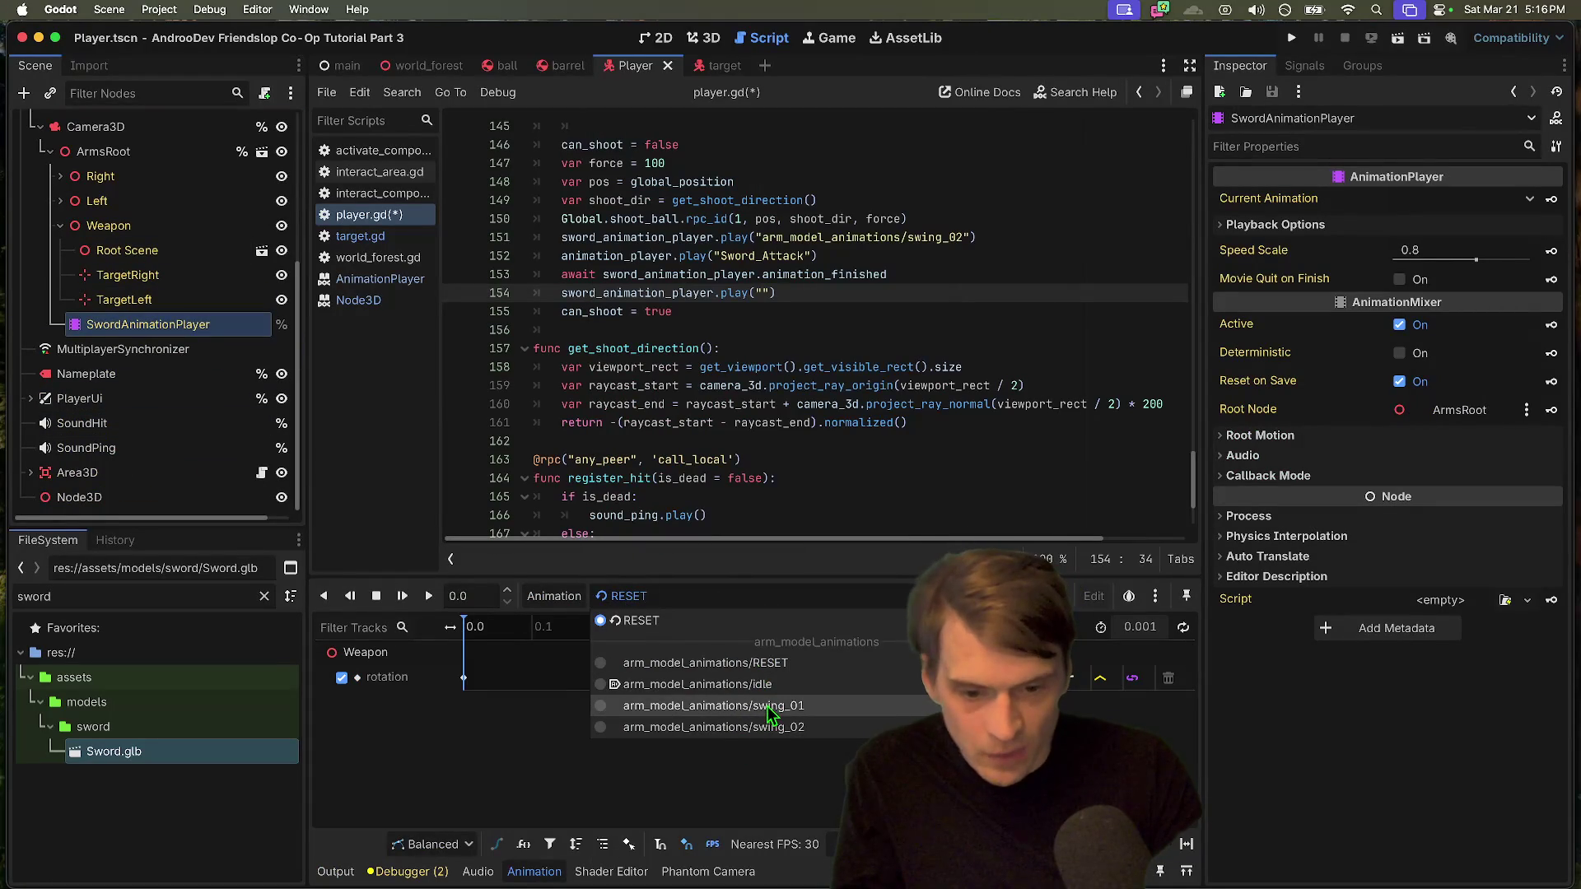
key("Escape")
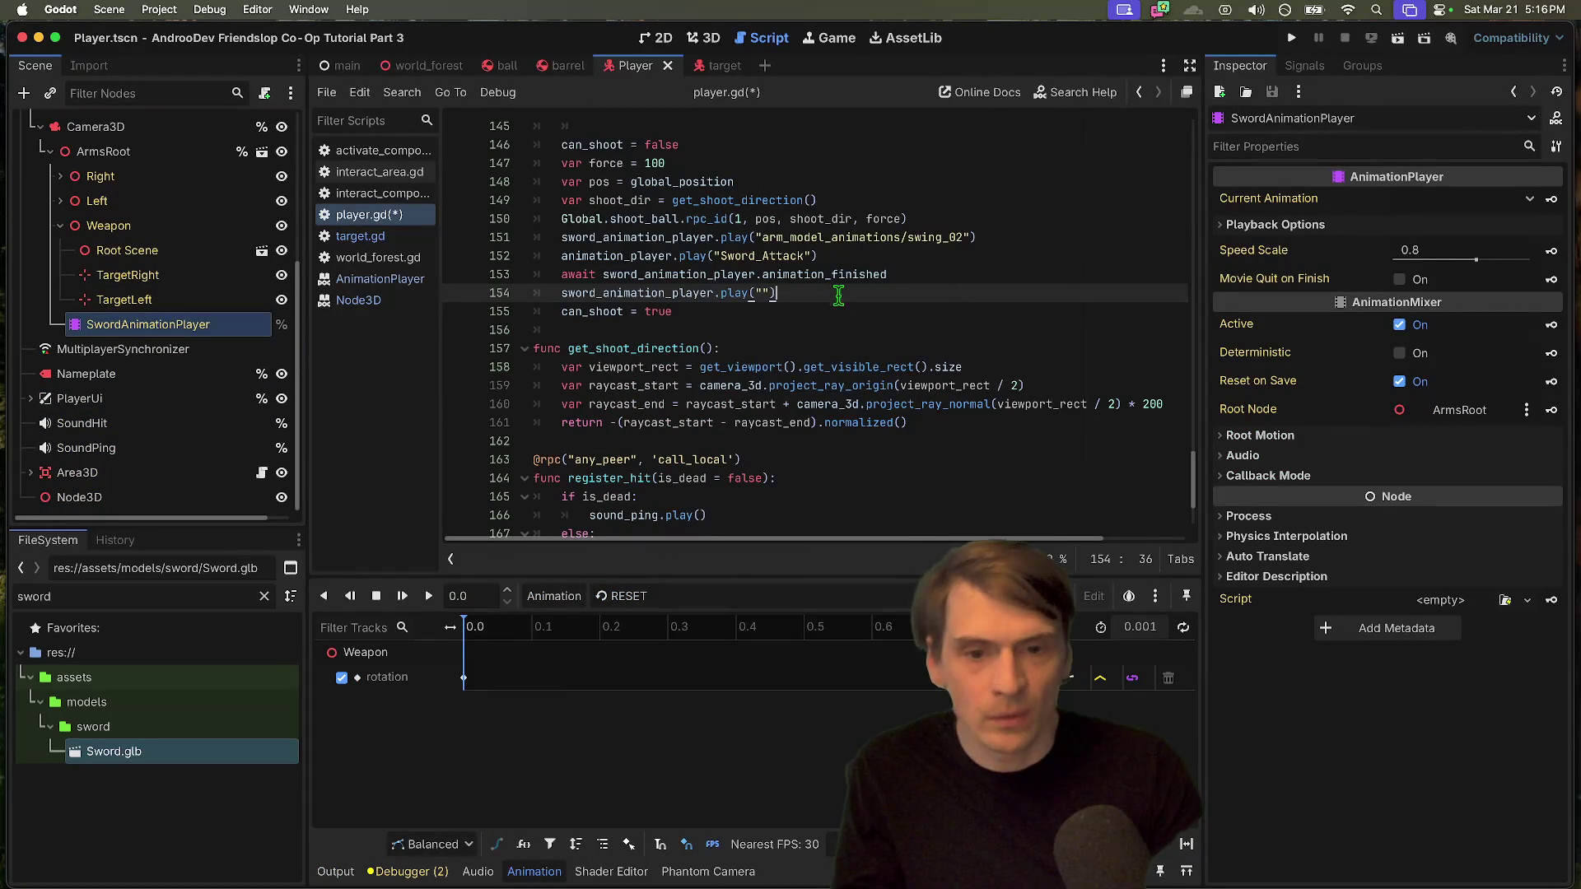
type("arm")
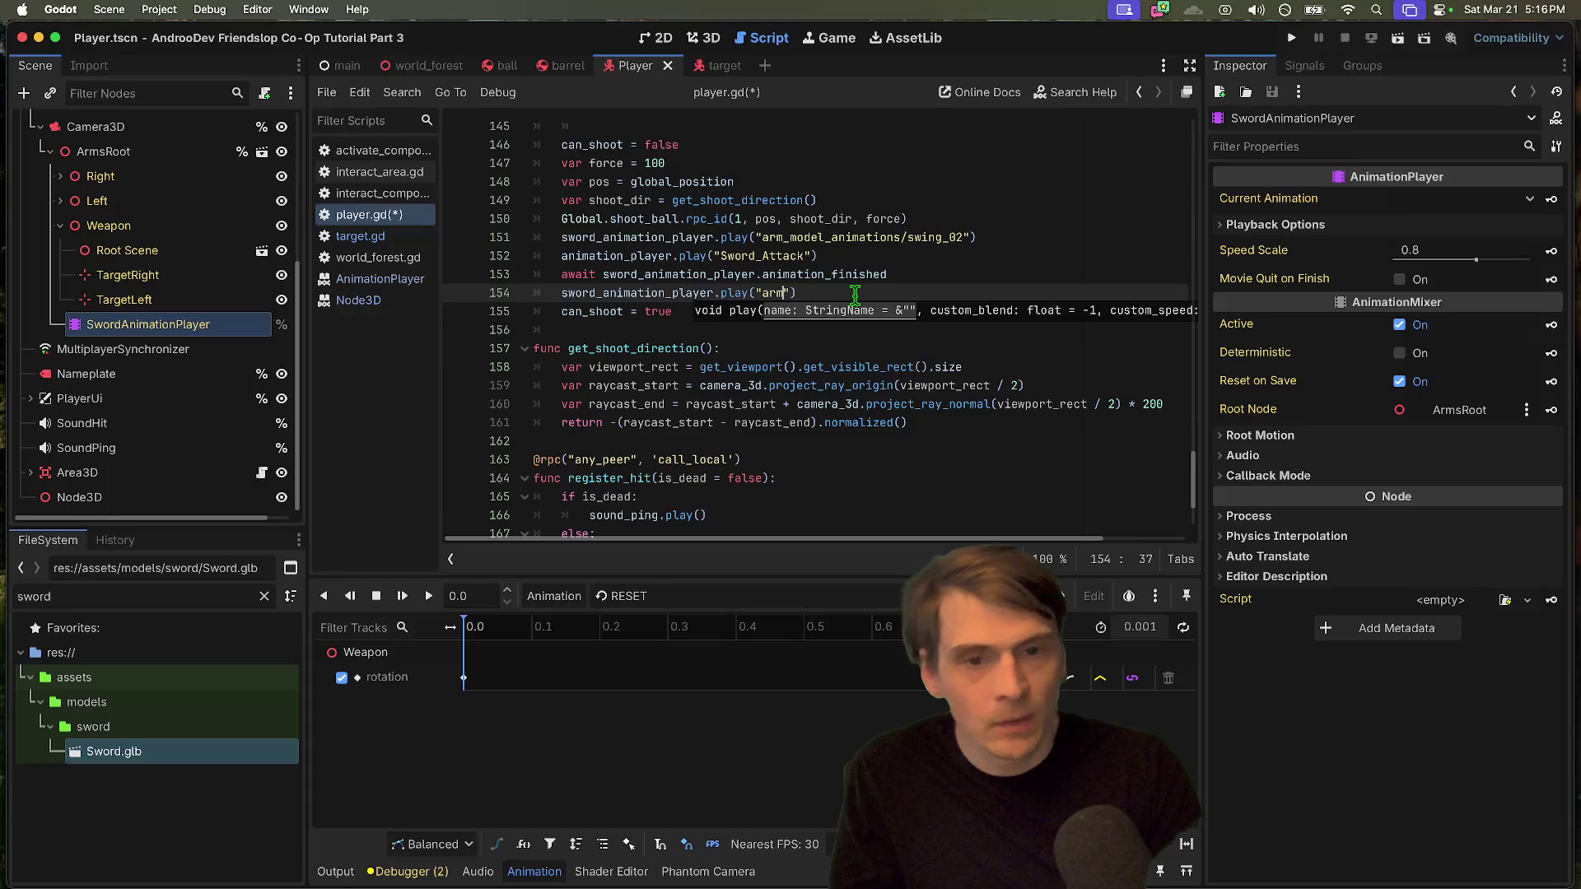
left_click(875, 237)
left_click(847, 310)
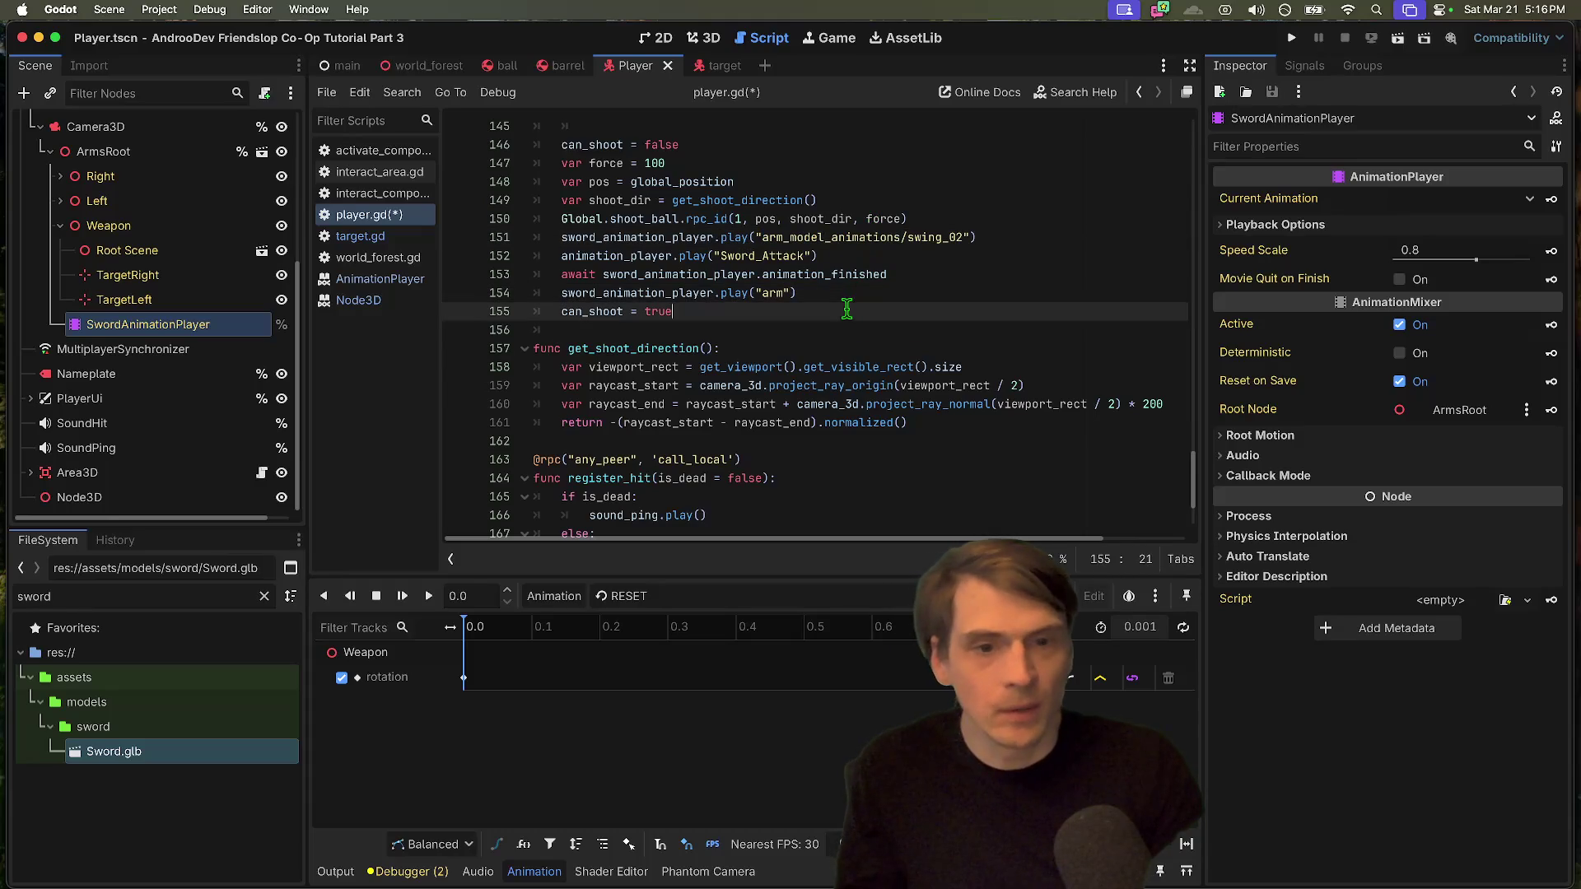
Complete the argument as "arm_model_animations/idle" and run the project to test it
key("Up")
key("End")
key("Left")
key("BackSpace")
key("BackSpace")
key("BackSpace")
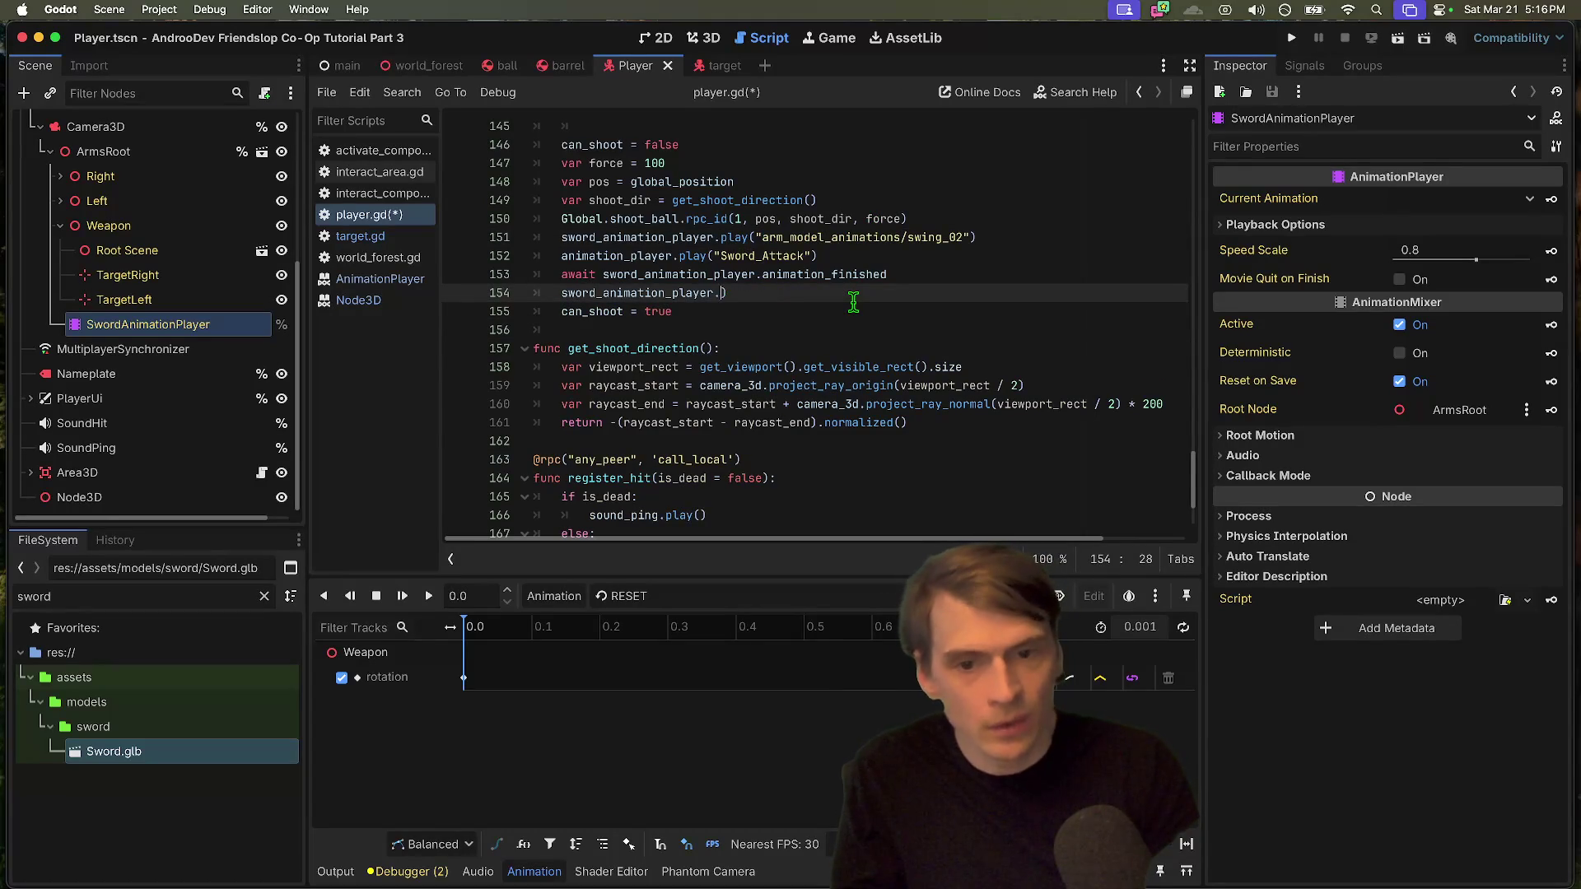
key("BackSpace")
key("BackSpace")
key("BackSpace")
type("play(")
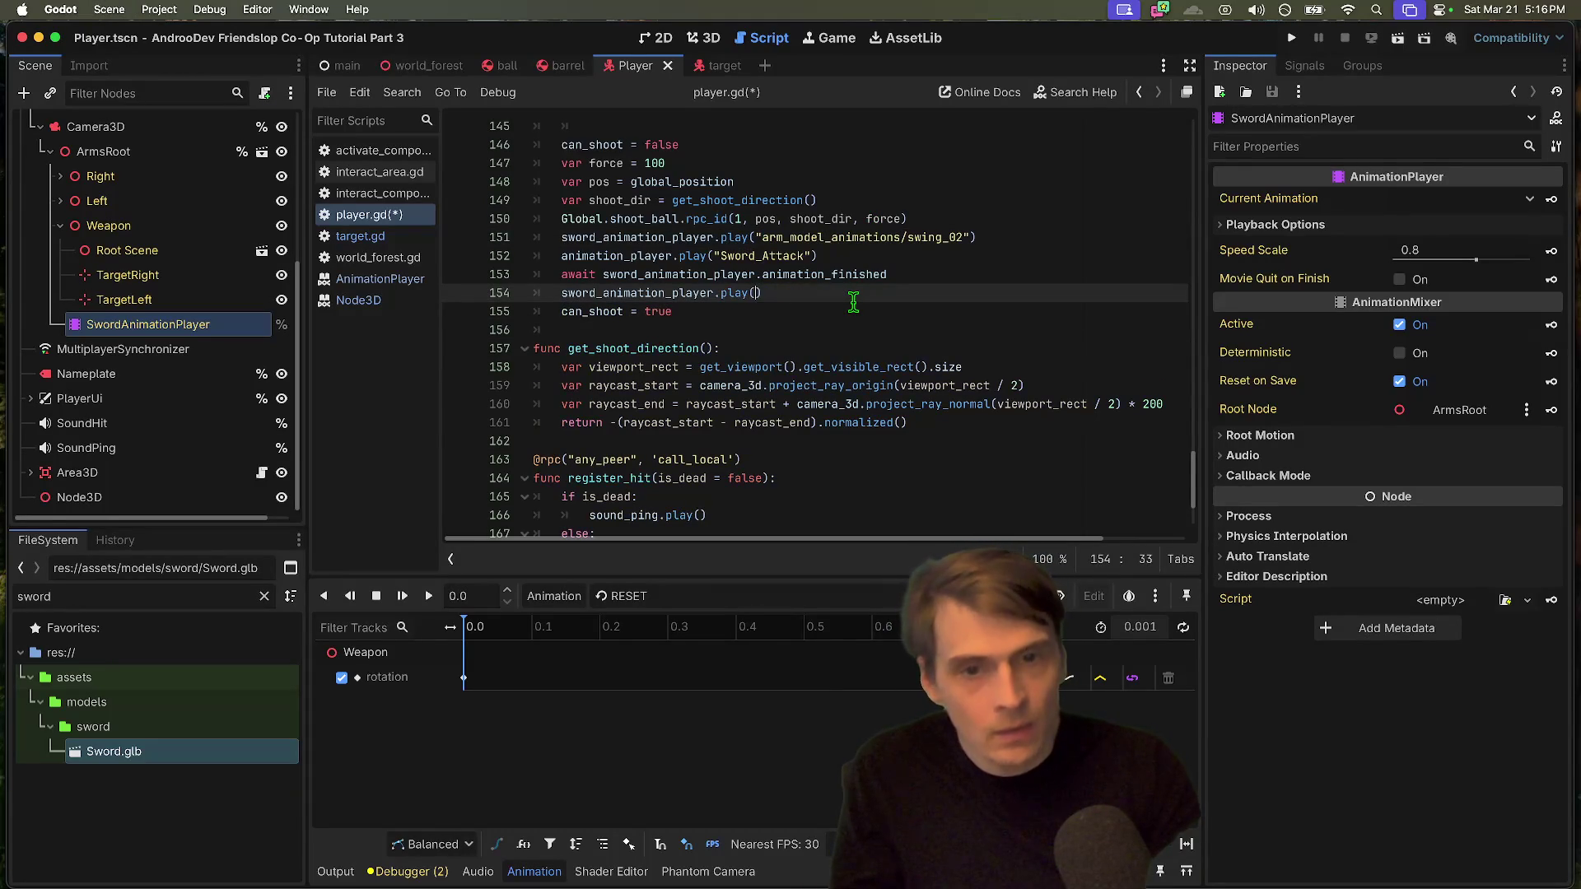
type("\"arm_model_animations/\")")
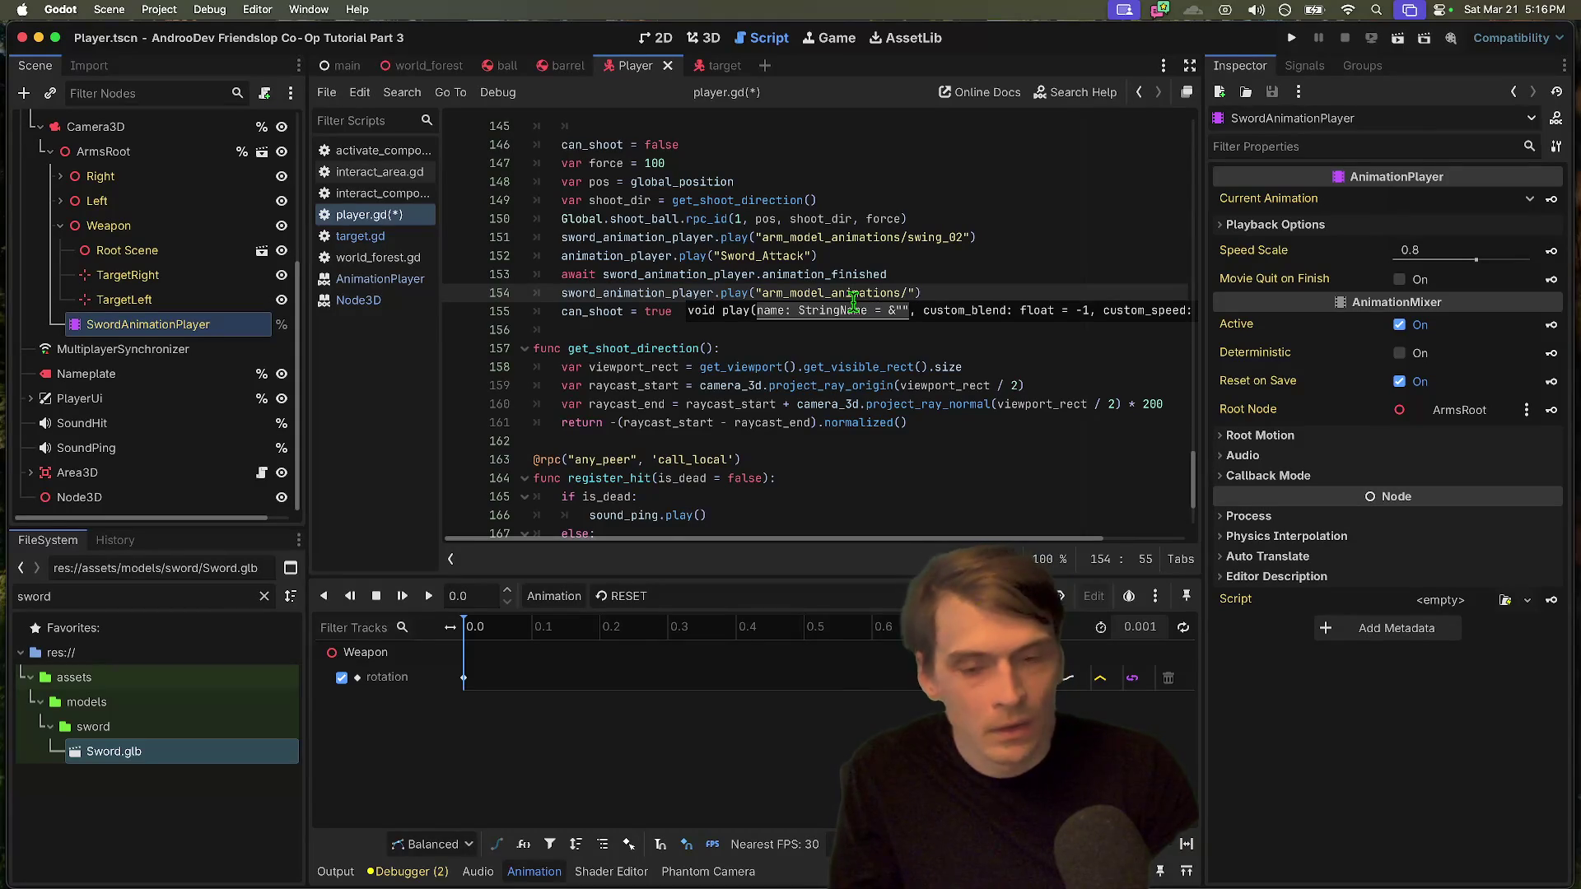
double_click(889, 293)
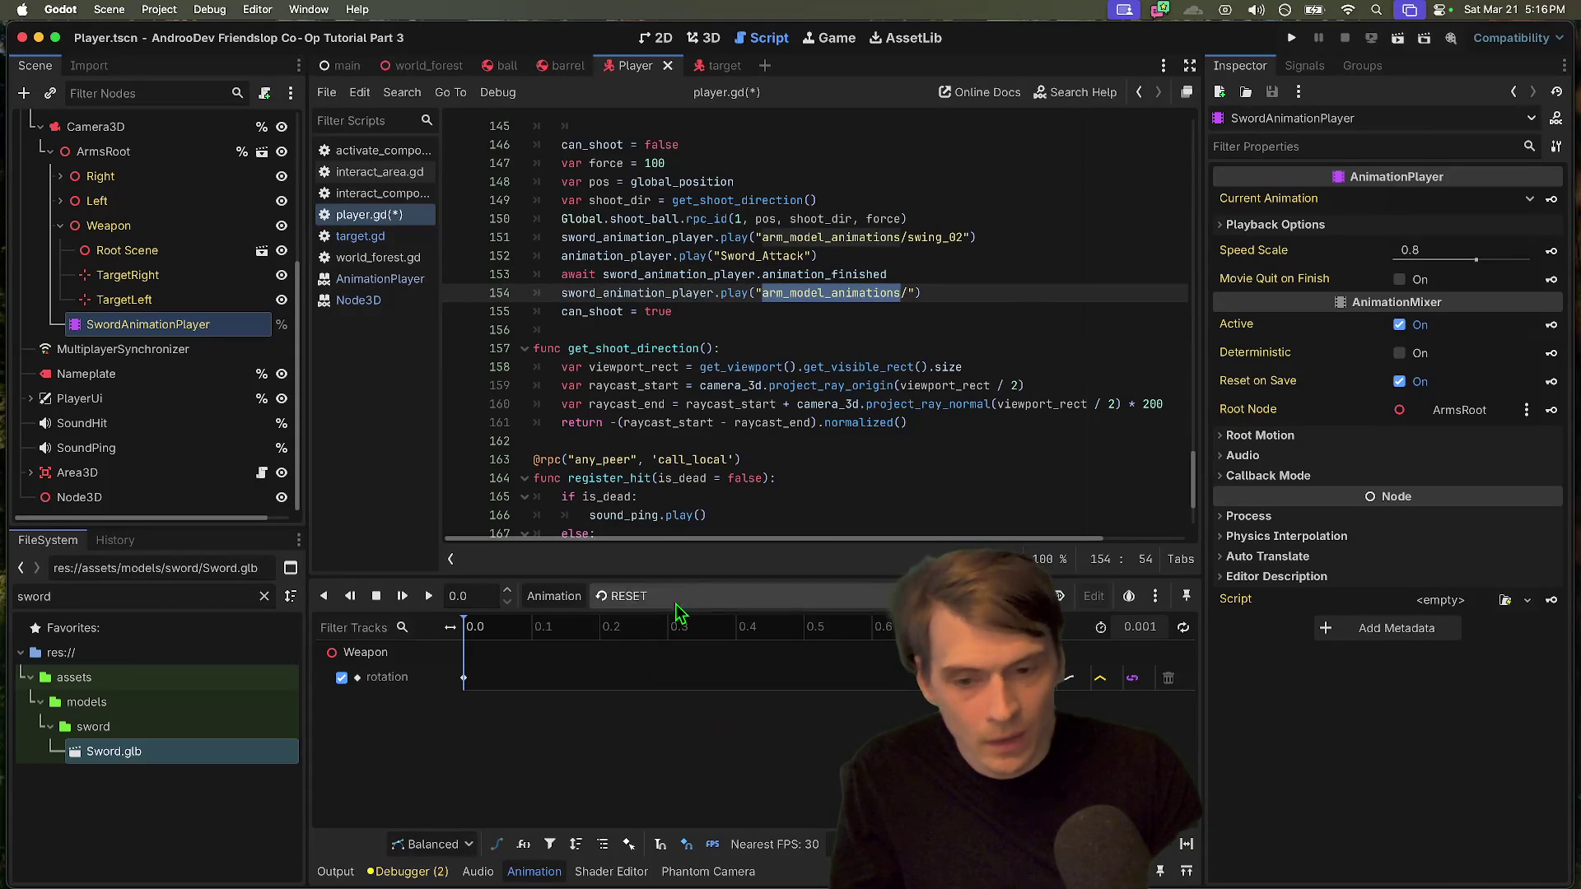
left_click(650, 596)
left_click(1015, 287)
key("Right")
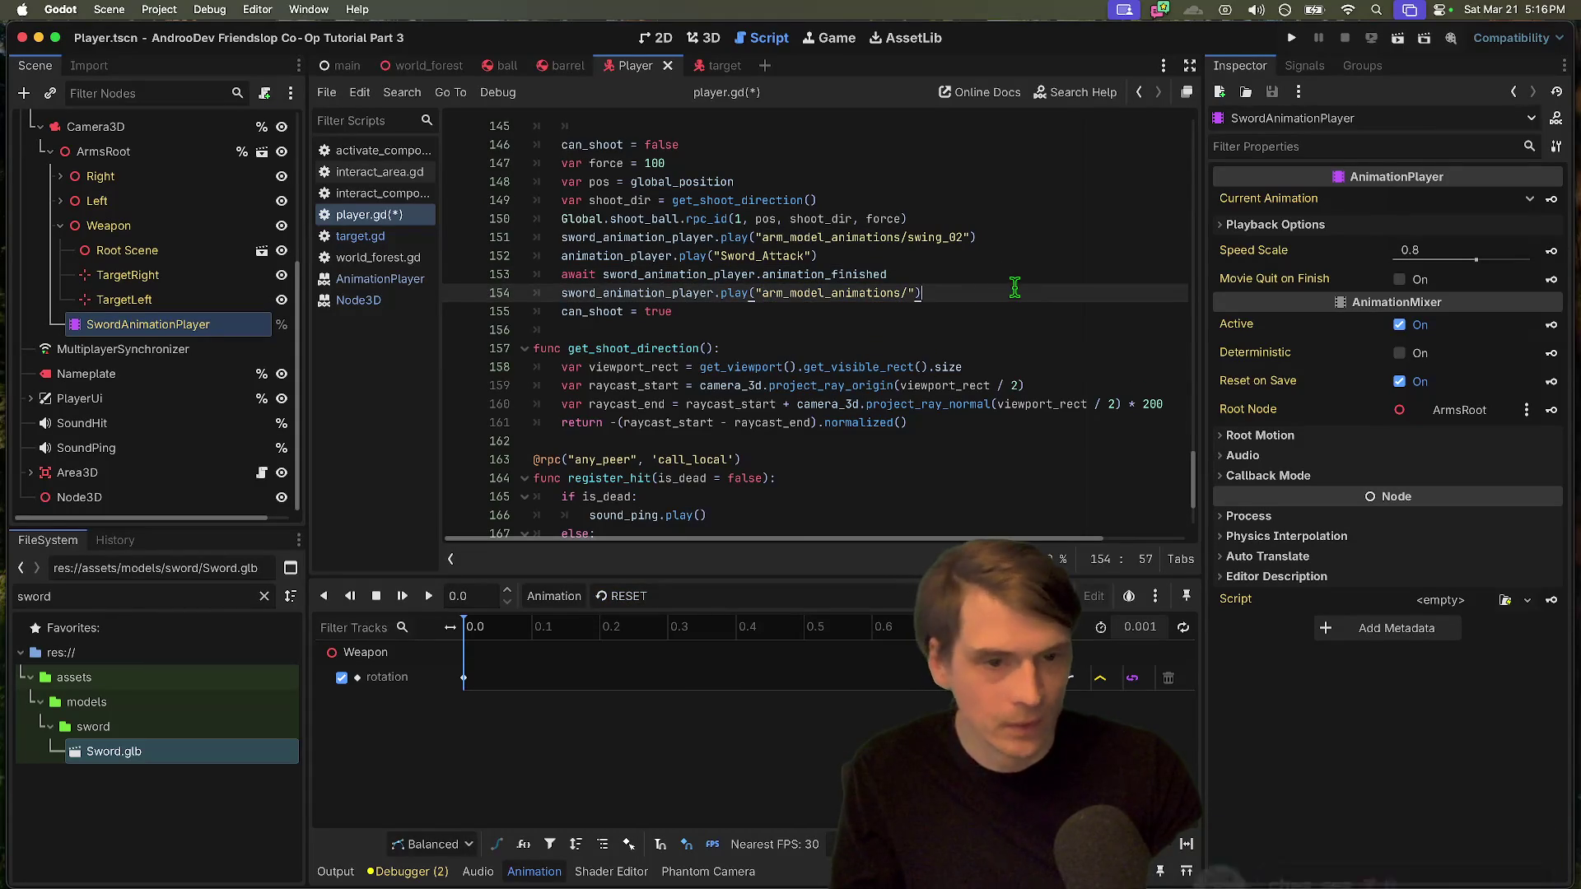
type("idle")
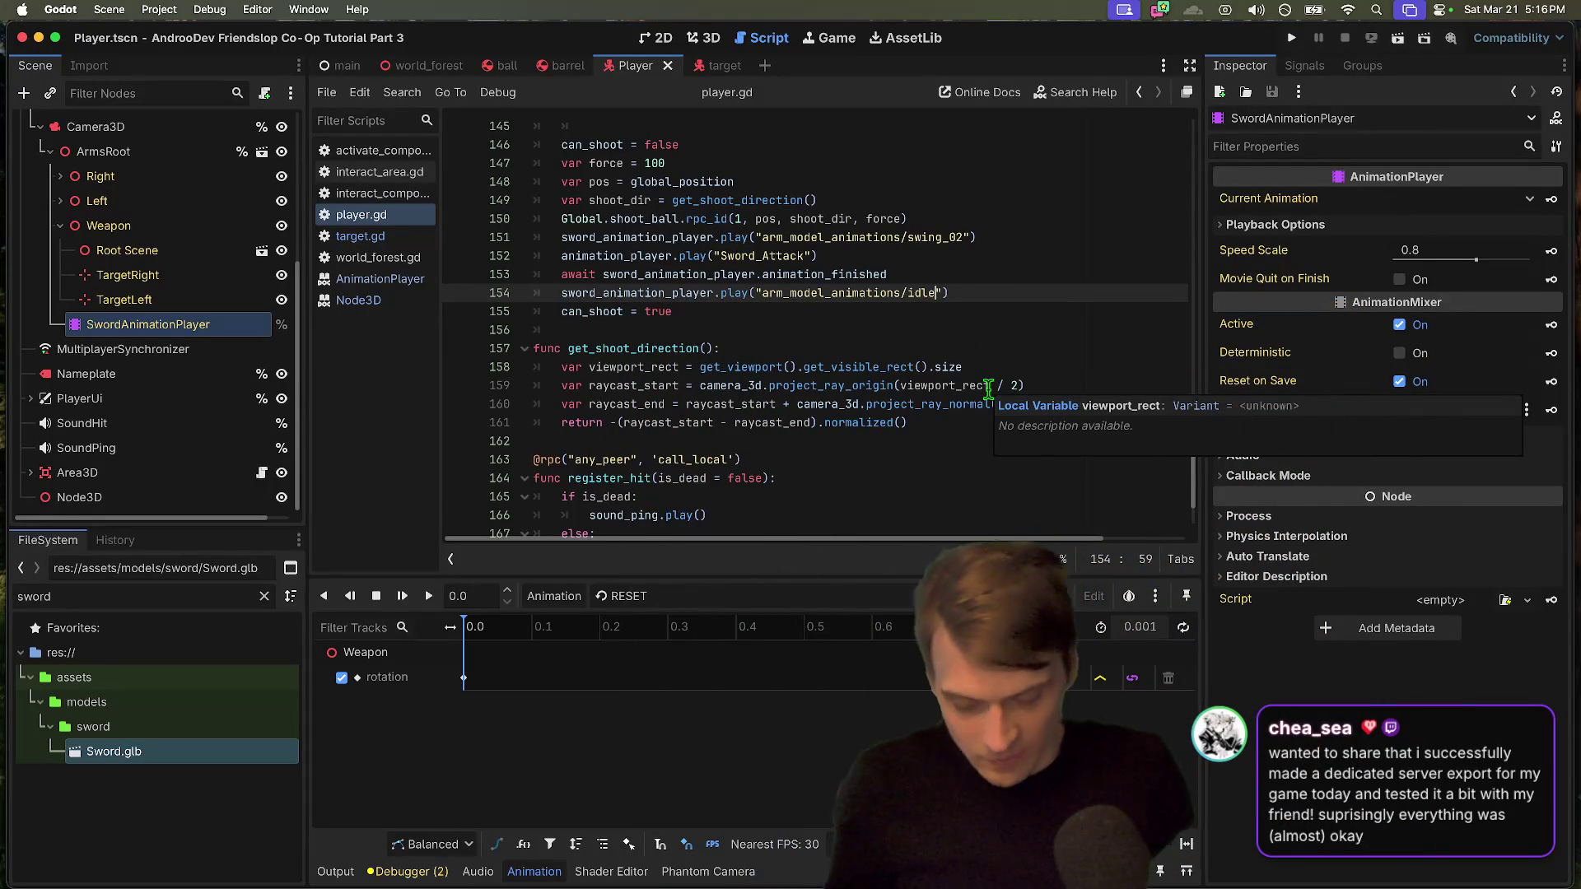
key("super+b")
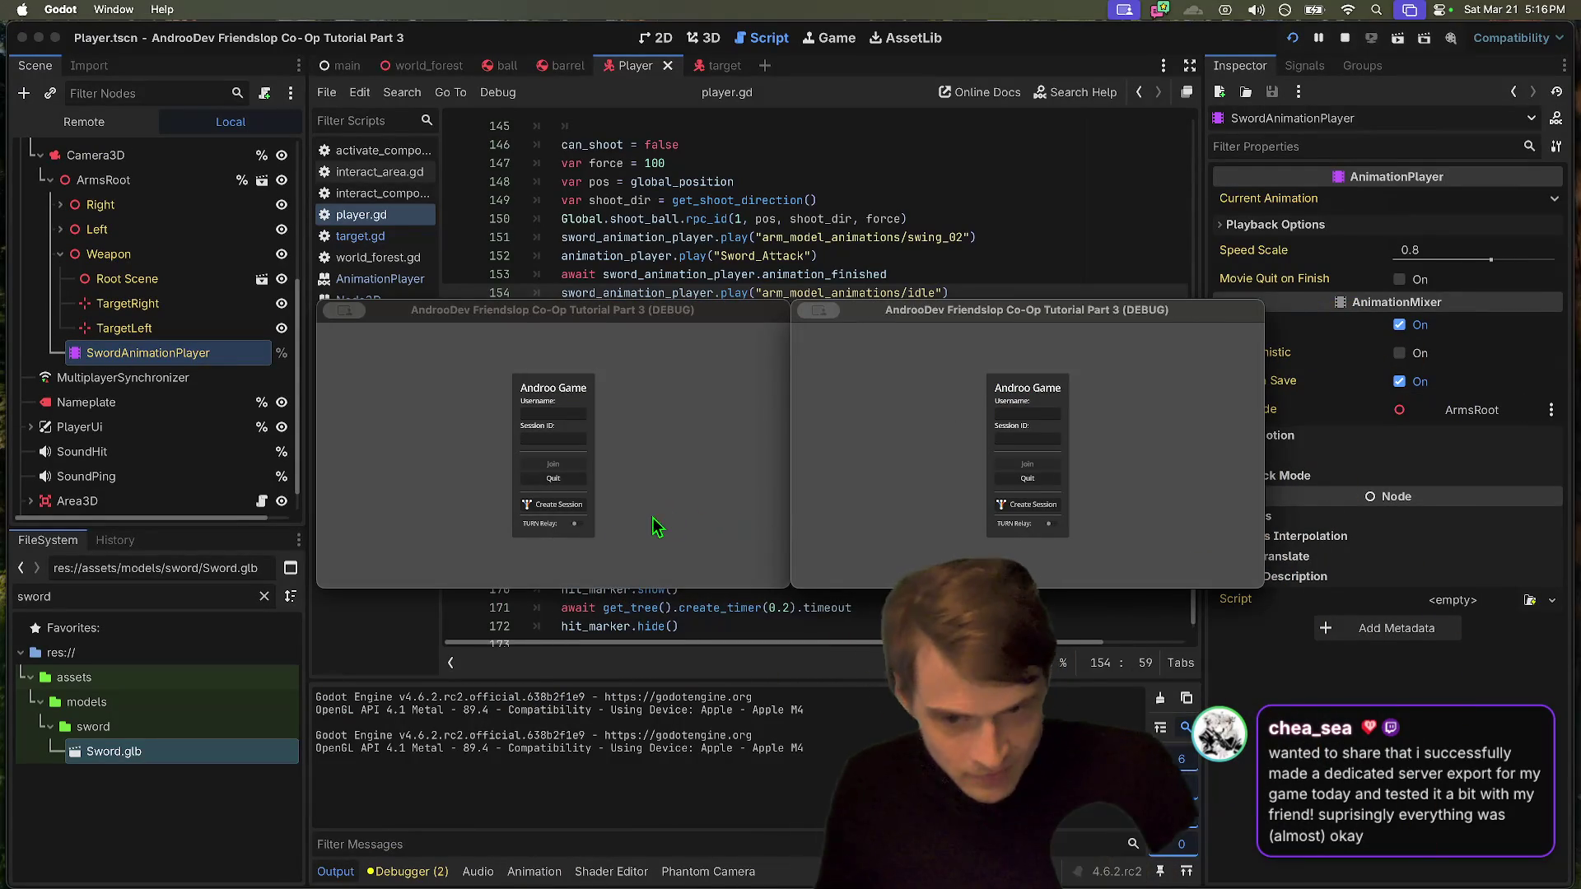
Host a session, walk around, swing the sword twice to check the idle return, then close the game
left_click(545, 507)
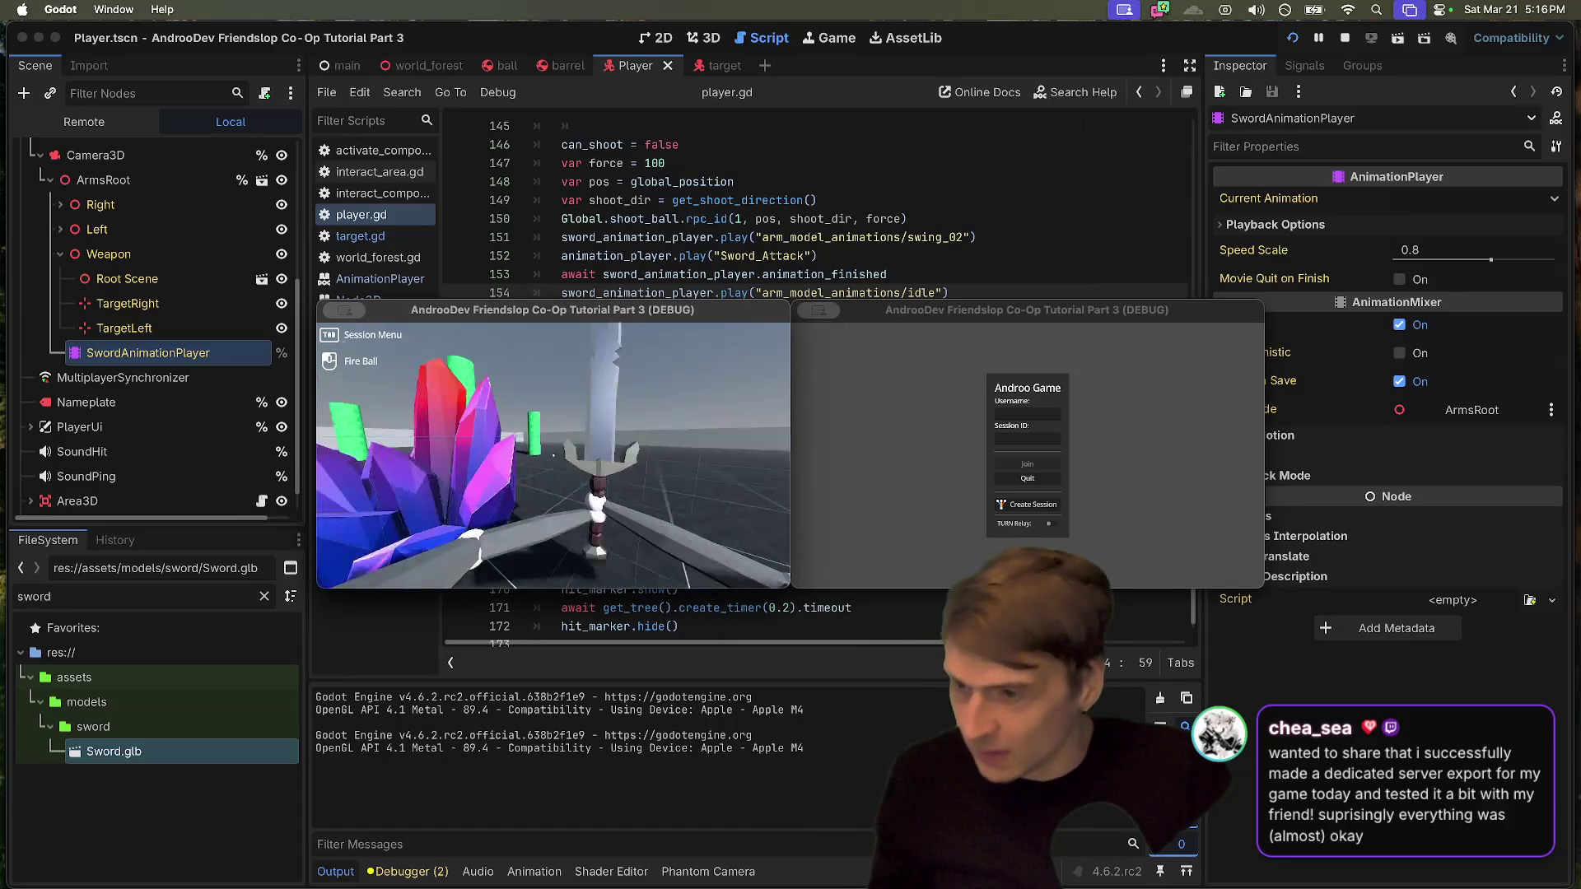
key("w")
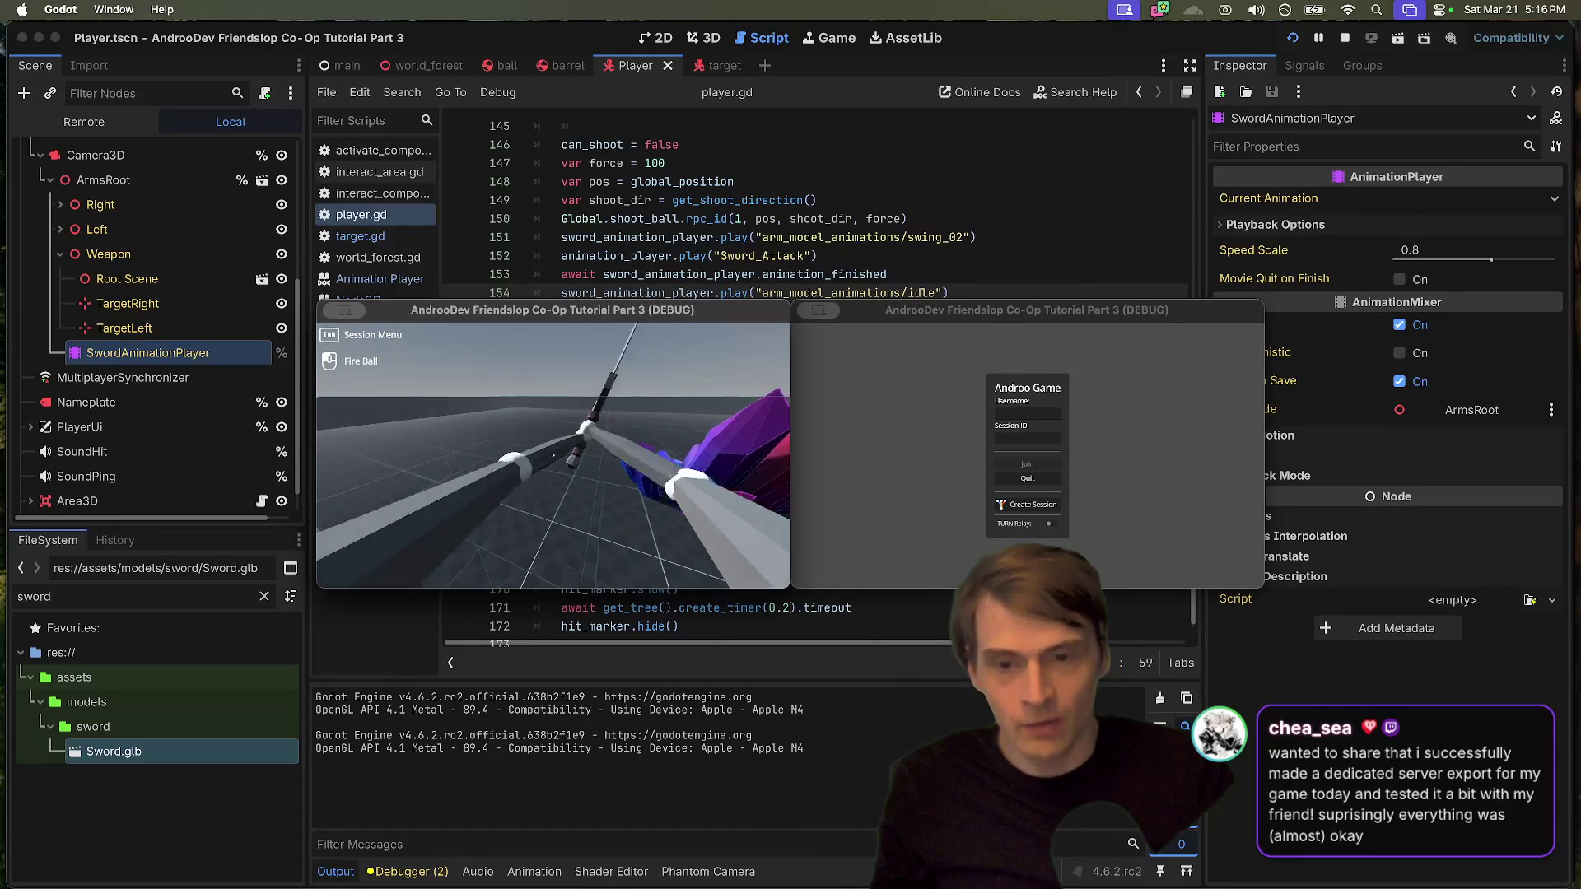
left_click(553, 455)
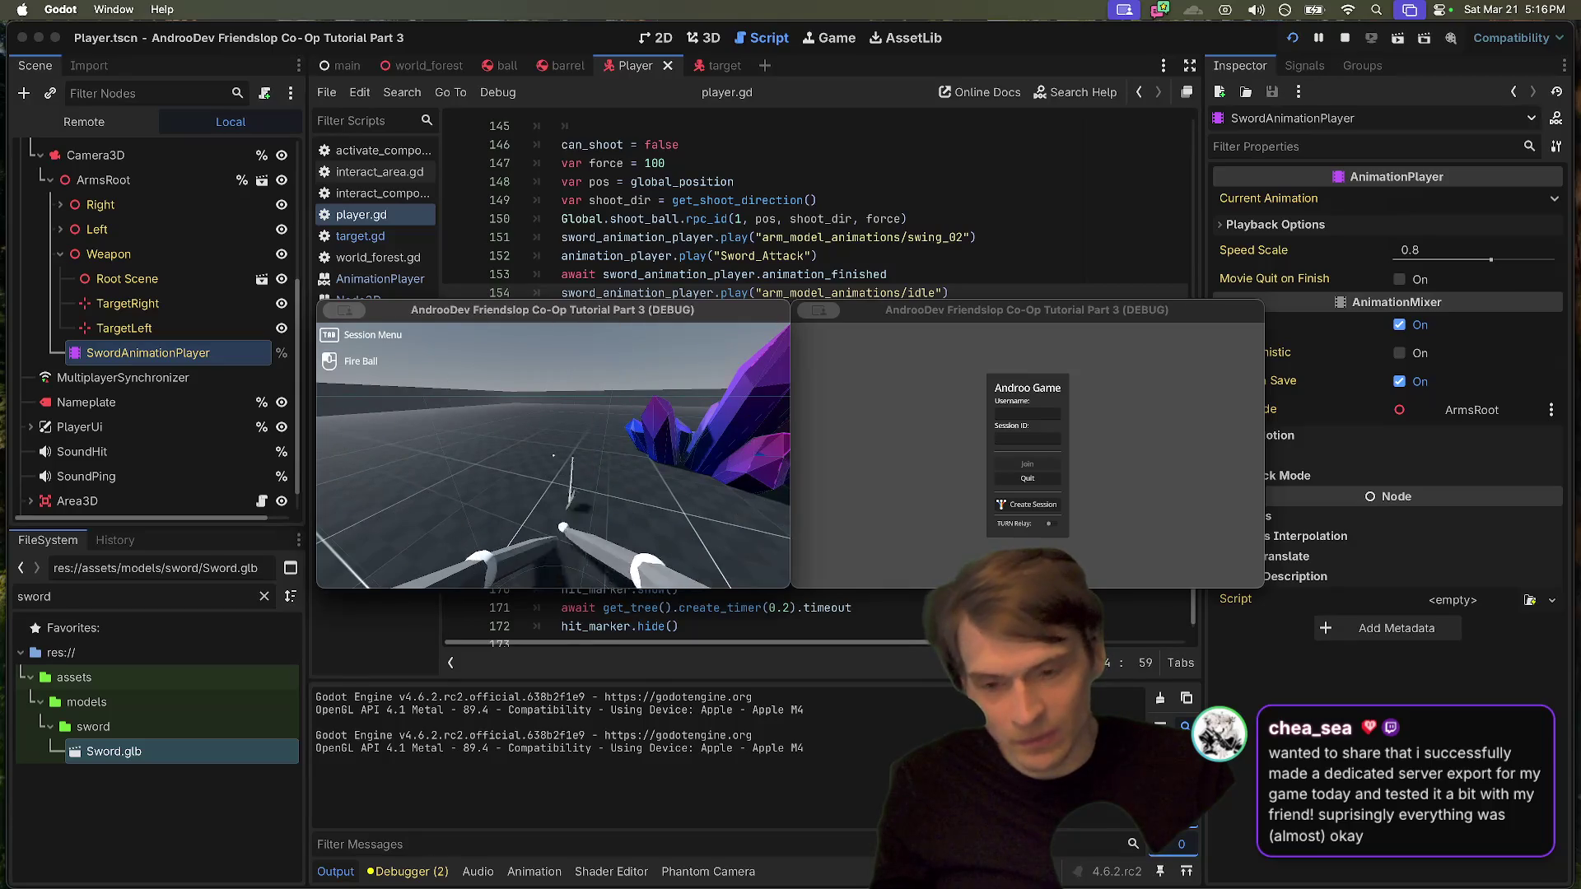
left_click(553, 454)
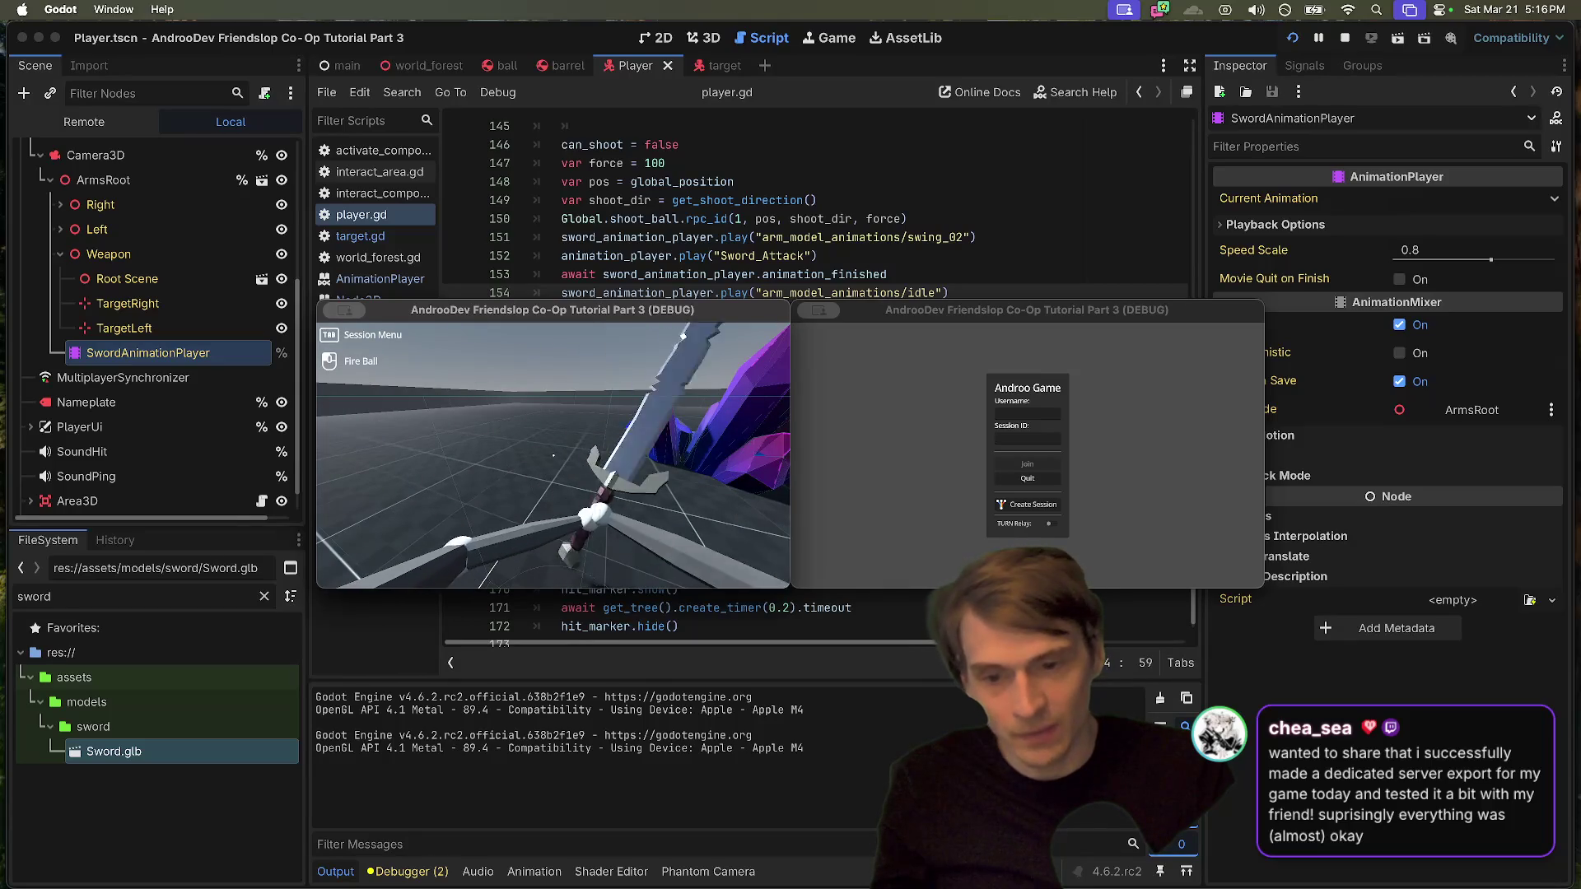
key("Escape")
key("Escape")
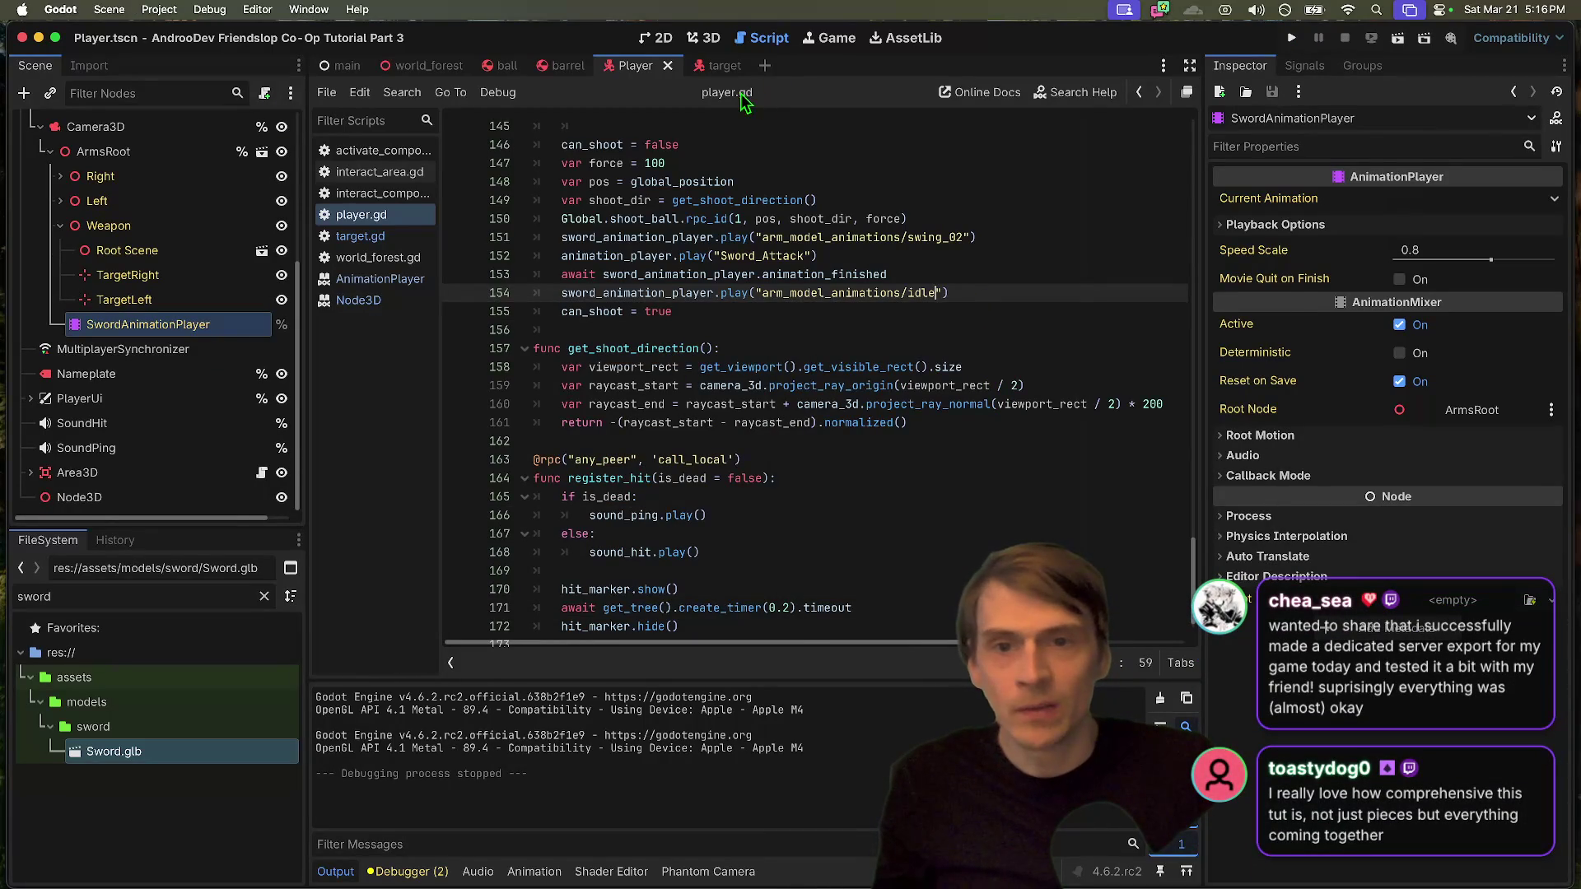
Load arm_model_animations/swing_02 in the Animation panel
left_click(201, 324)
left_click(624, 596)
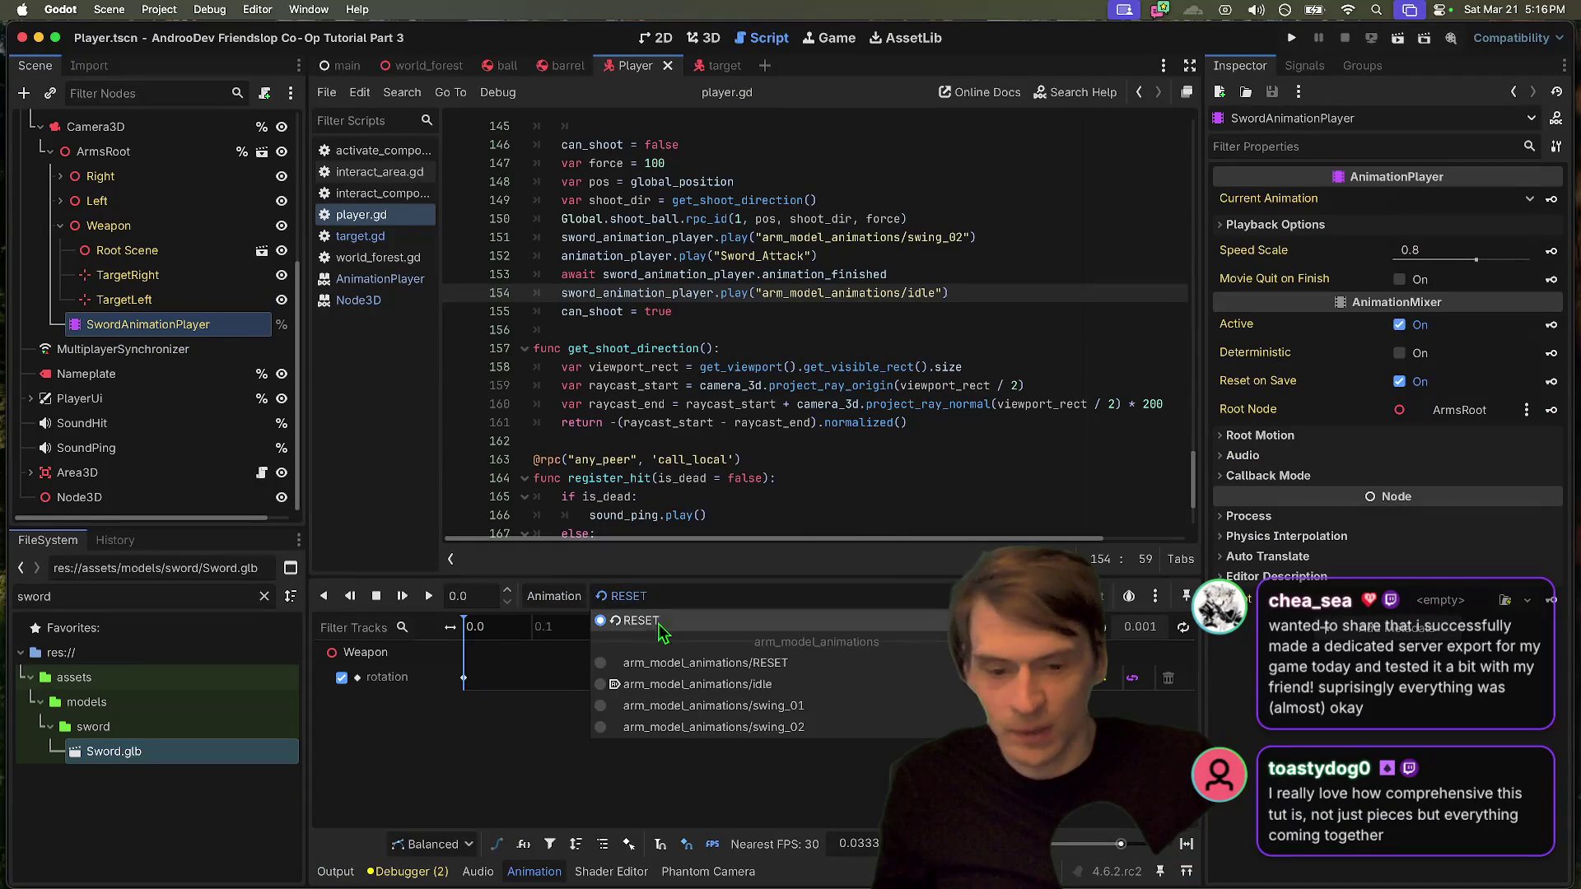
left_click(724, 726)
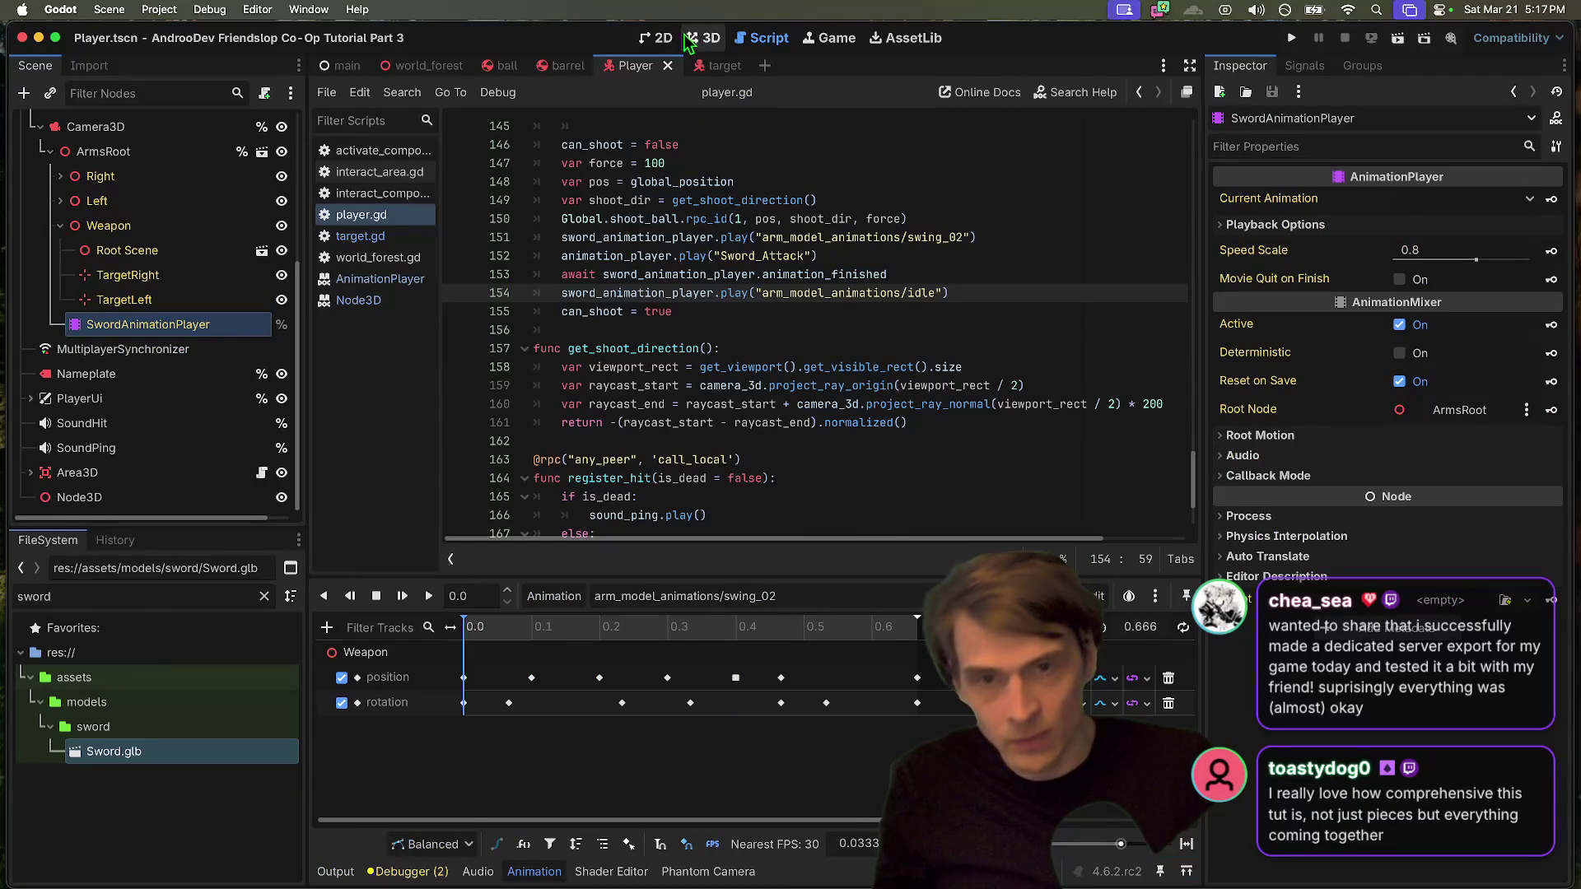
Show the 3D view in move mode with camera Preview unticked, keeping SwordAnimationPlayer selected
left_click(703, 38)
key("w")
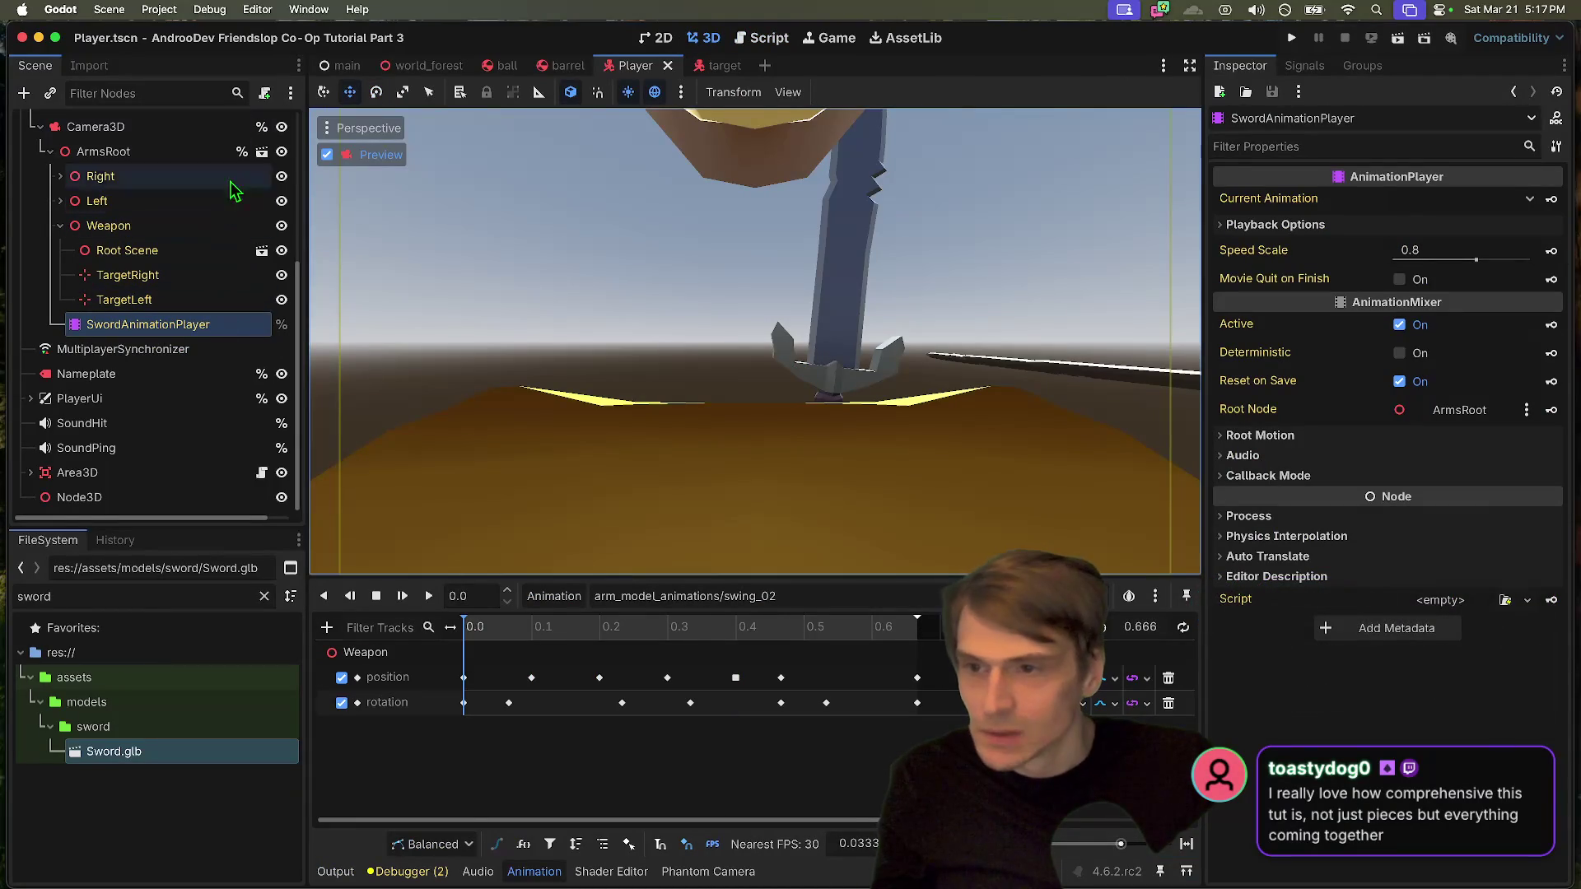
left_click(350, 157)
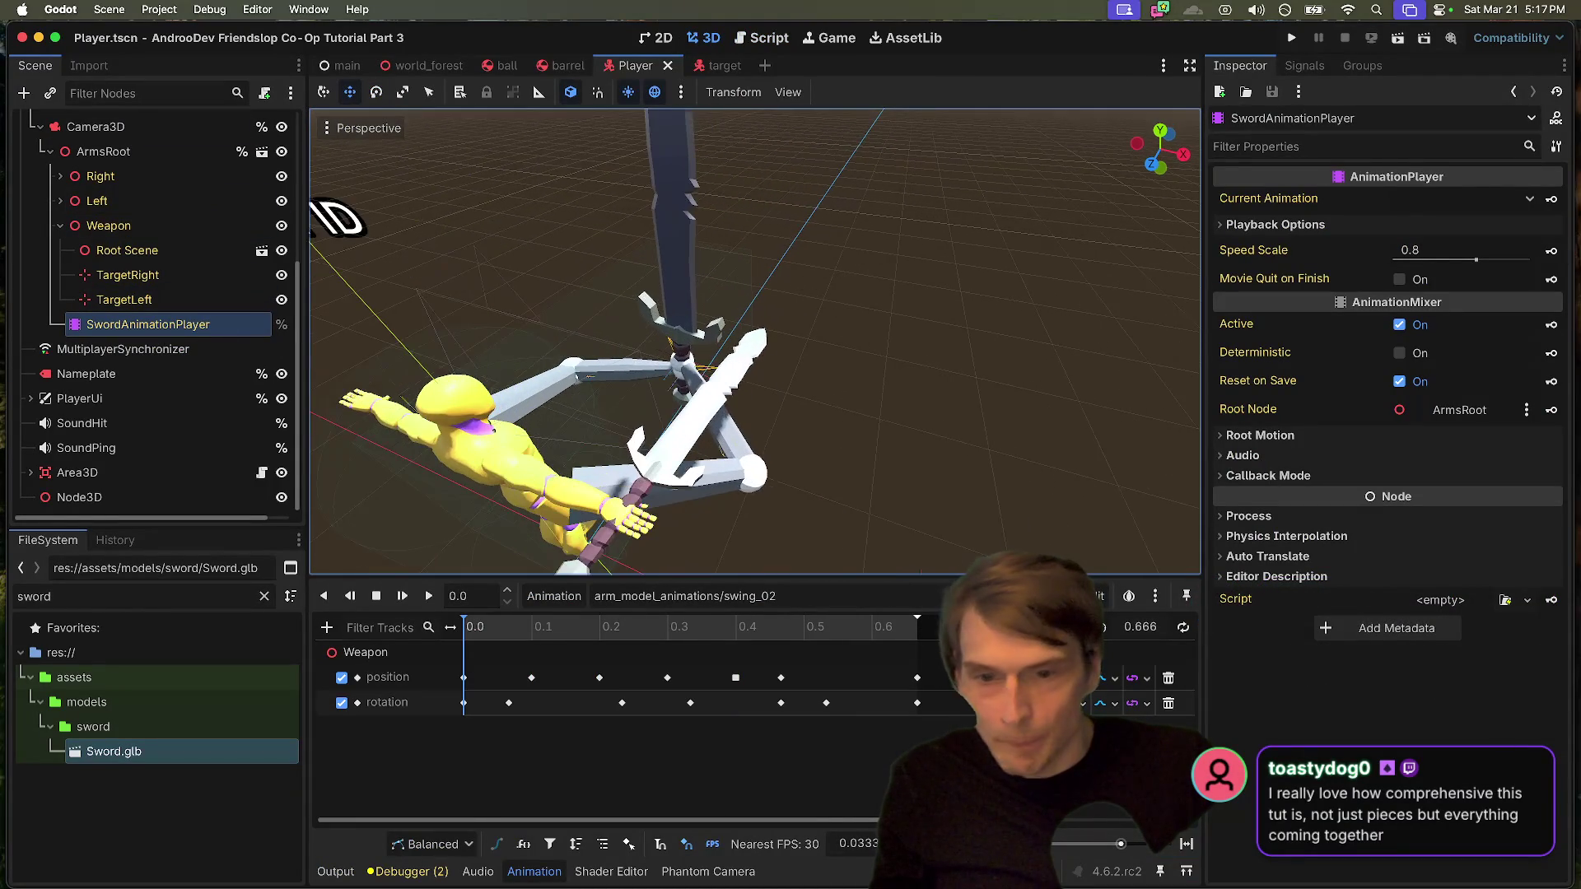
left_click(197, 299)
left_click(201, 326)
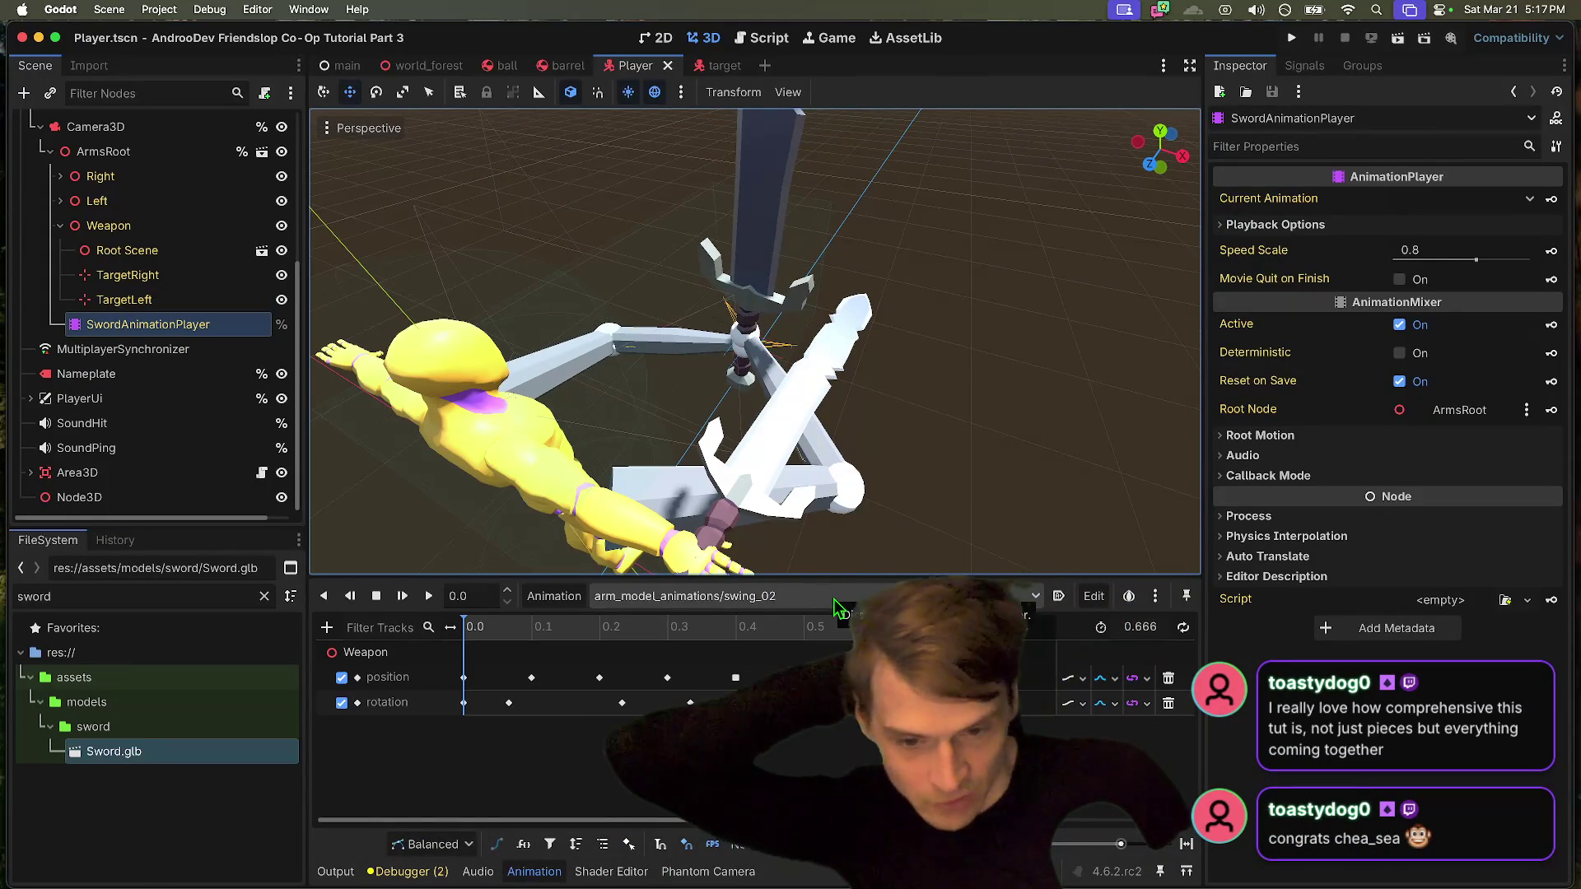
Scrub swing_02 through its start, middle and end, then select the rotation key at 0.5333
left_click(501, 628)
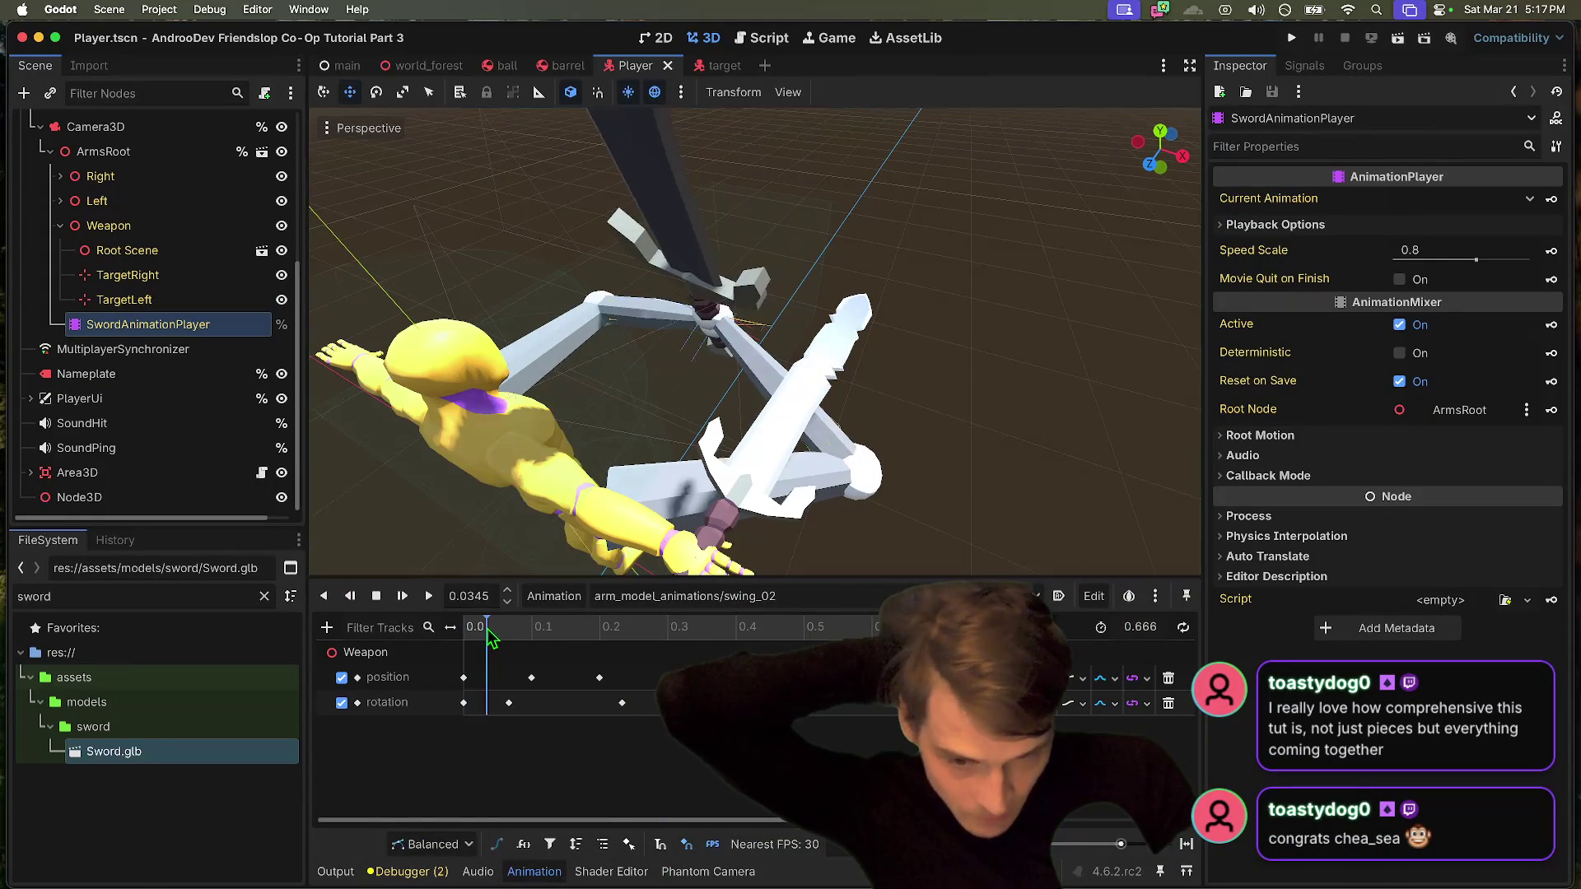
left_click_drag(505, 642, 712, 644)
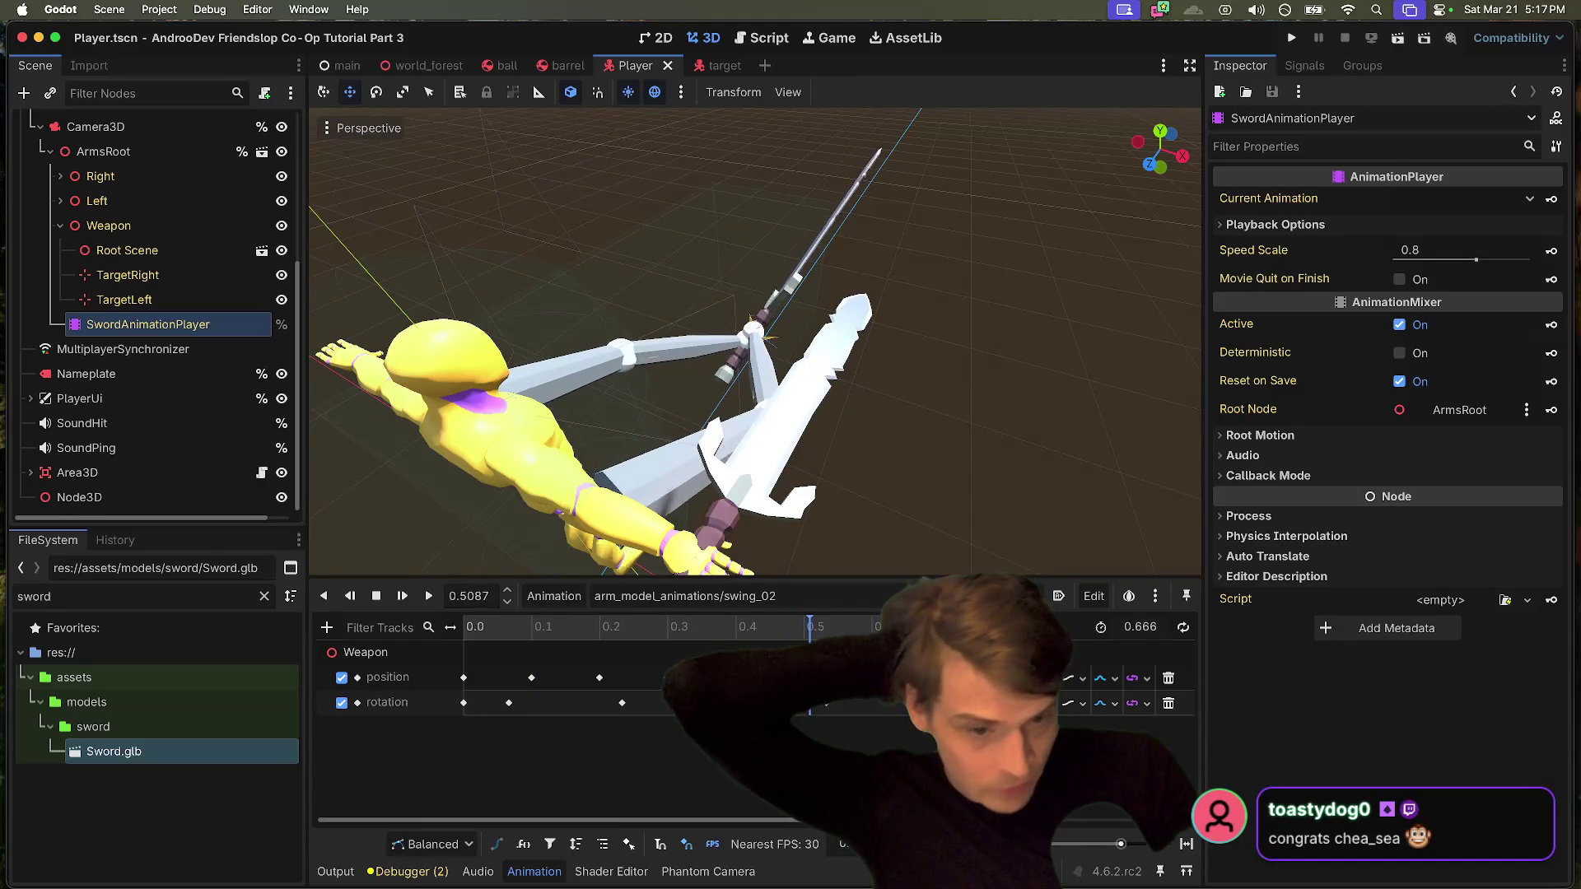
mouse_move(847, 644)
left_mouse_down()
mouse_move(917, 644)
mouse_move(877, 644)
mouse_move(913, 644)
mouse_move(898, 643)
left_mouse_up()
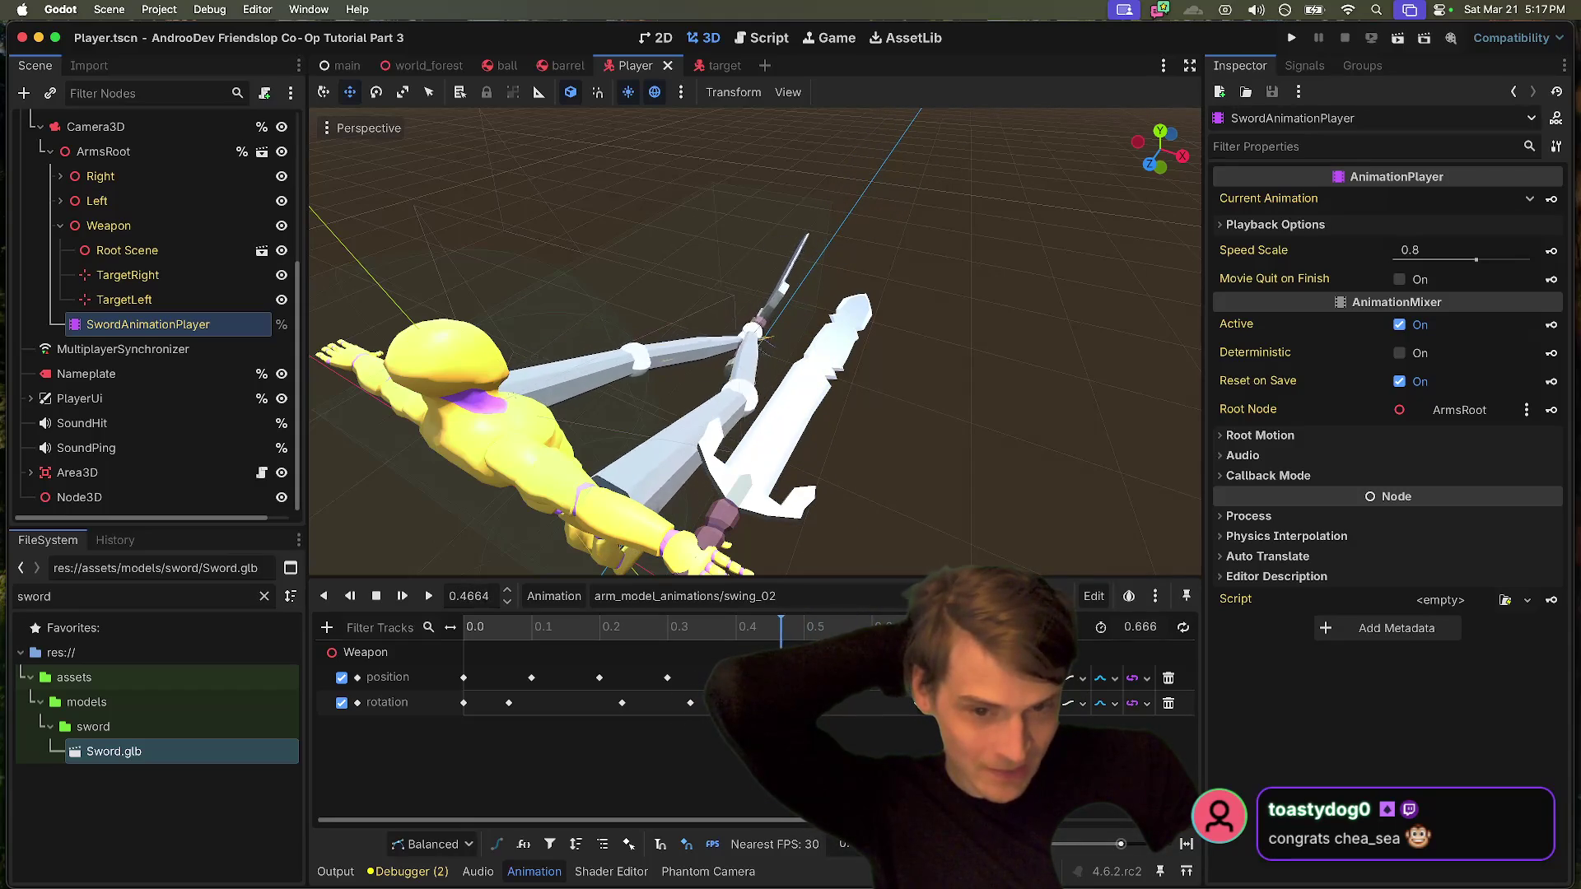
mouse_move(671, 667)
left_mouse_down()
mouse_move(651, 667)
mouse_move(701, 667)
mouse_move(634, 667)
mouse_move(710, 668)
left_mouse_up()
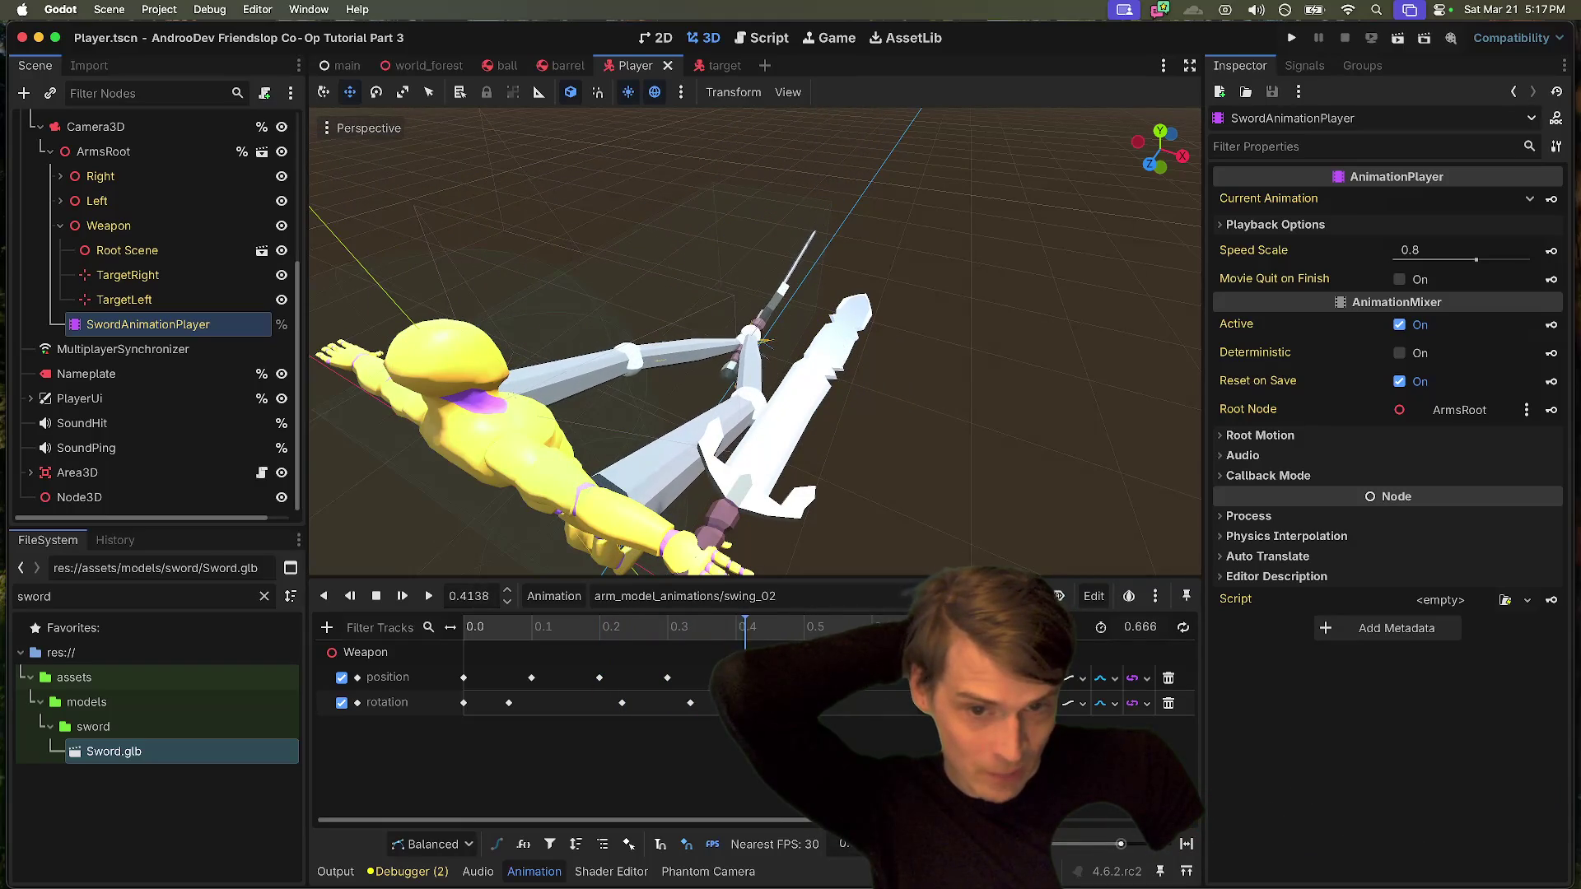
mouse_move(829, 668)
left_mouse_down()
mouse_move(909, 669)
mouse_move(835, 668)
left_mouse_up()
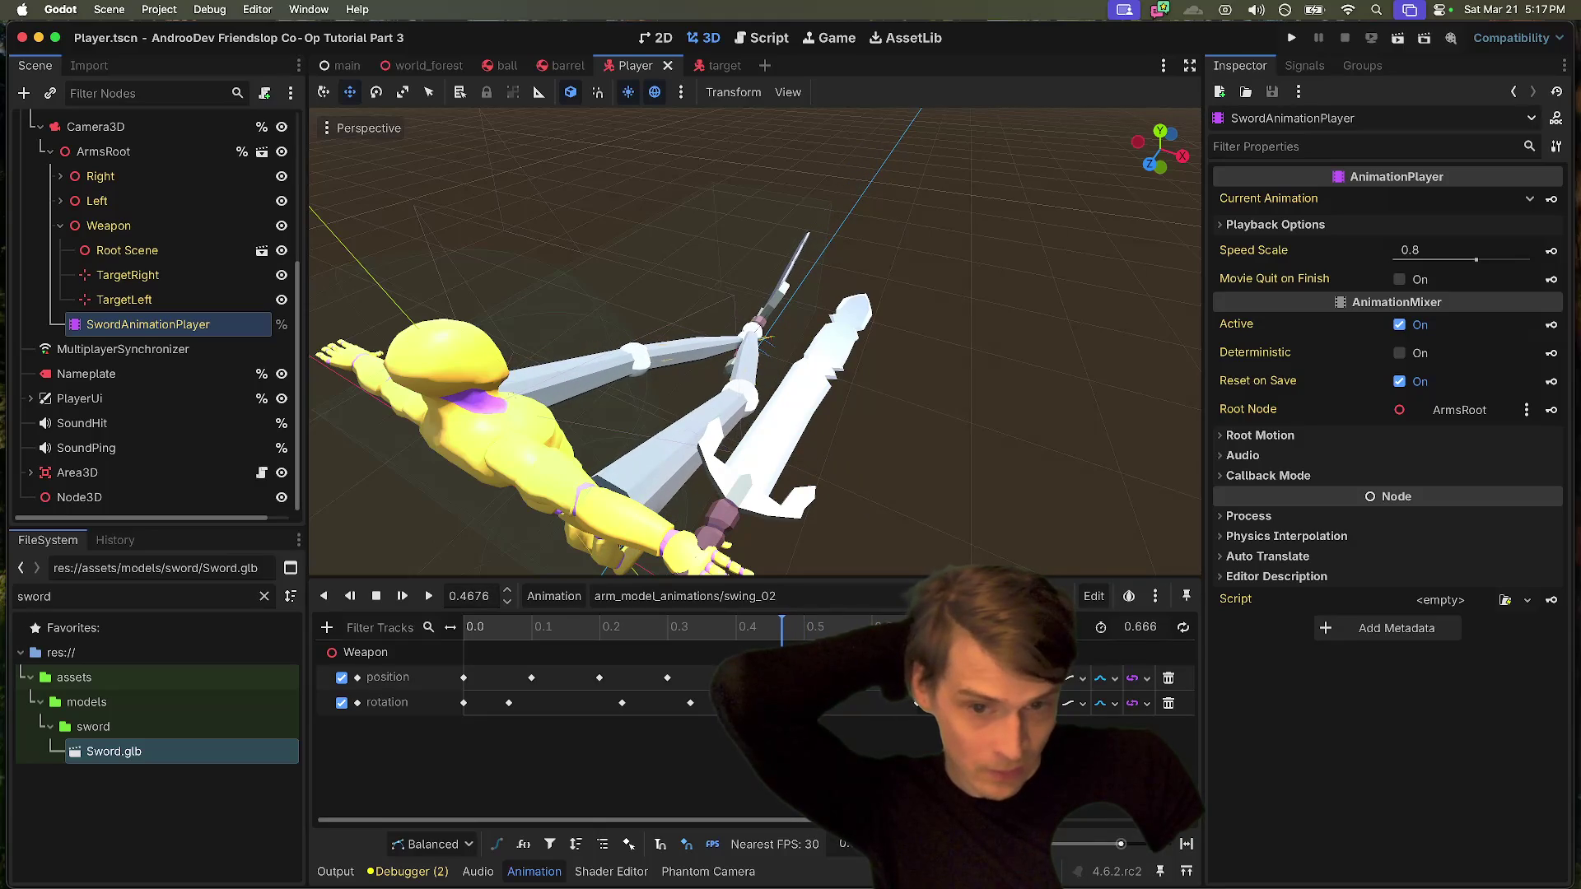
left_click(826, 702)
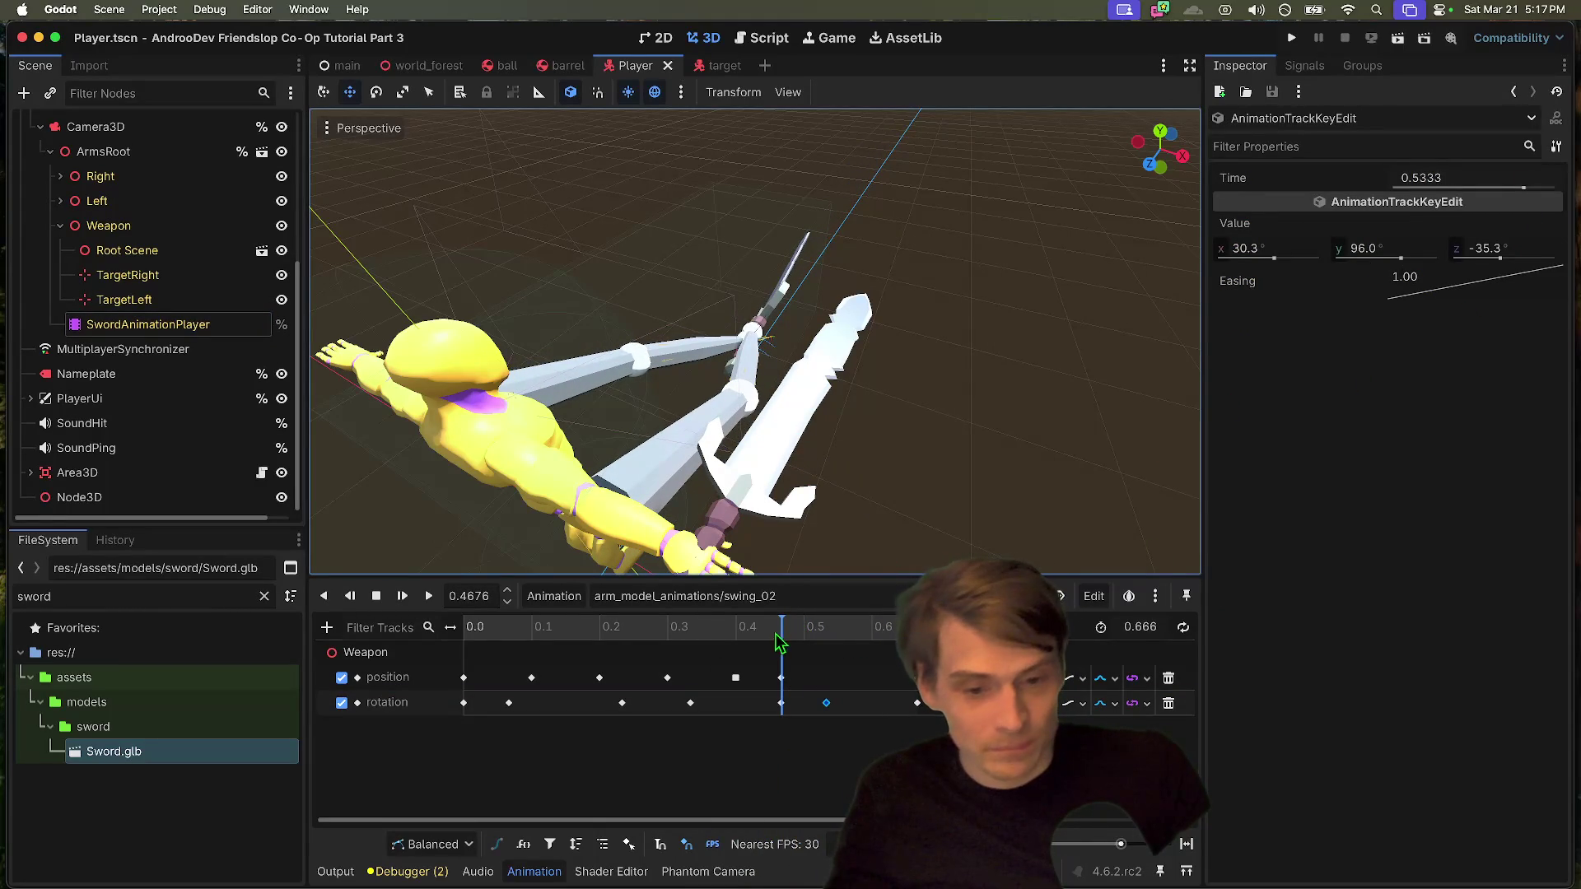
Scrub the swing_02 timeline again to preview the swing through to its end
left_click_drag(783, 645, 778, 642)
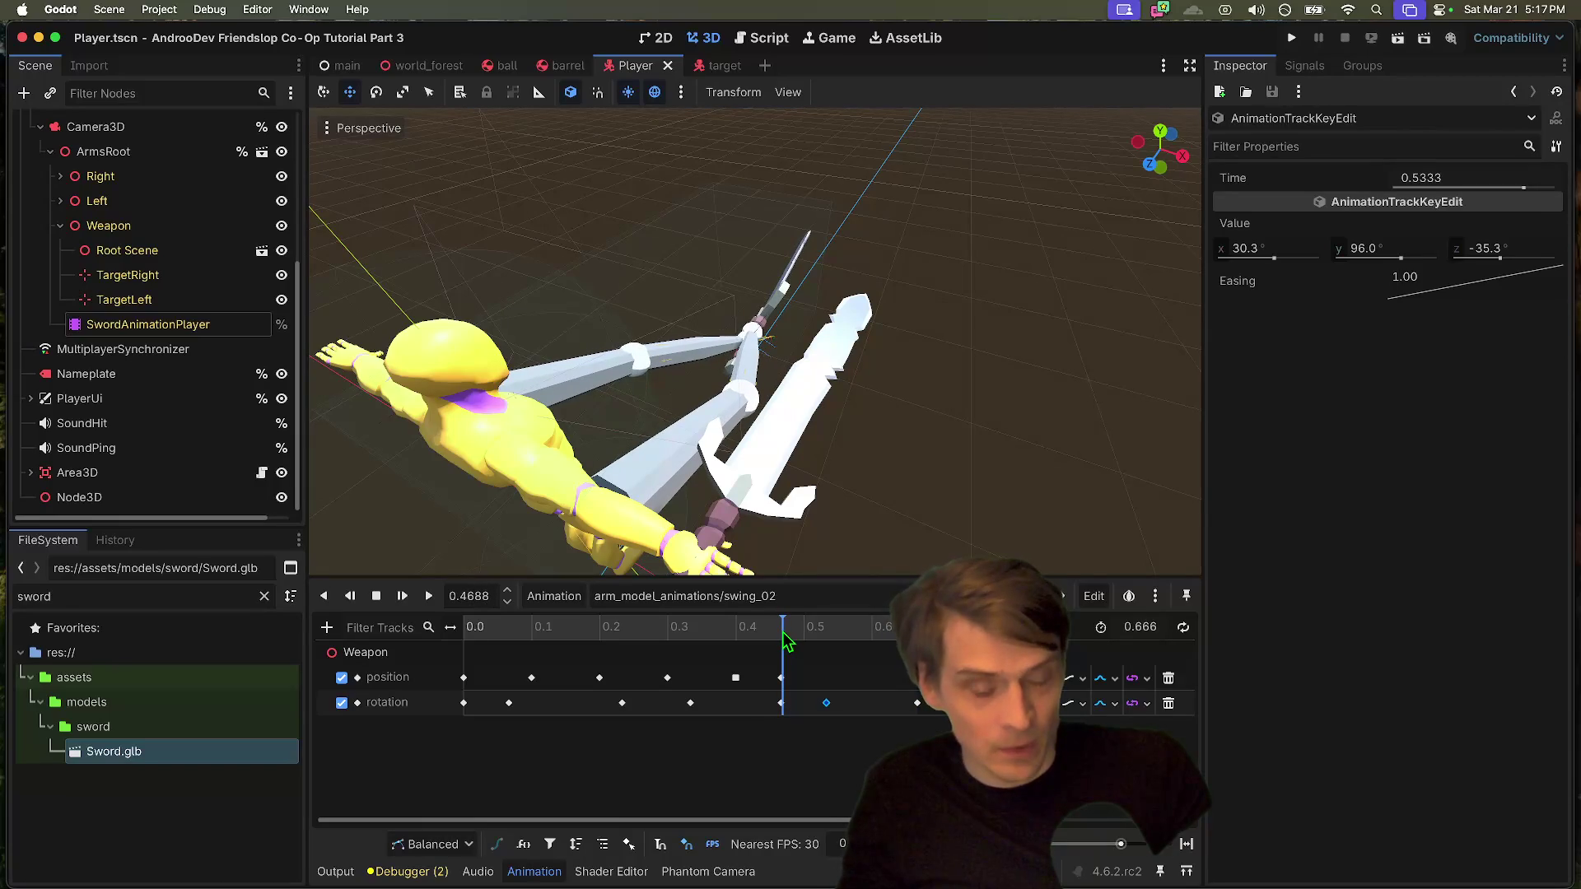
mouse_move(820, 645)
left_mouse_down()
mouse_move(918, 645)
mouse_move(578, 652)
mouse_move(453, 631)
mouse_move(509, 650)
mouse_move(625, 646)
left_mouse_up()
scroll(937, 534, "down", 3)
scroll(766, 352, "down", 2)
Set the 0.2333 rotation key's Y angle to 67.5°, save the scene, and switch to the terminal
left_click(623, 703)
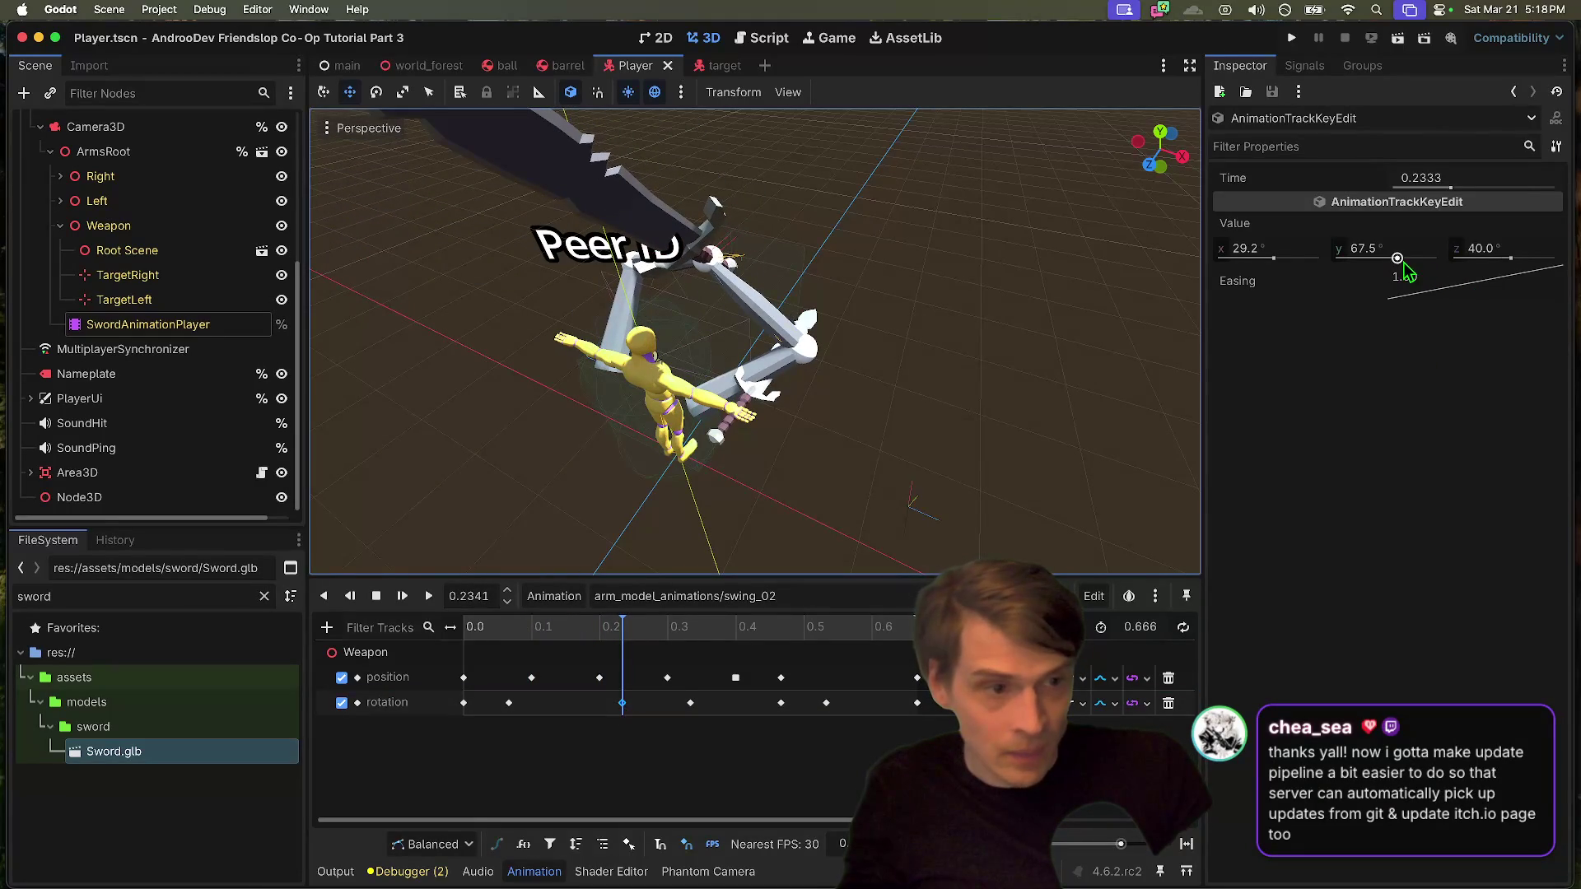
left_click_drag(1397, 258, 1392, 258)
left_click_drag(1388, 263, 1474, 264)
key("super+s")
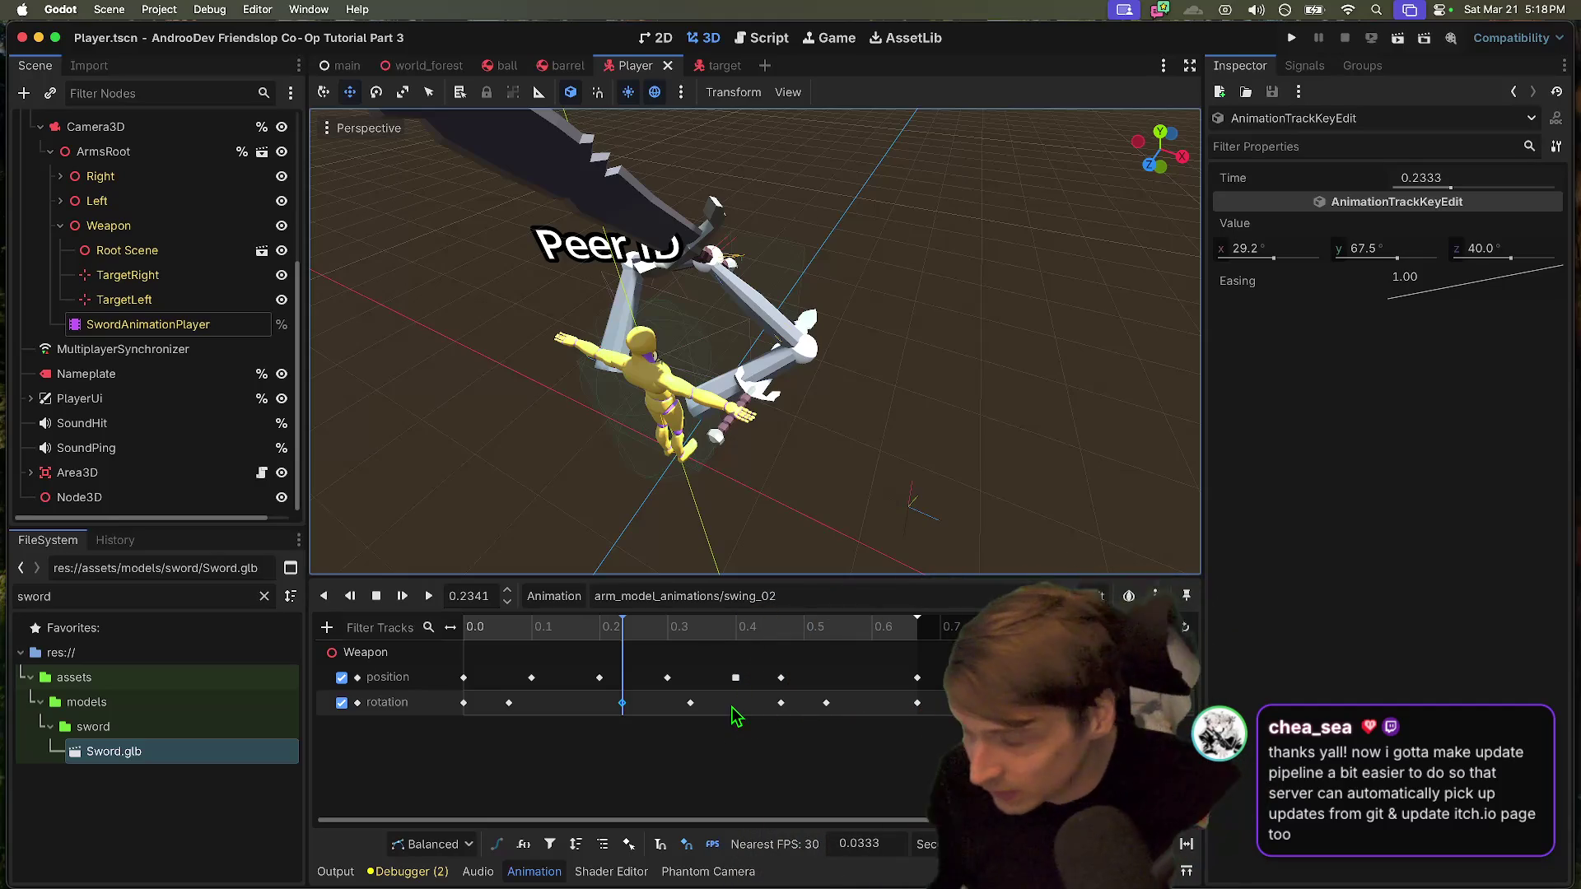
left_click(593, 846)
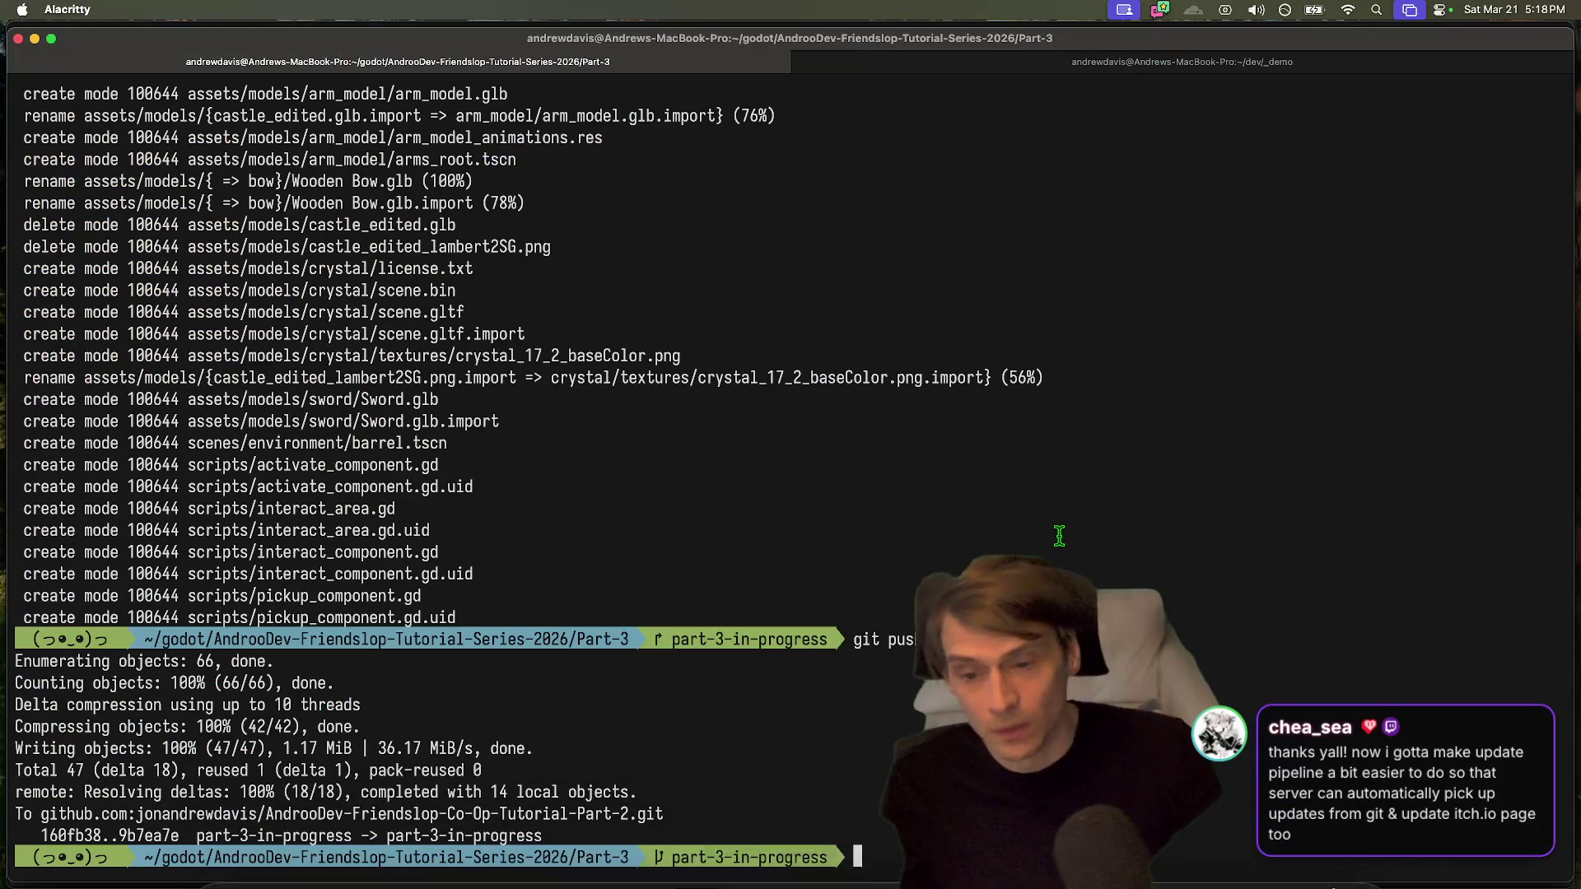
type("butler")
Rerun the butler push of dist/web to androodev-friendslop-co-op-sample:html5 in an enlarged terminal, then return to Godot
key("Right")
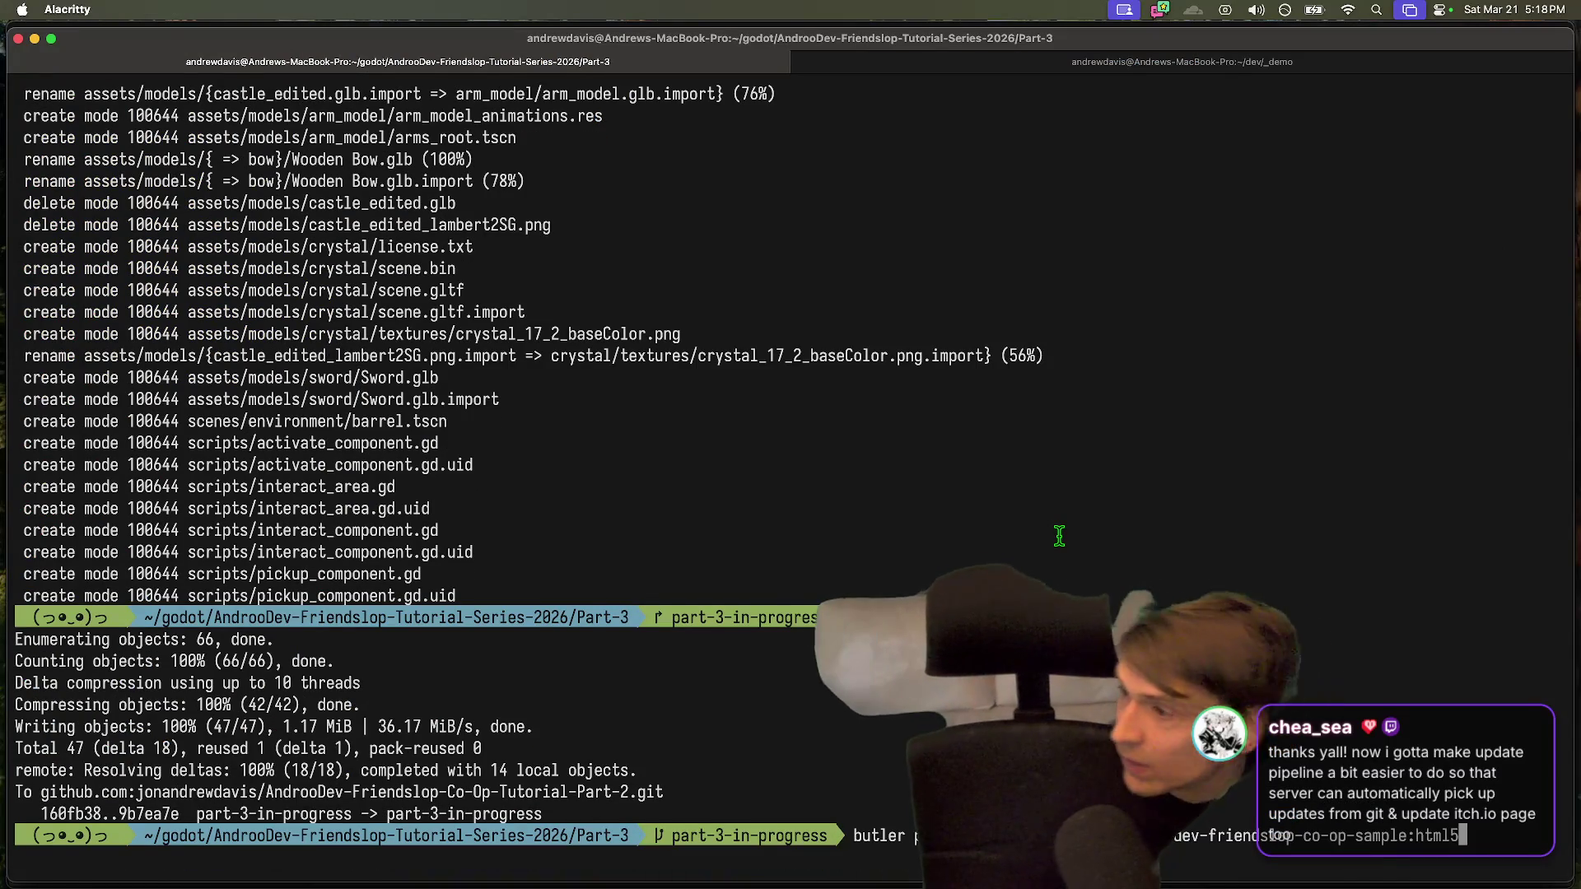
key("Return")
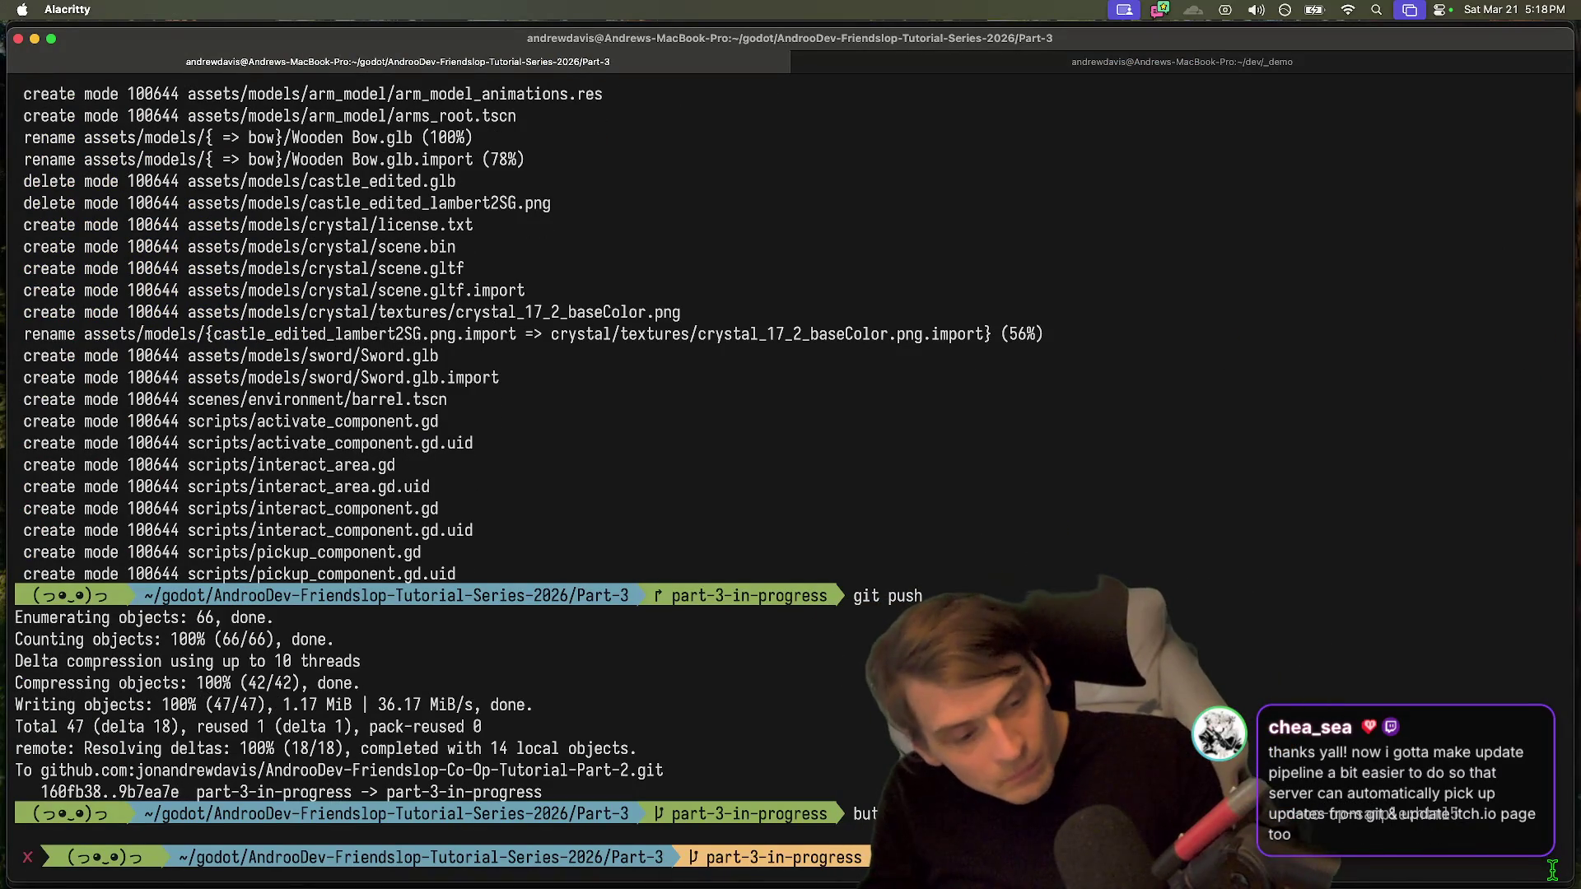
left_click_drag(1573, 884, 1081, 605)
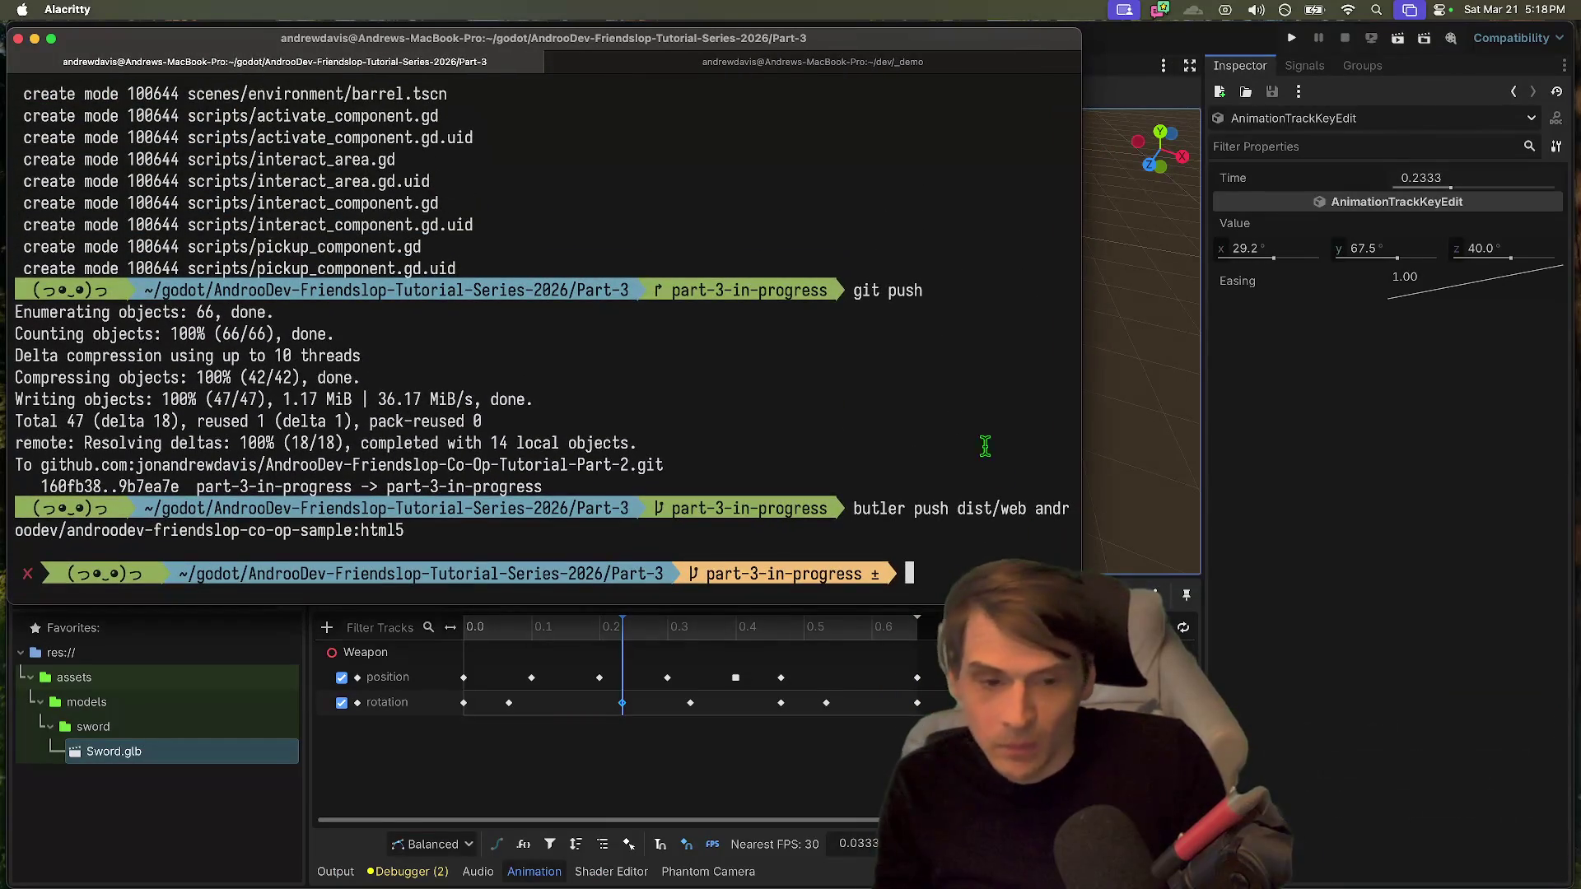
key("Right")
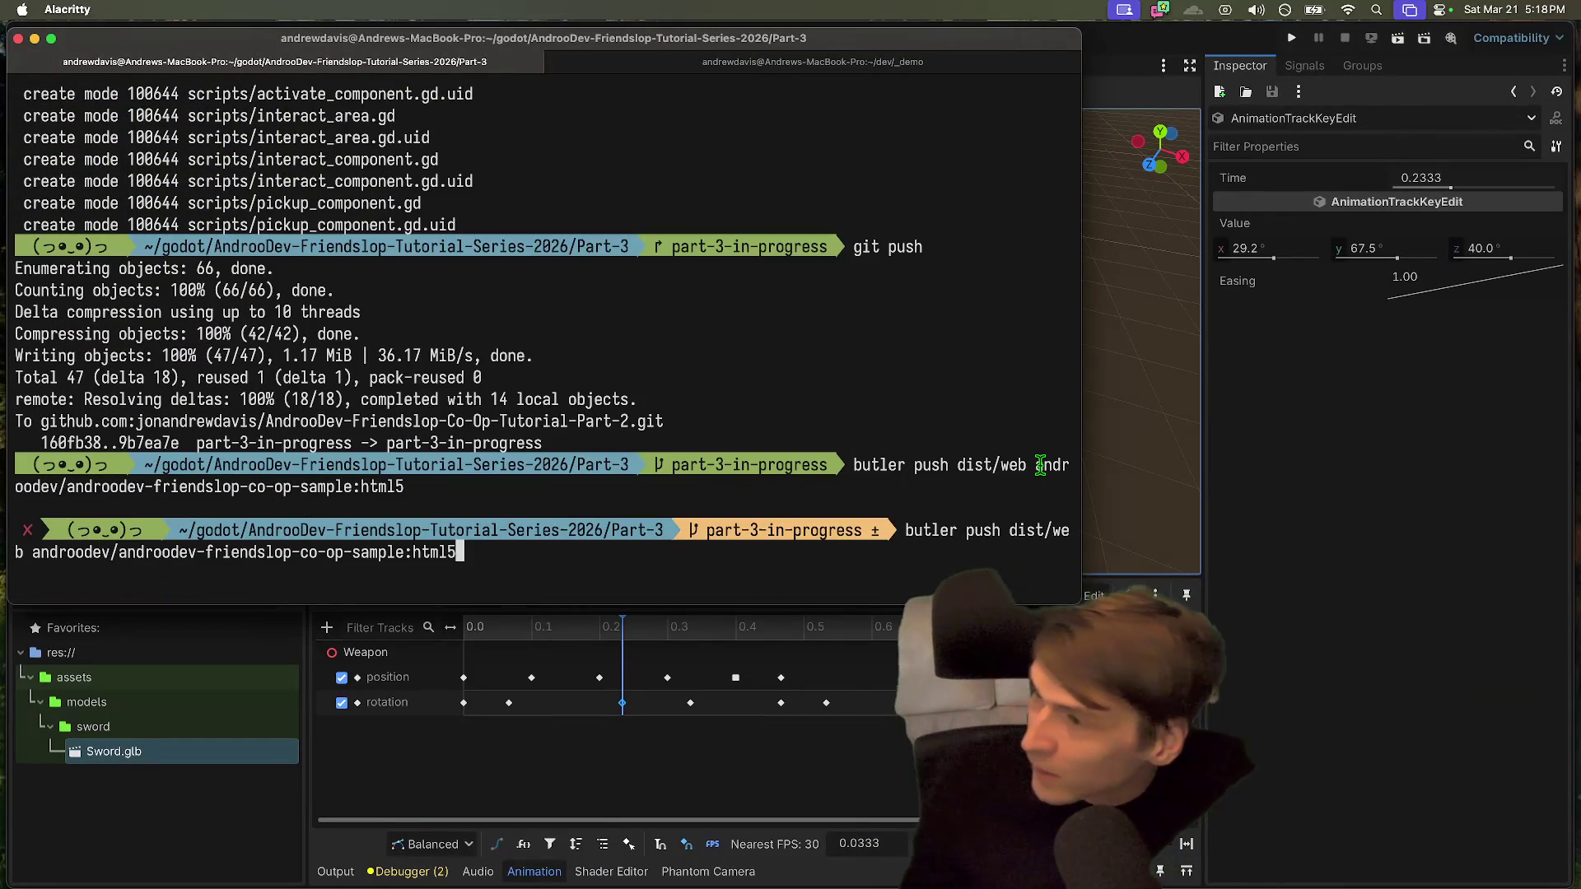
mouse_move(1081, 606)
left_mouse_down()
mouse_move(688, 758)
mouse_move(761, 803)
mouse_move(1305, 655)
mouse_move(1243, 661)
mouse_move(1325, 346)
mouse_move(1531, 444)
mouse_move(1499, 447)
left_mouse_up()
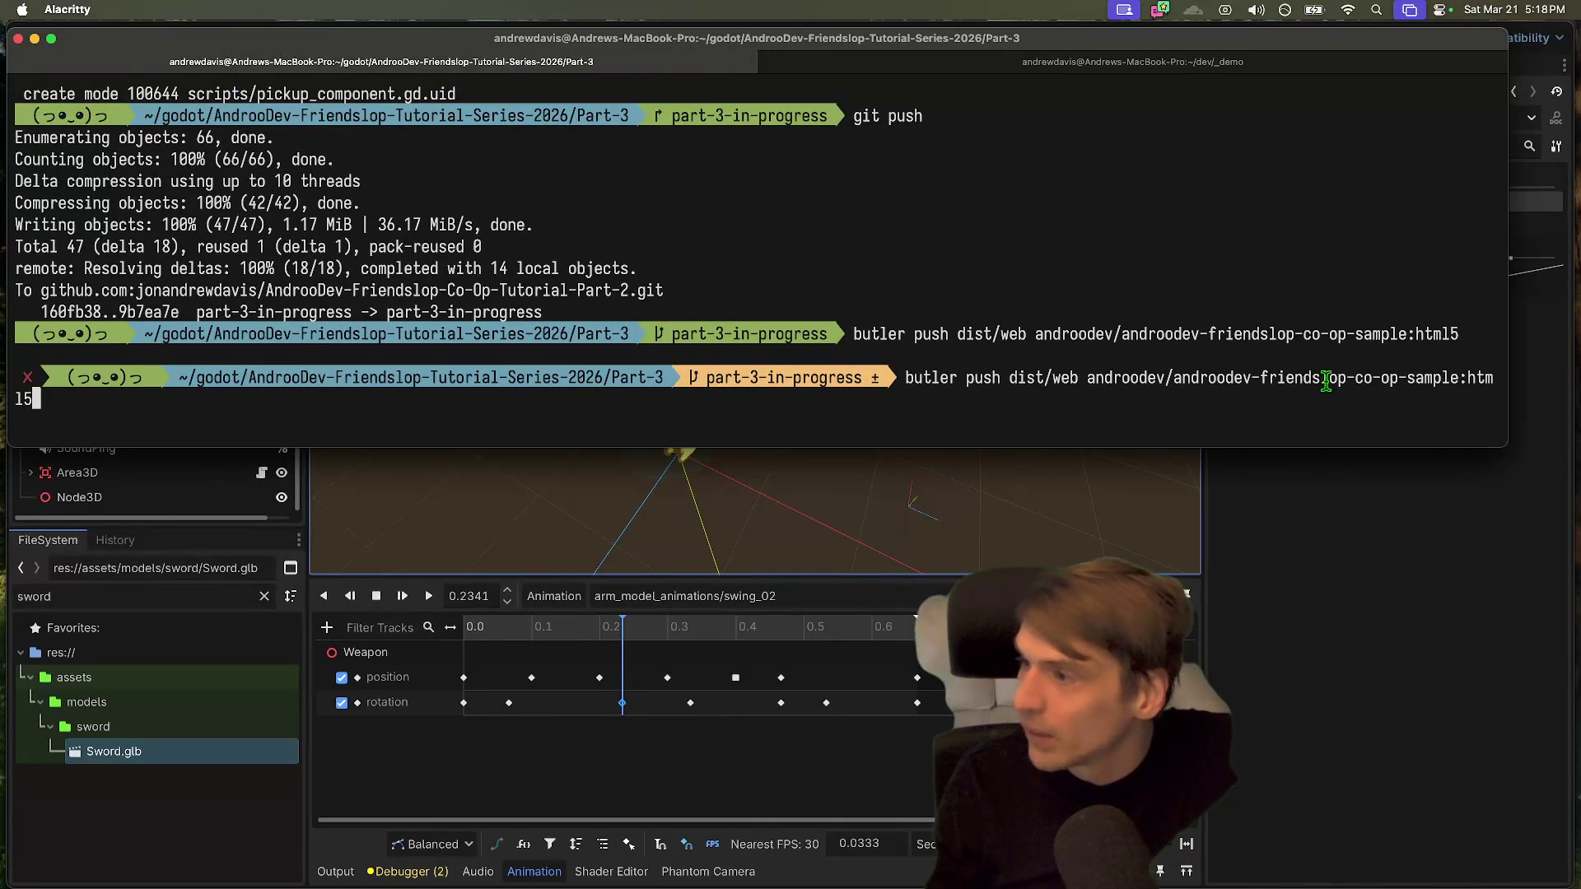
key("Return")
type("buter")
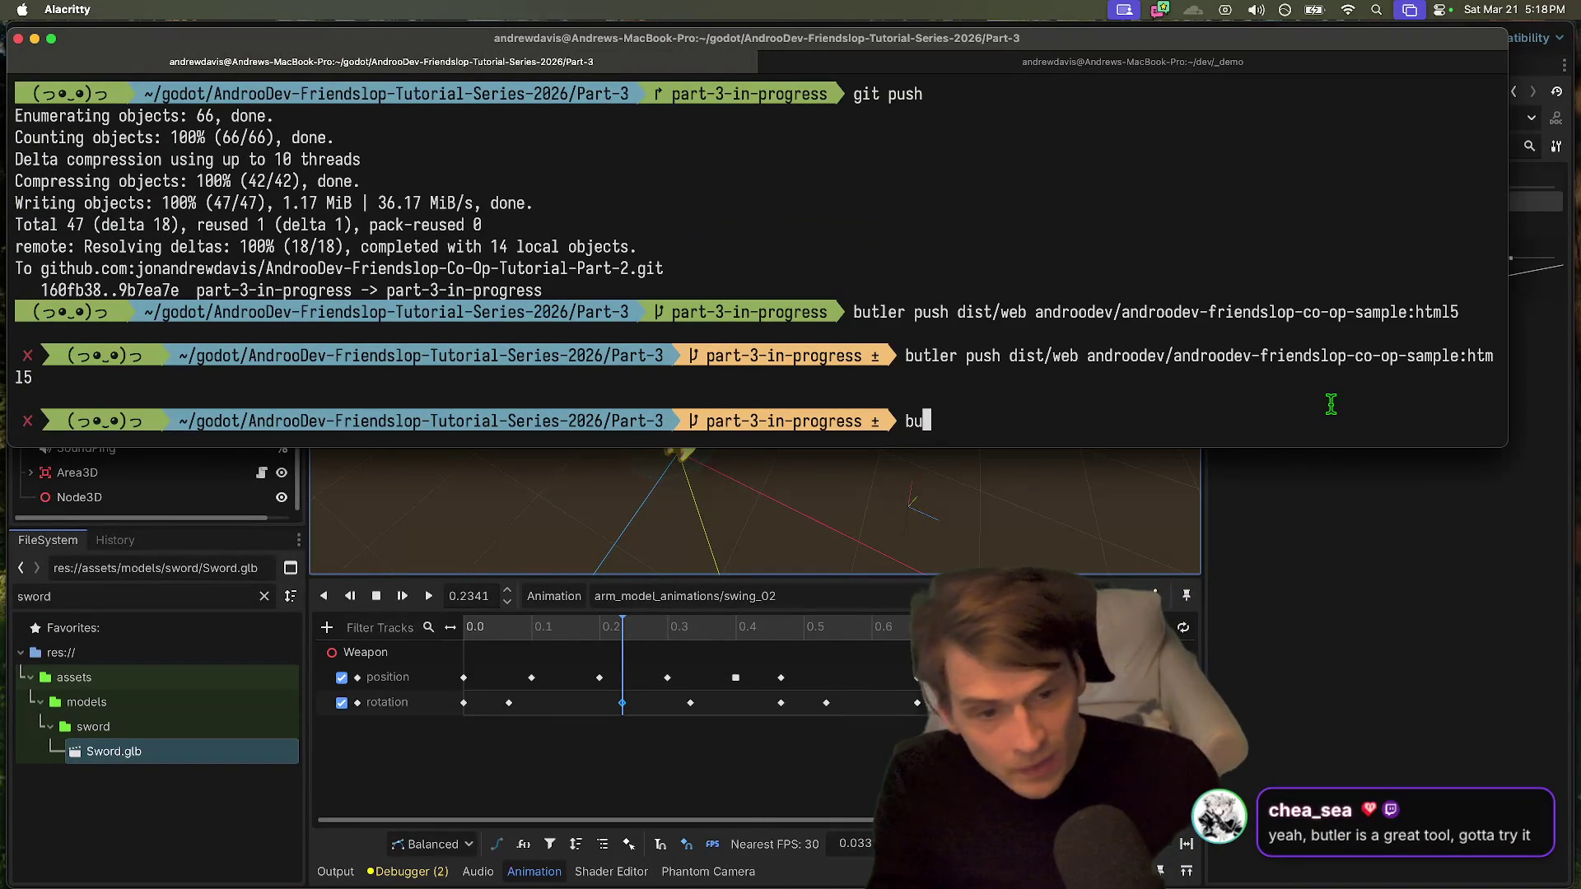
type("r")
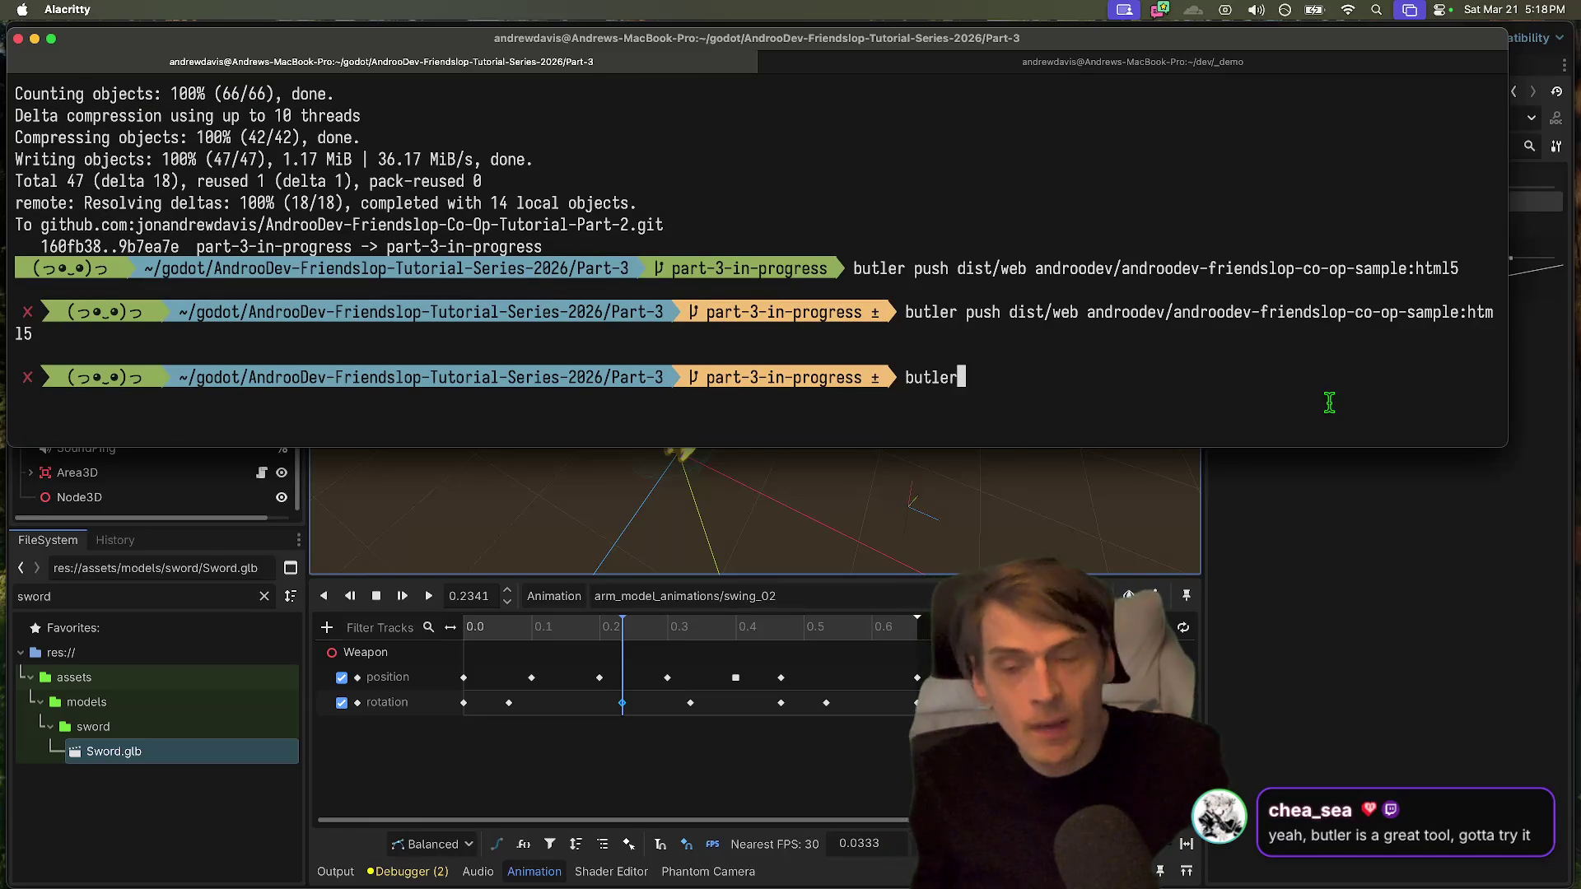
left_click(1492, 565)
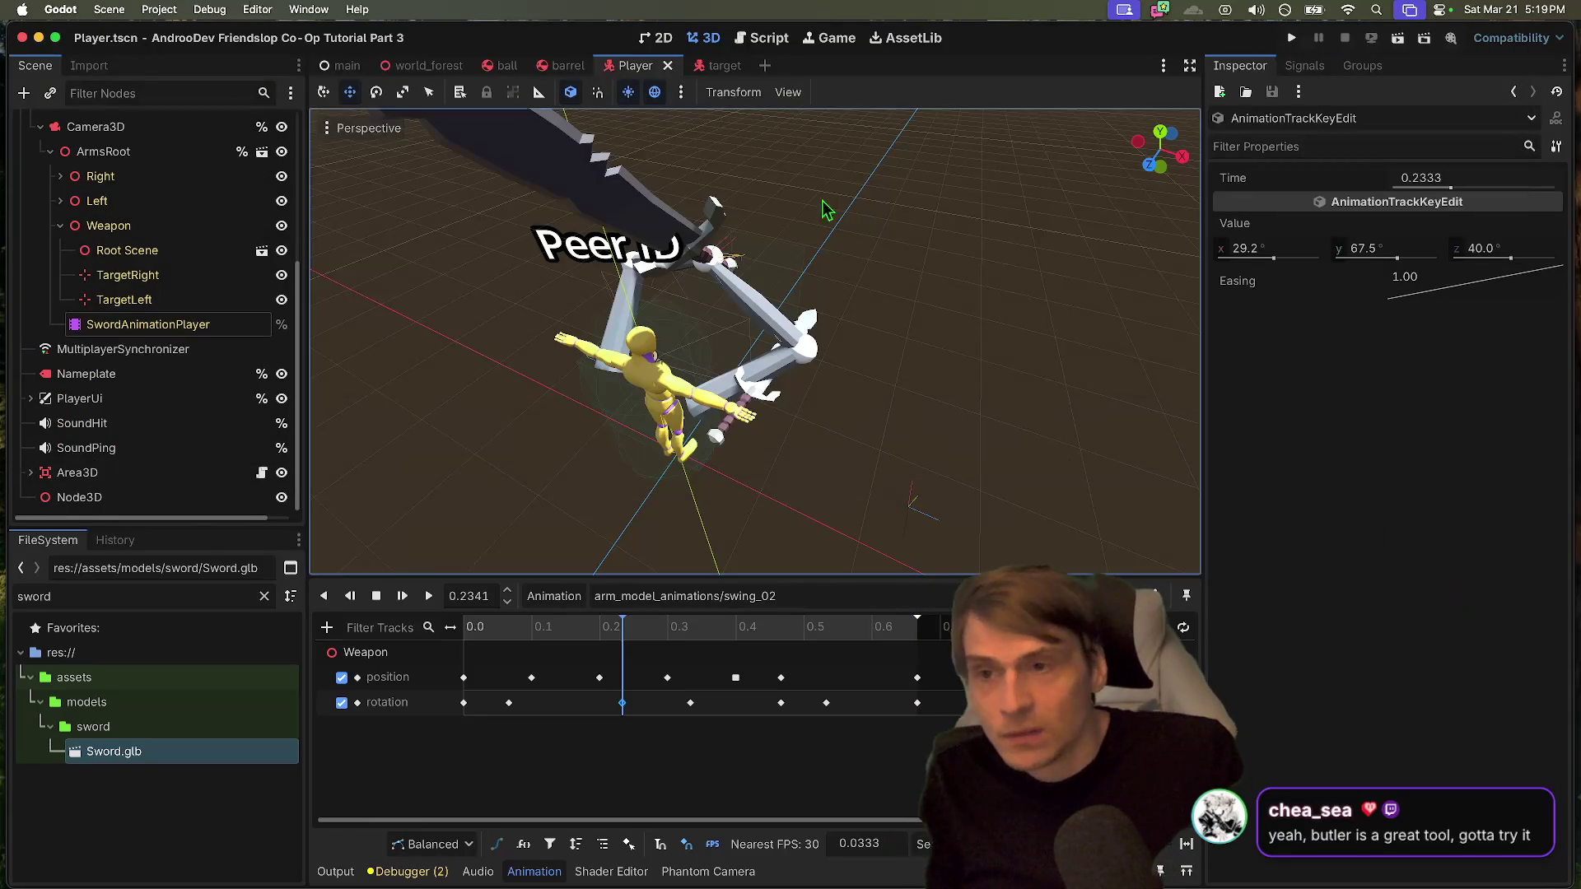
Browse Godot's Project and Debug menus, then switch to an empty Firefox New Tab
left_click(159, 10)
left_click(409, 299)
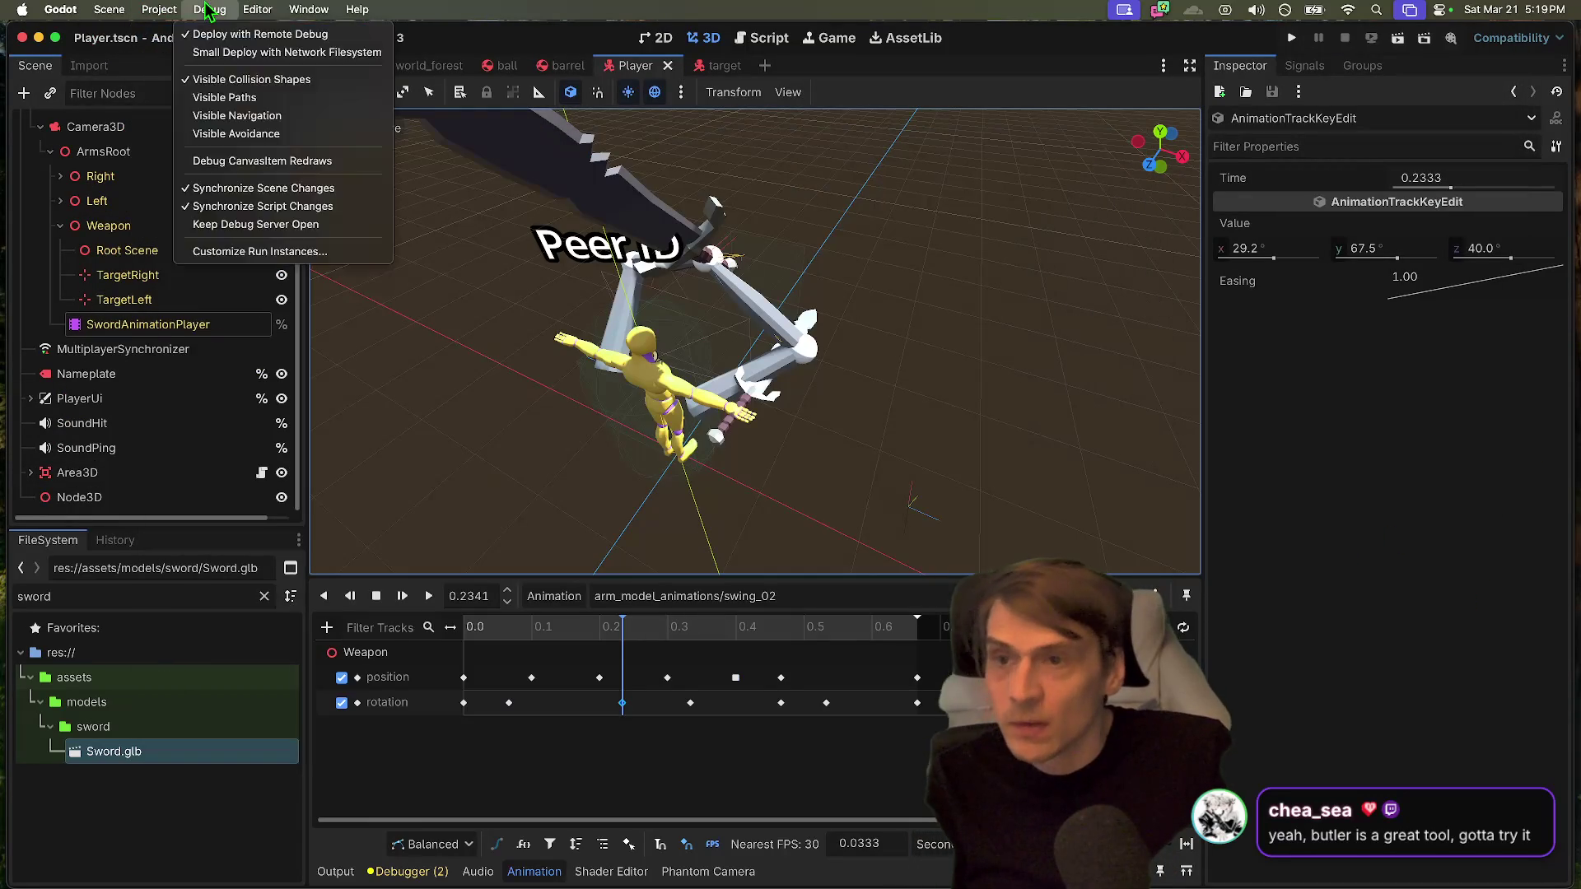
left_click(109, 9)
left_click(109, 9)
mouse_move(492, 882)
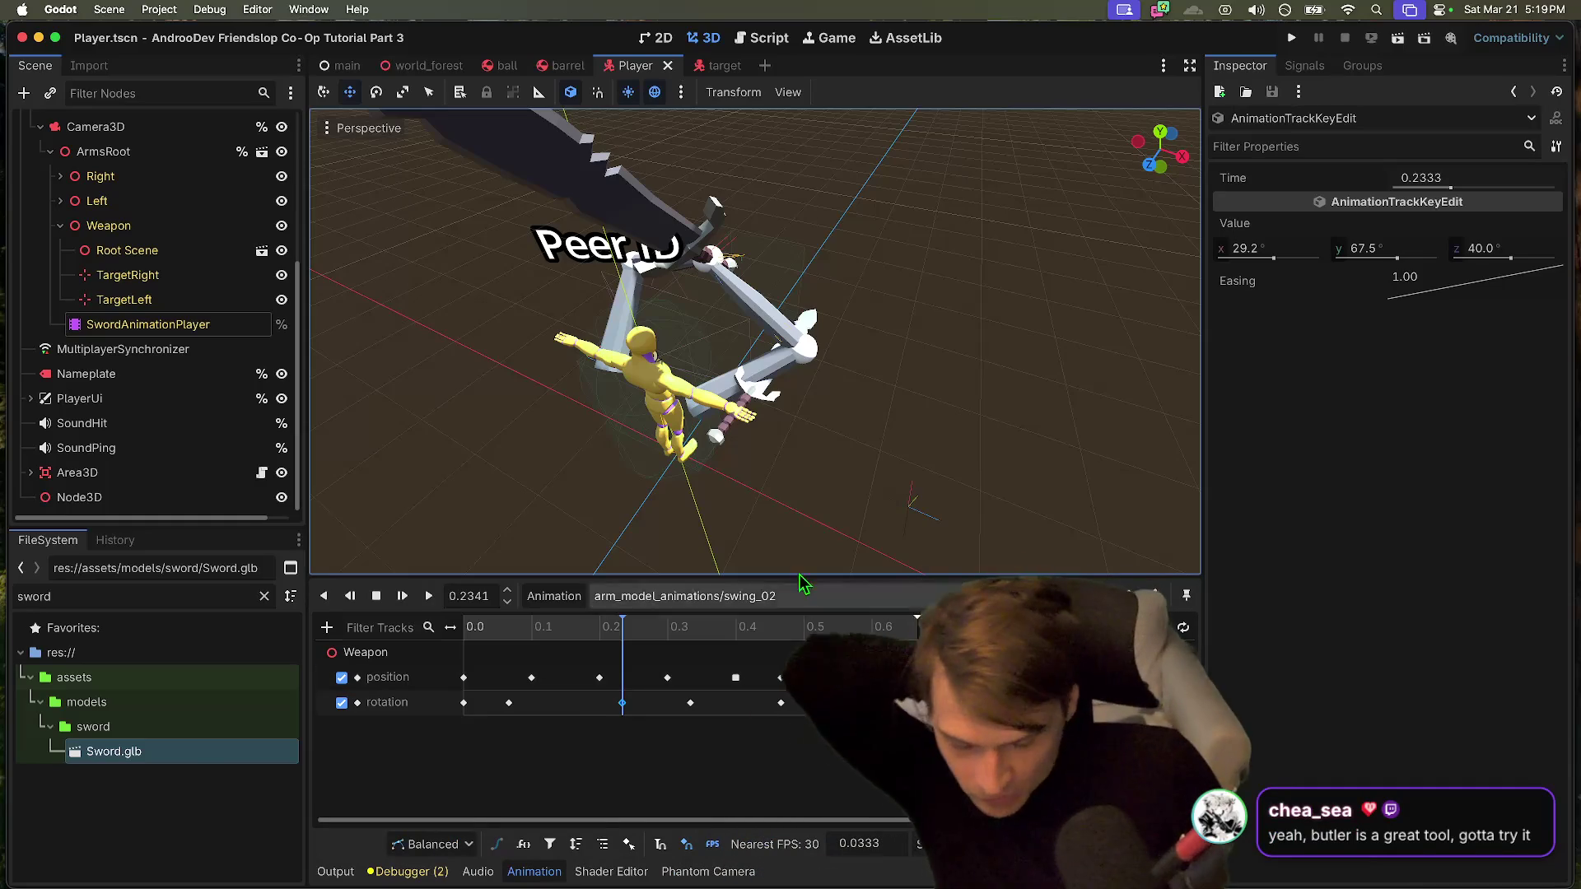
left_click(416, 836)
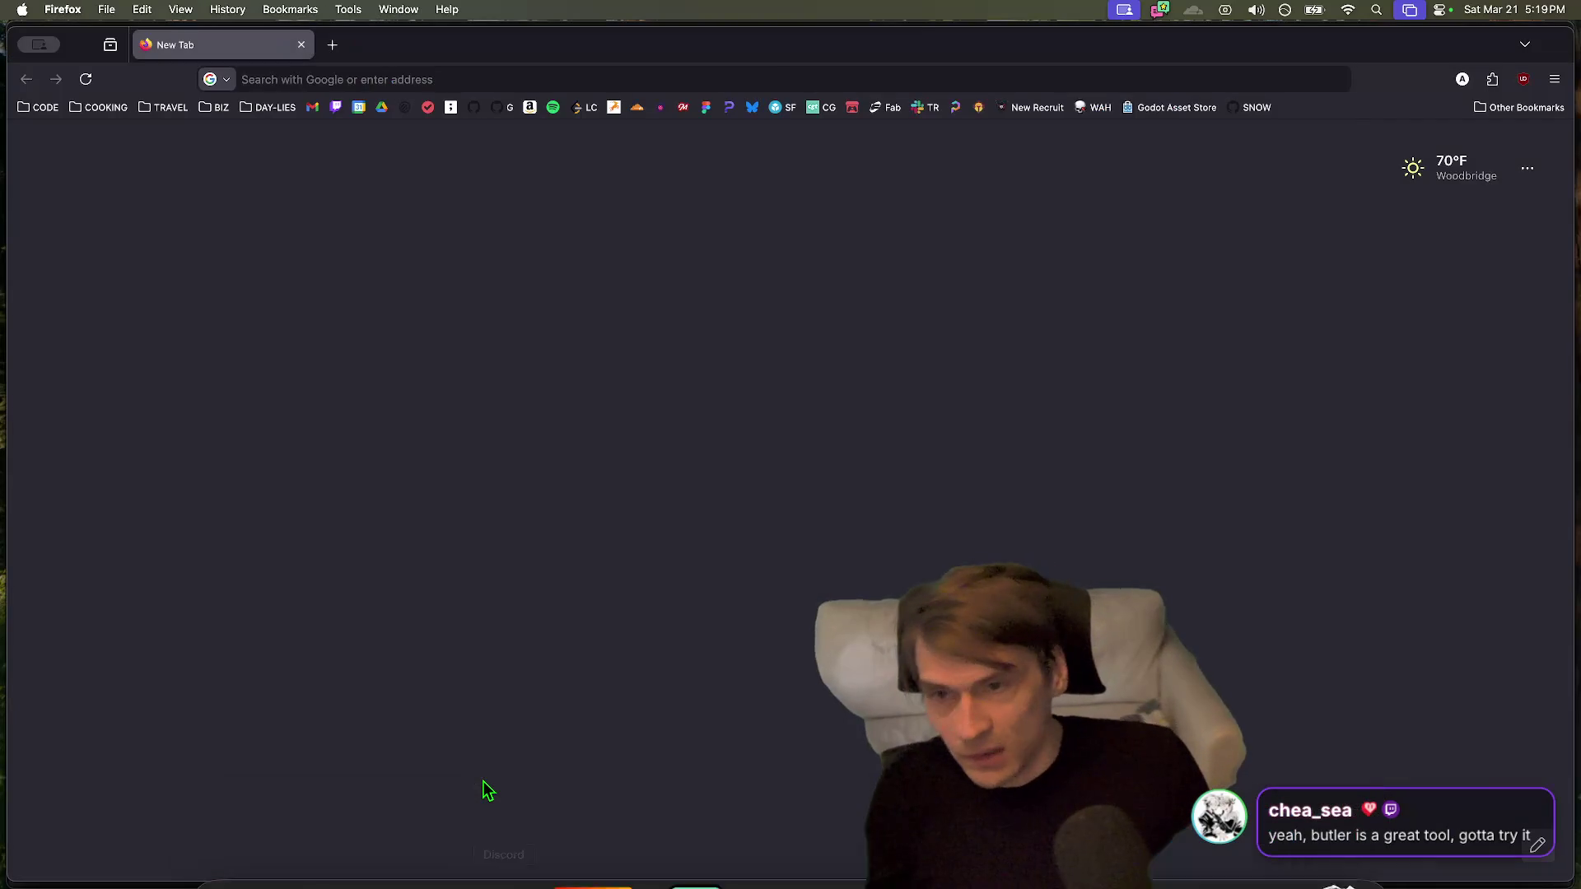
Load jonandrewdavis.com in Firefox and open the 'Godot Multiplayer Networking' post
type("jonandrewdavis.com")
key("alt+Return")
scroll(683, 535, "down", 15)
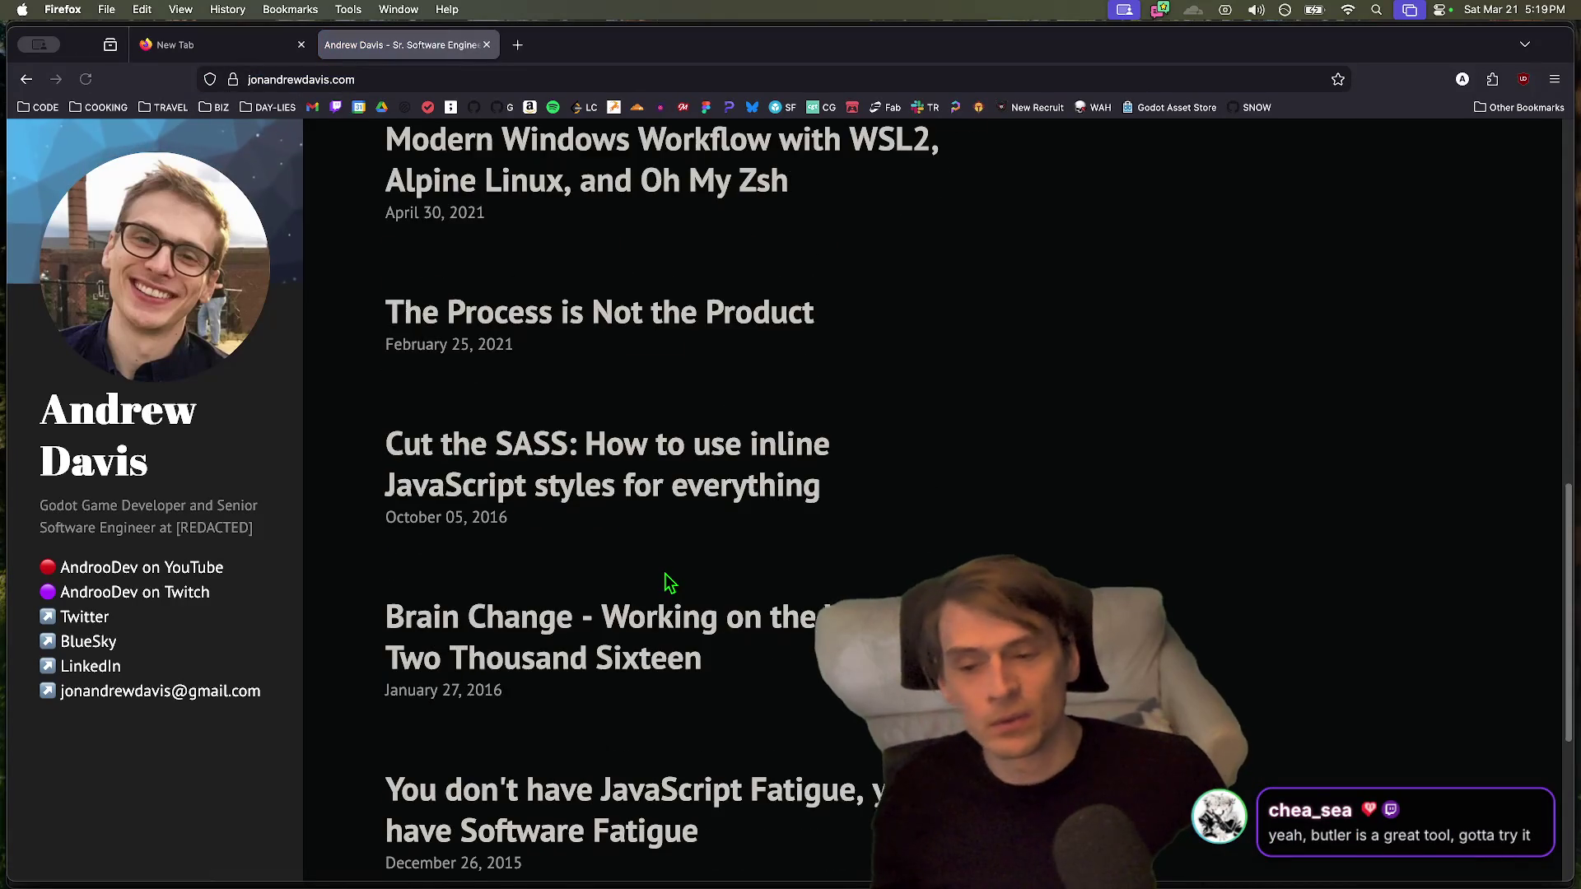
scroll(668, 582, "up", 10)
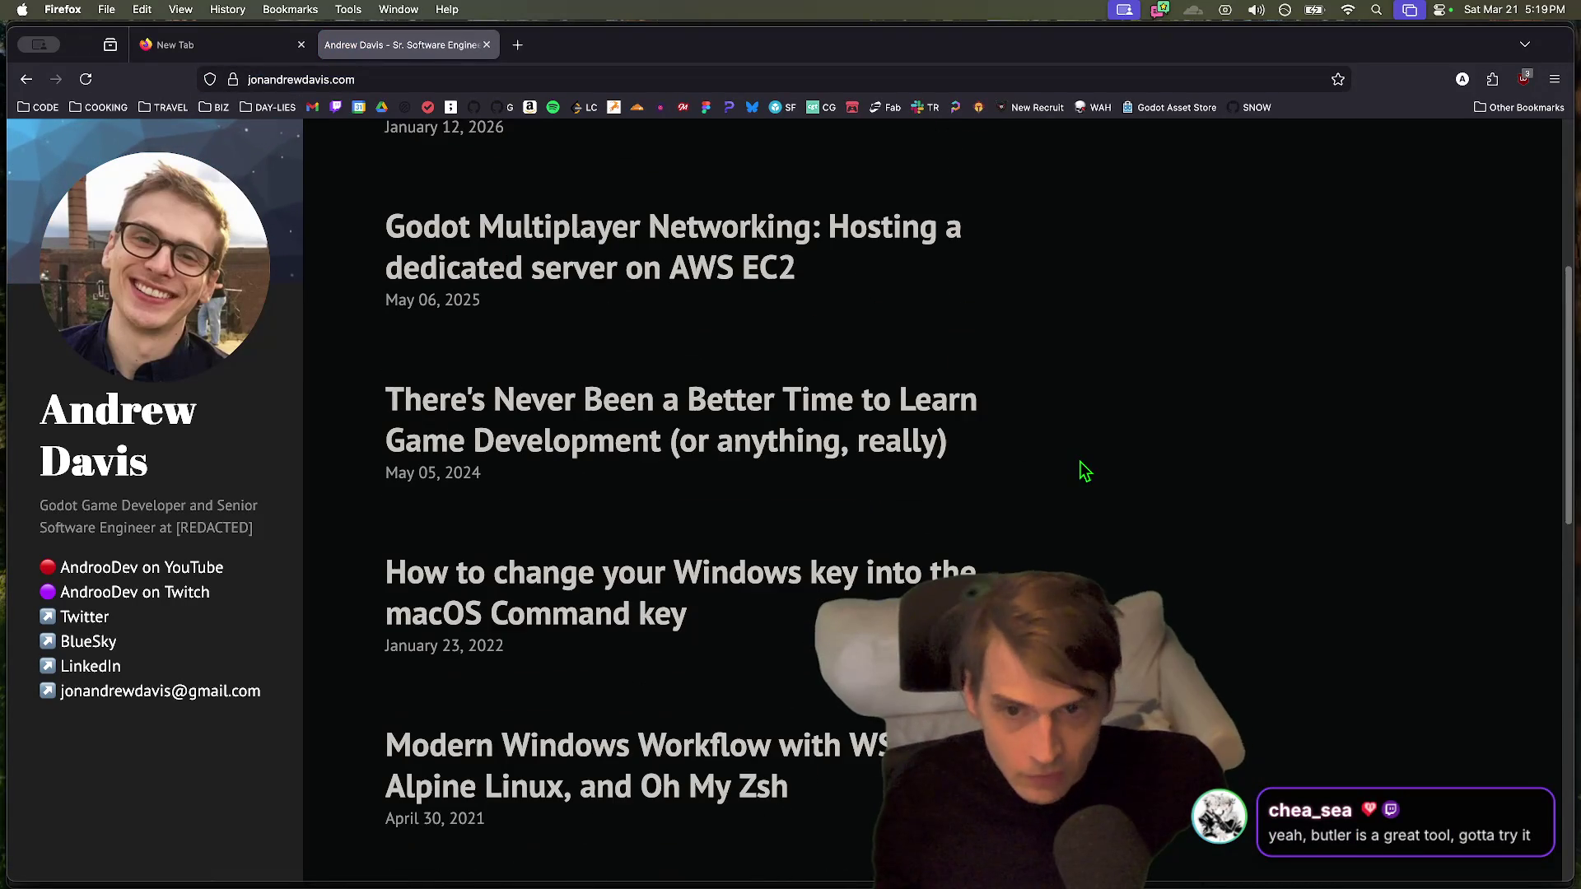
left_click(600, 252)
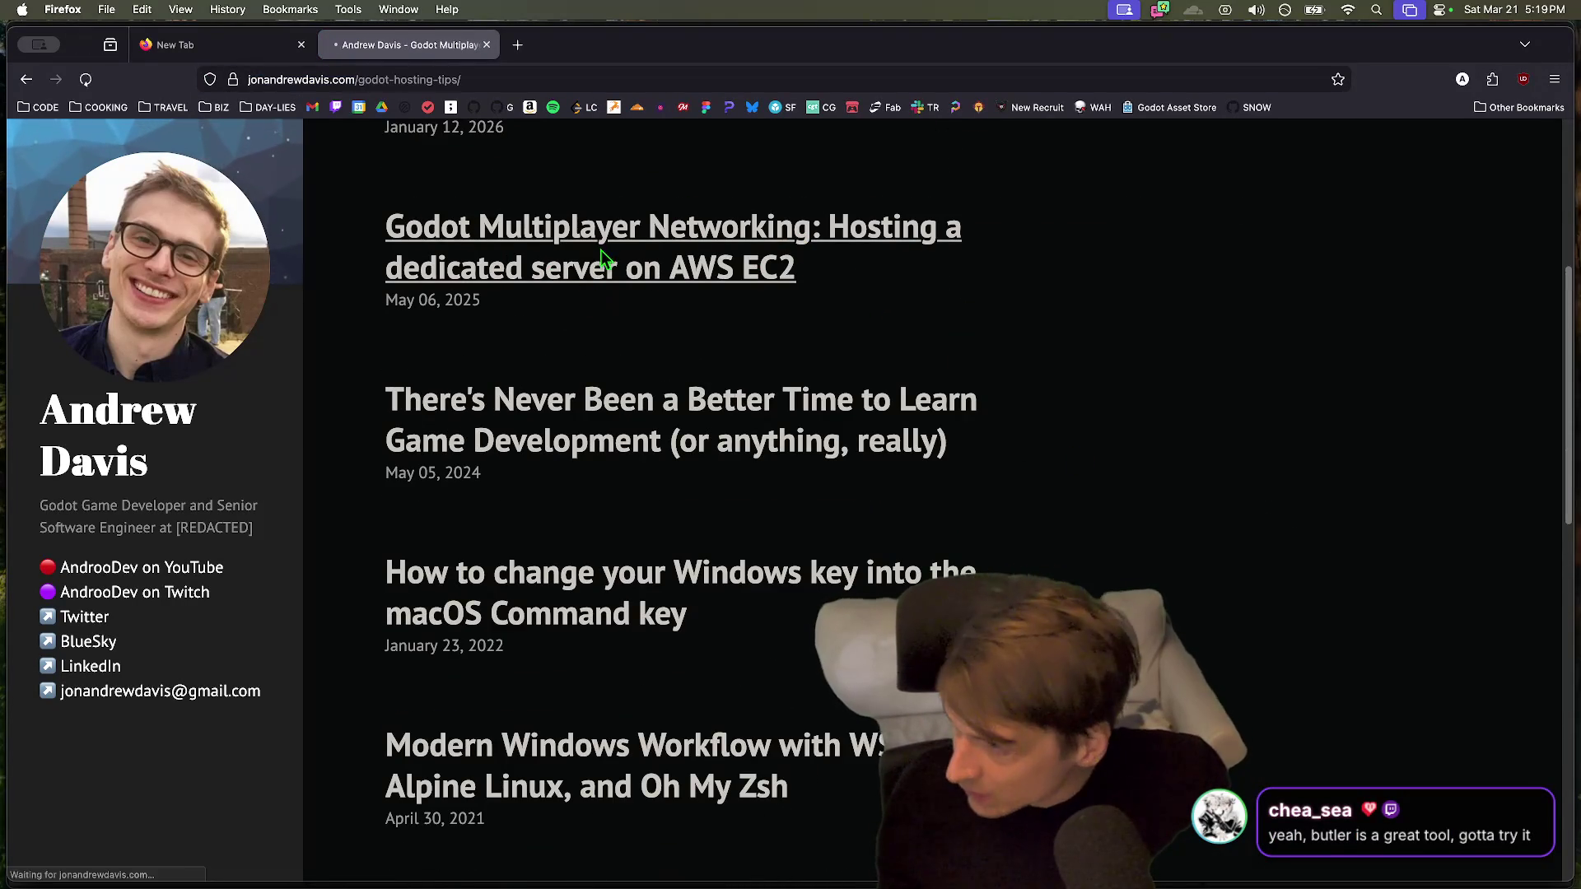
Read the EC2 dedicated-server guide down to its AWS screenshots, then return to Godot
scroll(843, 496, "down", 3)
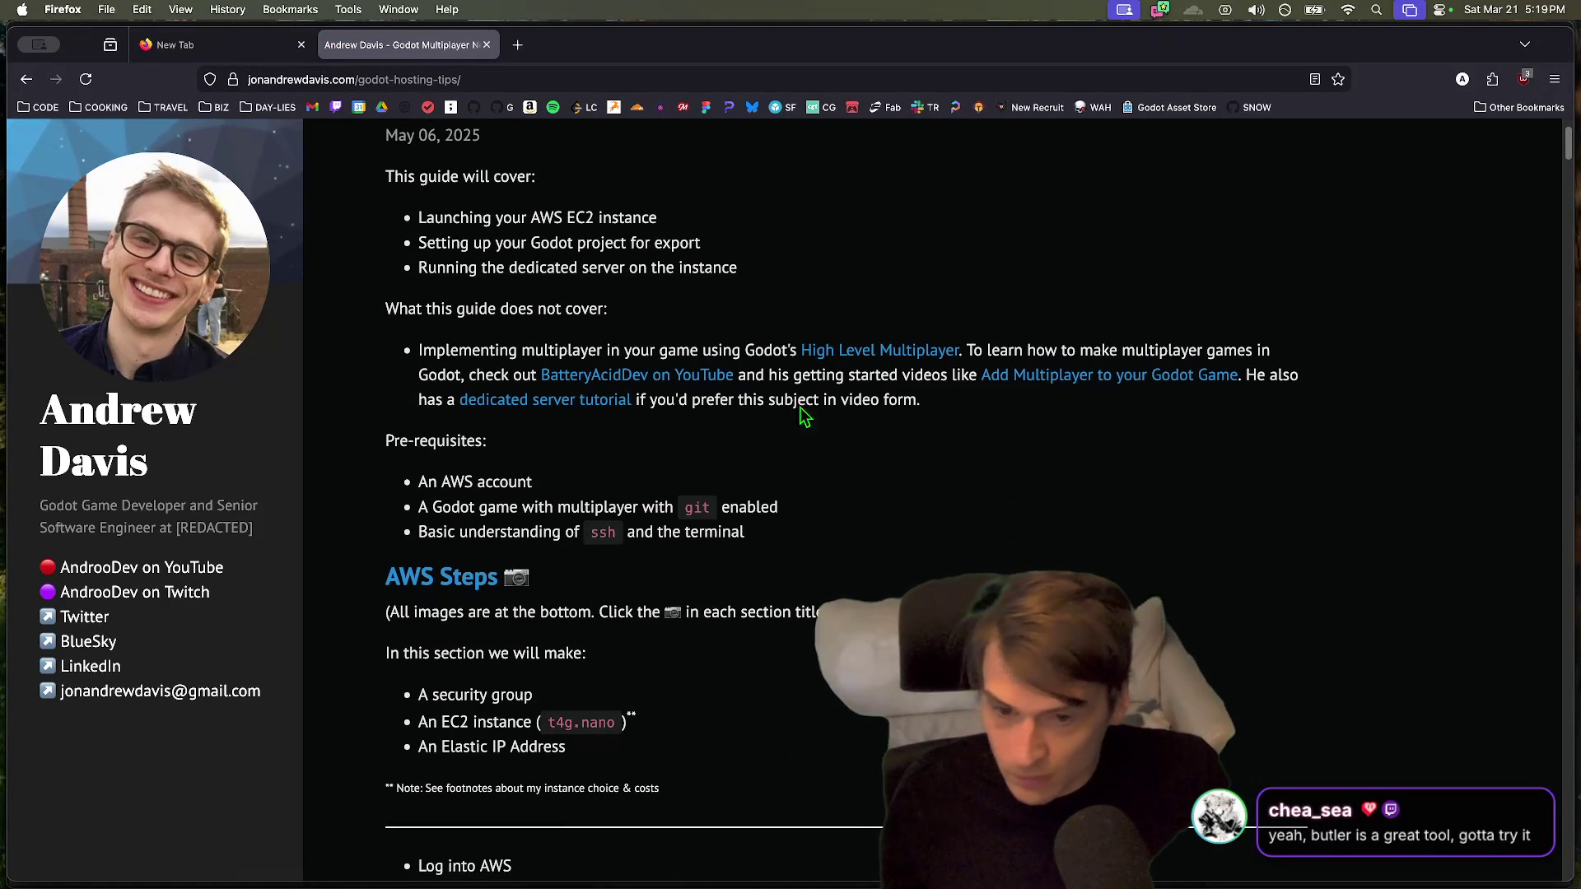
mouse_move(848, 375)
left_mouse_down()
mouse_move(939, 352)
mouse_move(873, 377)
mouse_move(449, 387)
left_mouse_up()
left_click(1102, 520)
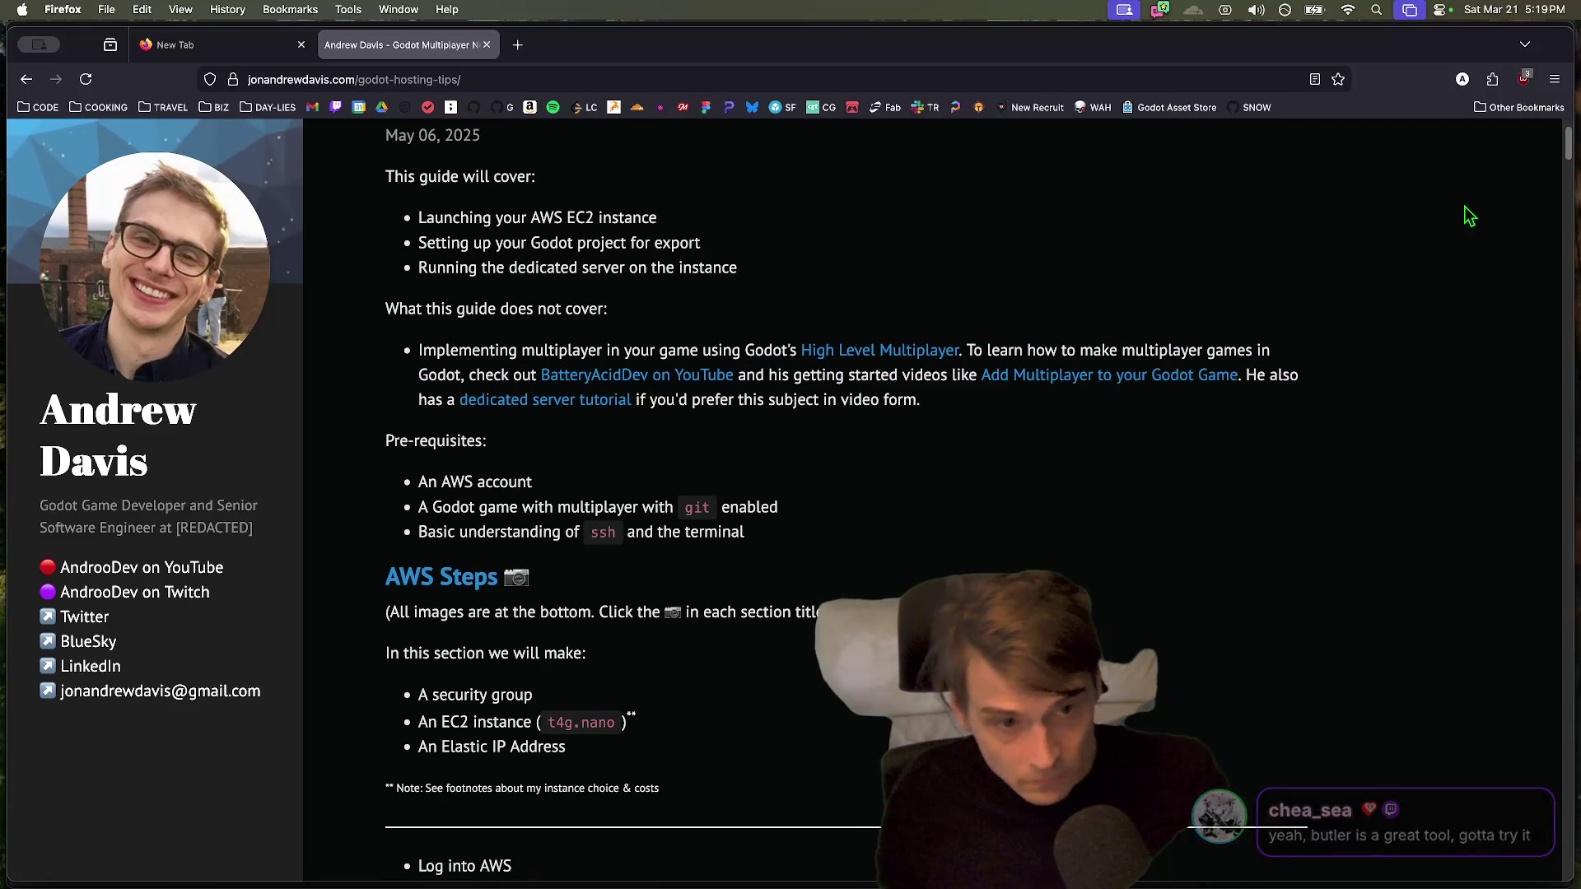
scroll(1444, 354, "down", 1)
scroll(1445, 363, "down", 10)
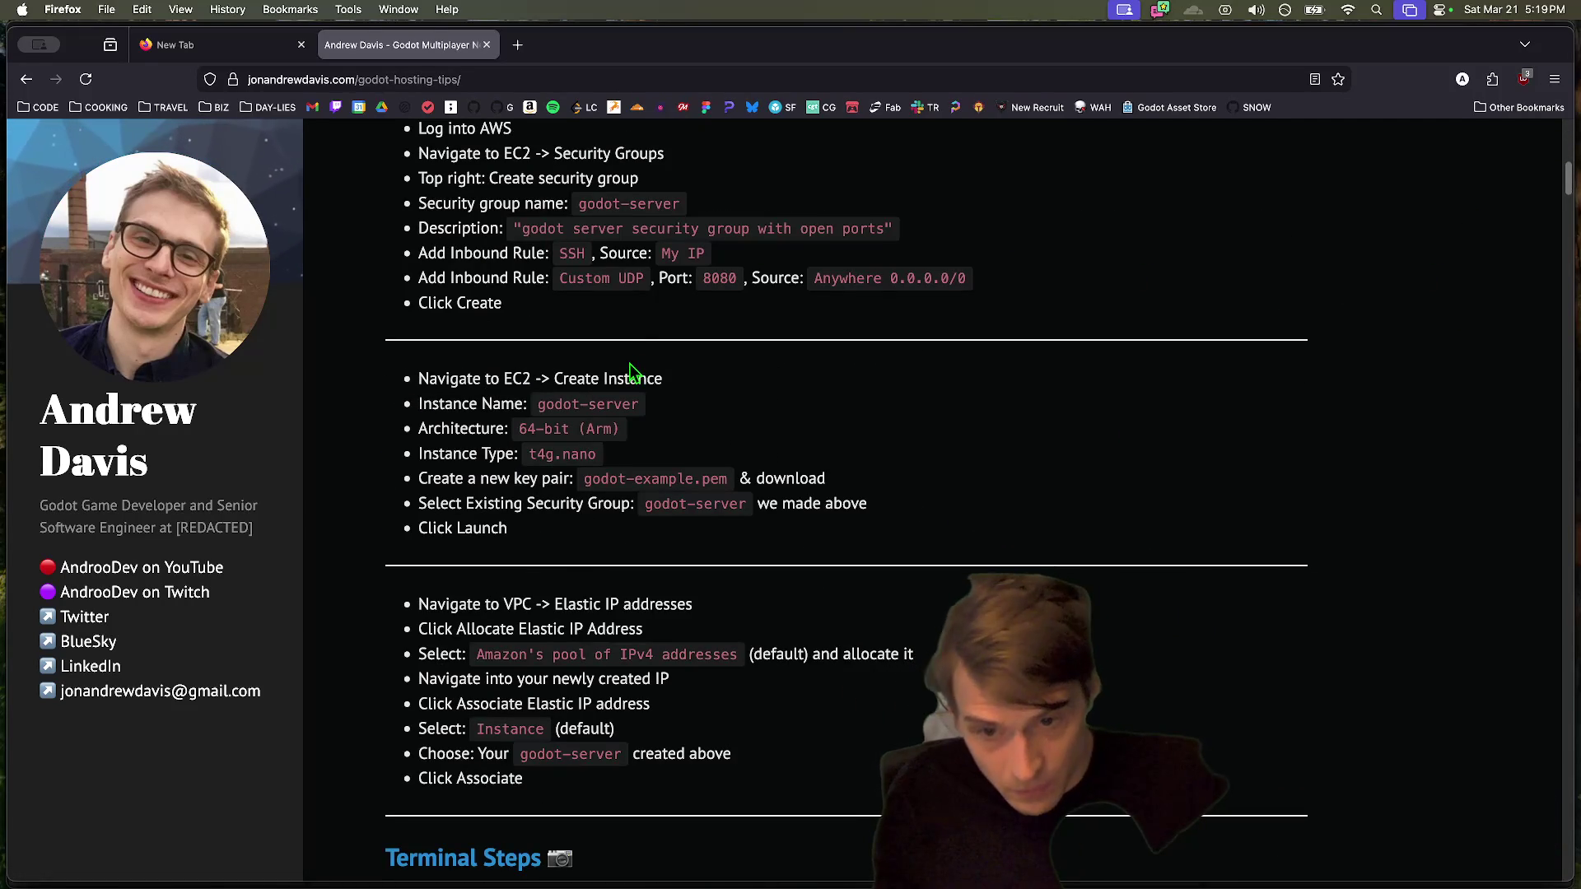
mouse_move(637, 379)
left_mouse_down()
mouse_move(776, 431)
mouse_move(212, 431)
left_mouse_up()
scroll(1095, 515, "down", 1)
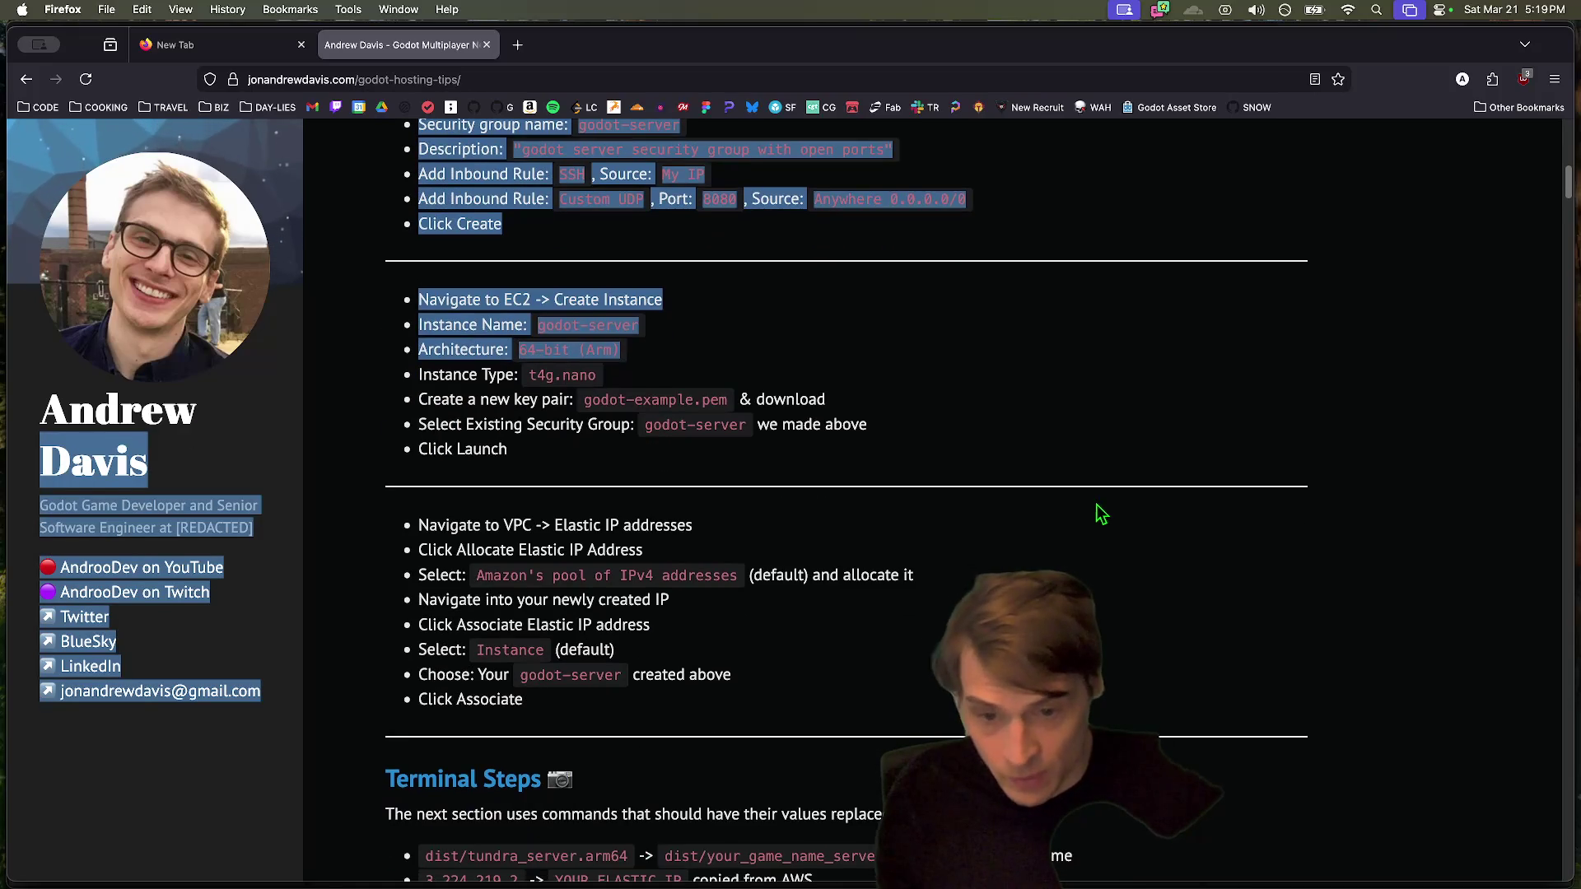
left_click(1138, 550)
scroll(1139, 550, "down", 8)
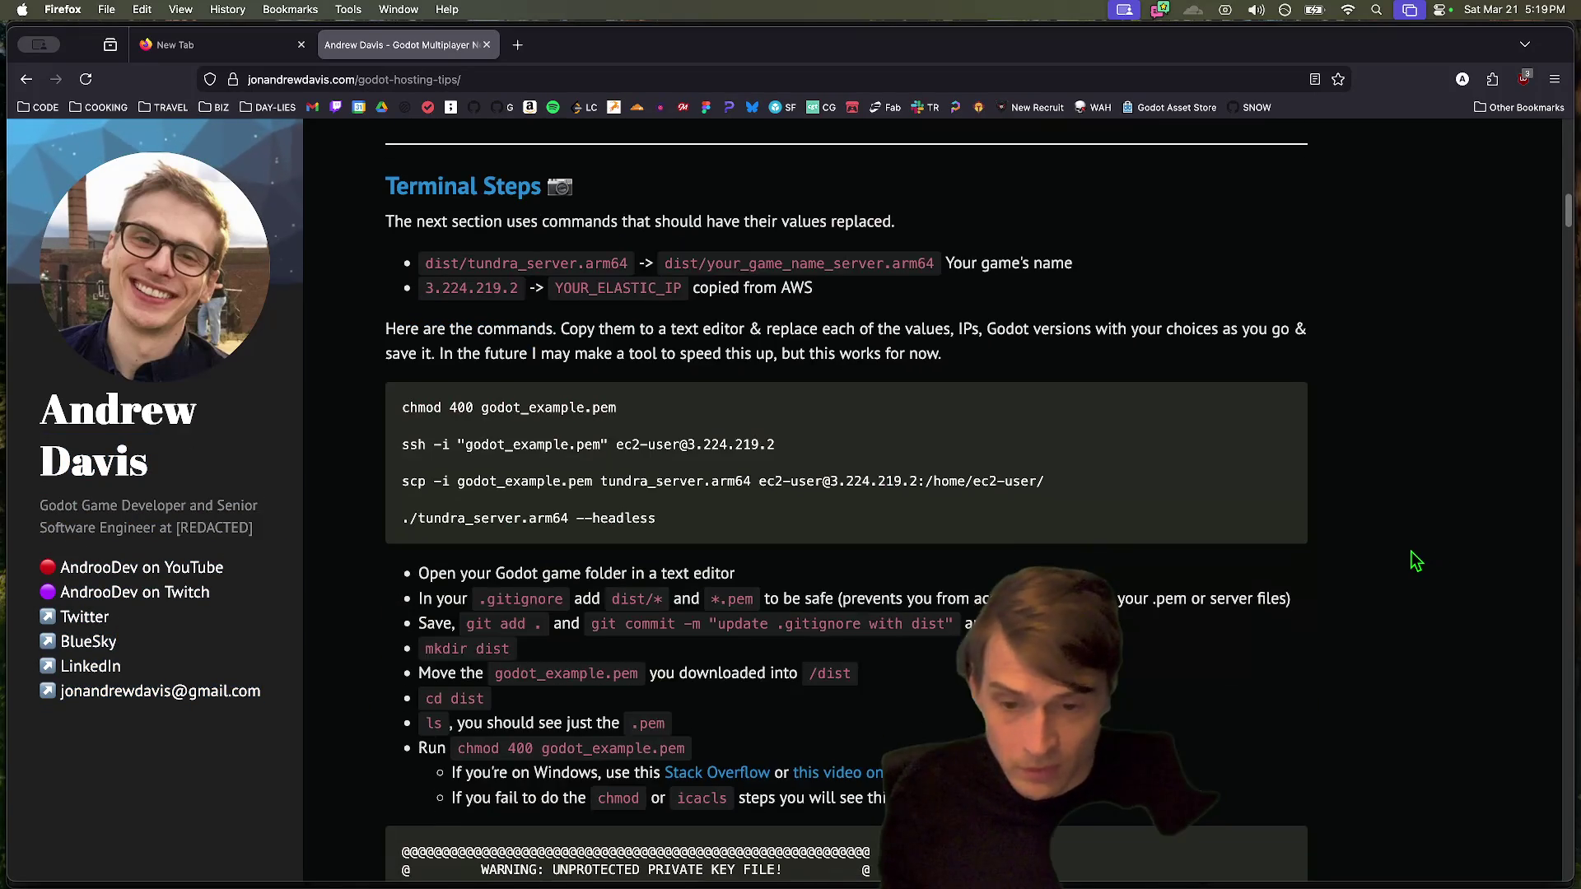
scroll(1415, 560, "down", 8)
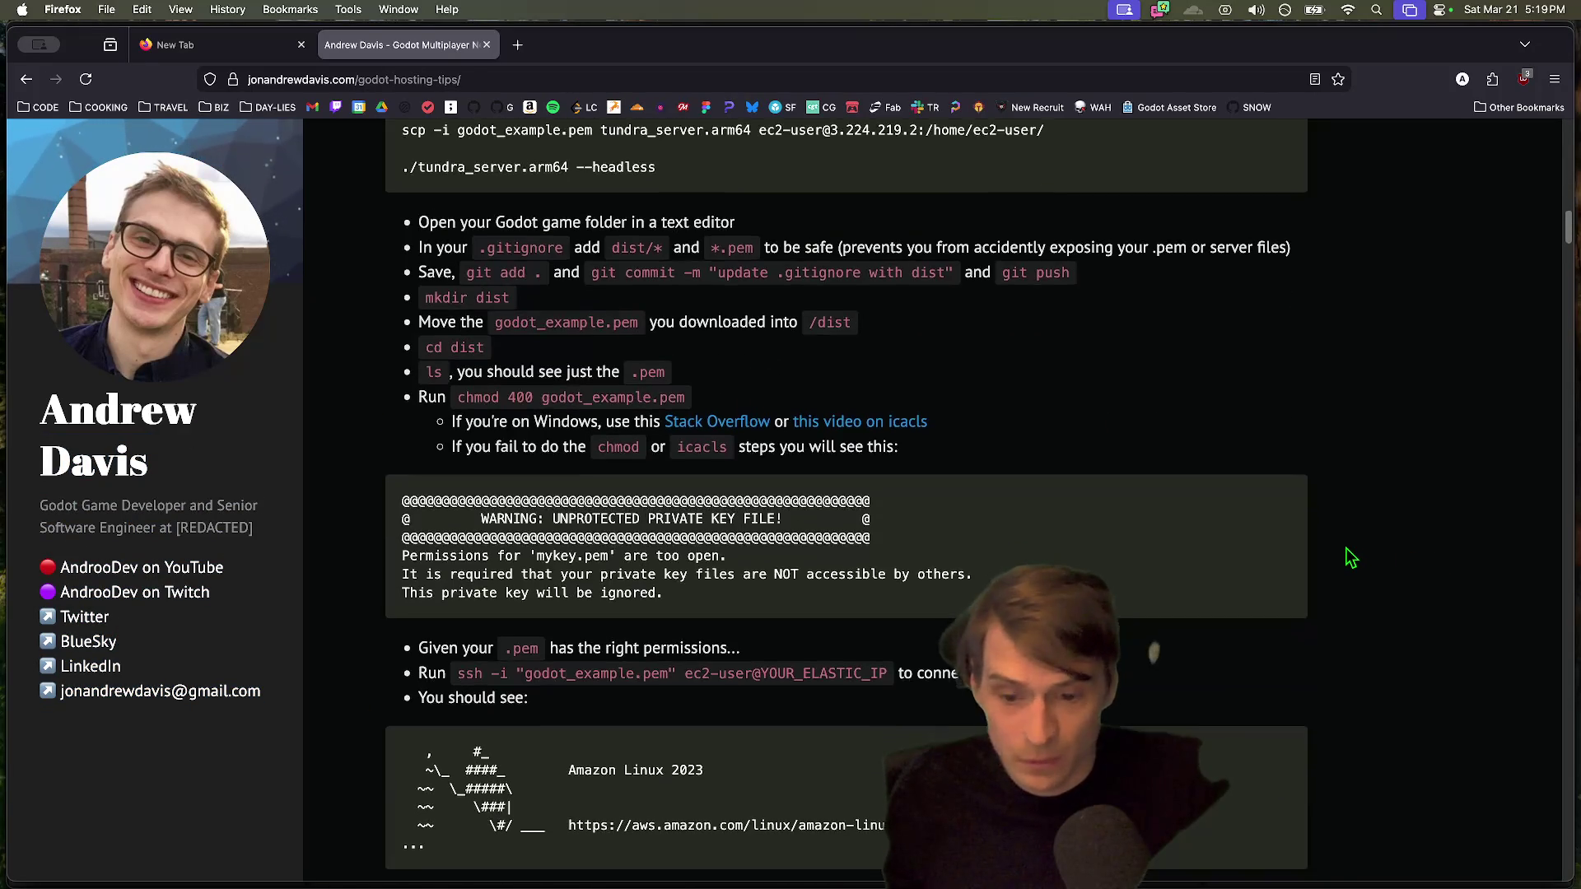
scroll(1099, 398, "down", 7)
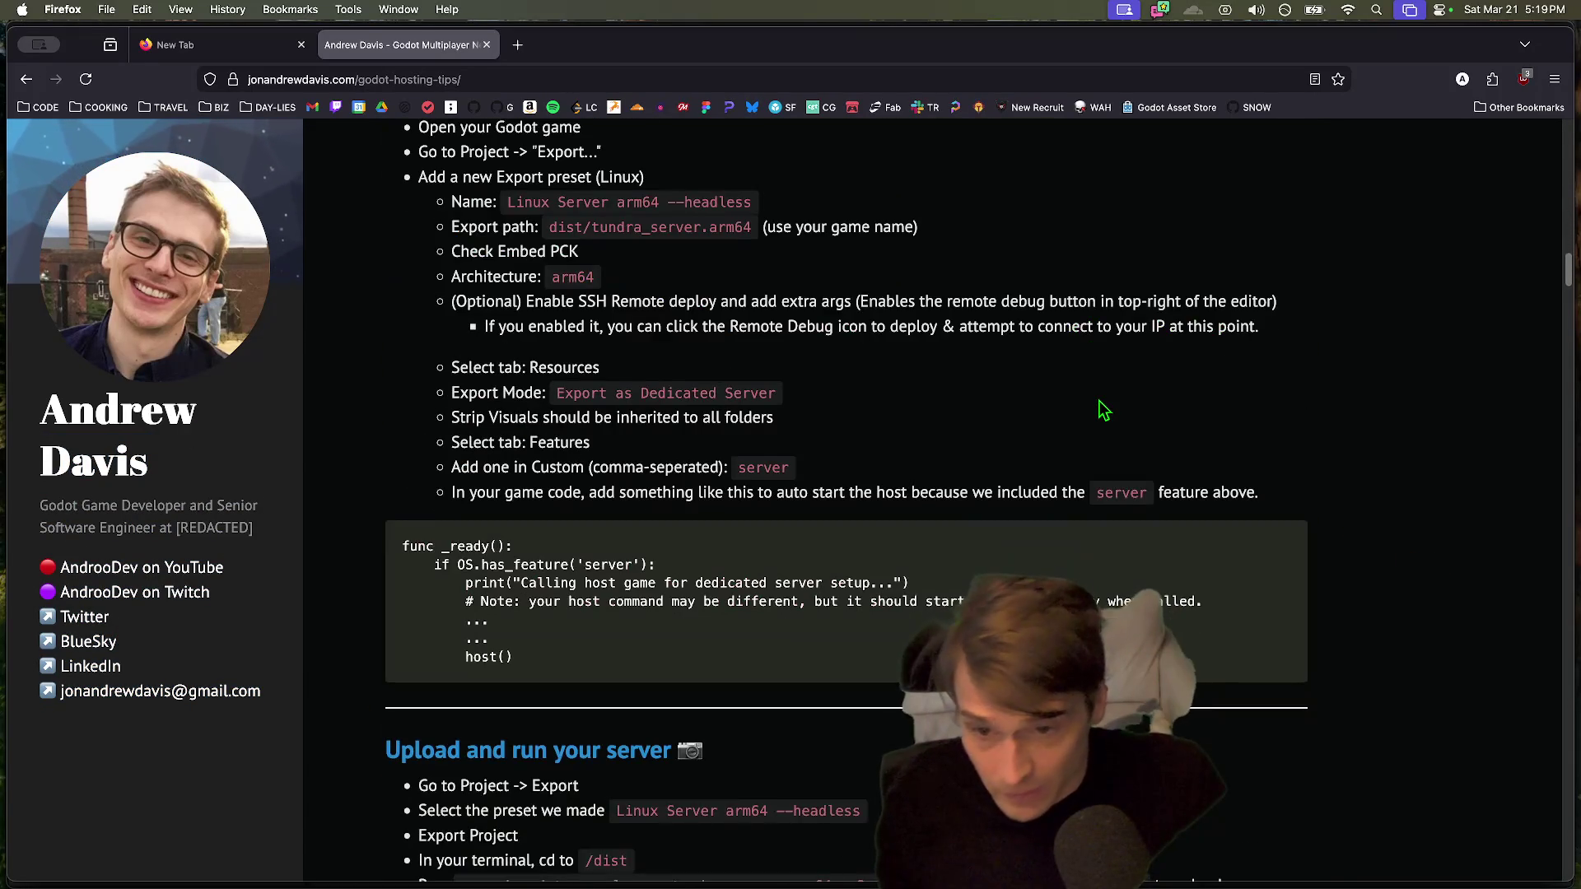
scroll(1099, 395, "down", 8)
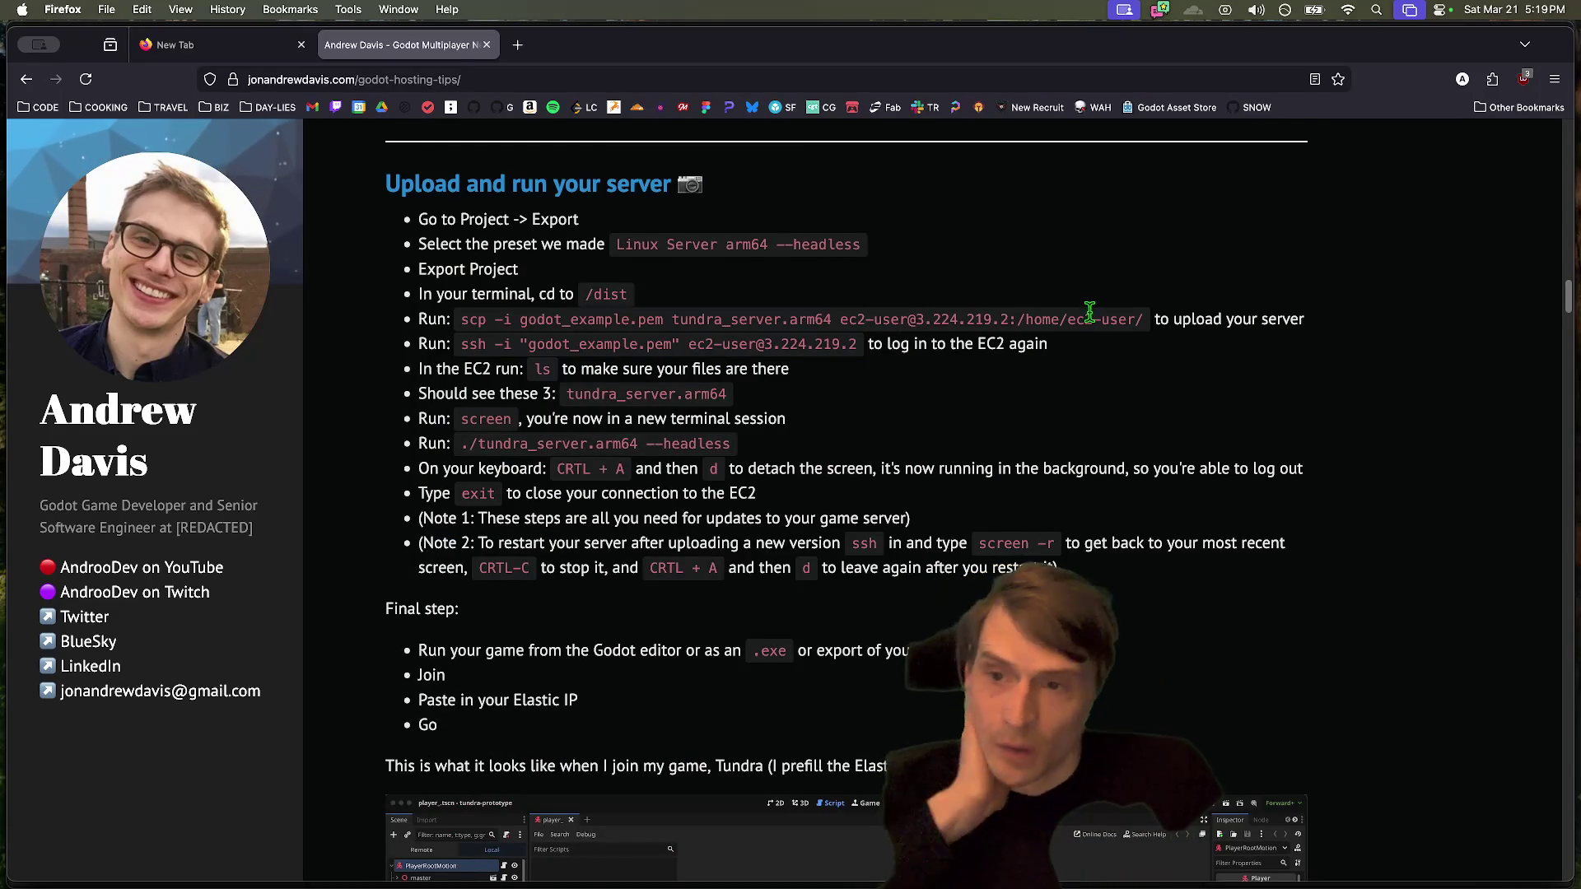
scroll(1120, 313, "down", 3)
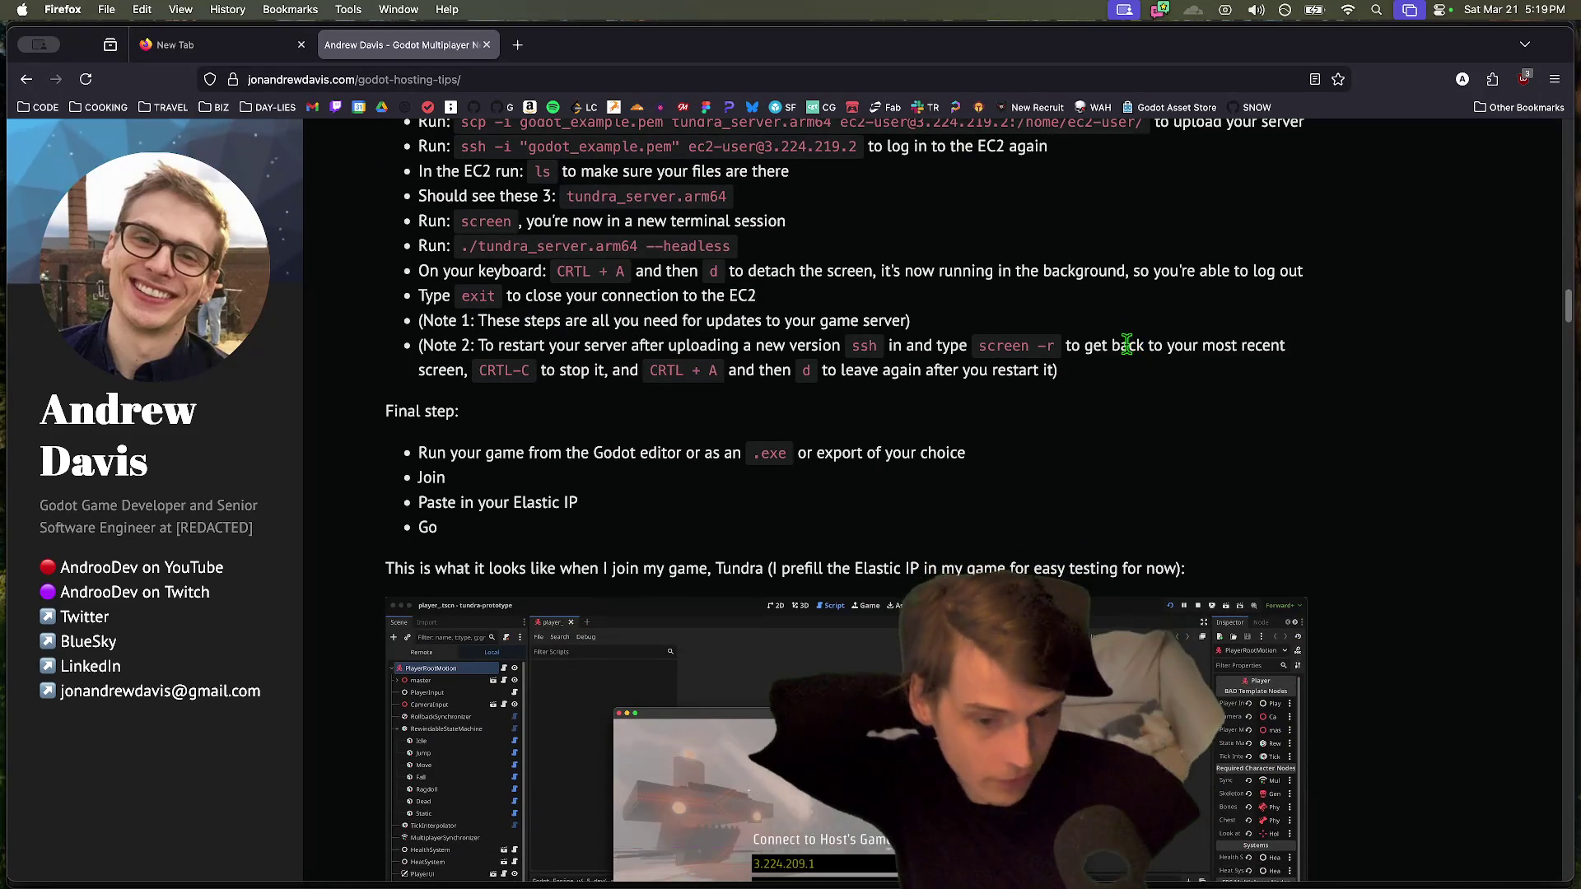
scroll(805, 311, "down", 2)
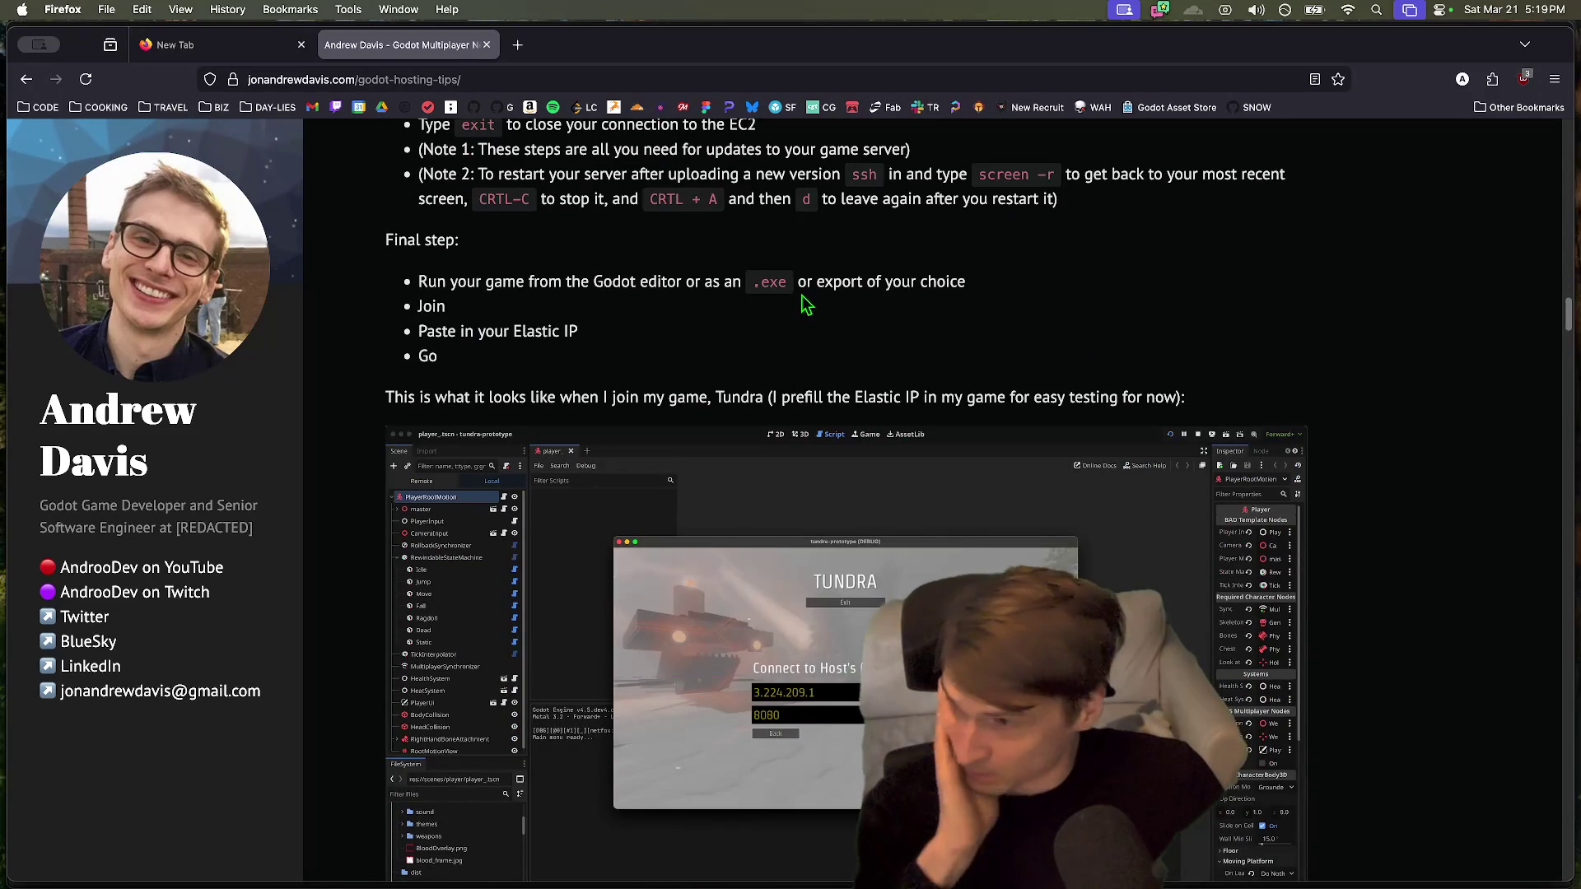
scroll(805, 306, "down", 3)
scroll(797, 296, "down", 6)
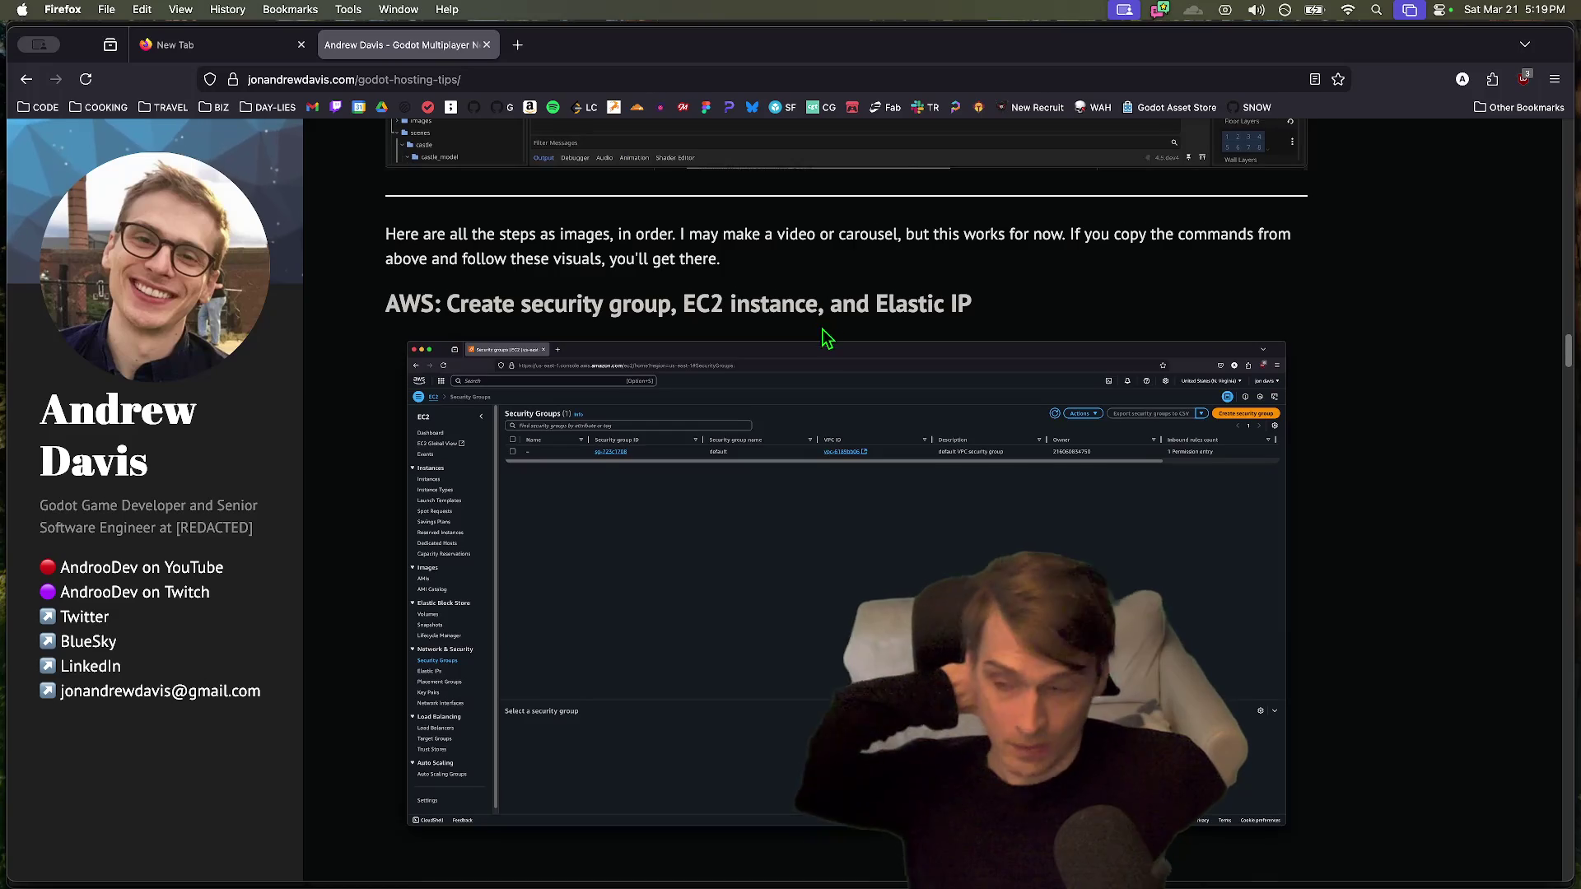
scroll(823, 325, "down", 14)
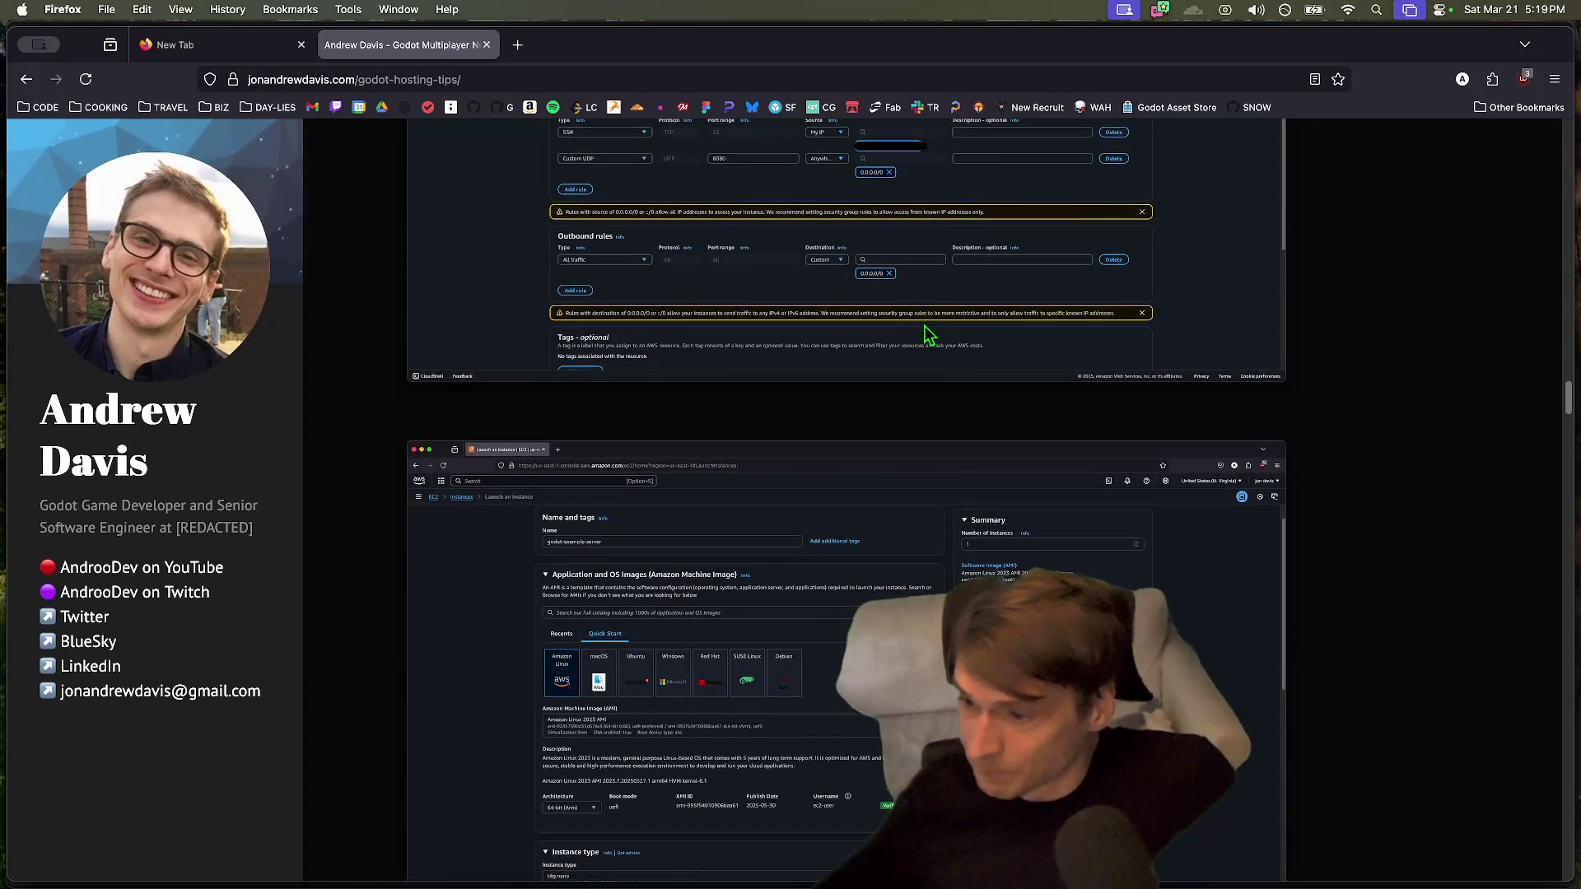
scroll(1104, 452, "down", 10)
key("super+Tab")
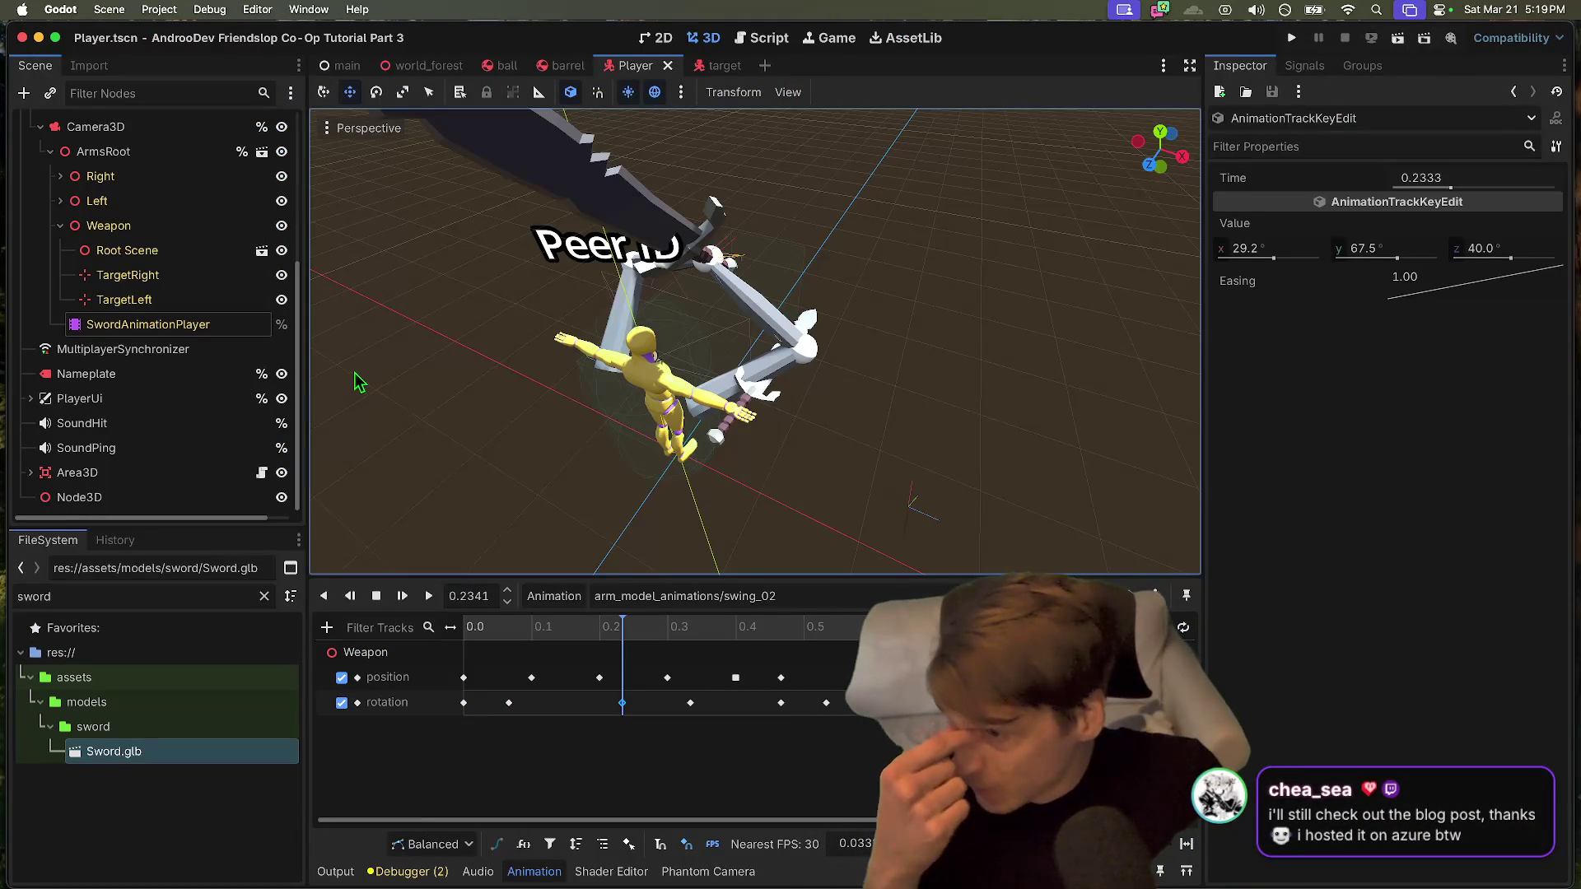
Select Weapon, try a sword rotation, and set the swing_02 playhead to 0.2335 s
mouse_move(630, 655)
left_mouse_down()
mouse_move(463, 650)
mouse_move(622, 696)
mouse_move(555, 680)
mouse_move(581, 683)
mouse_move(512, 695)
mouse_move(635, 693)
mouse_move(625, 710)
left_mouse_up()
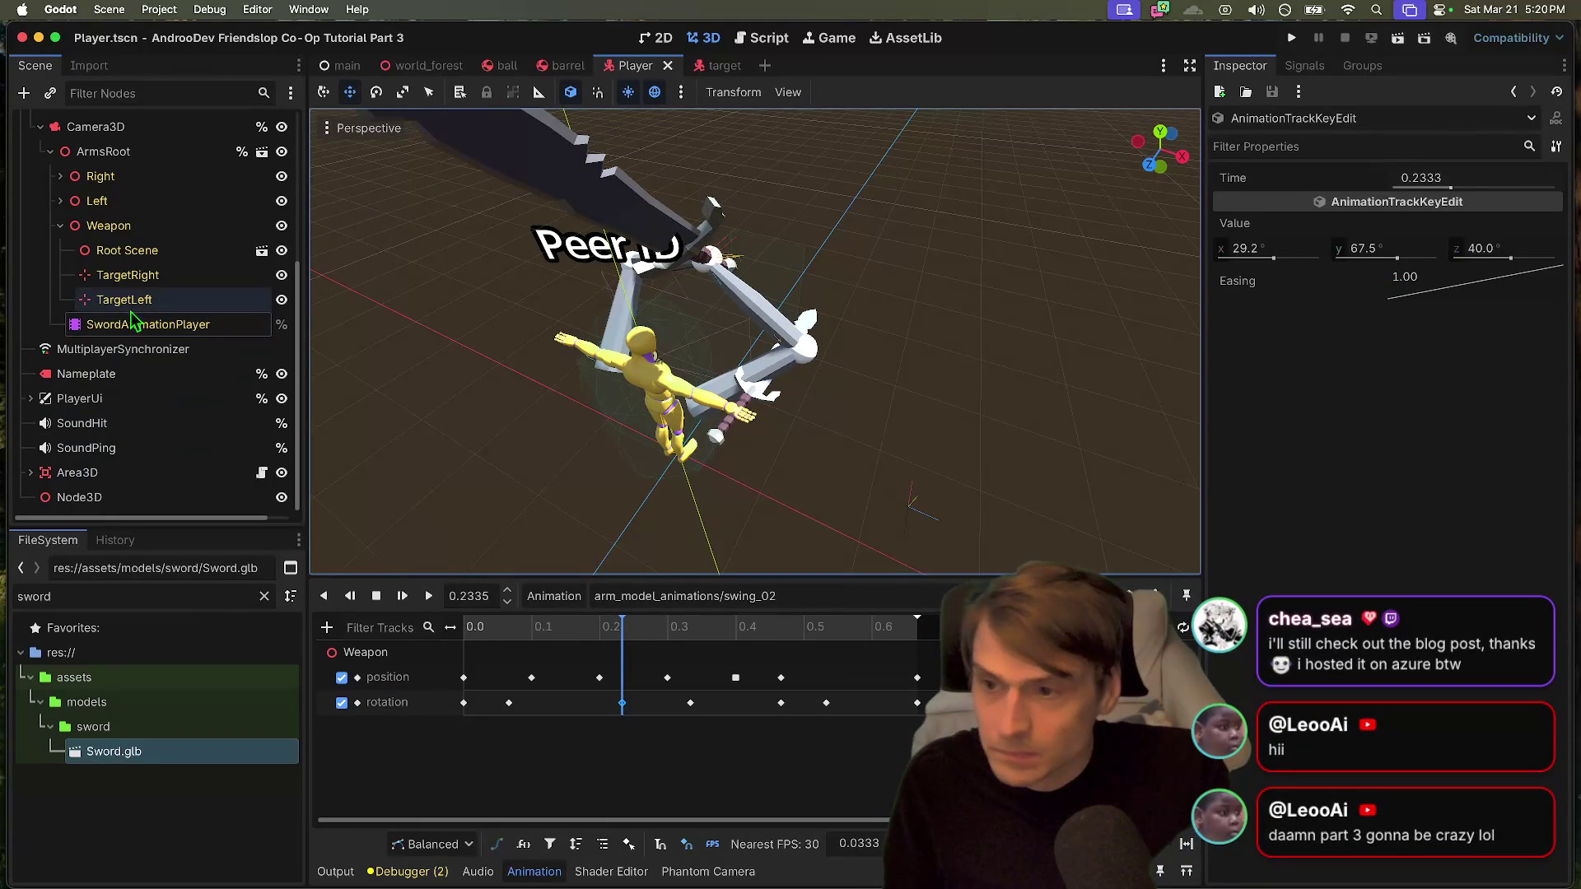
left_click(140, 232)
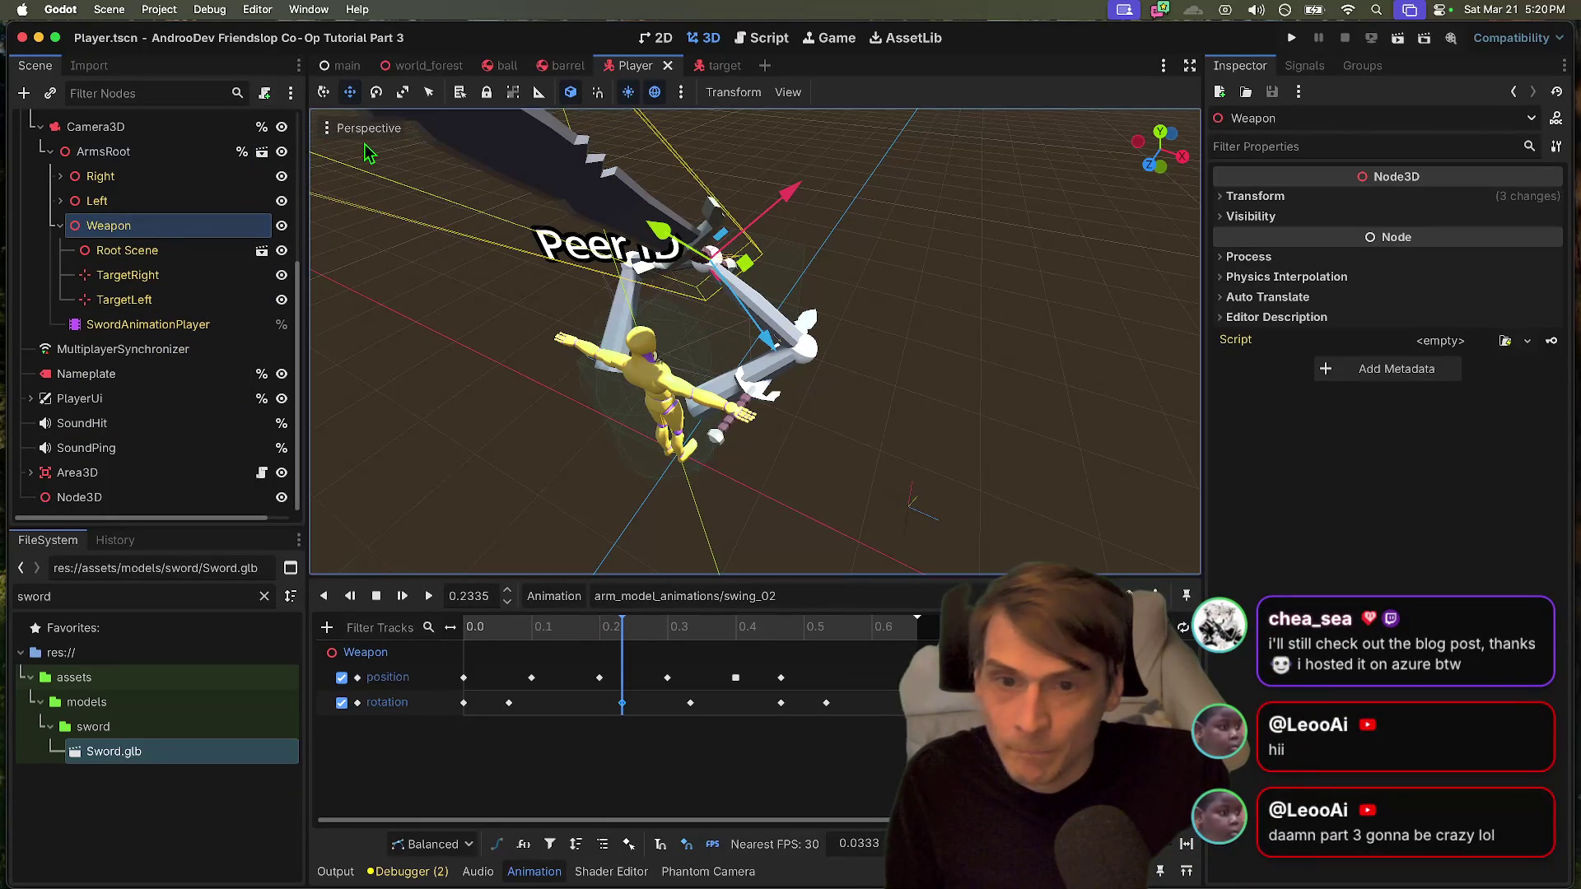
left_click(376, 92)
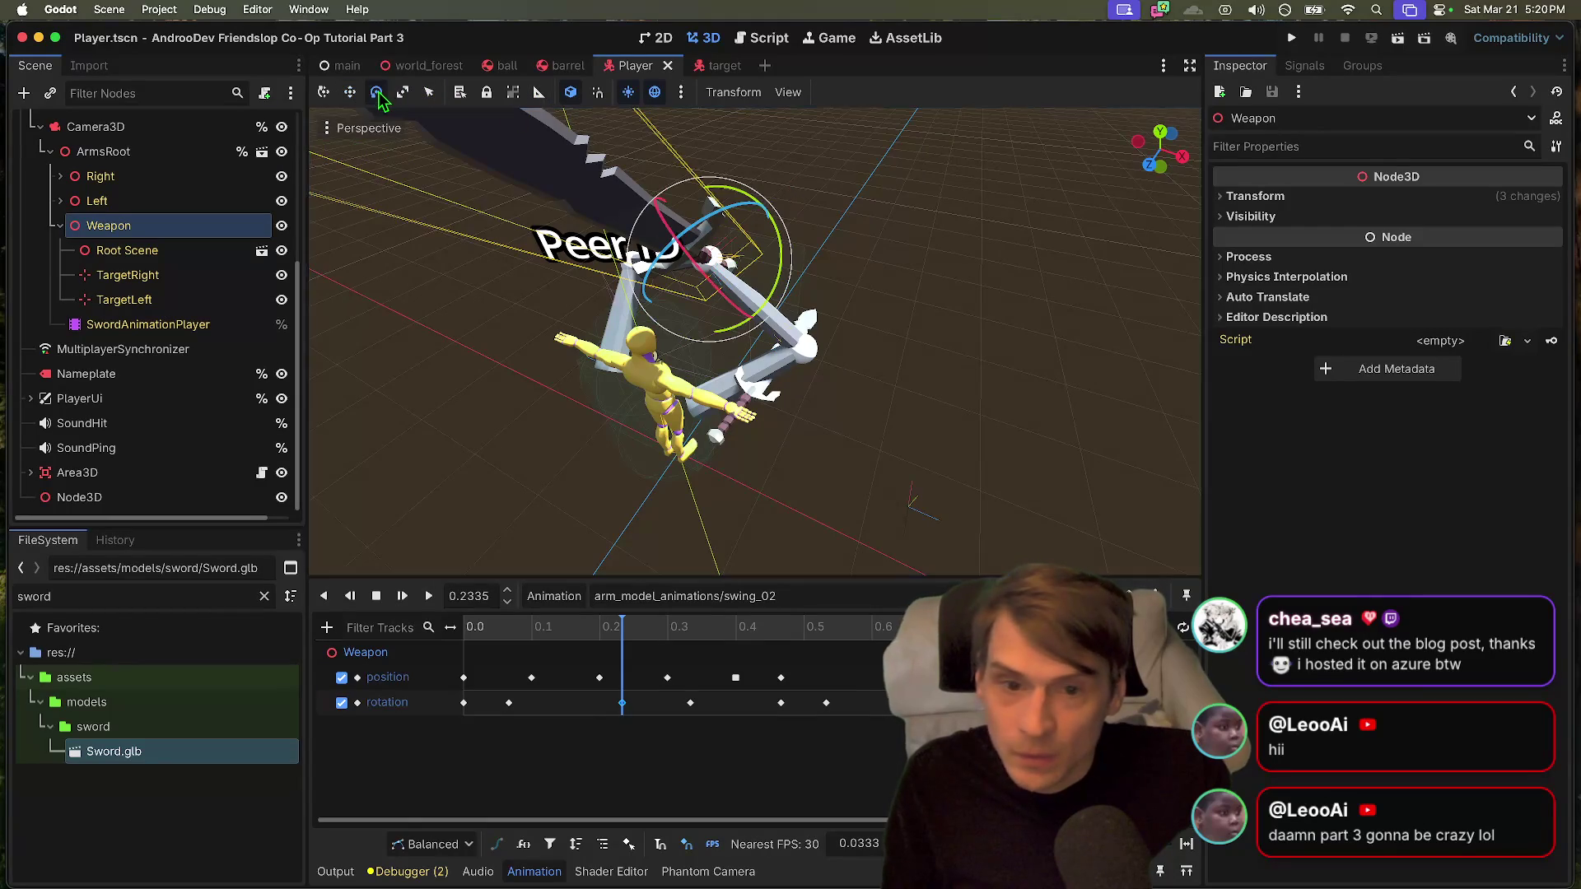
mouse_move(786, 258)
left_mouse_down()
mouse_move(761, 313)
mouse_move(559, 349)
mouse_move(537, 275)
mouse_move(569, 356)
left_mouse_up()
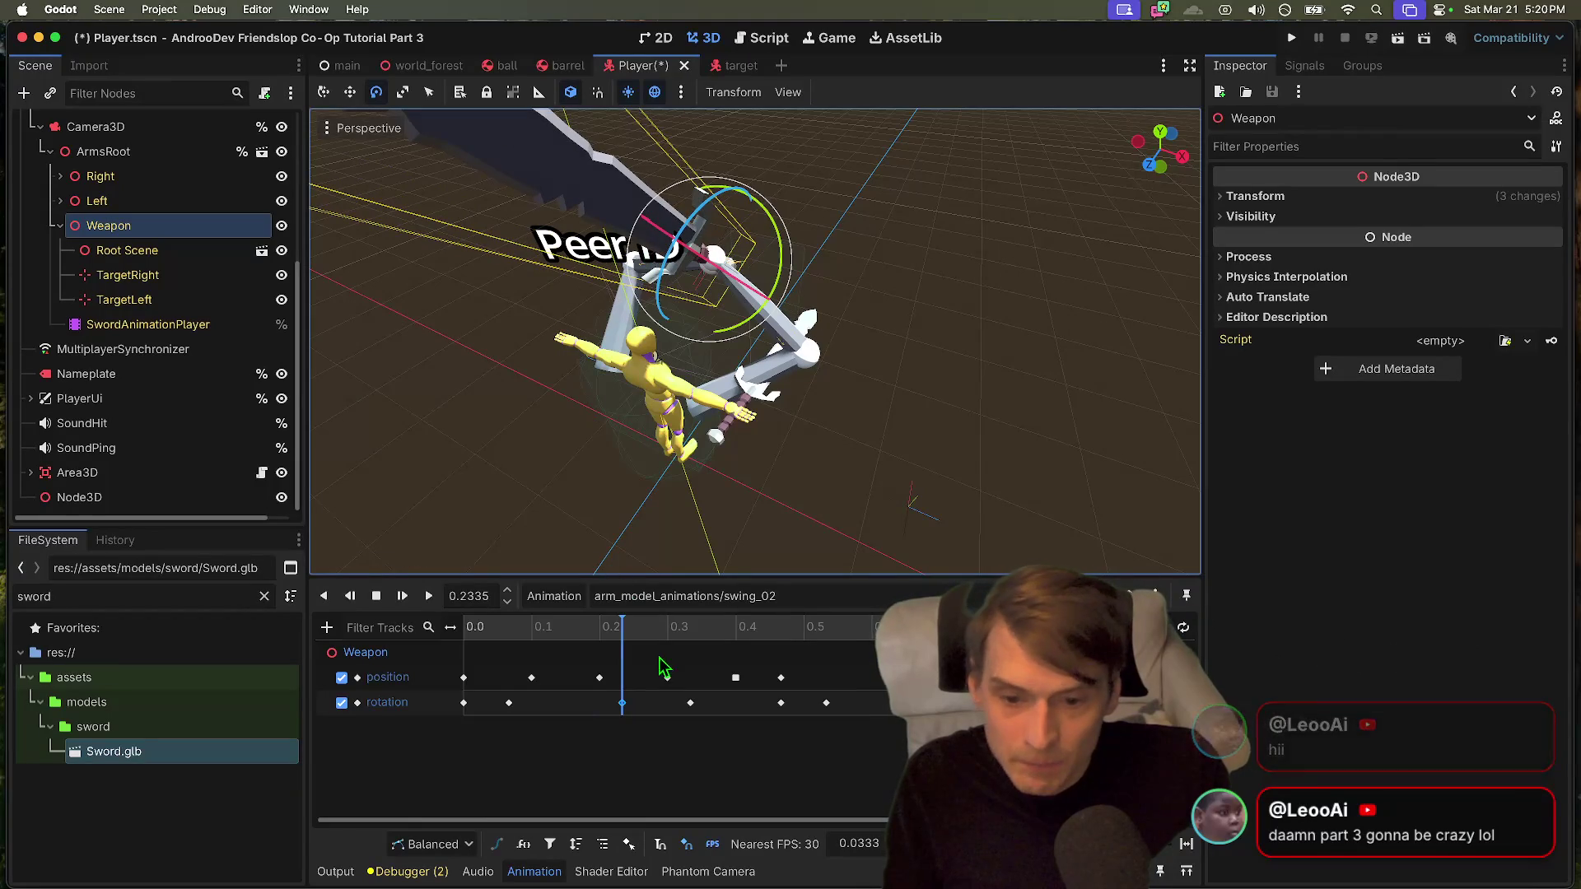
mouse_move(609, 638)
left_mouse_down()
mouse_move(886, 642)
mouse_move(461, 641)
mouse_move(549, 617)
mouse_move(622, 624)
left_mouse_up()
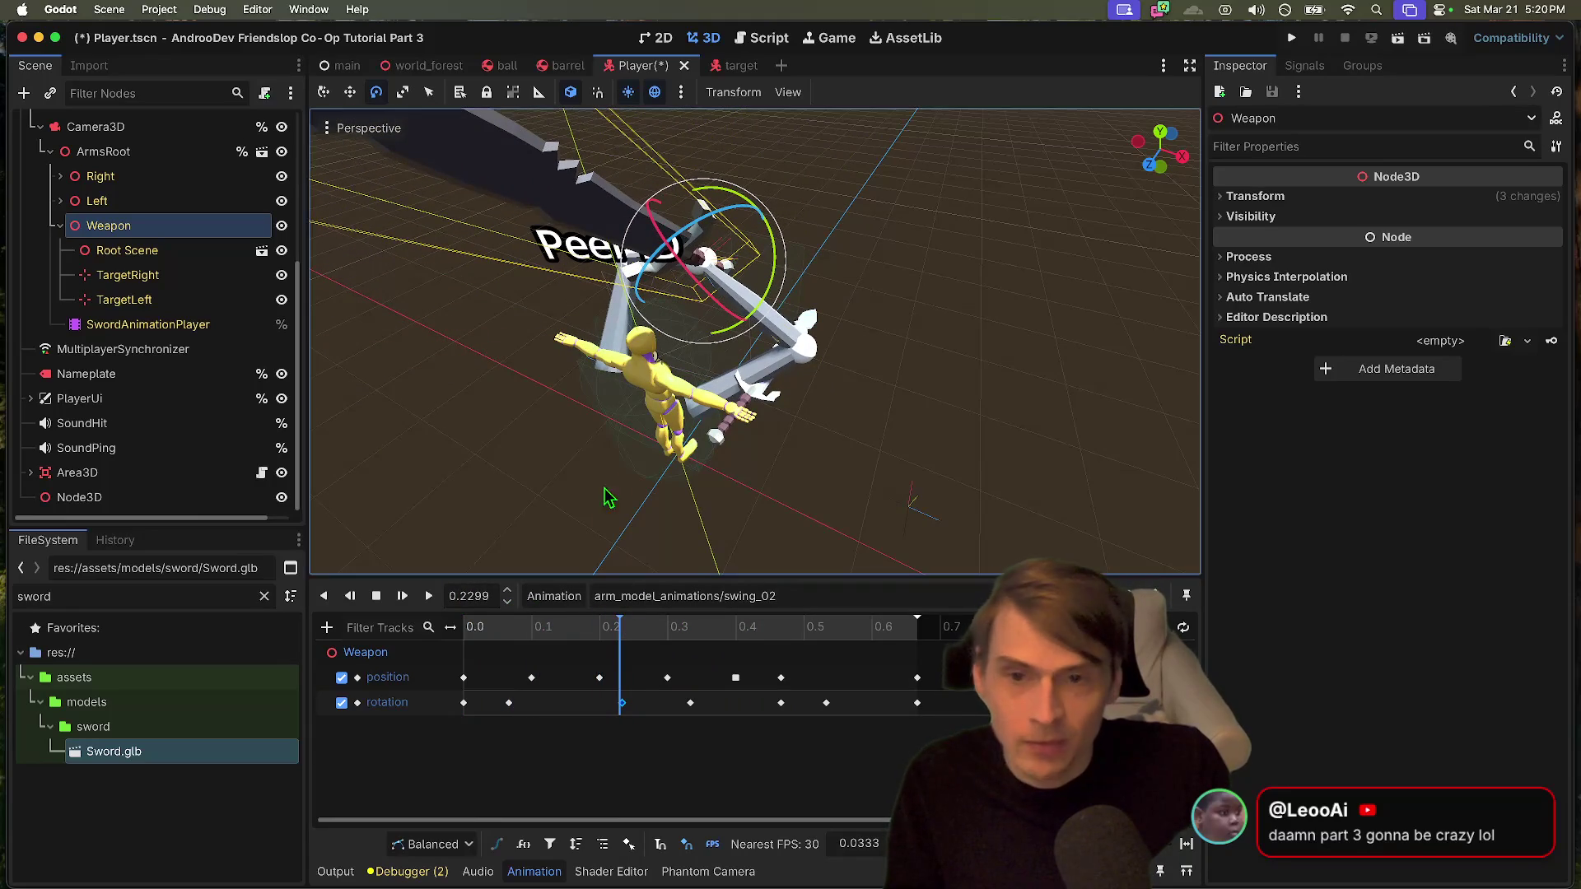
left_click(623, 625)
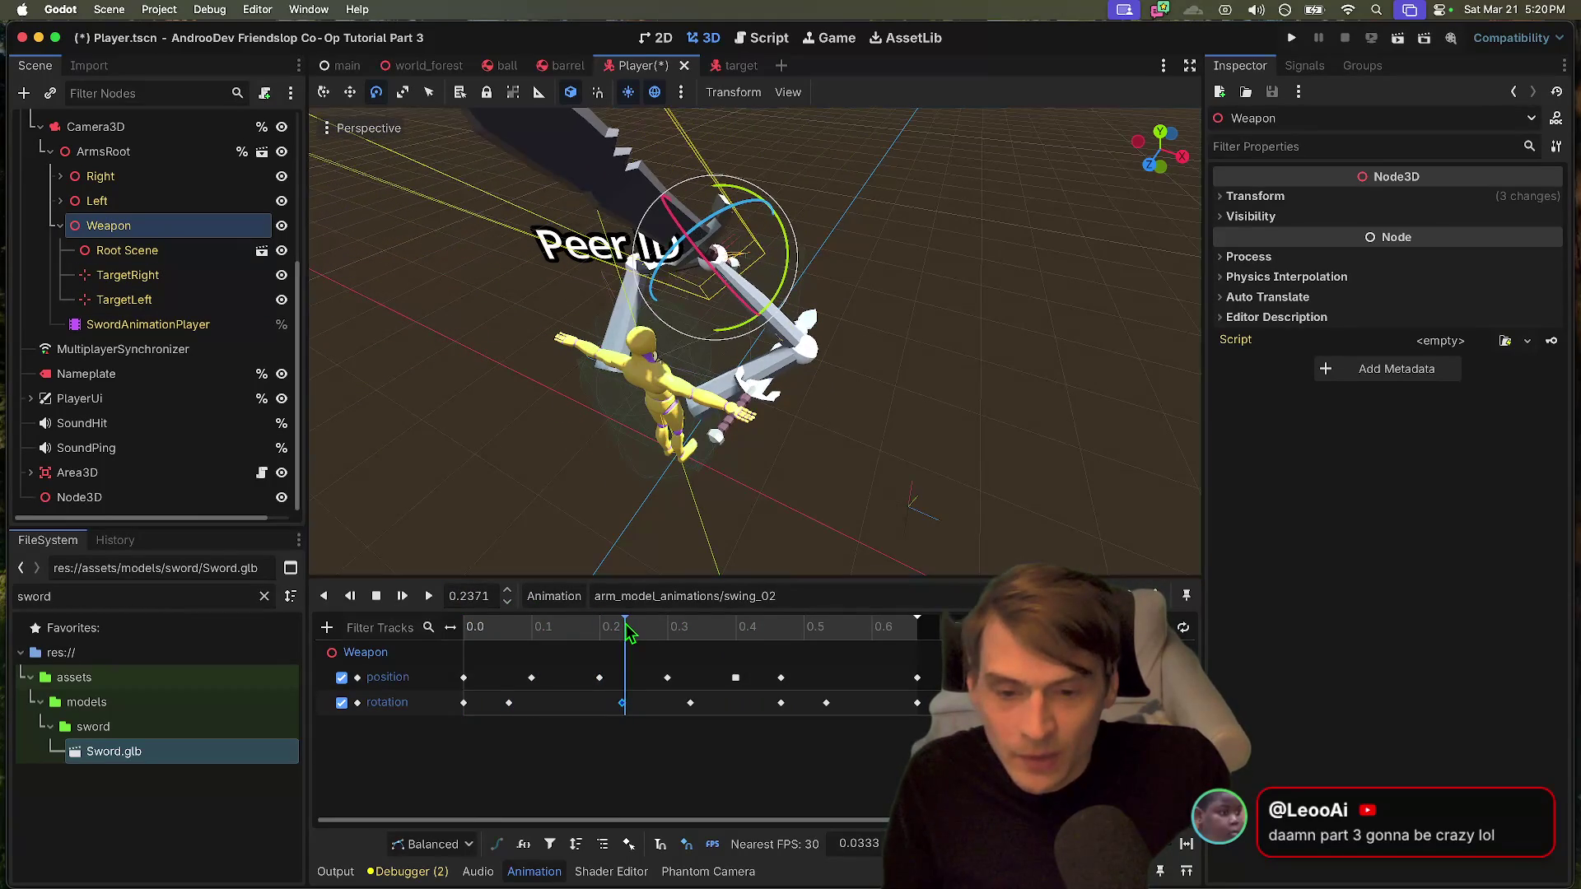
left_click(623, 627)
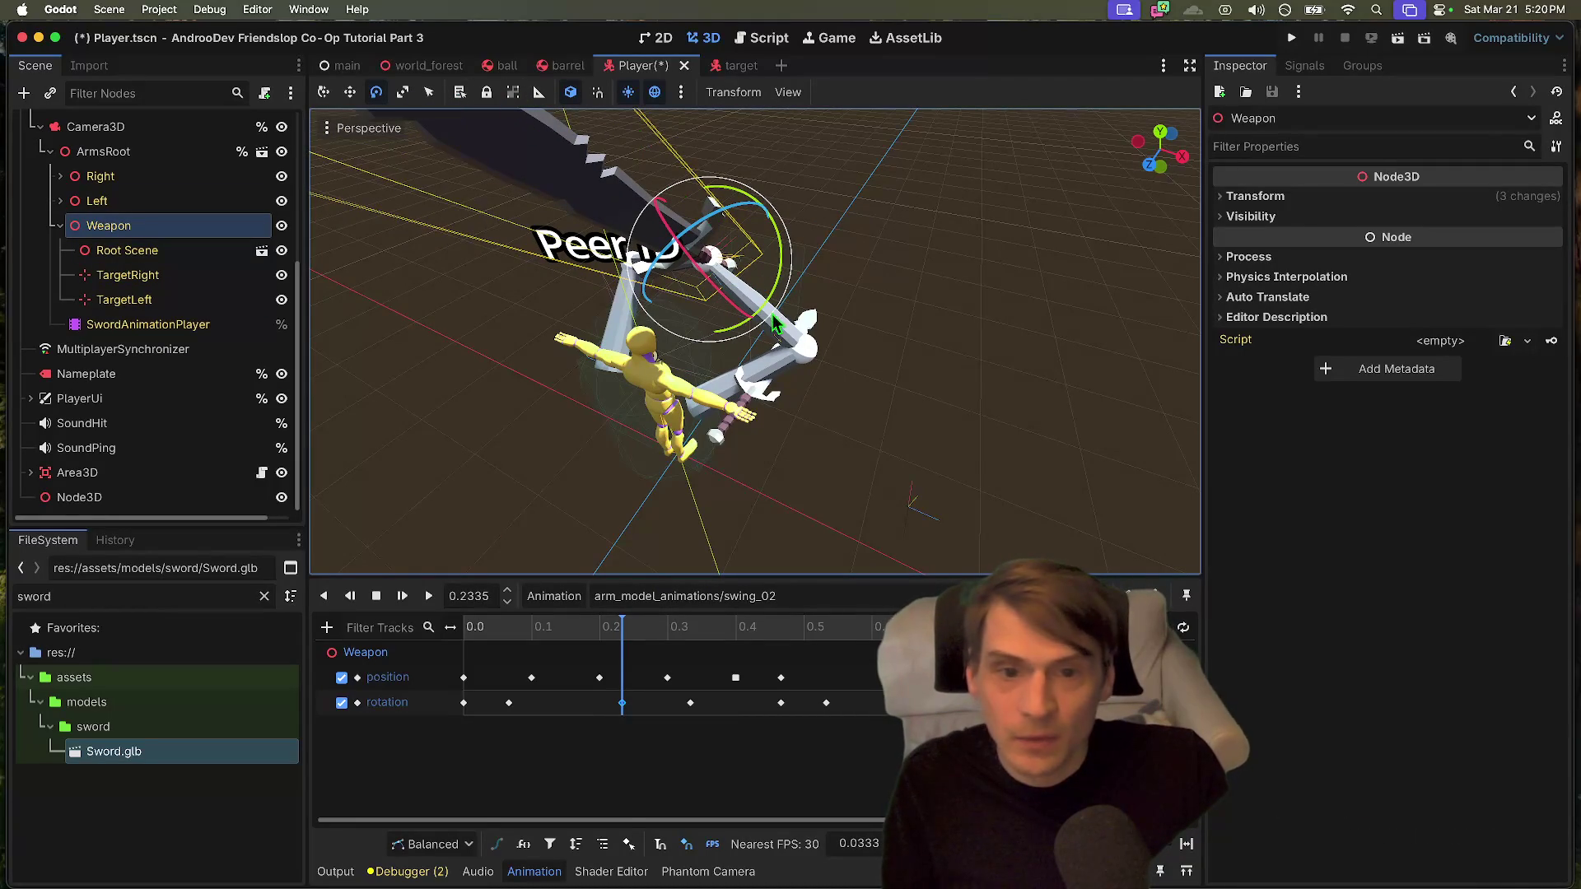
Rotate the sword to -22.8°, -104.5°, -43.4° and key that rotation at 0.2335 s
mouse_move(774, 239)
left_mouse_down()
mouse_move(788, 280)
mouse_move(676, 361)
mouse_move(601, 355)
left_mouse_up()
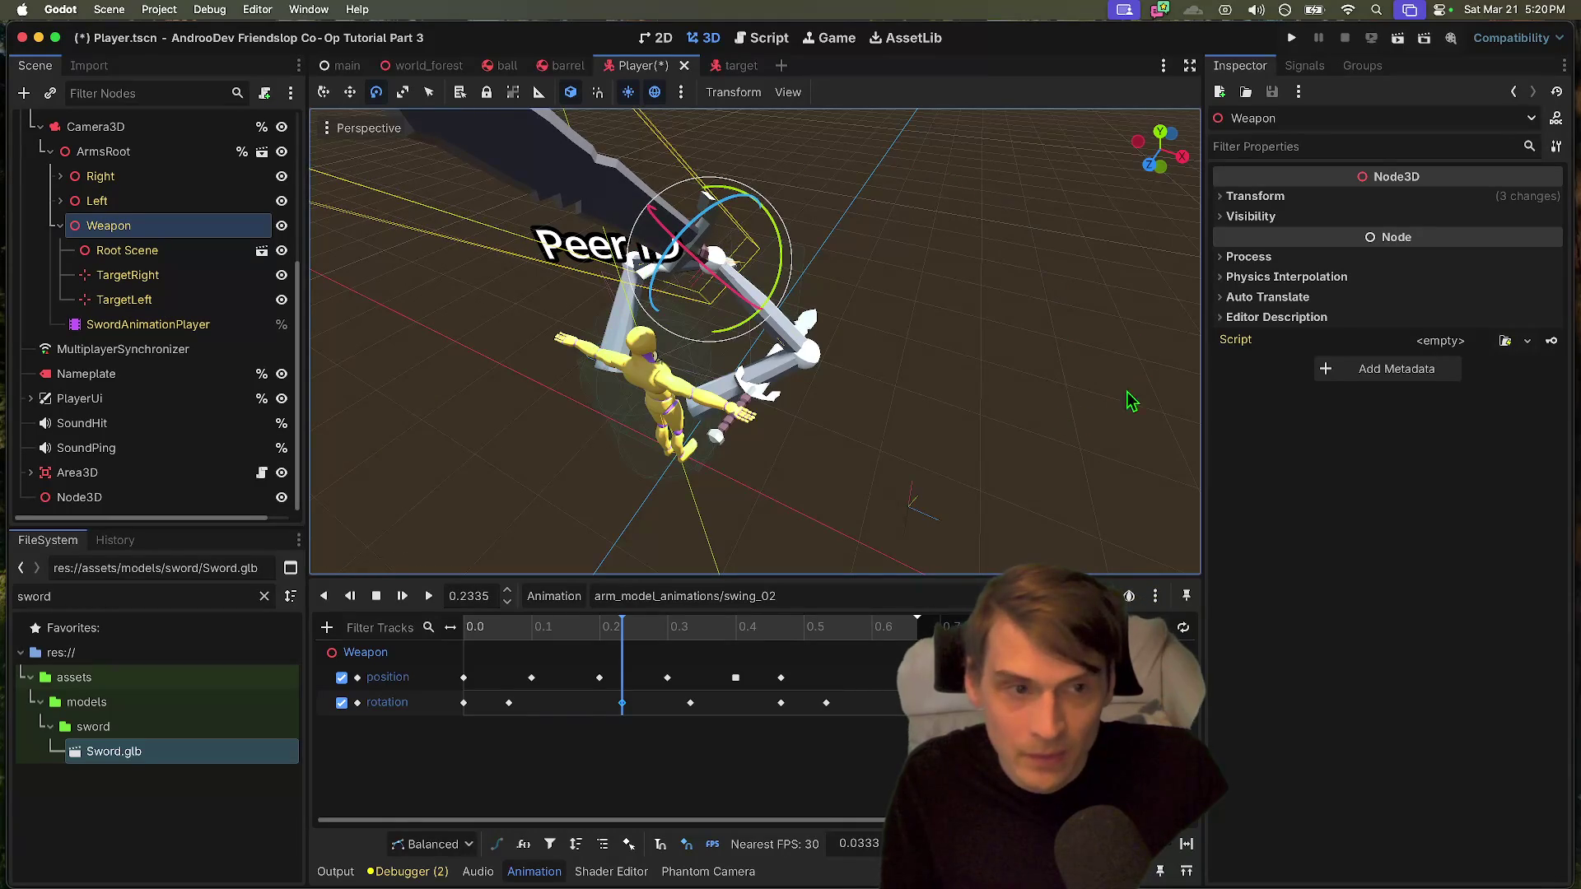
left_click(1342, 197)
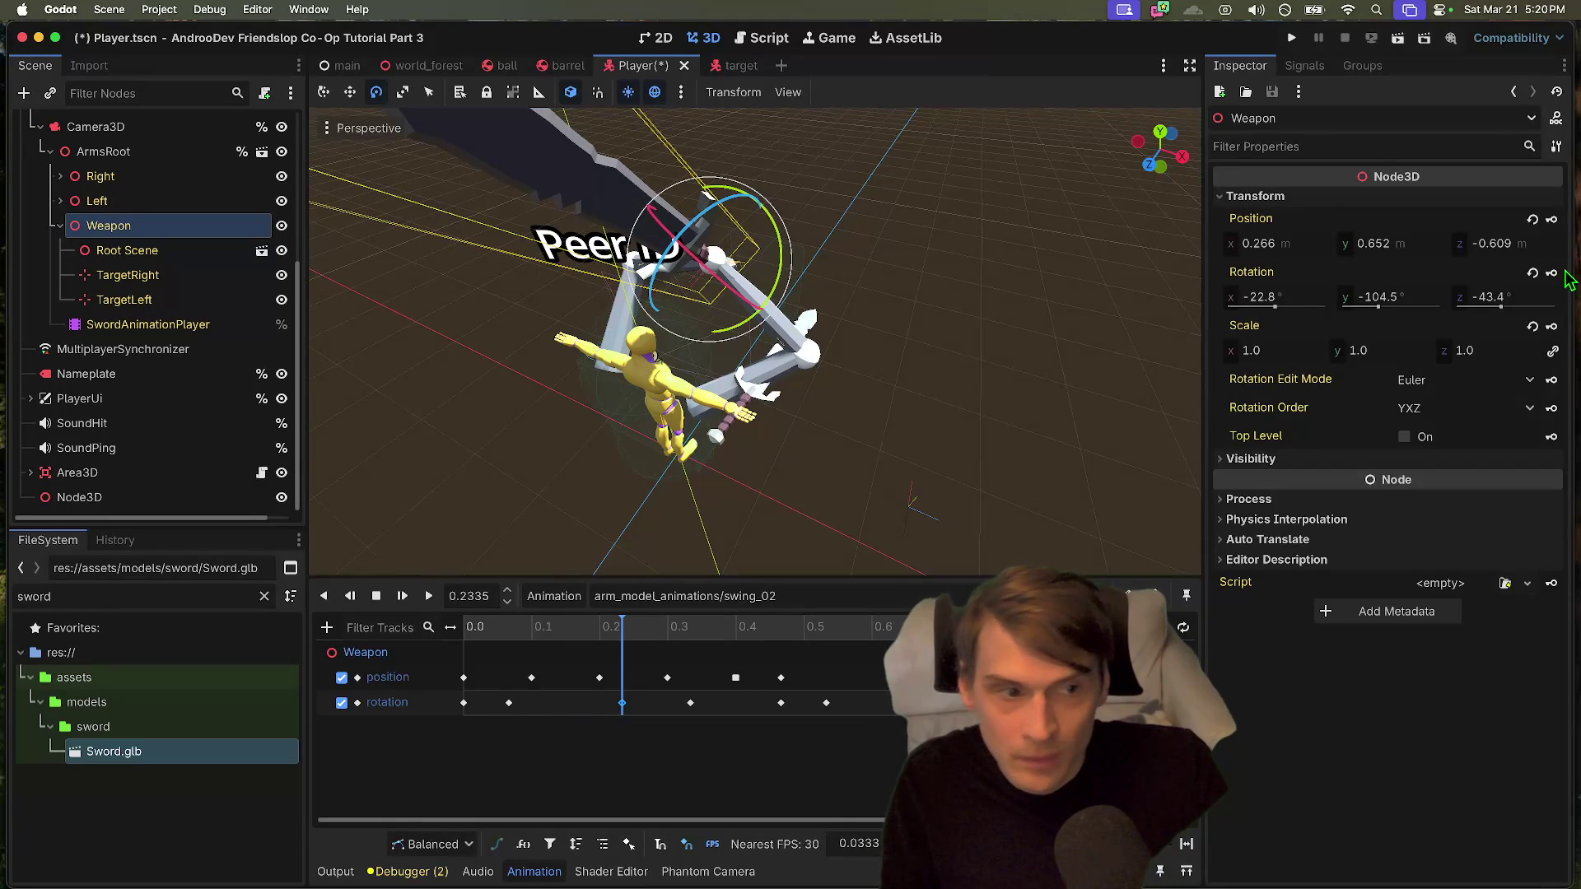
left_click(1551, 273)
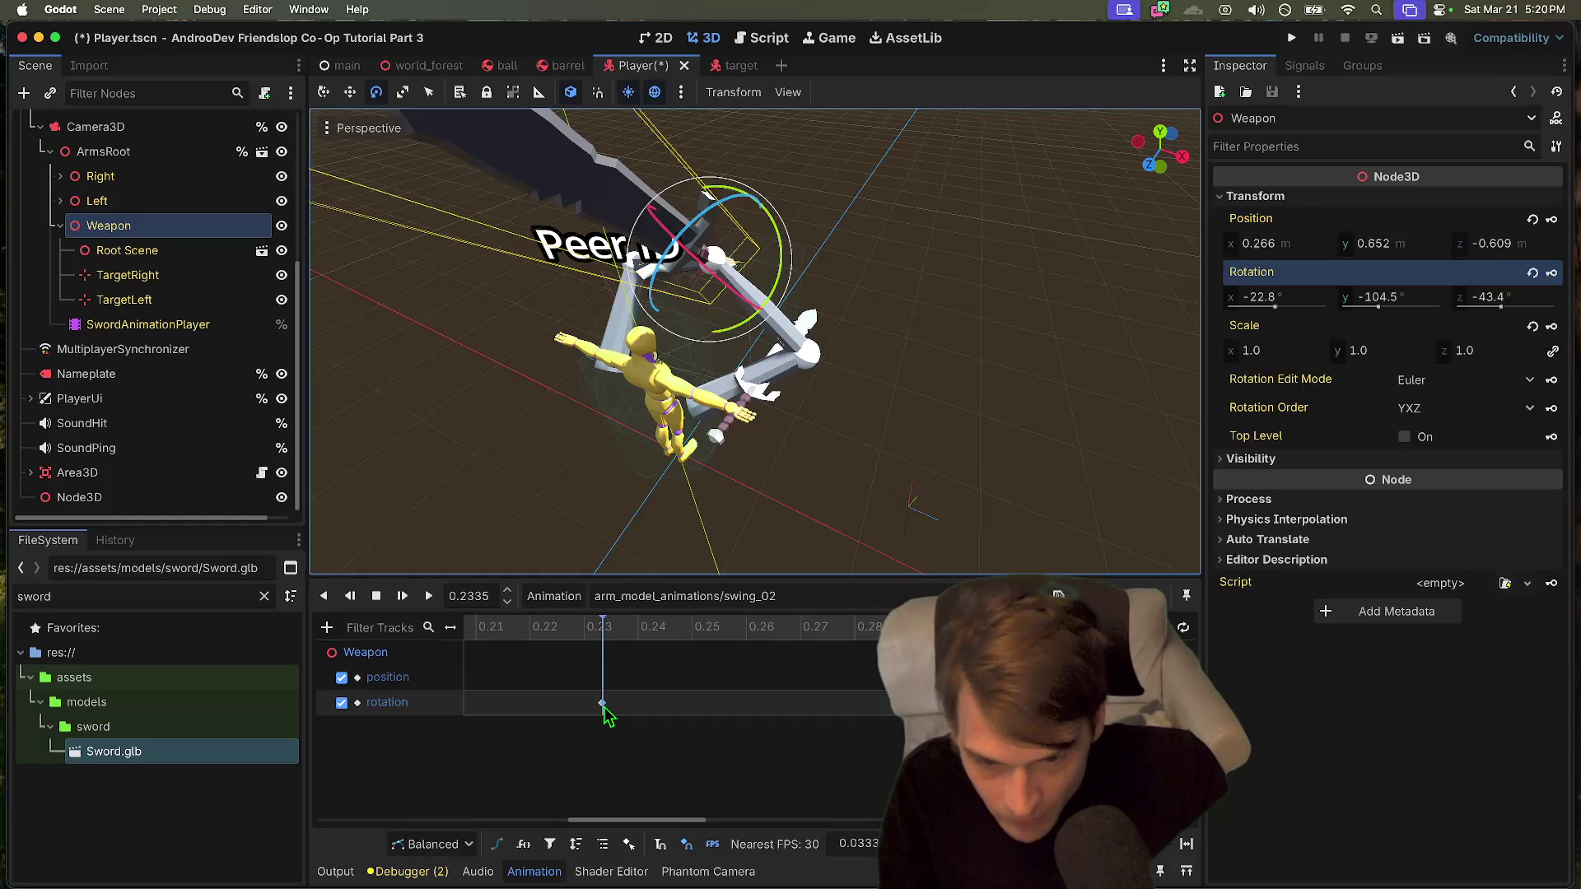
left_click(602, 704)
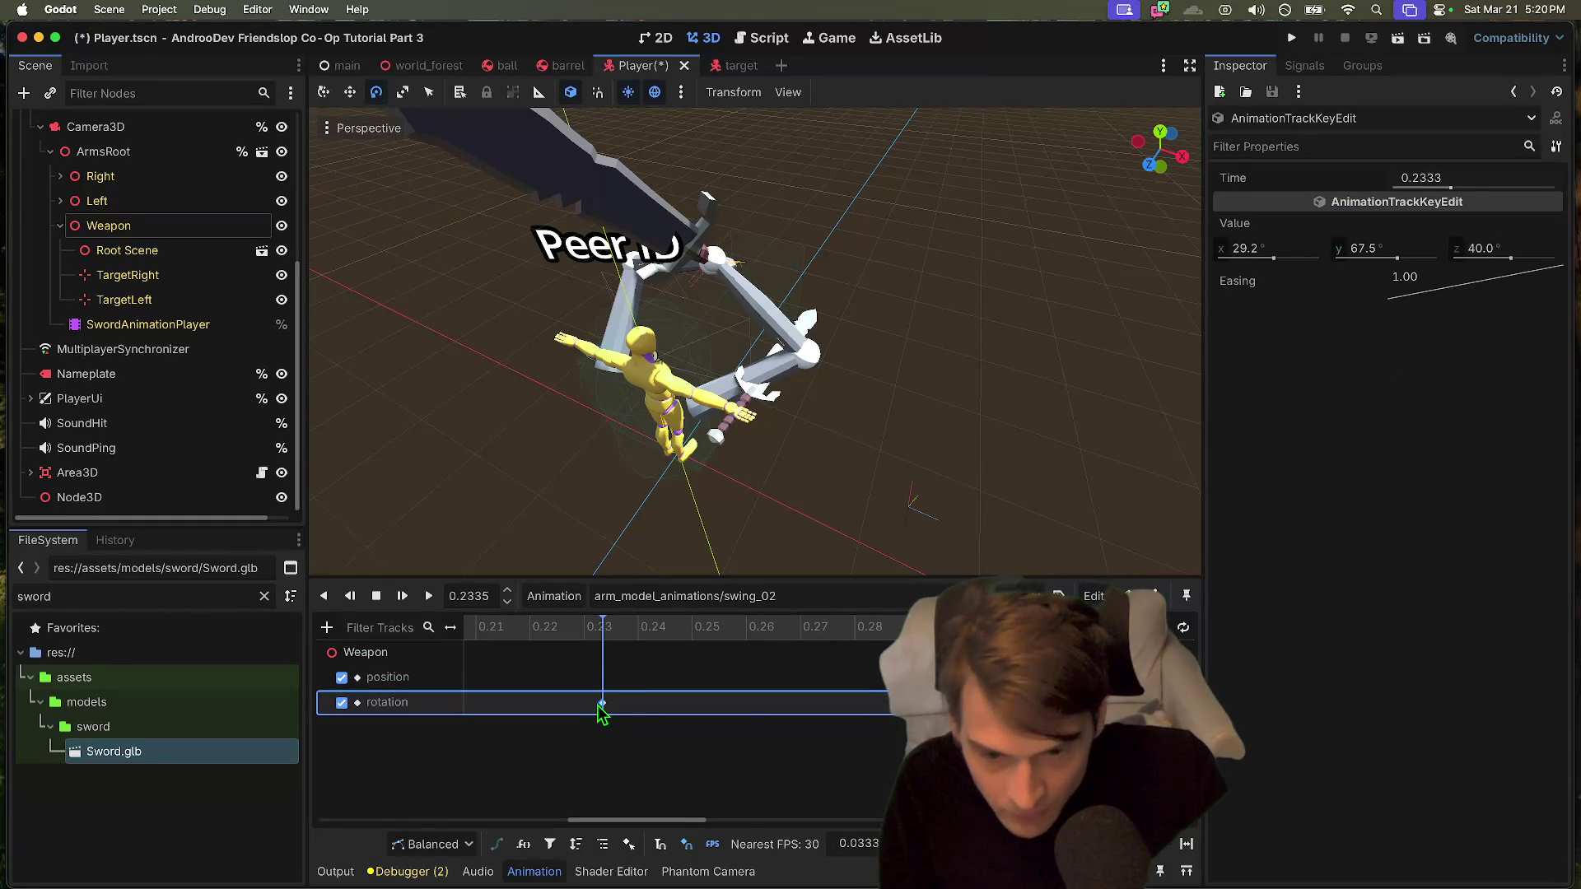
Zoom the swing_02 timeline out and select the 0.333 s rotation key (23.3°, 87.2°, -39.0°)
right_click(600, 706)
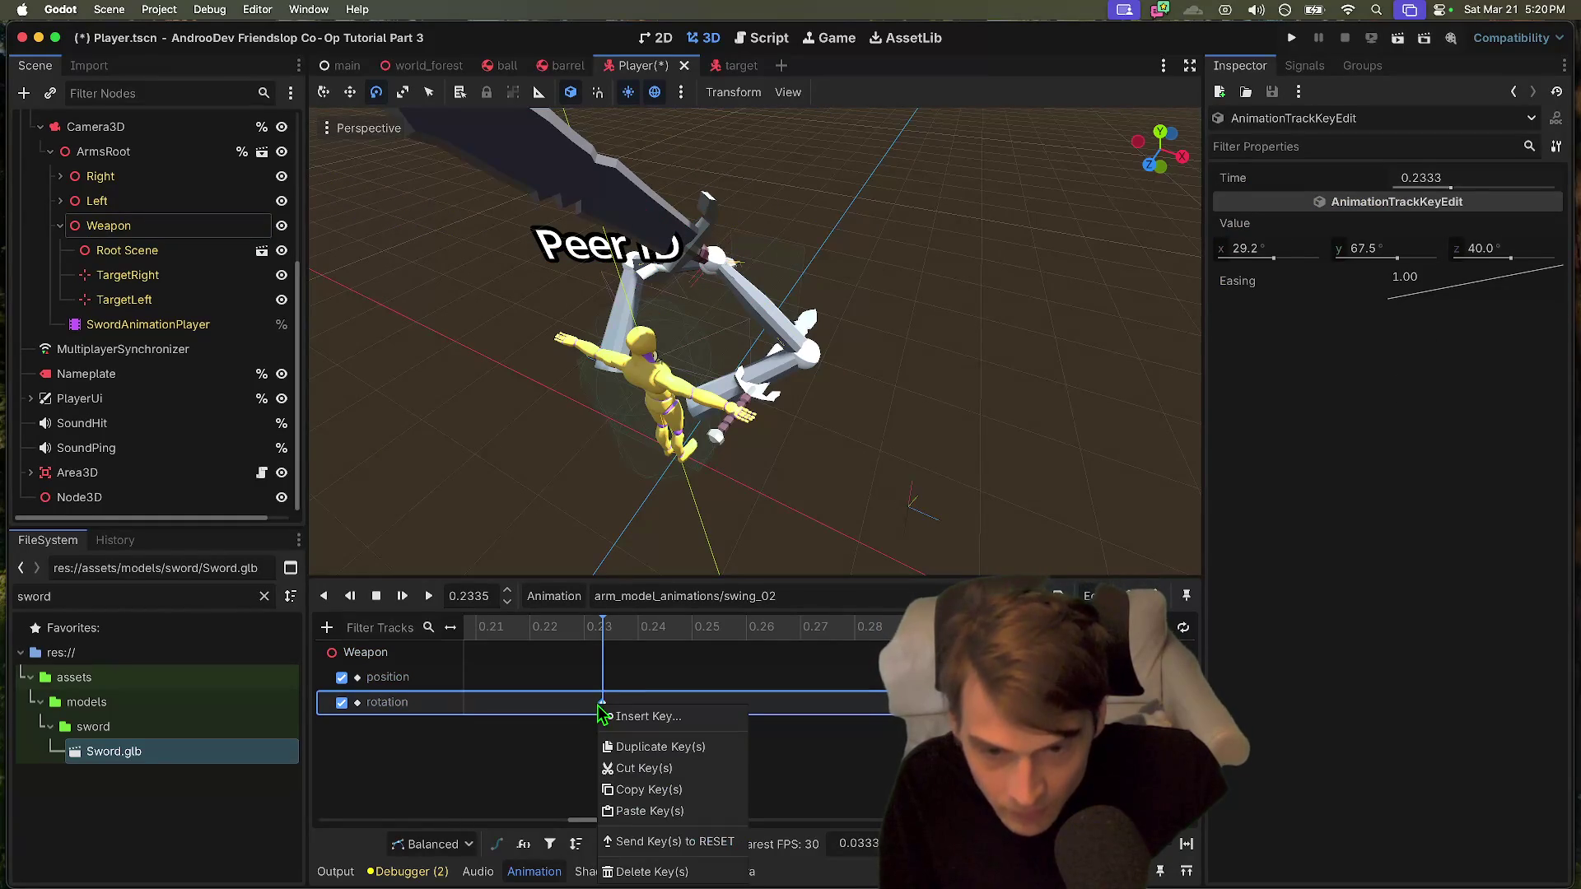
left_click(634, 872)
left_click_drag(584, 627, 998, 649)
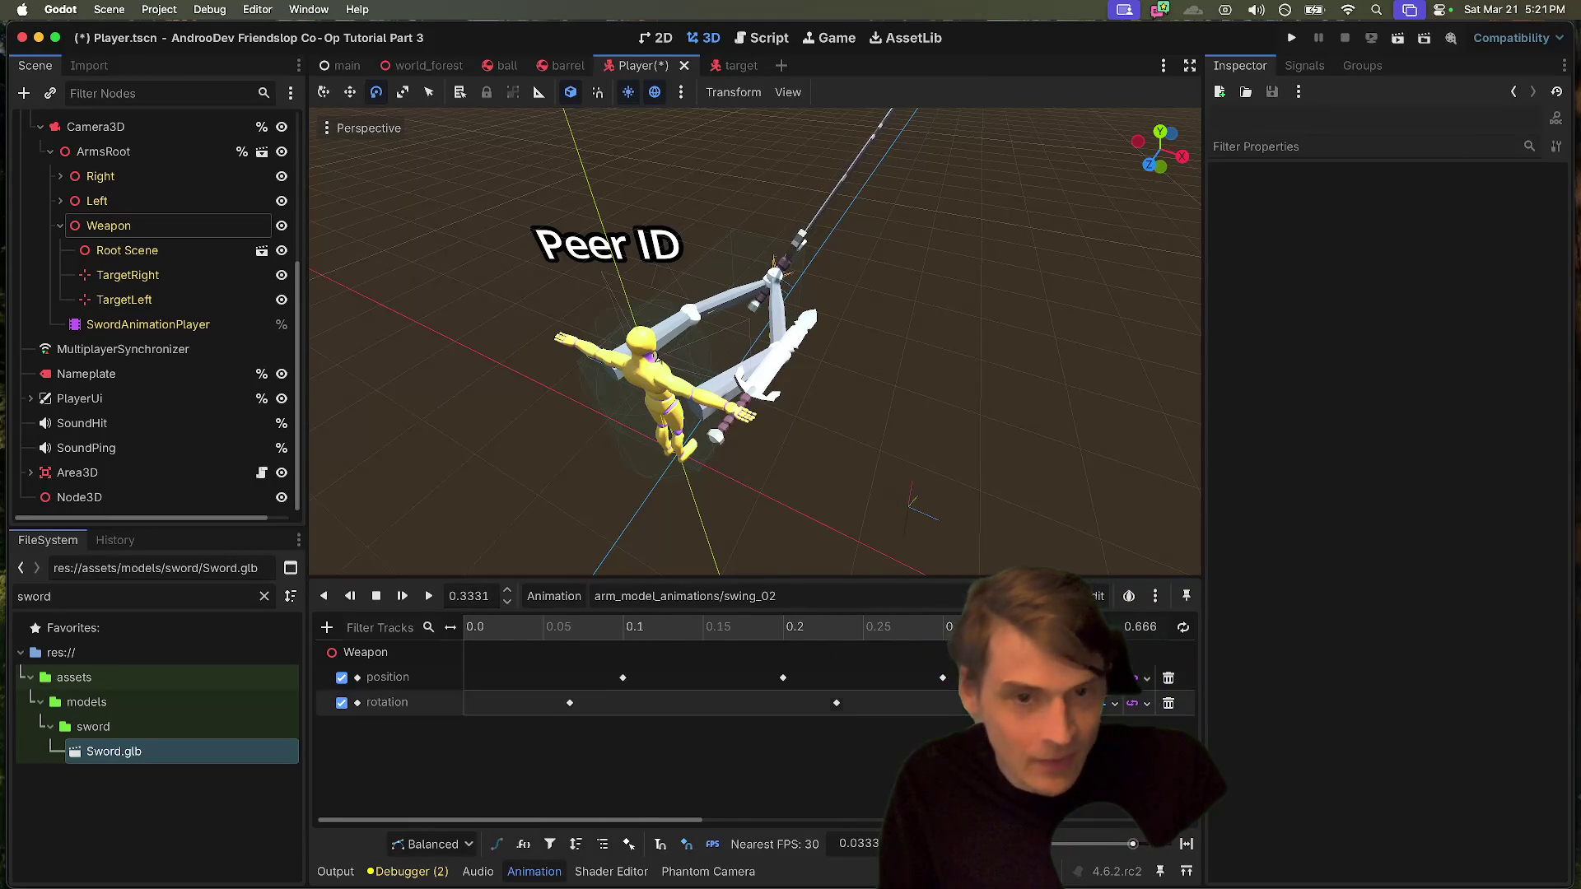
scroll(824, 659, "down", 2)
left_click_drag(837, 638, 780, 640)
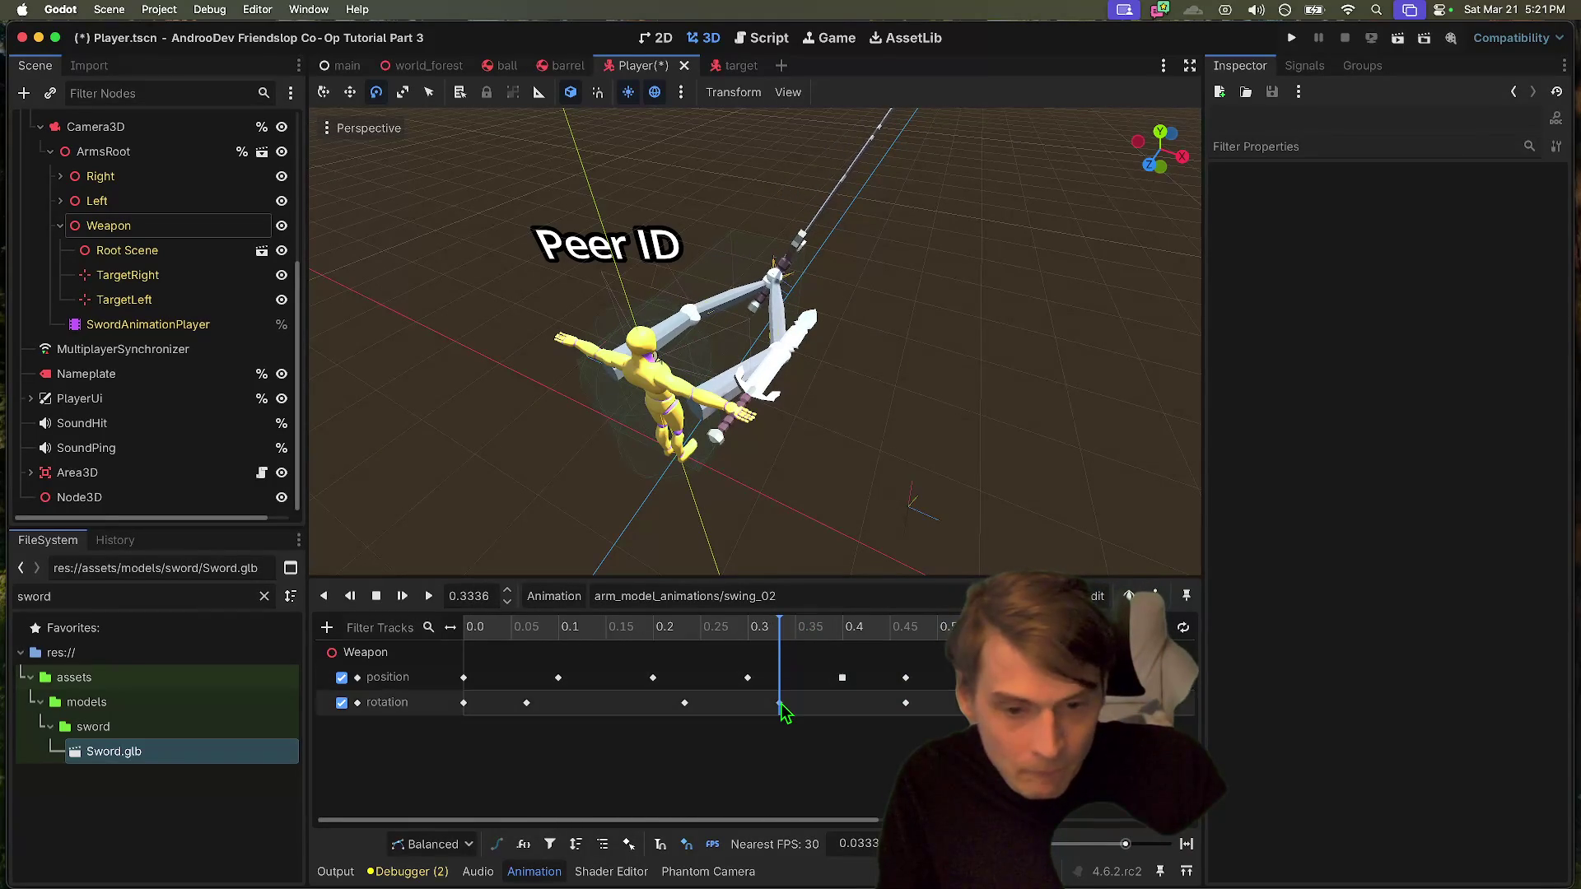
left_click(780, 704)
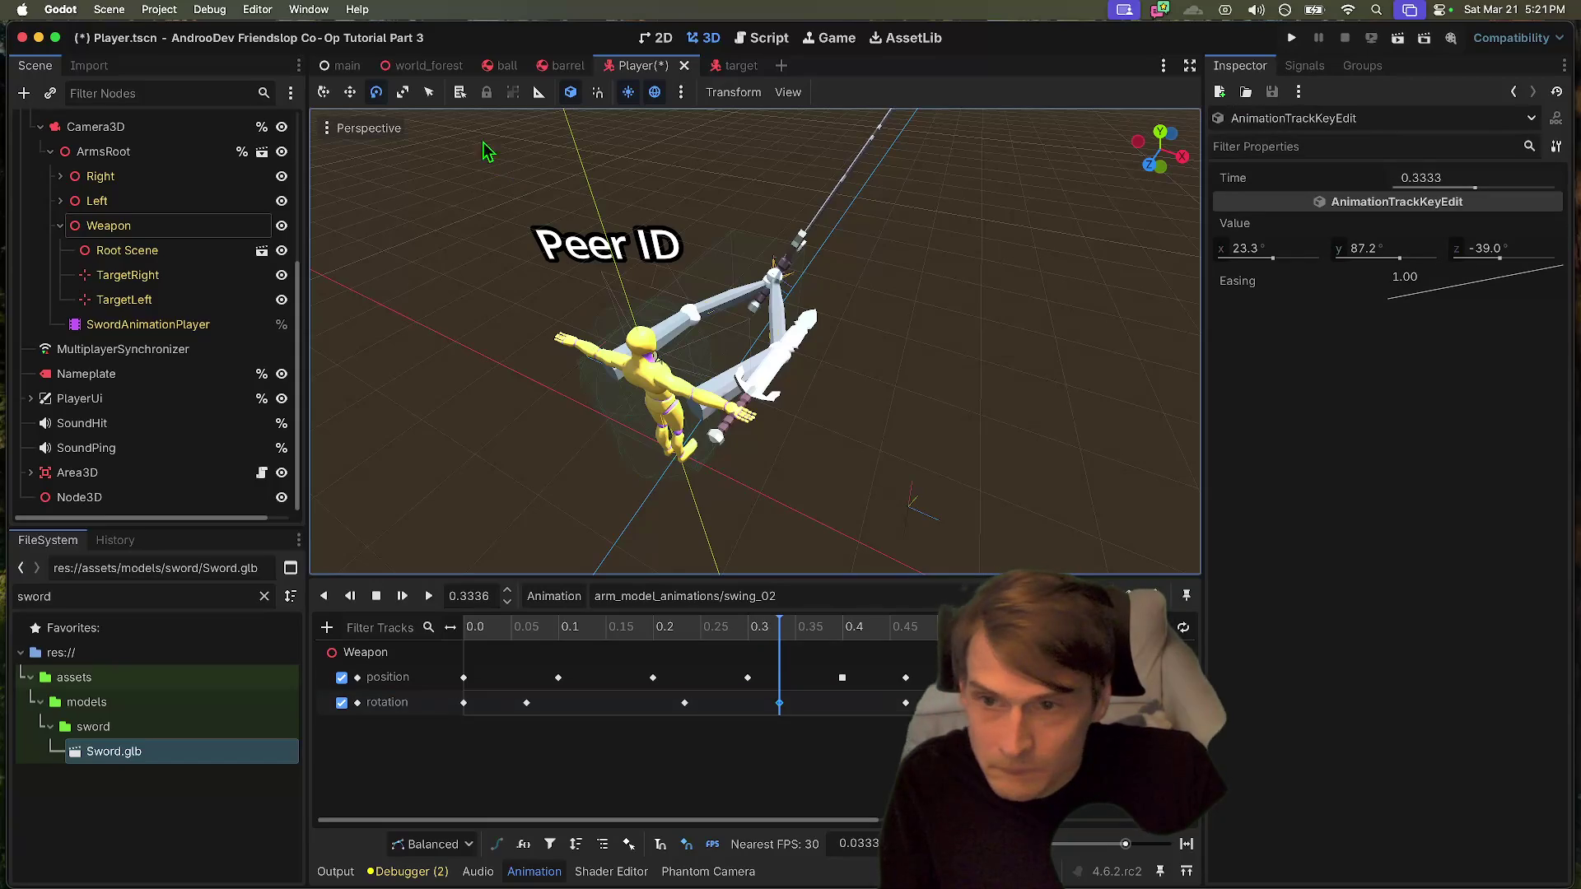
left_click(773, 637)
left_click_drag(774, 640, 783, 648)
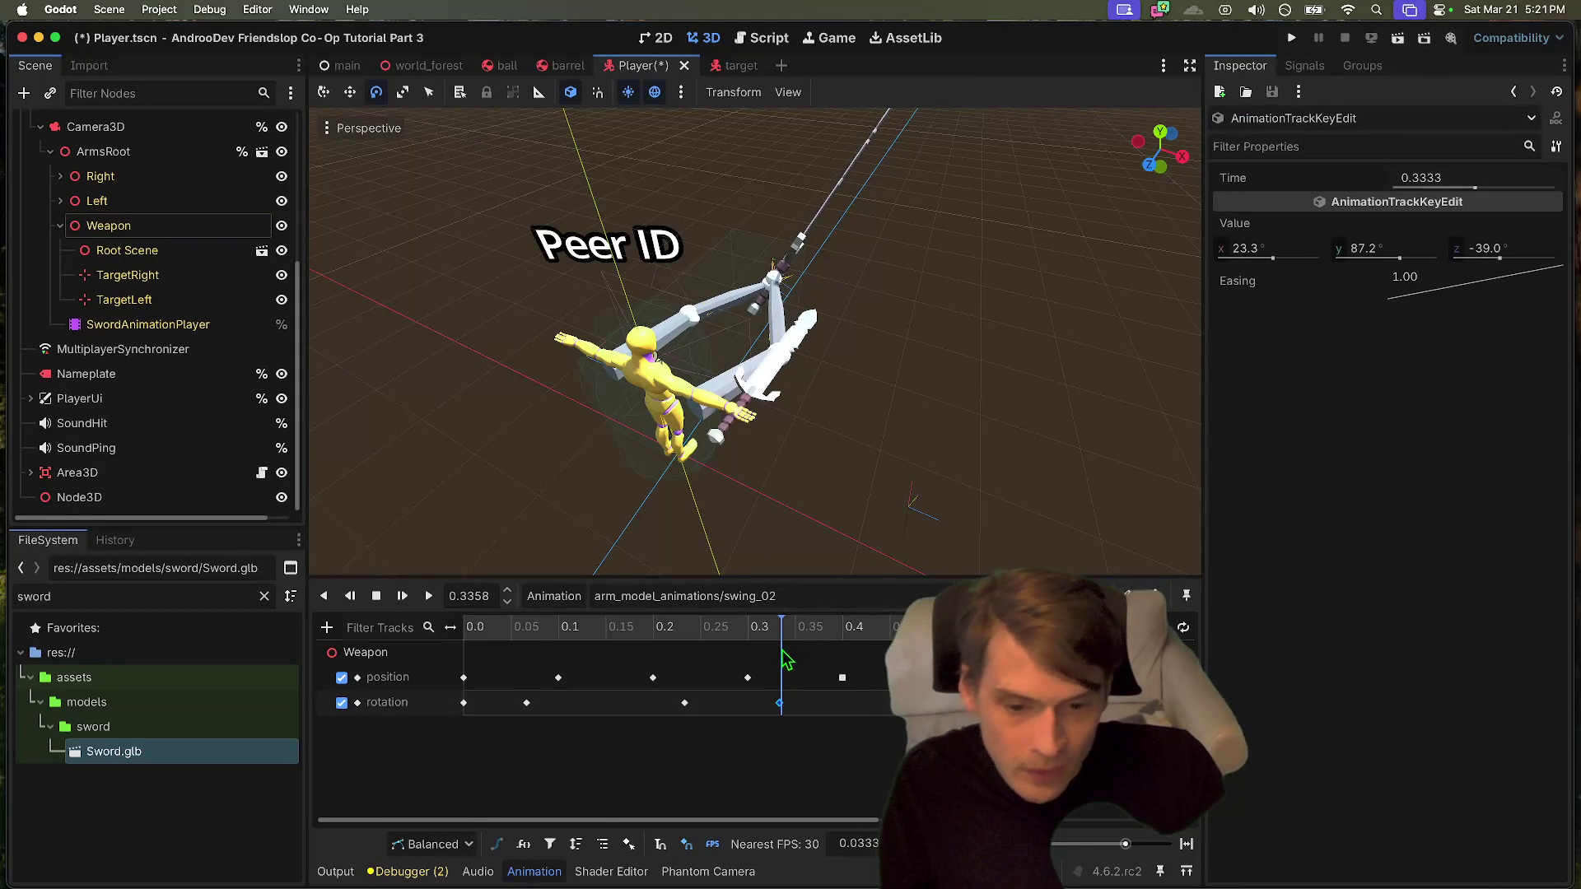
left_click(780, 704)
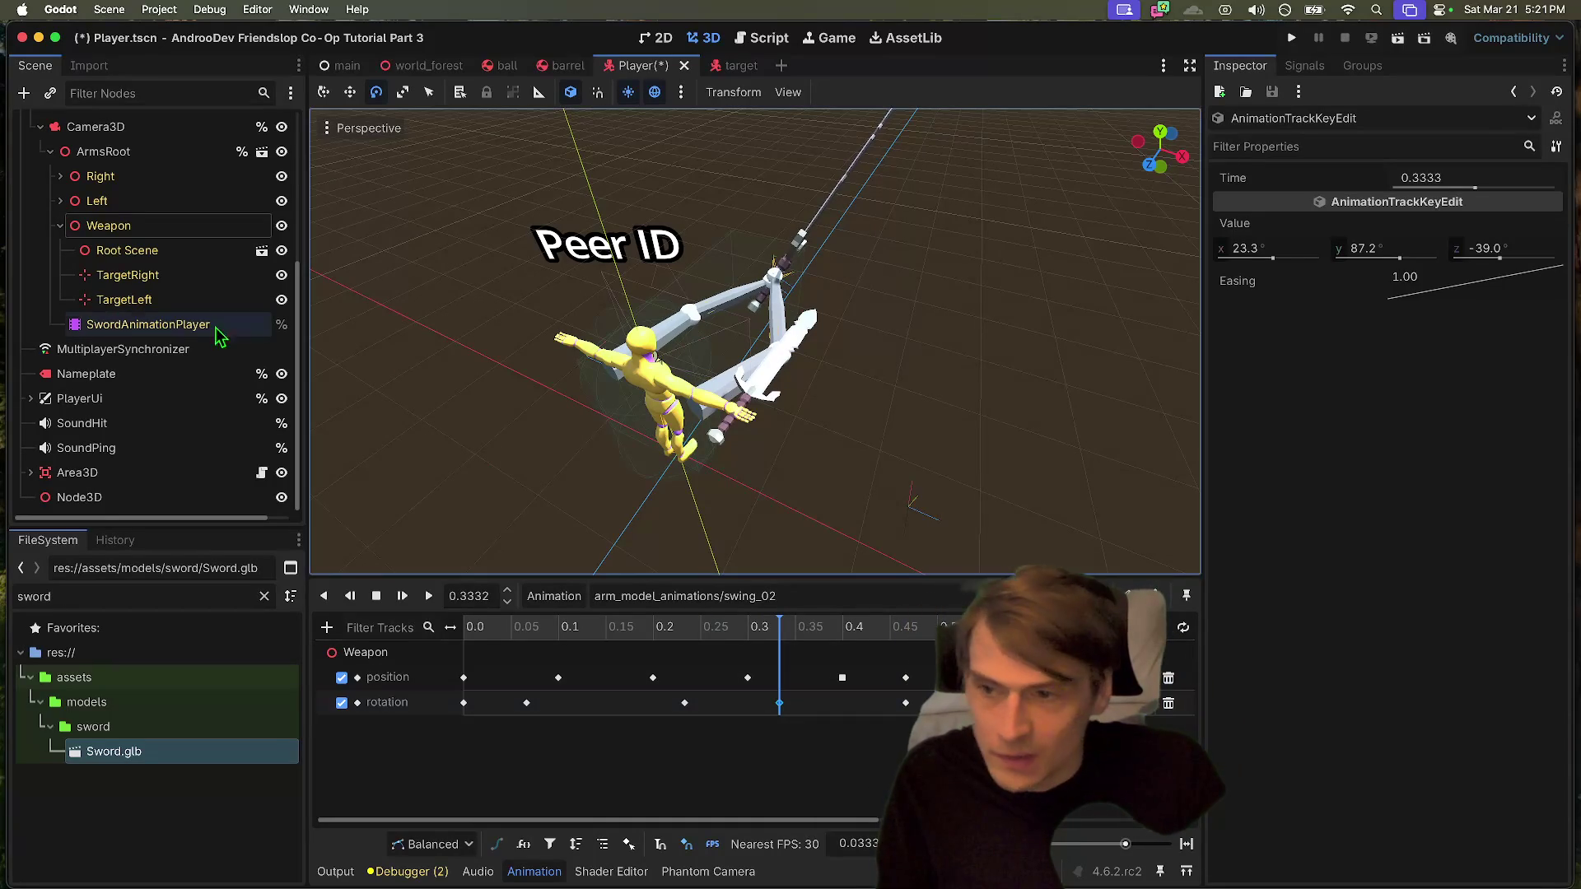
left_click(132, 232)
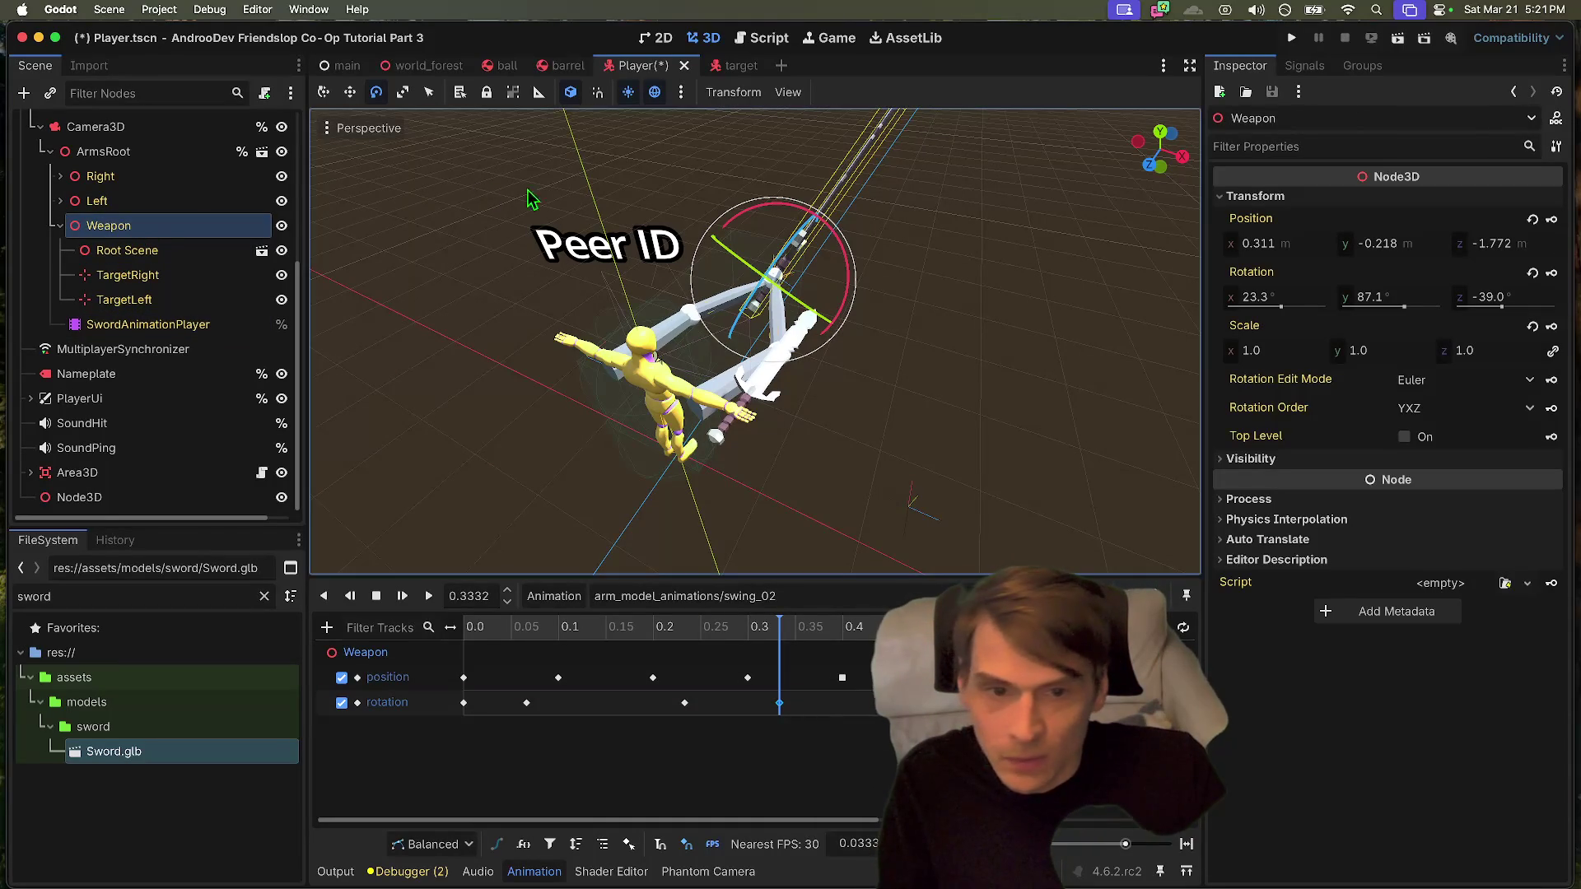
mouse_move(735, 261)
left_mouse_down()
mouse_move(741, 303)
mouse_move(875, 321)
mouse_move(857, 321)
left_mouse_up()
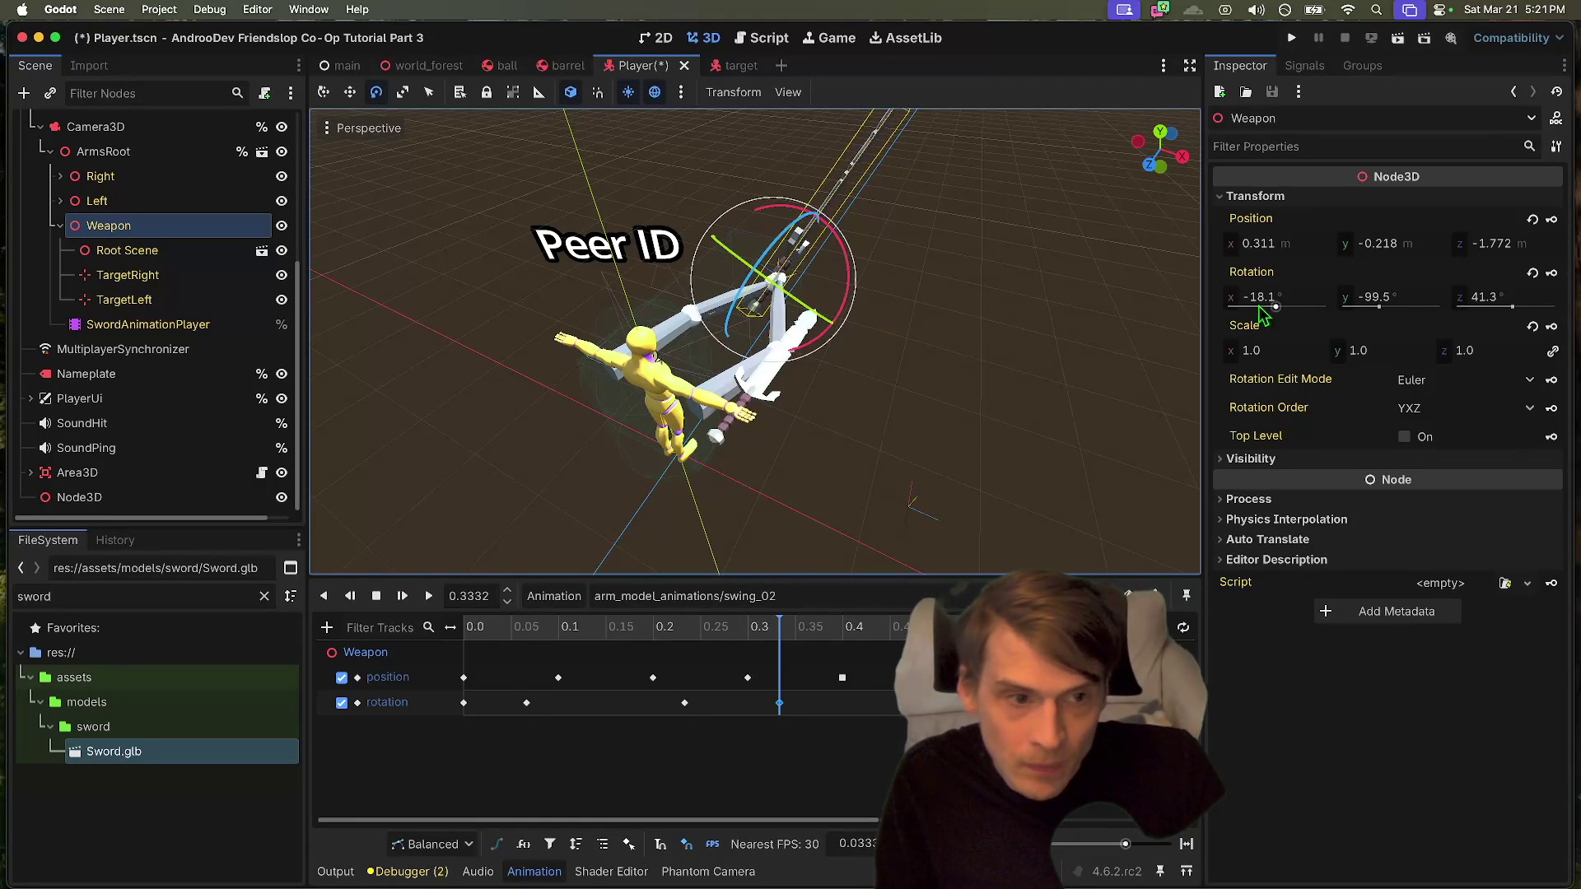
left_click(1553, 278)
mouse_move(792, 642)
left_mouse_down()
mouse_move(759, 641)
mouse_move(806, 648)
left_mouse_up()
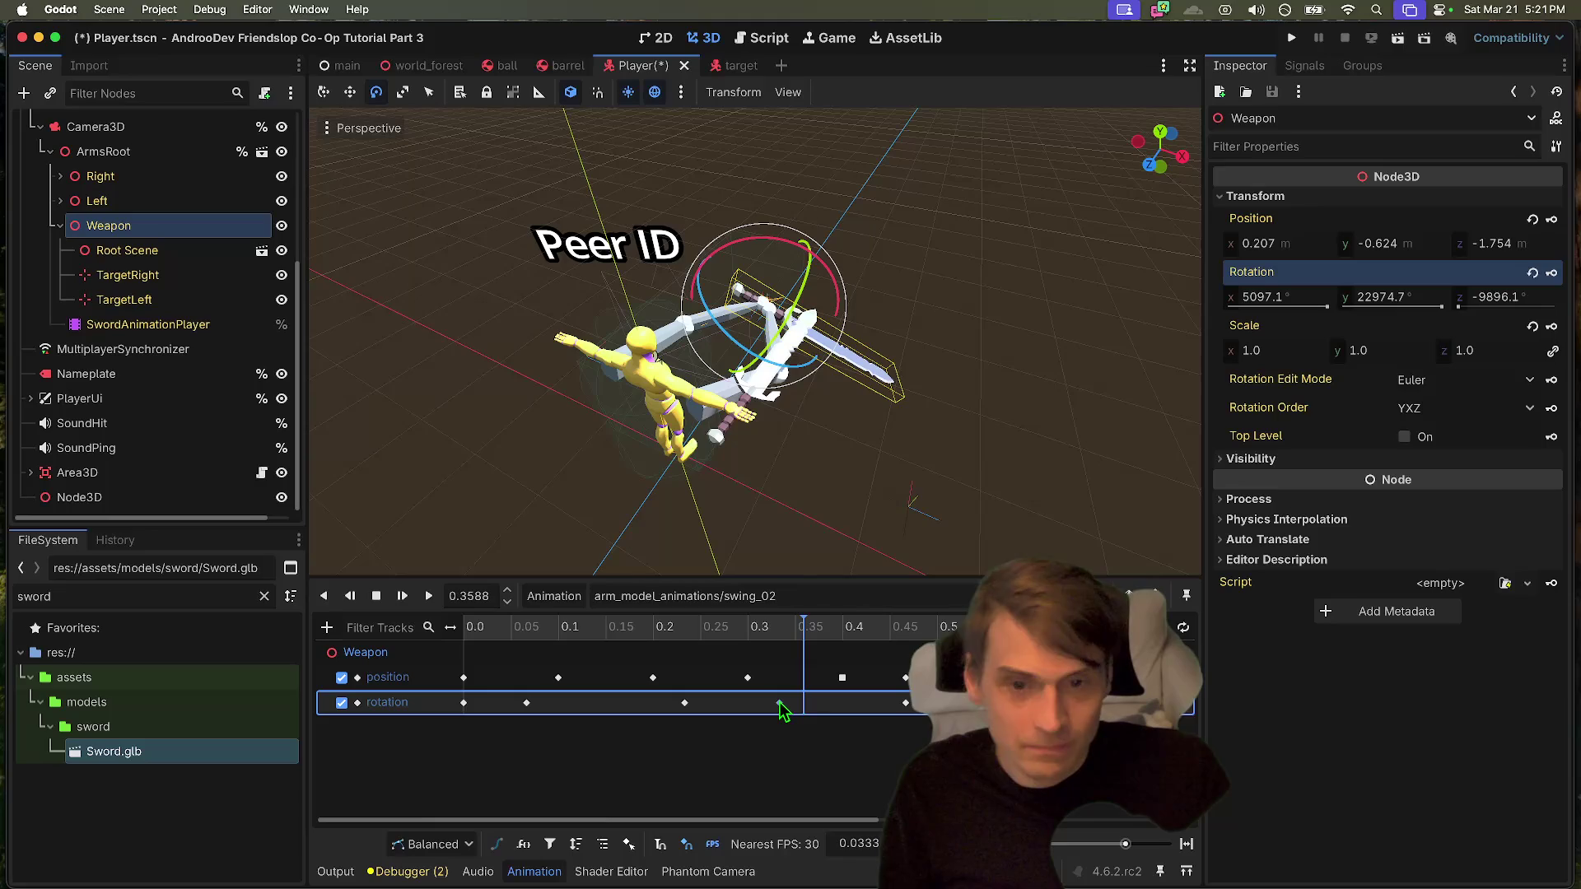
mouse_move(739, 644)
left_mouse_down()
mouse_move(759, 641)
mouse_move(637, 663)
mouse_move(777, 703)
mouse_move(695, 724)
mouse_move(807, 728)
mouse_move(767, 722)
left_mouse_up()
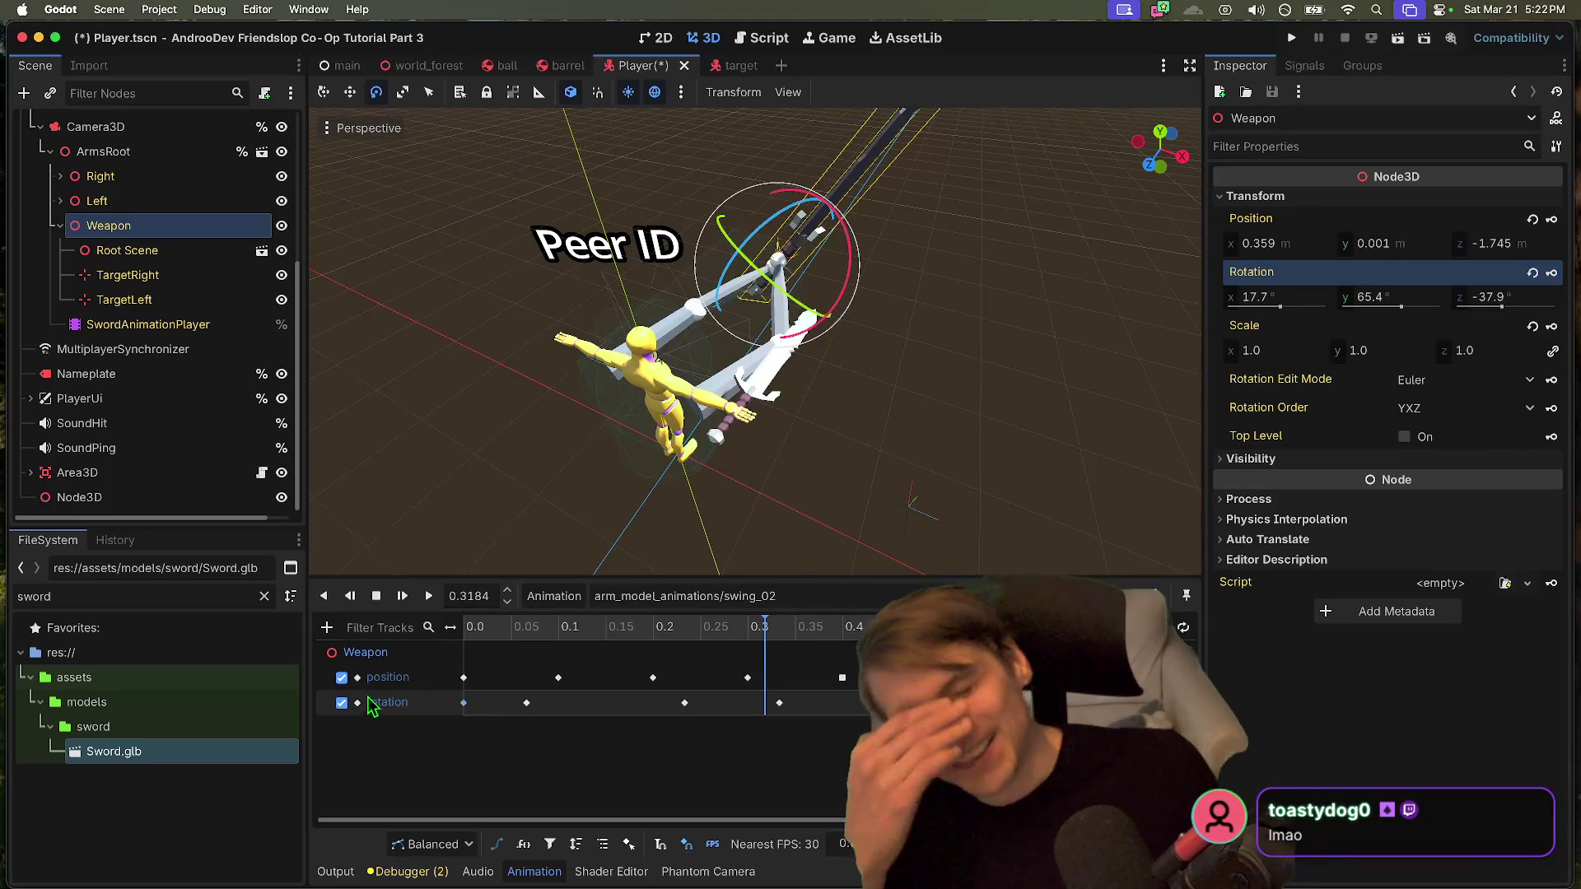
left_click(781, 703)
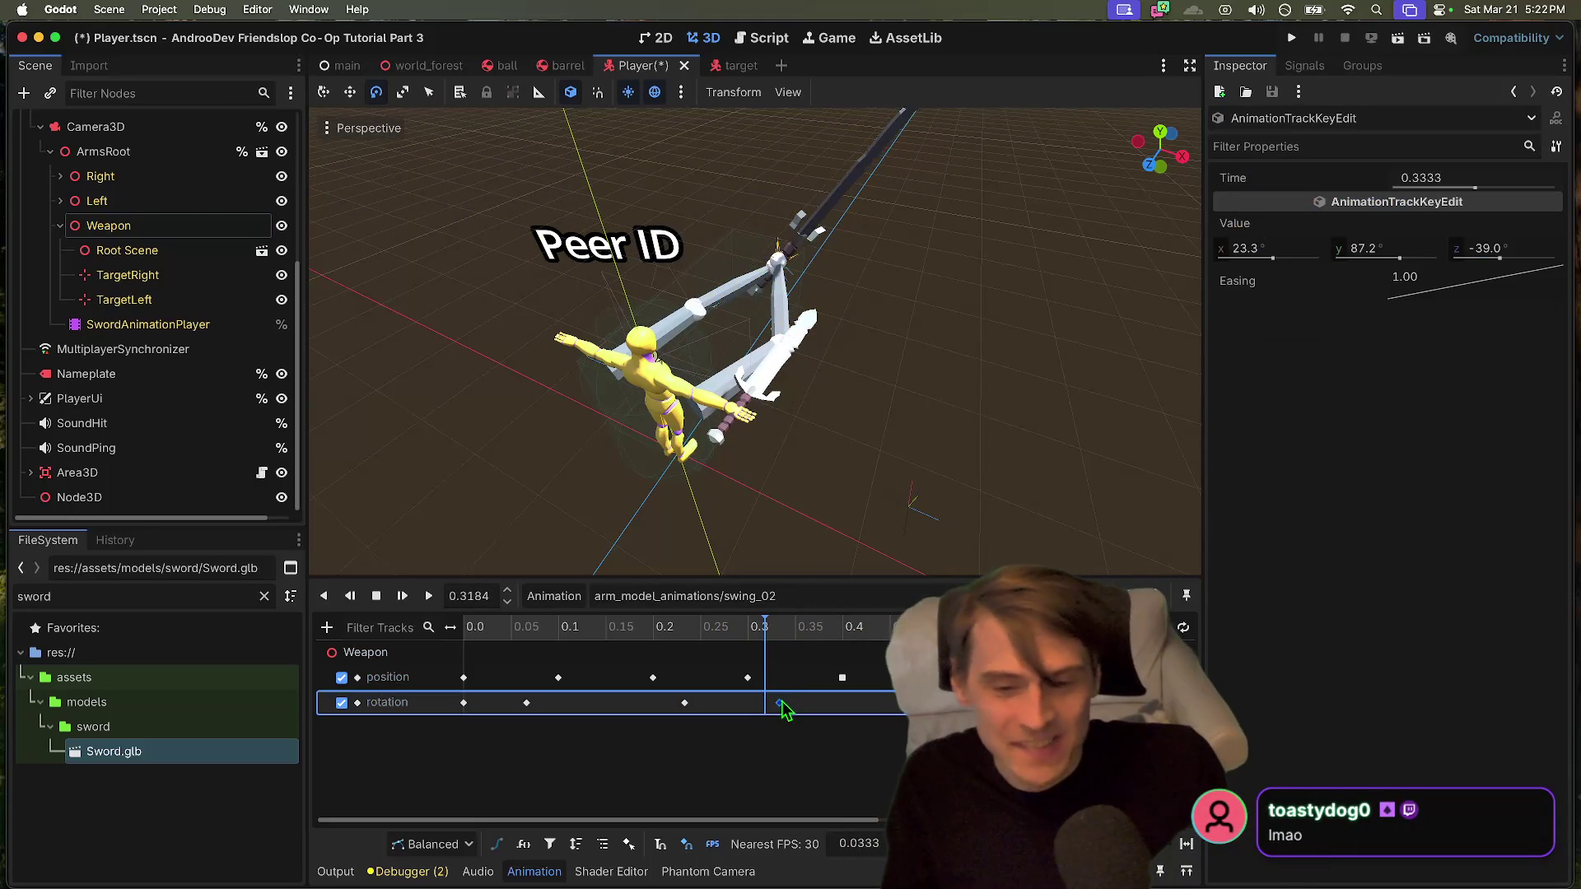
mouse_move(731, 641)
left_mouse_down()
mouse_move(576, 633)
mouse_move(435, 653)
mouse_move(663, 669)
mouse_move(504, 684)
mouse_move(526, 677)
left_mouse_up()
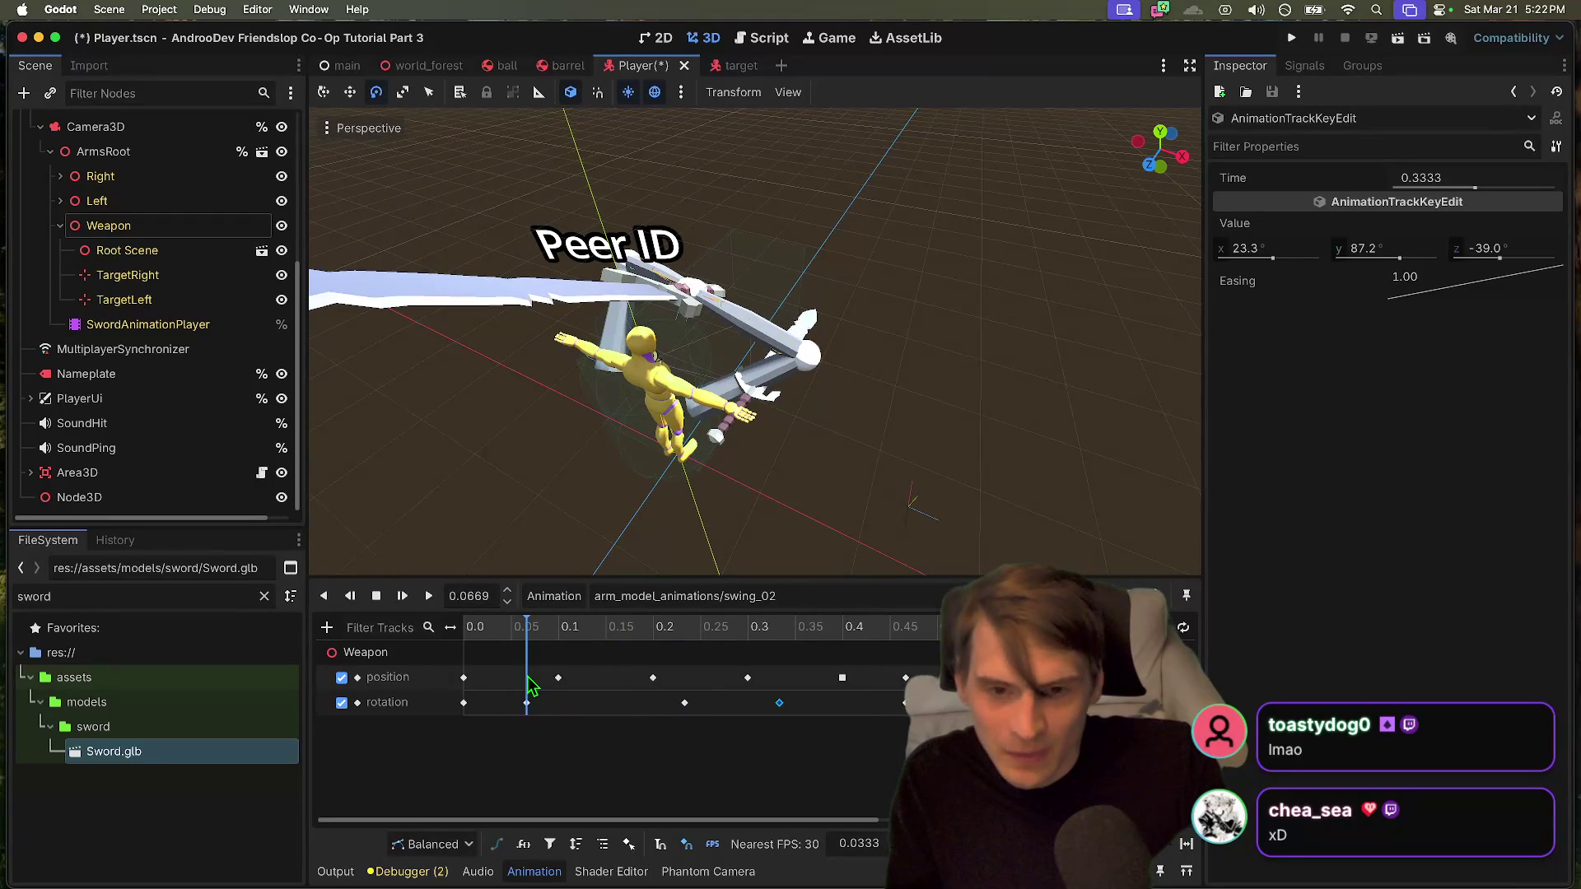
Set the Y value of the 0.067 s rotation keyframe to 0°
left_click(527, 708)
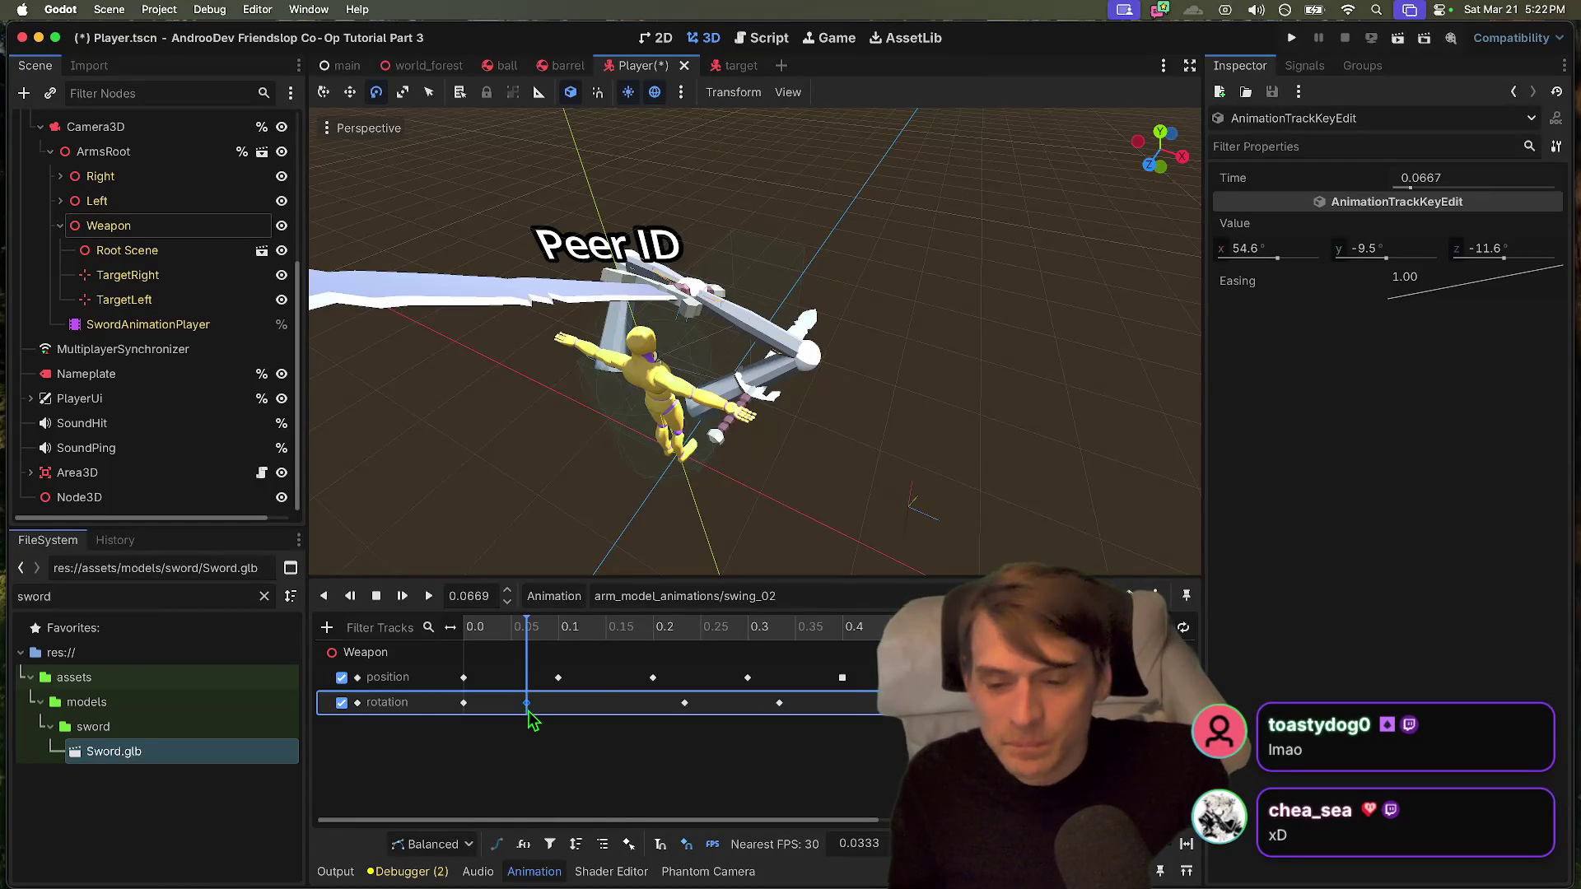
left_click(1400, 251)
type("0")
key("Return")
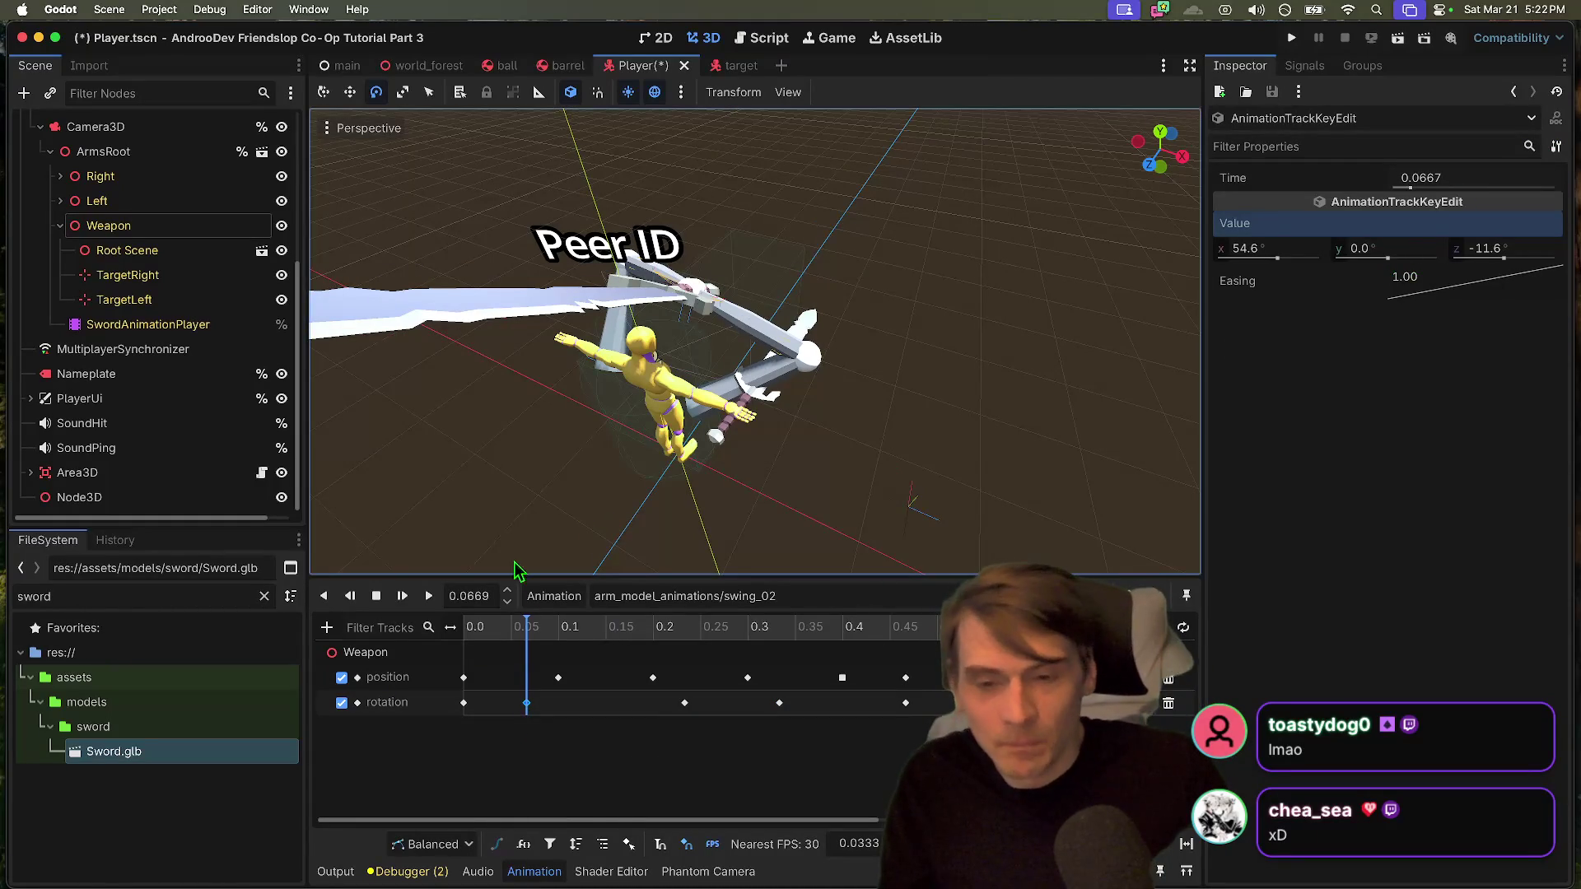
Preview the swing and bring up the 0.2335 s rotation key with Weapon selected
left_click(466, 626)
left_click_drag(474, 641, 683, 651)
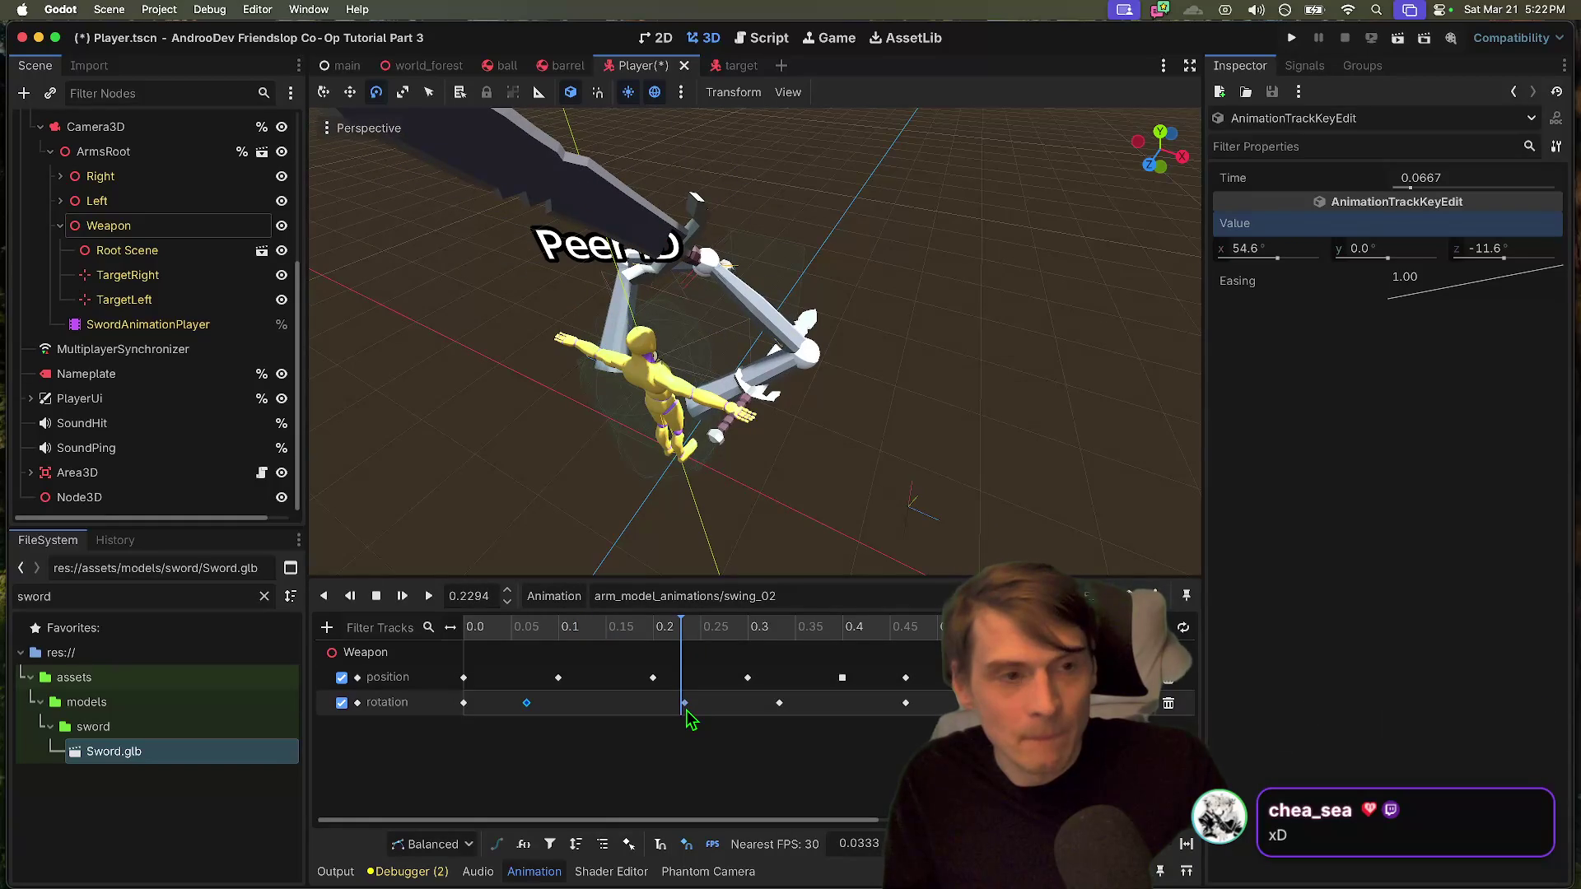
left_click(685, 705)
left_click(689, 627)
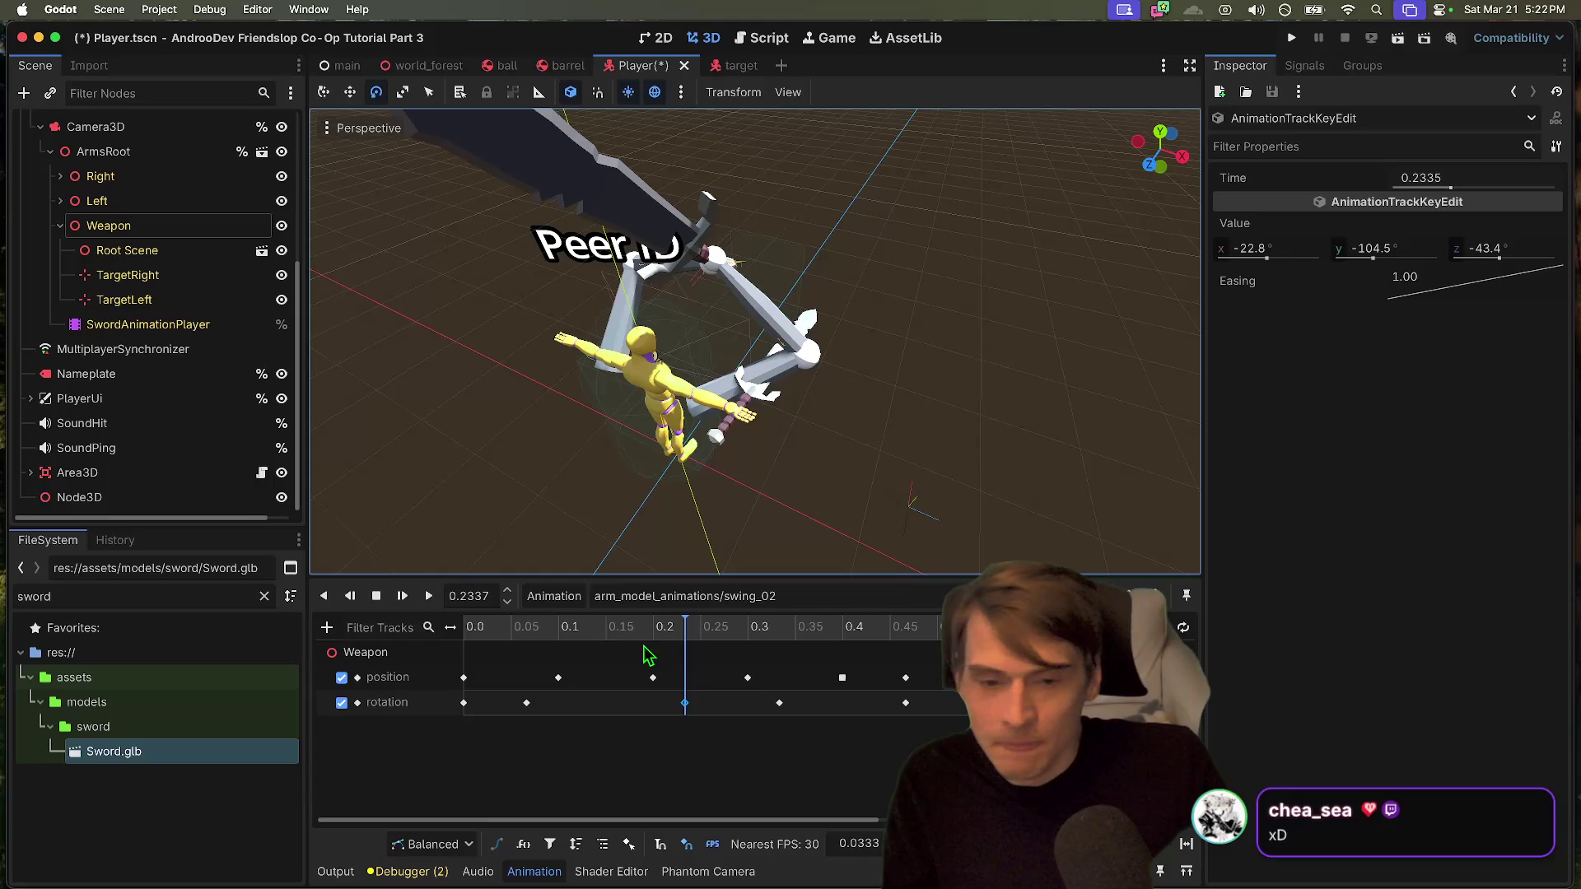
left_click(198, 227)
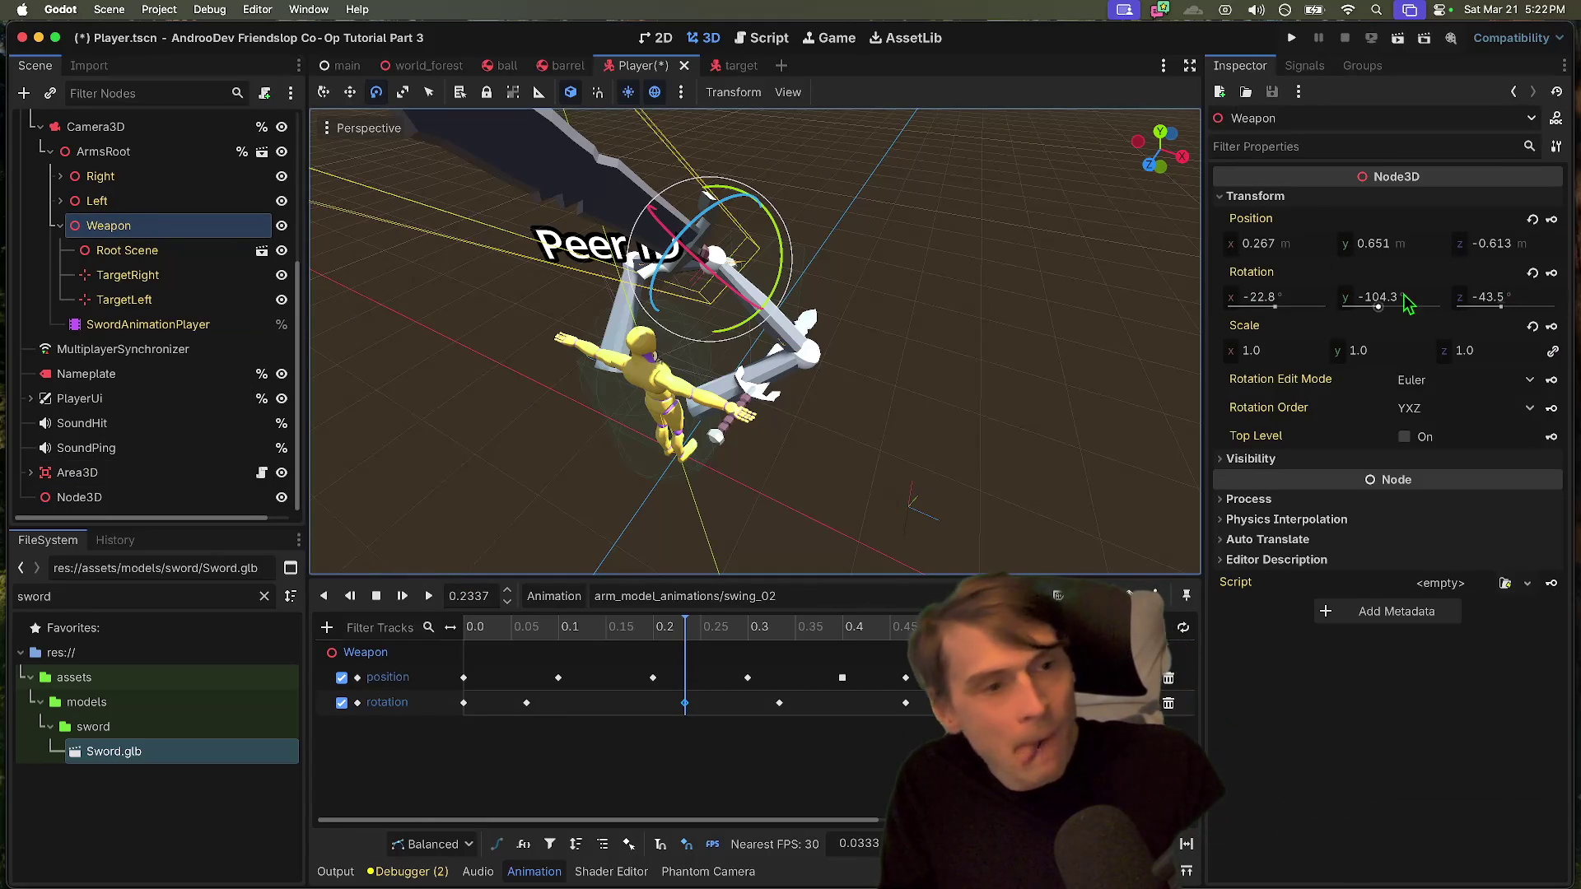
Try a new sword rotation and preview the swing around the 0.2335 s keyframe
left_click_drag(1386, 311, 1410, 315)
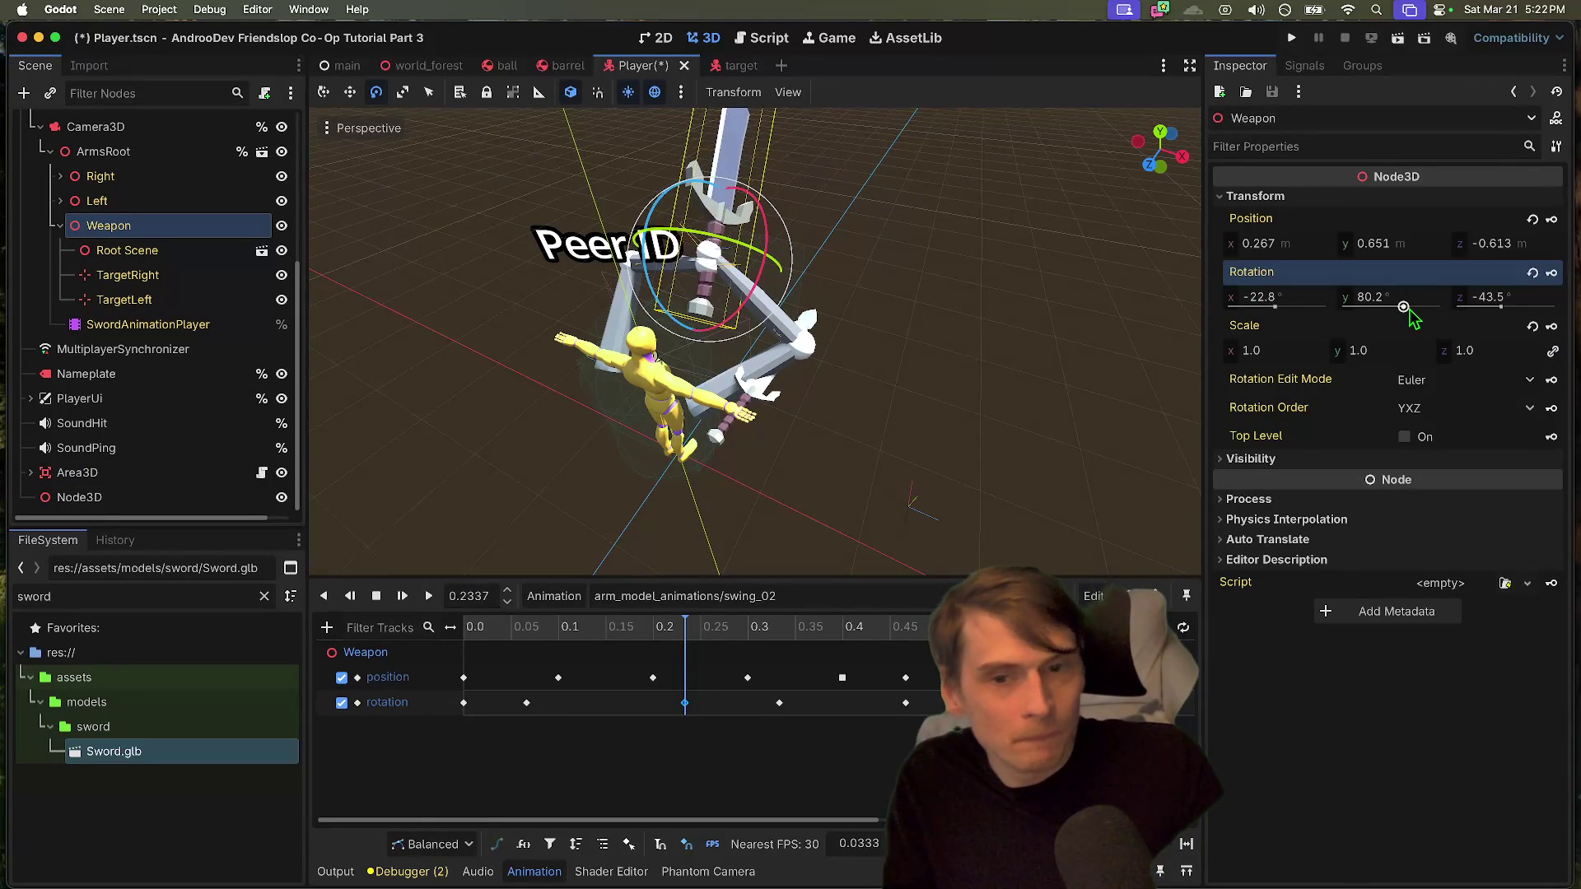
key("super+z")
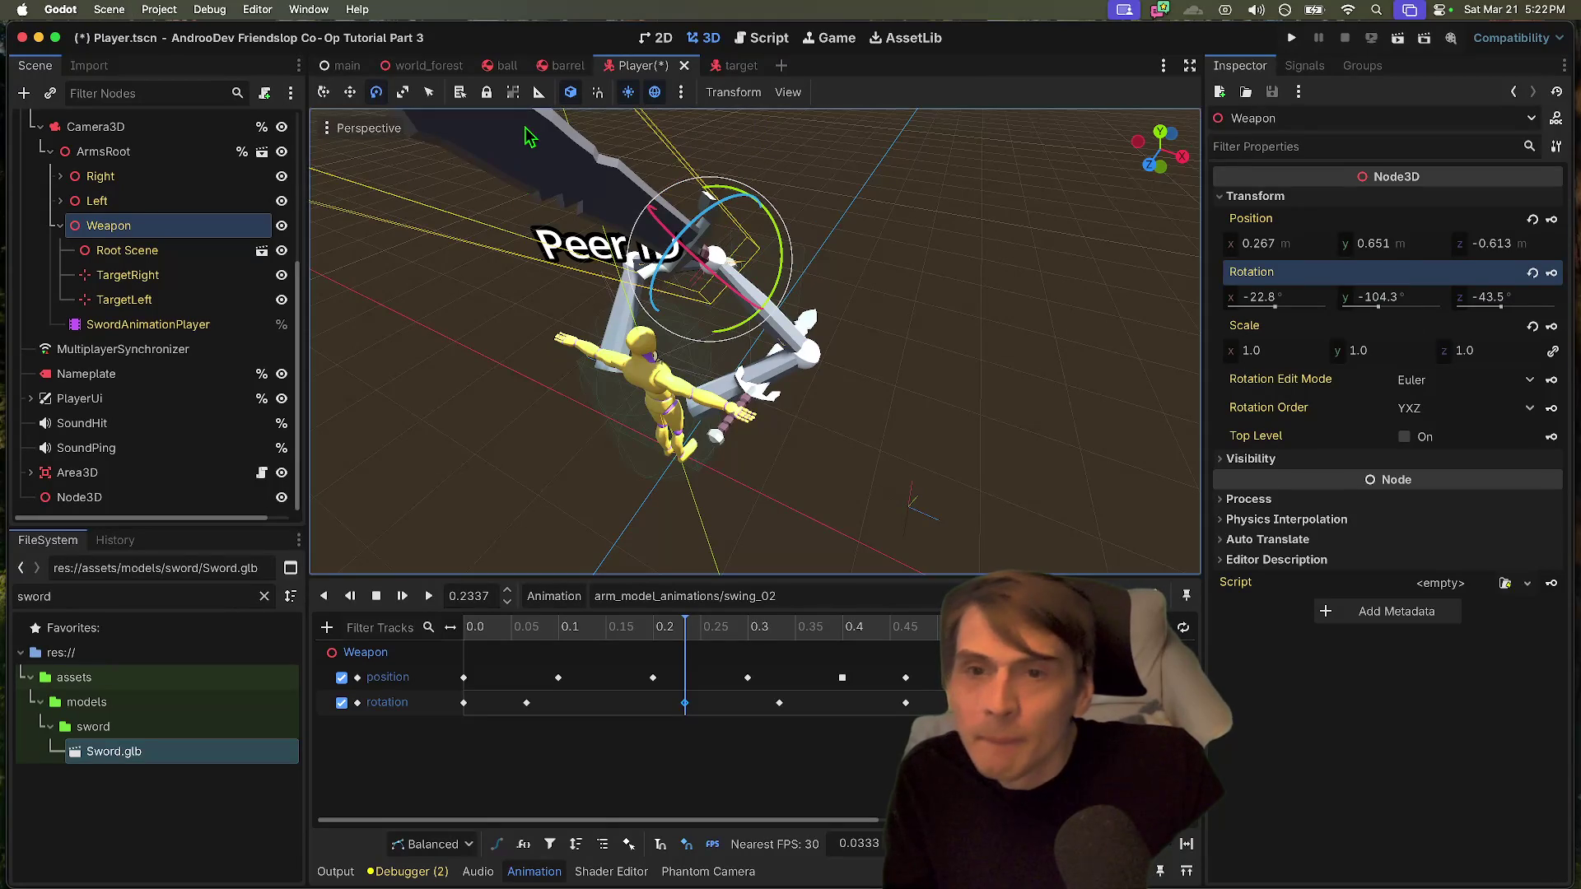
mouse_move(743, 330)
left_mouse_down()
mouse_move(764, 239)
mouse_move(684, 186)
mouse_move(745, 226)
mouse_move(761, 276)
mouse_move(739, 375)
mouse_move(787, 350)
mouse_move(716, 144)
mouse_move(656, 220)
mouse_move(730, 267)
mouse_move(724, 234)
mouse_move(675, 210)
mouse_move(576, 407)
mouse_move(679, 366)
mouse_move(761, 380)
mouse_move(724, 280)
mouse_move(599, 240)
left_mouse_up()
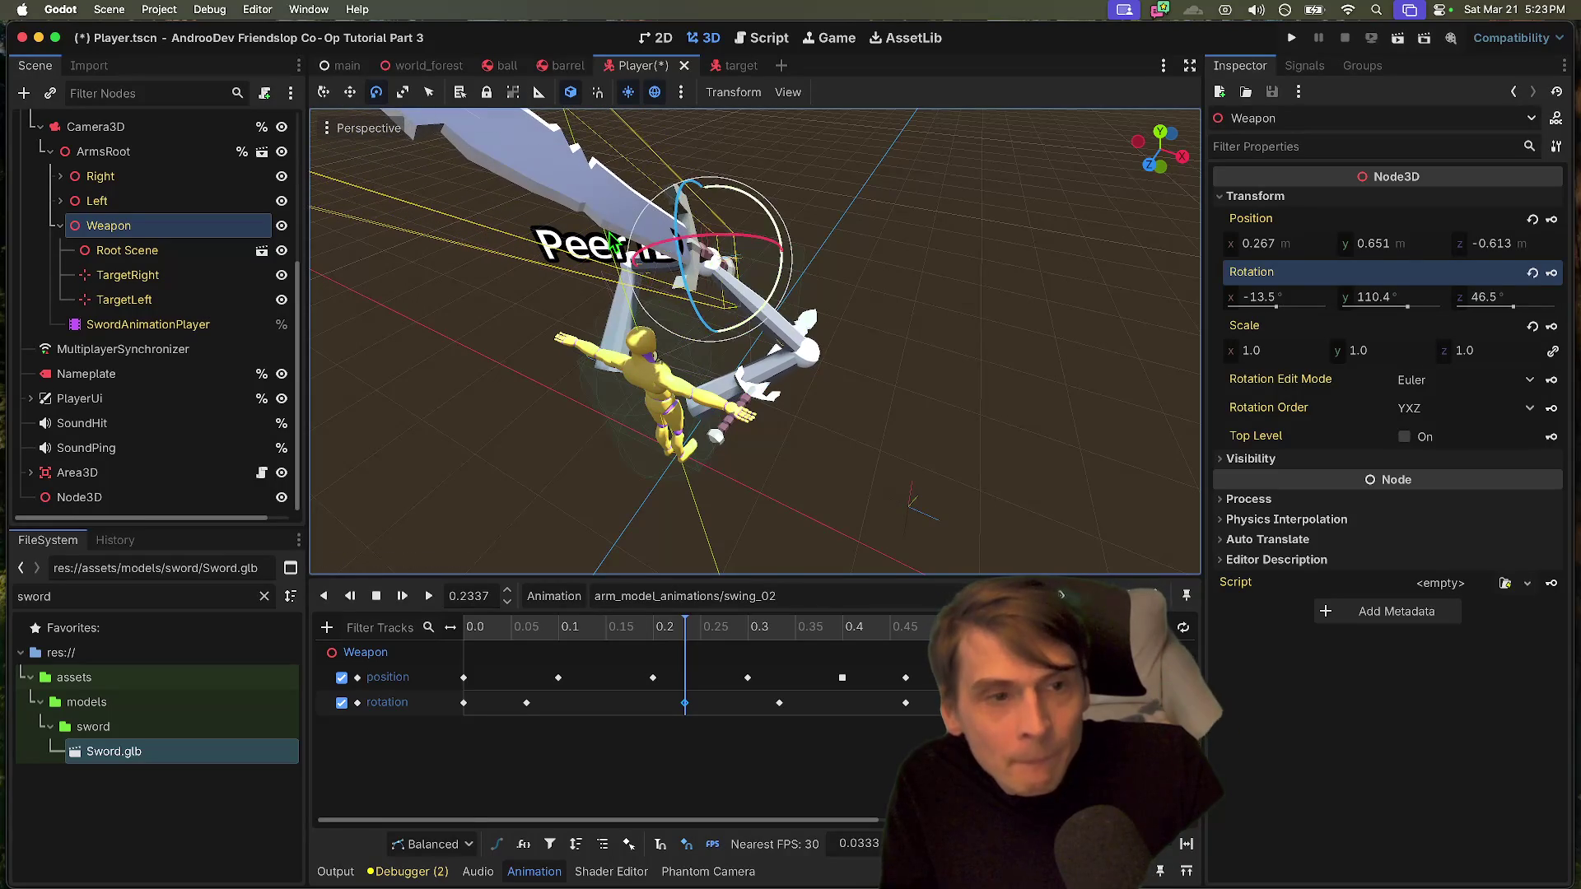
left_click(681, 626)
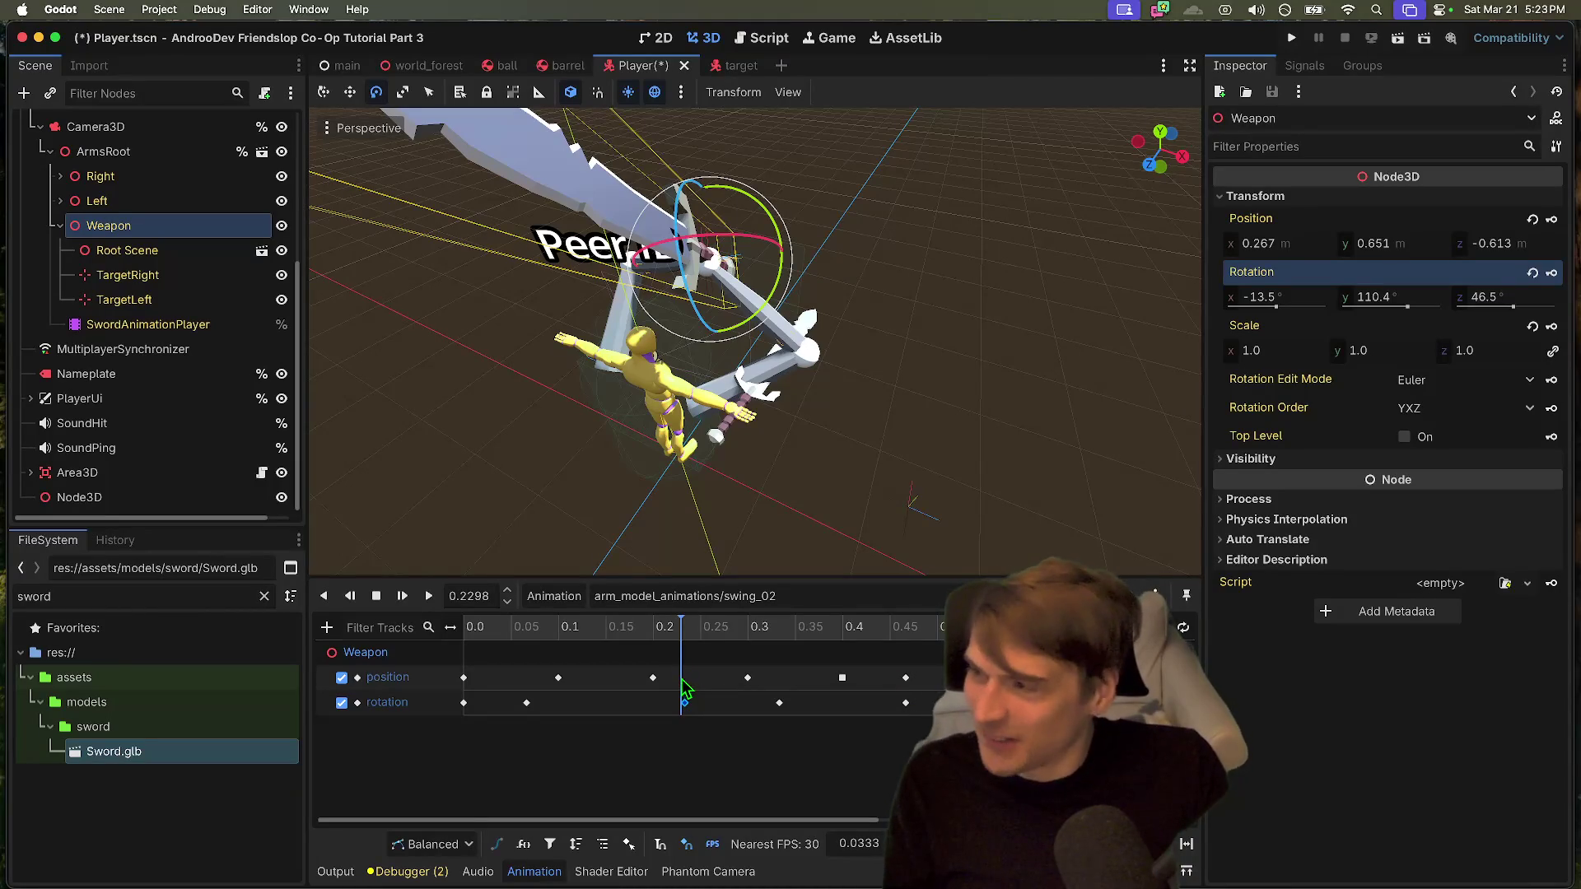
mouse_move(667, 639)
left_mouse_down()
mouse_move(483, 665)
mouse_move(689, 668)
left_mouse_up()
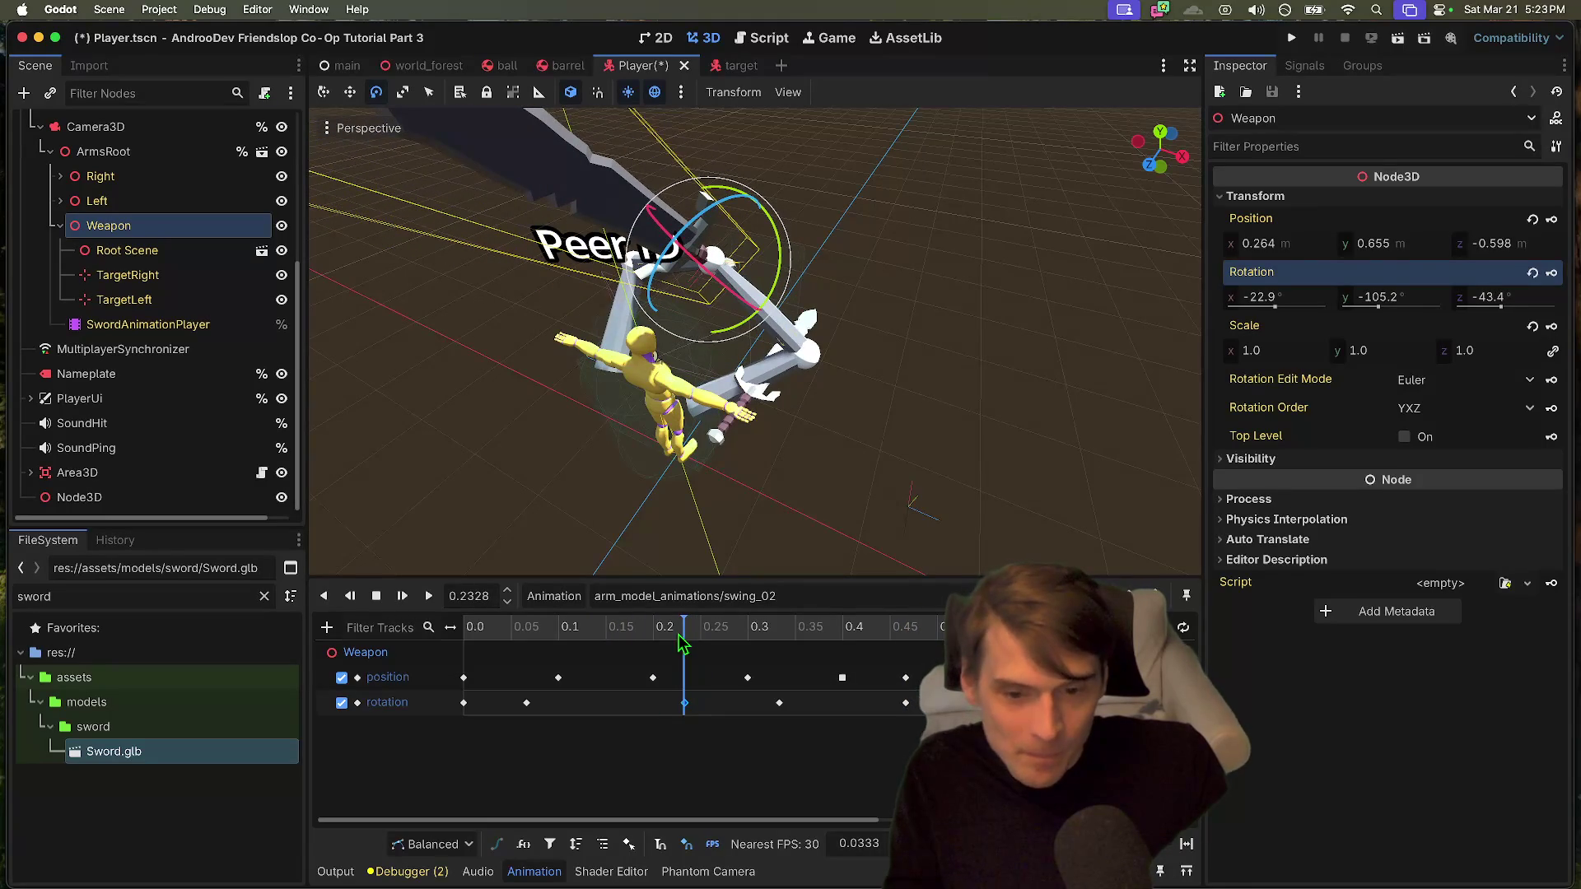
left_click(684, 702)
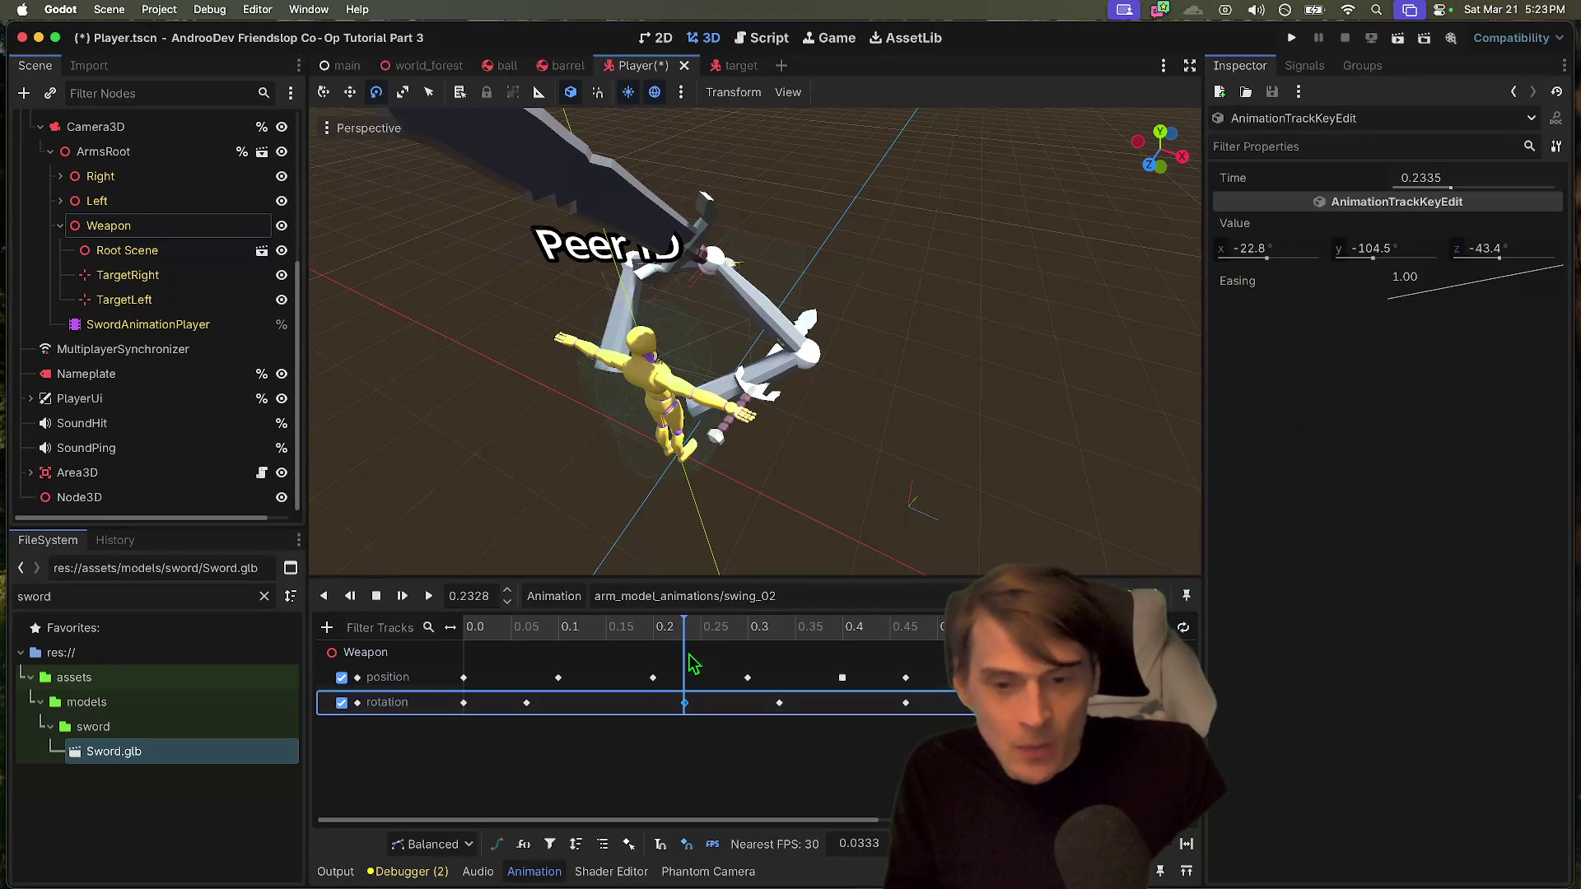
mouse_move(685, 635)
left_mouse_down()
mouse_move(527, 642)
mouse_move(690, 648)
left_mouse_up()
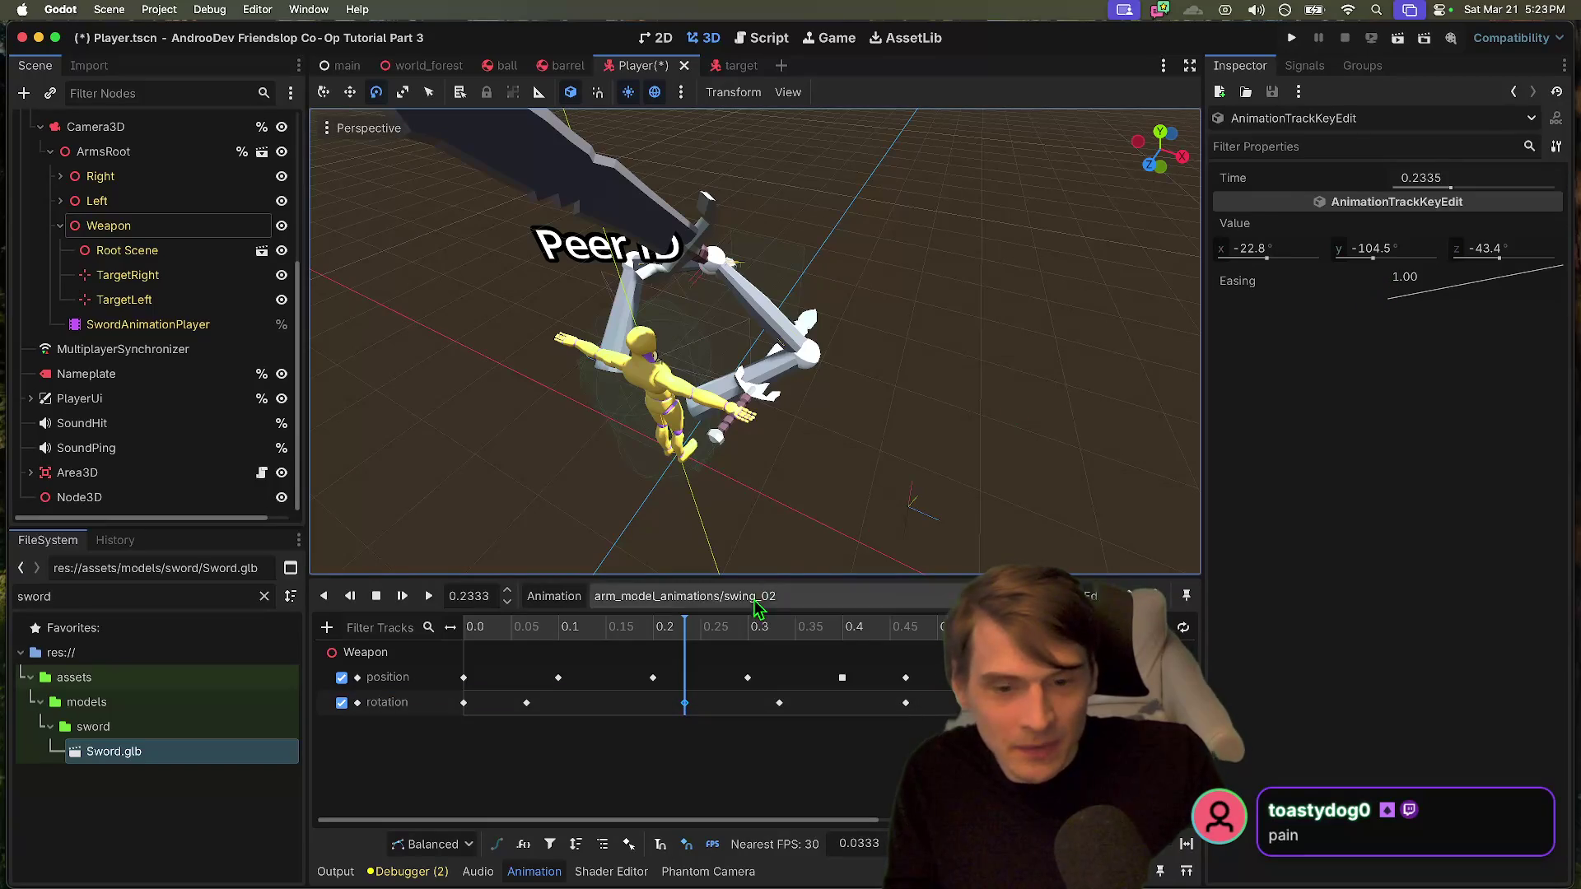
Replace the 0.2333 s rotation key with a new pose of -14.9°, -96.3°, -43.0°
right_click(684, 705)
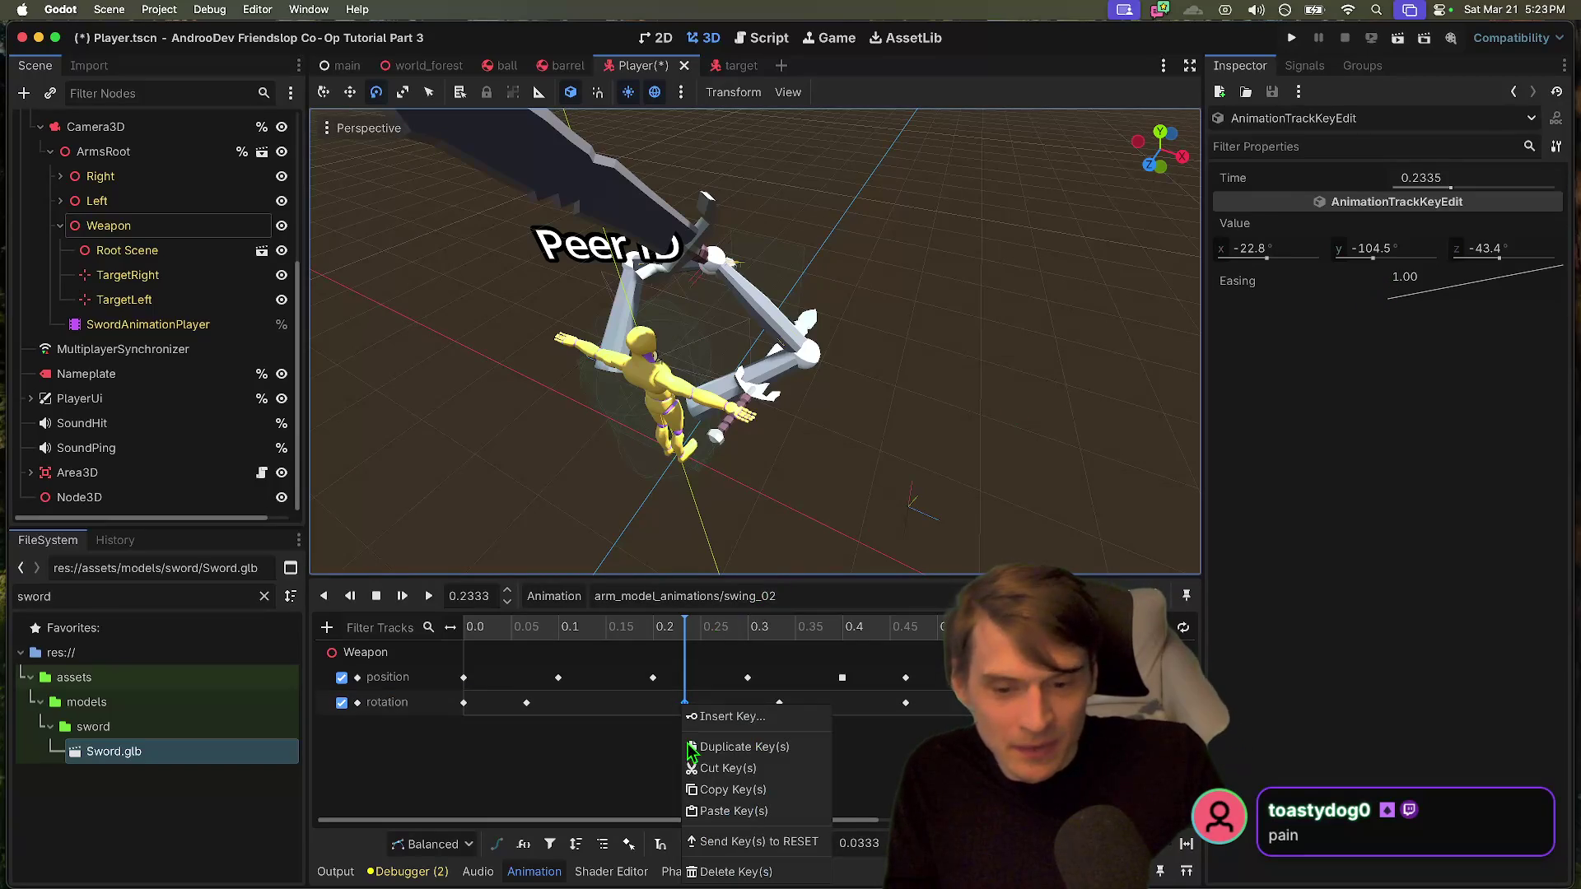
left_click(739, 875)
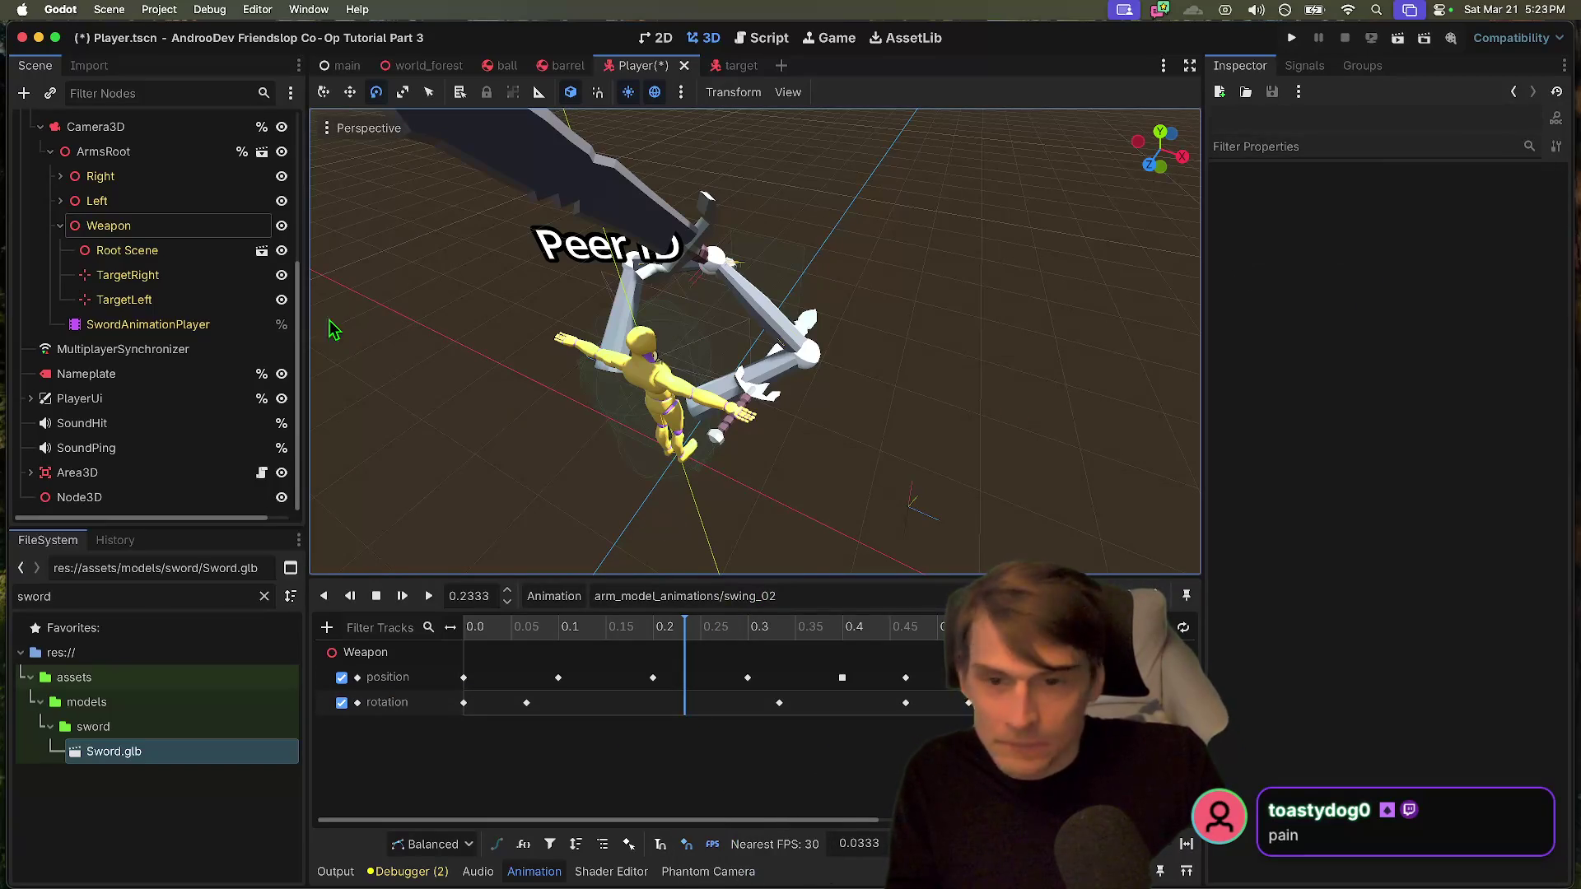
left_click(117, 229)
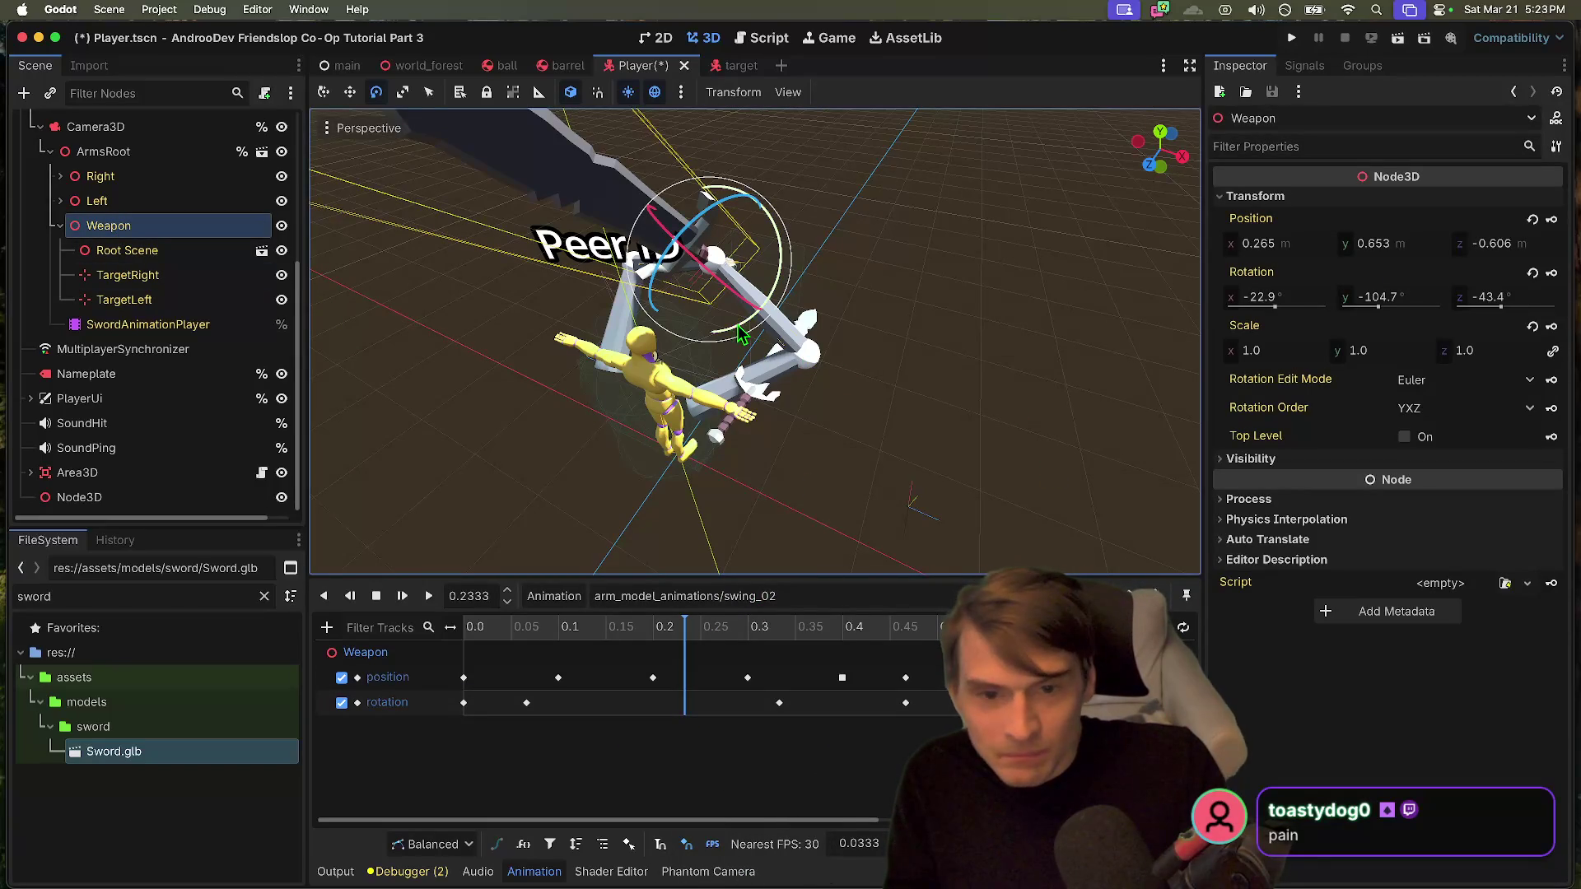
mouse_move(735, 326)
left_mouse_down()
mouse_move(748, 320)
mouse_move(682, 230)
left_mouse_up()
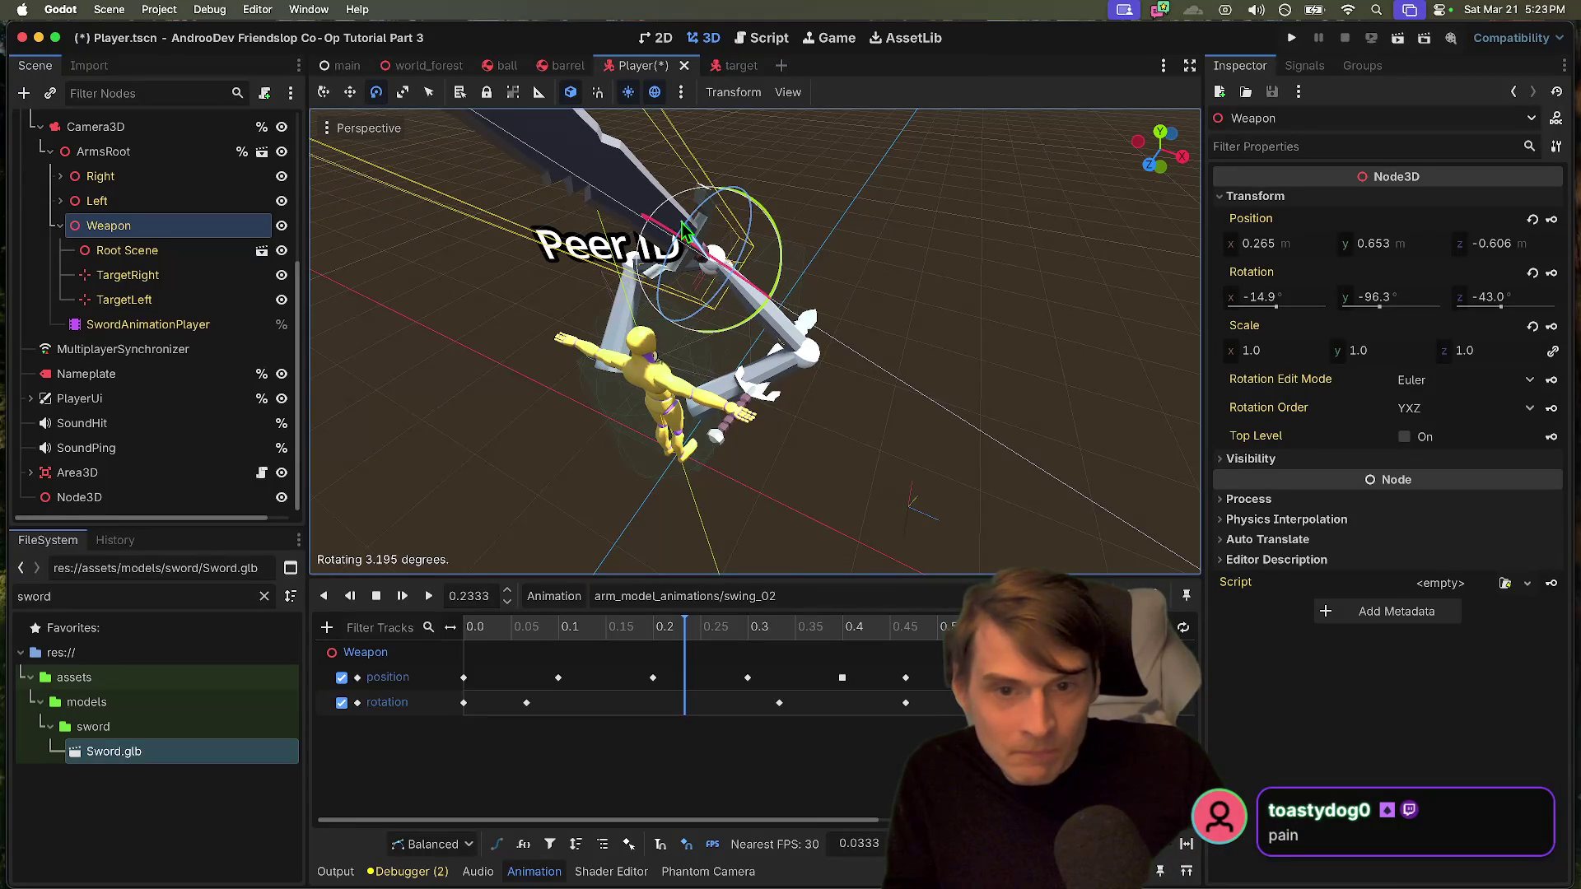
left_click(1551, 273)
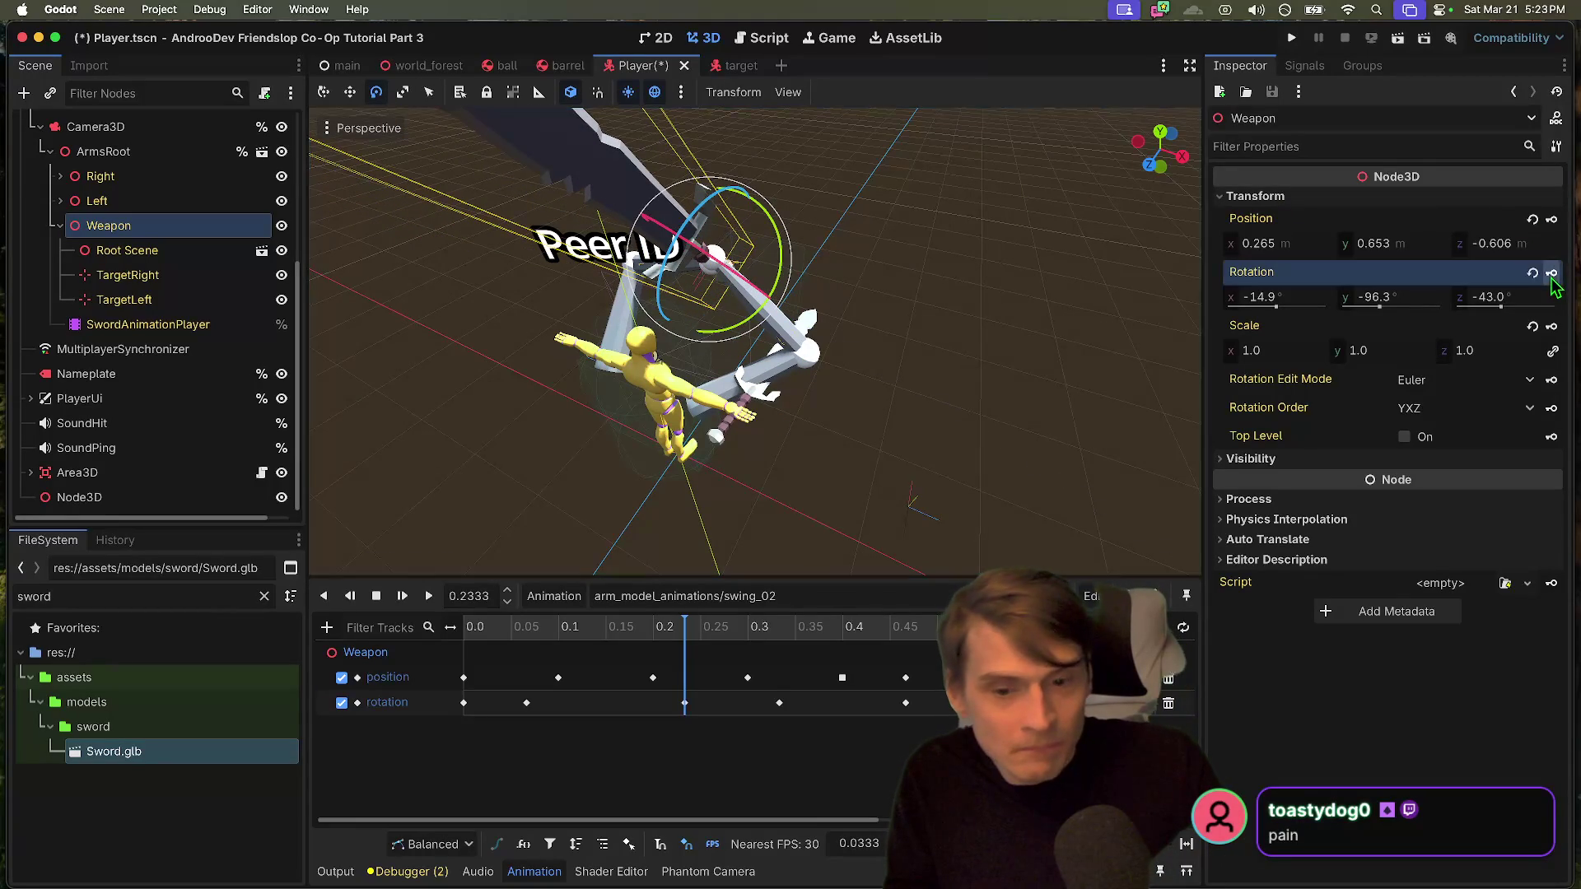
left_click(690, 625)
left_click_drag(690, 628, 780, 634)
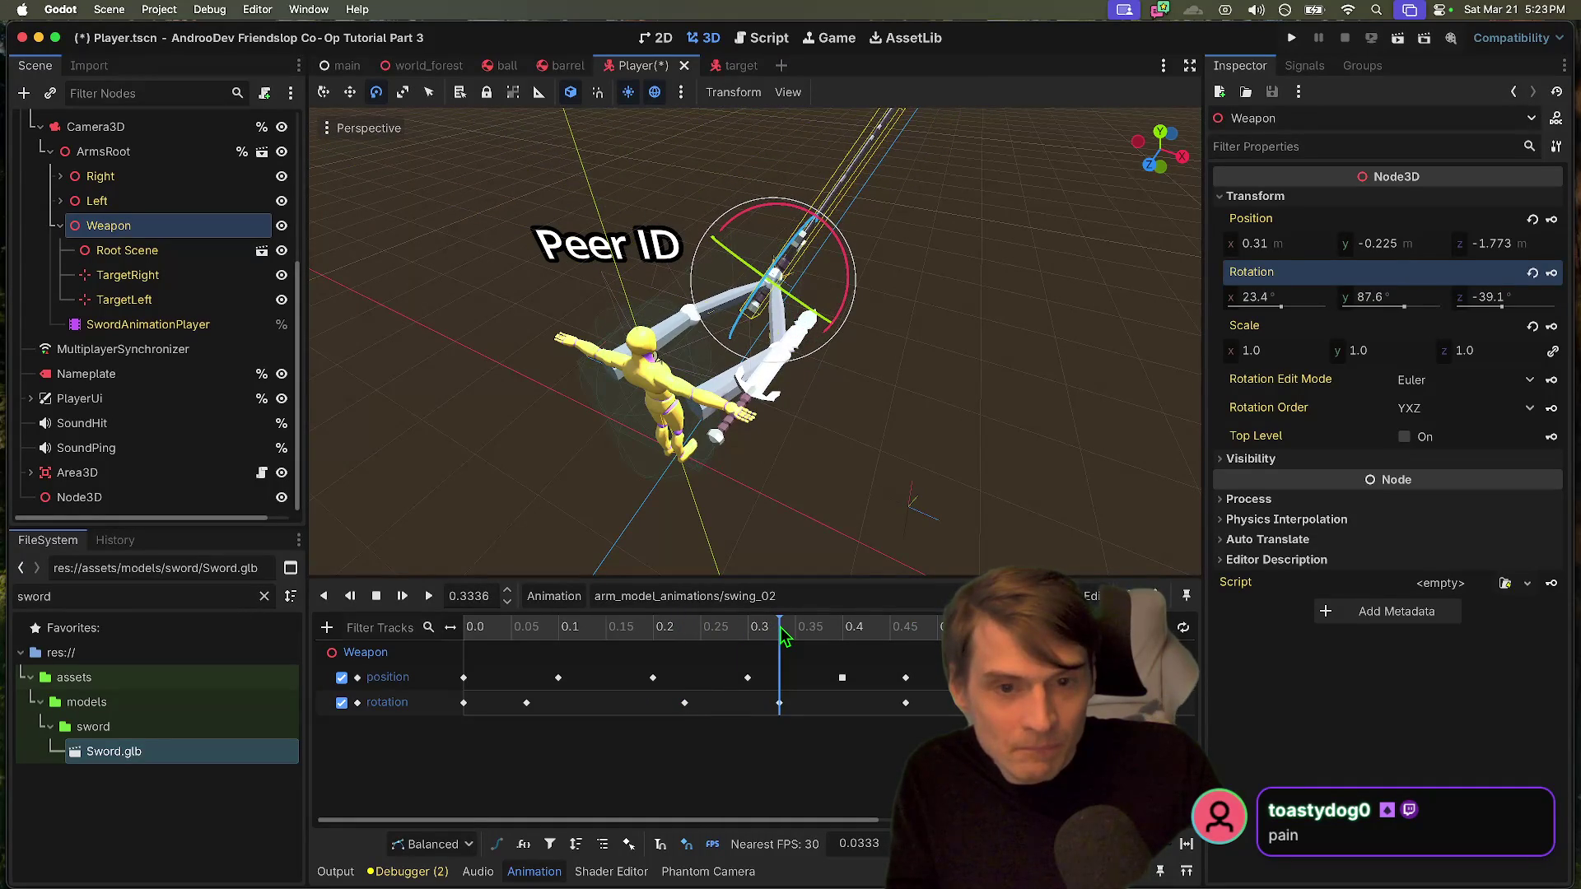
Delete the 0.3333 s rotation key, re-pose the Weapon, and key the new rotation at 0.3336 s
left_click(780, 703)
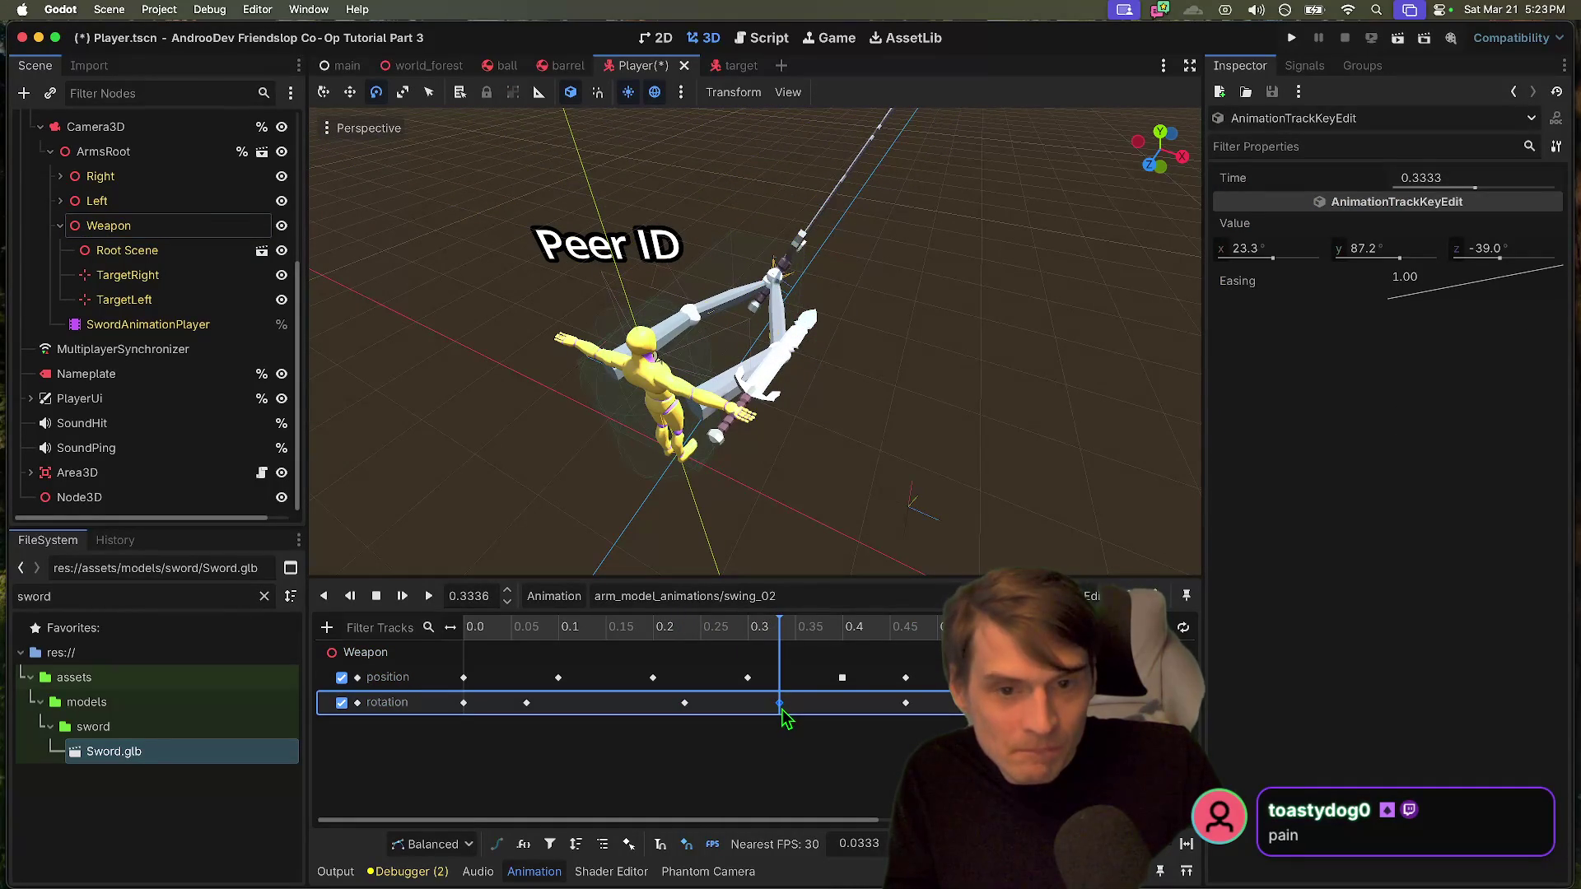
right_click(781, 709)
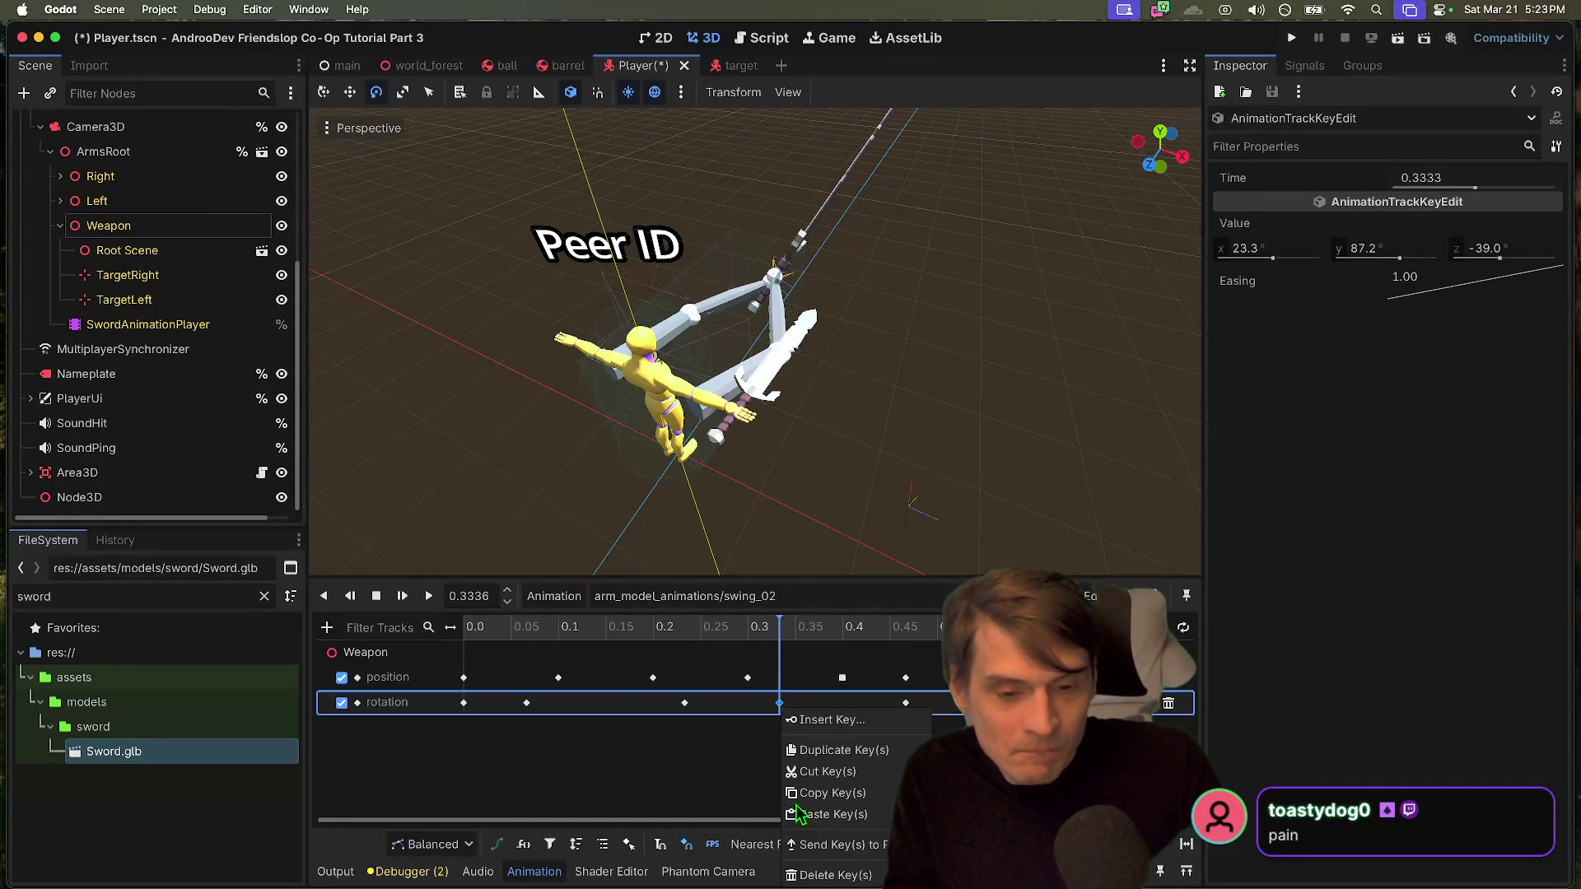
left_click(809, 877)
left_click(186, 226)
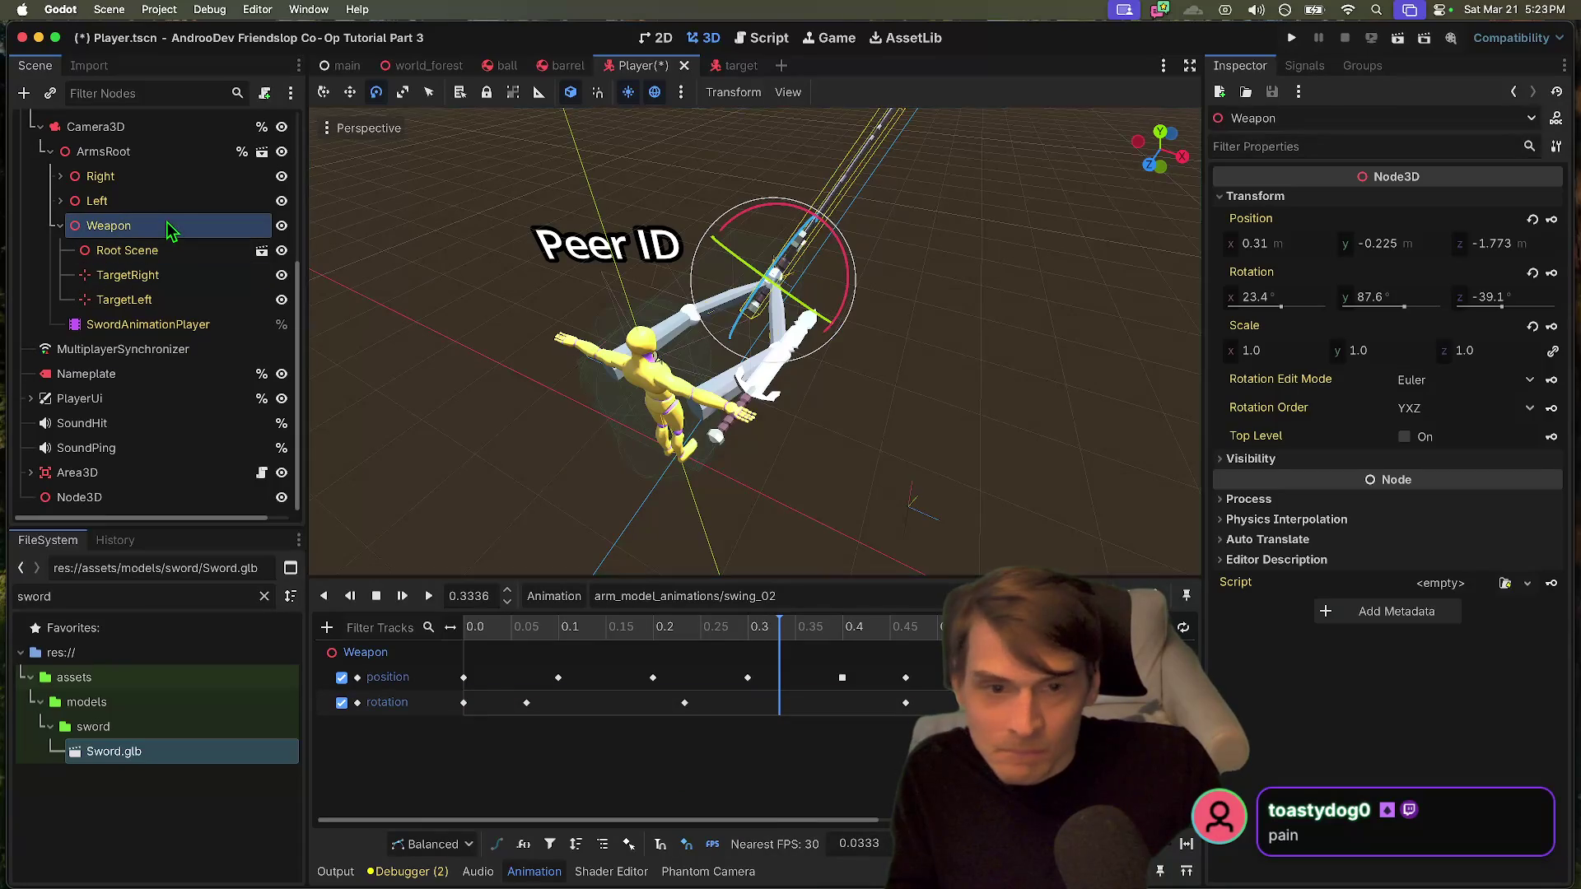
mouse_move(790, 306)
left_mouse_down()
mouse_move(715, 283)
mouse_move(640, 232)
mouse_move(667, 249)
left_mouse_up()
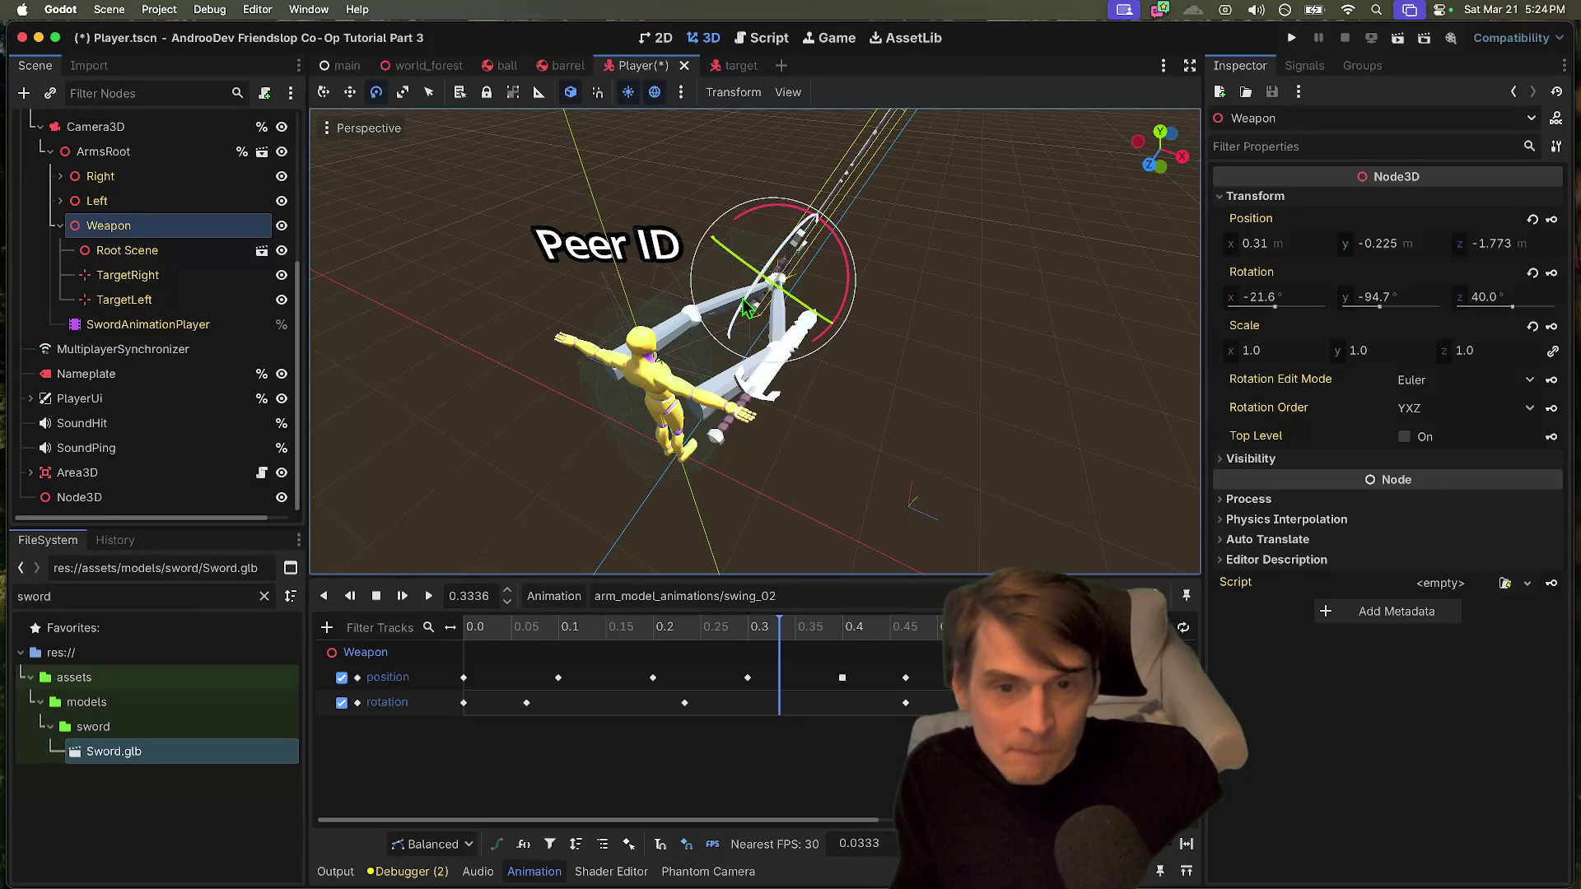
left_click_drag(747, 306, 751, 308)
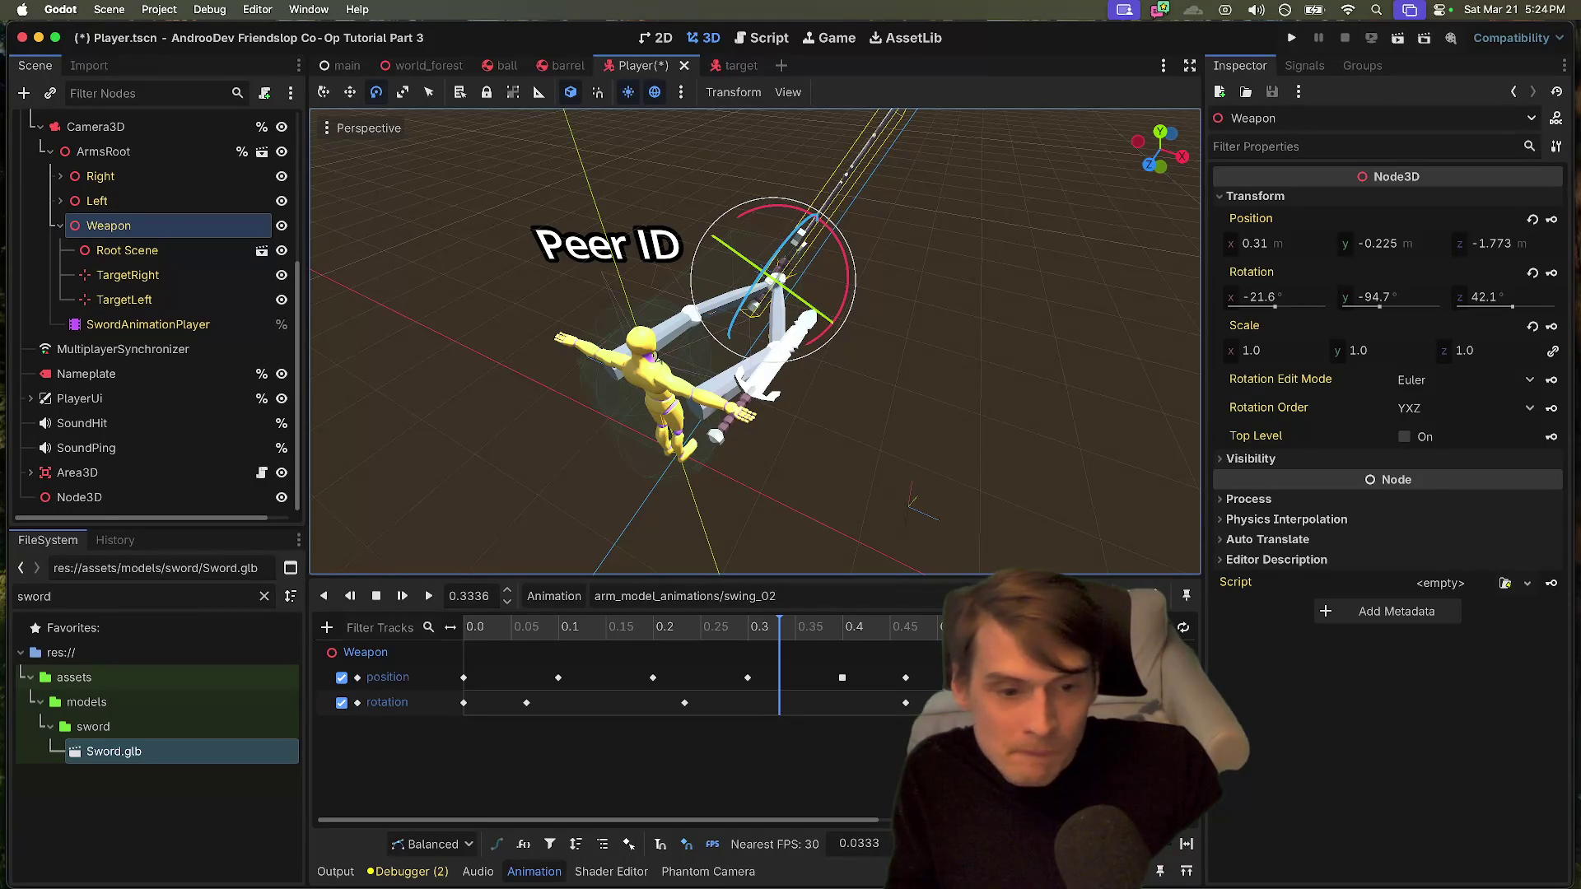
left_click(1551, 273)
mouse_move(827, 630)
left_mouse_down()
mouse_move(474, 642)
mouse_move(962, 661)
mouse_move(765, 663)
mouse_move(786, 668)
left_mouse_up()
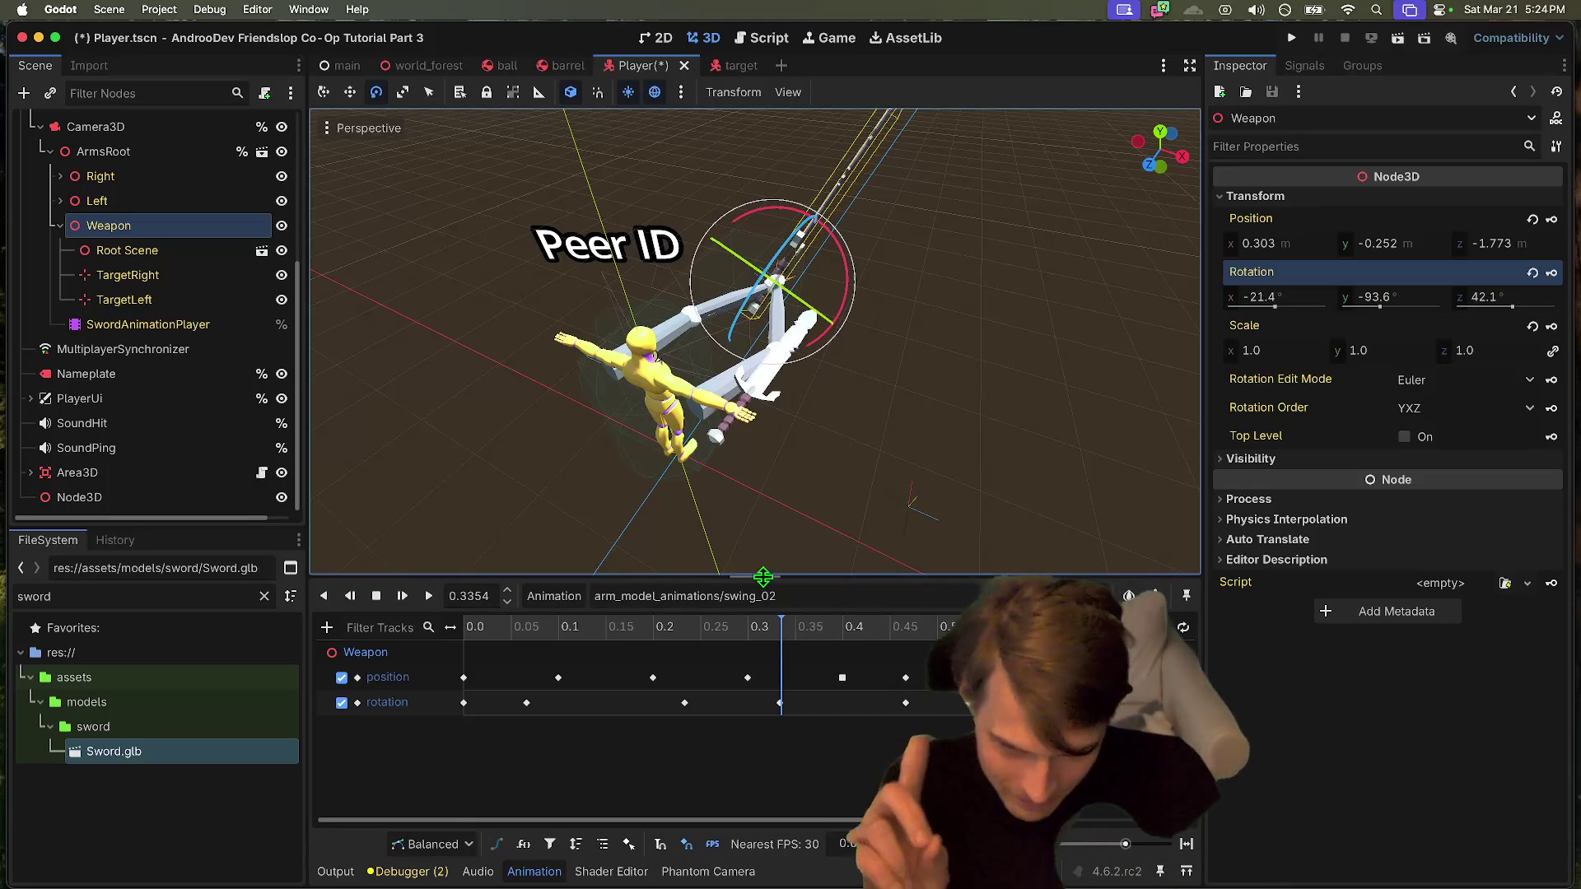
left_click(549, 591)
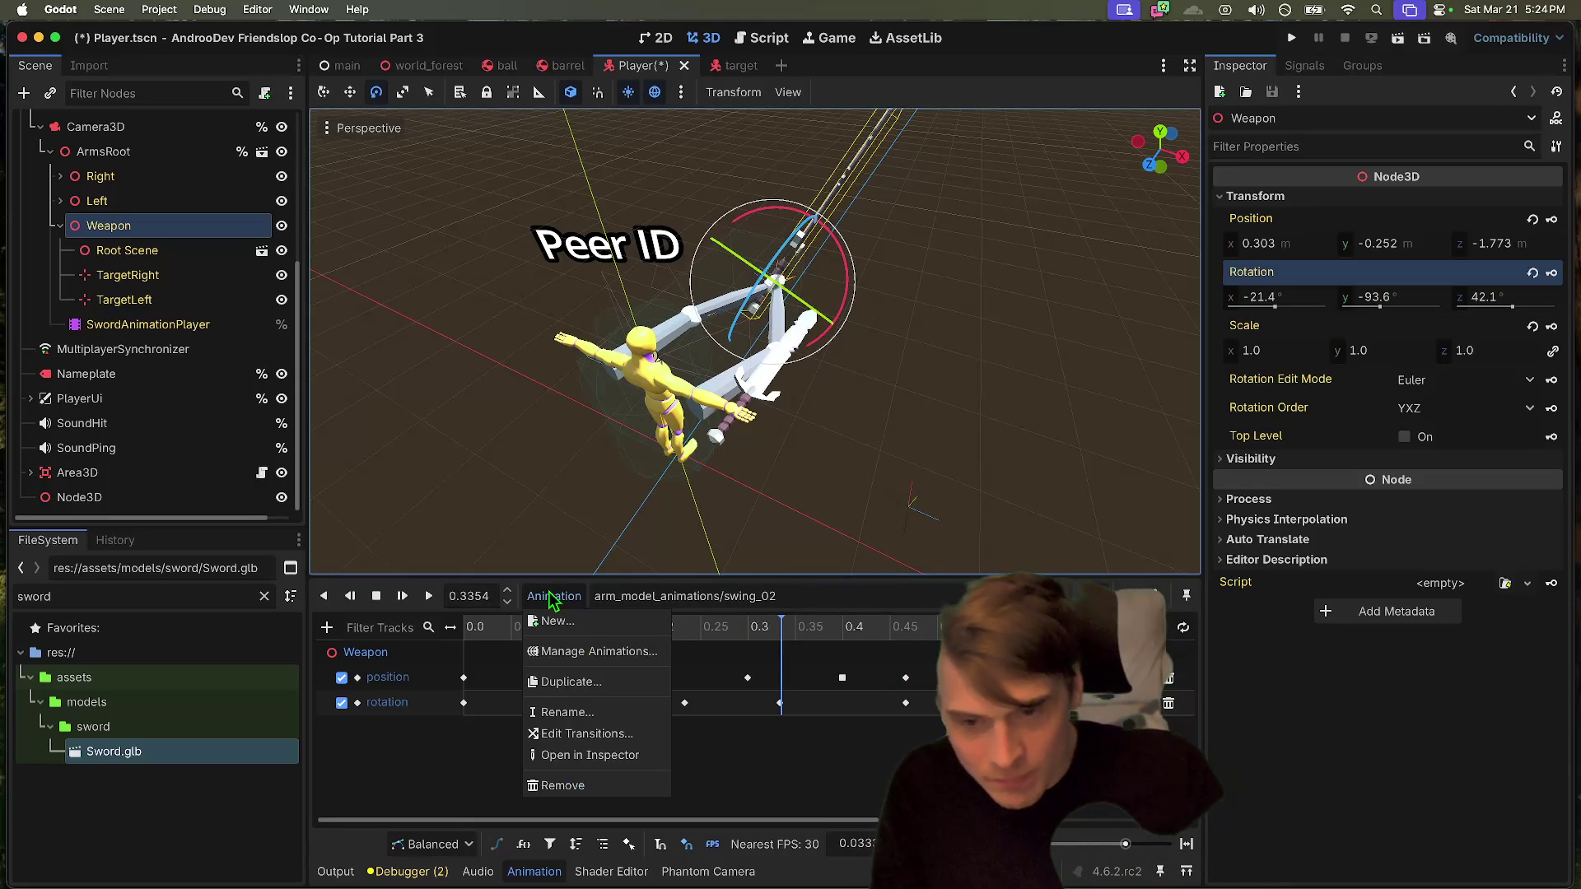
left_click(562, 644)
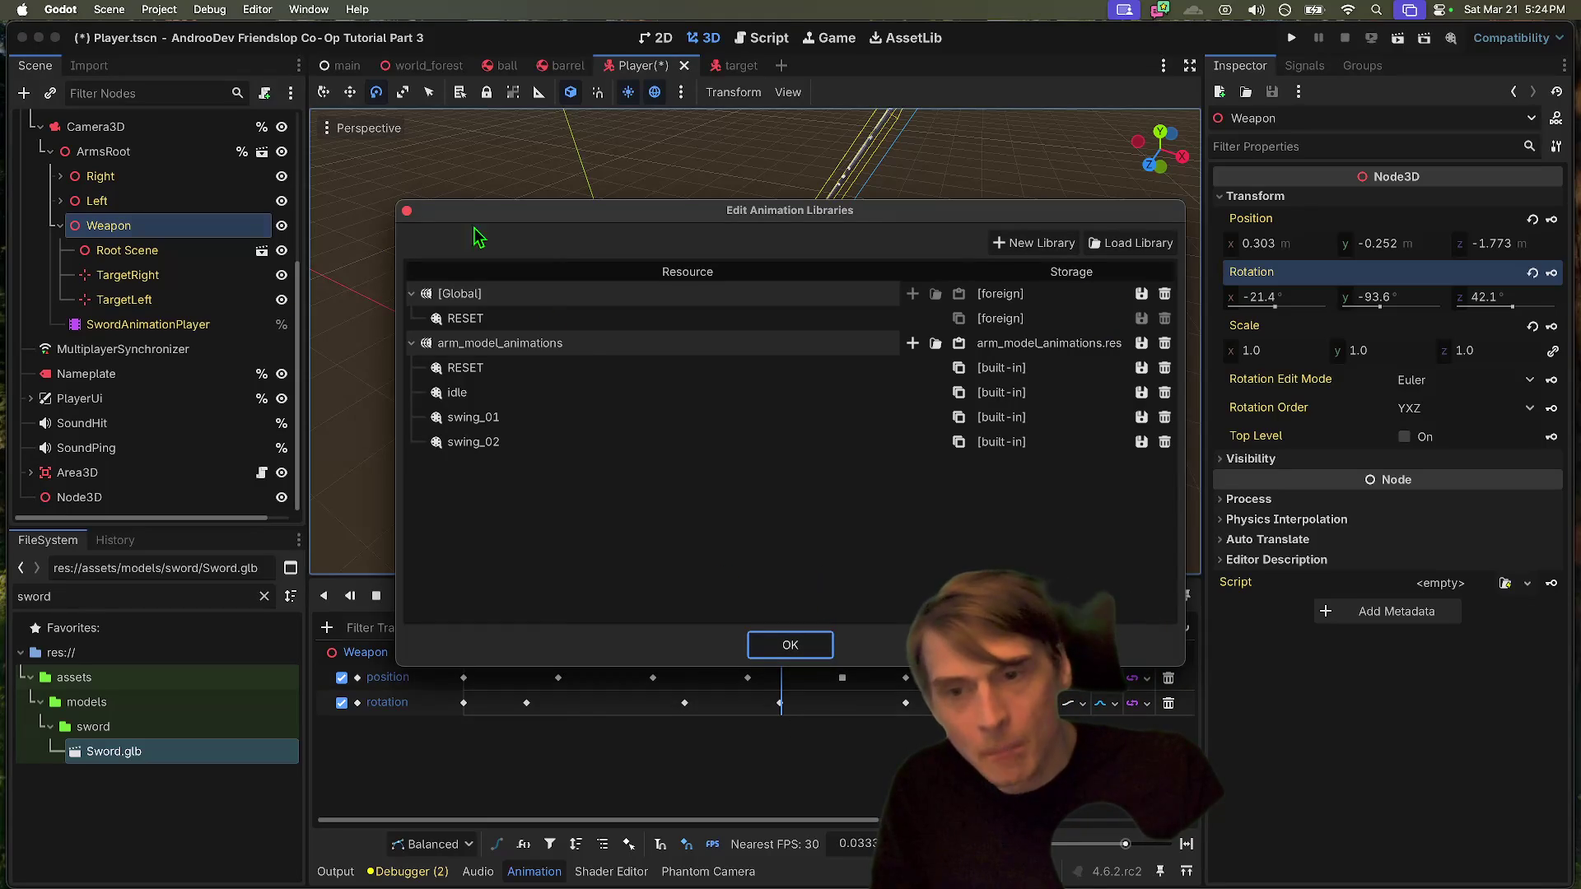
double_click(504, 442)
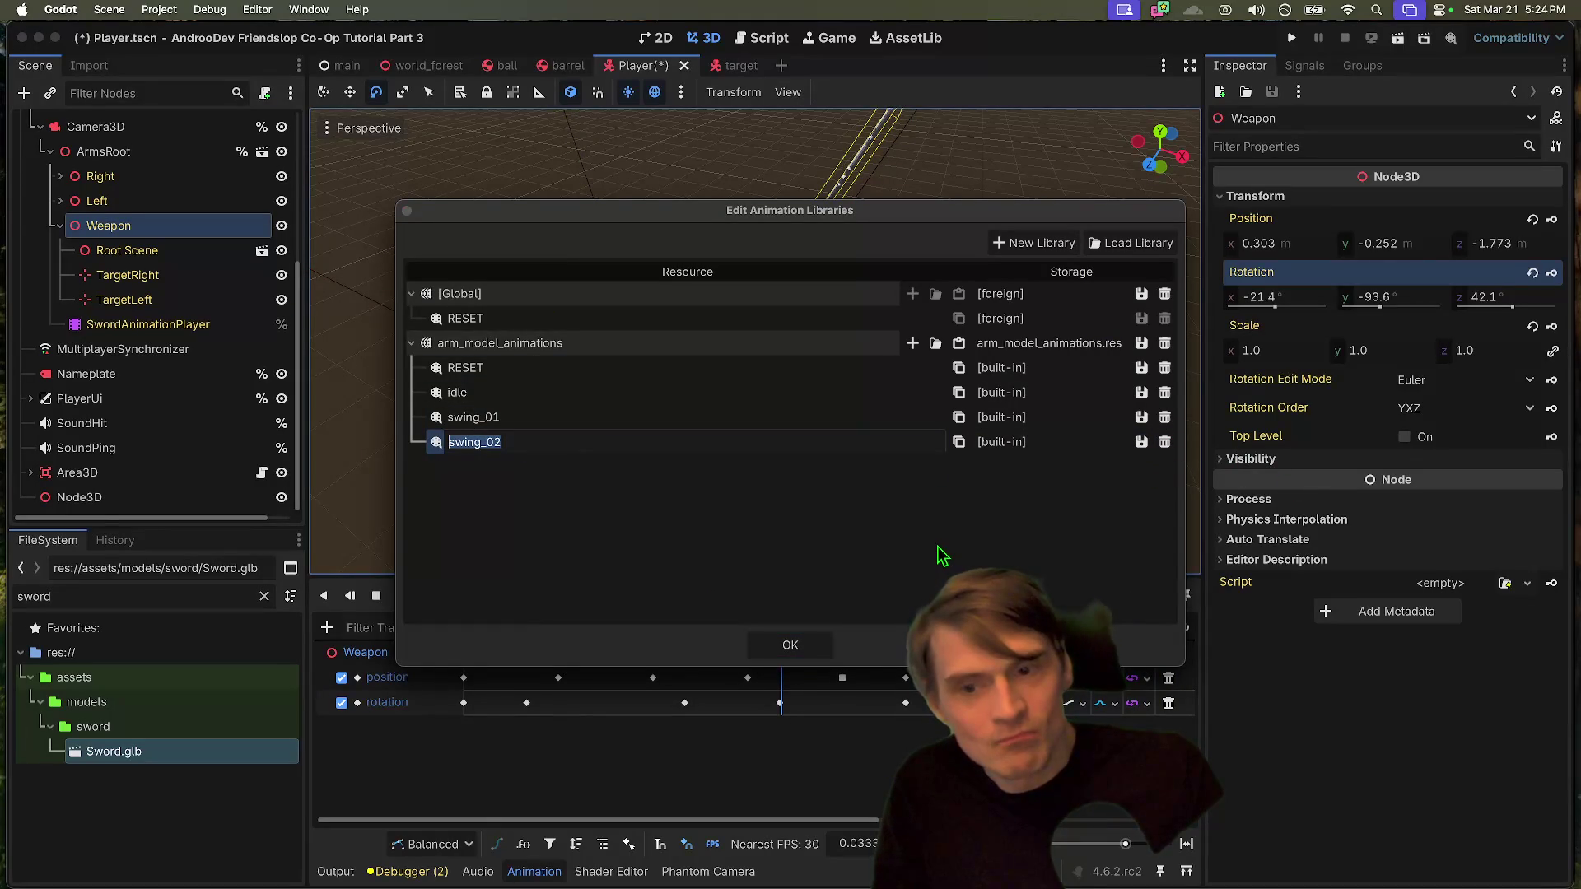
key("Return")
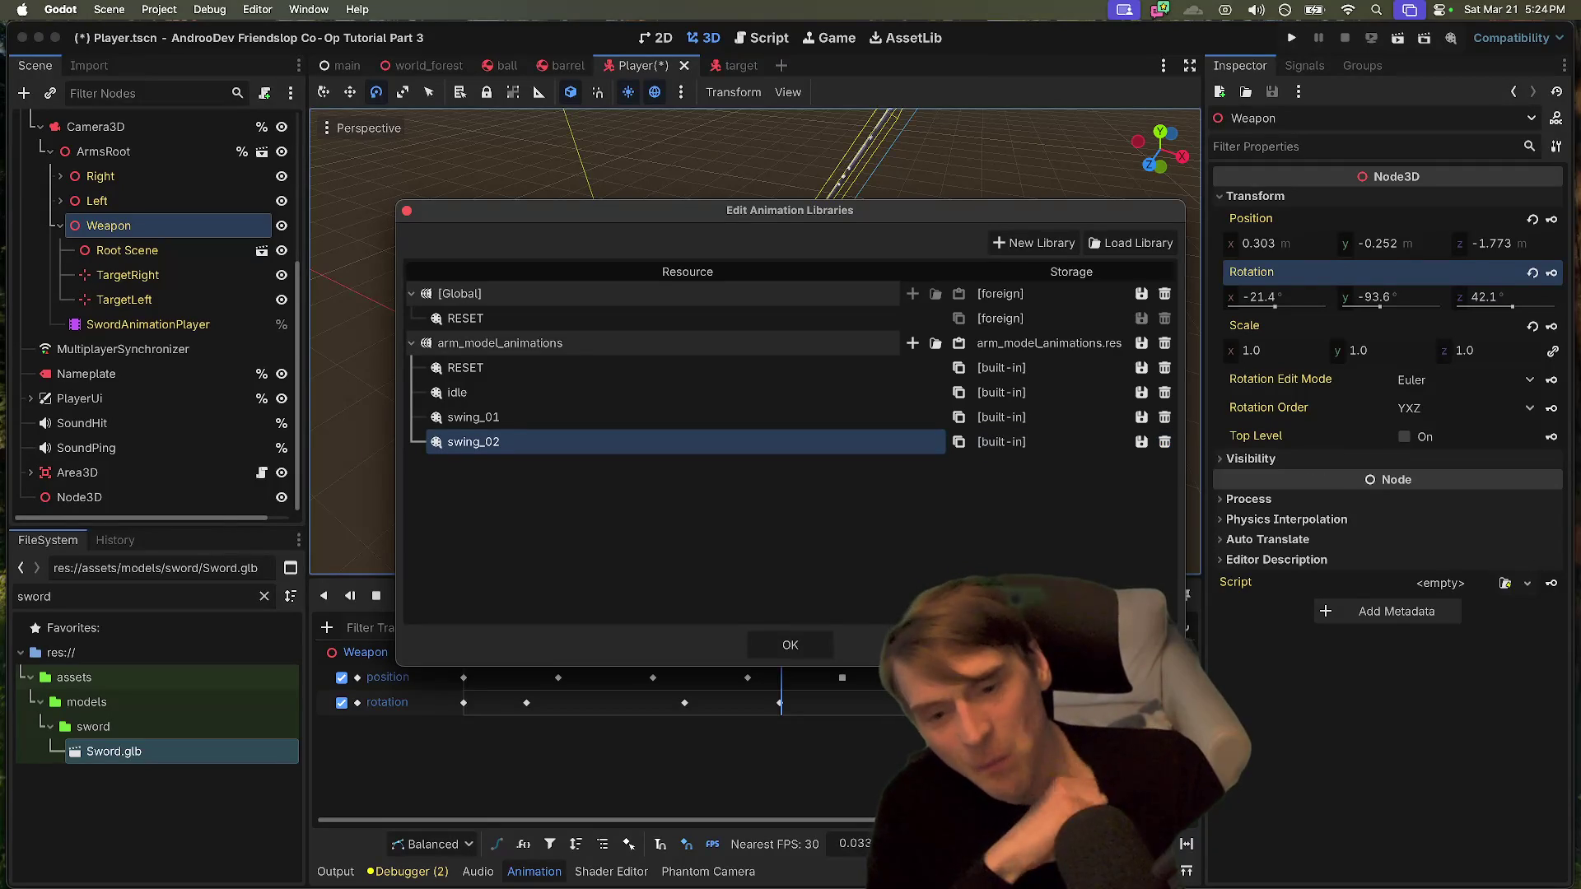
left_click(807, 651)
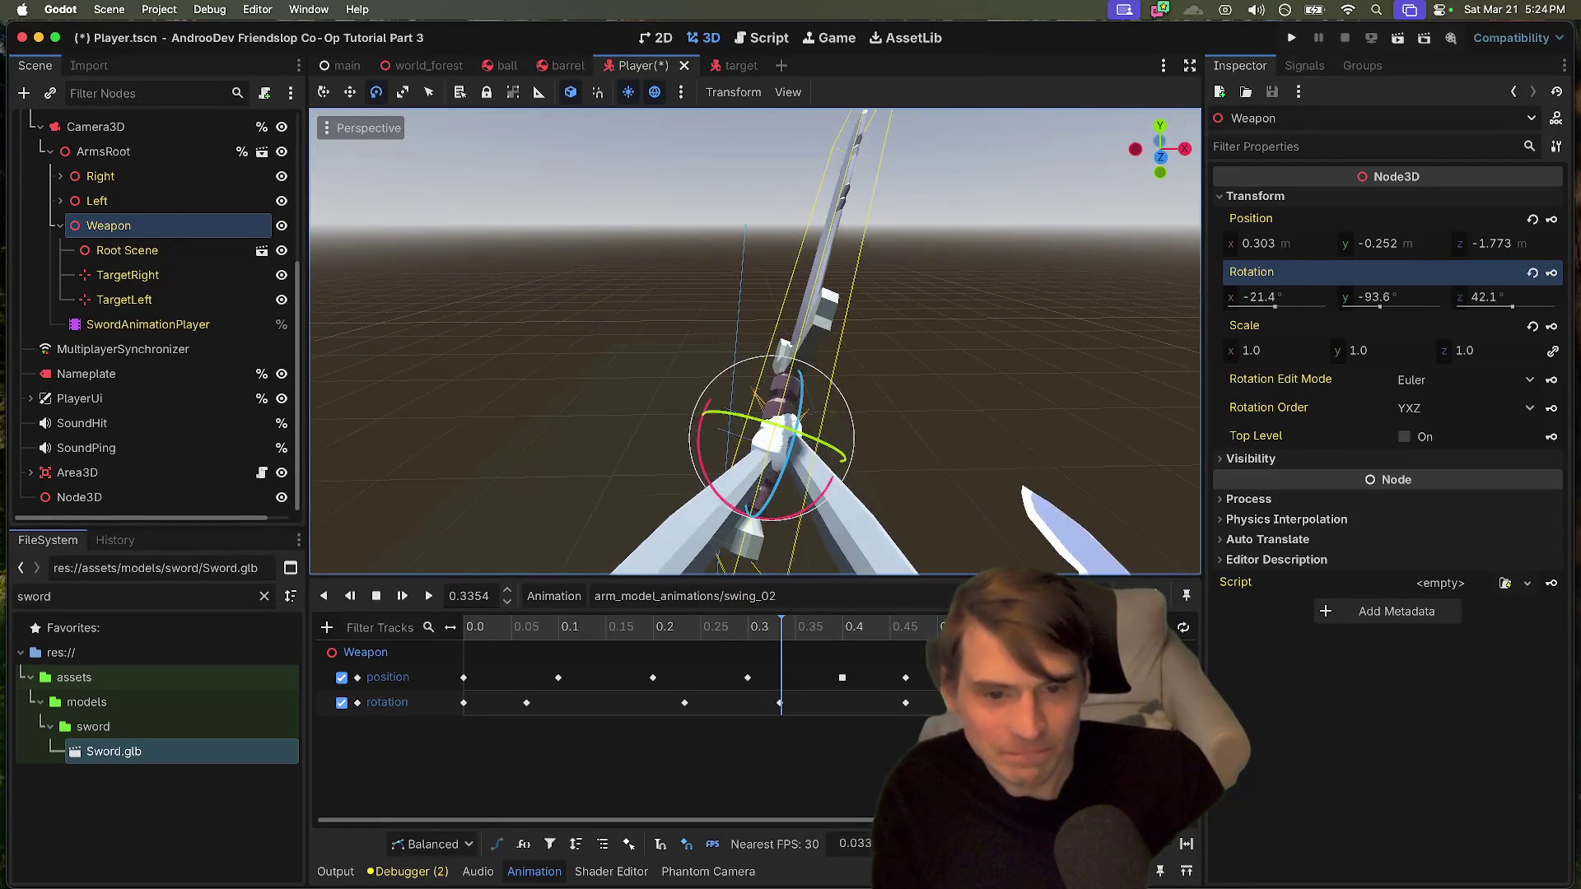
Rotate the Weapon into a new pose and key its rotation at about 0.233 s
mouse_move(774, 650)
left_mouse_down()
mouse_move(443, 669)
mouse_move(682, 675)
mouse_move(532, 686)
left_mouse_up()
left_click_drag(530, 689, 685, 681)
left_click(687, 705)
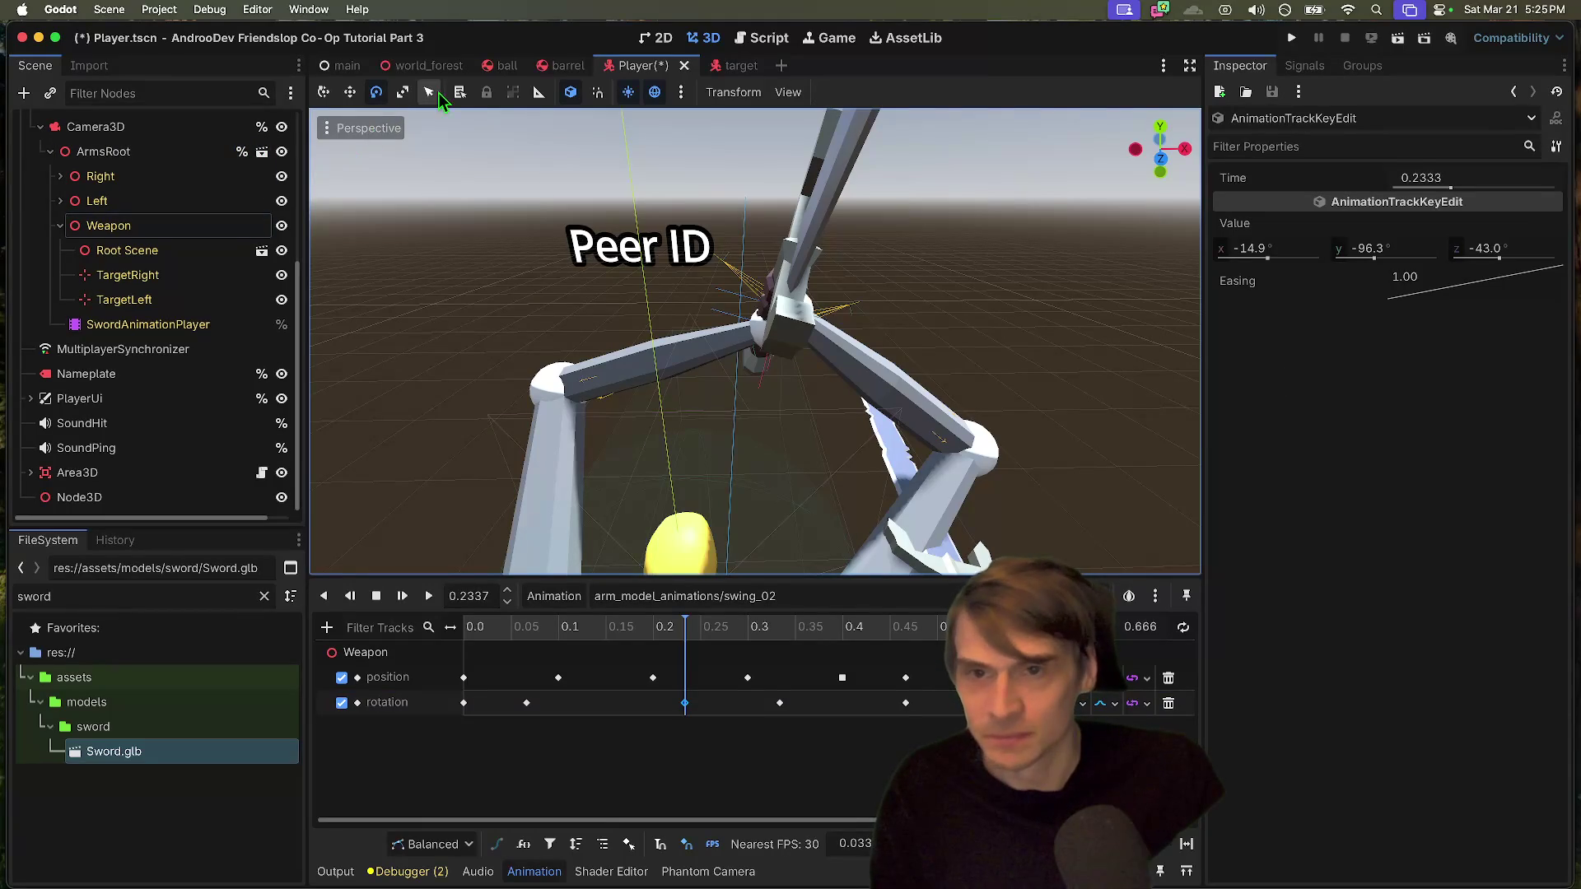
left_click(210, 231)
mouse_move(799, 403)
left_mouse_down()
mouse_move(822, 393)
mouse_move(861, 293)
mouse_move(835, 235)
mouse_move(732, 198)
mouse_move(702, 212)
mouse_move(713, 194)
mouse_move(725, 247)
left_mouse_up()
left_click(1563, 274)
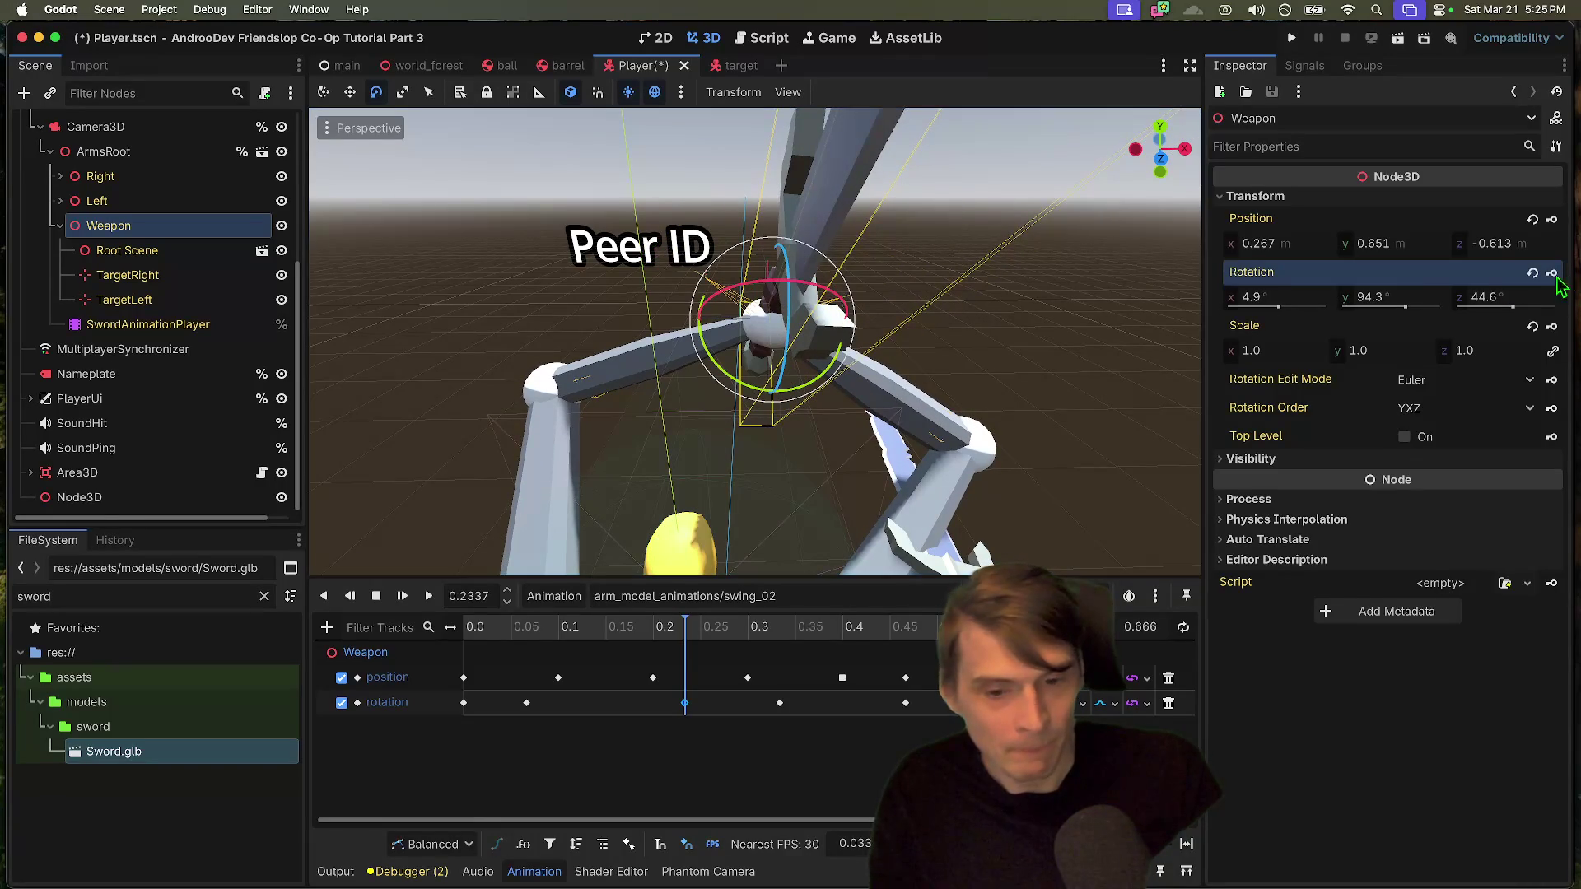
Scrub the swing_02 timeline to check the new rotation key near 0.233 s
left_click(772, 793)
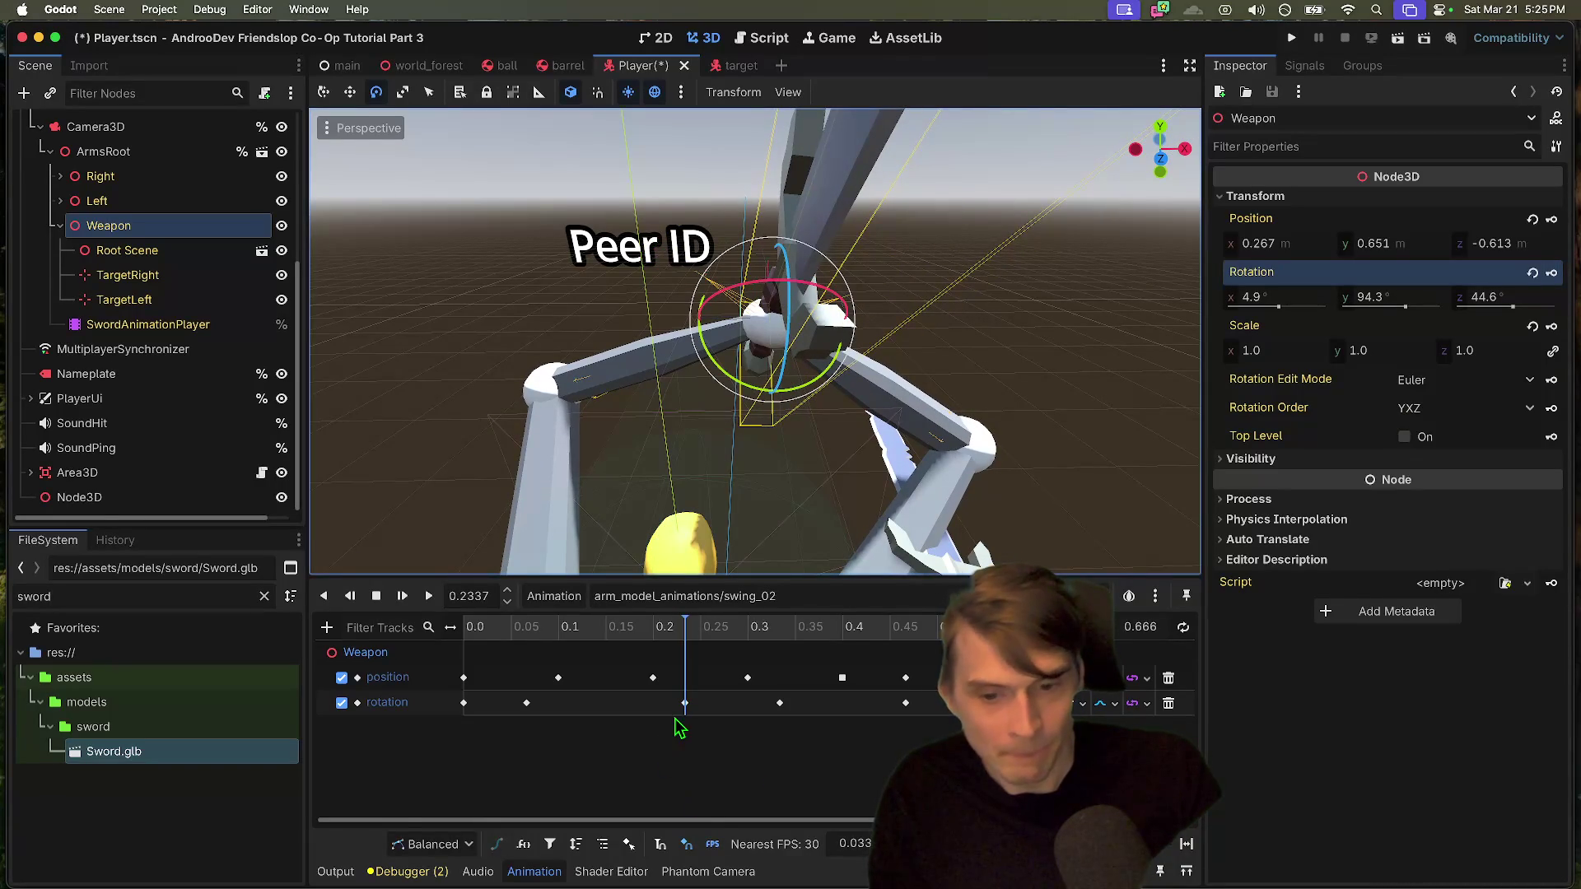
scroll(708, 719, "up", 2)
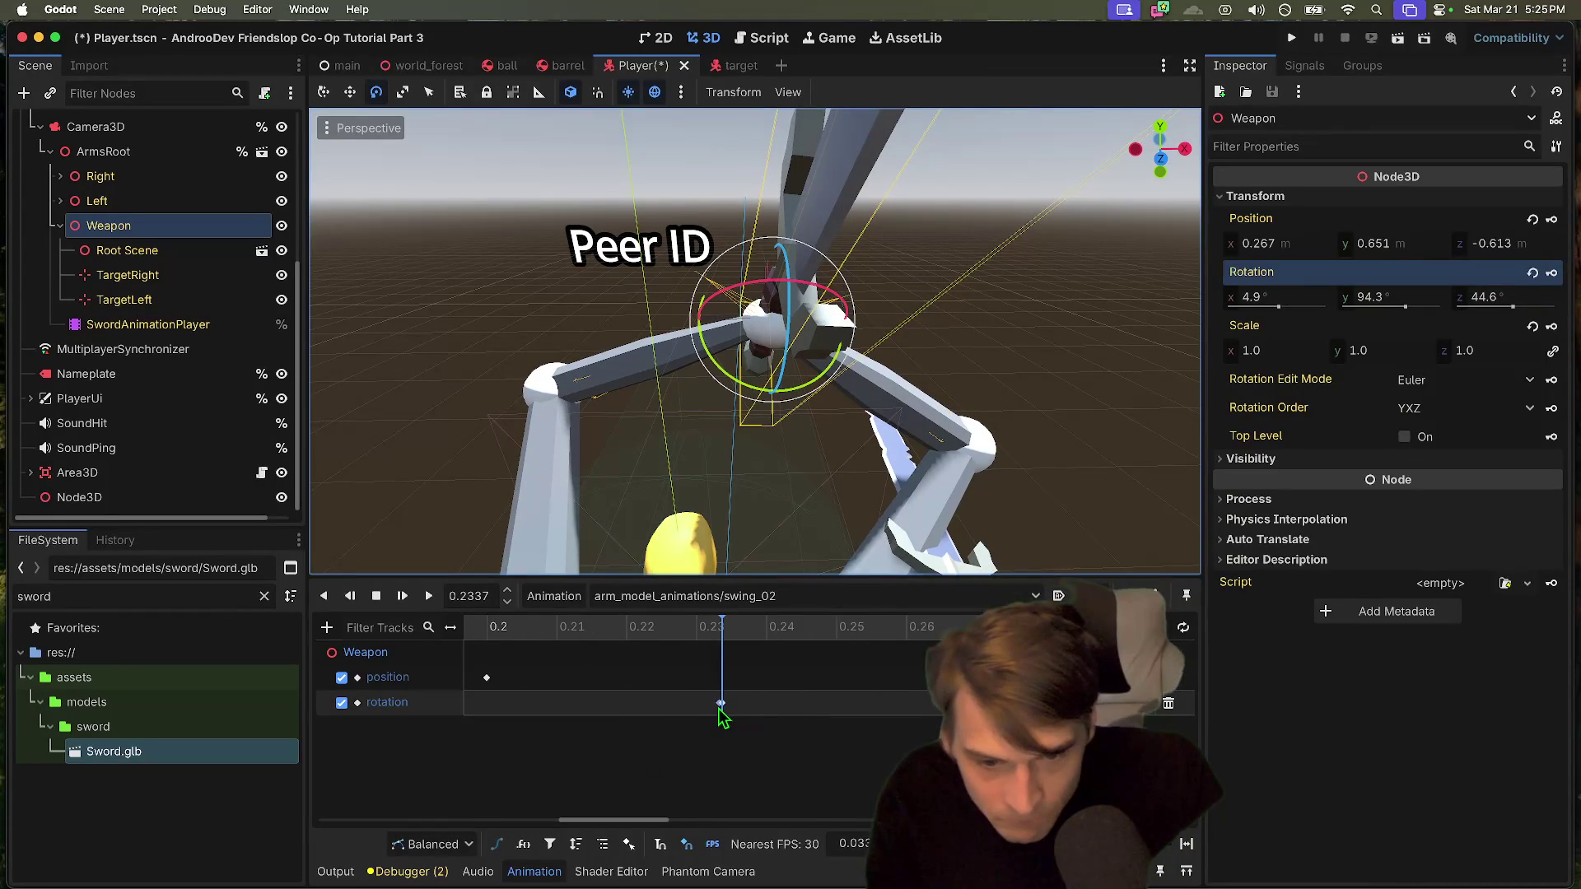
left_click(721, 704)
right_click(721, 704)
left_click(766, 879)
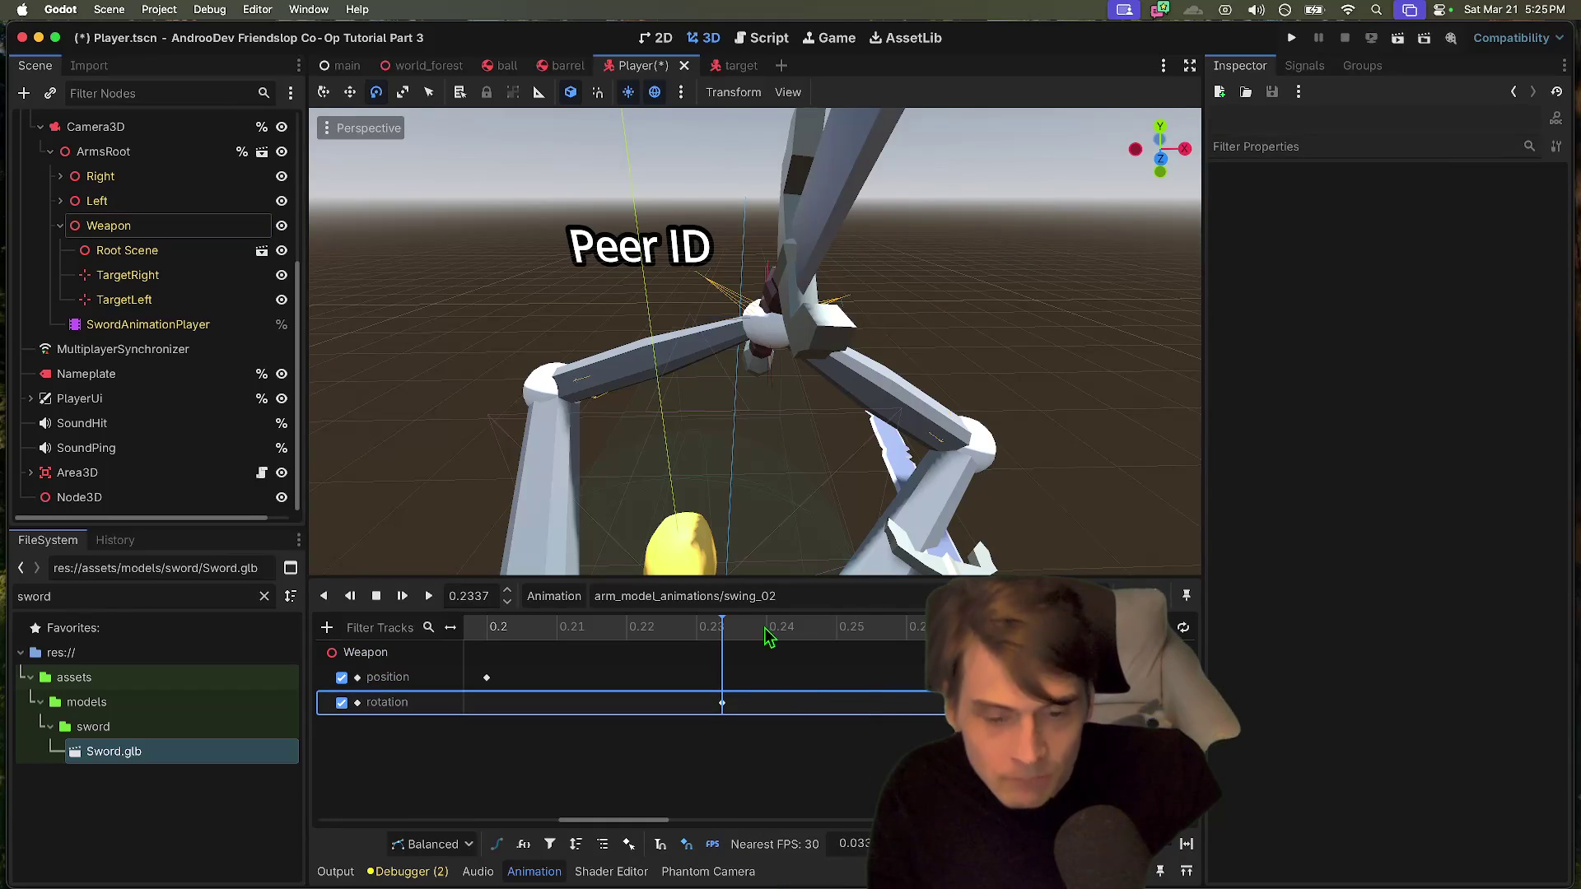
mouse_move(721, 640)
left_mouse_down()
mouse_move(497, 630)
mouse_move(757, 652)
mouse_move(1004, 642)
left_mouse_up()
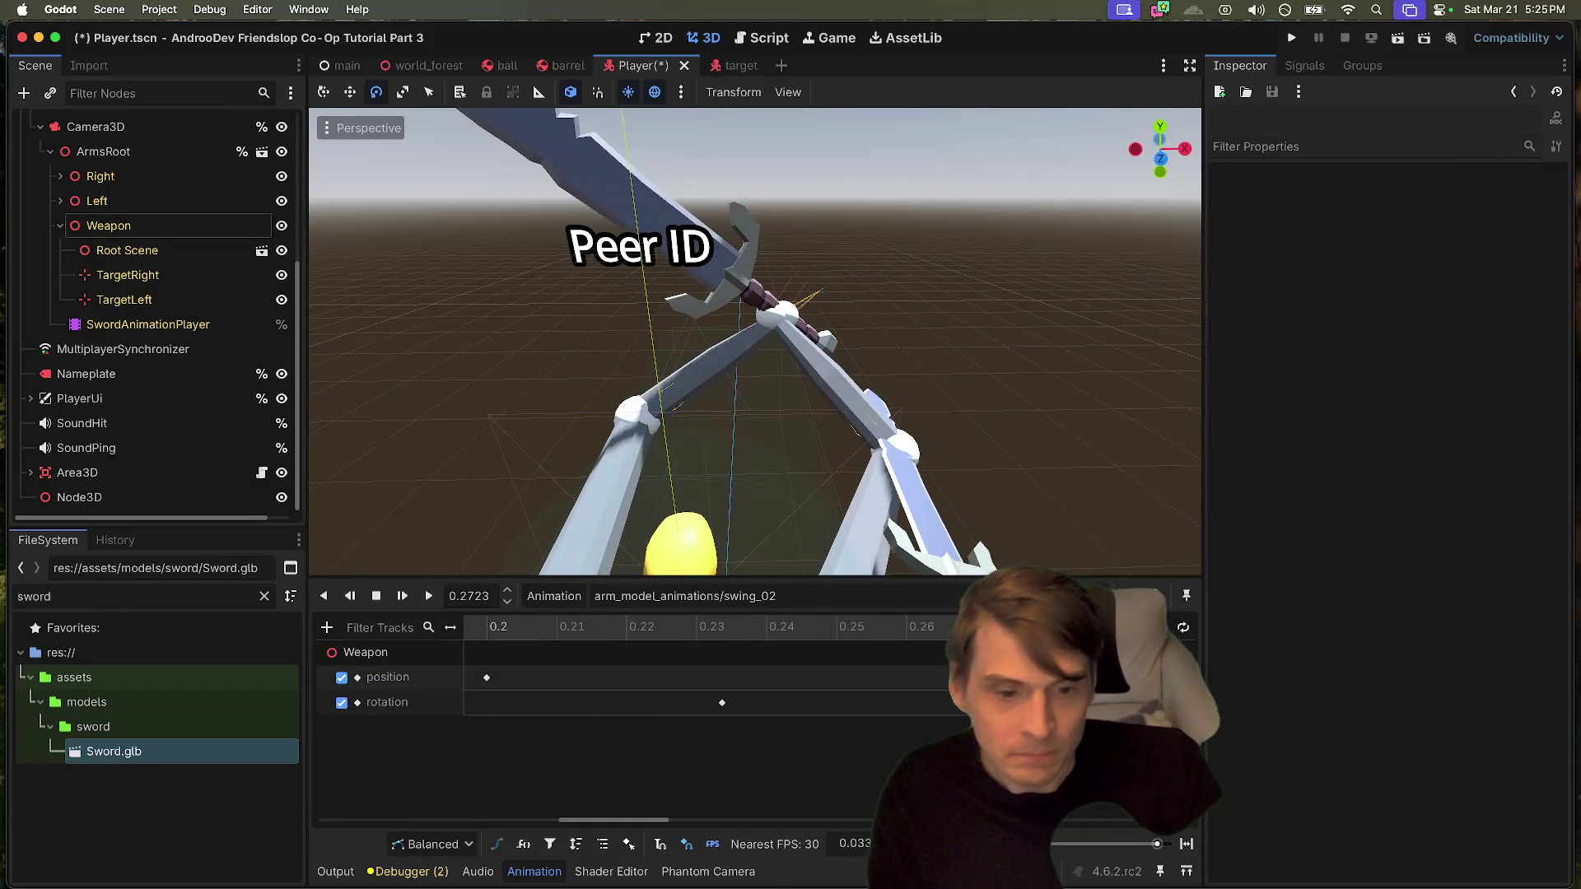
scroll(806, 639, "down", 2)
mouse_move(809, 639)
left_mouse_down()
mouse_move(473, 633)
mouse_move(939, 671)
left_mouse_up()
scroll(939, 671, "down", 2)
left_click(494, 704)
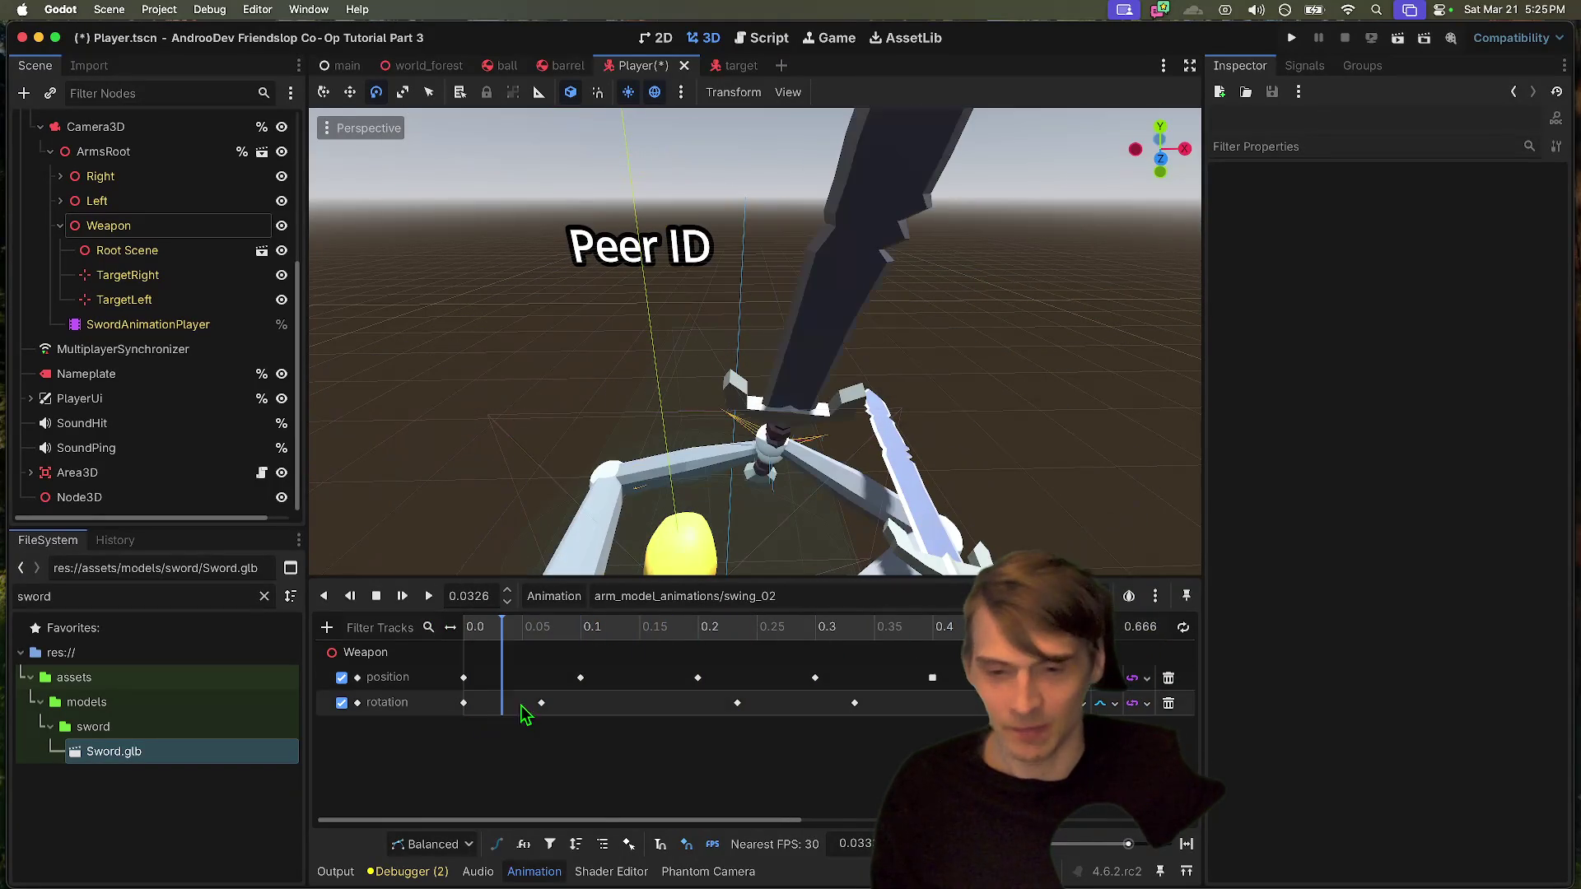
left_click(543, 597)
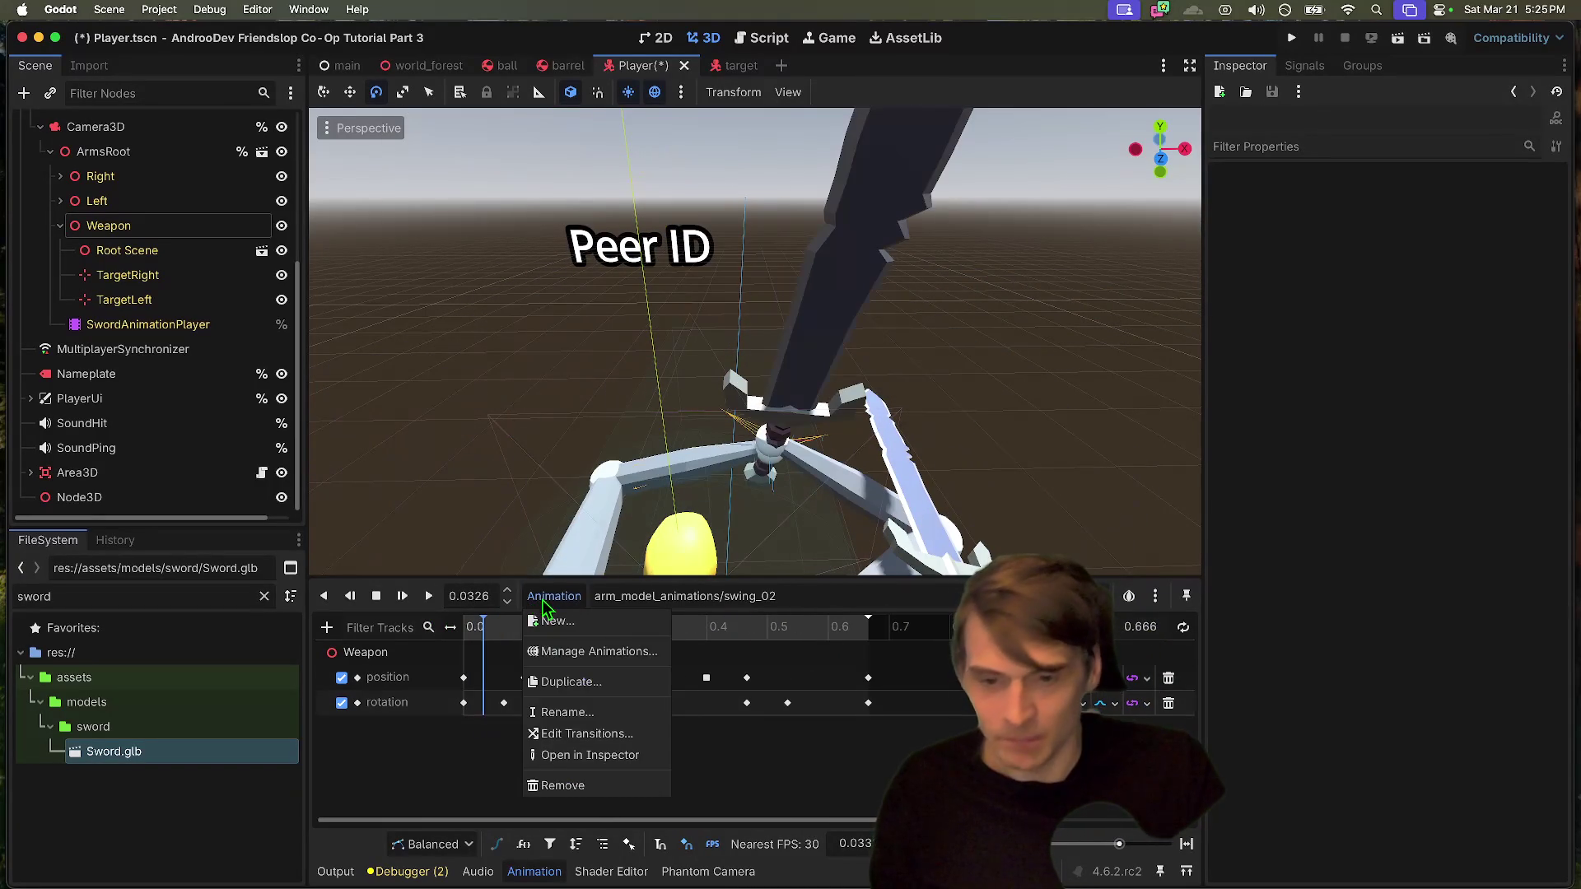
Delete swing_02 from arm_model_animations in Manage Animations and confirm with OK
left_click(583, 652)
left_click(635, 443)
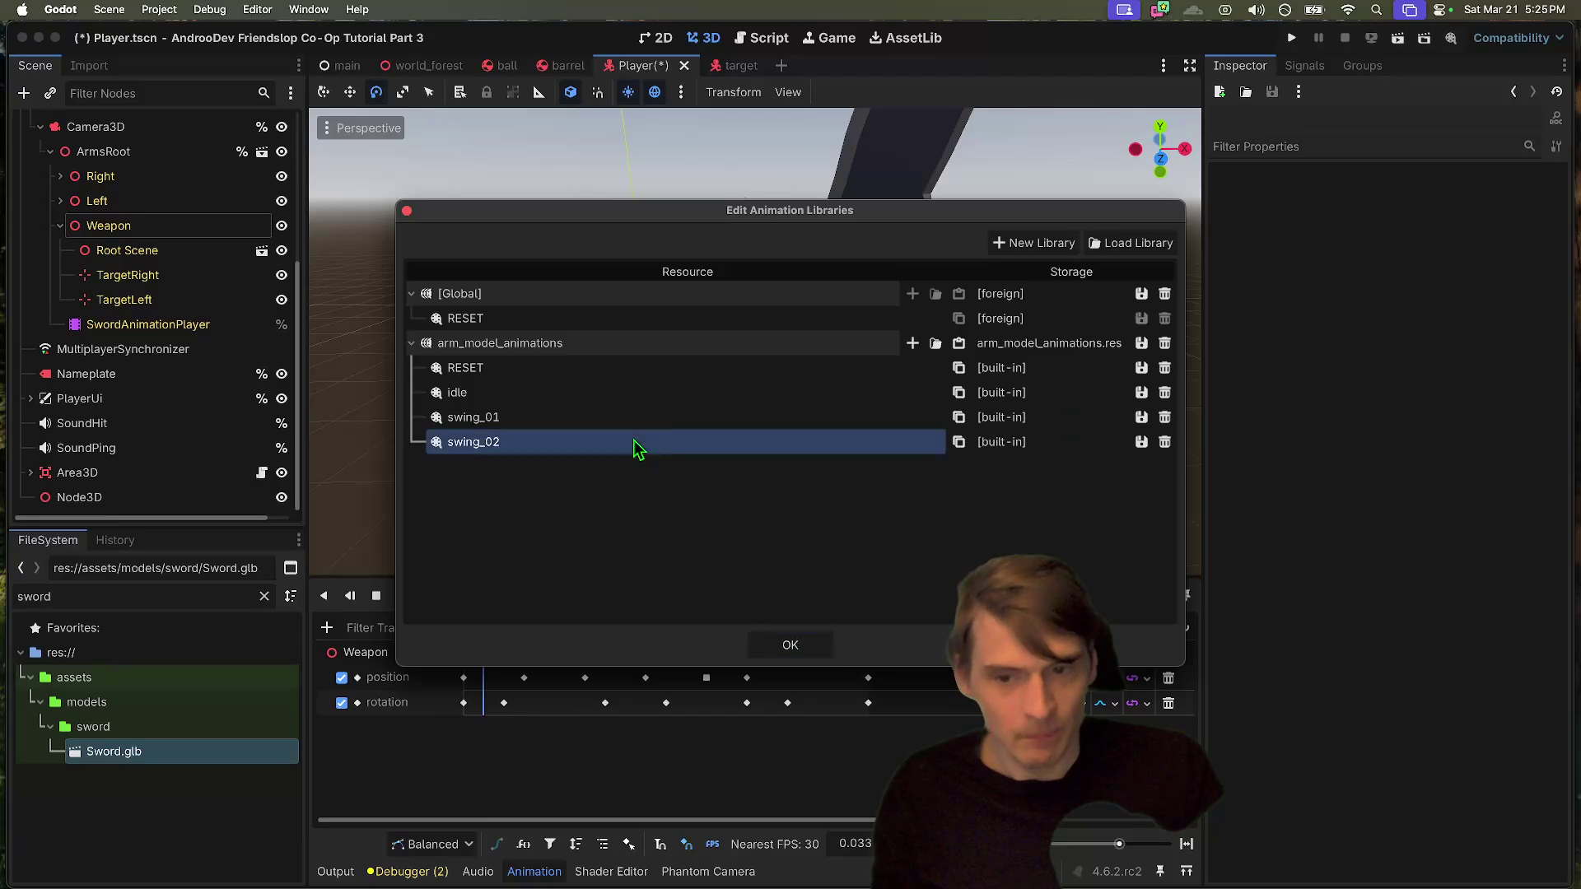
left_click(1164, 442)
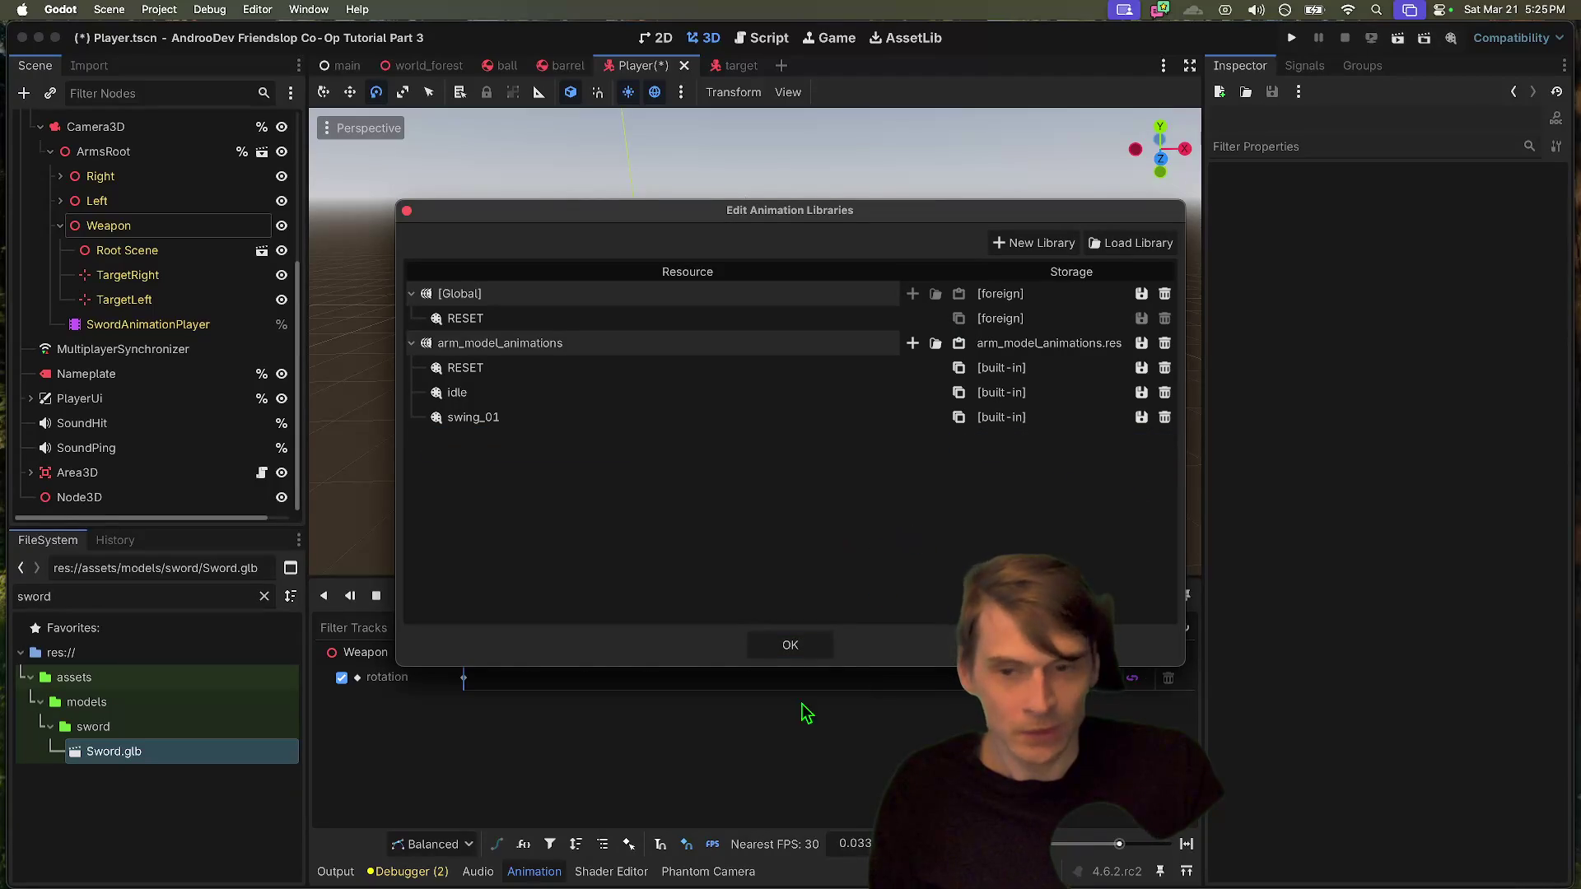
left_click(800, 658)
mouse_move(593, 864)
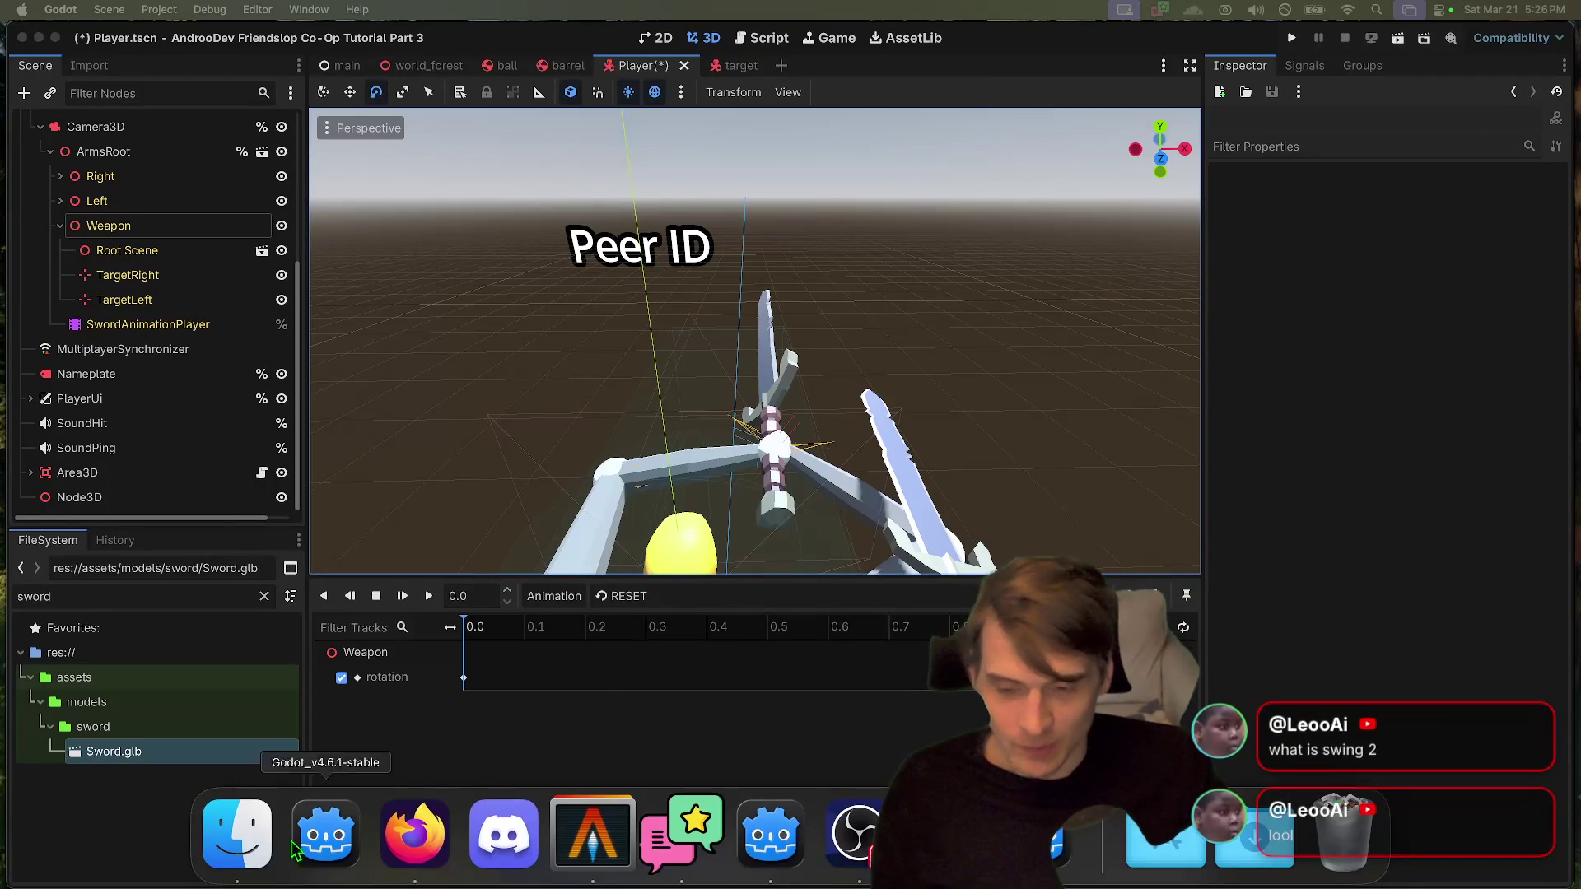
Browse ik-demo-4.6 assets/models in Finder to locate swing_02.res, then return to Godot
left_click(236, 833)
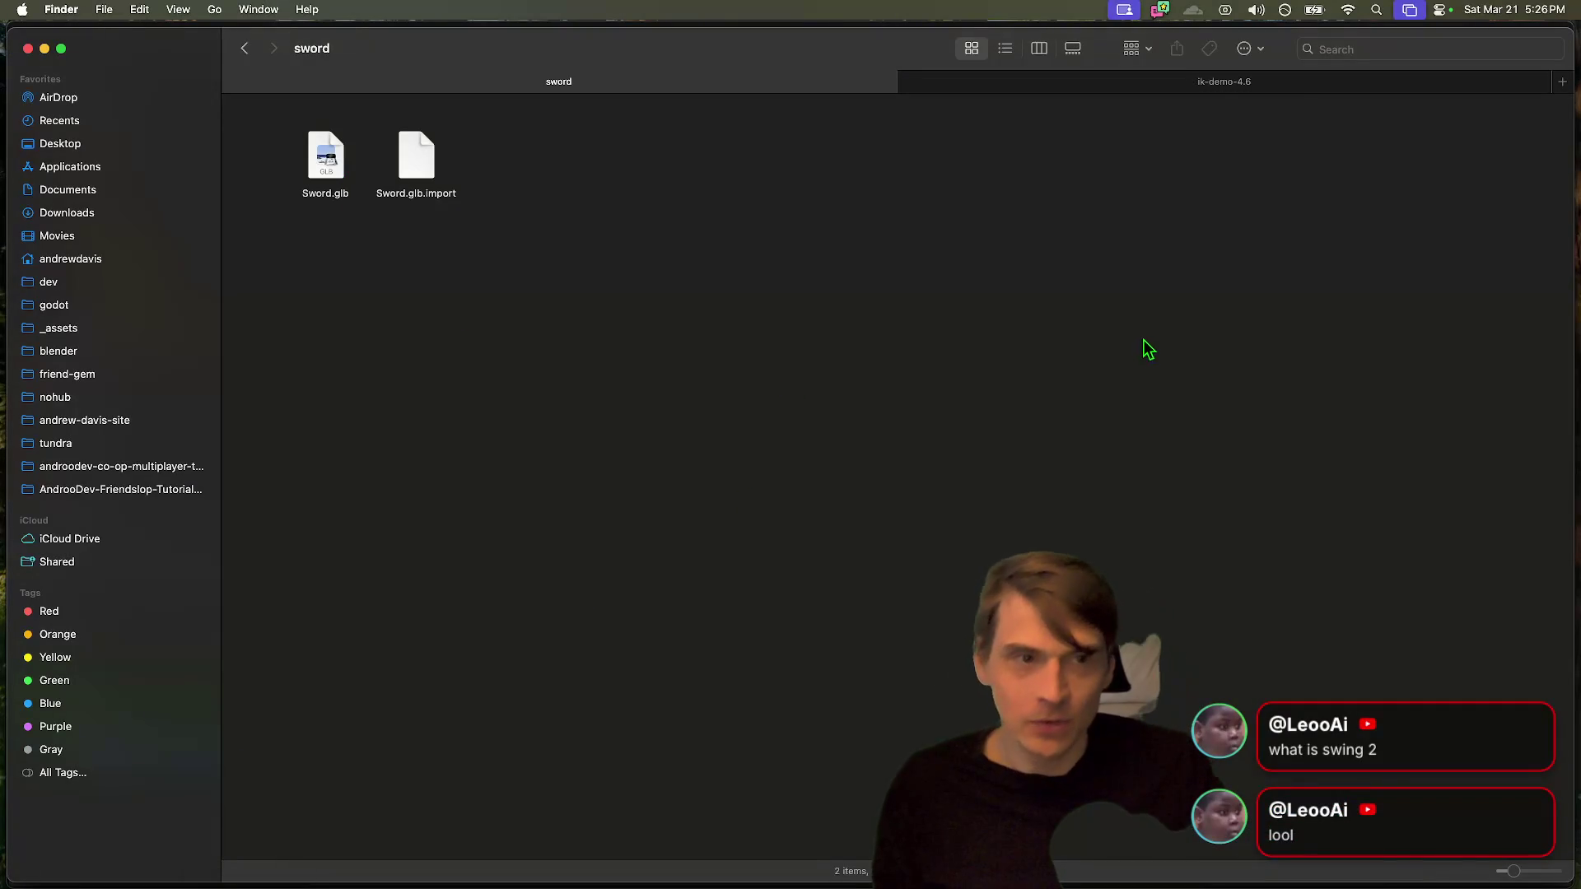
key("ctrl+Tab")
left_click(507, 390)
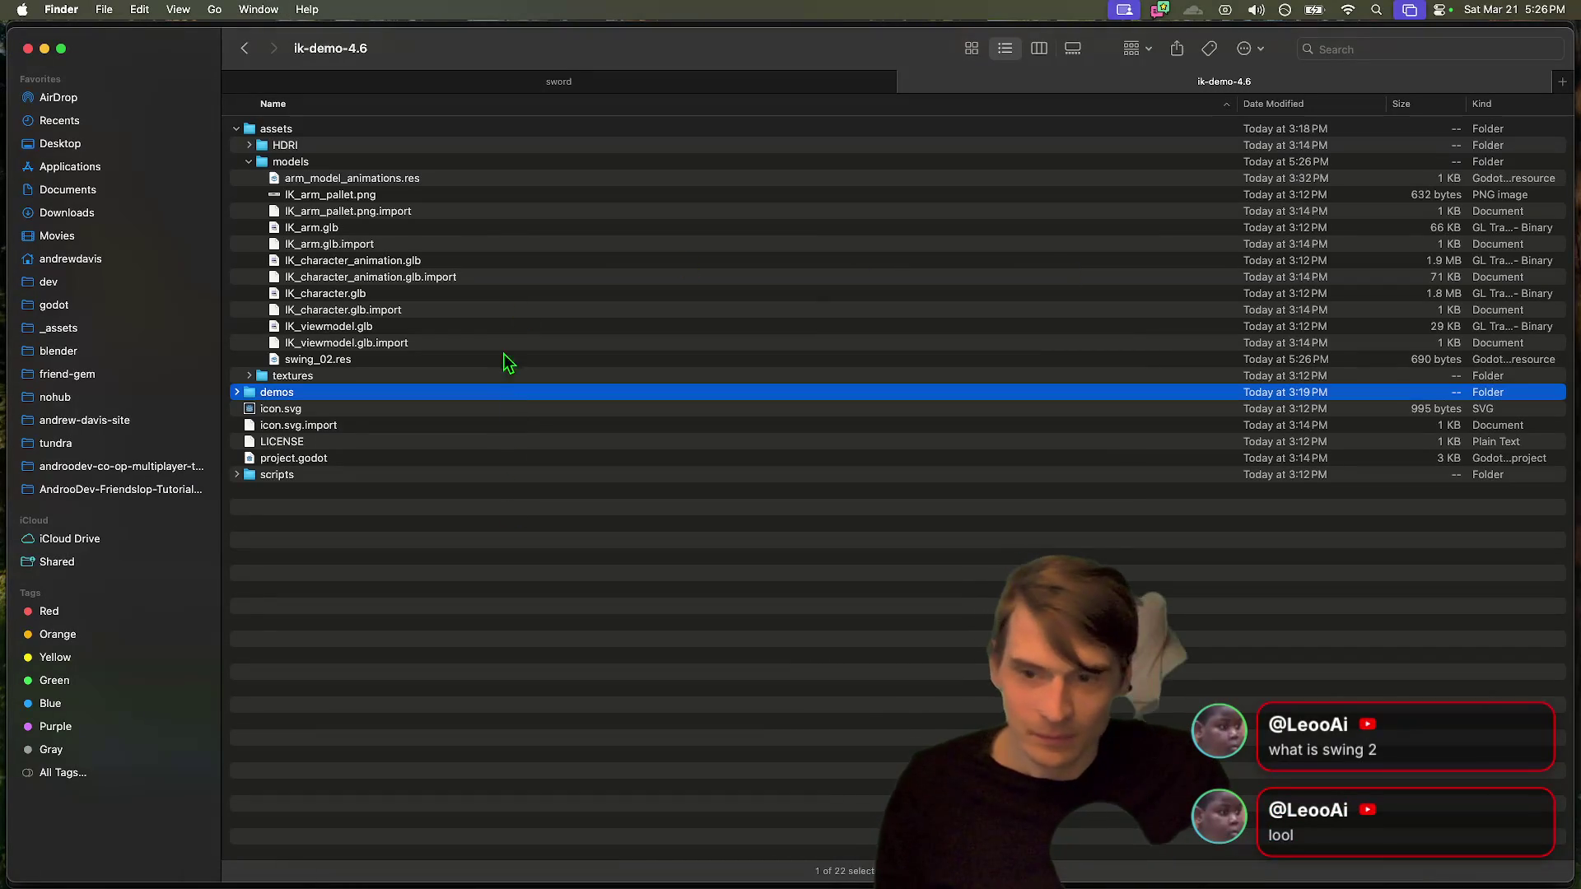
left_click(428, 163)
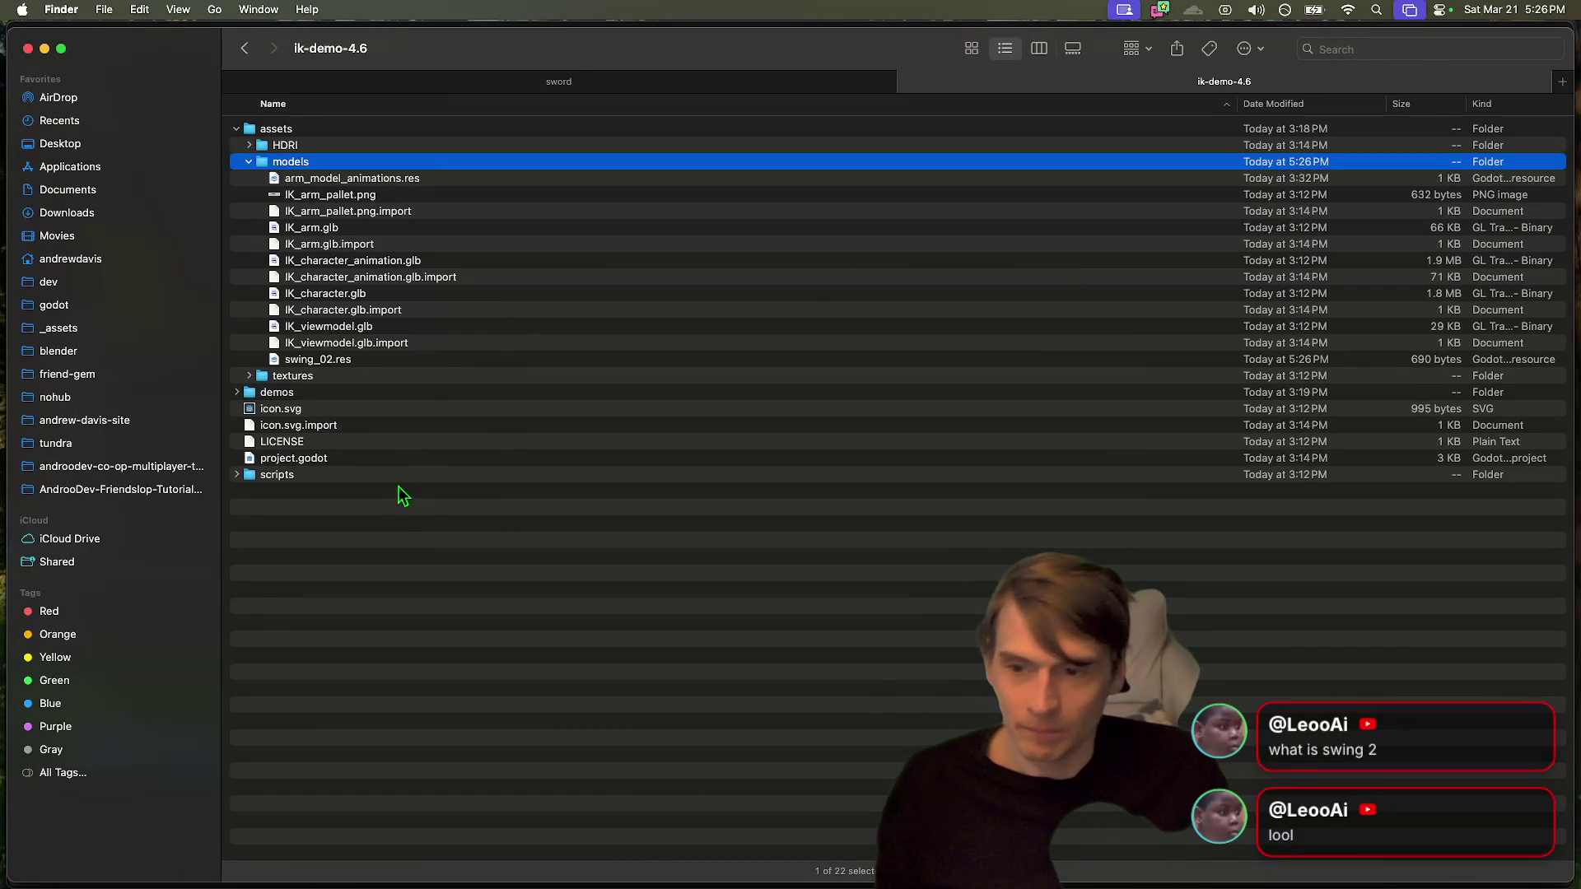
left_click(425, 394)
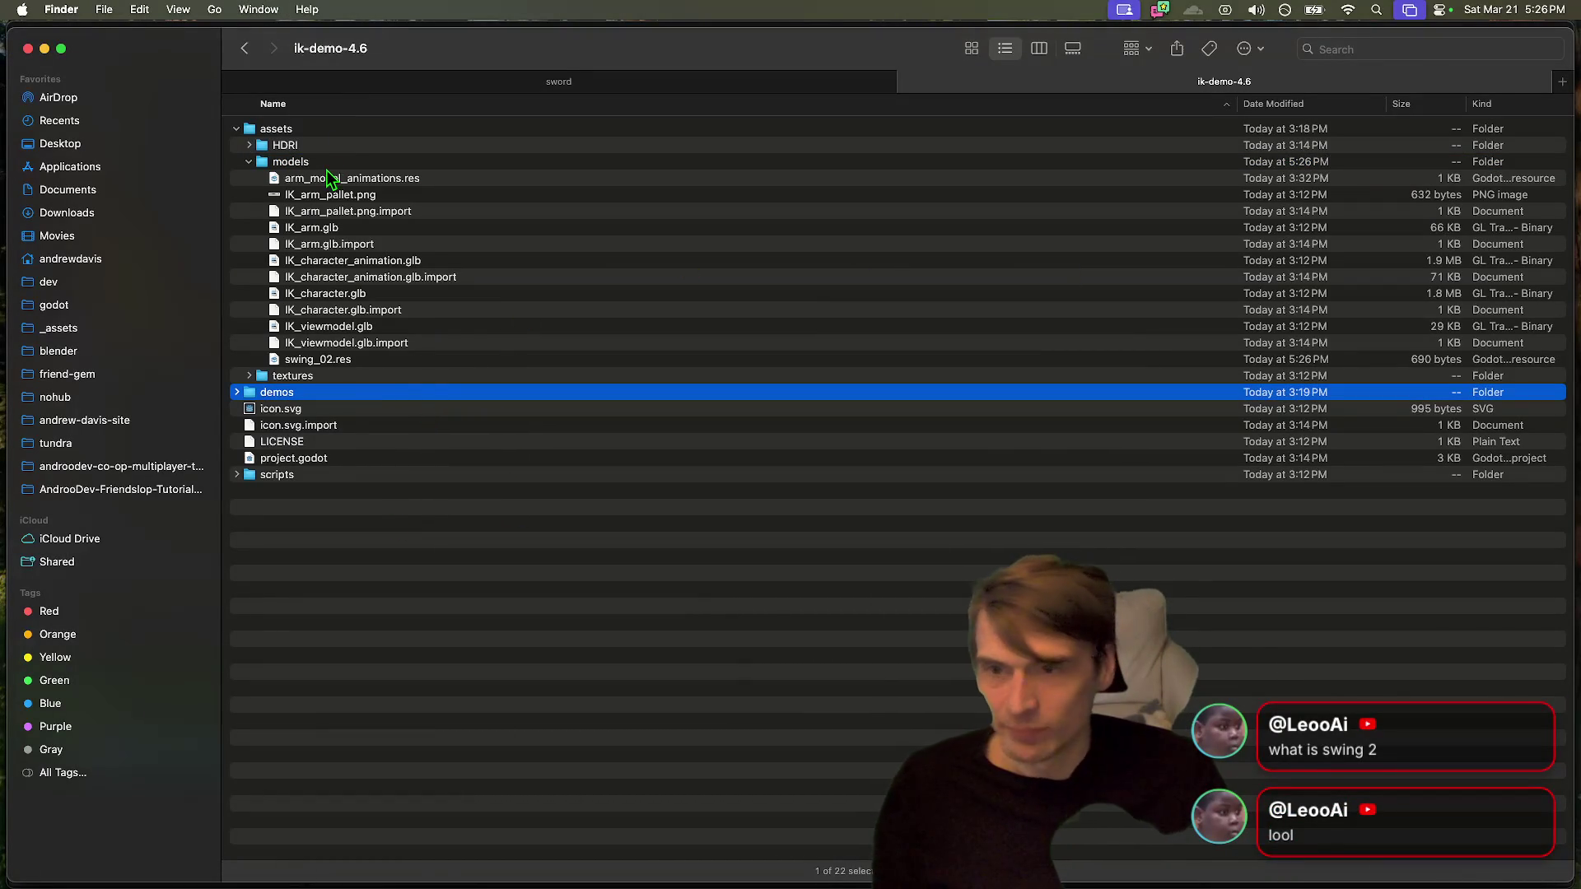
left_click(352, 361)
left_click(627, 74)
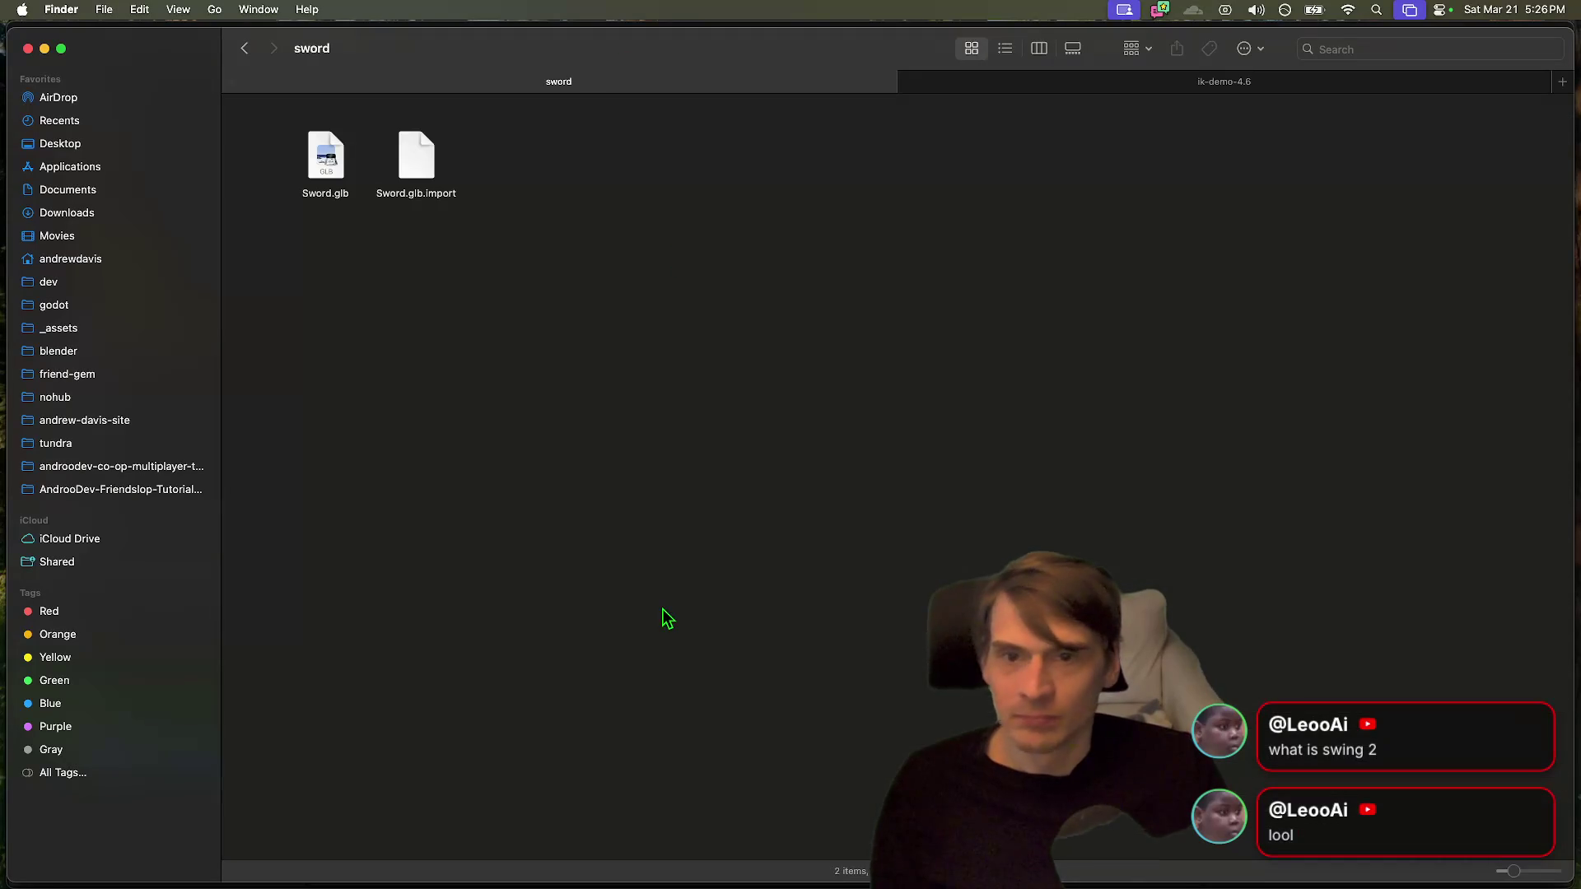
key("super+Tab")
key("super+Tab")
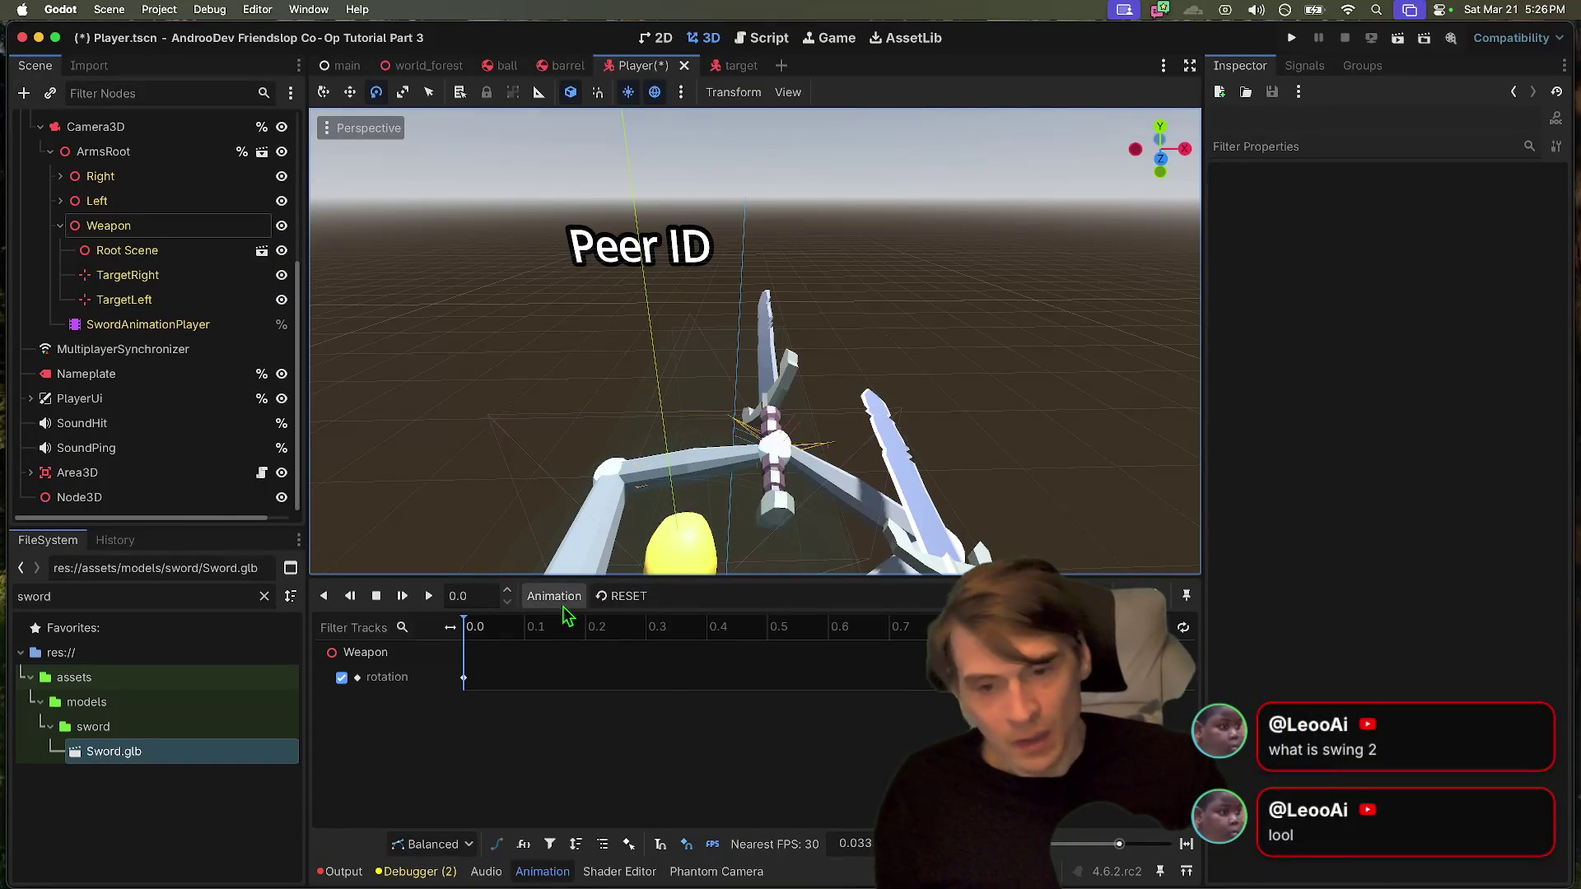
Load assets/models/sword/swing_02.res into arm_model_animations and show swing_02 in the timeline
left_click(560, 598)
left_click(605, 652)
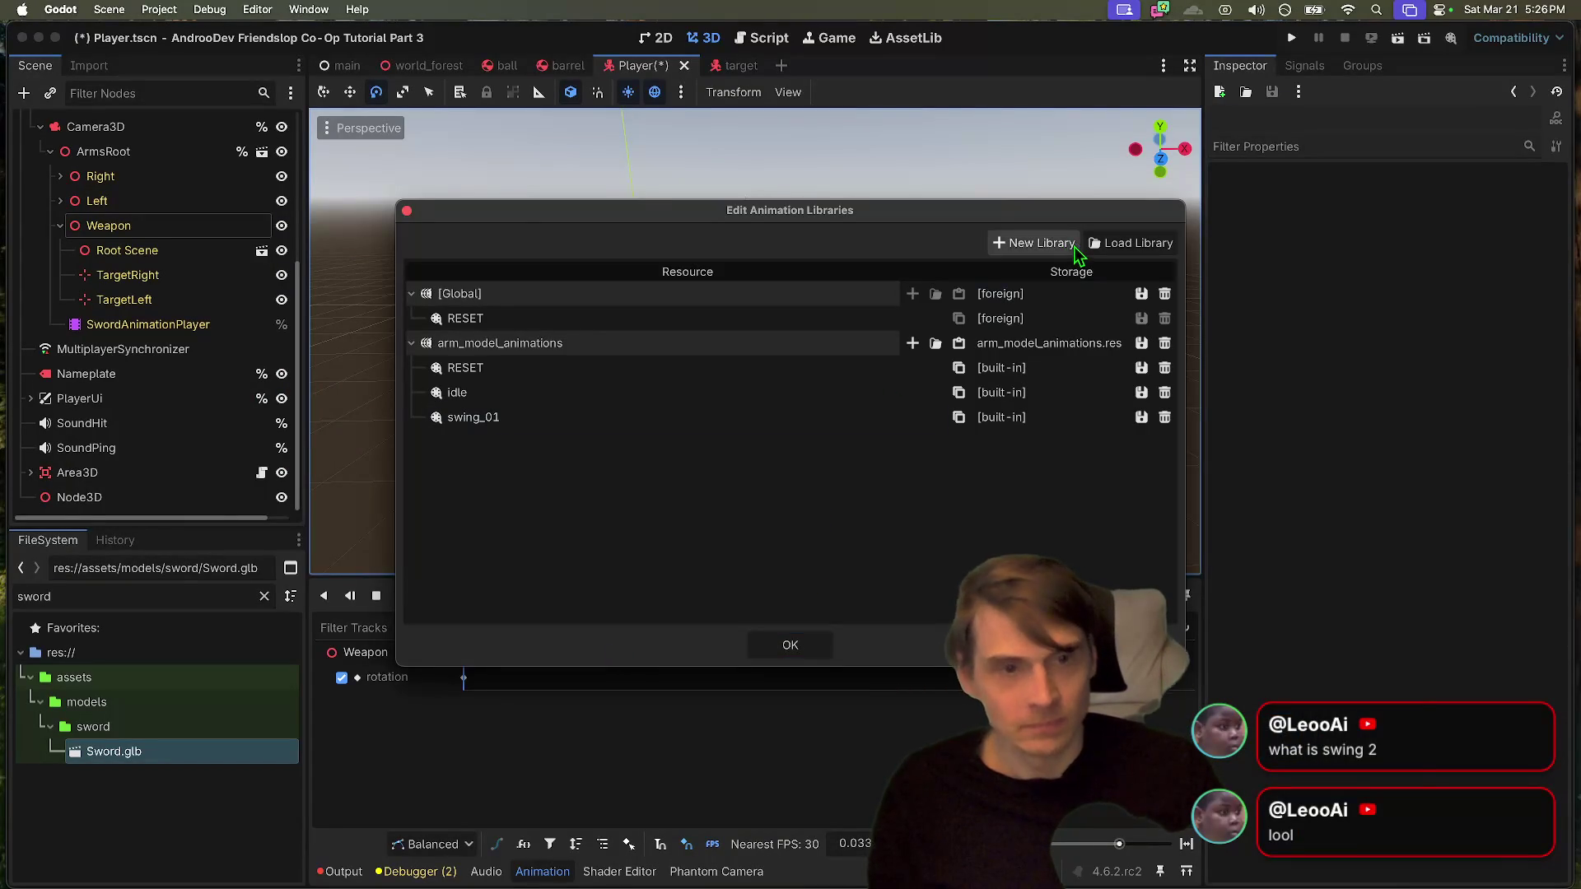
left_click(1097, 245)
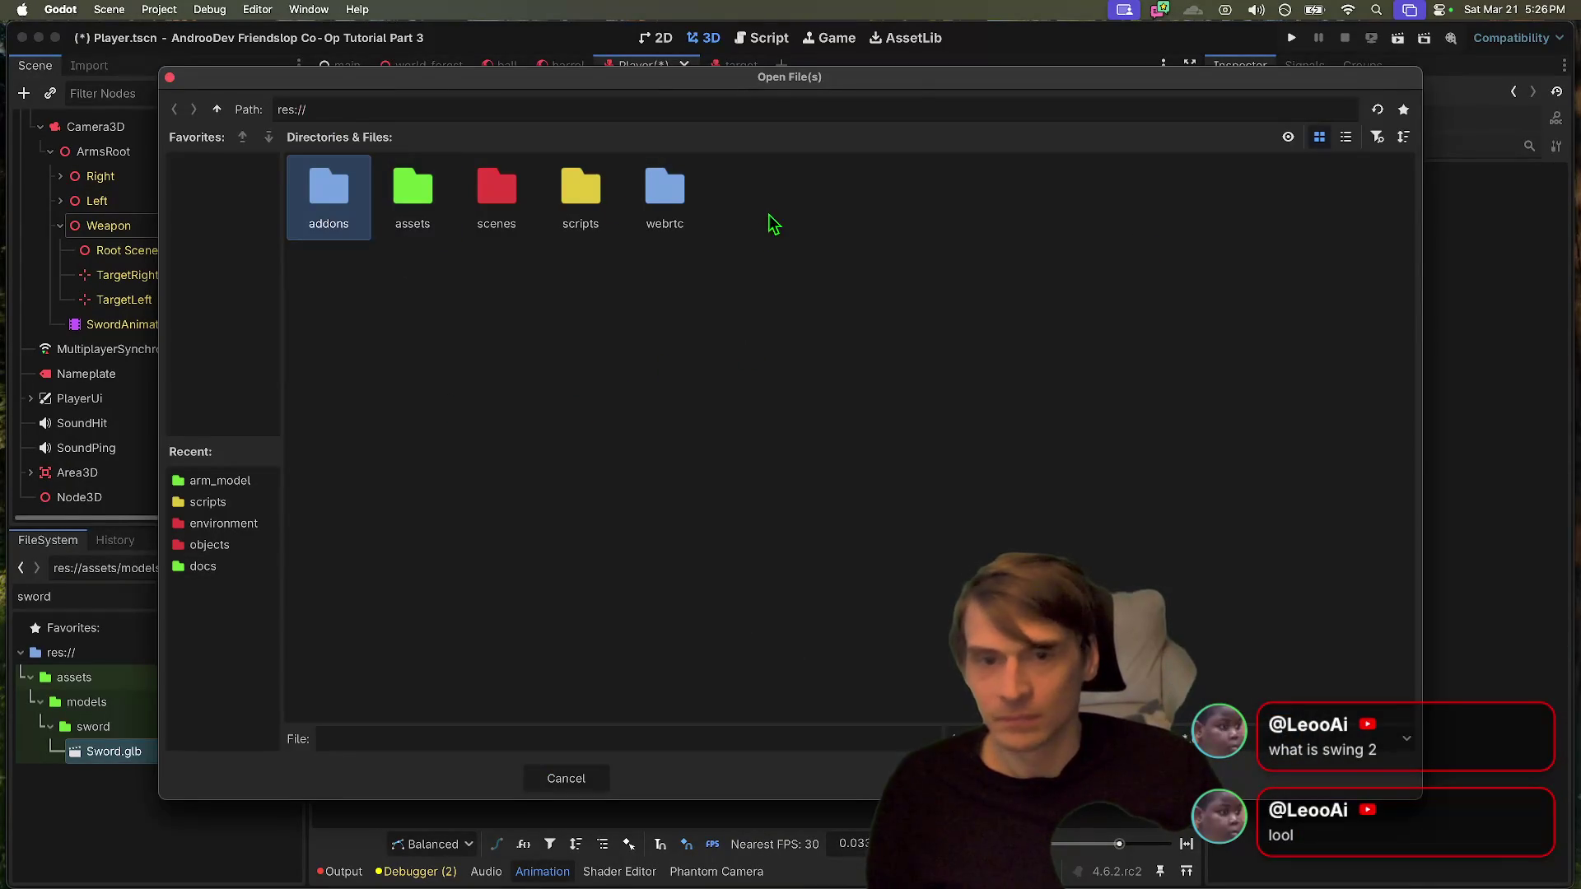
key("Escape")
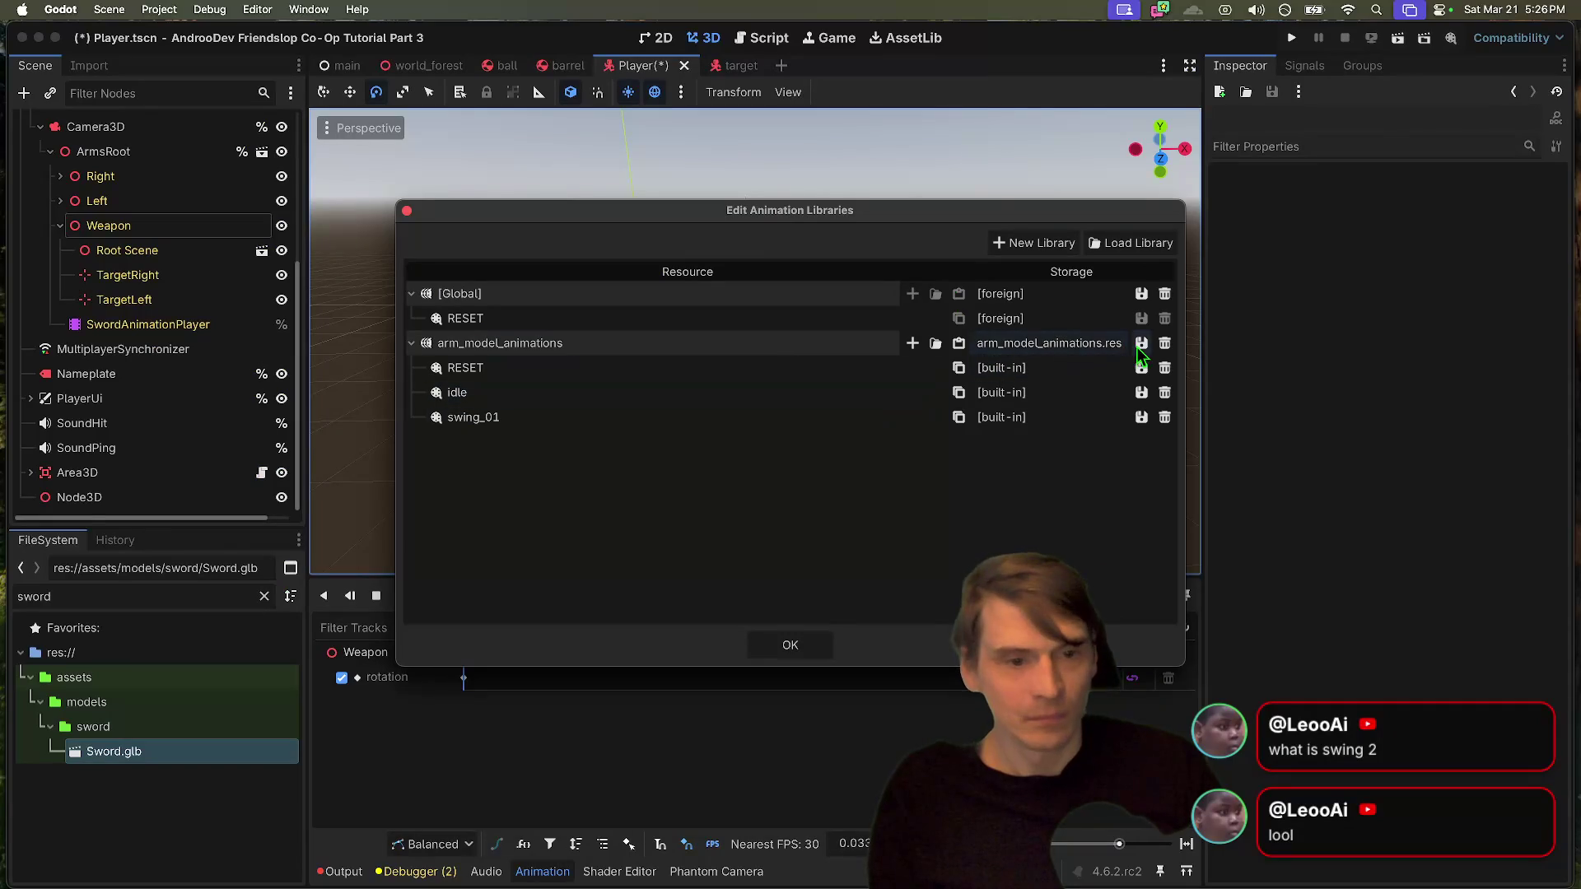
left_click(935, 344)
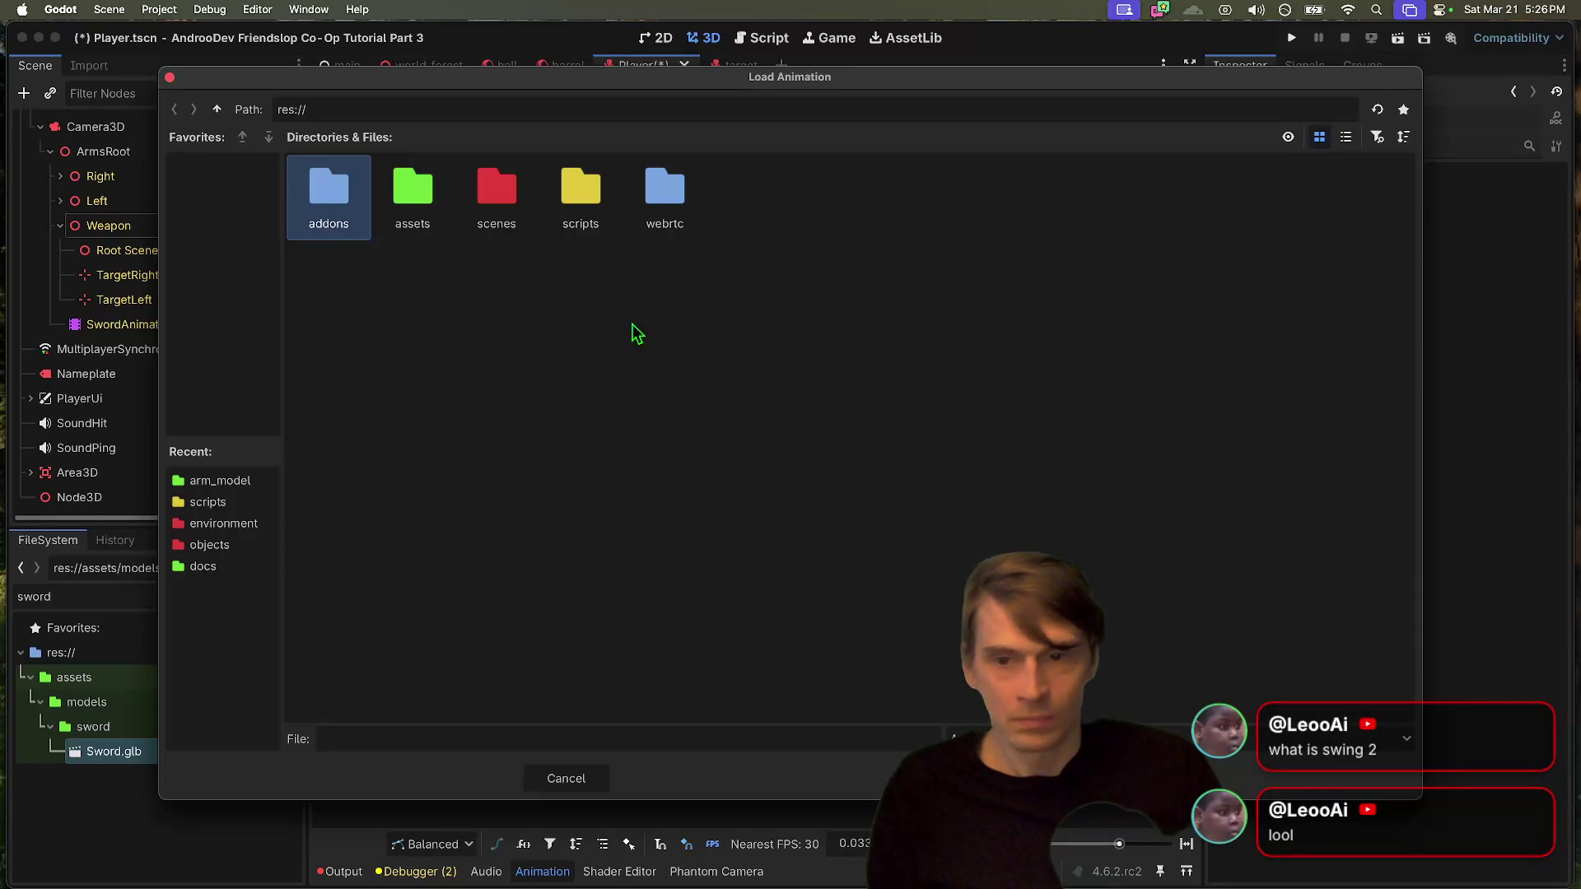
double_click(326, 226)
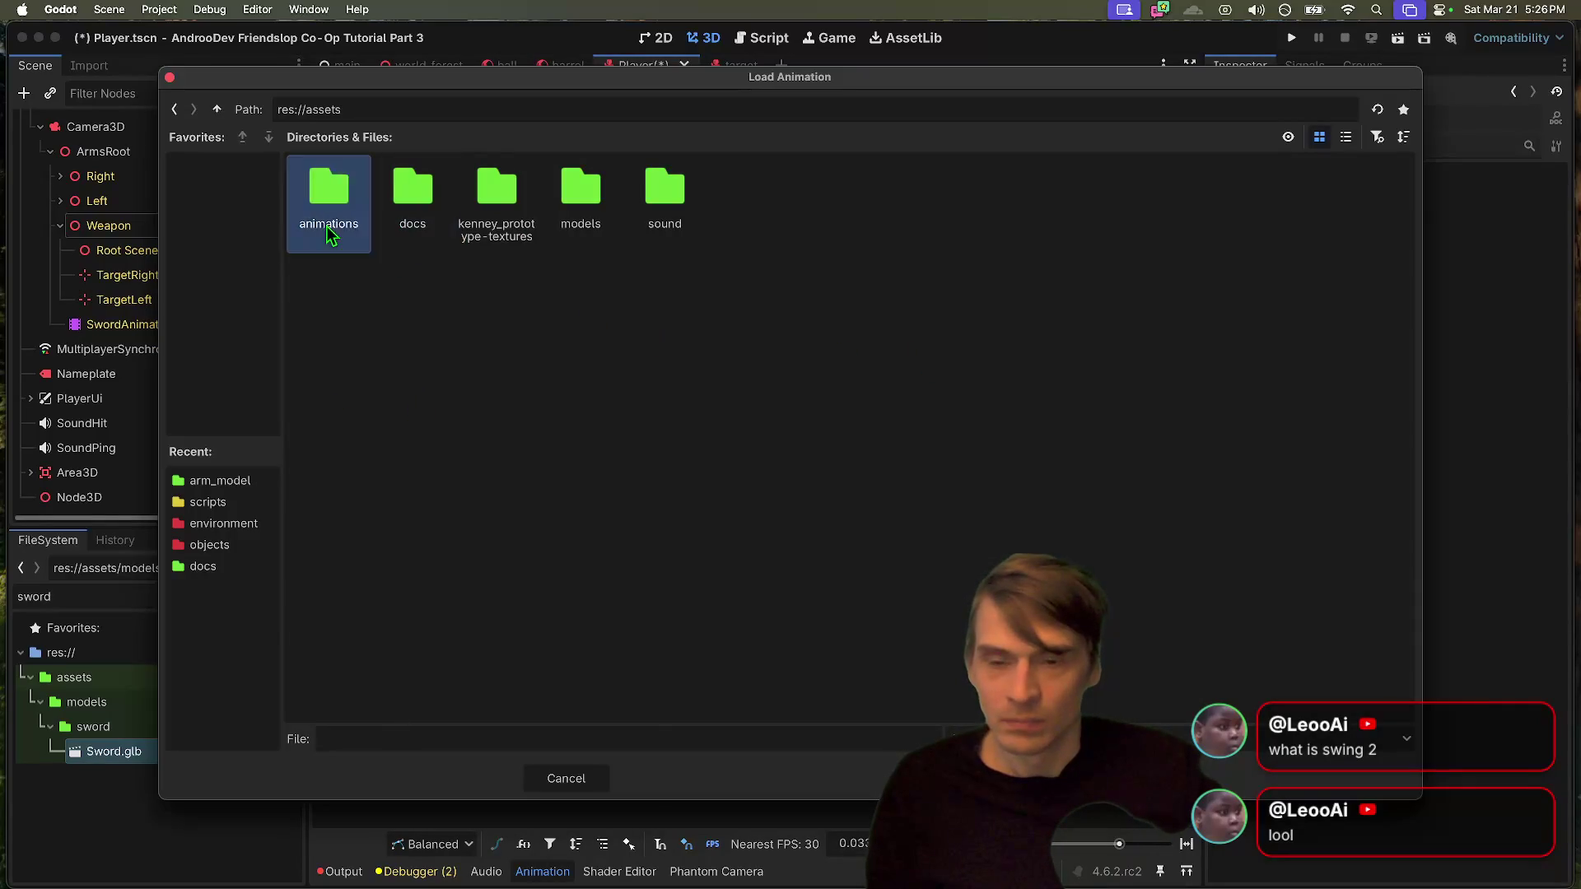
left_click(223, 110)
double_click(585, 198)
double_click(551, 221)
double_click(320, 195)
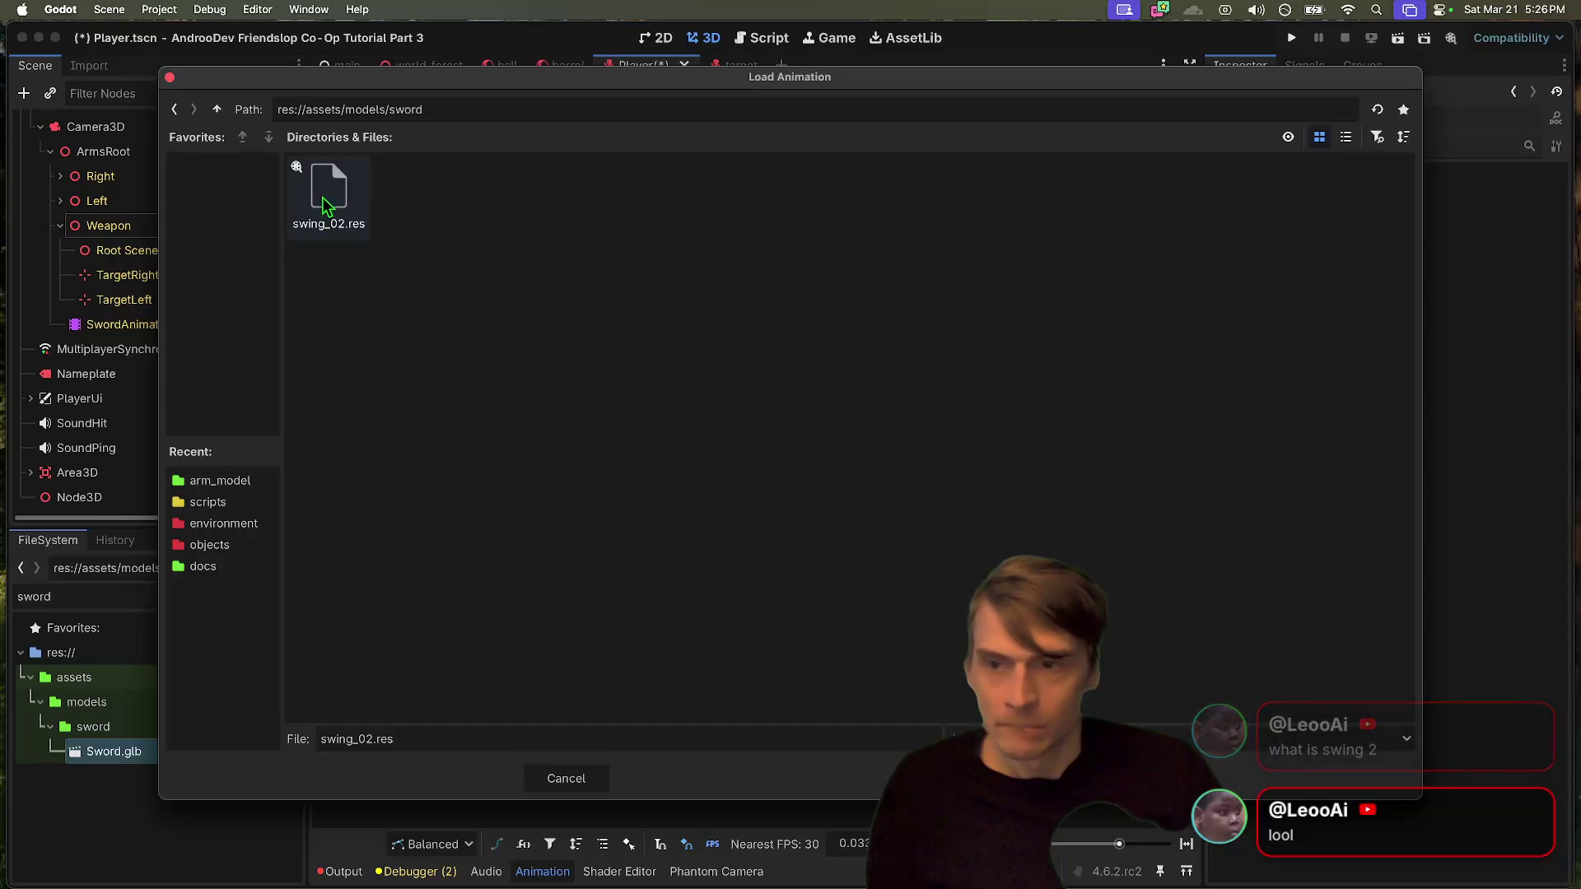
left_click(792, 644)
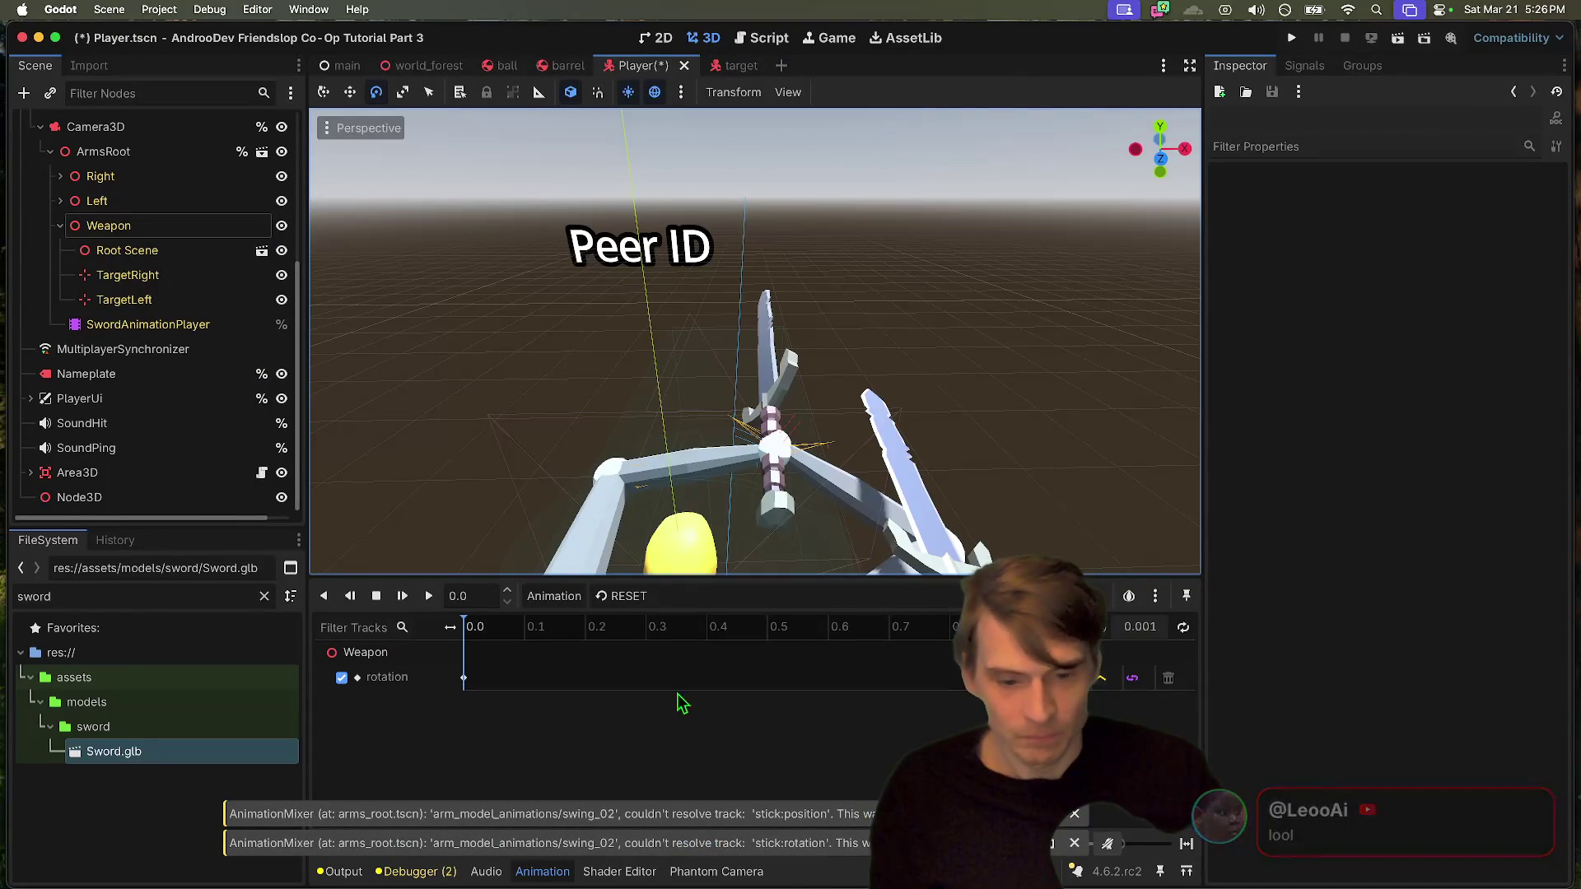
left_click(685, 596)
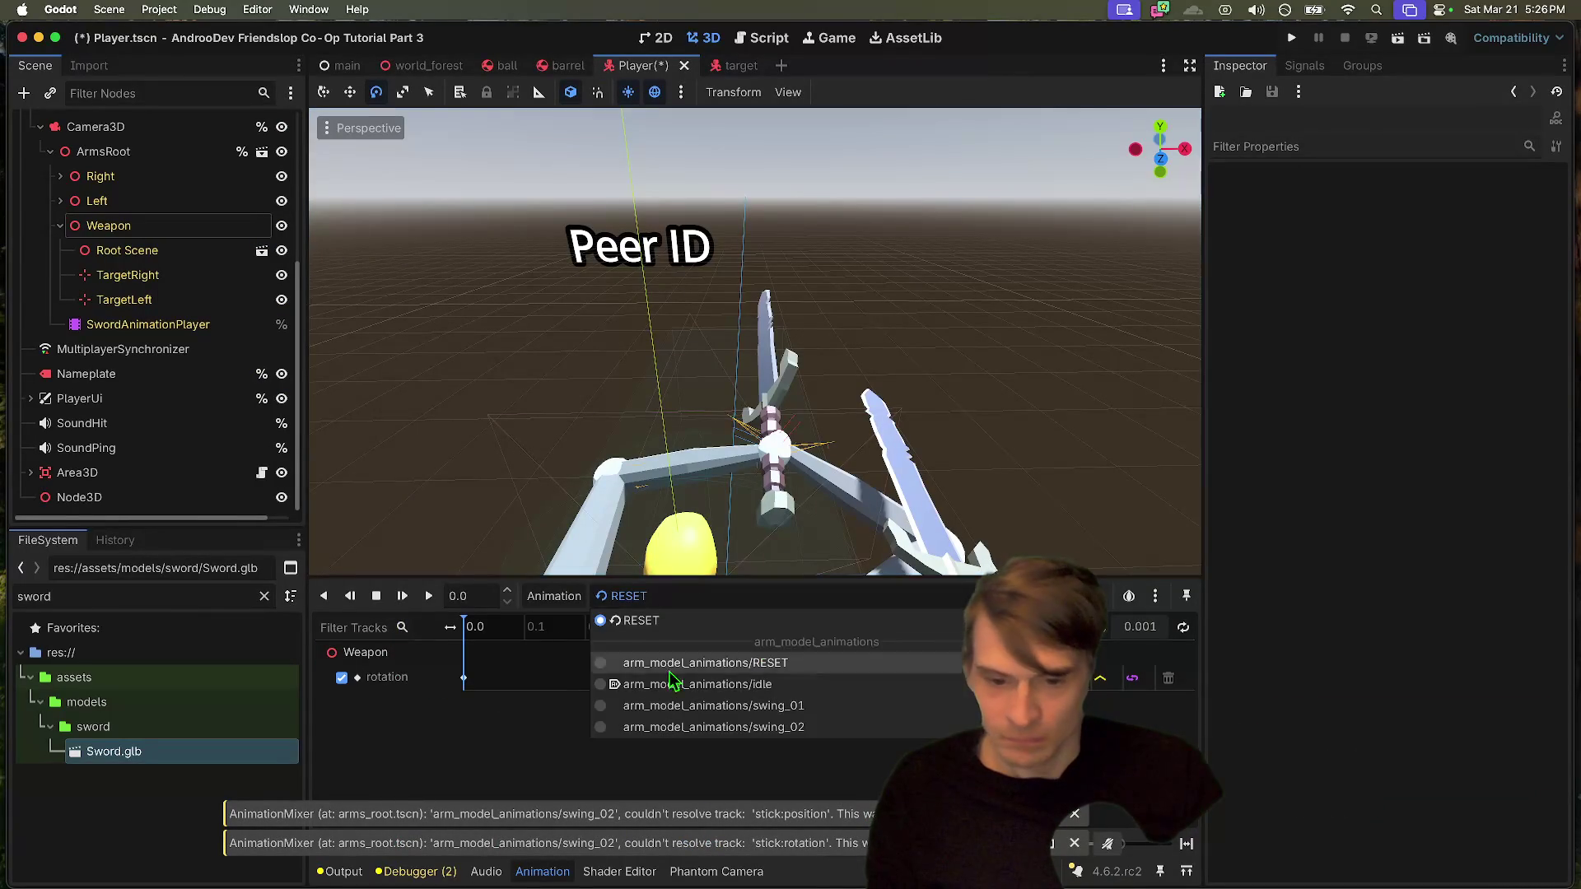
left_click(674, 732)
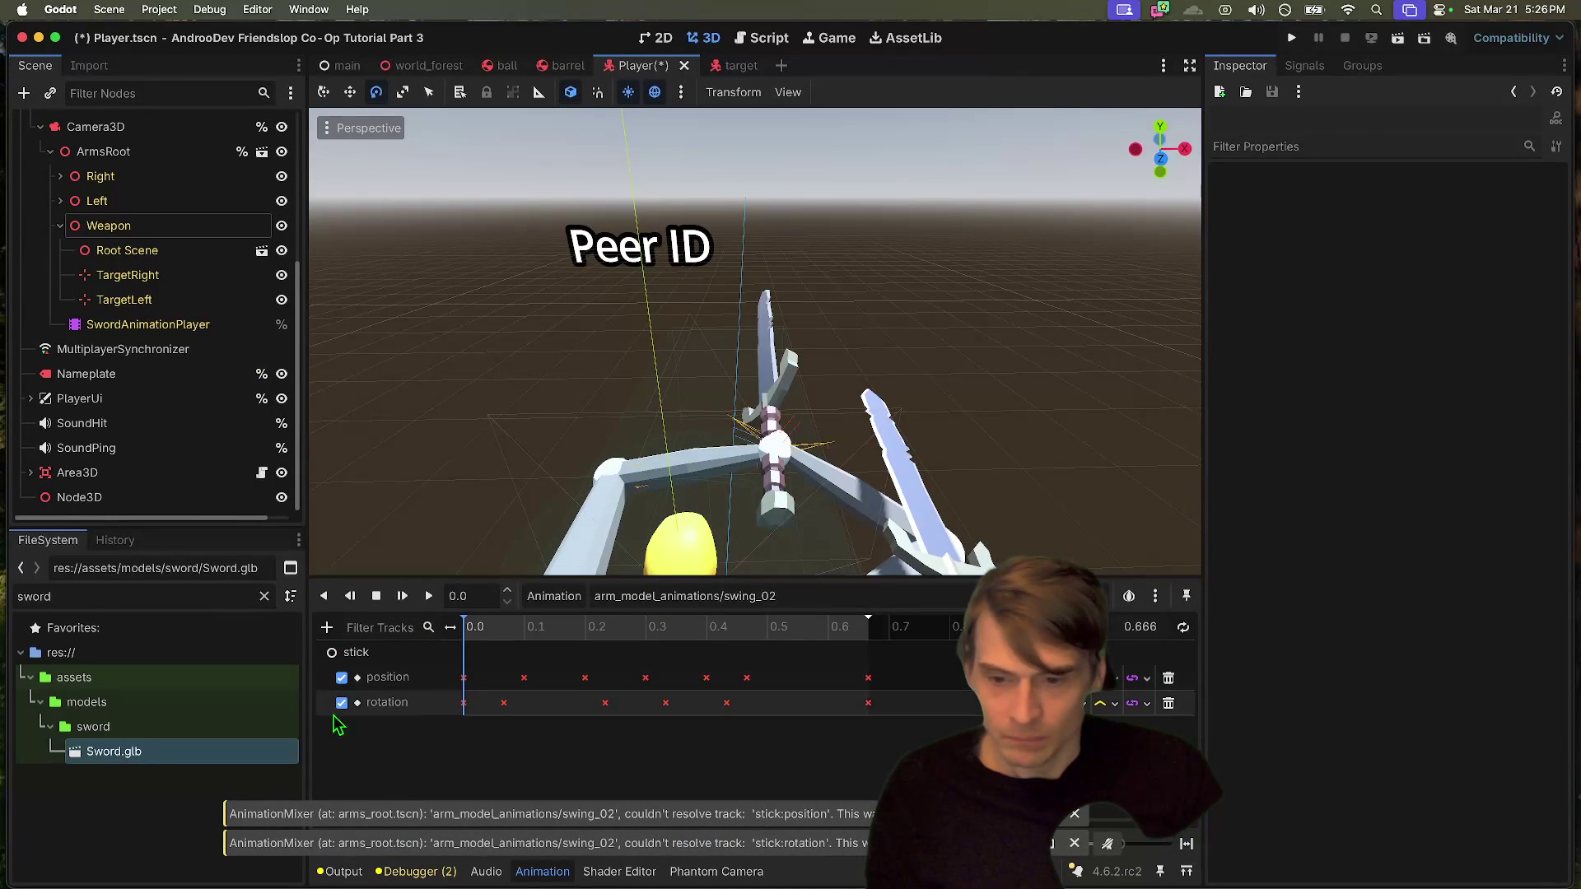
Change the swing_02 rotation and position track paths from stick to Weapon, then preview the sword pose mid-swing
double_click(381, 708)
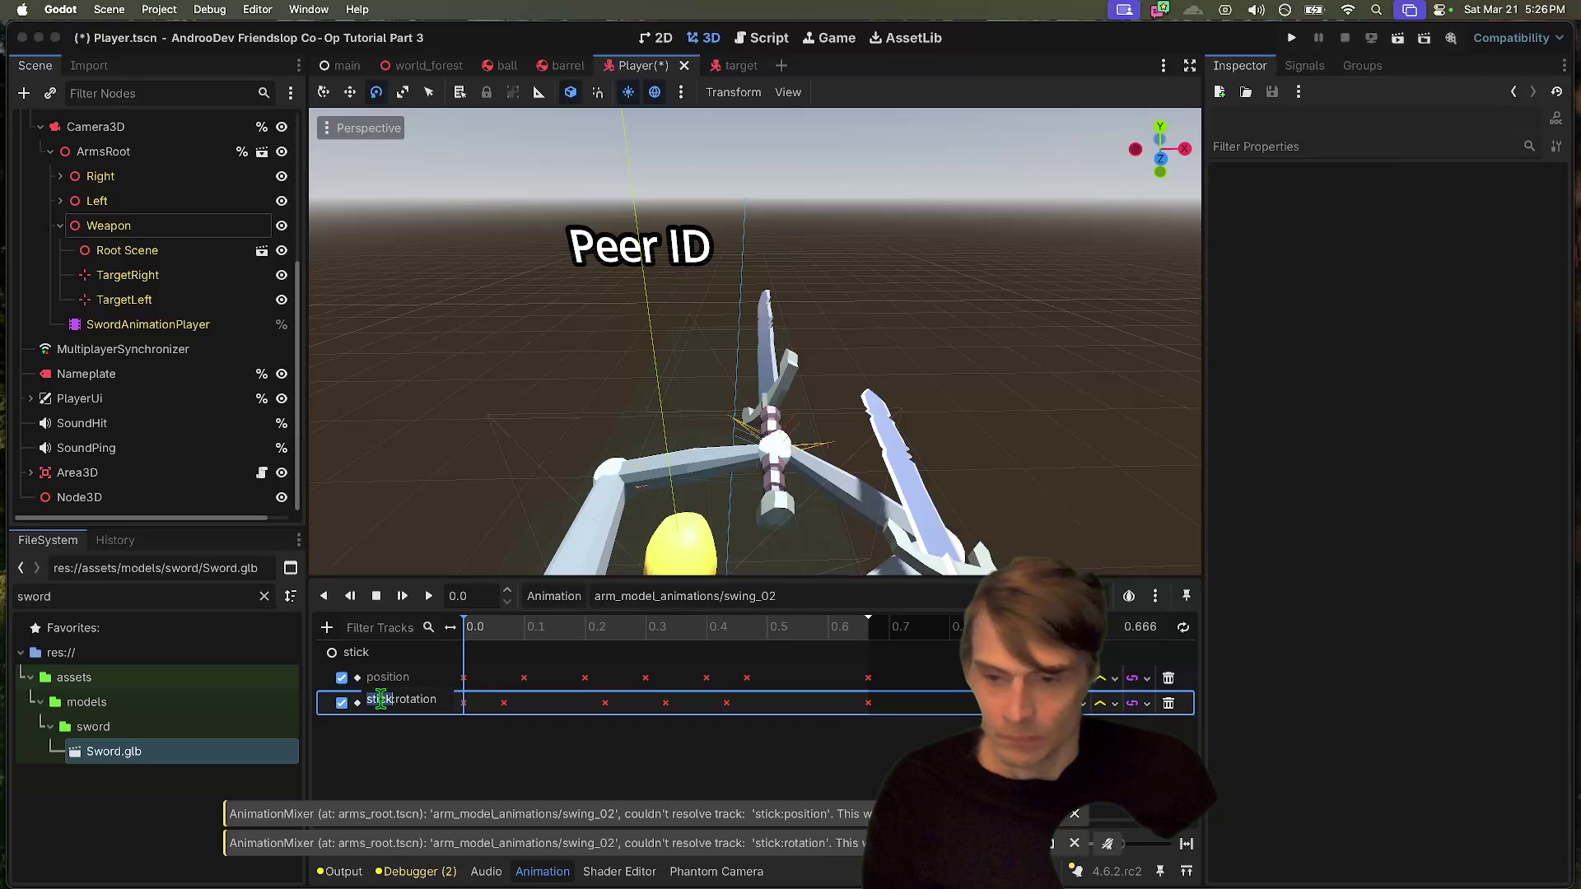
type("Weapon")
key("Return")
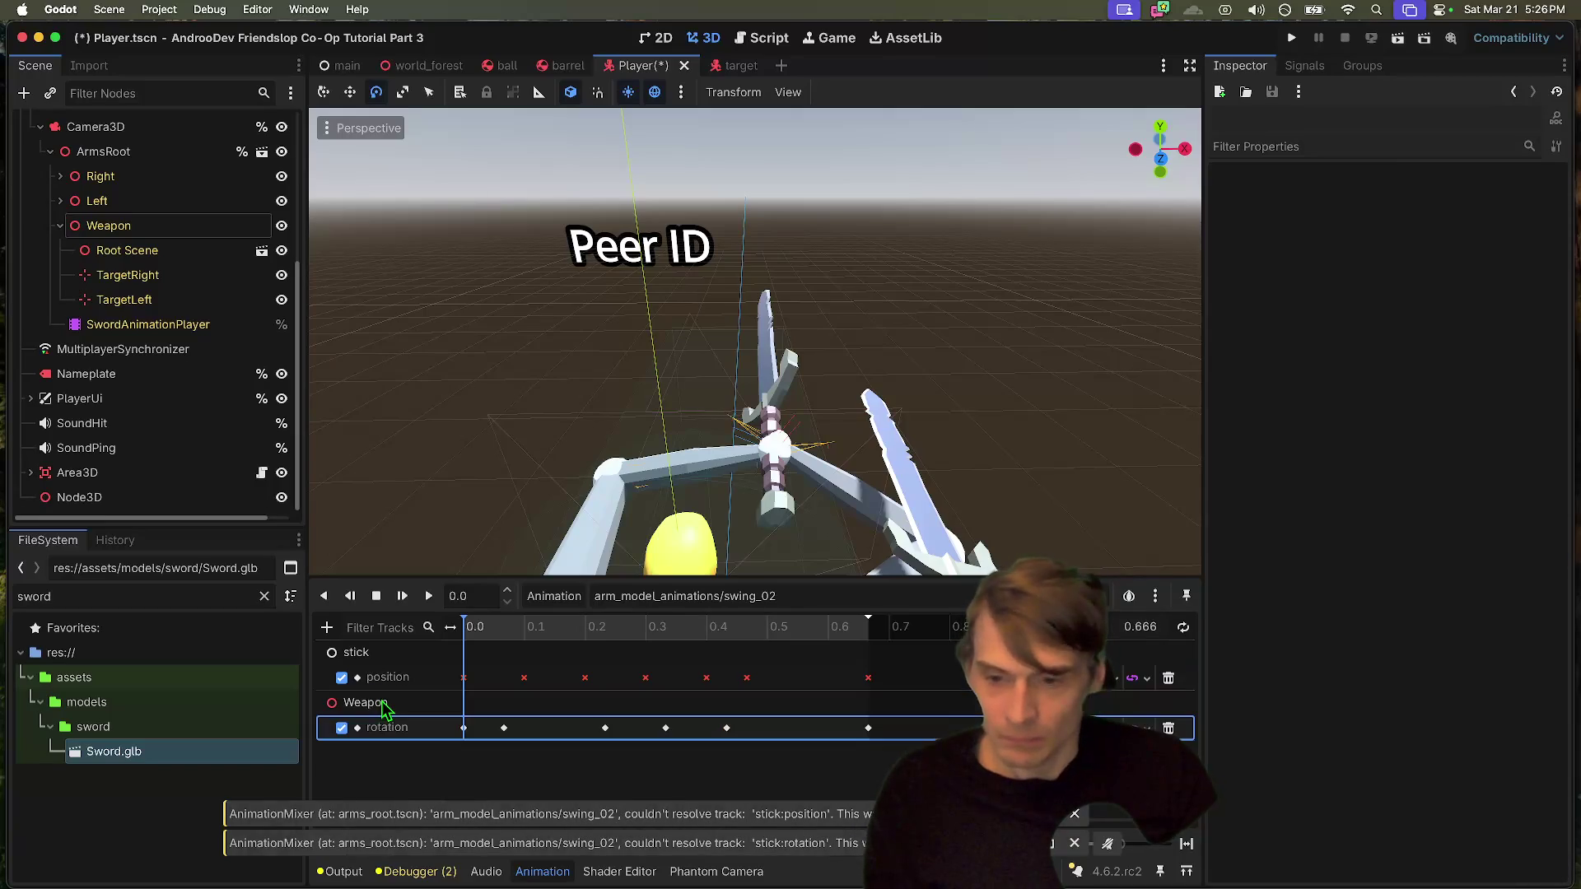
double_click(405, 678)
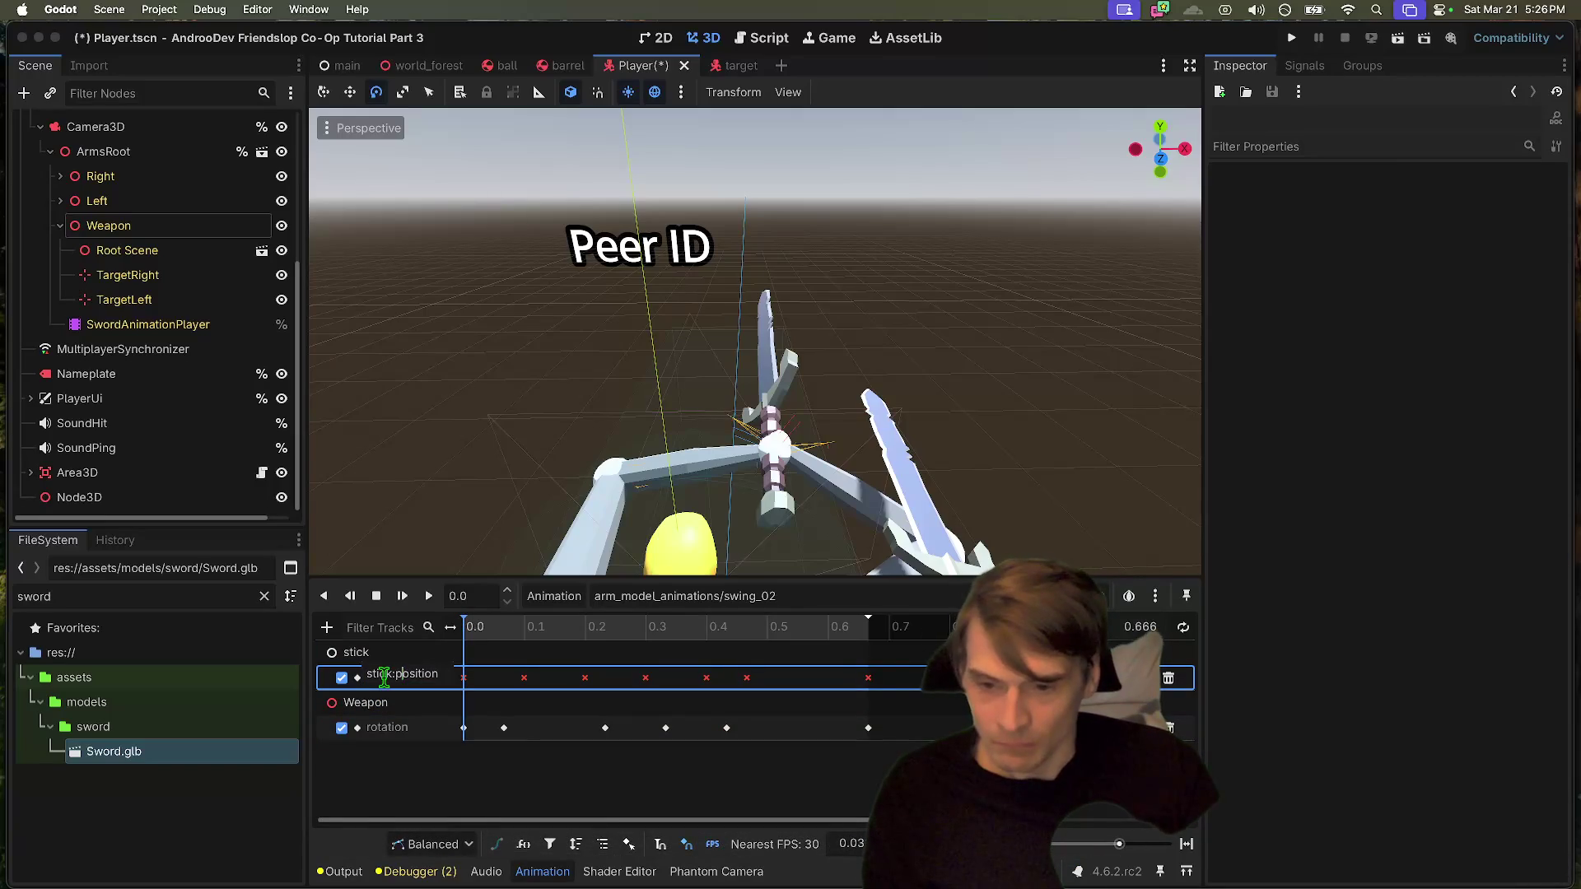
key("Return")
mouse_move(626, 628)
left_mouse_down()
mouse_move(546, 628)
mouse_move(857, 638)
mouse_move(780, 668)
mouse_move(141, 708)
left_mouse_up()
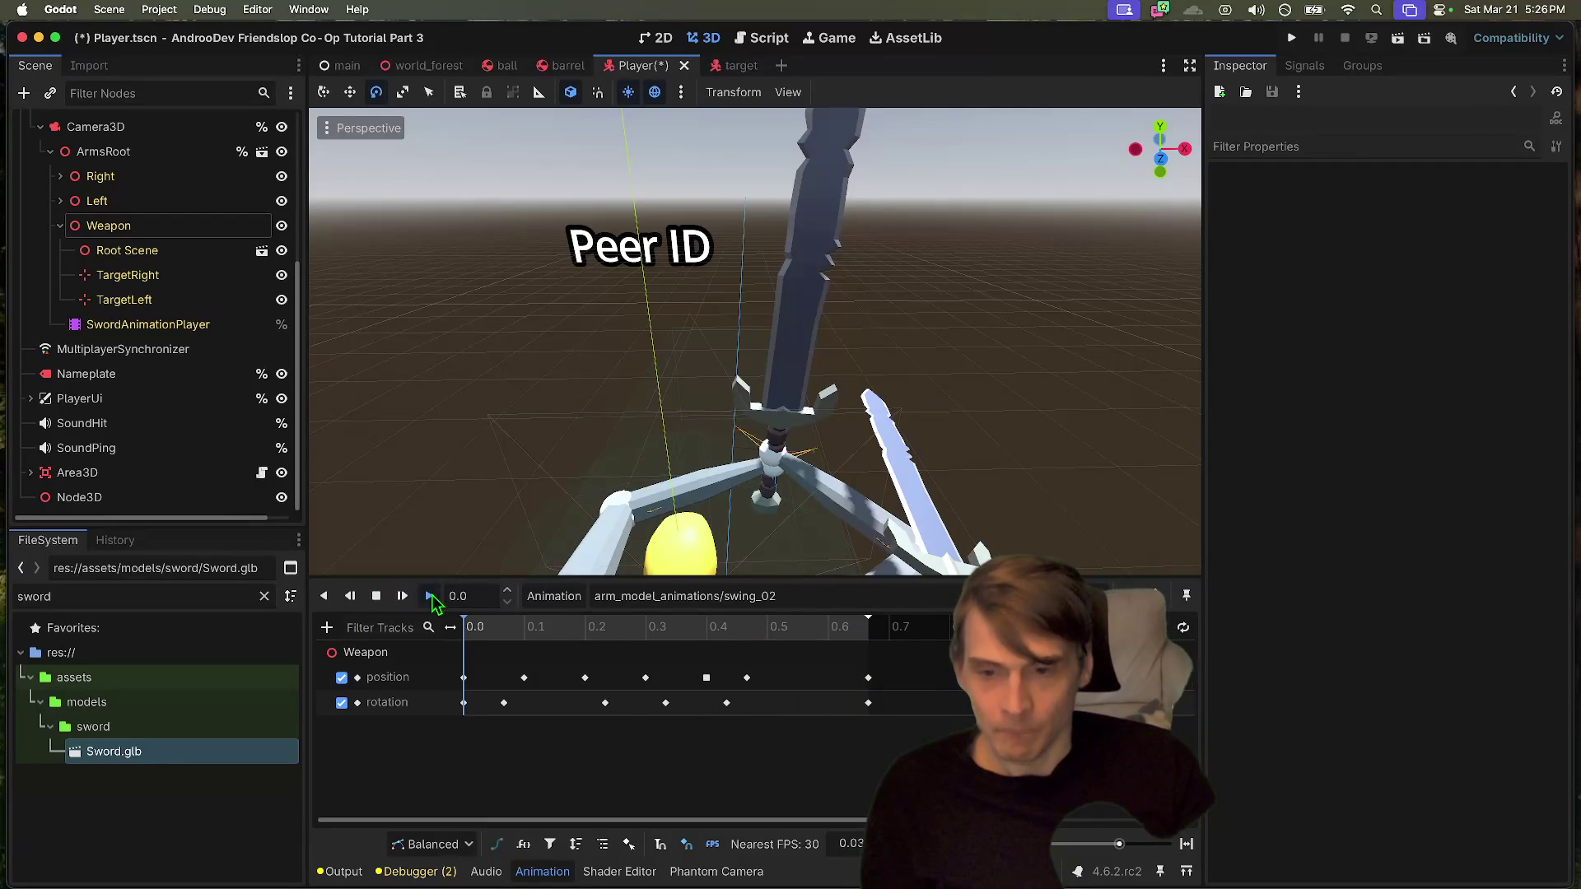
left_click(430, 595)
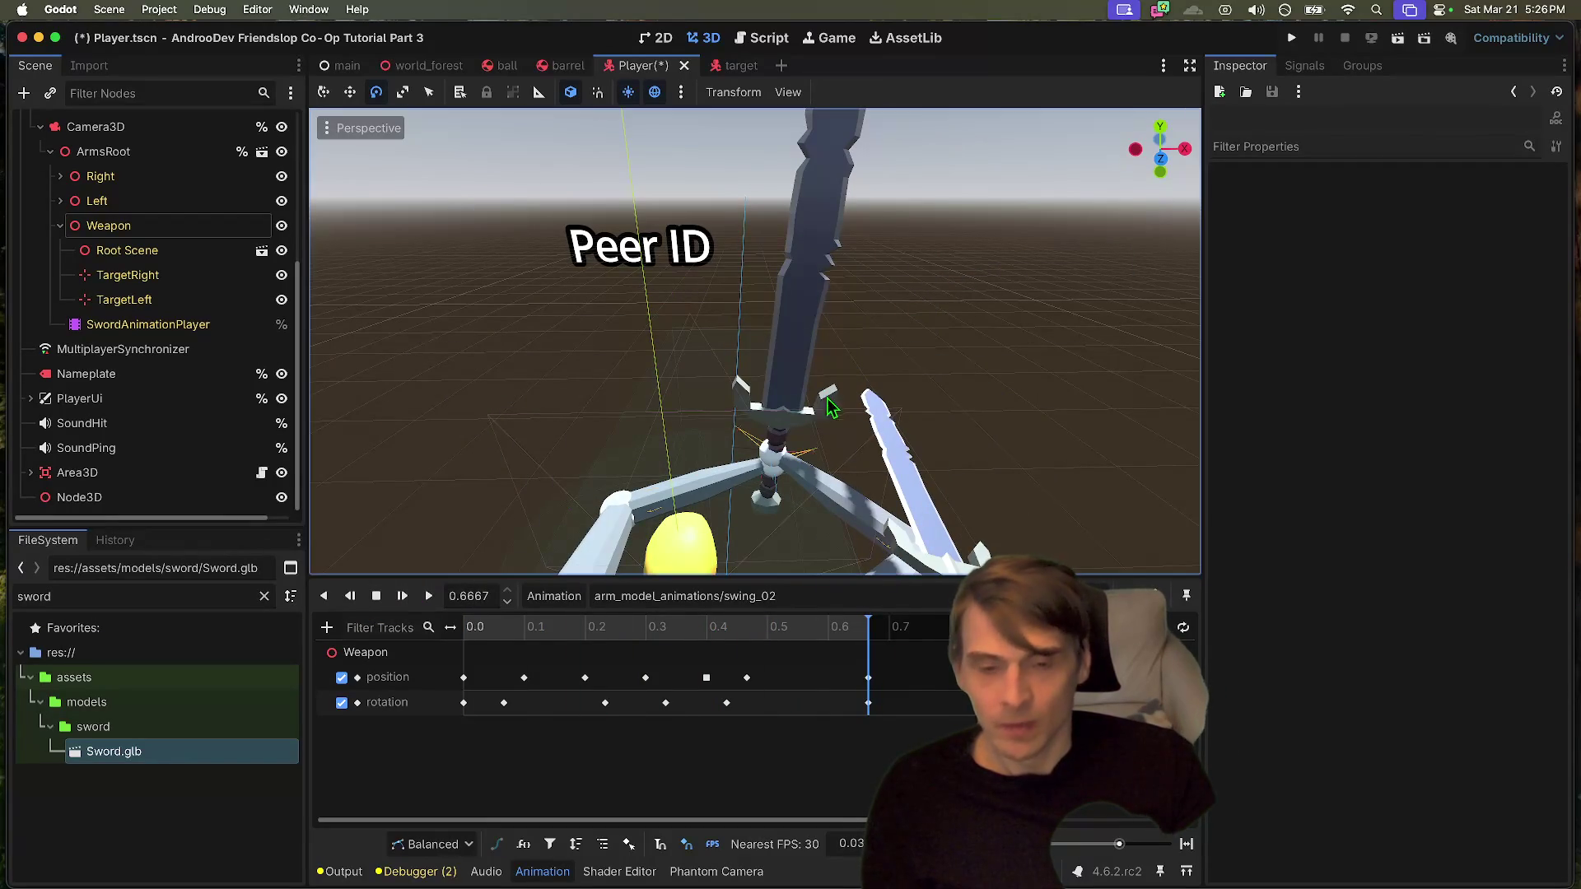
left_click(857, 595)
left_click(790, 705)
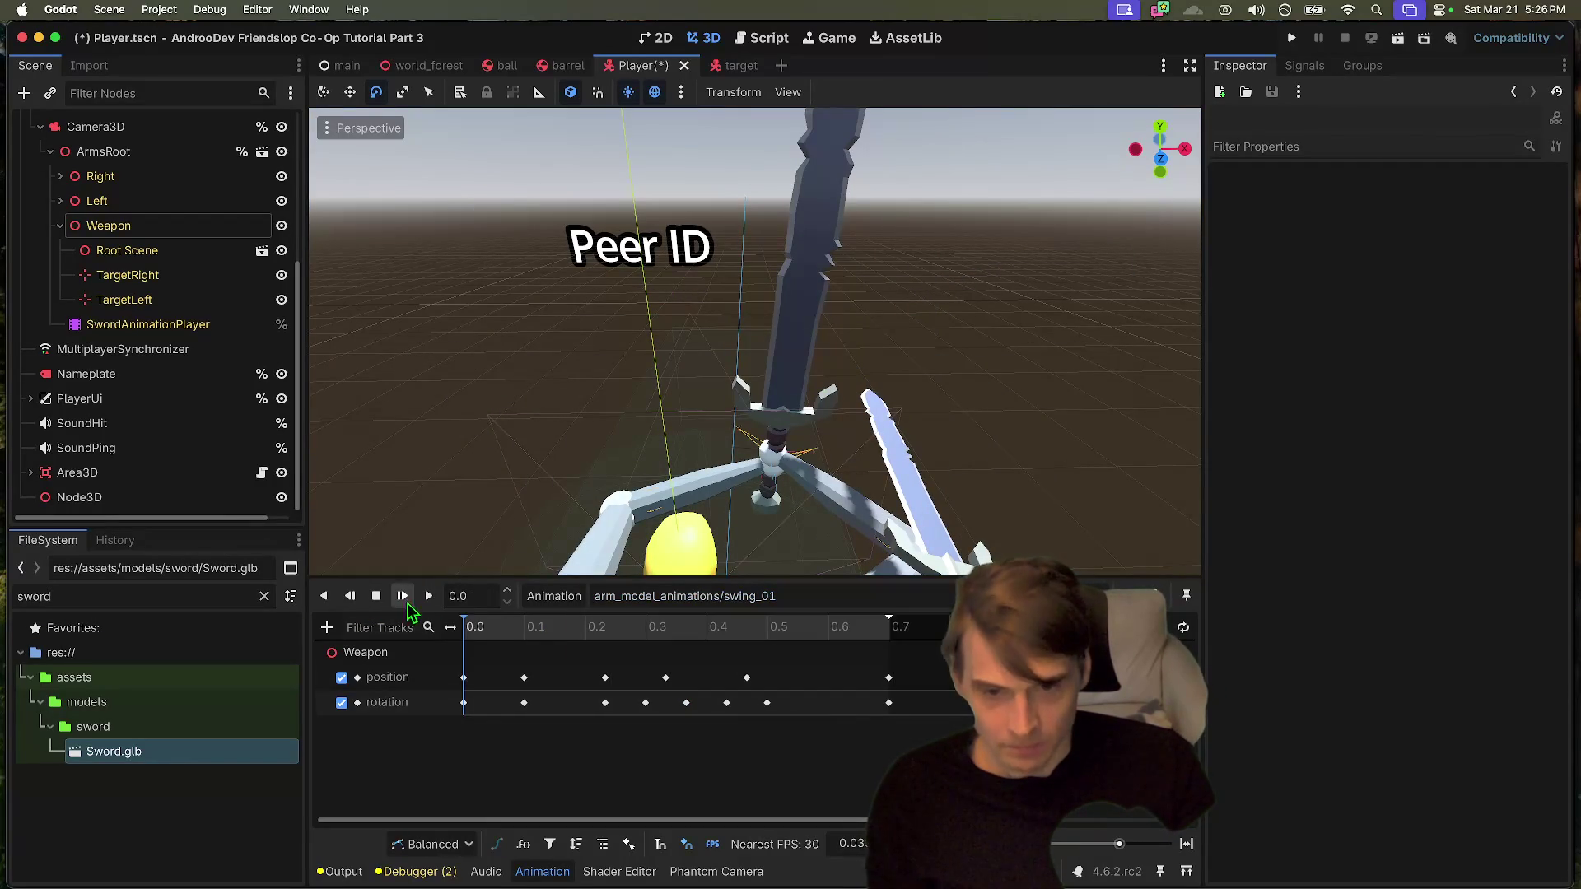
left_click(430, 597)
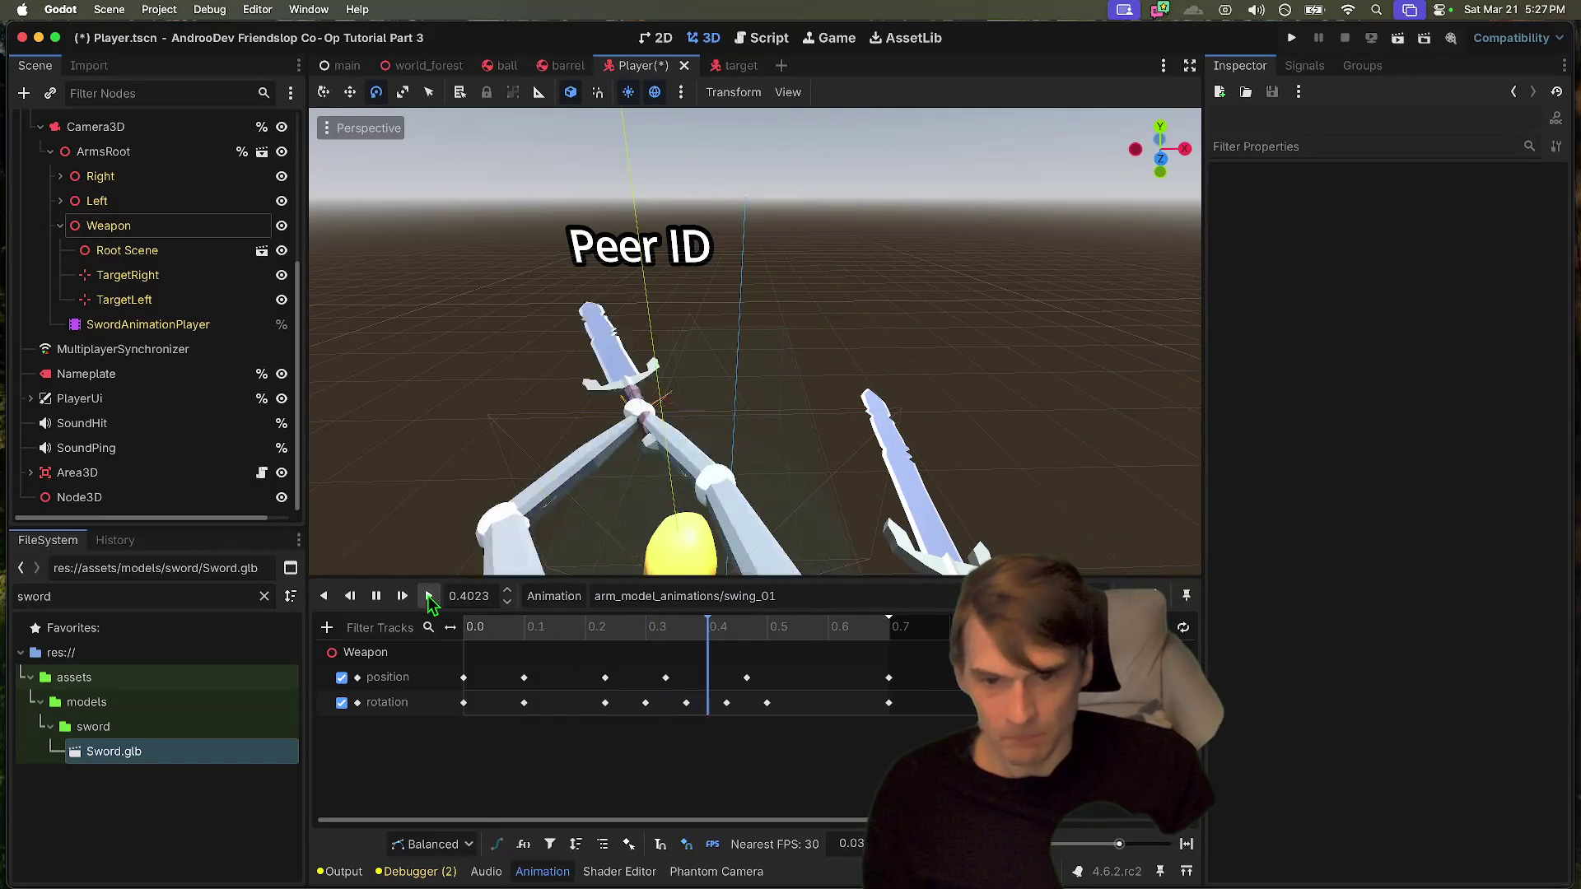
left_click(745, 595)
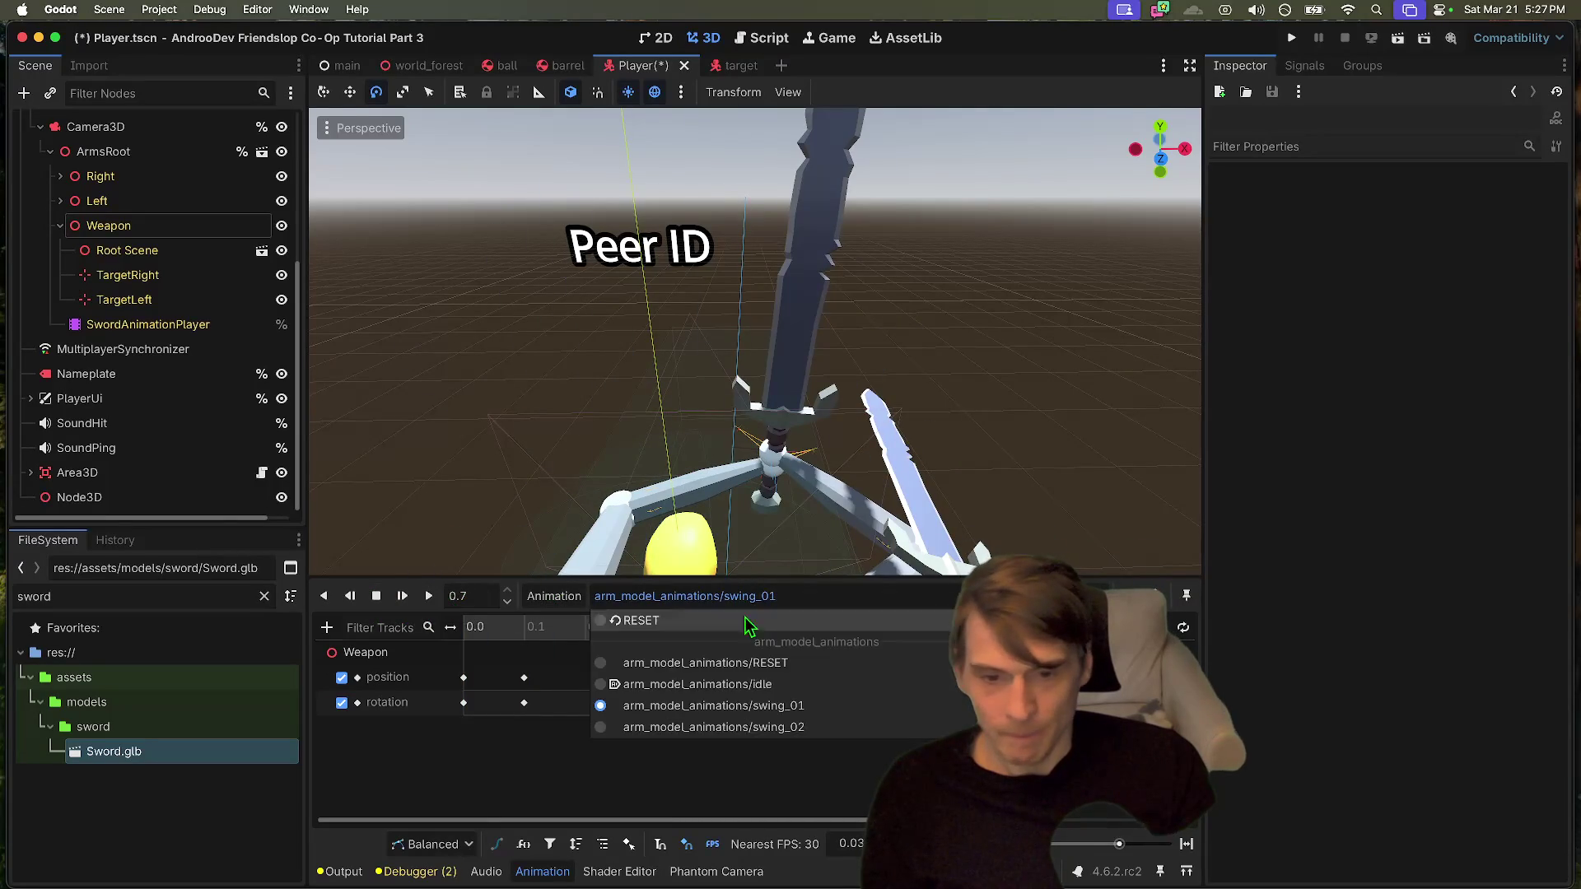
left_click(748, 724)
left_click(428, 596)
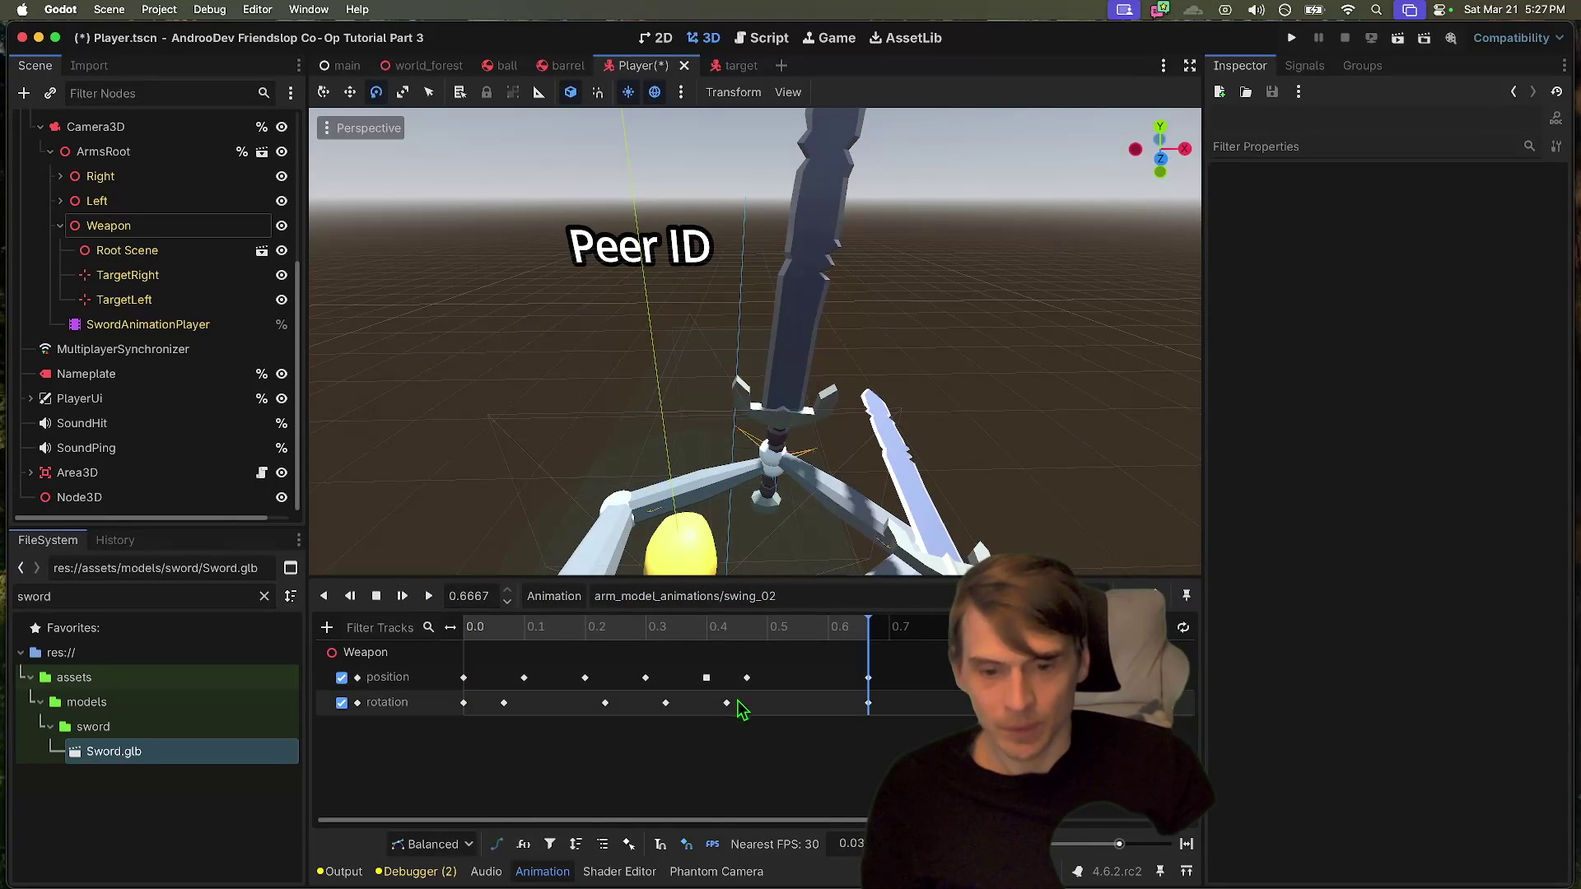
left_click_drag(830, 630, 713, 640)
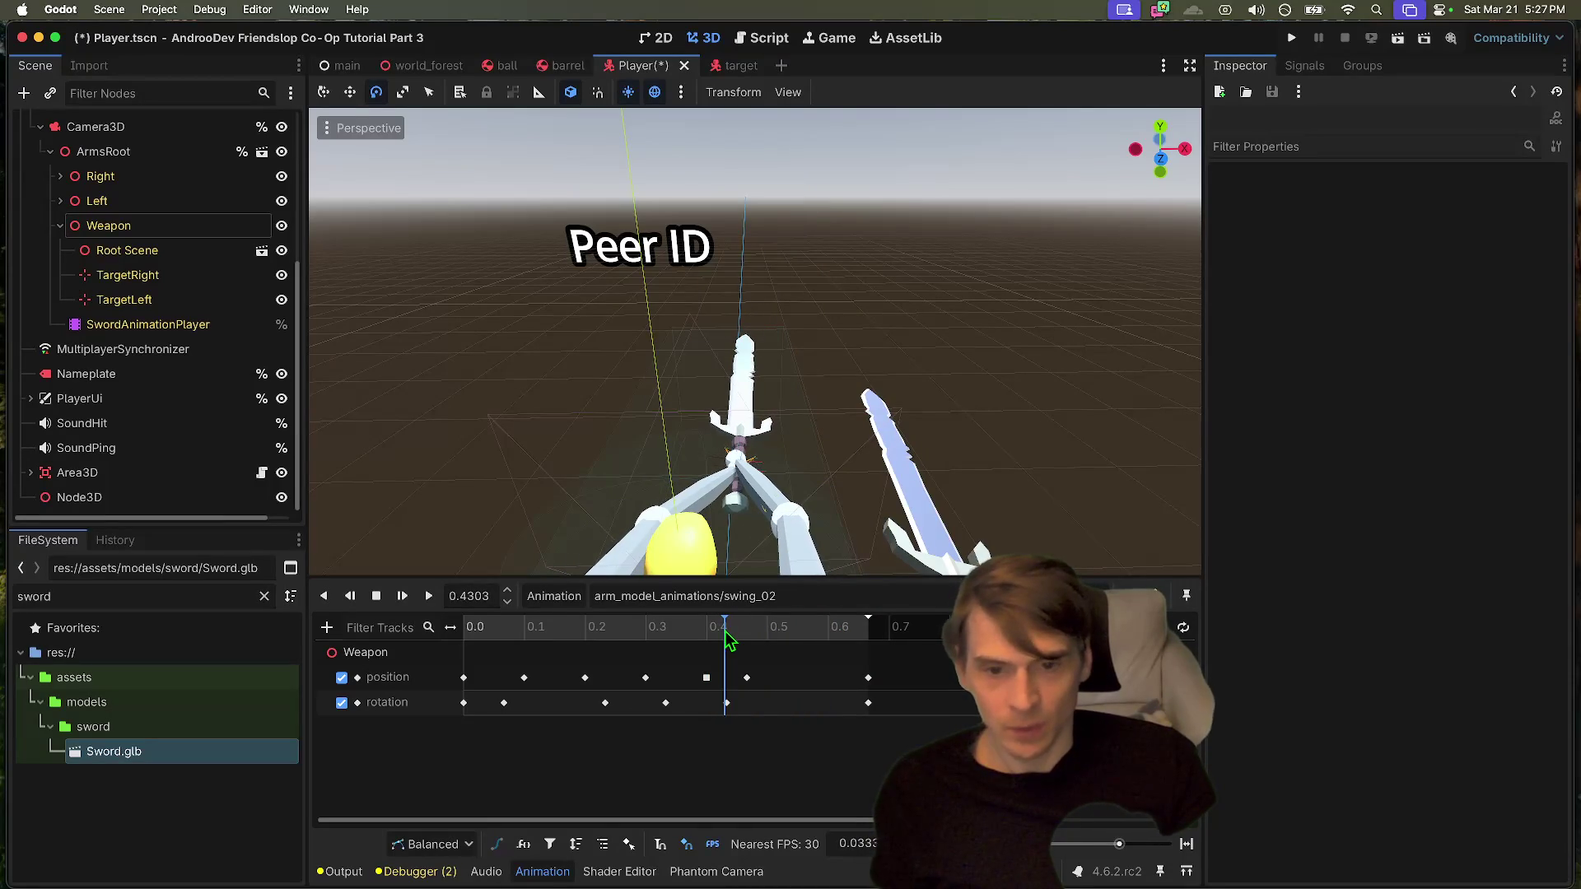
mouse_move(725, 631)
left_mouse_down()
mouse_move(668, 648)
mouse_move(696, 652)
mouse_move(609, 659)
mouse_move(848, 685)
mouse_move(731, 704)
left_mouse_up()
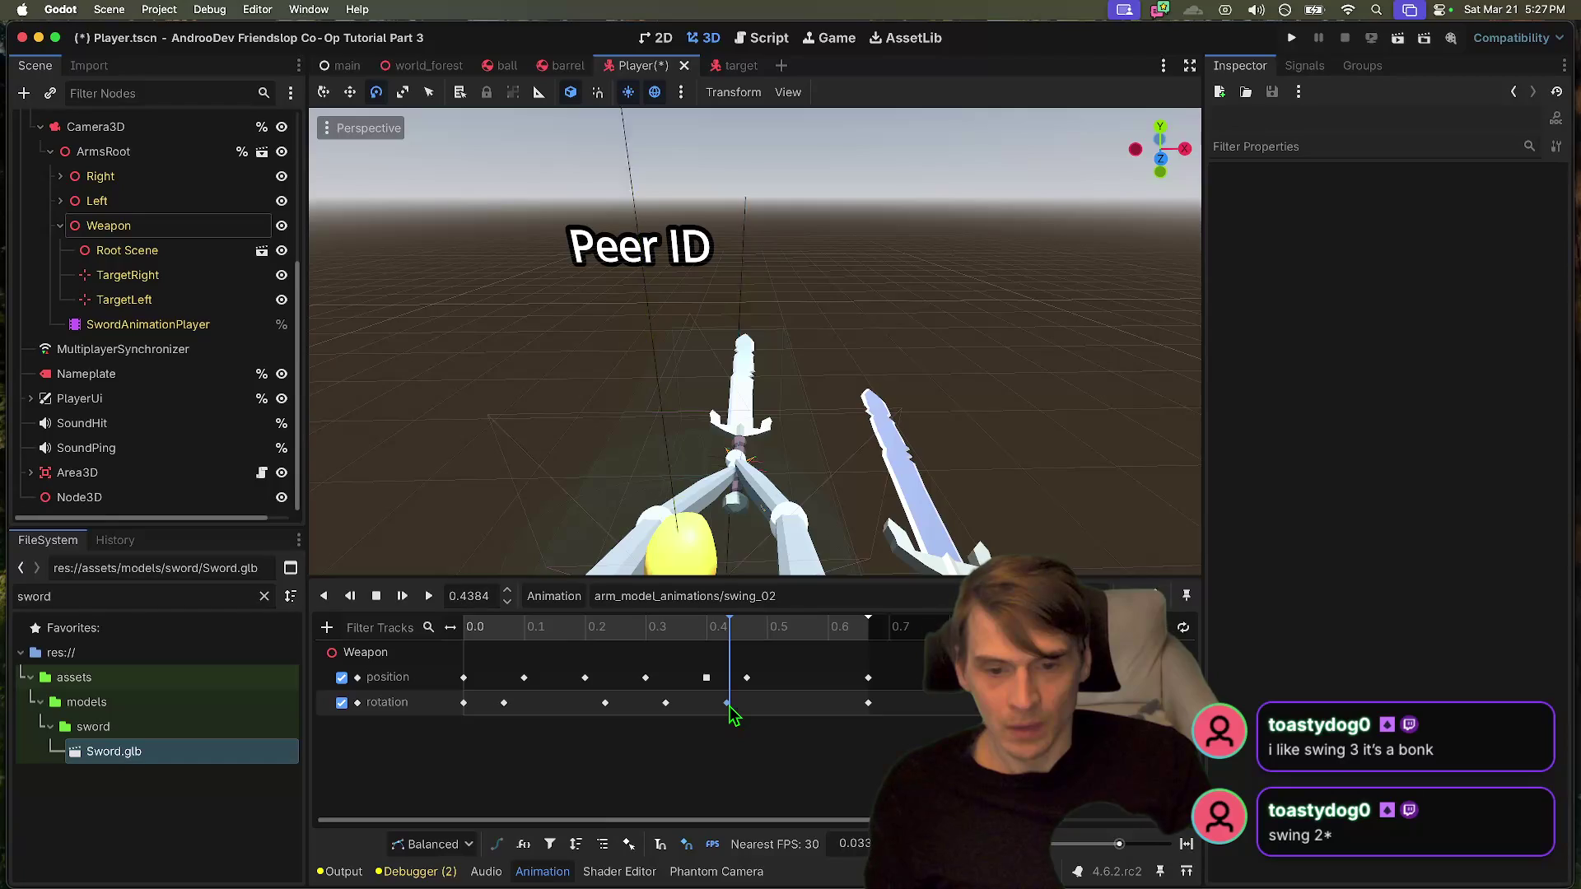
Rotate the Weapon sword about 77 degrees to try a new mid-swing angle
left_click(728, 704)
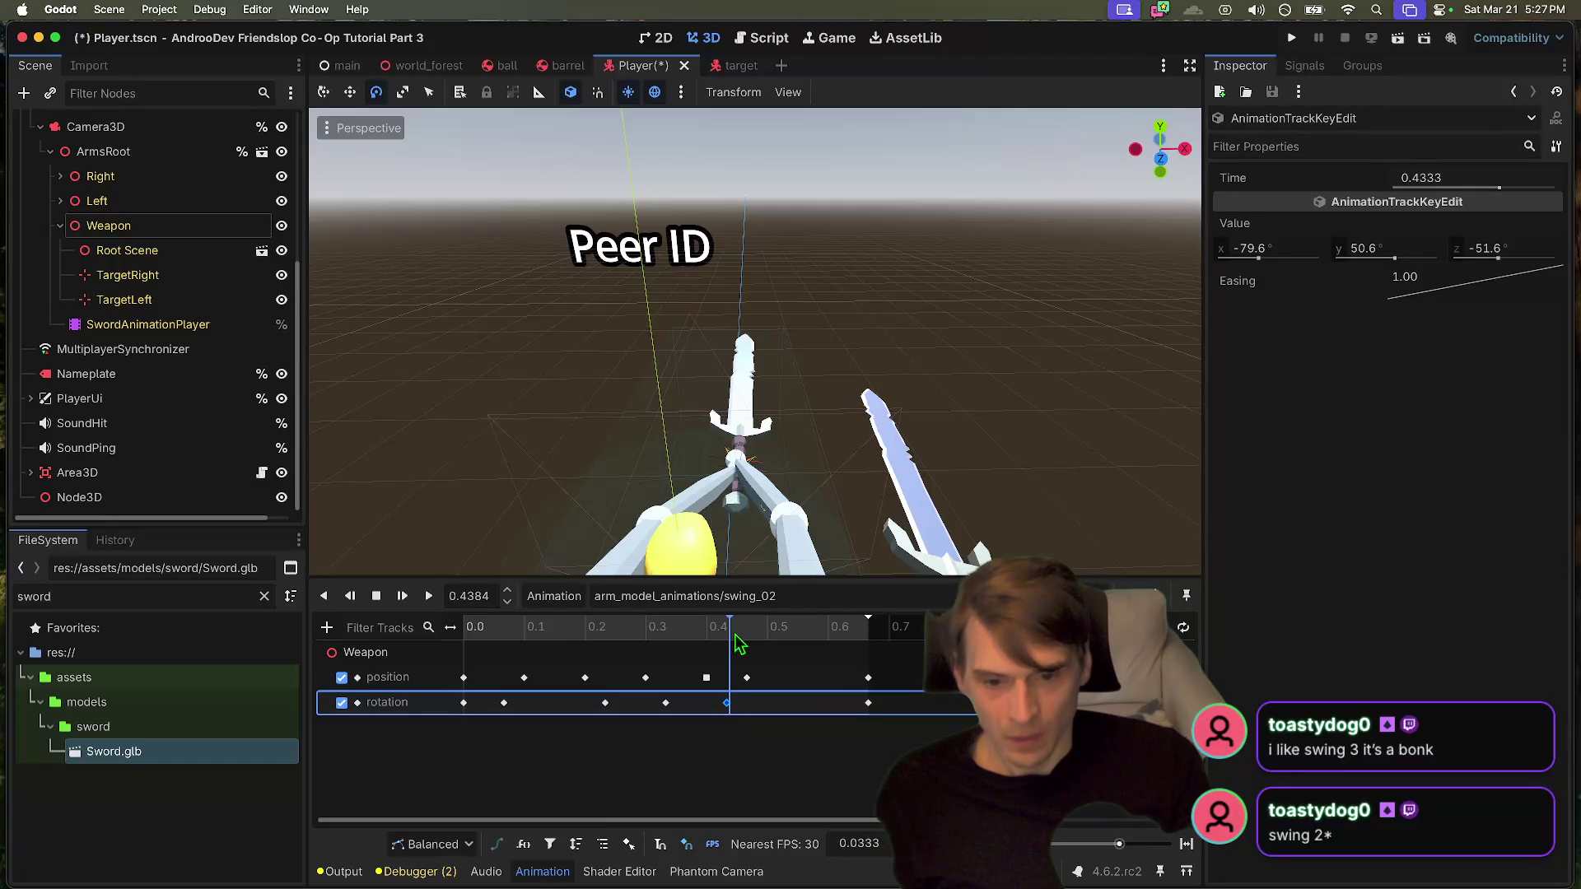
left_click(133, 226)
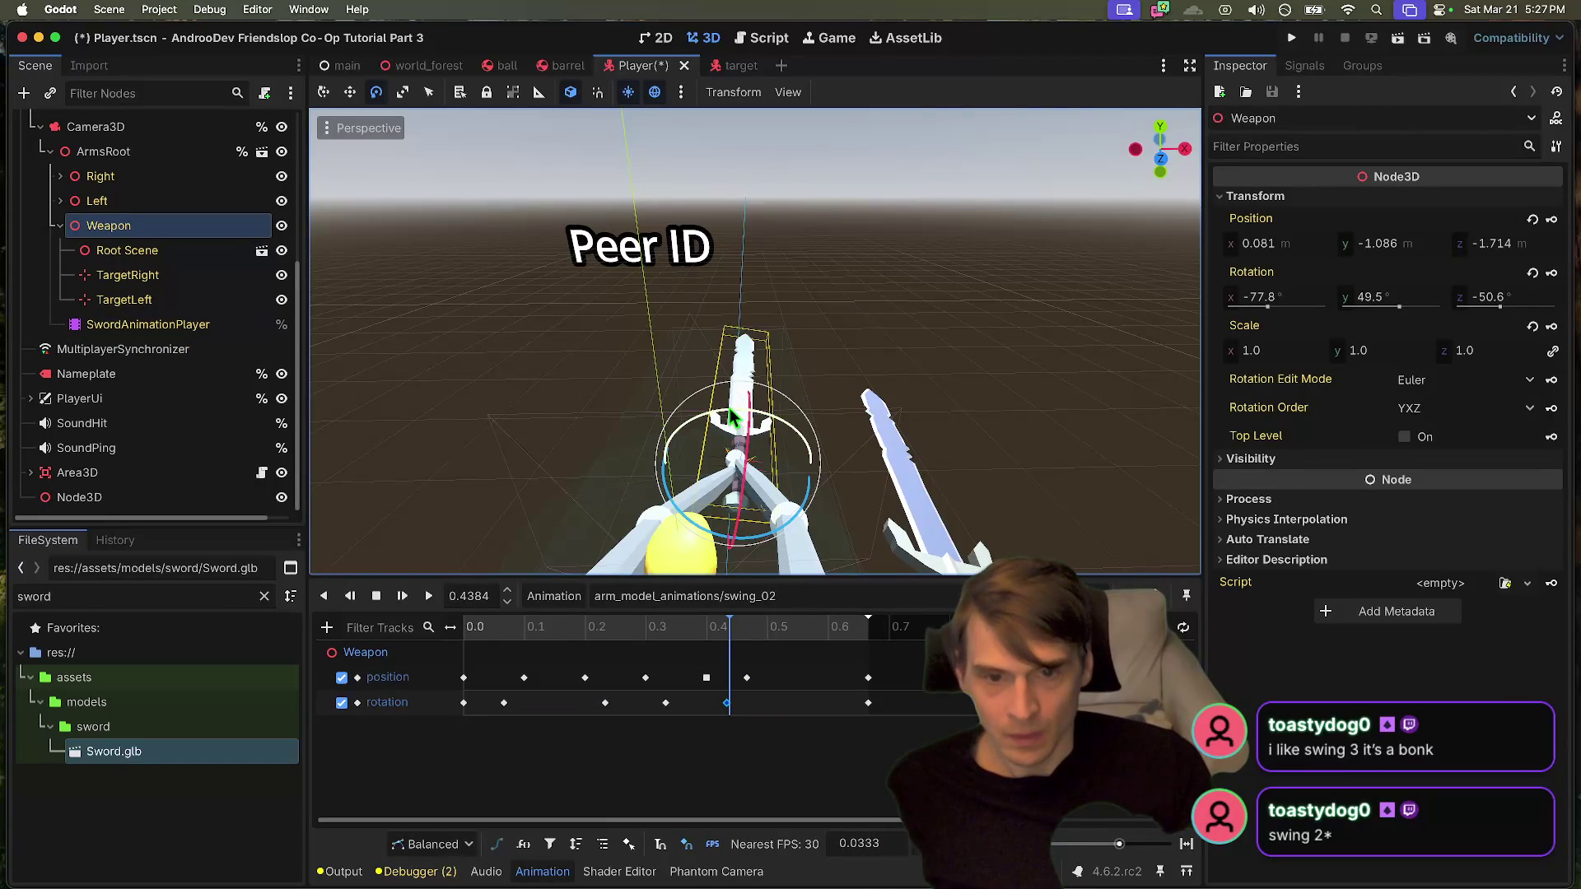
mouse_move(730, 418)
left_mouse_down()
mouse_move(828, 420)
mouse_move(833, 432)
mouse_move(806, 426)
mouse_move(932, 466)
left_mouse_up()
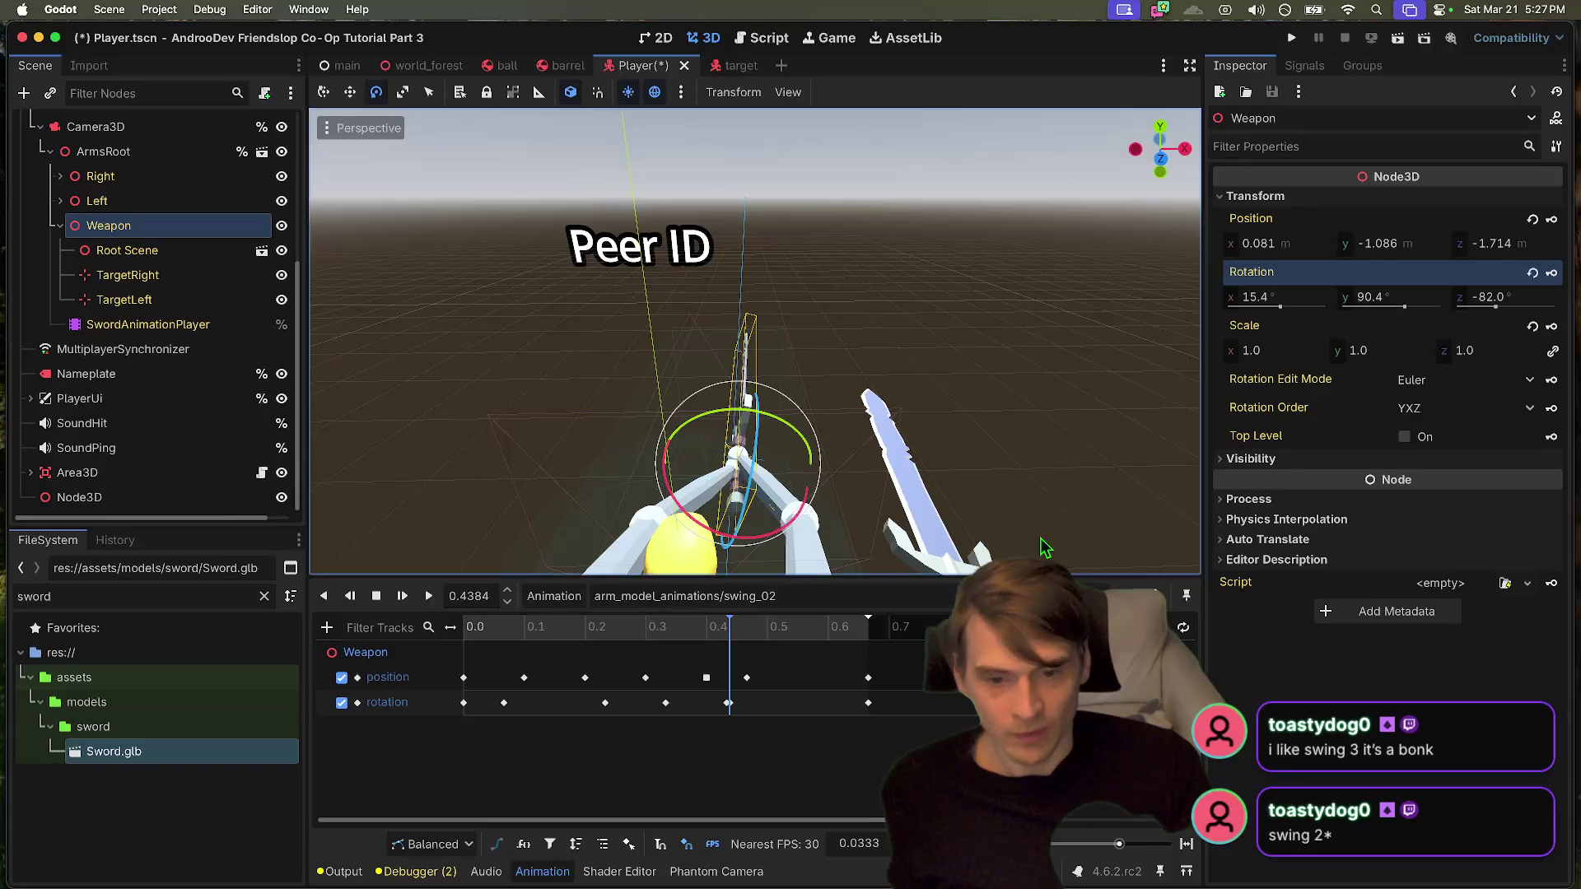
Delete the Weapon rotation key at 0.4333 s and rewind swing_02 to the start
left_click(728, 705)
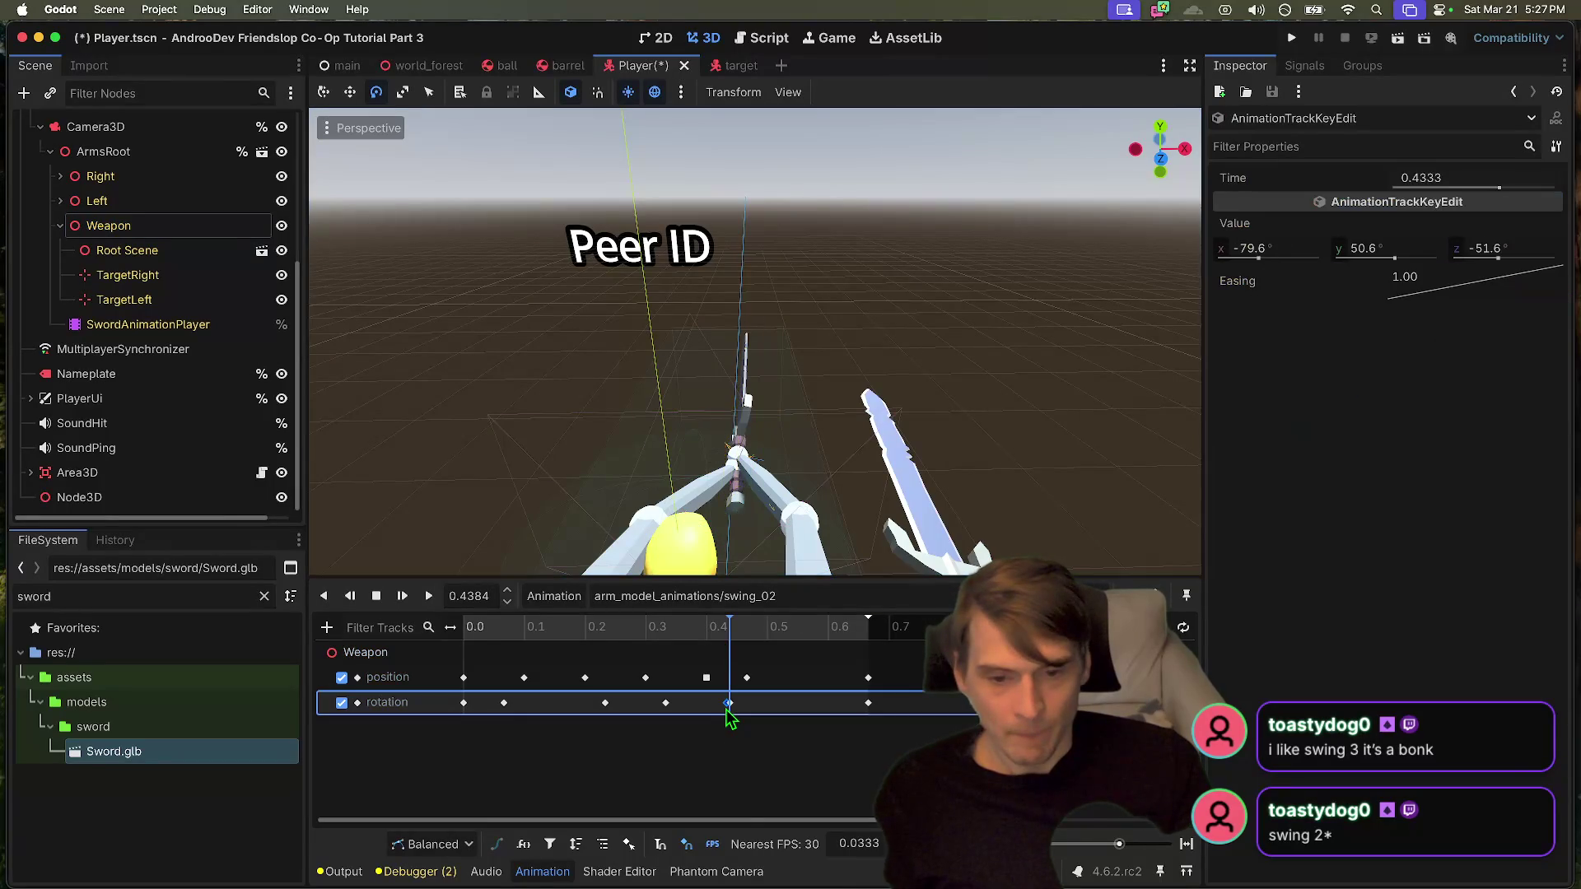
right_click(727, 708)
left_click(750, 876)
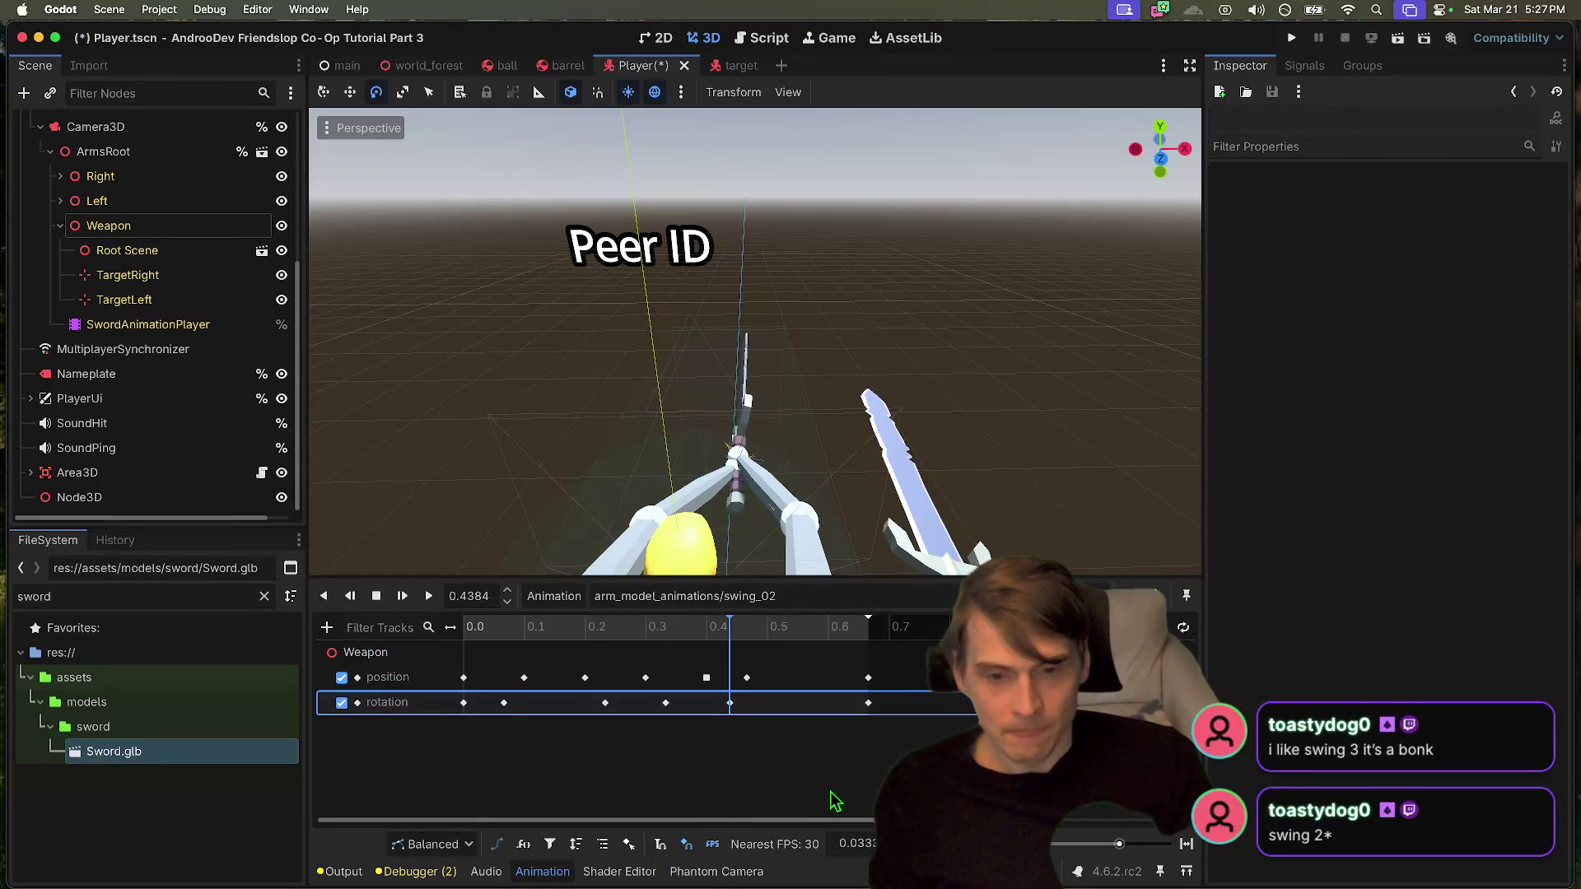
mouse_move(732, 652)
left_mouse_down()
mouse_move(458, 611)
mouse_move(622, 610)
mouse_move(756, 644)
mouse_move(933, 638)
mouse_move(535, 648)
mouse_move(655, 661)
left_mouse_up()
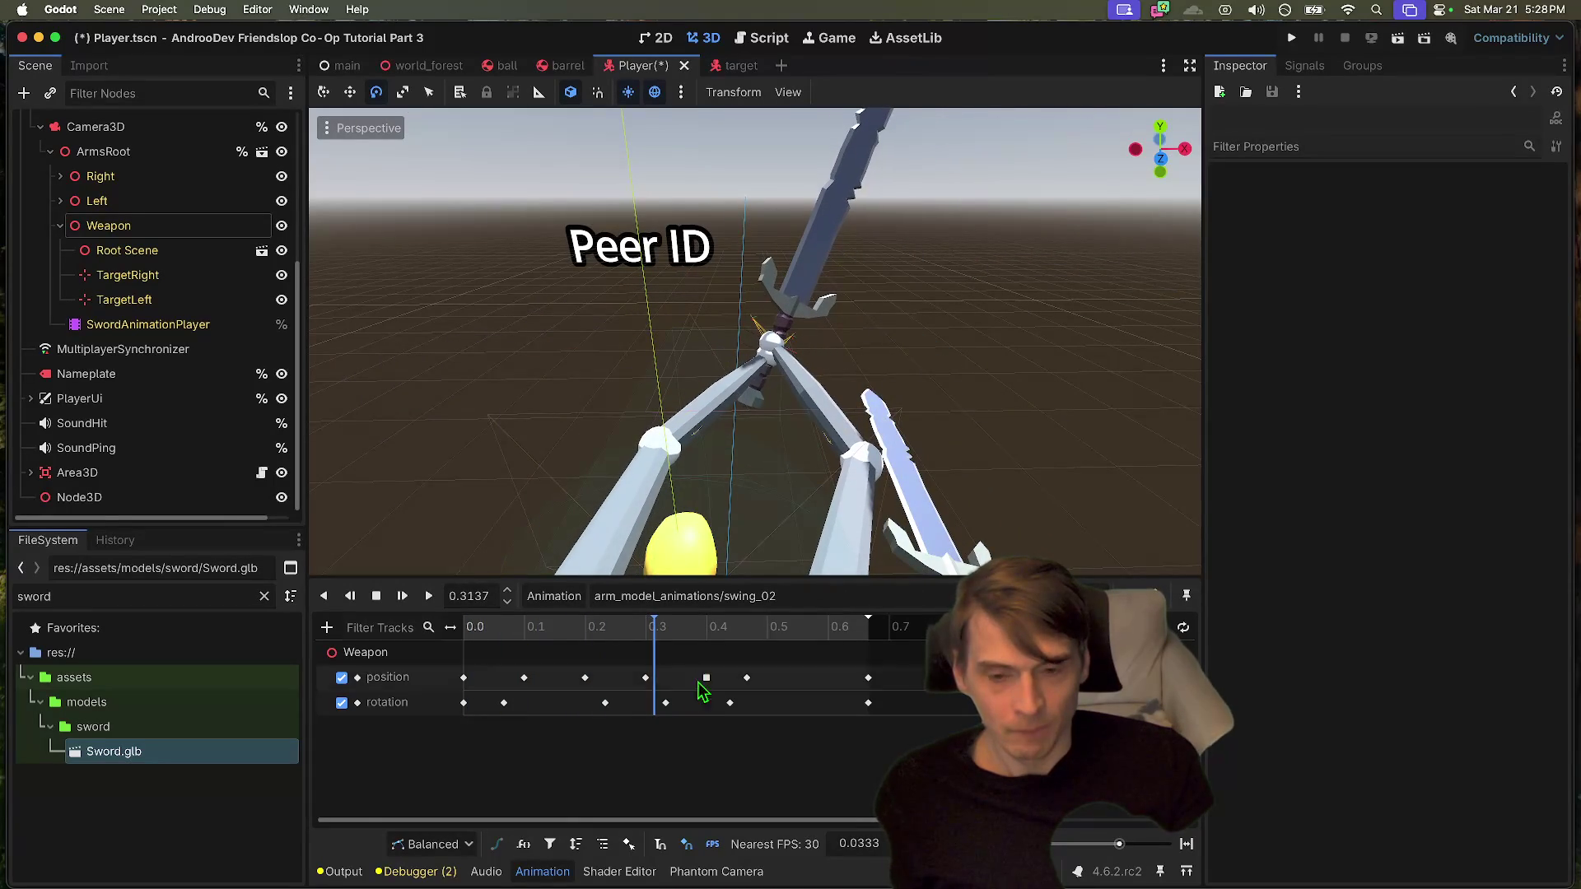
left_click(665, 704)
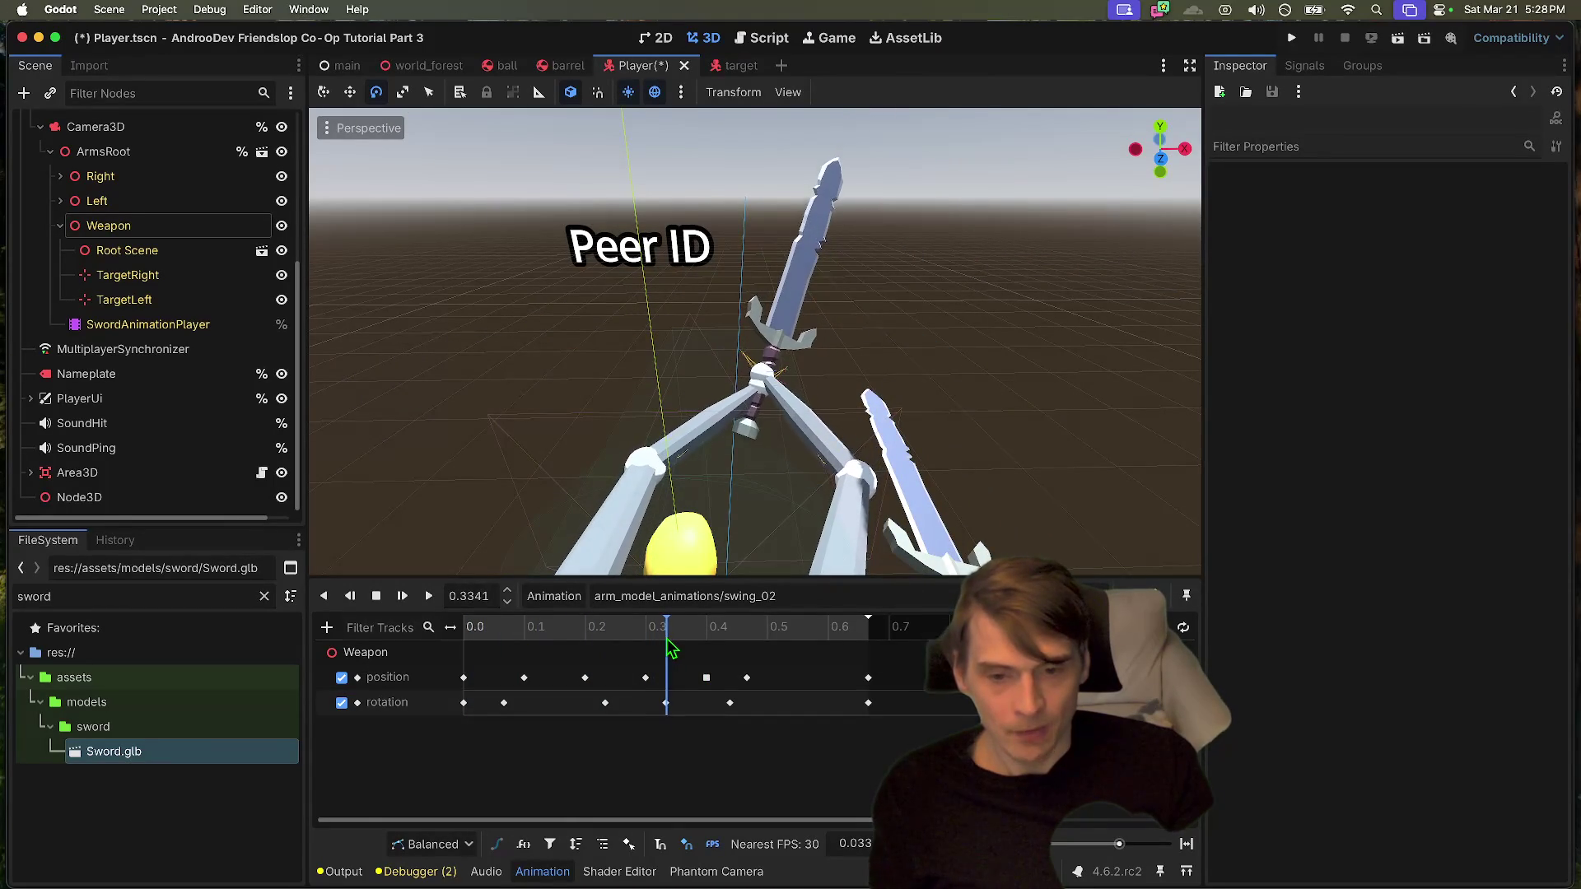
left_click(665, 702)
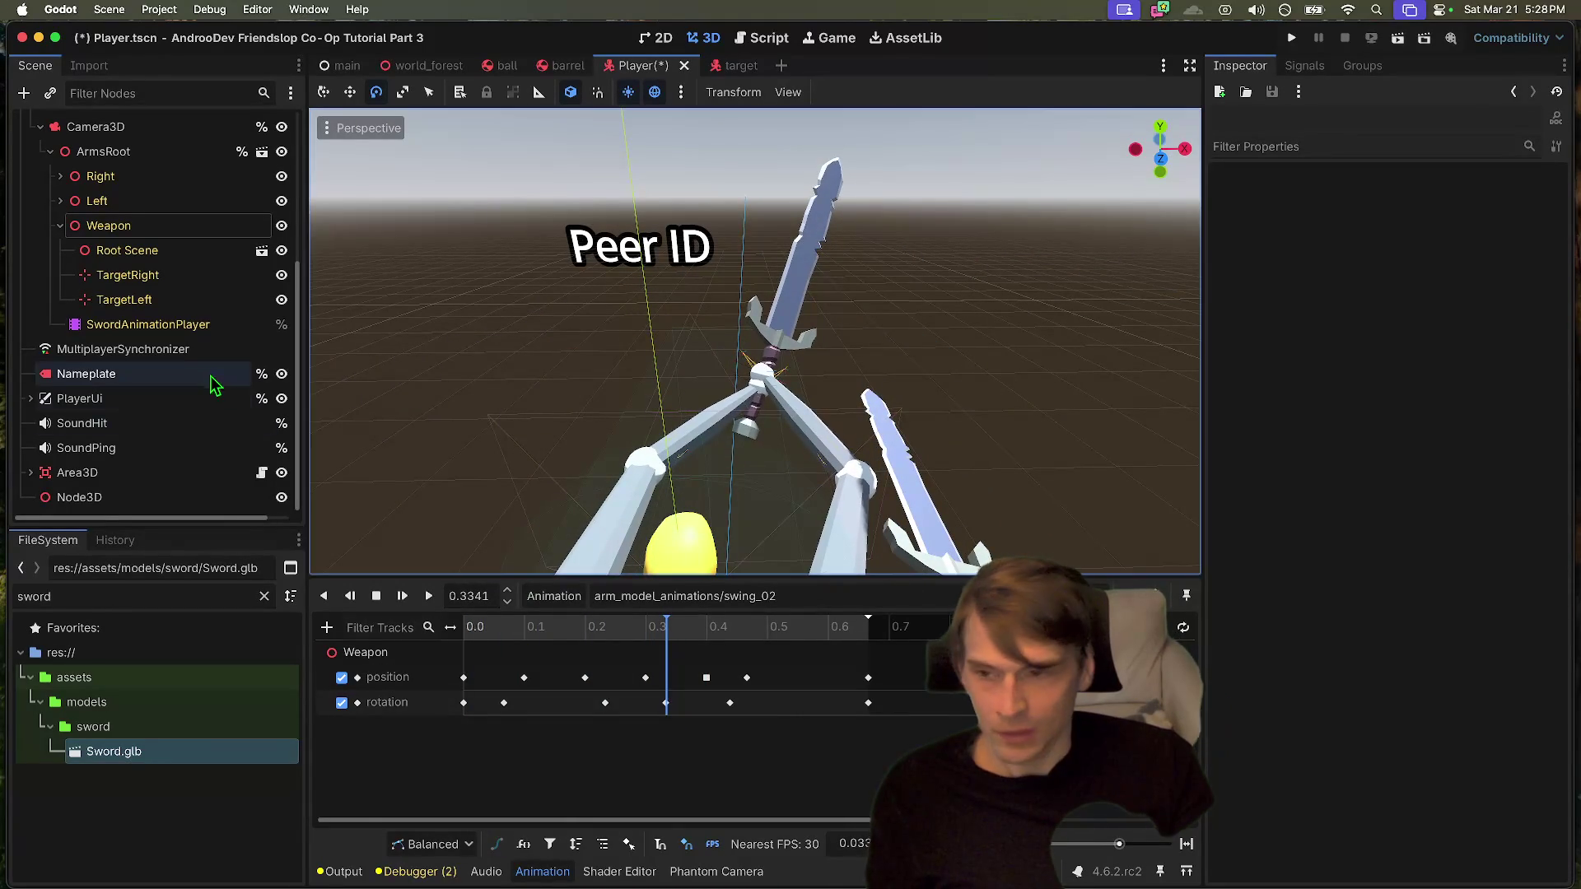
left_click(101, 235)
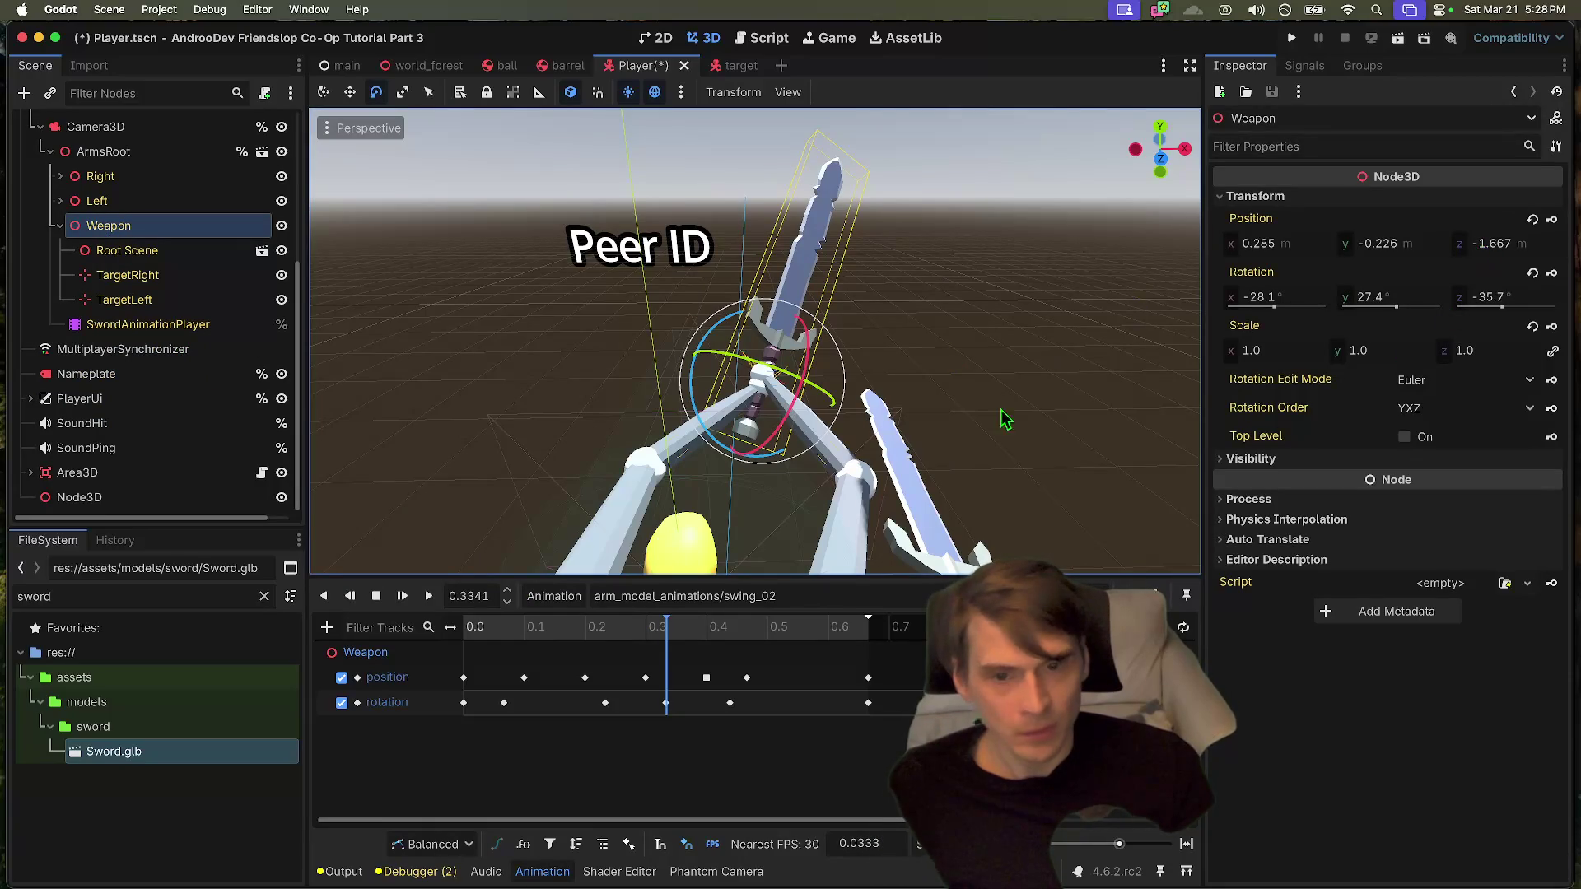
mouse_move(727, 362)
left_mouse_down()
mouse_move(755, 385)
mouse_move(761, 365)
mouse_move(774, 374)
left_mouse_up()
left_click(1551, 273)
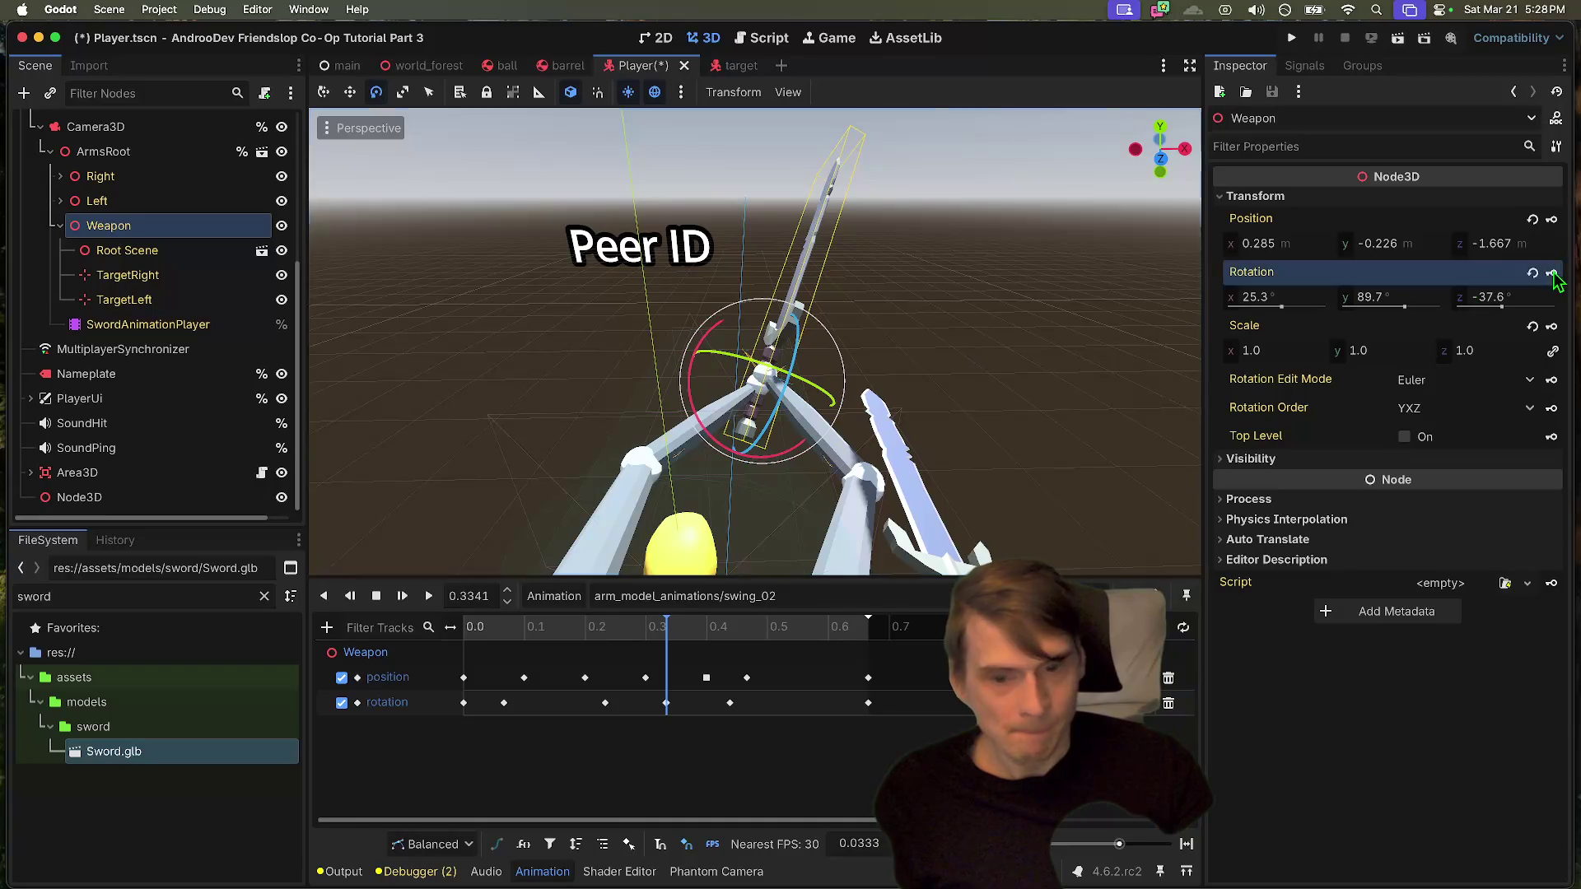
left_click(664, 703)
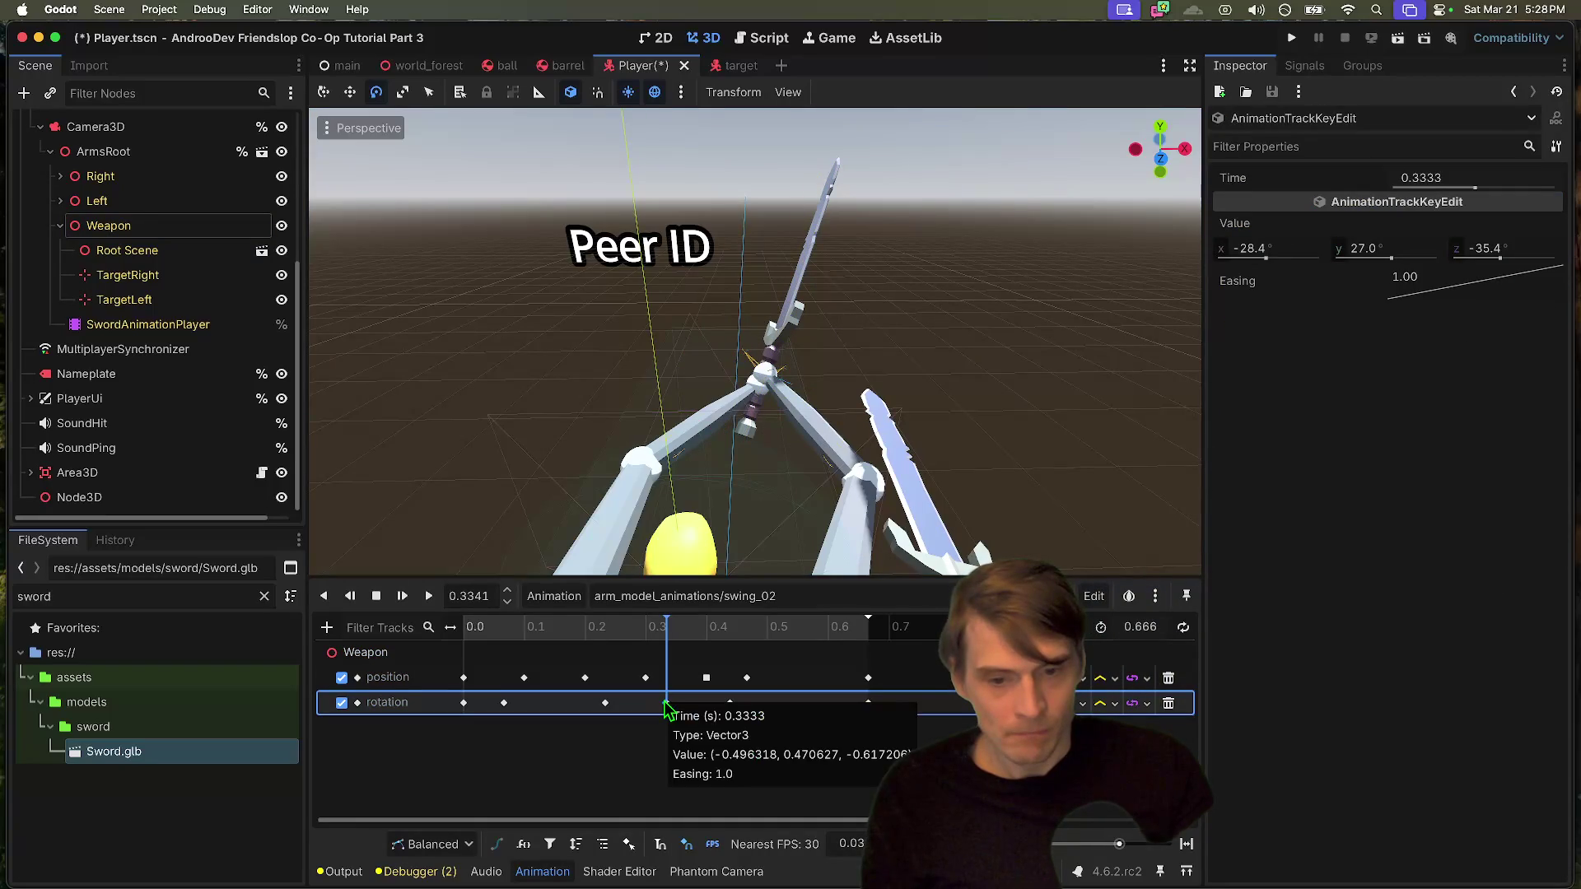
right_click(665, 710)
left_click(729, 844)
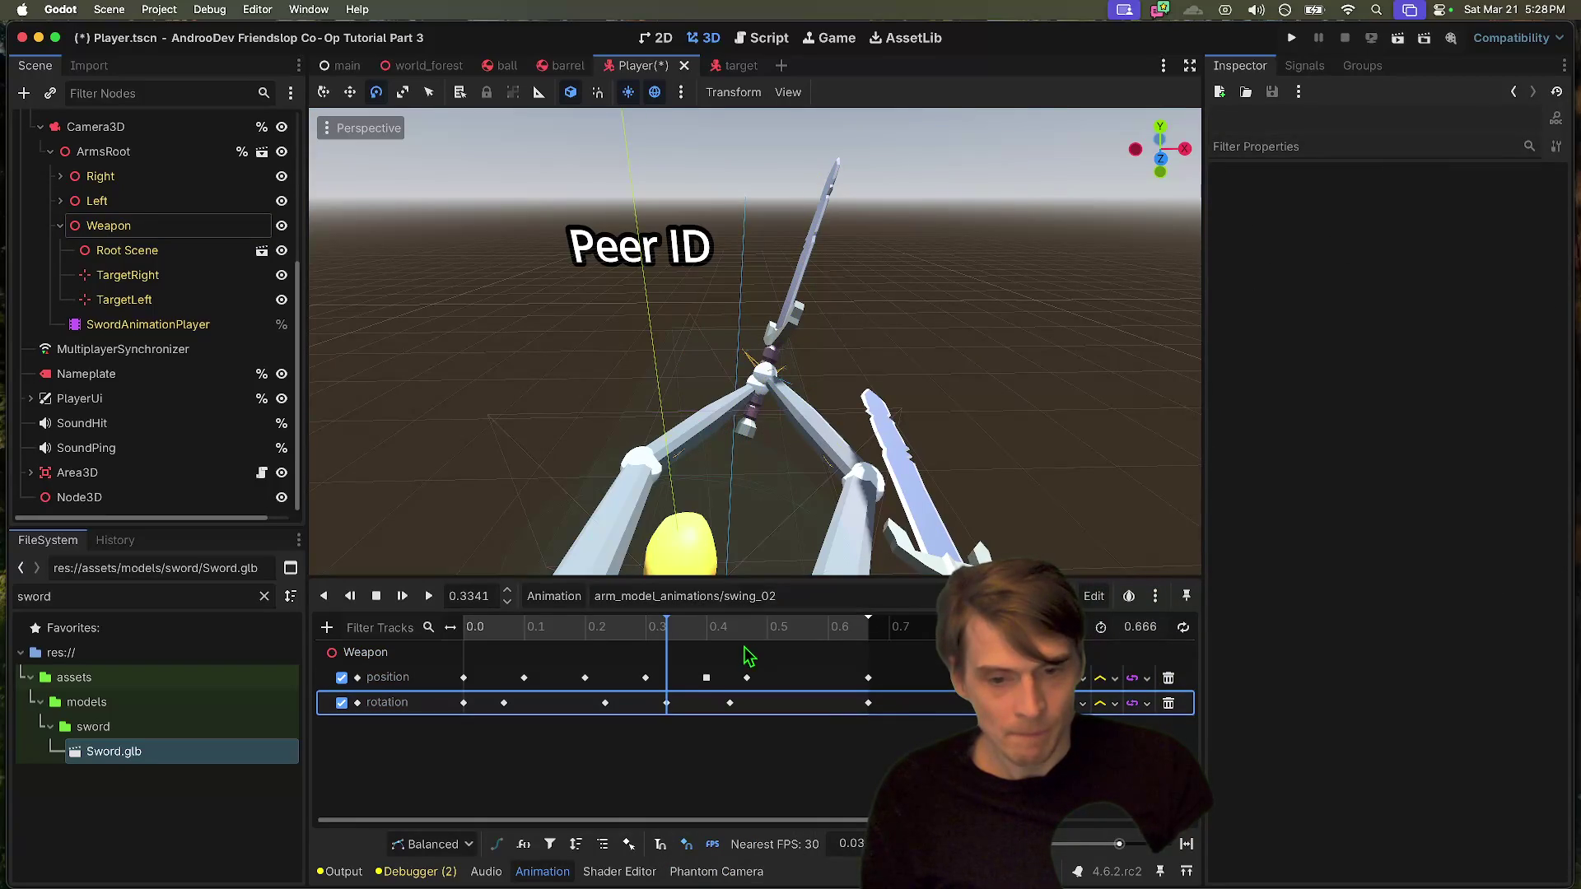
left_click(653, 630)
mouse_move(653, 634)
left_mouse_down()
mouse_move(505, 636)
mouse_move(618, 647)
mouse_move(714, 697)
mouse_move(879, 724)
left_mouse_up()
Save the Player scene, run the multiplayer game to test the swing, then close it
key("super+s")
key("super+b")
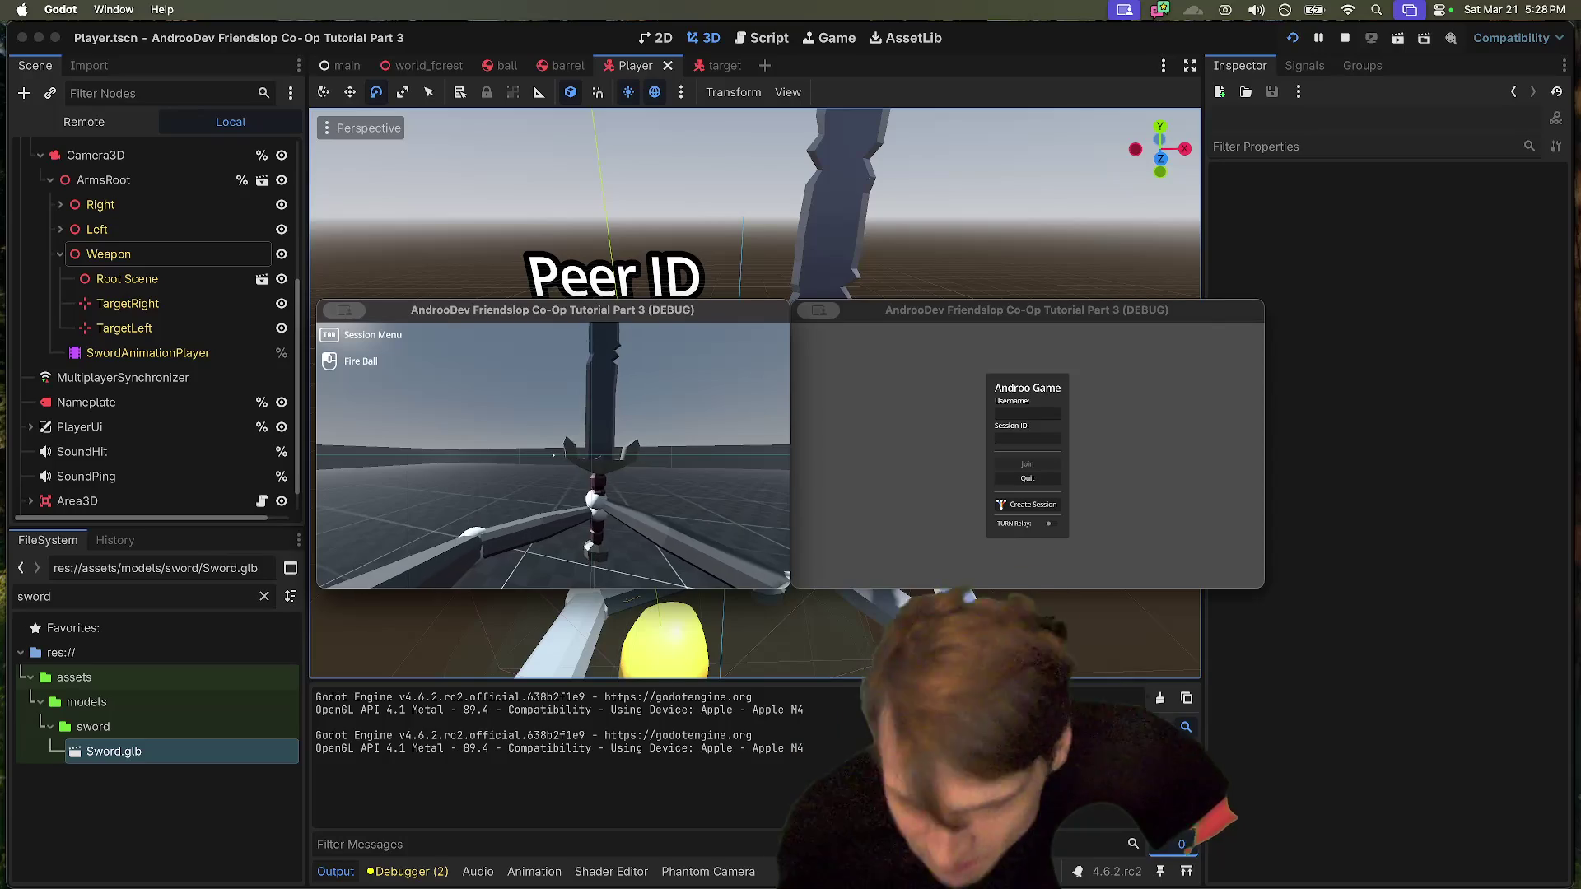
key("Escape")
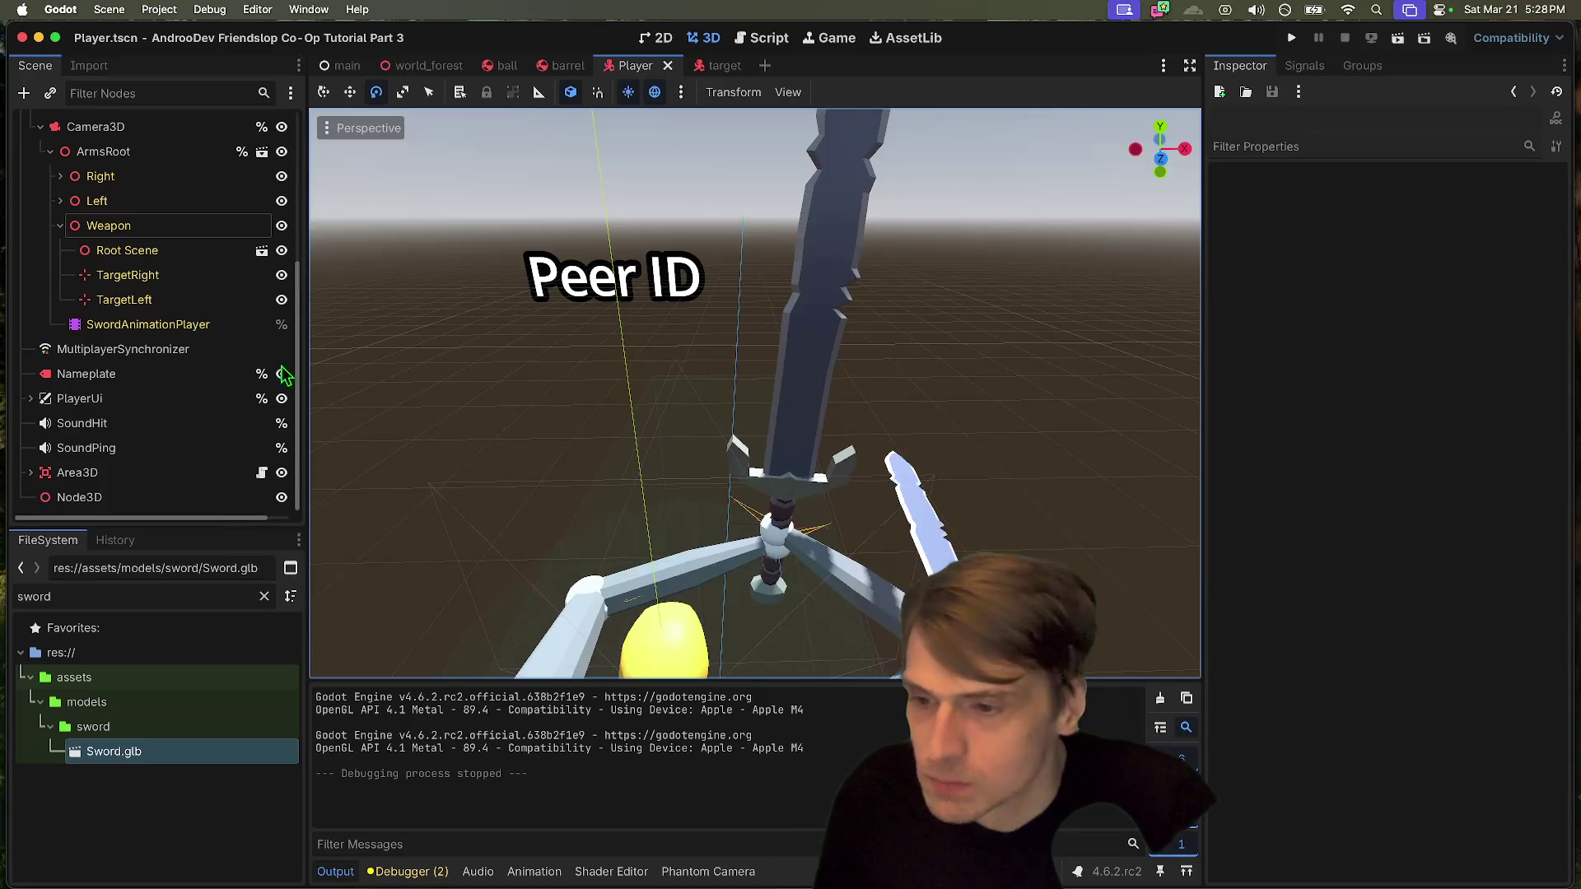
left_click(184, 324)
Key a new Weapon rotation of 21°, 78.4°, 45.4° at about 0.23 s in swing_02
mouse_move(704, 628)
left_mouse_down()
mouse_move(807, 634)
mouse_move(708, 659)
mouse_move(459, 668)
mouse_move(655, 690)
mouse_move(580, 698)
left_mouse_up()
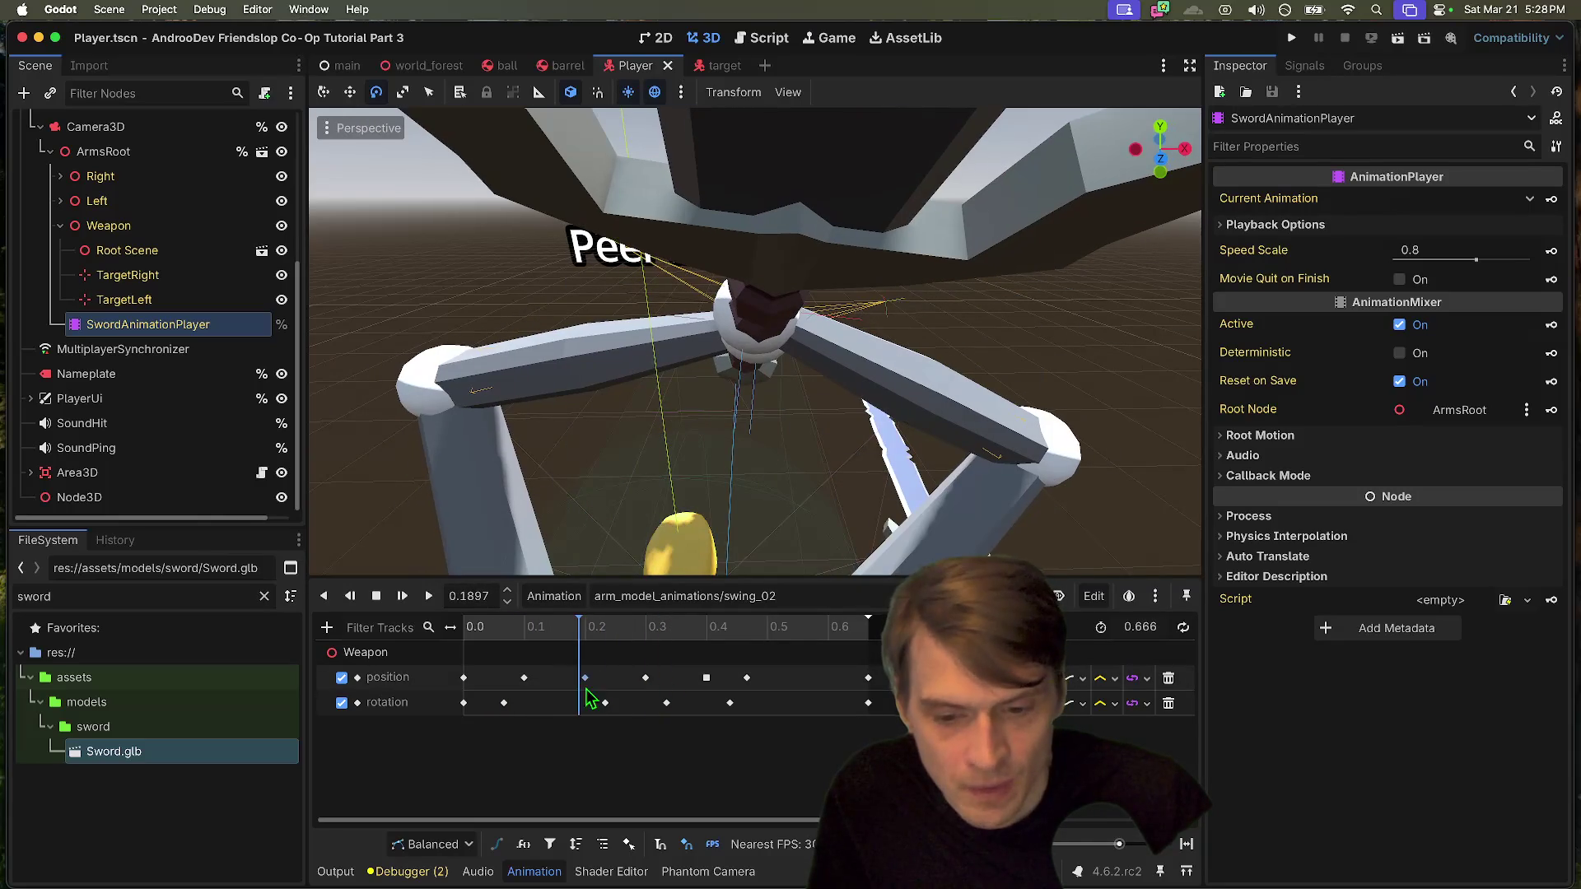
left_click(605, 704)
left_click_drag(582, 637, 606, 632)
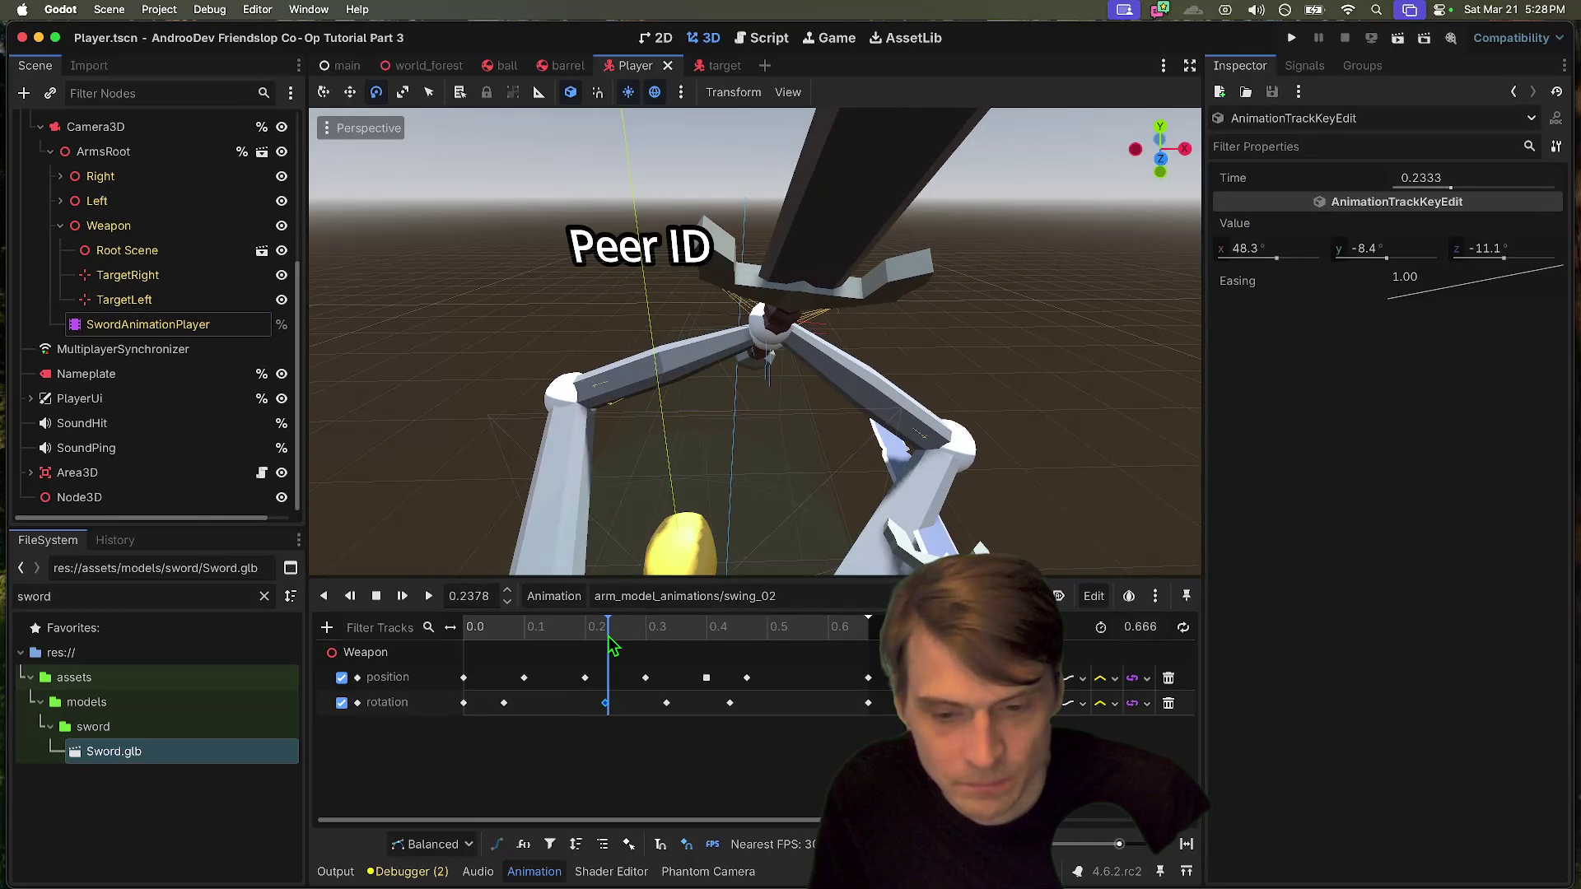
left_click(108, 225)
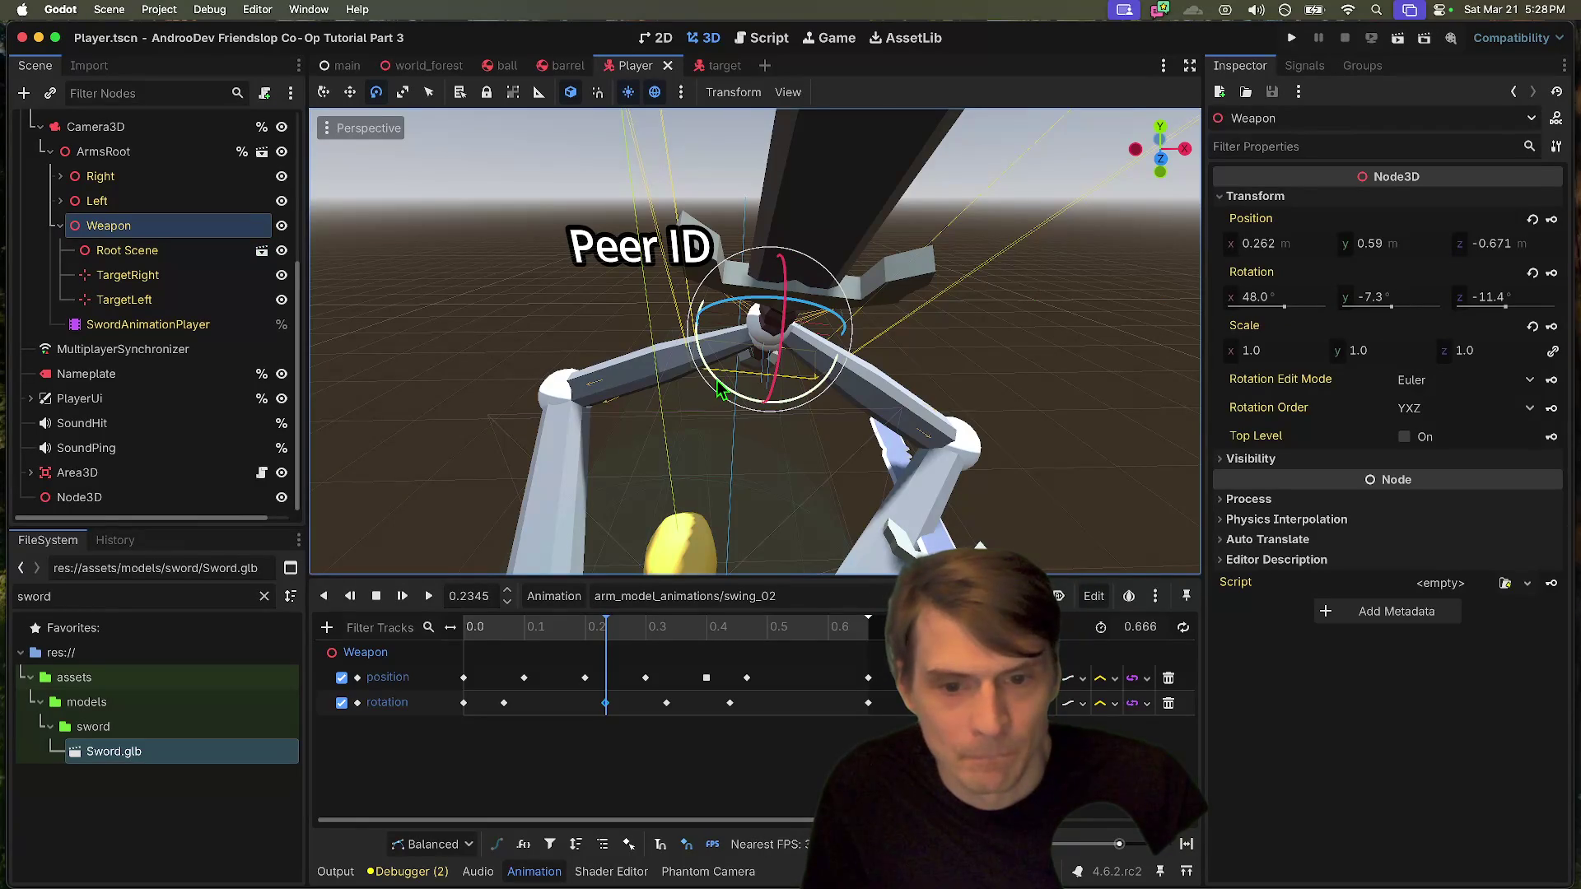
left_click_drag(723, 394, 798, 409)
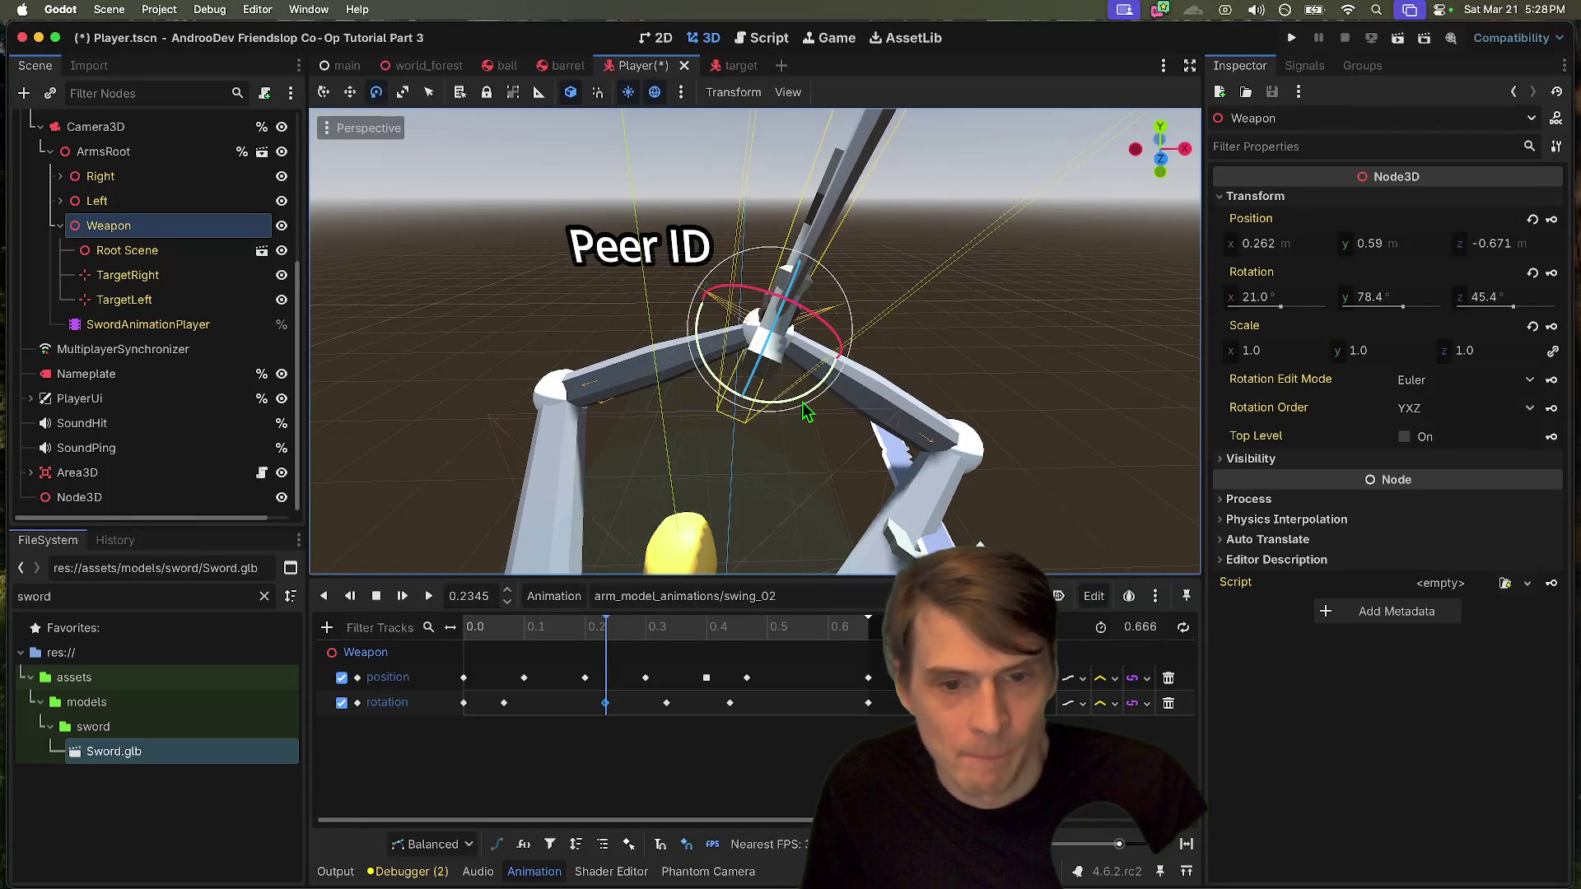
left_click(1560, 278)
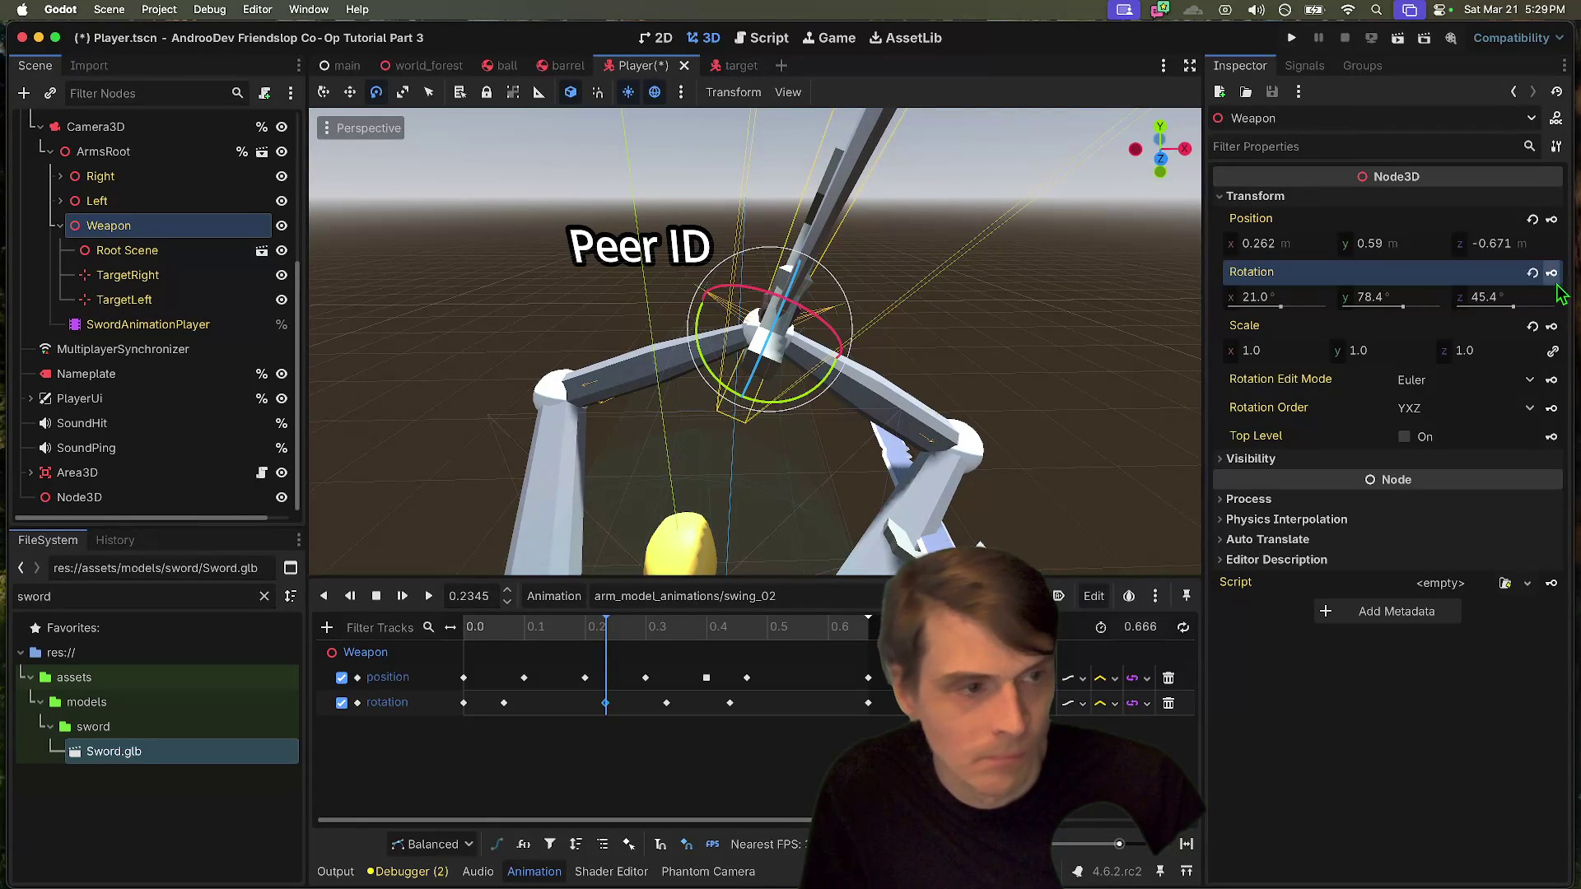
Delete the old 0.2333 s rotation key (48.3°, -8.4°, -11.1°) and preview the swing start
left_click(598, 702)
right_click(598, 702)
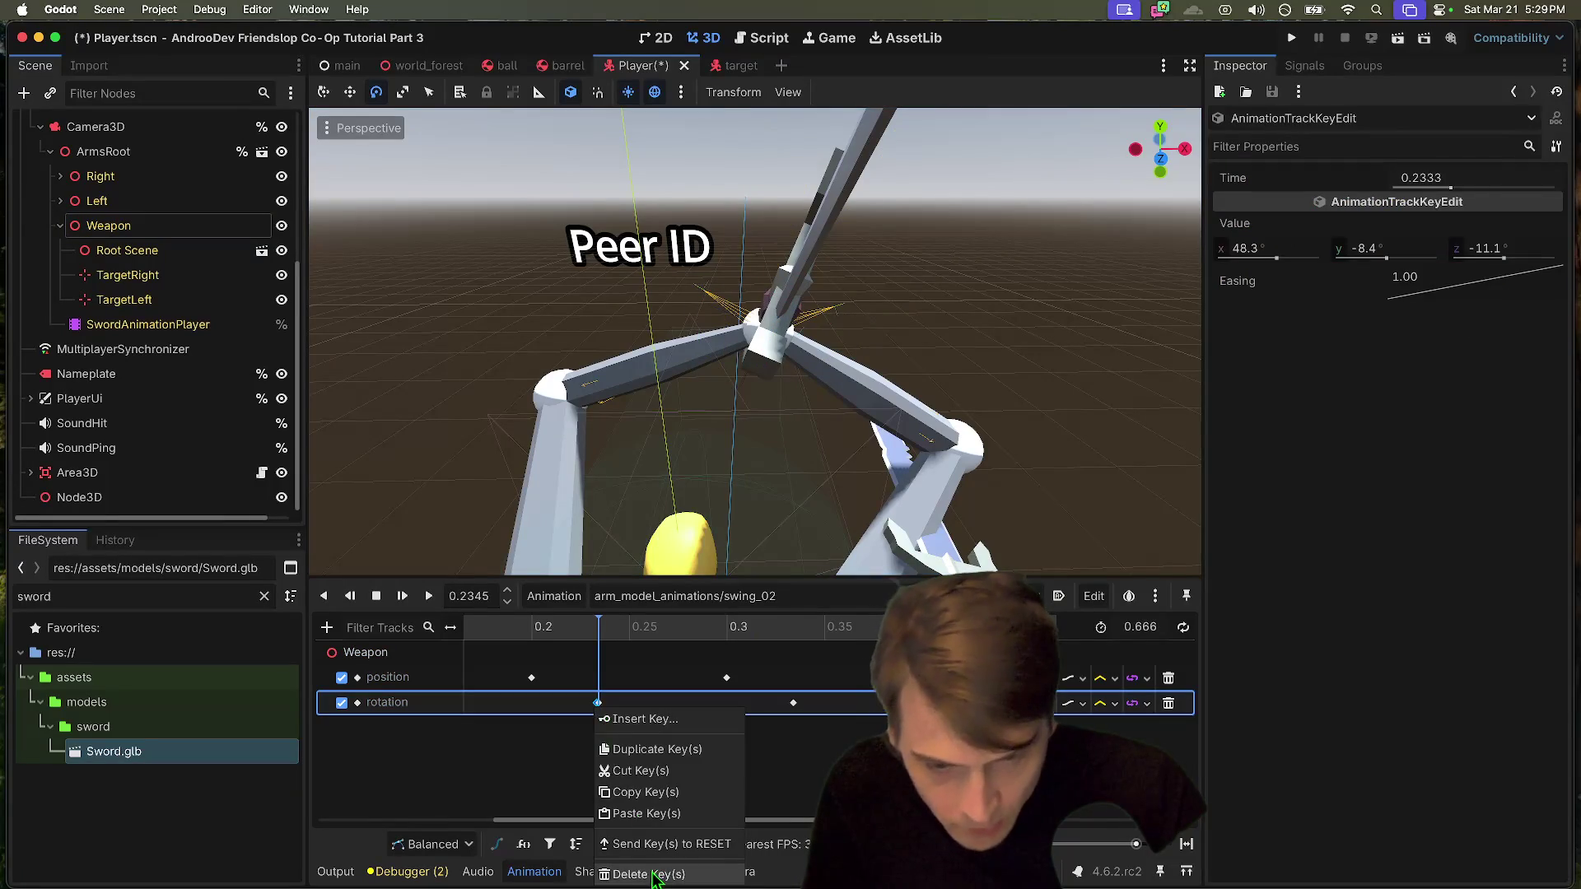
left_click(625, 792)
mouse_move(601, 653)
left_mouse_down()
mouse_move(338, 659)
mouse_move(827, 721)
mouse_move(401, 709)
mouse_move(853, 719)
left_mouse_up()
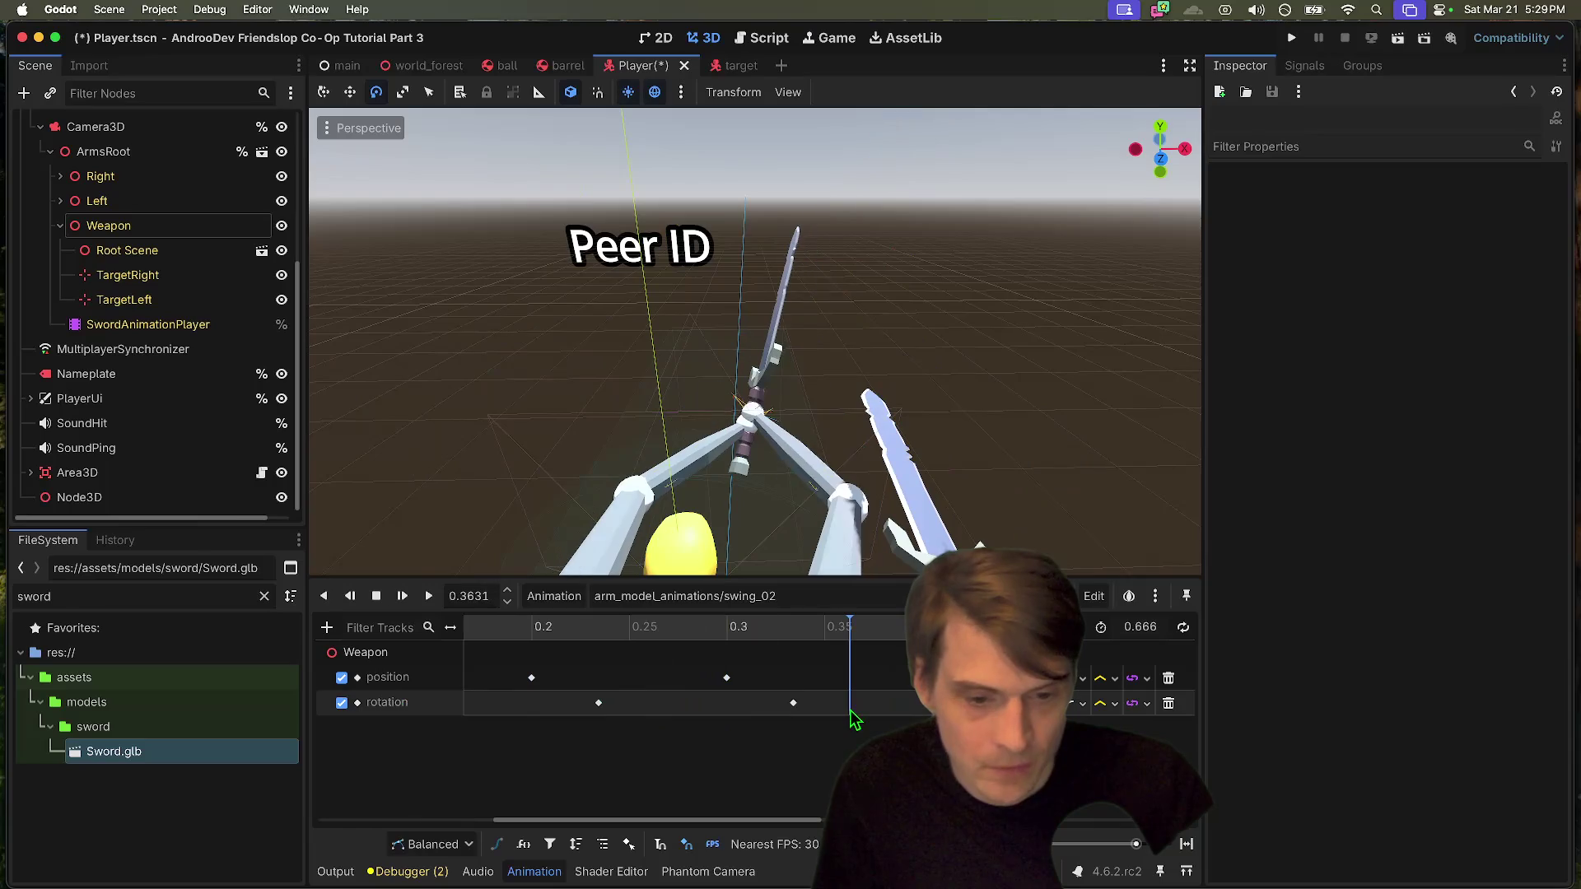
Preview the late part of the swing_02 animation past 0.36 s
right_click(795, 713)
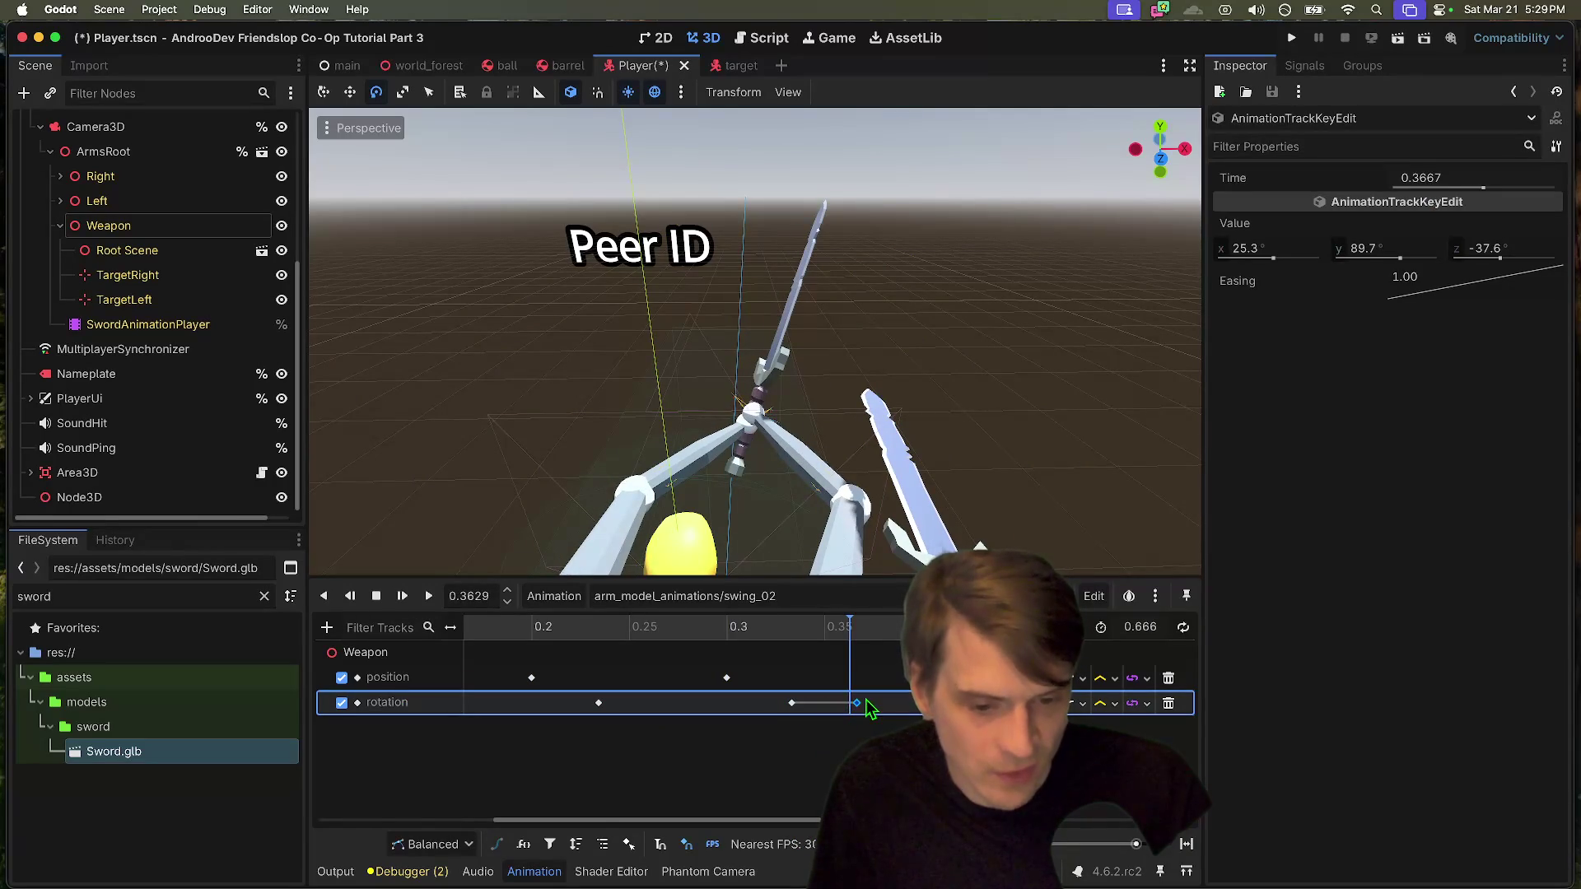
mouse_move(852, 630)
left_mouse_down()
mouse_move(741, 627)
mouse_move(972, 627)
mouse_move(1063, 710)
mouse_move(1006, 699)
mouse_move(1024, 700)
left_mouse_up()
left_click_drag(887, 627, 929, 628)
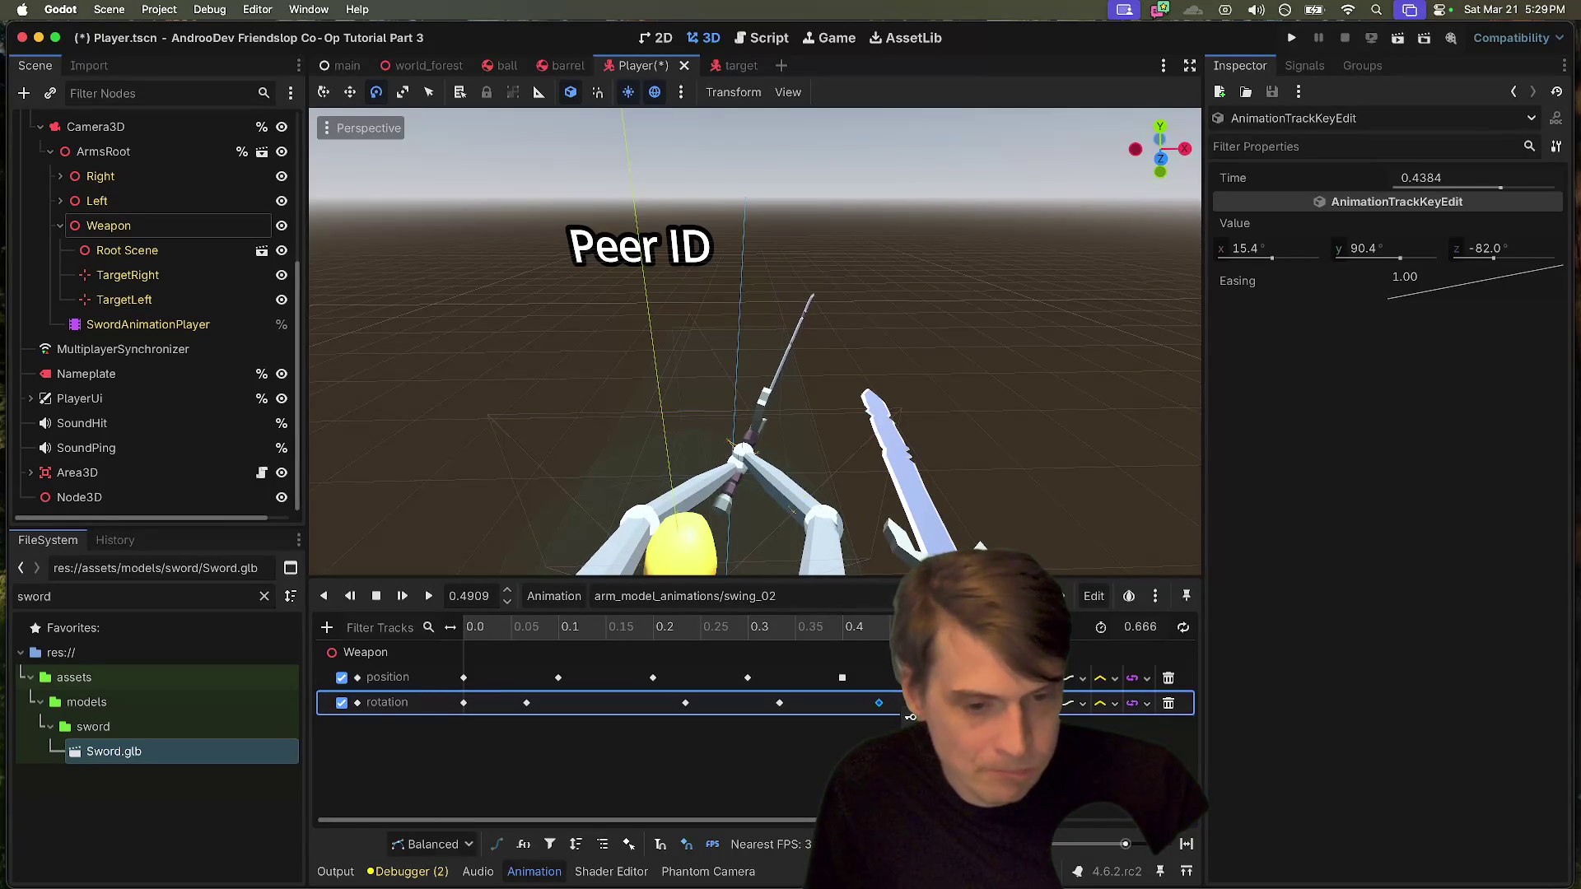
mouse_move(909, 710)
left_mouse_down()
mouse_move(762, 666)
mouse_move(853, 683)
mouse_move(760, 683)
mouse_move(937, 684)
left_mouse_up()
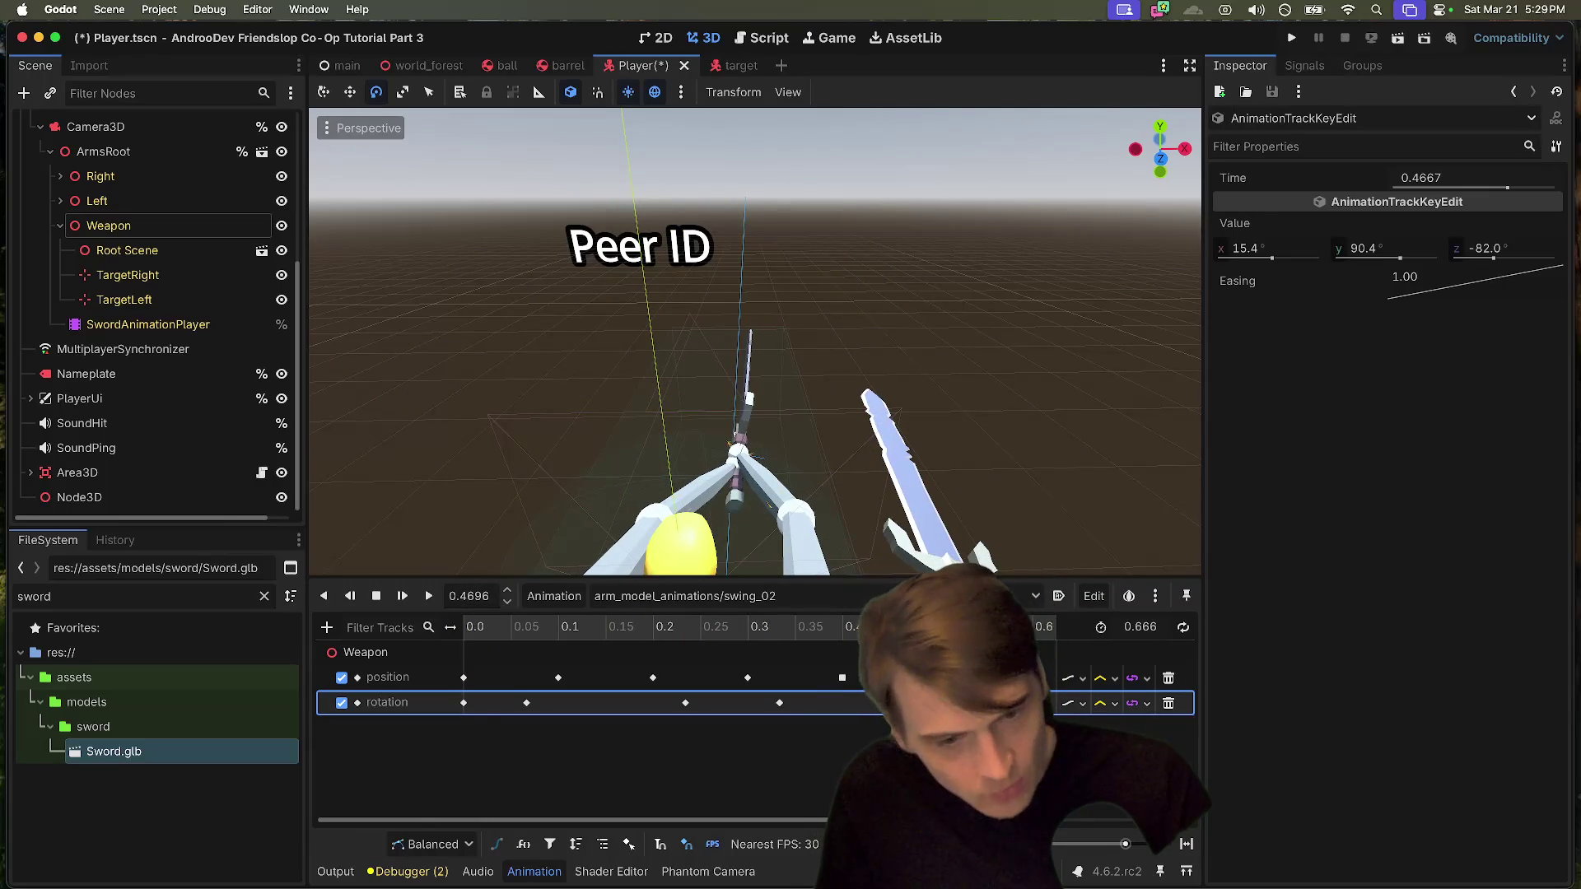
Move the late rotation key to 0.433 s and key the Weapon twisted to z −106.7° there
left_click(906, 703)
left_click(908, 710)
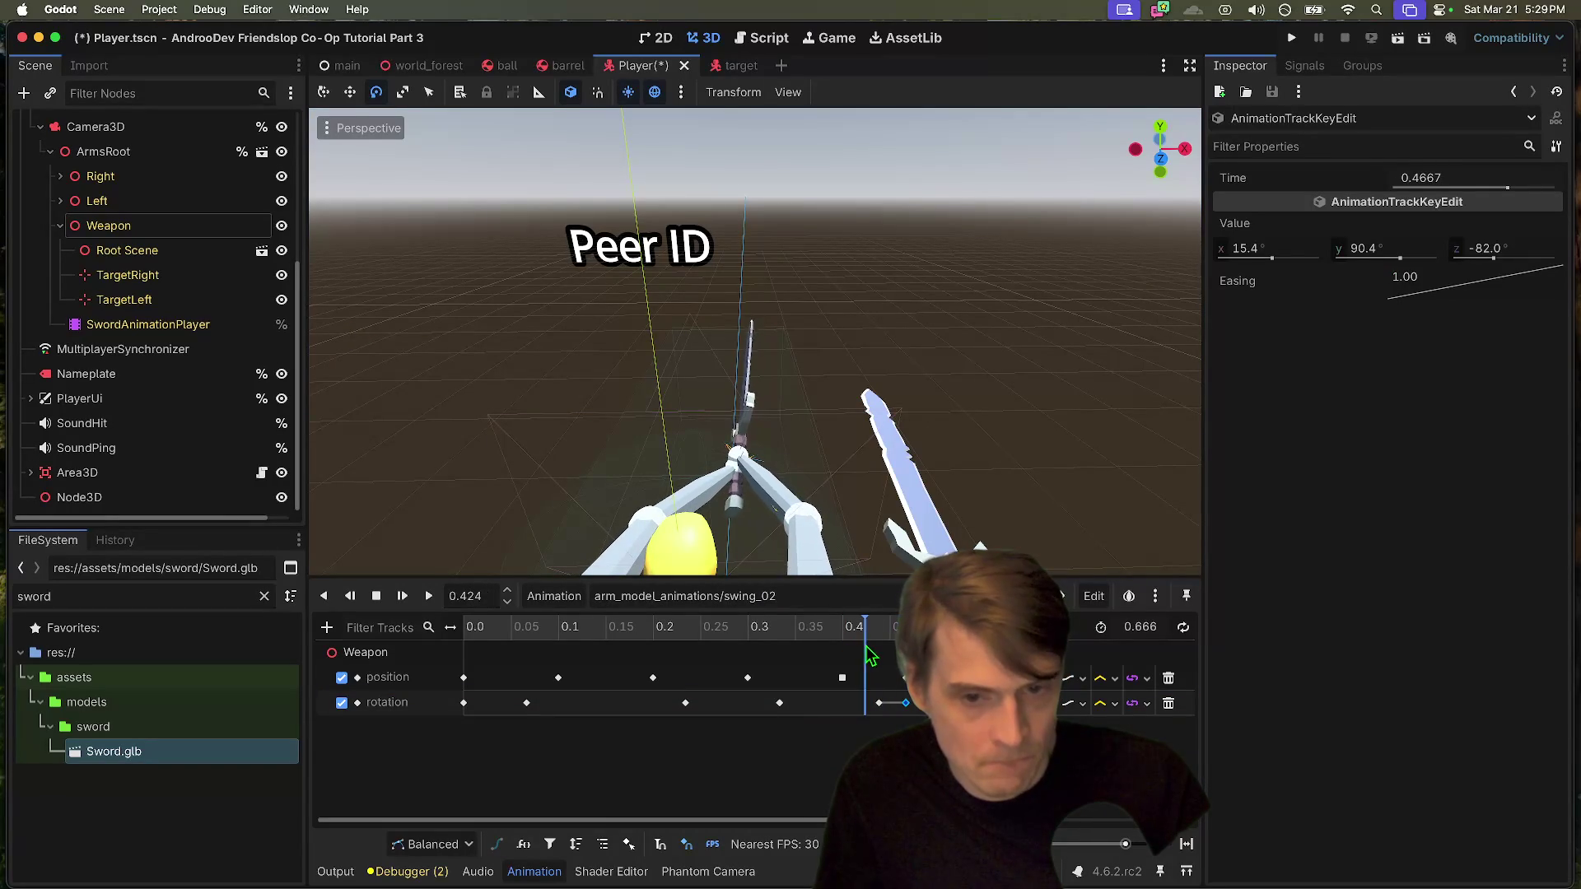
mouse_move(875, 654)
left_mouse_down()
mouse_move(675, 675)
mouse_move(822, 688)
mouse_move(870, 714)
left_mouse_up()
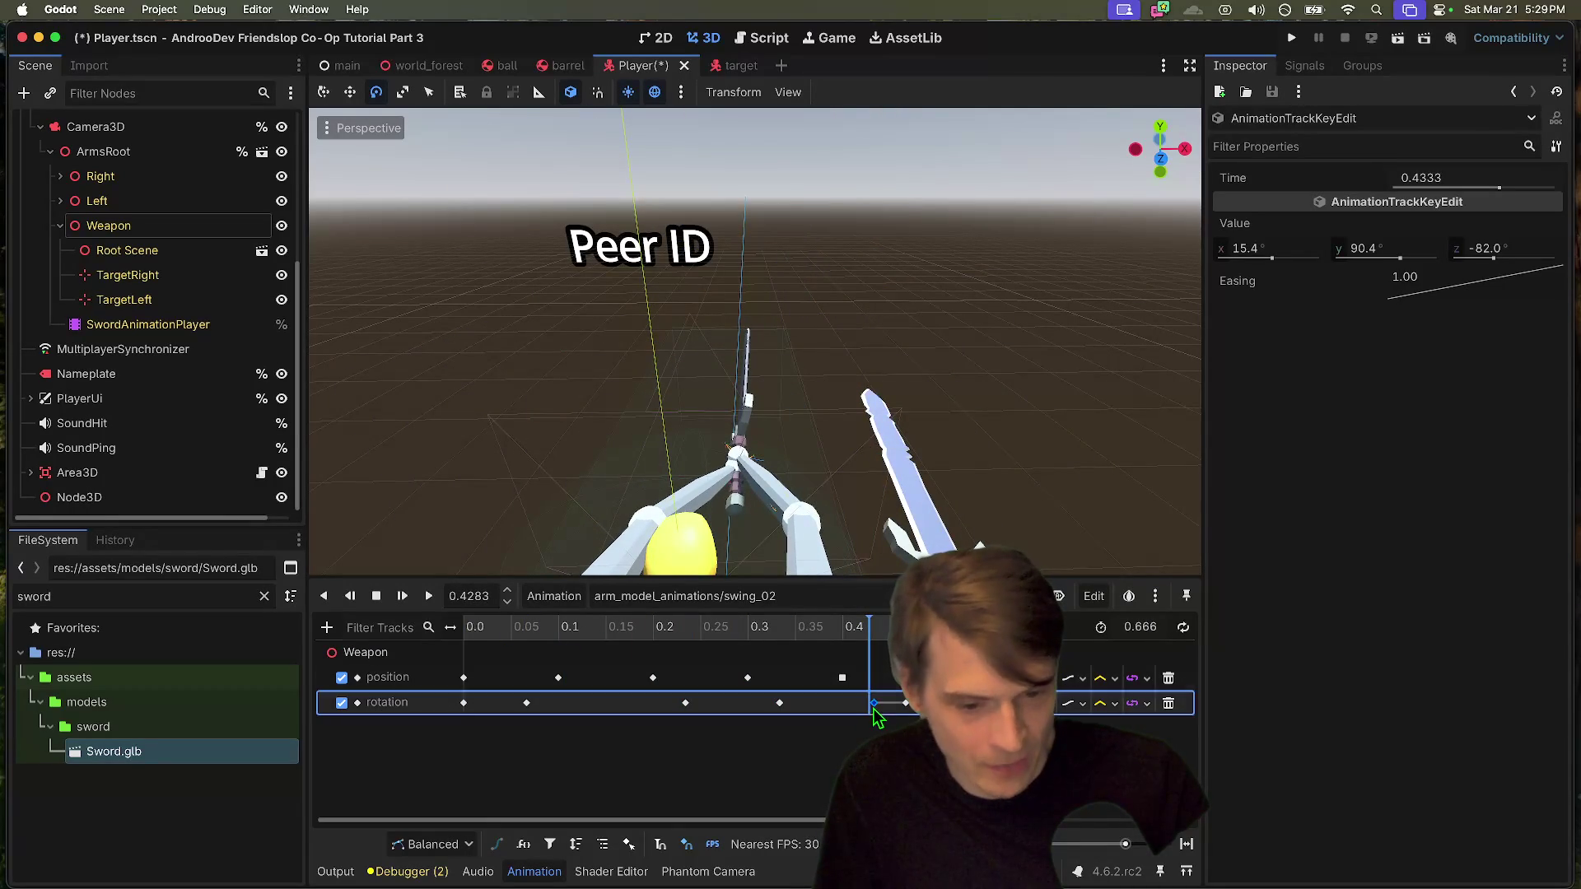
left_click(870, 627)
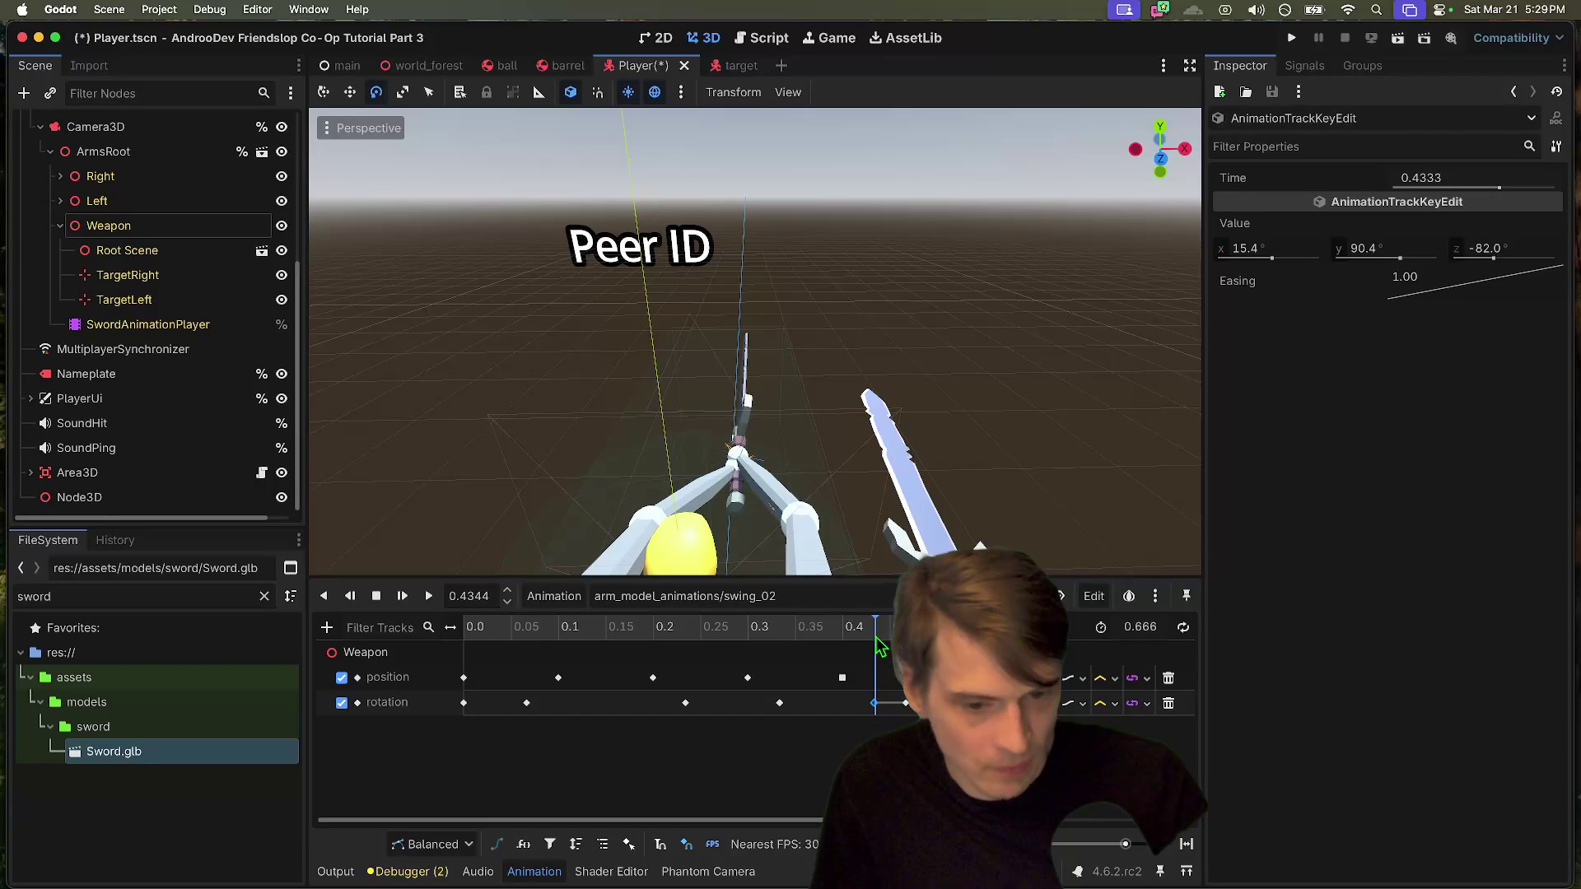
left_click(875, 702)
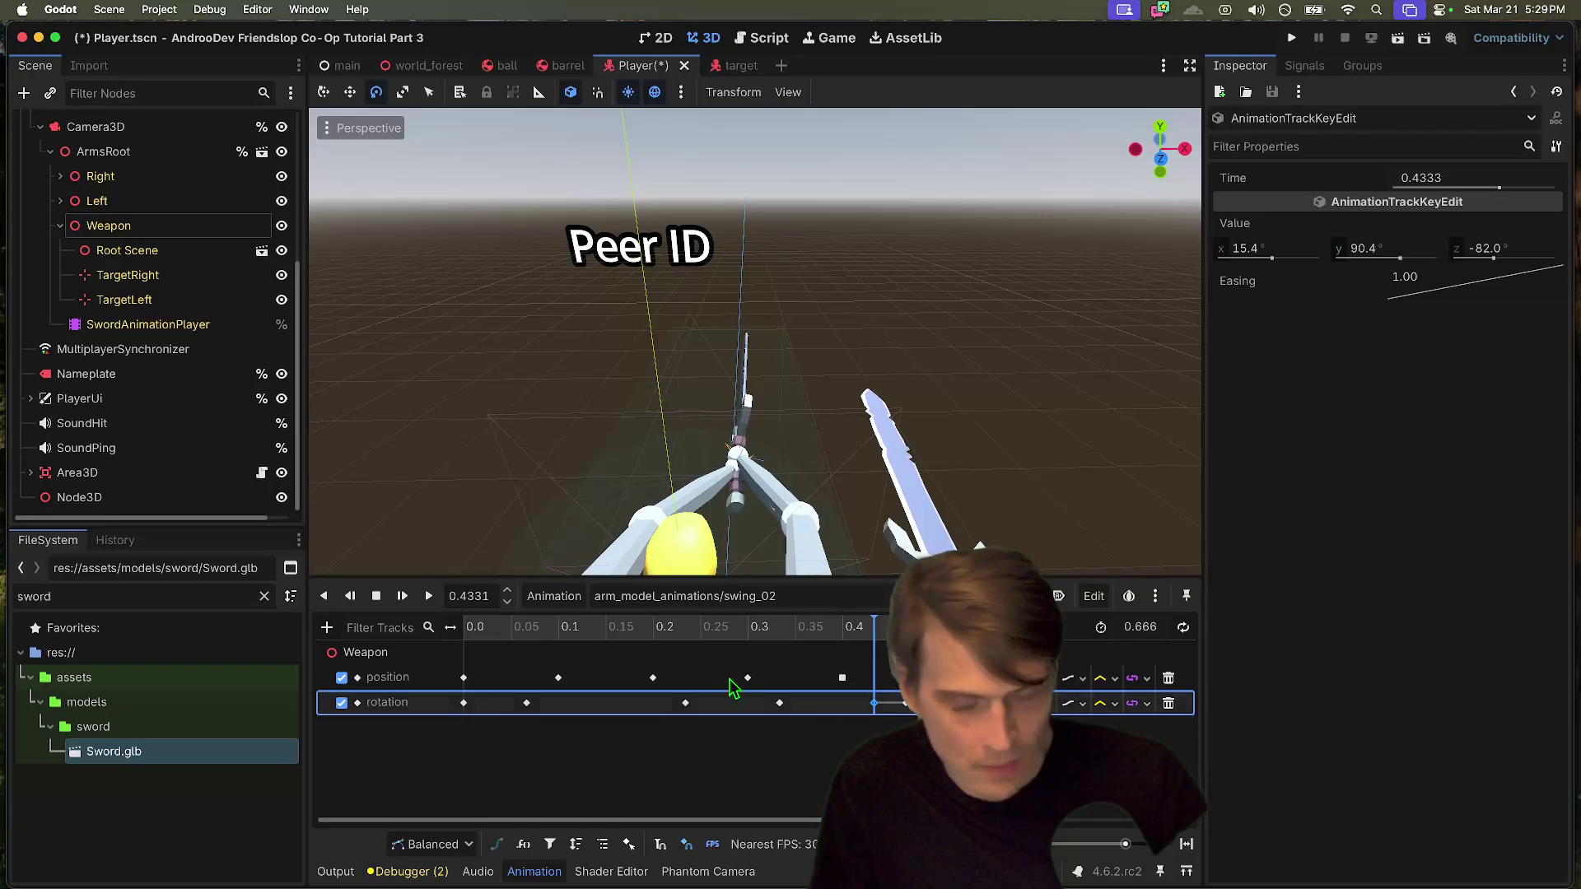
left_click(165, 225)
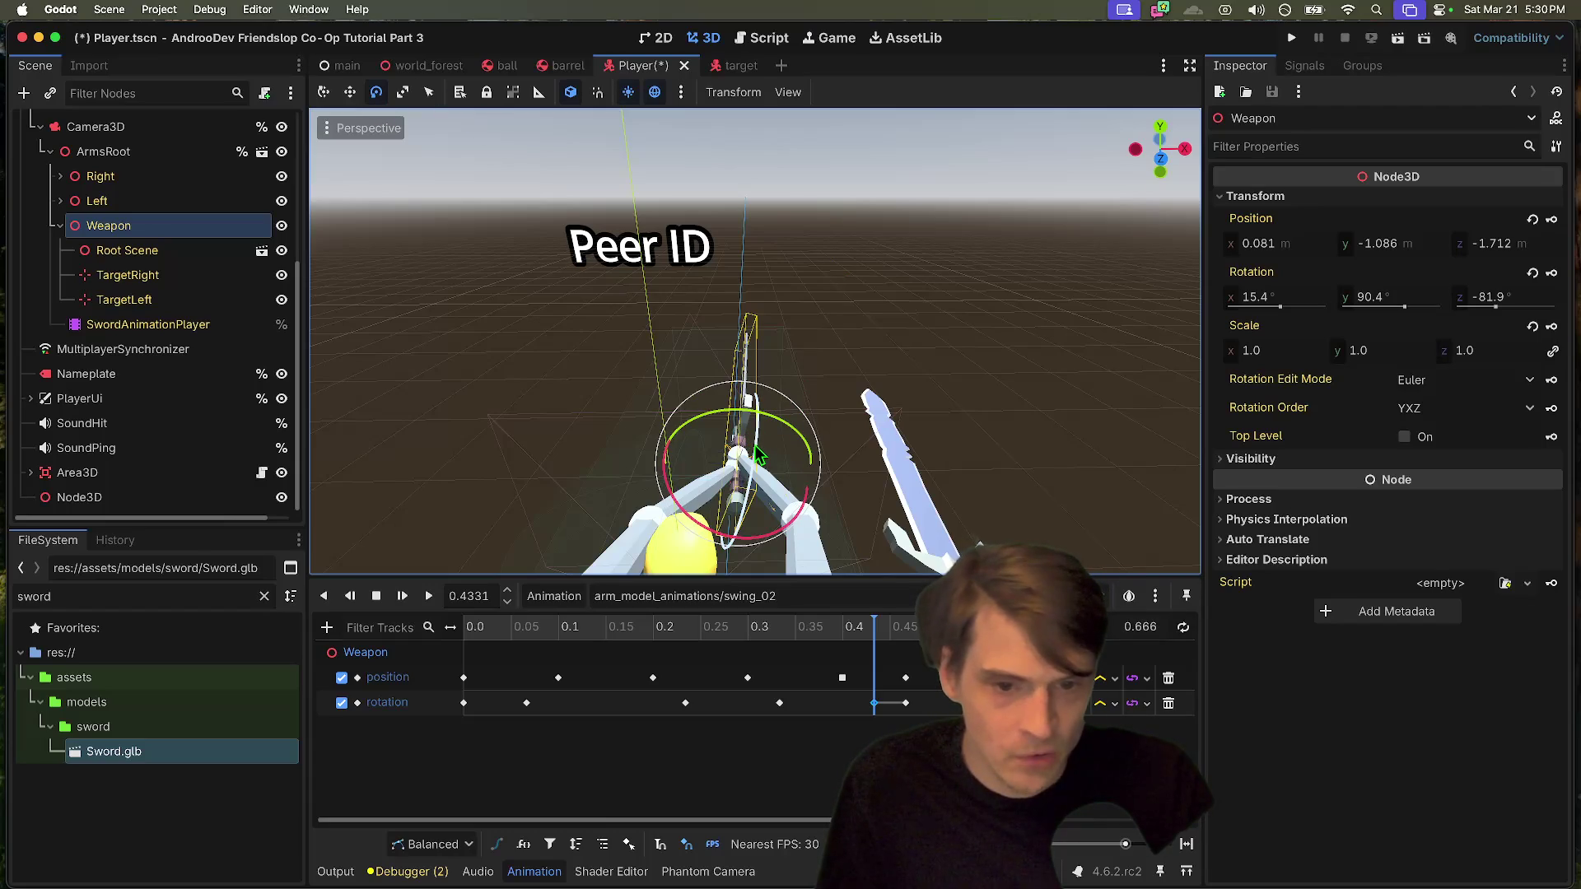
left_click_drag(755, 448, 753, 445)
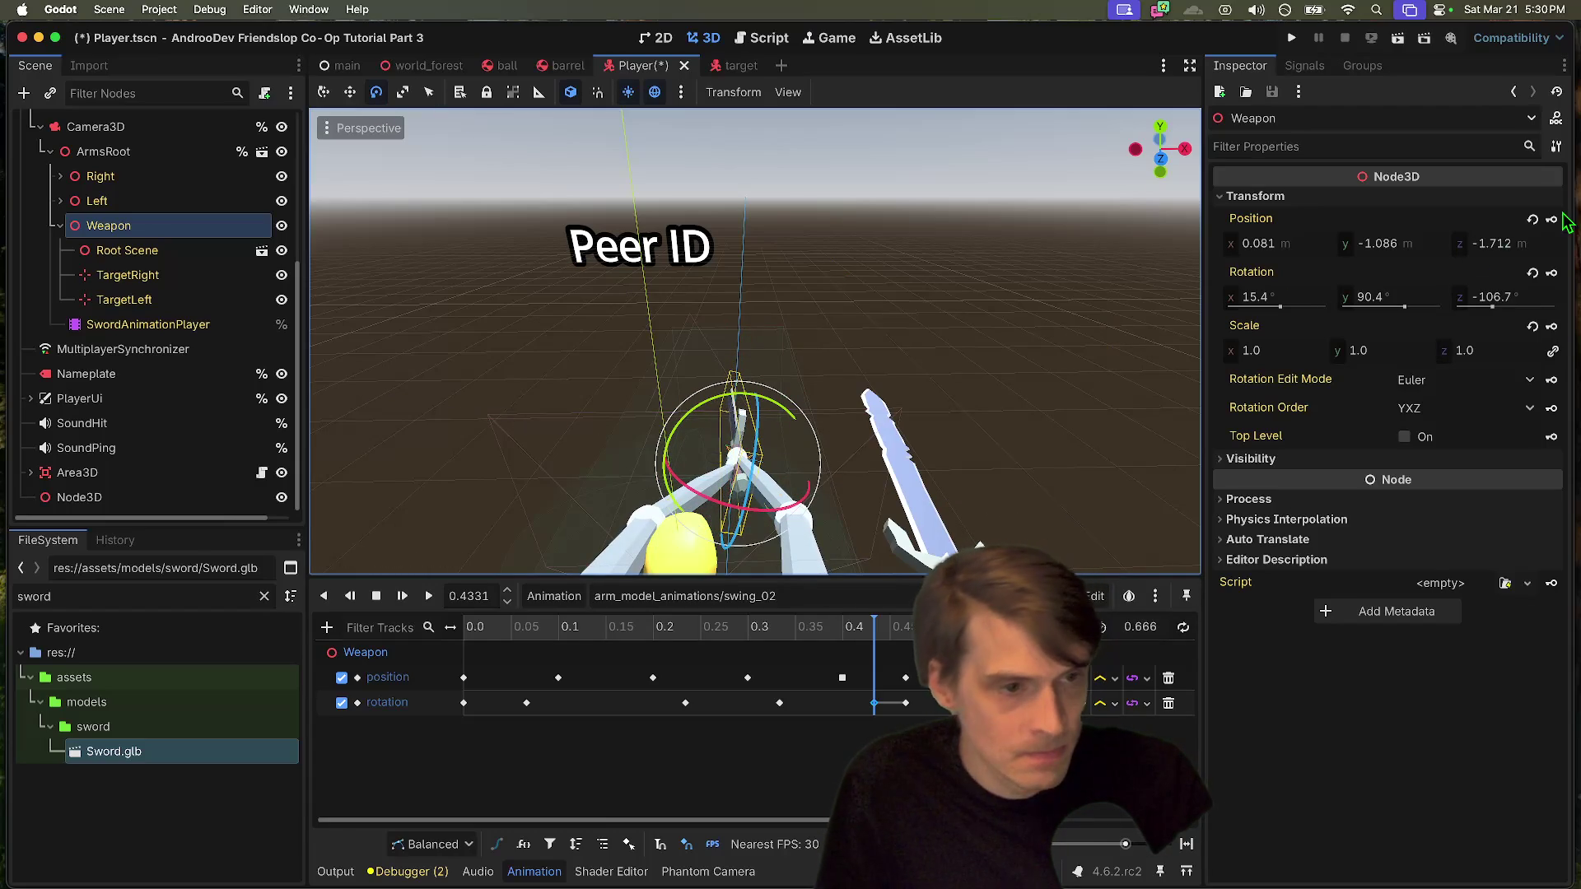
left_click(1553, 274)
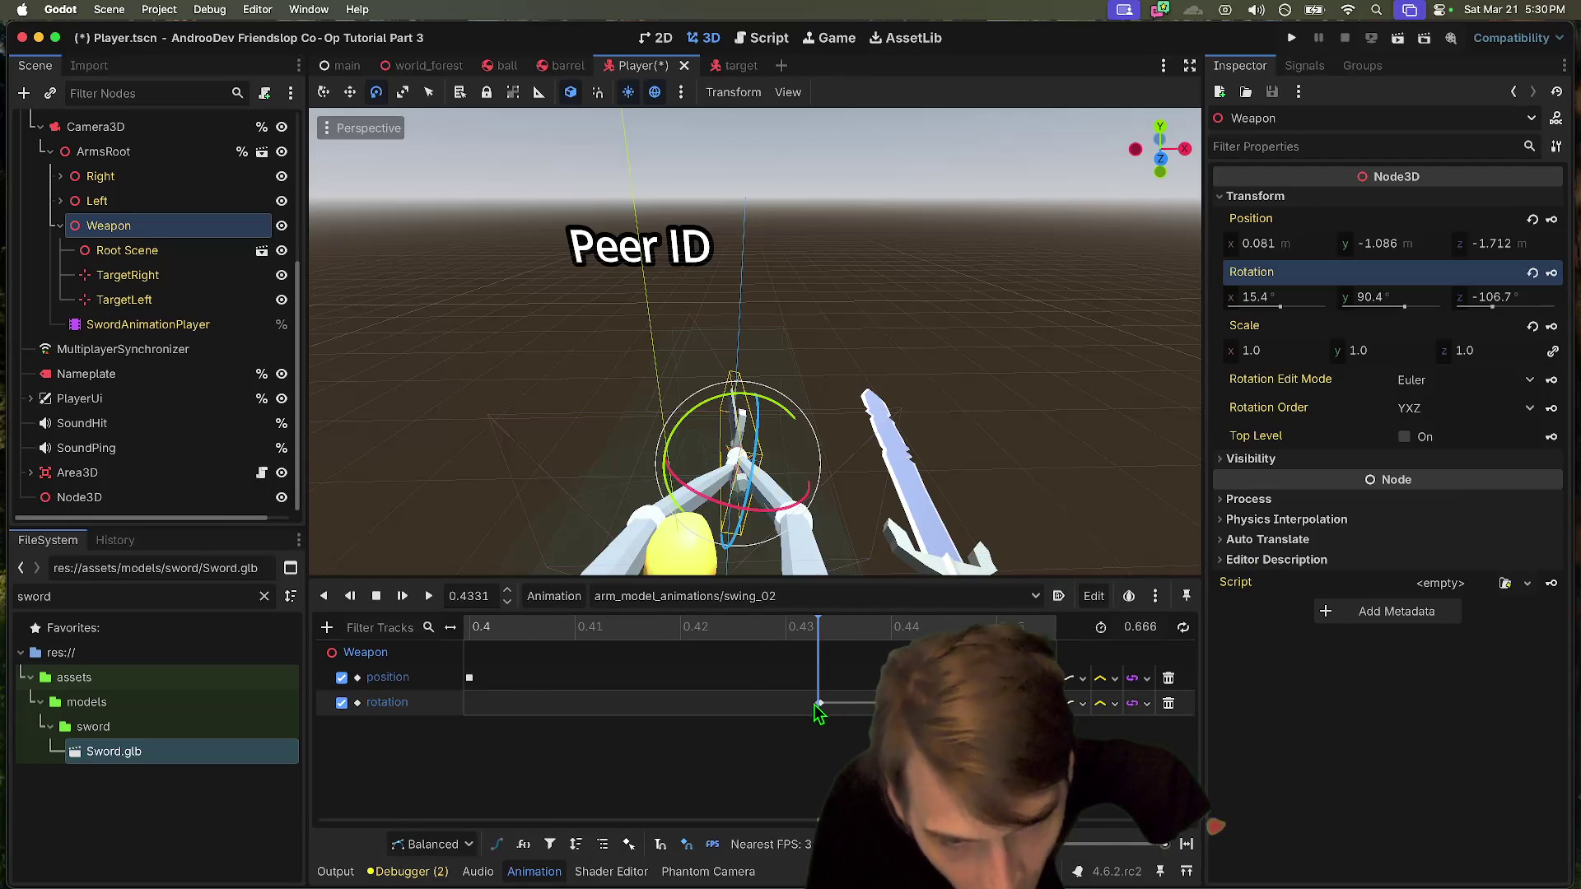
Play swing_02 back from the start to check the new sword motion
left_click(819, 704)
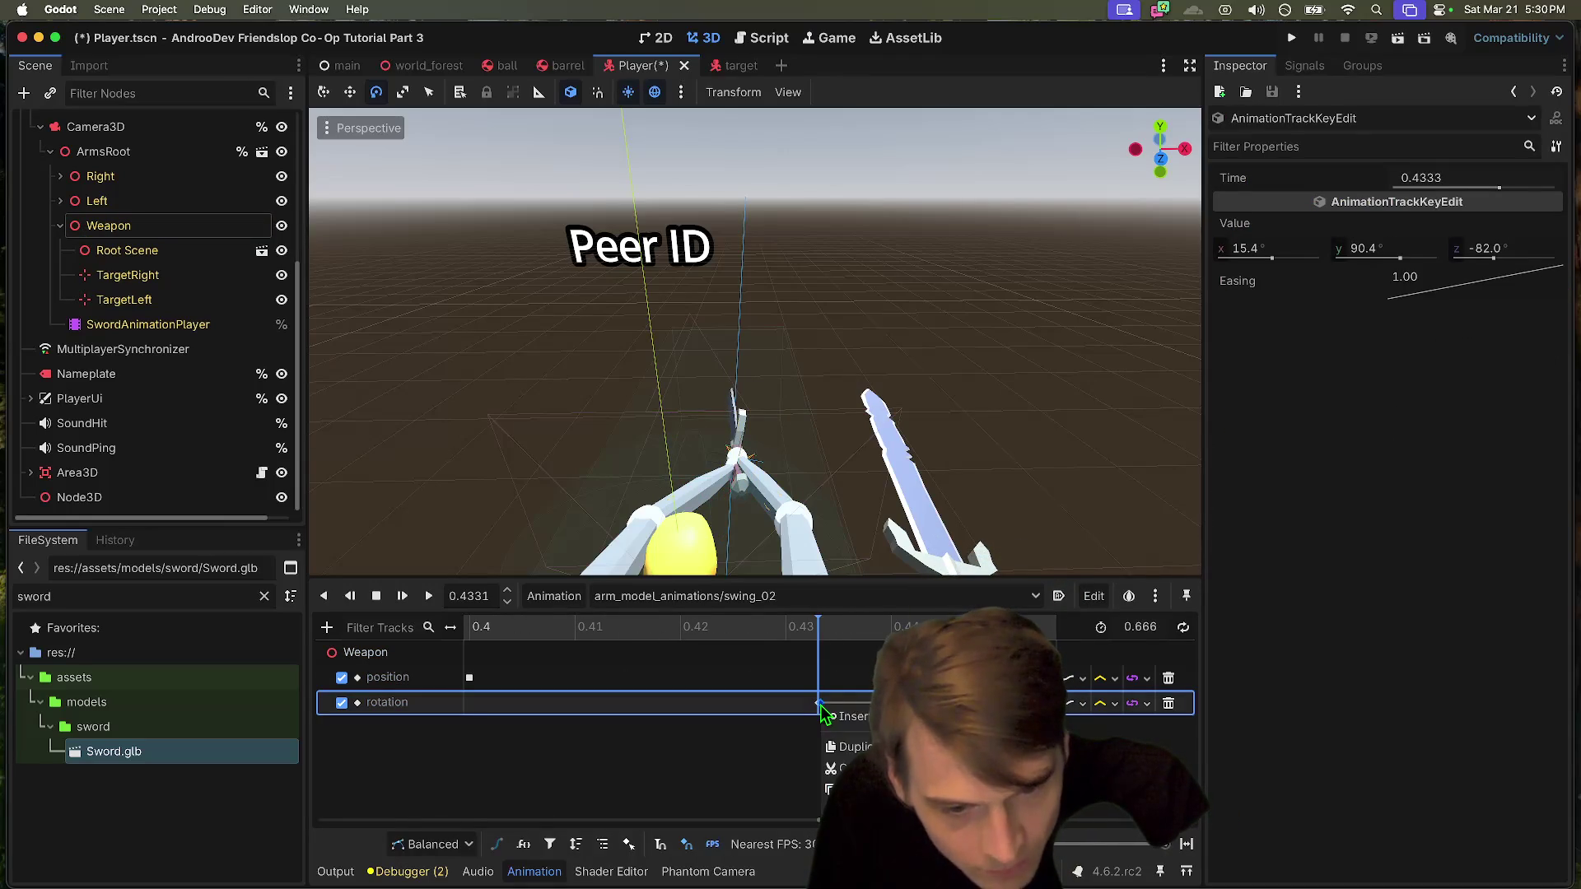
key("Escape")
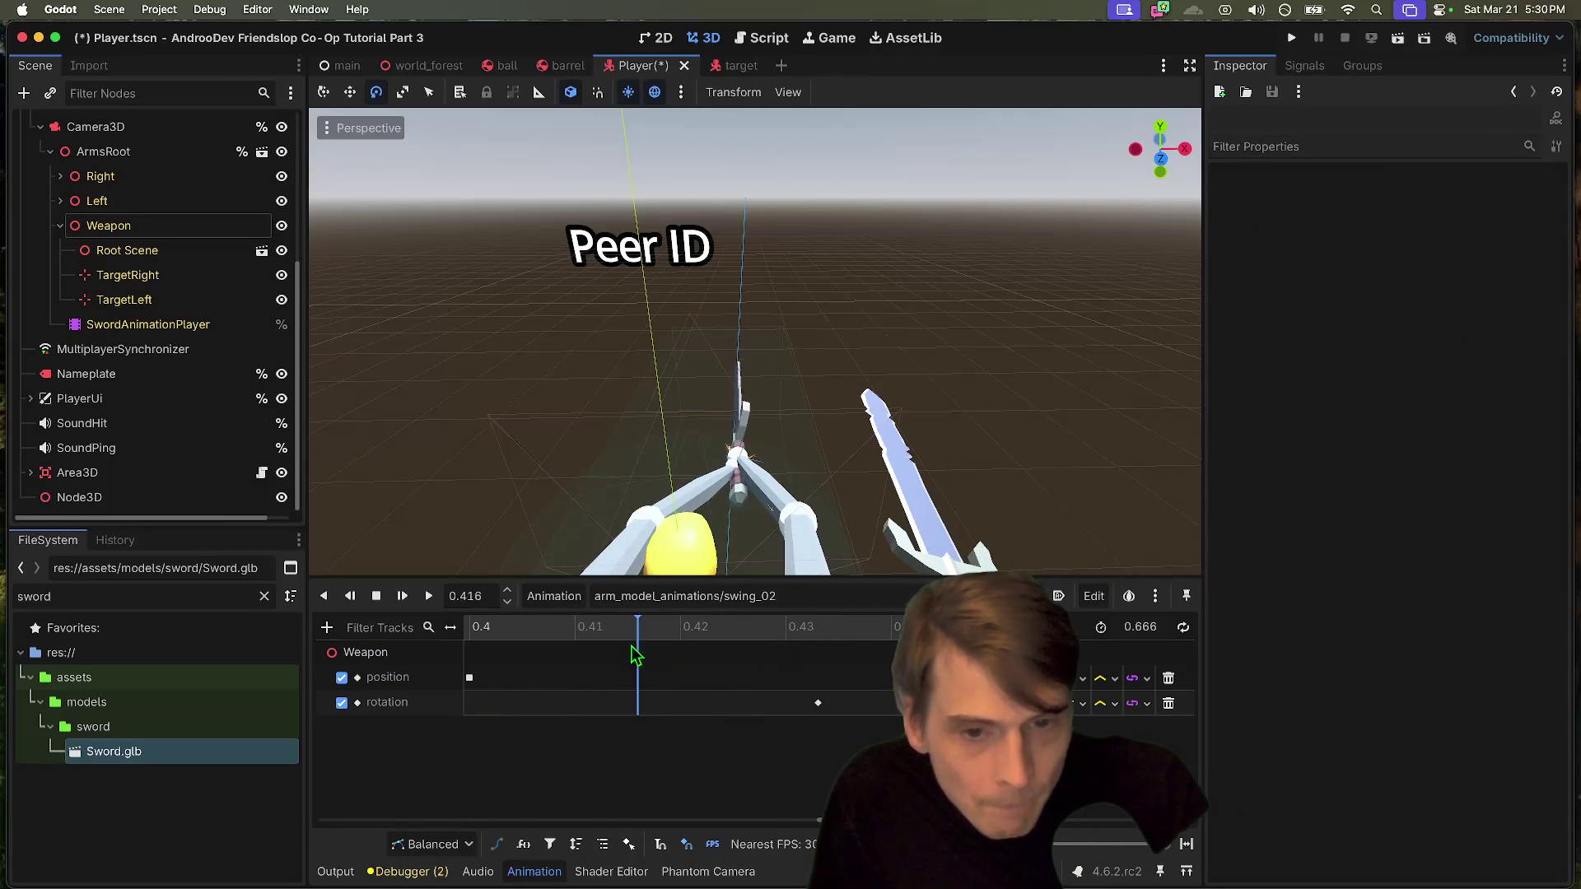
left_click_drag(664, 652, 332, 659)
left_click(374, 597)
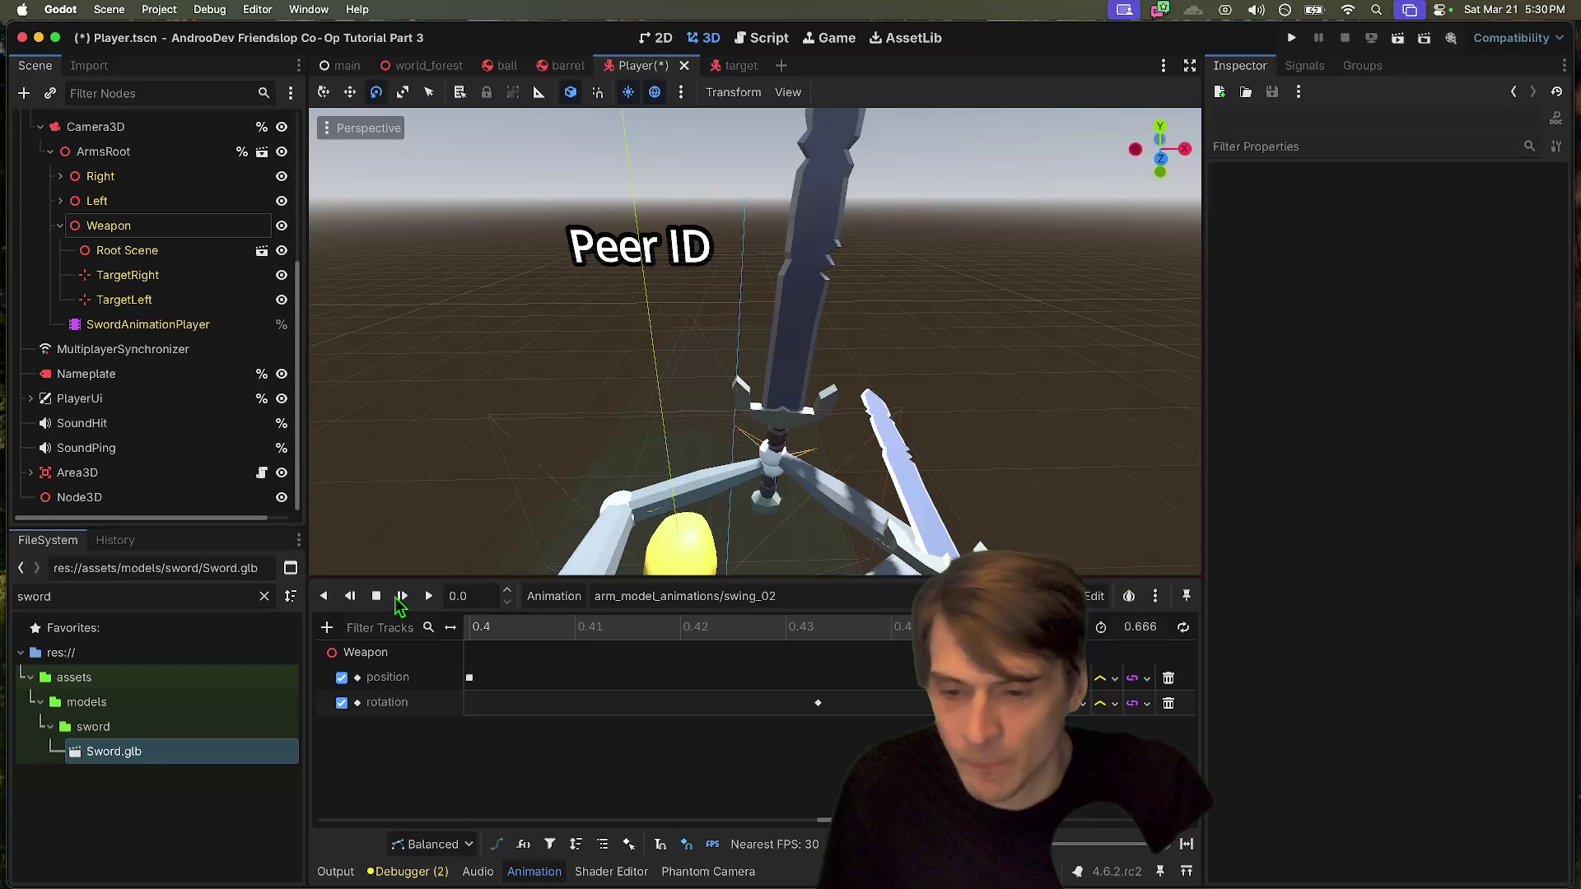
left_click(429, 597)
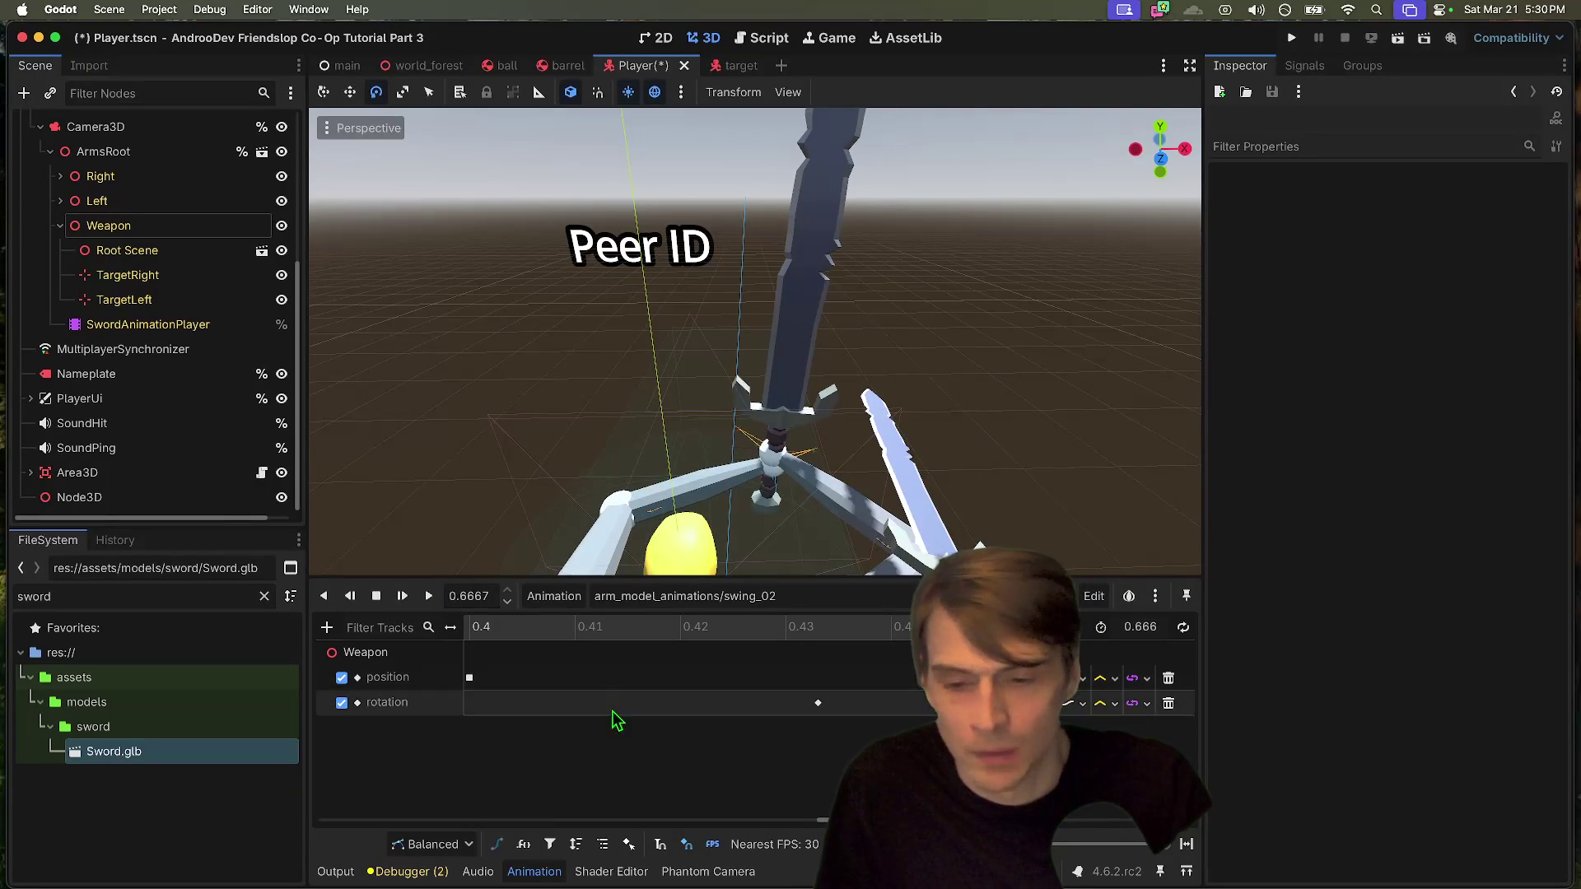
scroll(791, 658, "down", 3)
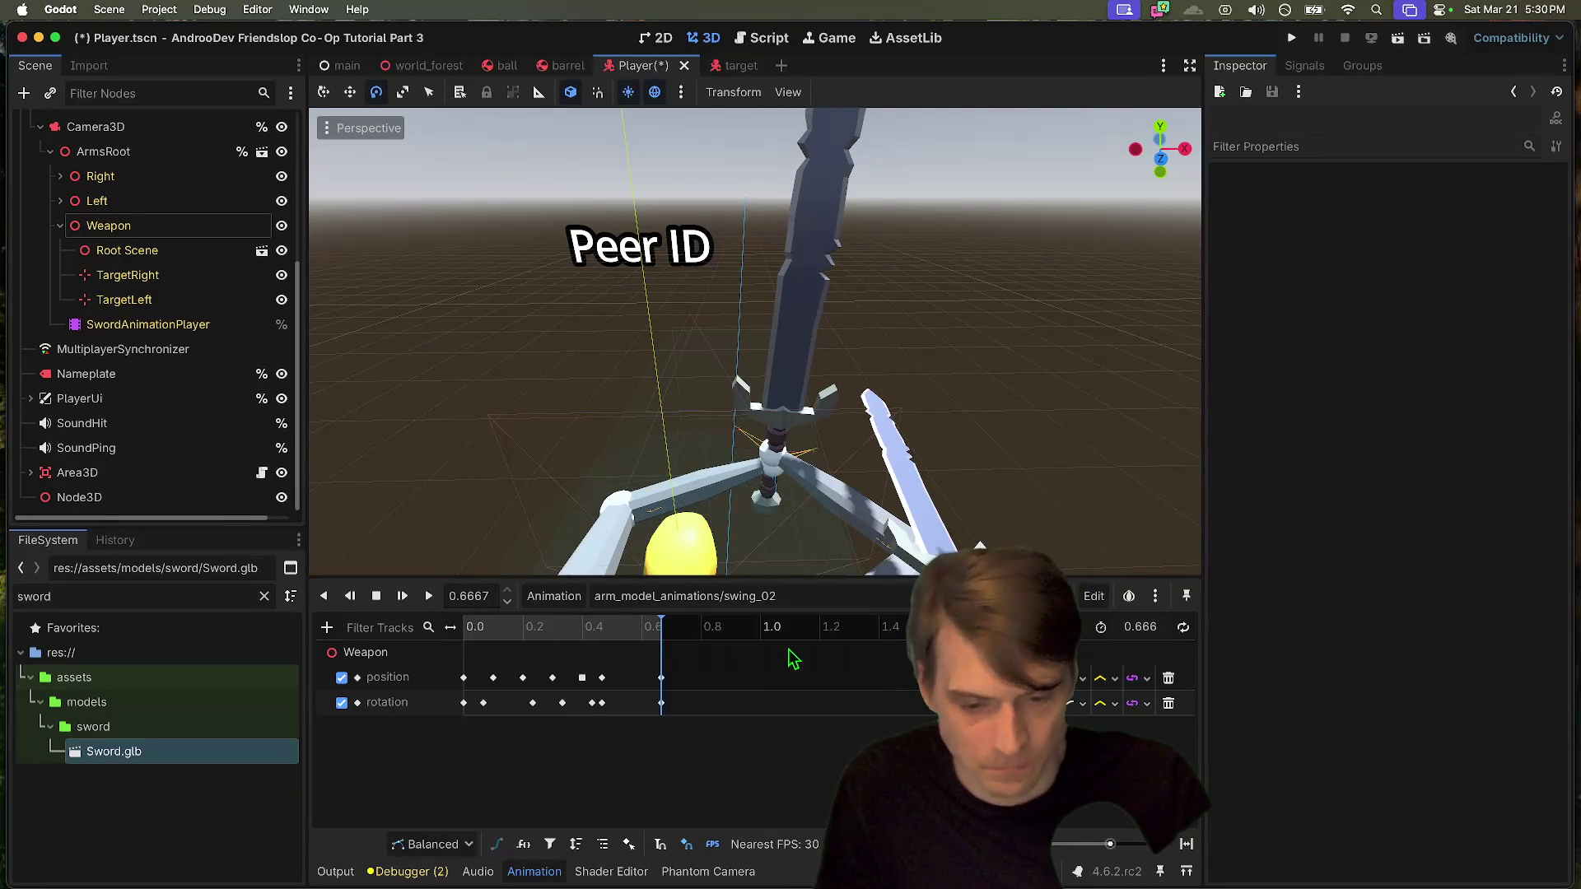
mouse_move(763, 658)
left_mouse_down()
mouse_move(478, 667)
mouse_move(769, 712)
mouse_move(614, 714)
left_mouse_up()
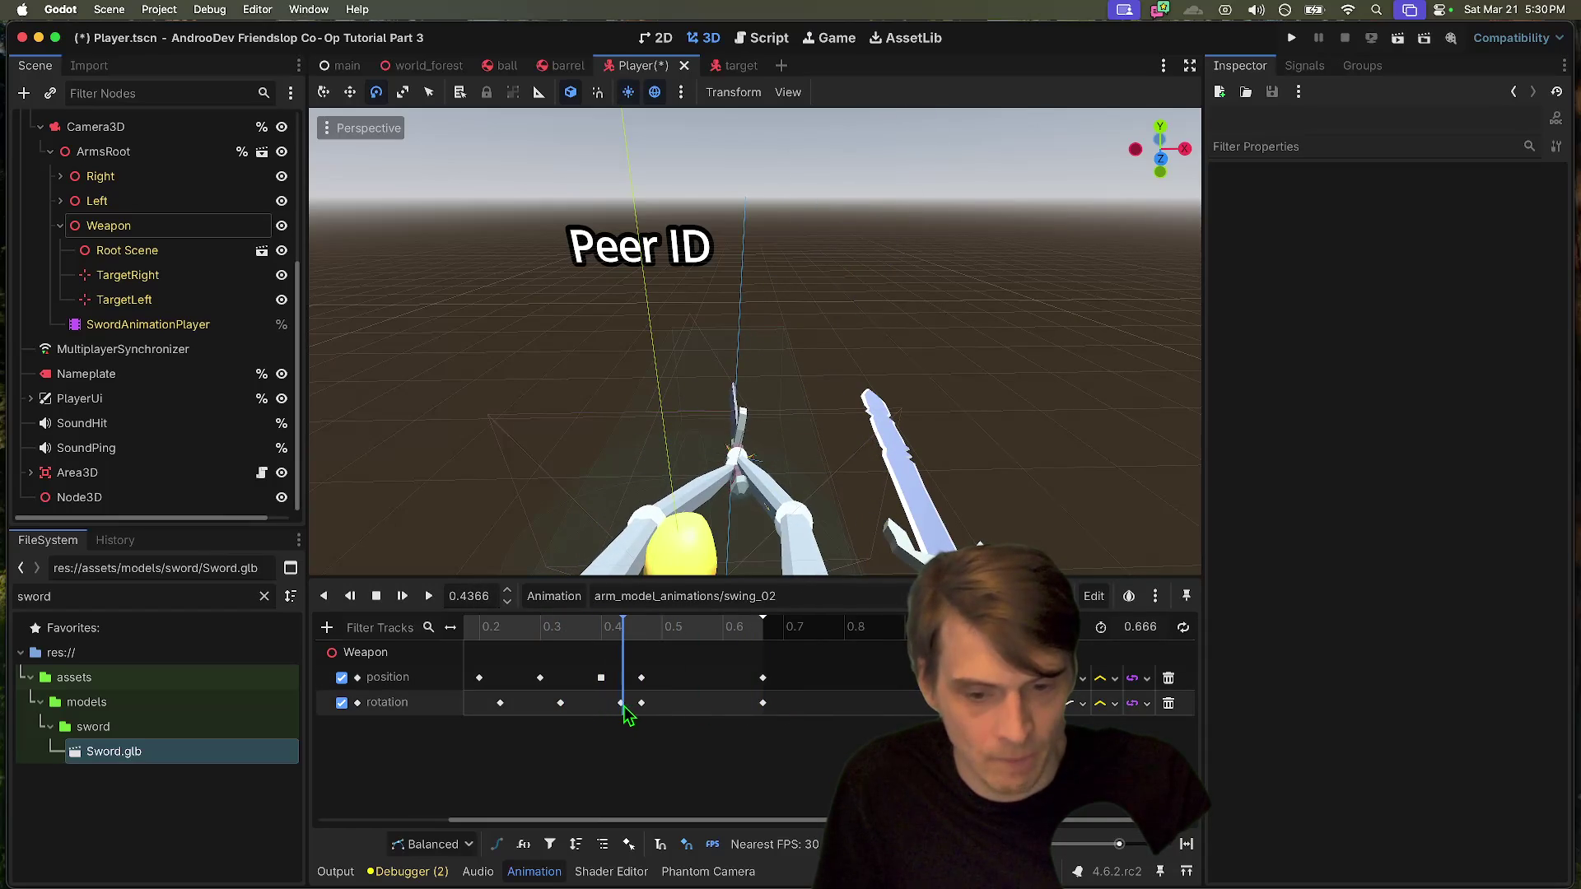
Duplicate the 15.4°, 90.4°, -106.7° rotation key to 0.4667 s, preview it, and run the game
left_click(641, 704)
right_click(622, 704)
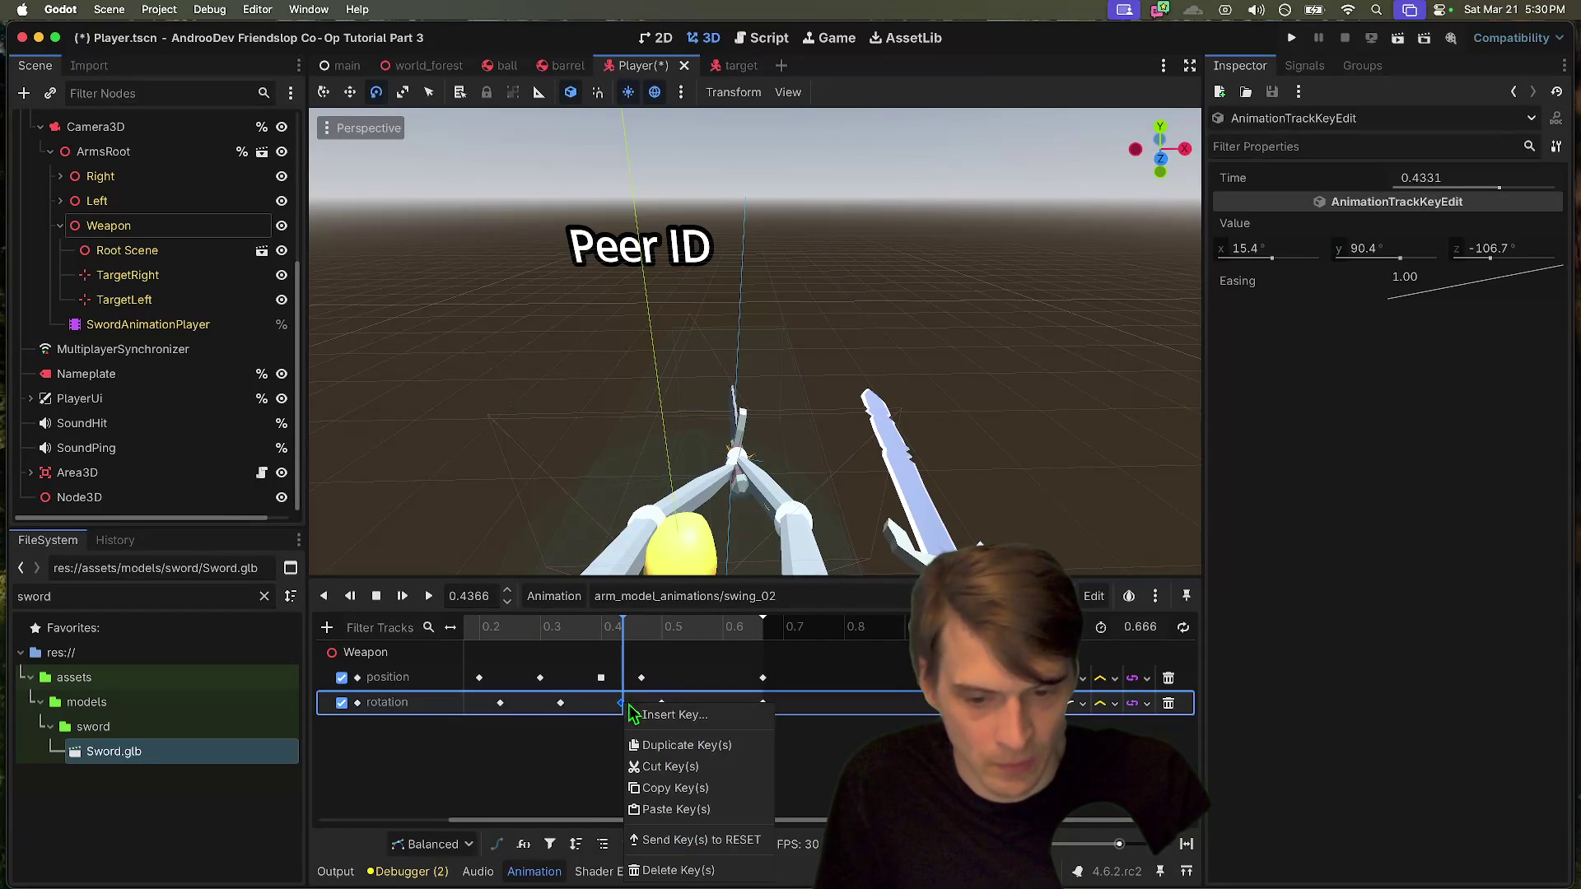
left_click(673, 745)
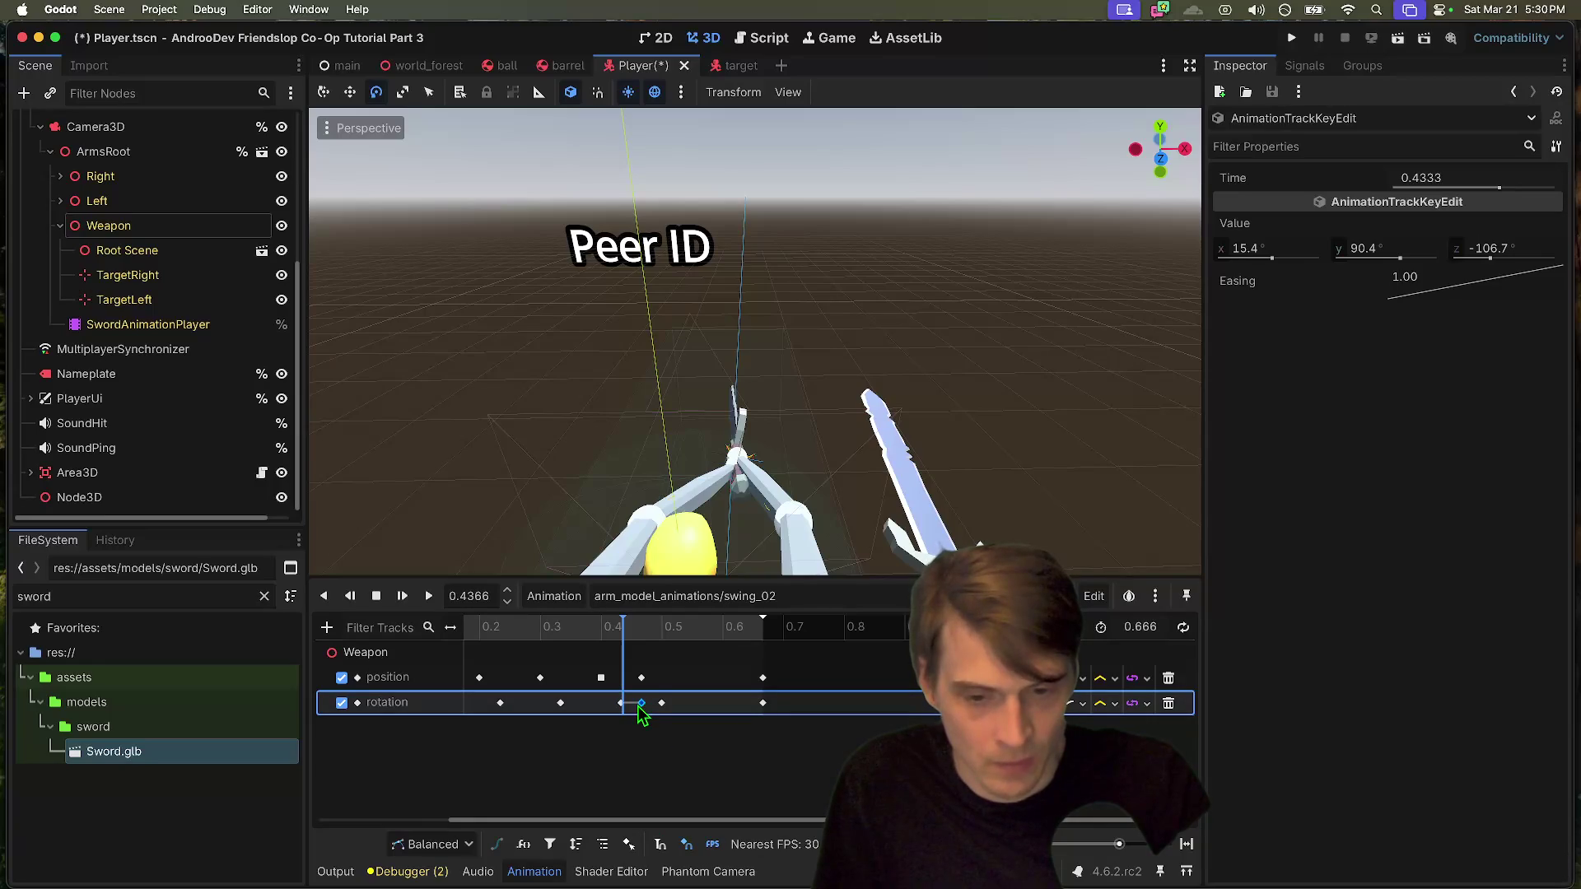
mouse_move(626, 638)
left_mouse_down()
mouse_move(511, 646)
mouse_move(663, 703)
mouse_move(814, 719)
left_mouse_up()
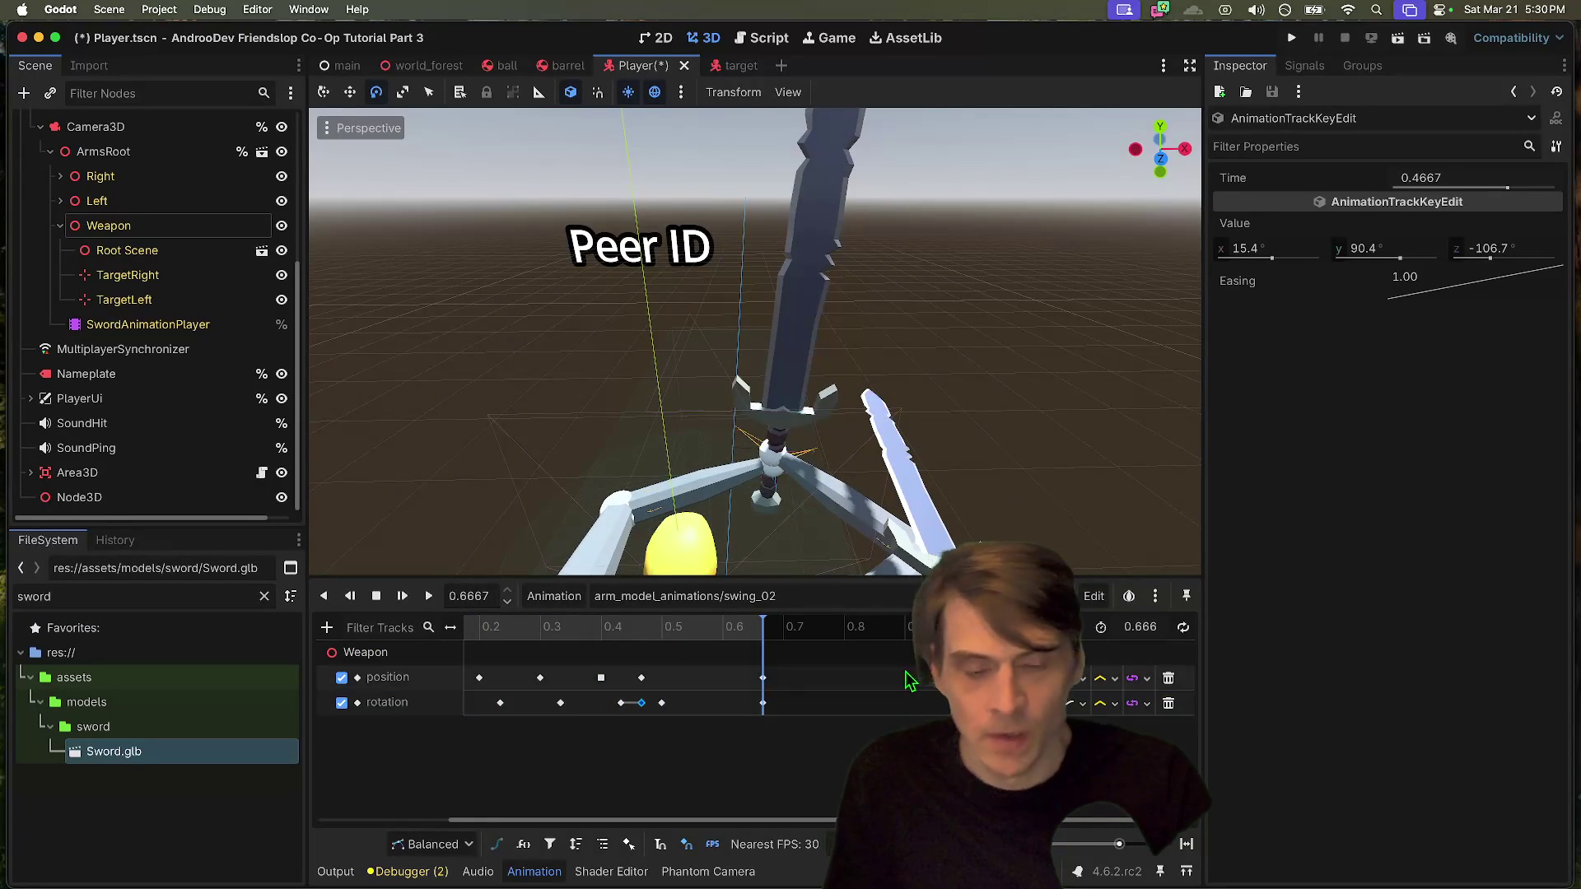
key("super+b")
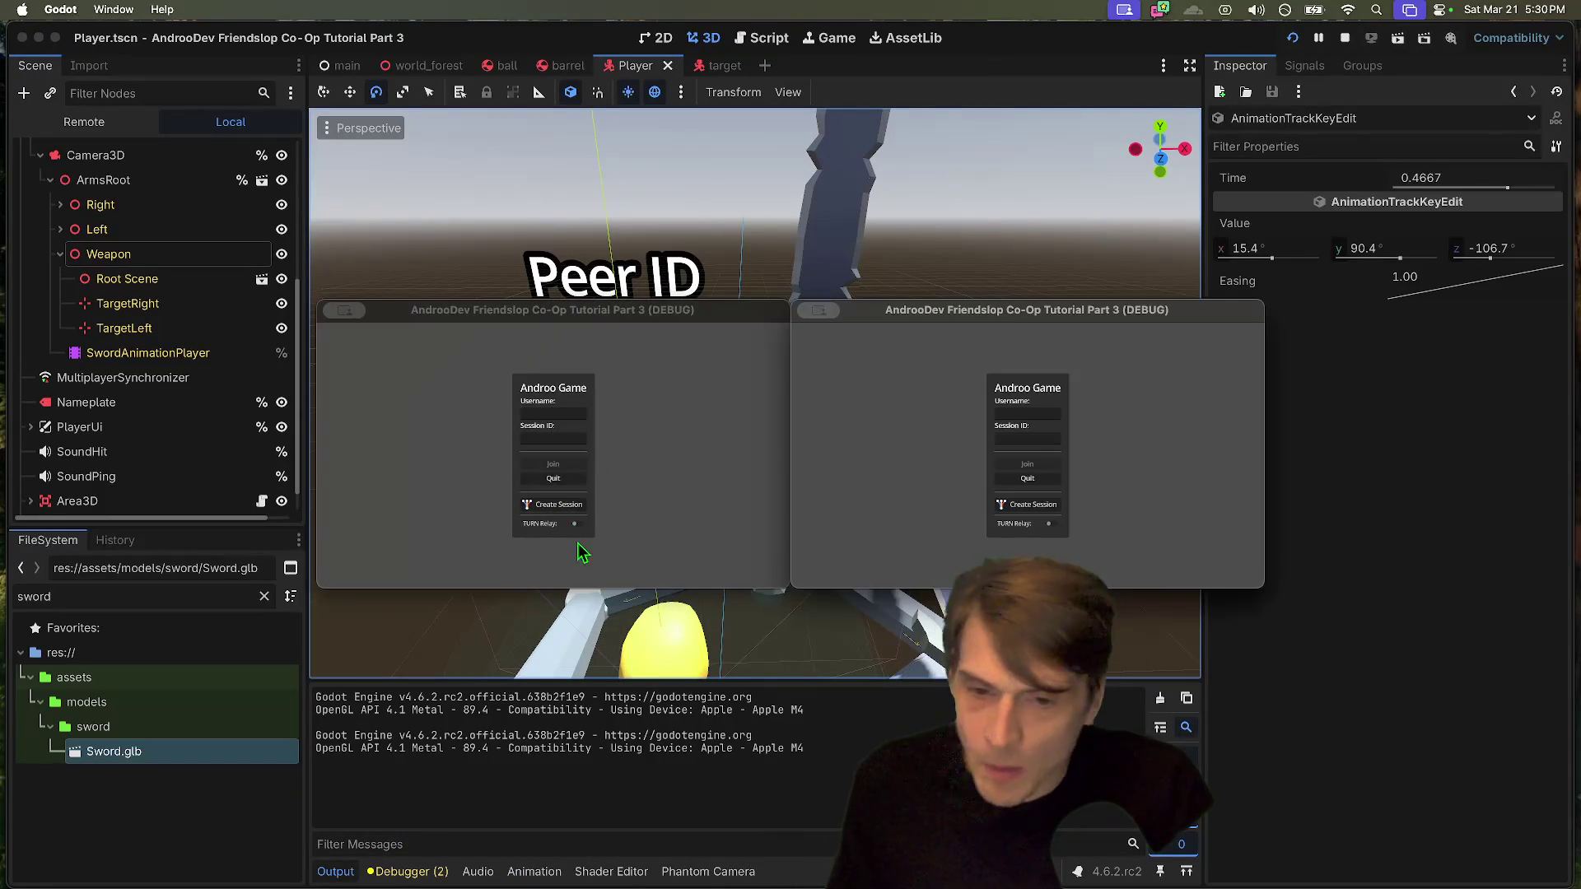
Stop the game and check Sword.glb's import settings, with root scale 1.0
left_click(567, 511)
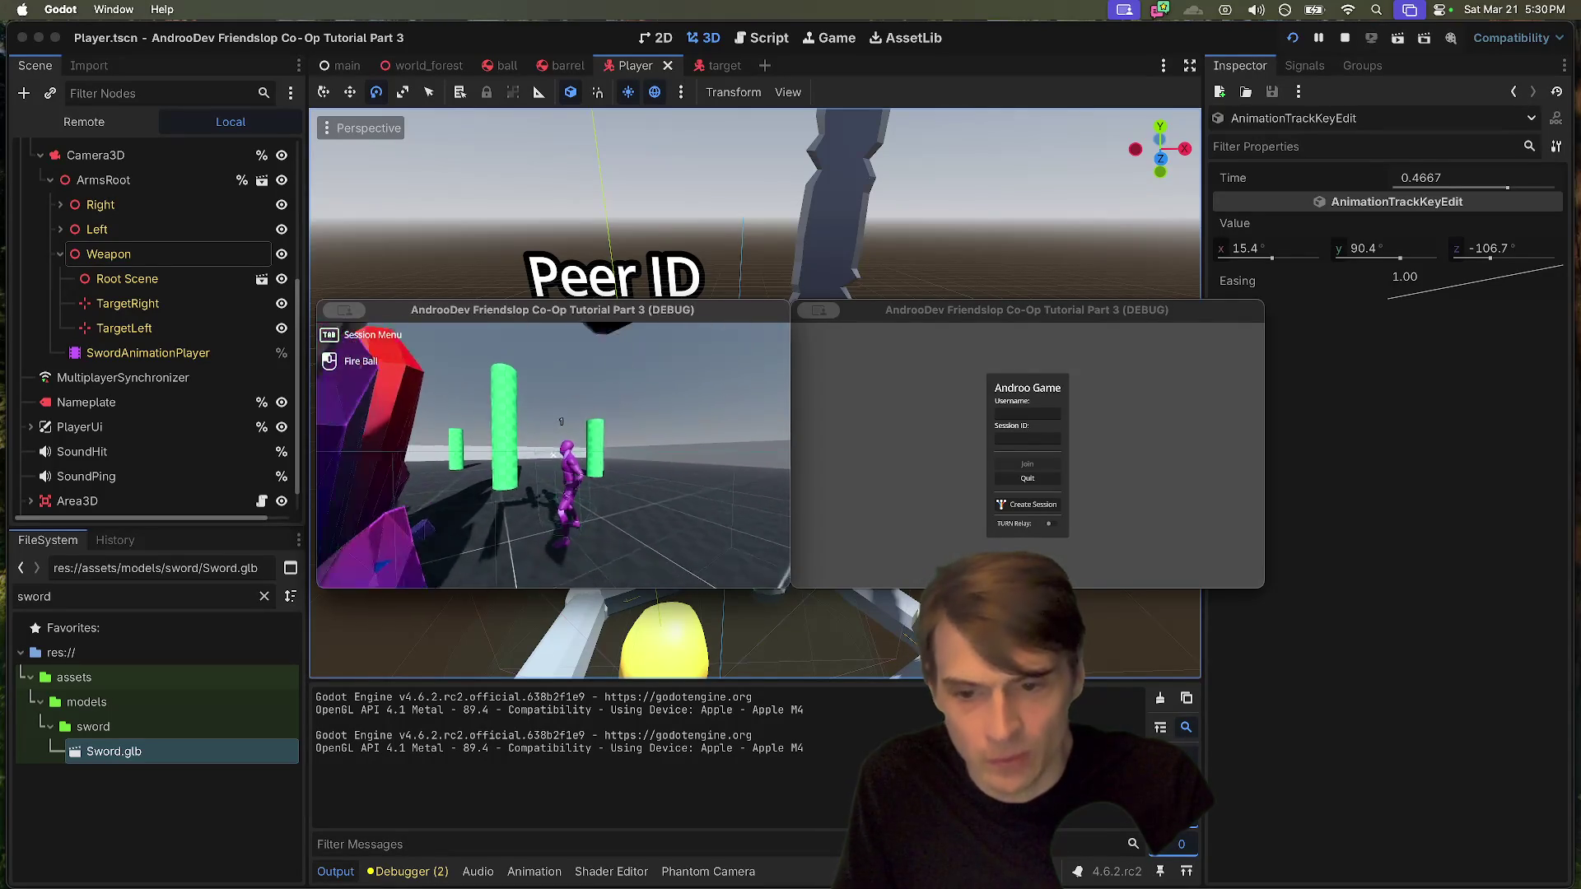
key("super+period")
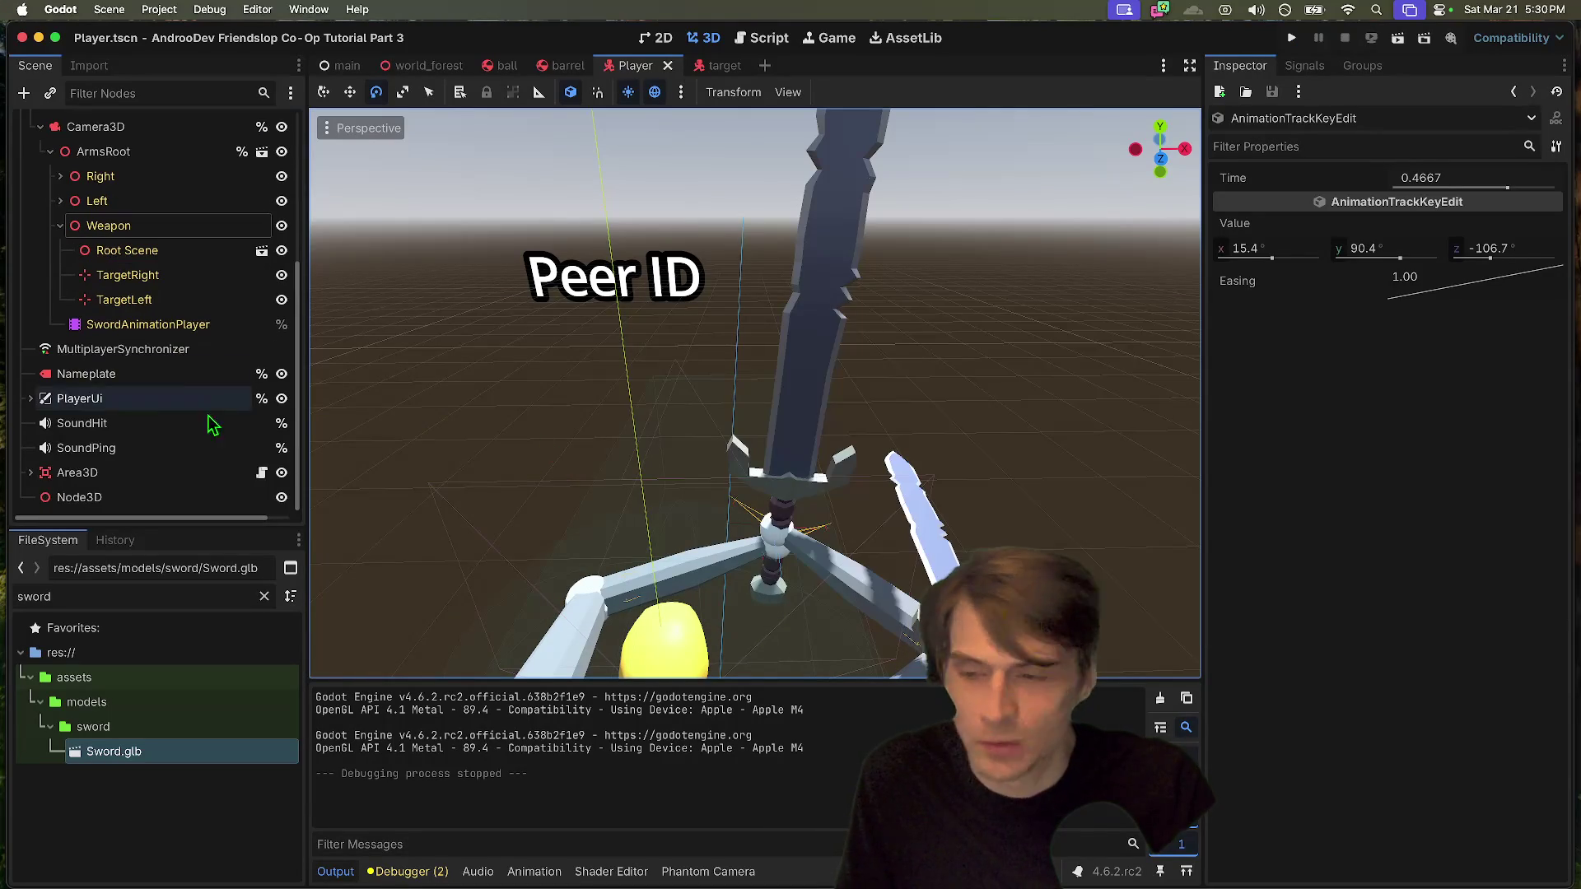
left_click(137, 597)
double_click(145, 759)
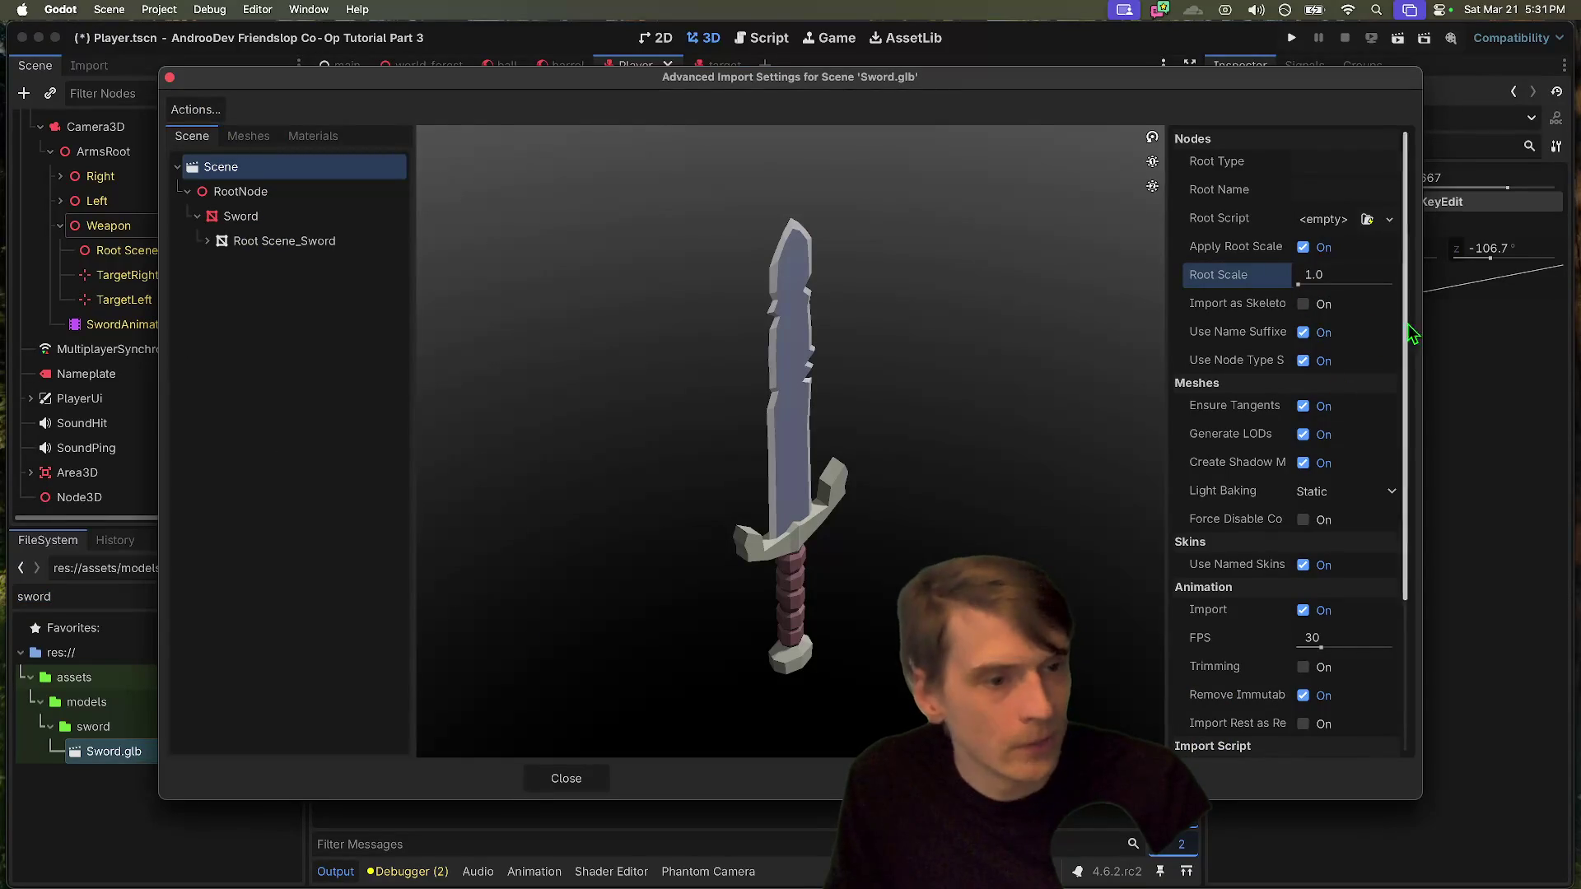
key("Escape")
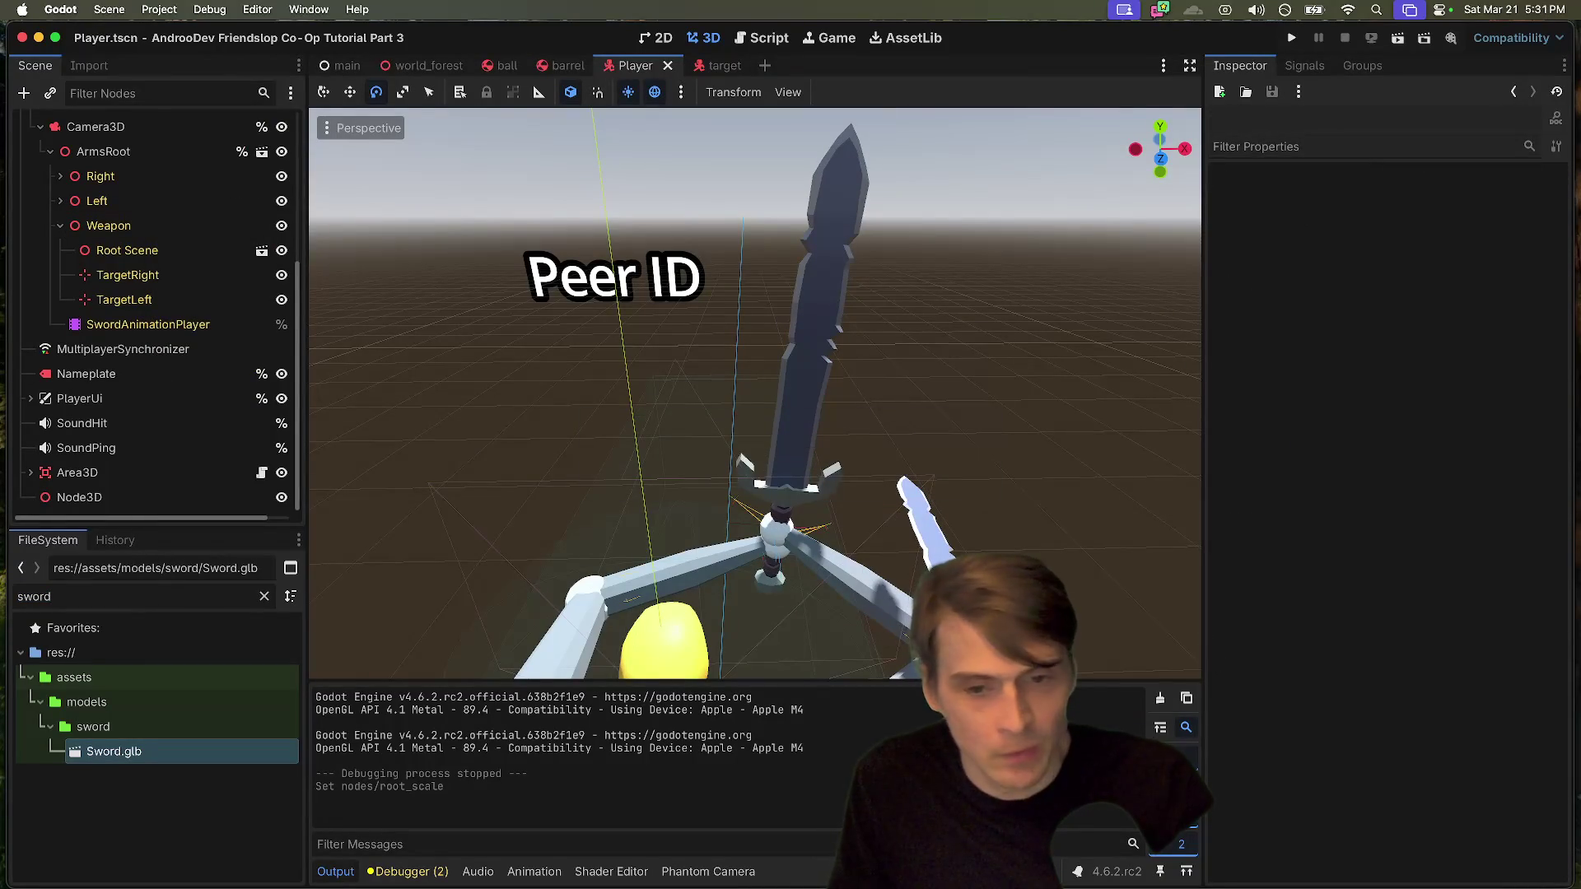
Run the project, create a session, swing the sword twice in game, then stop it
key("super+b")
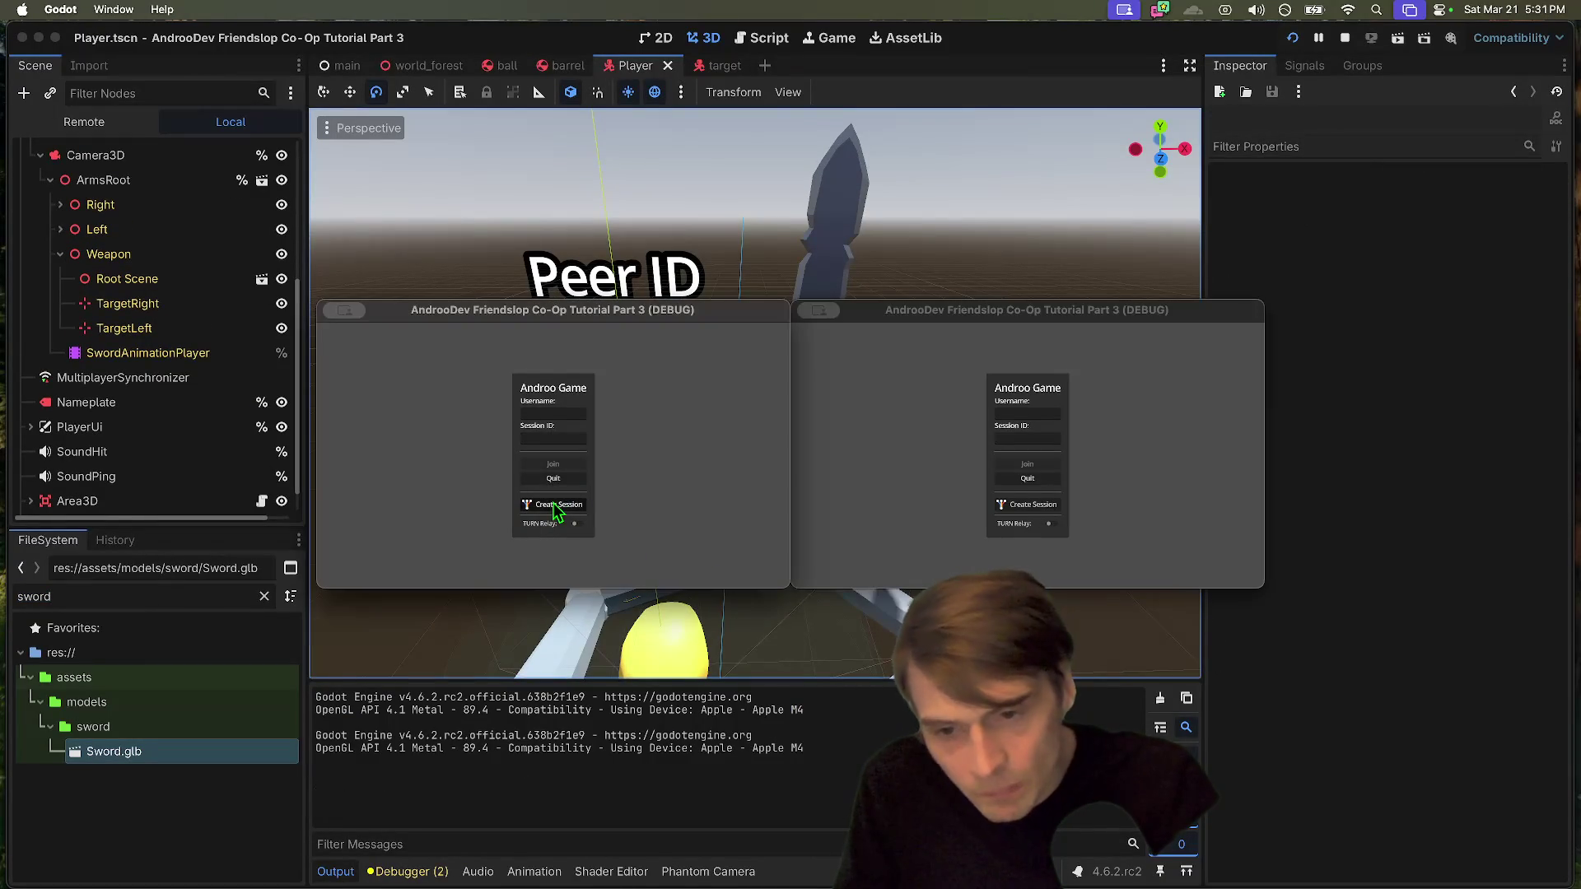
left_click(554, 506)
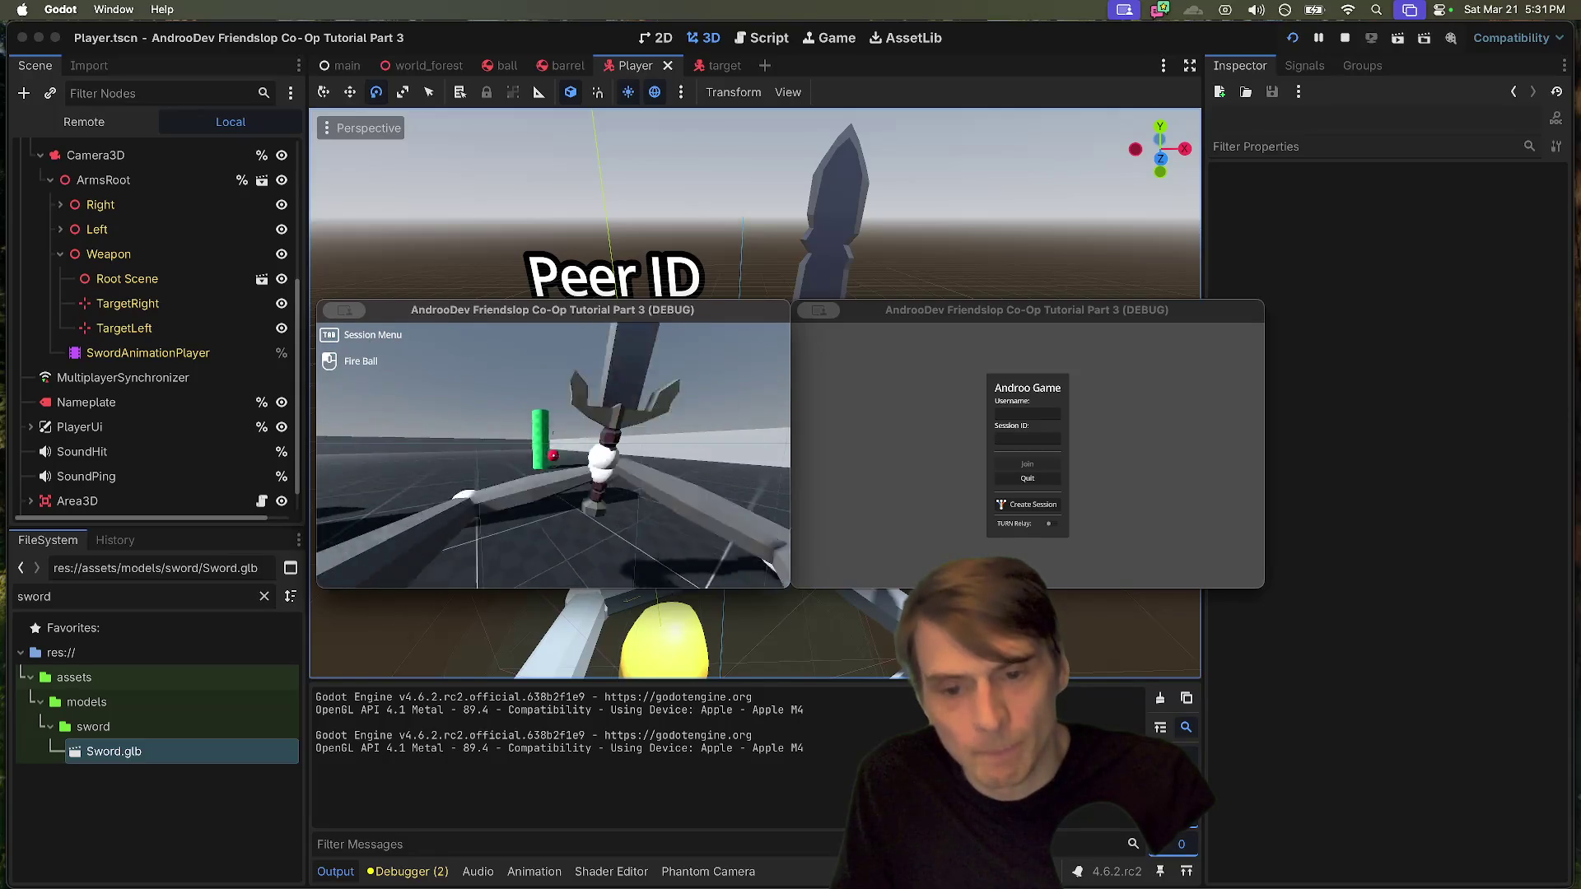
left_click(553, 455)
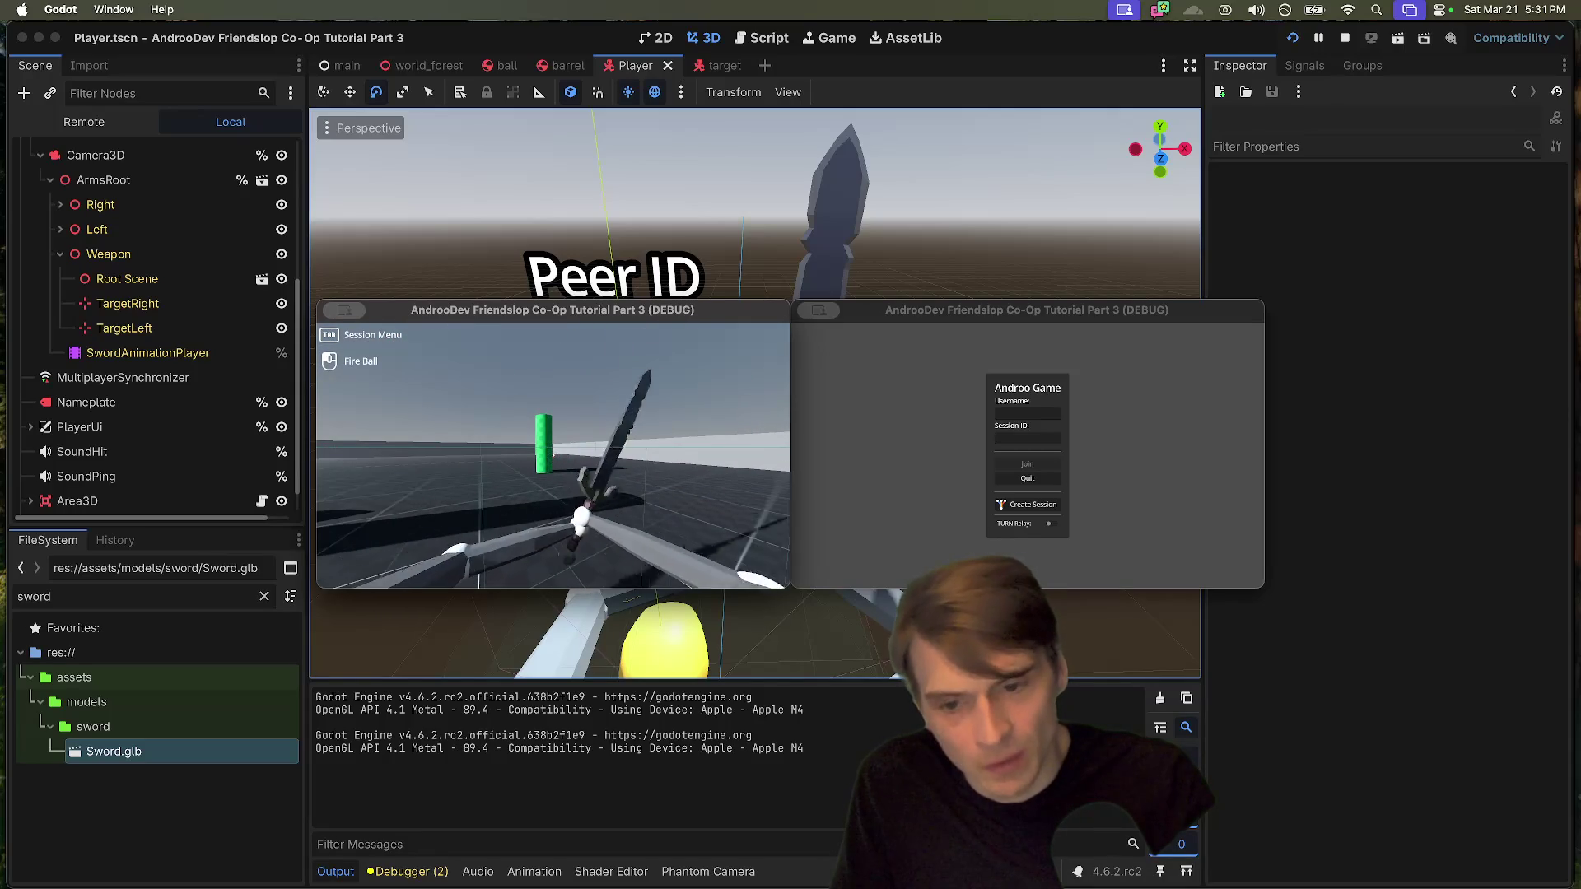
left_click(553, 455)
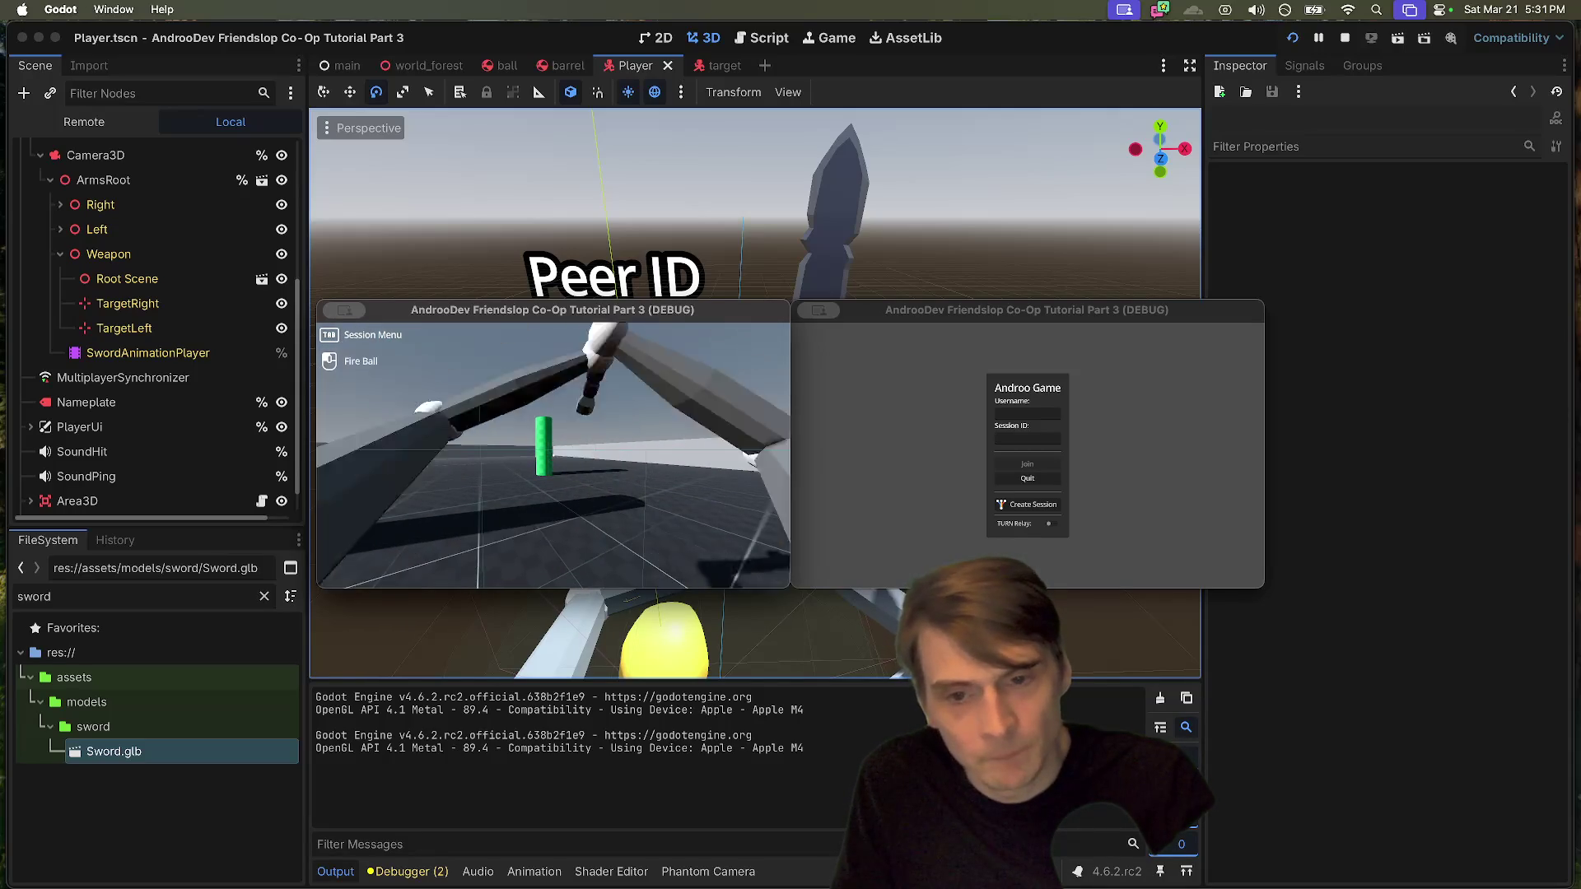
key("super+period")
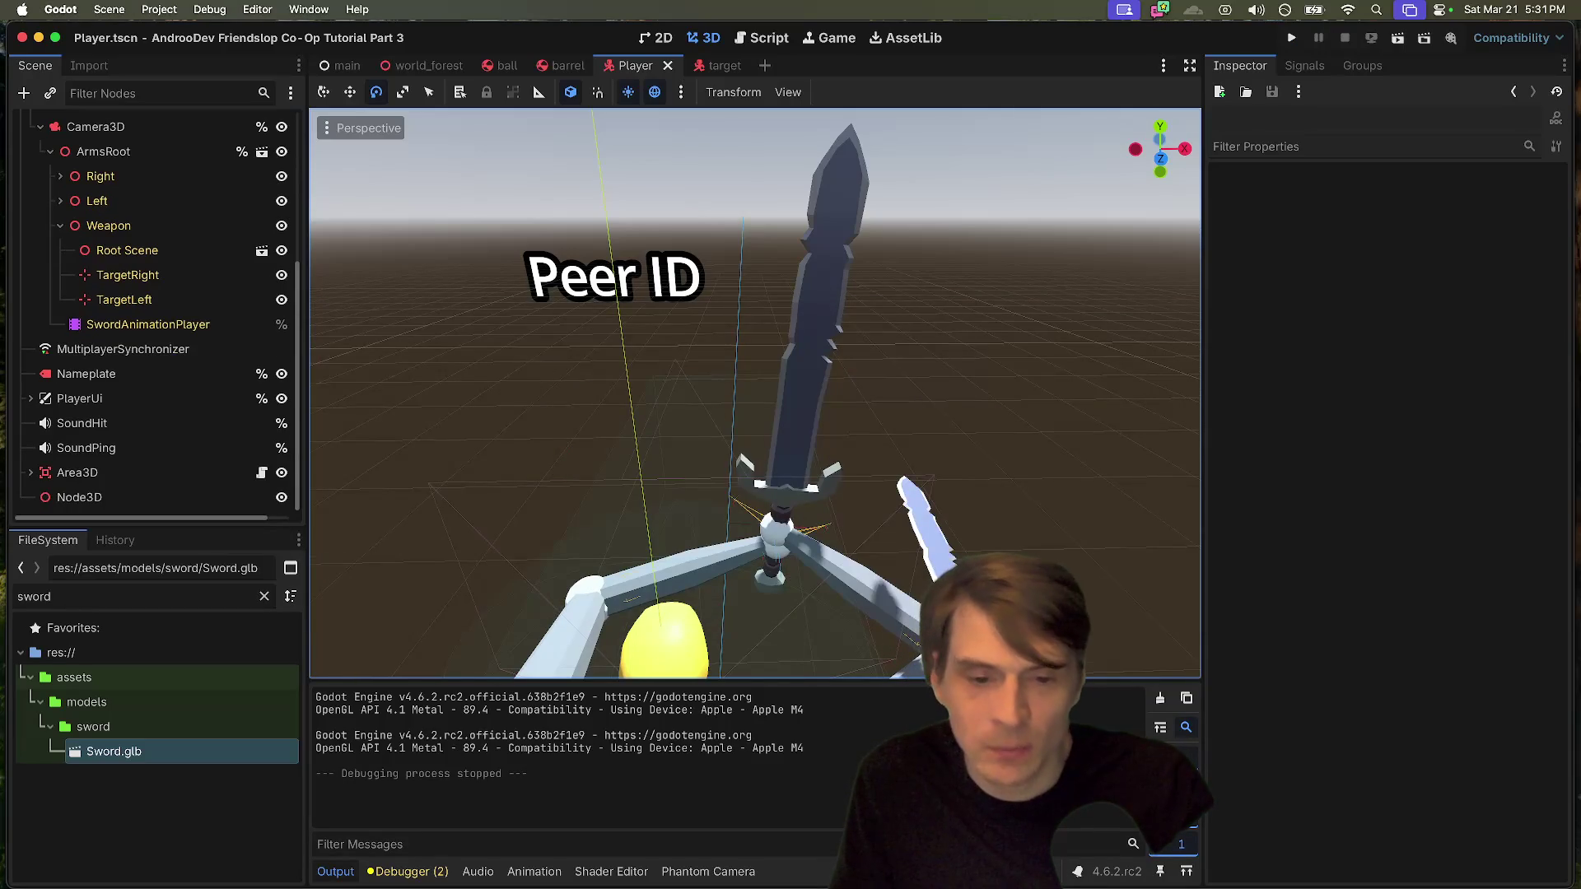
scroll(715, 418, "up", 10)
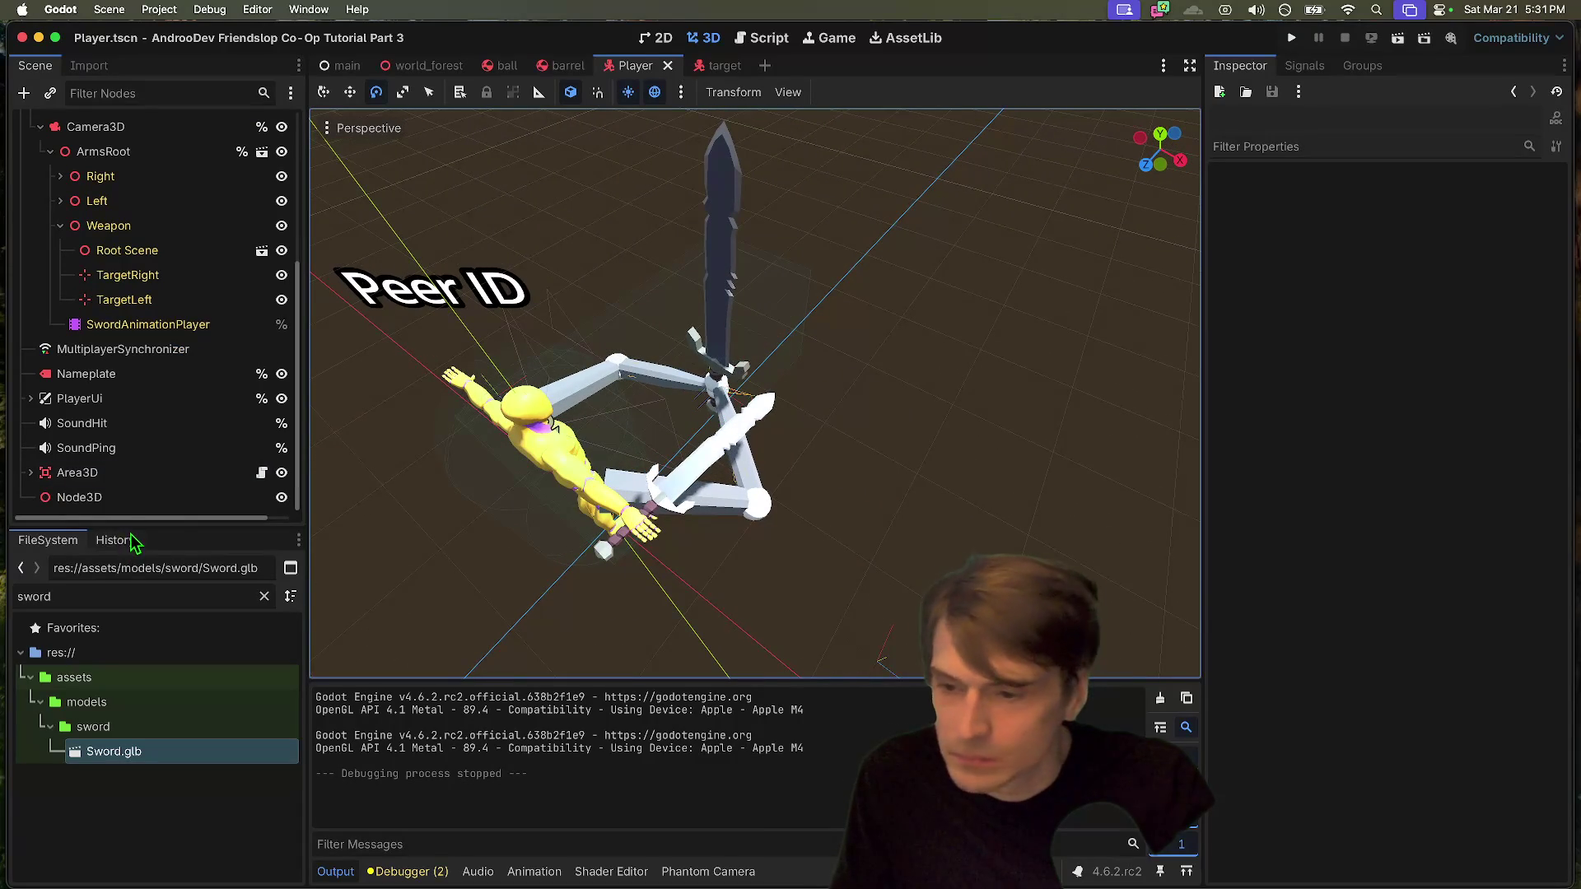
Move the ArmsRoot arms forward to z 0.148
left_click_drag(130, 527, 131, 637)
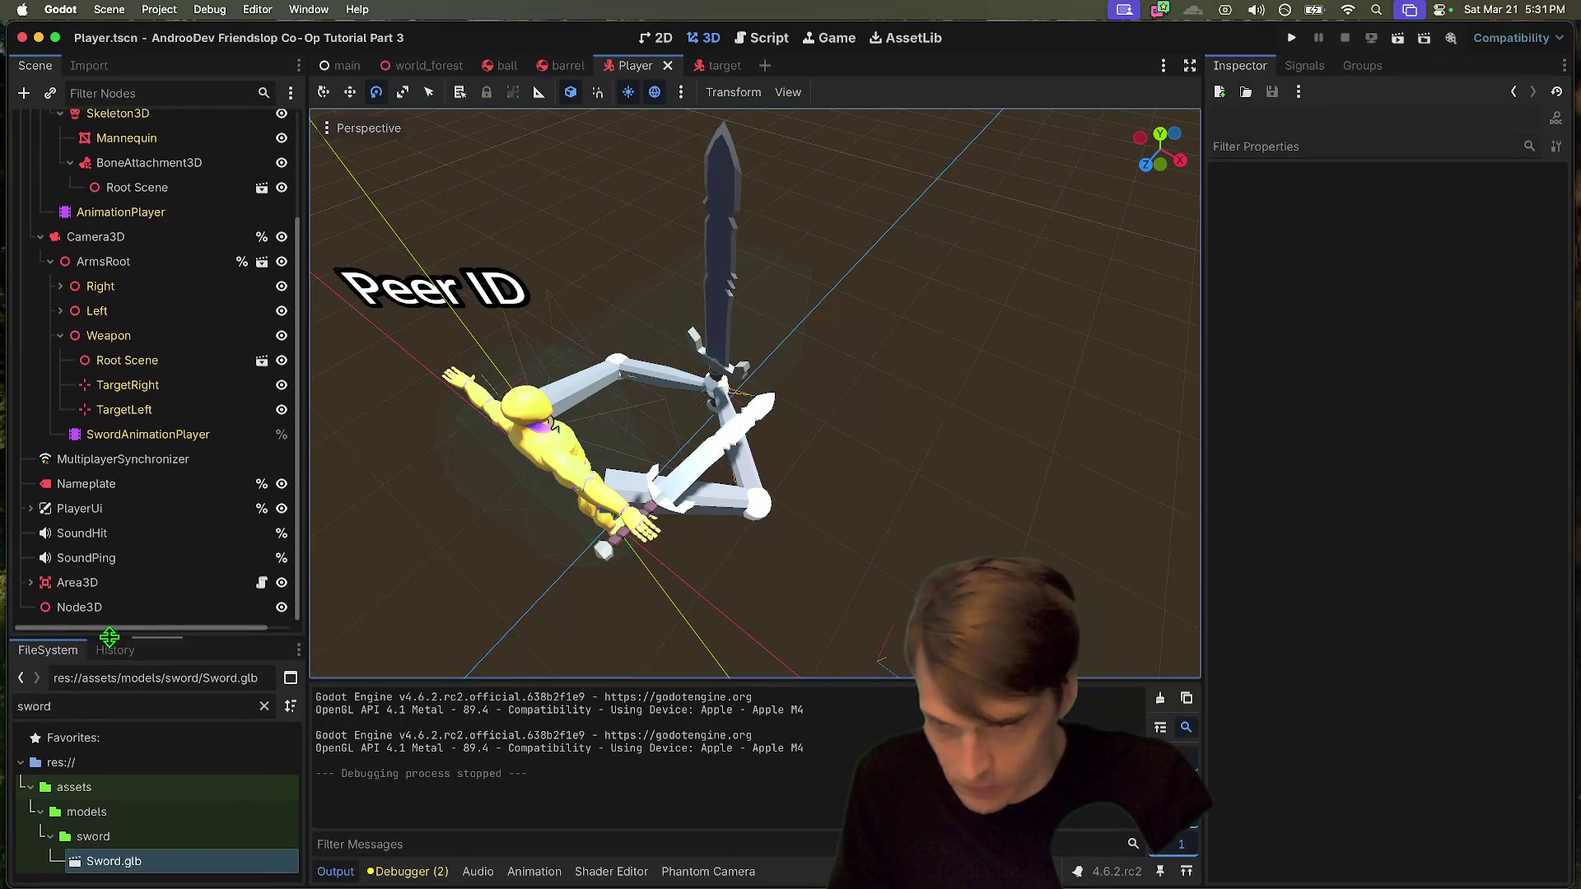
left_click(99, 262)
left_click(1399, 196)
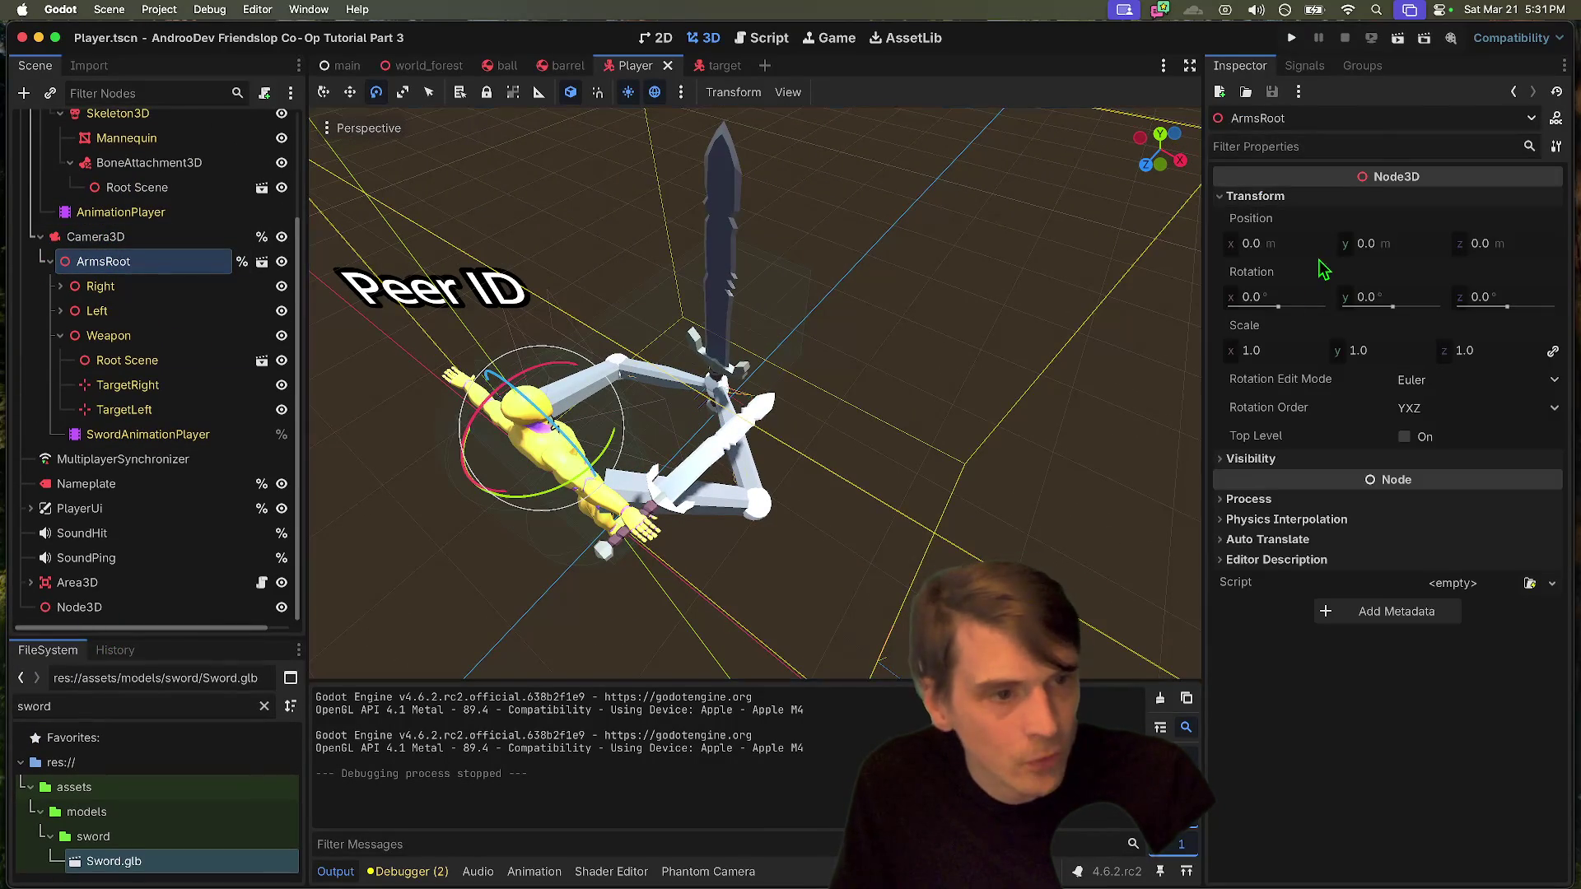
scroll(704, 476, "left", 5)
scroll(704, 476, "down", 5)
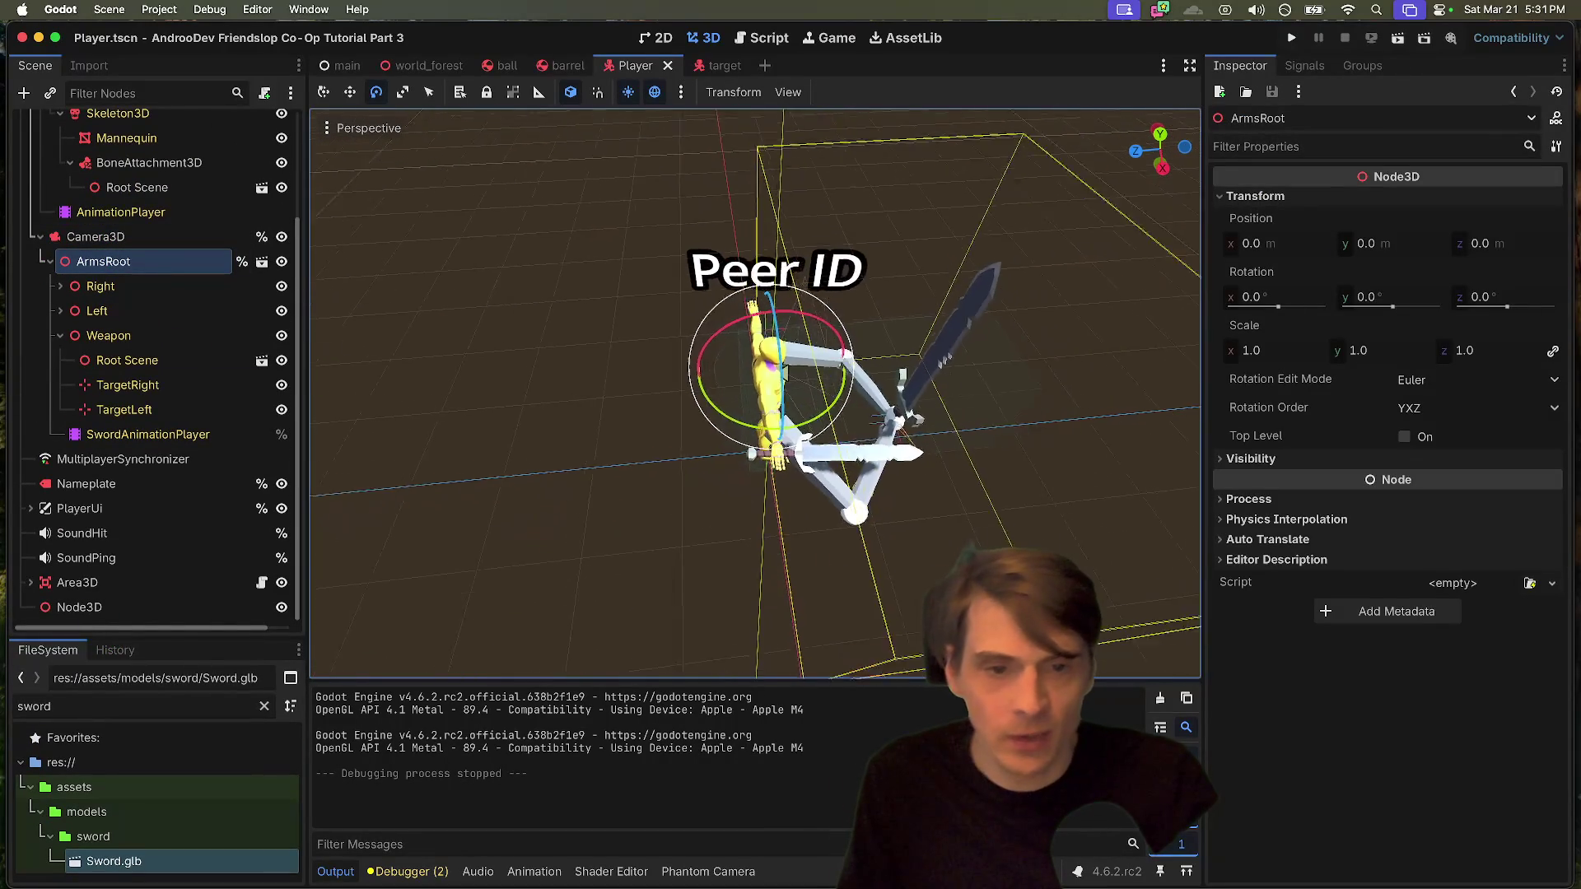
left_click(100, 286)
left_click(103, 261)
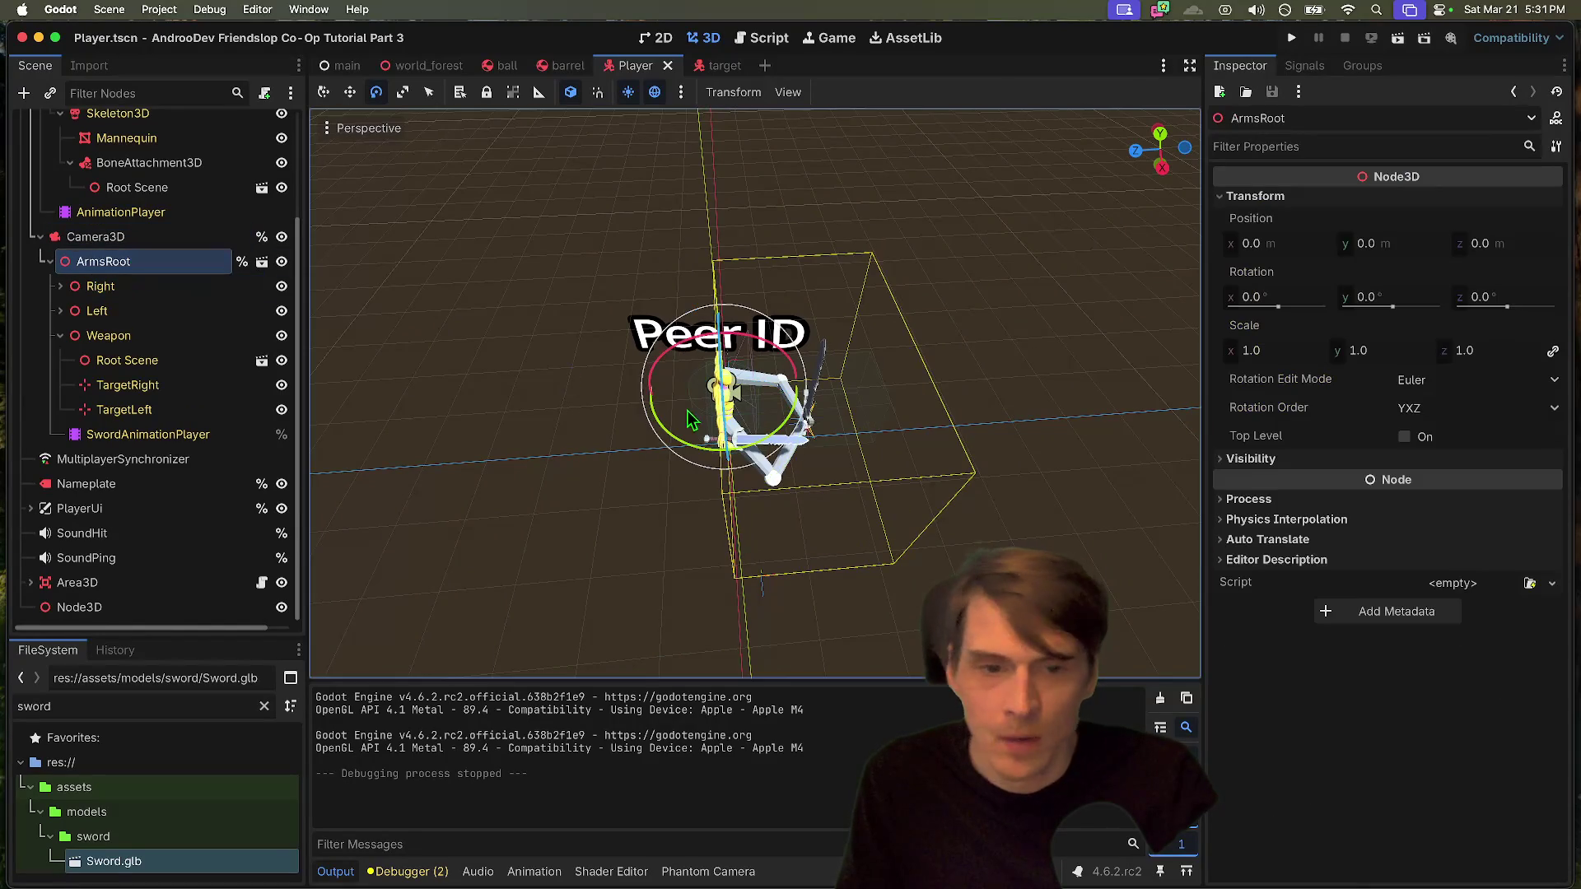
scroll(818, 371, "up", 5)
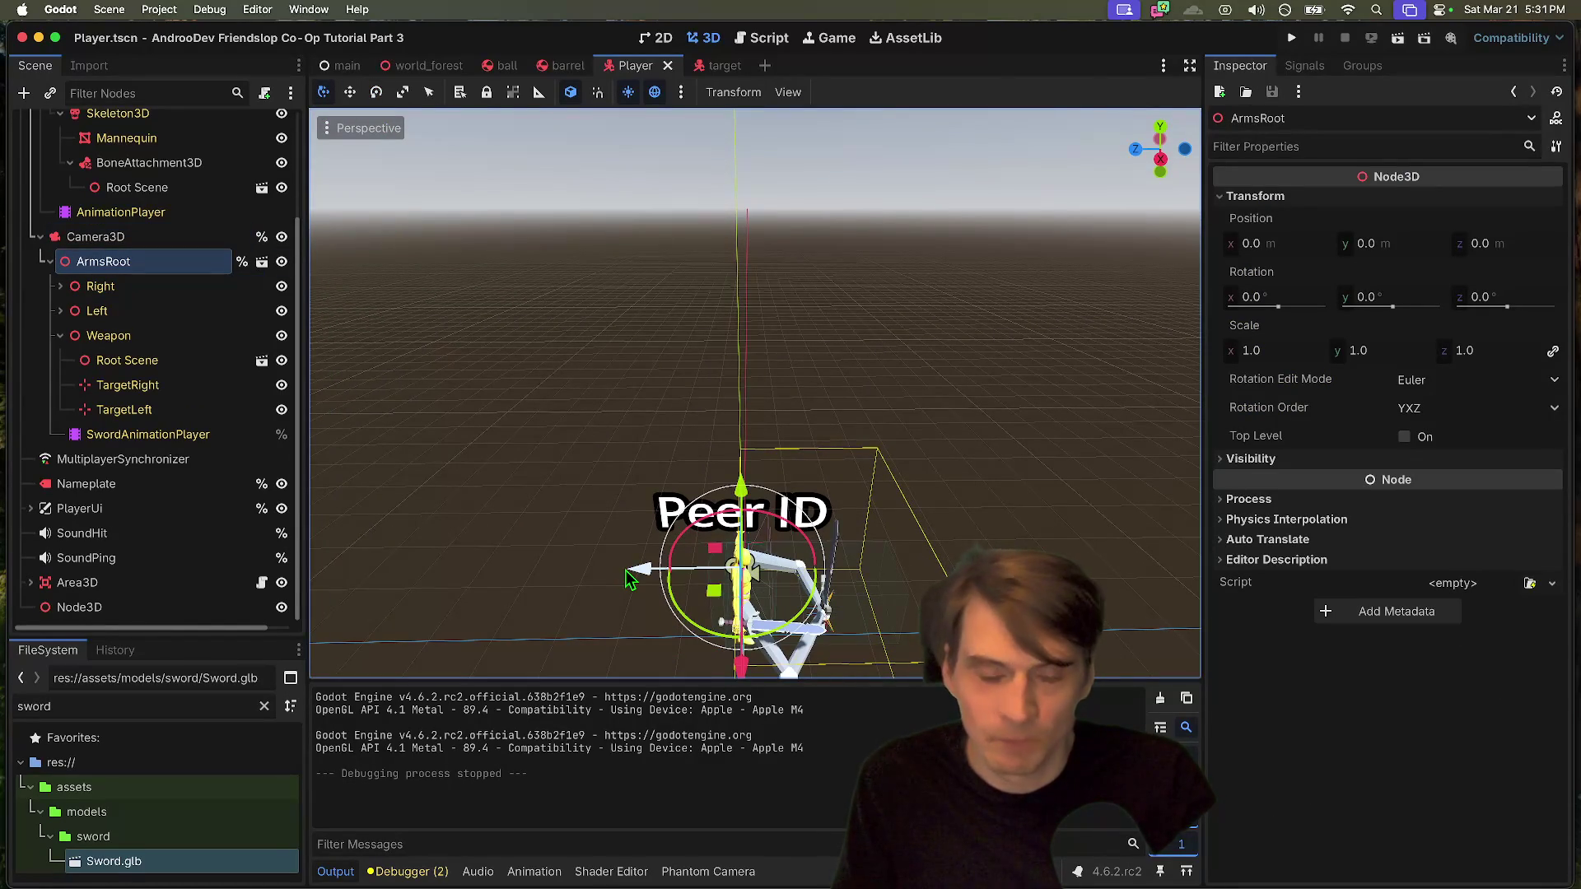
left_click_drag(627, 578, 619, 582)
Save the Player scene, run the game, walk up to the crystal, then stop it
key("super+s")
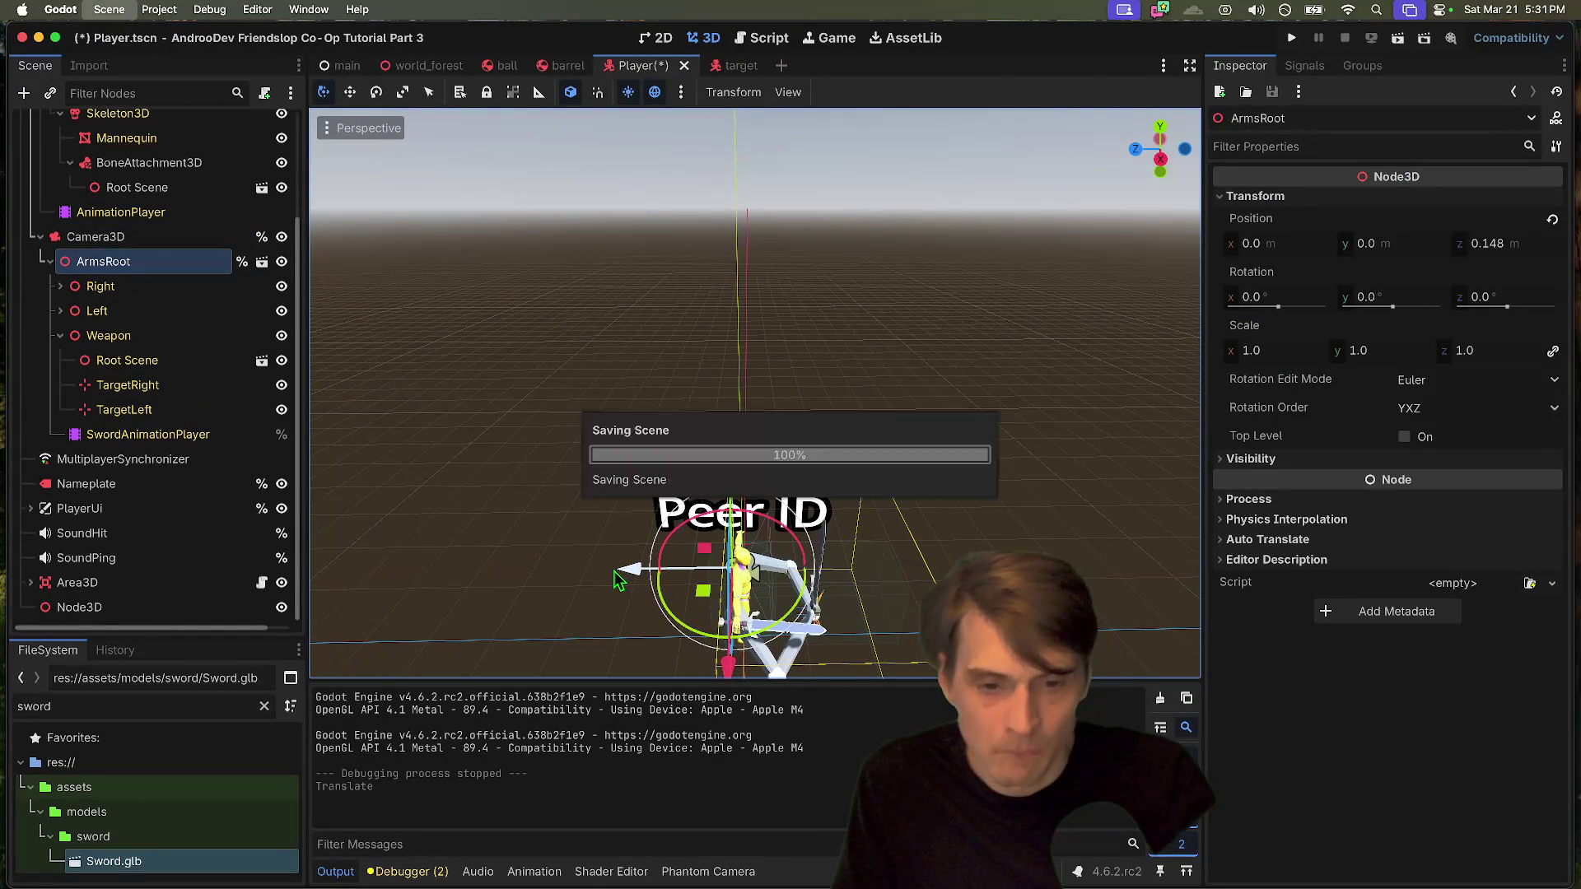
key("super+b")
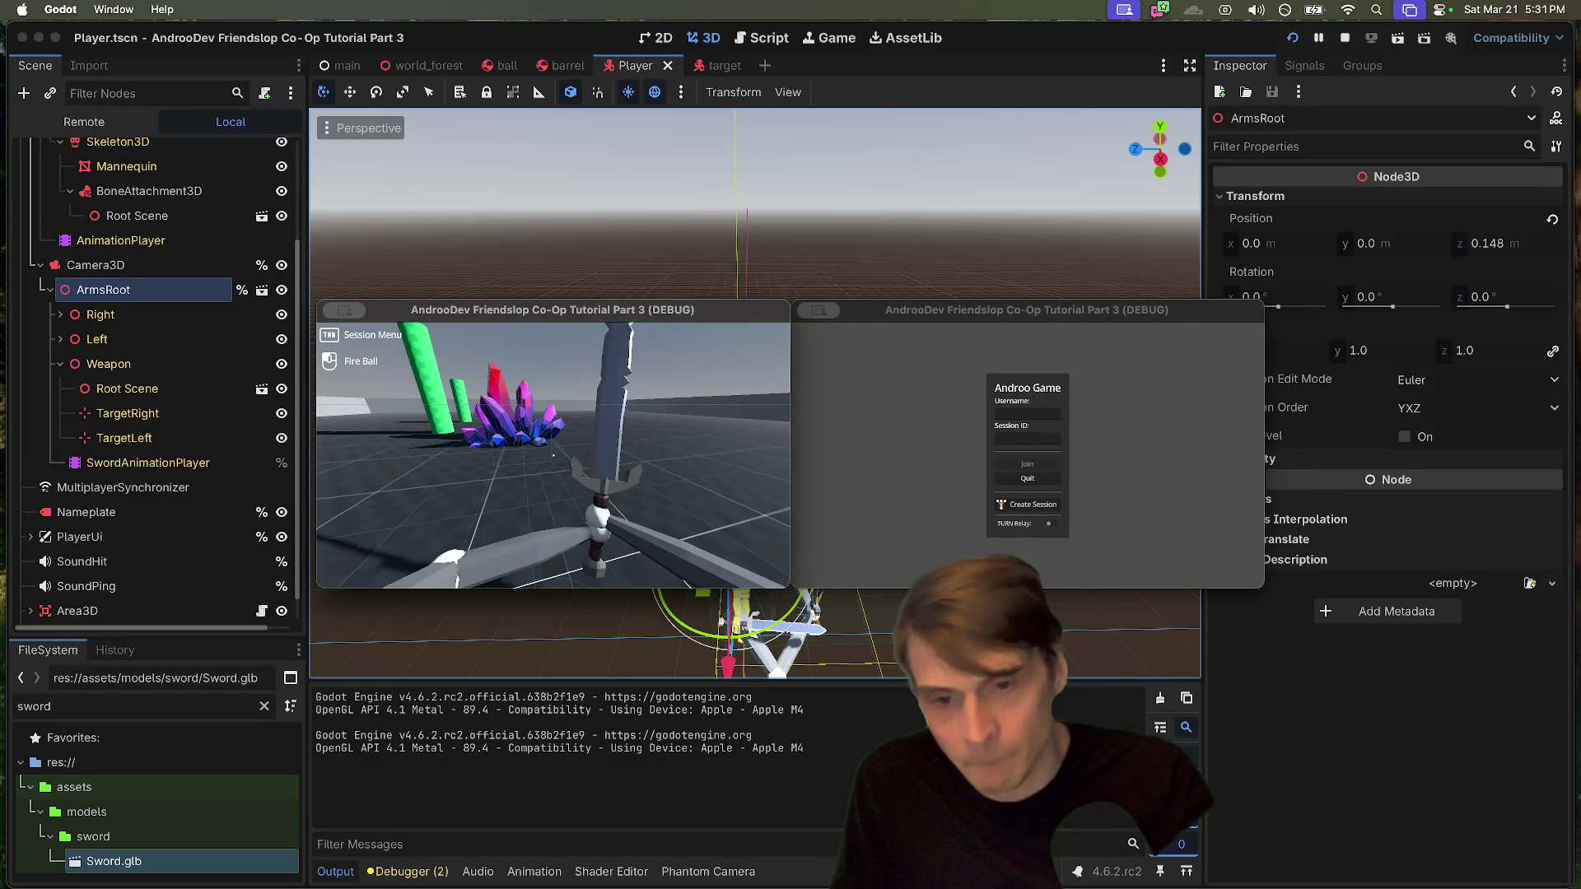
key("w")
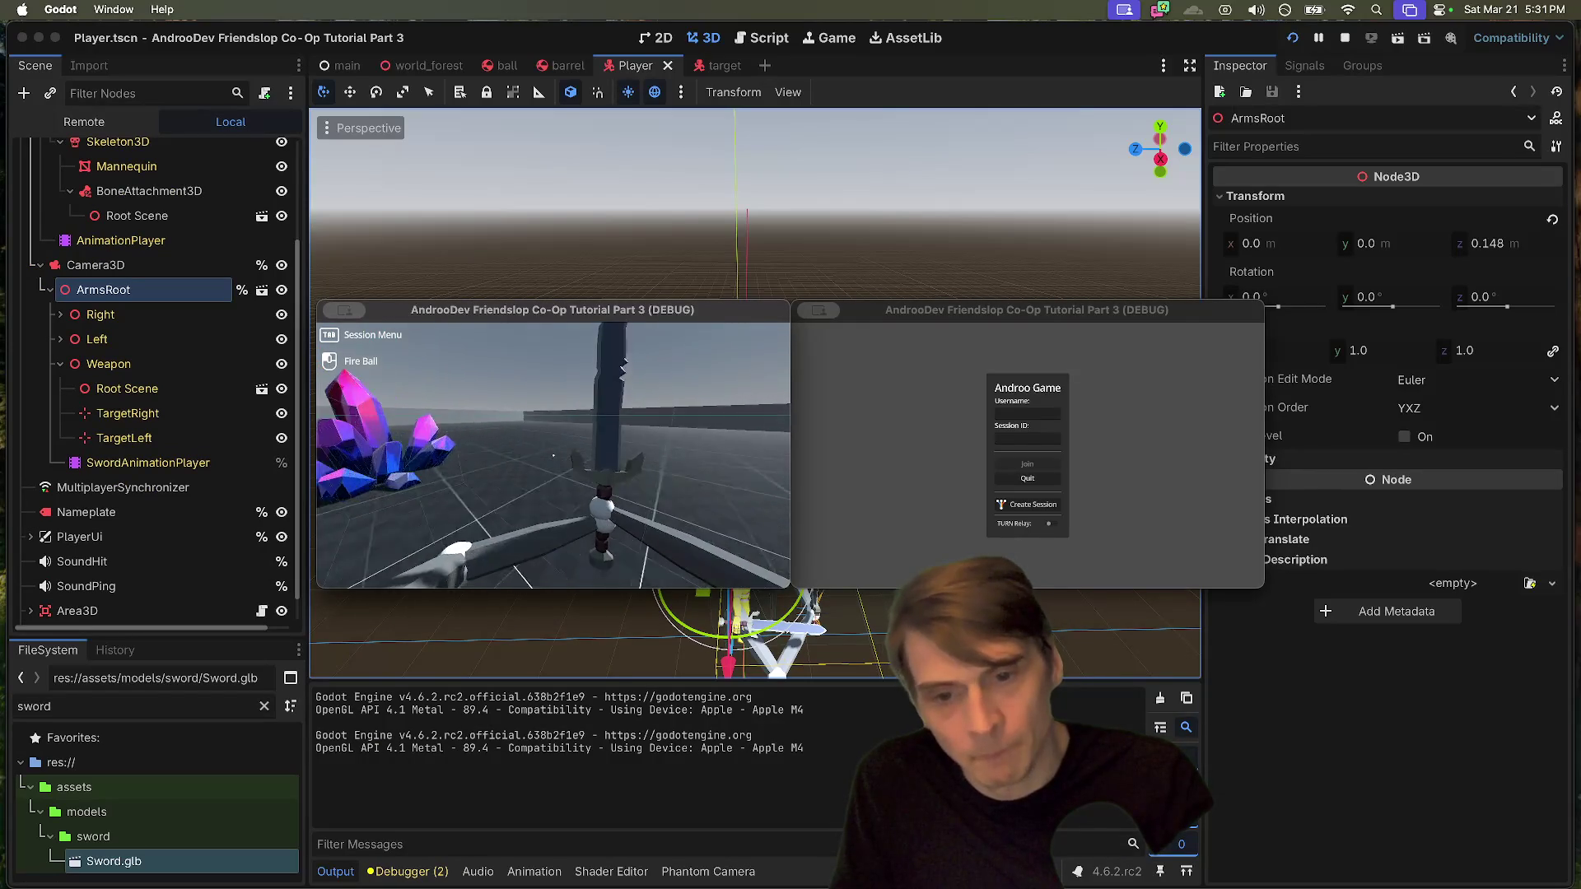
key("w")
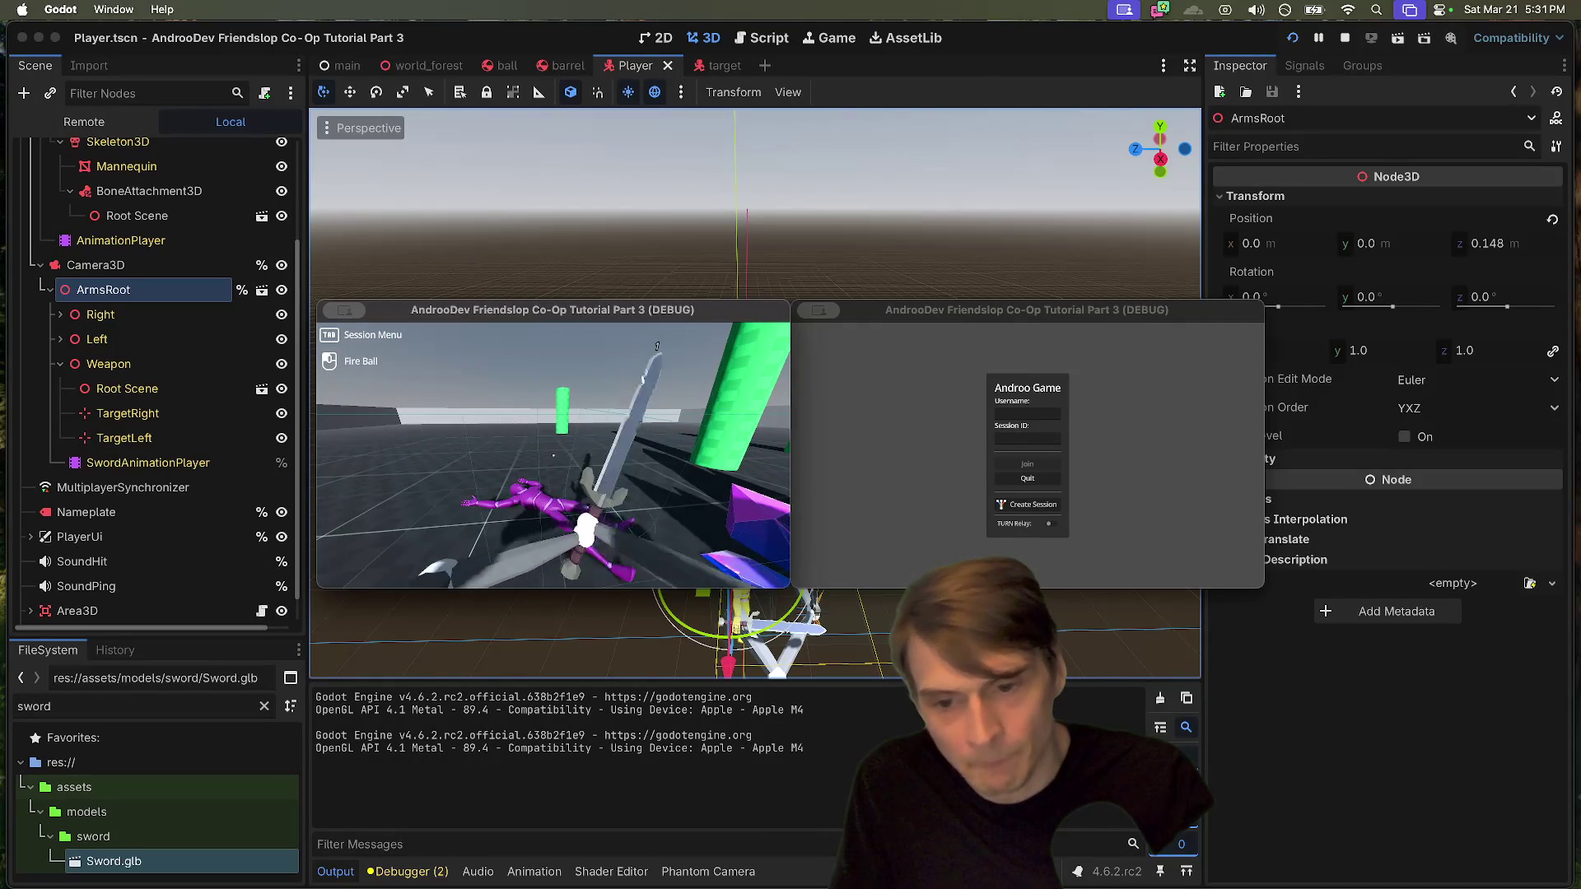
key("super+period")
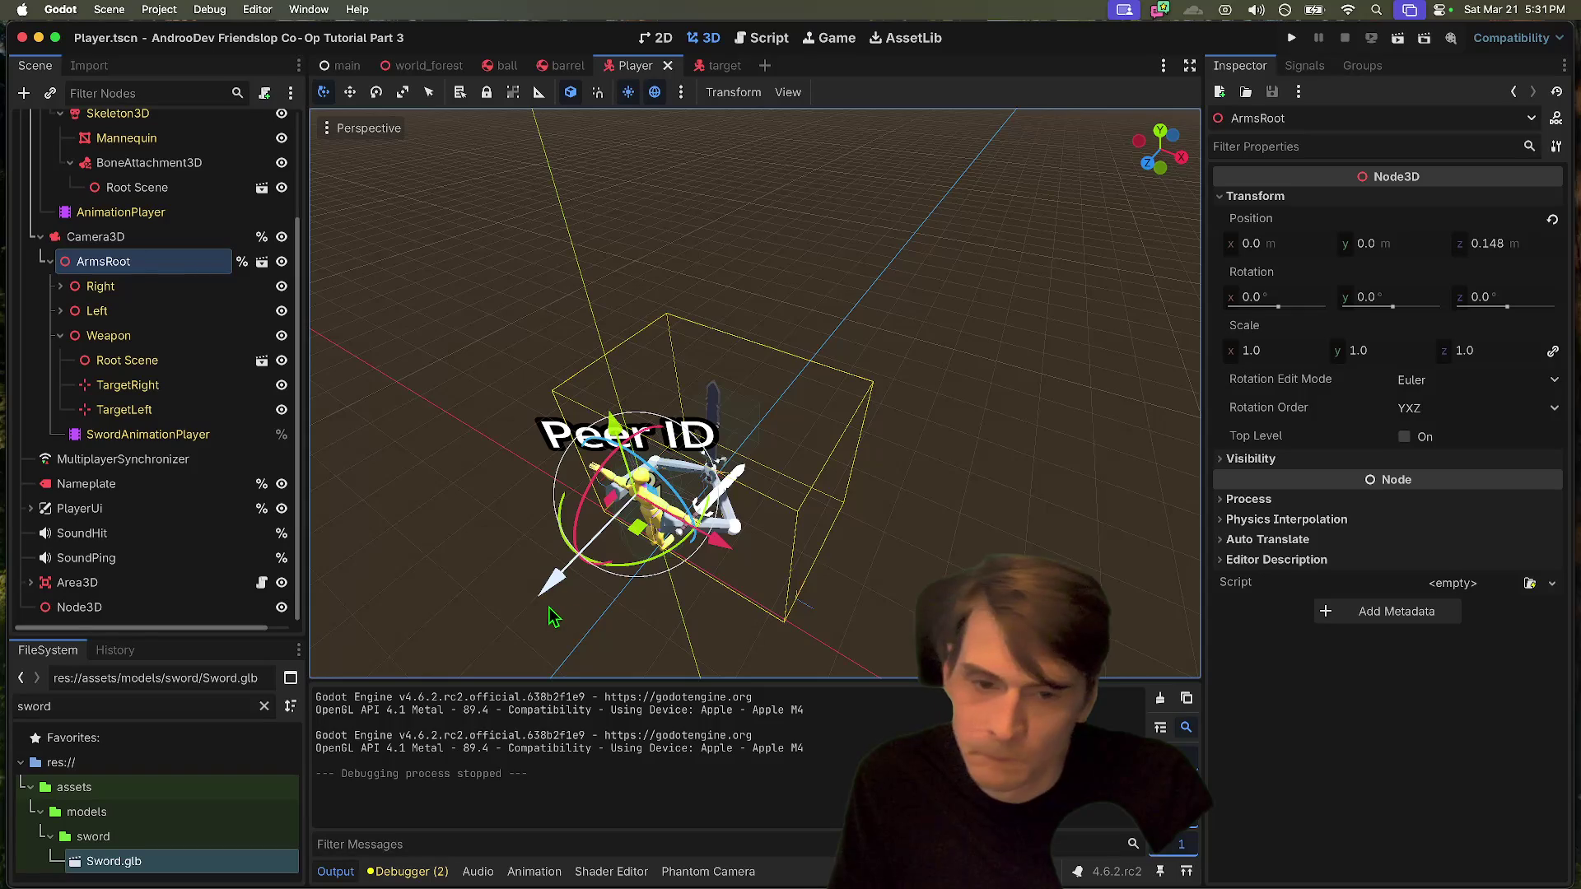
Reset ArmsRoot's position to zero, set Camera3D FOV to 95, then run and create a session
left_click_drag(543, 607, 560, 583)
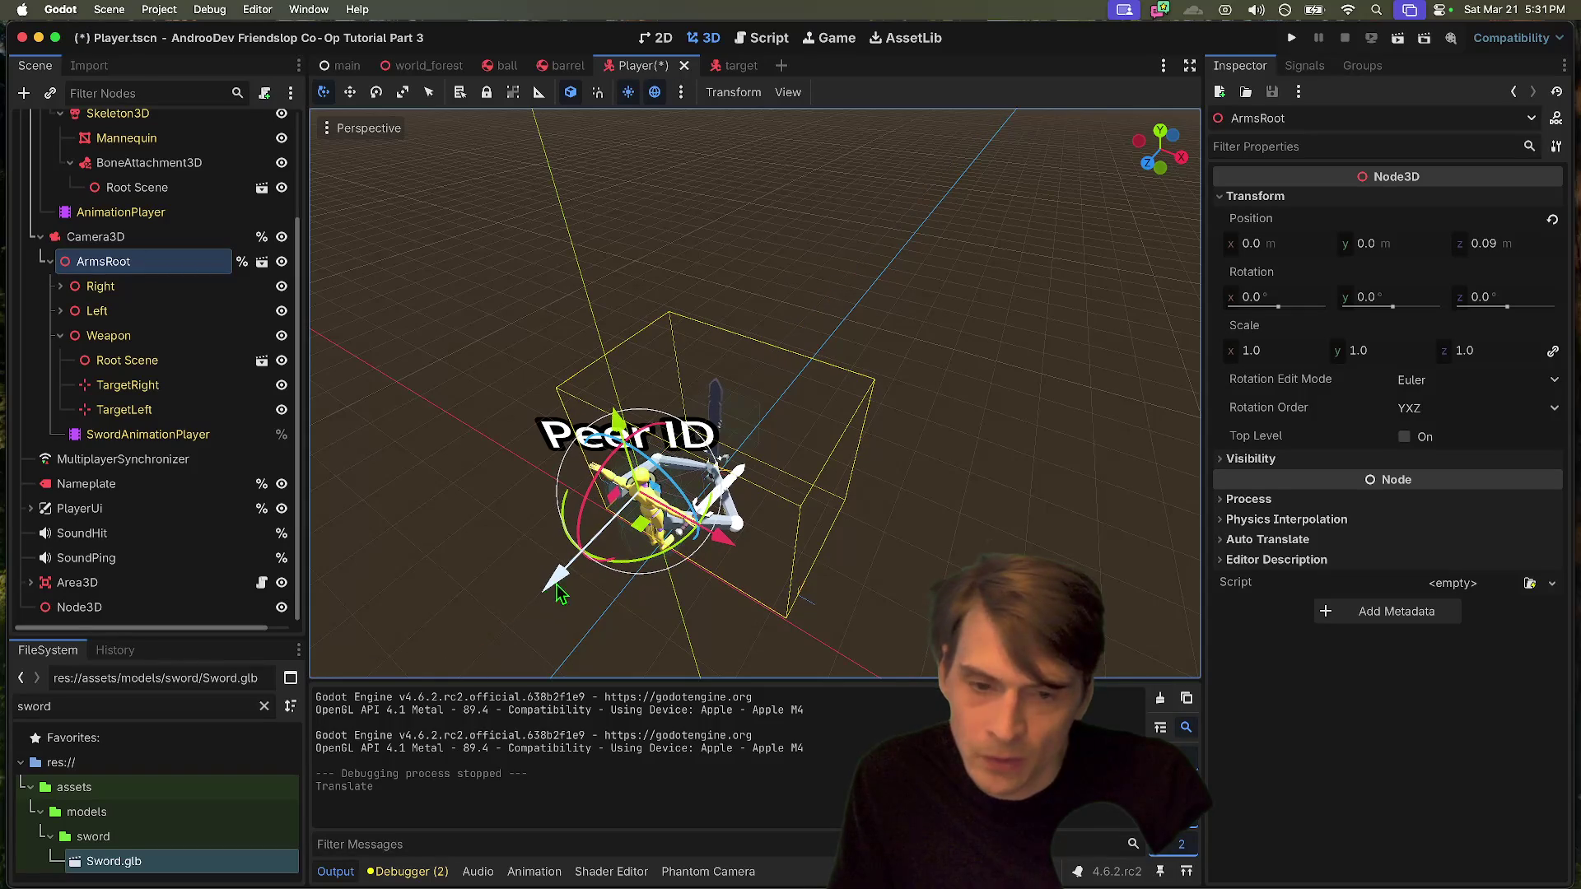
left_click(1552, 221)
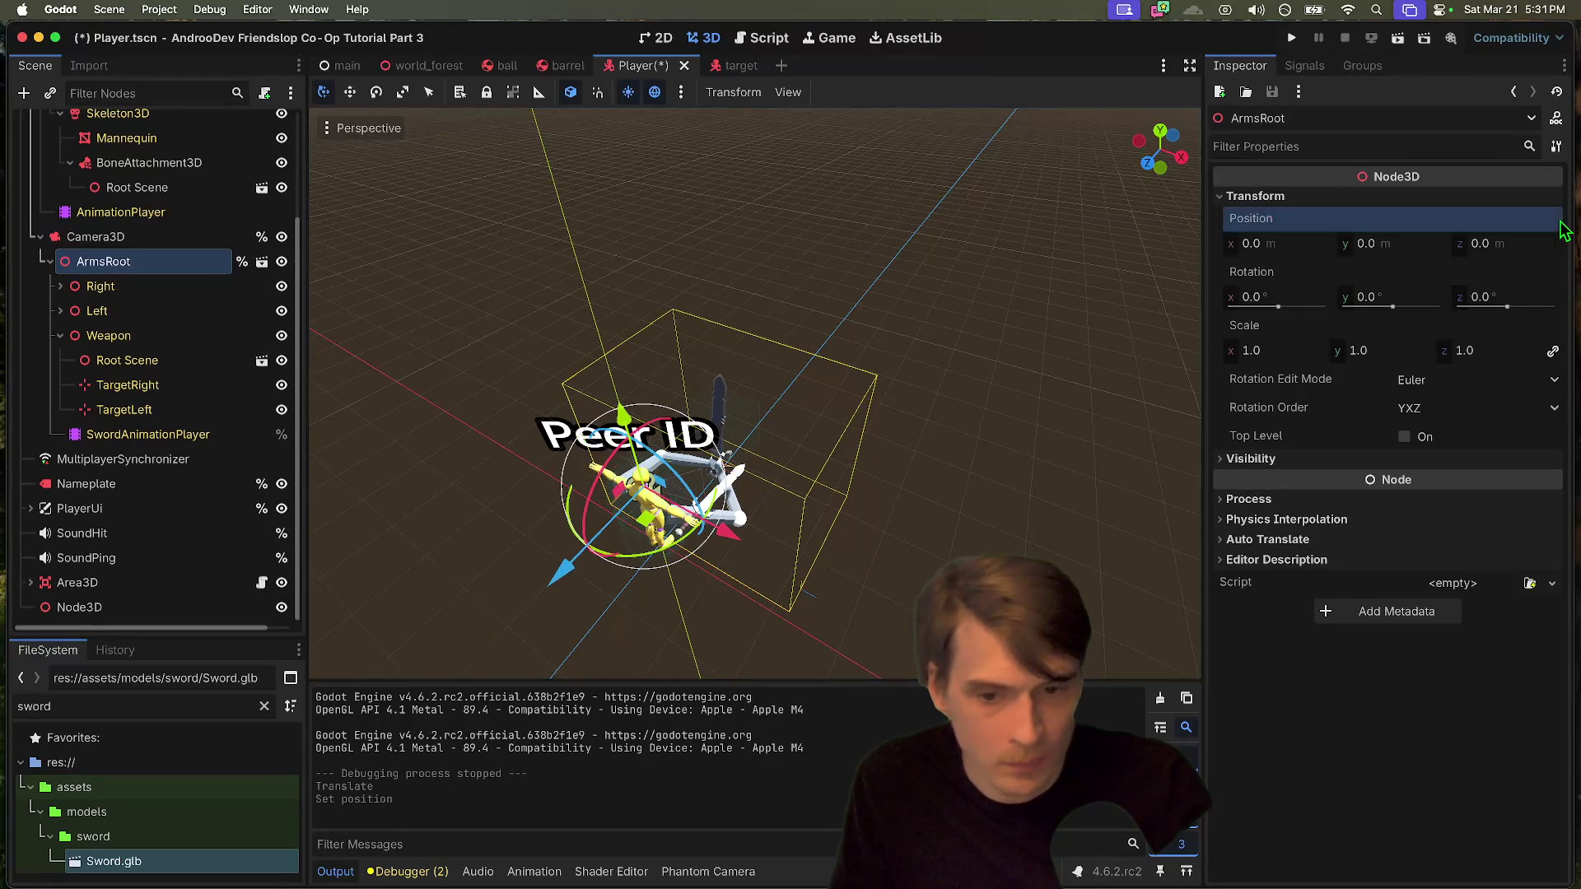
left_click(134, 238)
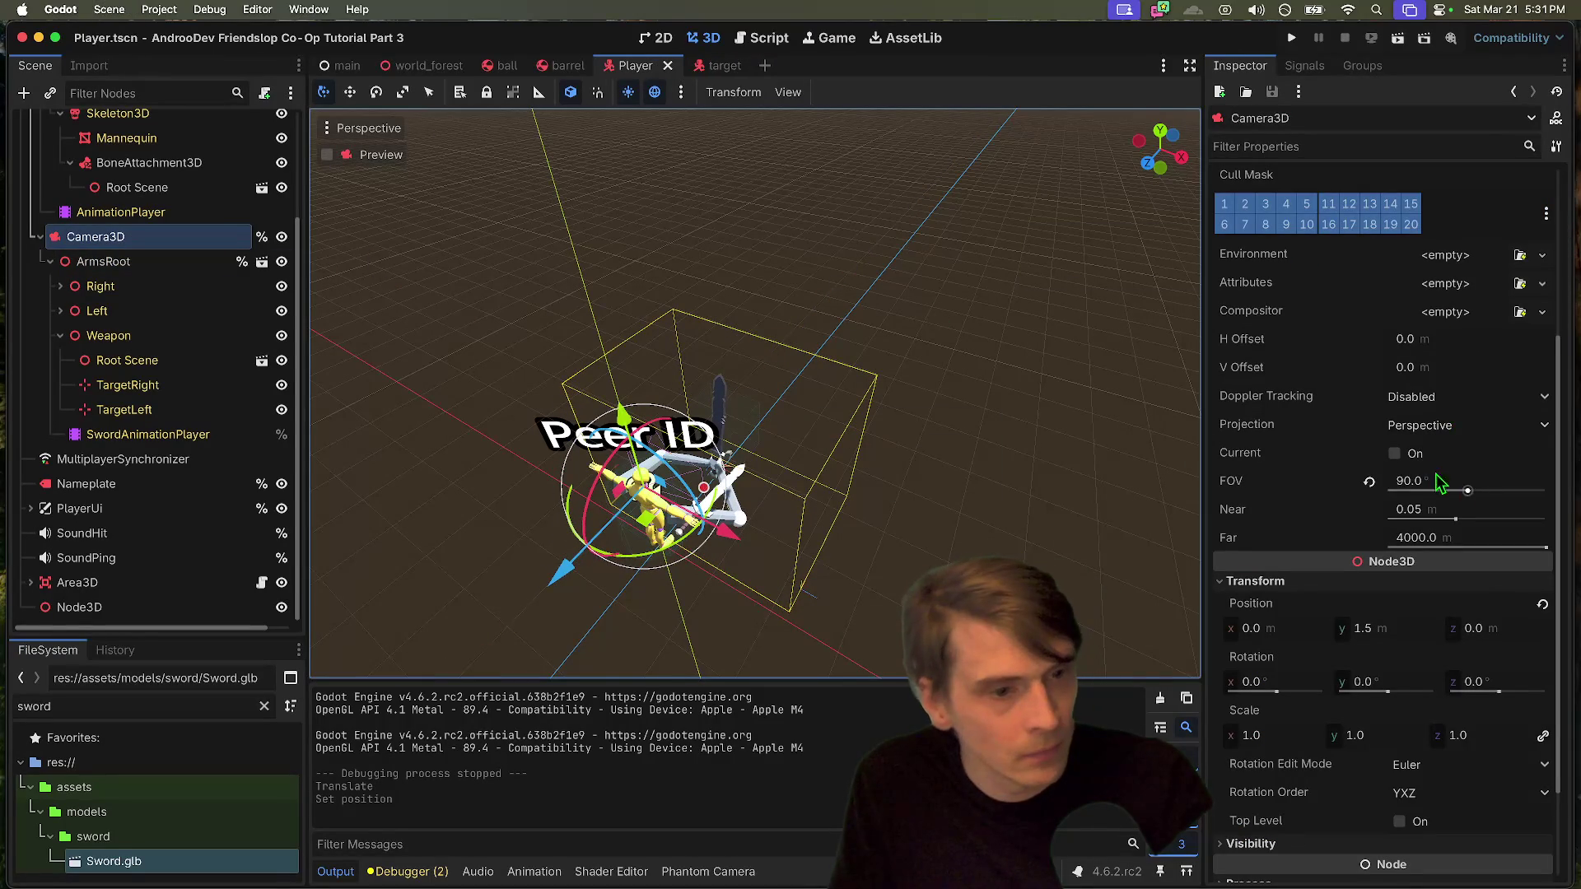
left_click_drag(1467, 492, 1475, 492)
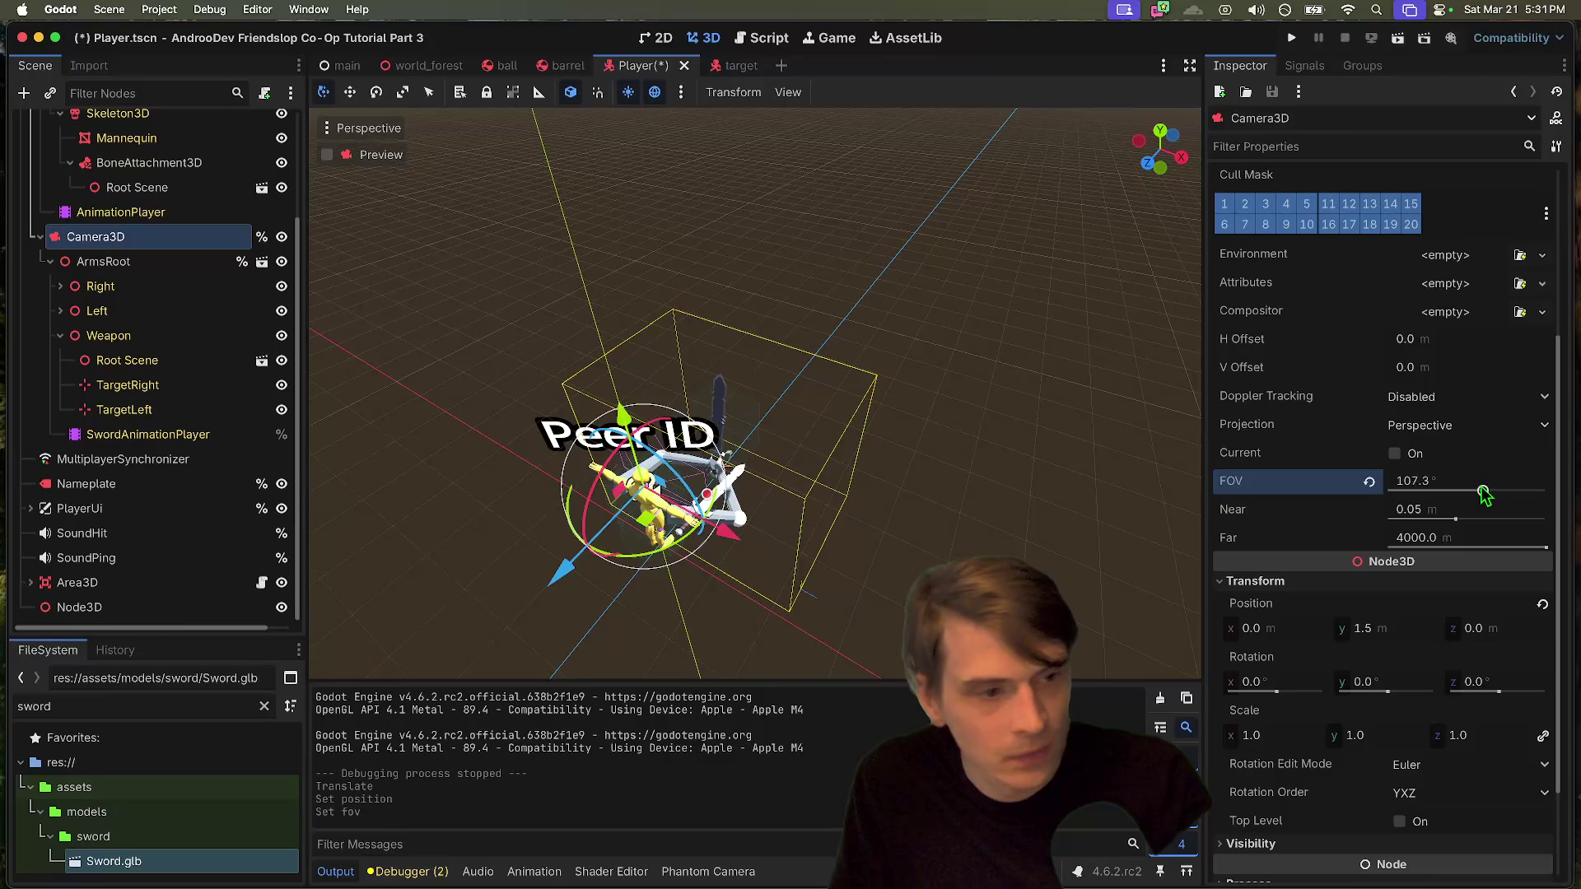
type("90")
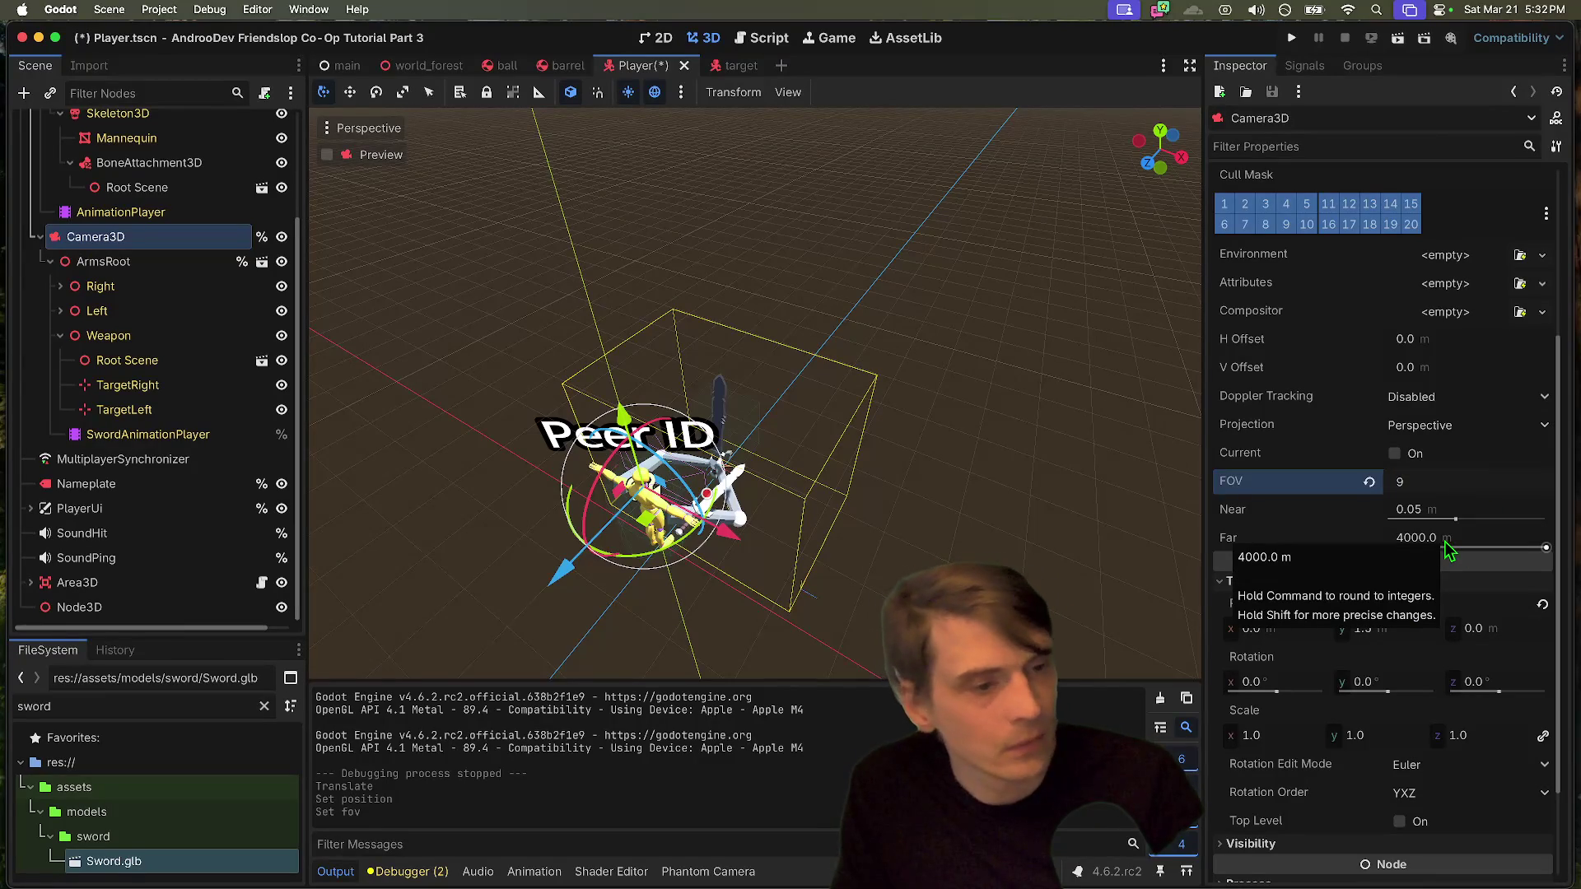
type("5")
key("Return")
key("super+b")
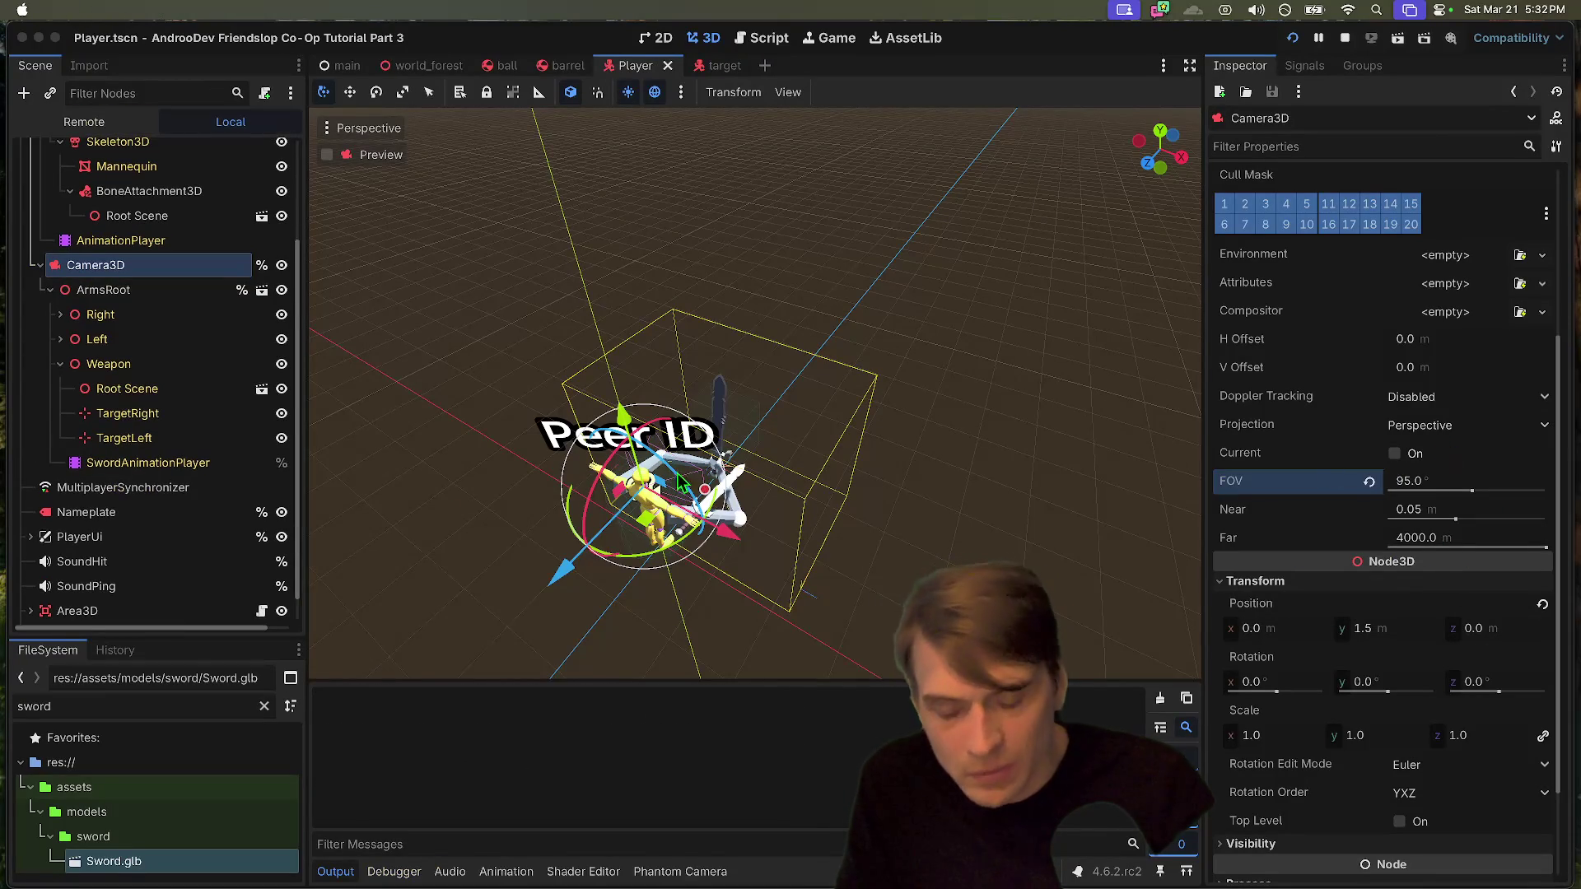
left_click(540, 506)
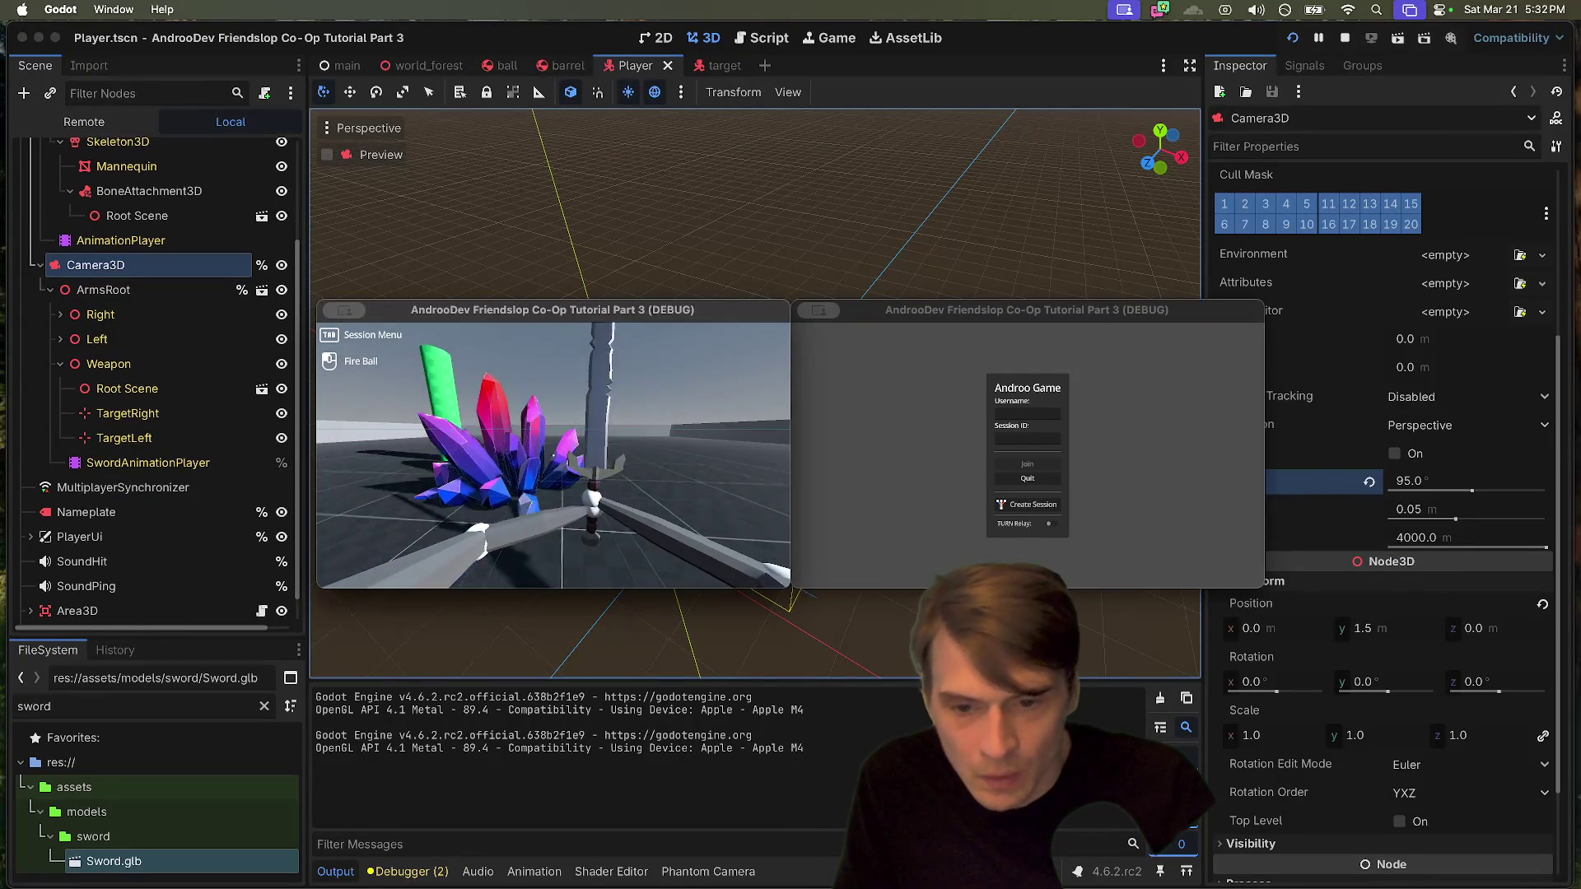
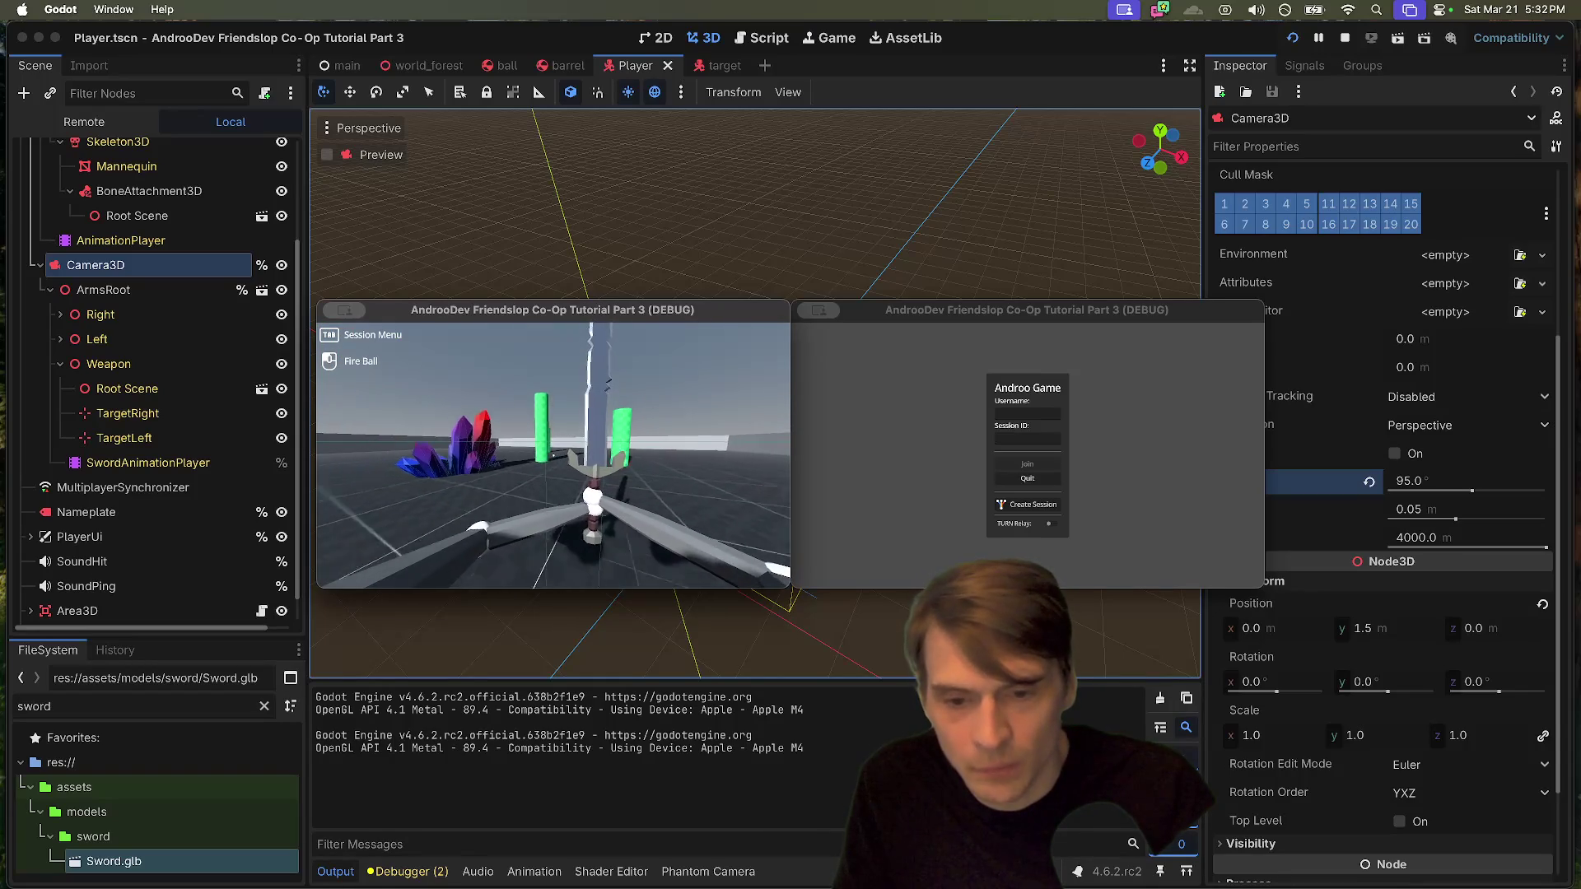
Lower the left hand IK target and shift the right hand target sideways on the sword grip
key("super+q")
key("super+q")
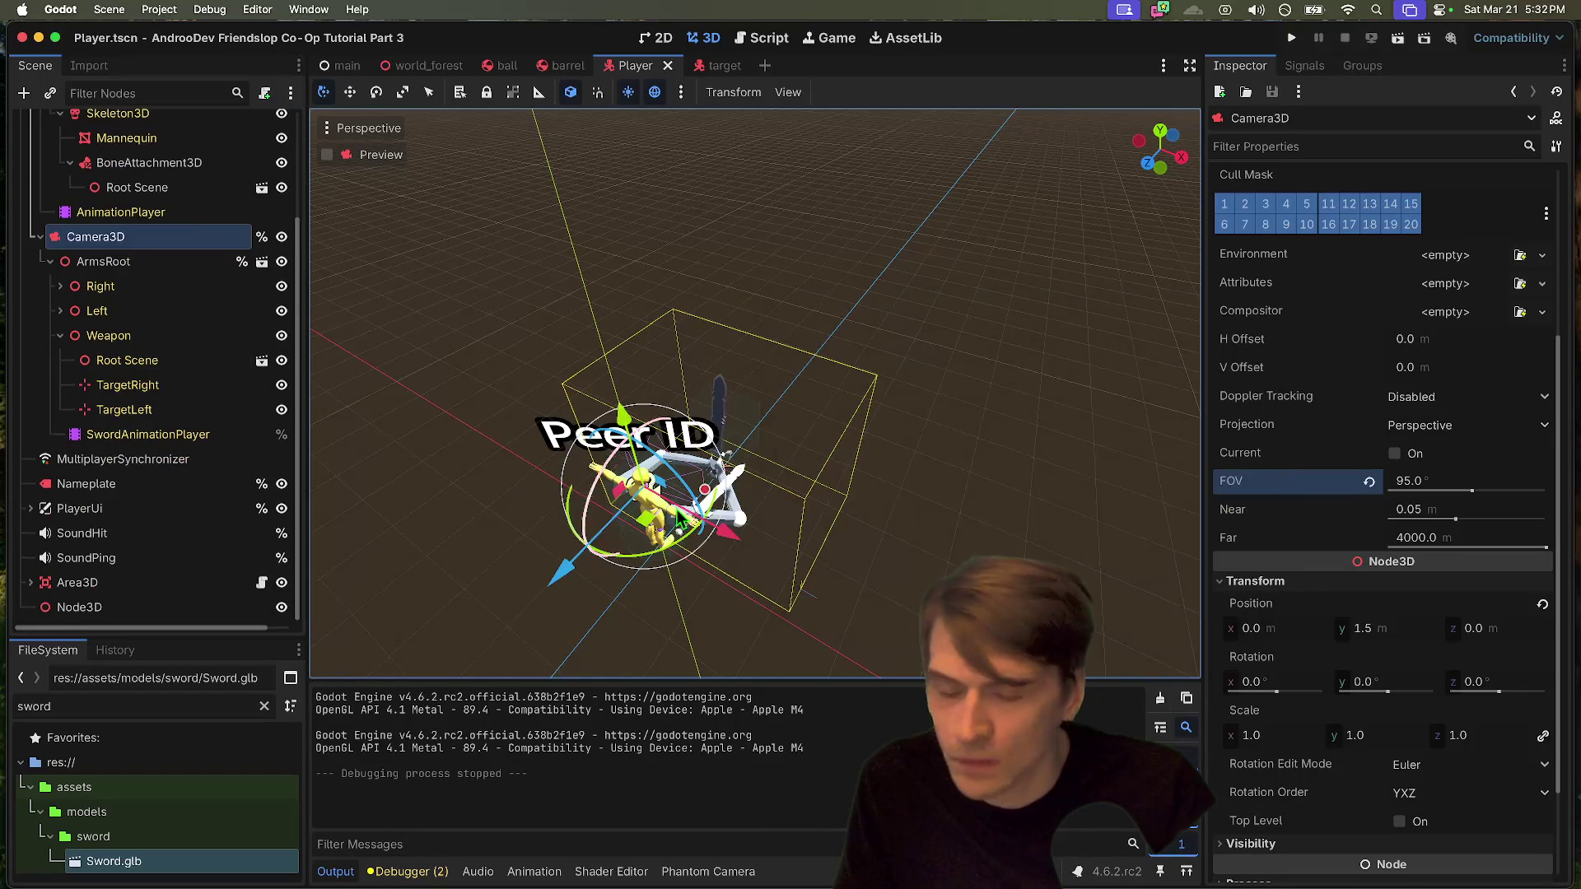
scroll(581, 519, "up", 5)
scroll(605, 465, "up", 5)
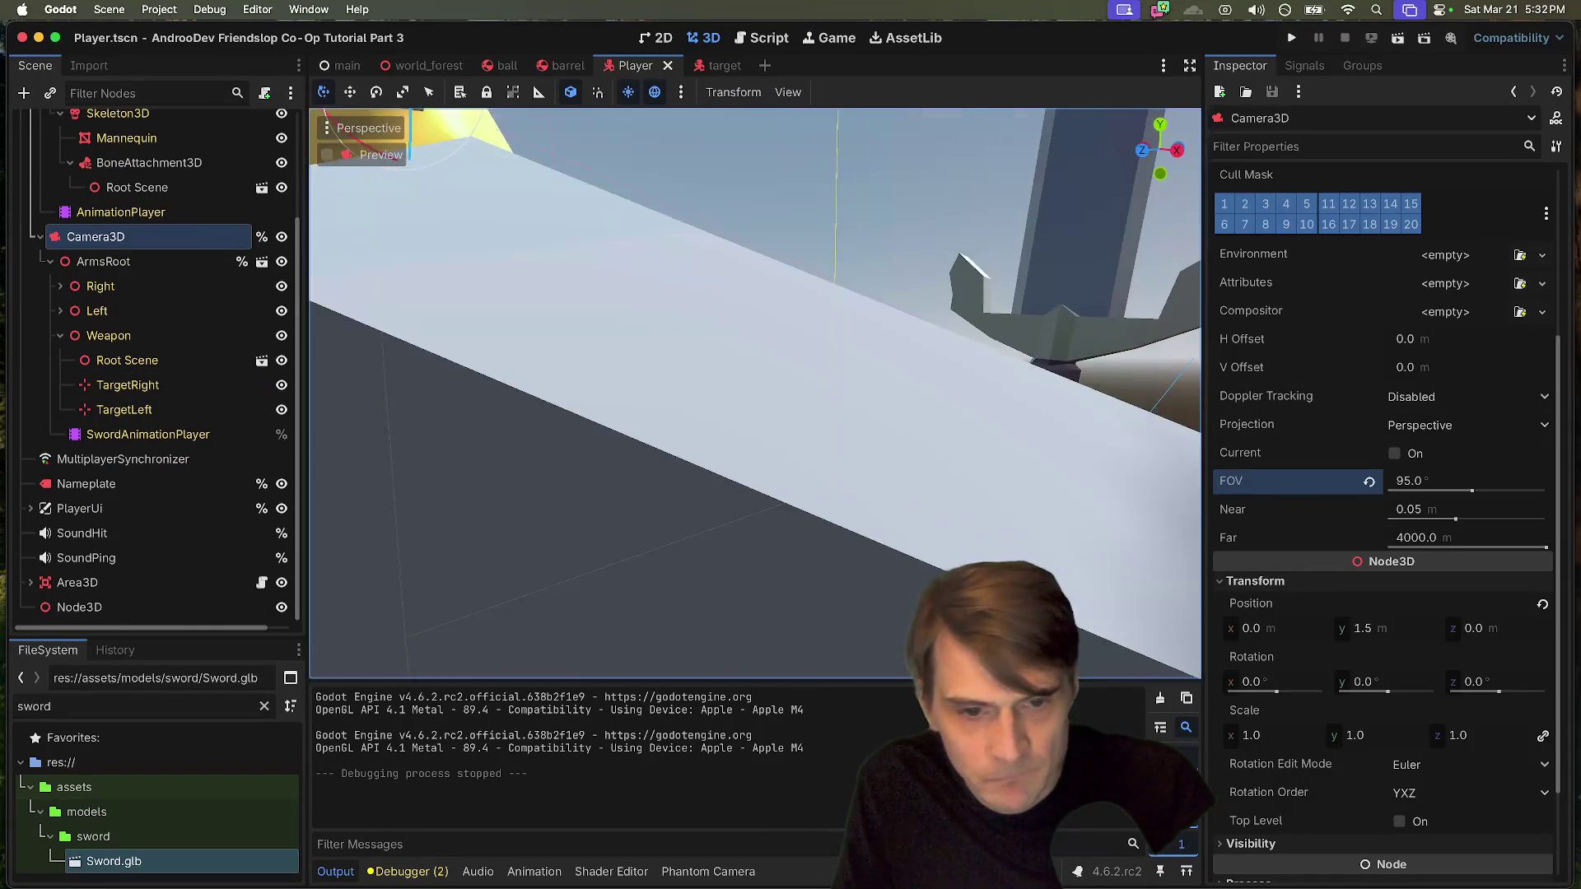
left_click(128, 385)
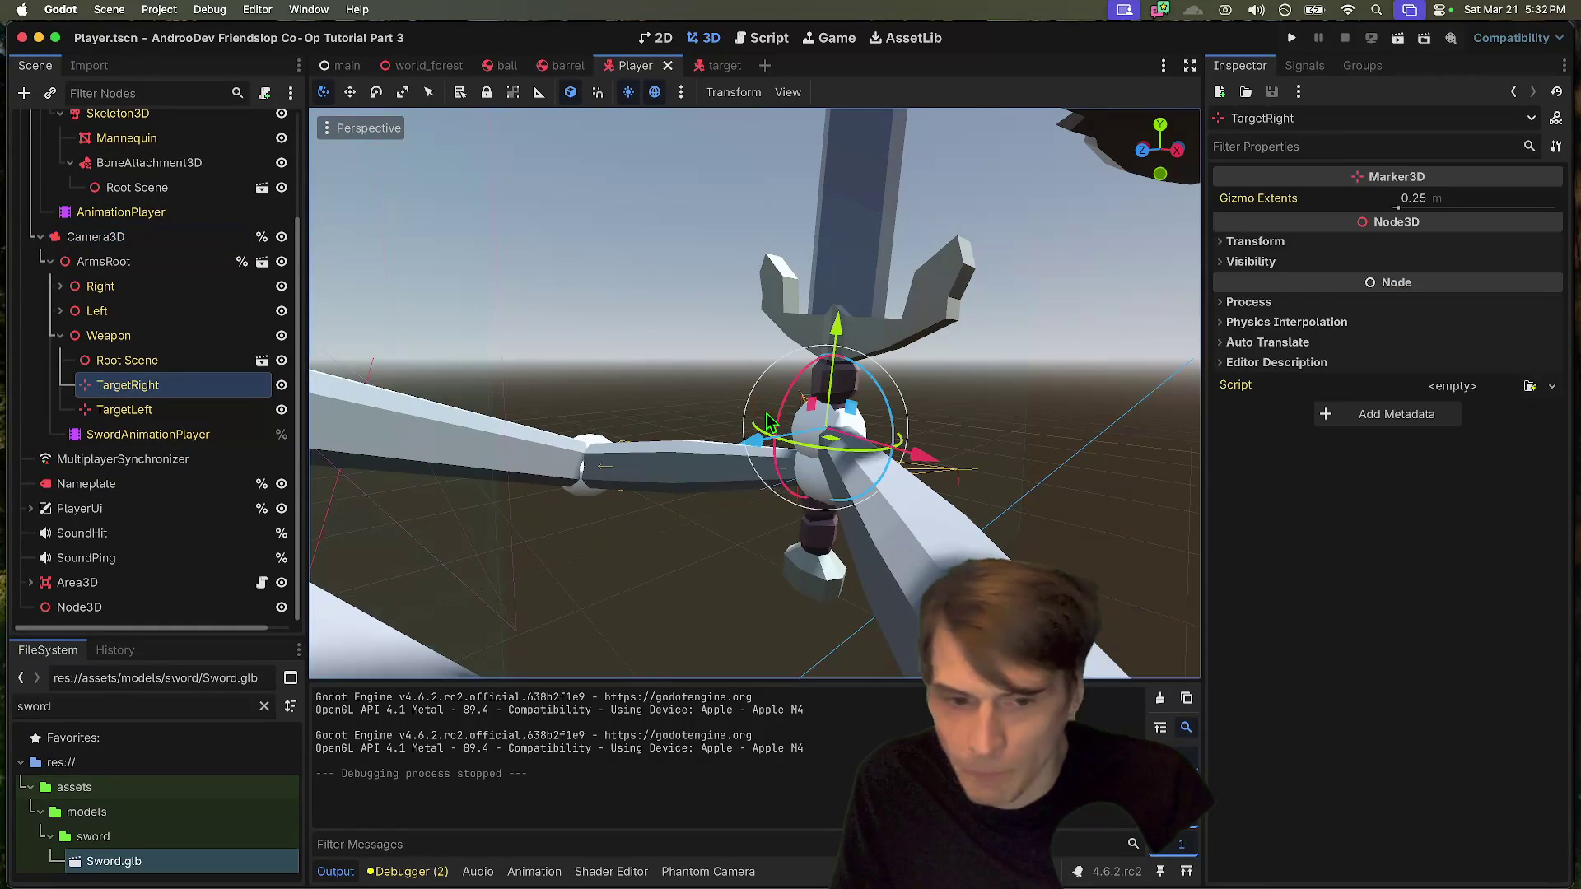
left_click(181, 410)
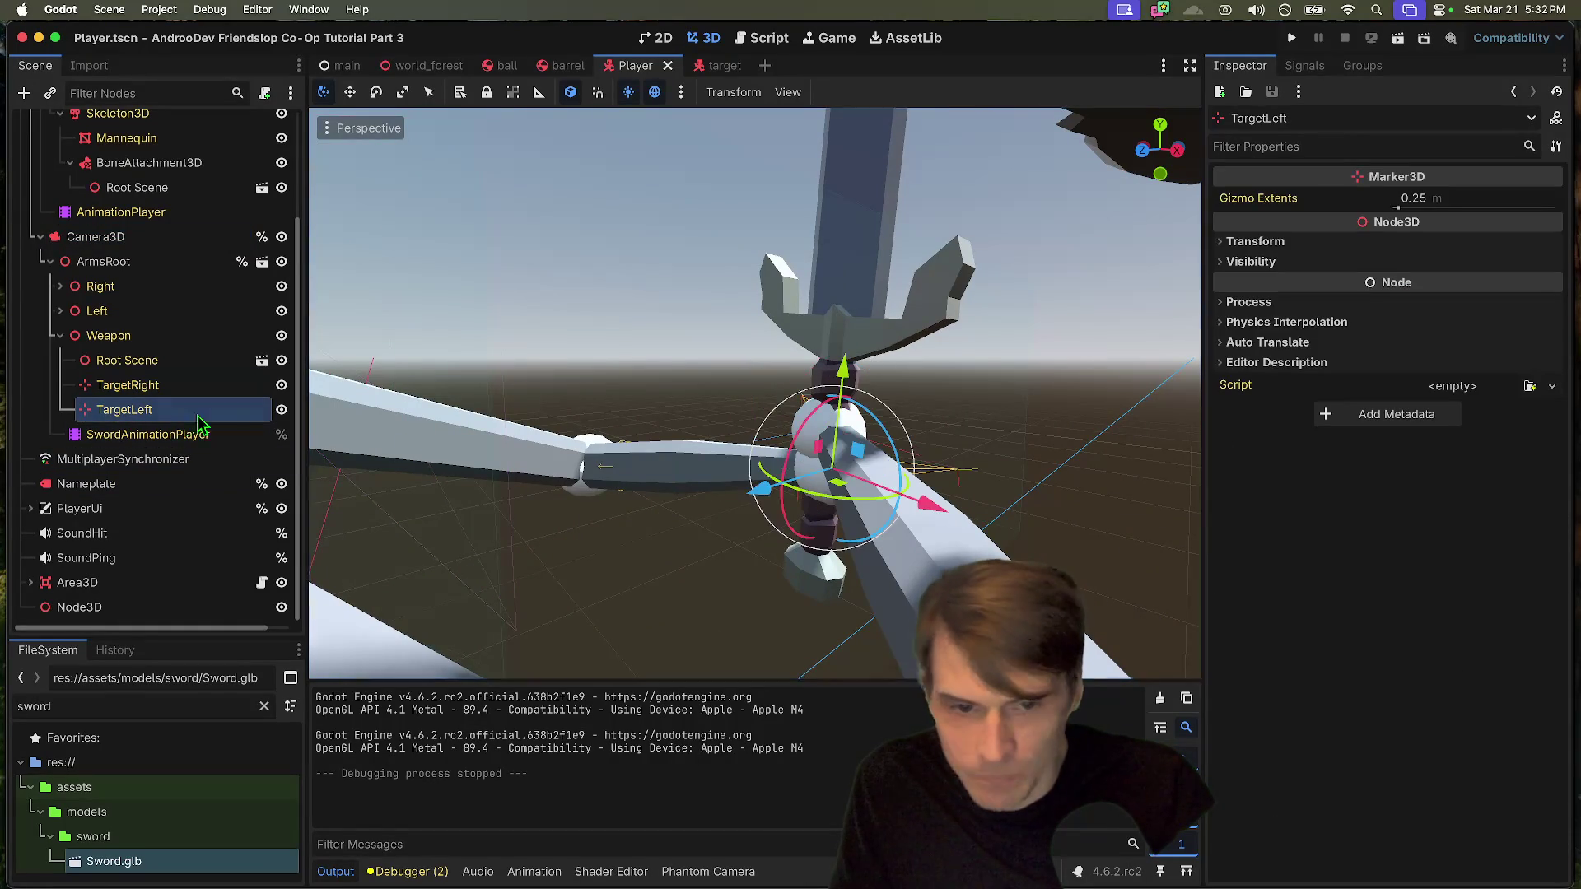
left_click_drag(848, 375, 854, 422)
left_click(193, 386)
left_click_drag(917, 468, 947, 480)
scroll(947, 480, "left", 5)
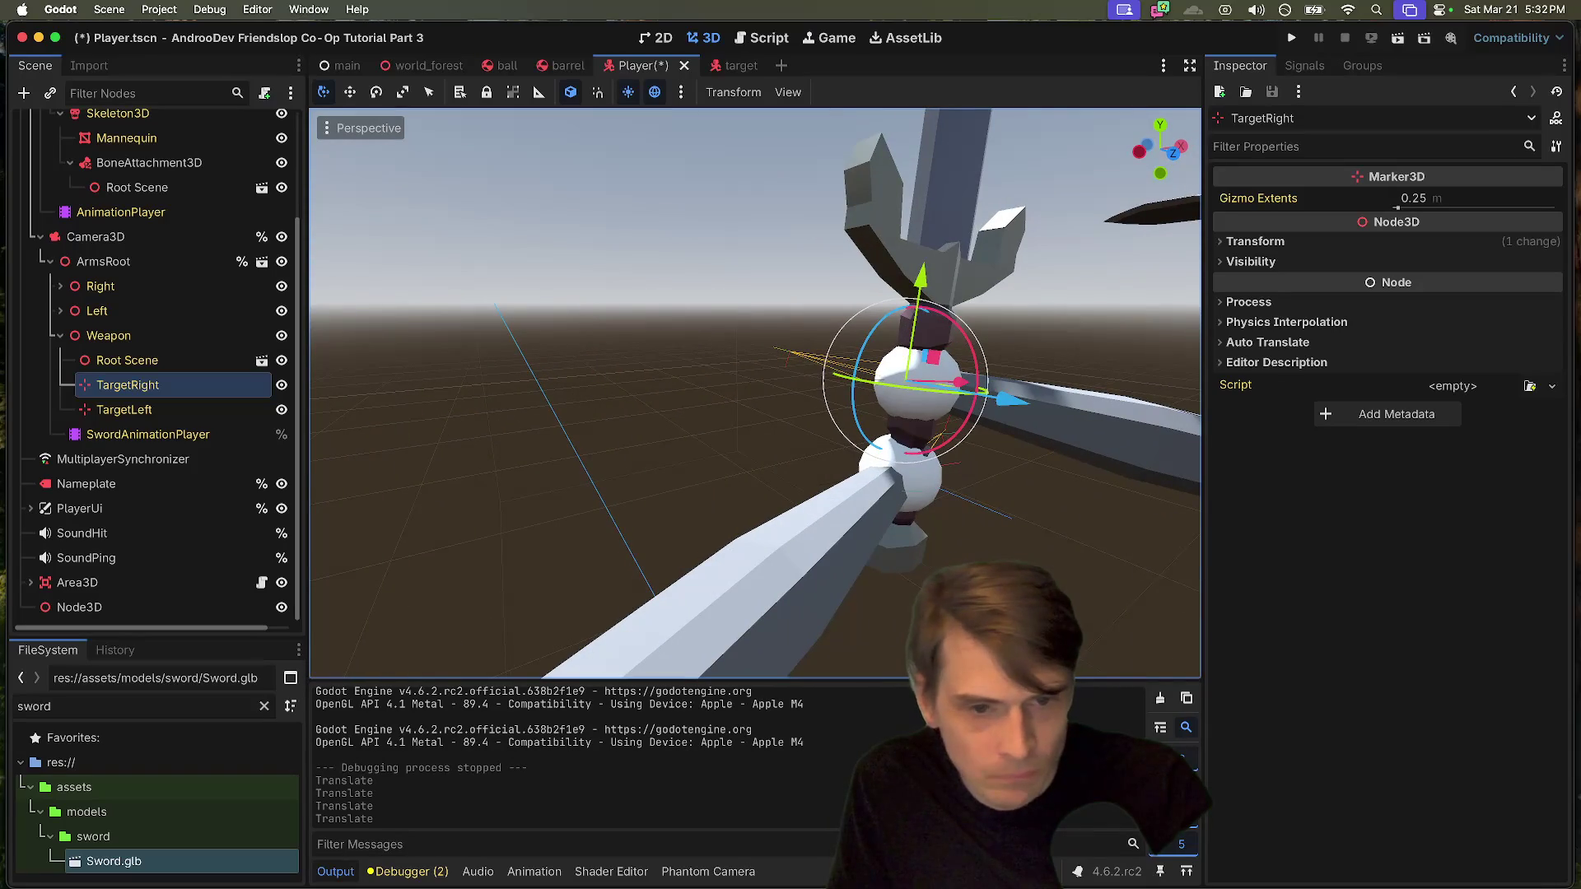
After a test run, raise both hand IK targets slightly and nudge the left one sideways
key("super+b")
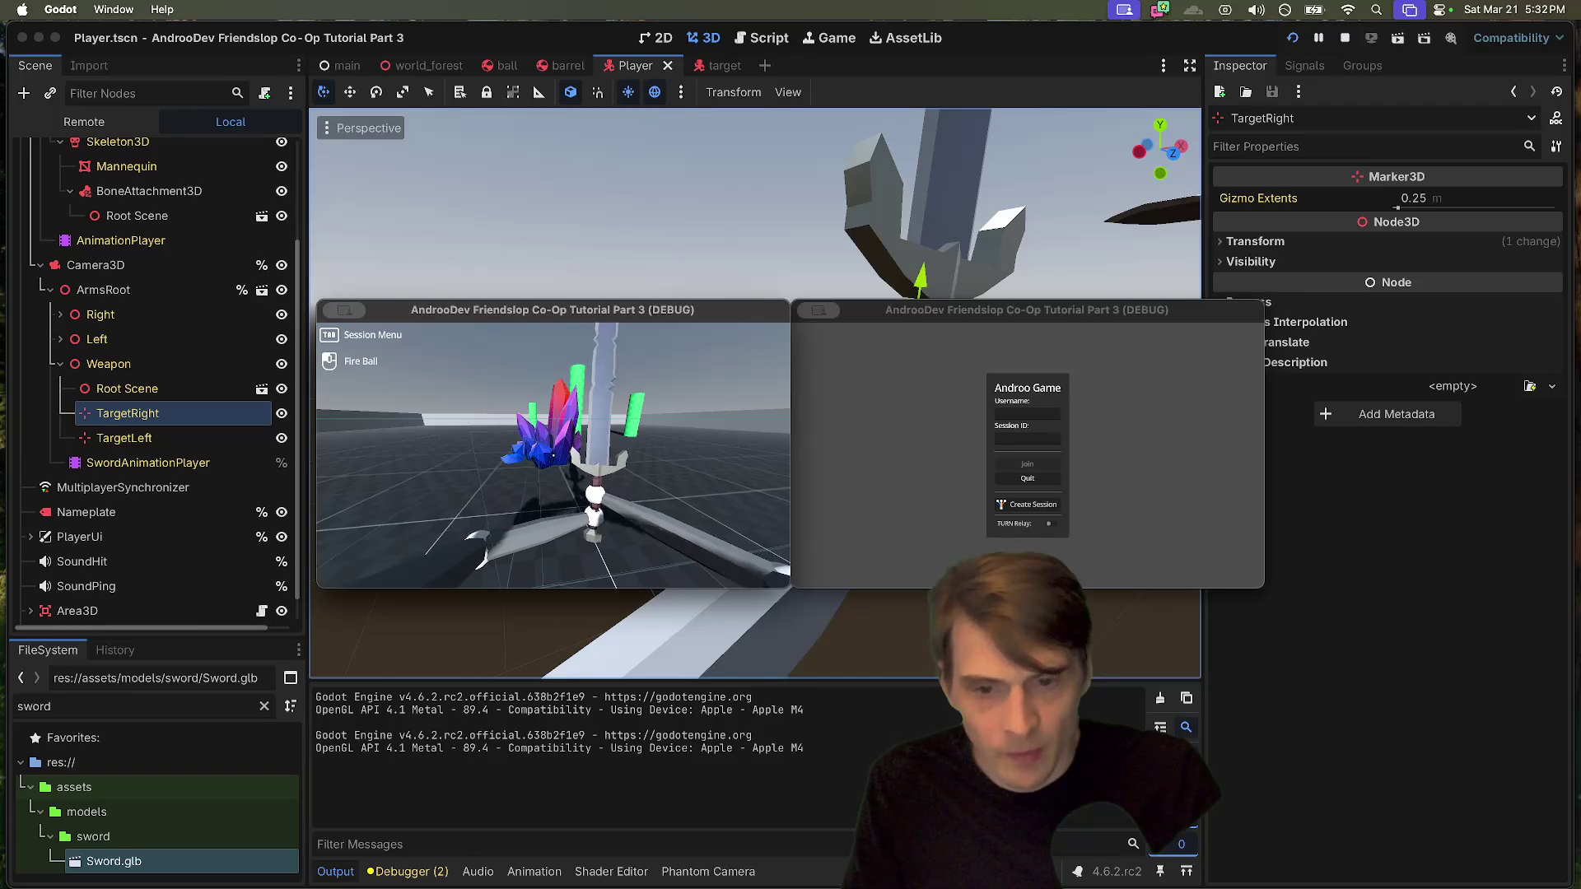
key("super+period")
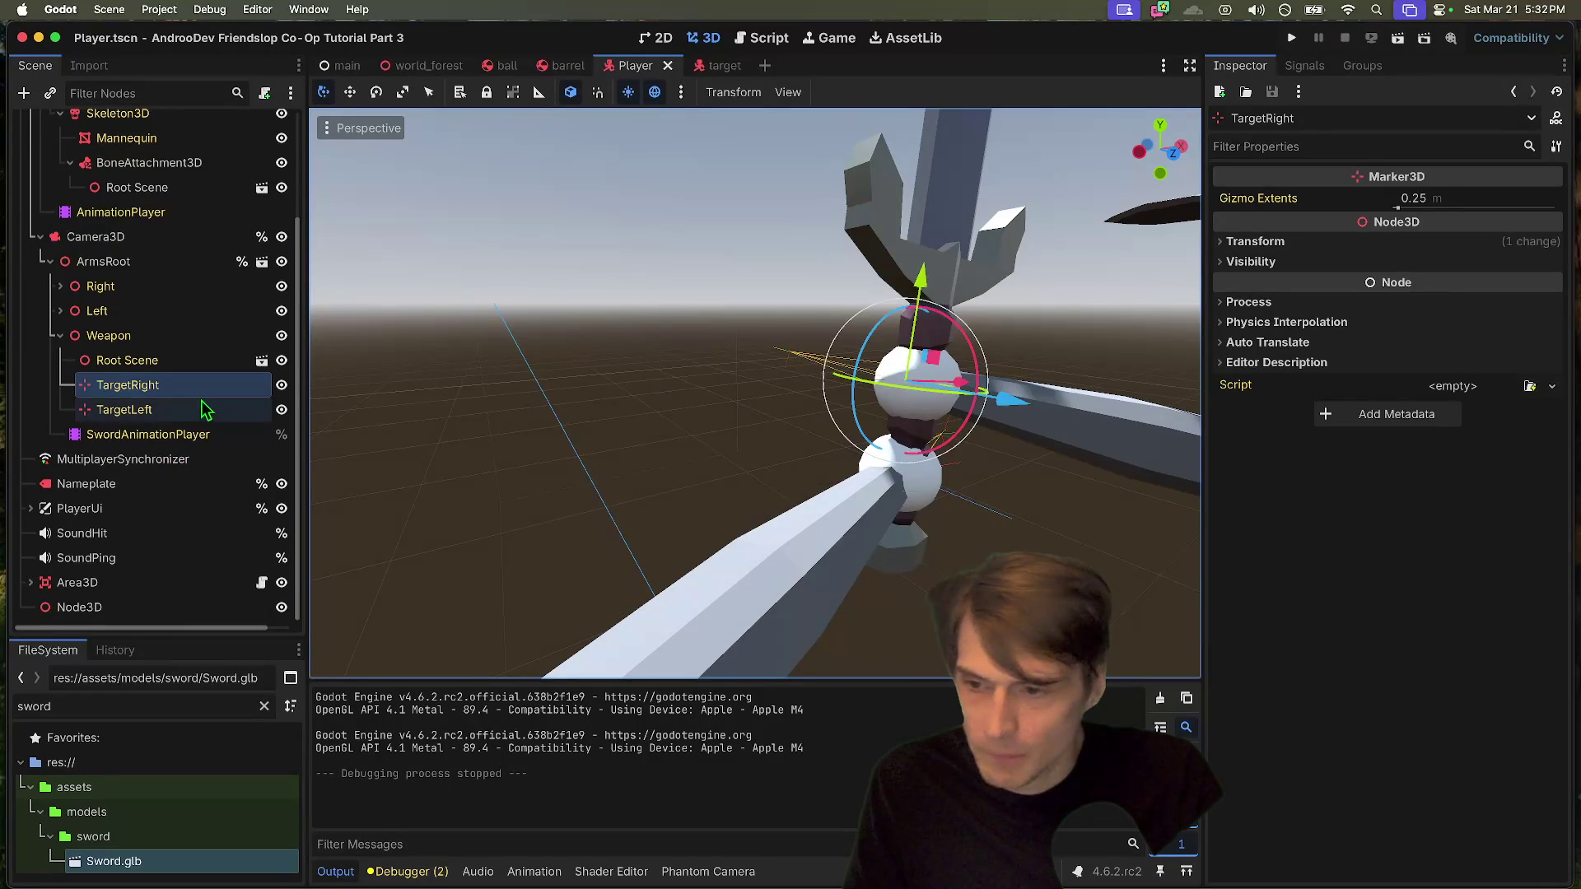
left_click(196, 411)
left_click_drag(918, 378, 922, 350)
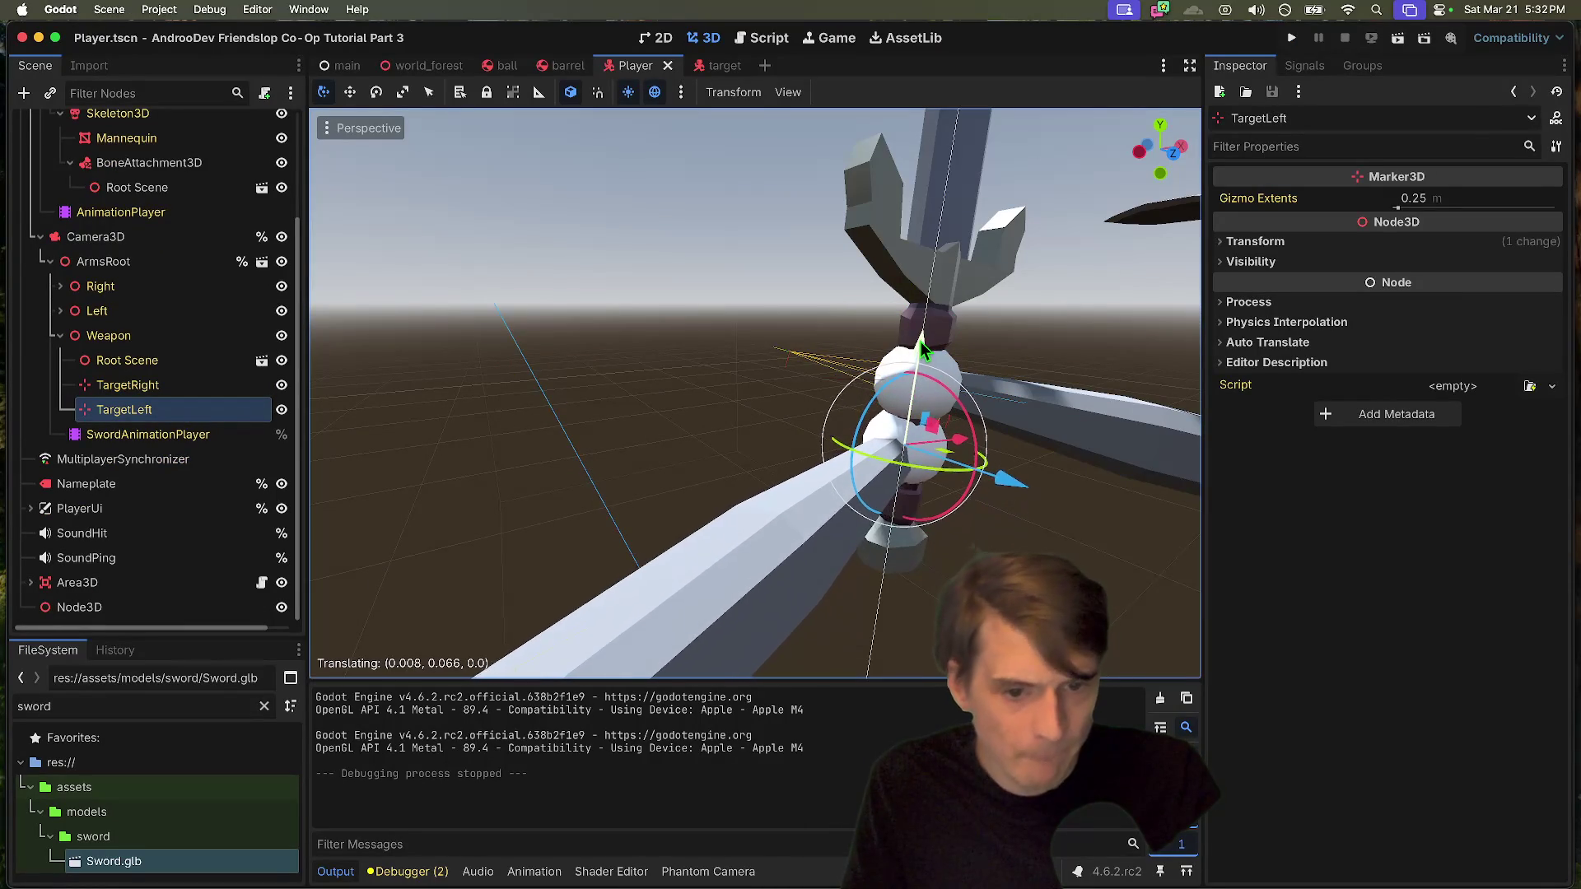
left_click(205, 384)
left_click_drag(933, 312, 936, 293)
left_click(132, 410)
left_click_drag(920, 348, 919, 334)
left_click_drag(970, 438, 951, 443)
left_click_drag(988, 348, 906, 374)
Save and run the game to check the new hand placement, then stop it
left_click(161, 387)
key("super+b")
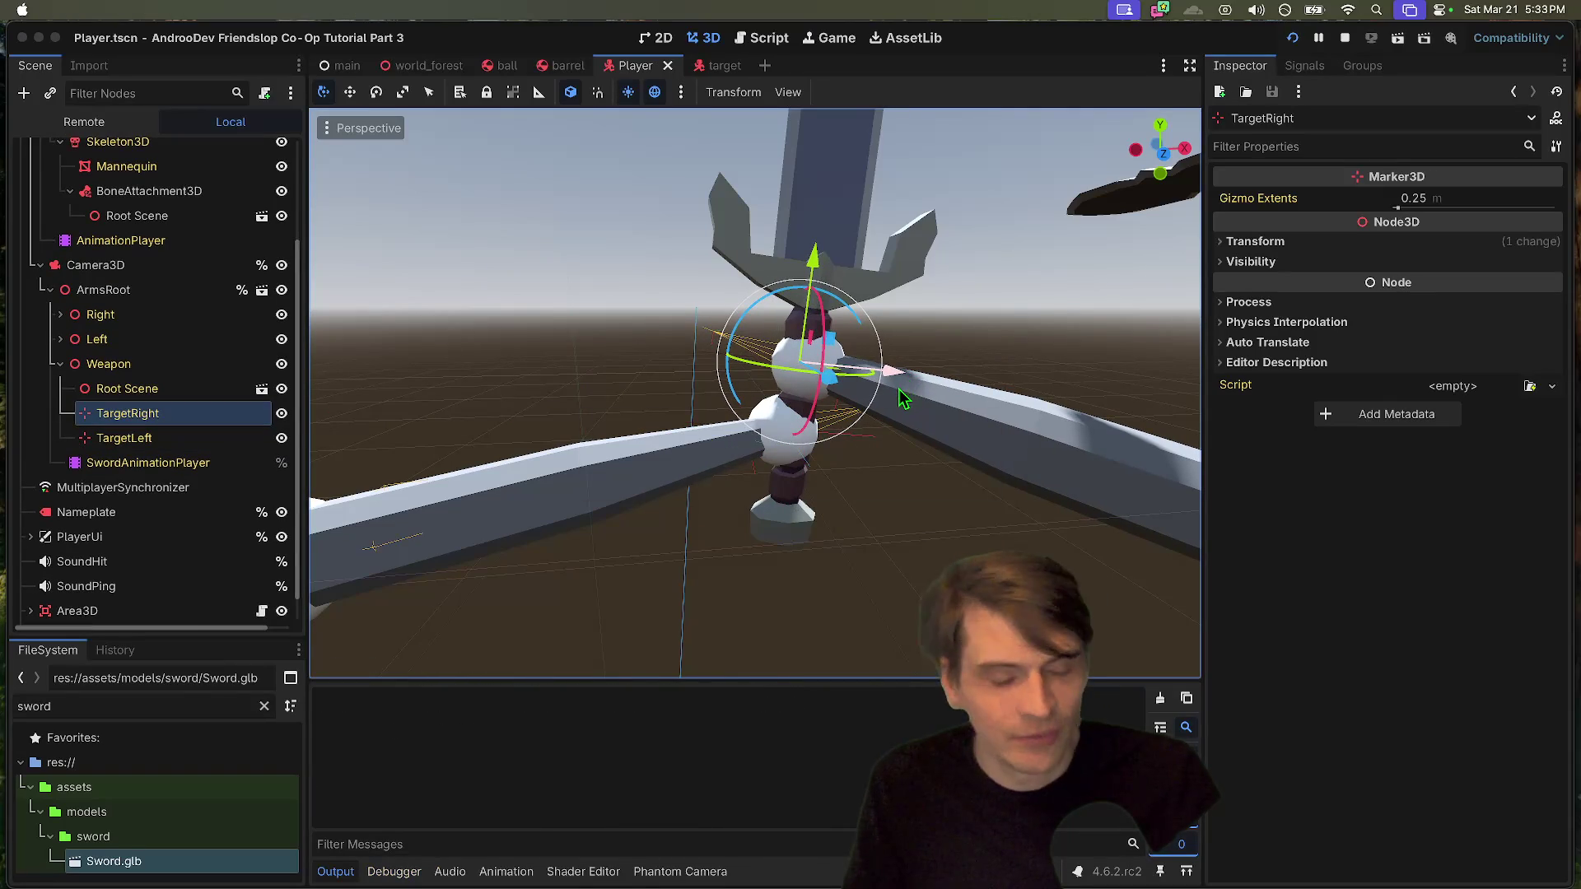
left_click(569, 506)
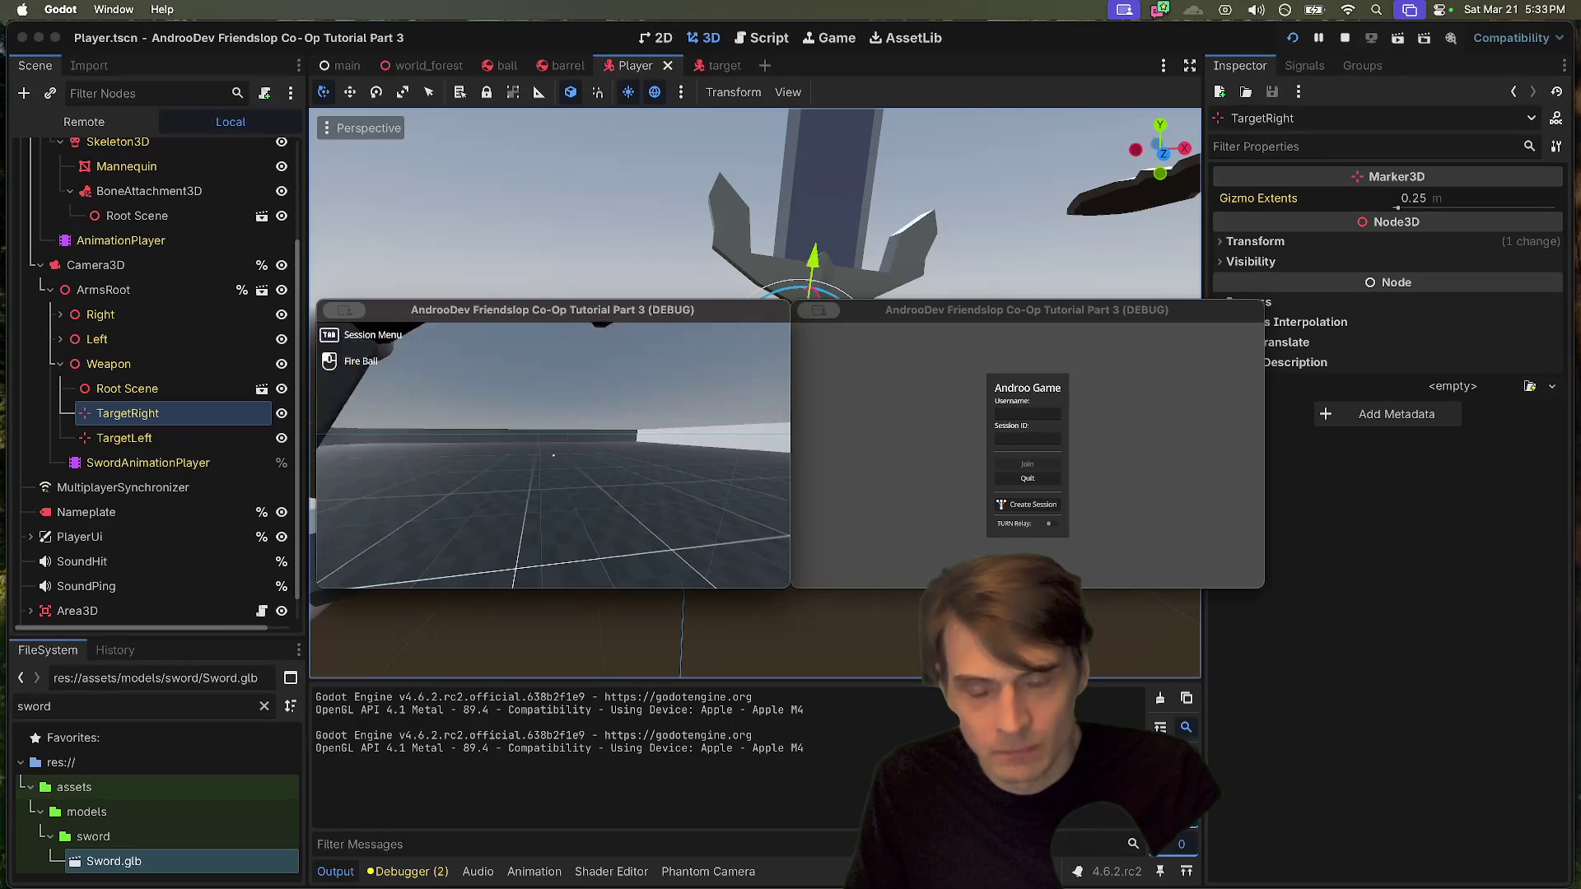
key("super+period")
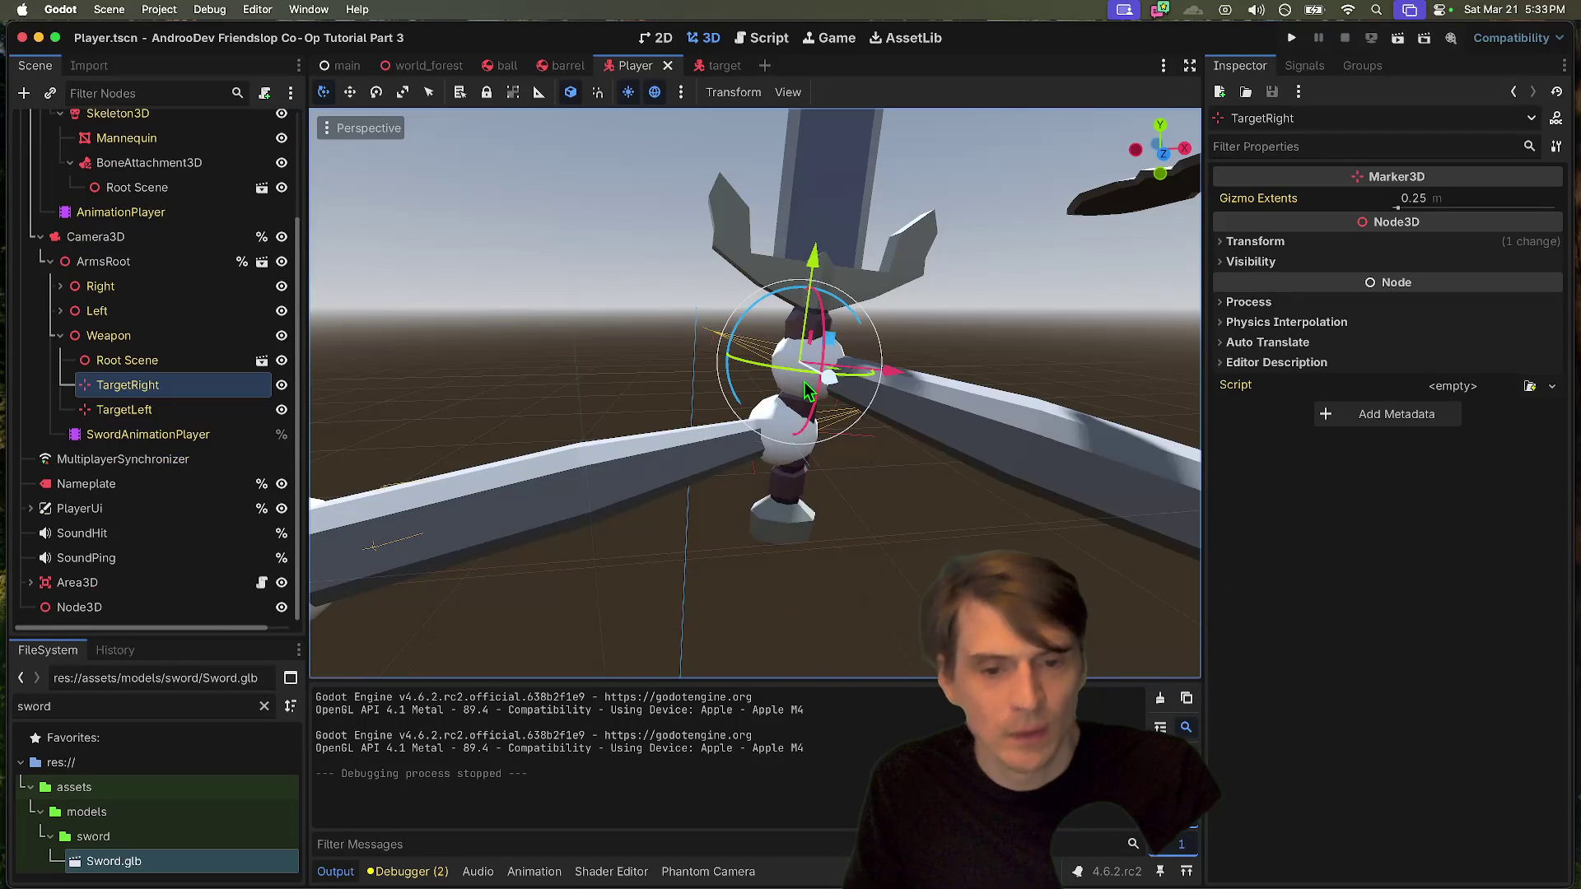
key("f")
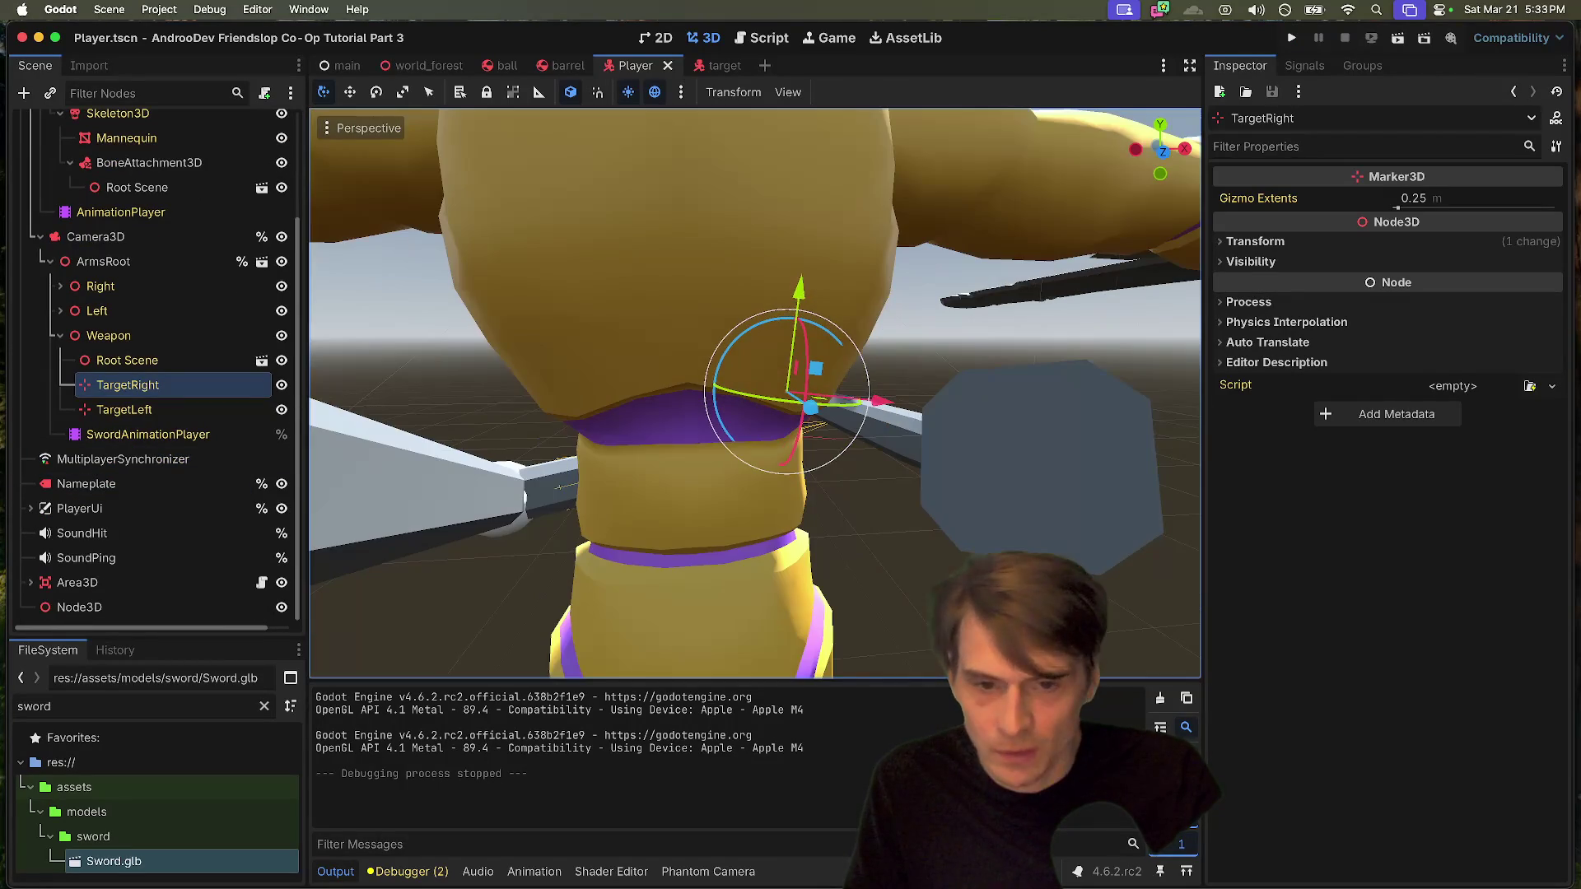
left_click(175, 431)
In swing_02, move the 0.5 s rotation key later to about 0.6 s
left_click(810, 596)
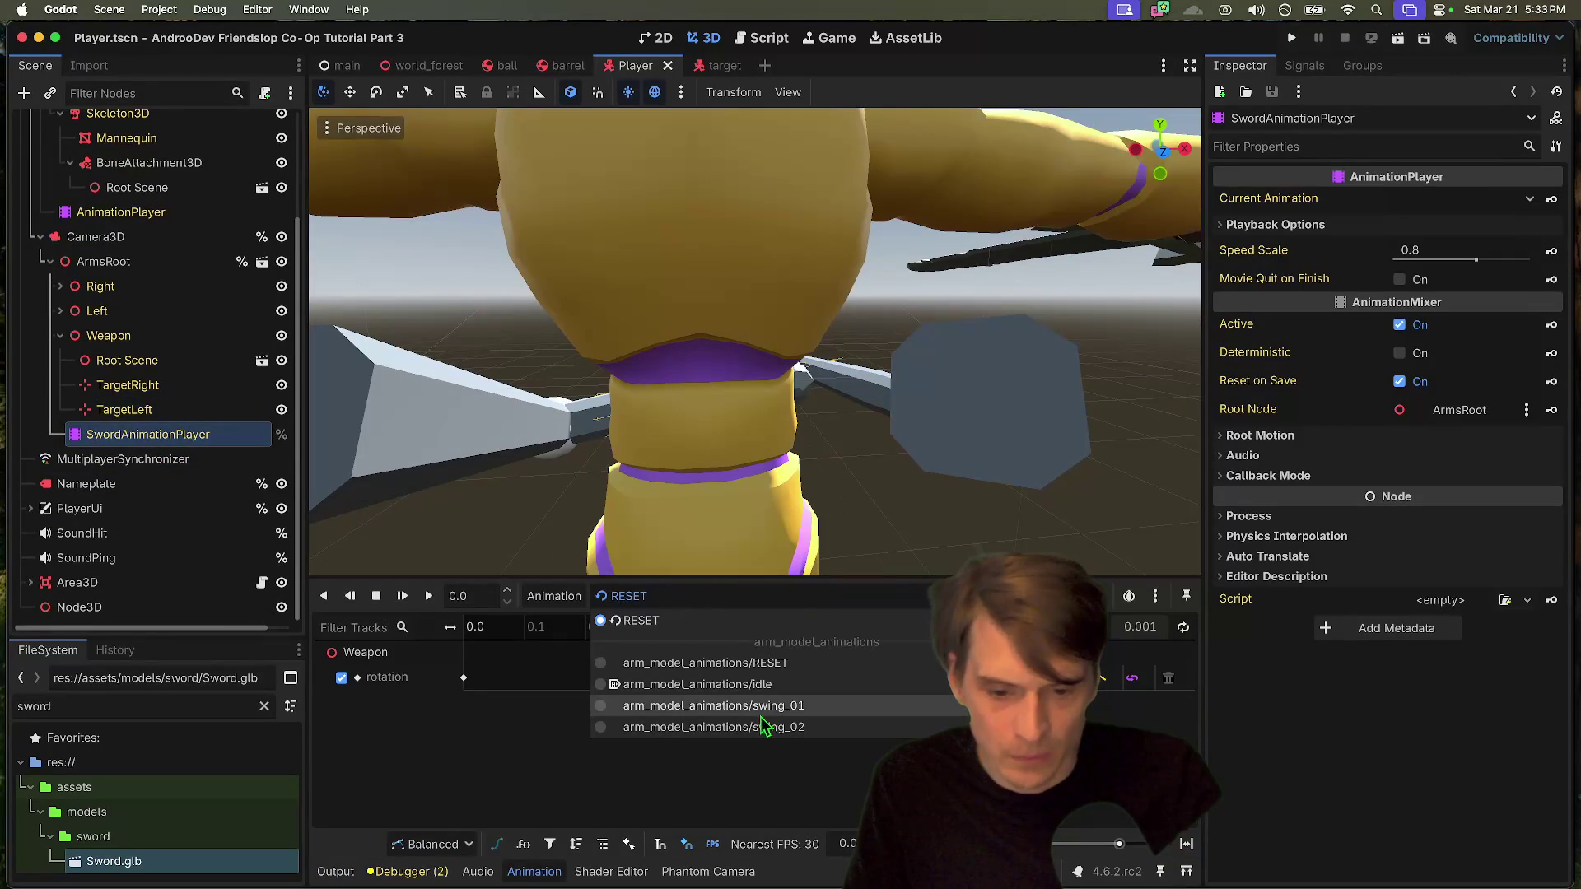
left_click(675, 713)
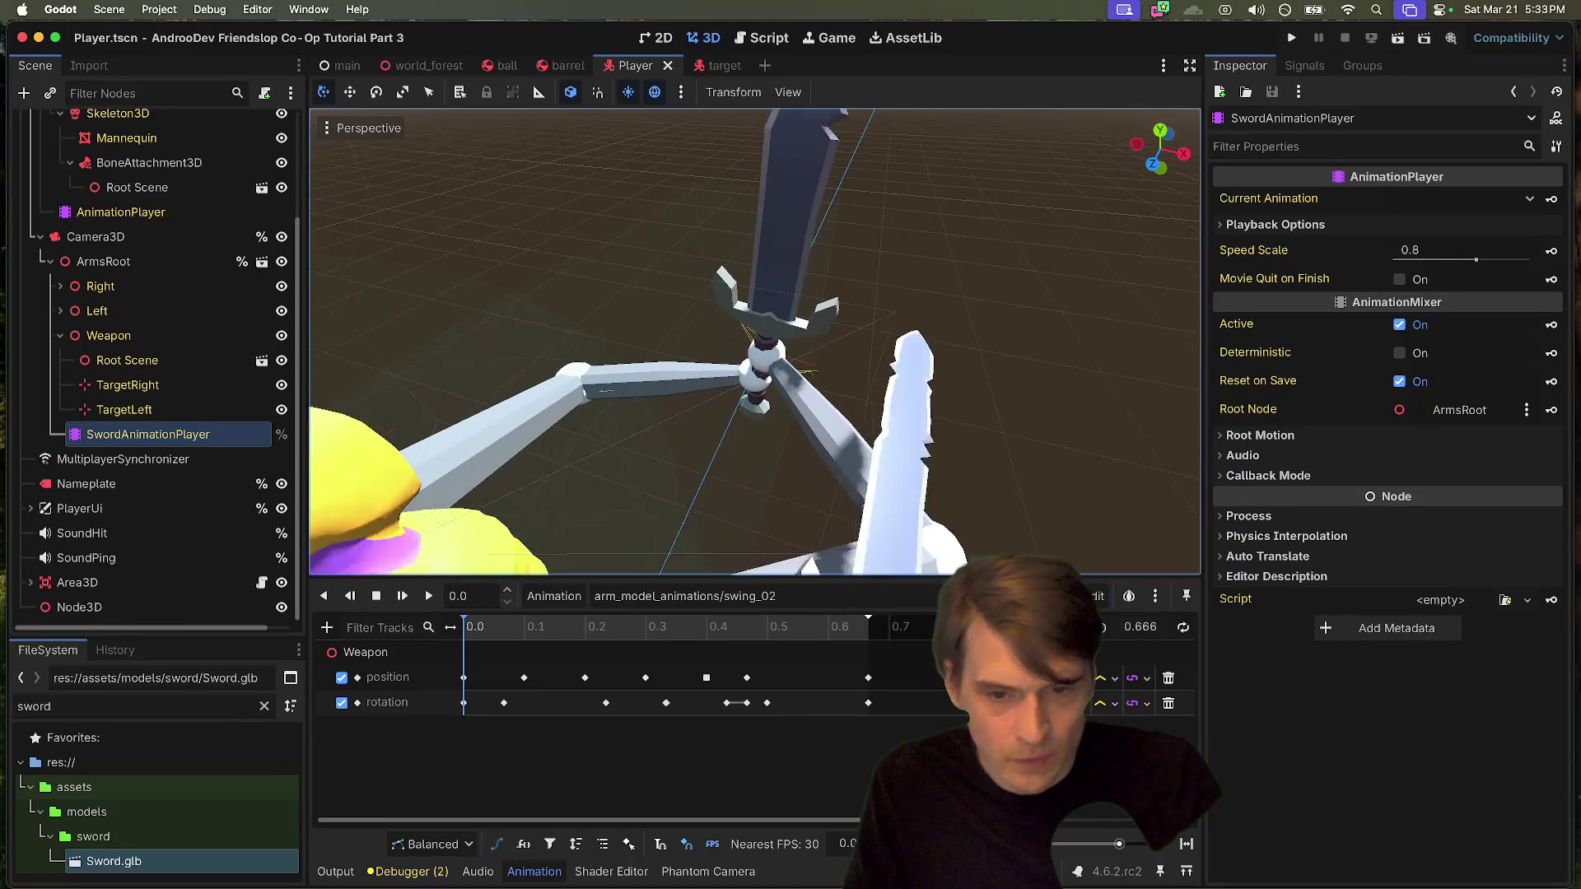
mouse_move(491, 641)
left_mouse_down()
mouse_move(799, 635)
mouse_move(751, 635)
mouse_move(783, 636)
mouse_move(766, 636)
left_mouse_up()
left_click(767, 702)
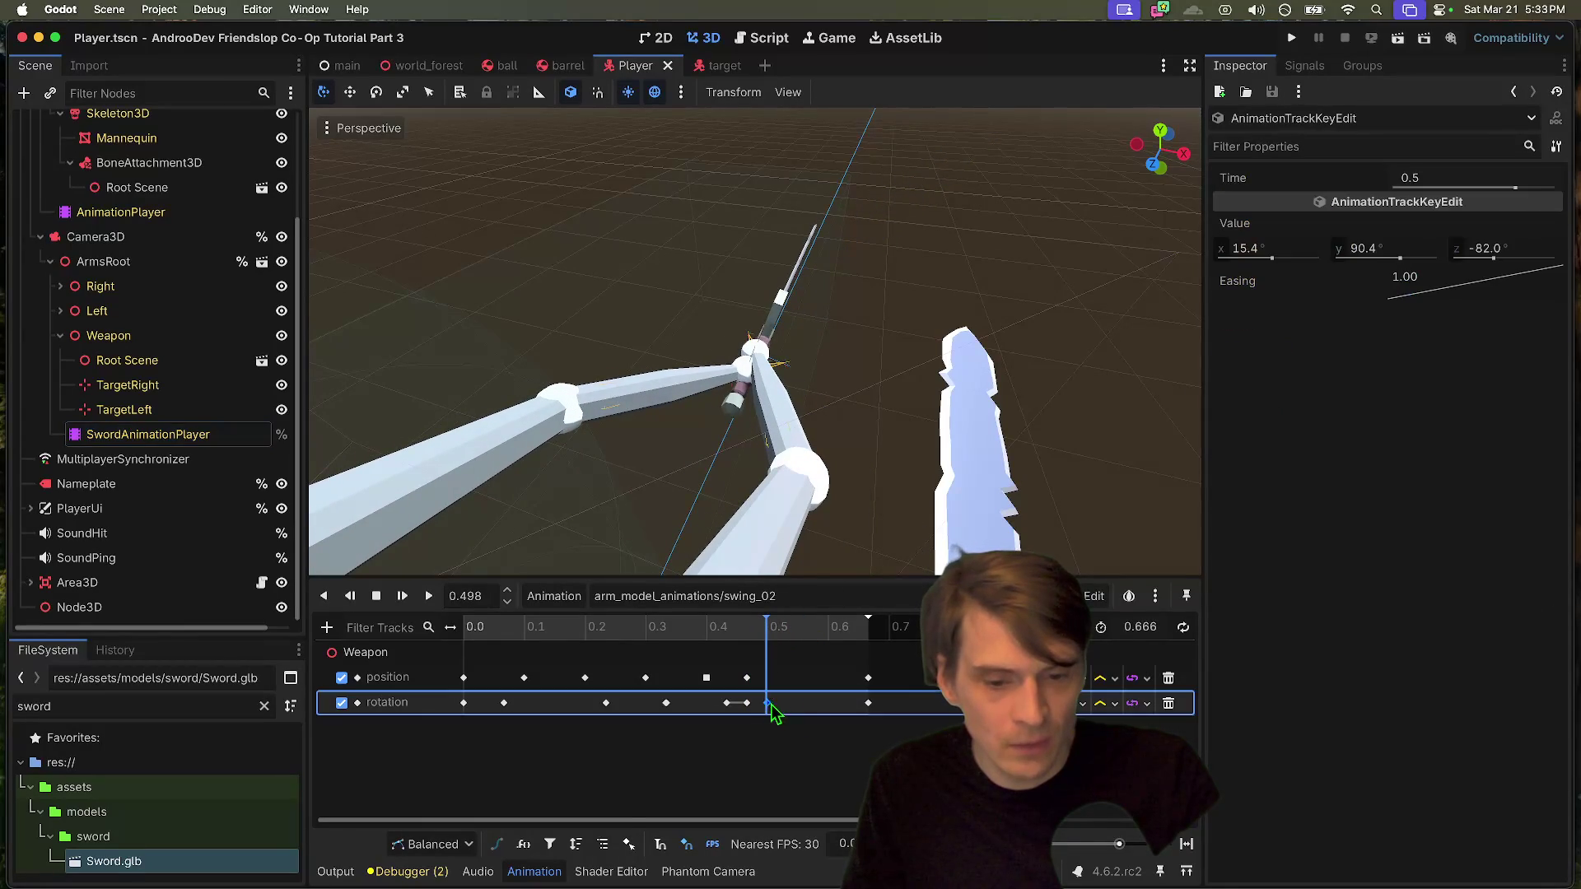
left_click_drag(826, 710, 827, 709)
mouse_move(782, 635)
left_mouse_down()
mouse_move(734, 636)
mouse_move(811, 645)
left_mouse_up()
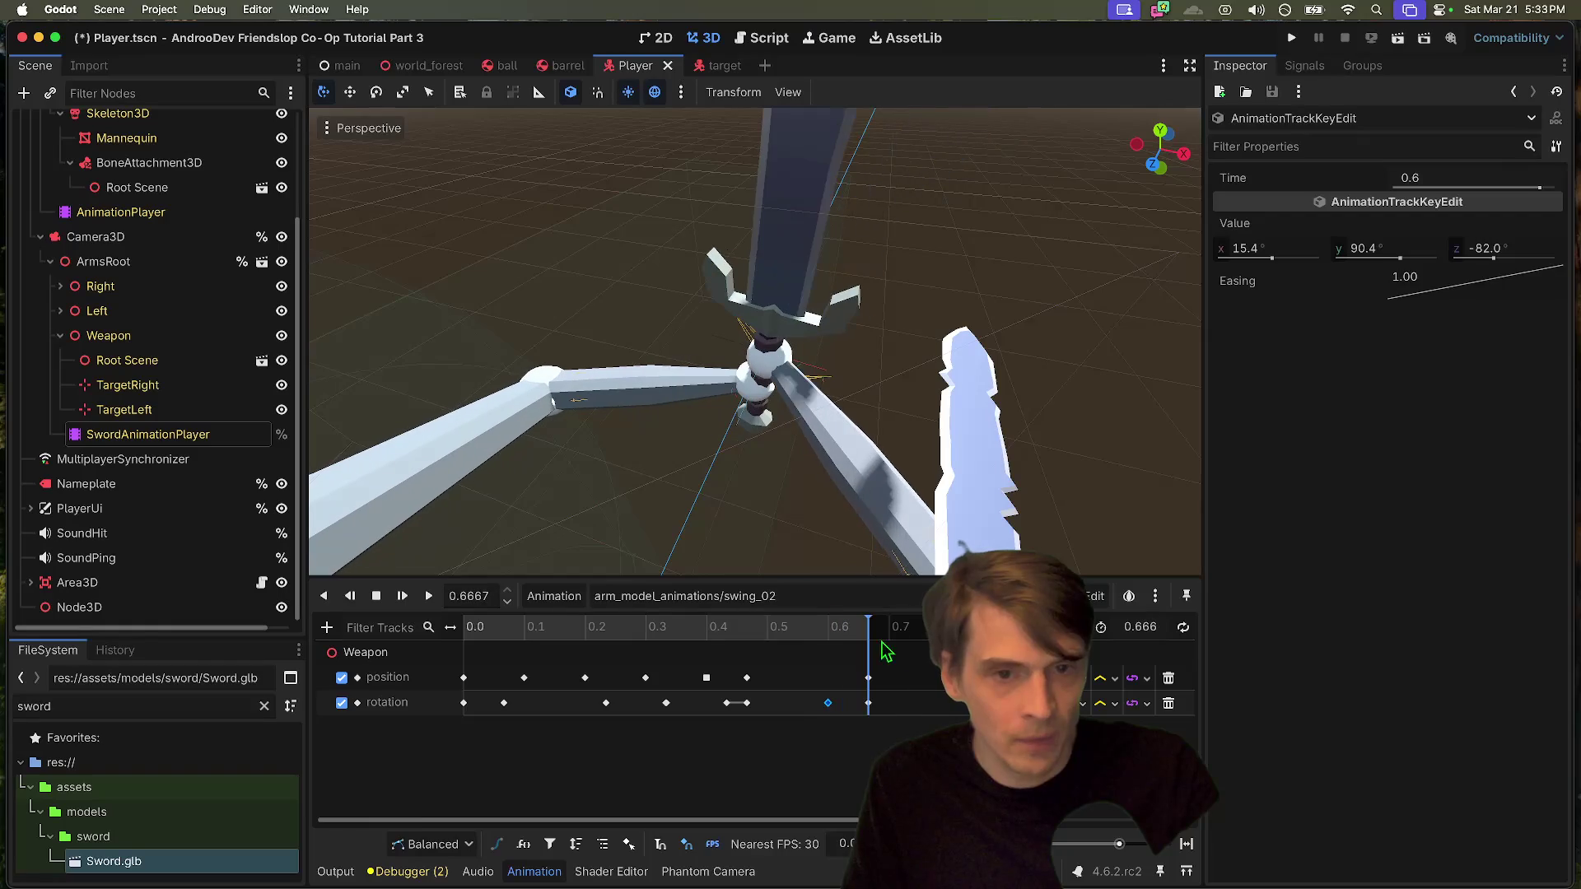
Test the swing in game, then review the pose around 0.5 s with the moved key
key("super+b")
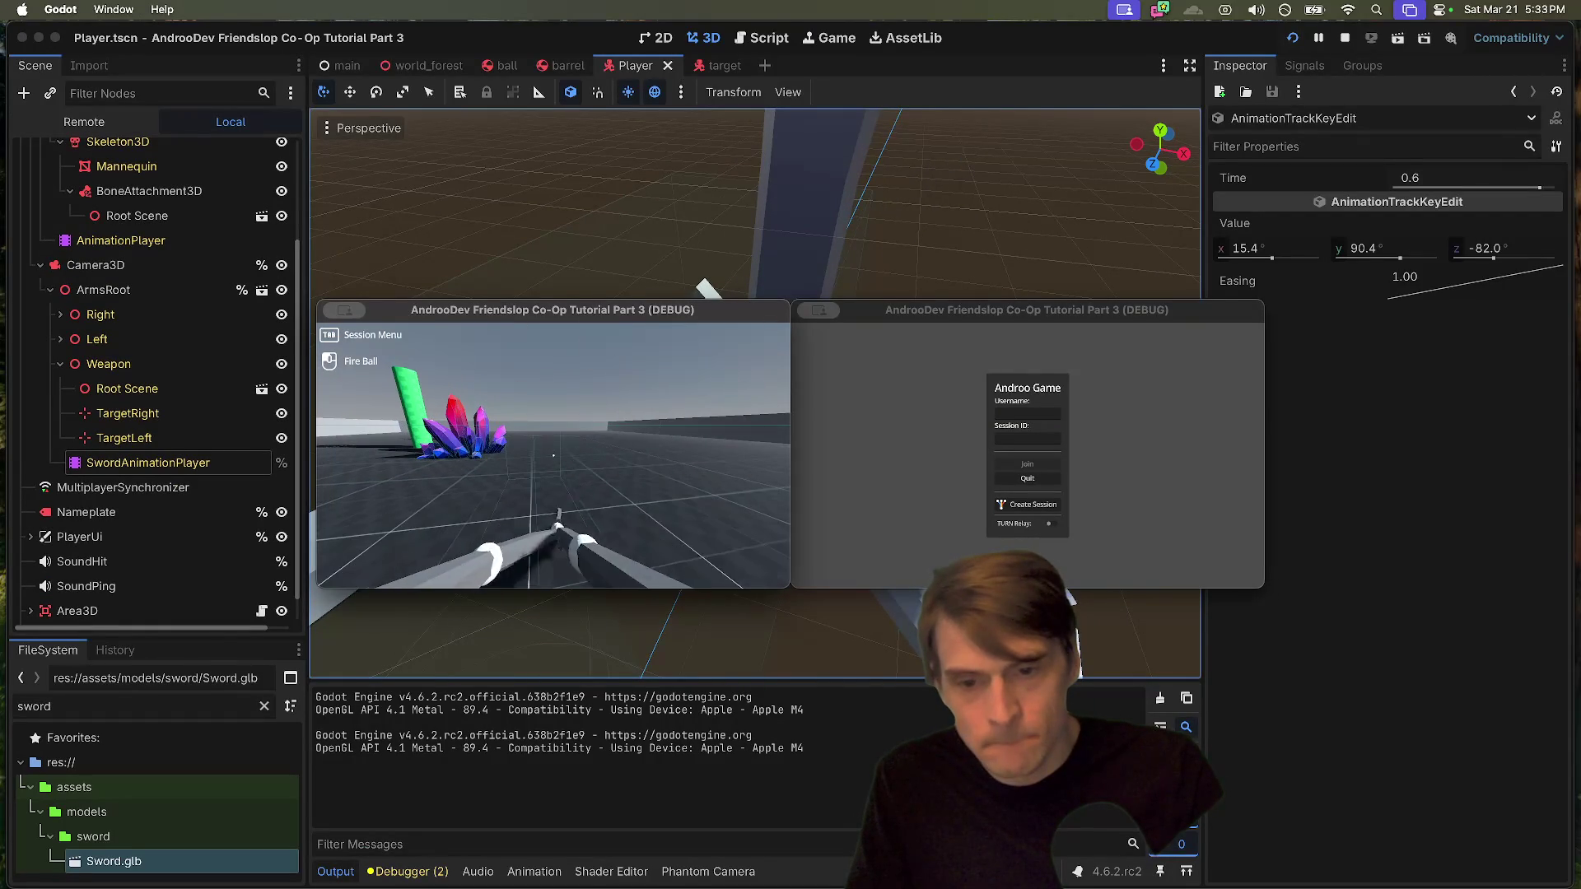
left_click(879, 529)
key("super+q")
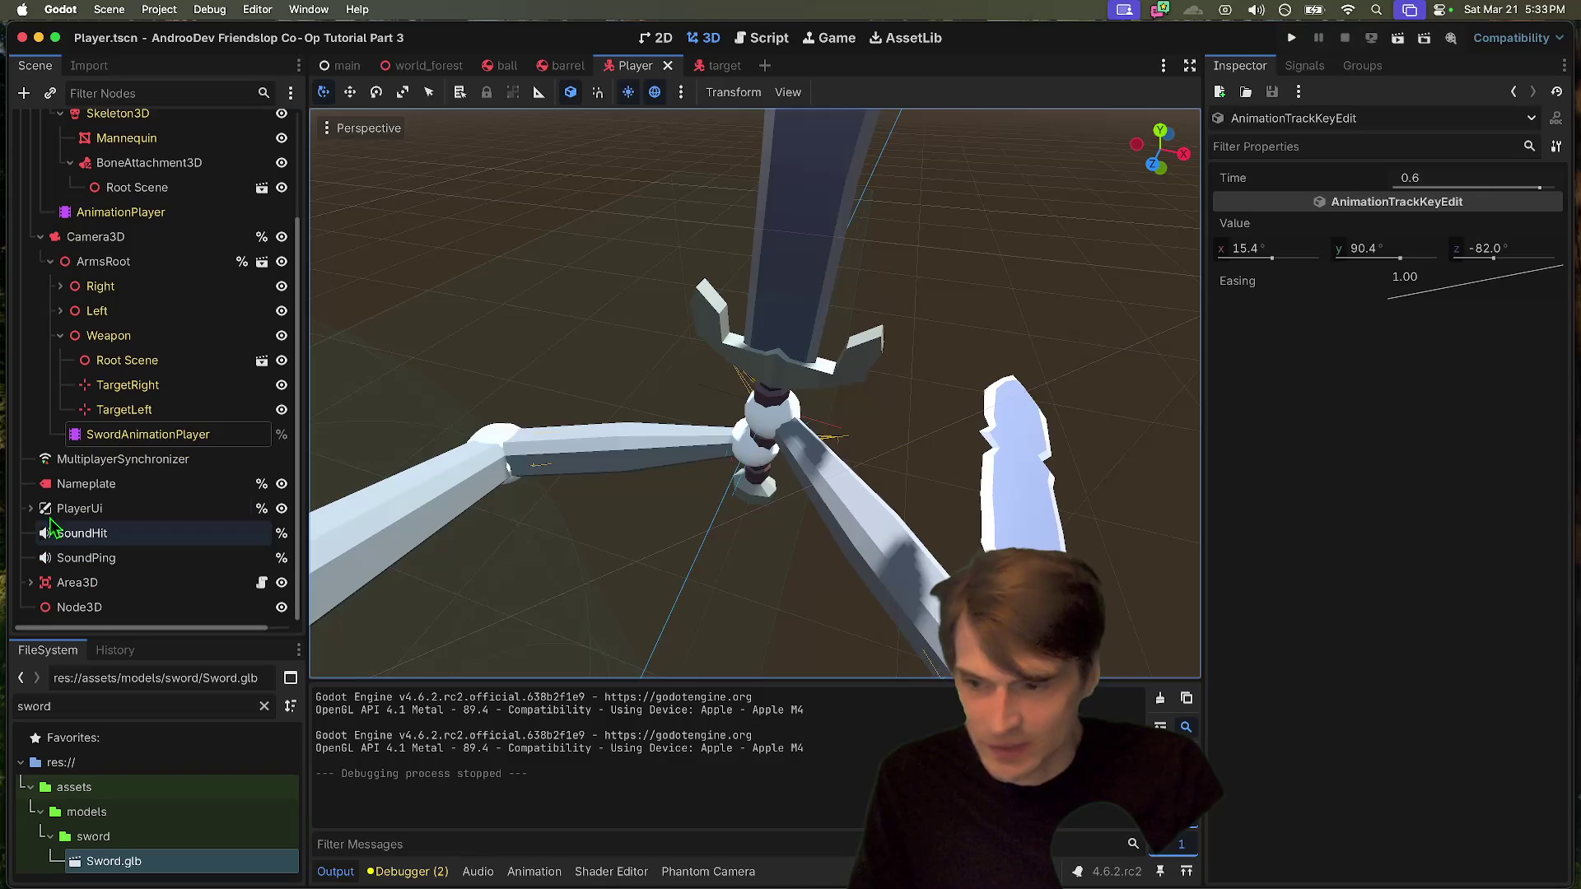
left_click(827, 702)
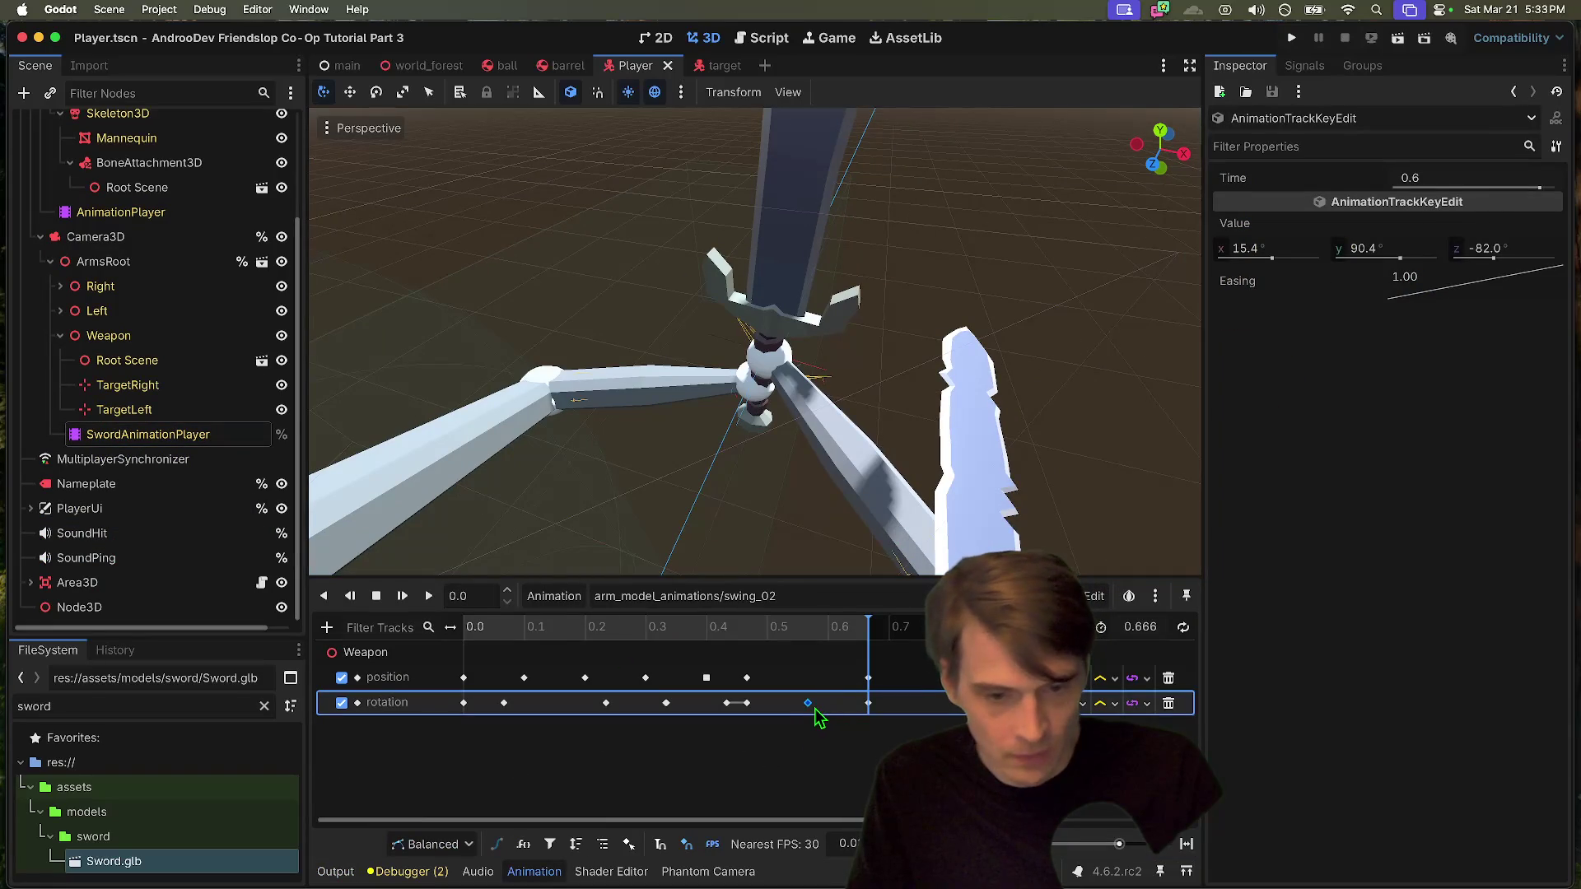
mouse_move(874, 656)
left_mouse_down()
mouse_move(718, 659)
mouse_move(871, 668)
left_mouse_up()
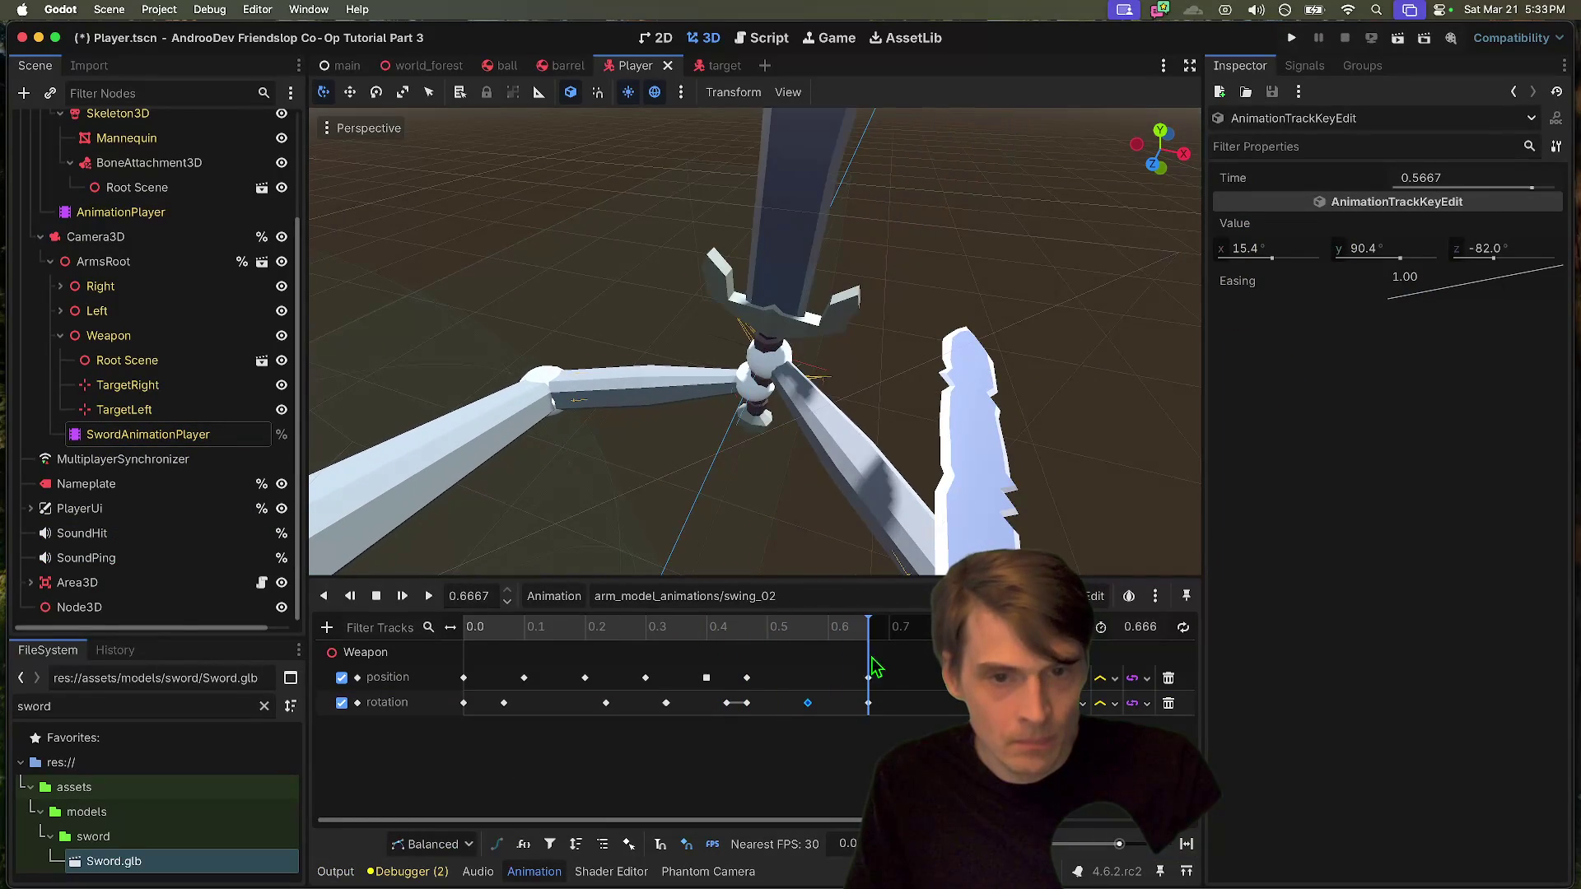
Save and run the game, trigger a sword swing, then stop it
key("super+b")
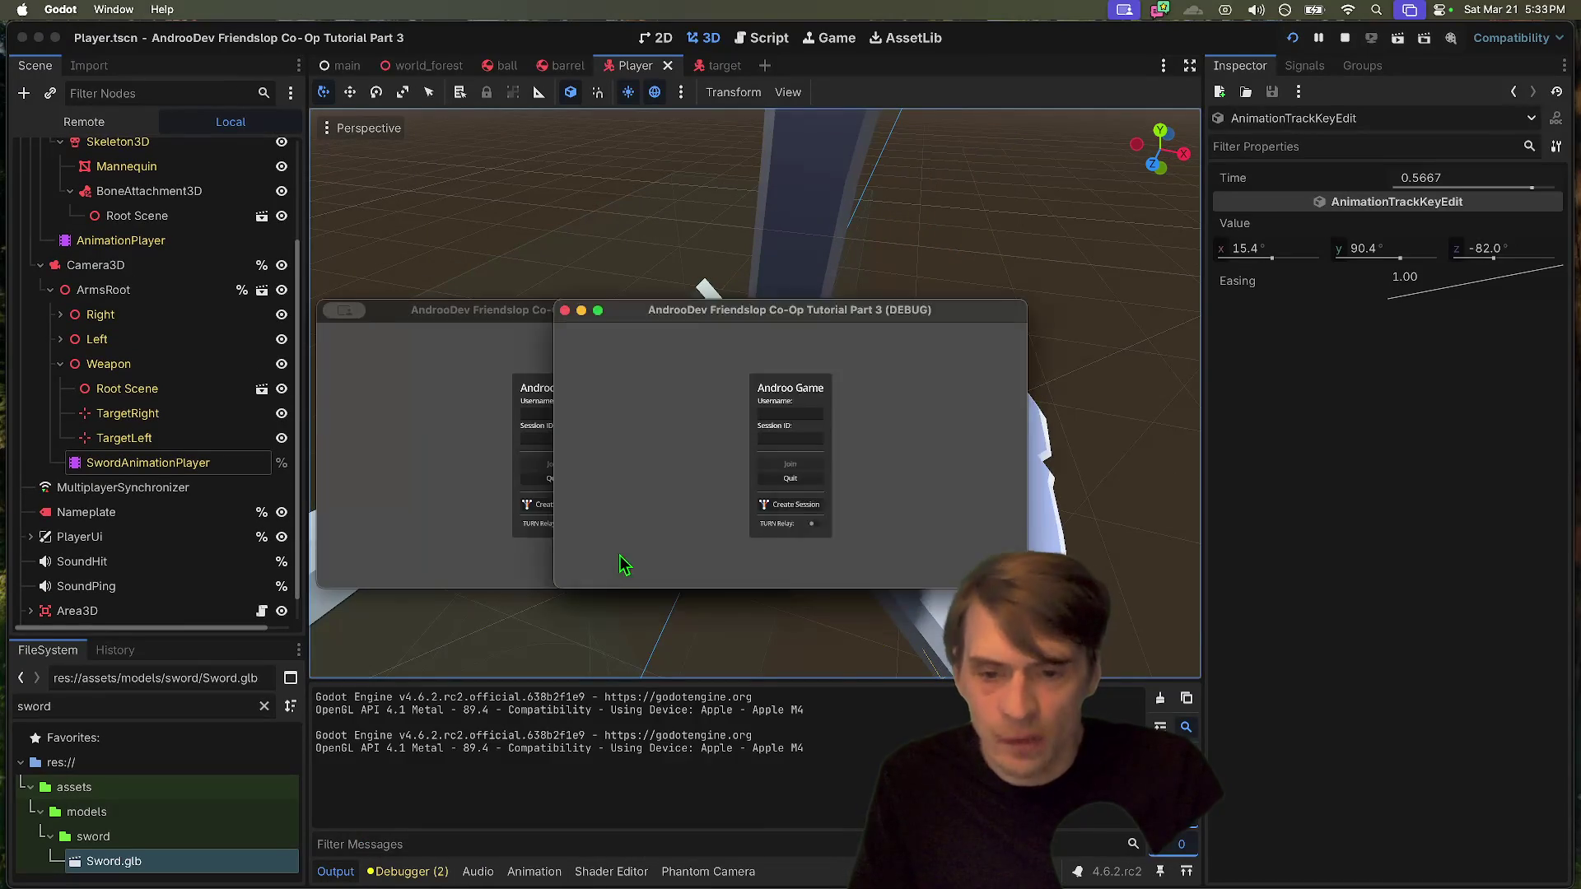
left_click(568, 508)
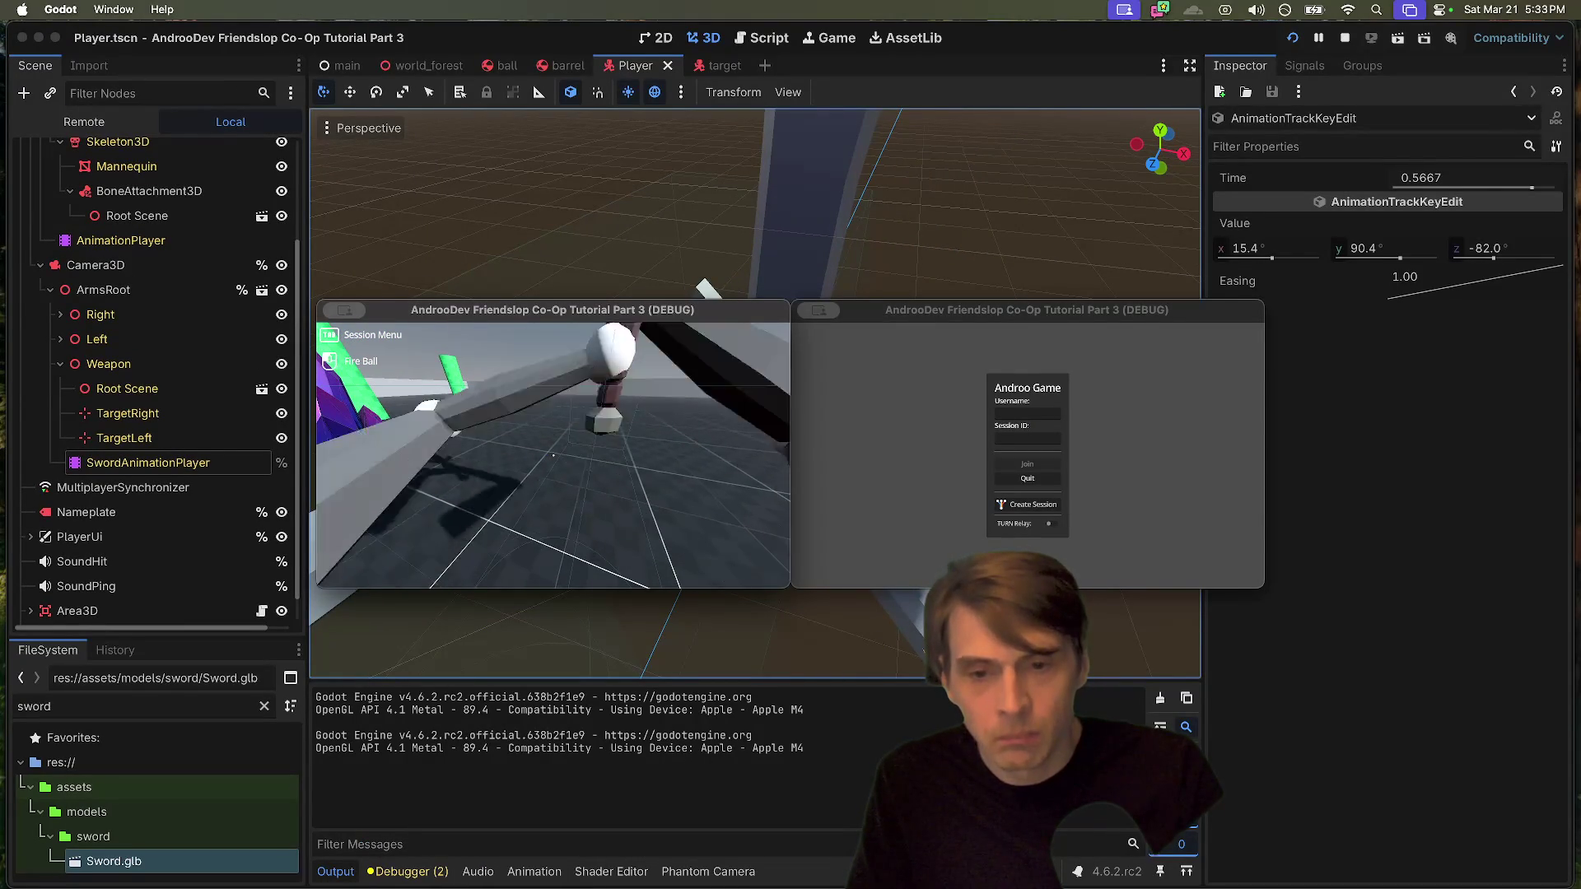
left_click(554, 454)
key("super+q")
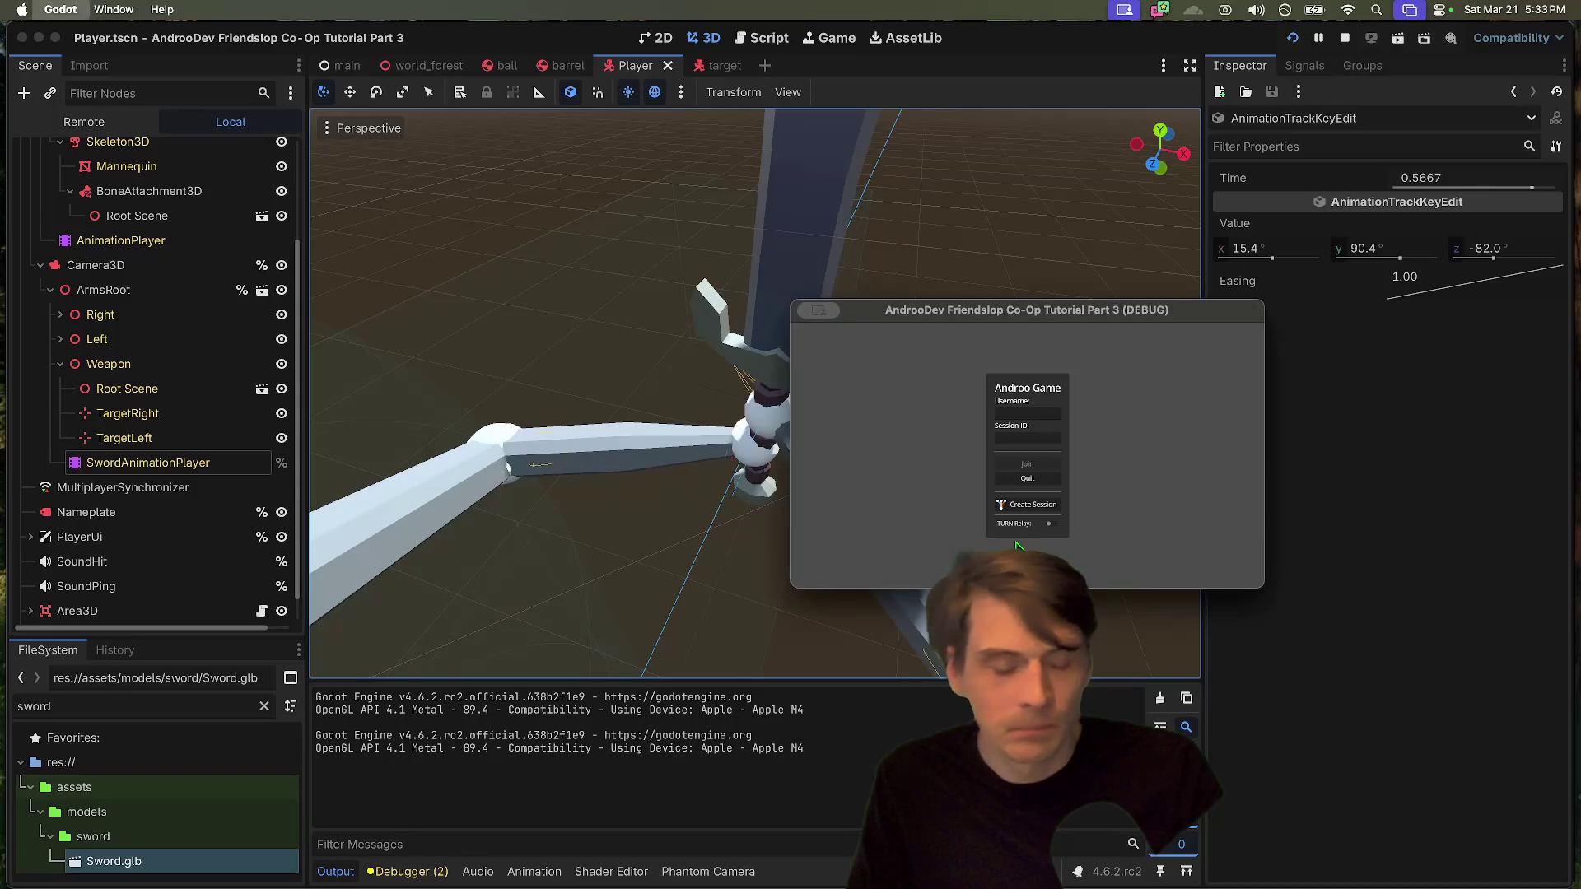
left_click(162, 427)
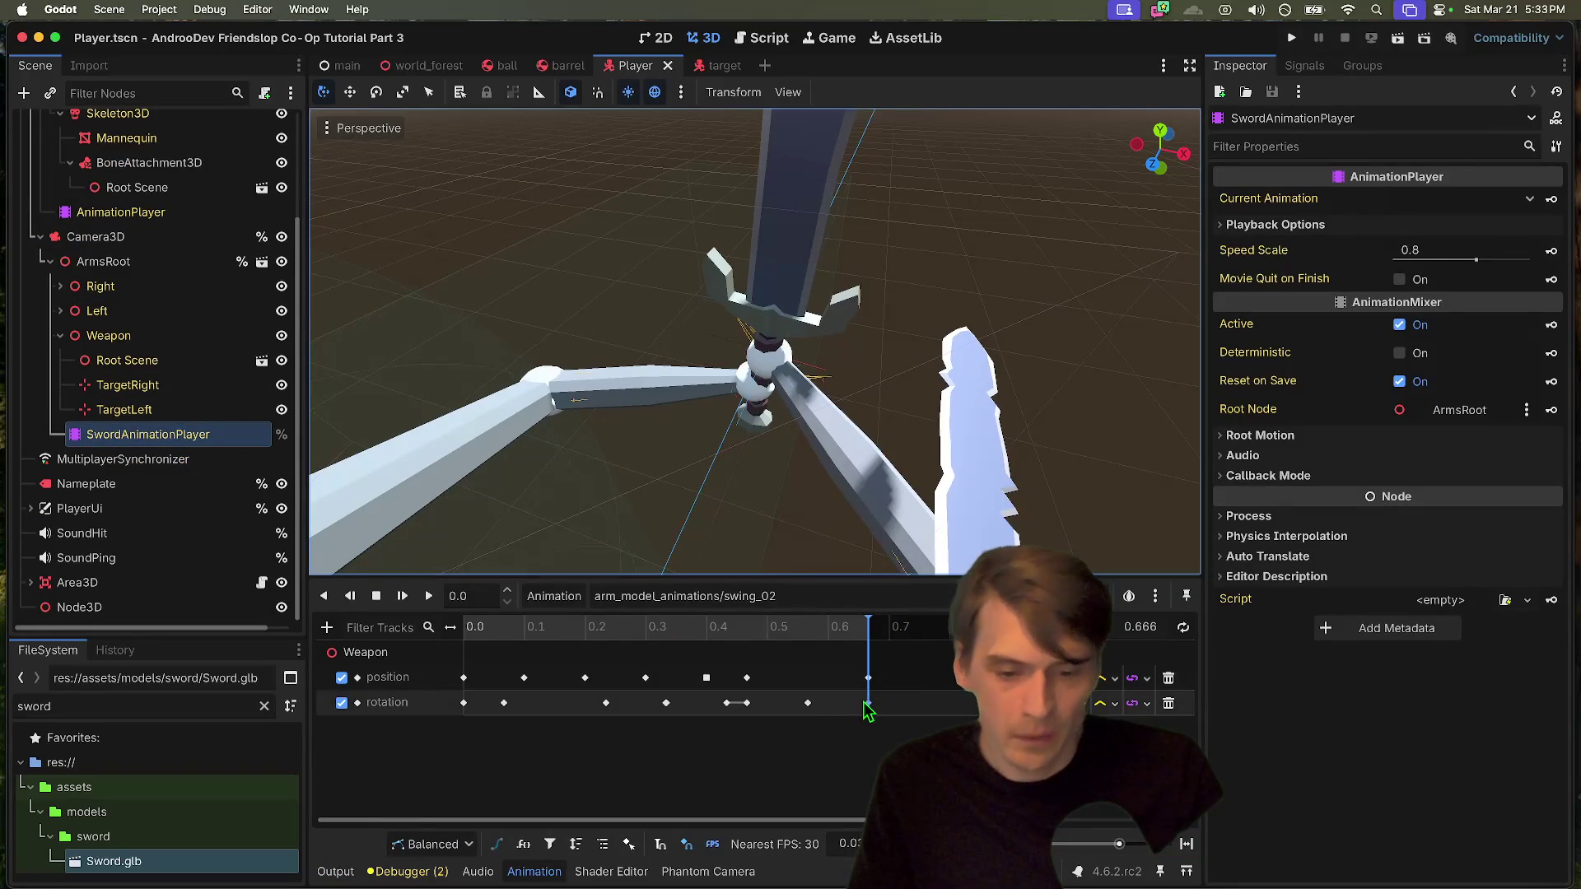
left_click(868, 704)
Try moving the final rotation key earlier, then undo back to 0.5667 s
left_click_drag(832, 718, 852, 713)
mouse_move(852, 632)
left_mouse_down()
mouse_move(804, 636)
mouse_move(847, 639)
mouse_move(811, 706)
mouse_move(790, 703)
left_mouse_up()
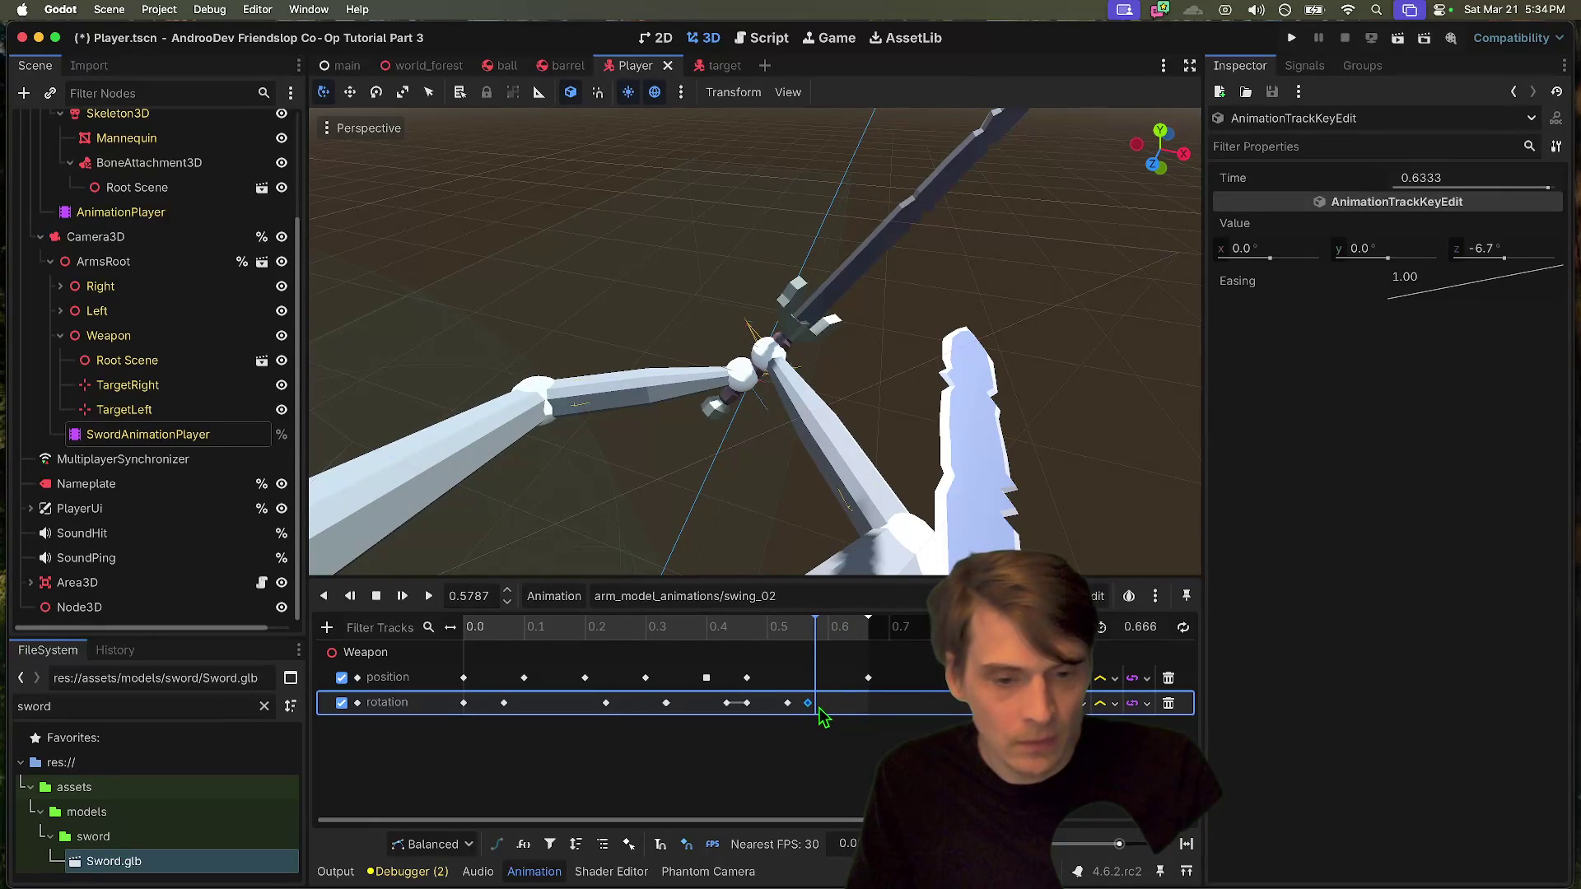
key("super+z")
left_click(827, 704)
mouse_move(816, 629)
left_mouse_down()
mouse_move(730, 634)
mouse_move(868, 638)
mouse_move(810, 668)
mouse_move(880, 673)
mouse_move(741, 654)
mouse_move(828, 656)
left_mouse_up()
key("super+z")
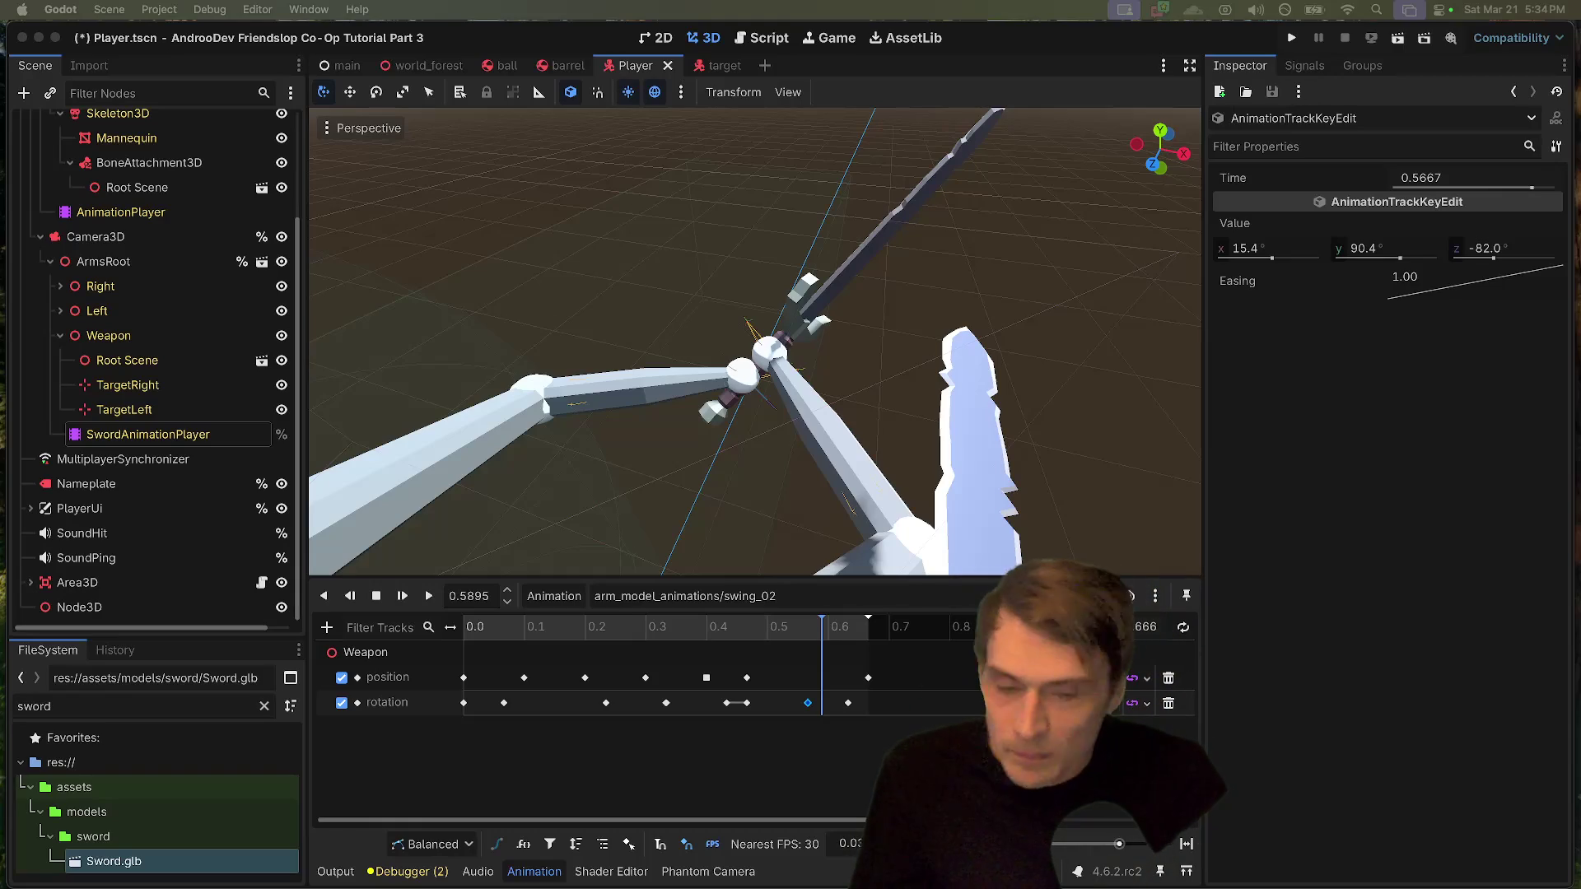
Set swing_02 length to 0.8 s, move the last rotation key to about 0.73 s, preview, and save
mouse_move(831, 633)
left_mouse_down()
mouse_move(863, 634)
mouse_move(730, 667)
mouse_move(805, 652)
mouse_move(731, 654)
mouse_move(754, 653)
left_mouse_up()
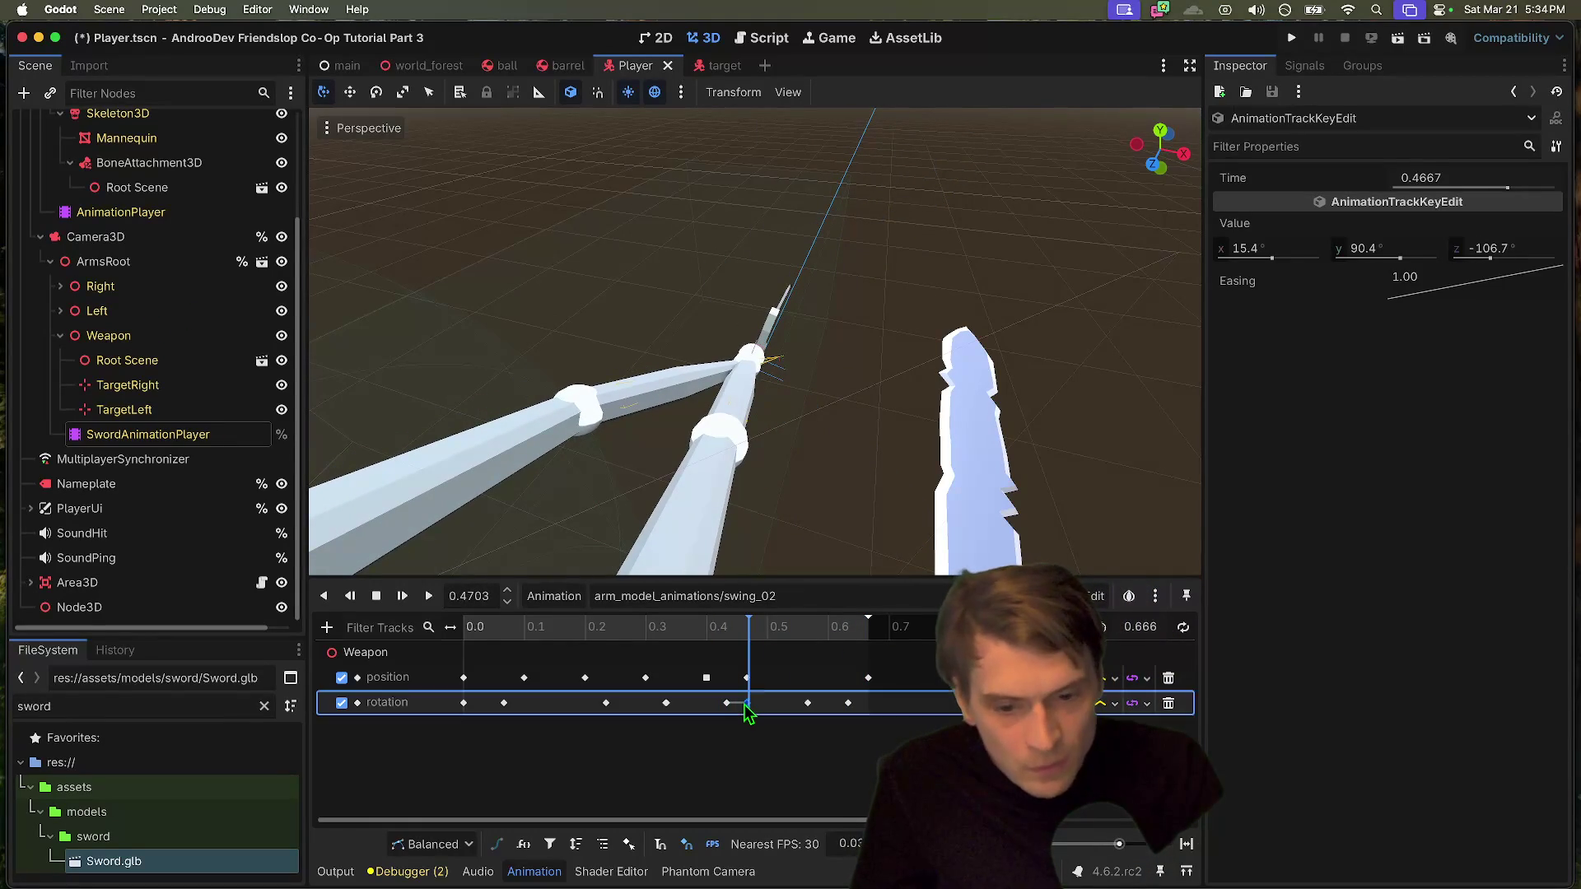
mouse_move(755, 629)
left_mouse_down()
mouse_move(710, 636)
mouse_move(947, 646)
mouse_move(851, 696)
left_mouse_up()
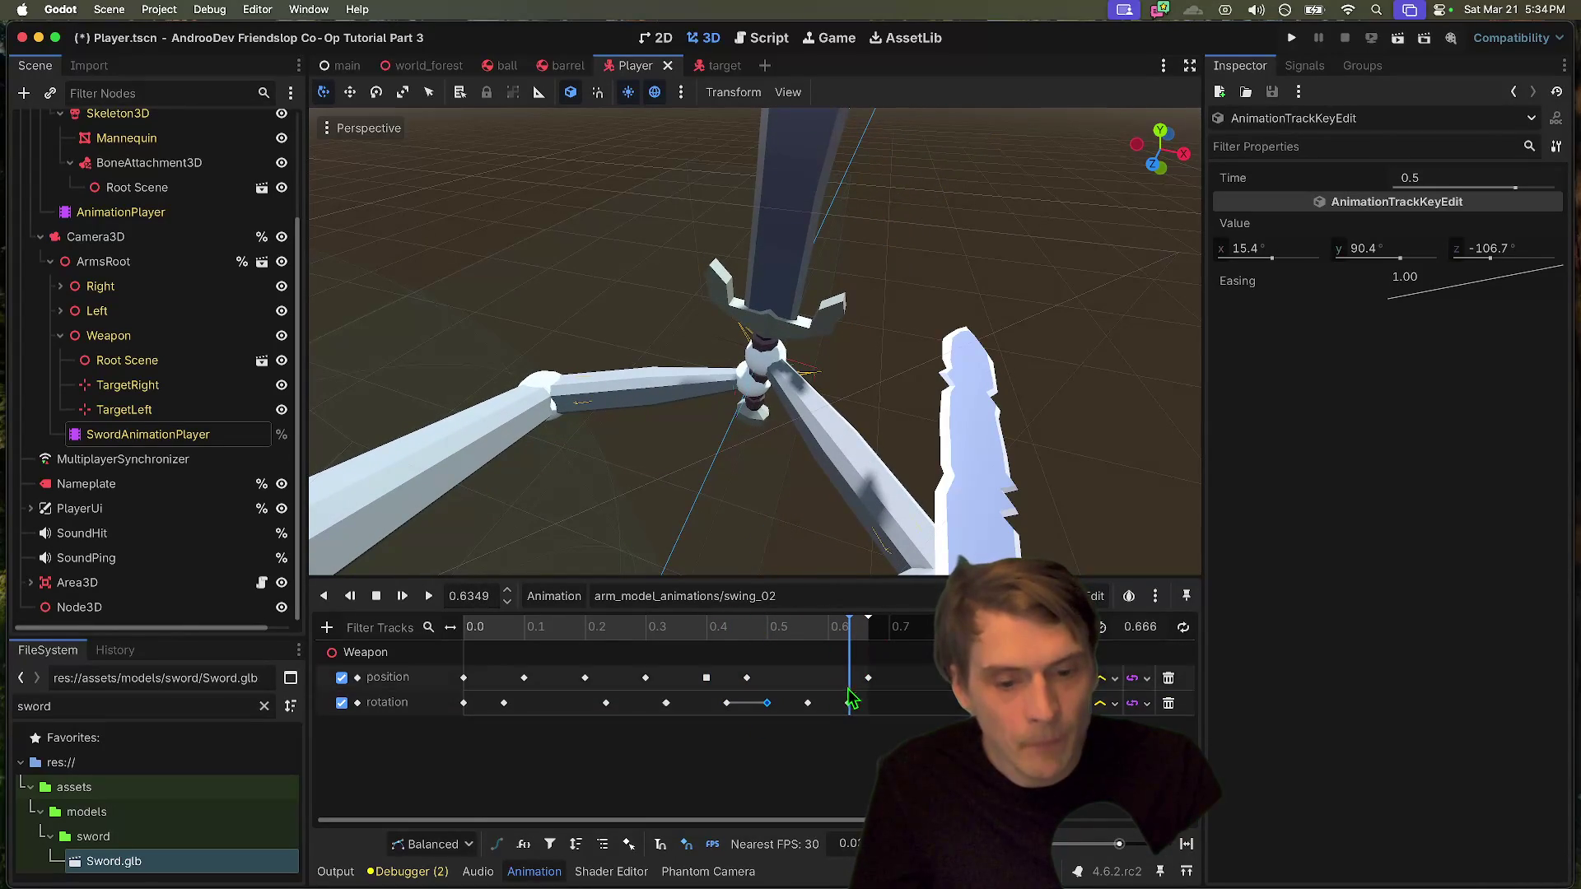
left_click(856, 705)
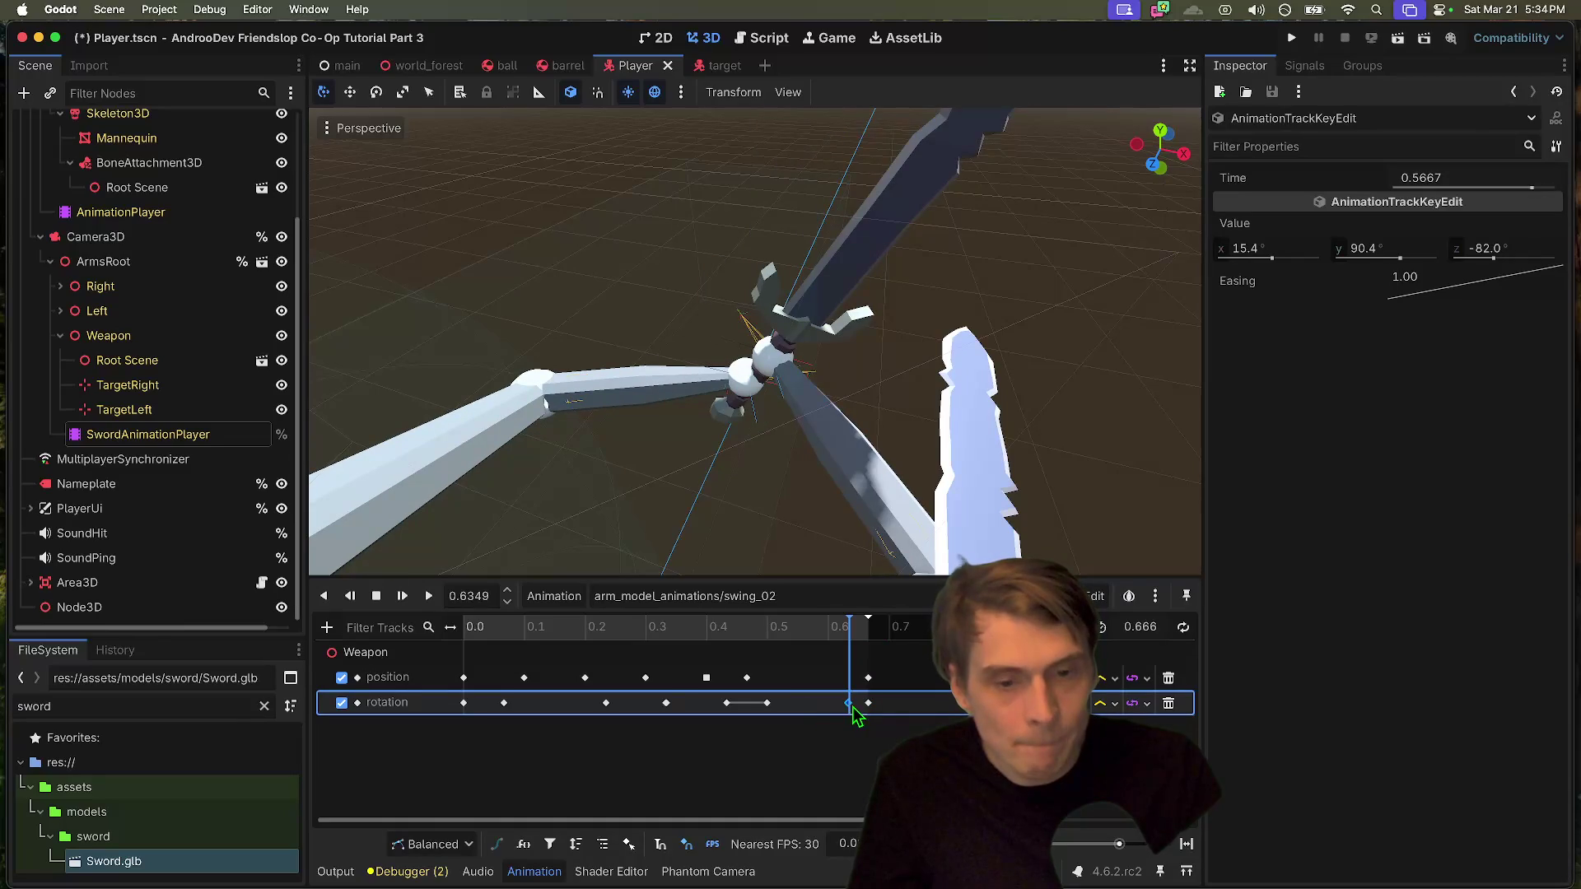
mouse_move(850, 649)
left_mouse_down()
mouse_move(819, 649)
mouse_move(947, 650)
left_mouse_up()
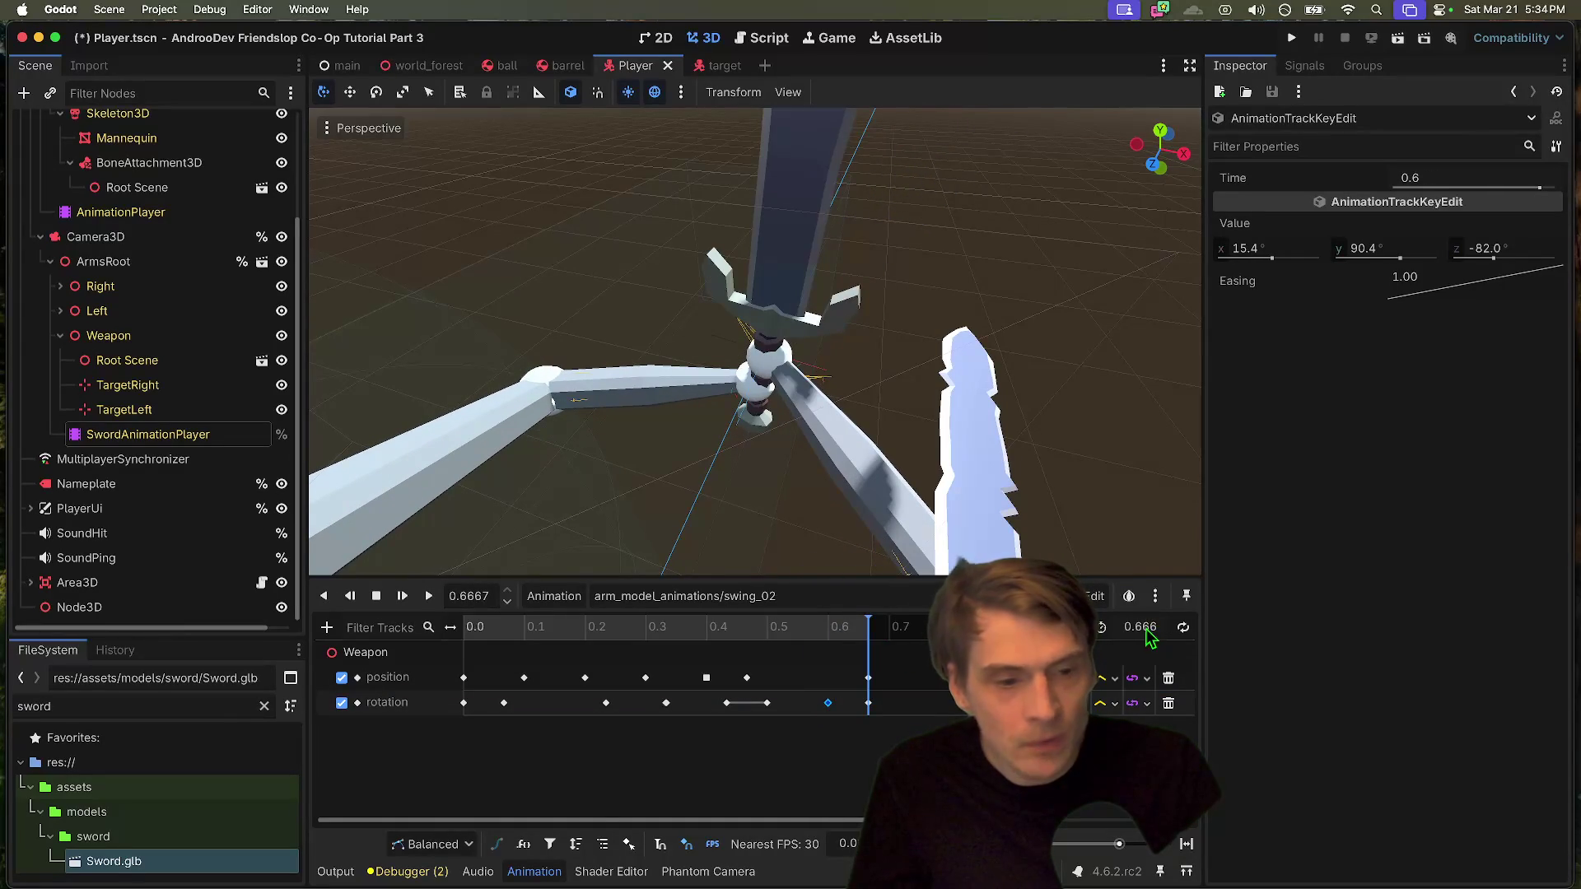
type("0.8")
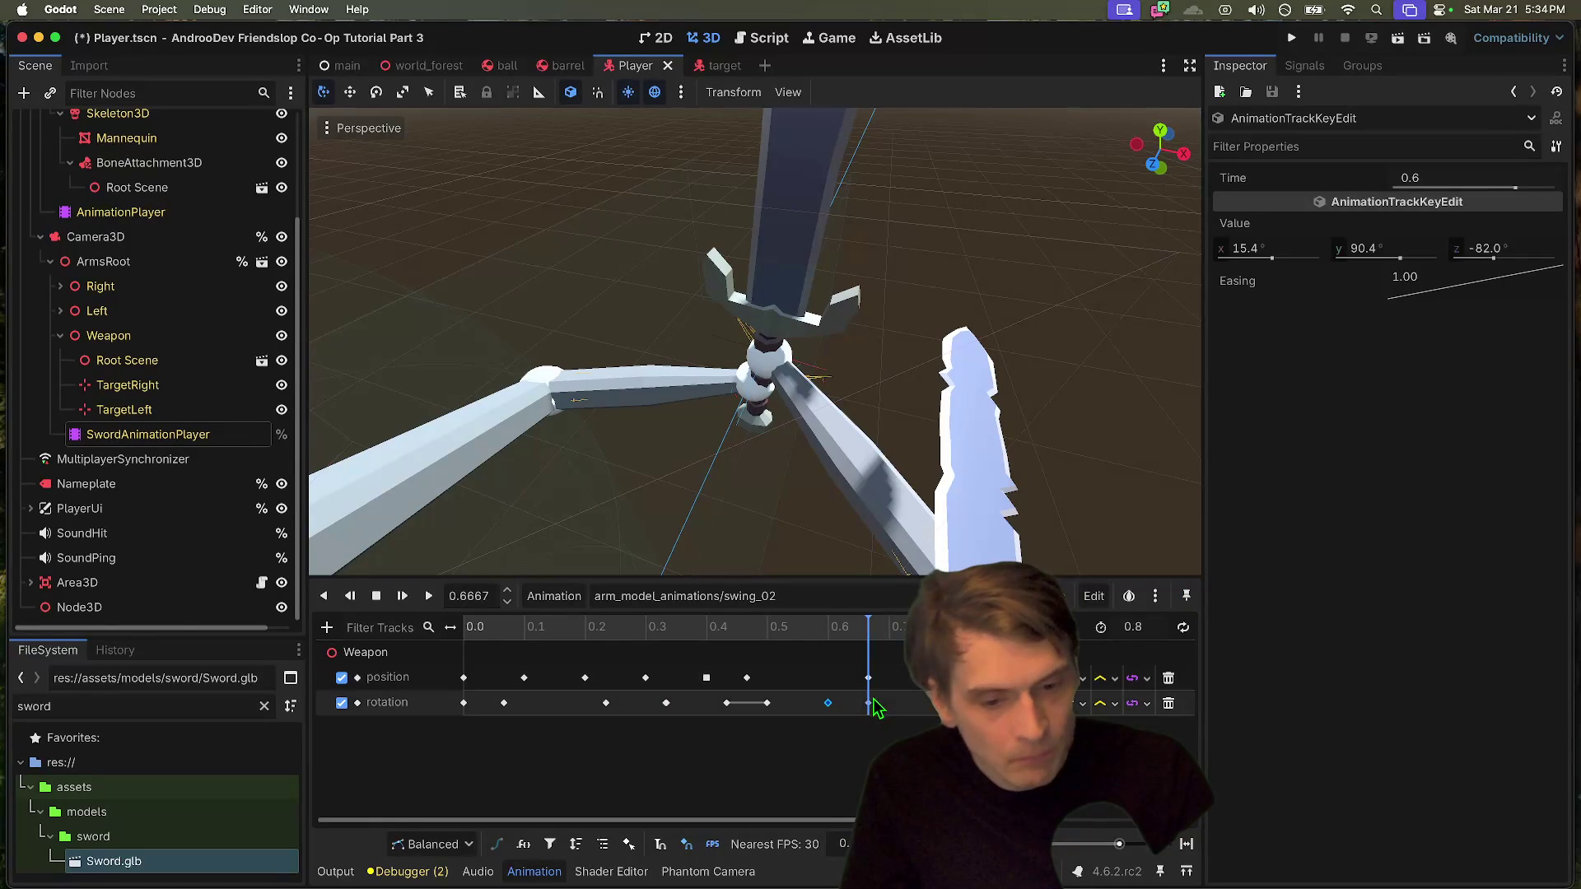
left_click_drag(903, 716, 896, 709)
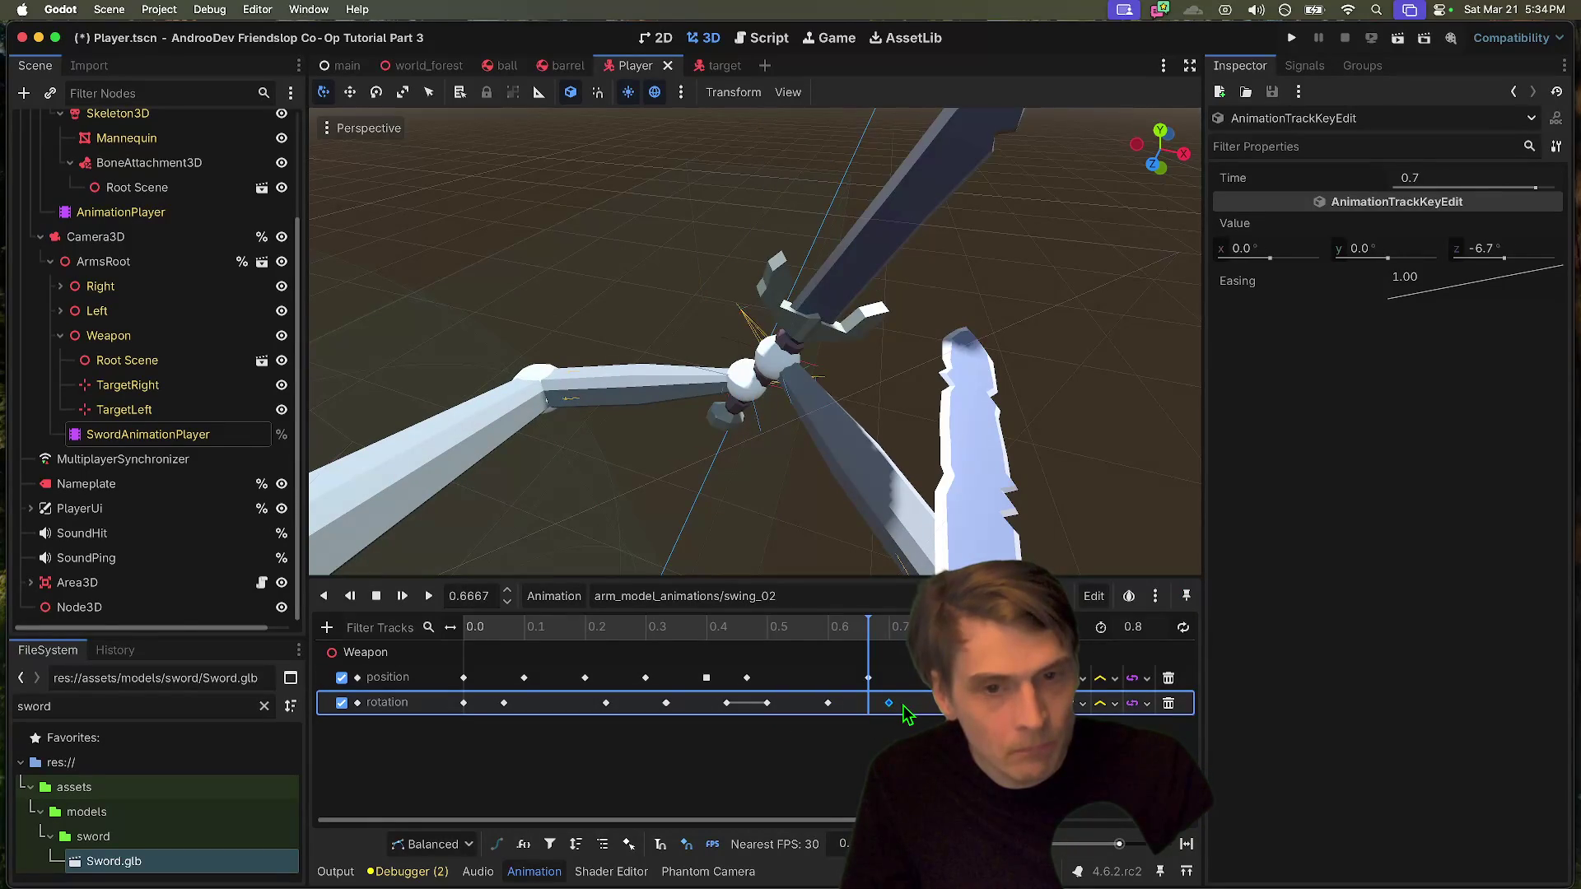
key("shift+d")
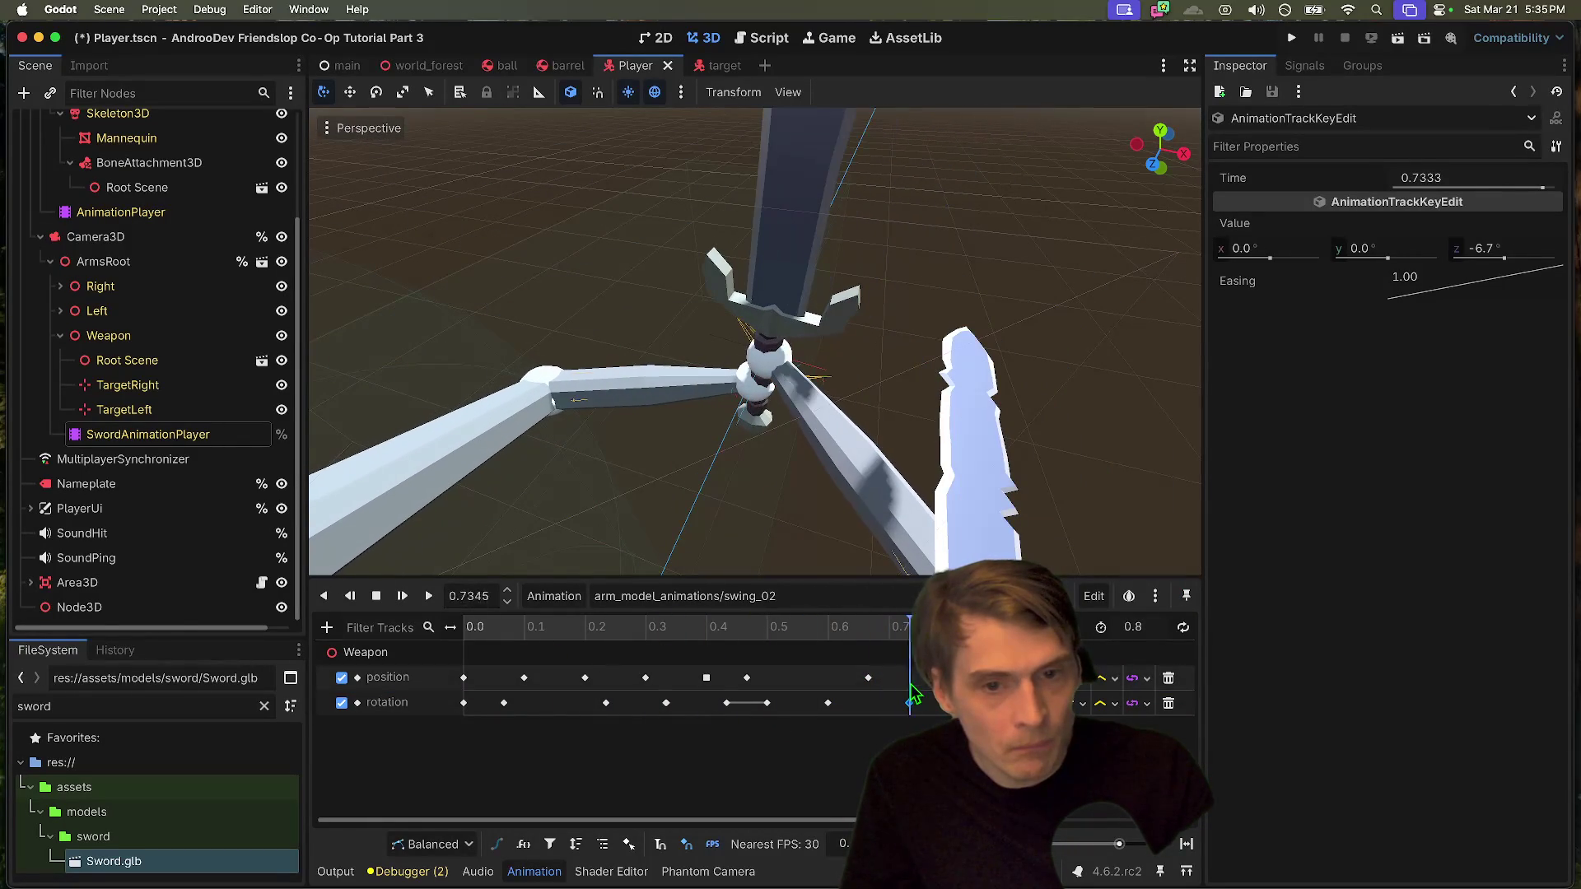
key("ctrl+s")
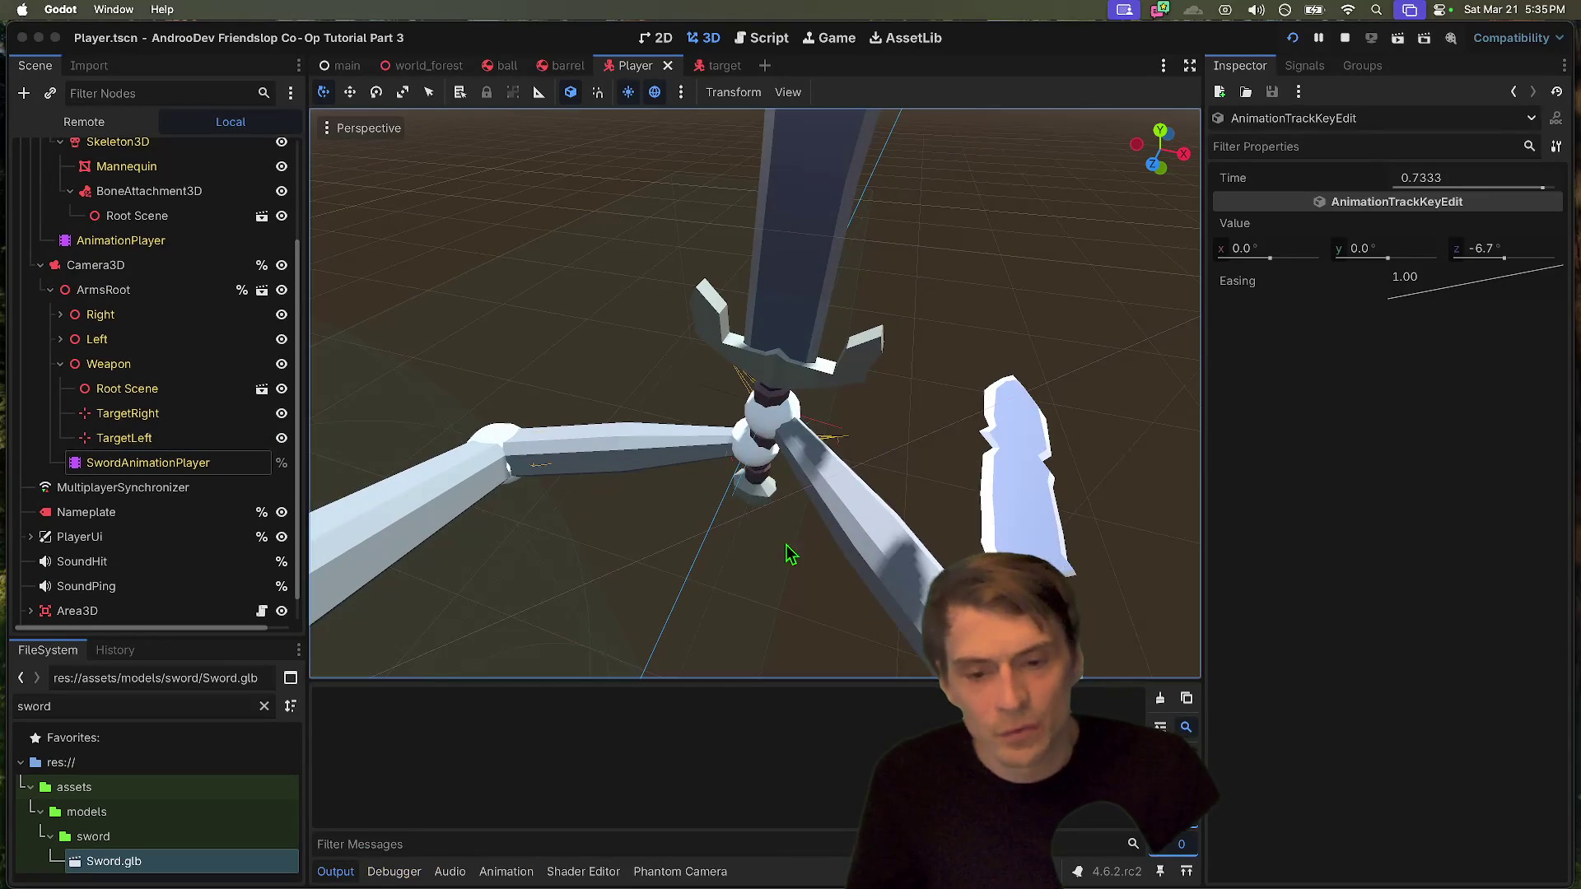
Test the swing in a game session, stop it, and move ArmsRoot forward to z 0.269
left_click(551, 510)
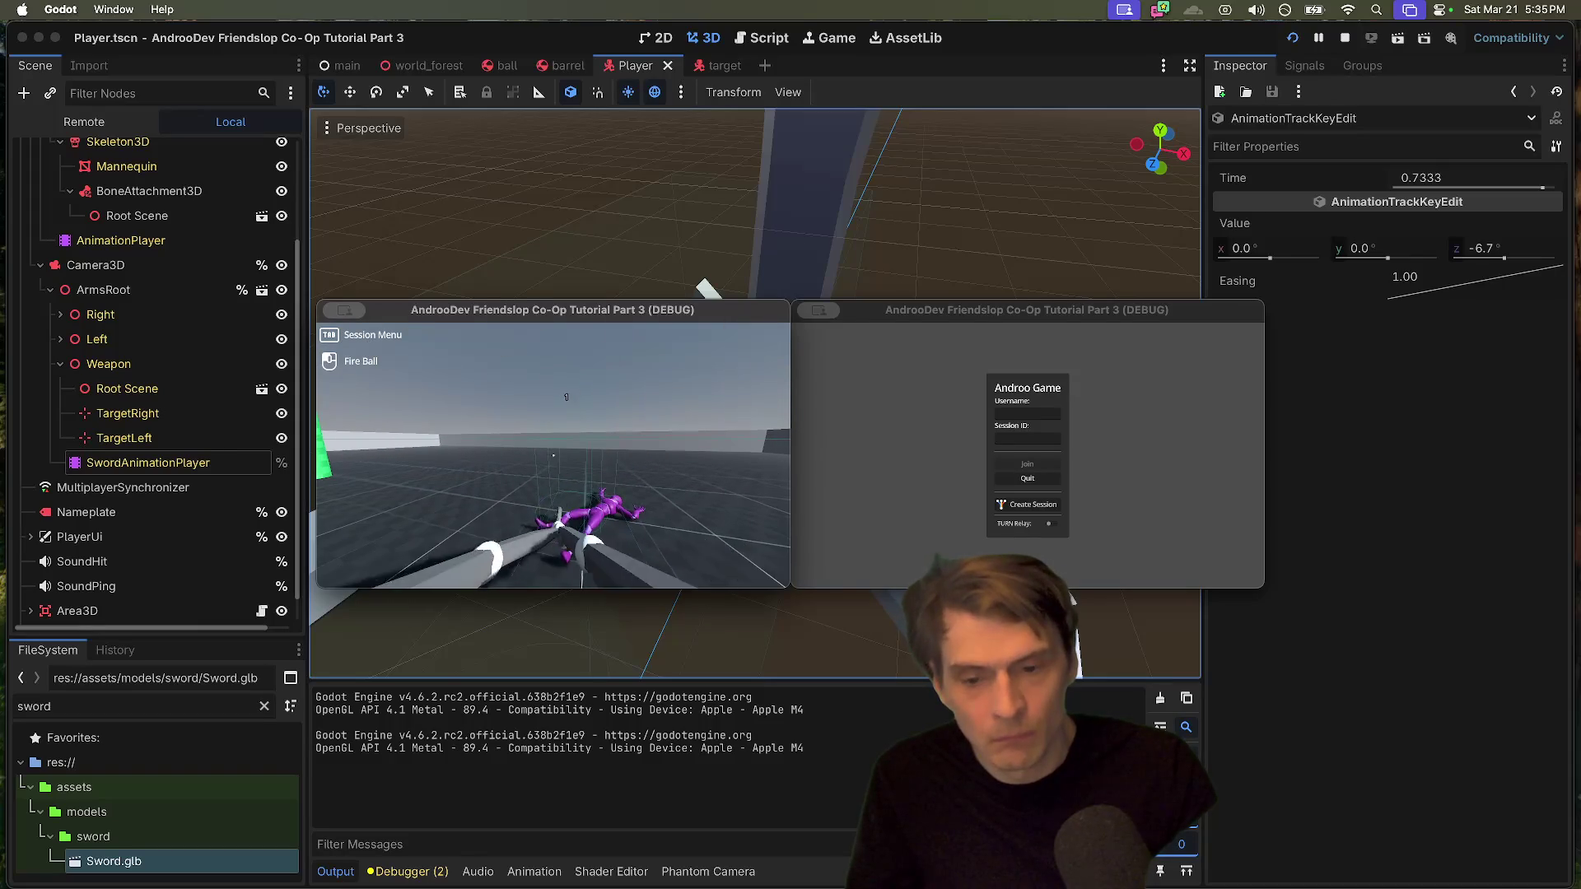
key("super+period")
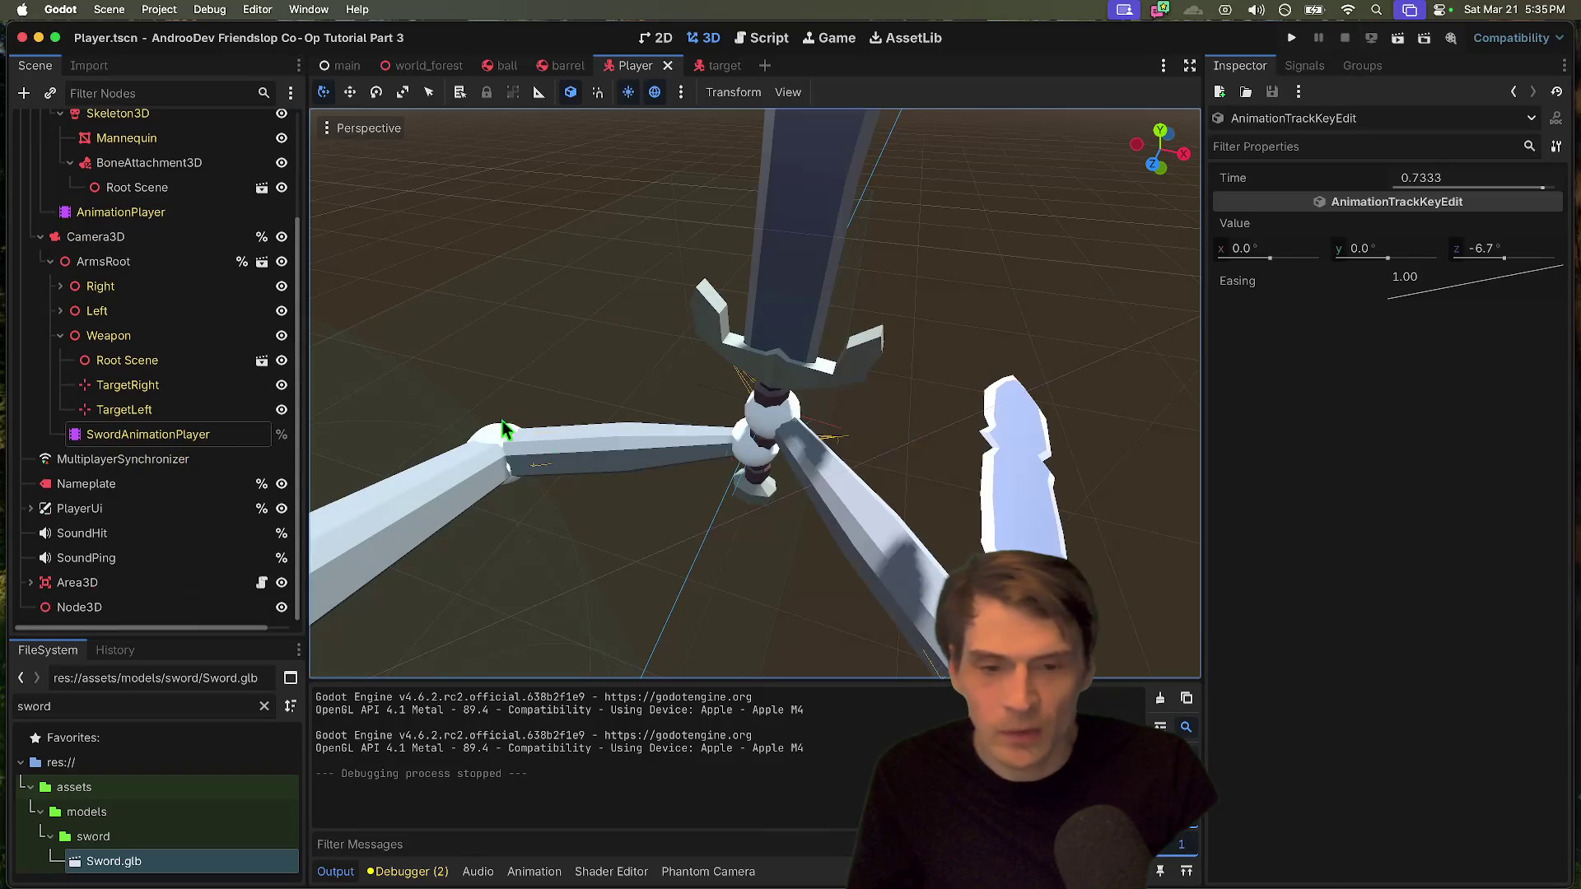
left_click(150, 337)
scroll(619, 321, "right", 10)
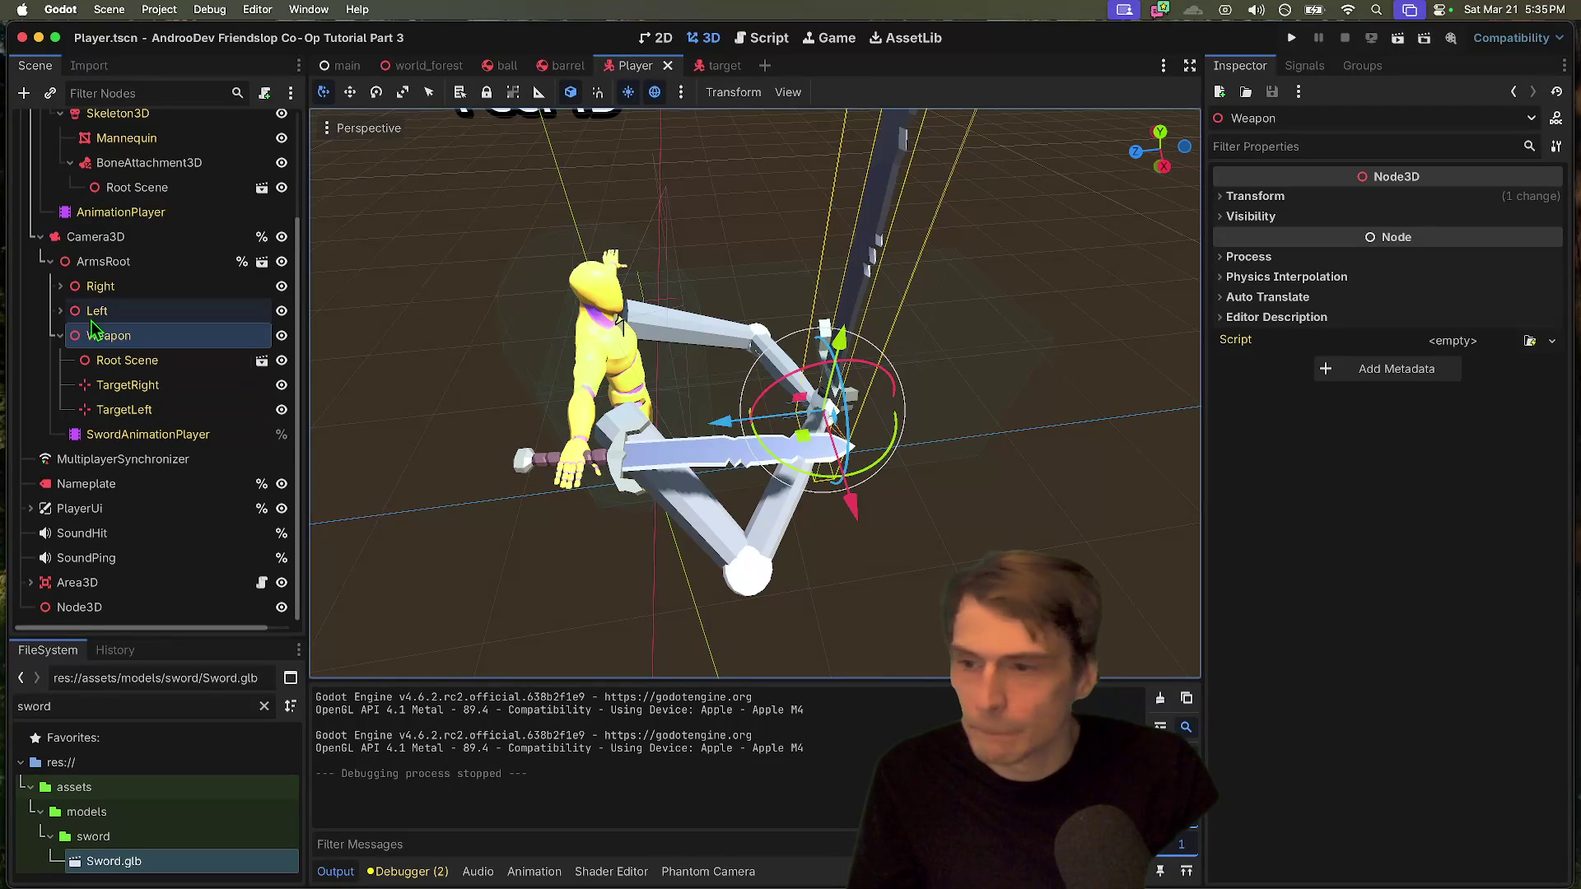
left_click(103, 261)
left_click_drag(486, 335, 425, 345)
Shift ArmsRoot left to x -0.132
scroll(425, 346, "left", 3)
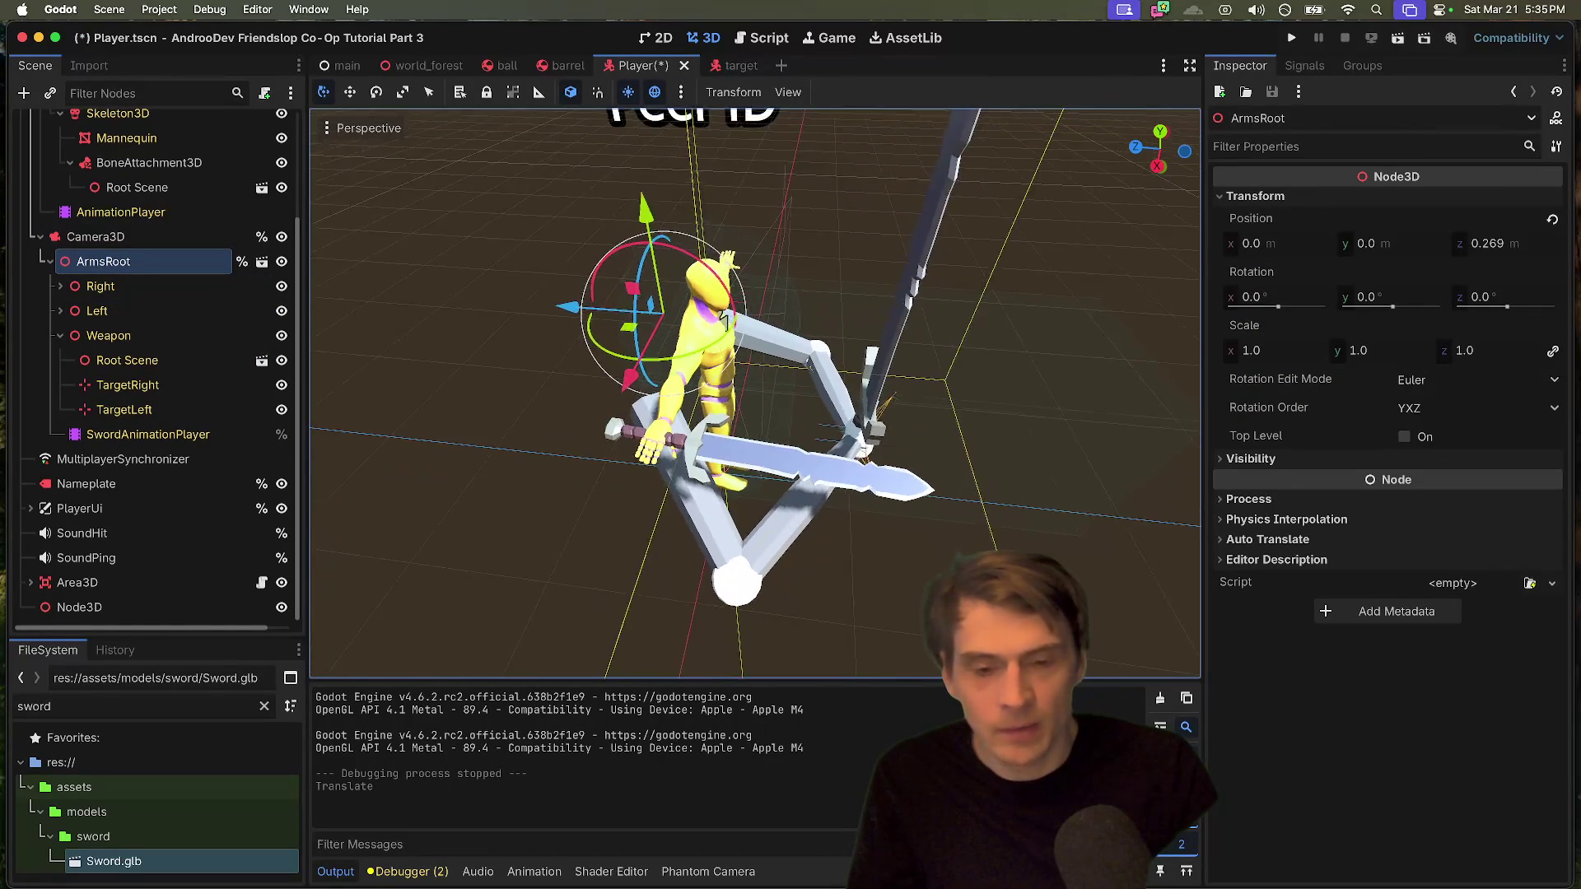
scroll(724, 316, "left", 5)
scroll(486, 444, "left", 5)
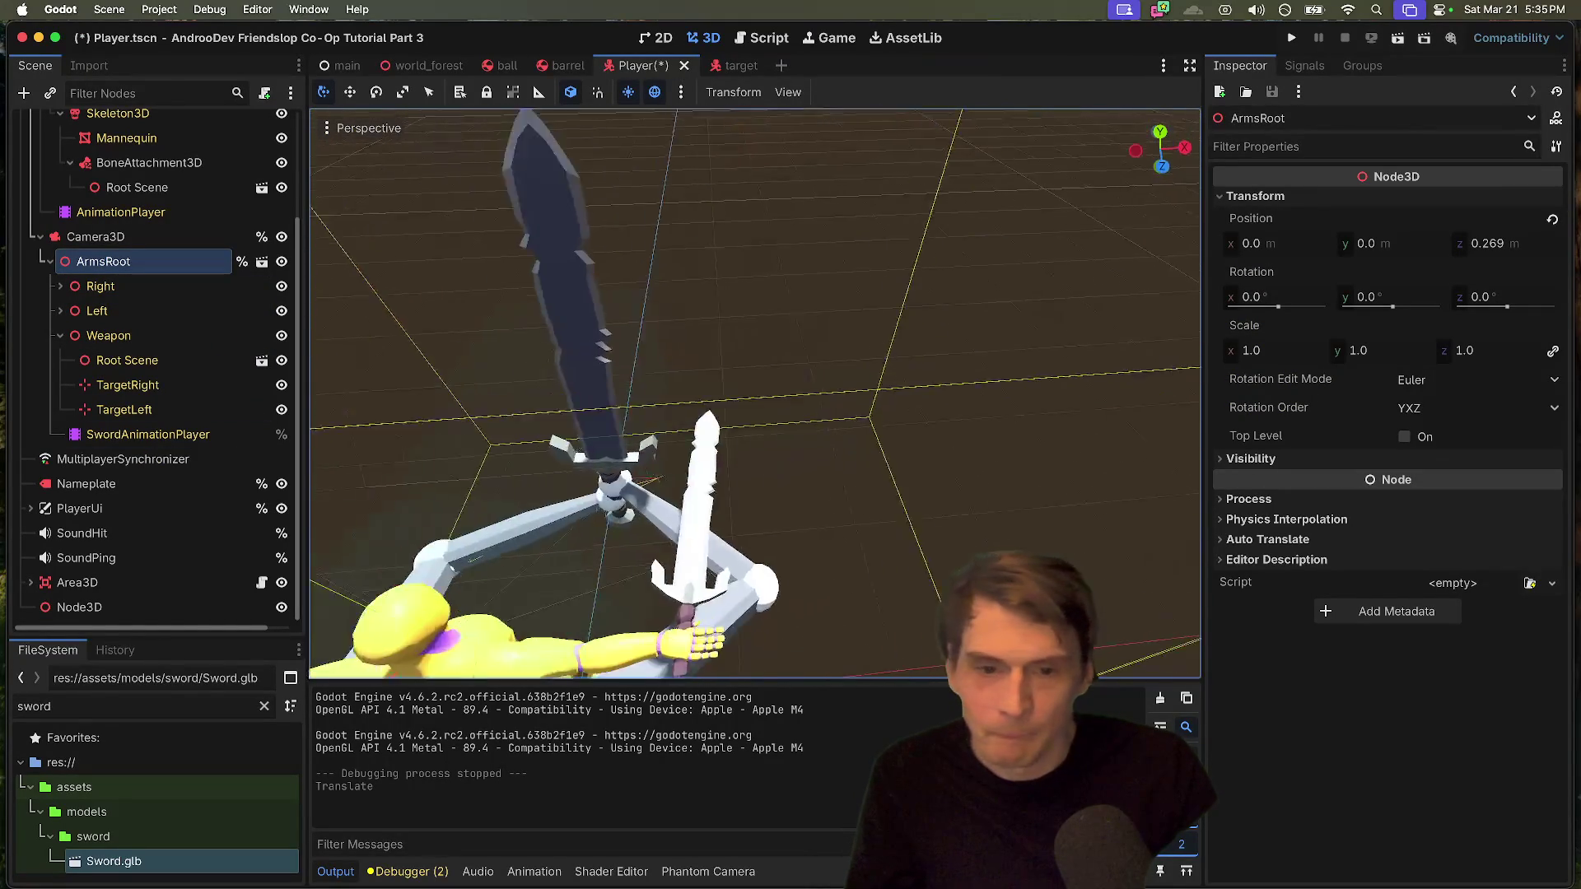
left_click_drag(813, 565, 735, 574)
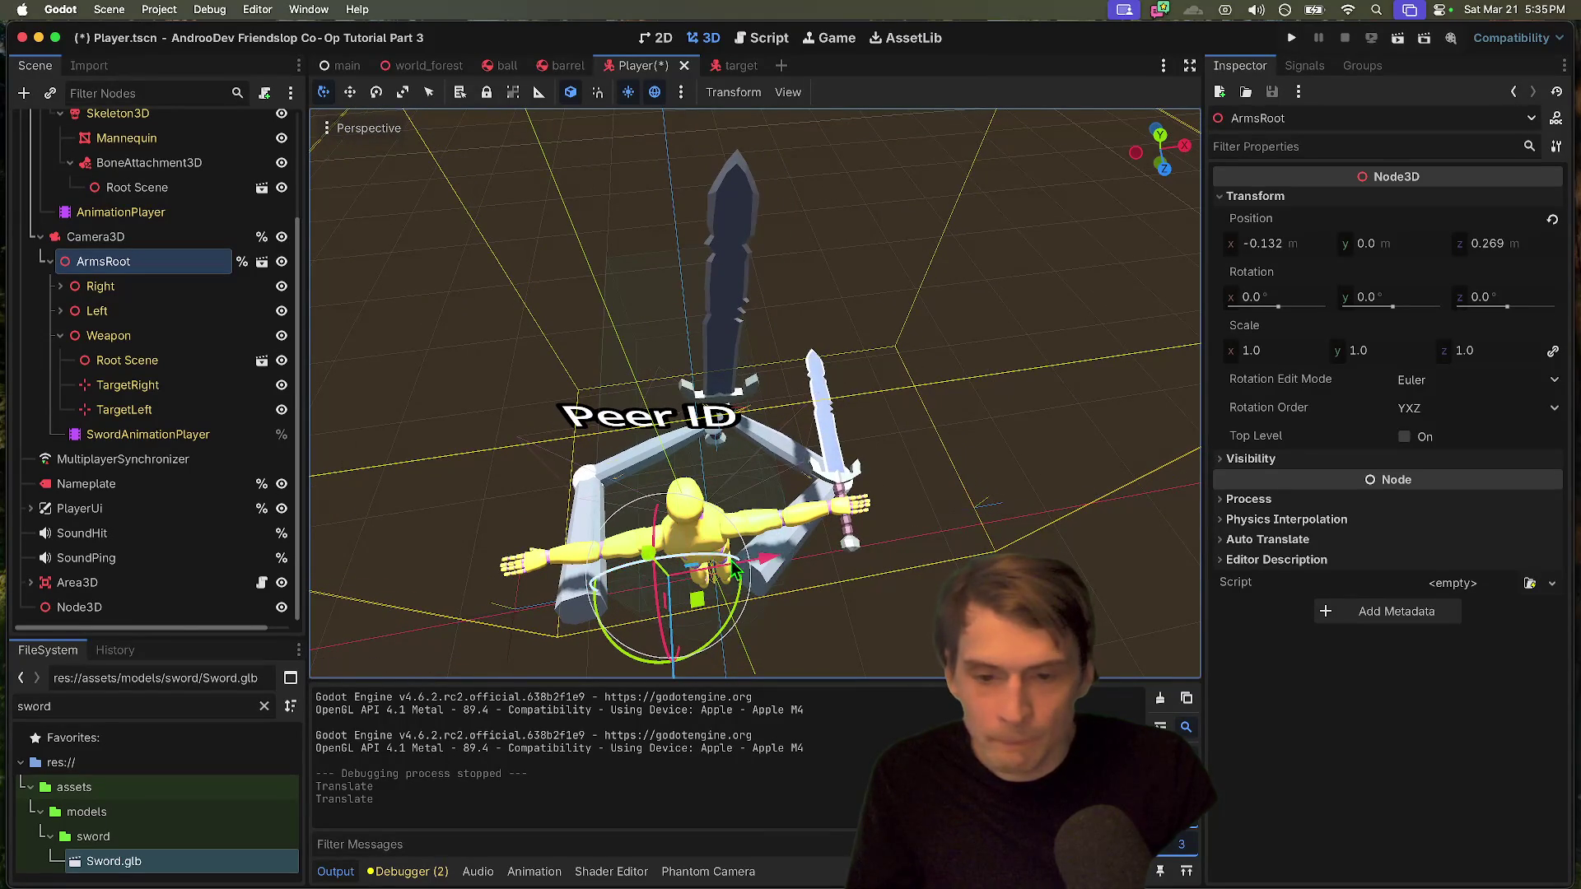
Save and test the new arm placement in a game session, then toggle the Player's visibility
key("super+b")
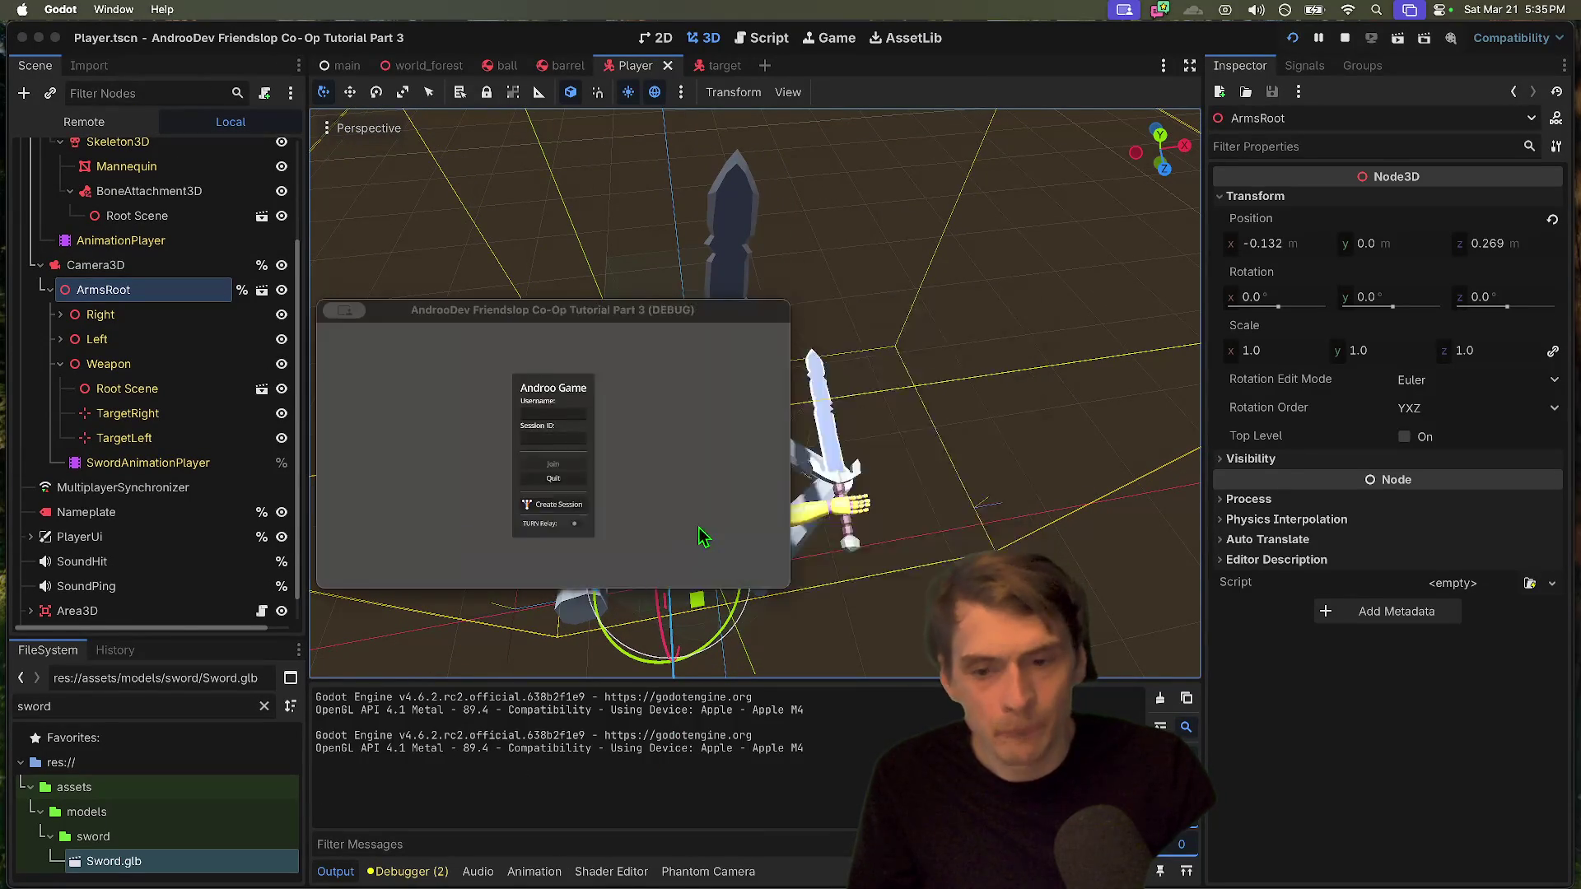
left_click(527, 508)
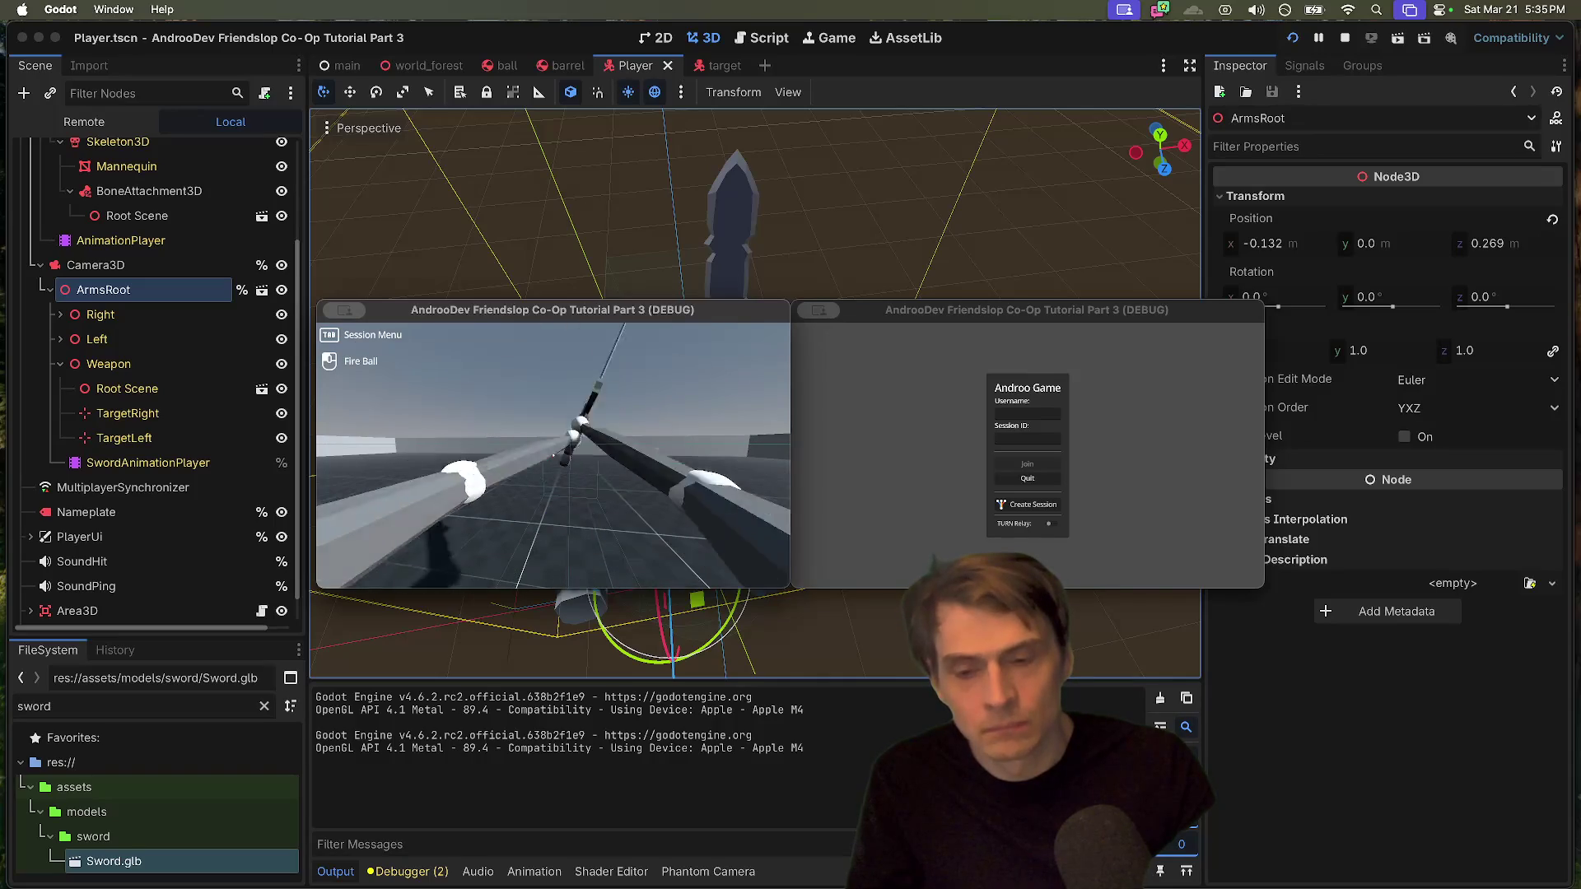
key("super+period")
scroll(232, 150, "up", 3)
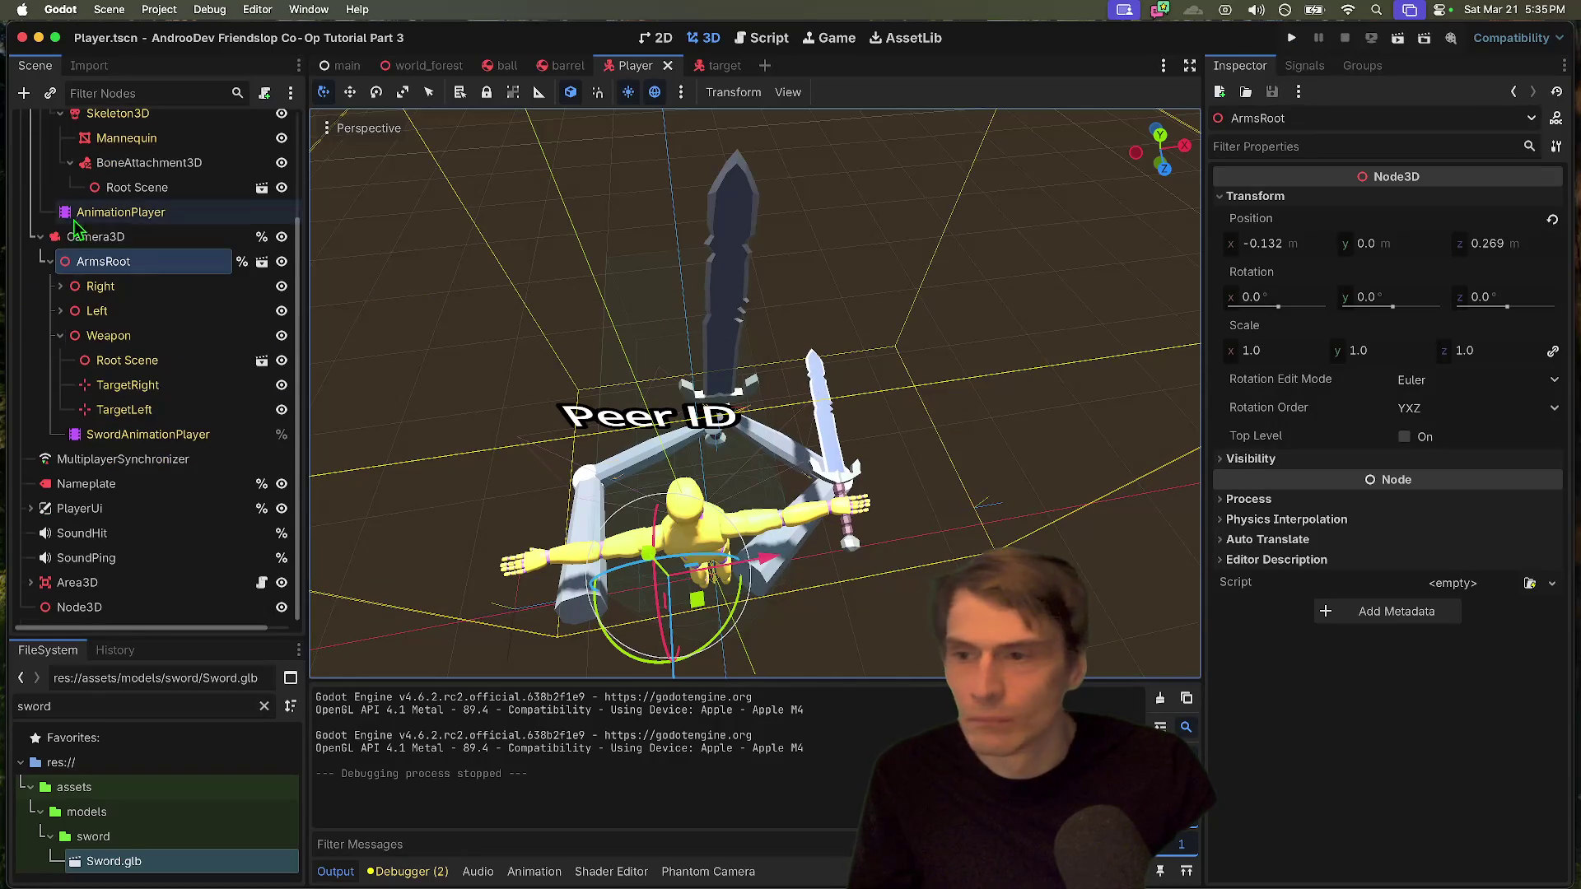
left_click(281, 125)
left_click(281, 125)
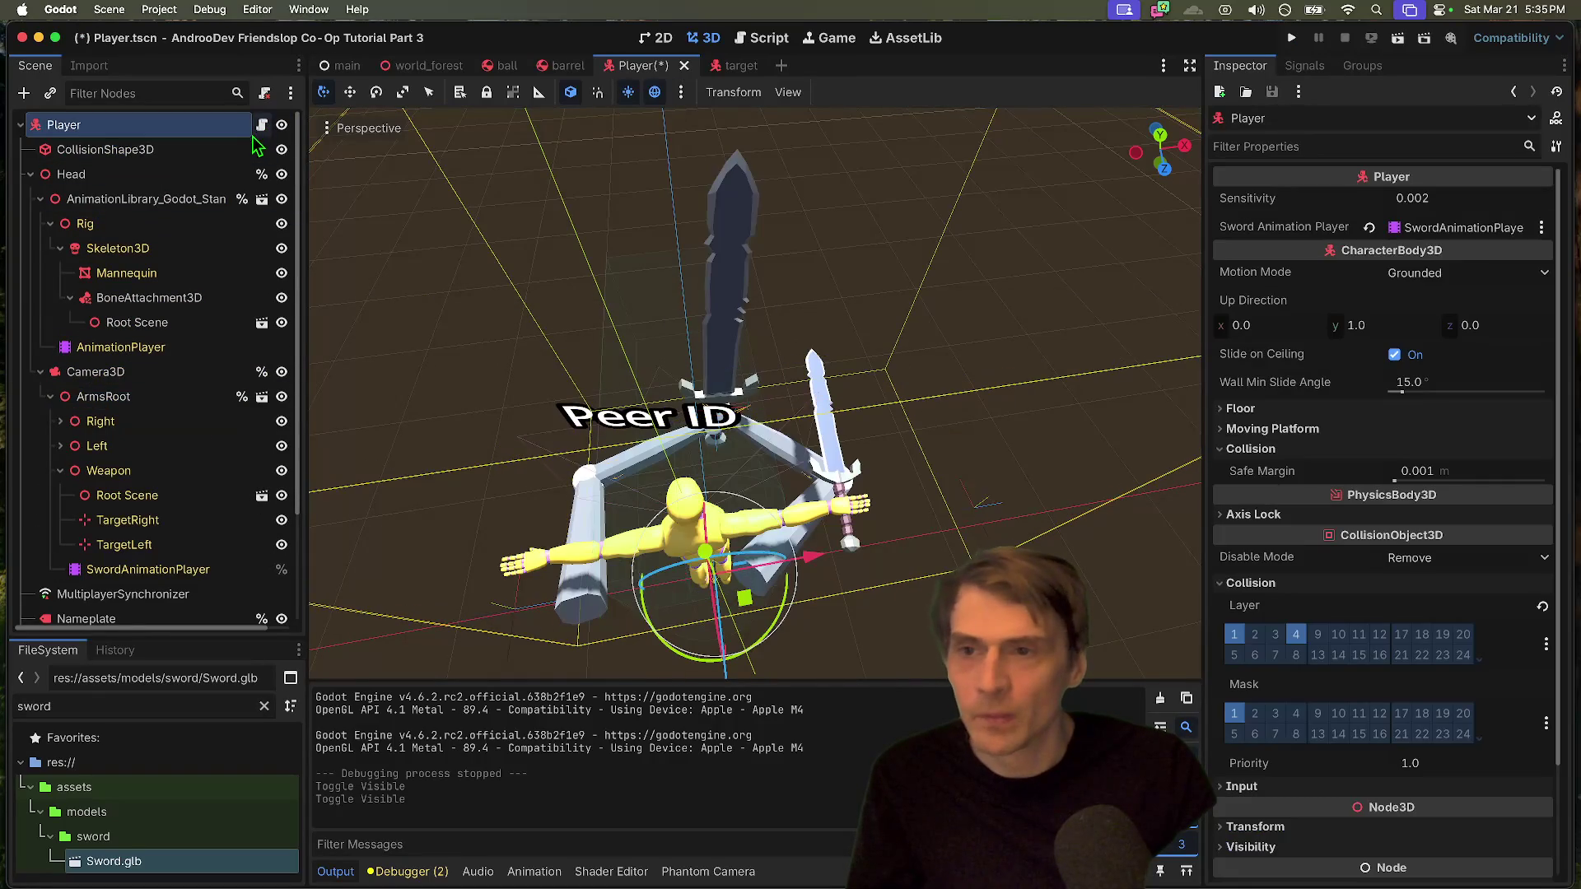
Open player.gd to find the sword speed_scale line and run a quick game session
left_click(261, 124)
scroll(779, 340, "down", 5)
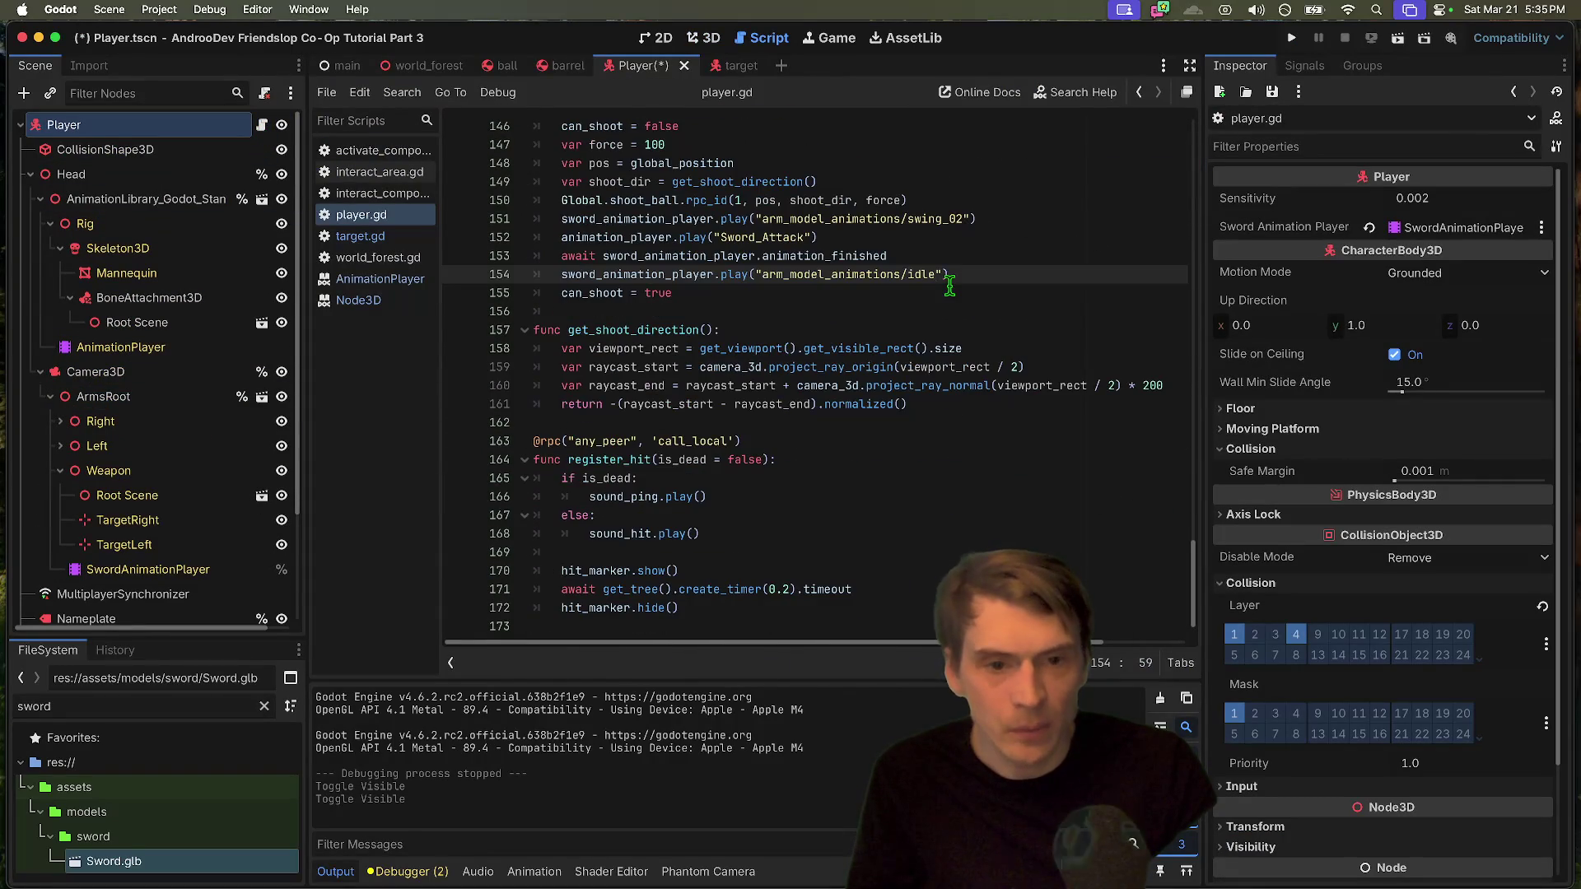
key("Up")
scroll(745, 274, "up", 1)
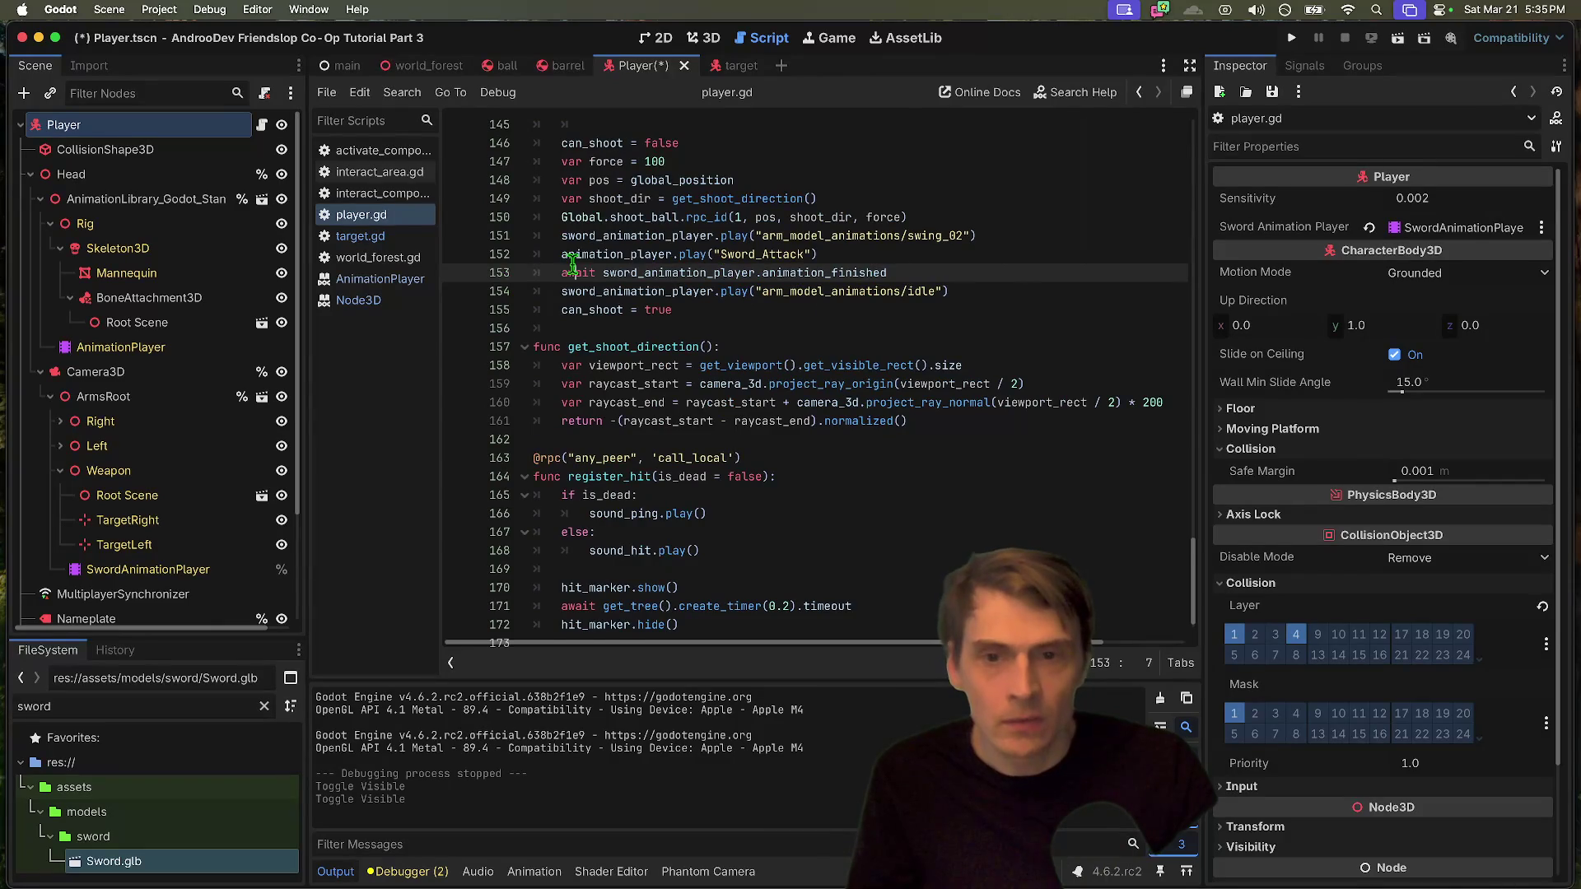
scroll(815, 444, "up", 20)
scroll(833, 436, "up", 20)
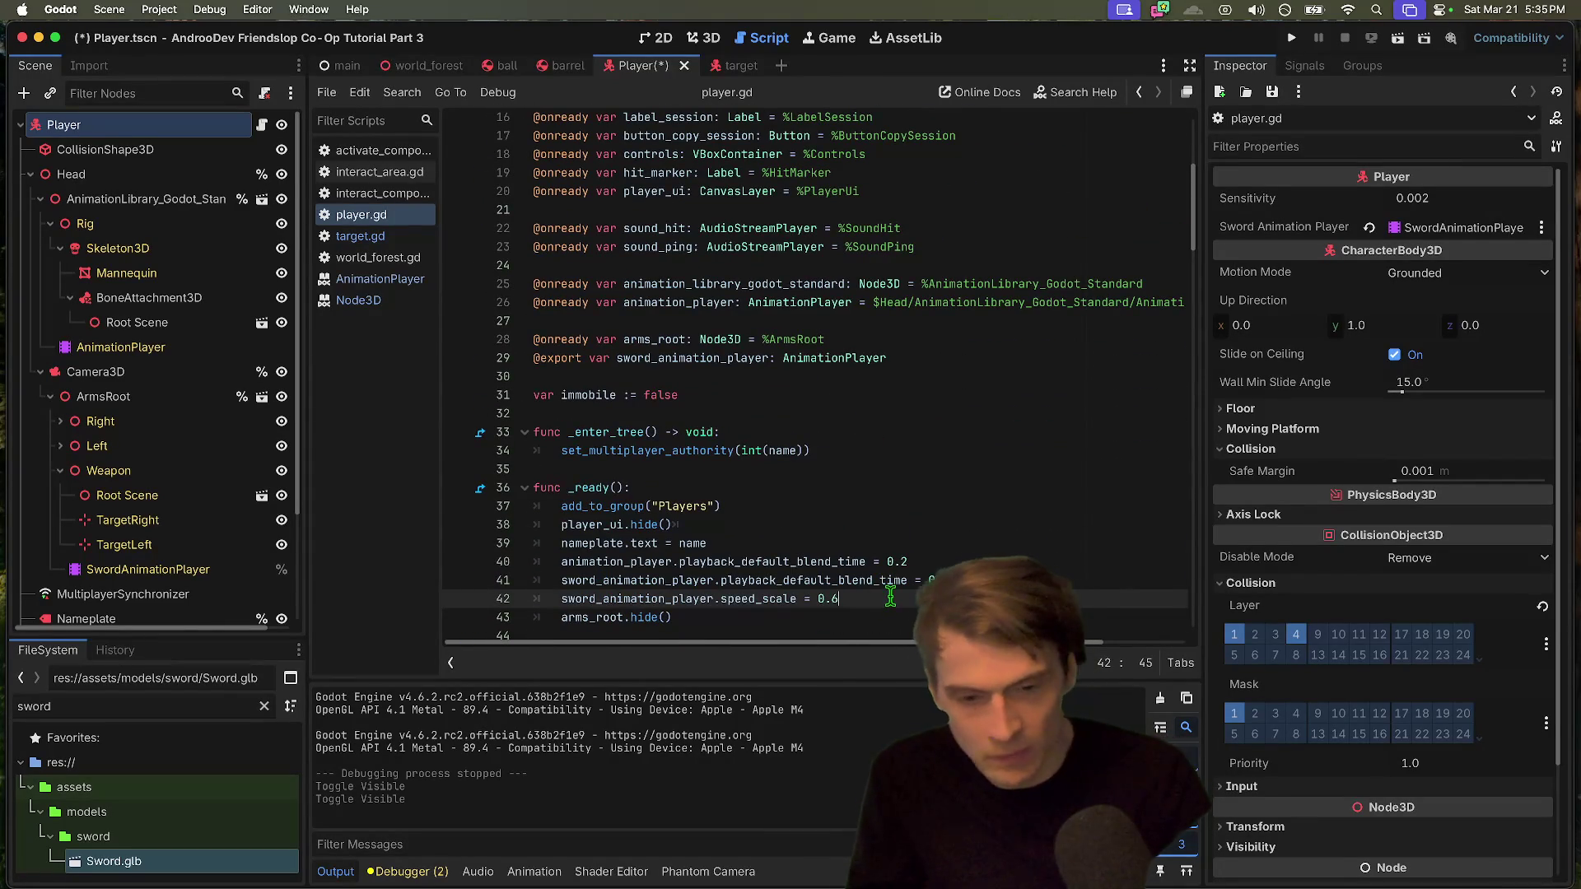
key("super+b")
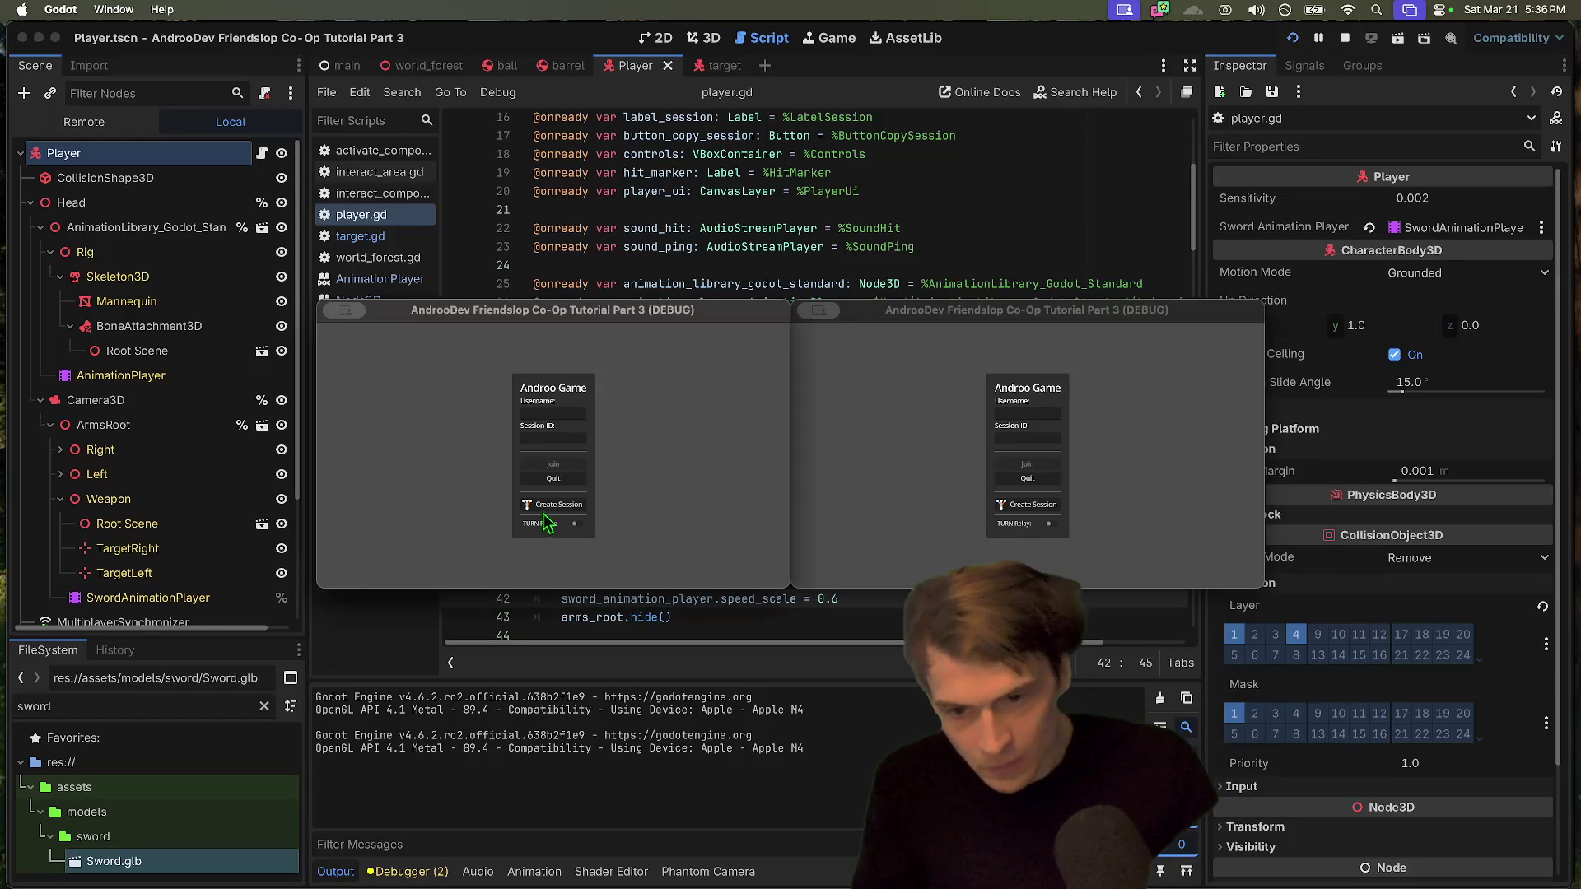
left_click(547, 506)
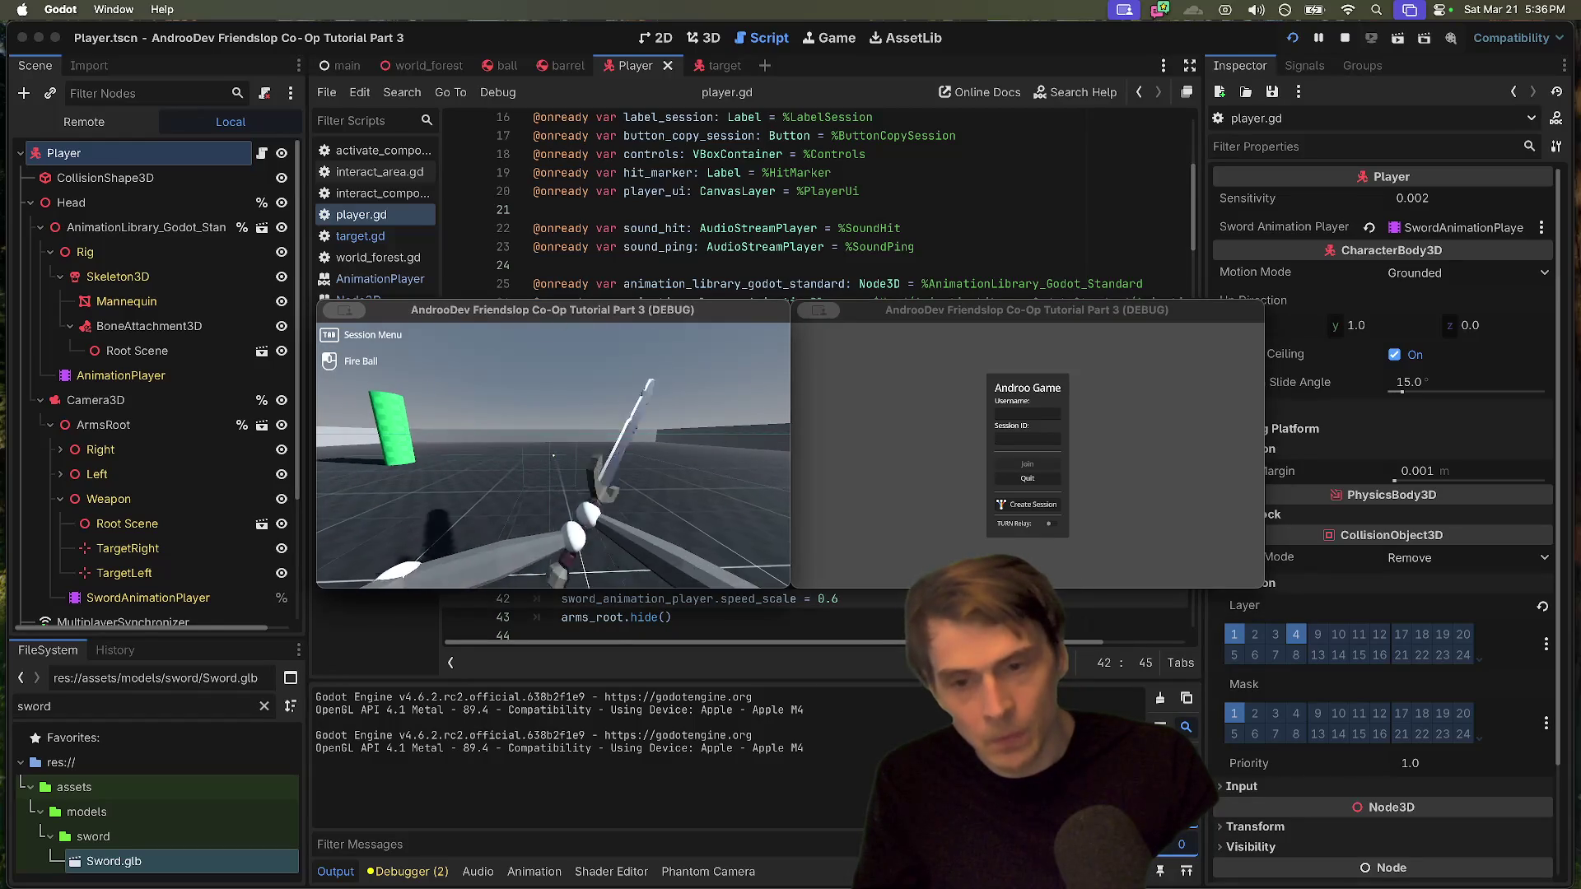
key("super+q")
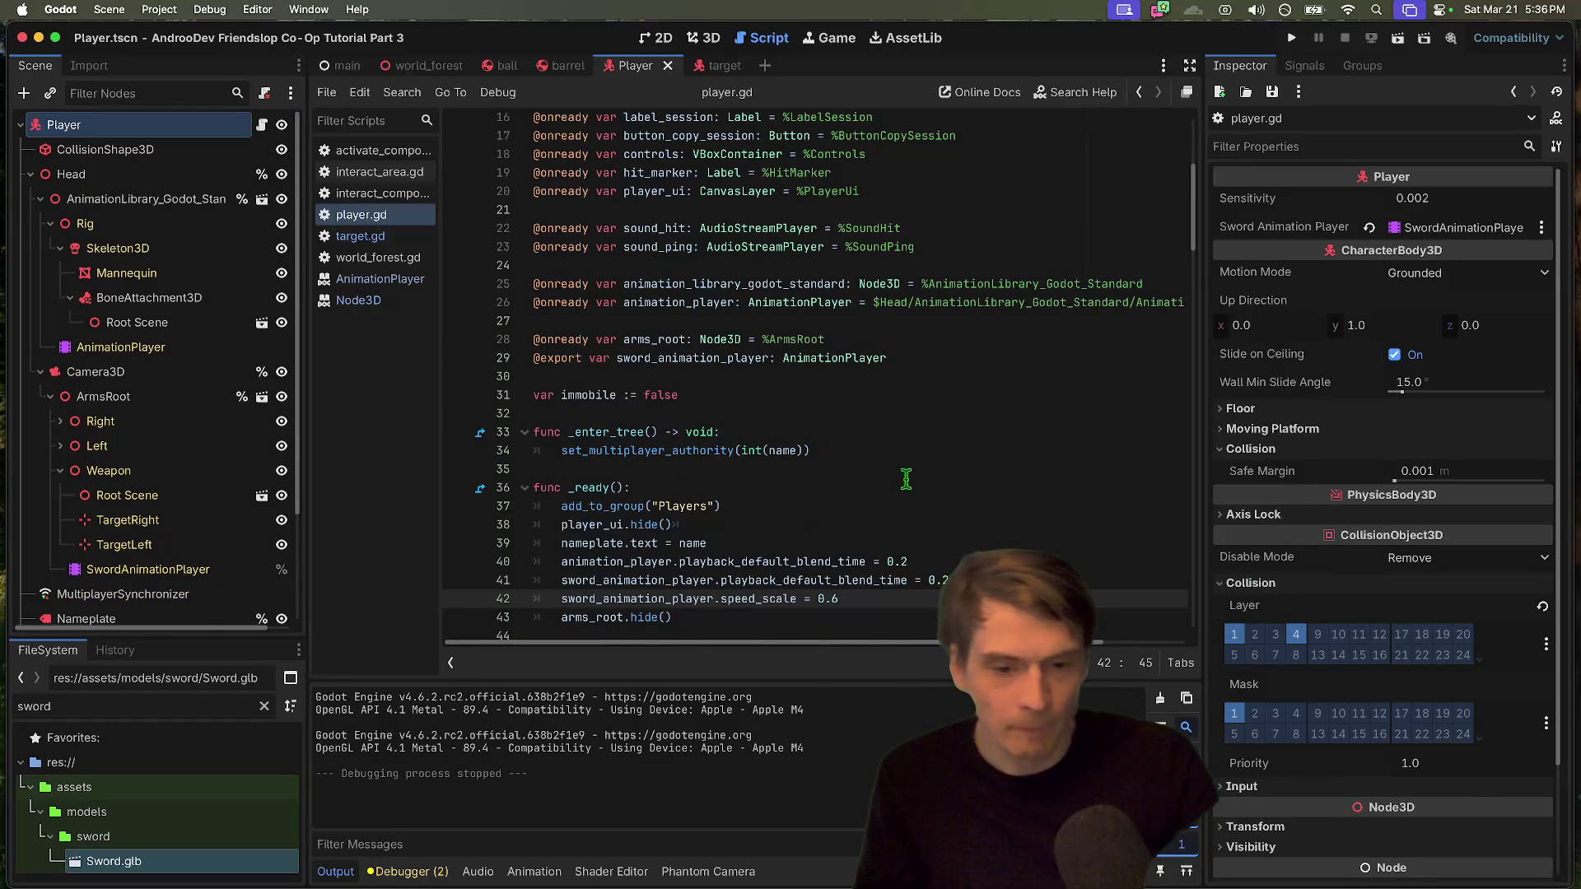
Change speed_scale to 0.7 and test the faster swing with two sword swings
type("7")
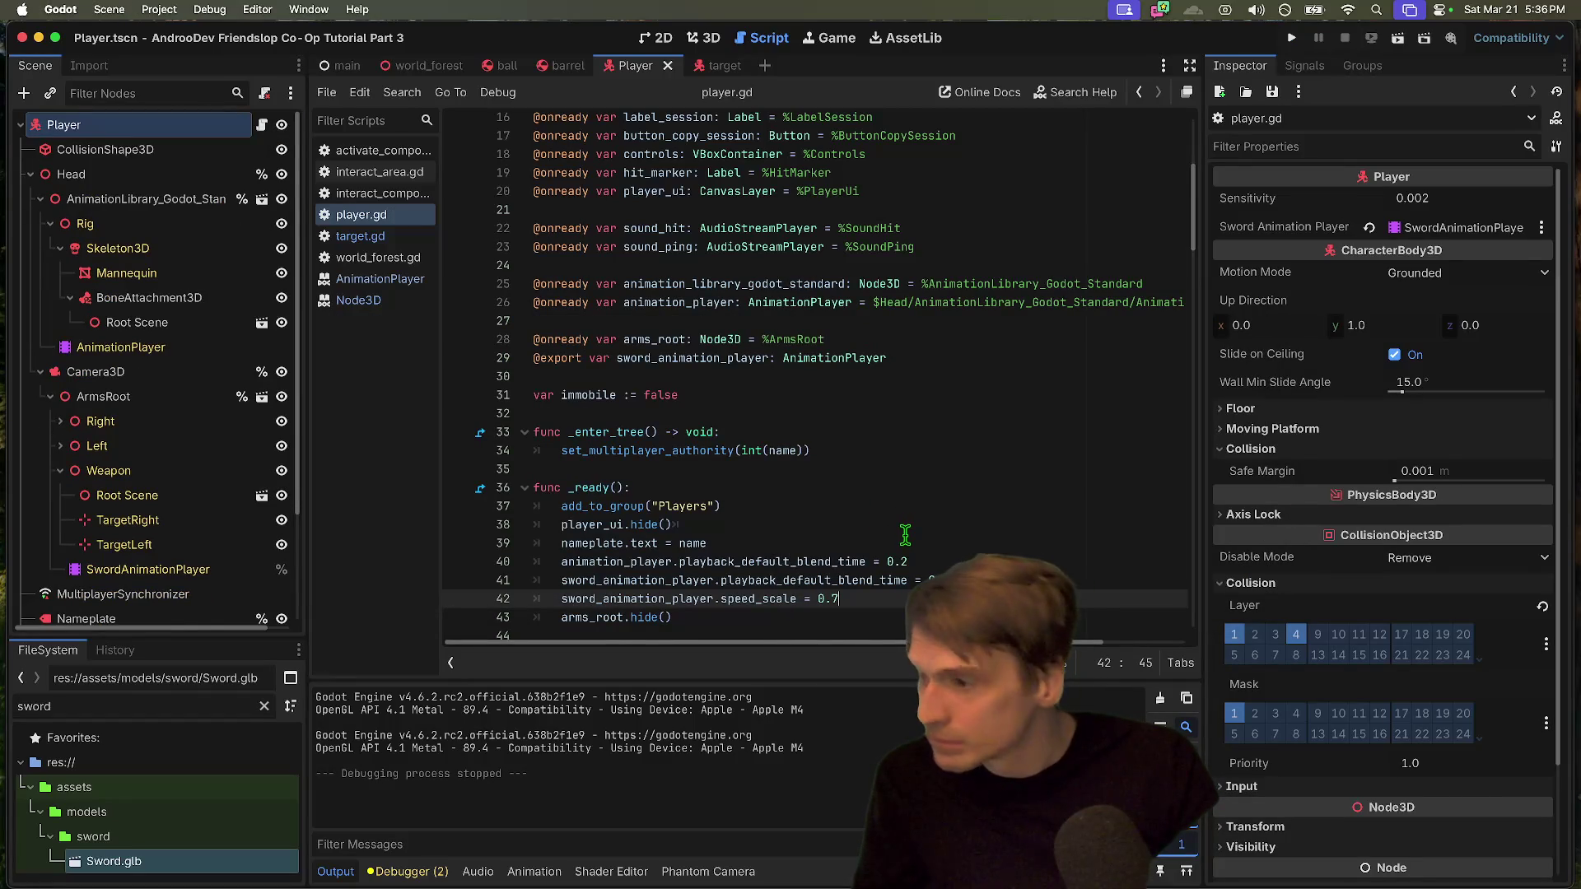
key("super+b")
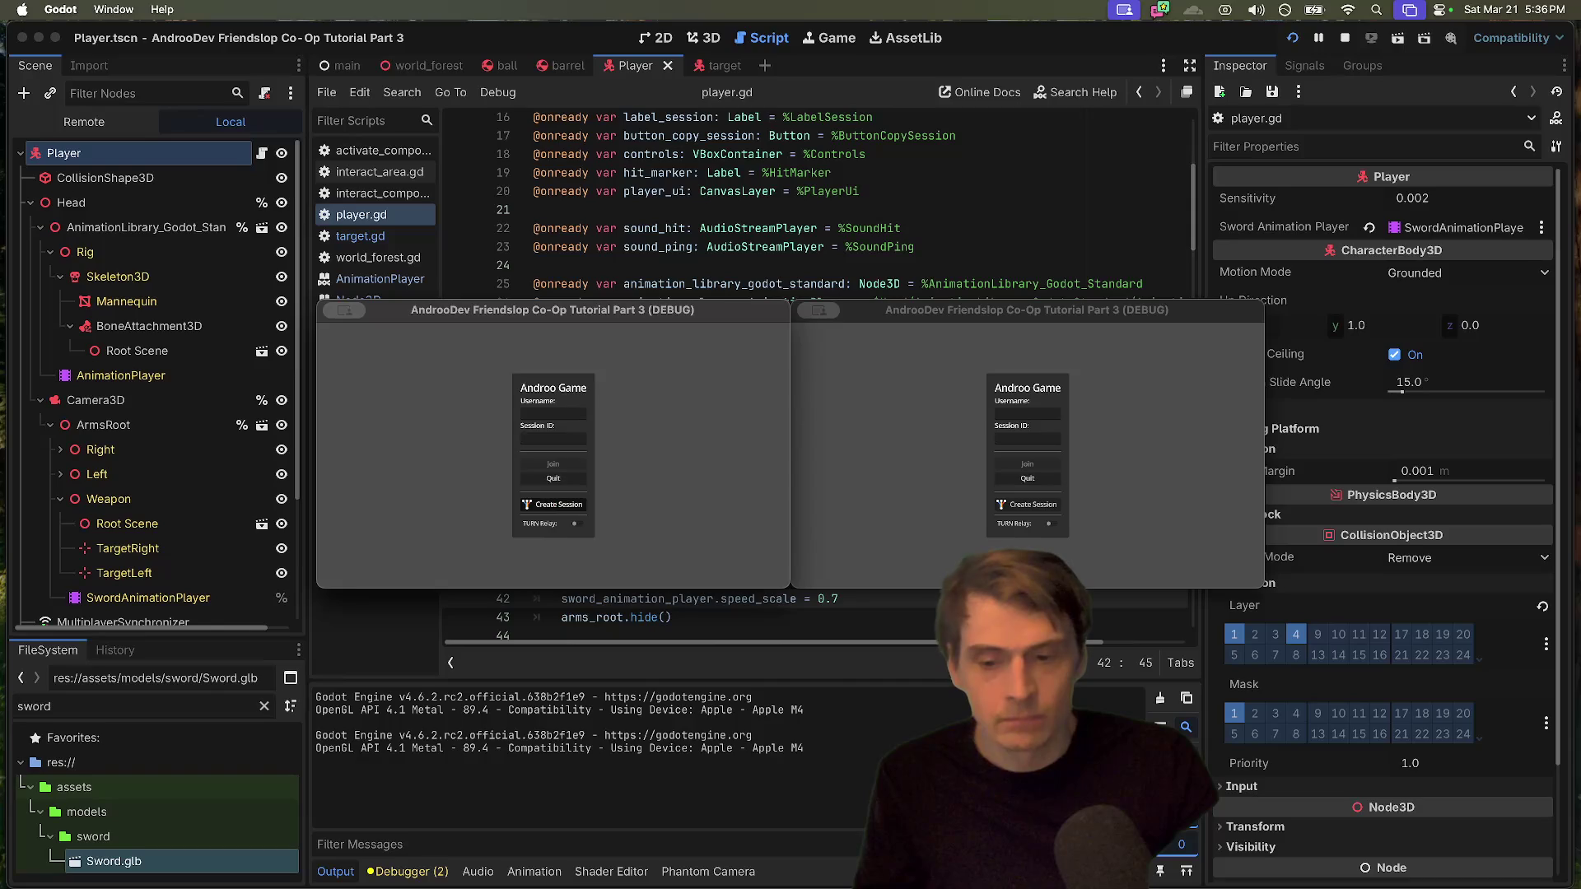
left_click(553, 504)
left_click(554, 455)
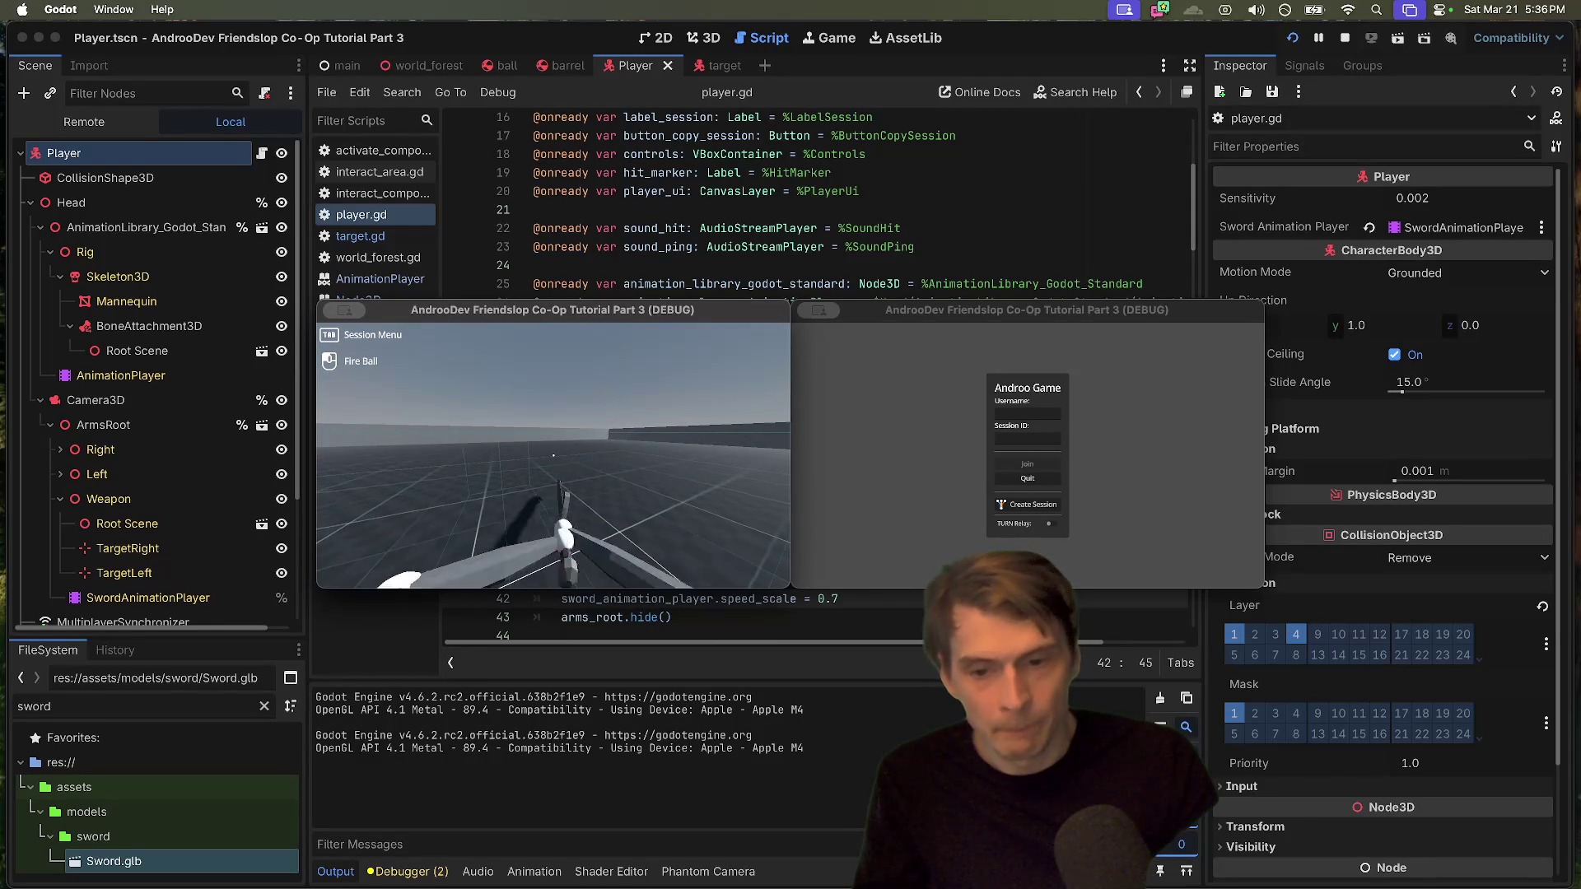
left_click(553, 455)
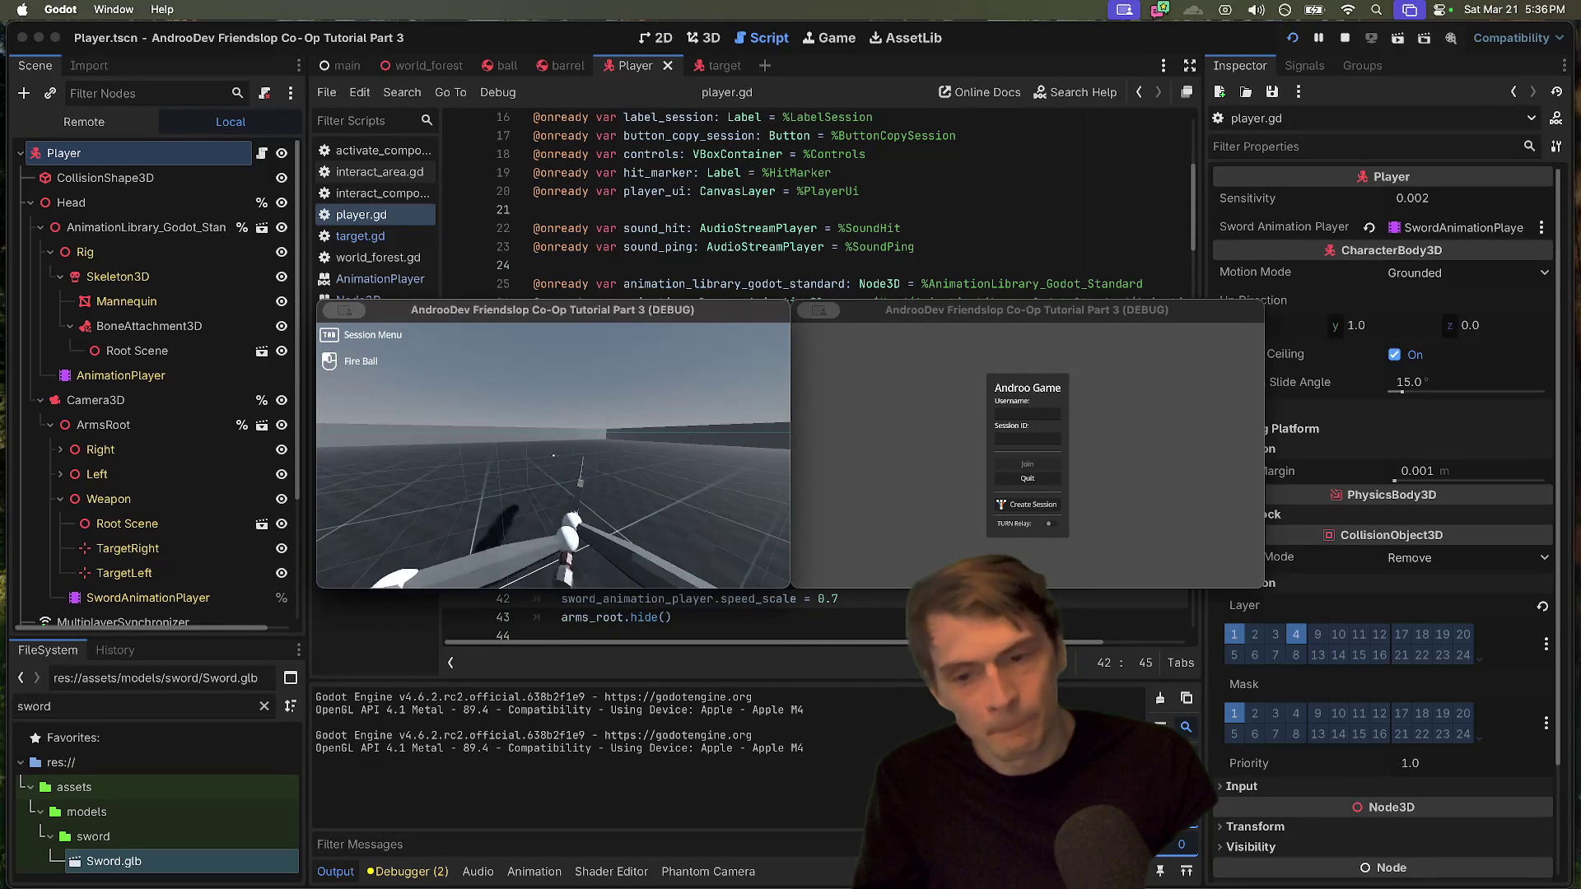
key("super+period")
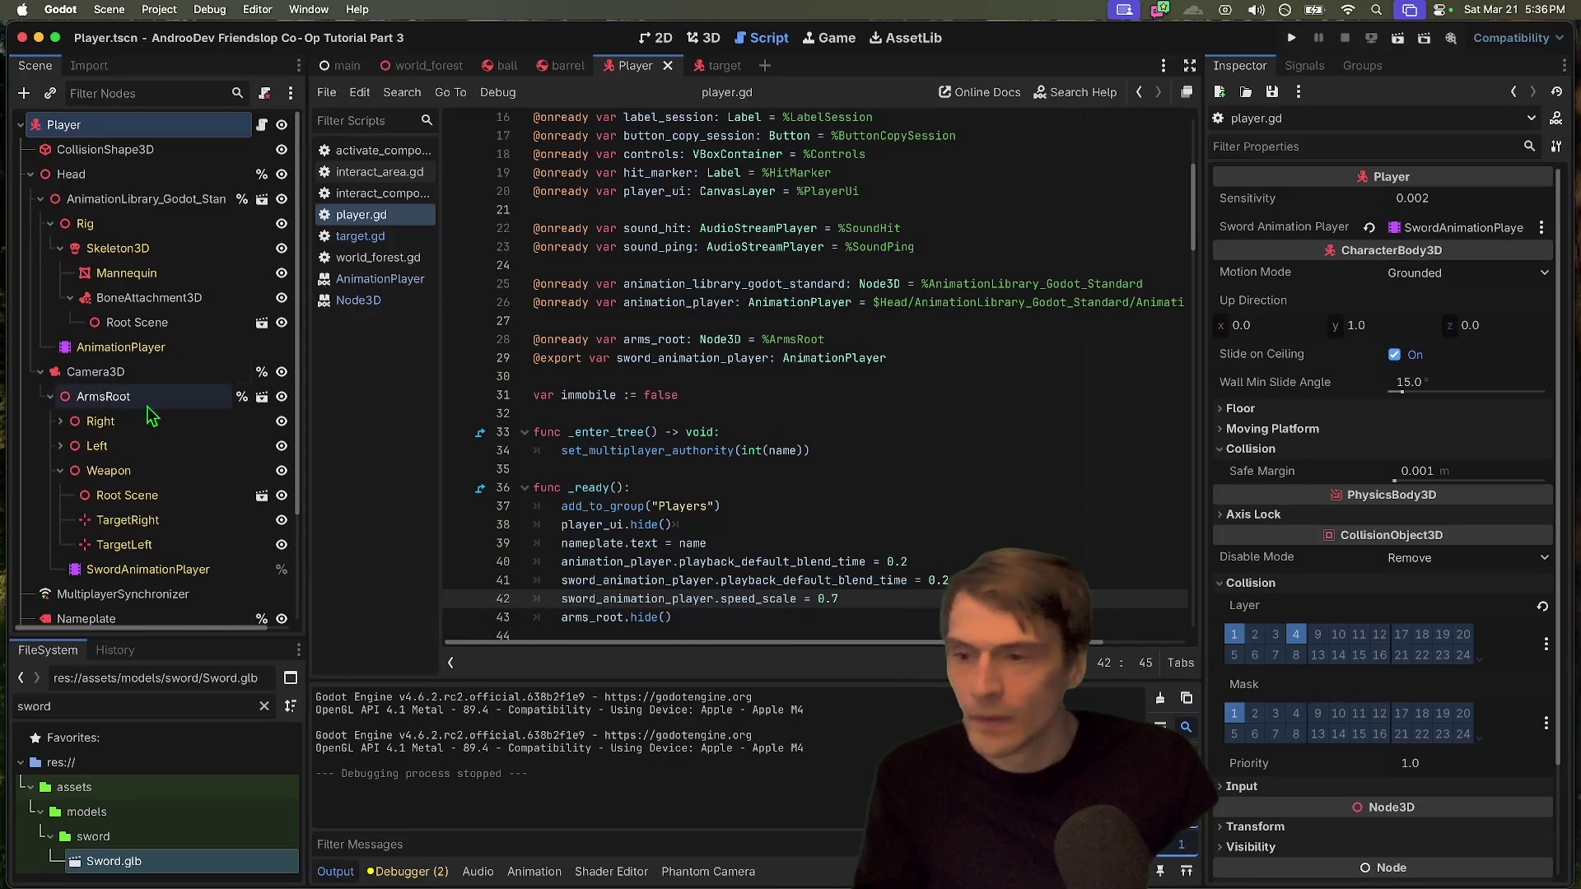
left_click(148, 569)
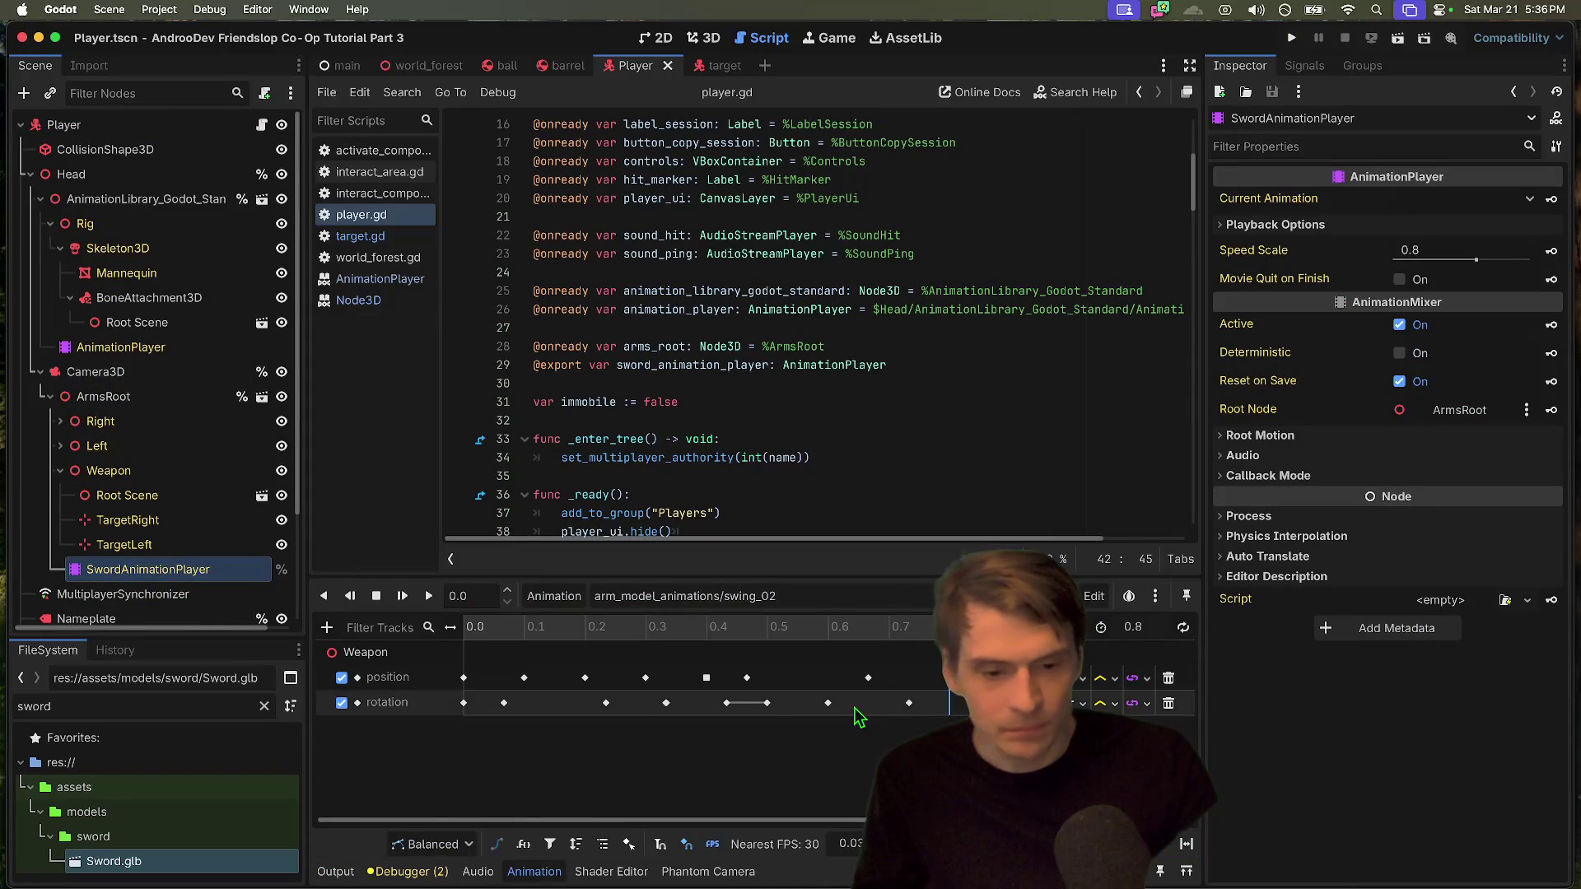
Scrub swing_02 and shift the 0.5 s rotation key earlier
left_click(767, 703)
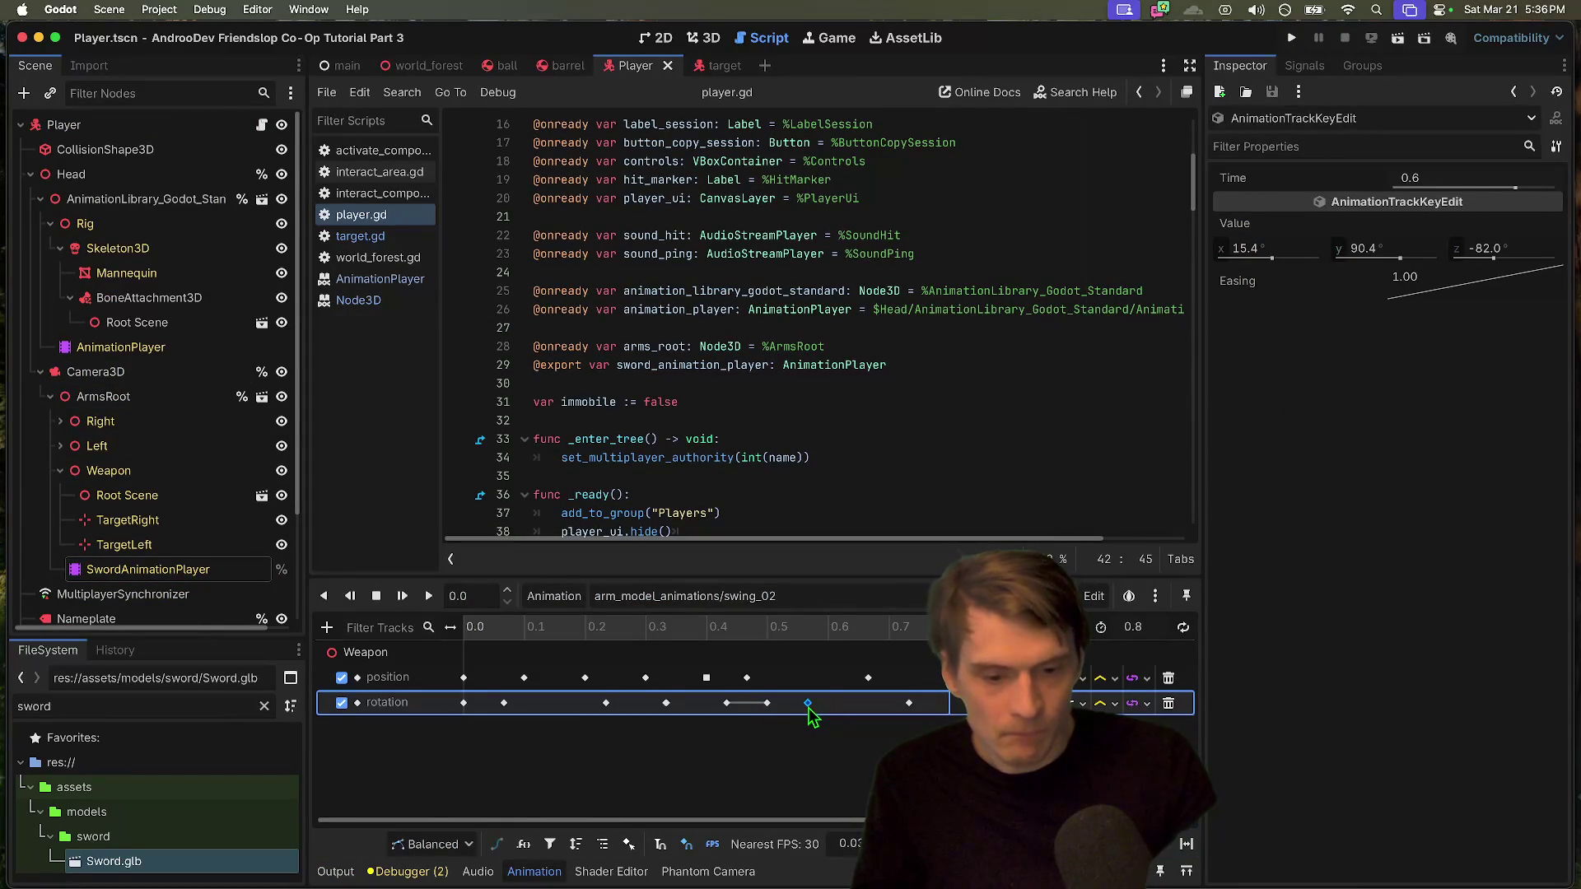
left_click(797, 640)
left_click(703, 38)
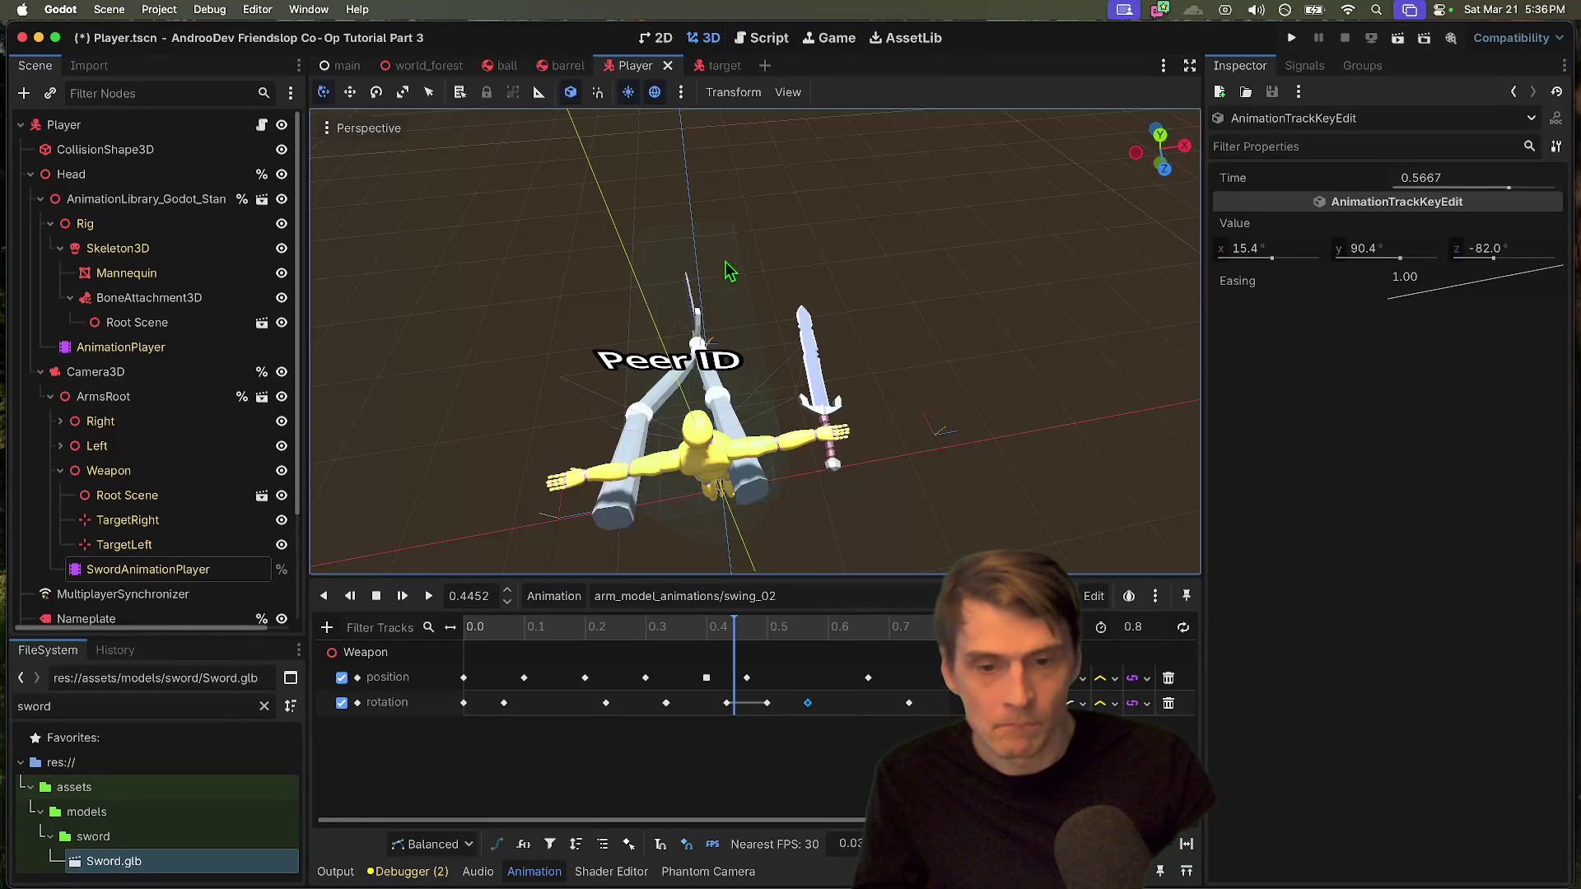
left_click(740, 644)
left_click_drag(739, 643, 914, 642)
left_click_drag(767, 702, 750, 710)
mouse_move(895, 642)
left_mouse_down()
mouse_move(694, 651)
mouse_move(792, 659)
mouse_move(746, 670)
mouse_move(831, 662)
mouse_move(732, 671)
left_mouse_up()
Move the rotation key under the playhead to about 0.4333 s and preview the early swing
left_click(728, 703)
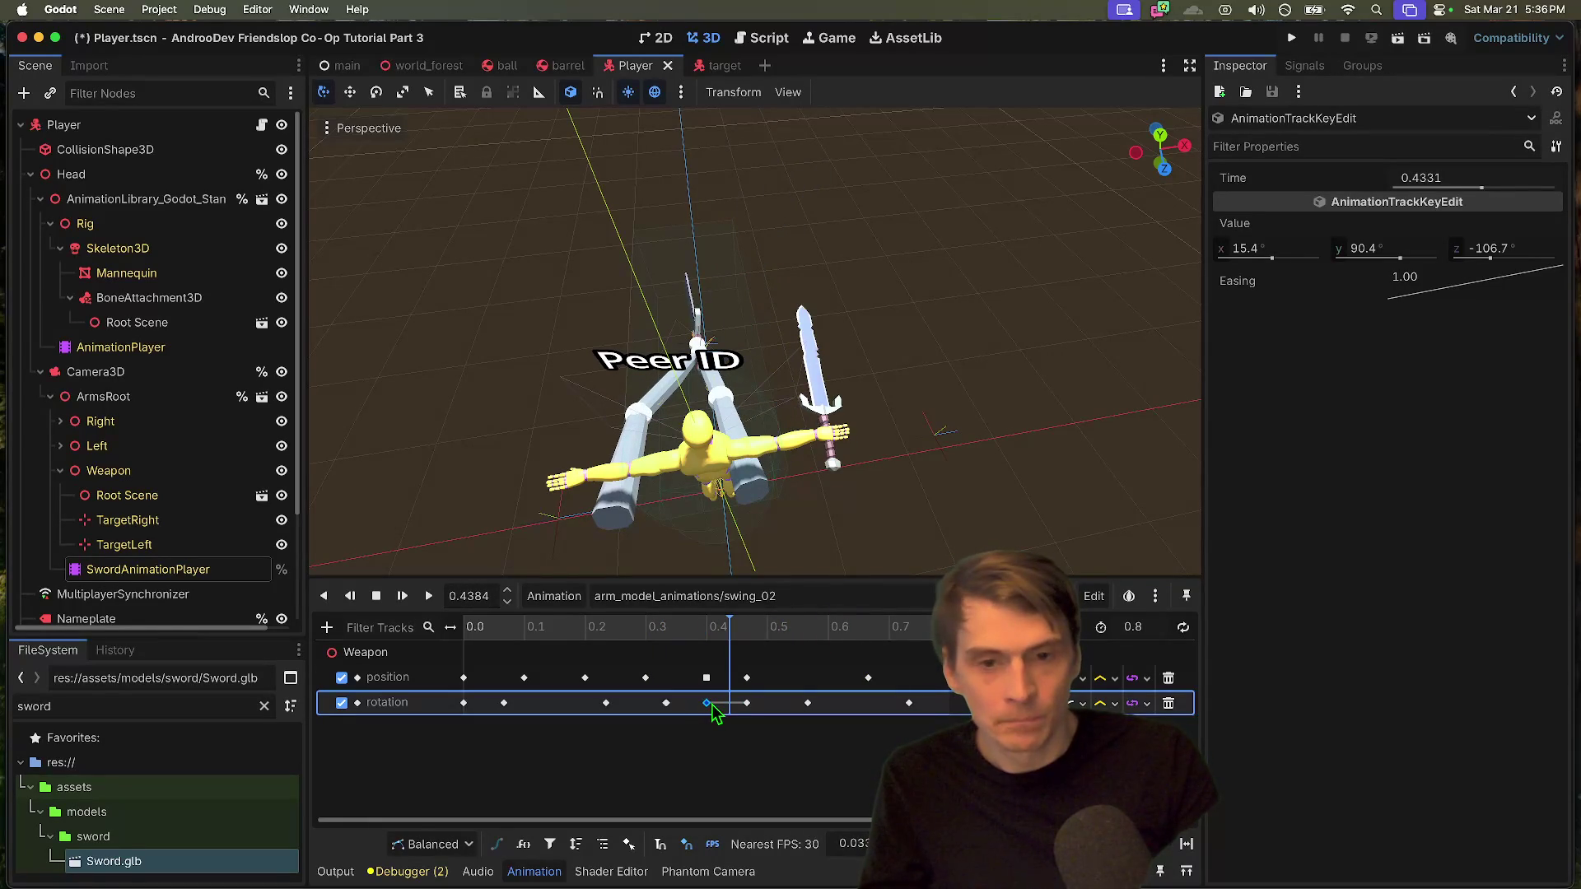
left_click_drag(742, 707, 728, 705)
left_click(548, 629)
left_click_drag(547, 634, 754, 659)
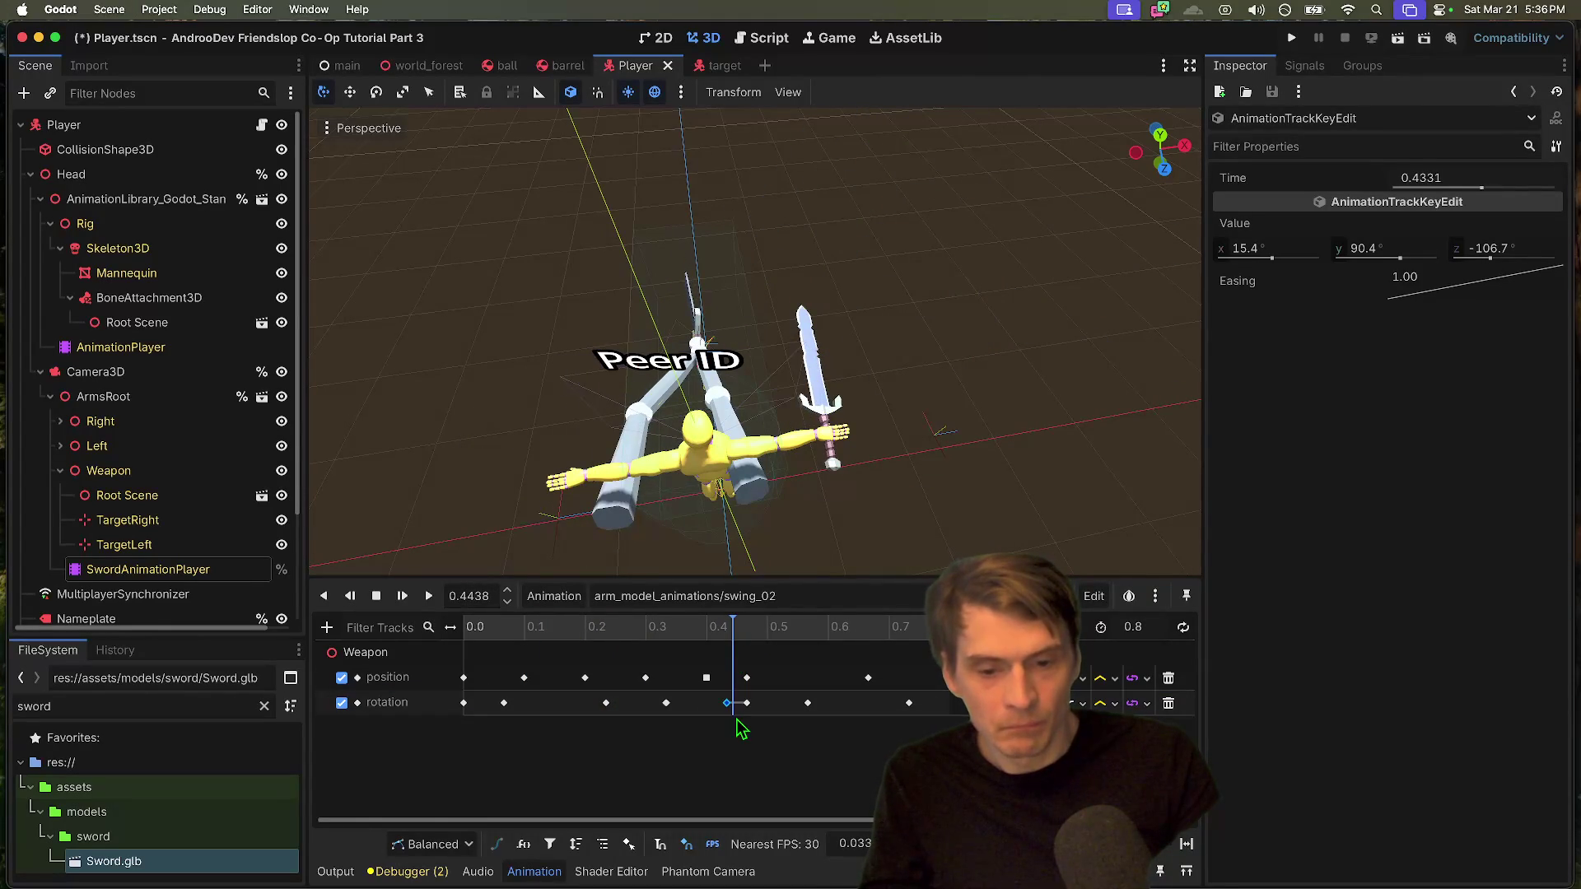
scroll(736, 726, "up", 2)
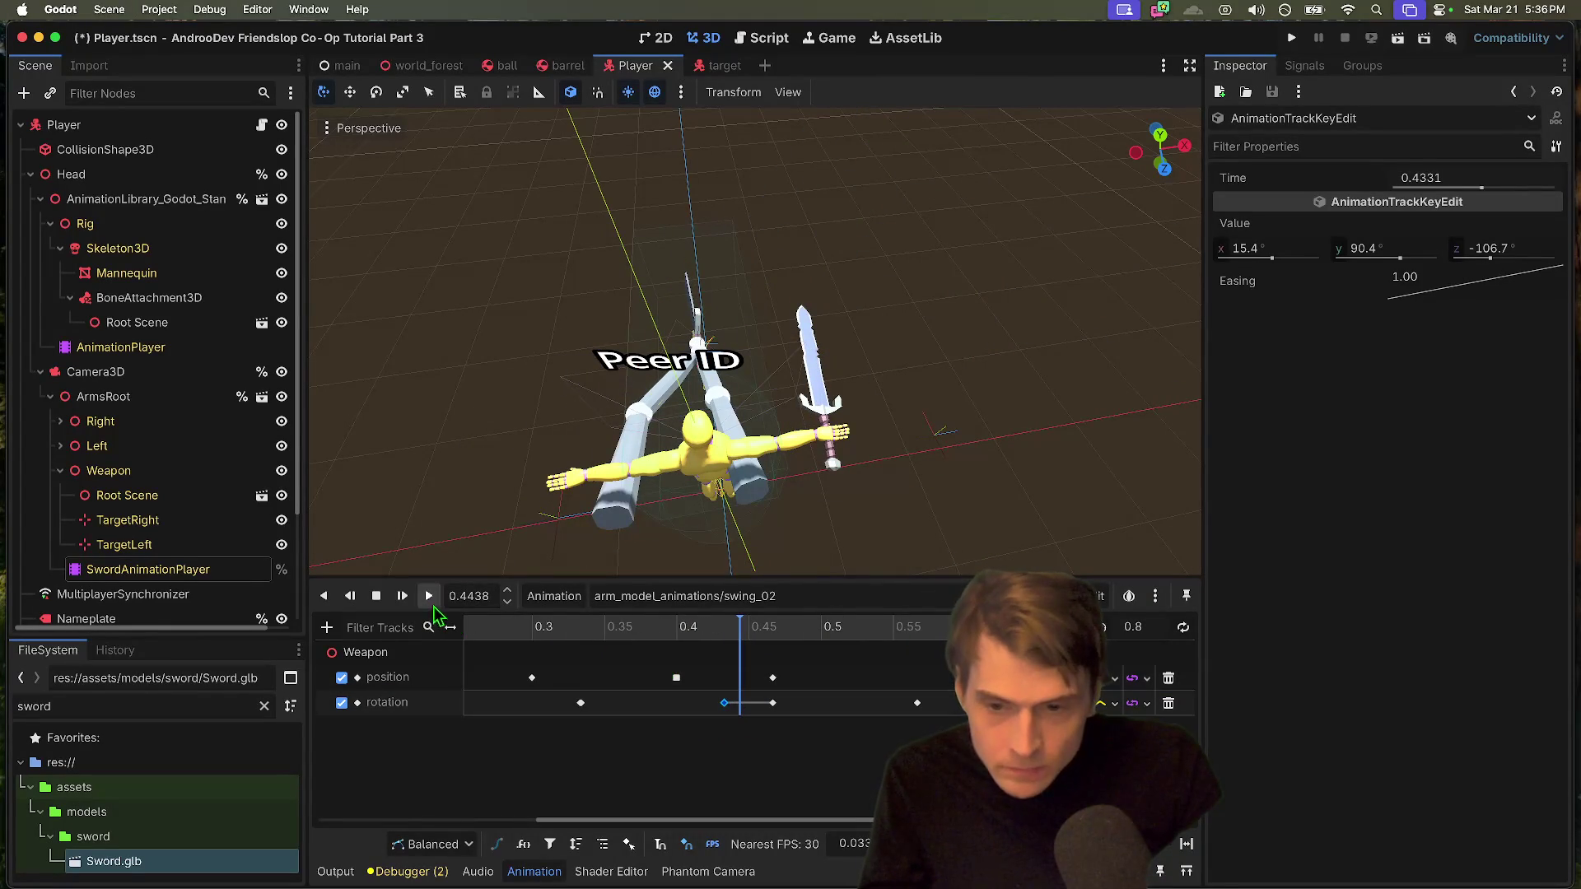
left_click(773, 703)
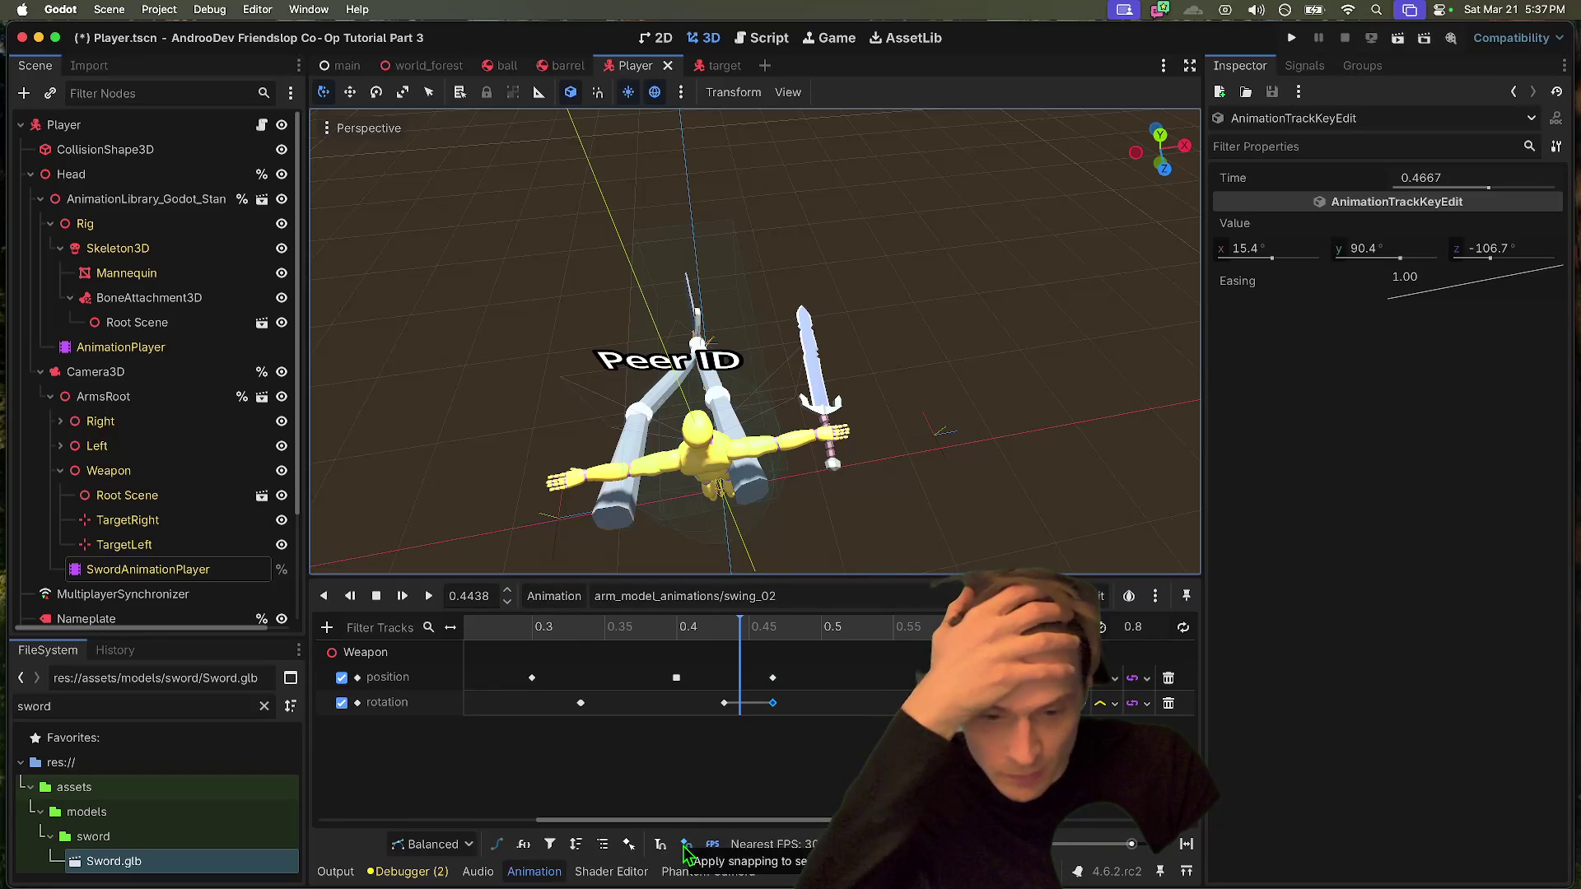
Drag the Weapon rotation keys to about 0.44 s and 0.48 s, scrubbing to check the pose
left_click_drag(731, 719, 737, 719)
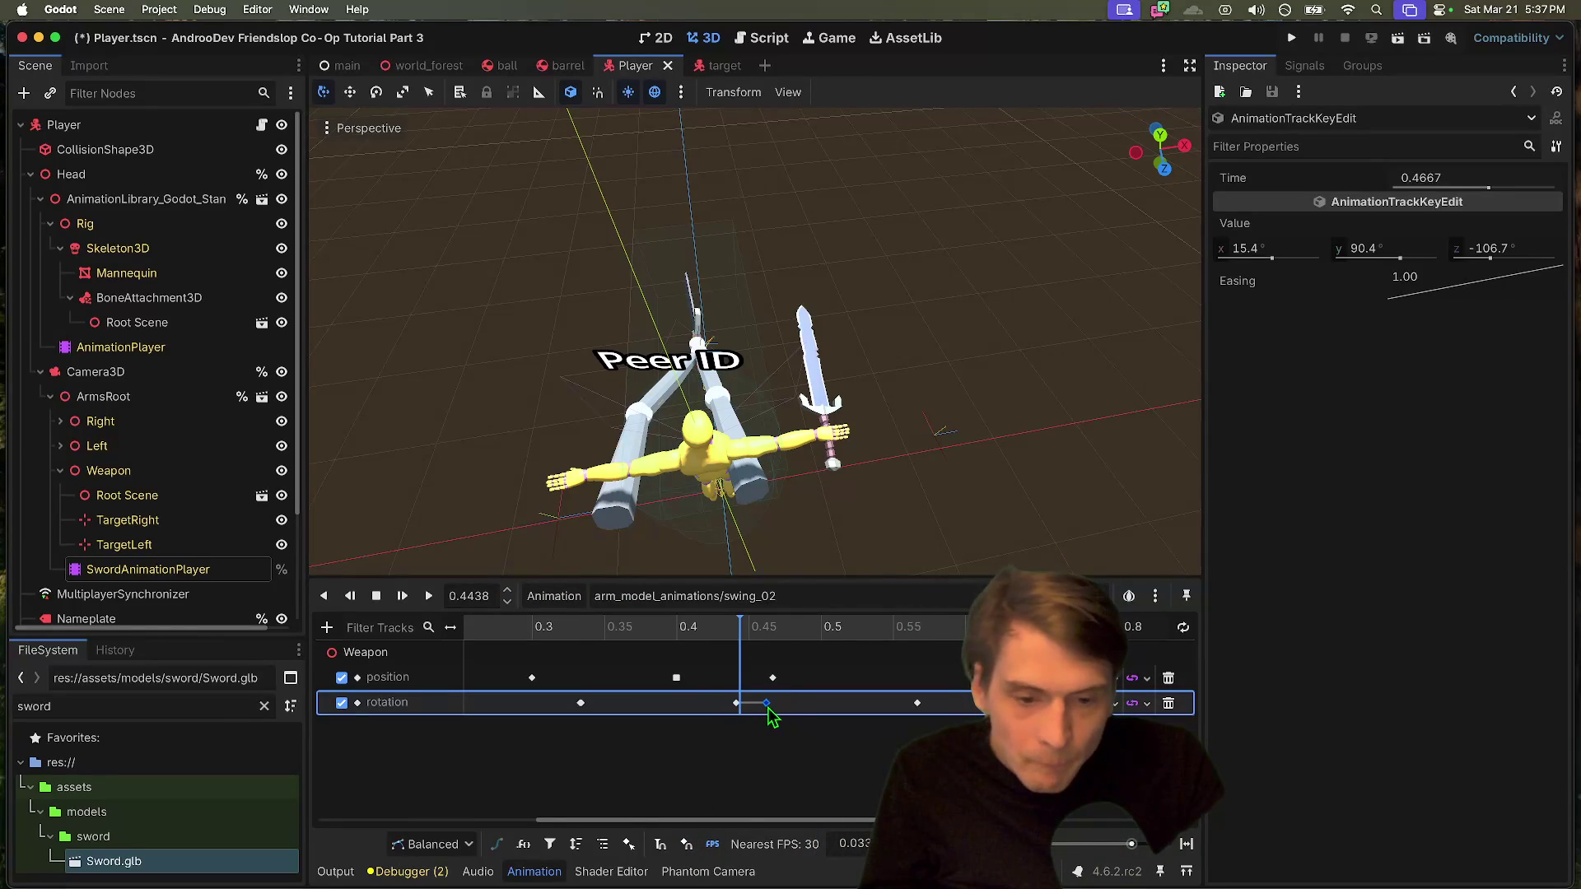
mouse_move(740, 635)
left_mouse_down()
mouse_move(670, 634)
mouse_move(861, 646)
mouse_move(836, 650)
left_mouse_up()
left_click_drag(764, 709, 786, 707)
left_click_drag(848, 658, 719, 667)
left_click(737, 704)
left_click(731, 630)
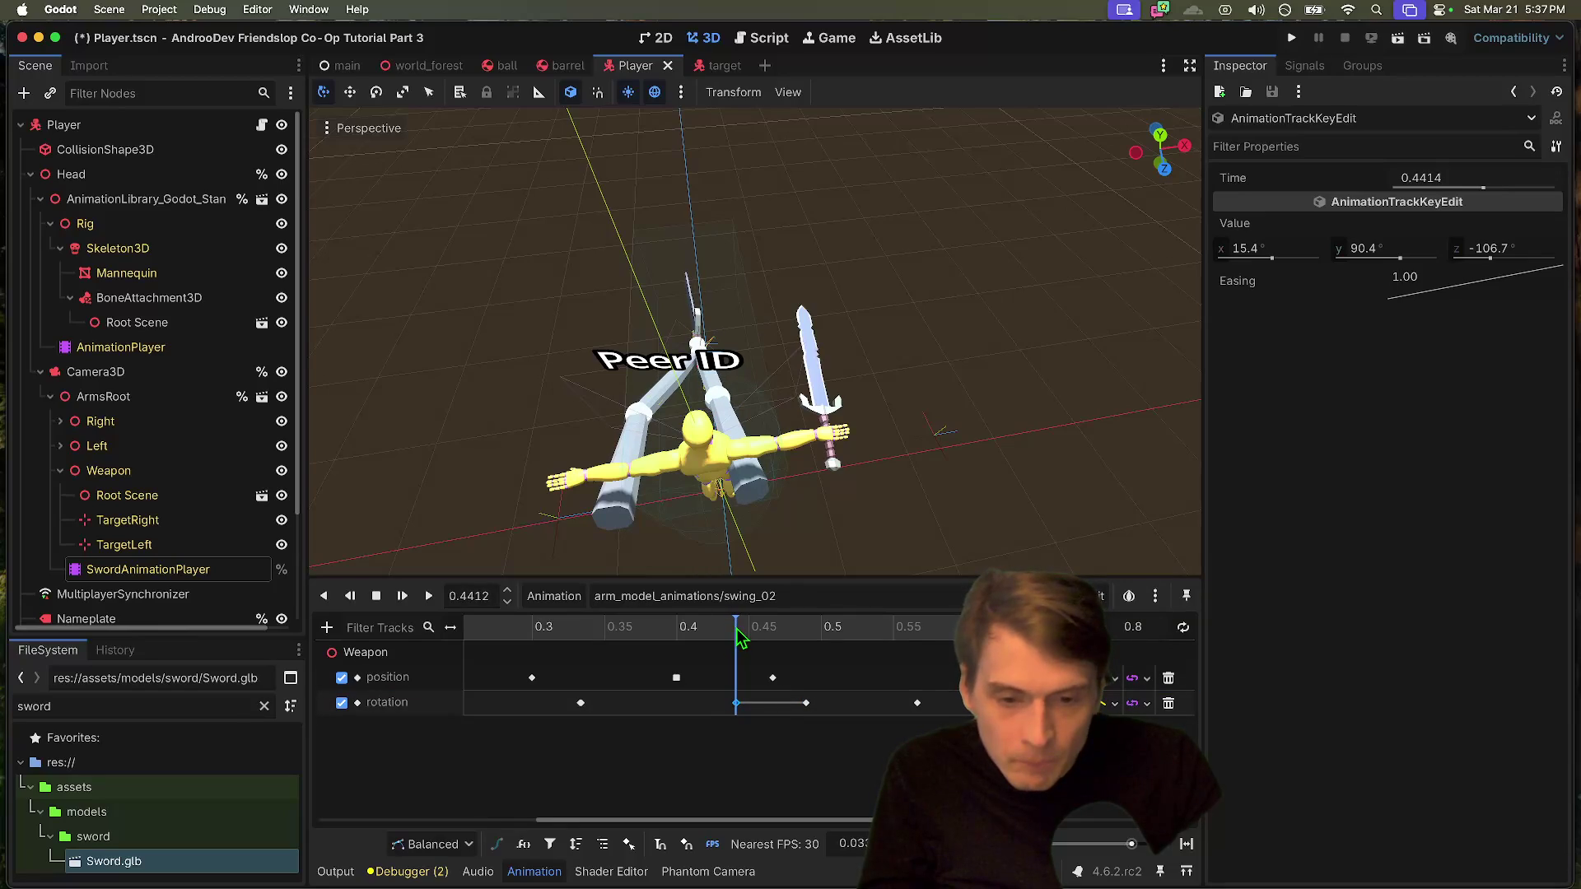
scroll(755, 341, "up", 5)
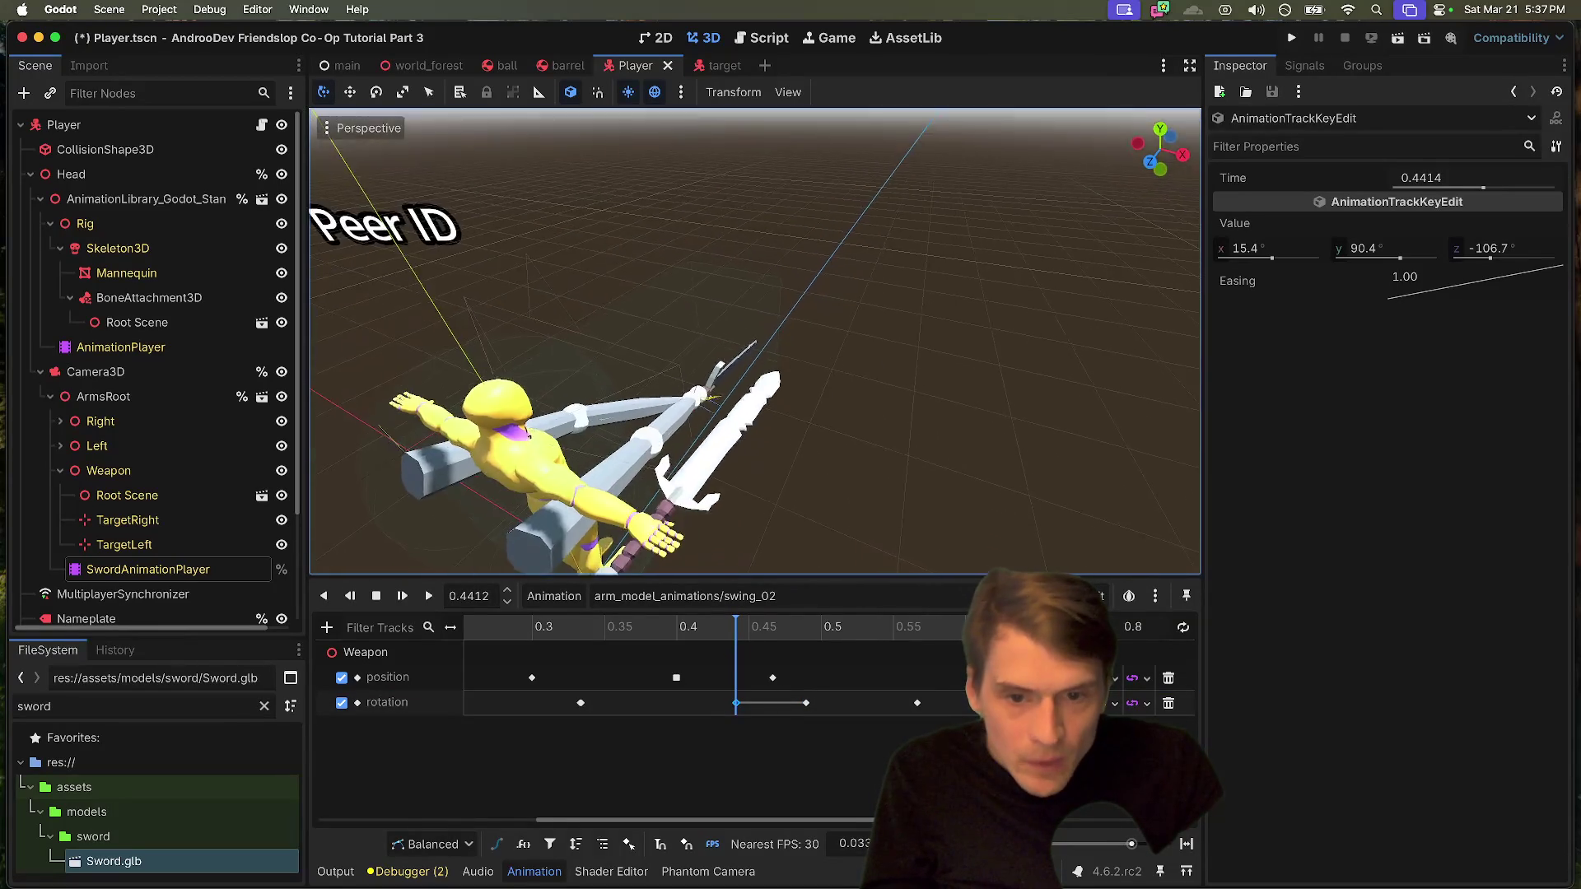
scroll(755, 342, "down", 5)
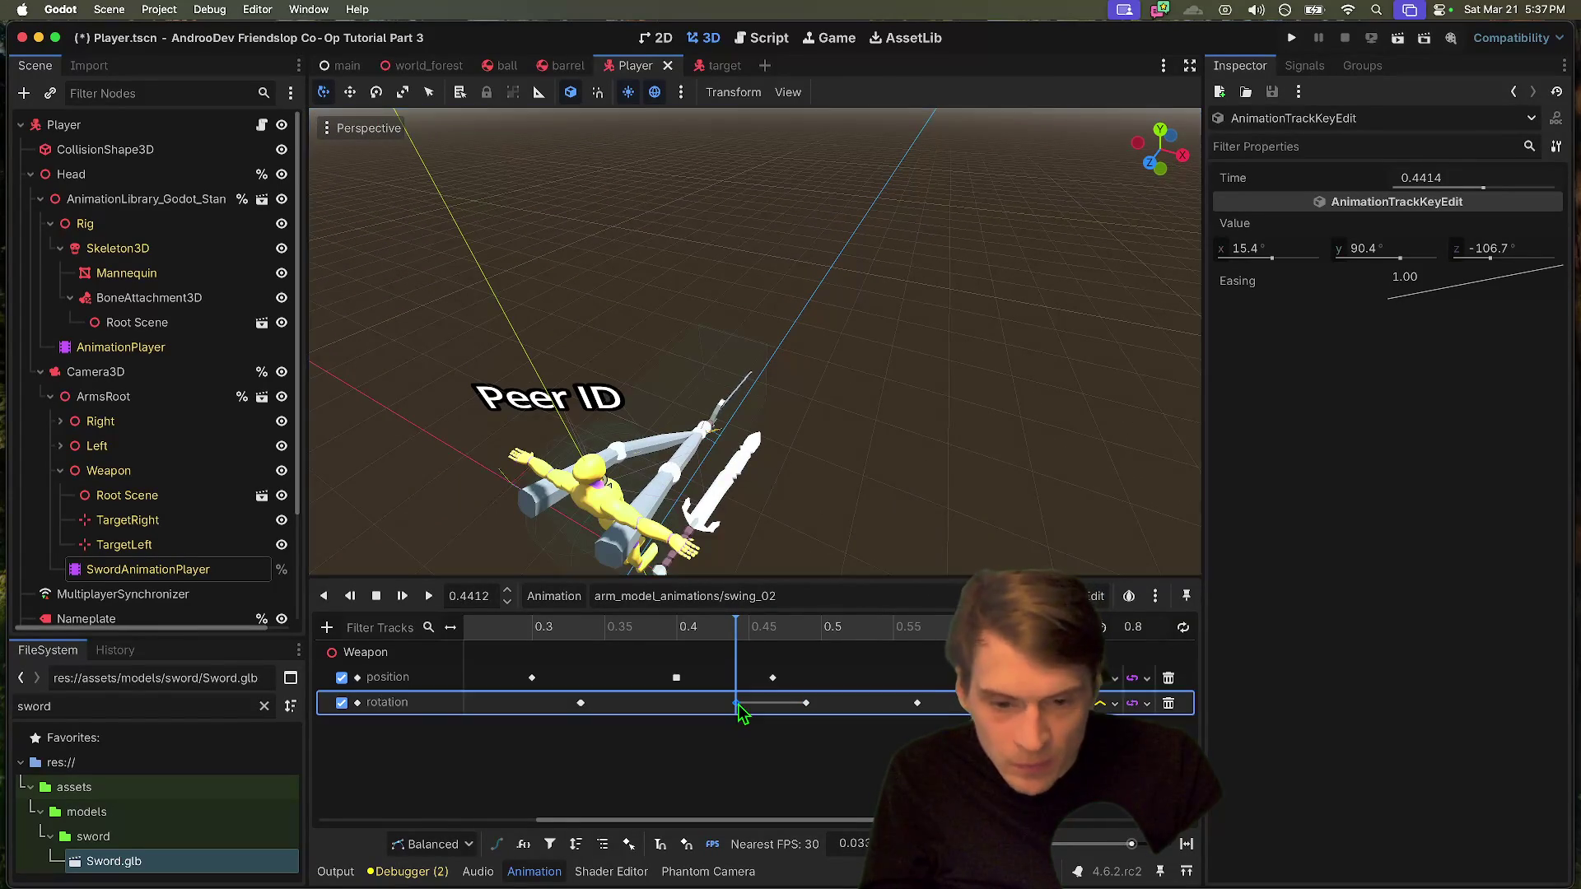
left_click(176, 476)
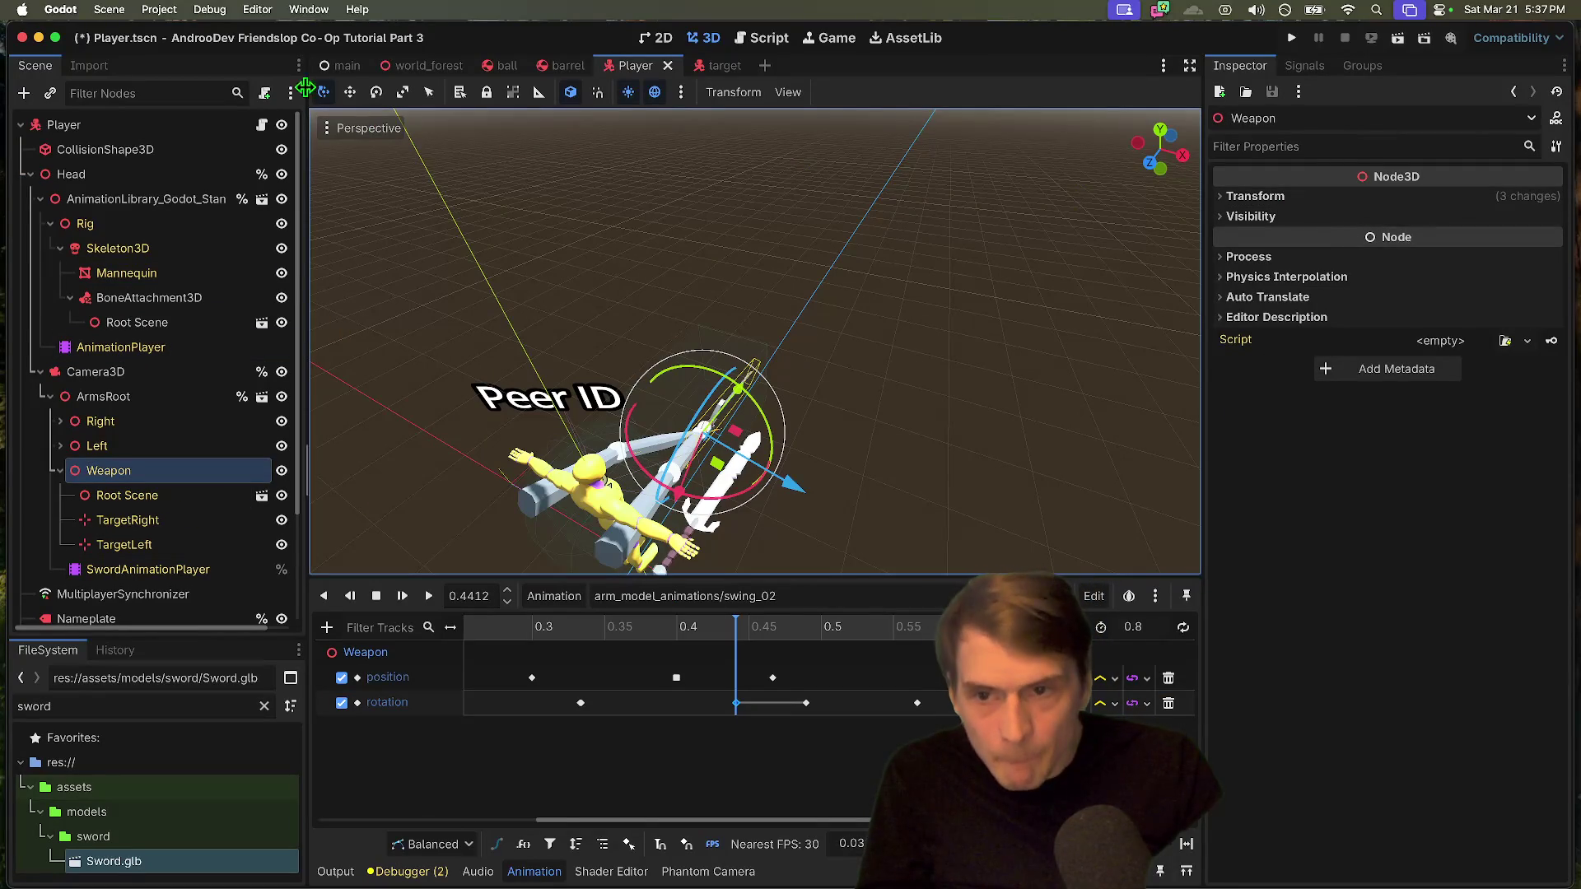
Rotate the sword about 31° around z and key its rotation from the Inspector
left_click(376, 93)
left_click(1456, 197)
left_click(1457, 198)
left_click(1457, 200)
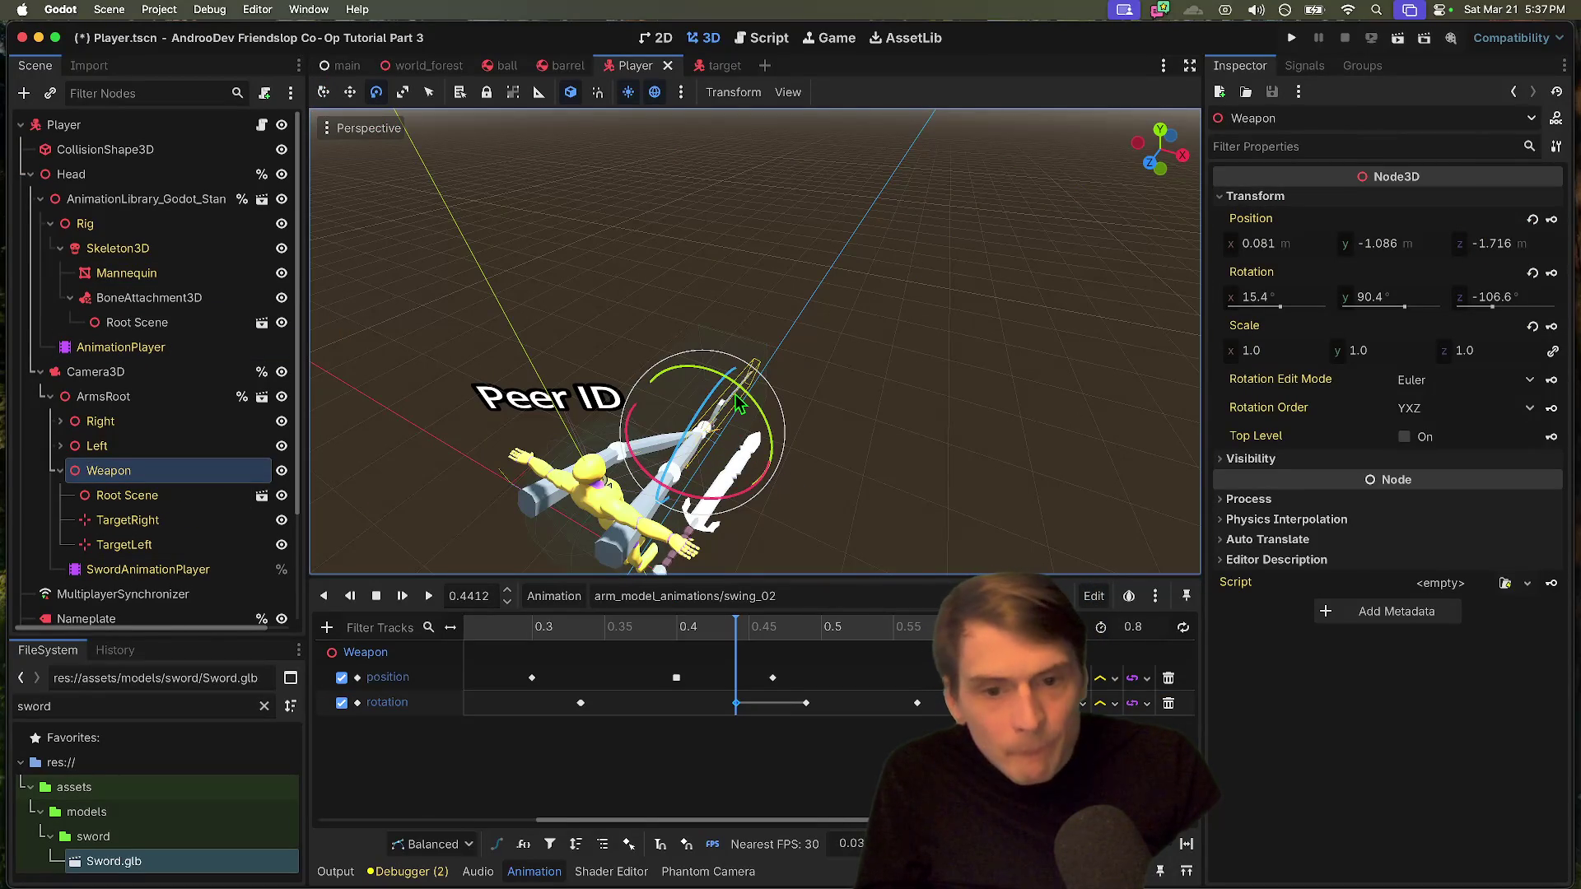
left_click_drag(703, 392, 694, 428)
left_click(1558, 275)
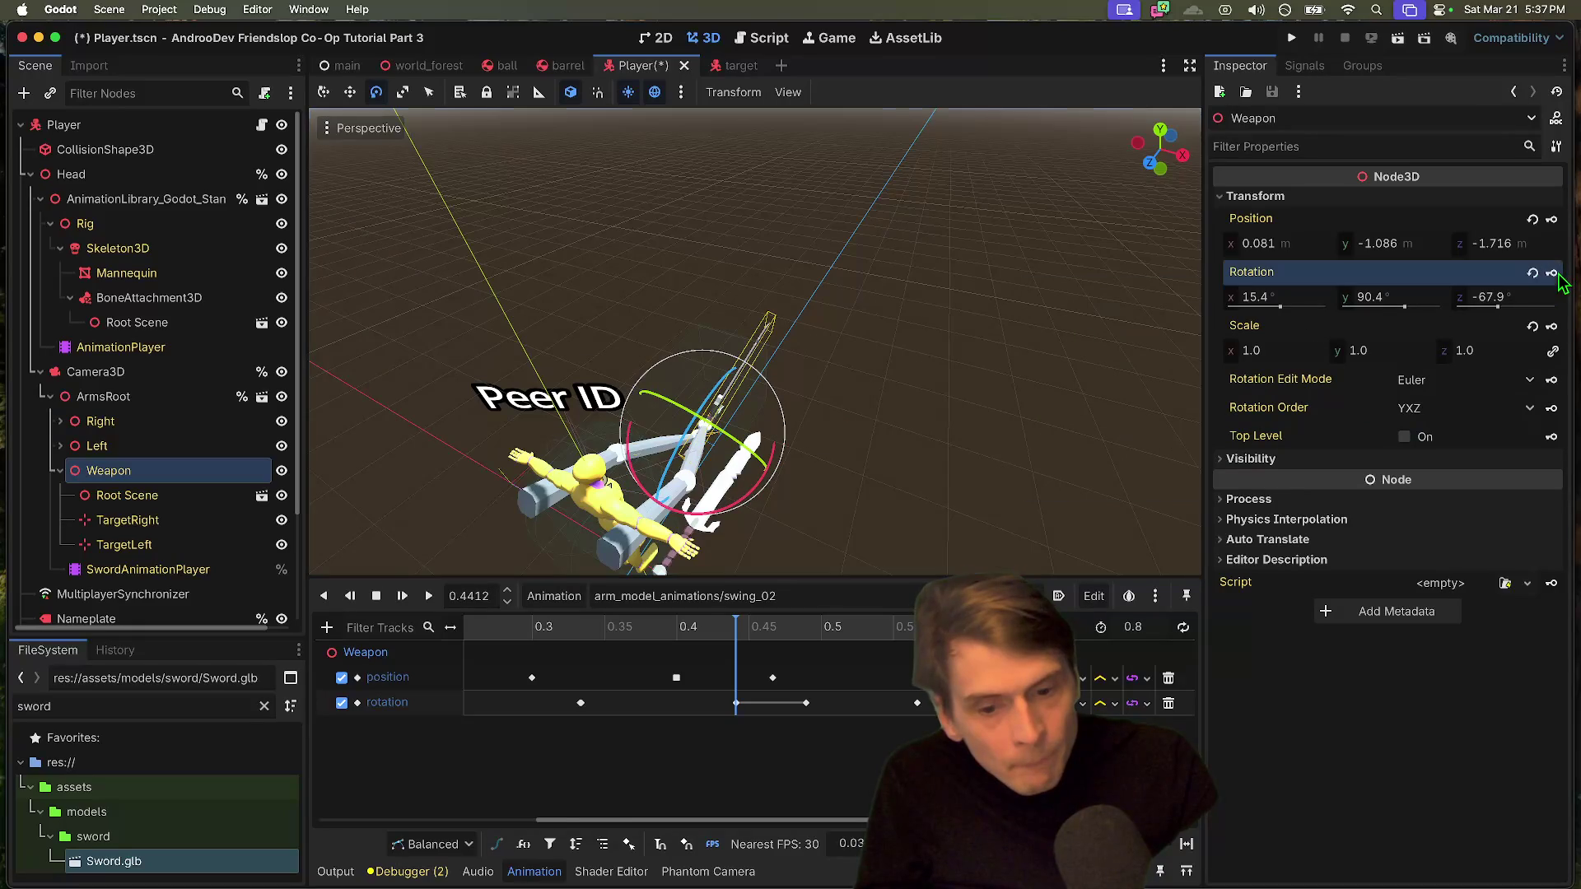
Delete the rotation key at 0.44 s and play the swing to preview it
scroll(758, 713, "up", 2, "ctrl")
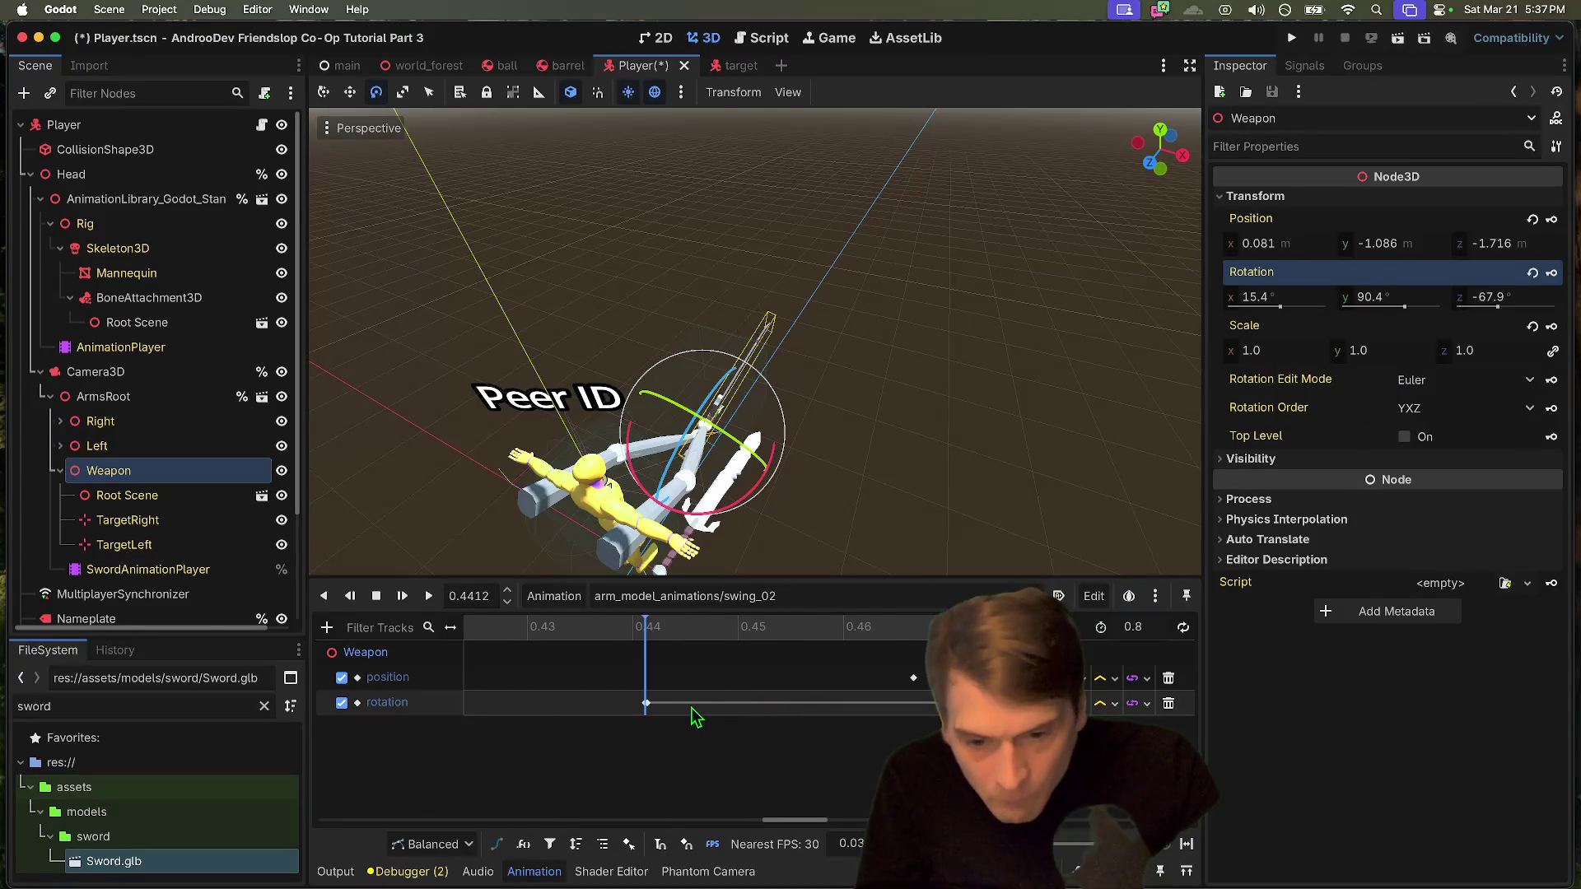
left_click(648, 704)
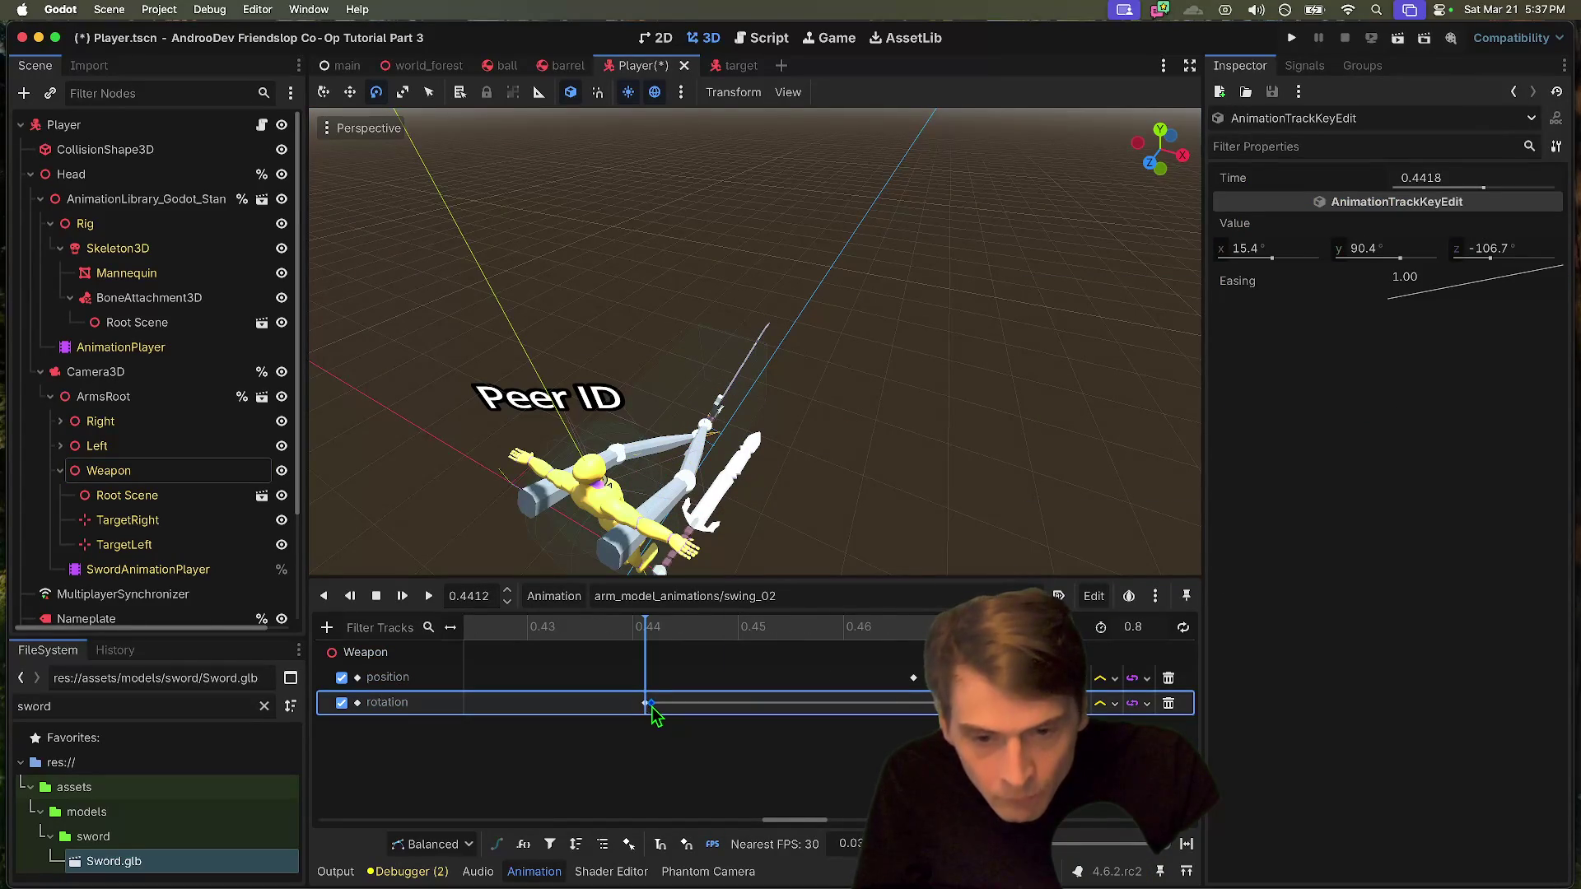
right_click(650, 704)
left_click(698, 842)
mouse_move(642, 643)
left_mouse_down()
mouse_move(568, 635)
mouse_move(1313, 665)
mouse_move(776, 706)
left_mouse_up()
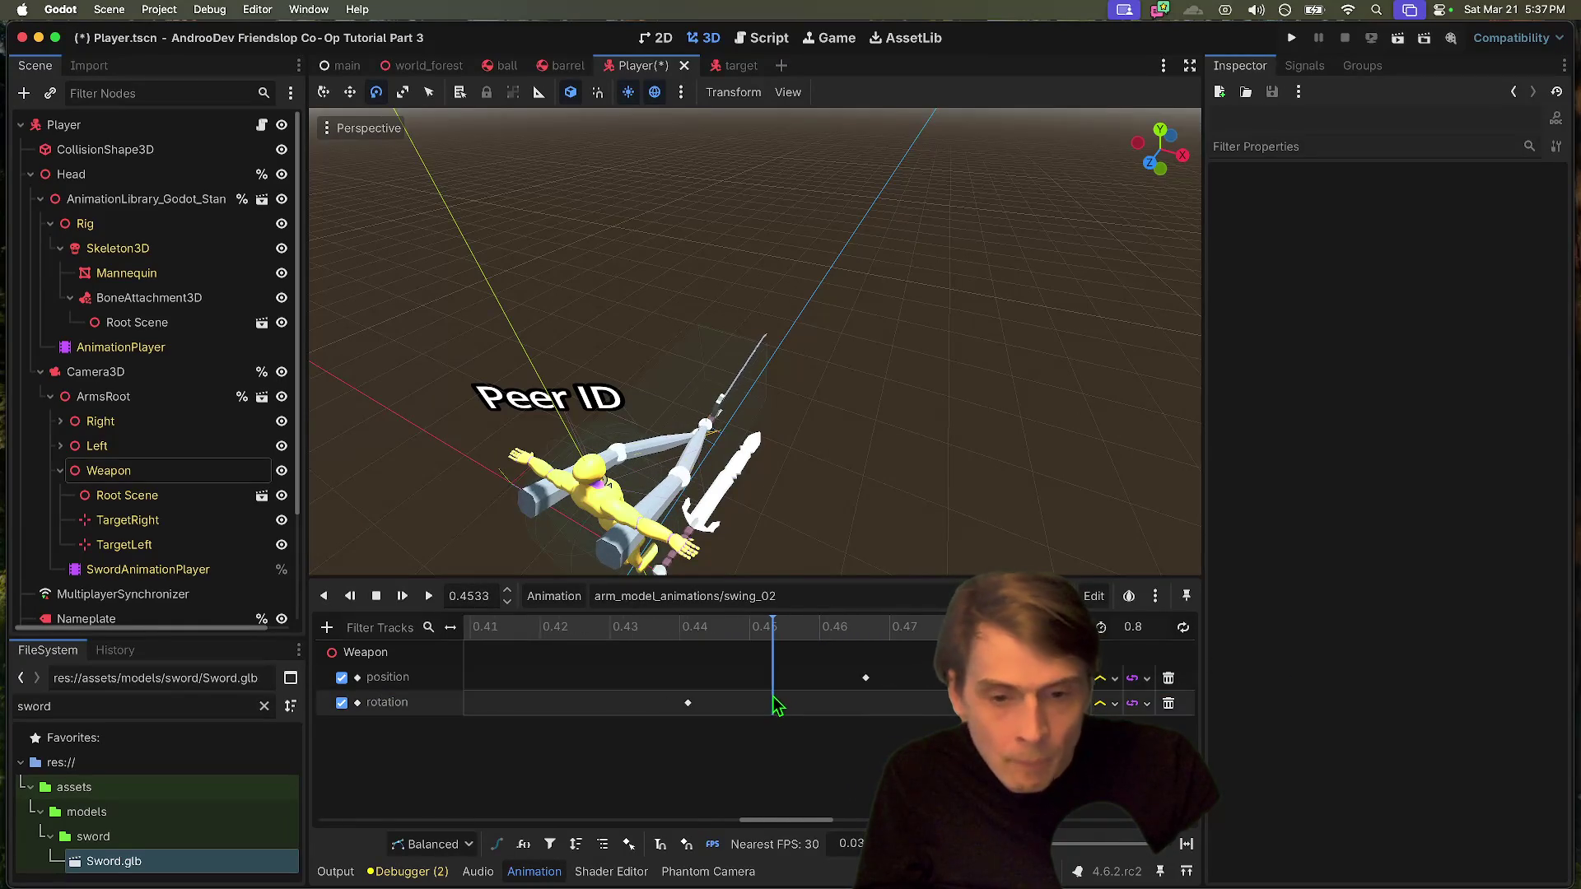
left_click(887, 703)
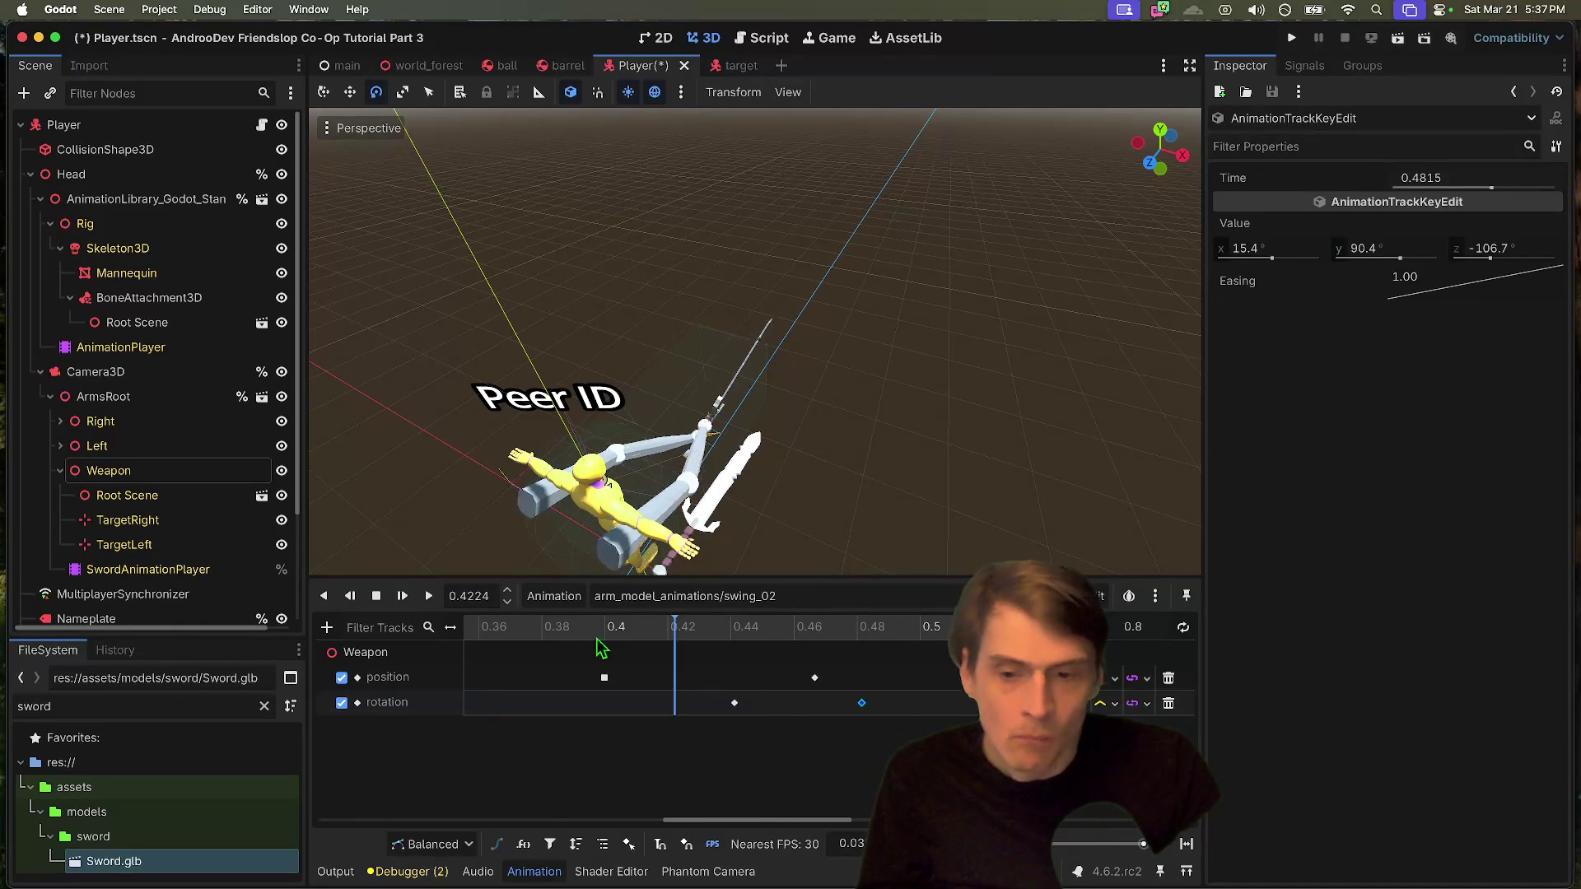
left_click(428, 596)
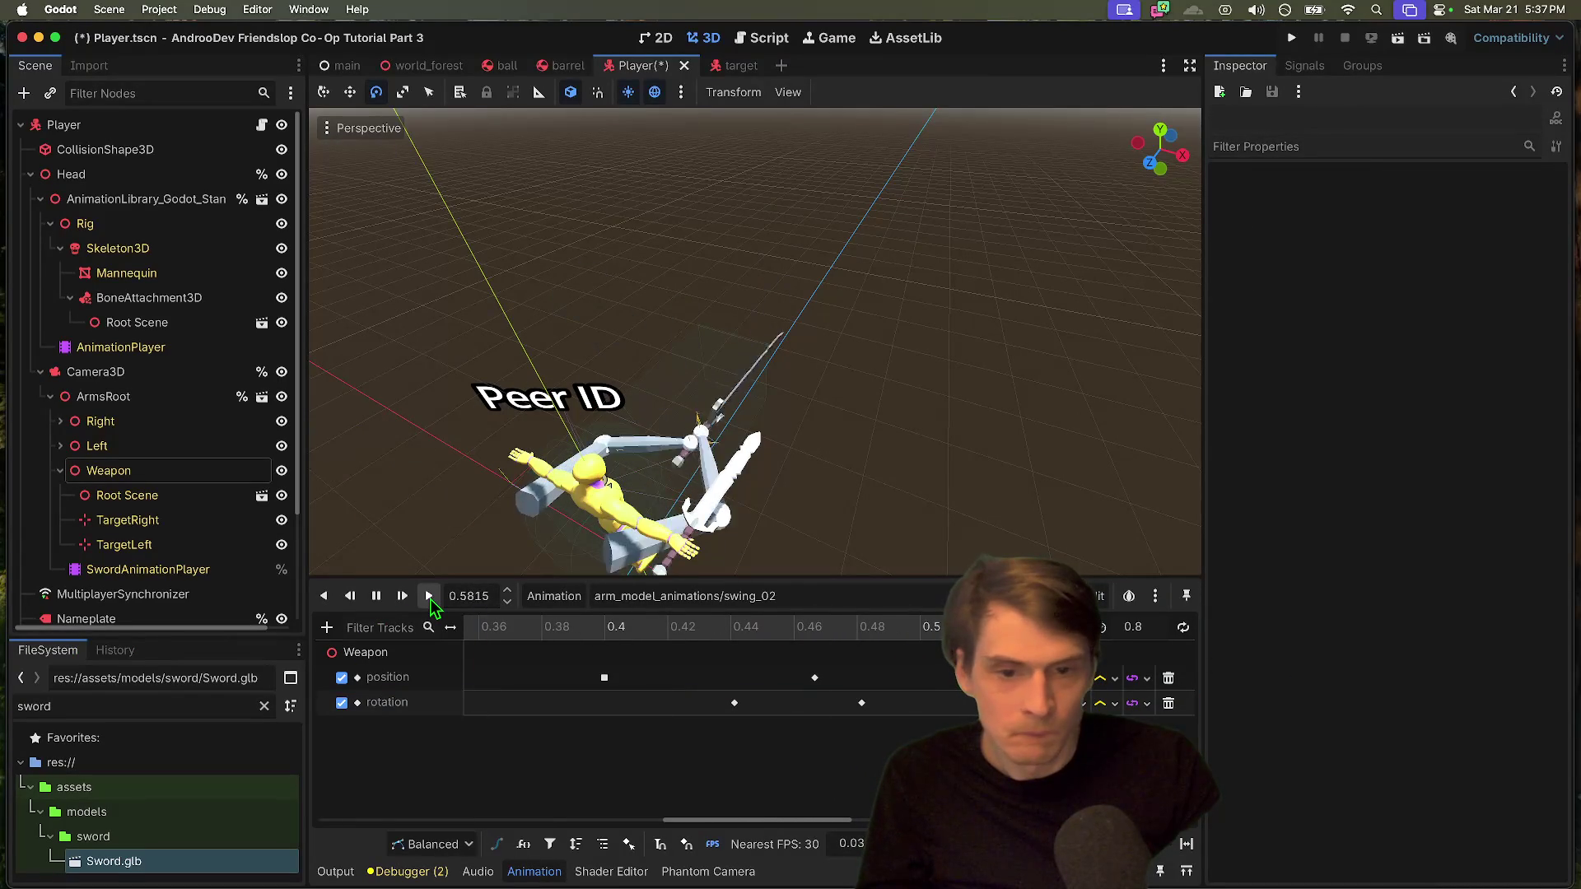
Insert a new Weapon rotation key at about 0.46 s after scrubbing the swing
mouse_move(832, 634)
left_mouse_down()
mouse_move(709, 641)
mouse_move(967, 641)
mouse_move(804, 634)
mouse_move(875, 634)
left_mouse_up()
left_click(861, 703)
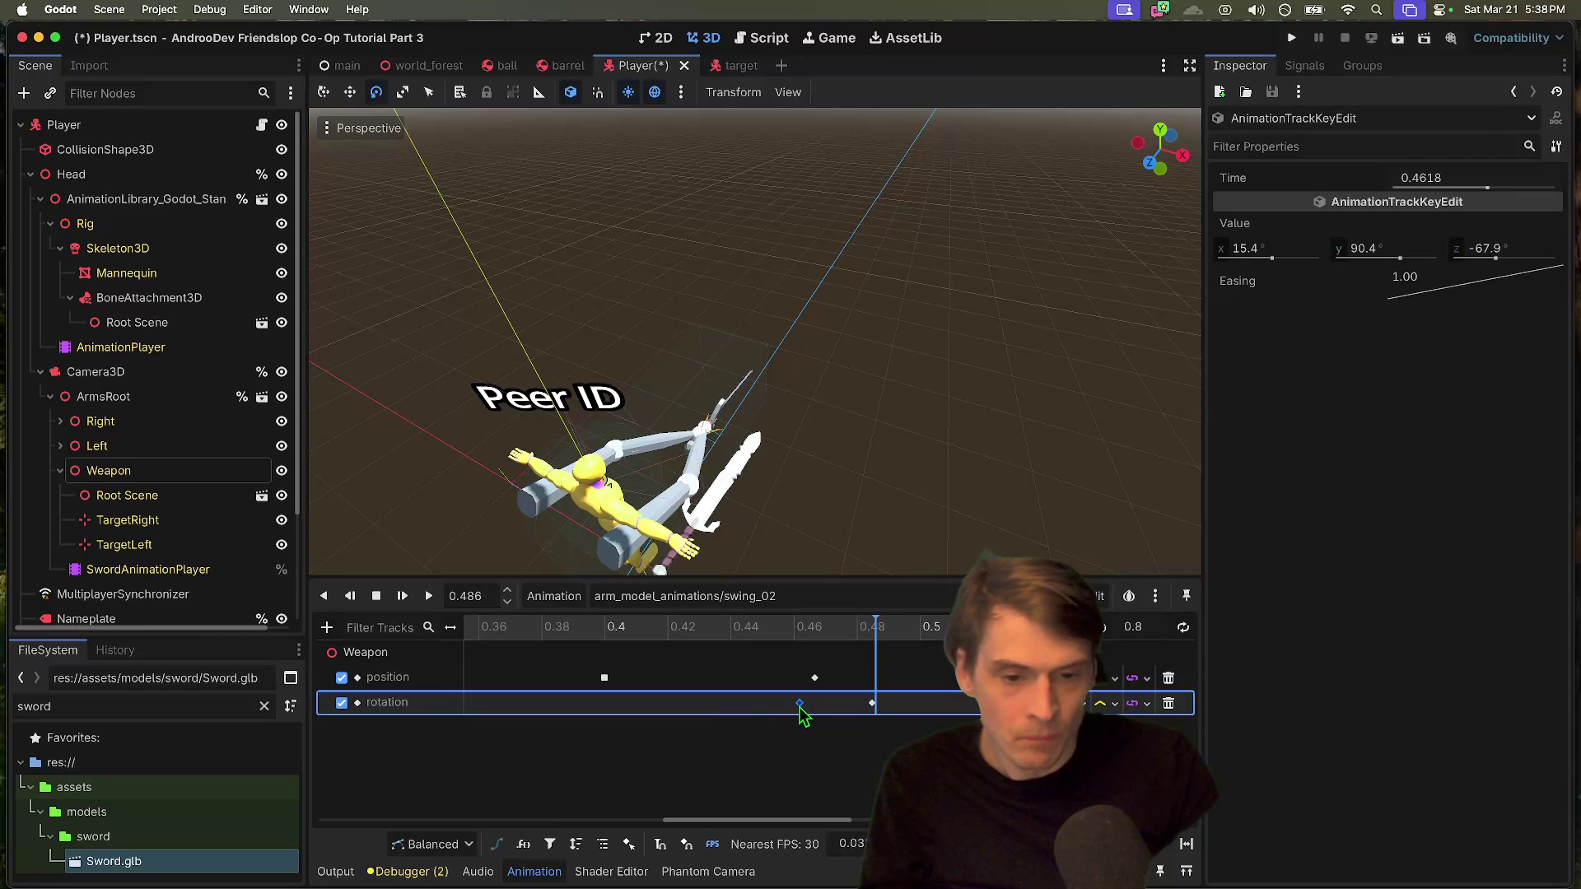
left_click(811, 745)
mouse_move(783, 634)
left_mouse_down()
mouse_move(515, 636)
mouse_move(948, 657)
left_mouse_up()
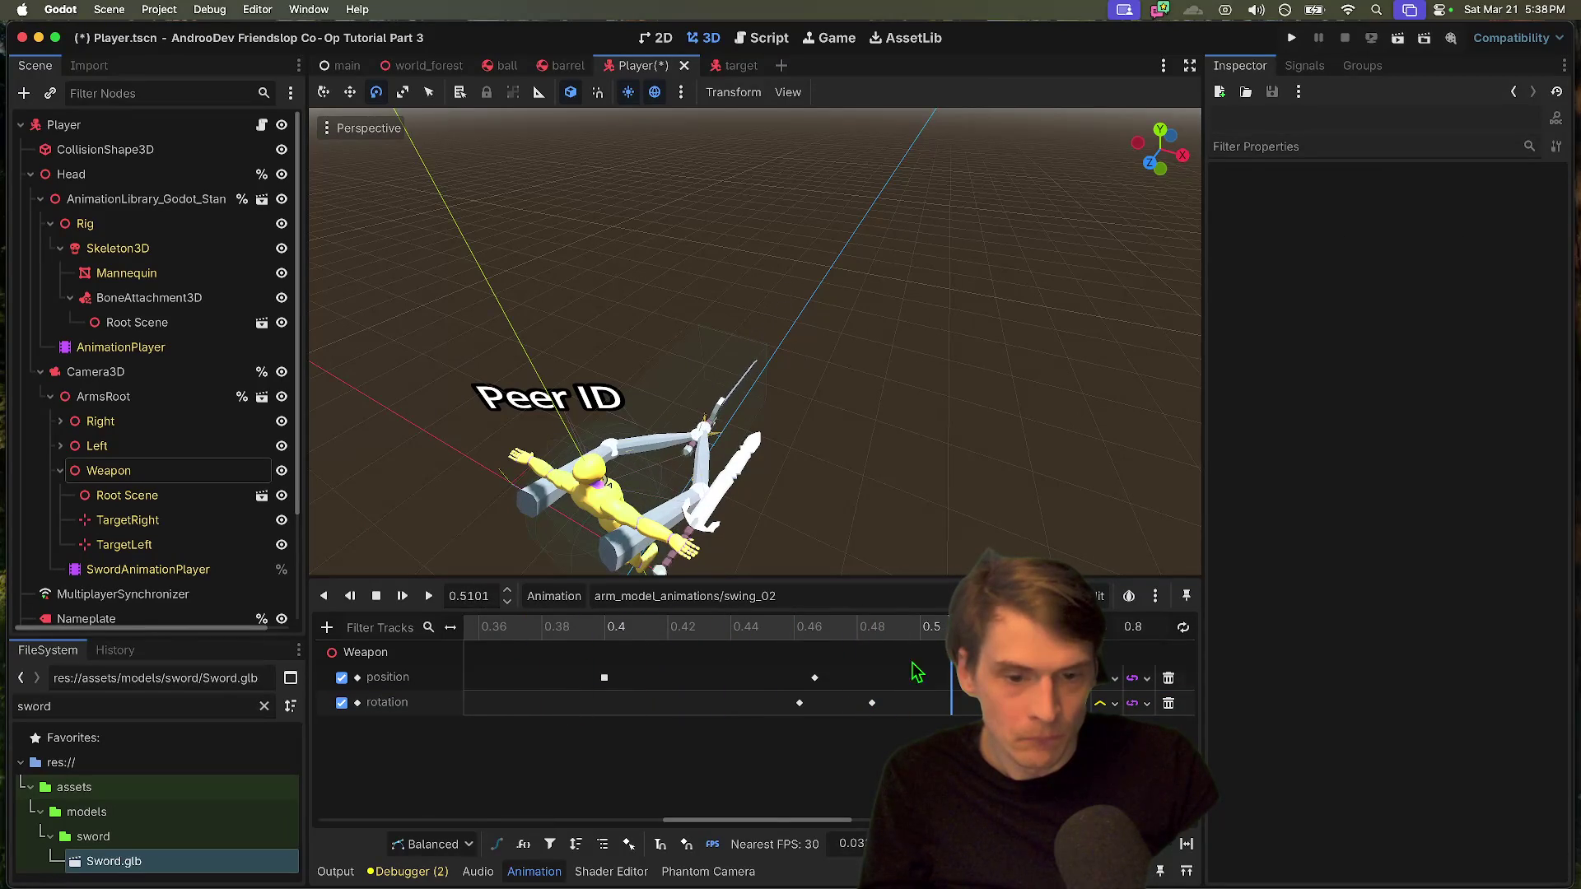
left_click(797, 705)
left_click_drag(870, 705, 867, 704)
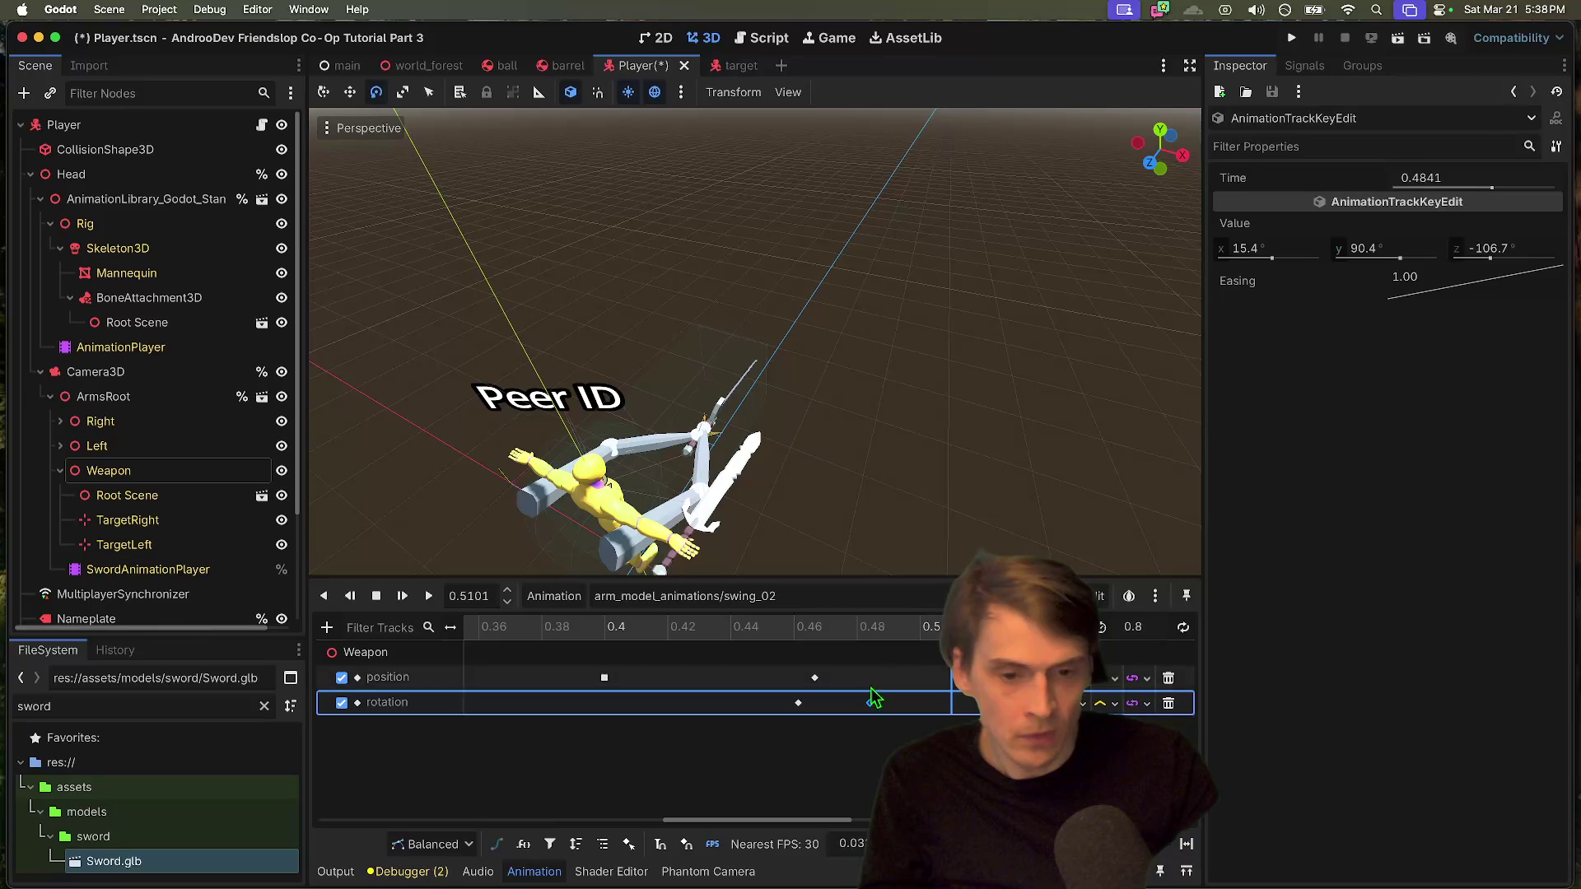
right_click(796, 713)
left_click(813, 751)
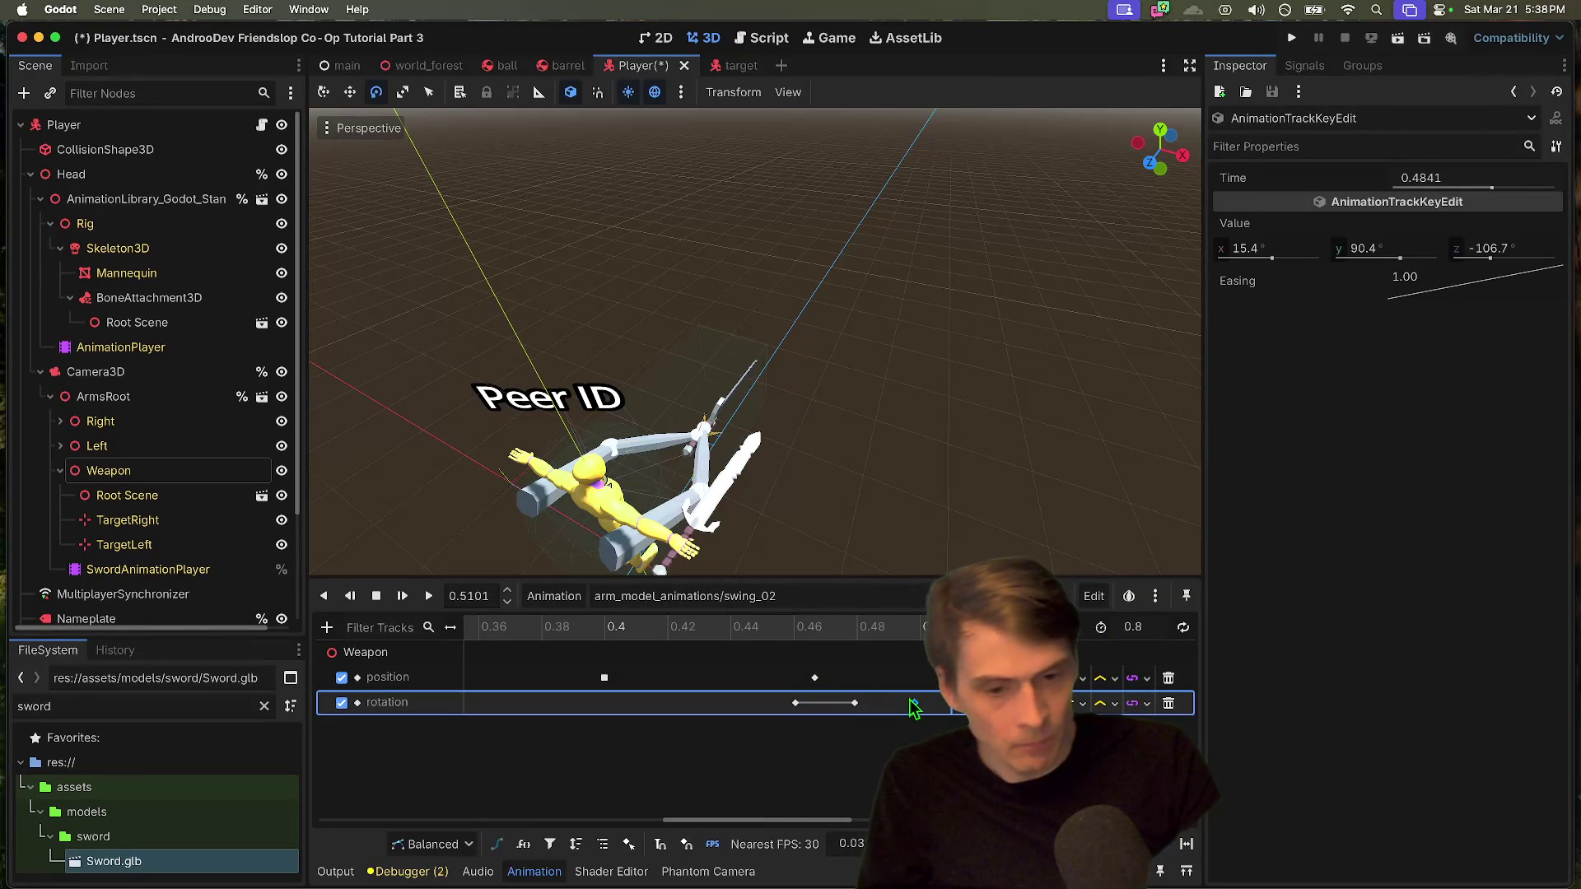
Delete the rotation key near 0.497 s, save the scene, and run the project
mouse_move(905, 651)
left_mouse_down()
mouse_move(807, 667)
mouse_move(885, 674)
left_mouse_up()
left_click(910, 705)
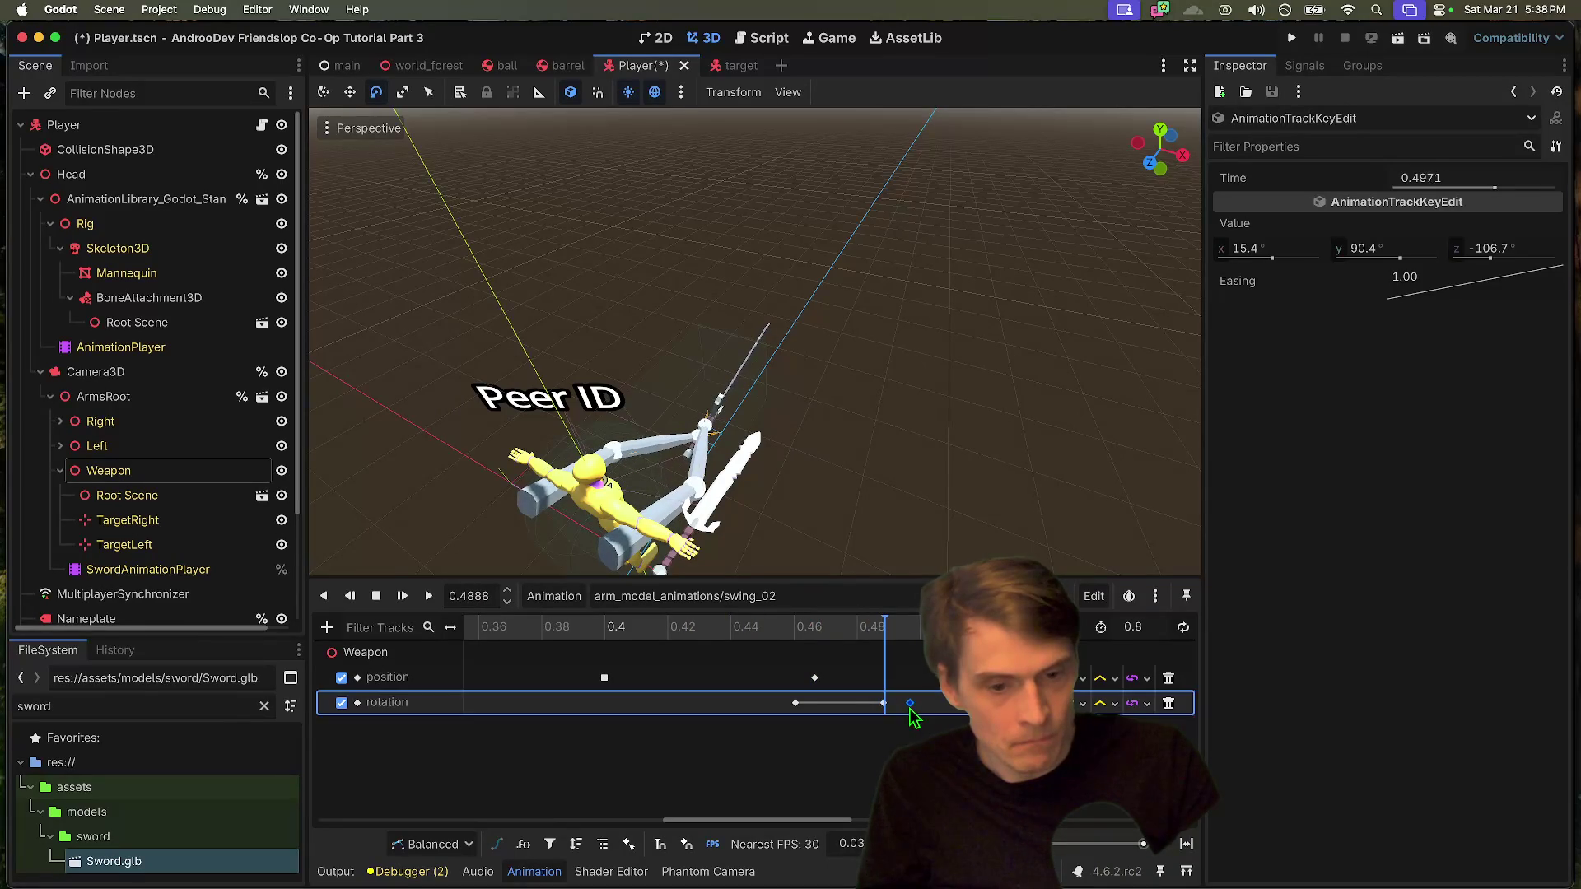
key("Delete")
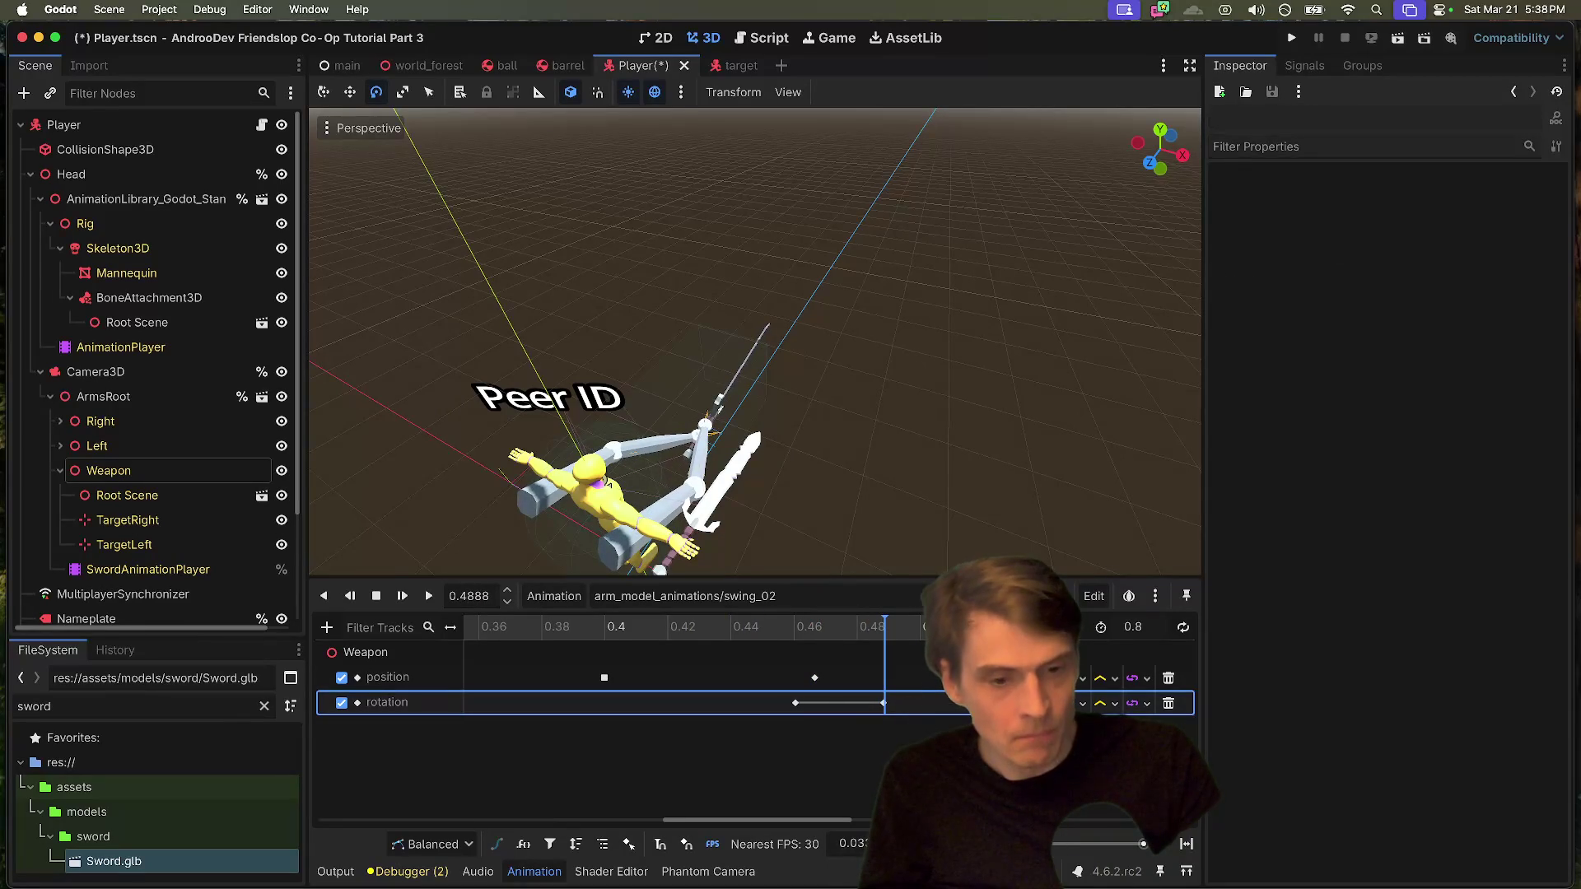
left_click_drag(902, 638, 461, 630)
key("ctrl+s")
key("super+b")
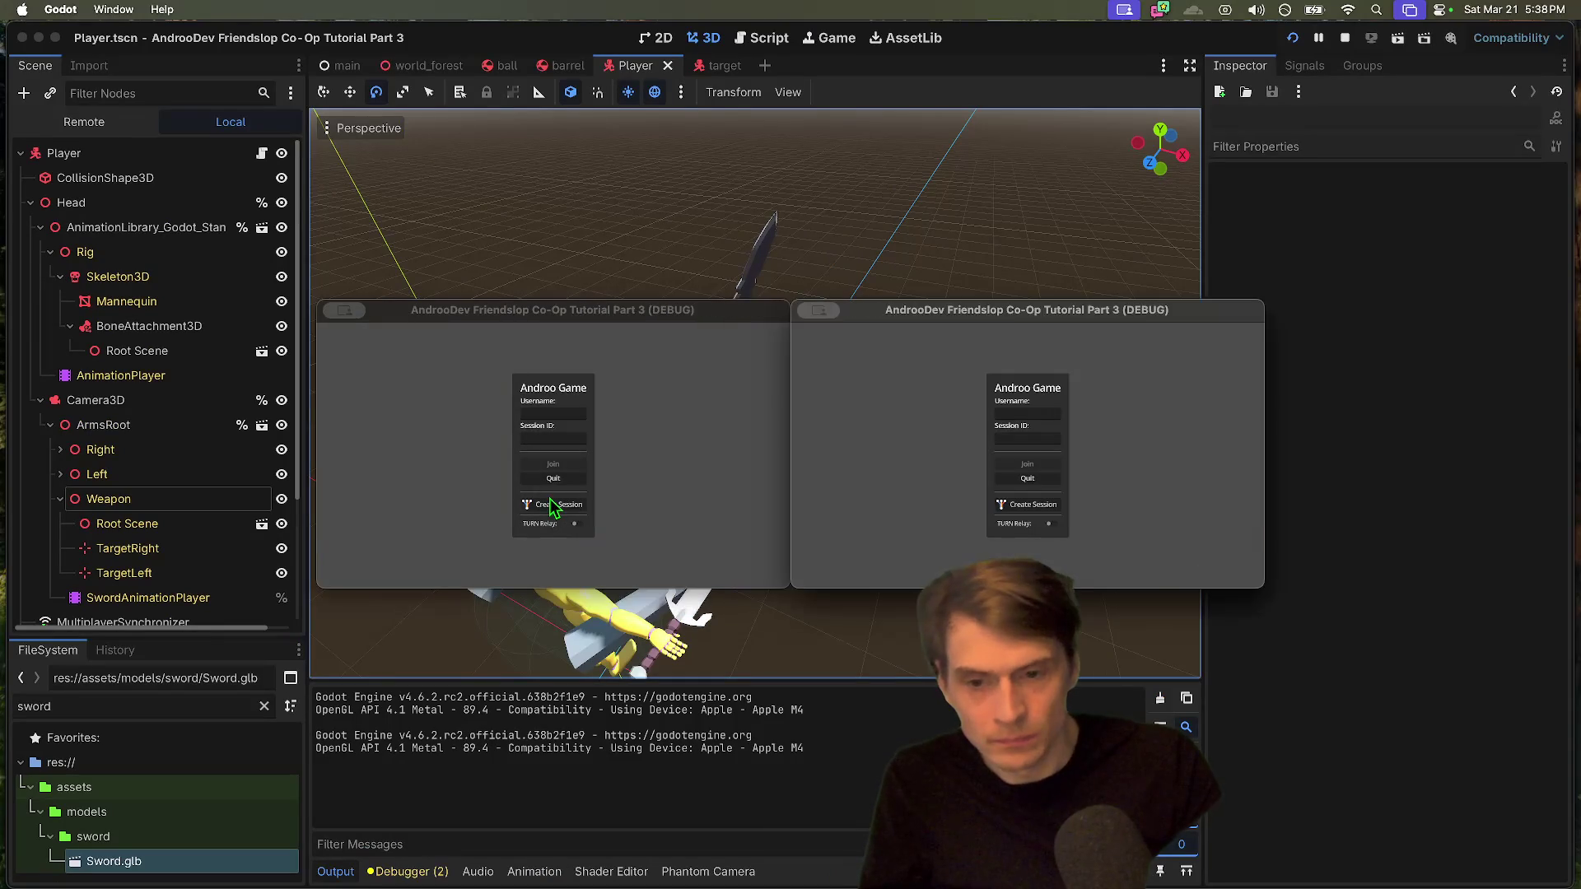
left_click(554, 504)
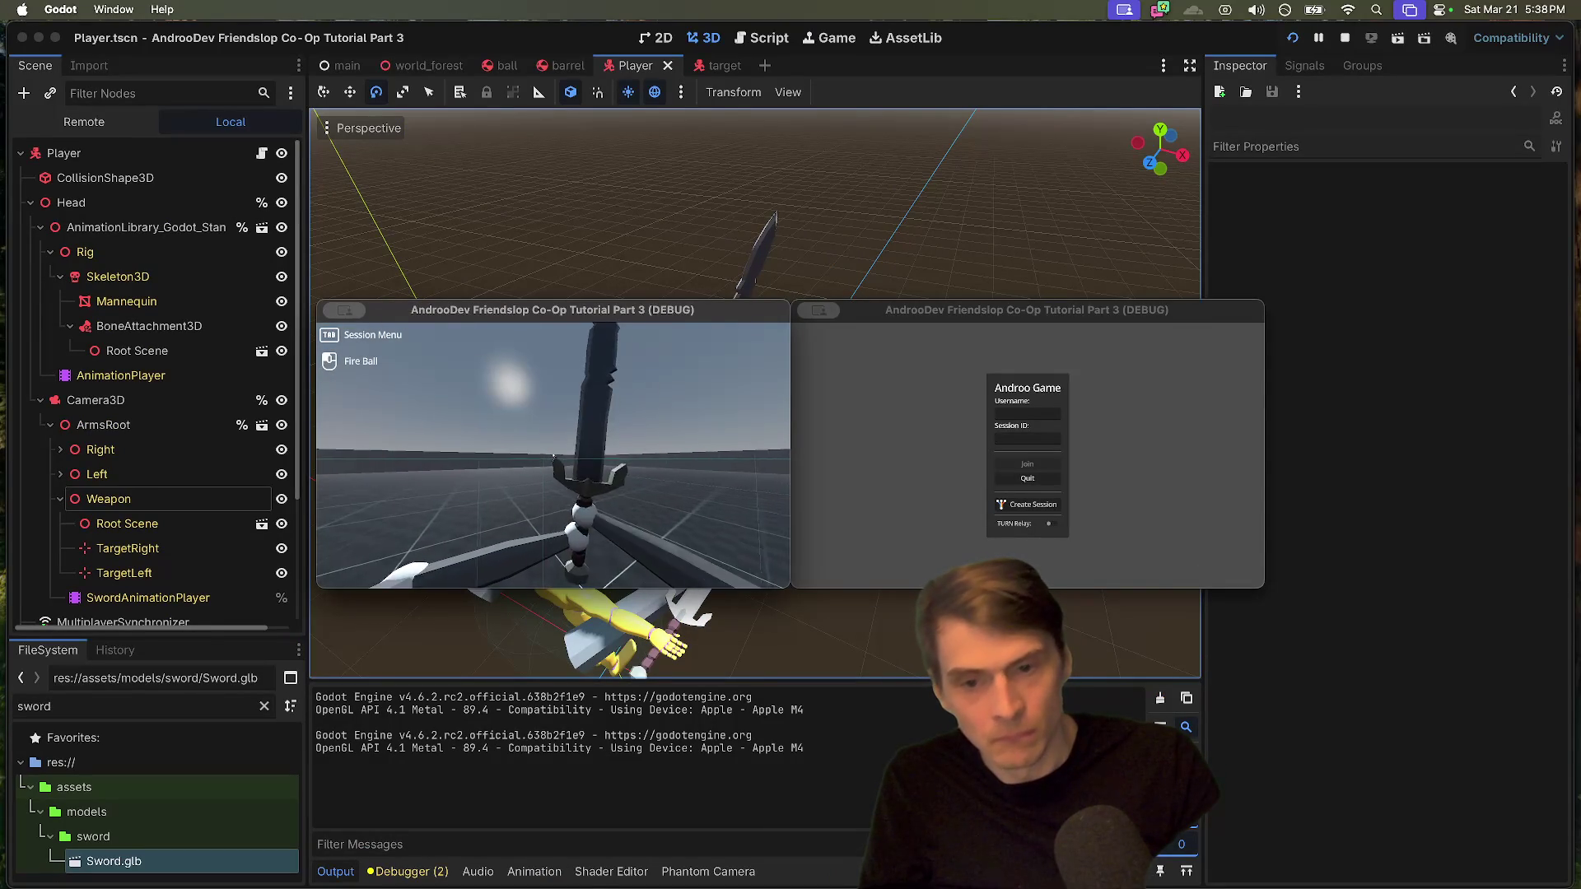
key("super+period")
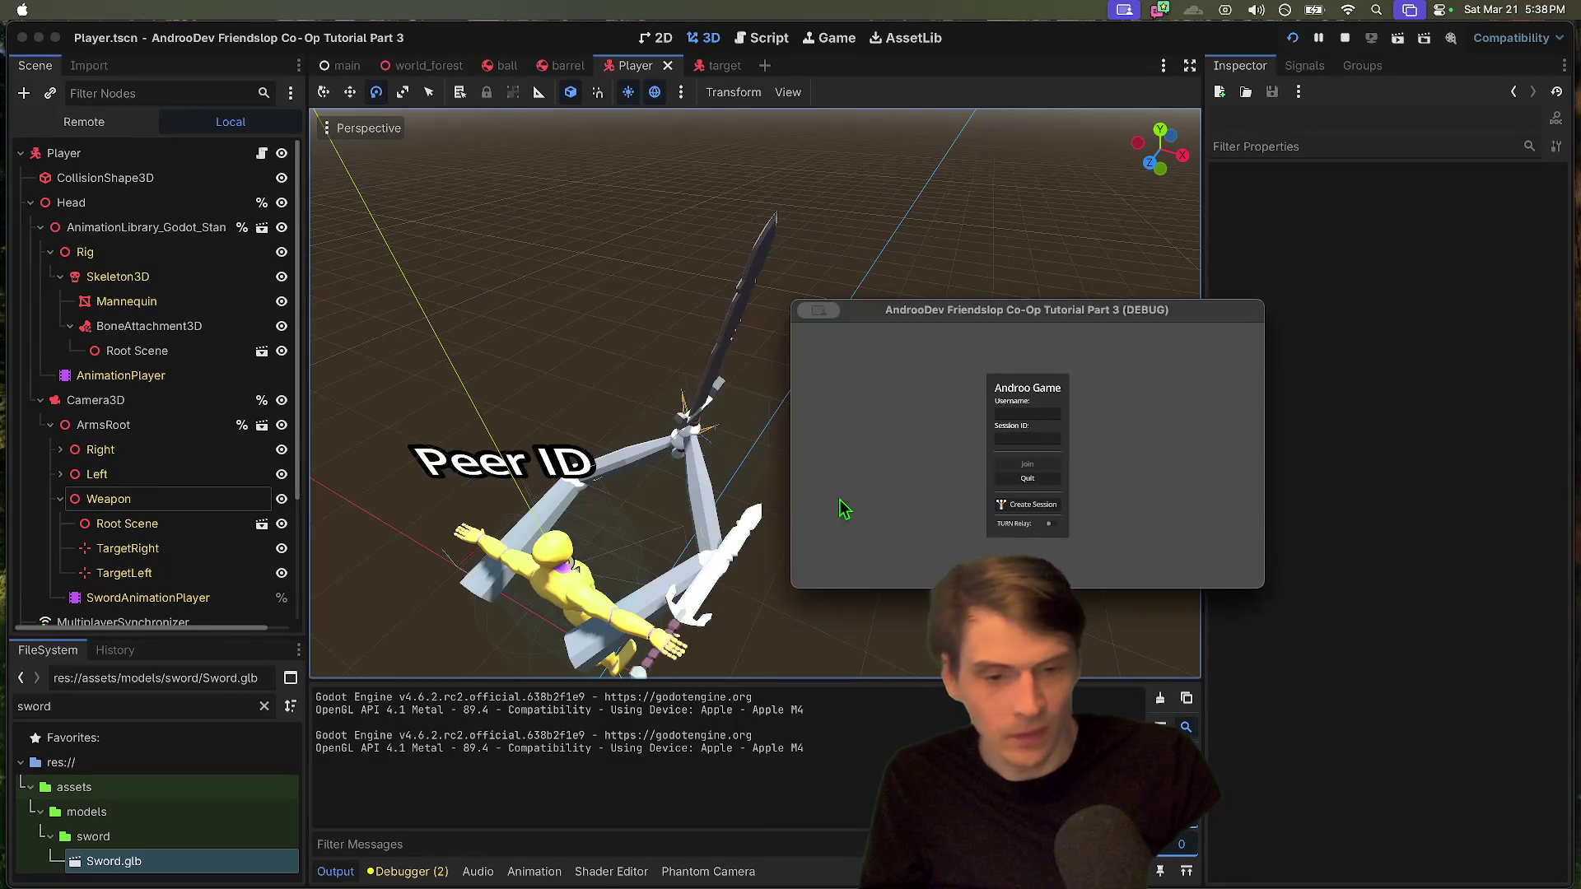
left_click(148, 570)
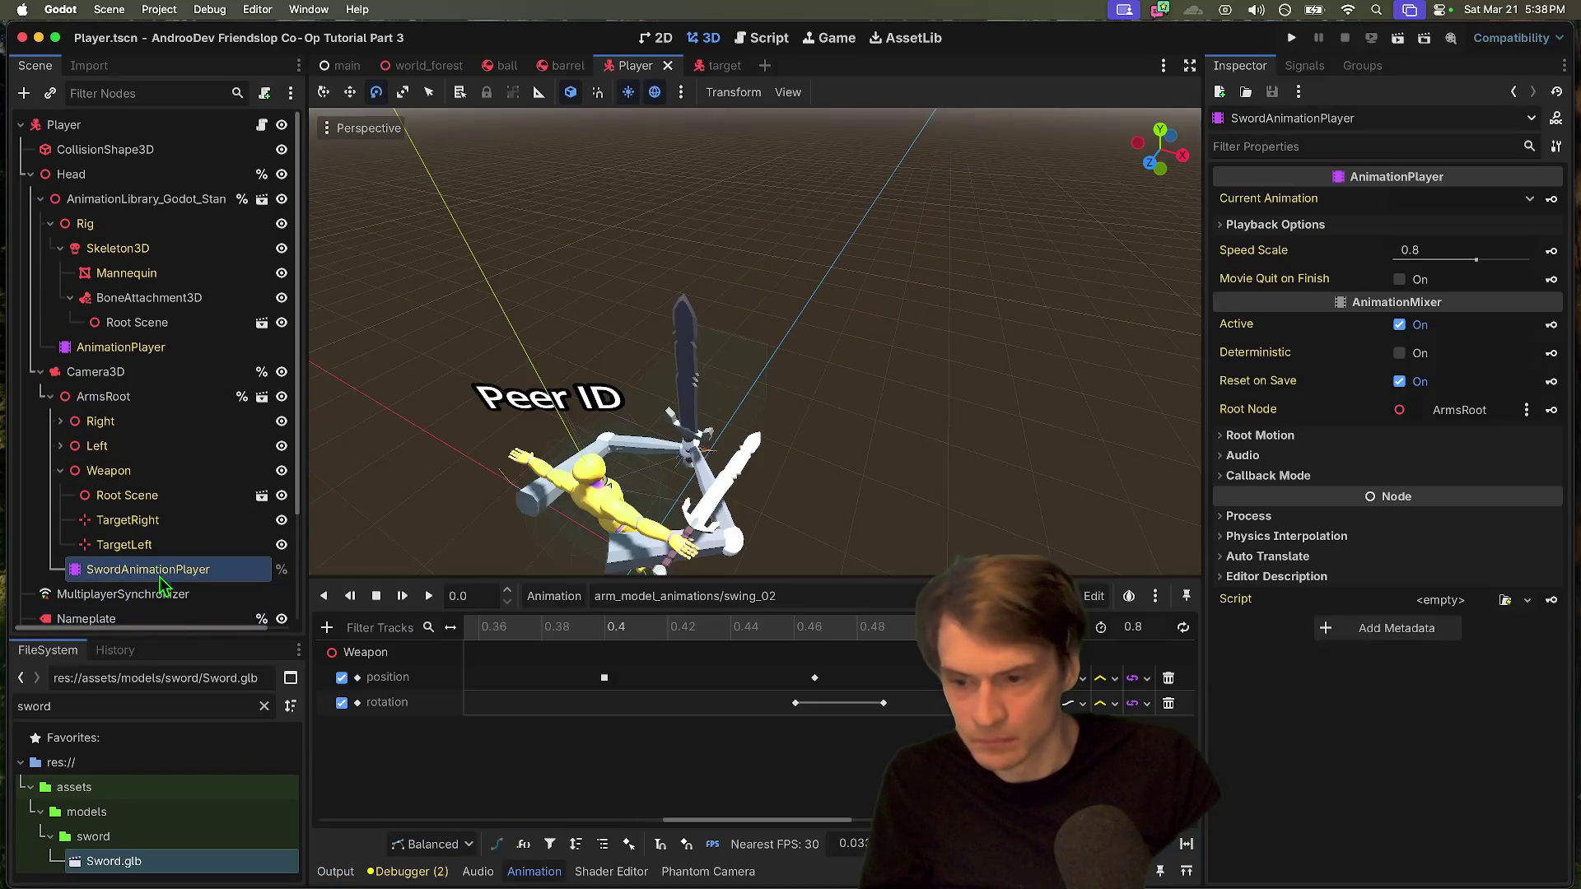
Restore the swing_02 rotation key near 0.5 s, then undo the trial key edits
key("ctrl+d")
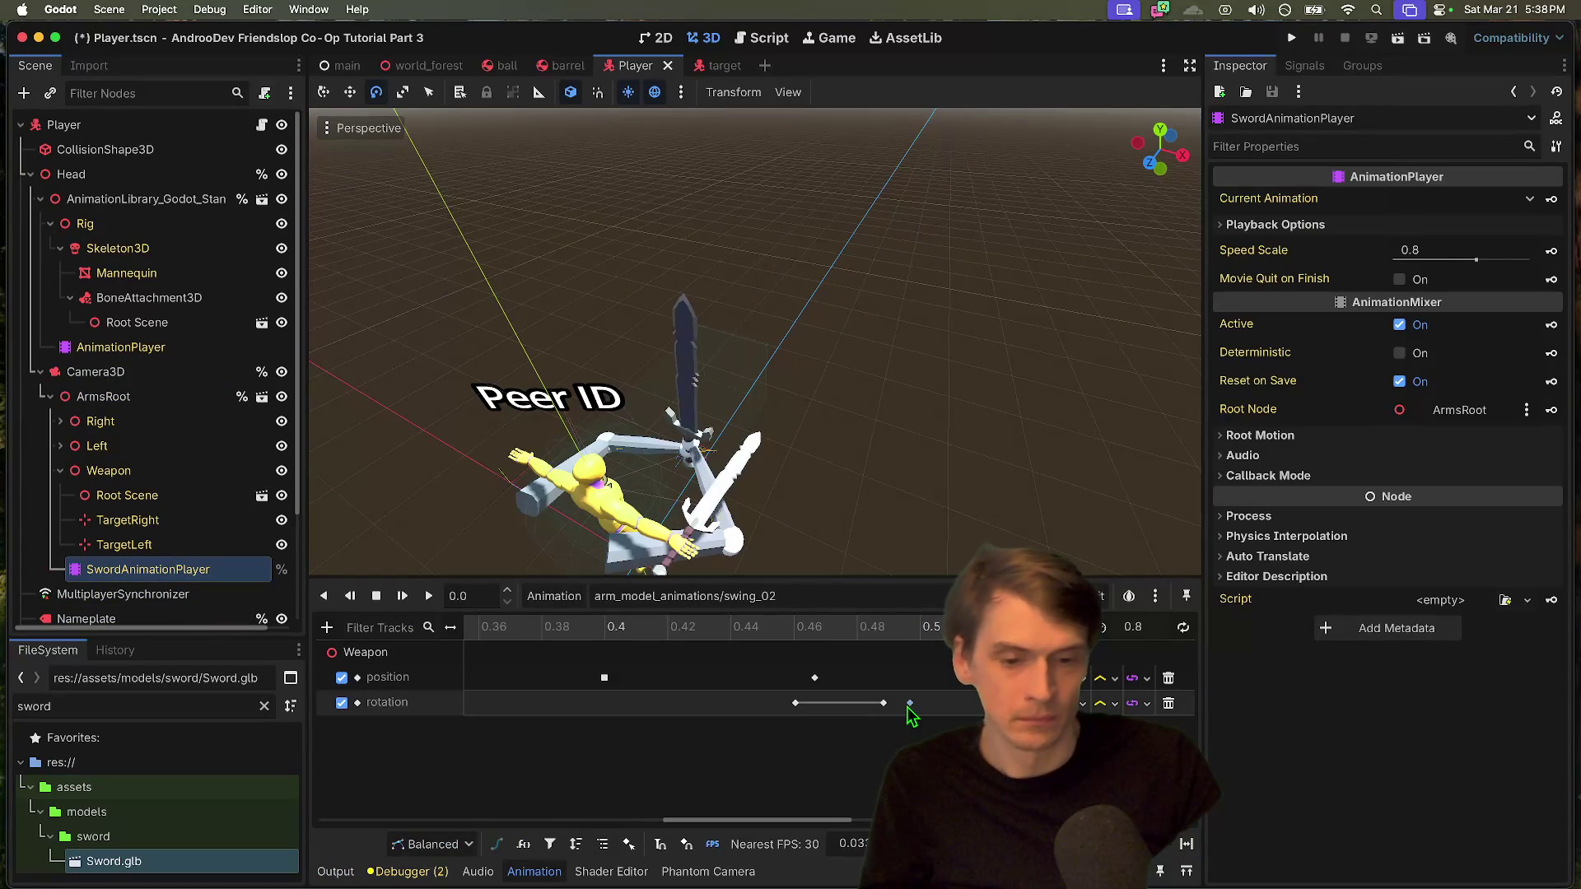
left_click(909, 705)
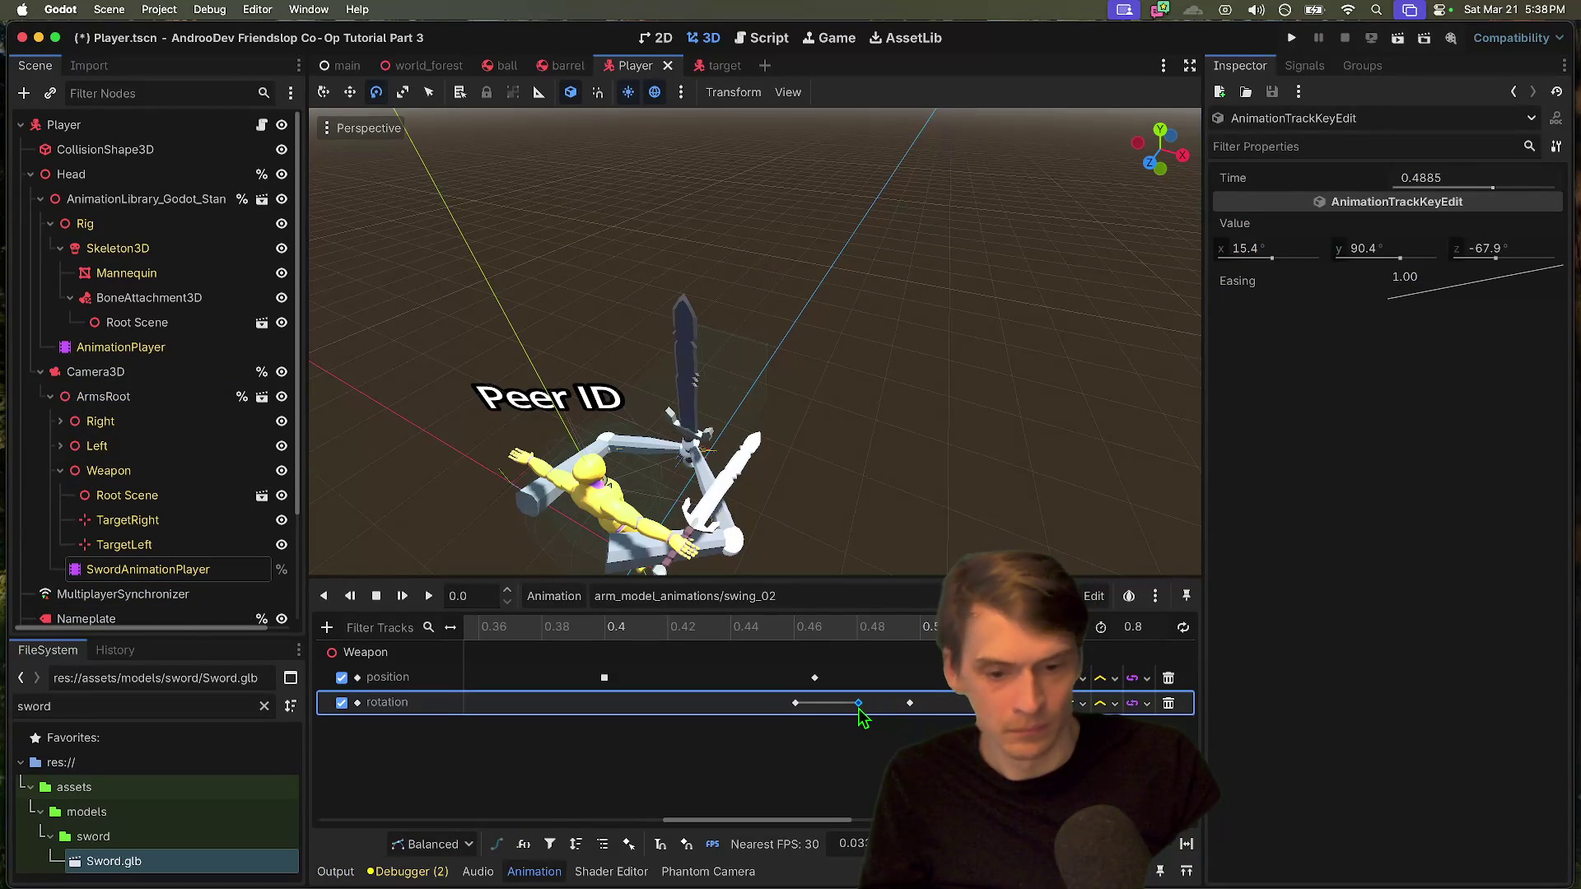
left_click_drag(863, 708, 851, 711)
right_click(851, 711)
key("Escape")
key("ctrl+z")
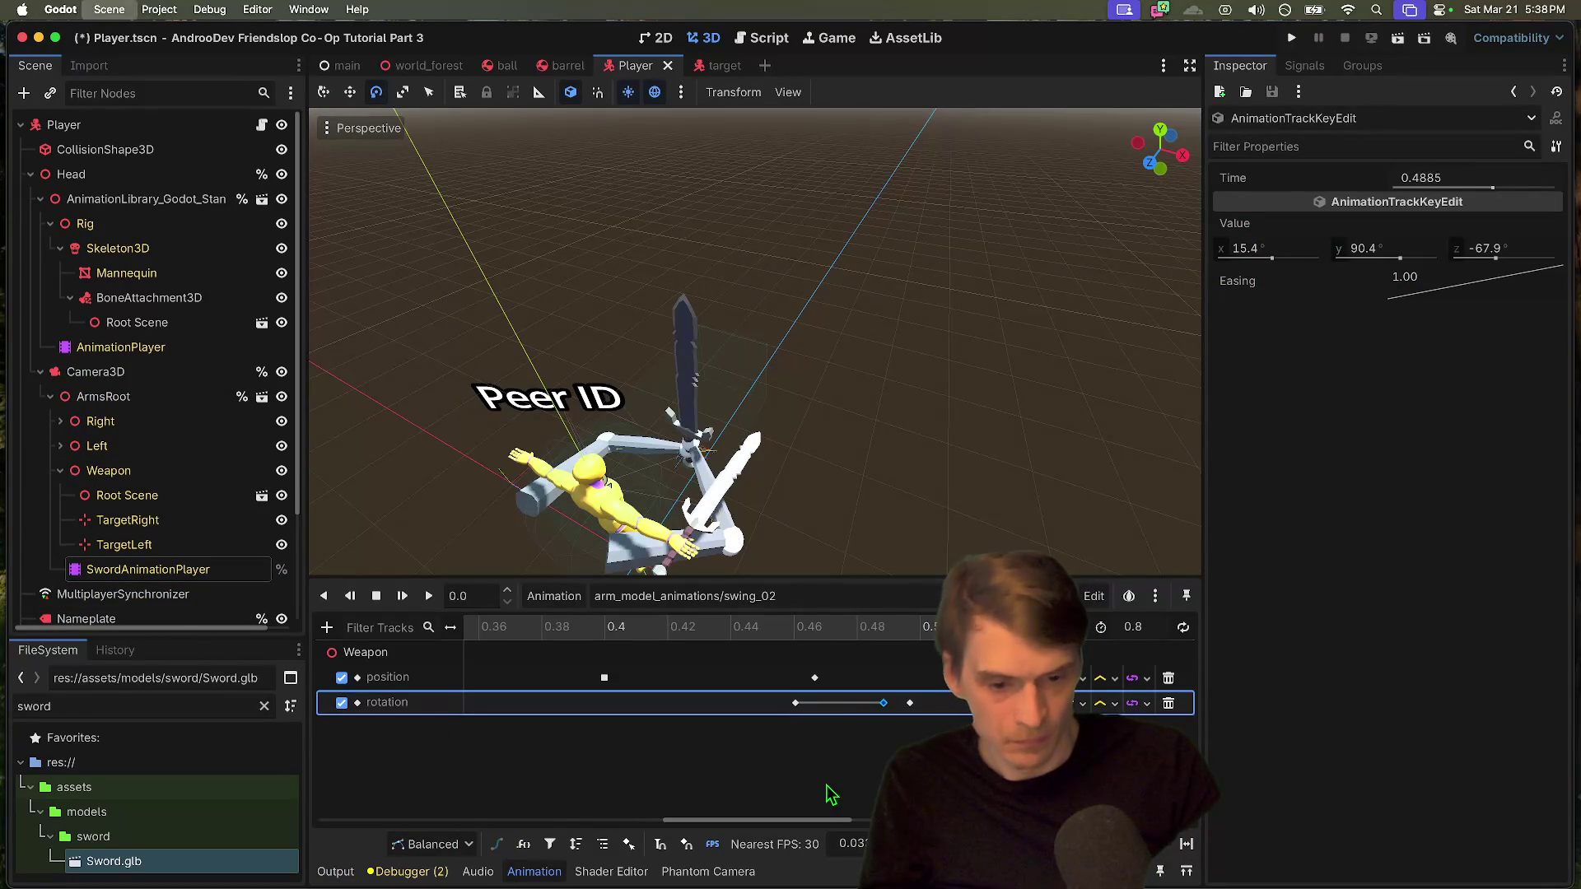
key("ctrl+z")
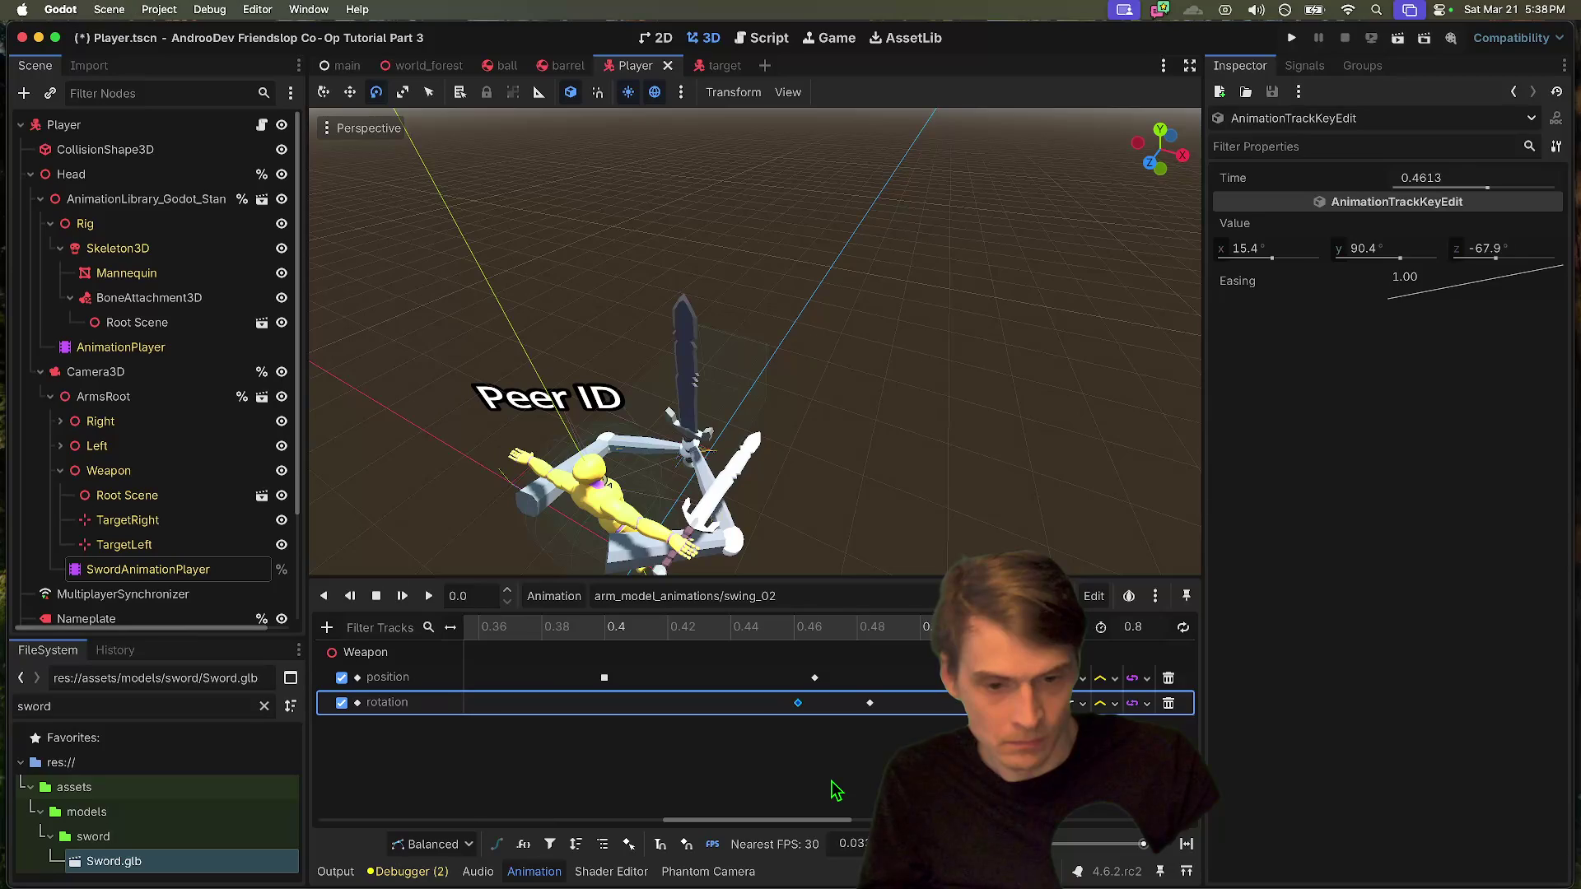
key("ctrl+z")
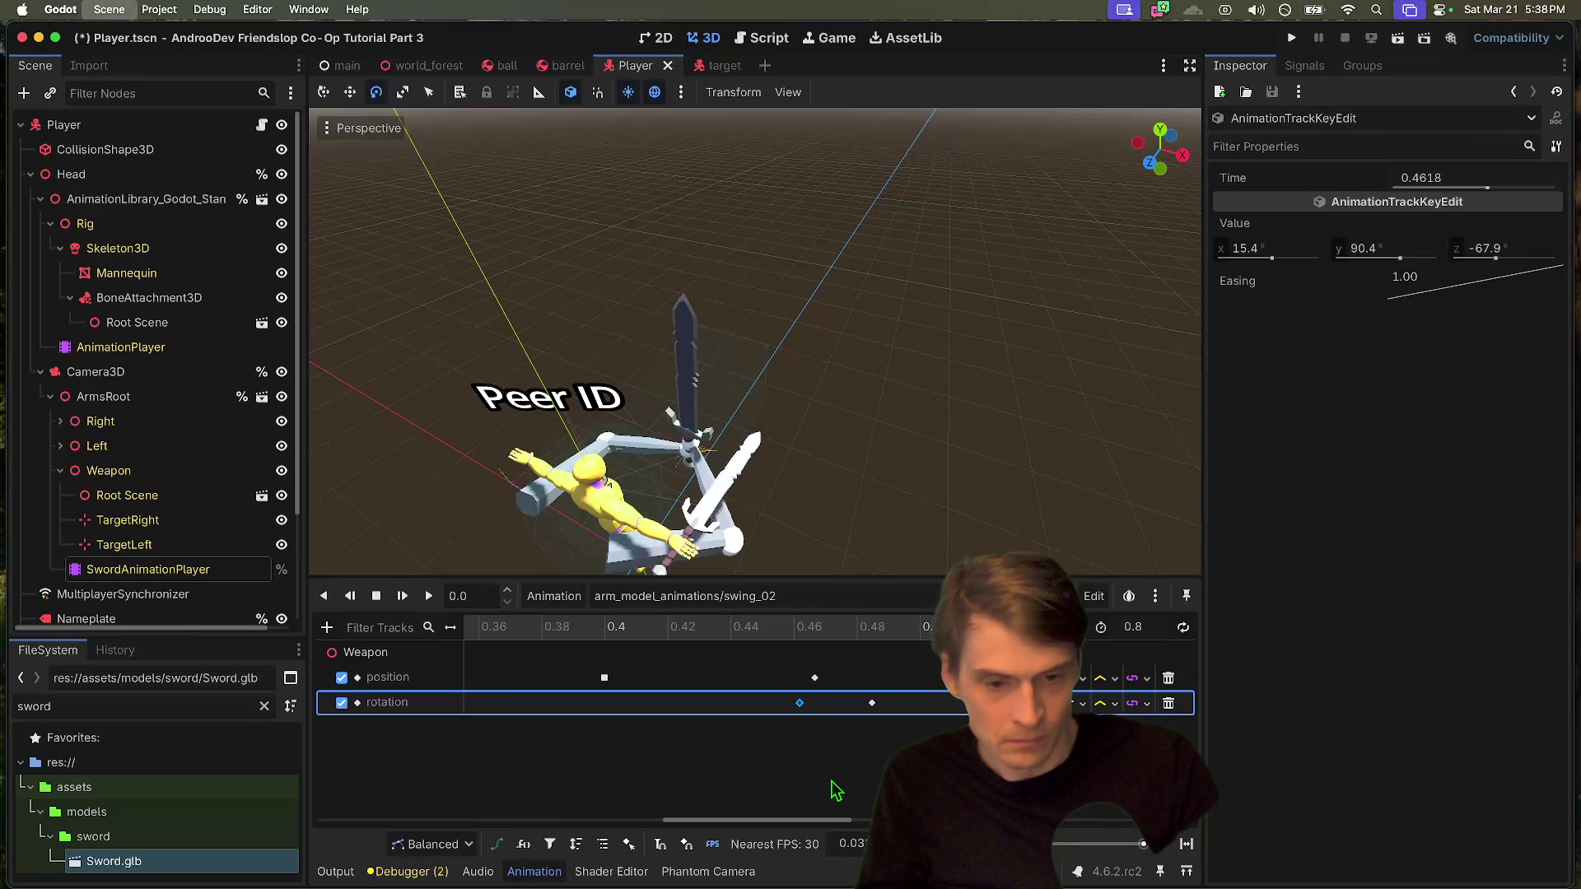
key("ctrl+z")
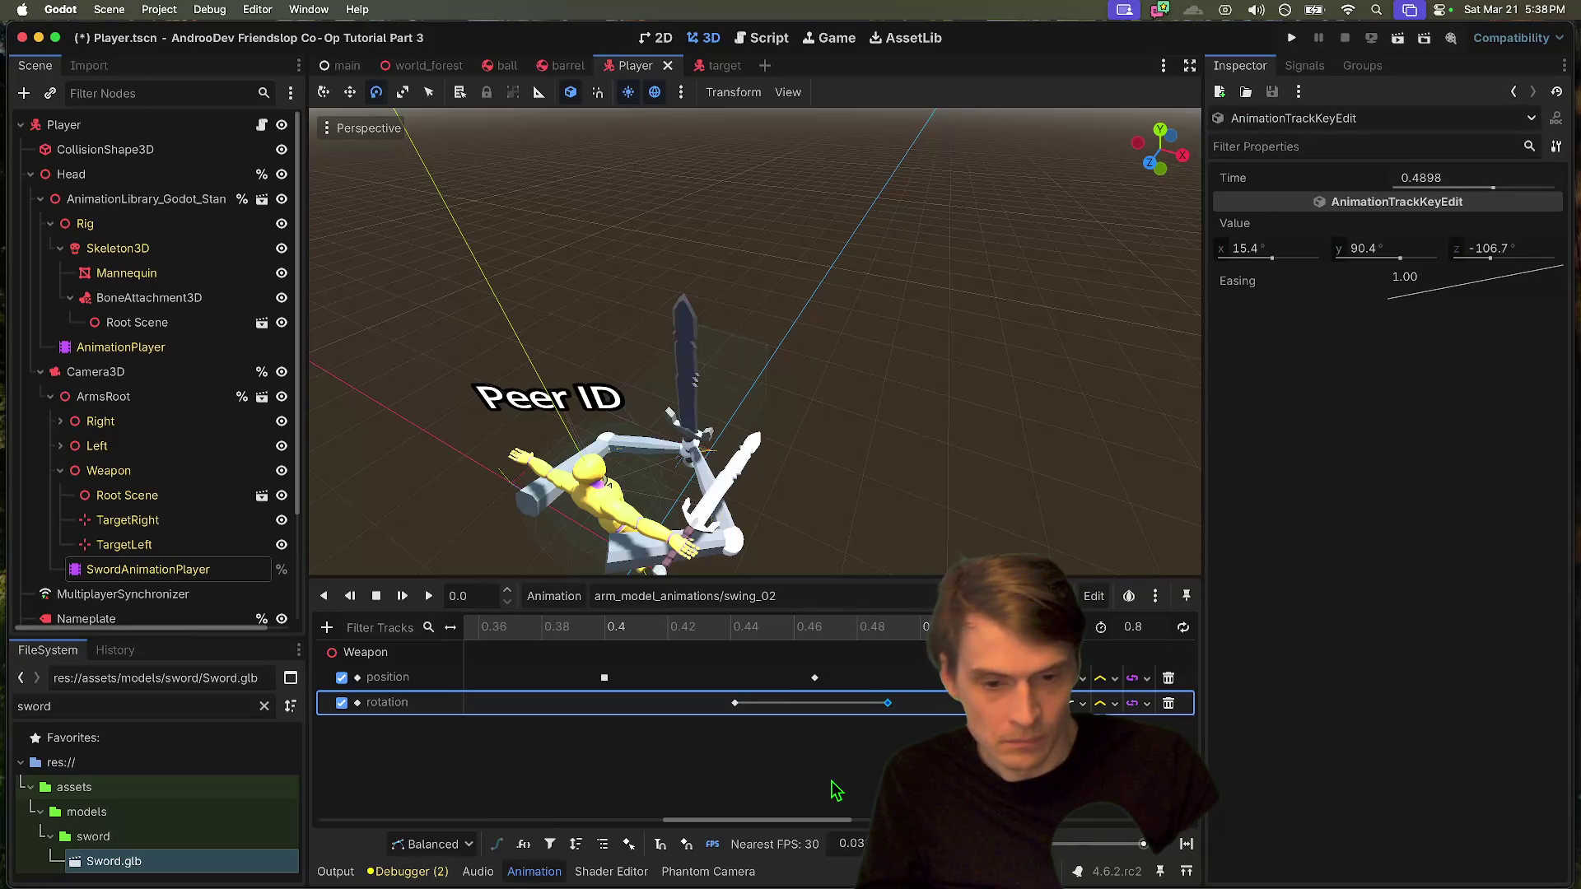
Preview the swing and move the rotation keyframe later to about 0.468 s
left_click_drag(712, 635, 601, 645)
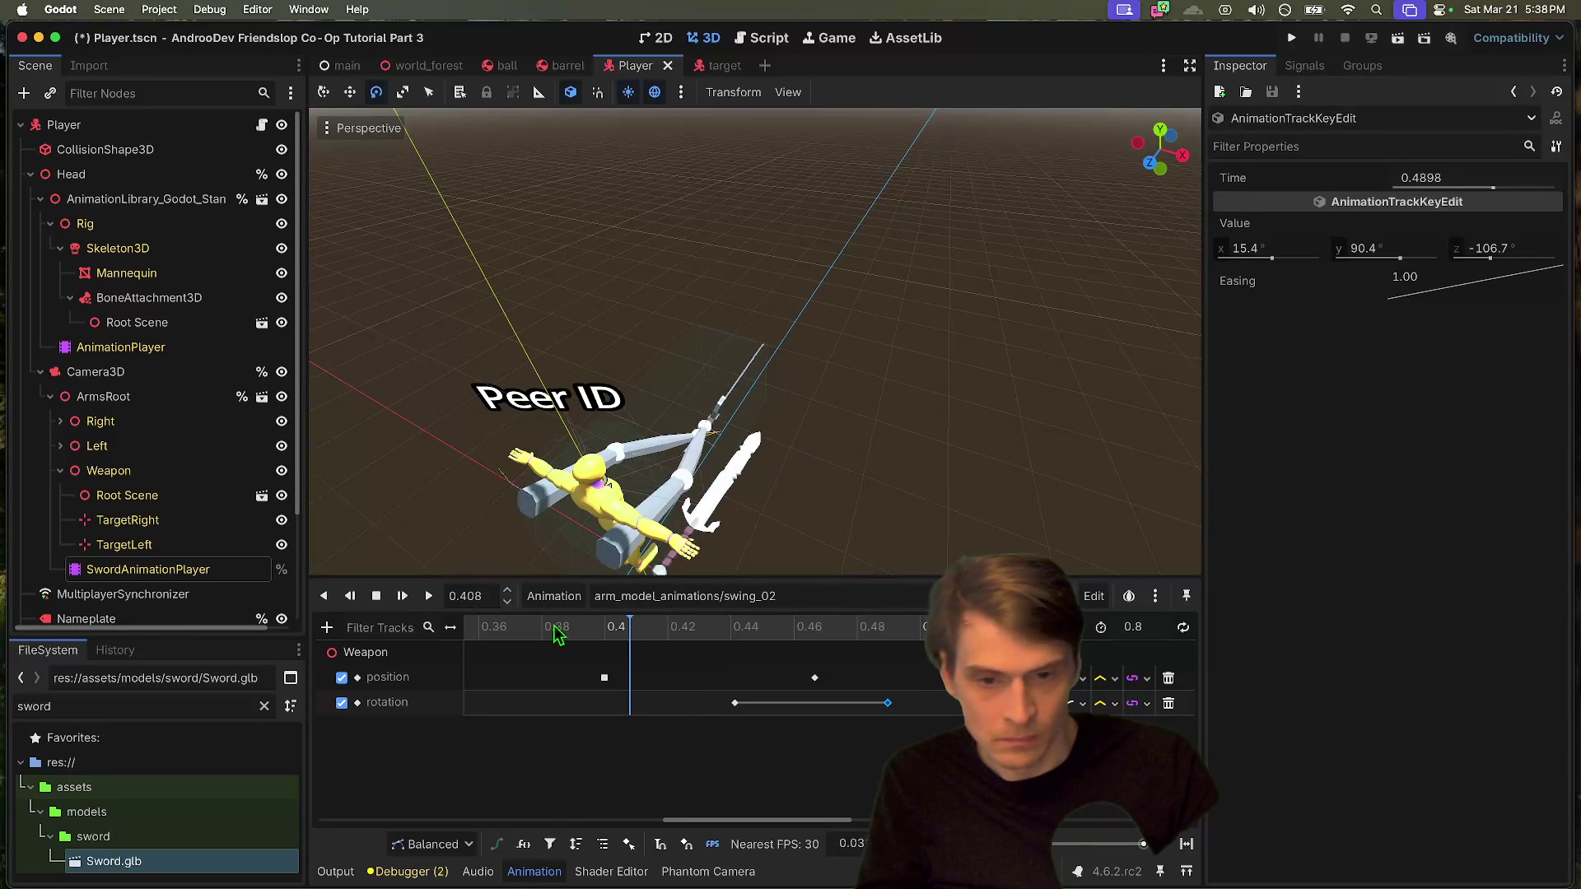
left_click(429, 596)
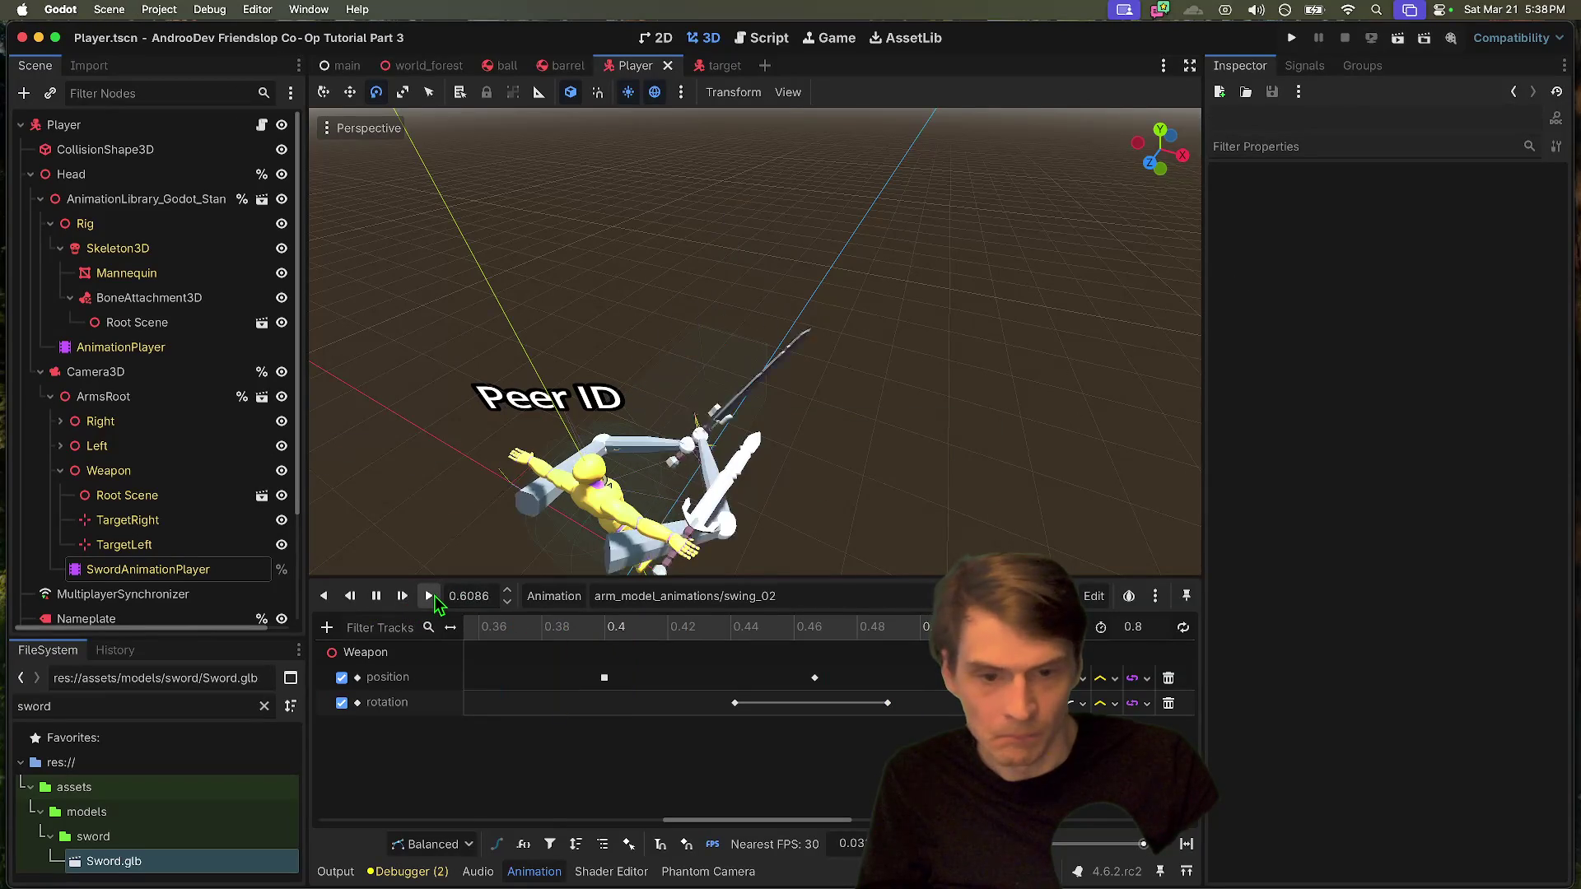
mouse_move(631, 635)
left_mouse_down()
mouse_move(884, 676)
mouse_move(684, 684)
mouse_move(895, 694)
mouse_move(564, 694)
mouse_move(817, 704)
left_mouse_up()
left_click_drag(764, 646, 858, 656)
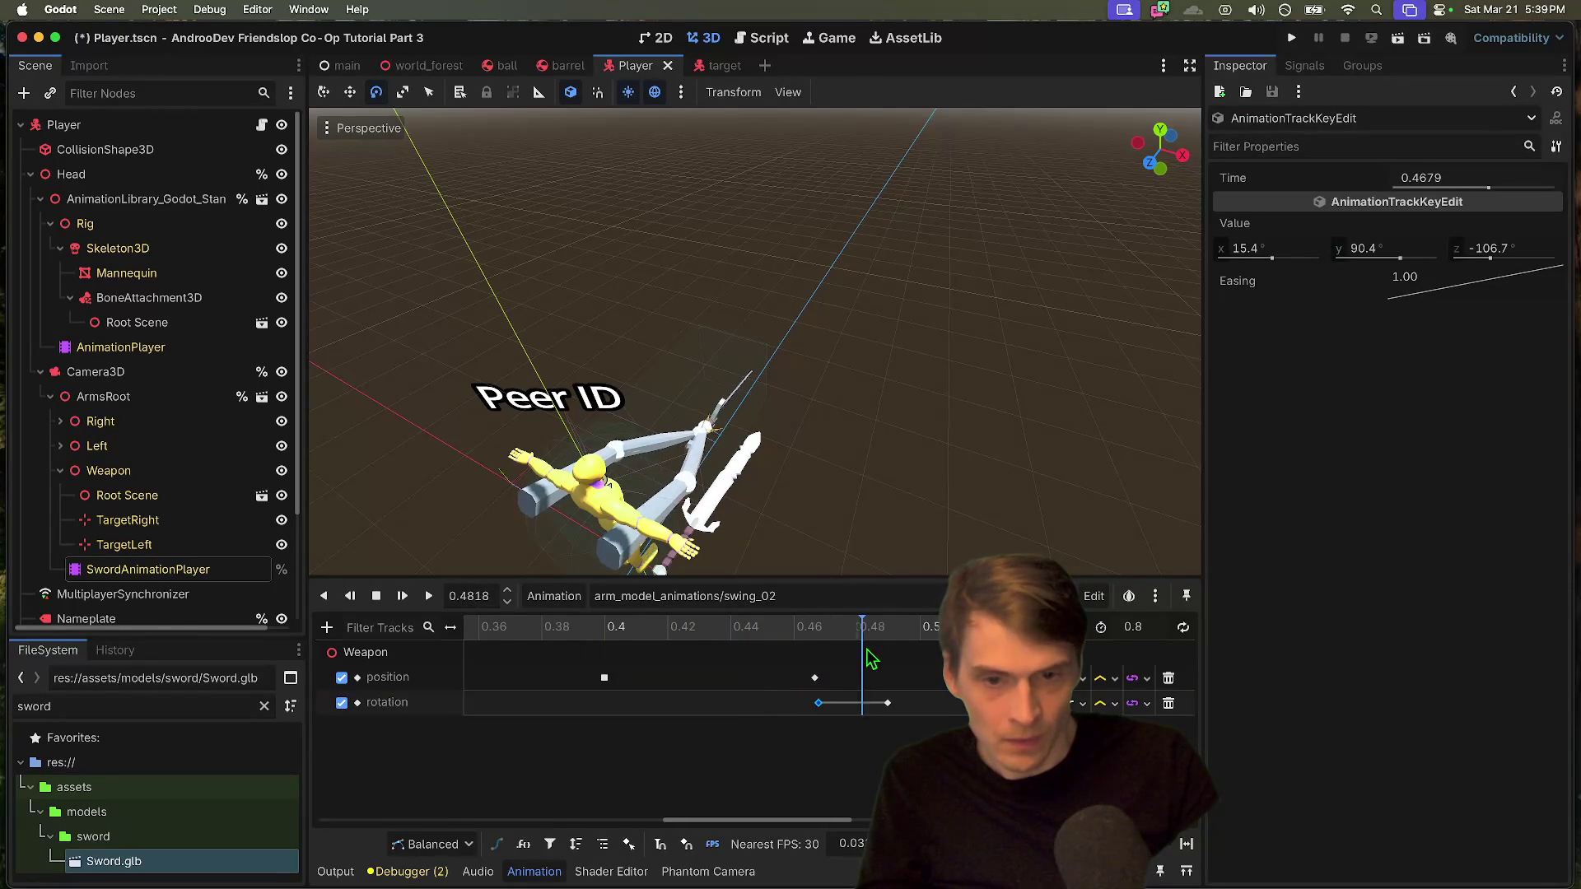
left_click(813, 707)
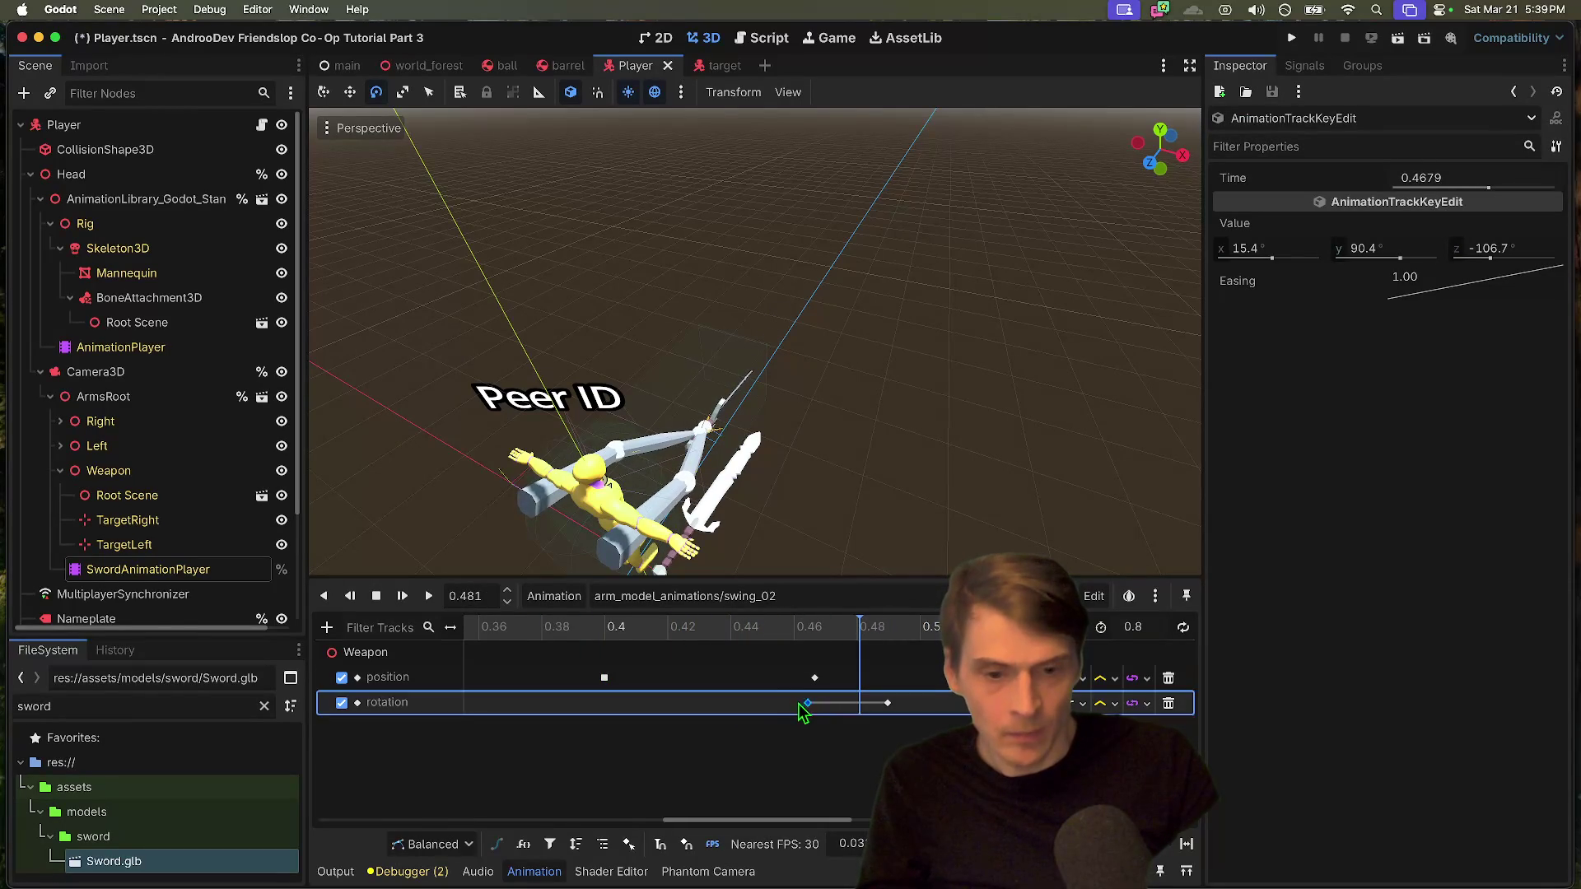
Move the Weapon position keyframe earlier to about 0.451 s, replay, then save and run
left_click(814, 678)
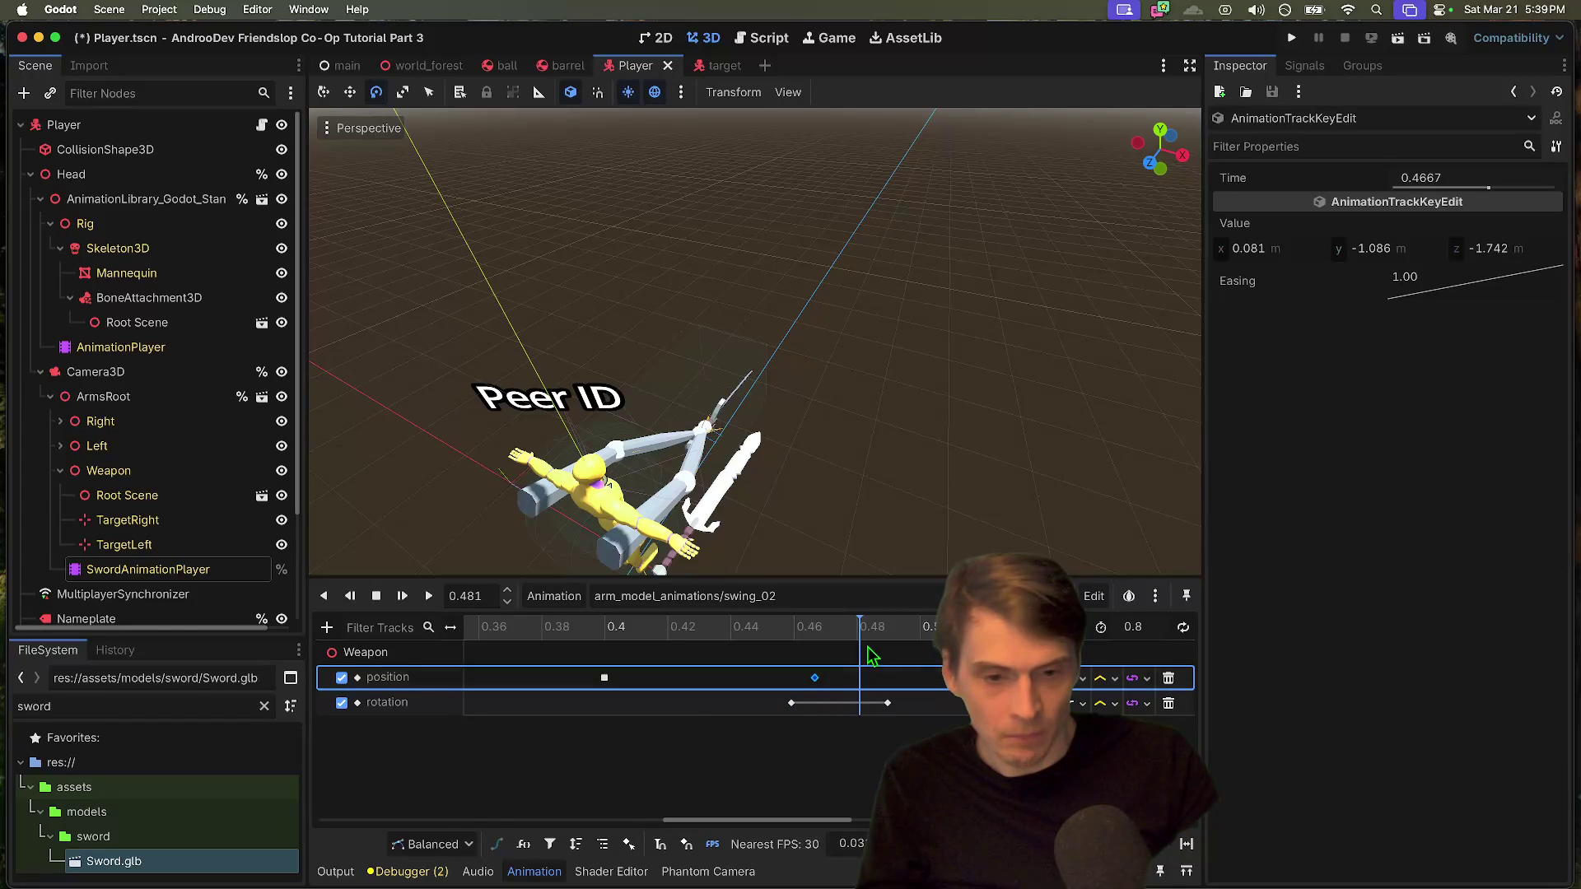
right_click(815, 680)
left_click(843, 685)
mouse_move(886, 694)
left_mouse_down()
mouse_move(859, 656)
mouse_move(827, 656)
mouse_move(857, 657)
left_mouse_up()
key("d")
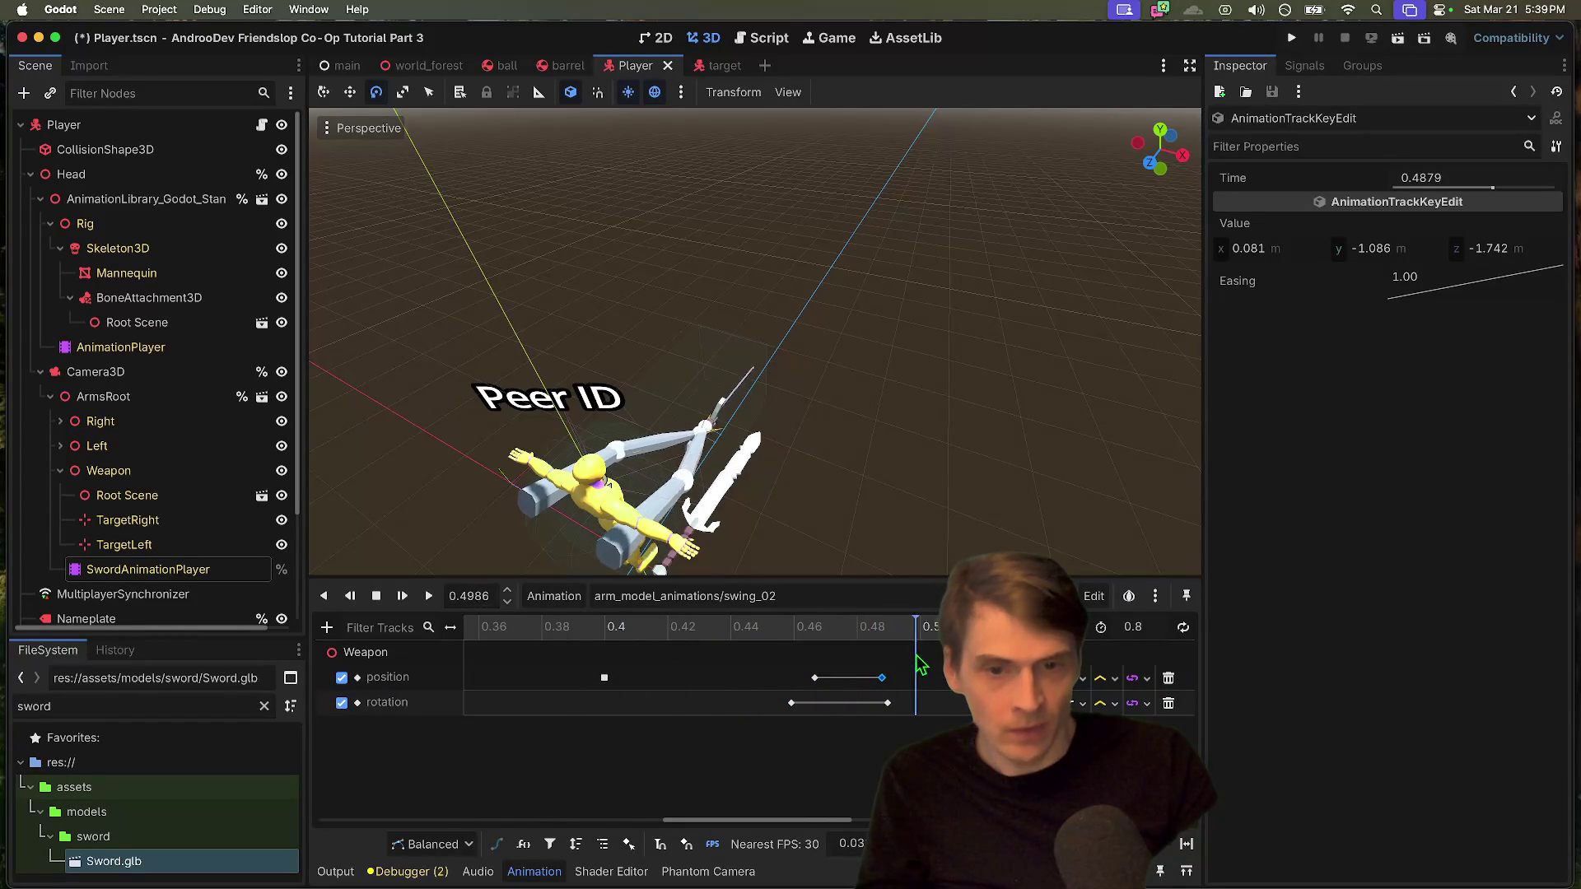
left_click_drag(882, 677, 869, 680)
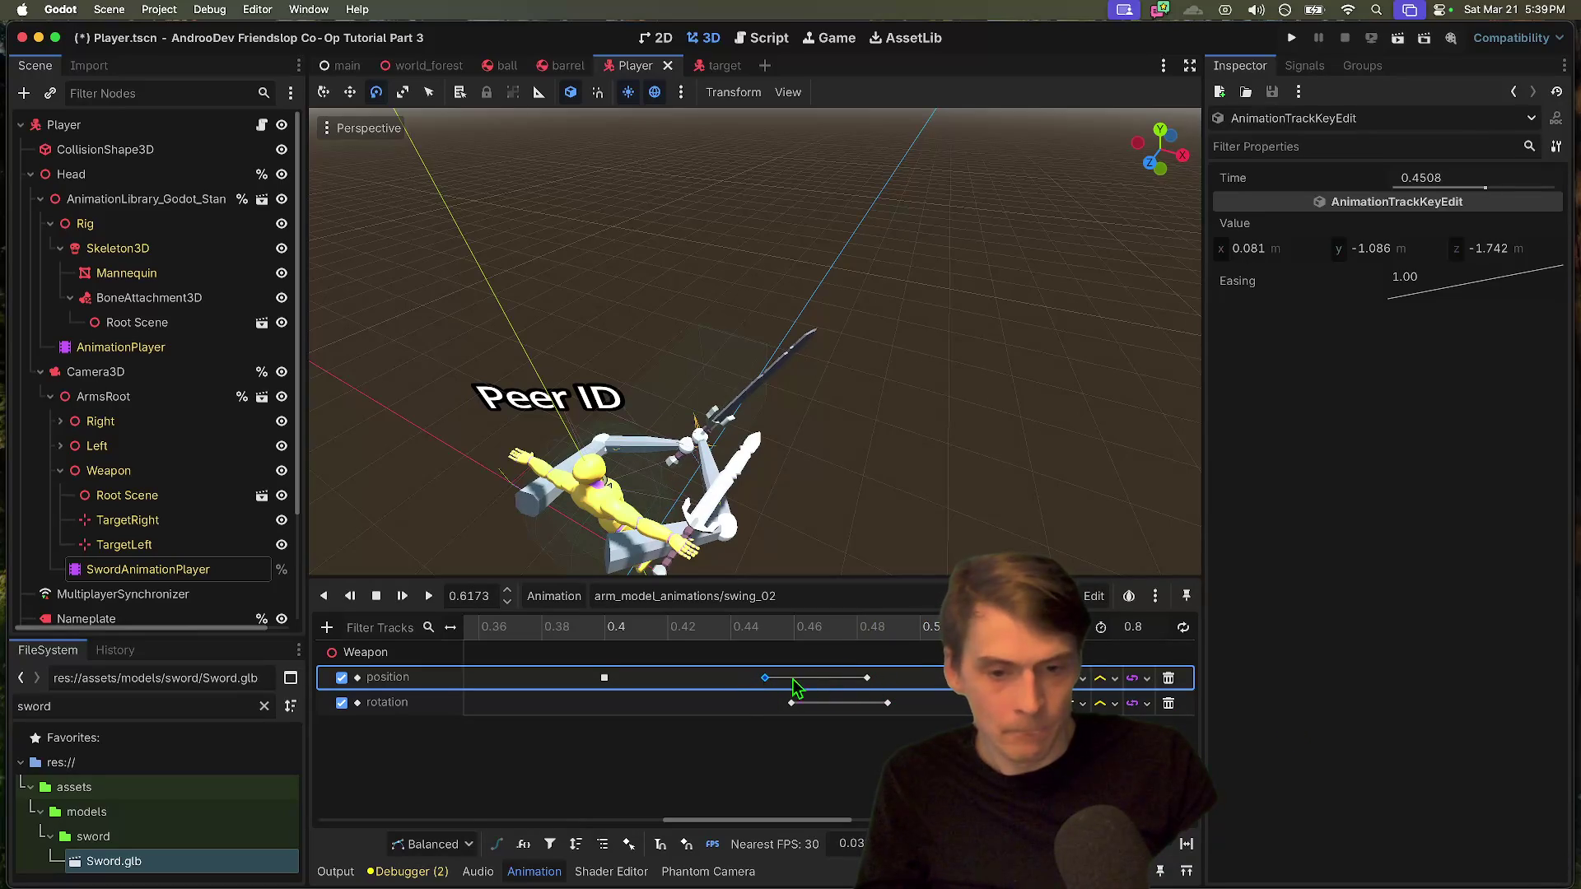
key("d")
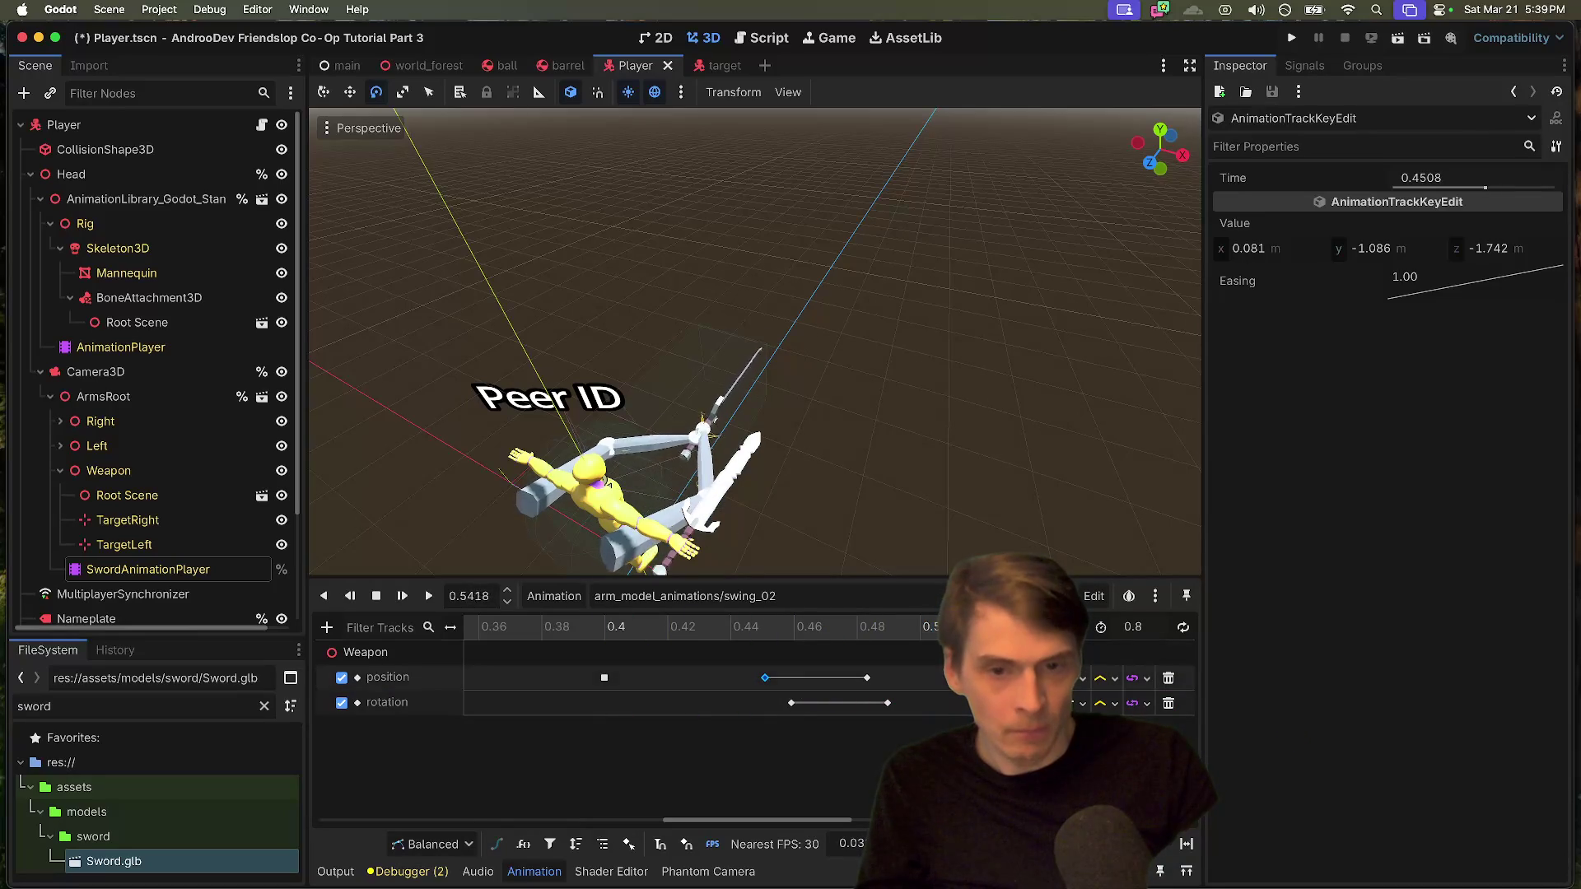
key("super+b")
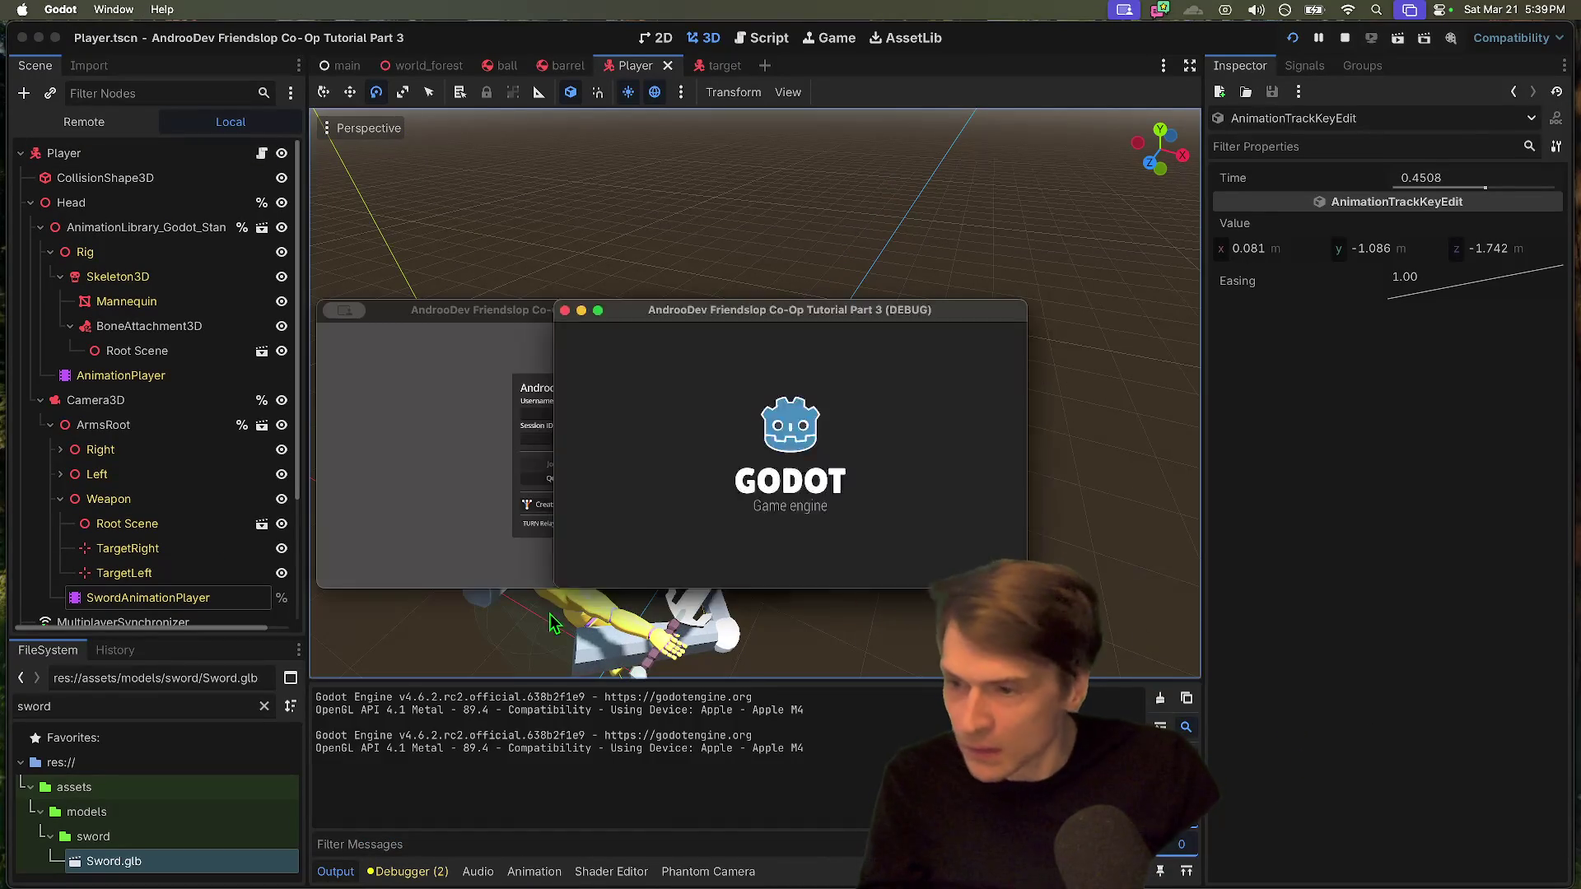
Create a game session to try the retimed sword swing, then stop debugging
left_click(574, 506)
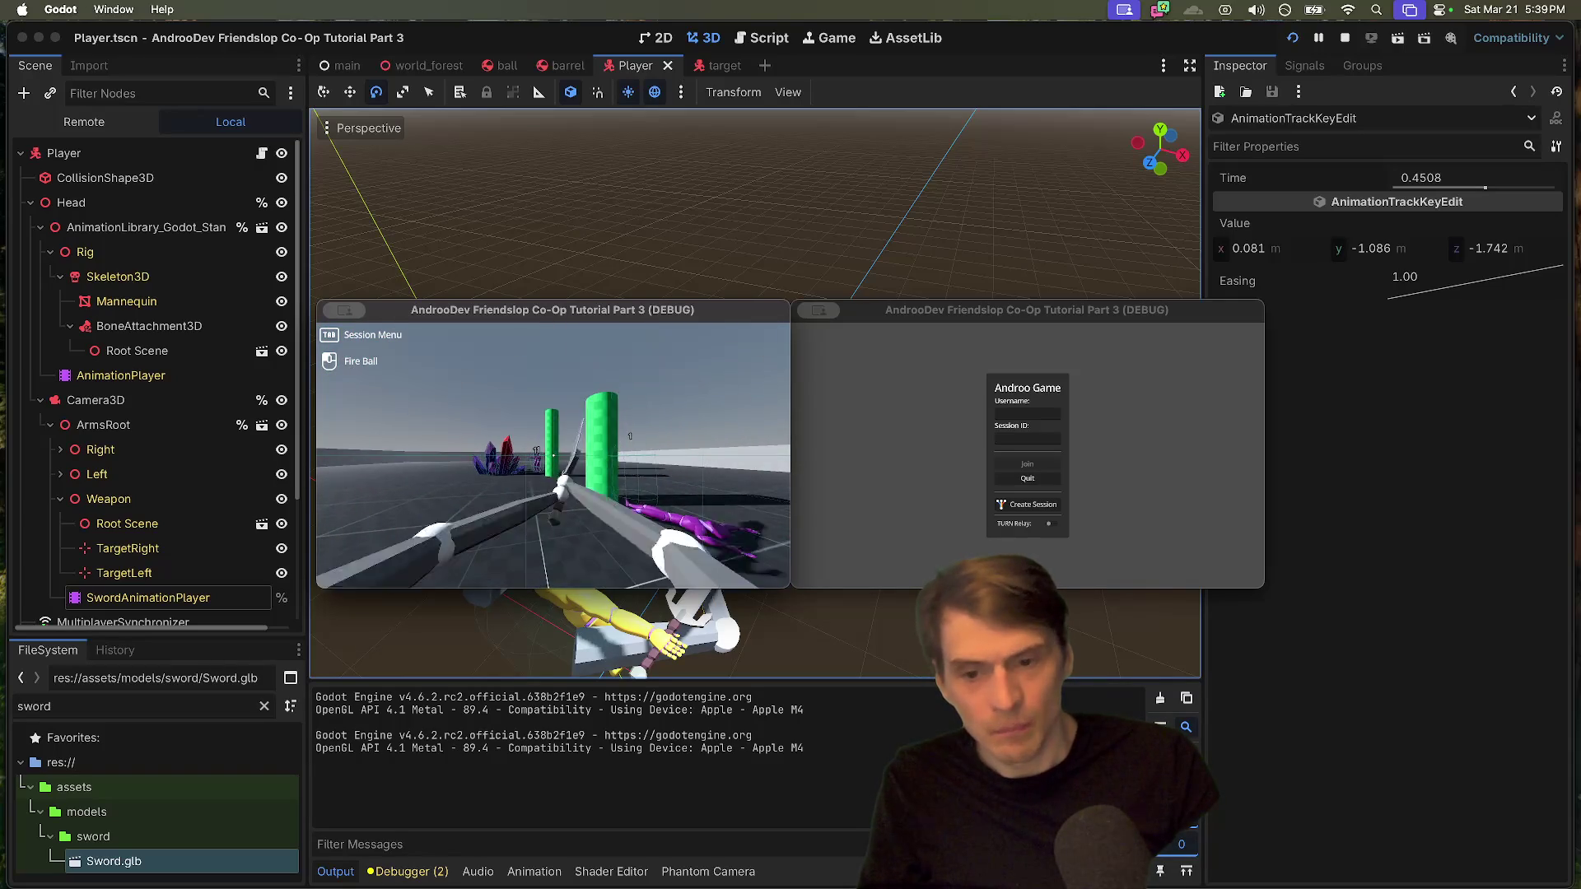
key("super+period")
scroll(124, 395, "down", 1)
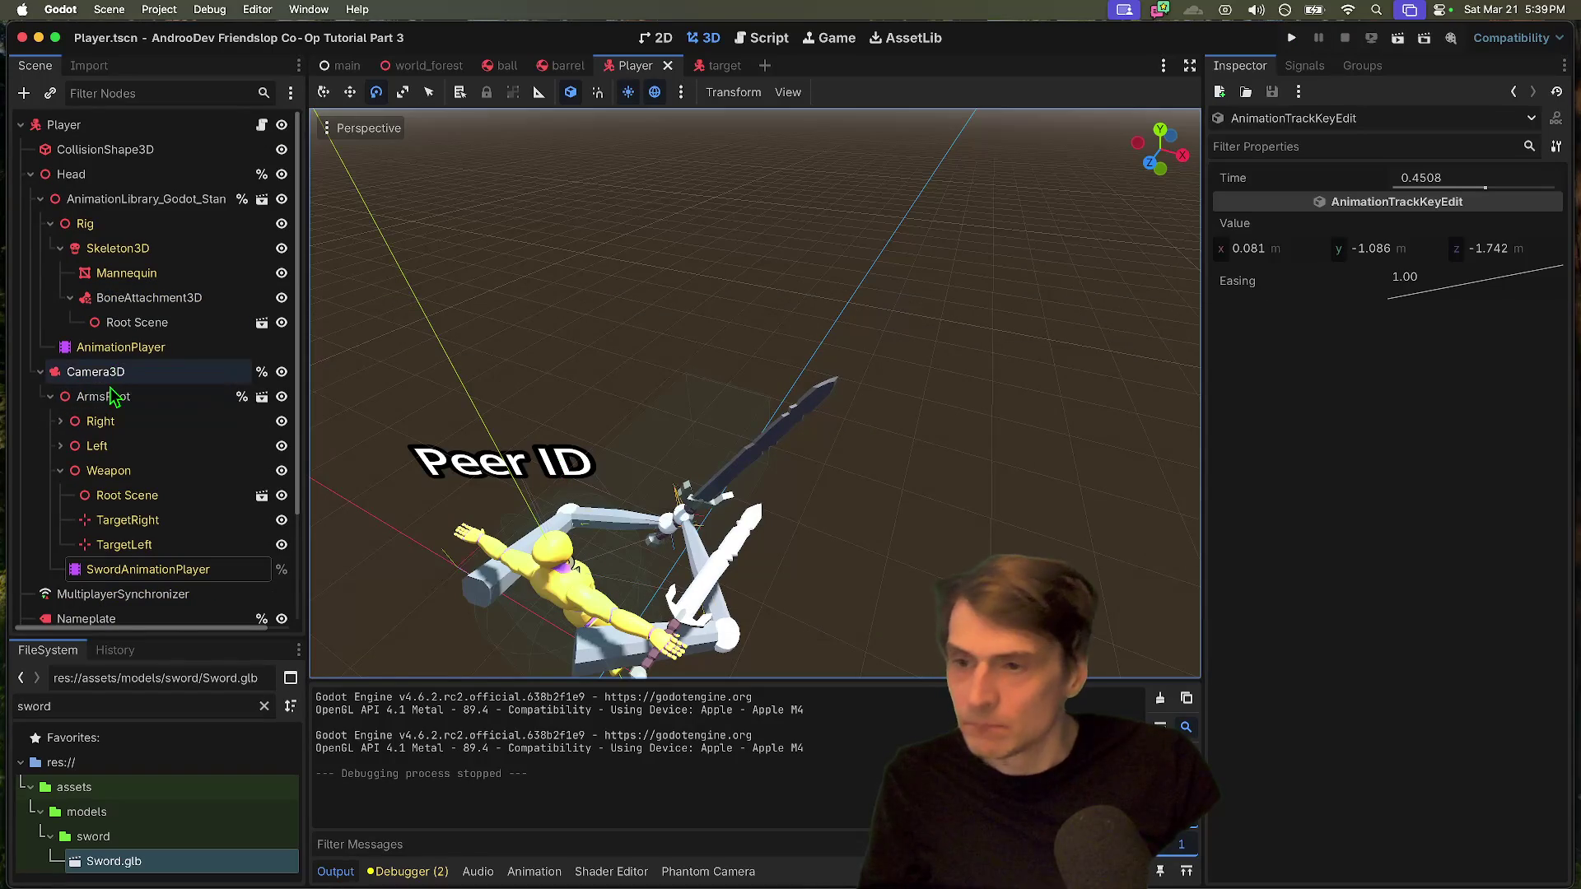
Set ArmsRoot's position to 0, 0, 0.2 m and save the scene
left_click(107, 396)
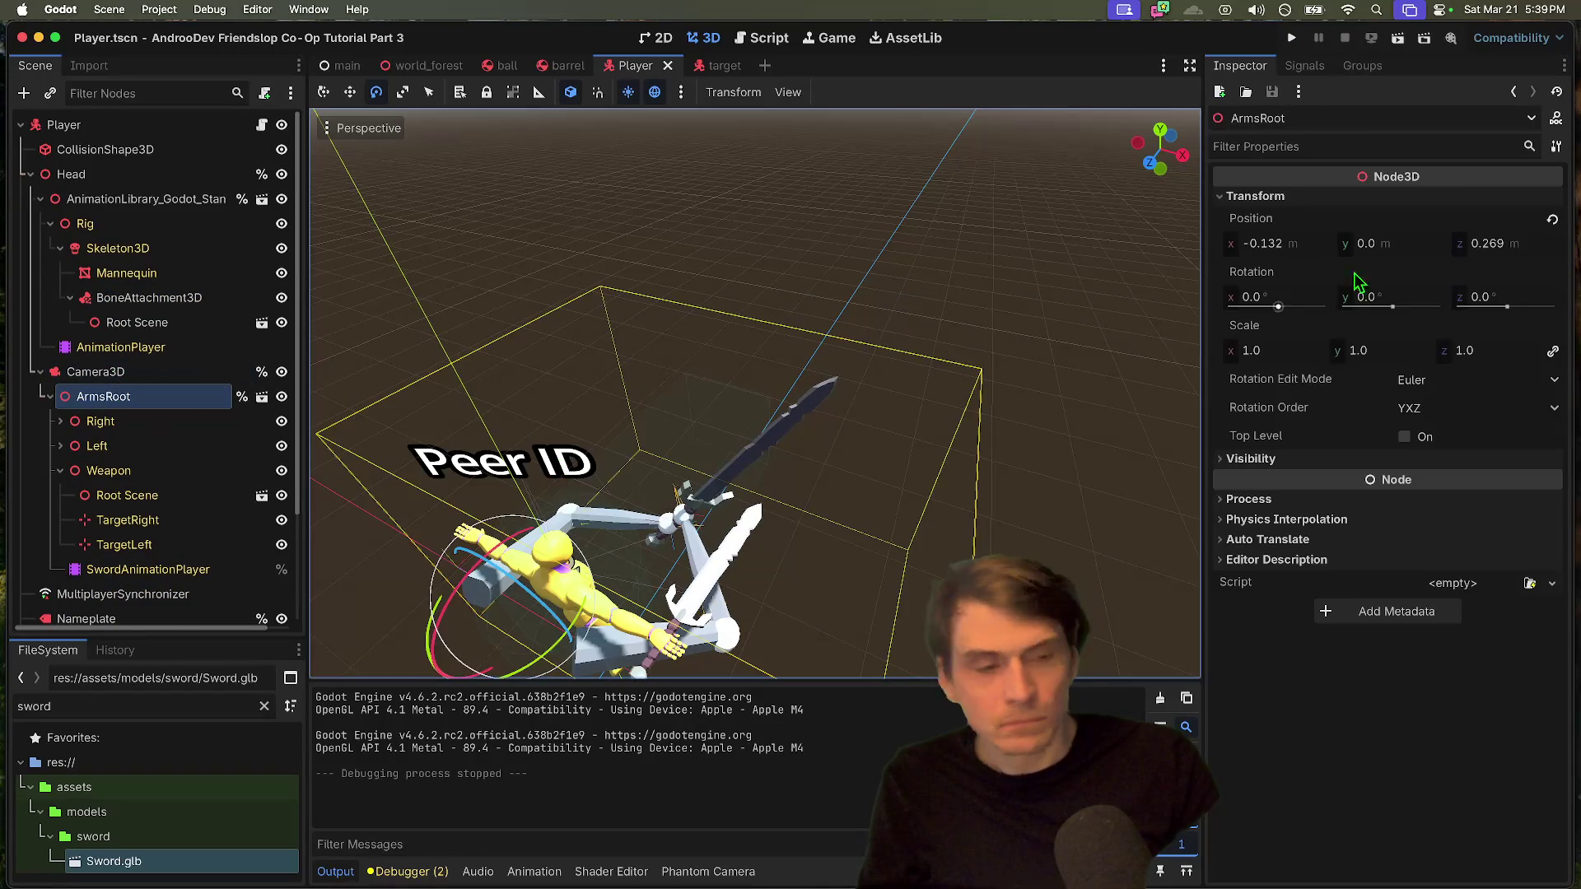
left_click(1553, 221)
scroll(726, 482, "up", 5)
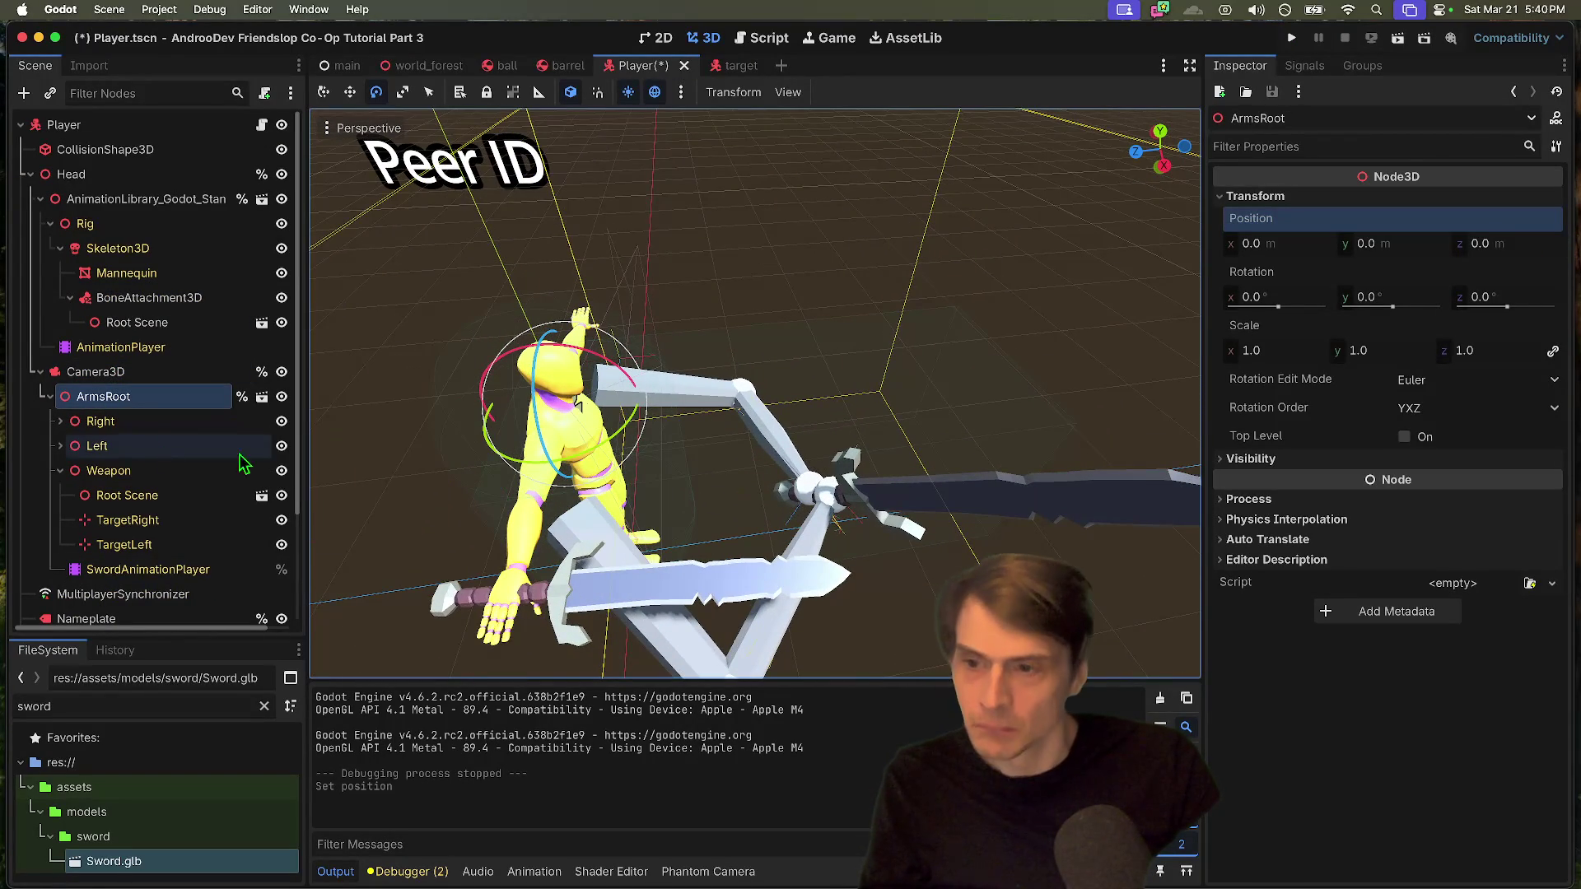
left_click(124, 371)
left_click(144, 398)
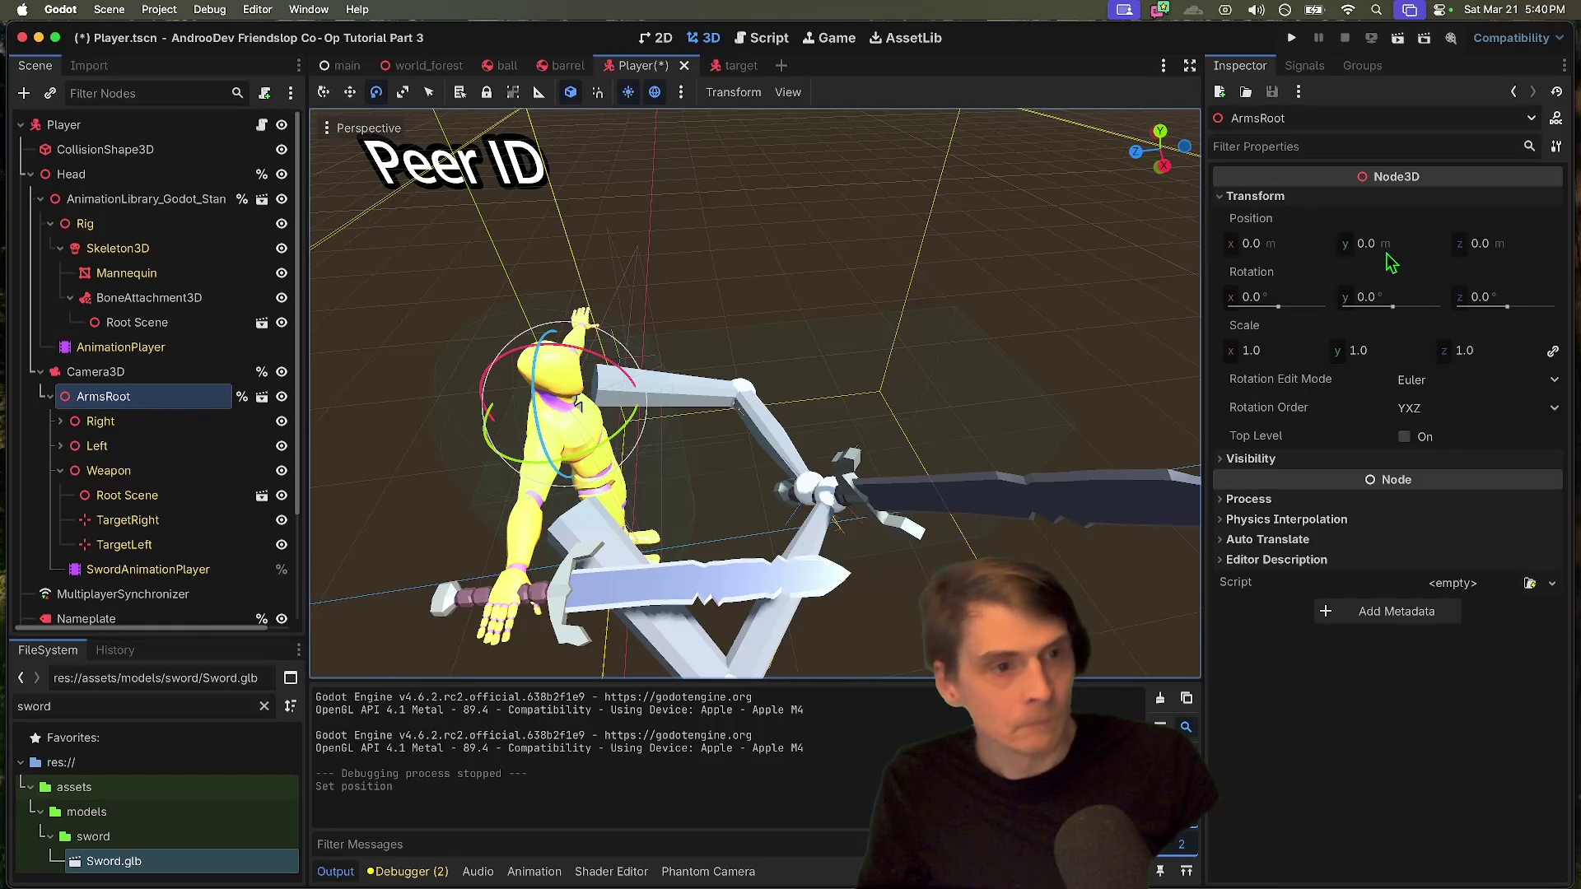
left_click(1531, 244)
type("0")
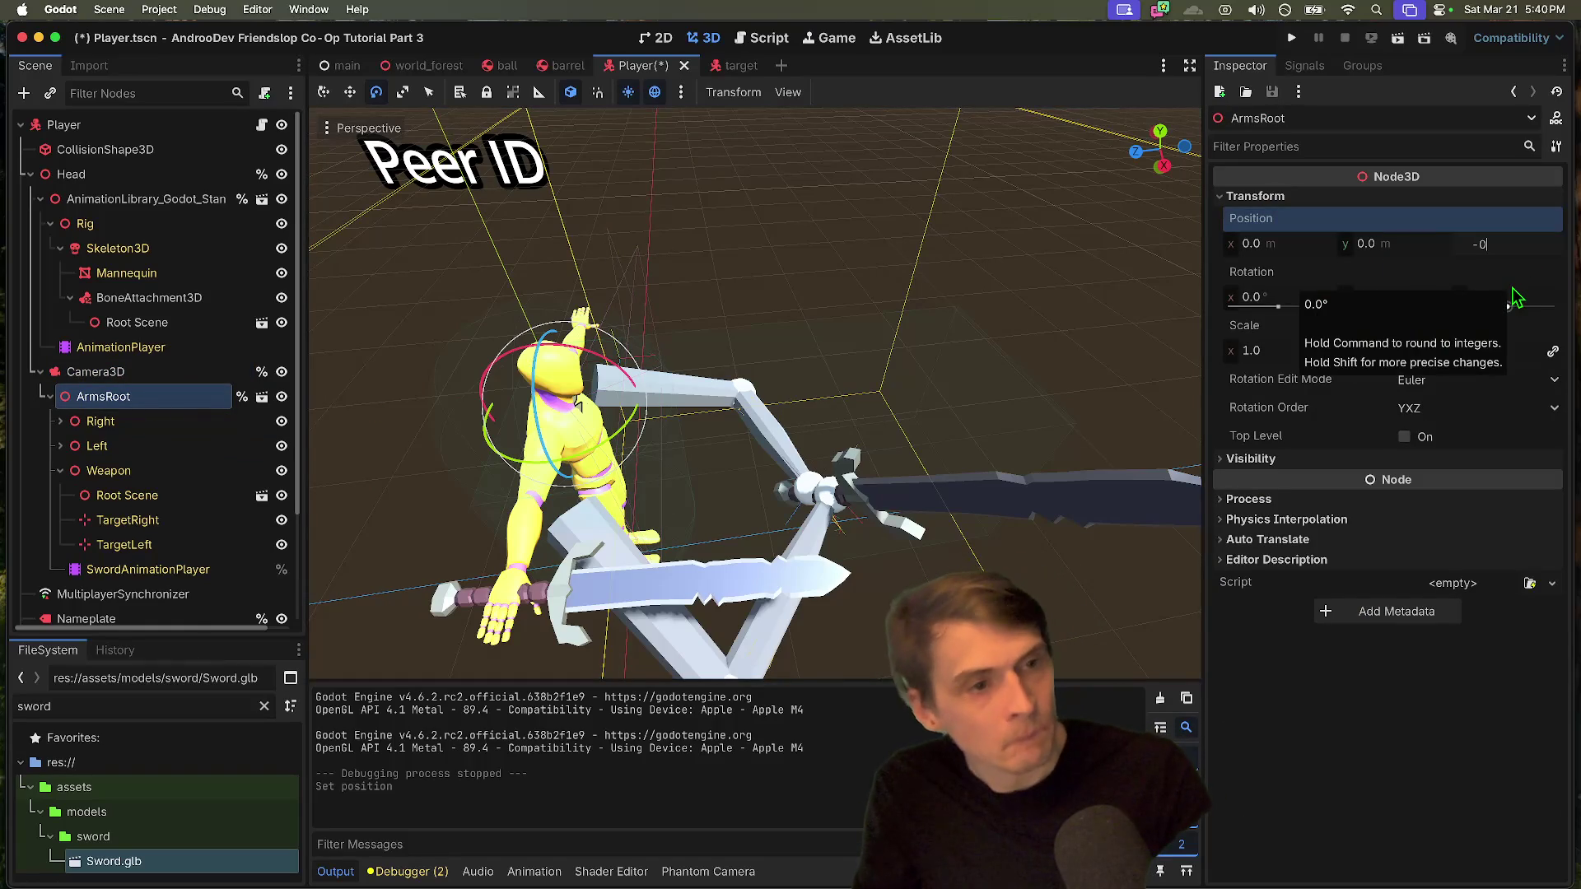
key("Return")
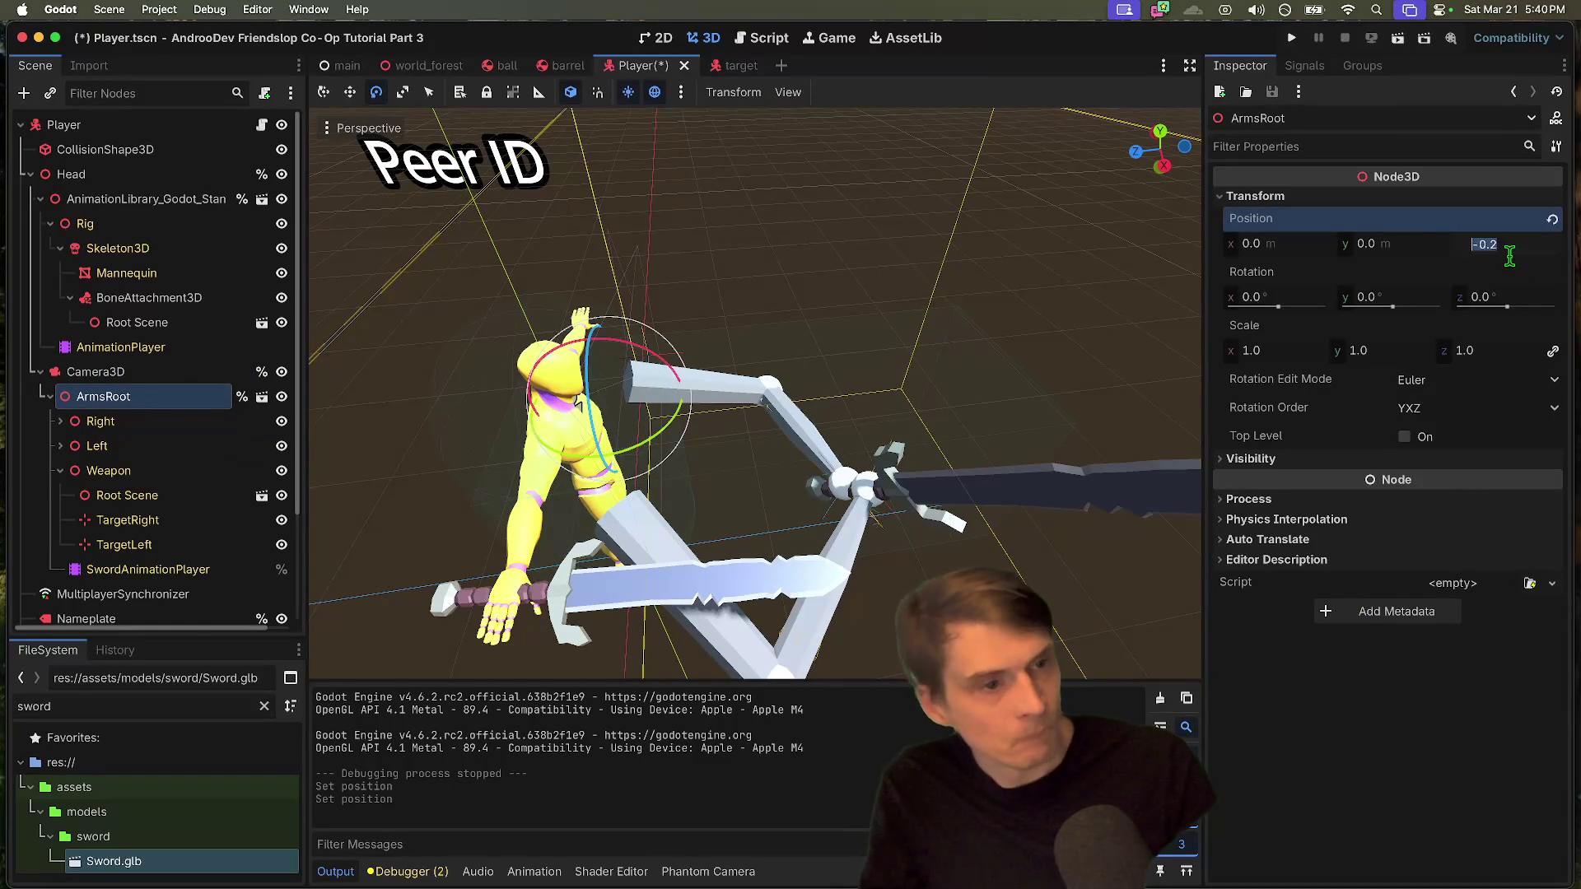
key("Return")
key("super+s")
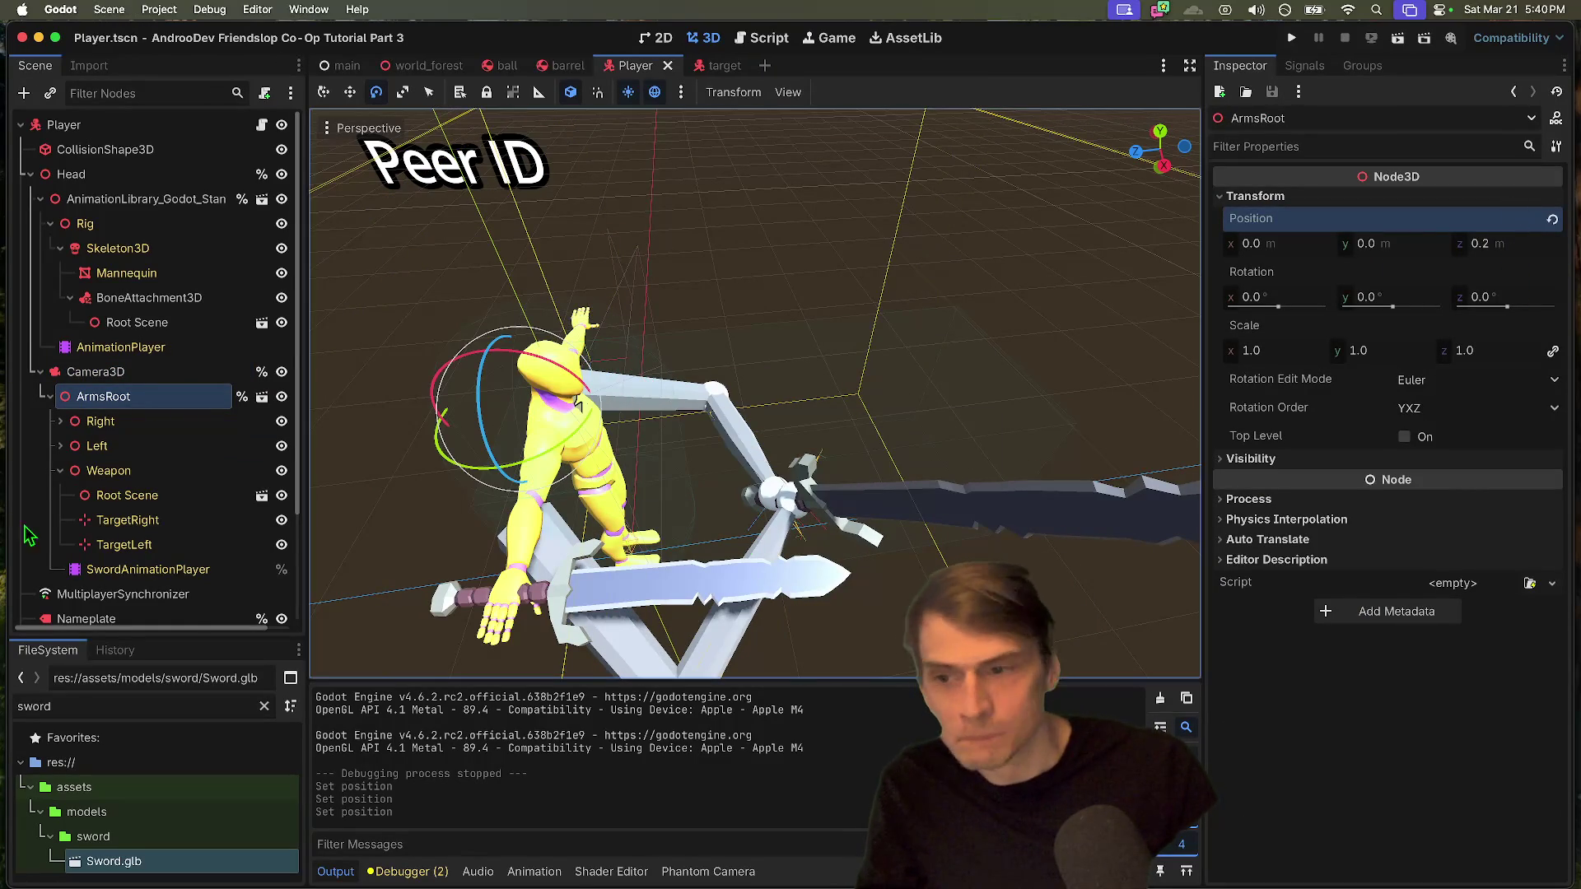
Revert Camera3D's field of view to 75° and launch the game
left_click(94, 375)
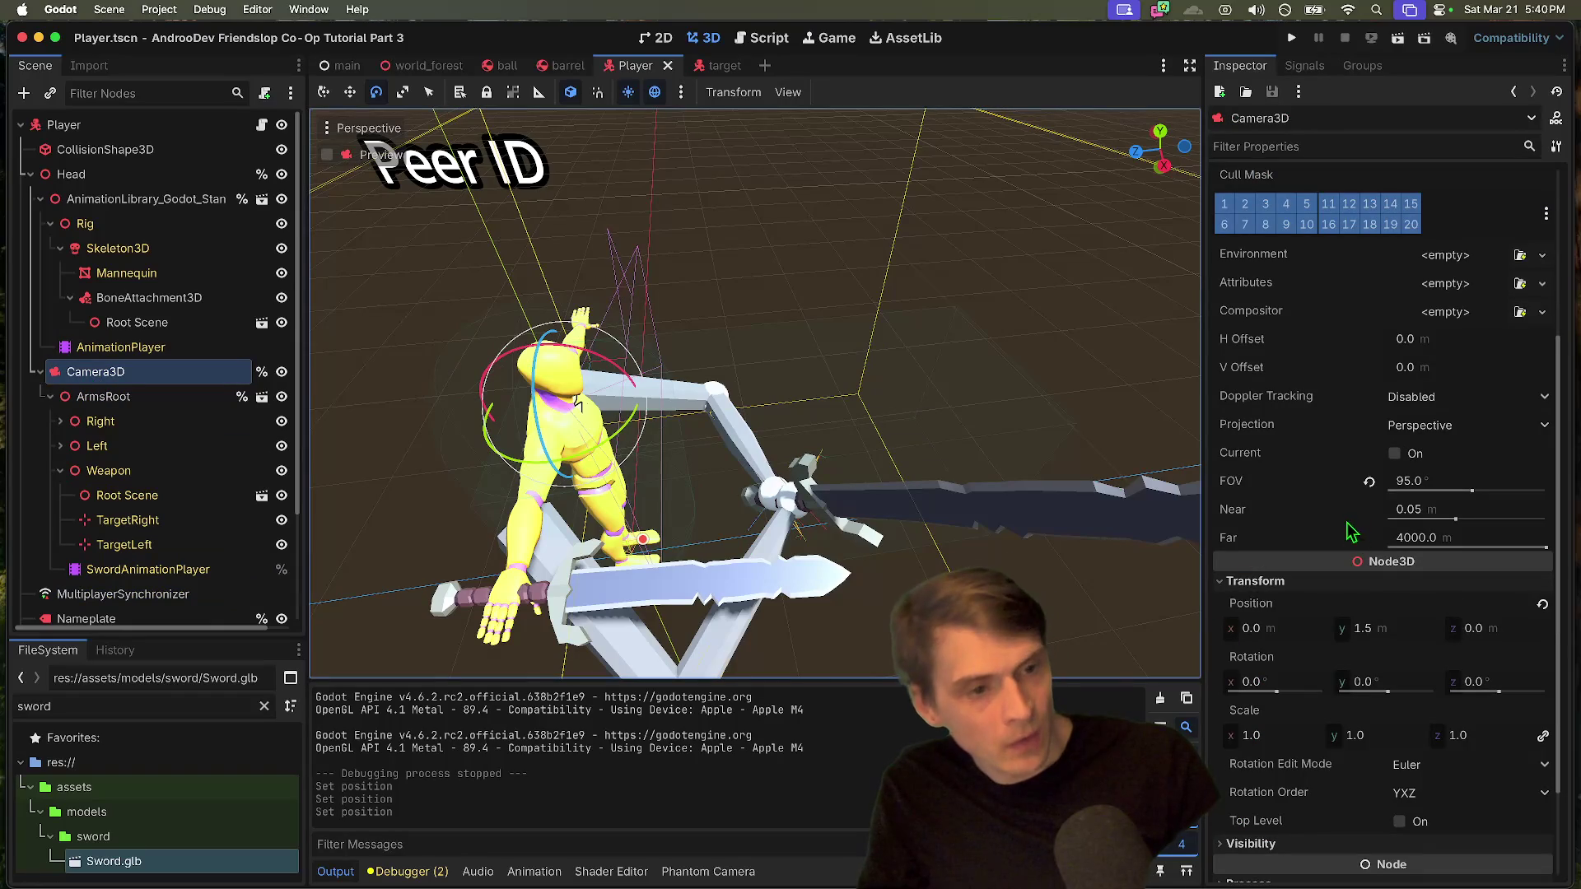
left_click(1370, 482)
key("super+b")
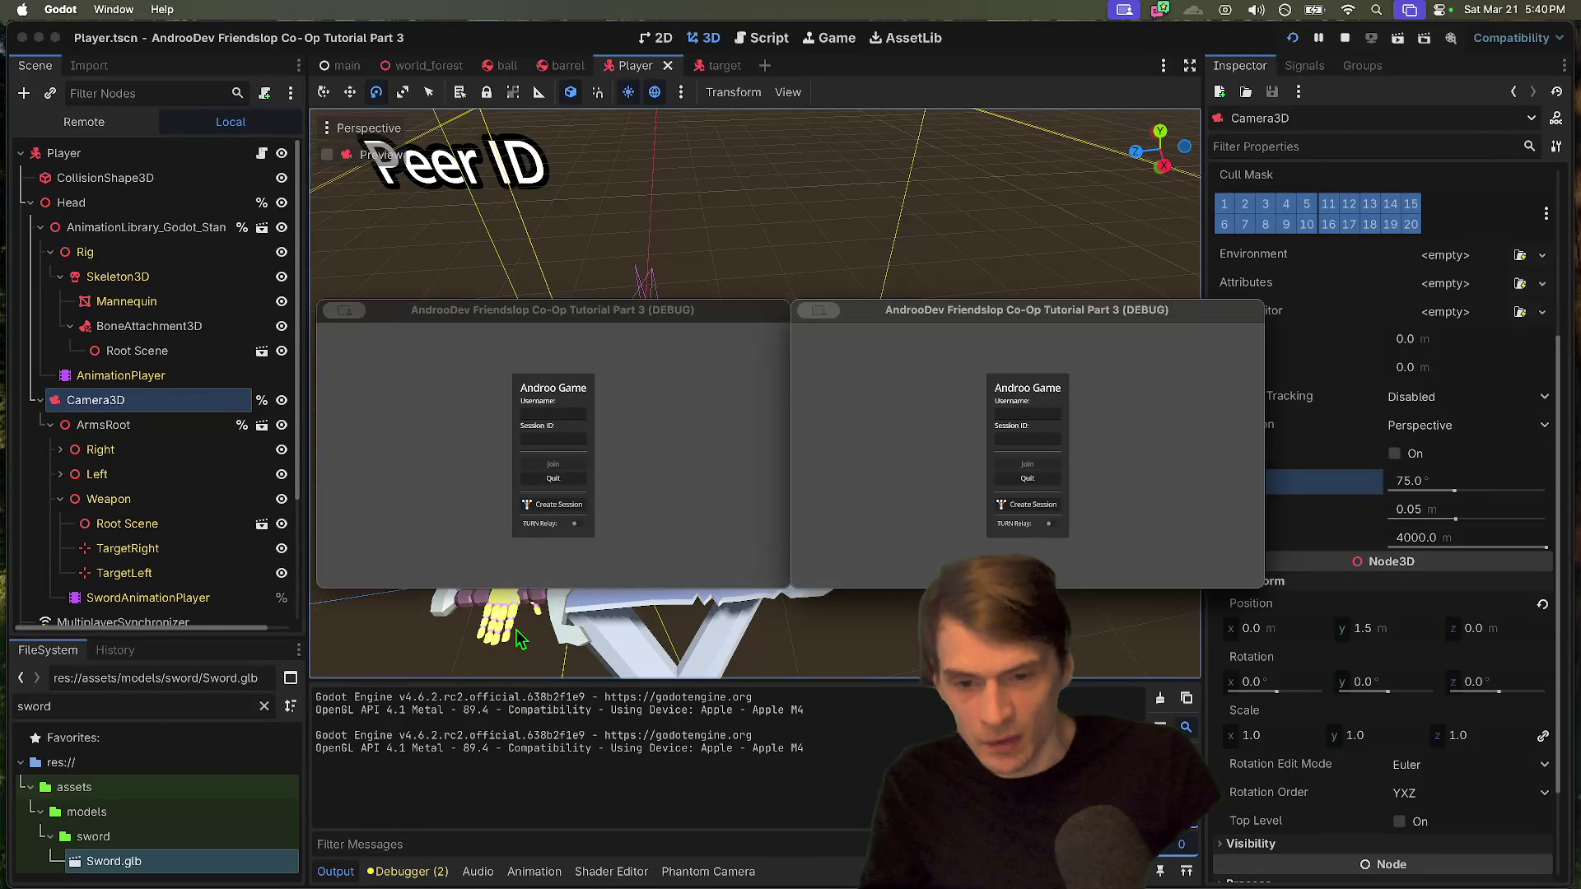
Start a session in the left game window, swing the sword, then stop the game
left_click(535, 506)
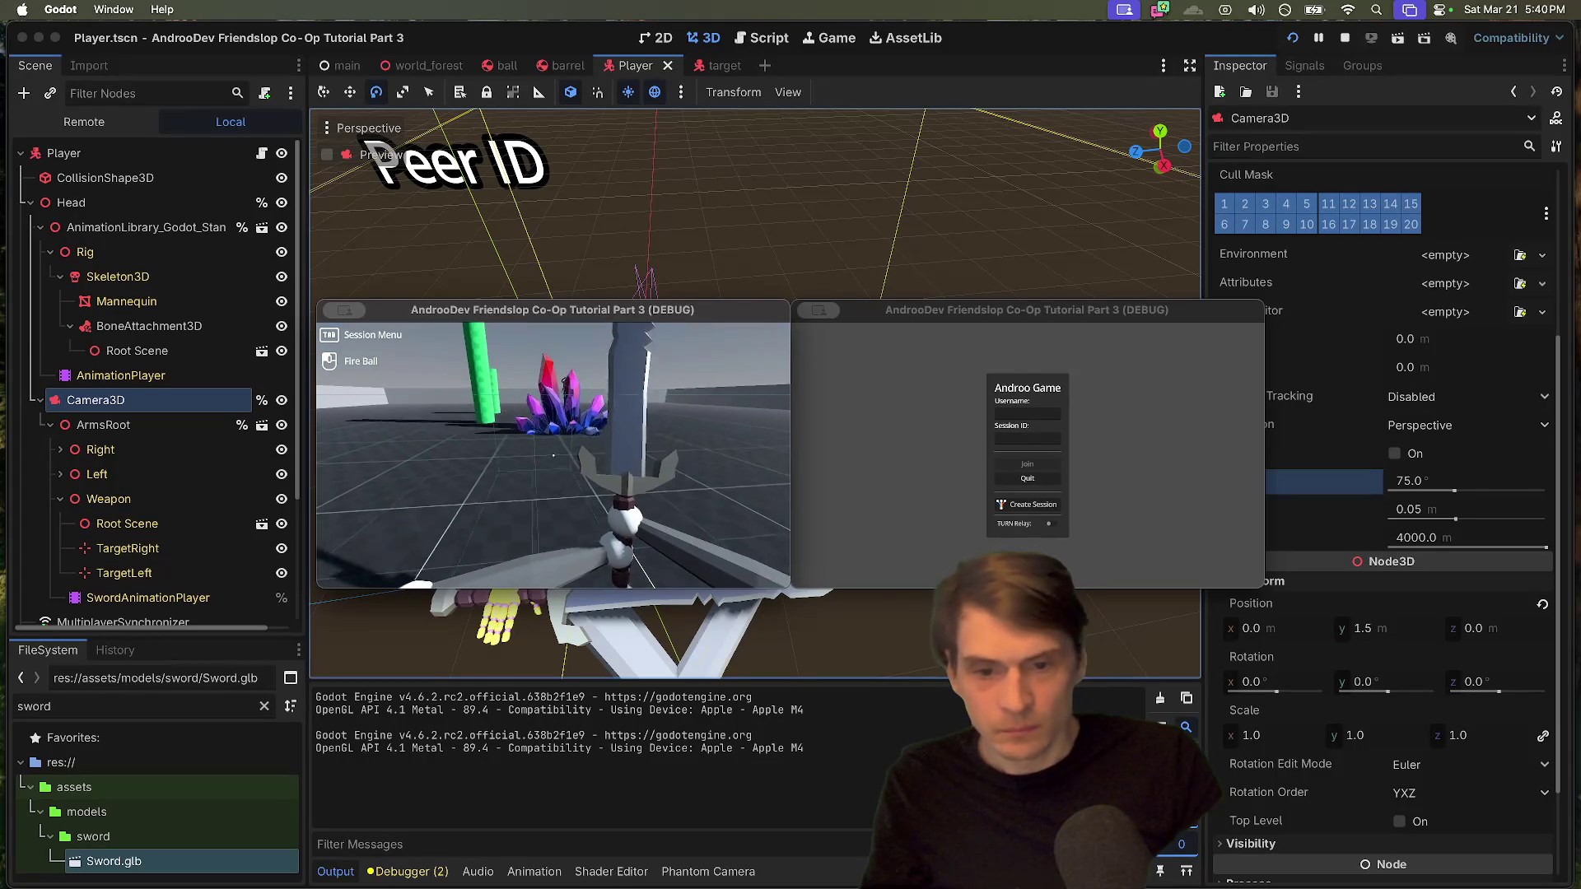
left_click(553, 455)
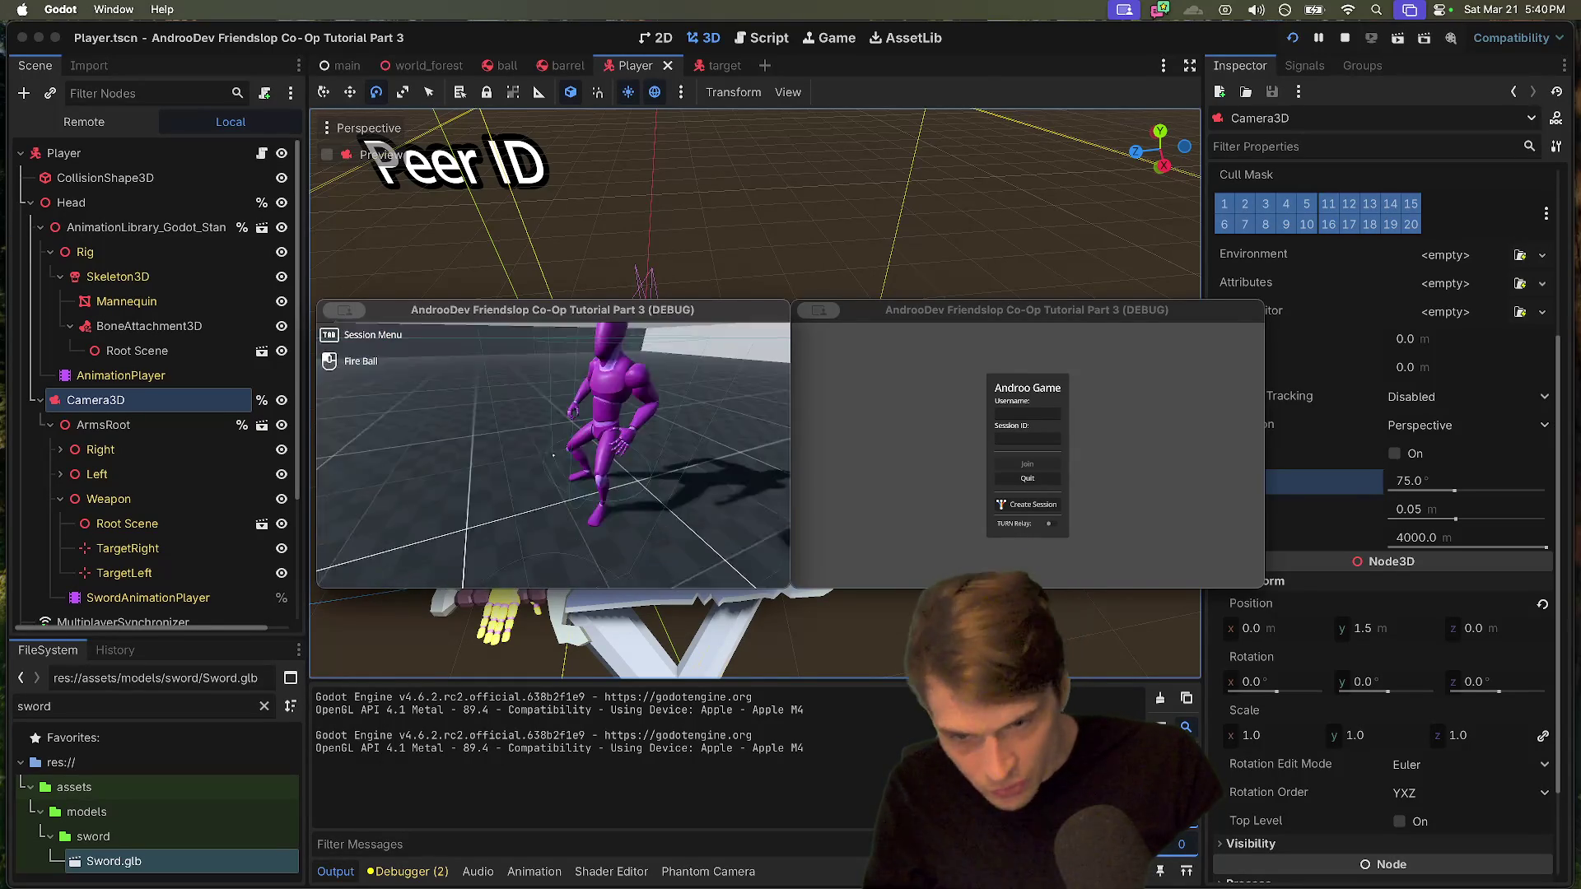
key("super+q")
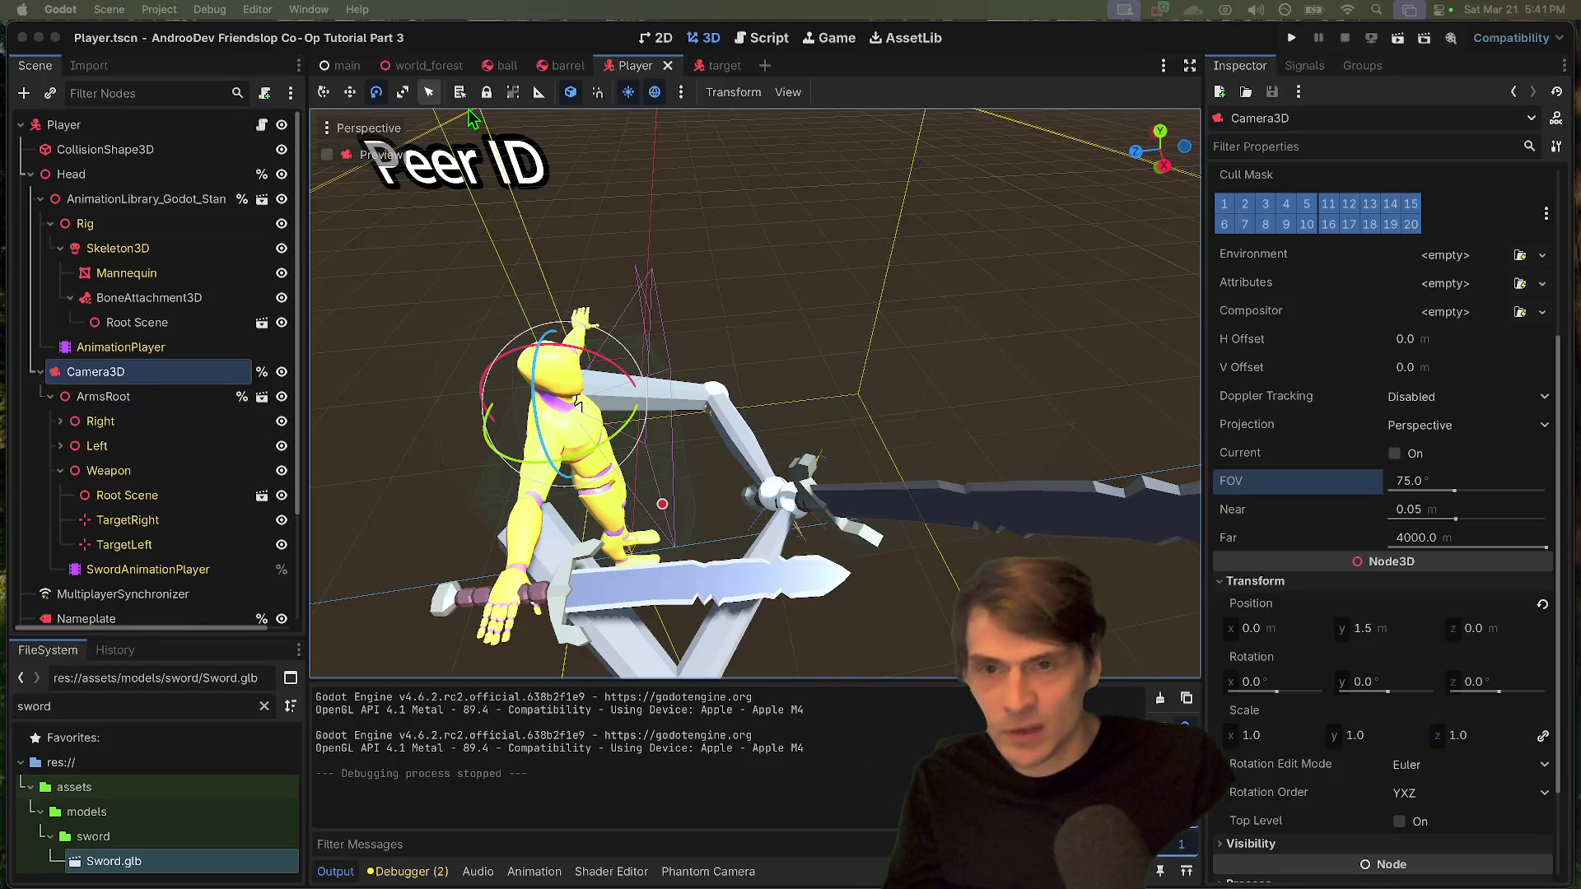
Open player.gd and go to the animation lines around 151–153
left_click(762, 38)
scroll(785, 412, "down", 8)
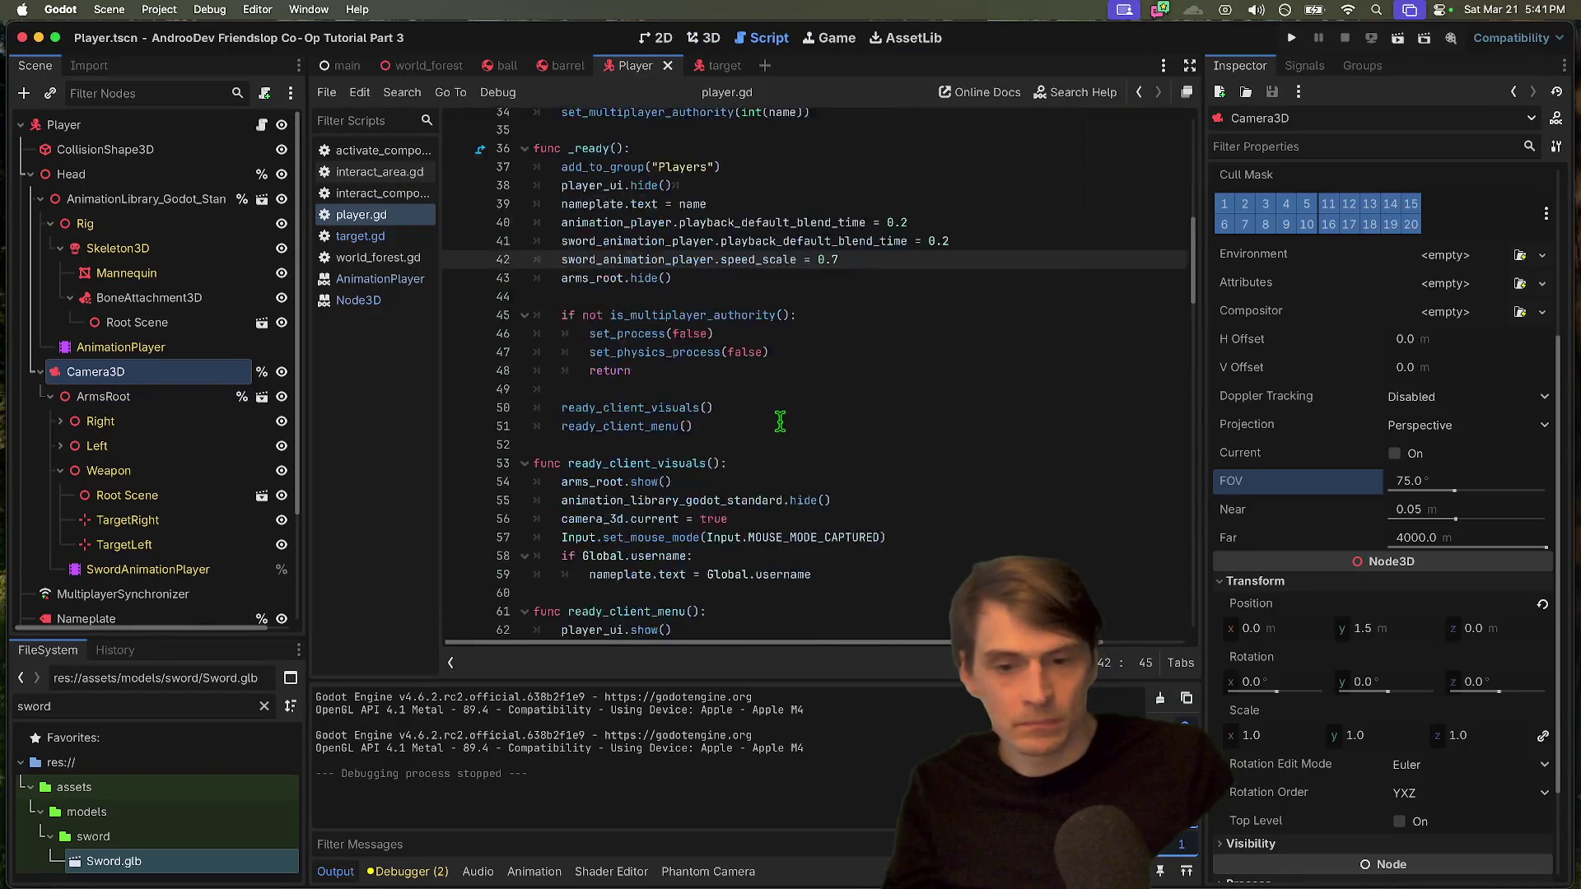
scroll(576, 329, "up", 13)
scroll(823, 371, "down", 5)
scroll(824, 370, "up", 5)
scroll(988, 345, "down", 15)
scroll(1183, 322, "down", 15)
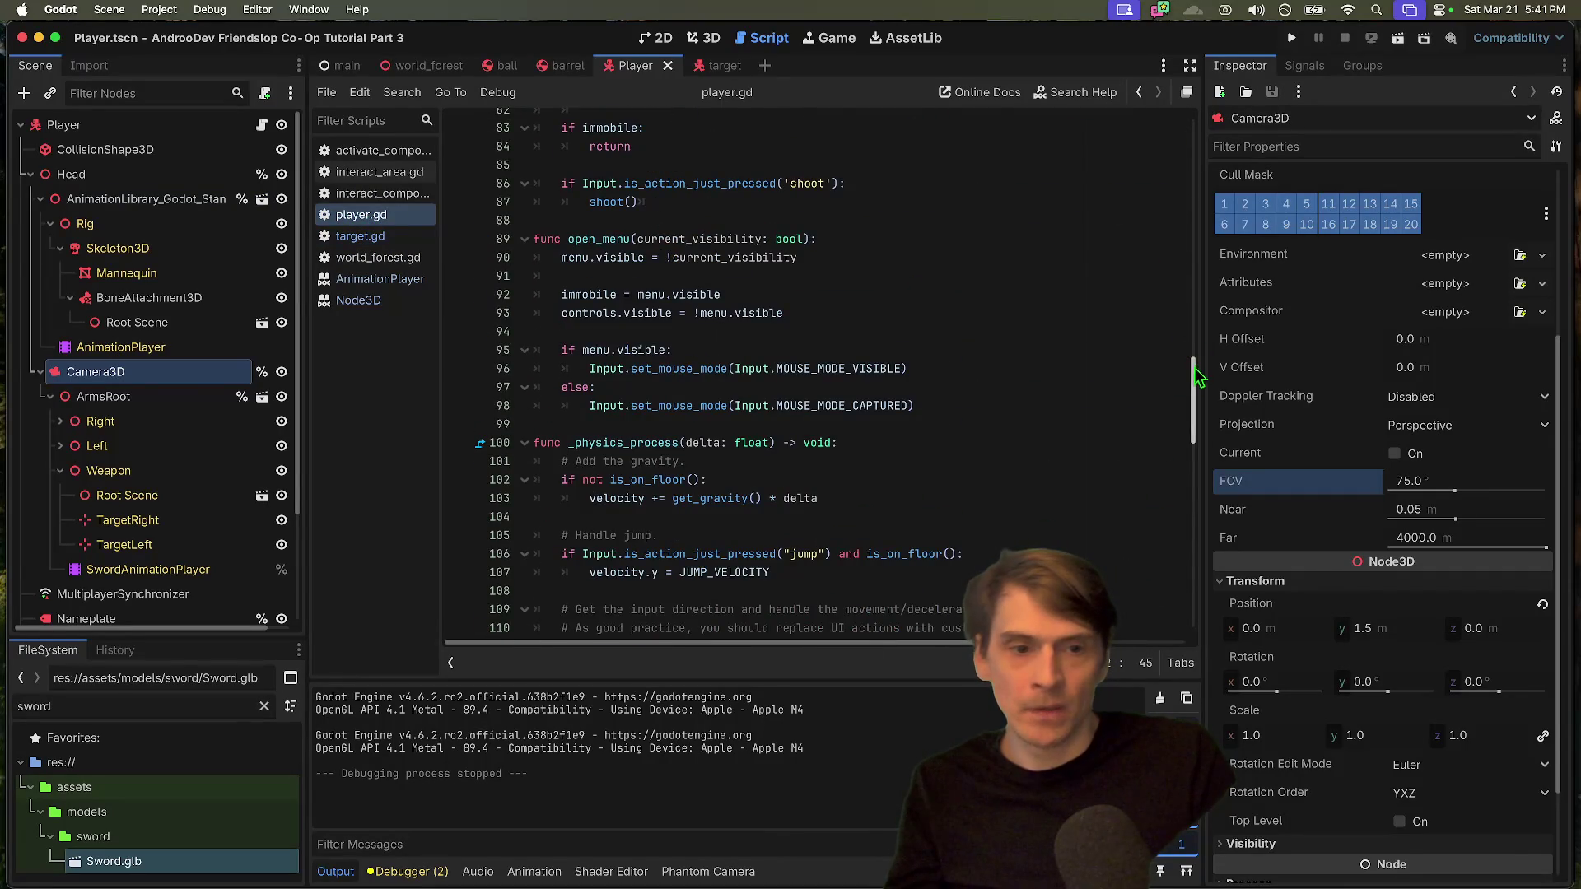
left_click(1062, 465)
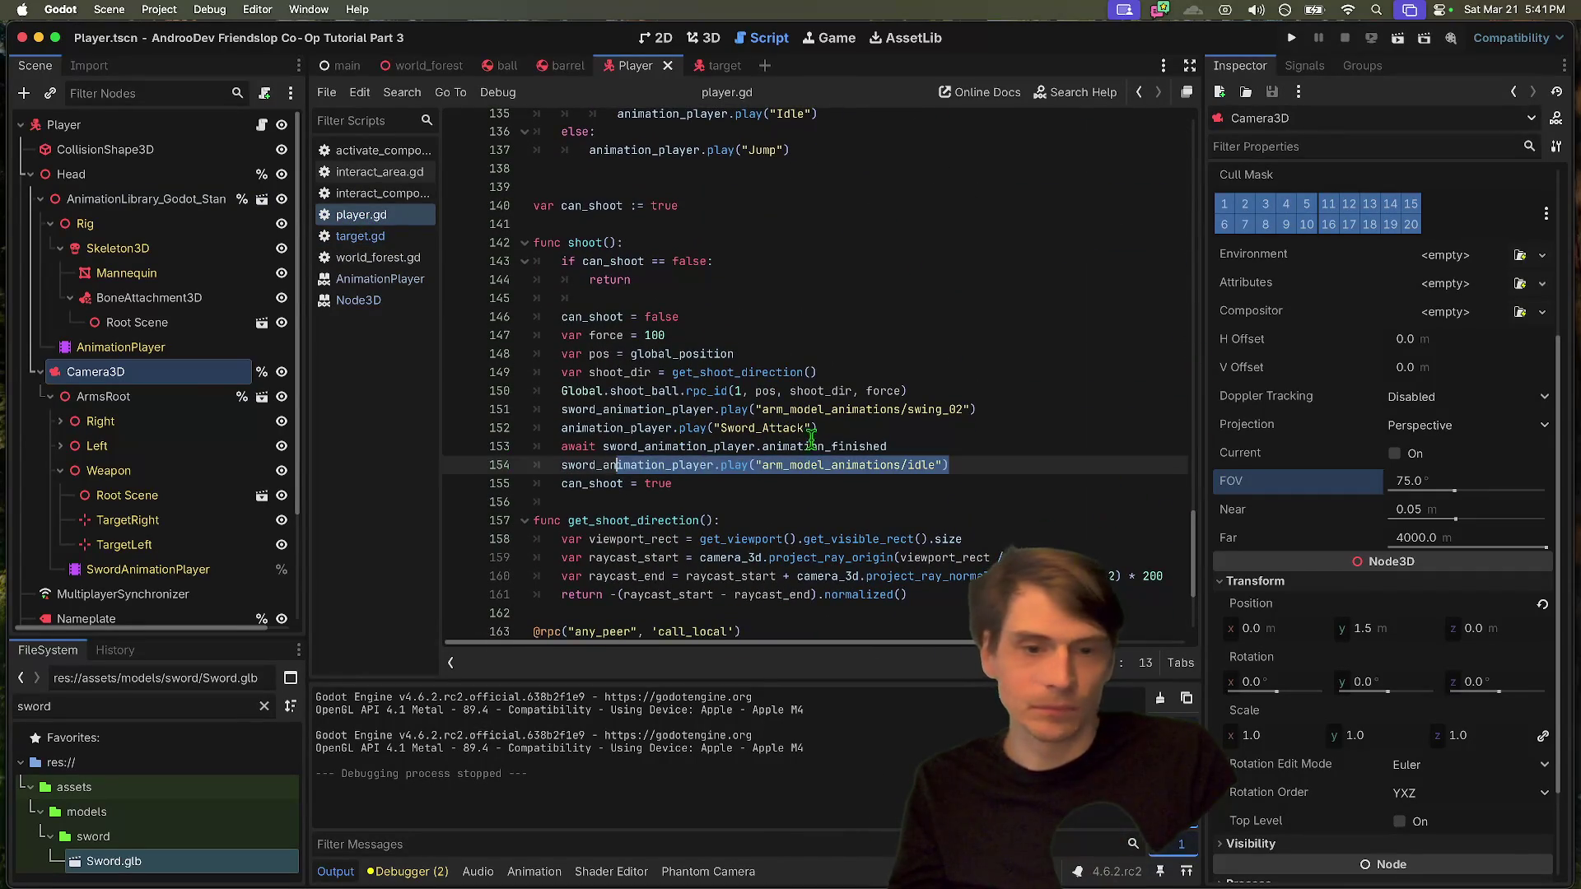
left_click(1061, 447)
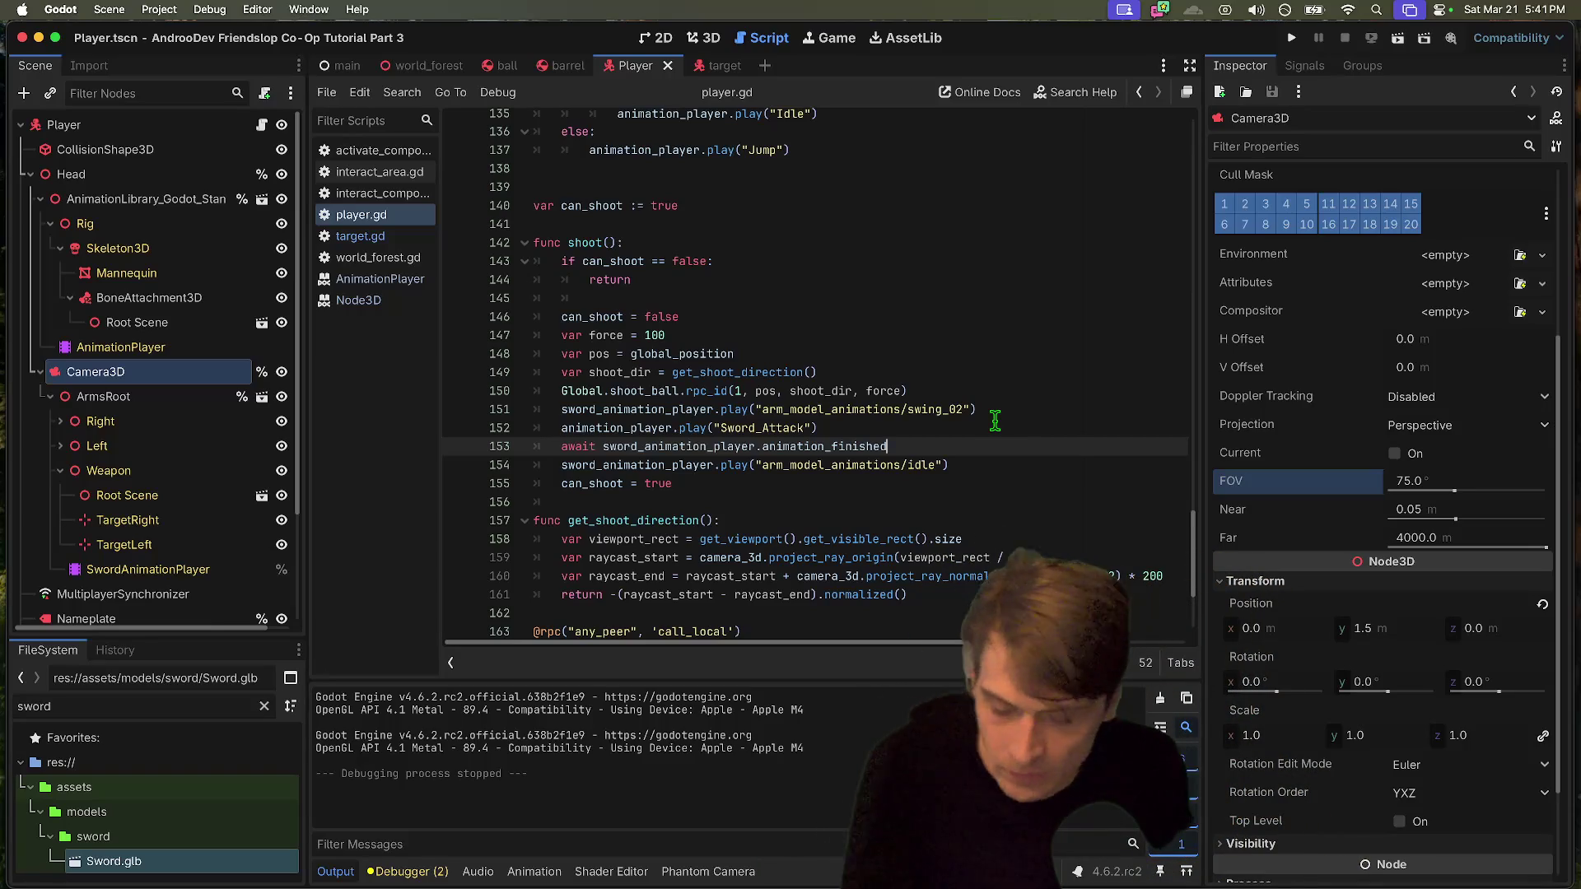
Pick swing_01 on the SwordAnimationPlayer and test it in a game session
left_click(210, 576)
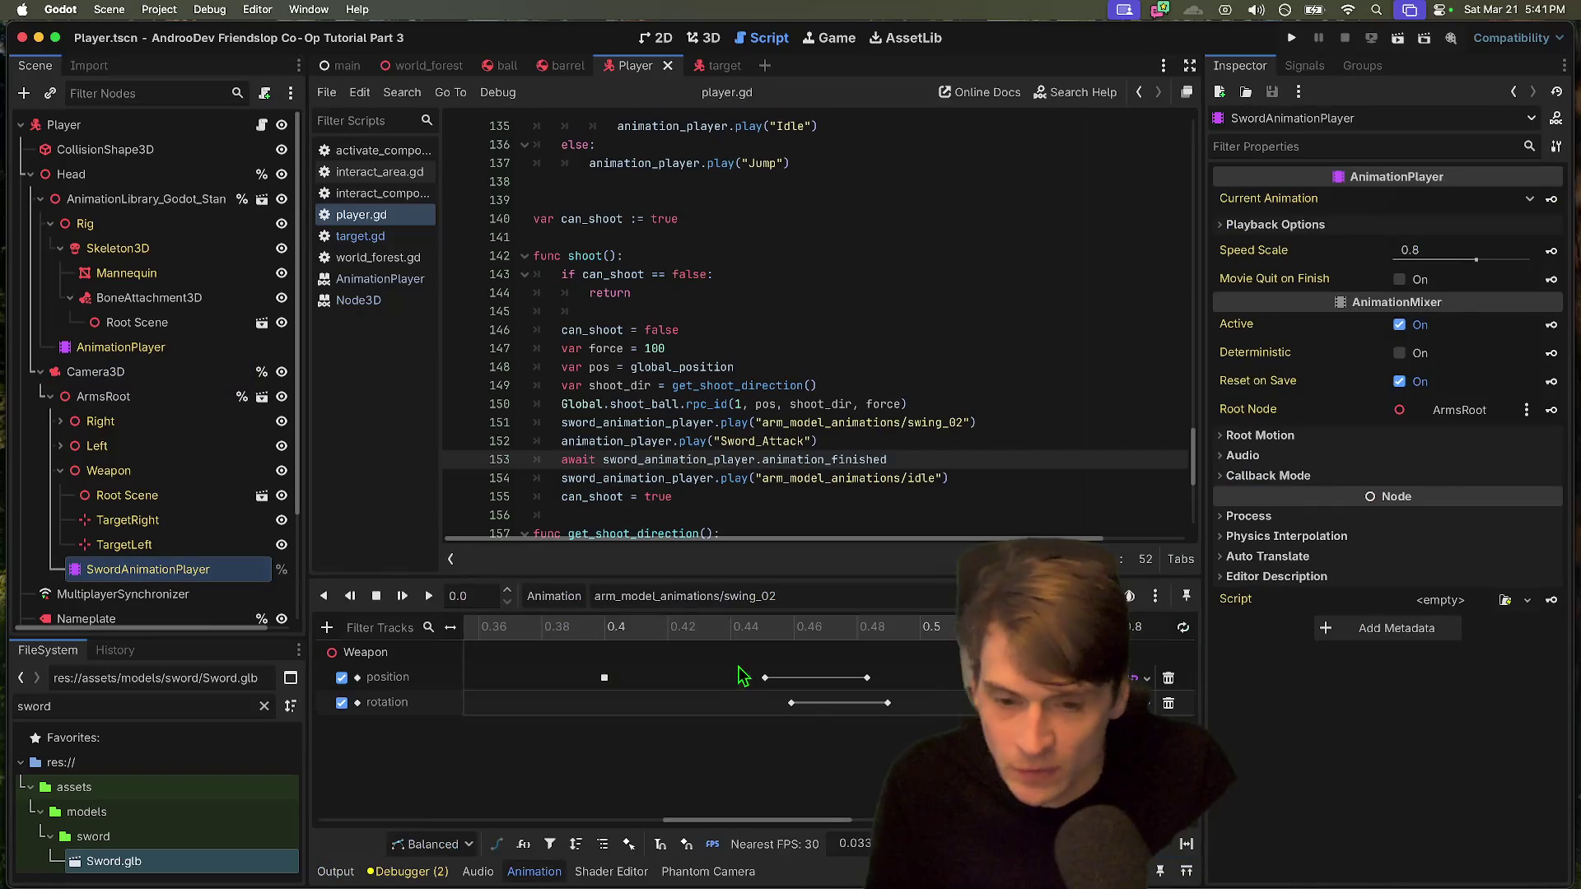
left_click(791, 595)
left_click(793, 718)
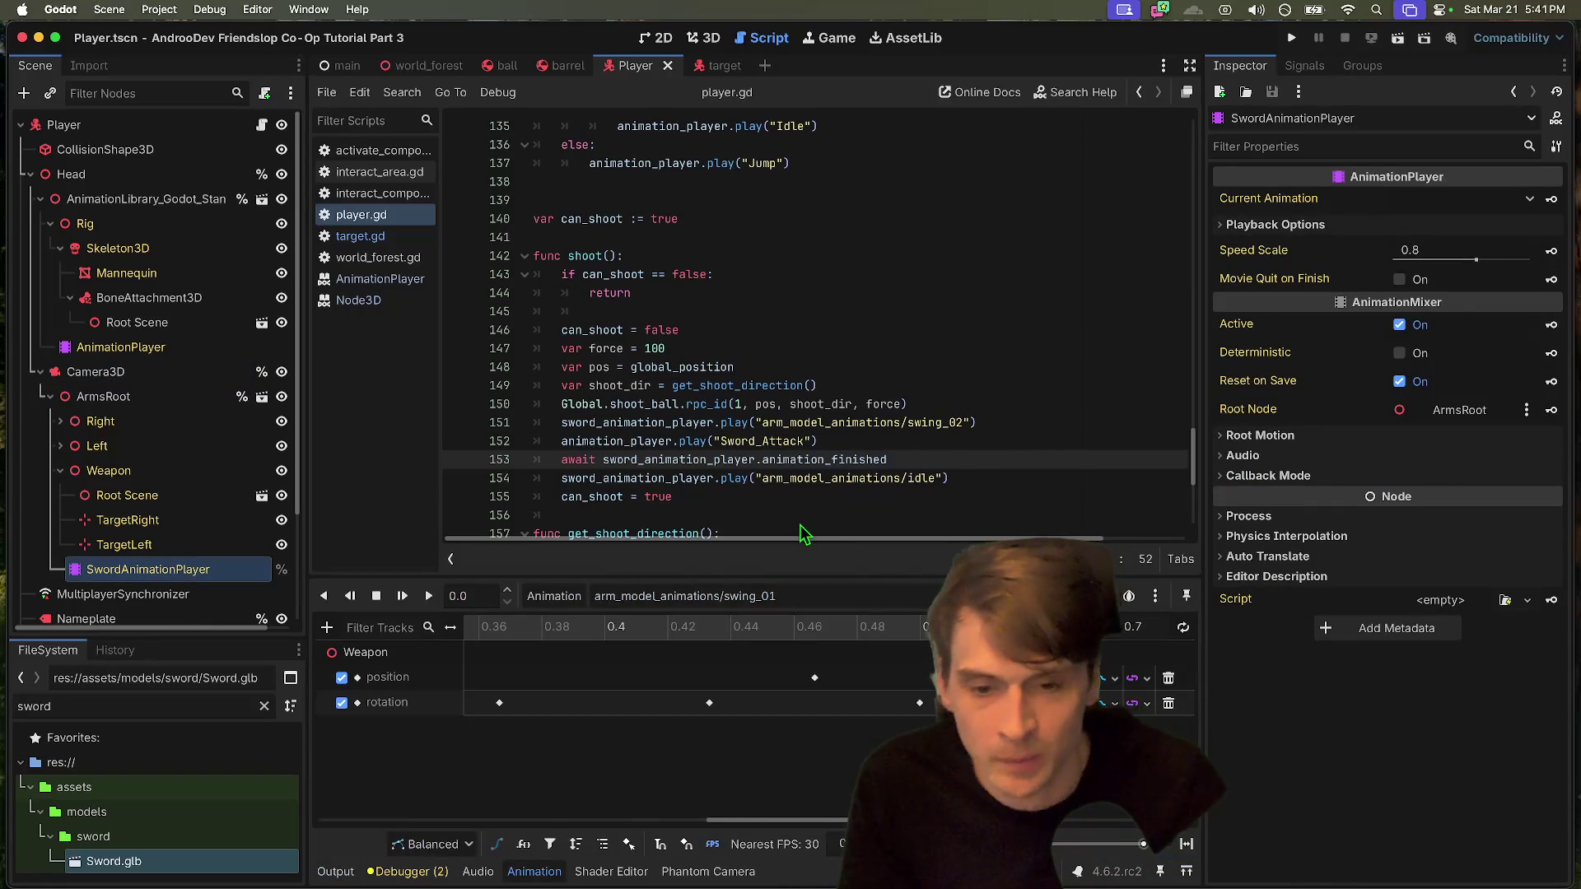
key("super+b")
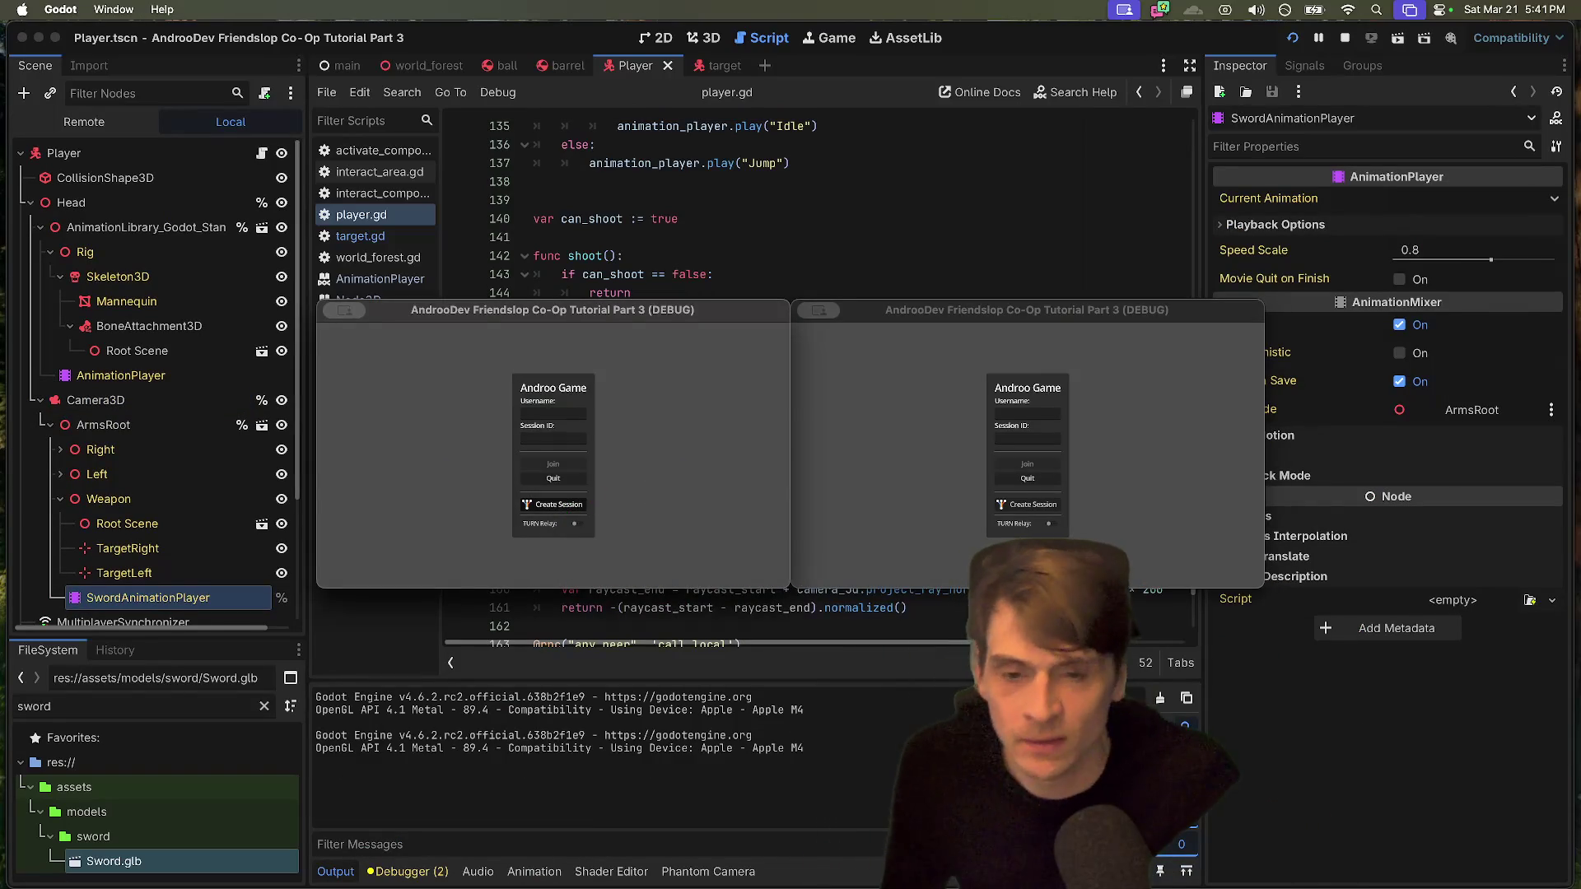
left_click(565, 506)
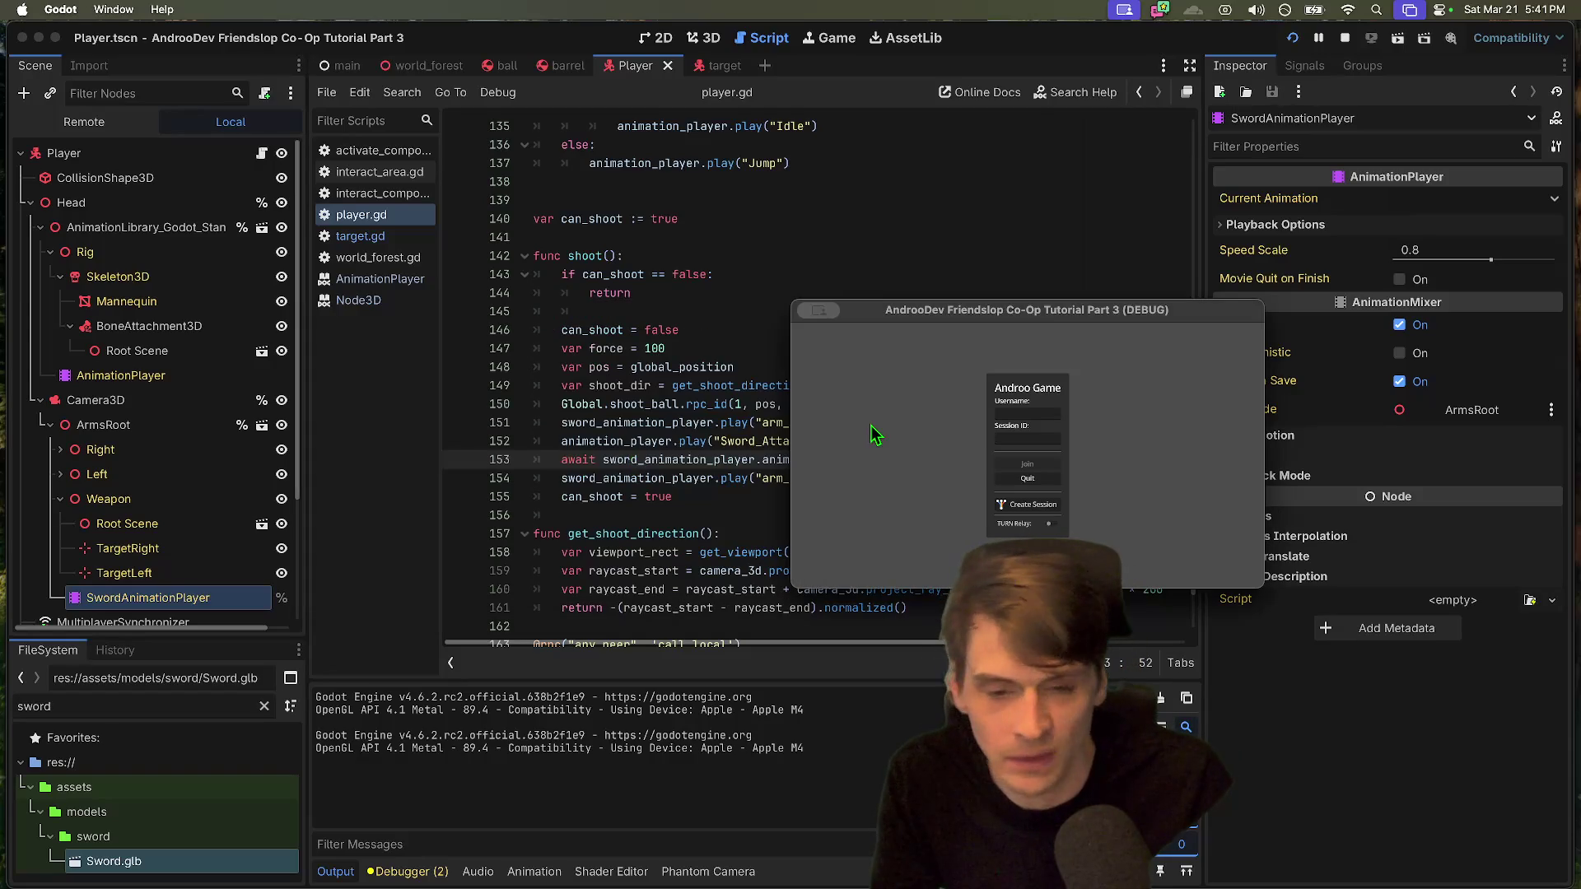
key("super+q")
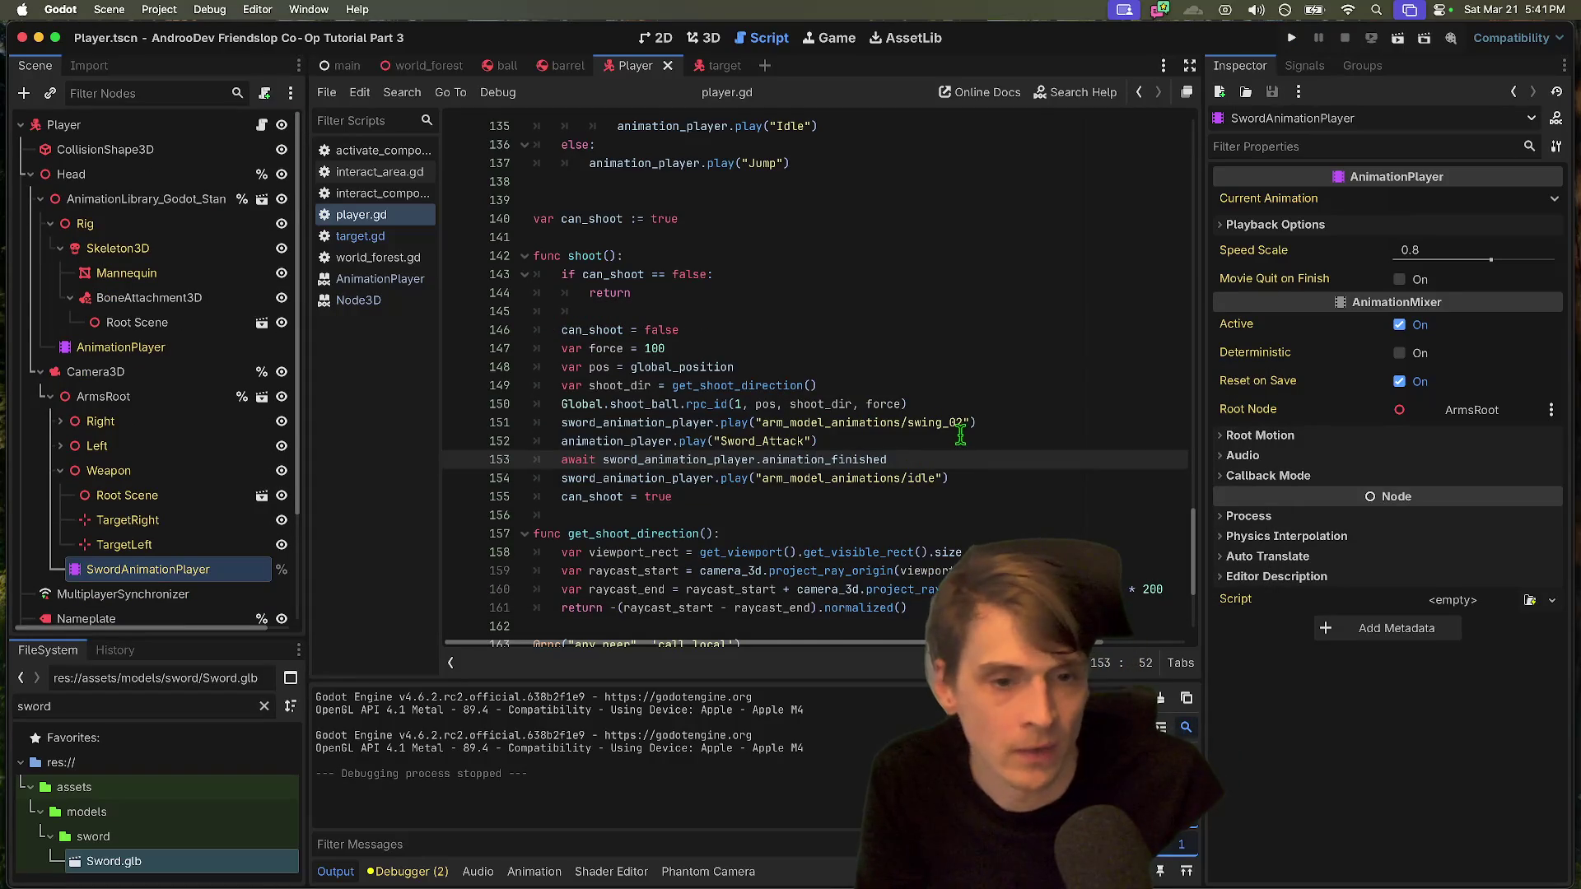
Change line 151's swing animation name and compare swing_02 and swing_01 in test runs
left_click(963, 423)
key("super+b")
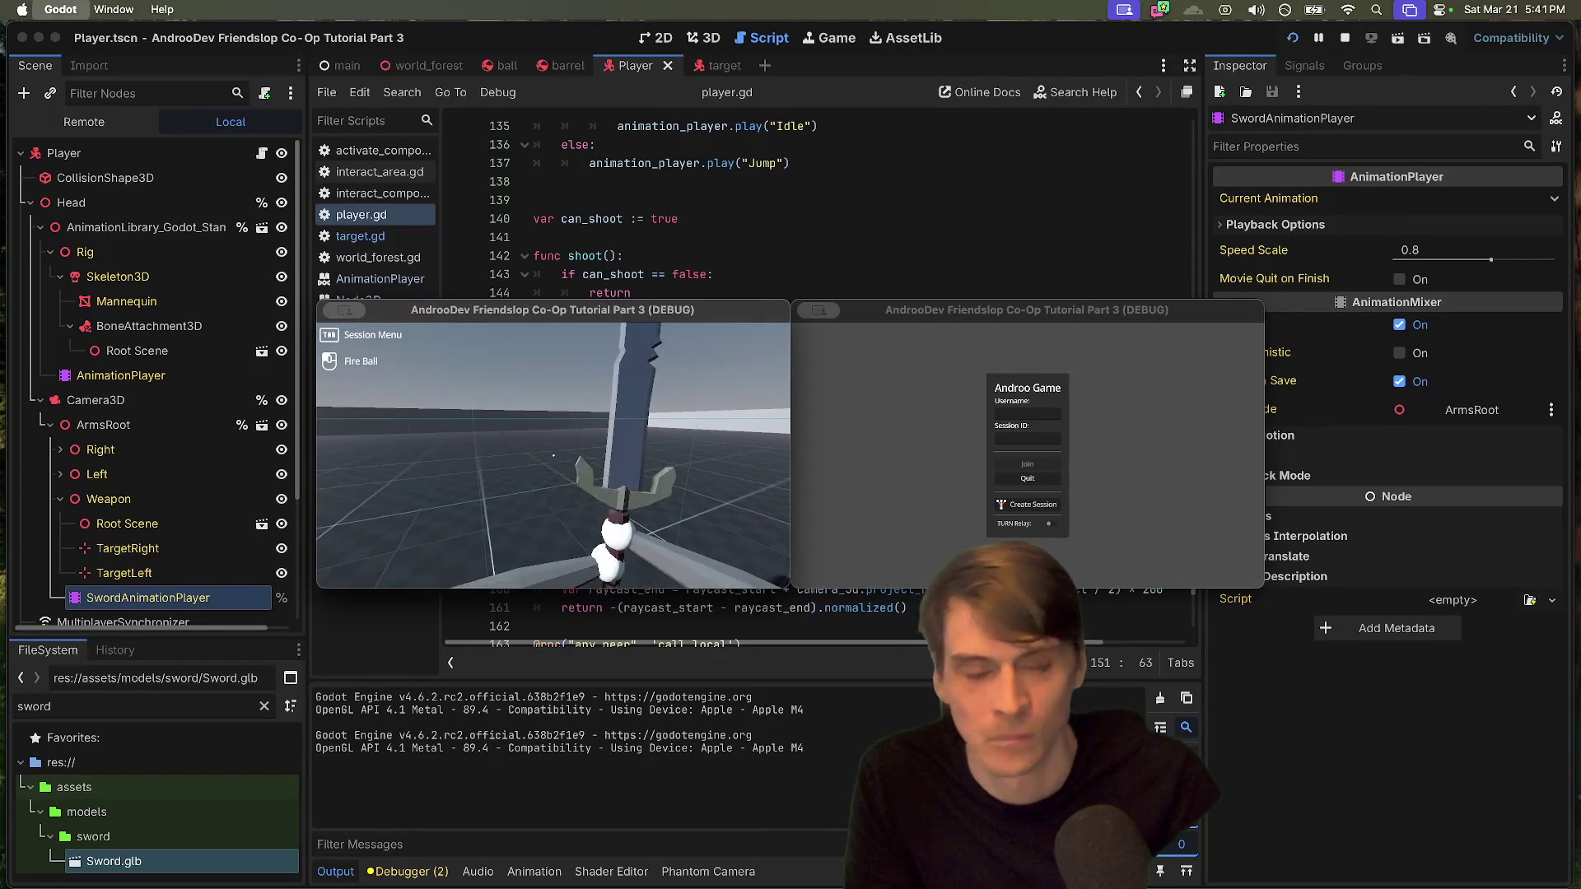
key("super+q")
key("super+q")
left_click(989, 422)
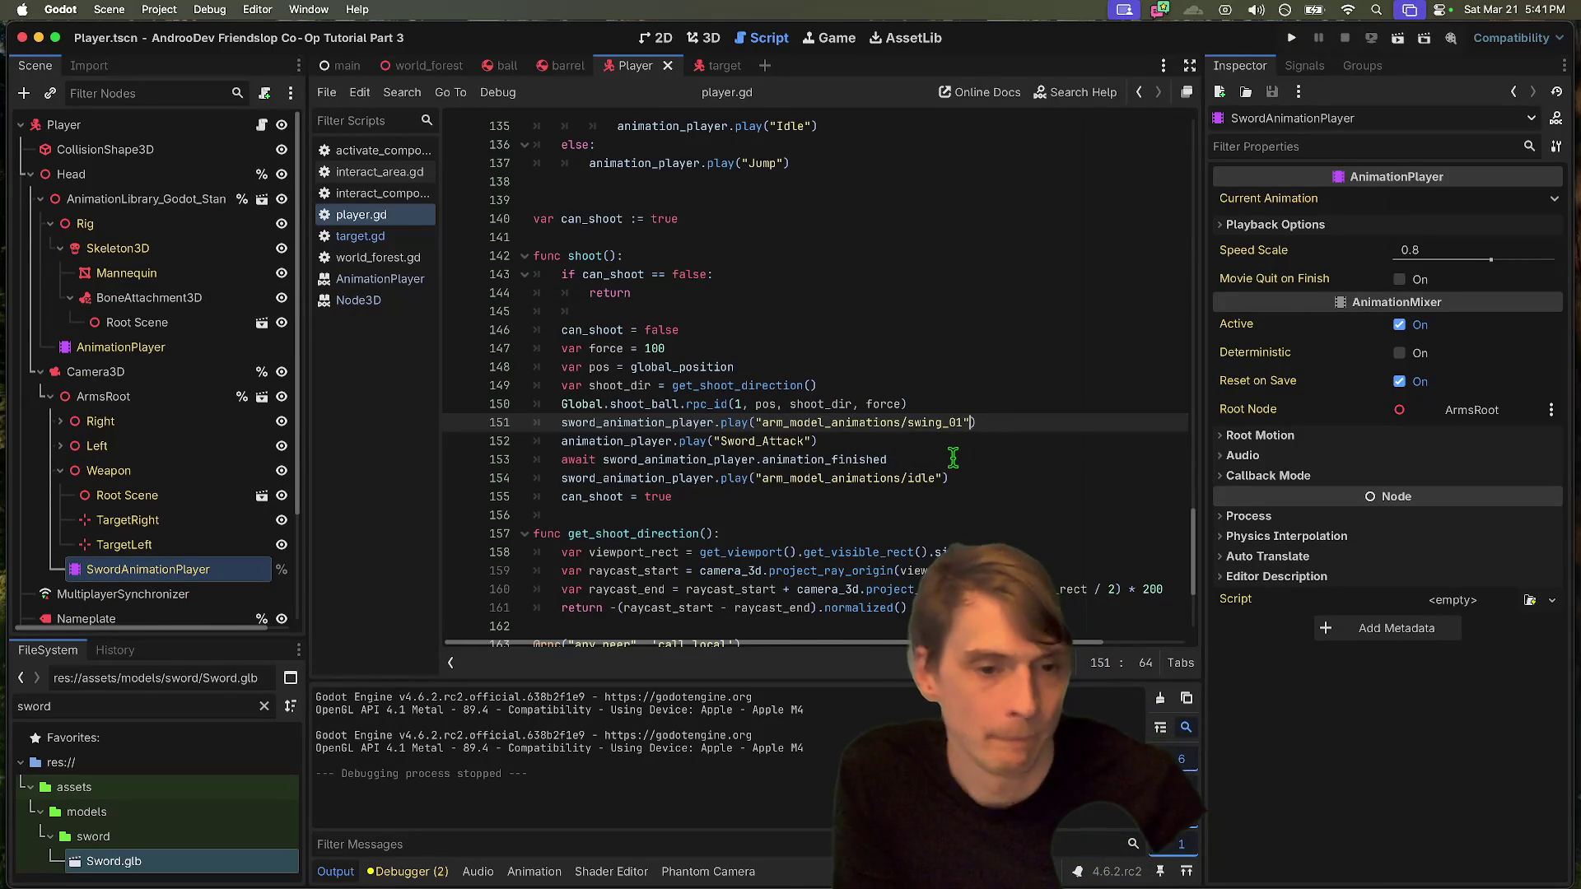
key("super+b")
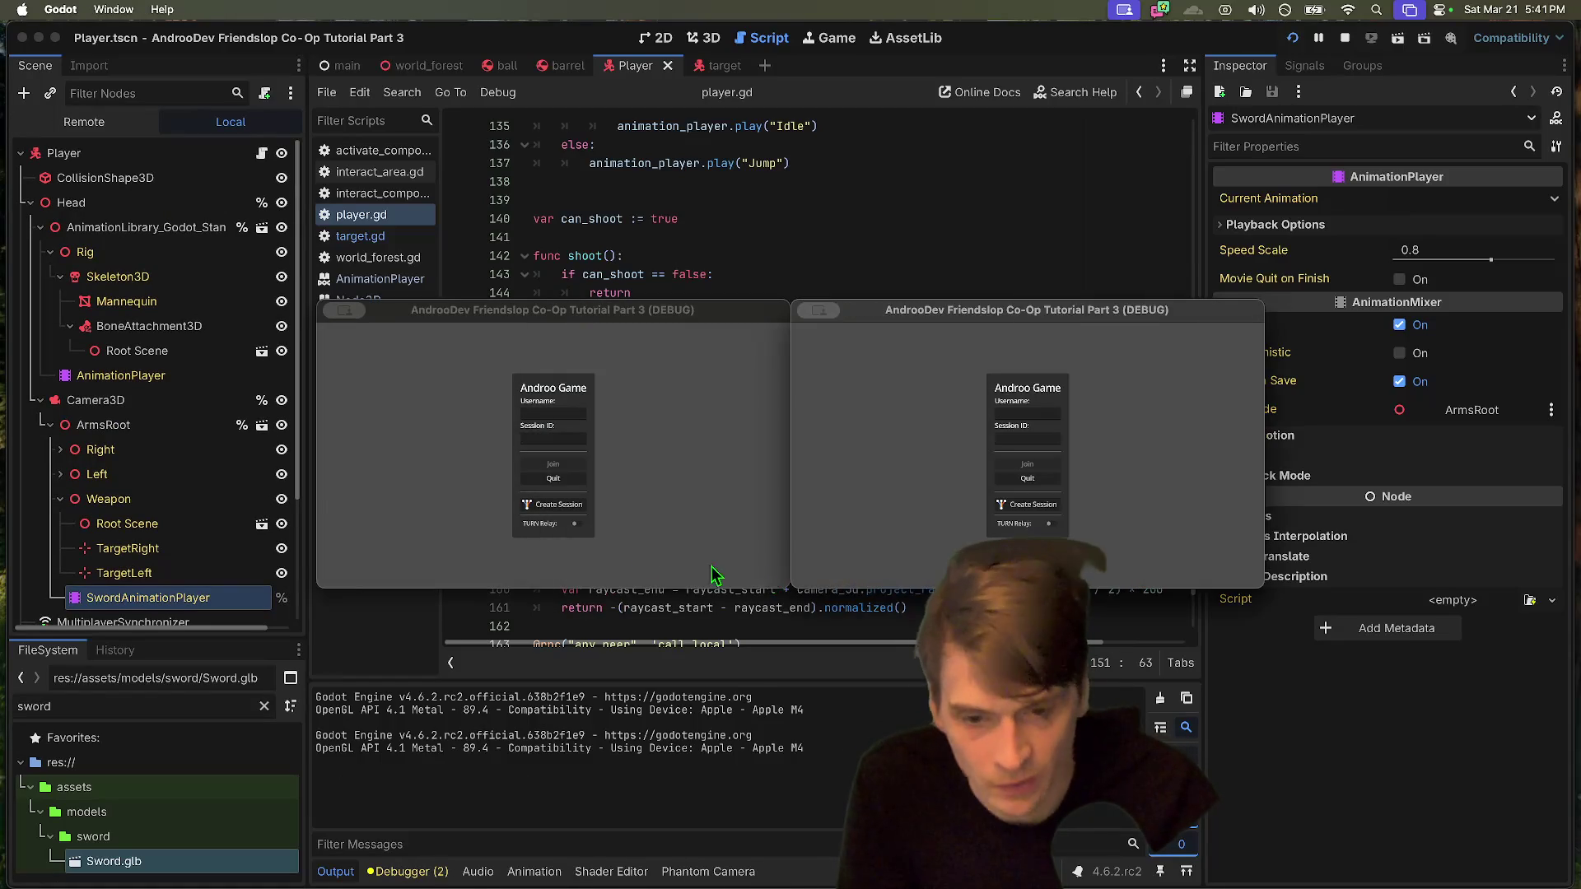
left_click(527, 504)
left_click(527, 507)
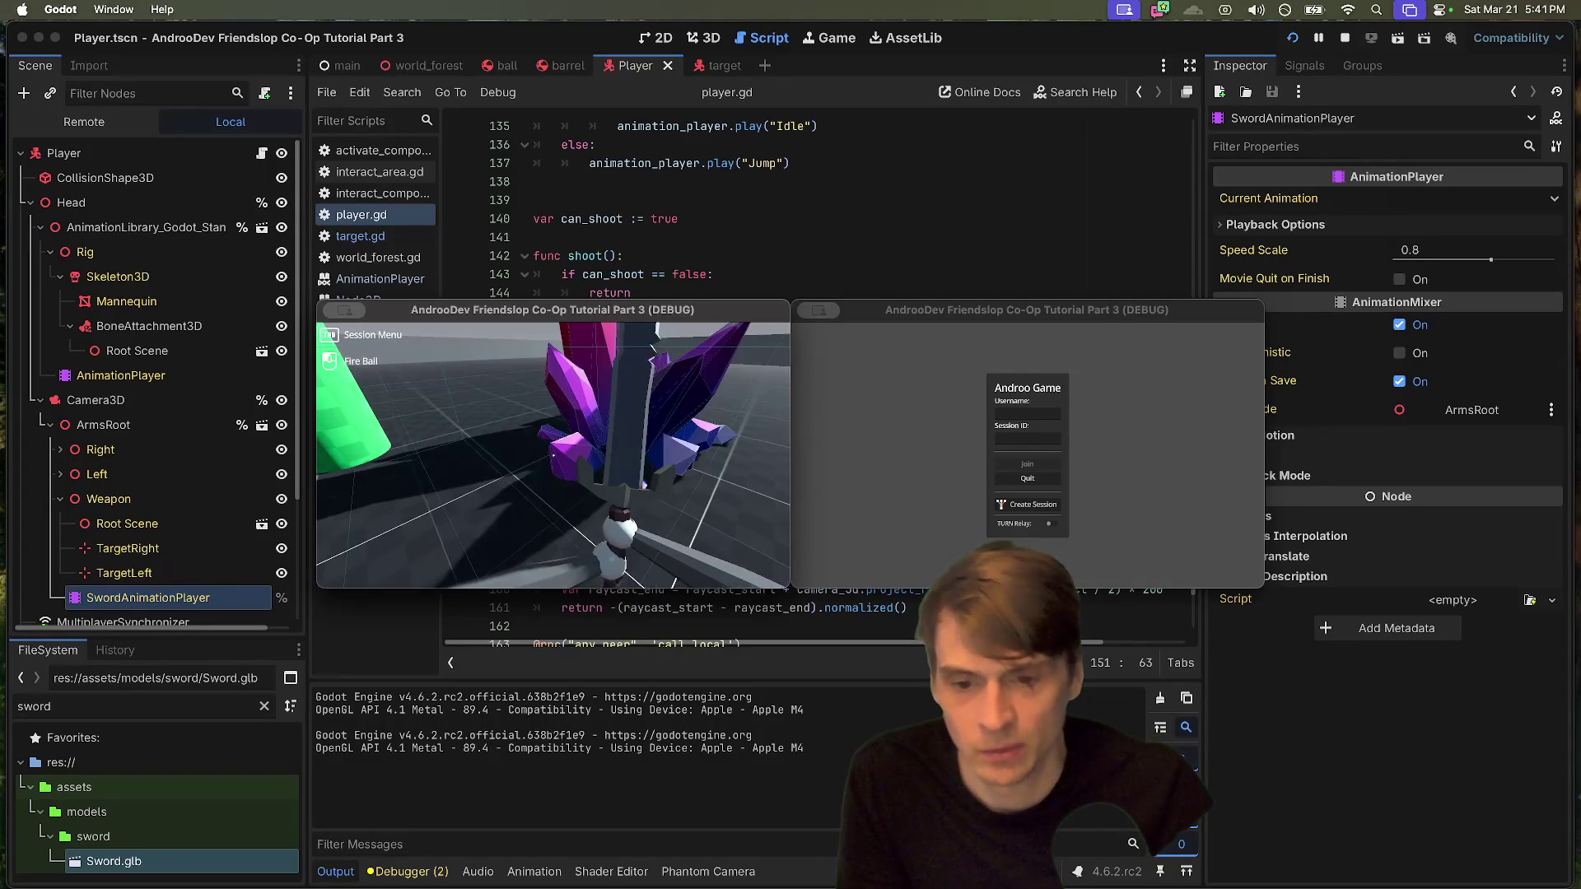
key("super+period")
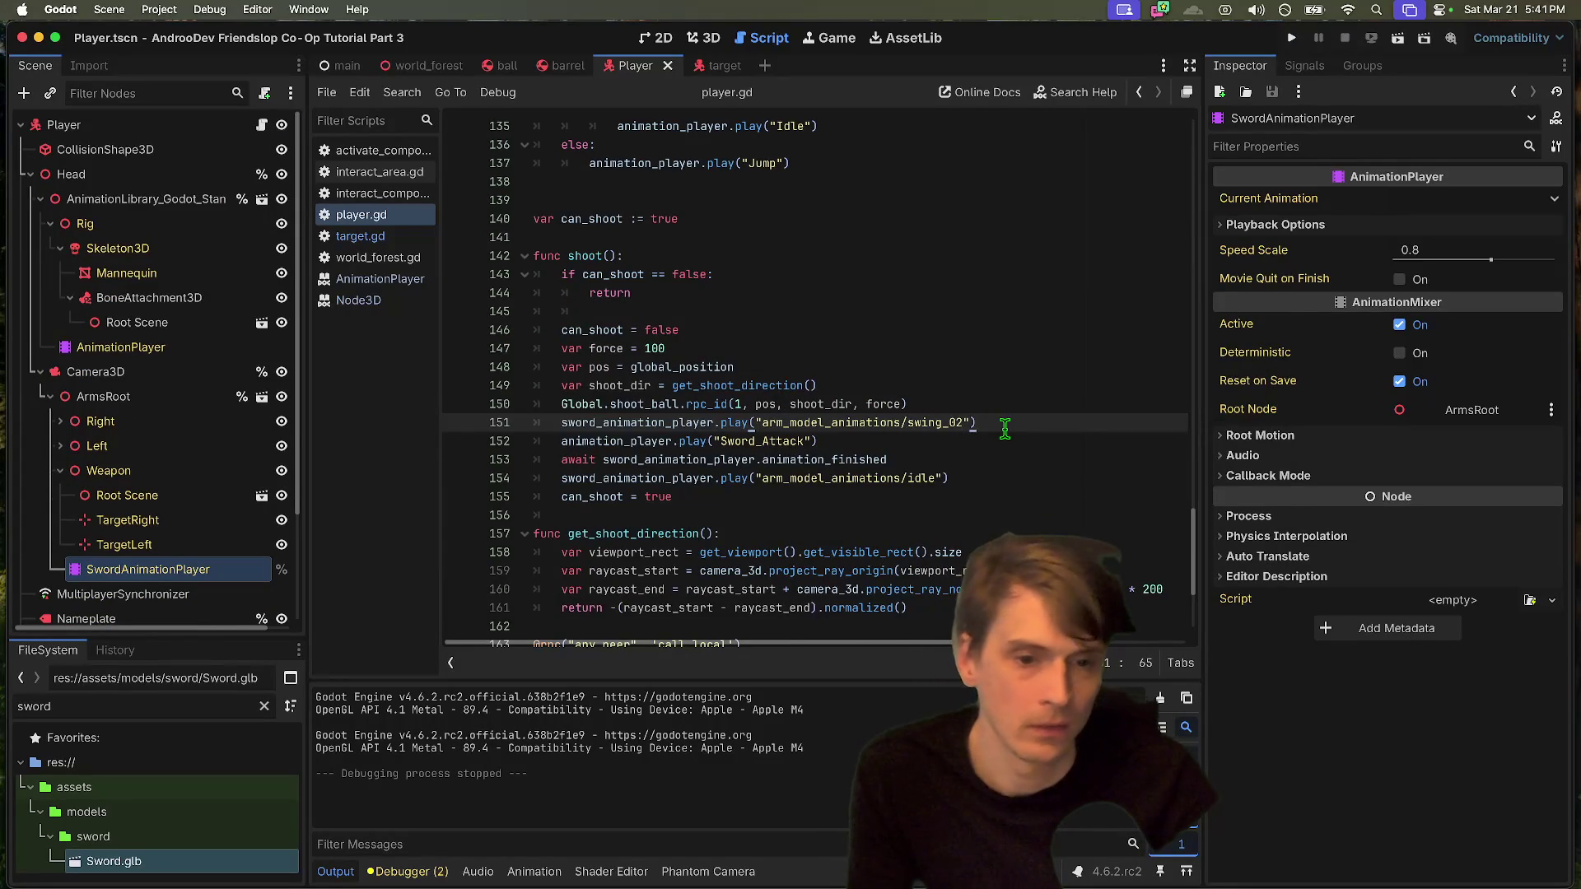
Copy the swing animation line 151 and open target.gd
triple_click(1005, 423)
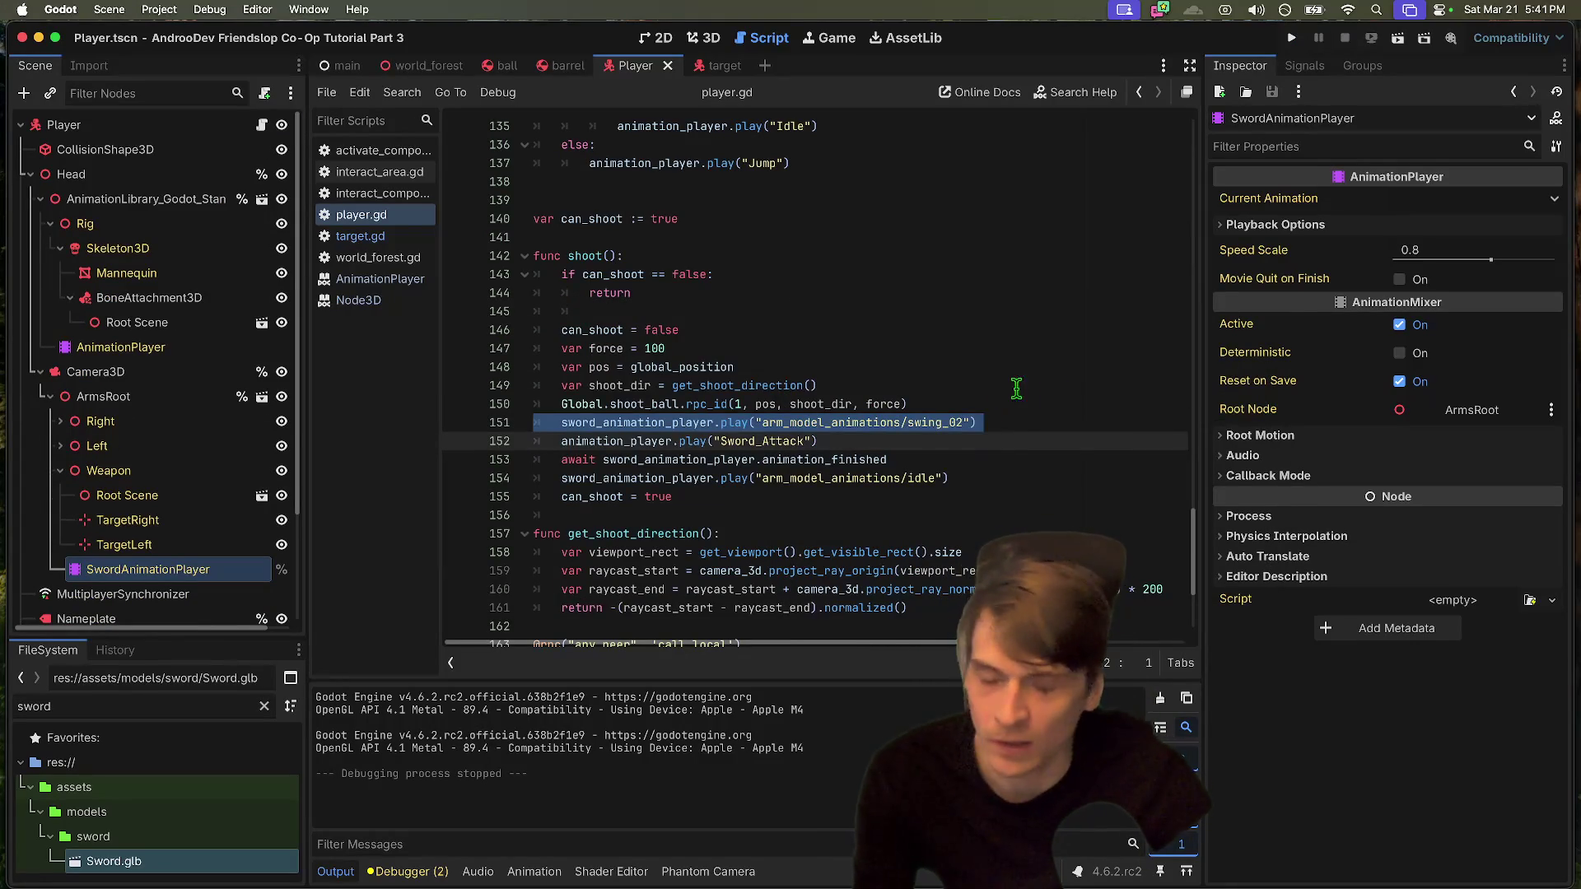
key("super+c")
left_click(418, 242)
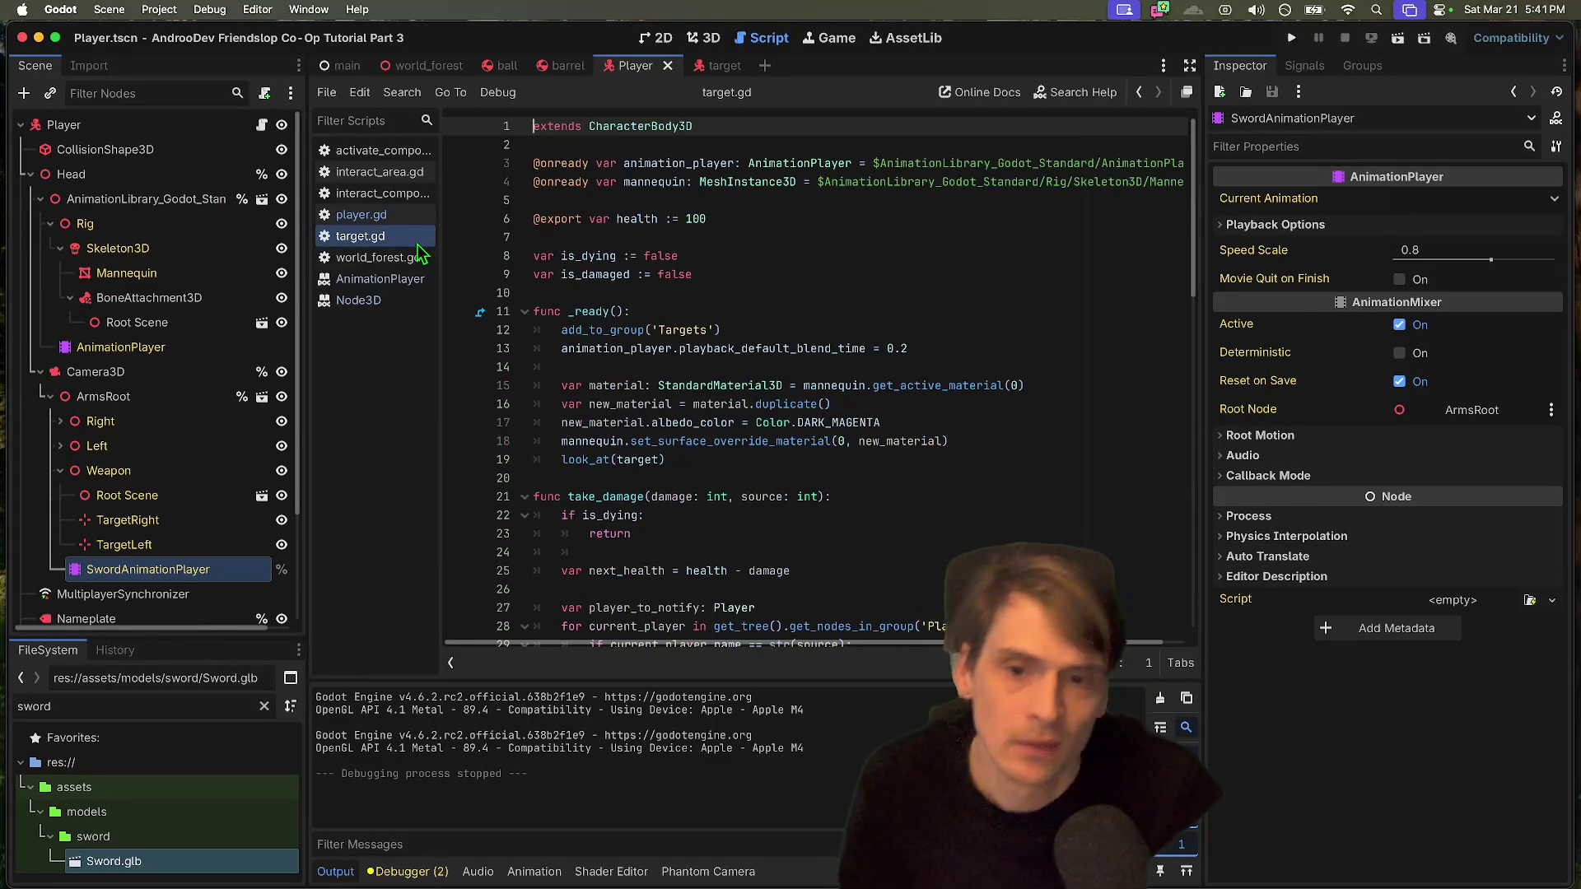
Filter files for 'ball', open ball.gd, and set the hit damage to 10
double_click(161, 707)
type("ball")
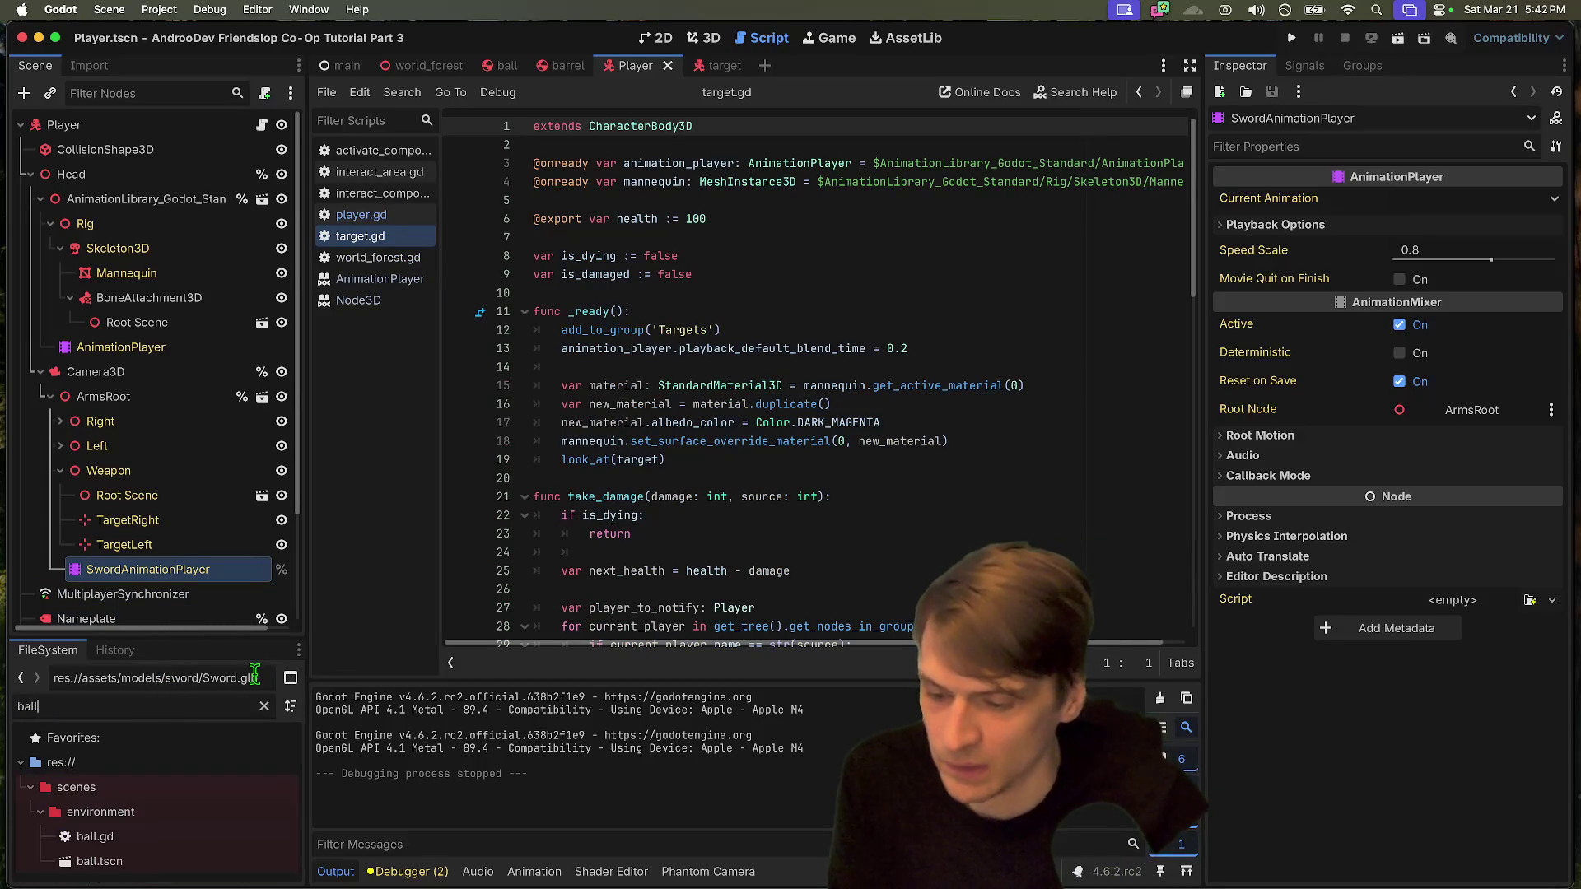
double_click(95, 835)
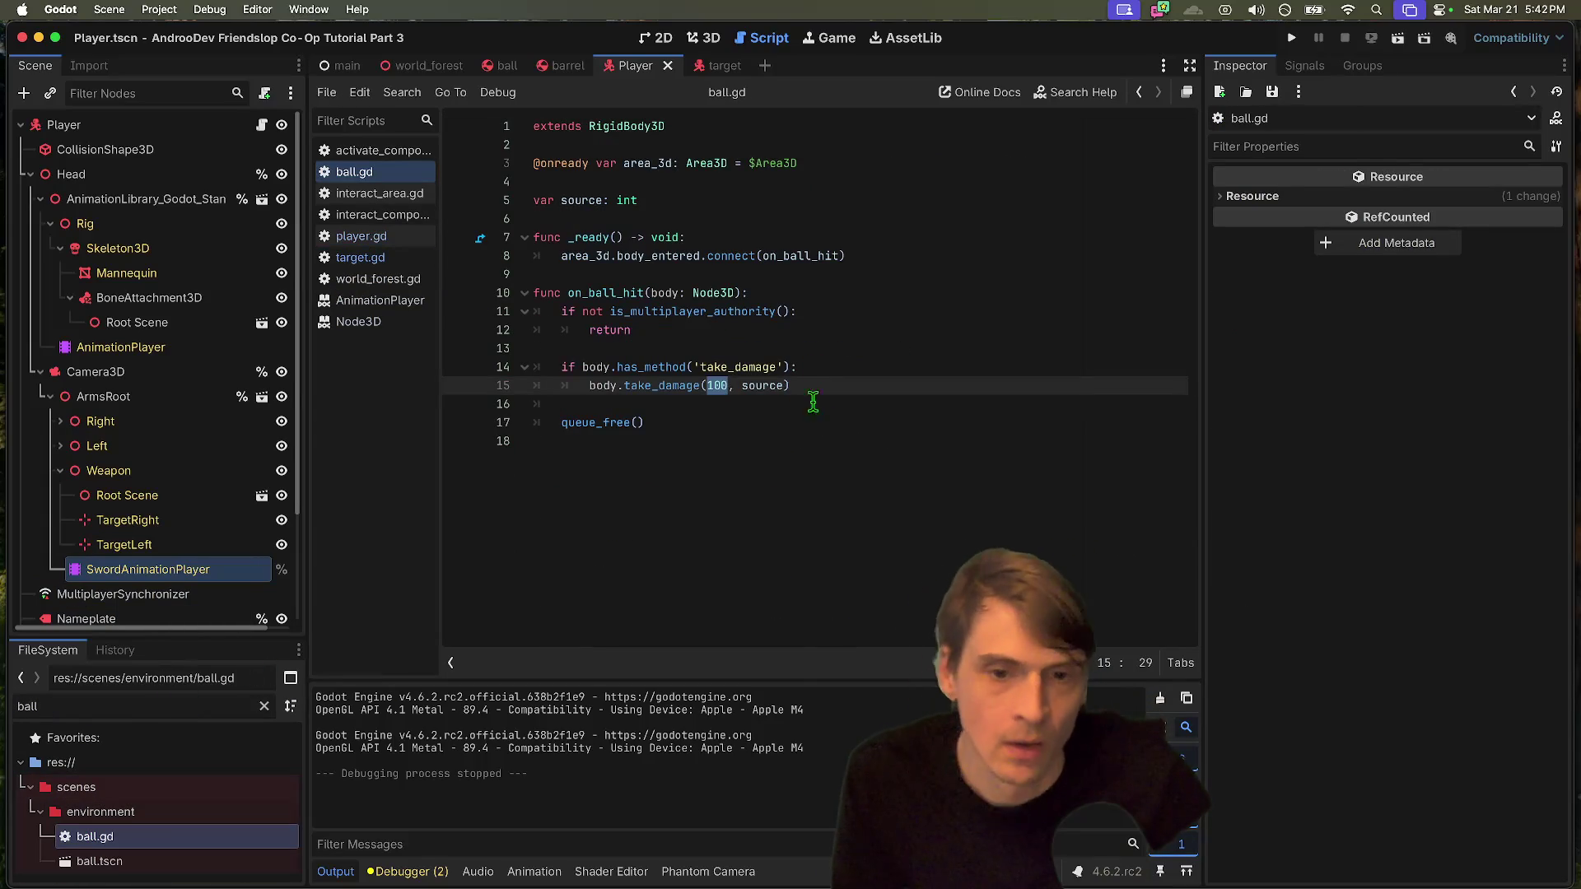
type("20")
key("BackSpace")
key("BackSpace")
type("10")
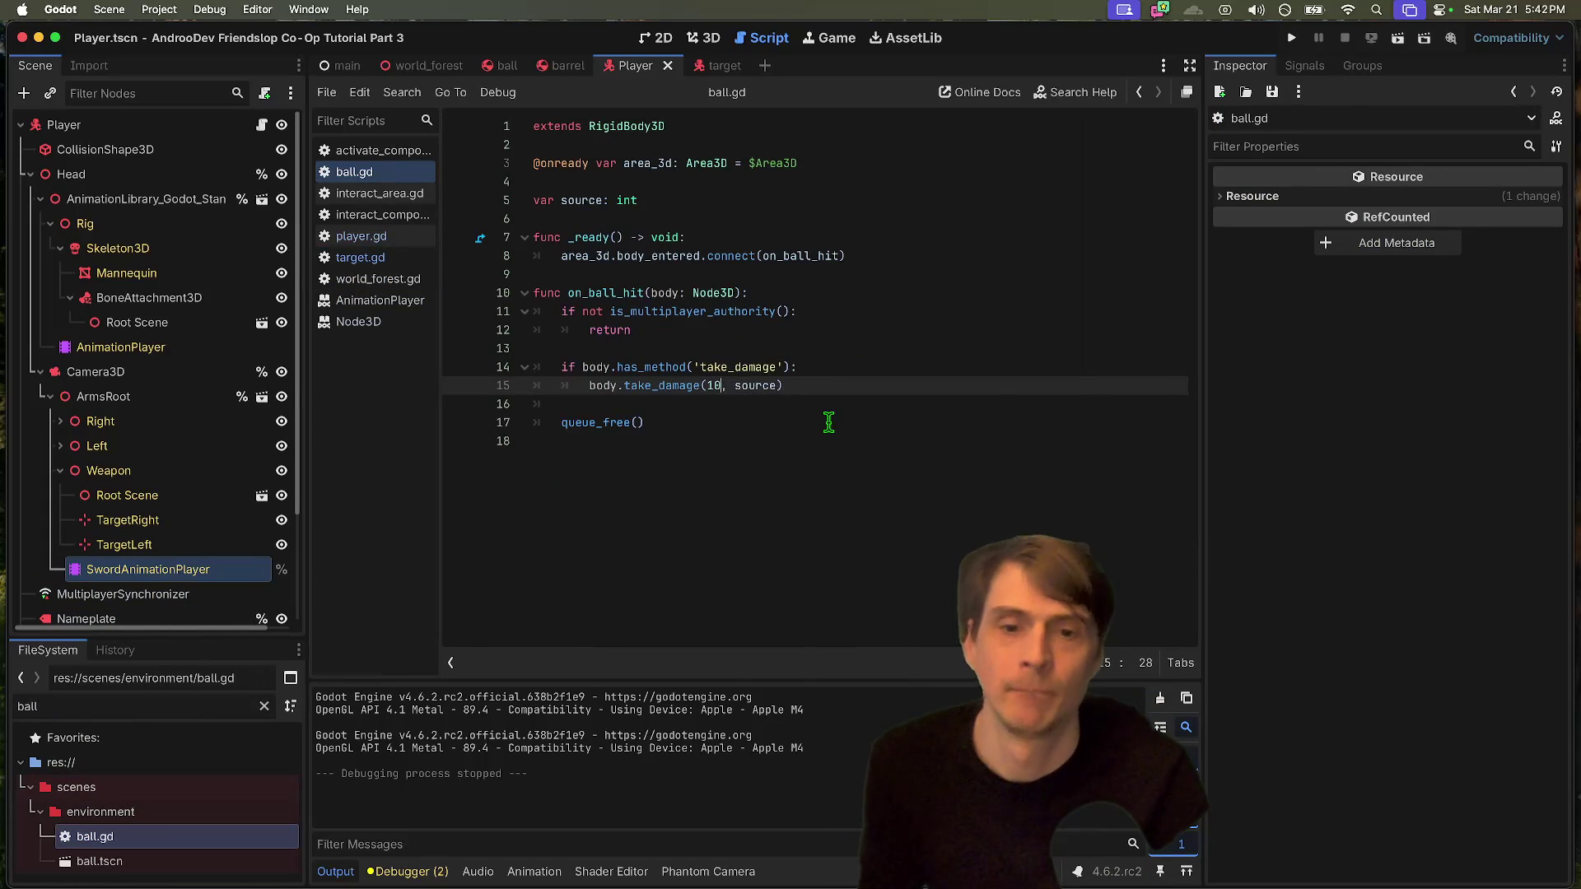
Test the lower damage in a game run, stop it, and return to player.gd
key("super+b")
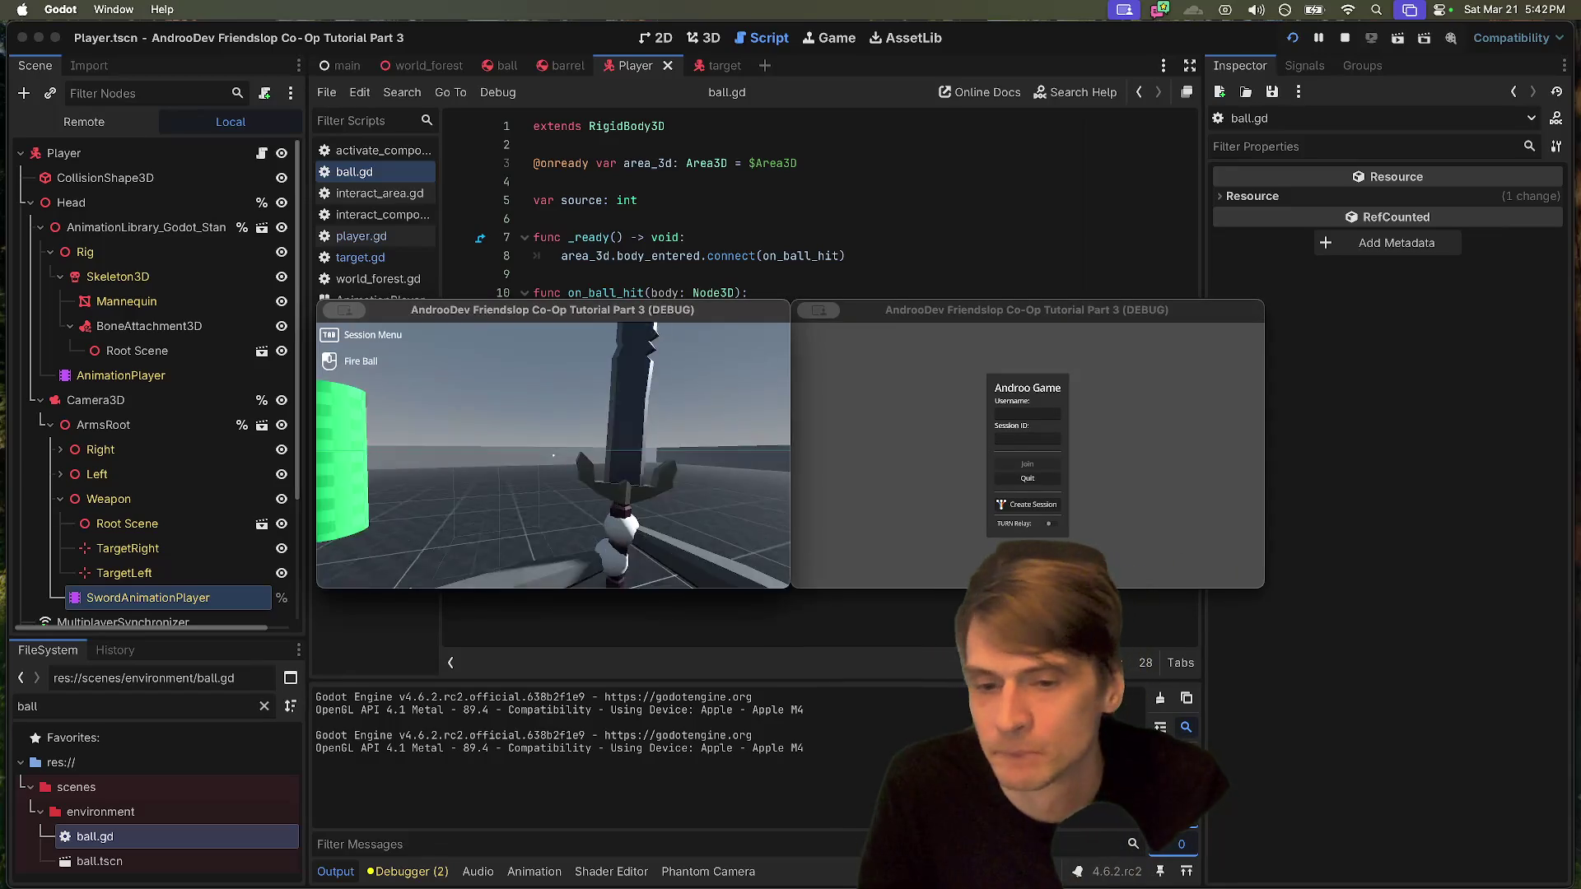
left_click(920, 372)
key("super+q")
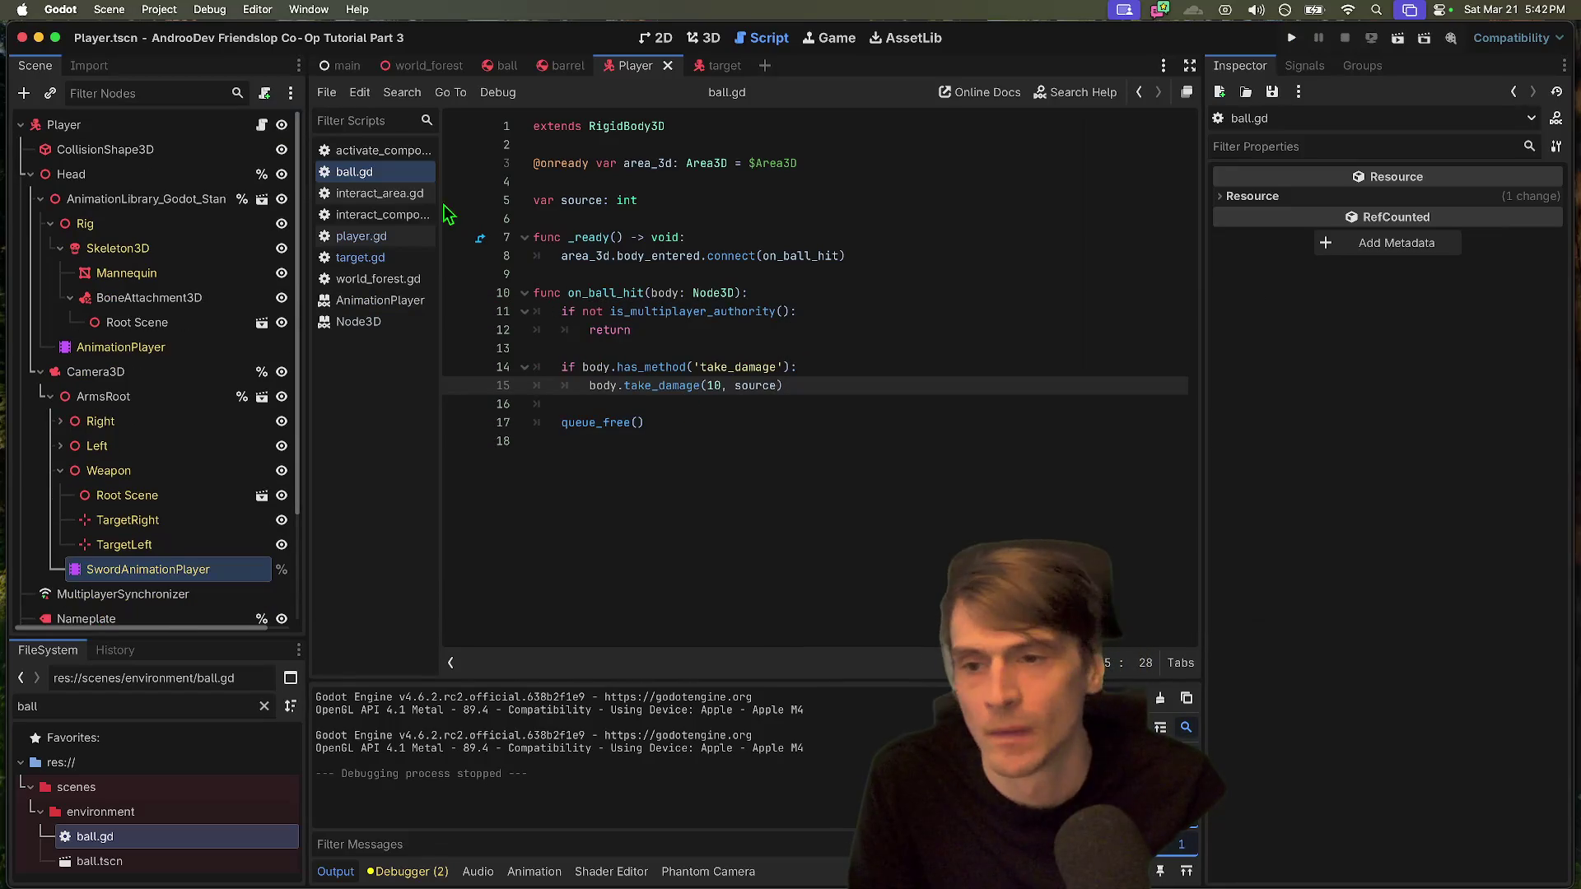
left_click(359, 254)
scroll(704, 354, "down", 15)
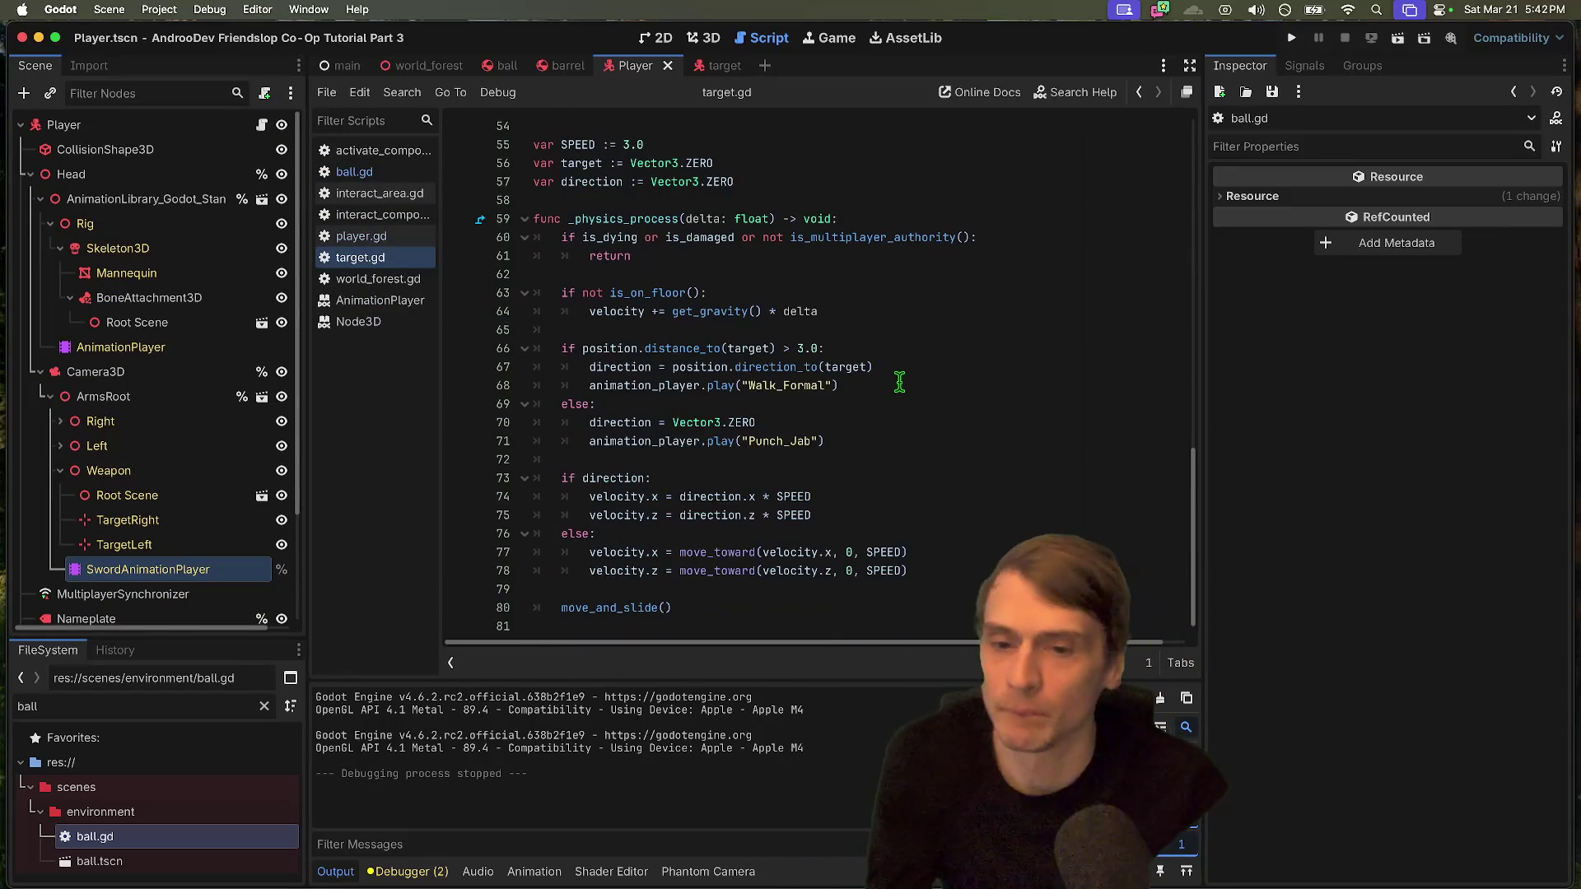
scroll(899, 371, "up", 8)
left_click(361, 235)
scroll(925, 484, "down", 1)
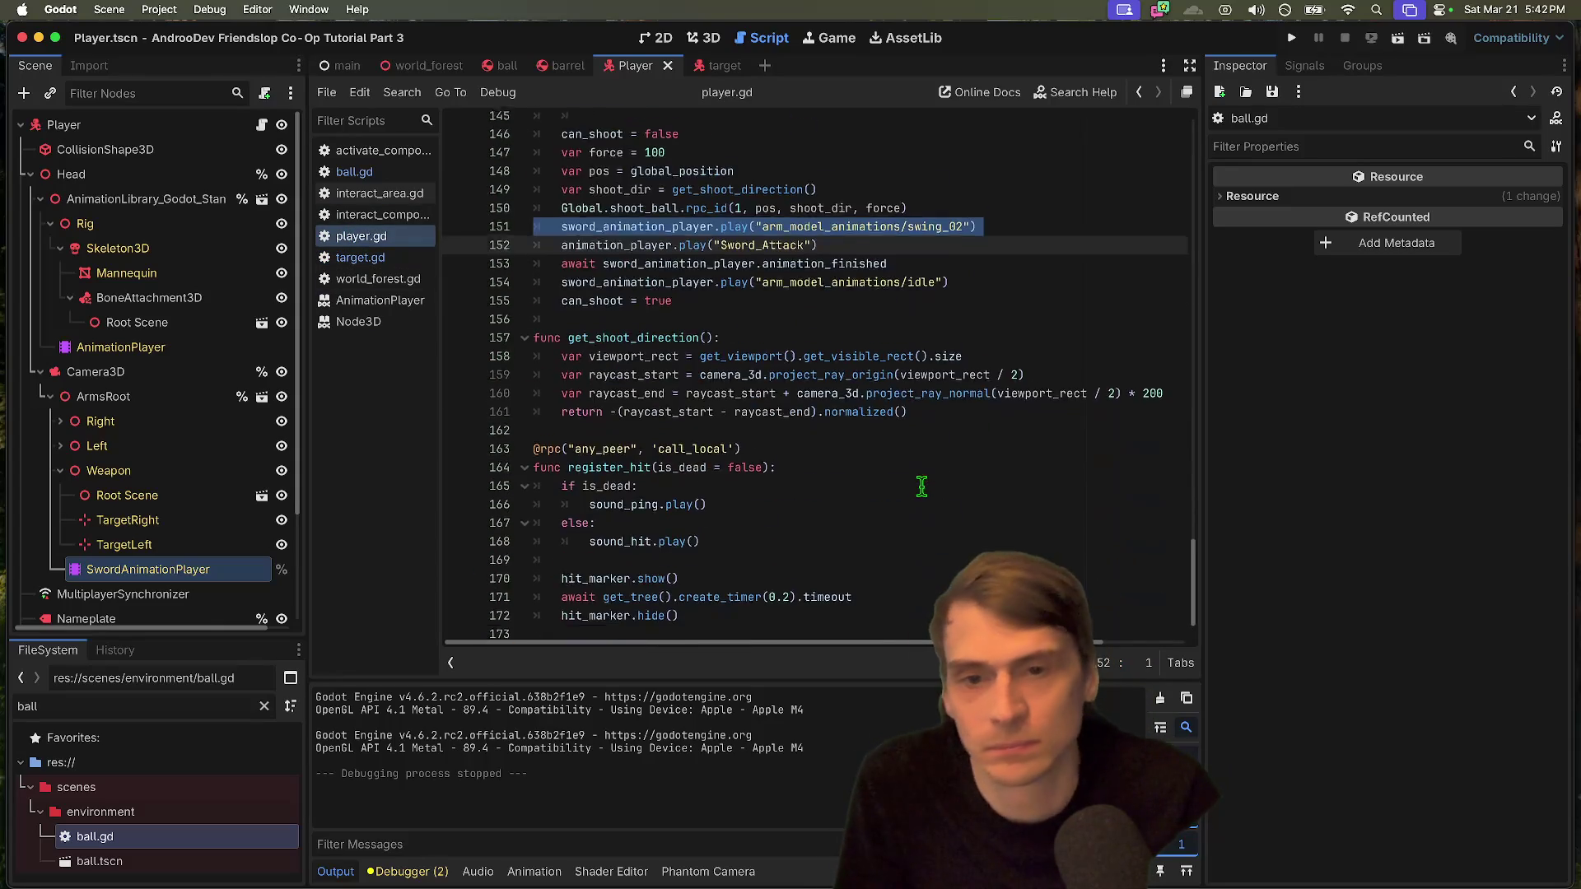
Add a swing() function containing pass below shoot() in player.gd
left_click(925, 492)
key("Return")
key("Return")
key("Return")
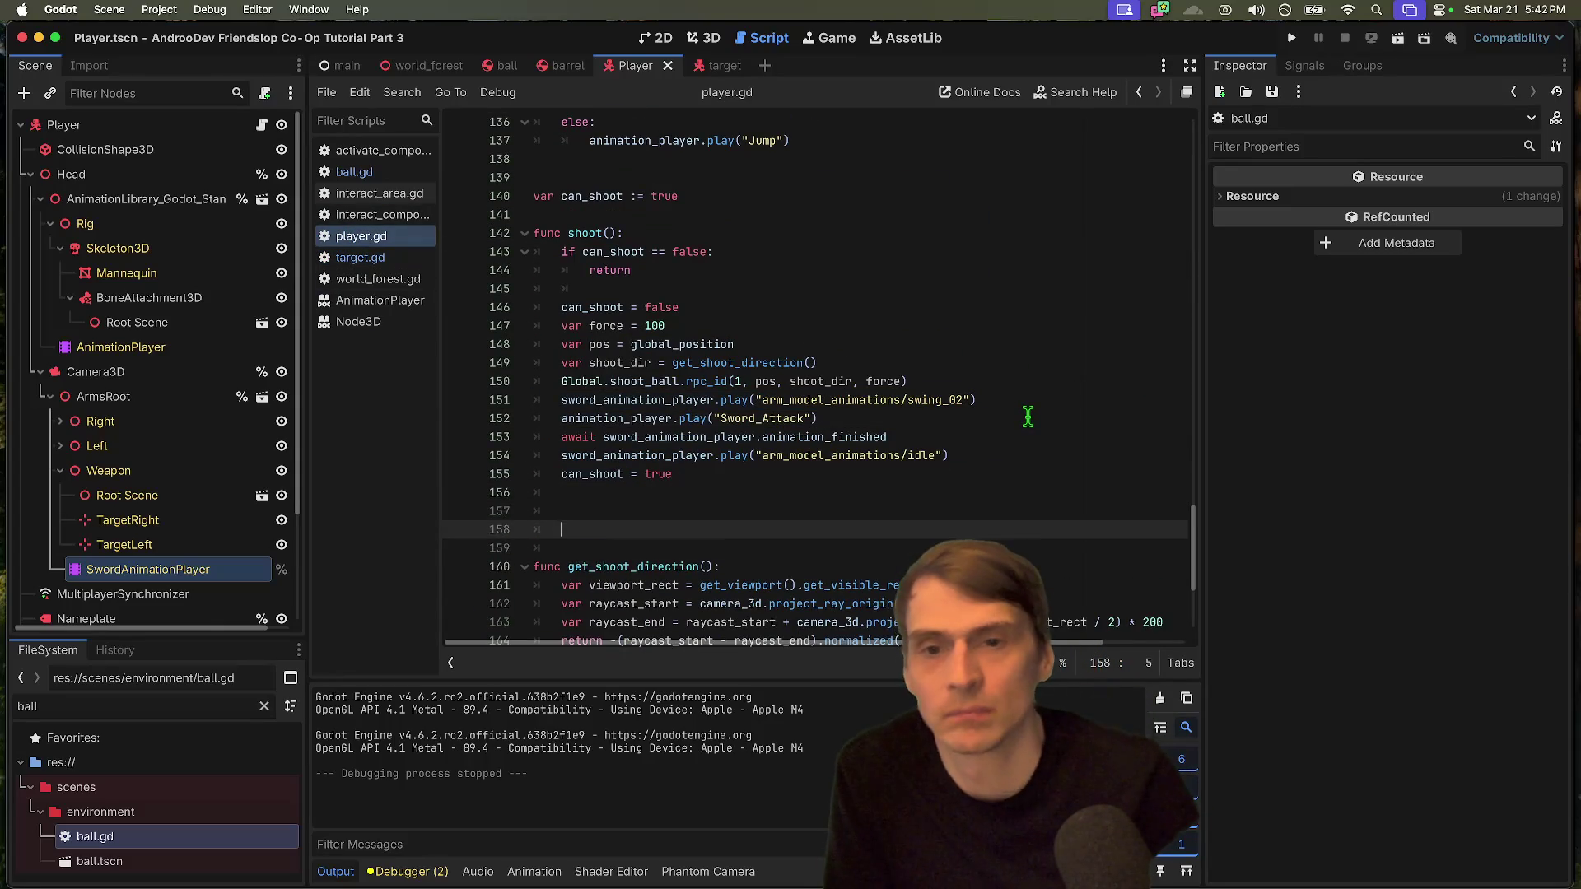
key("Up")
key("Up")
type("fu")
key("shift+Tab")
type("nc ")
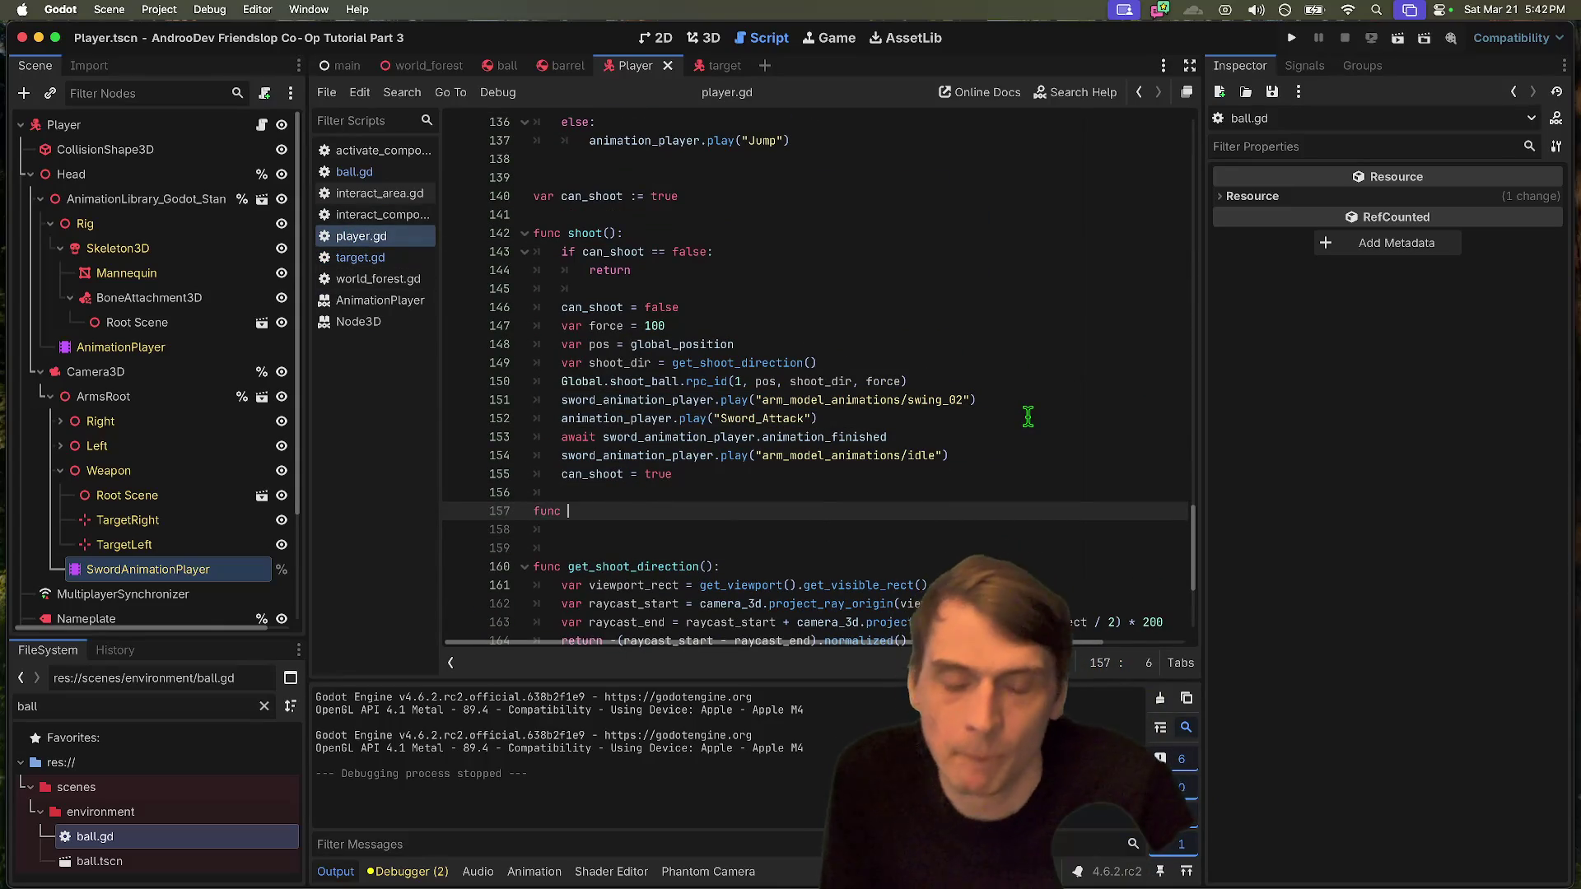
type("swip")
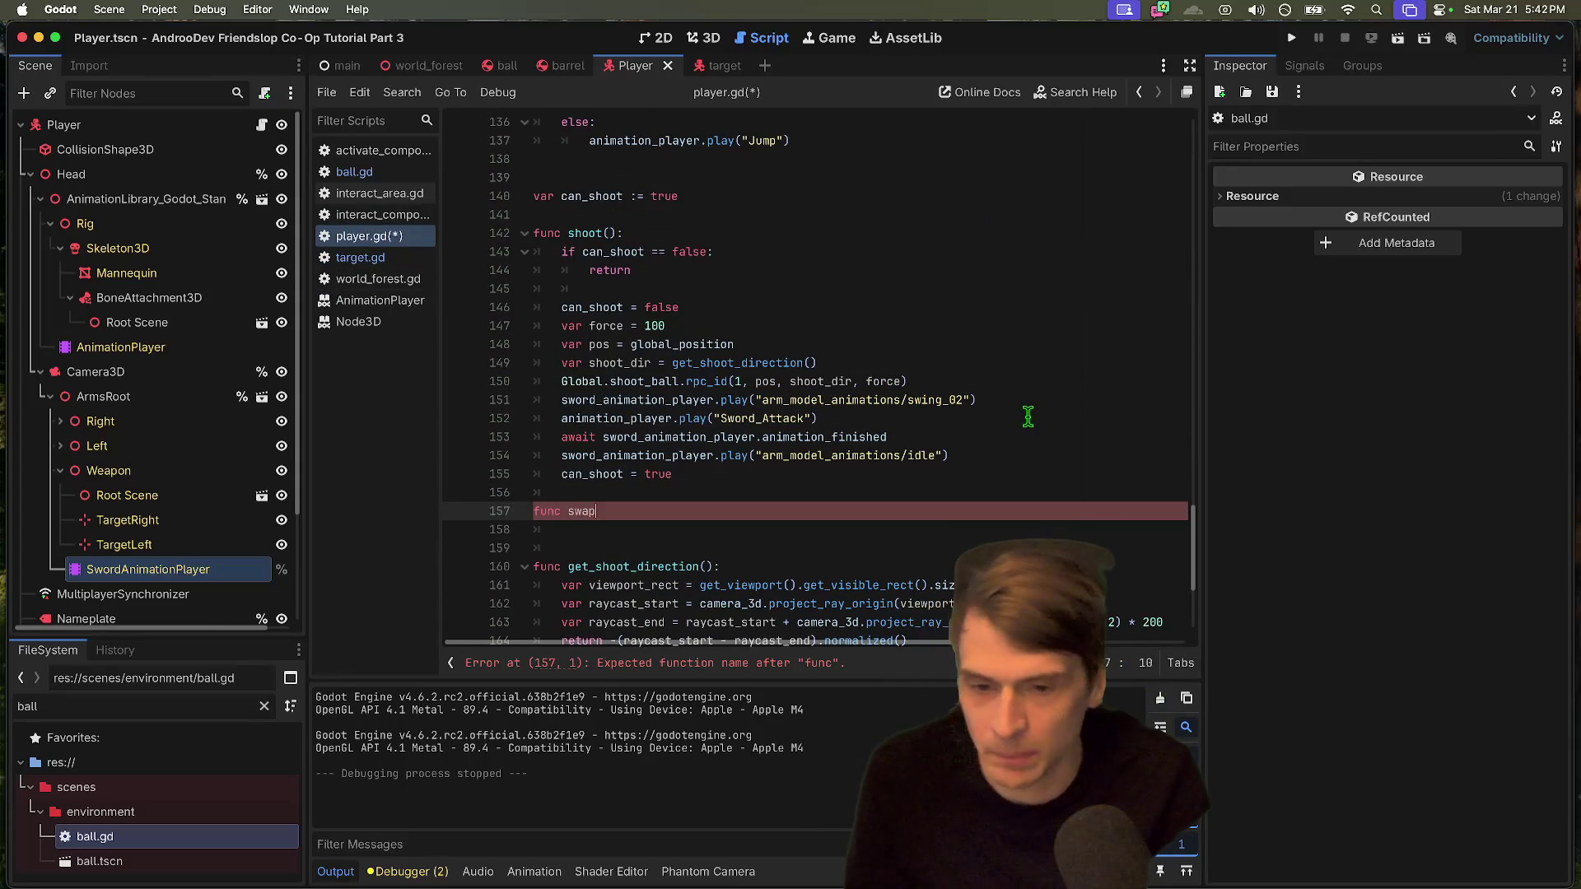
type("e():")
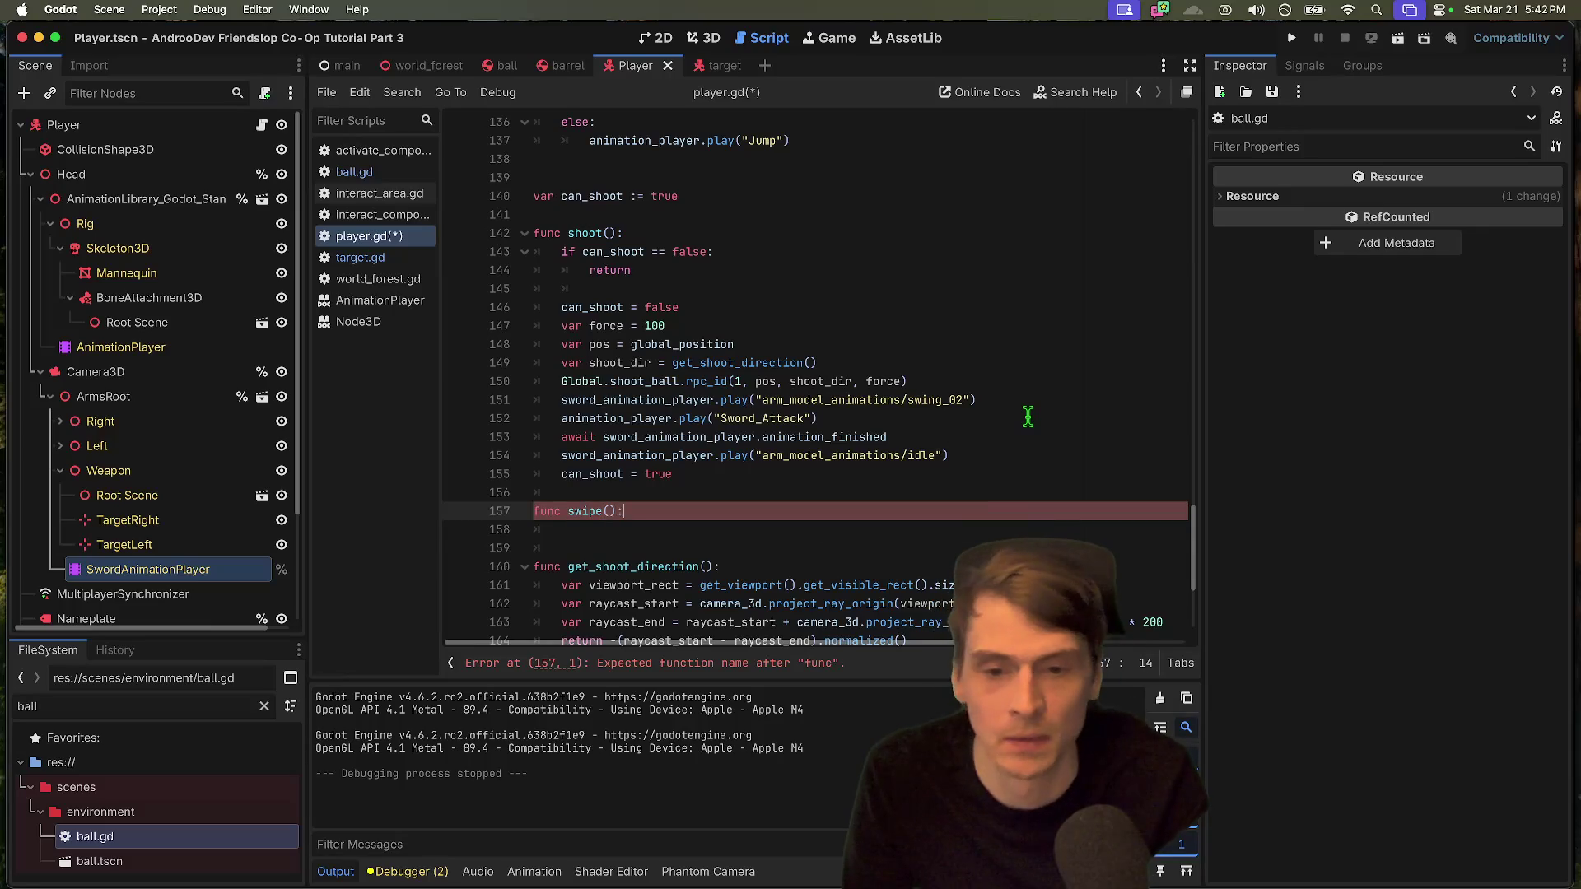
key("Return")
type("pass")
key("Return")
key("Return")
key("shift+Tab")
type("func")
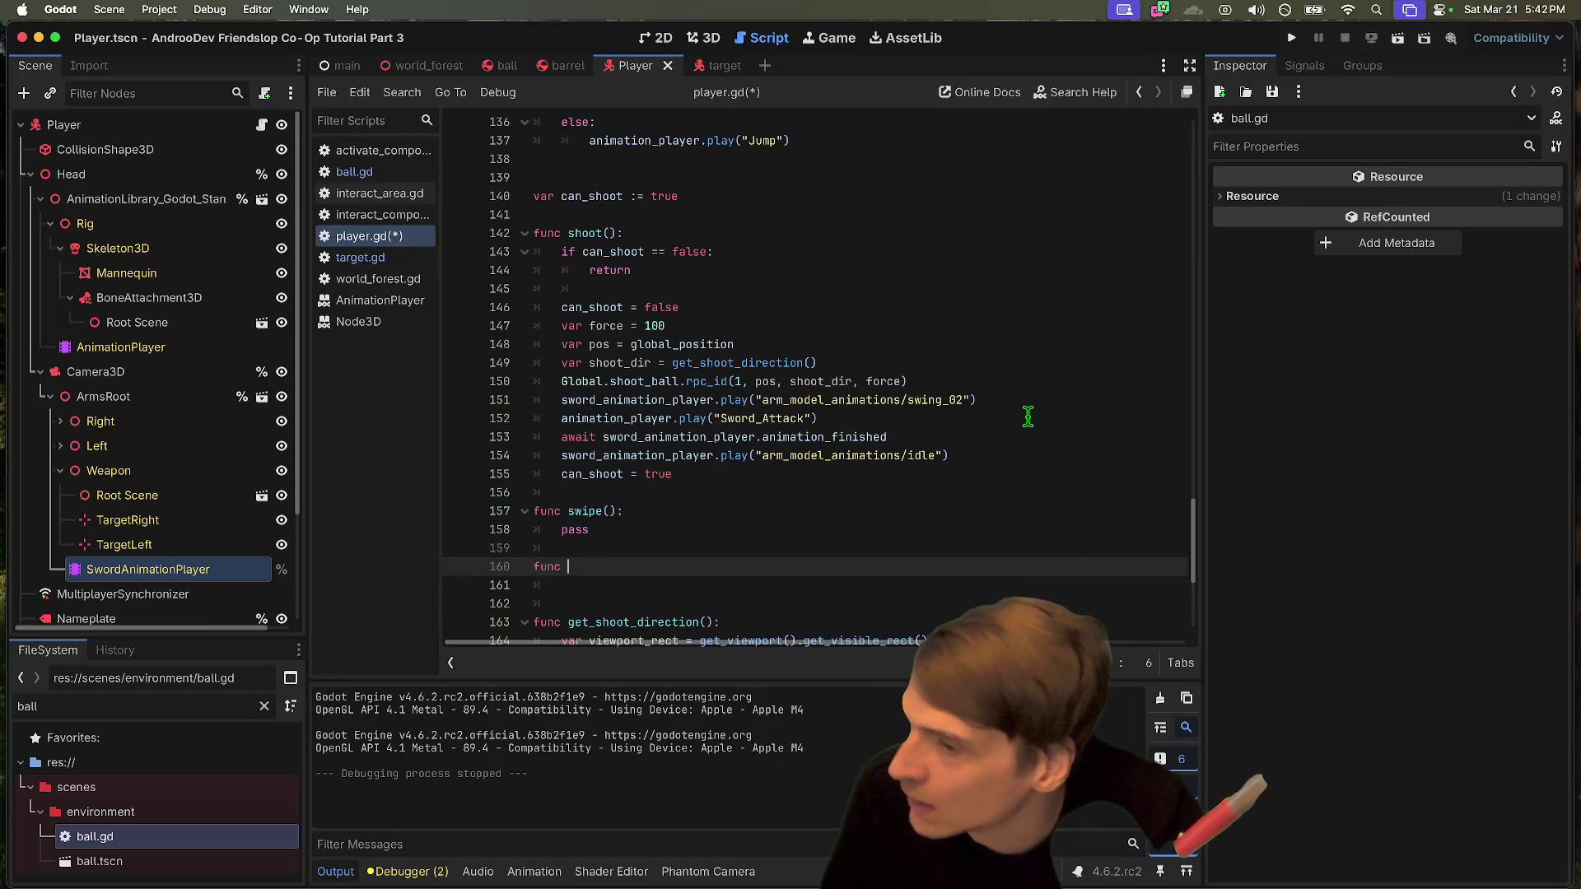
key("Up")
key("Up")
key("Up")
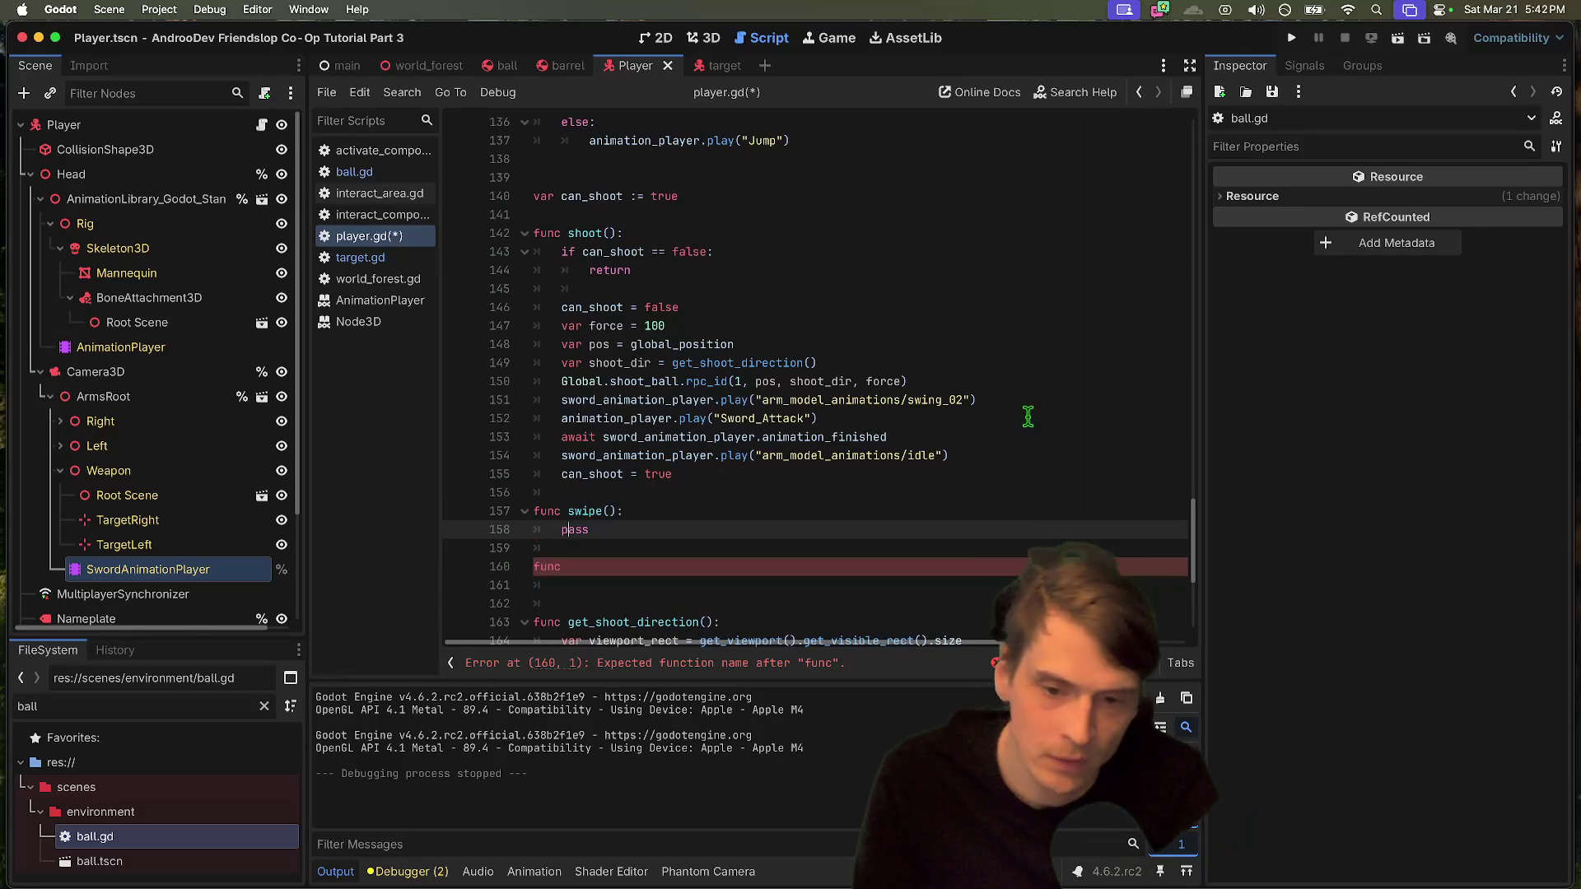
key("Right")
key("Right")
key("Right")
key("BackSpace")
key("BackSpace")
key("BackSpace")
type("wing")
Add an overhead() function containing pass and save player.gd
key("Down")
key("Down")
key("Down")
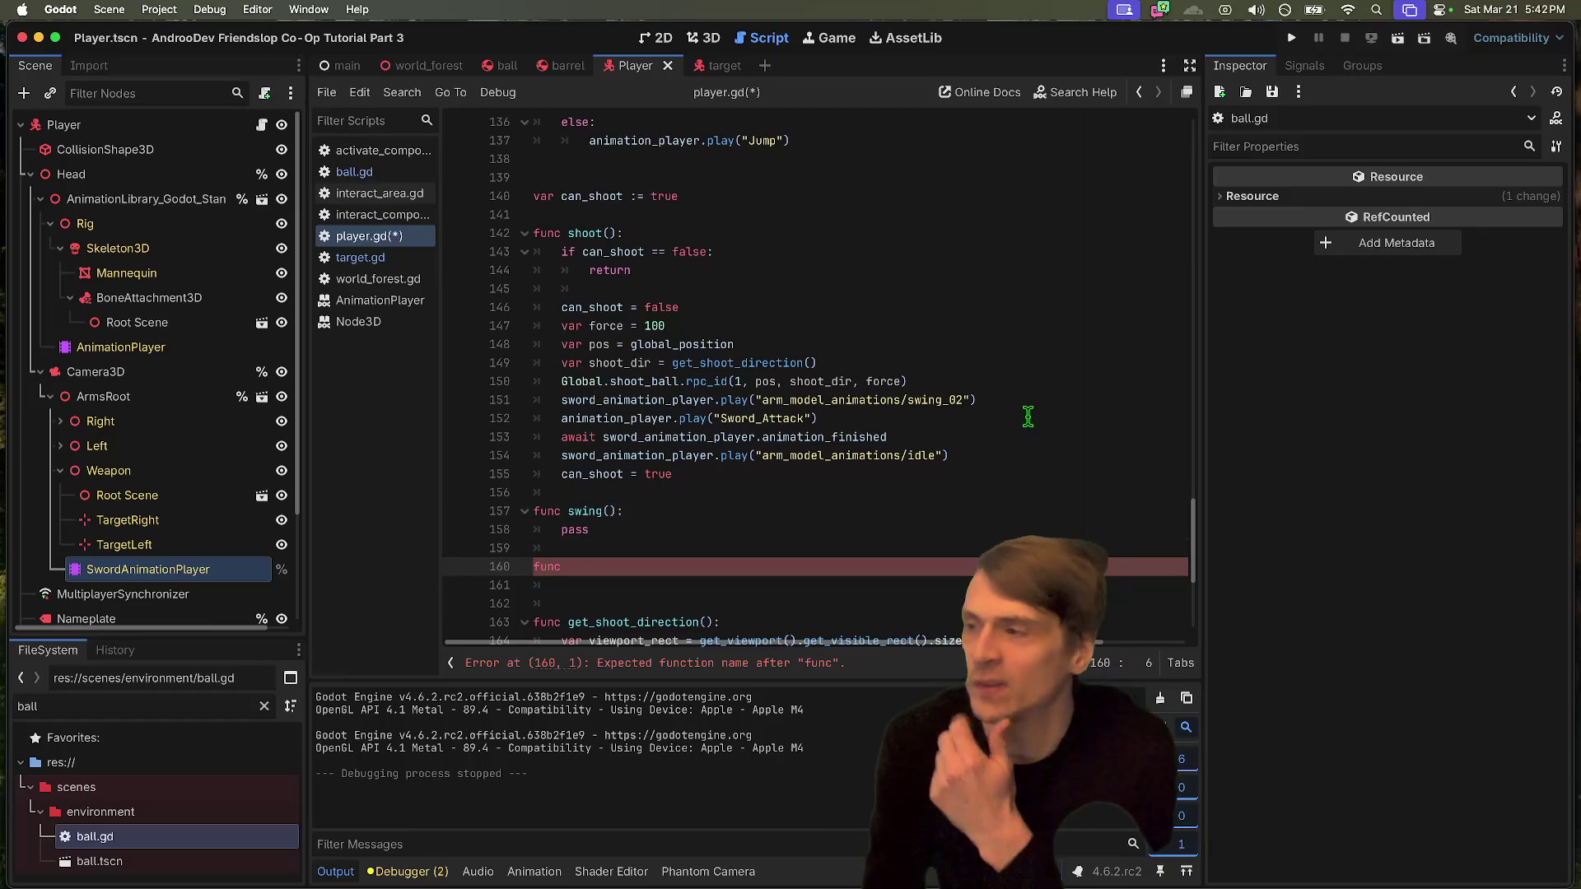
type("over")
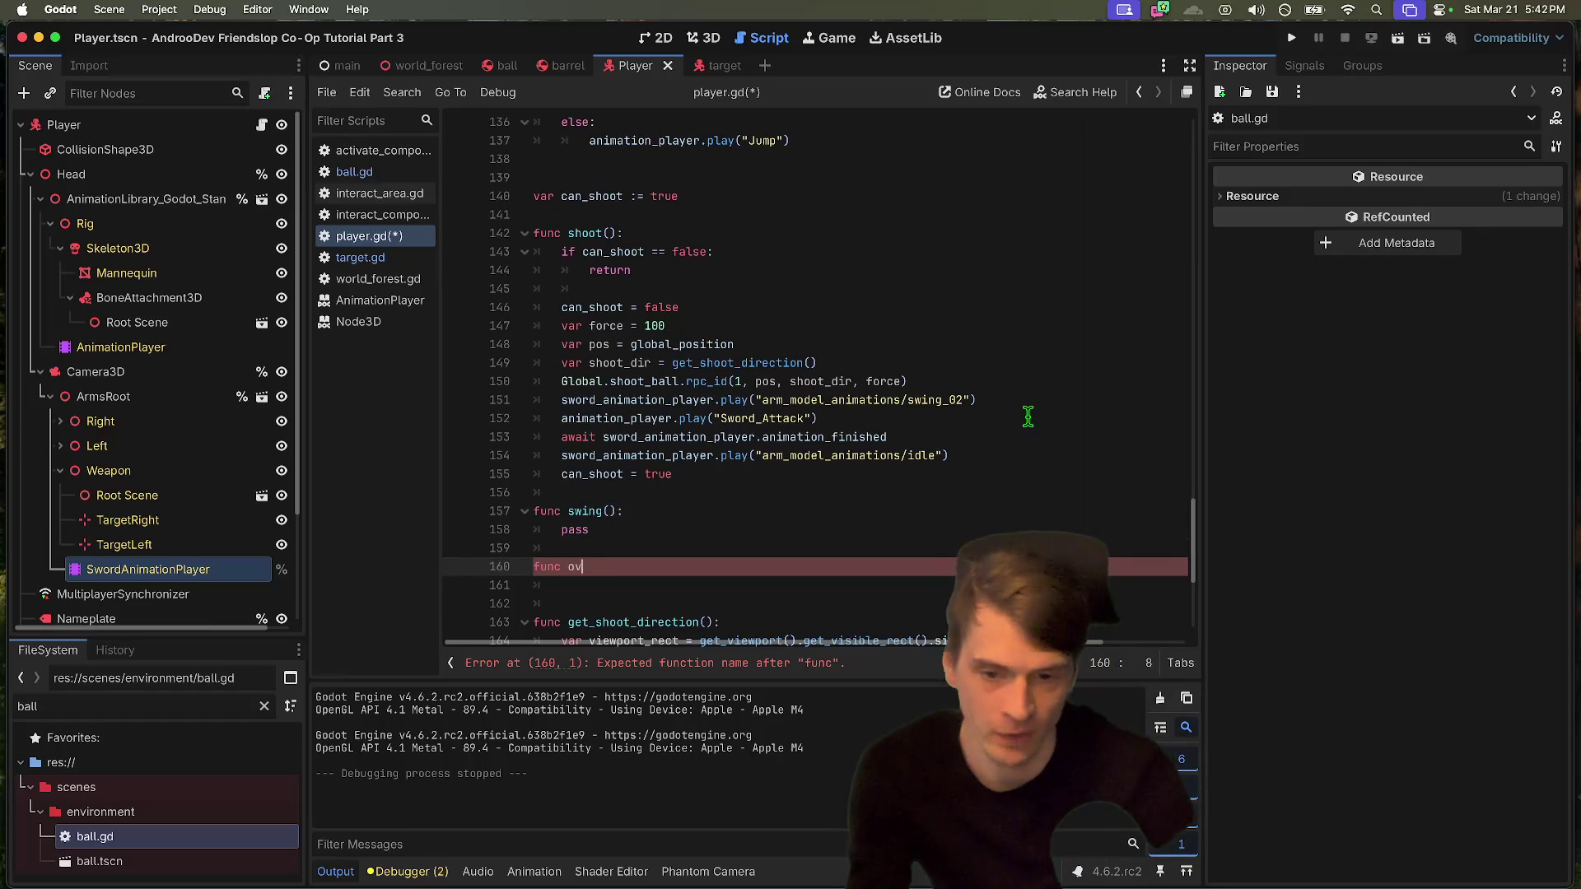
type("head():")
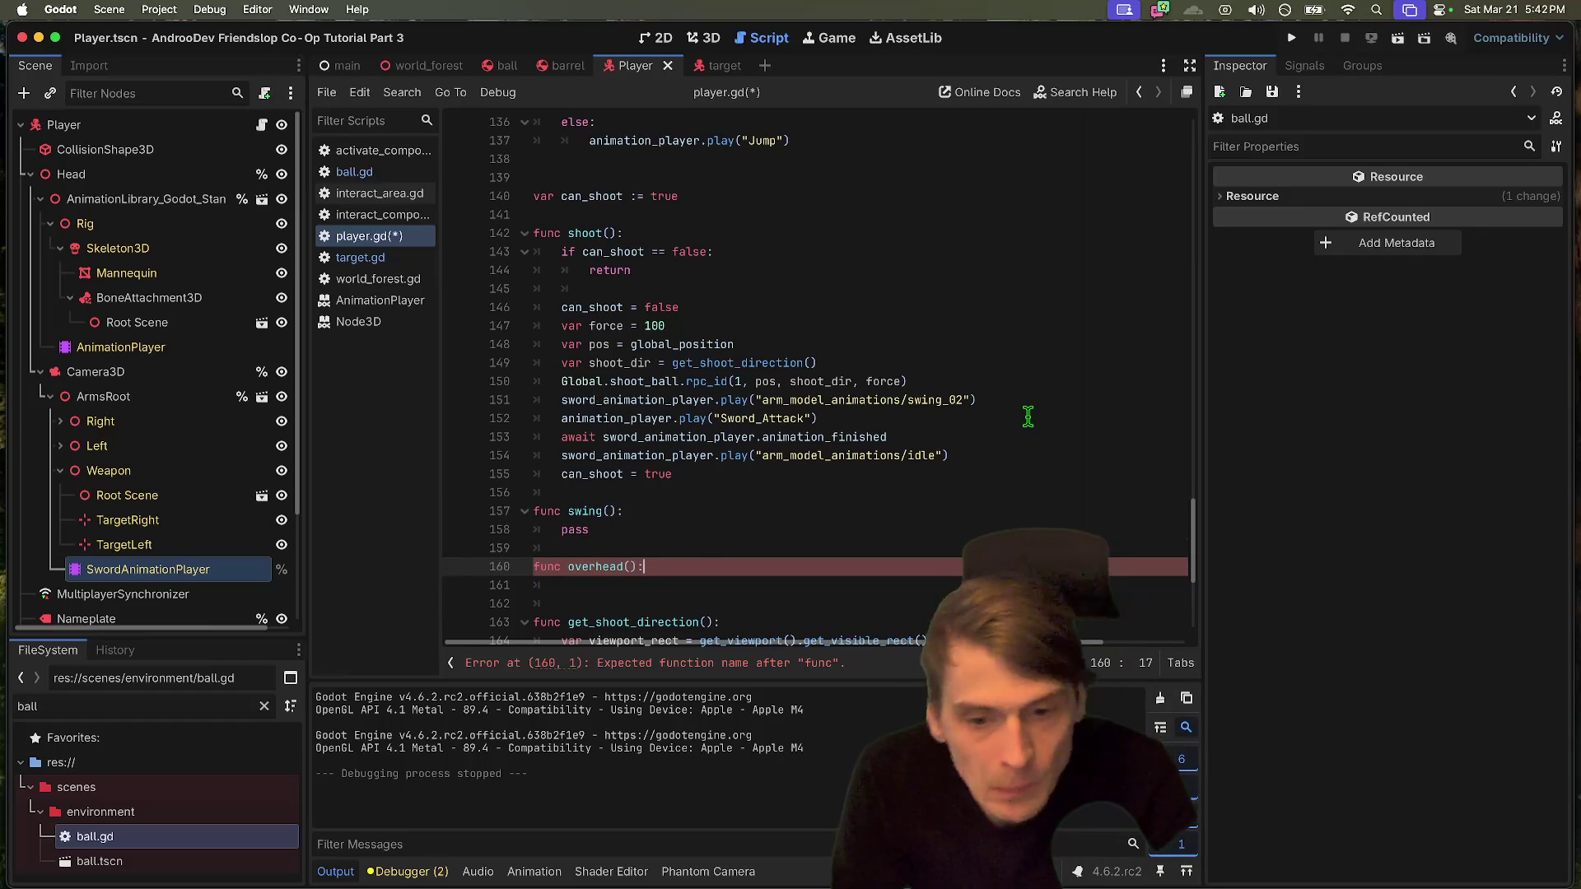
key("Return")
type("pass")
key("Down")
key("super+s")
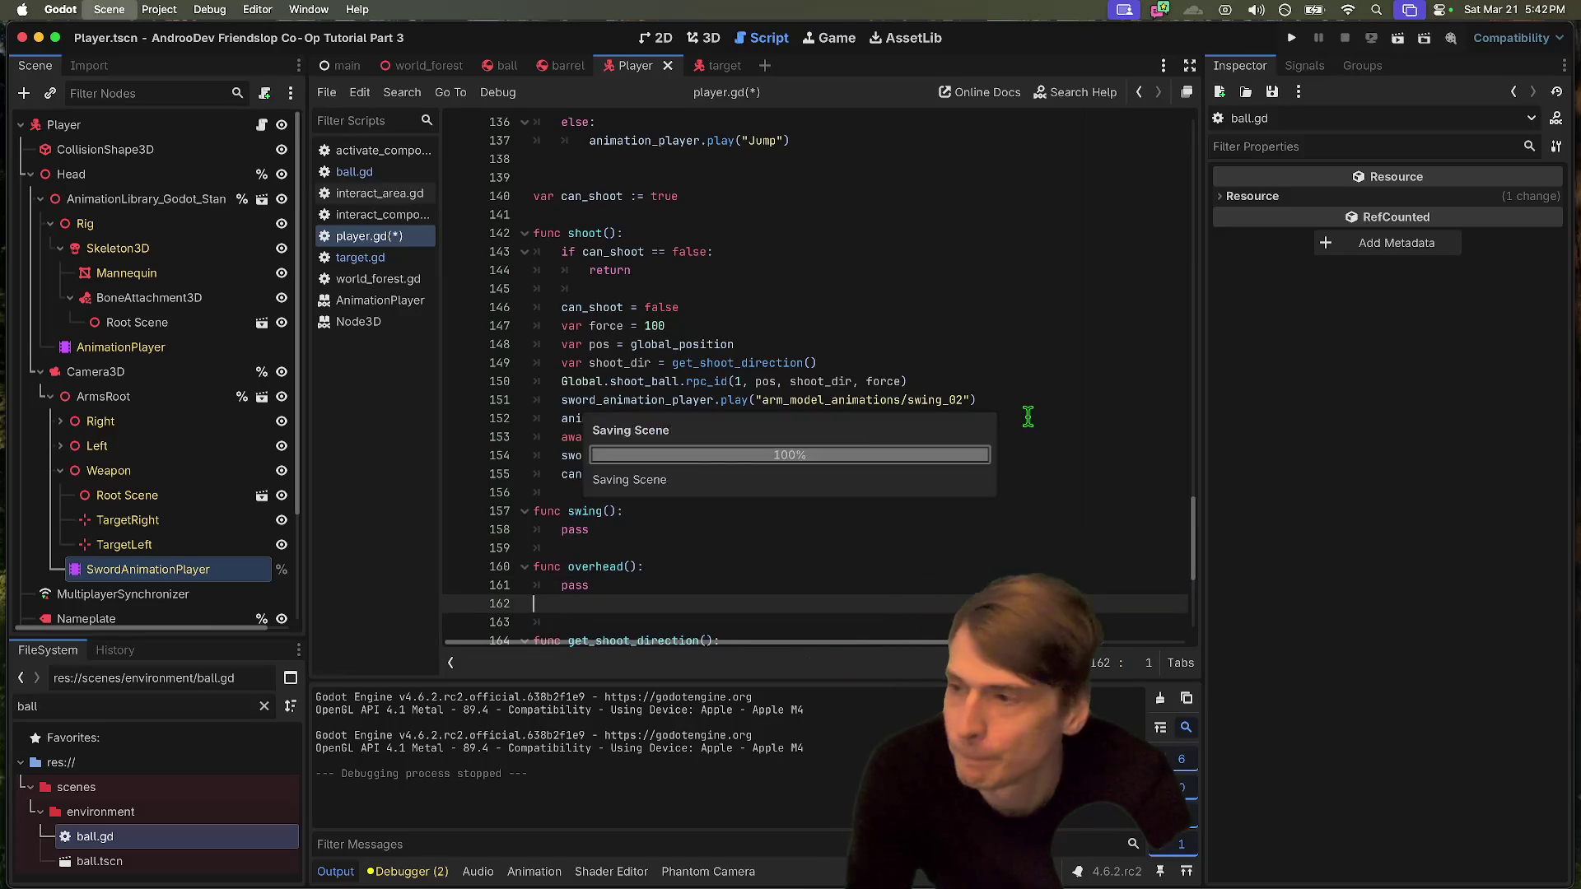
Show the Player scene in the 3D workspace
left_click(704, 38)
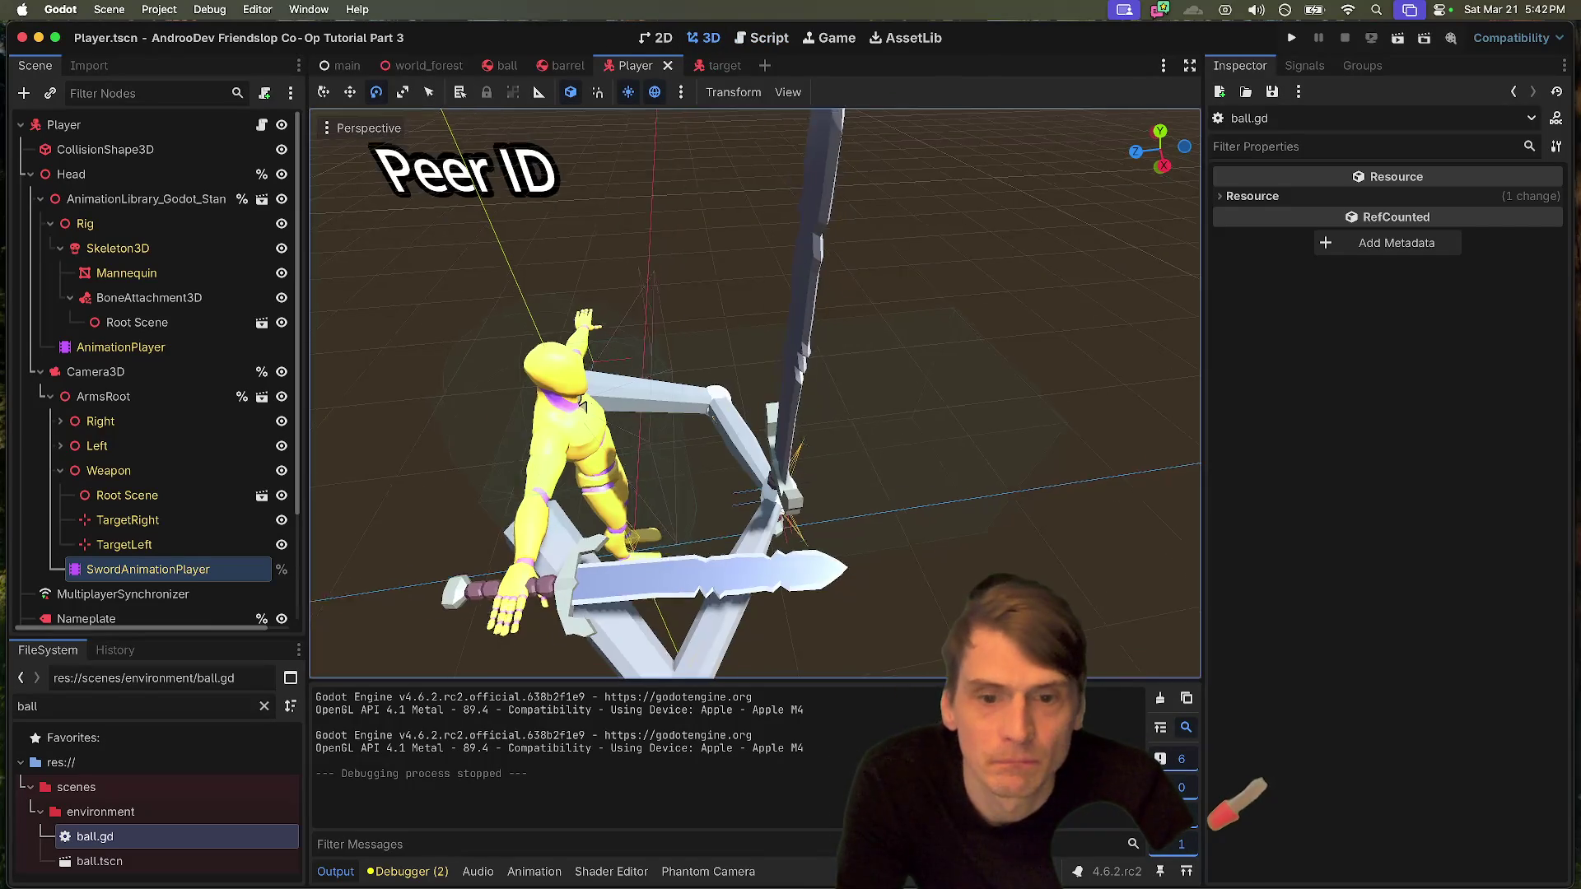
scroll(754, 393, "down", 5)
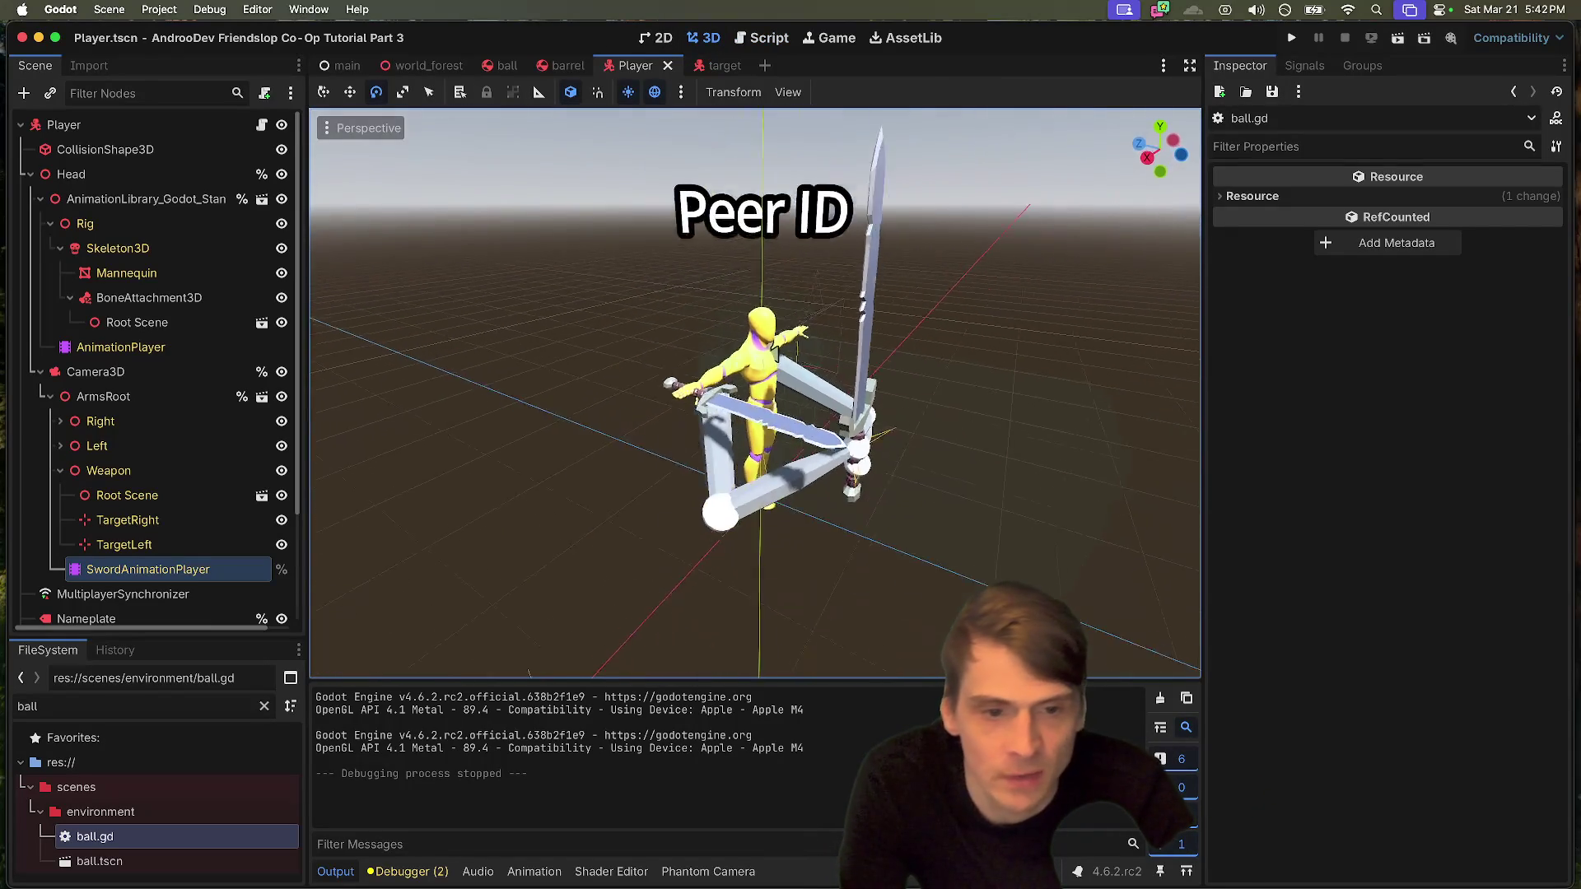
scroll(846, 272, "up", 3)
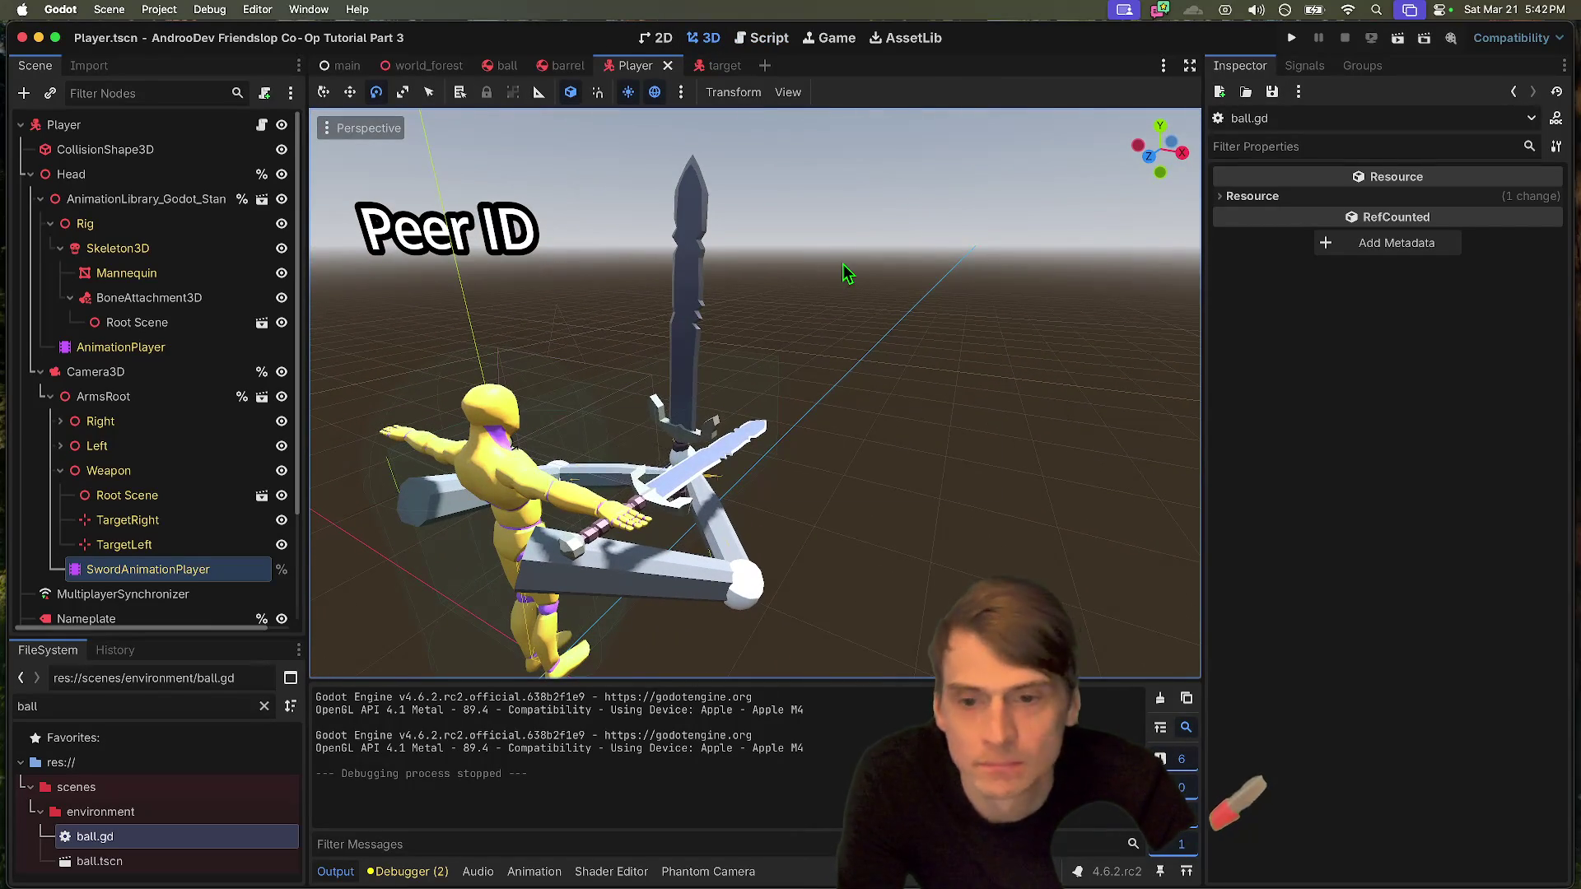